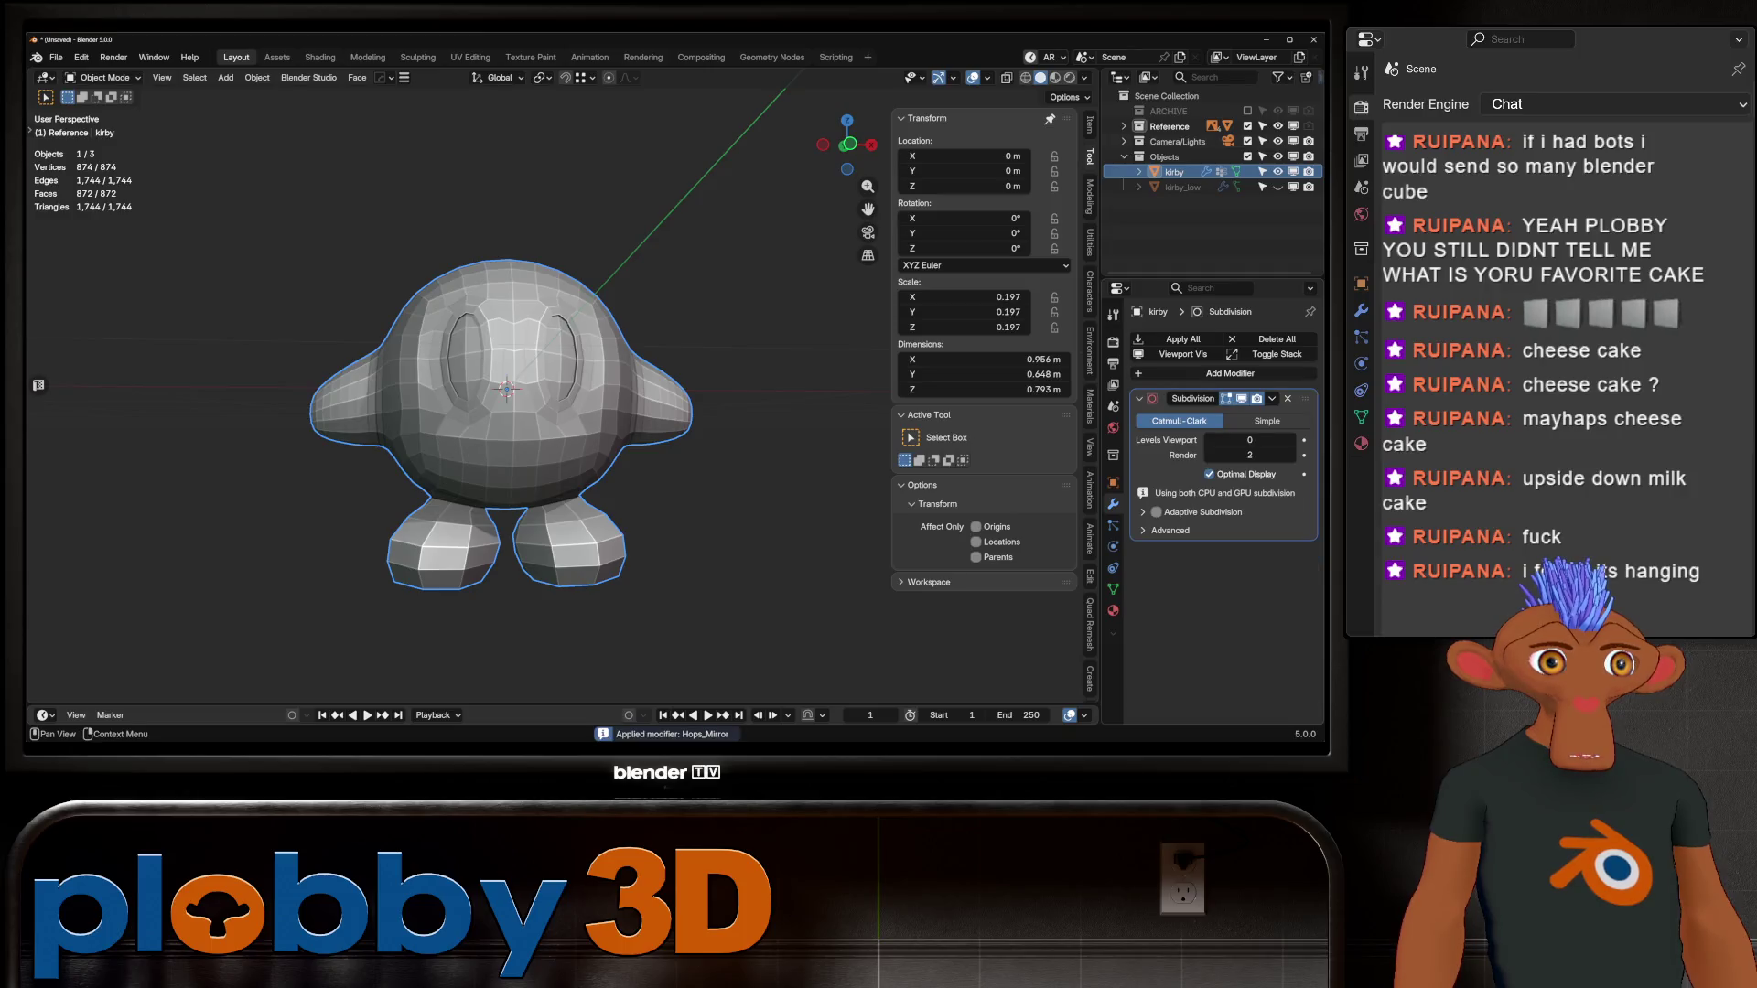
# Step: Apply the mirror and add a Cast modifier above Subdivision, limited to the inverted Group vertex group
pyautogui.hotkey('shift', 'a')
pyautogui.moveTo(1117, 418)
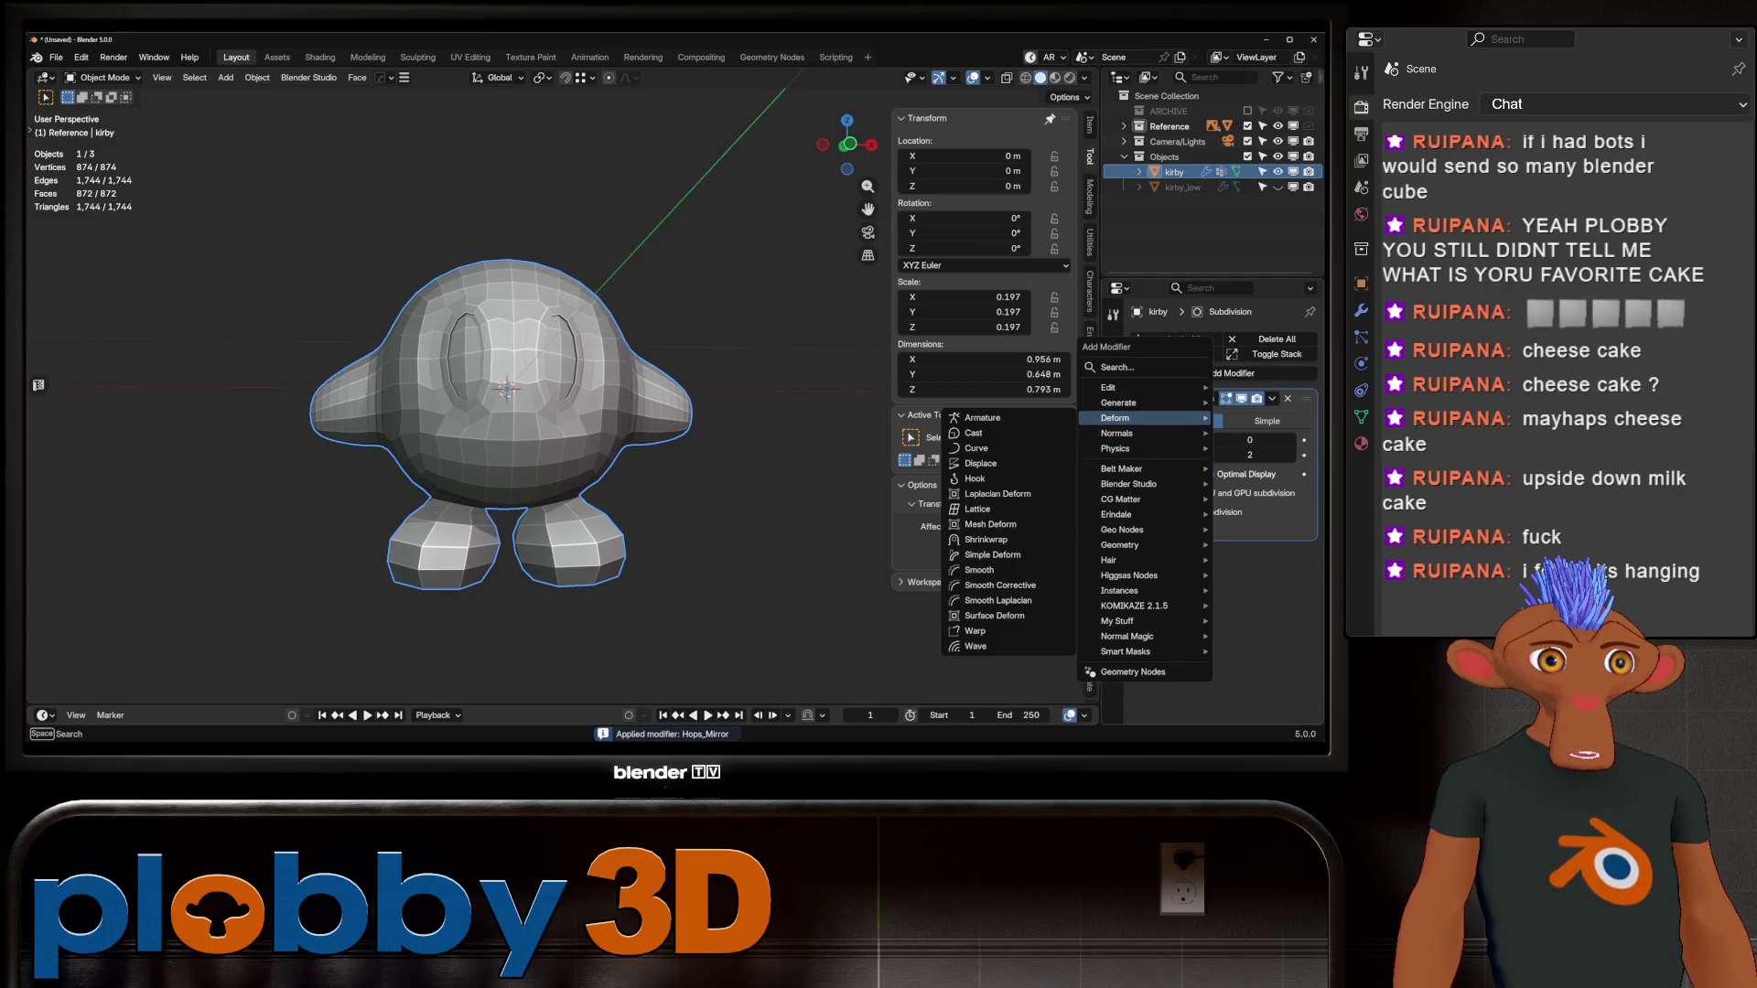
pyautogui.click(1006, 432)
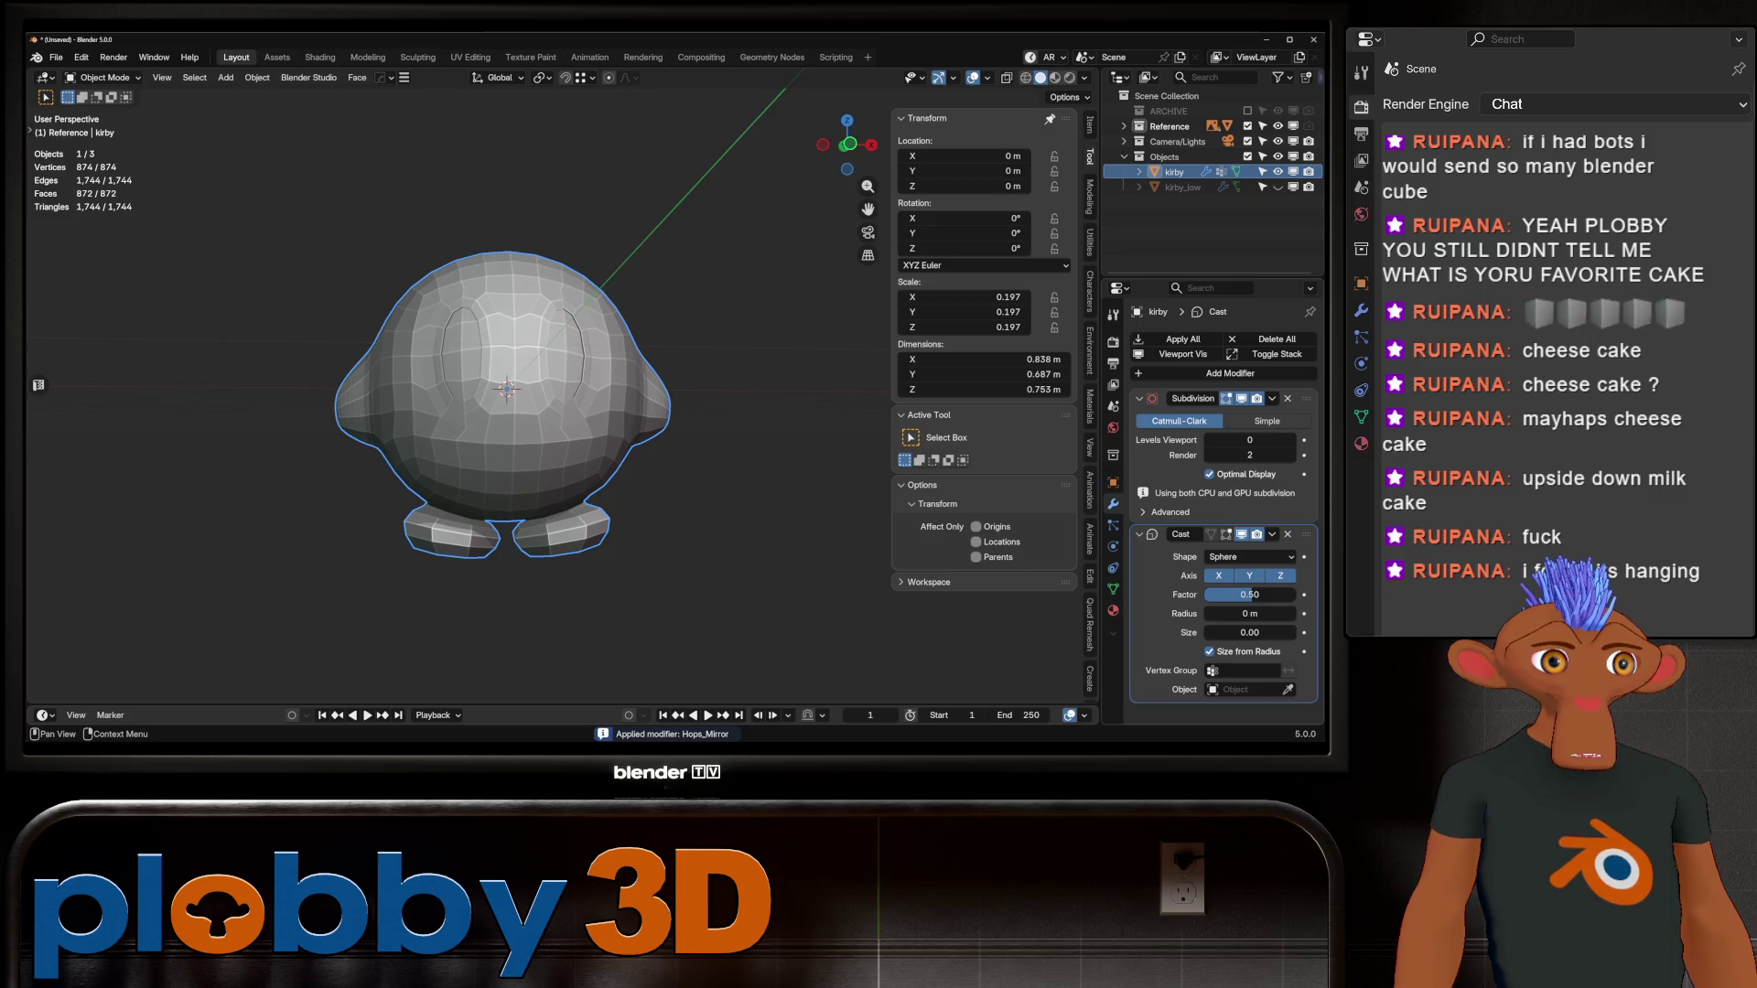
pyautogui.moveTo(1306, 533); pyautogui.dragTo(1306, 398)
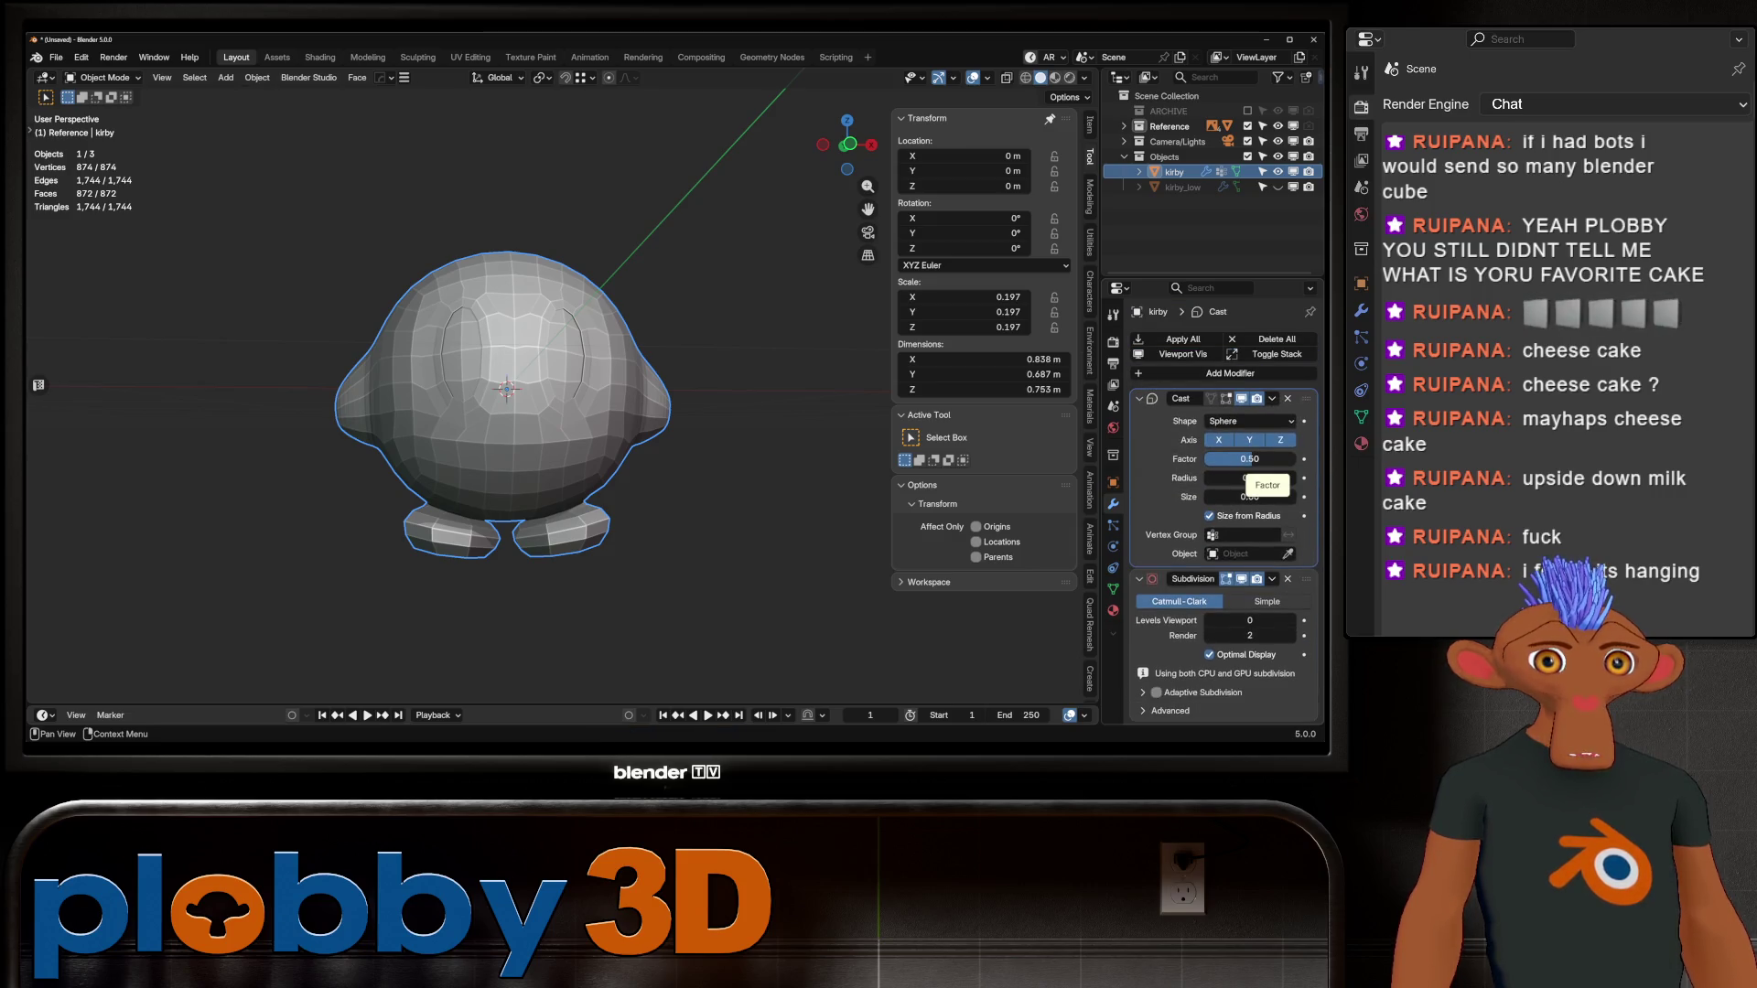
pyautogui.click(1249, 534)
pyautogui.click(1235, 560)
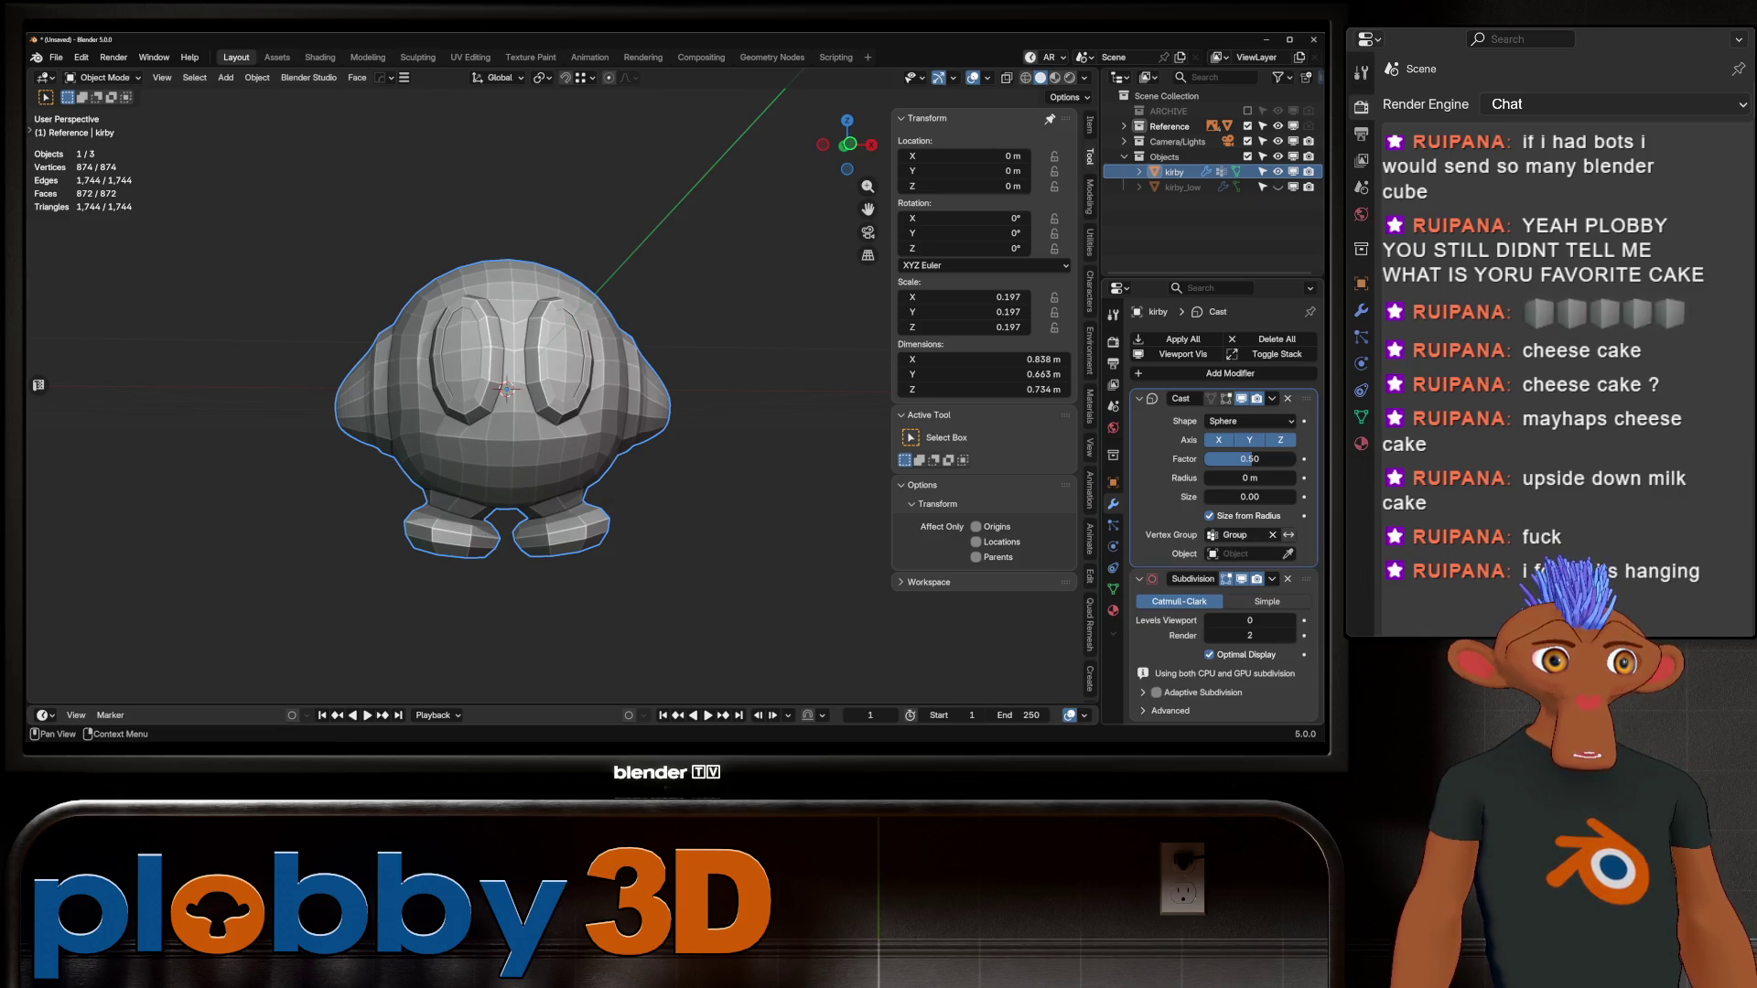
pyautogui.click(1288, 535)
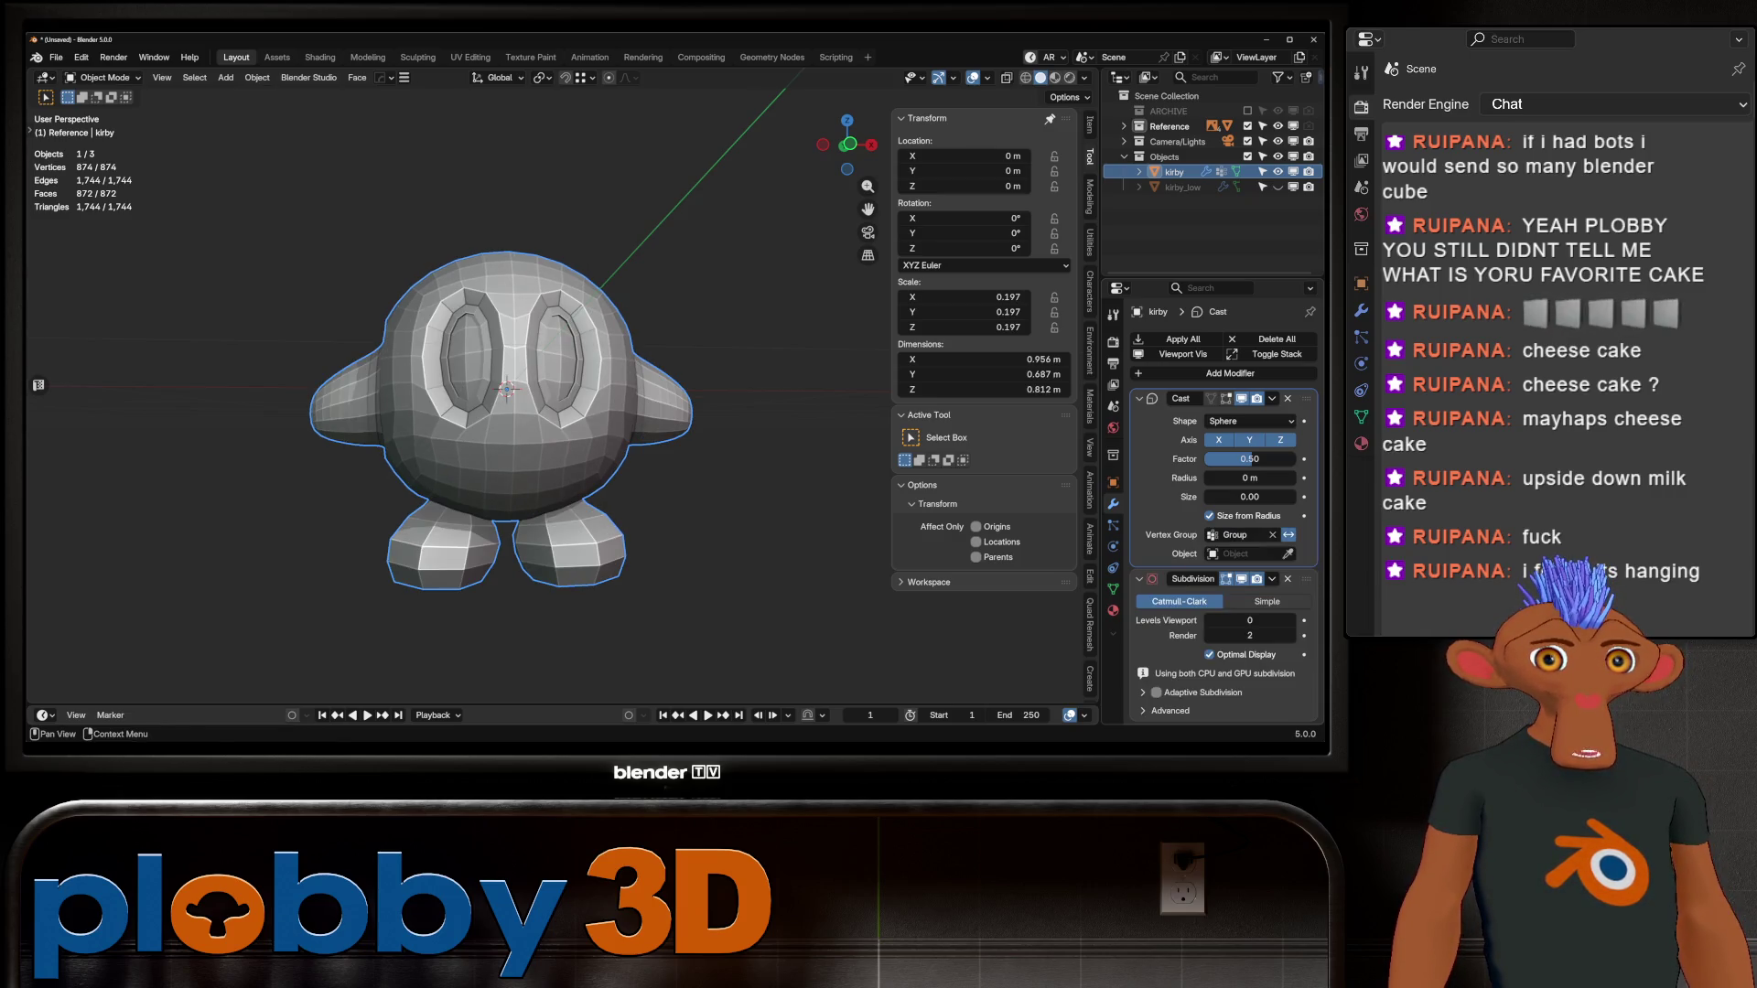
# Step: Tune the Cast factor and radius, lowering factor to about 0.2, and hide the Cast to compare
pyautogui.moveTo(567, 412)
pyautogui.mouseDown(button='middle')
pyautogui.moveTo(778, 421)
pyautogui.moveTo(641, 417)
pyautogui.mouseUp(button='middle')
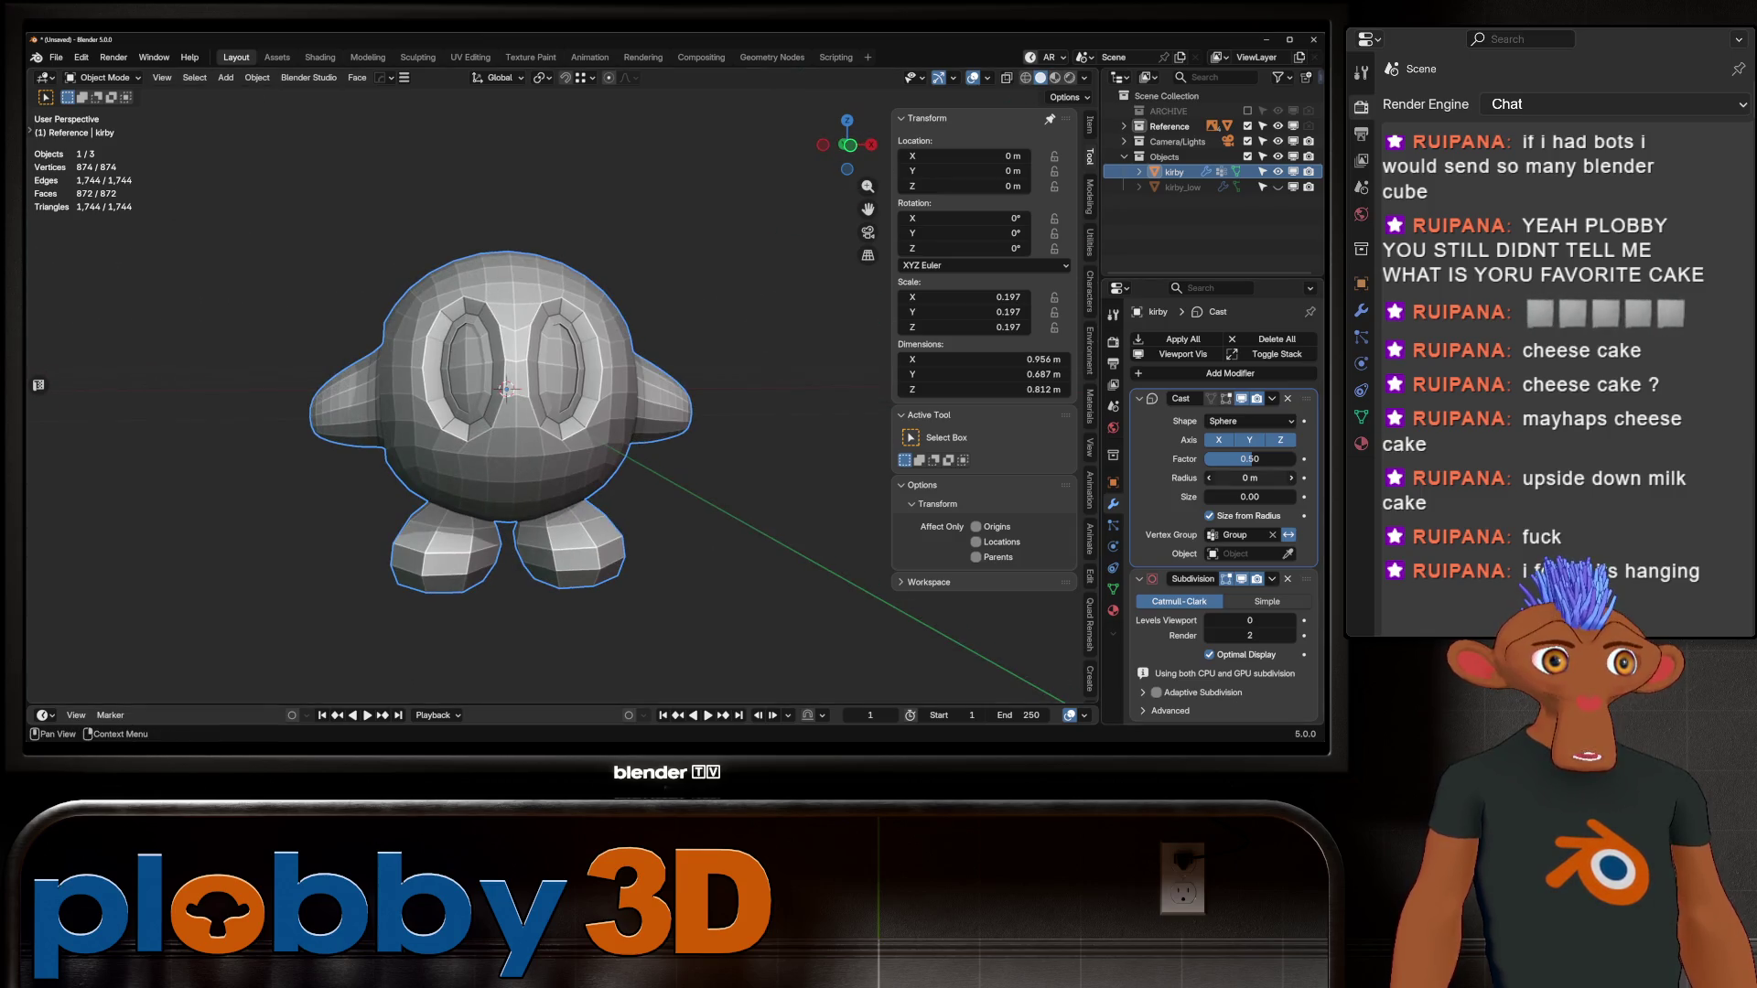
pyautogui.click(1249, 458)
pyautogui.write('1')
pyautogui.press('Return')
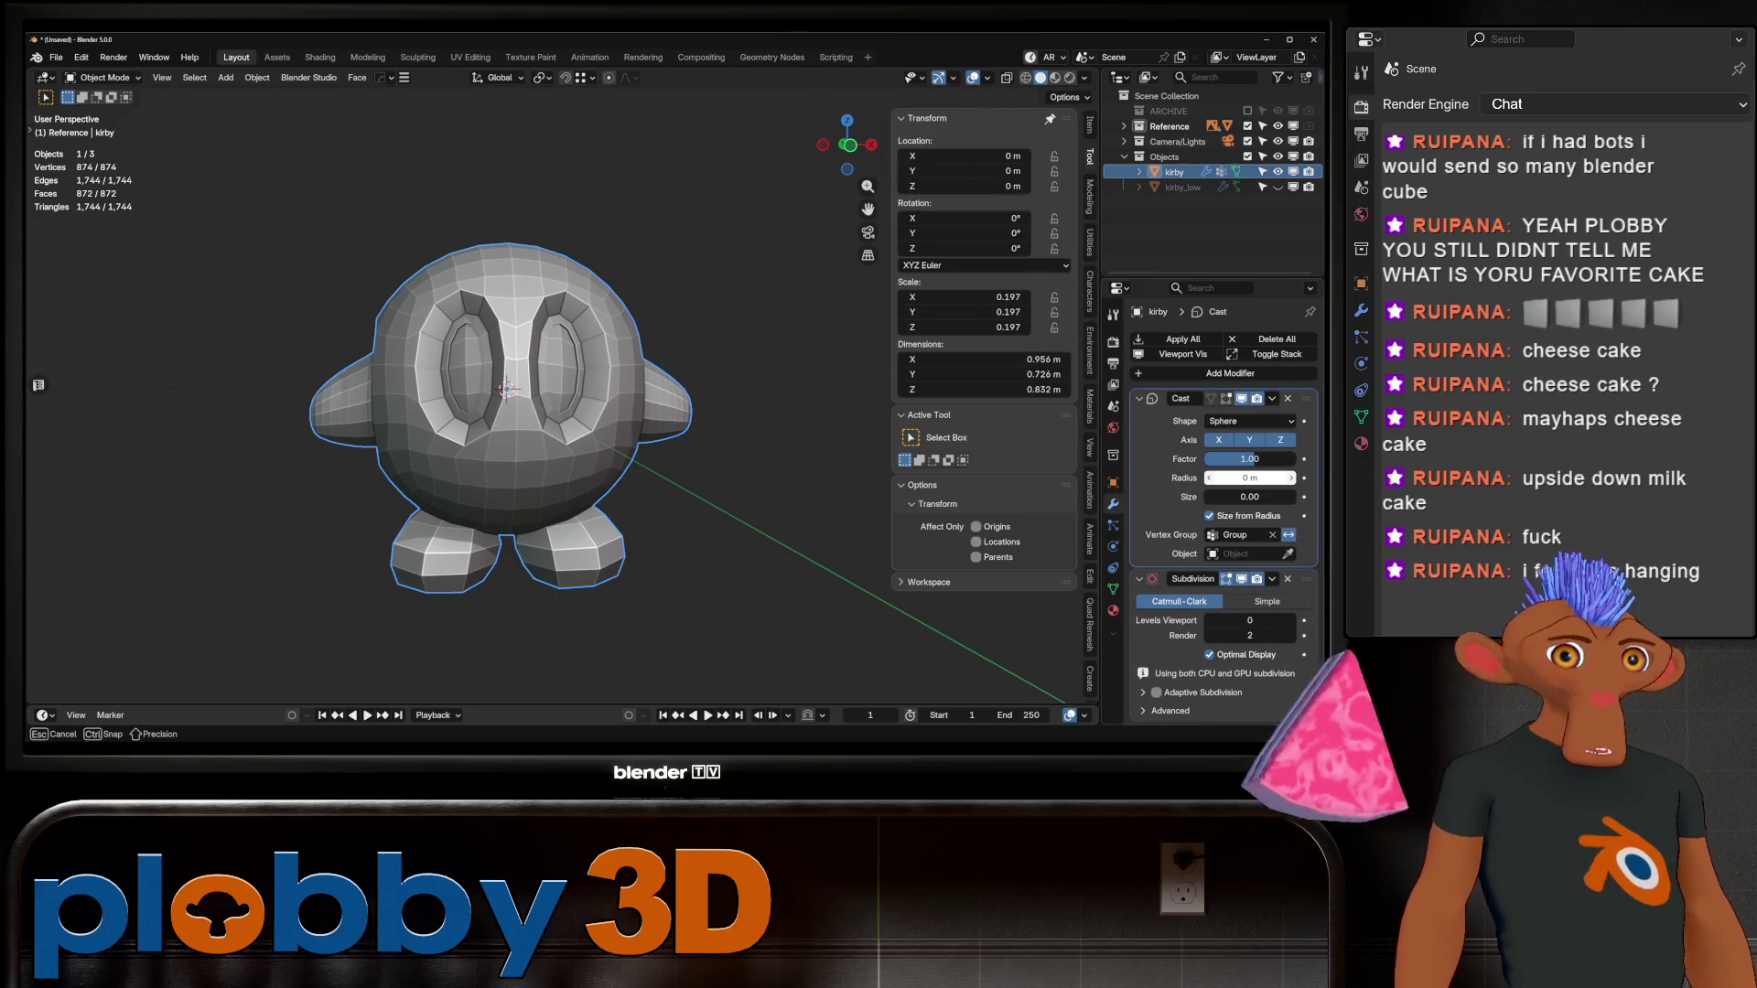
pyautogui.moveTo(1251, 477)
pyautogui.mouseDown()
pyautogui.moveTo(1250, 496)
pyautogui.moveTo(1250, 478)
pyautogui.mouseUp()
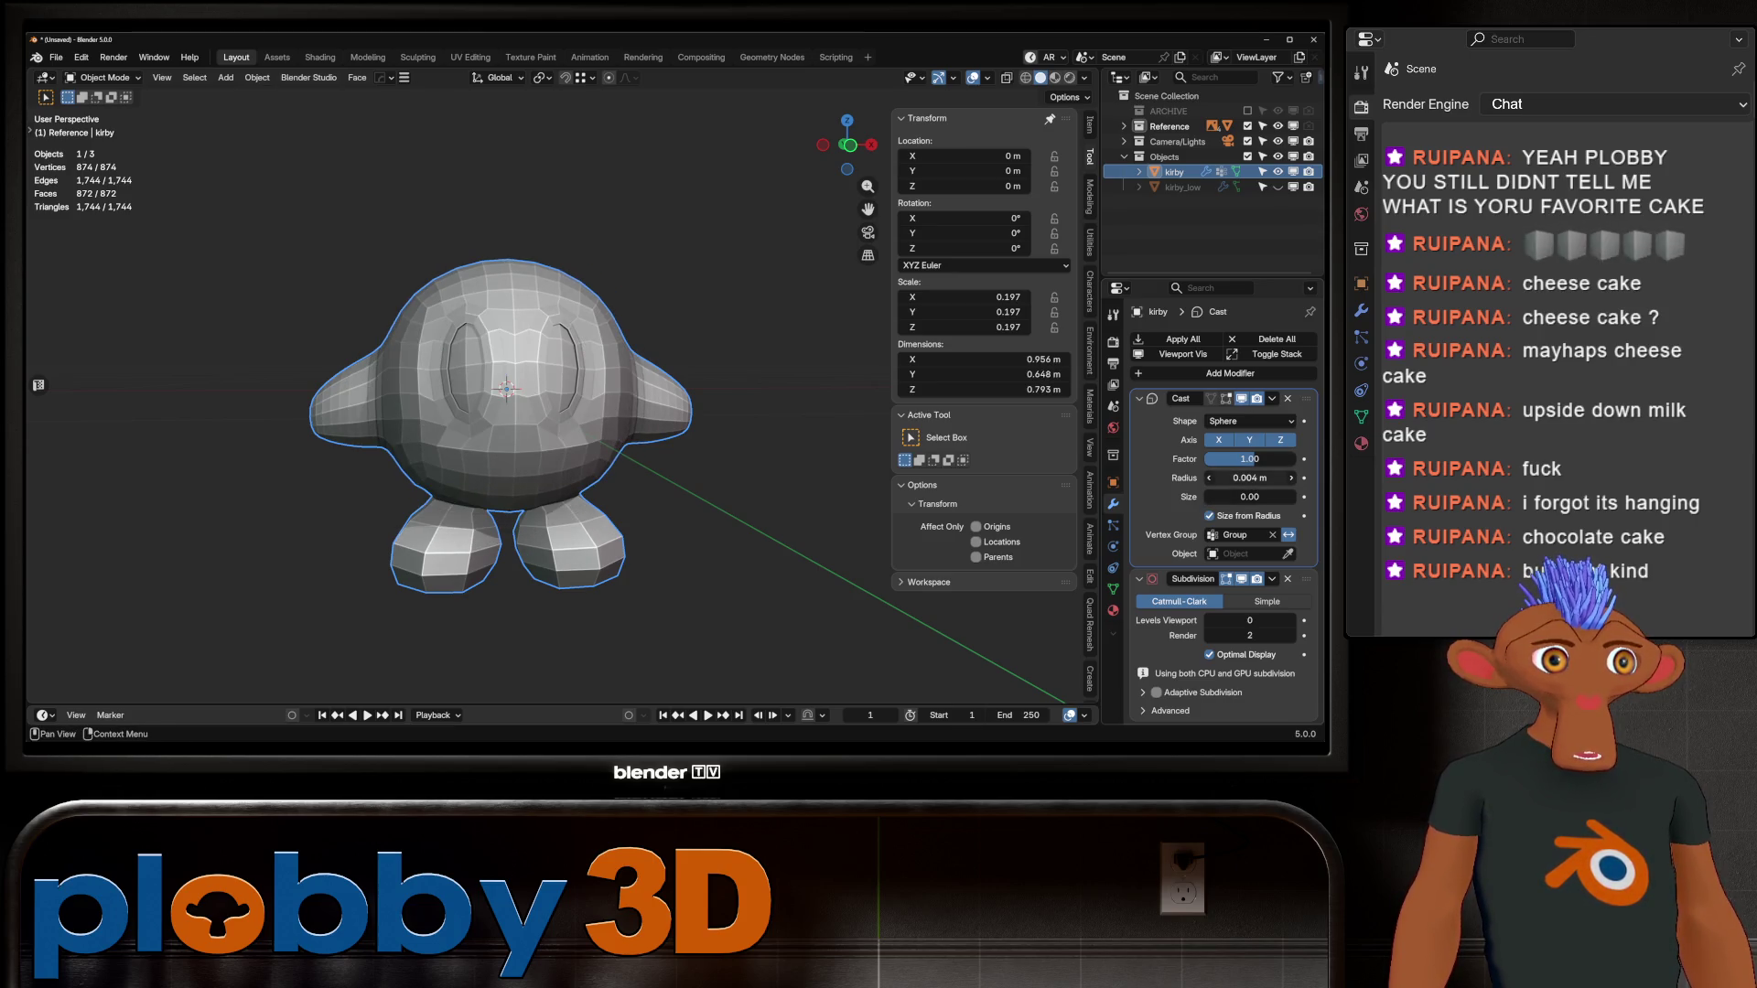
pyautogui.moveTo(549, 458)
pyautogui.mouseDown(button='middle')
pyautogui.moveTo(659, 458)
pyautogui.moveTo(542, 458)
pyautogui.mouseUp(button='middle')
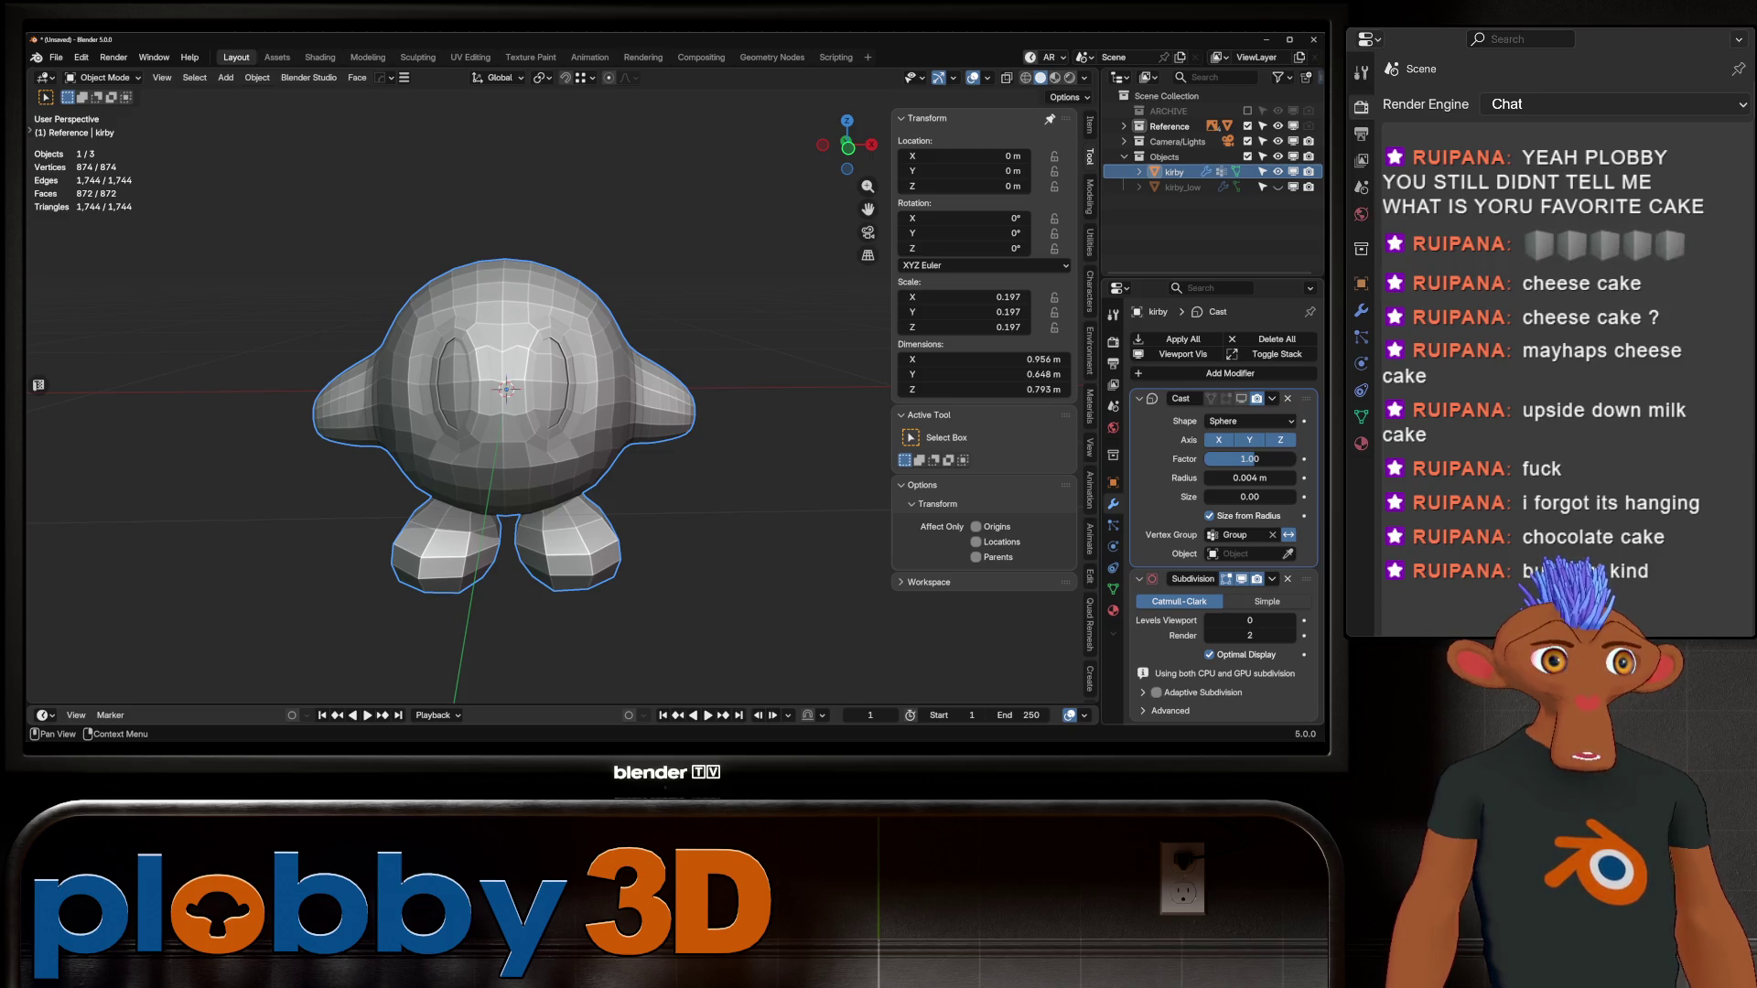
pyautogui.moveTo(1249, 478)
pyautogui.mouseDown()
pyautogui.moveTo(1267, 478)
pyautogui.moveTo(1208, 478)
pyautogui.mouseUp()
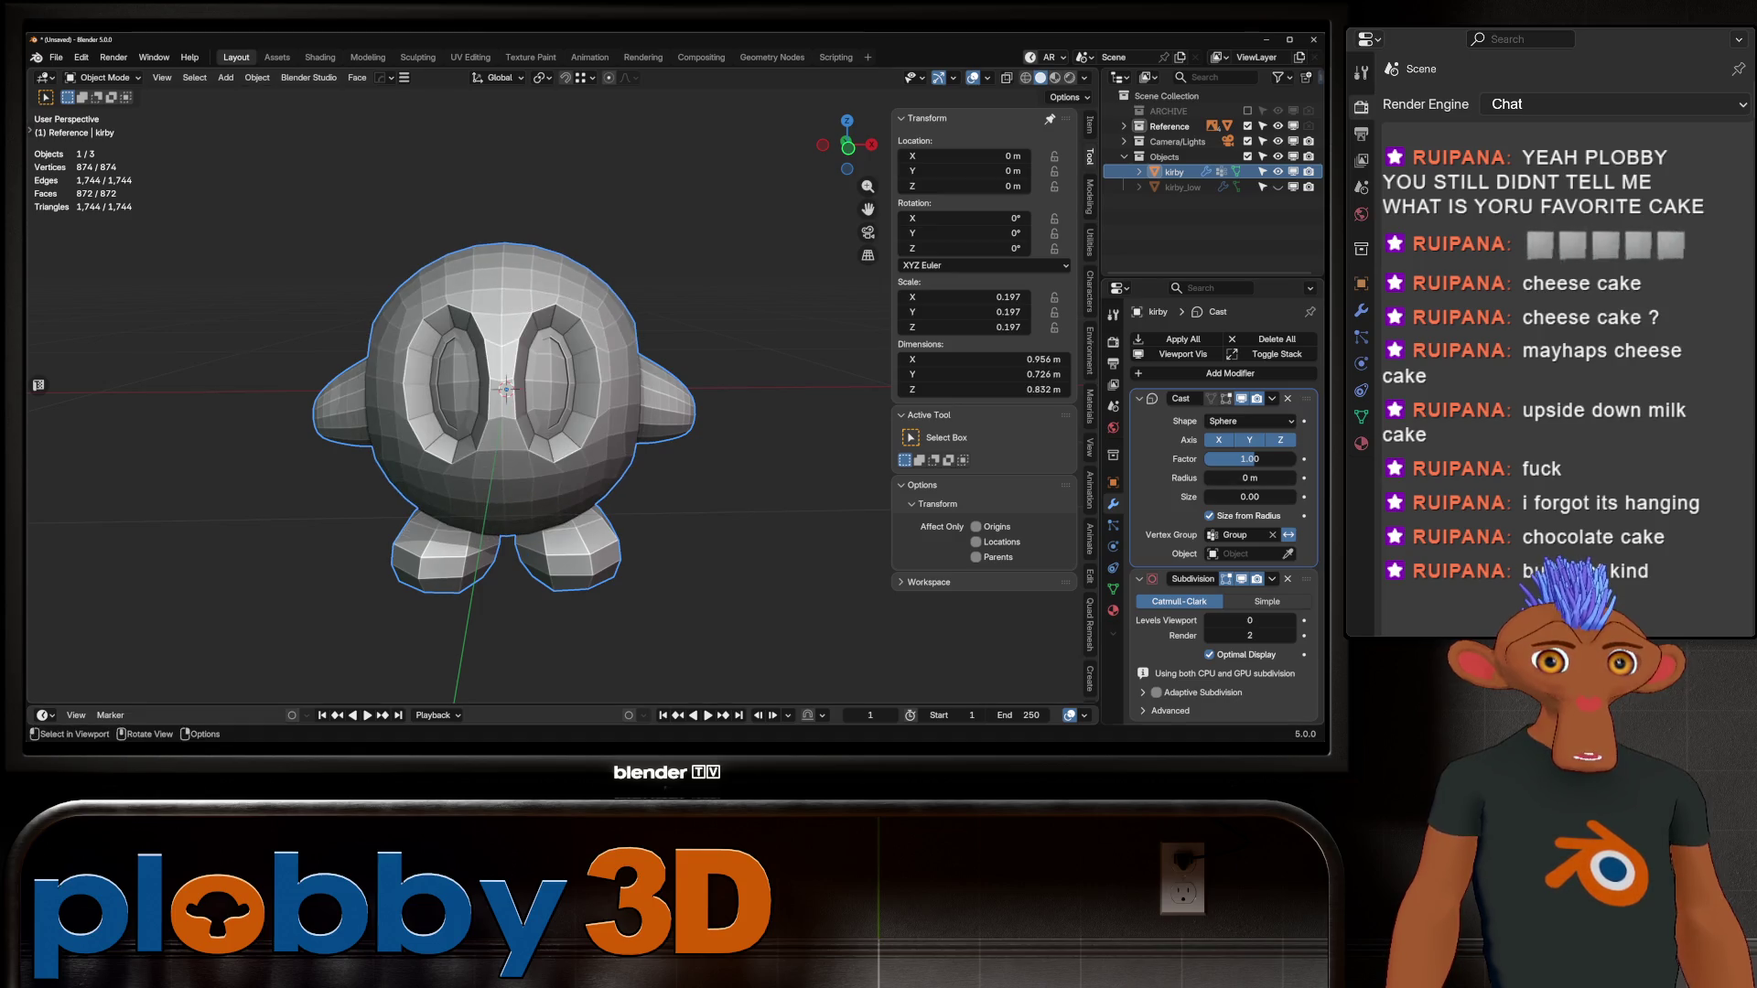
pyautogui.moveTo(549, 412)
pyautogui.mouseDown(button='middle')
pyautogui.moveTo(604, 402)
pyautogui.moveTo(558, 407)
pyautogui.moveTo(695, 449)
pyautogui.moveTo(595, 416)
pyautogui.mouseUp(button='middle')
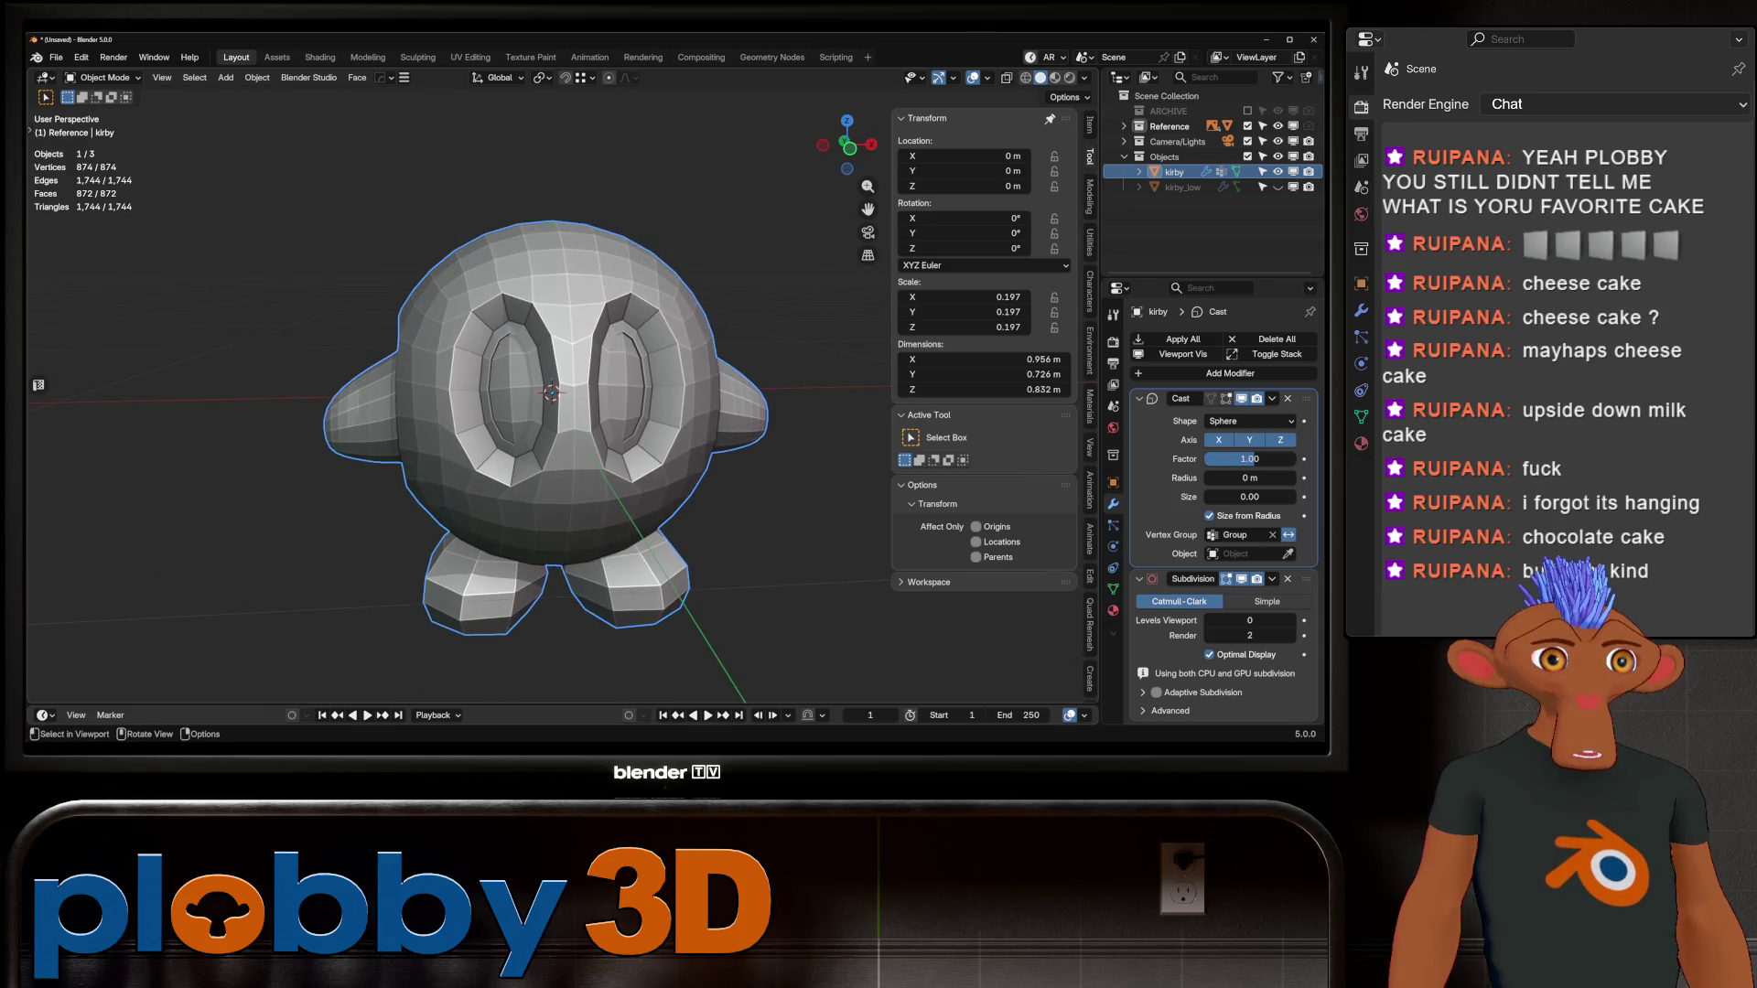
pyautogui.moveTo(1250, 459)
pyautogui.mouseDown()
pyautogui.moveTo(1180, 459)
pyautogui.moveTo(1247, 458)
pyautogui.mouseUp()
pyautogui.moveTo(513, 412); pyautogui.dragTo(768, 412, button='middle')
pyautogui.click(1241, 399)
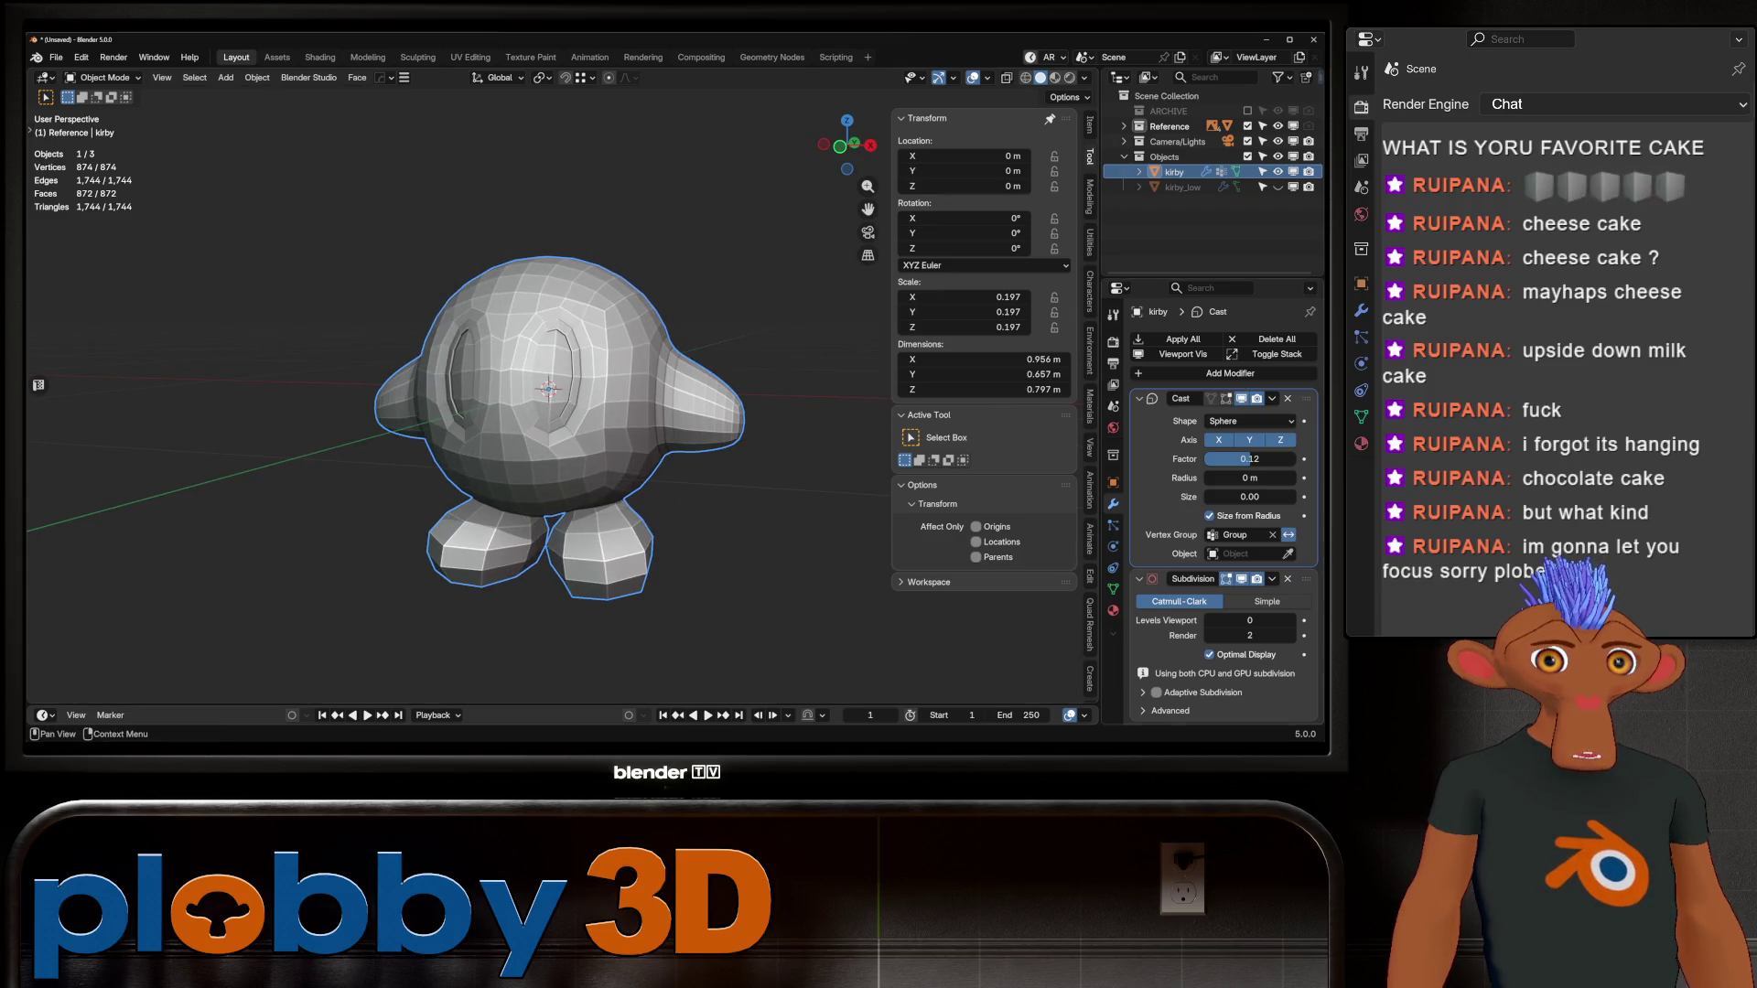
# Step: Toggle the Cast modifier on and off from a side view to compare Kirby's shapes
pyautogui.click(1241, 398)
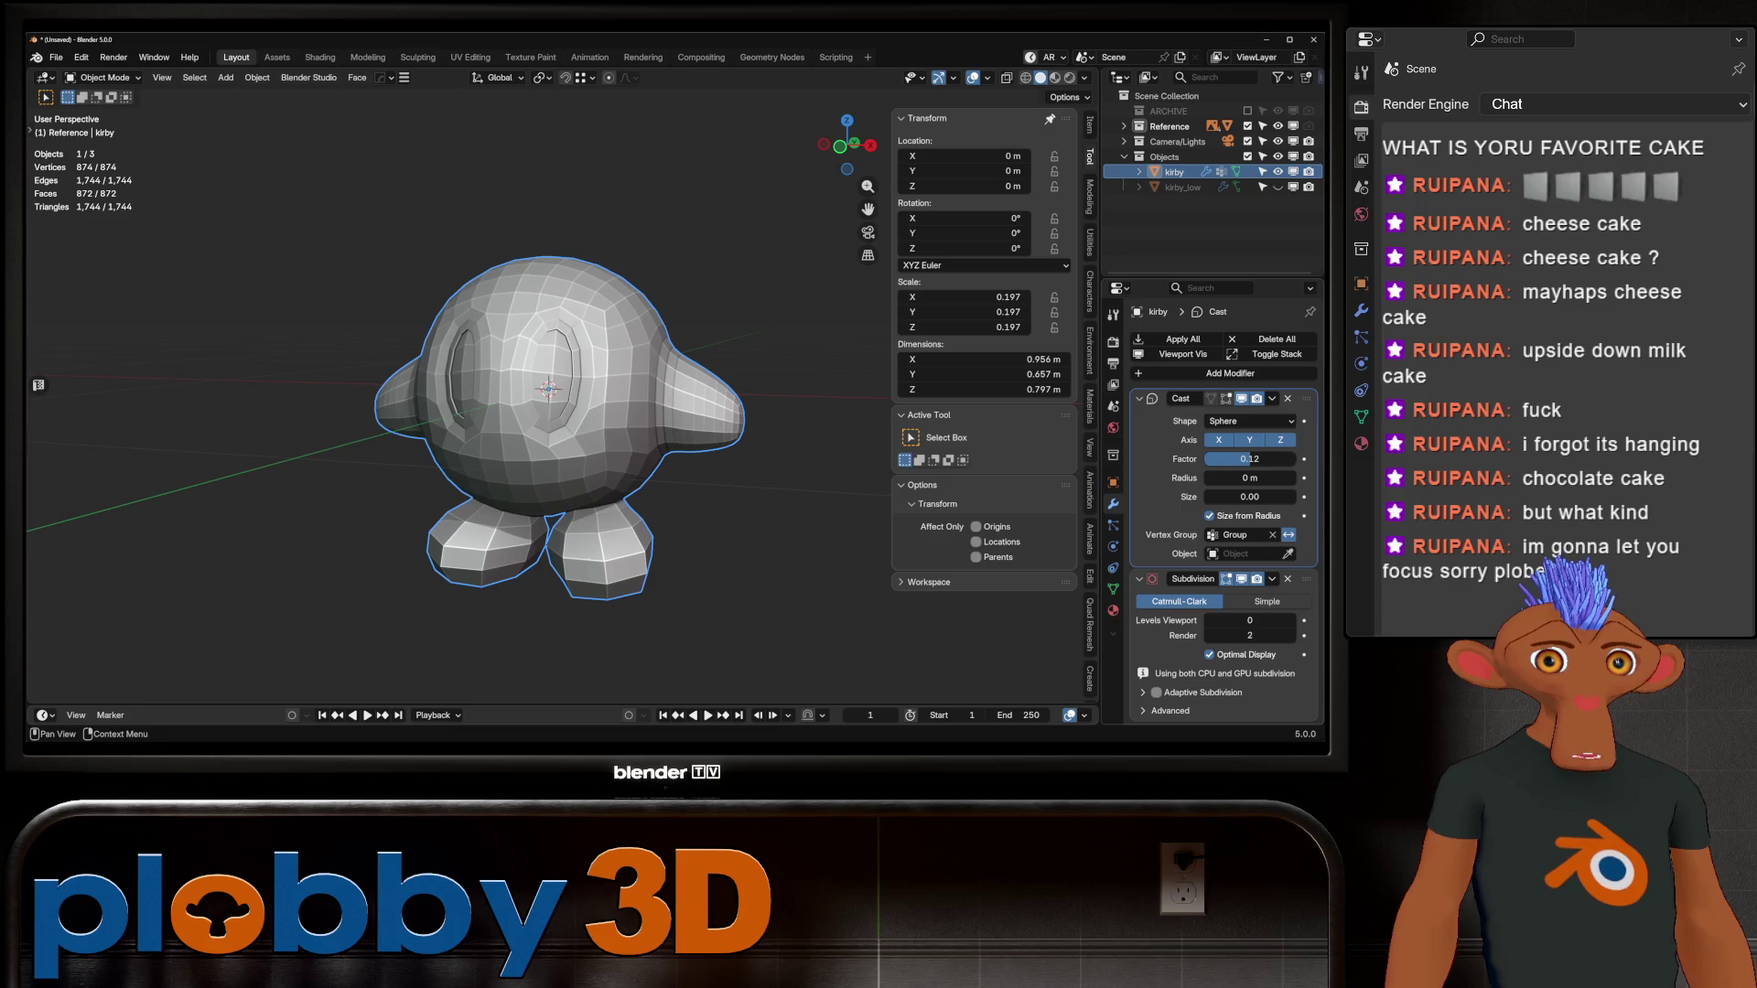
pyautogui.moveTo(549, 412); pyautogui.dragTo(678, 411, button='middle')
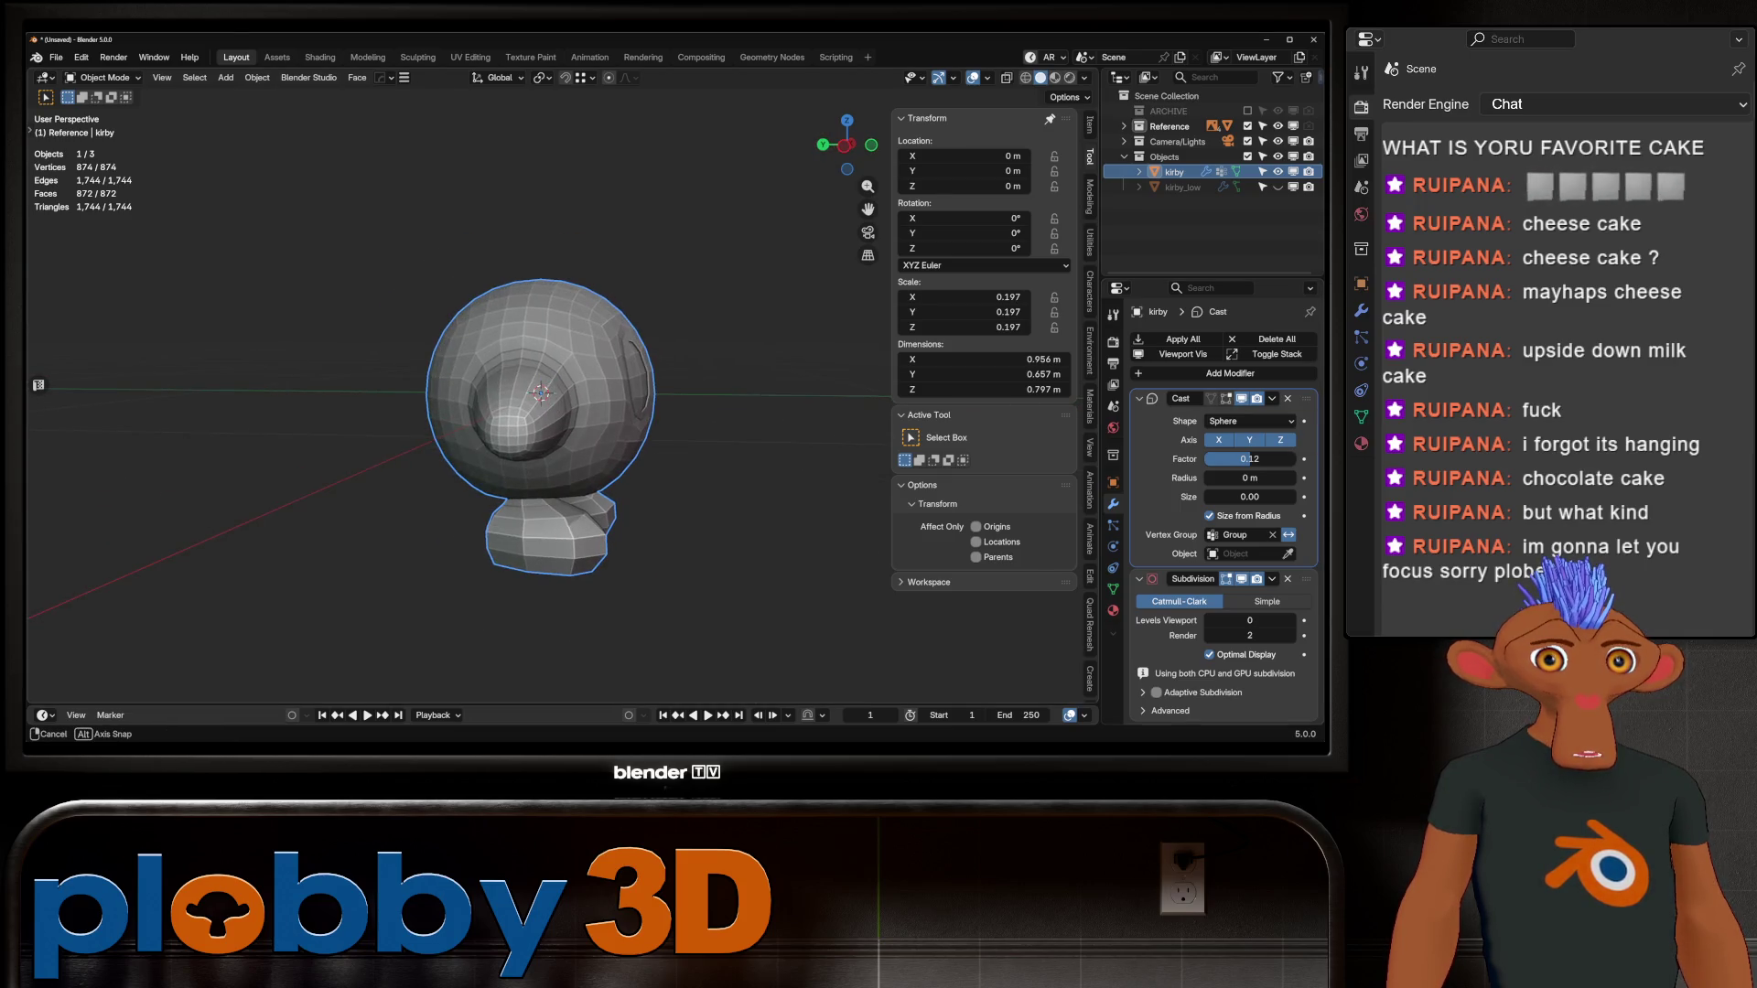
pyautogui.click(1241, 398)
pyautogui.click(1241, 398)
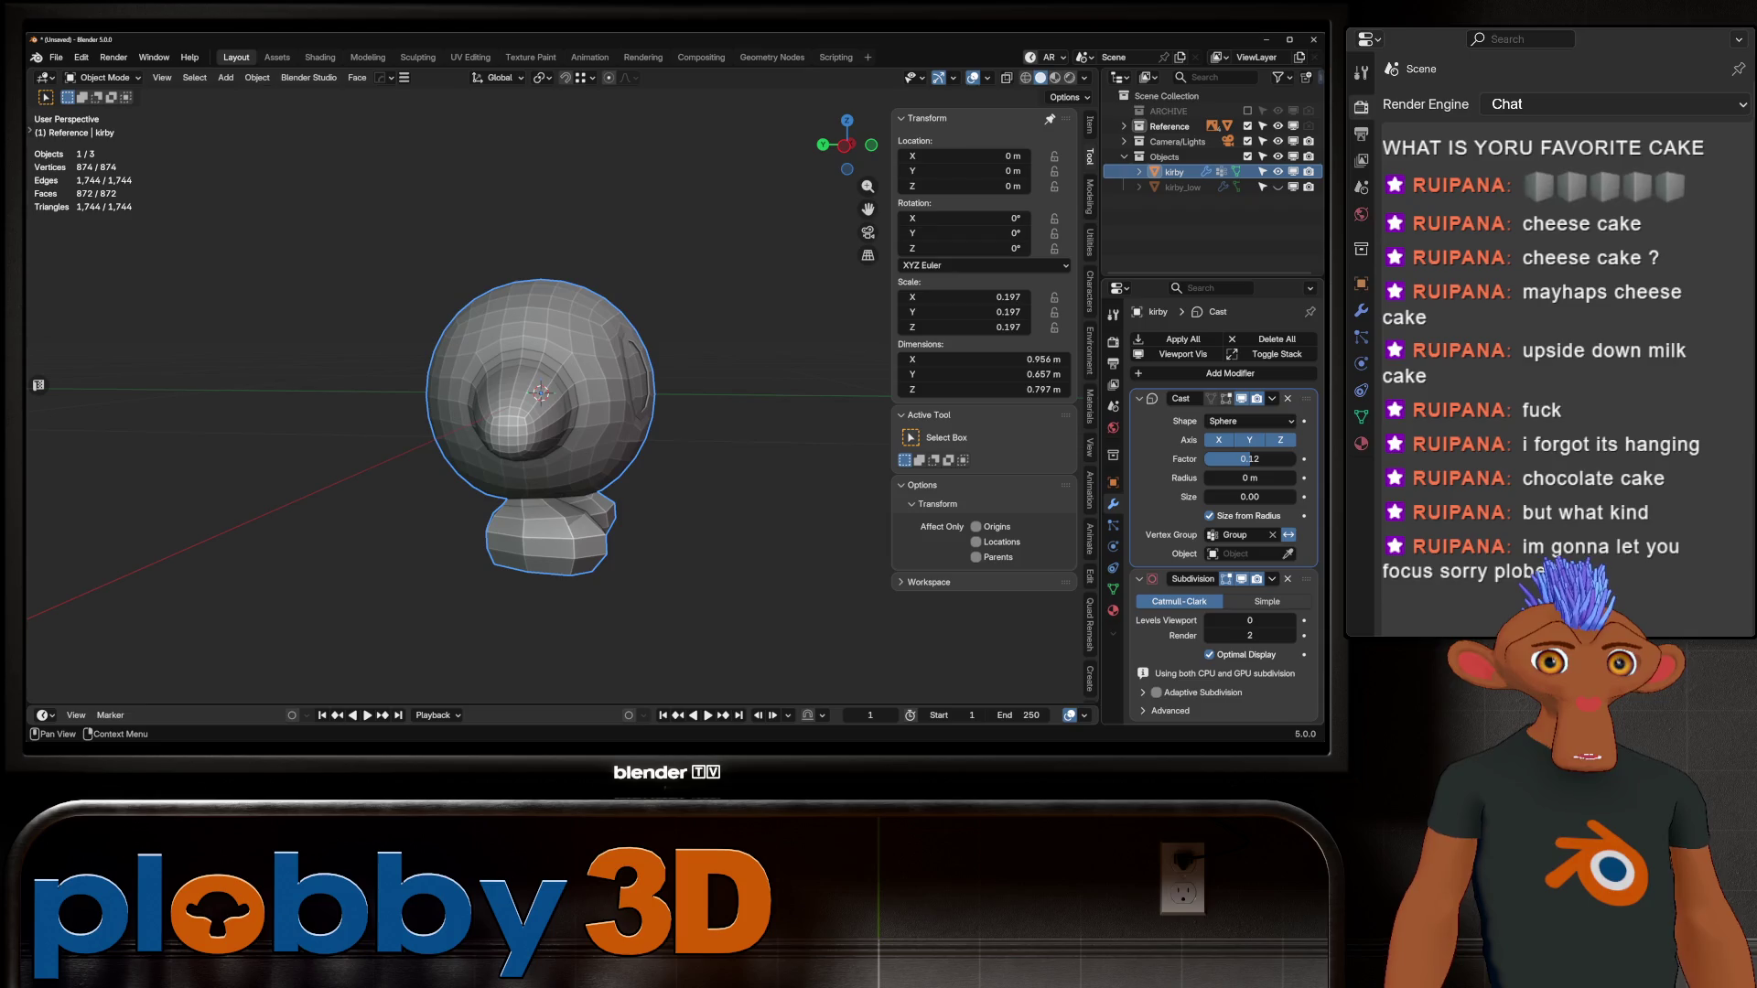
pyautogui.click(1241, 398)
pyautogui.click(1241, 398)
pyautogui.click(1241, 398)
pyautogui.click(1241, 398)
pyautogui.click(1241, 399)
pyautogui.click(1241, 398)
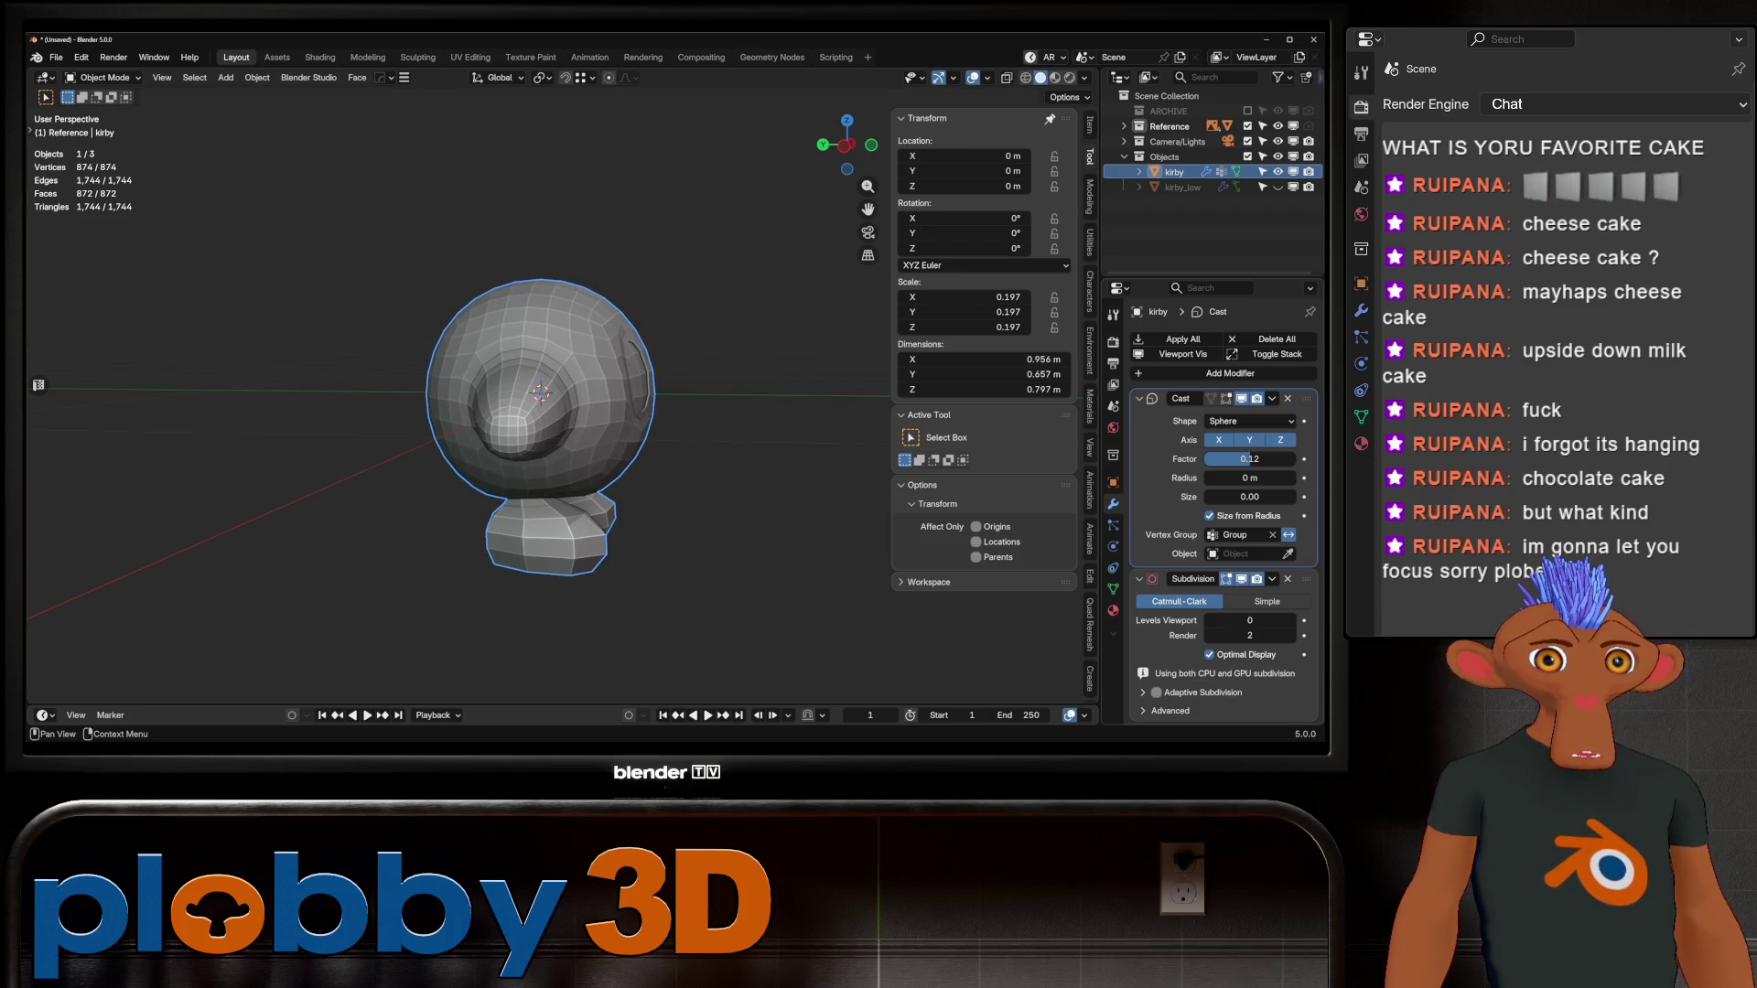
pyautogui.moveTo(641, 411); pyautogui.dragTo(513, 412, button='middle')
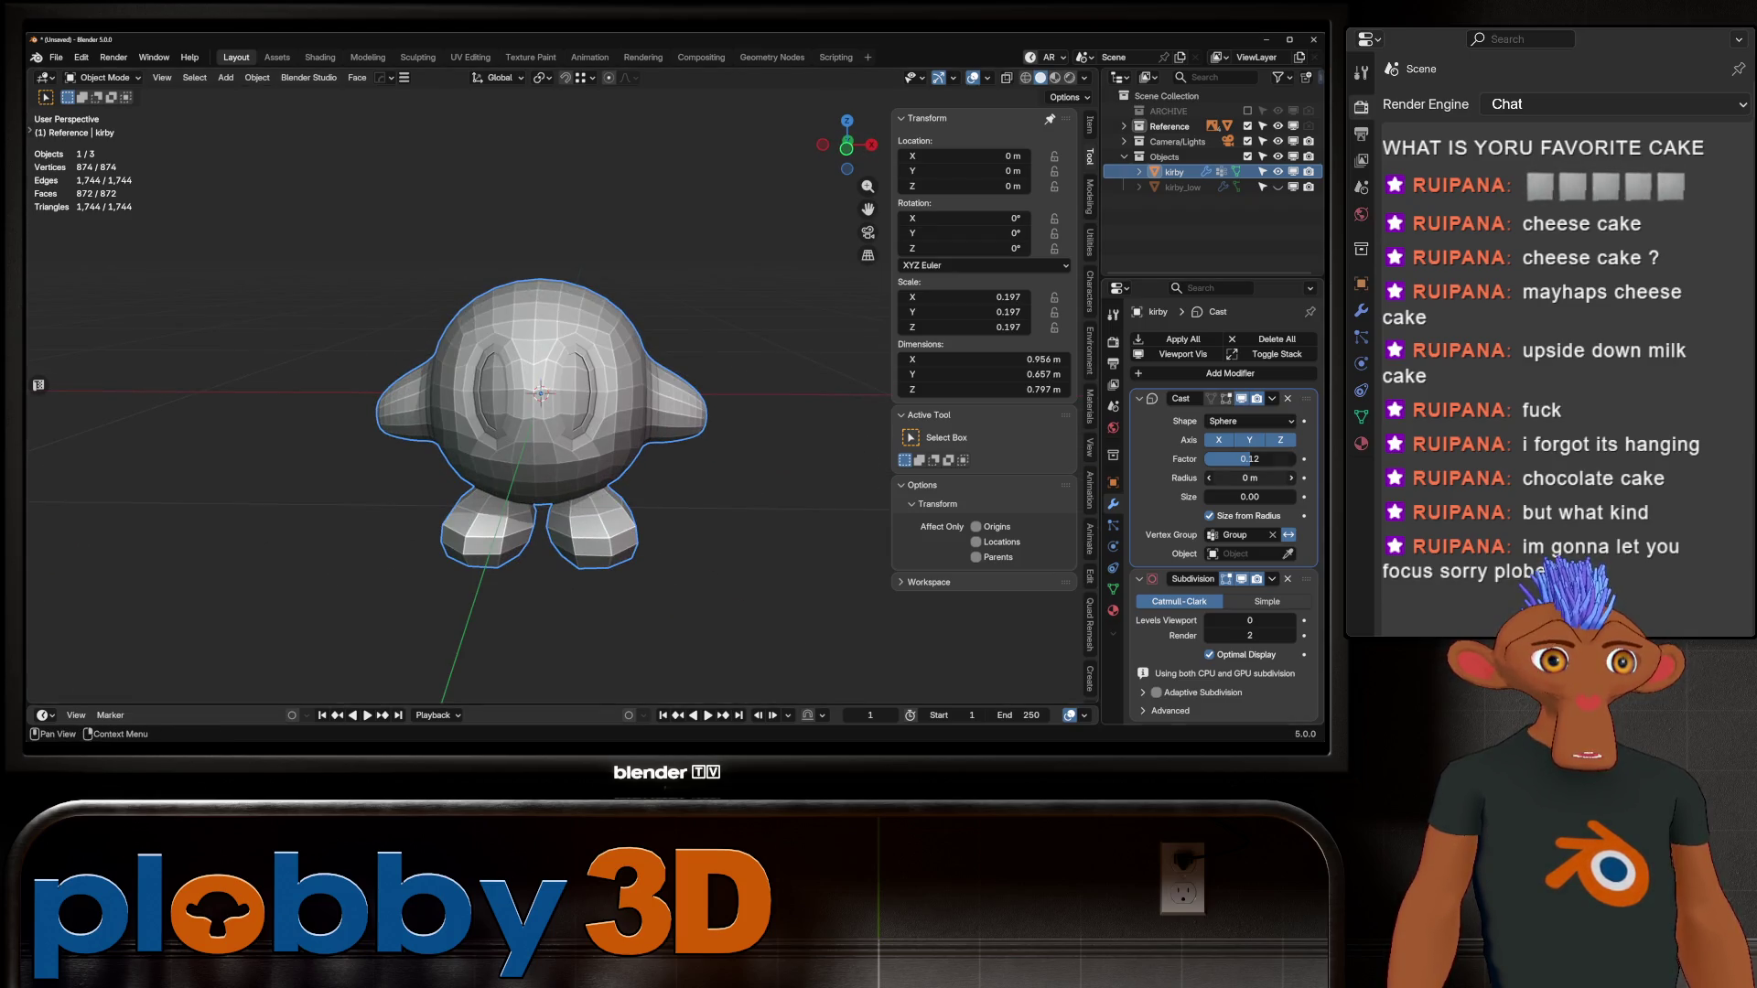
# Step: Try Cast radius, size 1.49 and factor 0.20, briefly removing and restoring the modifier
pyautogui.moveTo(1250, 478)
pyautogui.mouseDown()
pyautogui.moveTo(1276, 458)
pyautogui.moveTo(1227, 477)
pyautogui.moveTo(1281, 497)
pyautogui.mouseUp()
pyautogui.moveTo(457, 412); pyautogui.dragTo(549, 412, button='middle')
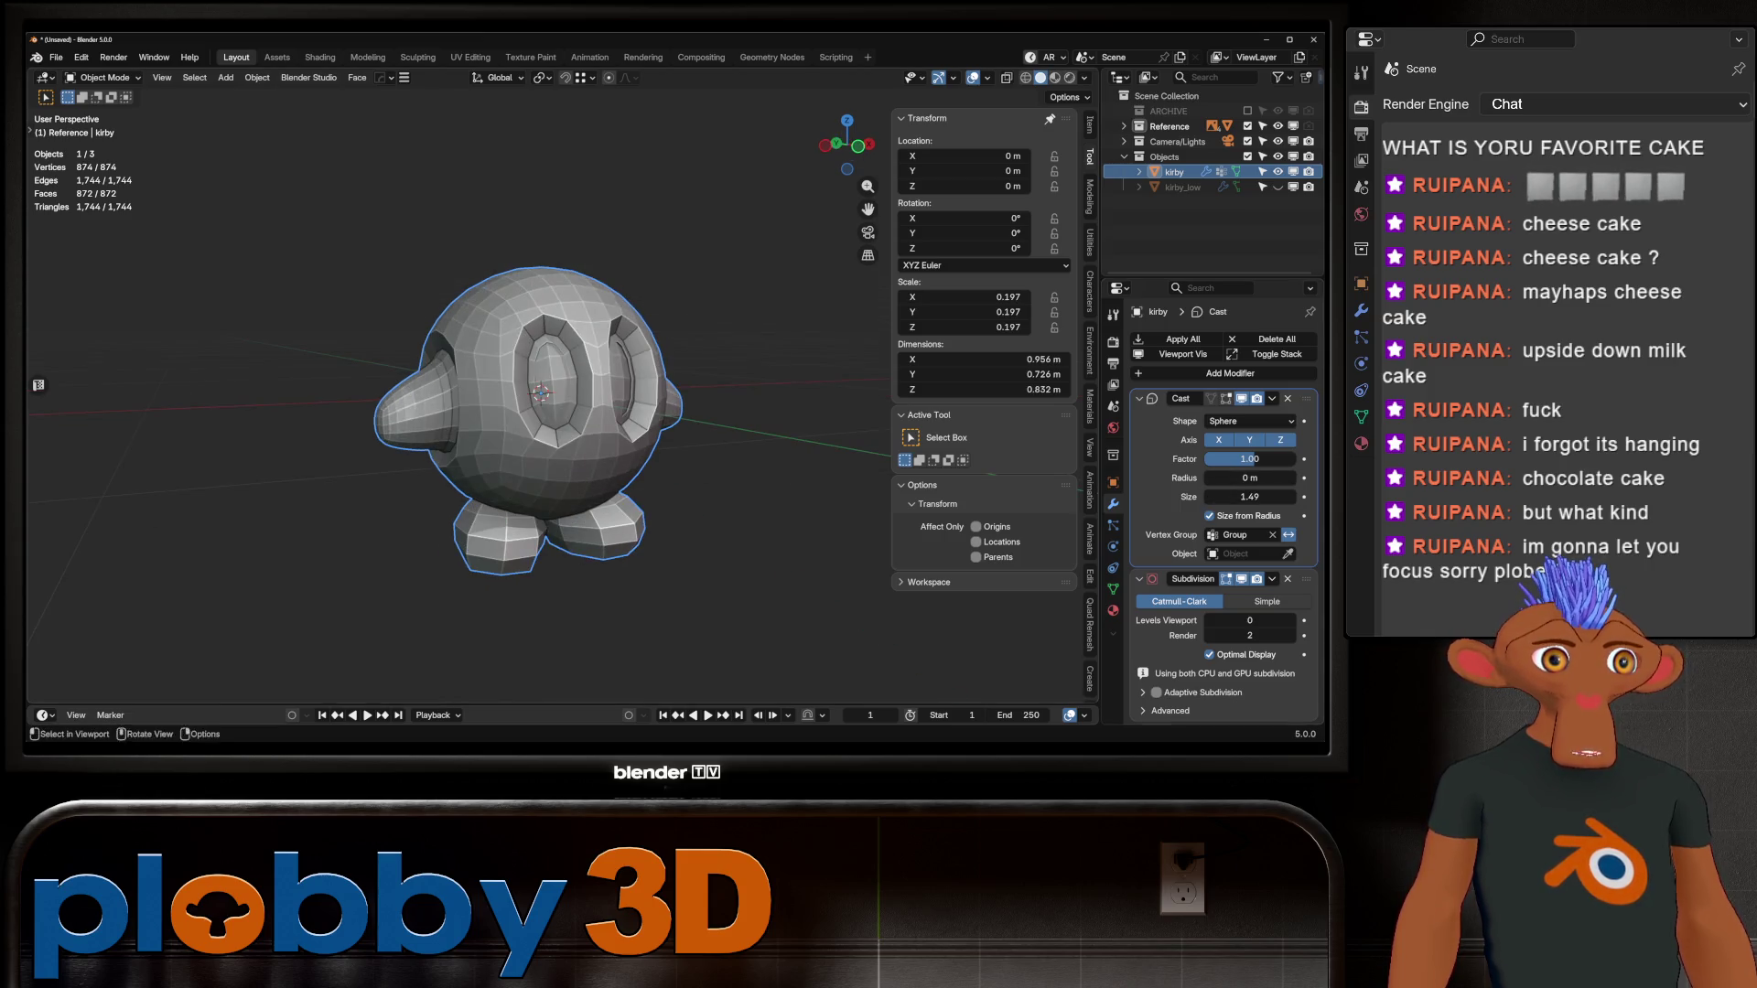
pyautogui.moveTo(1250, 458)
pyautogui.mouseDown()
pyautogui.moveTo(1217, 458)
pyautogui.moveTo(1273, 459)
pyautogui.moveTo(1208, 459)
pyautogui.moveTo(1241, 458)
pyautogui.mouseUp()
pyautogui.moveTo(641, 412)
pyautogui.mouseDown(button='middle')
pyautogui.moveTo(513, 412)
pyautogui.moveTo(622, 412)
pyautogui.mouseUp(button='middle')
pyautogui.hotkey('ctrl', 'x')
pyautogui.hotkey('ctrl', 'z')
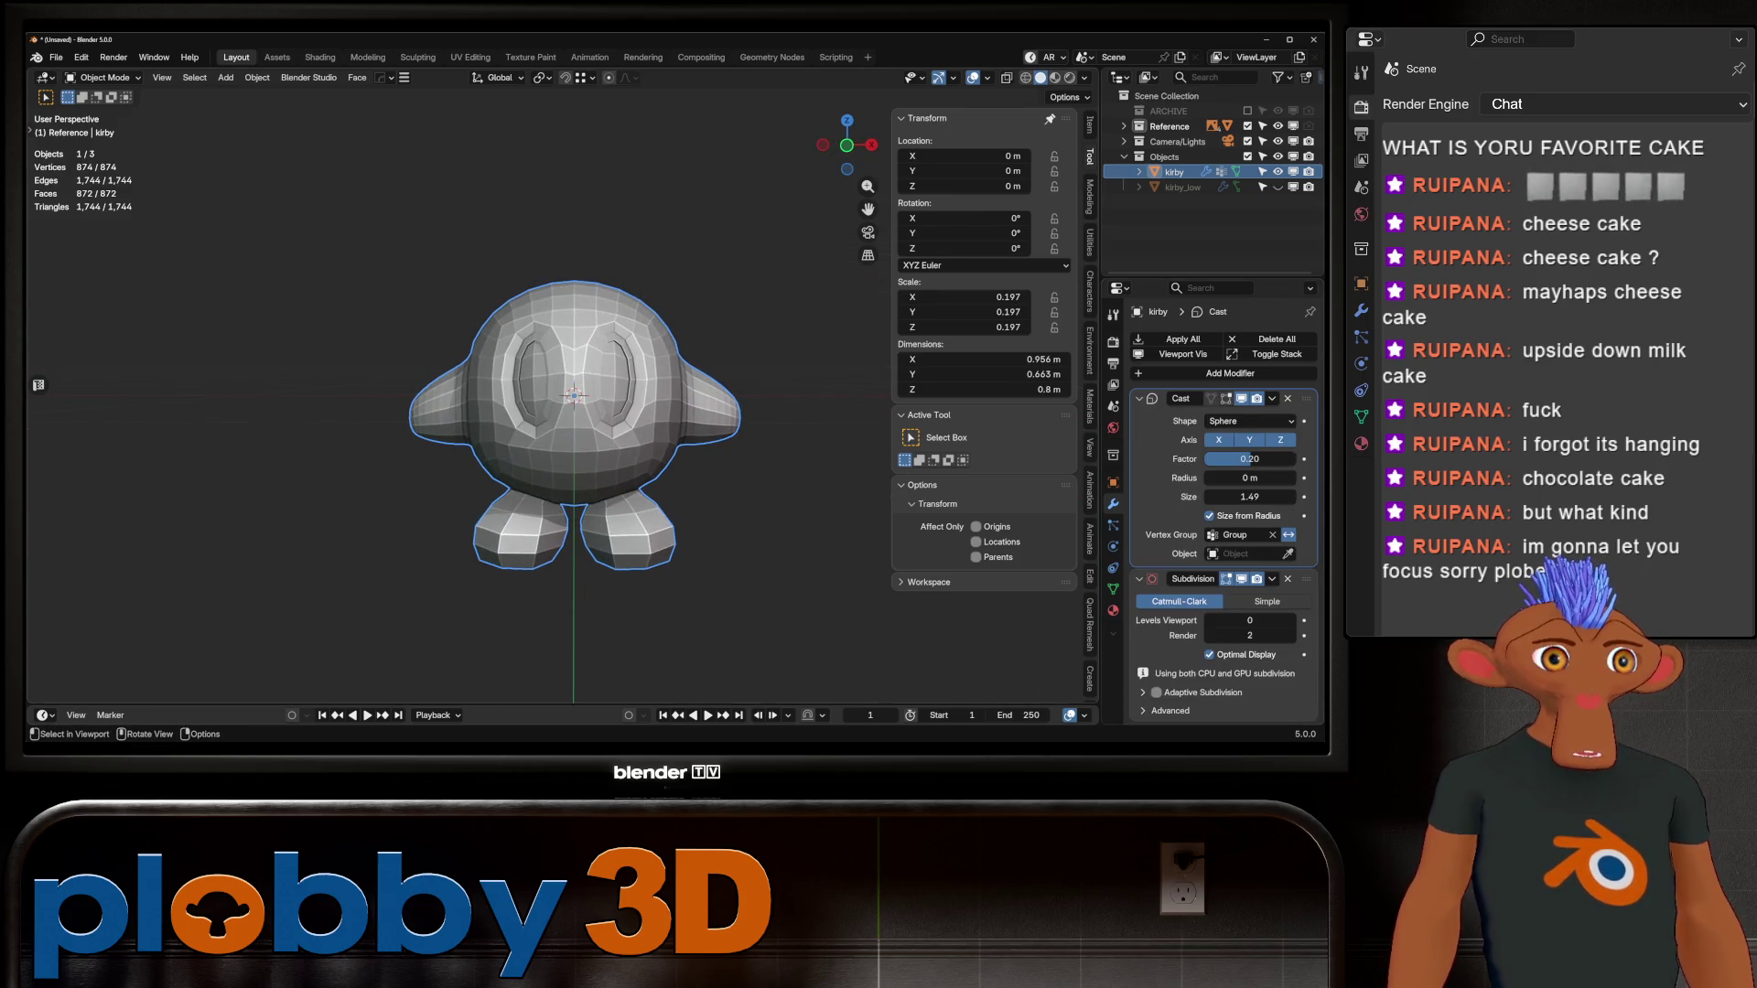
# Step: Set Cast factor to 1.00, disable Size from Radius, and raise Size to 1.63
pyautogui.moveTo(1250, 458); pyautogui.dragTo(1309, 458)
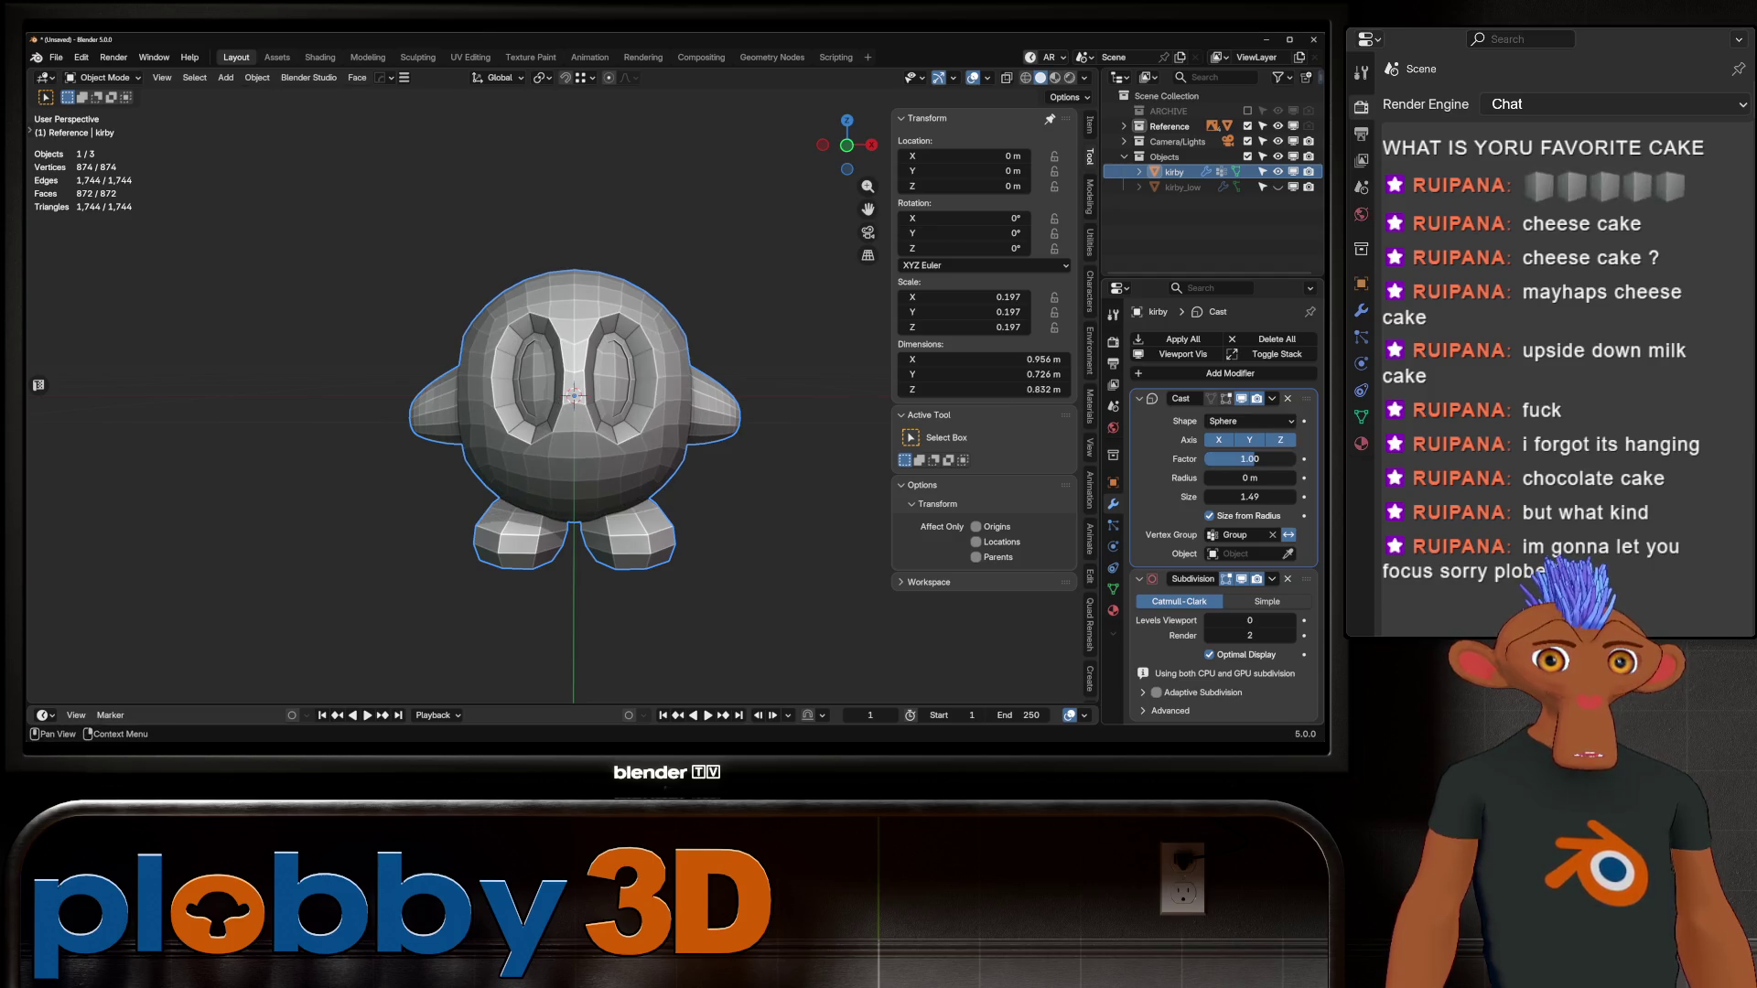
pyautogui.click(1210, 516)
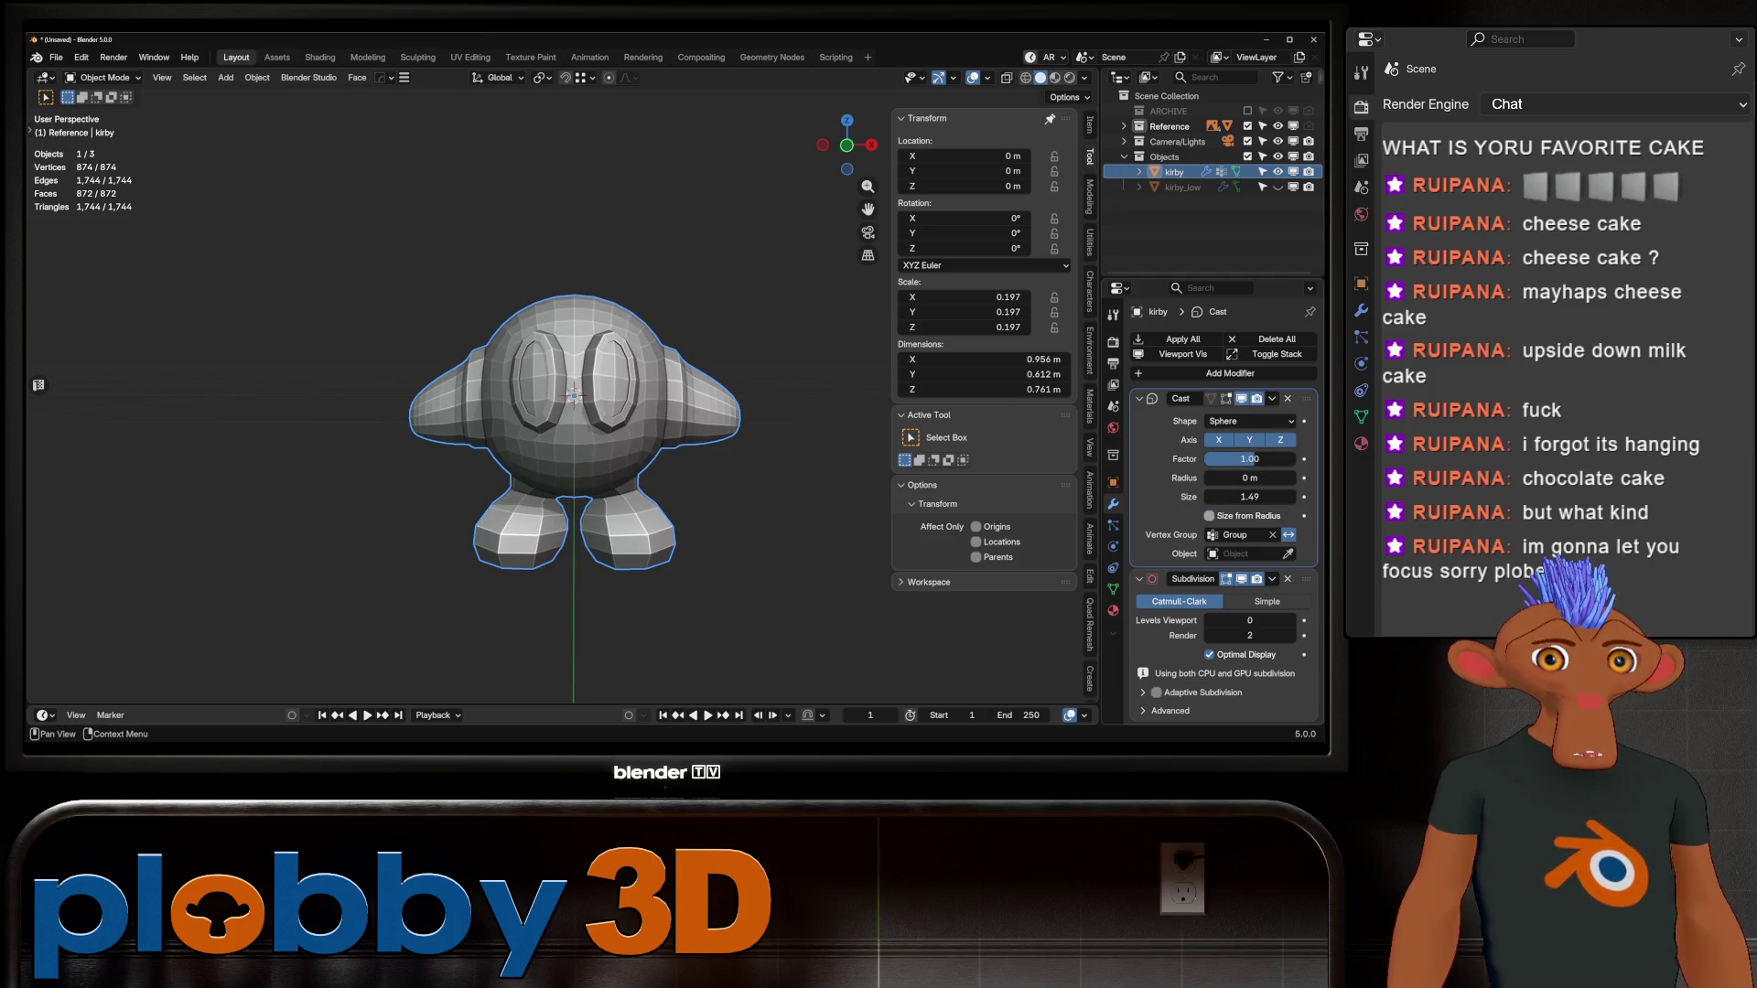
pyautogui.moveTo(1250, 497); pyautogui.dragTo(1270, 497)
pyautogui.moveTo(577, 412)
pyautogui.mouseDown(button='middle')
pyautogui.moveTo(696, 402)
pyautogui.moveTo(586, 385)
pyautogui.mouseUp(button='middle')
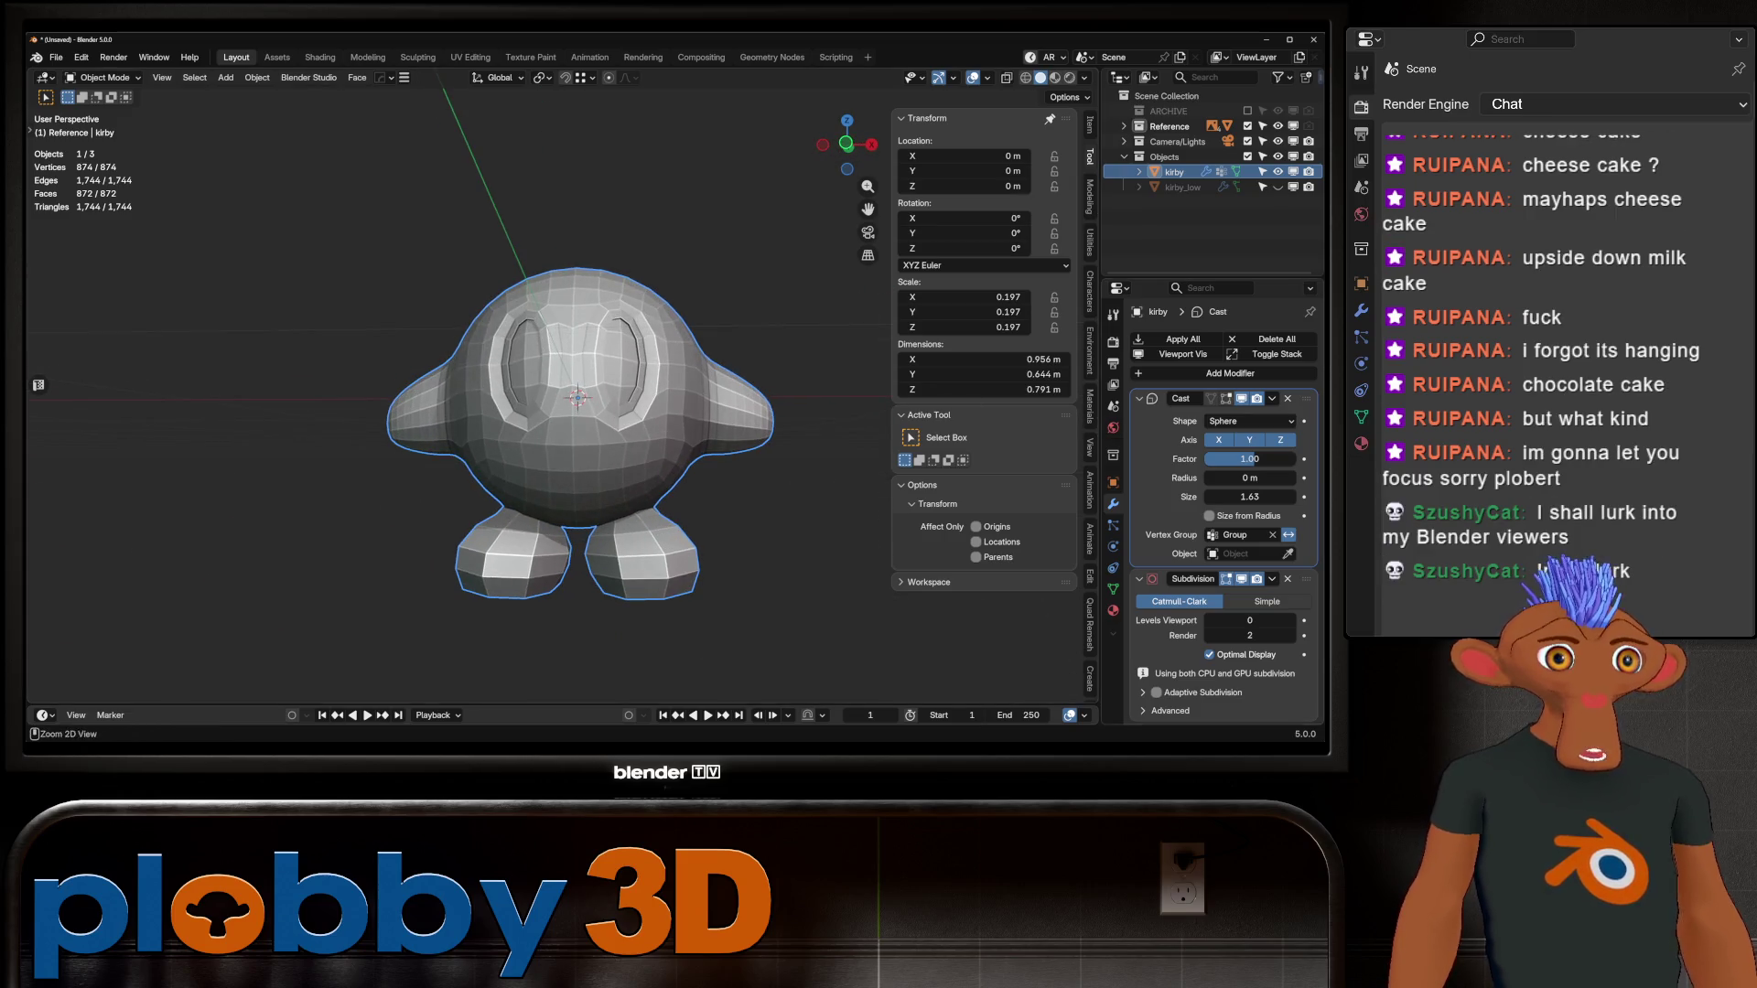
# Step: Apply the Cast modifier, then in Edit Mode select the faces of both eyes
pyautogui.hotkey('ctrl', 'a')
pyautogui.press('Tab')
pyautogui.scroll(3, 604, 412)
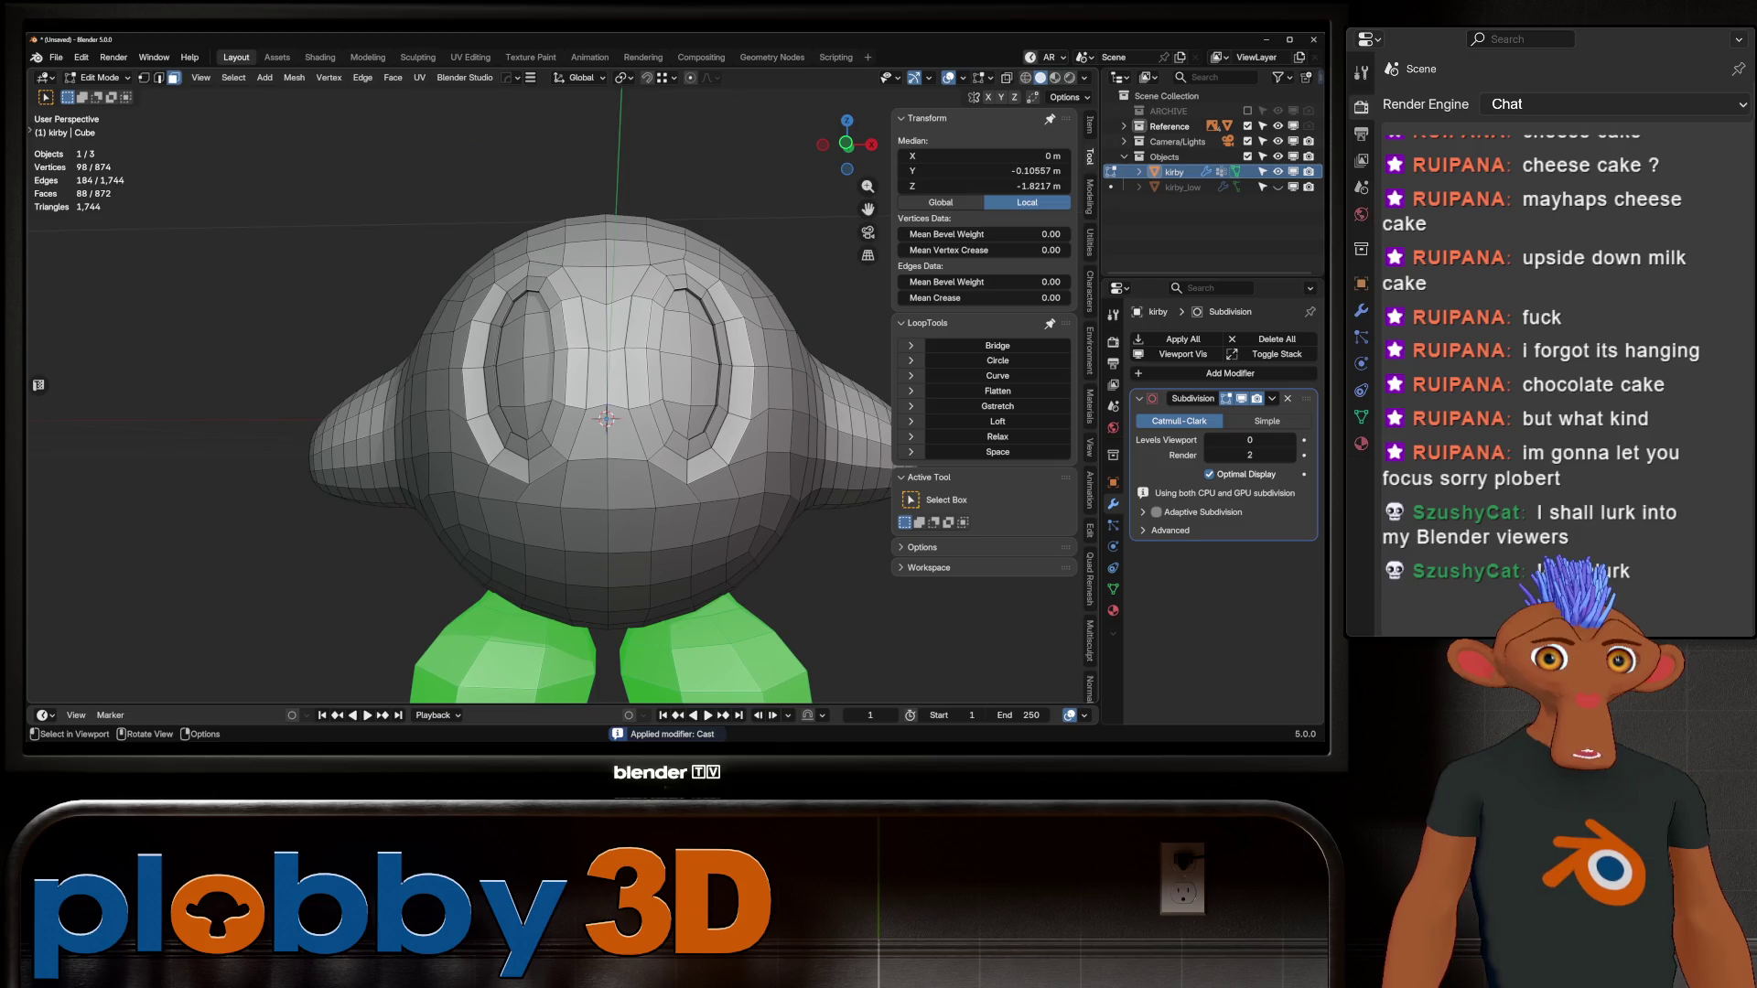
pyautogui.click(521, 306)
pyautogui.keyDown('ctrl'); pyautogui.keyDown('shift'); pyautogui.click(535, 419); pyautogui.keyUp('shift'); pyautogui.keyUp('ctrl')
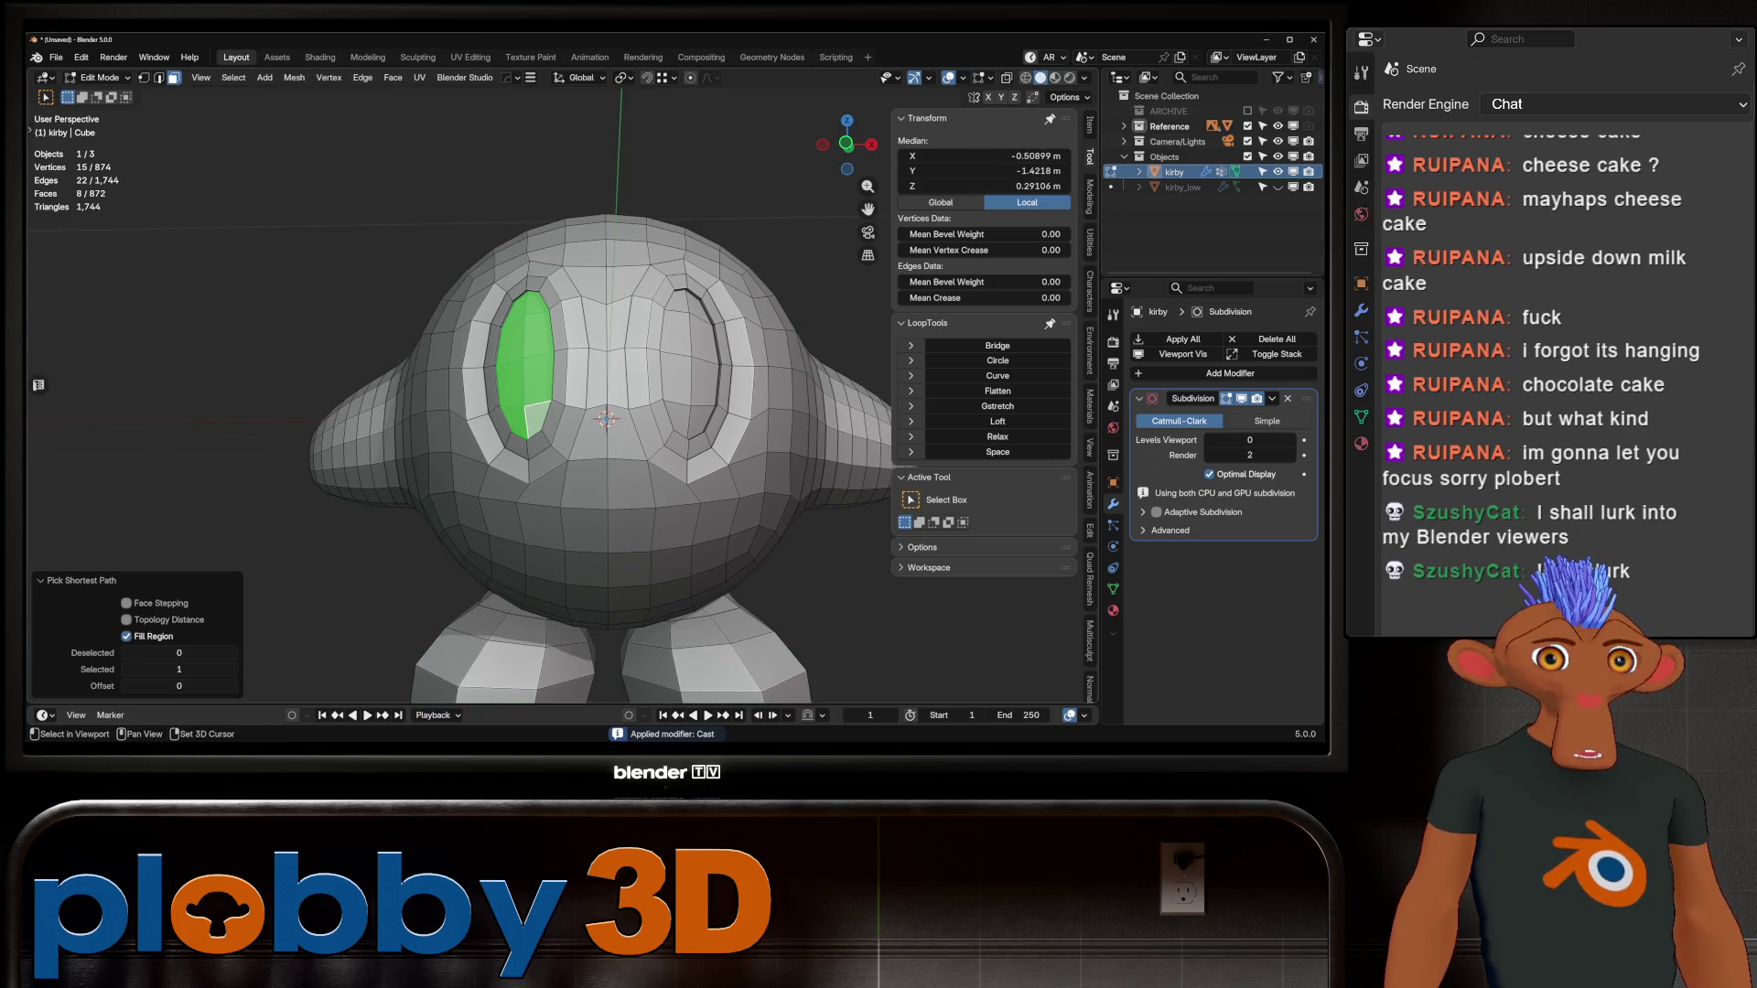
pyautogui.keyDown('shift'); pyautogui.click(677, 302); pyautogui.keyUp('shift')
pyautogui.keyDown('ctrl'); pyautogui.keyDown('shift'); pyautogui.click(678, 423); pyautogui.keyUp('shift'); pyautogui.keyUp('ctrl')
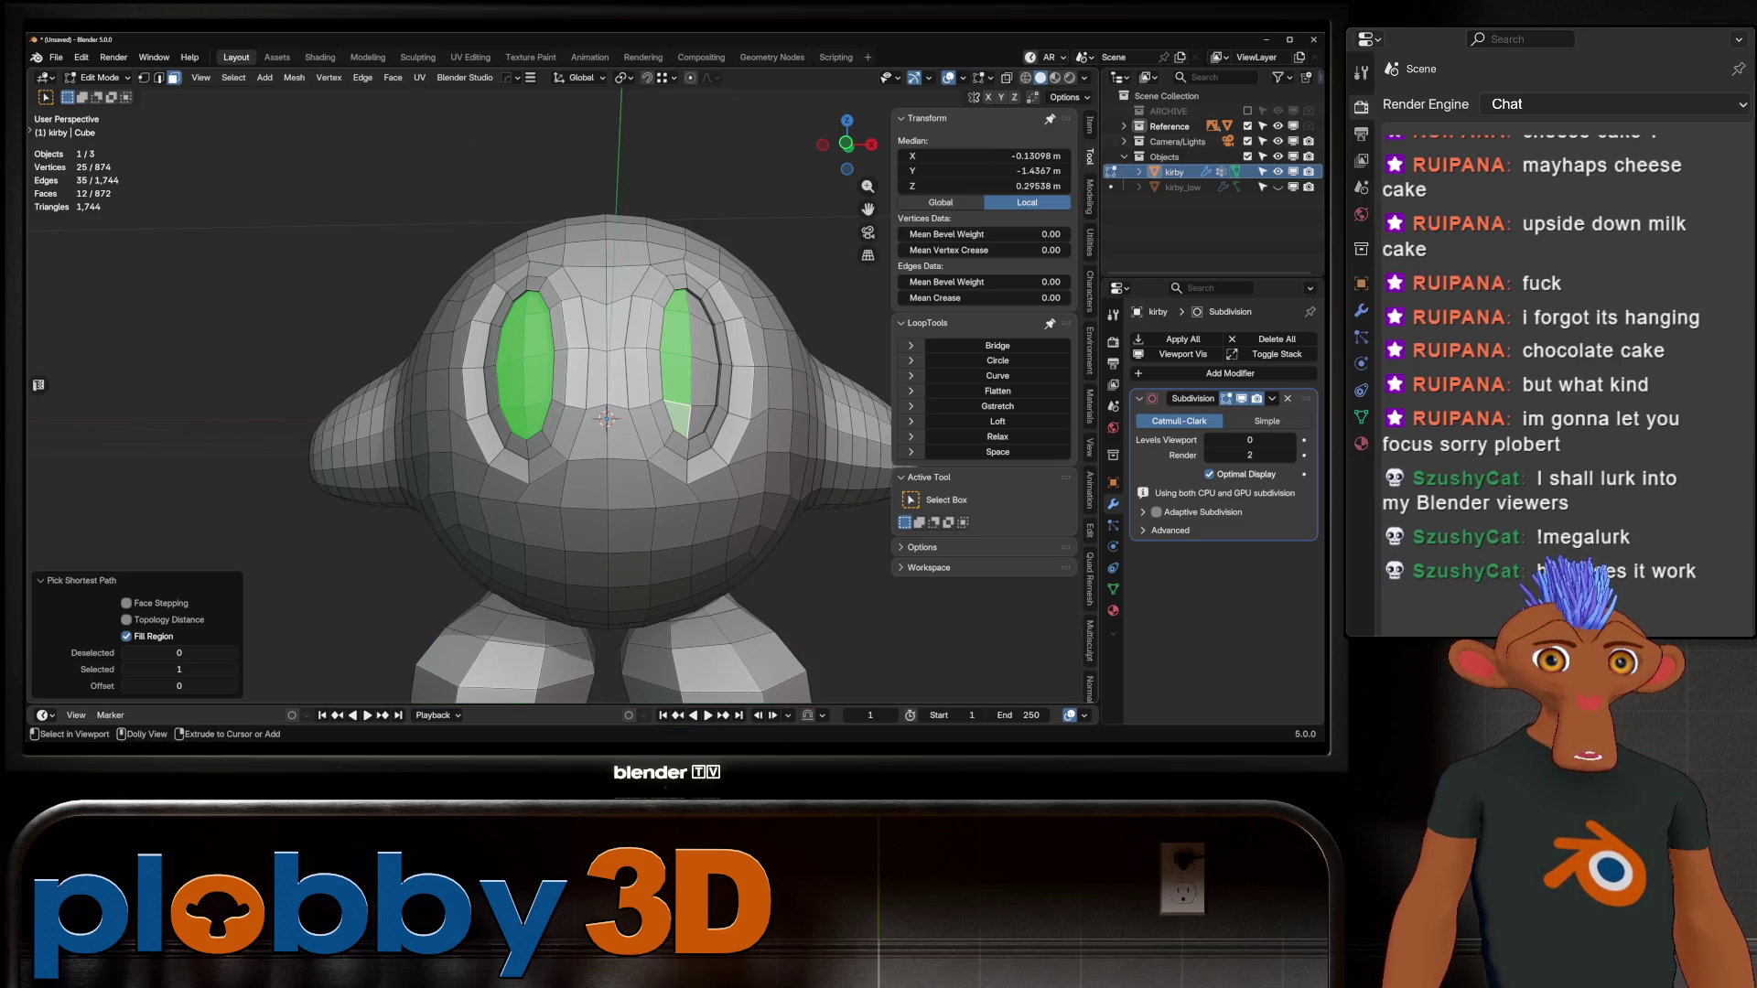
pyautogui.keyDown('ctrl'); pyautogui.keyDown('shift'); pyautogui.click(701, 312); pyautogui.keyUp('shift'); pyautogui.keyUp('ctrl')
pyautogui.moveTo(701, 311); pyautogui.dragTo(586, 302, button='middle')
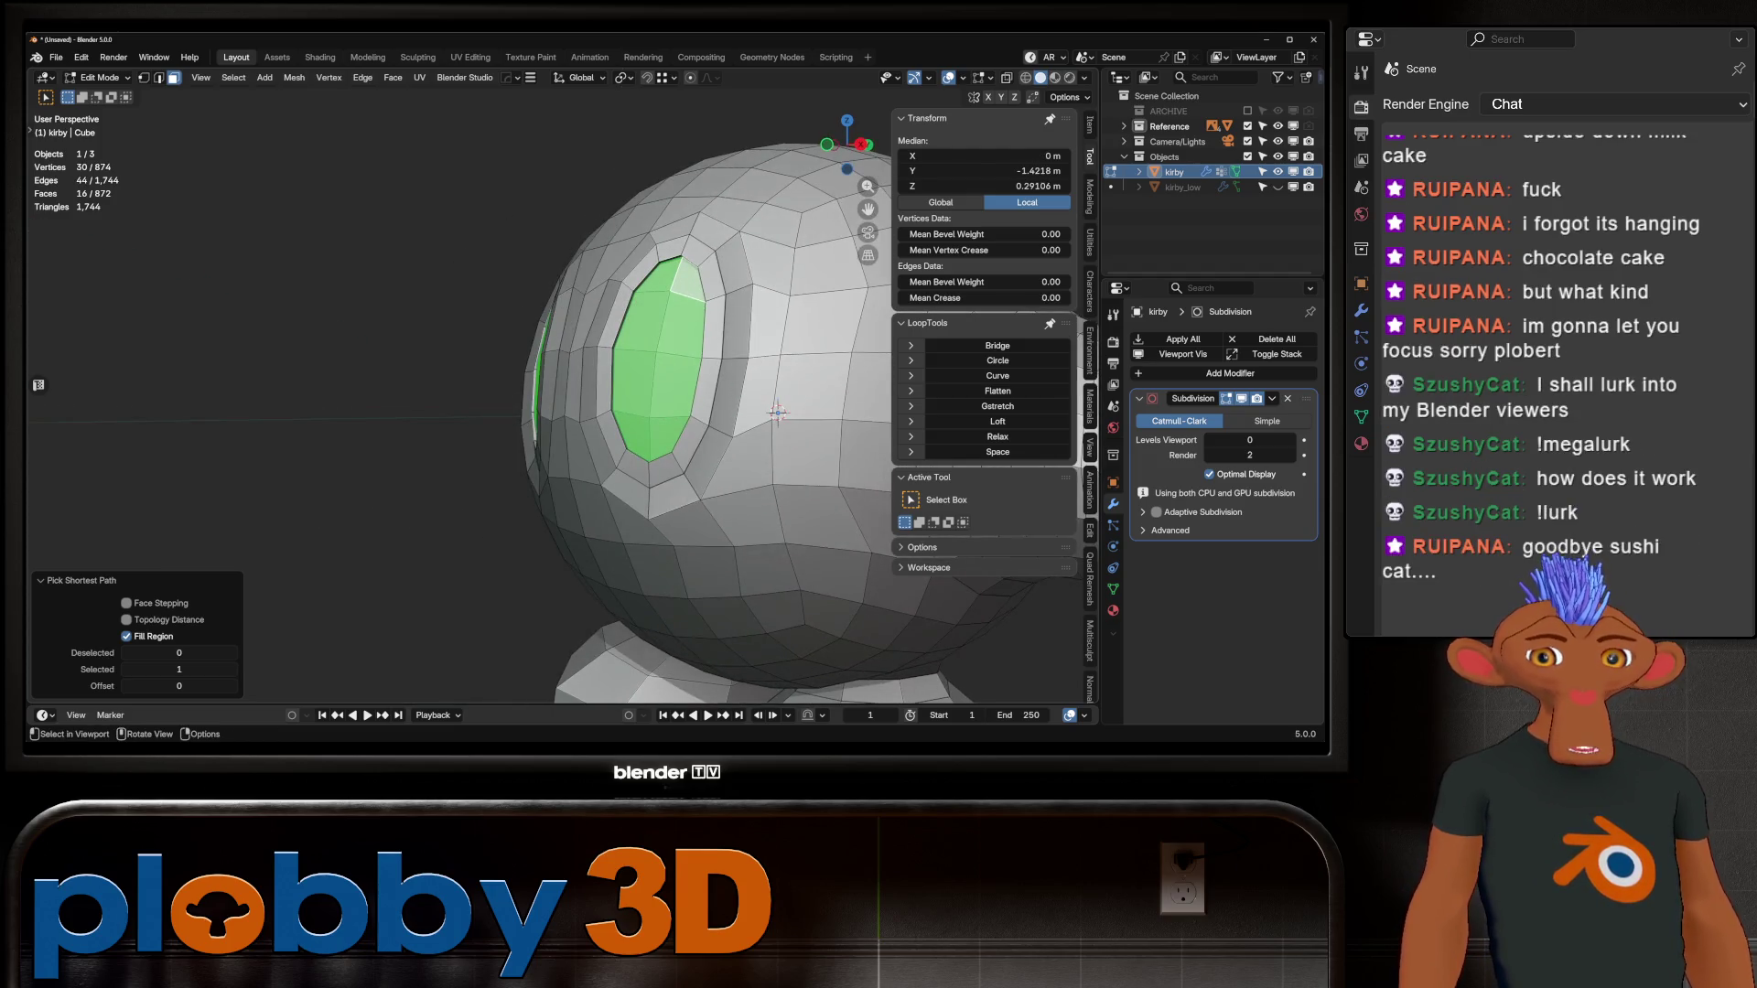
pyautogui.scroll(-4, 585, 412)
pyautogui.moveTo(549, 412); pyautogui.dragTo(623, 412, button='middle')
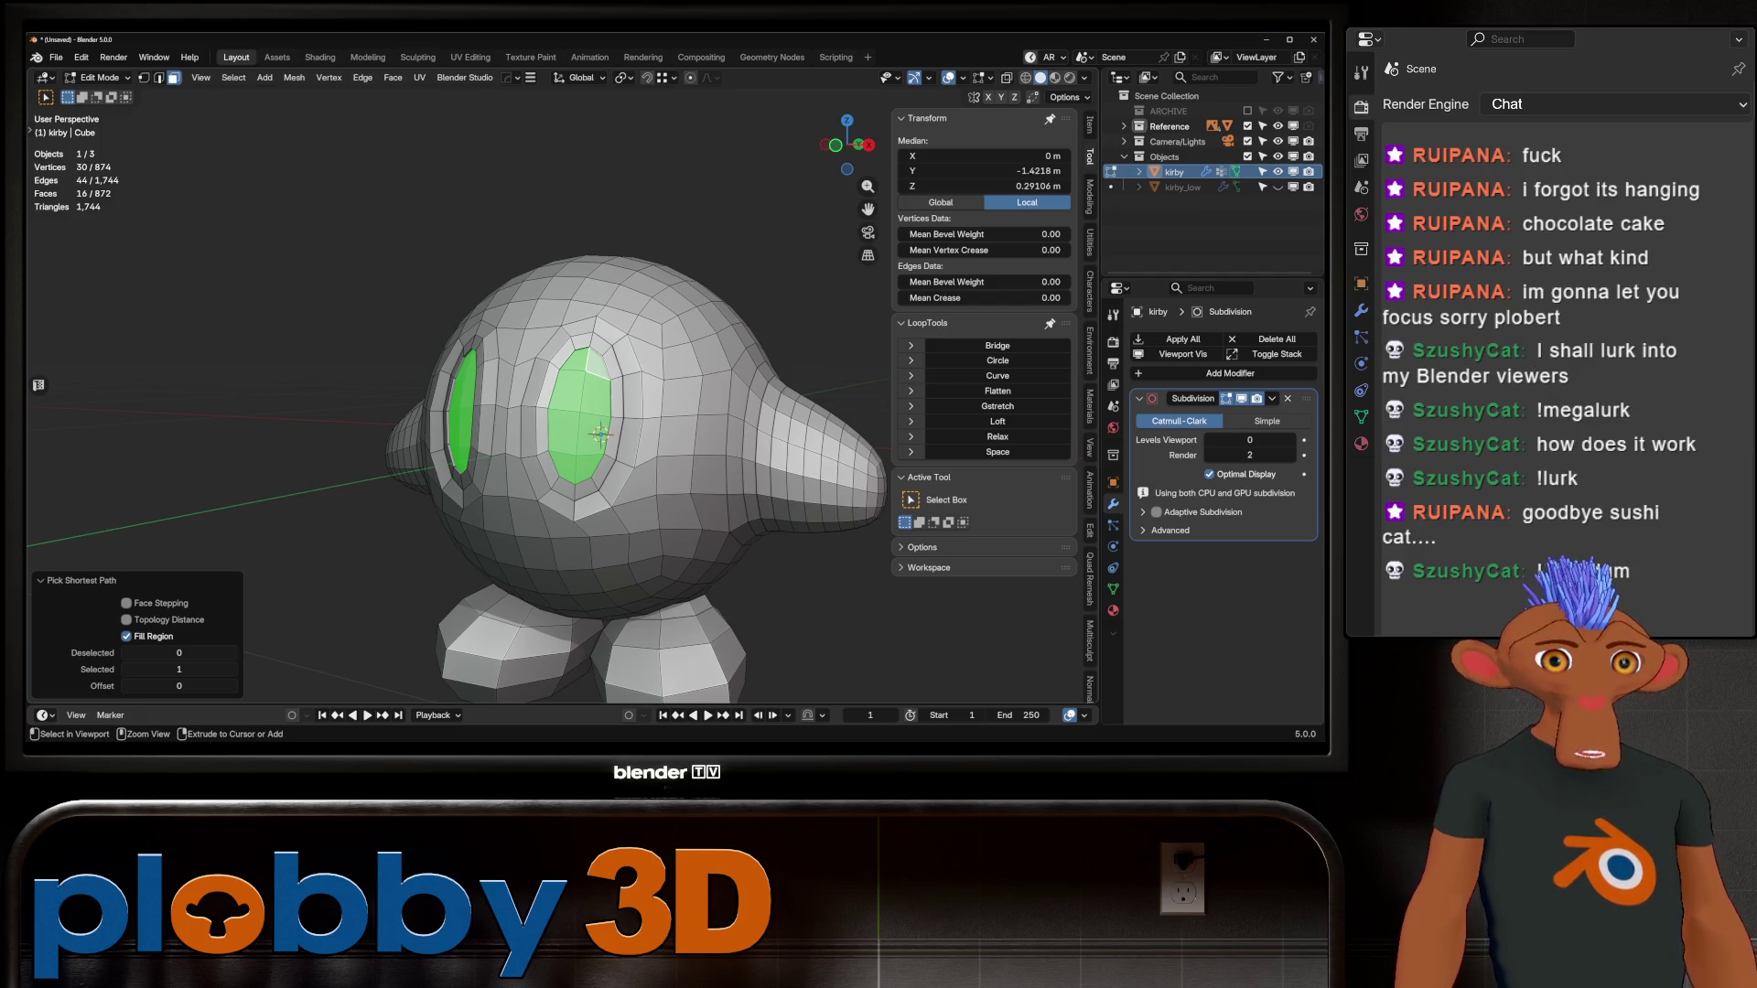
# Step: Adjust the selection to both eye rings, Shrink/Fatten them inward, and return to Object Mode
pyautogui.press('ctrl+KP_Add')
pyautogui.press('ctrl+KP_Subtract')
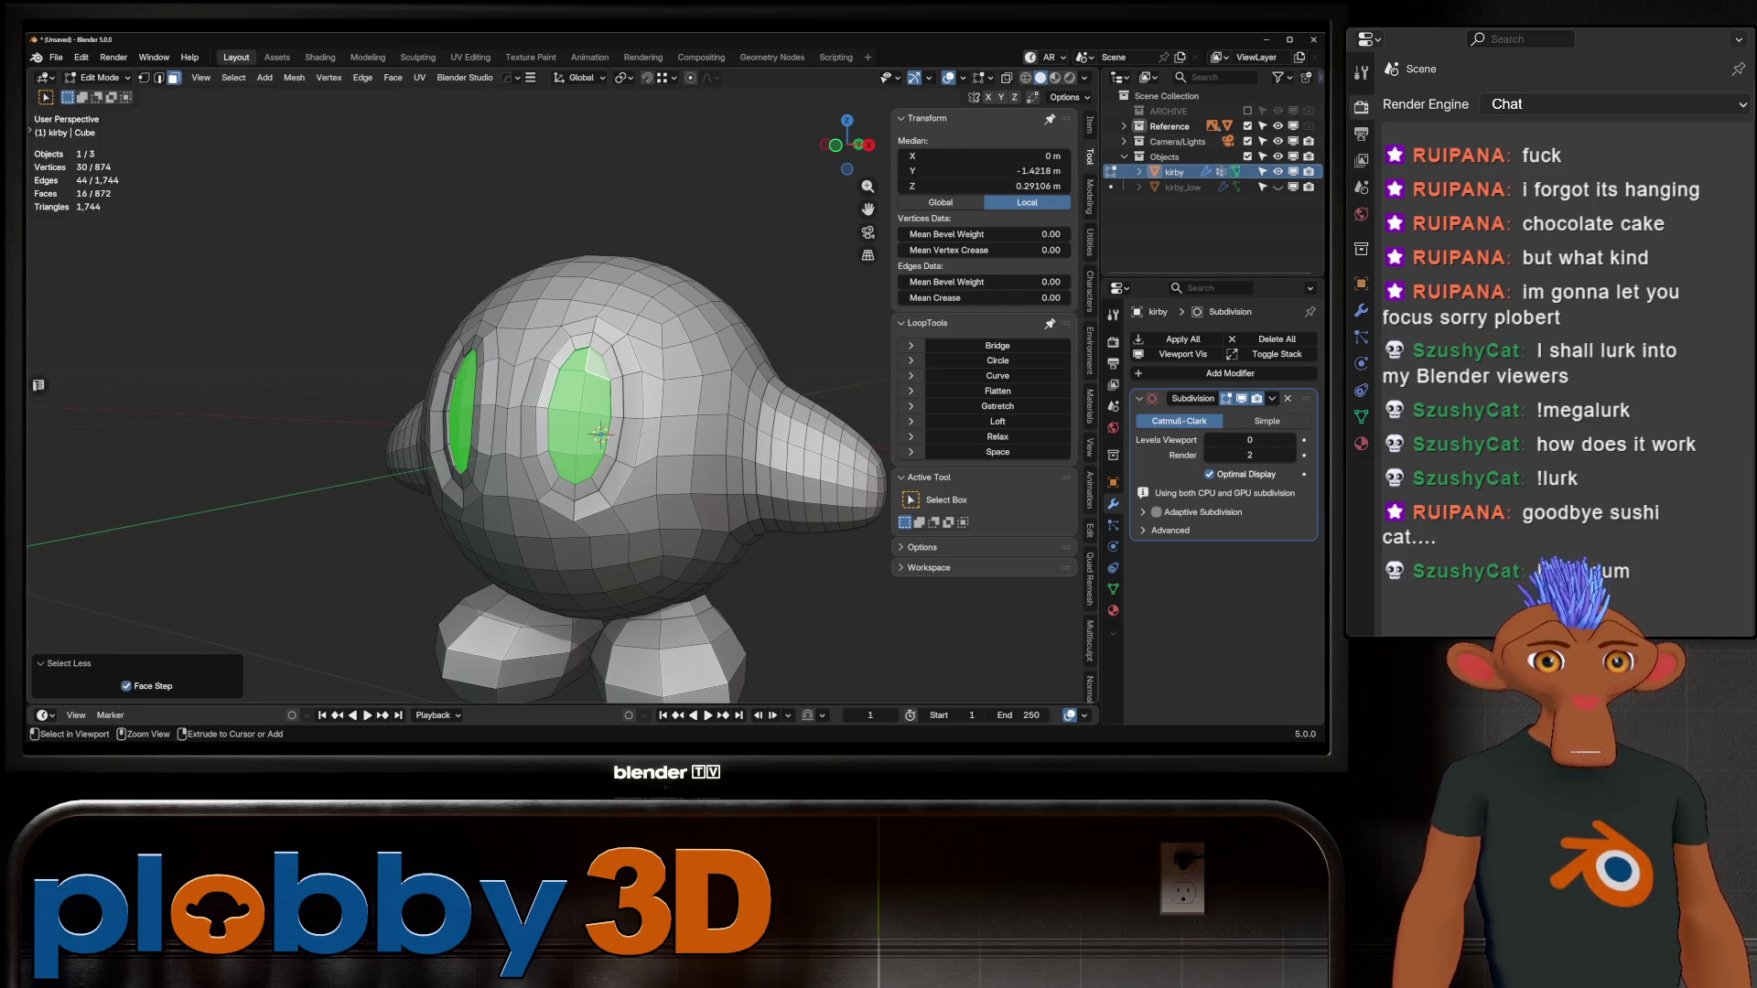
pyautogui.press('ctrl+KP_Add')
pyautogui.moveTo(549, 293)
pyautogui.mouseDown(button='middle')
pyautogui.moveTo(623, 293)
pyautogui.moveTo(630, 326)
pyautogui.moveTo(604, 302)
pyautogui.moveTo(549, 311)
pyautogui.mouseUp(button='middle')
pyautogui.hotkey('alt', 's')
pyautogui.press('Escape')
pyautogui.scroll(4, 549, 412)
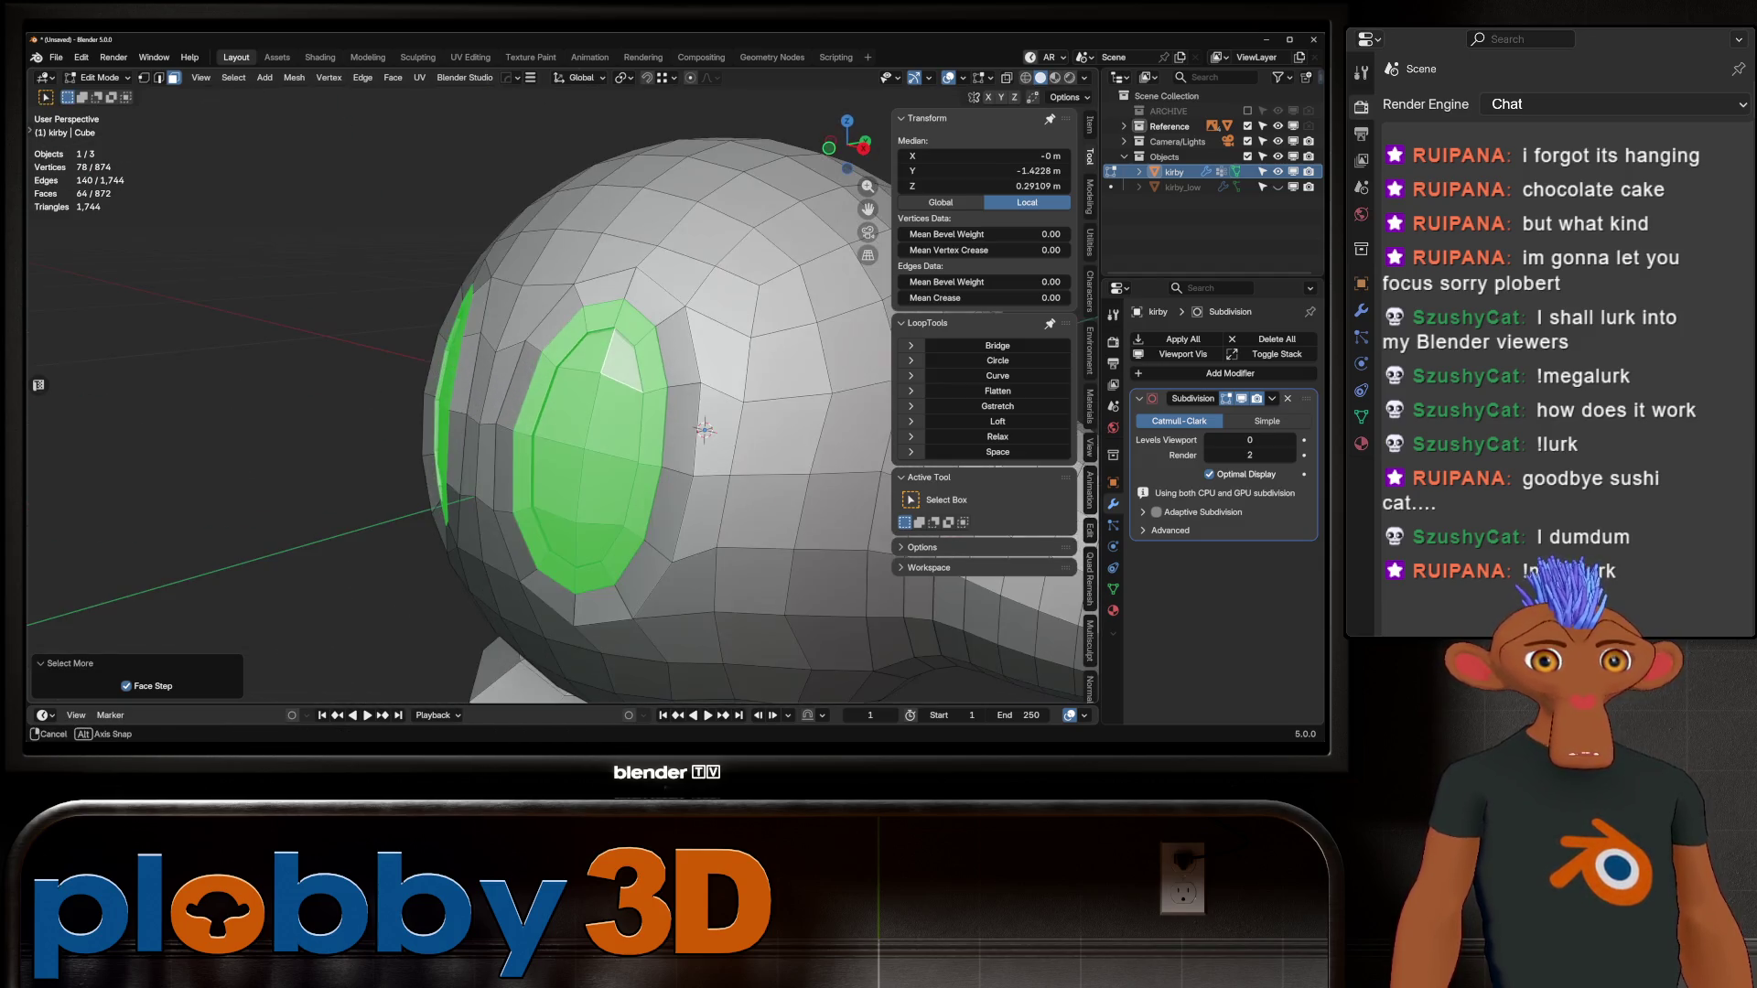
pyautogui.hotkey('ctrl', 'z')
pyautogui.moveTo(549, 411); pyautogui.dragTo(641, 421, button='middle')
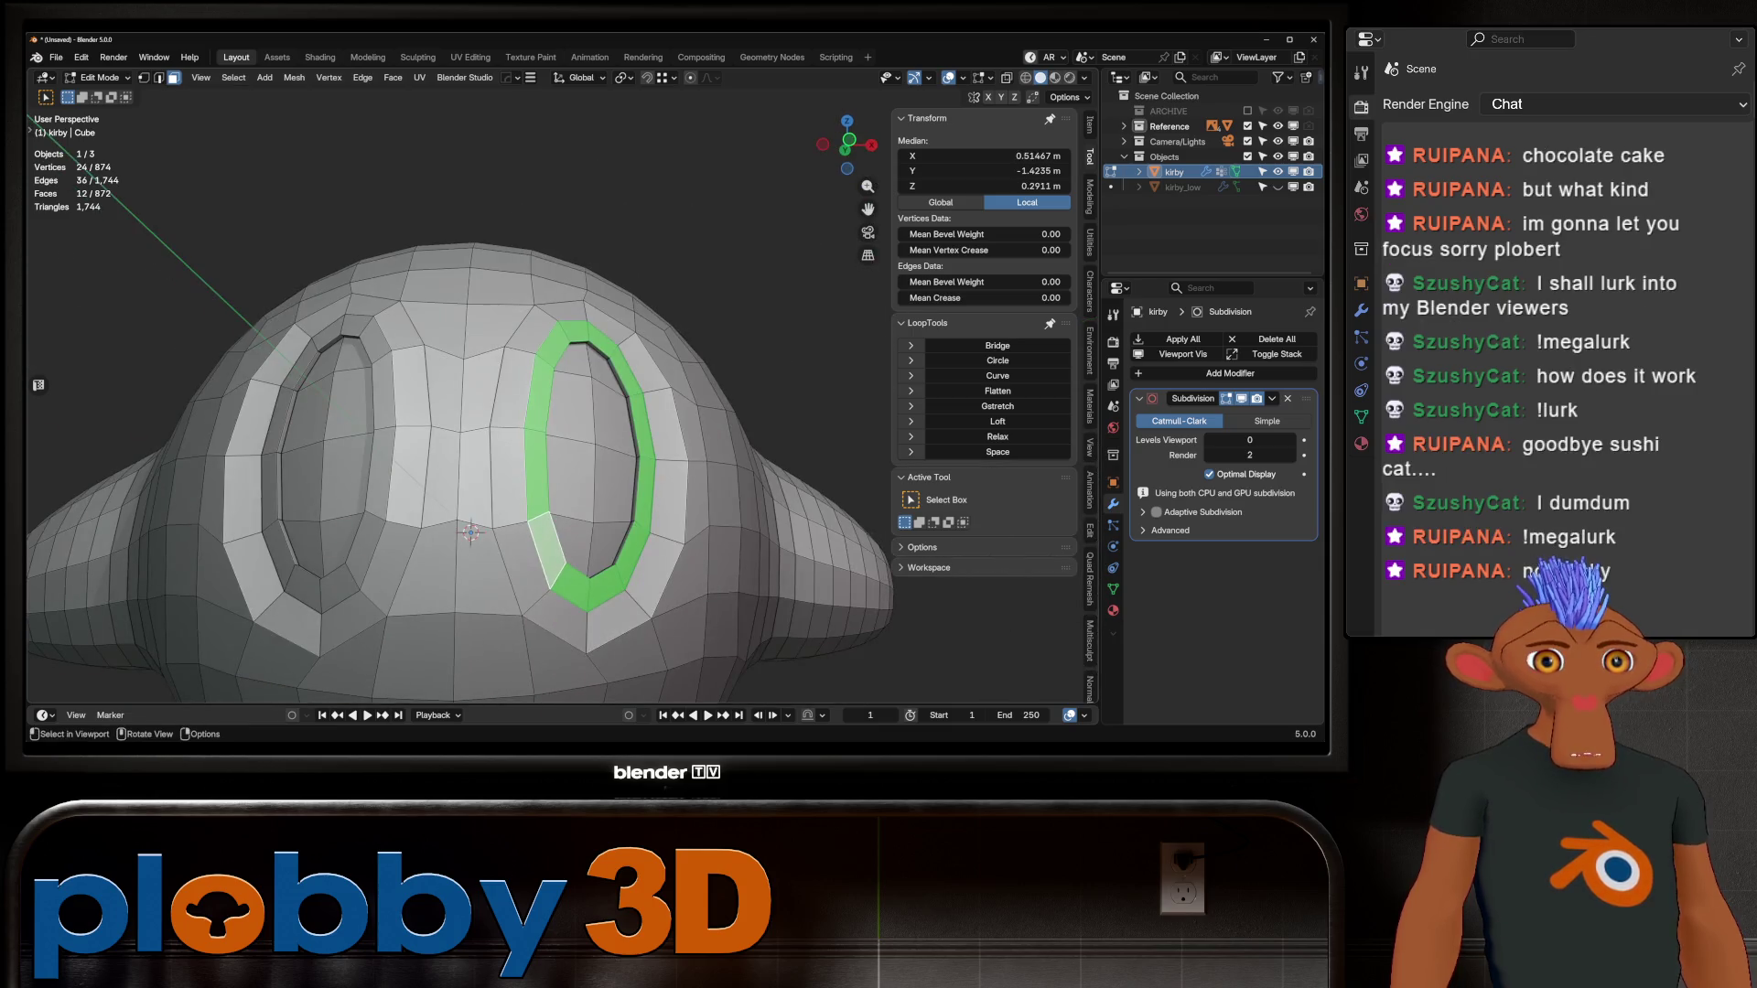
pyautogui.hotkey('ctrl', 'z')
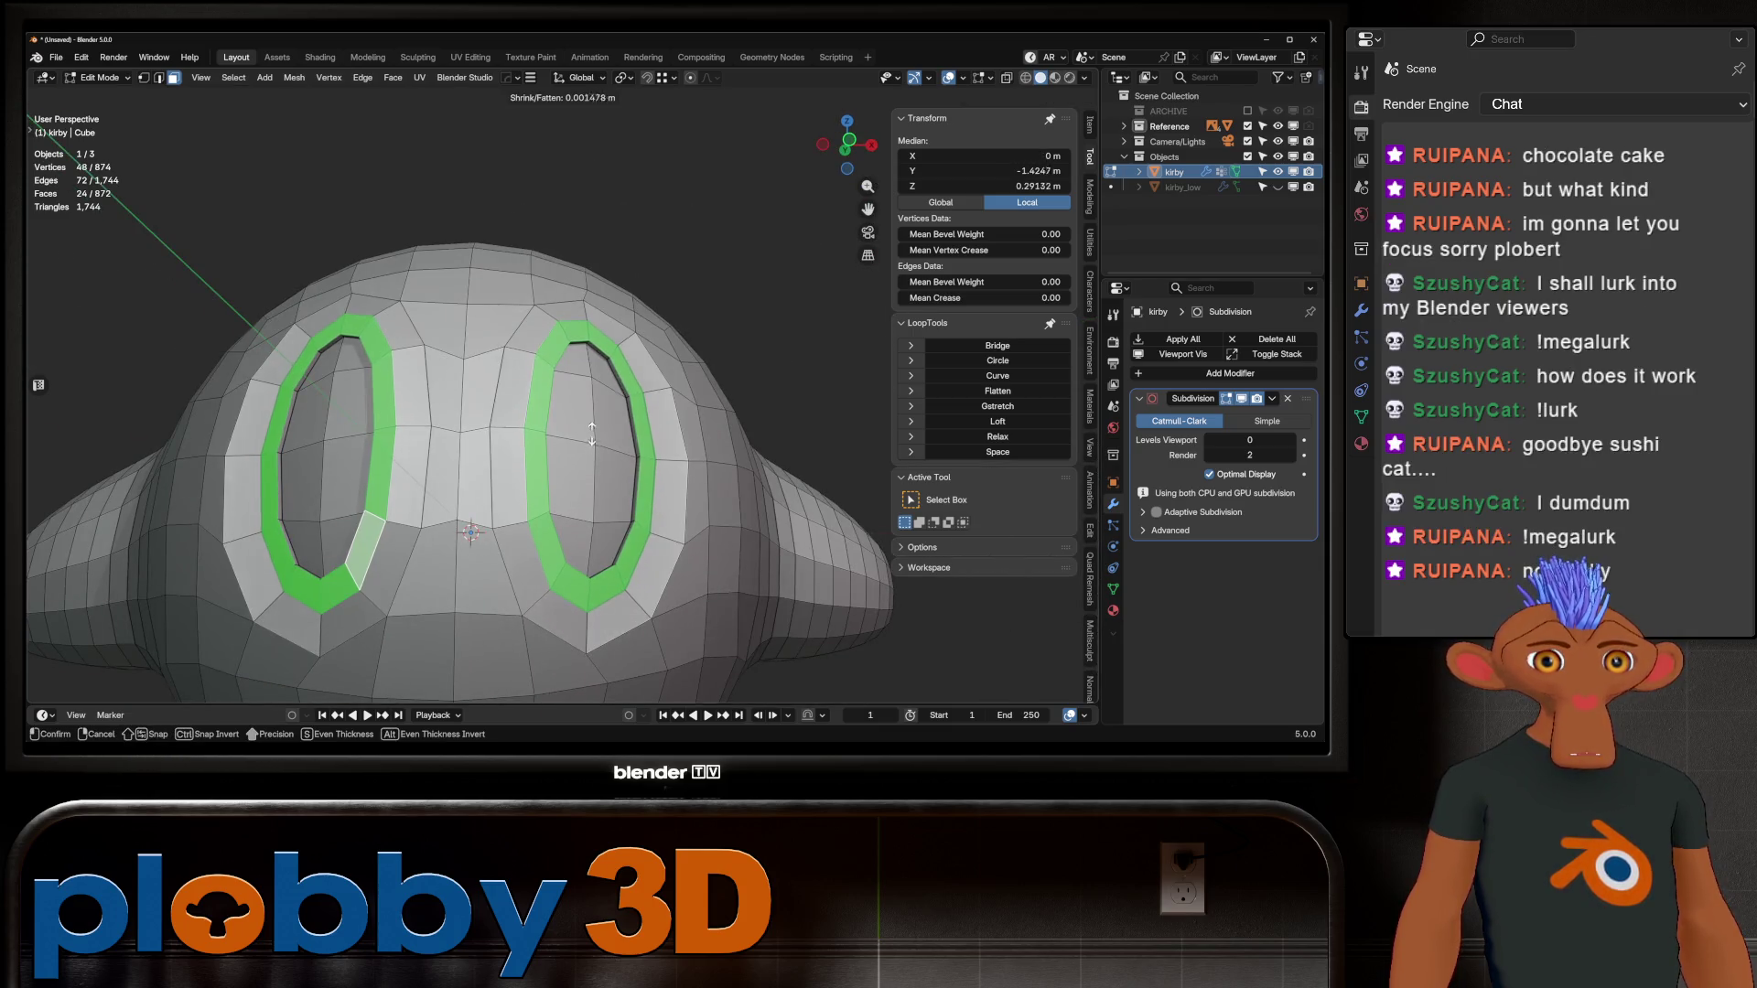
pyautogui.scroll(-8, 472, 411)
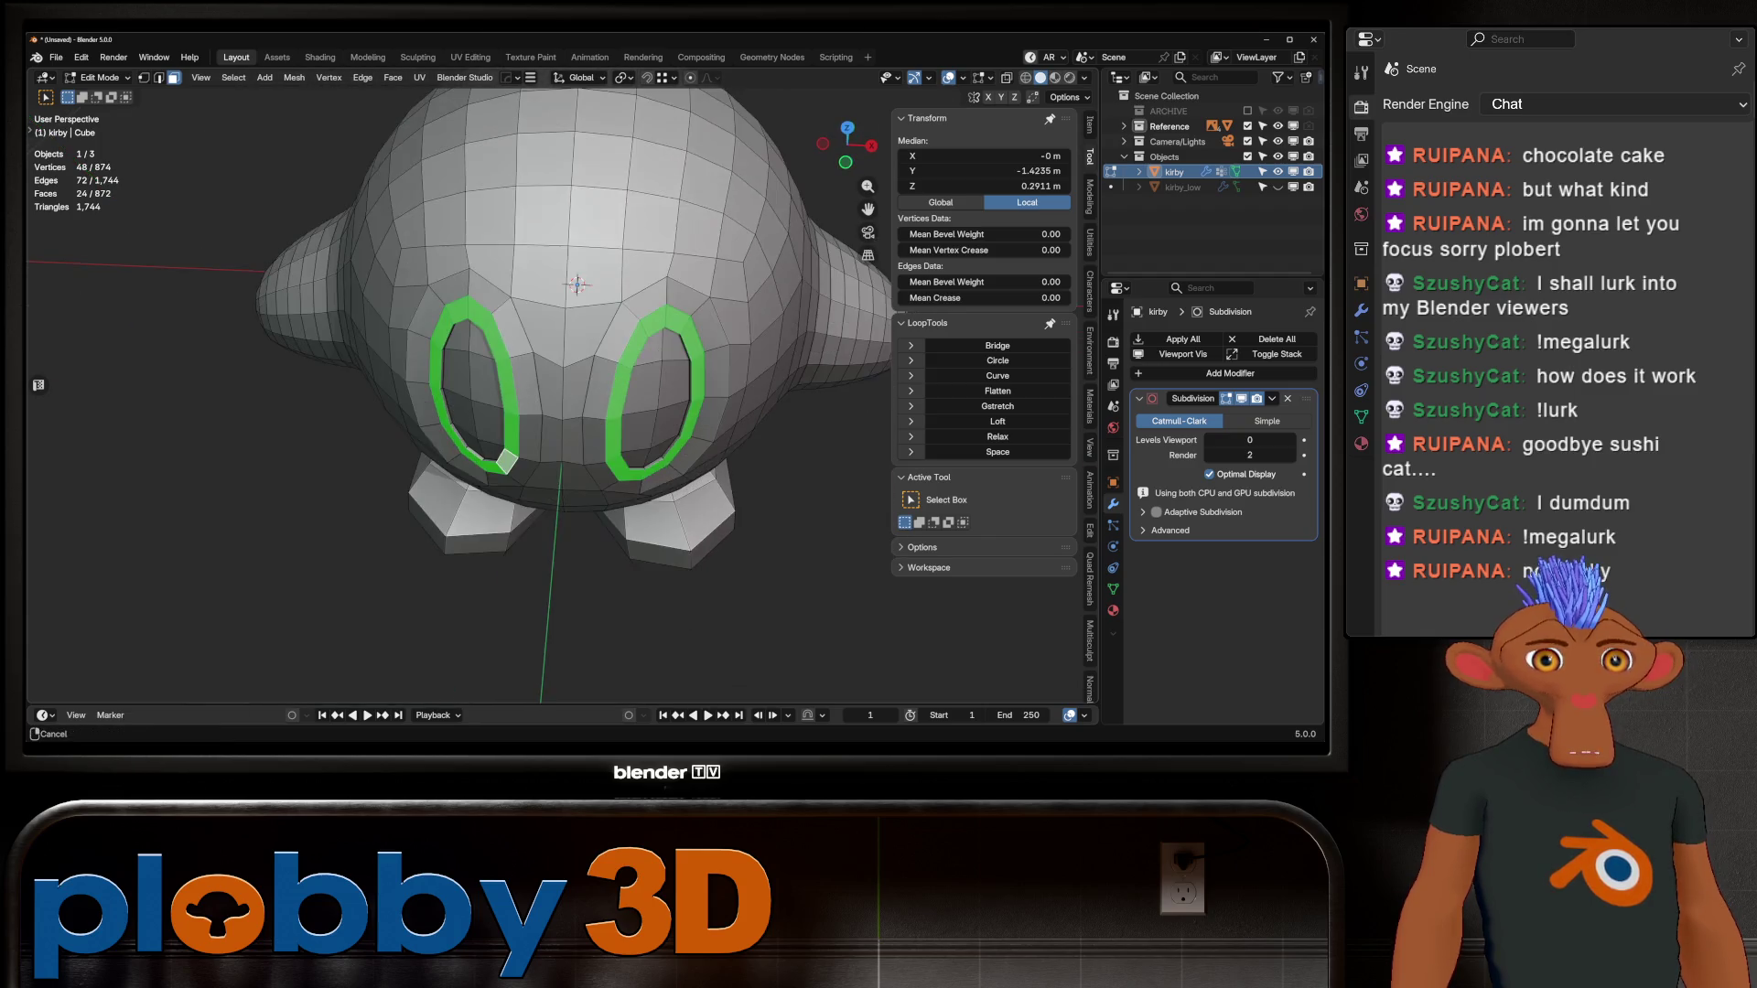
pyautogui.press('Tab')
pyautogui.press('Tab')
pyautogui.moveTo(550, 412); pyautogui.dragTo(641, 411, button='middle')
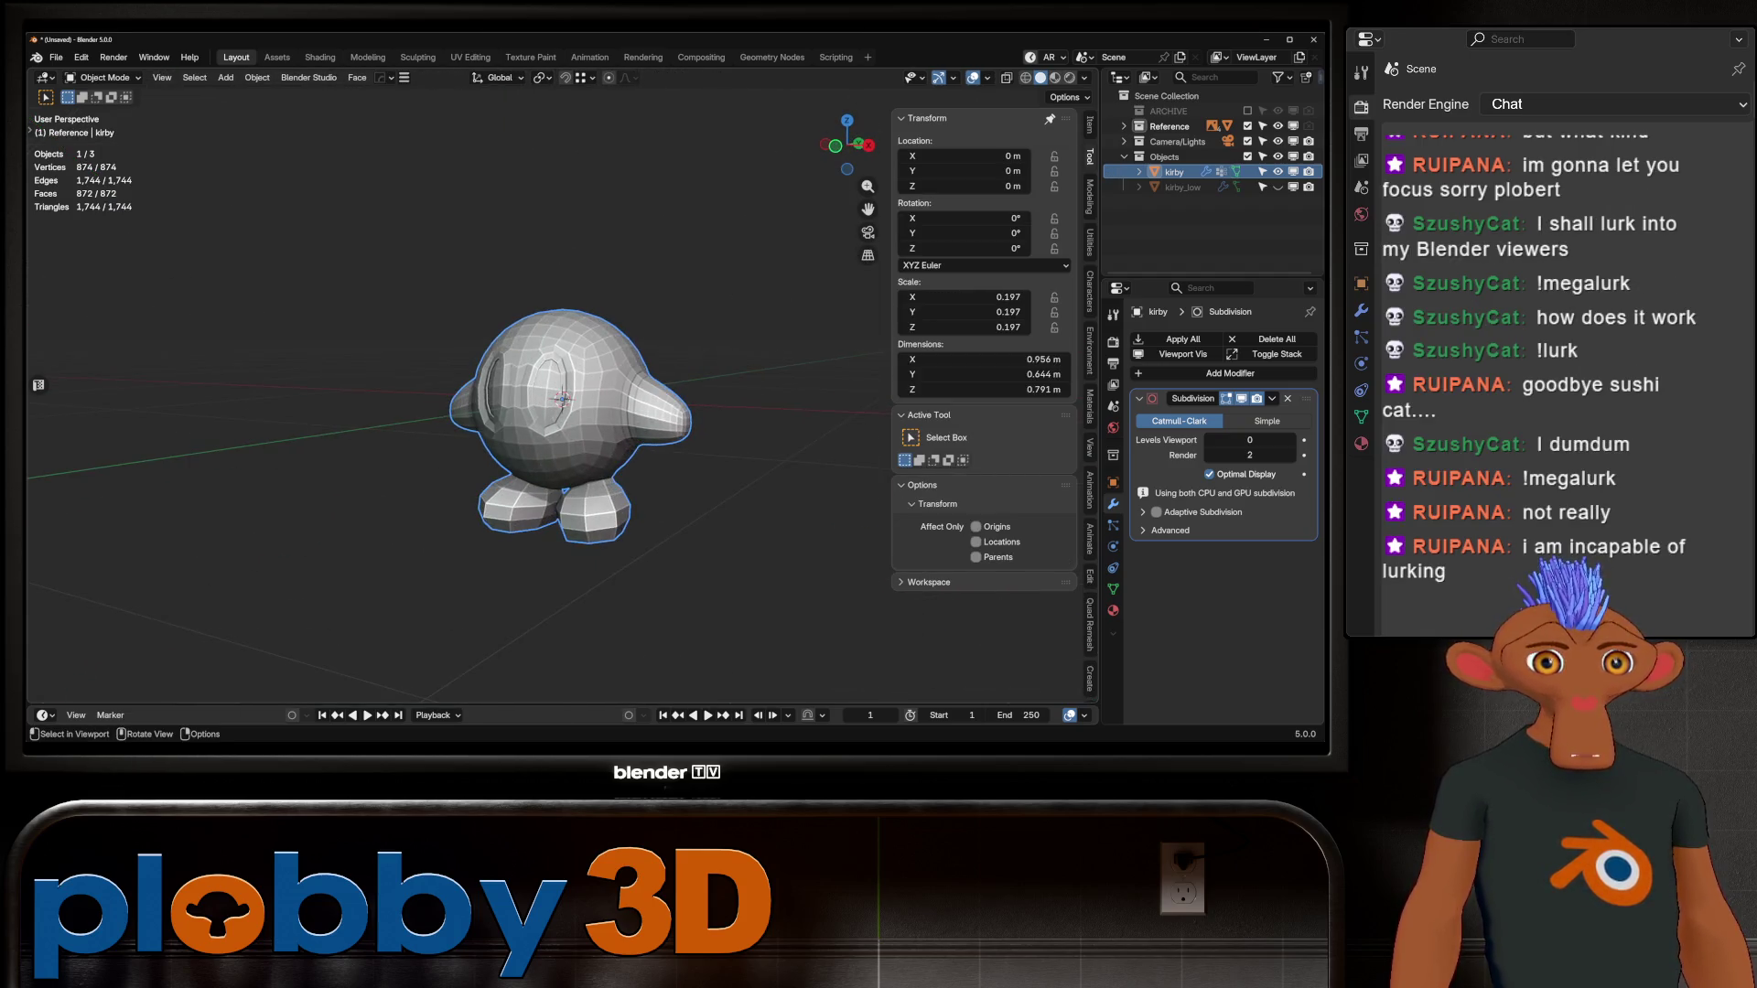
# Step: Select the eye edge loops, invert the selection, and run LoopTools Curve
pyautogui.scroll(4, 641, 411)
pyautogui.press('2')
pyautogui.keyDown('alt'); pyautogui.click(659, 483); pyautogui.keyUp('alt')
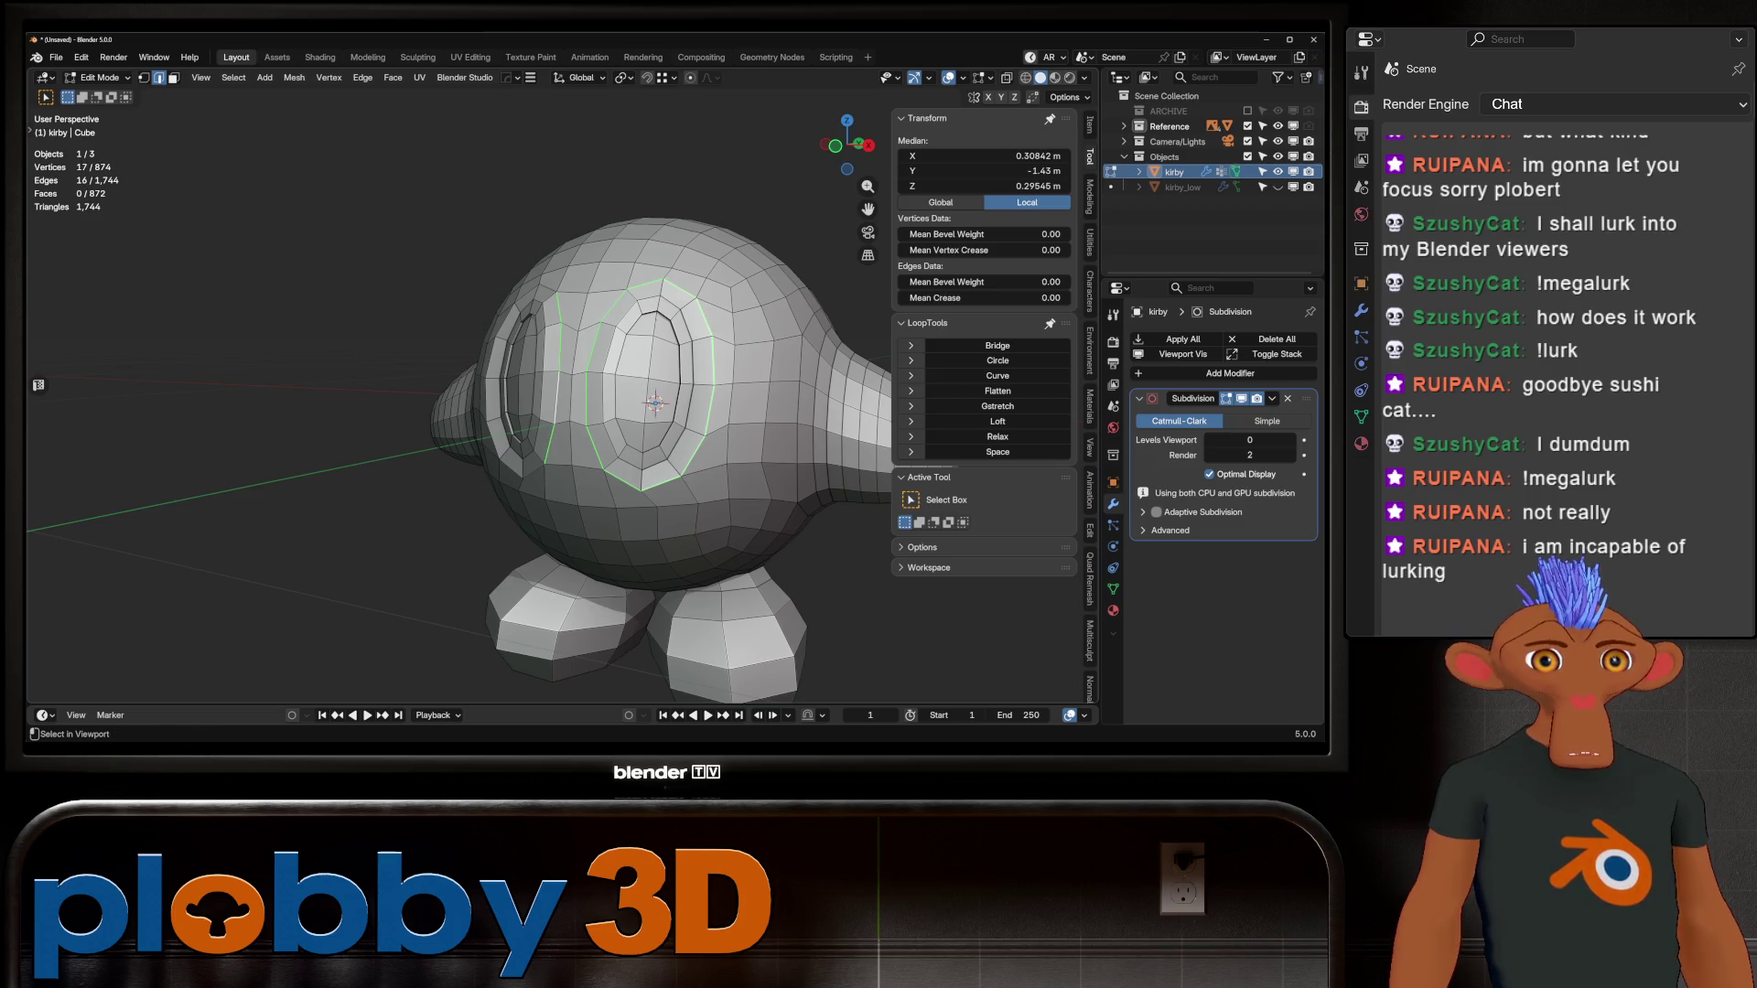
pyautogui.moveTo(549, 412); pyautogui.dragTo(476, 416, button='middle')
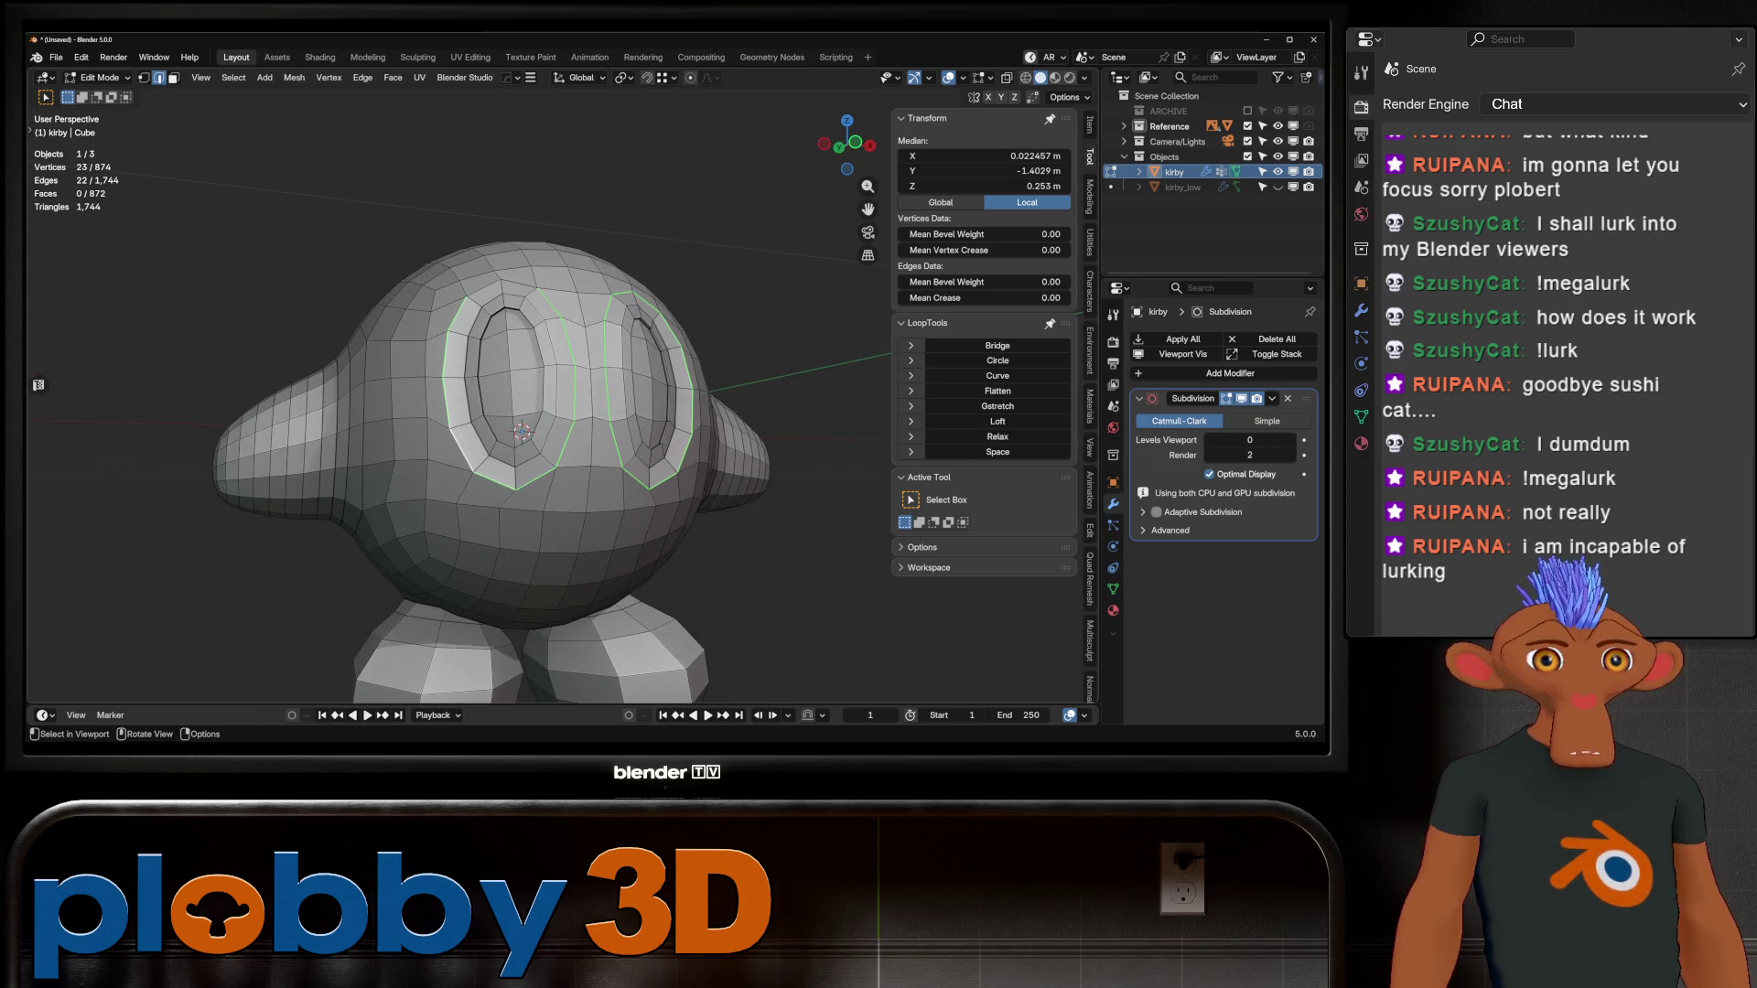
pyautogui.moveTo(549, 412)
pyautogui.mouseDown(button='middle')
pyautogui.moveTo(521, 394)
pyautogui.moveTo(430, 411)
pyautogui.moveTo(513, 412)
pyautogui.moveTo(439, 411)
pyautogui.mouseUp(button='middle')
pyautogui.press('1')
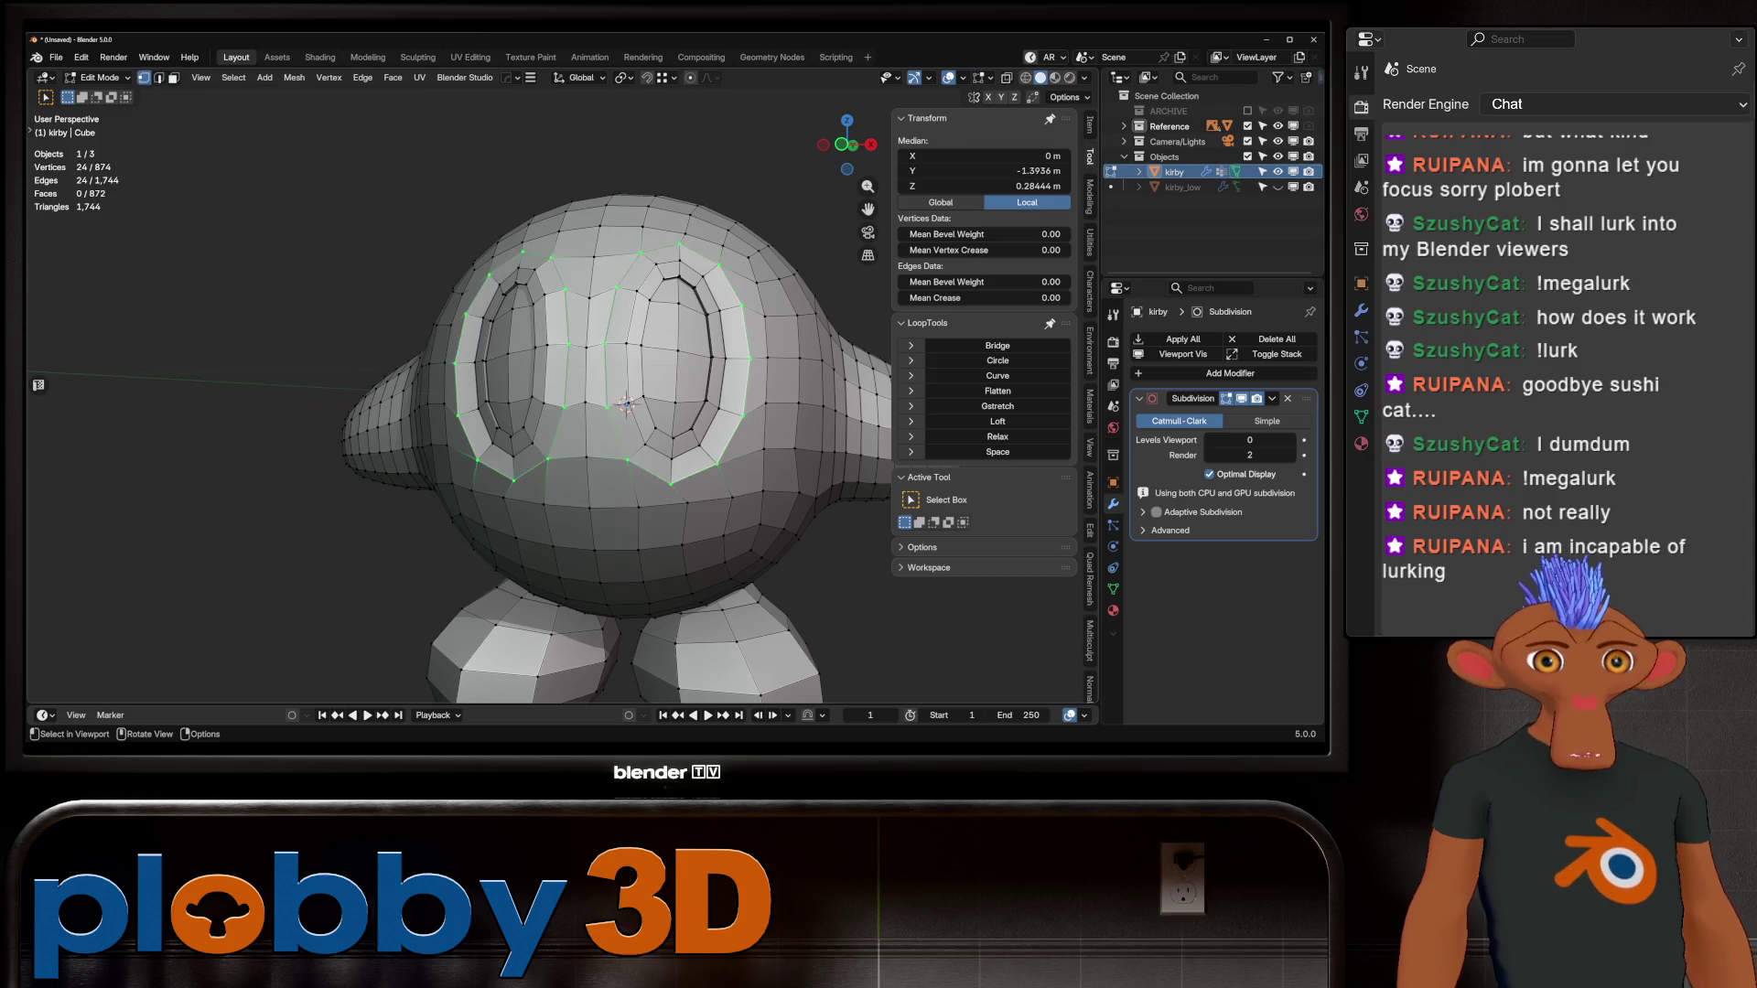
pyautogui.hotkey('ctrl', 'i')
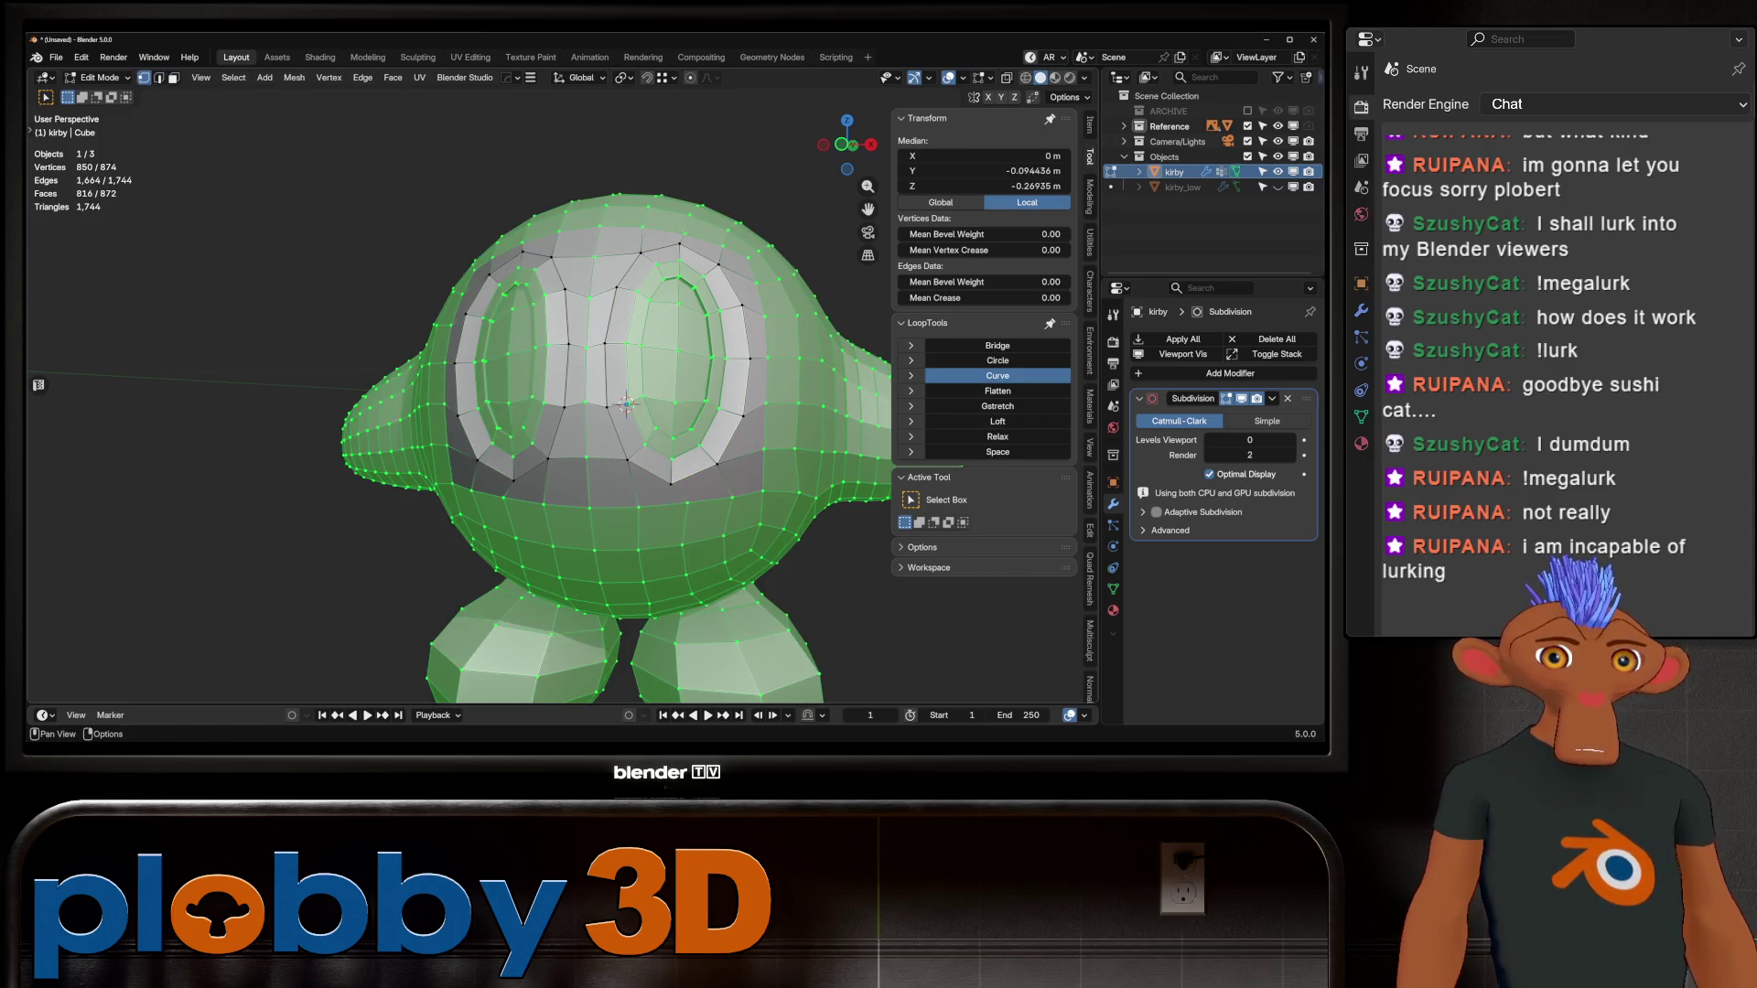
pyautogui.click(998, 375)
pyautogui.moveTo(641, 412)
pyautogui.mouseDown(button='middle')
pyautogui.moveTo(348, 407)
pyautogui.moveTo(485, 407)
pyautogui.mouseUp(button='middle')
# Step: Check the curved eye loops with a subdivision level 1 preview, then turn it off
pyautogui.press('Tab')
pyautogui.scroll(-2, 631, 411)
pyautogui.hotkey('ctrl', '1')
pyautogui.hotkey('ctrl', '0')
pyautogui.press('Tab')
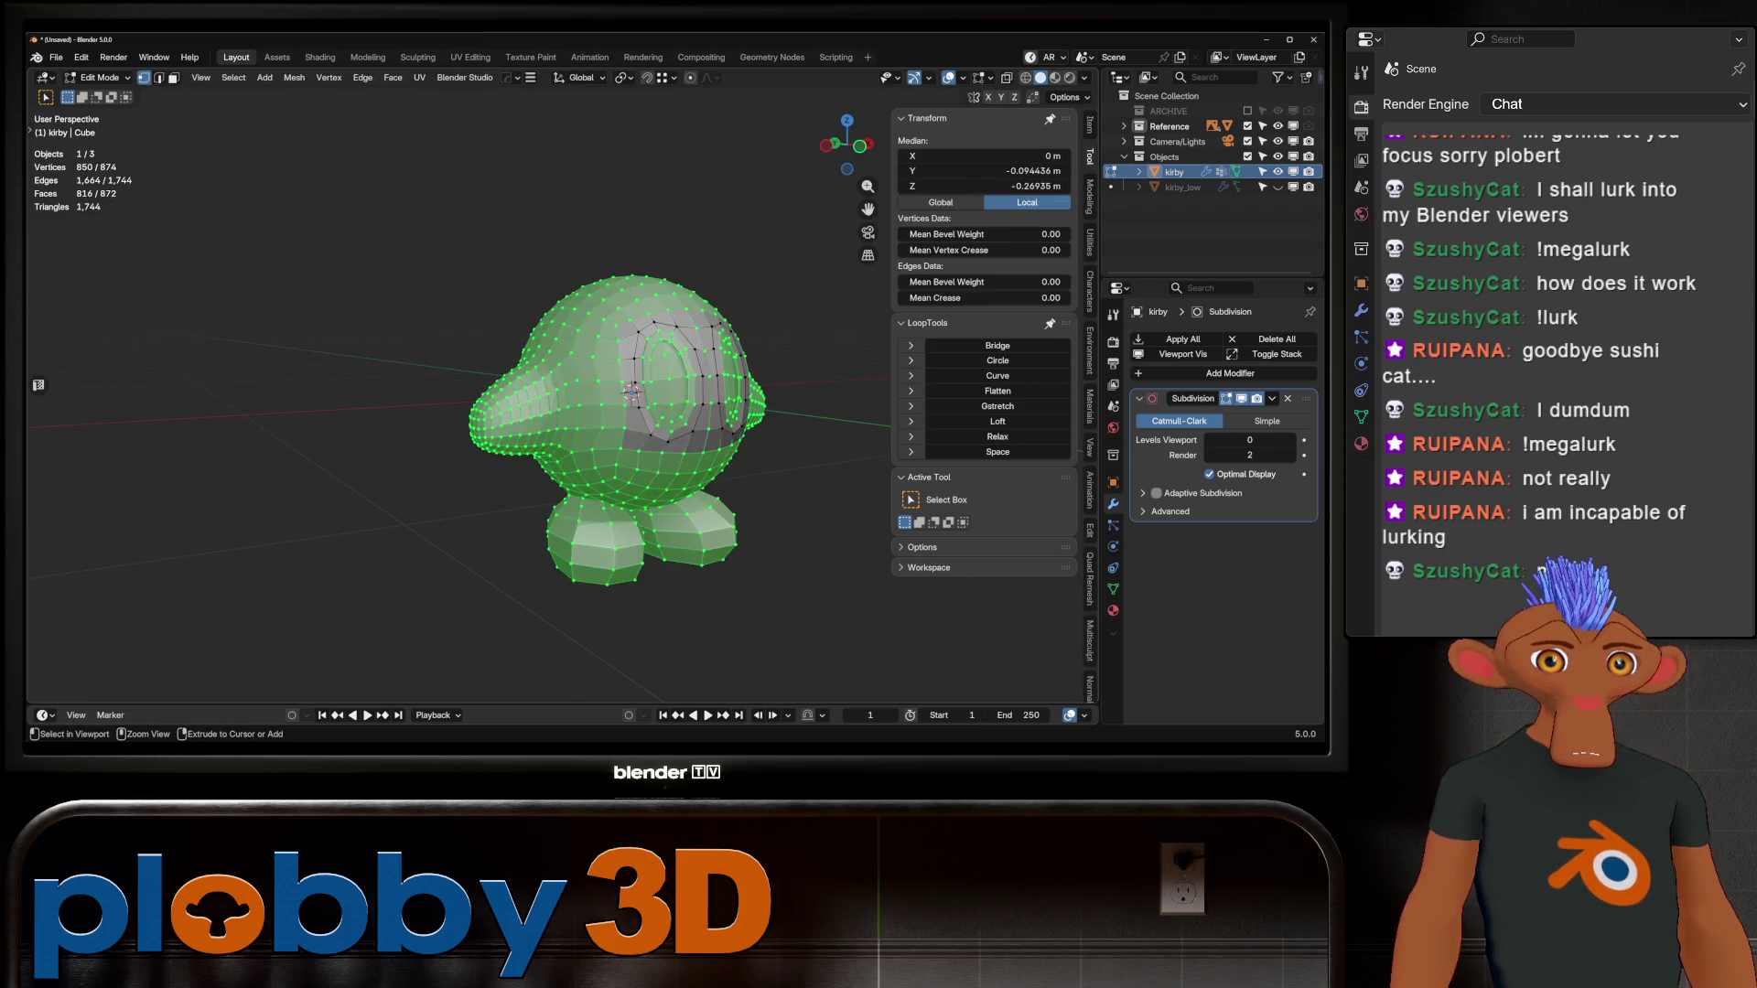
pyautogui.press('Tab')
pyautogui.hotkey('ctrl', '1')
pyautogui.moveTo(632, 411); pyautogui.dragTo(723, 412, button='middle')
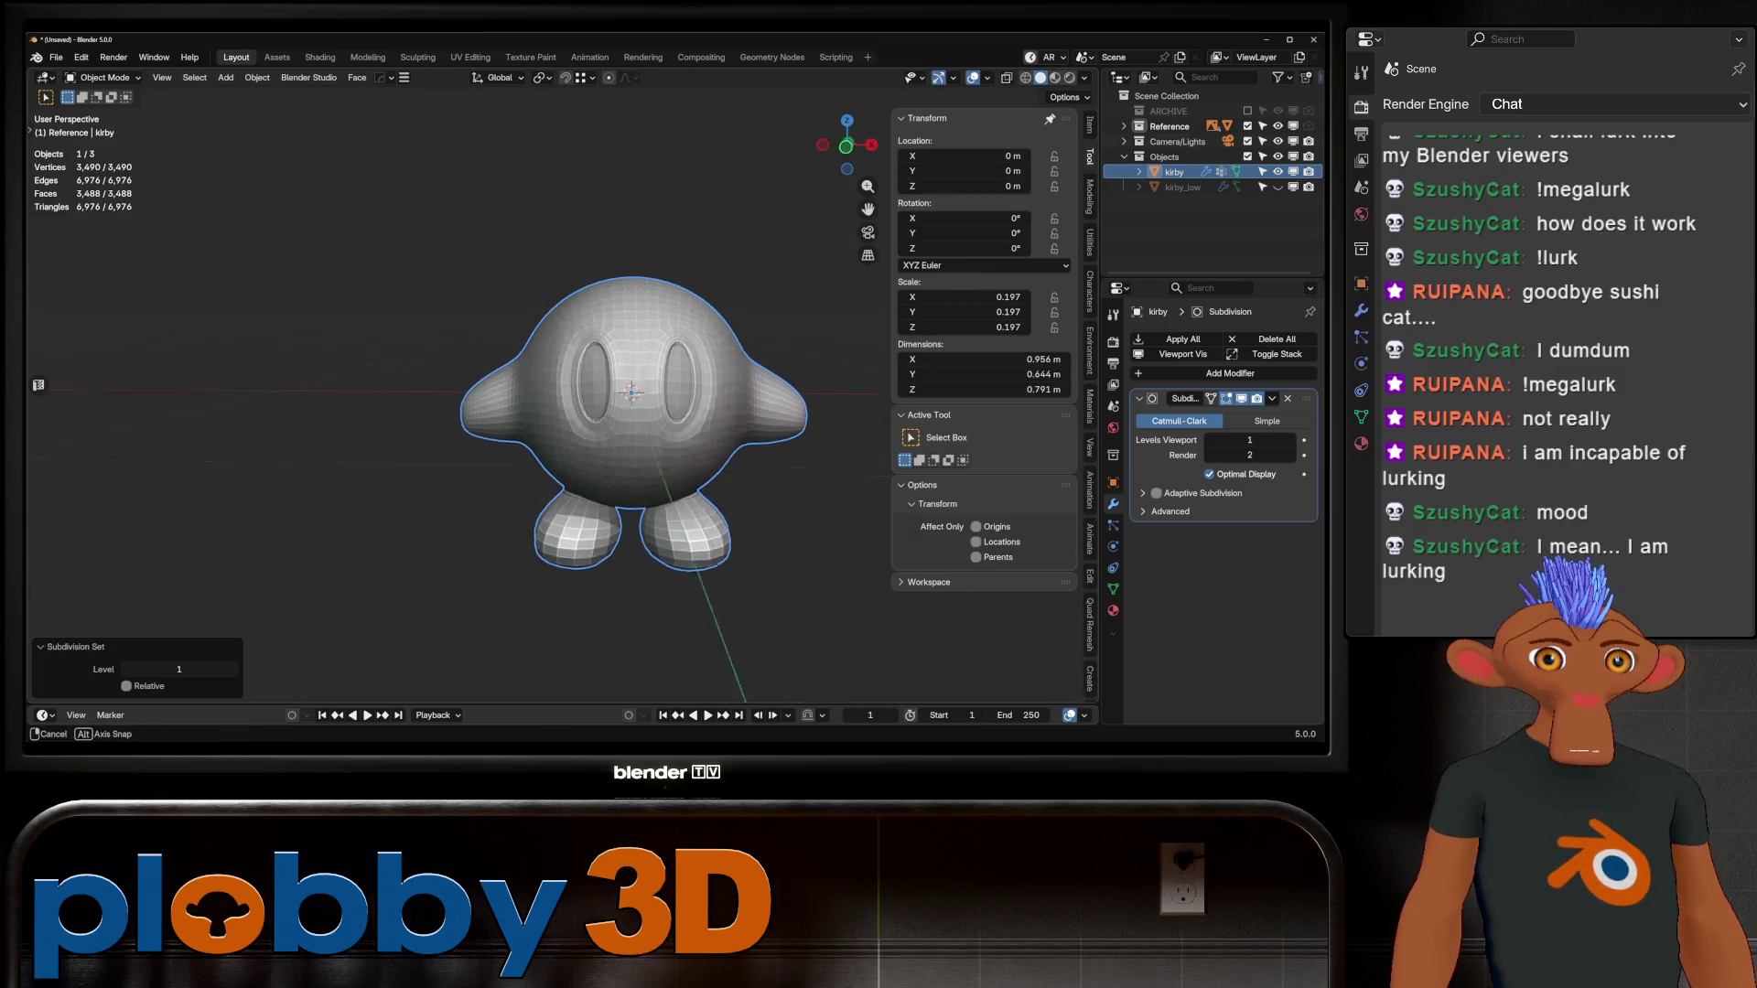
pyautogui.press('Tab')
pyautogui.scroll(3, 632, 412)
pyautogui.press('2')
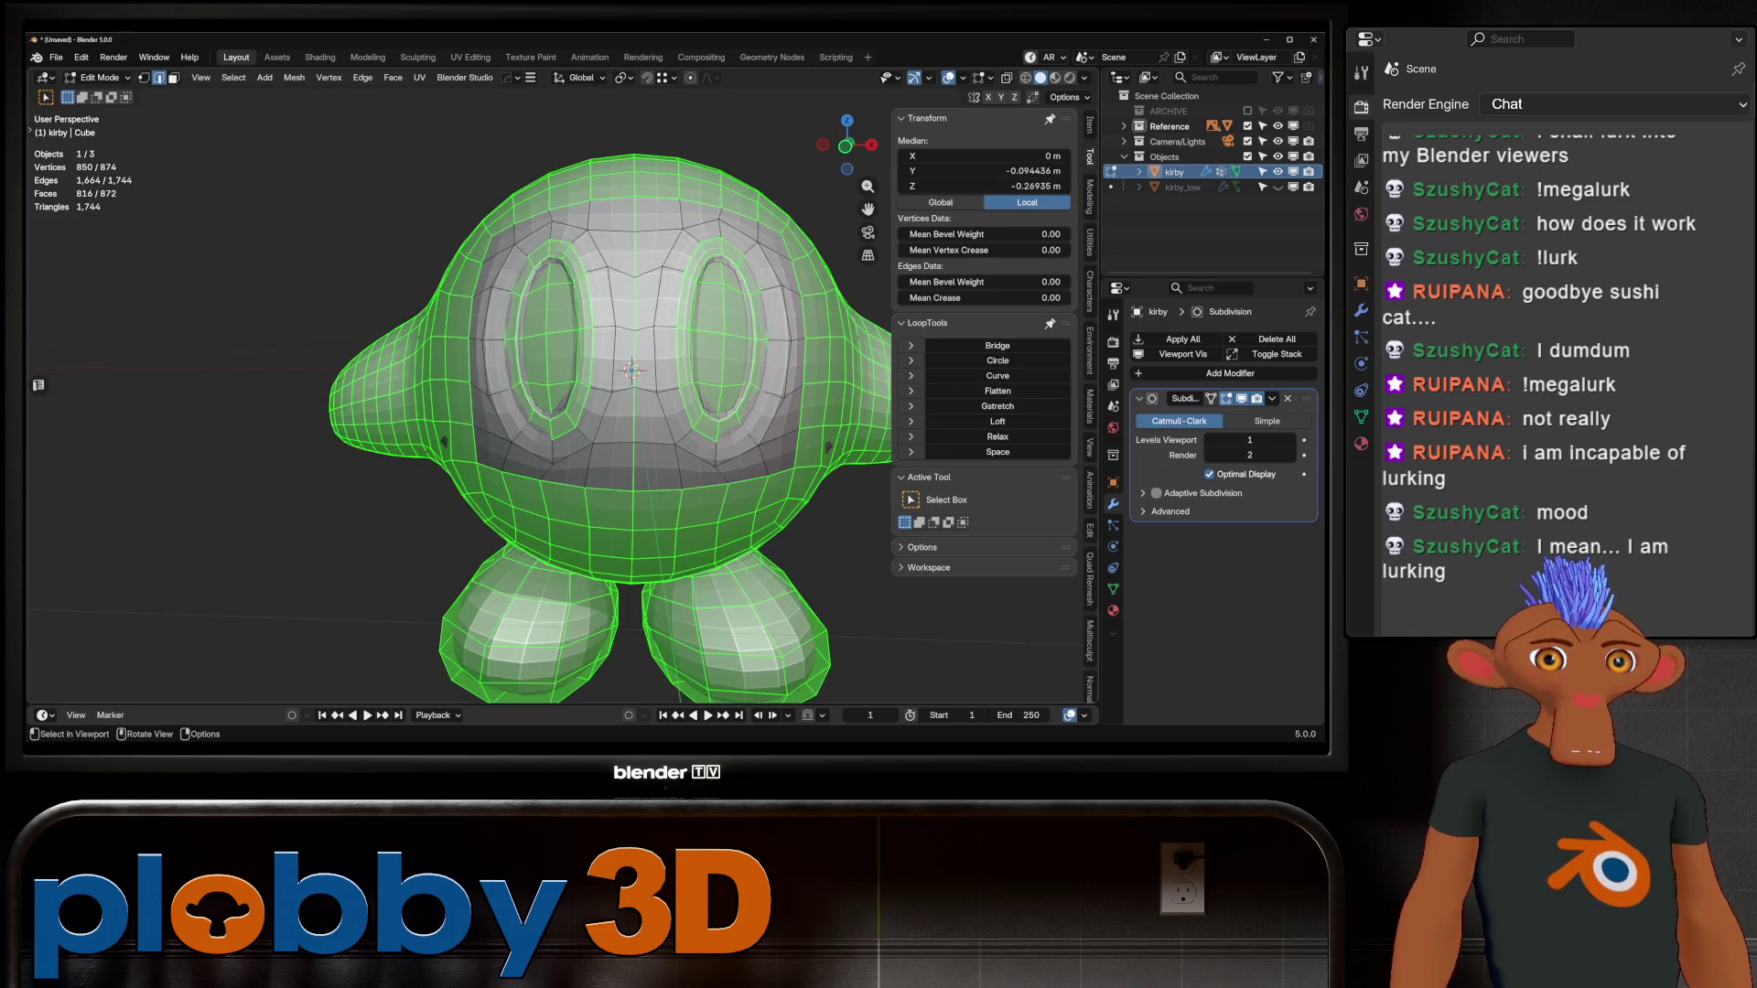
pyautogui.press('Tab')
pyautogui.press('Tab')
pyautogui.press('Tab')
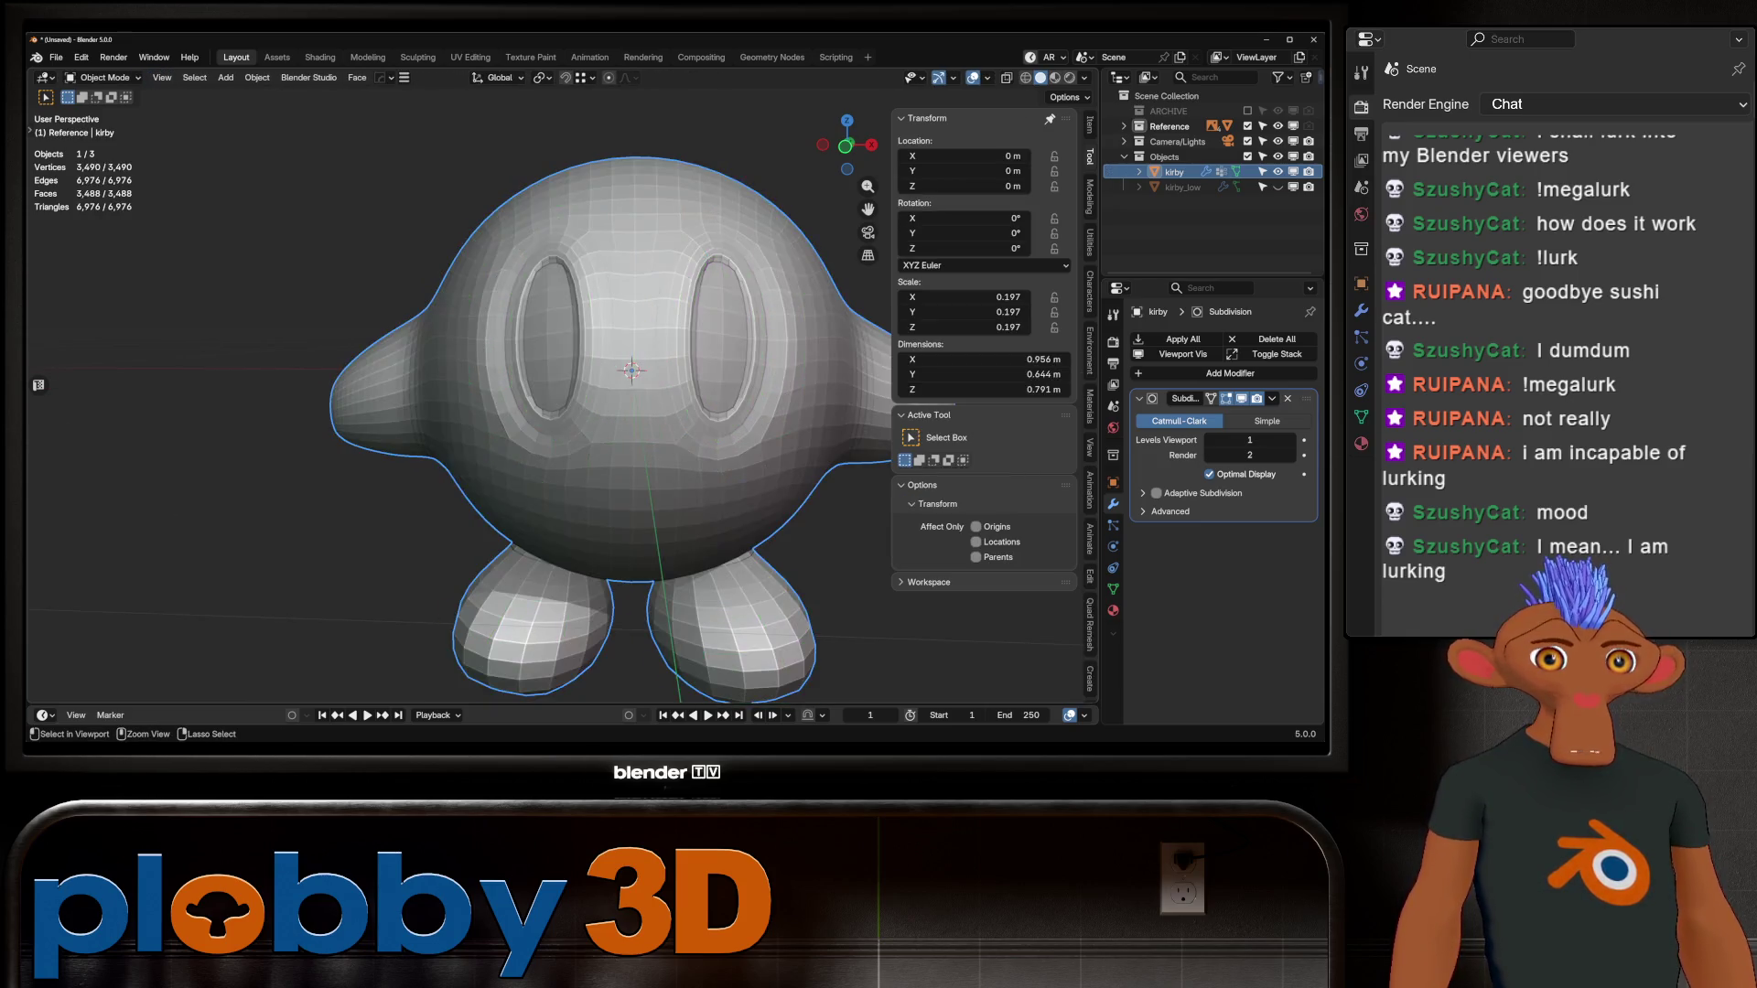
pyautogui.hotkey('ctrl', '0')
pyautogui.press('Tab')
pyautogui.press('Tab')
pyautogui.press('Tab')
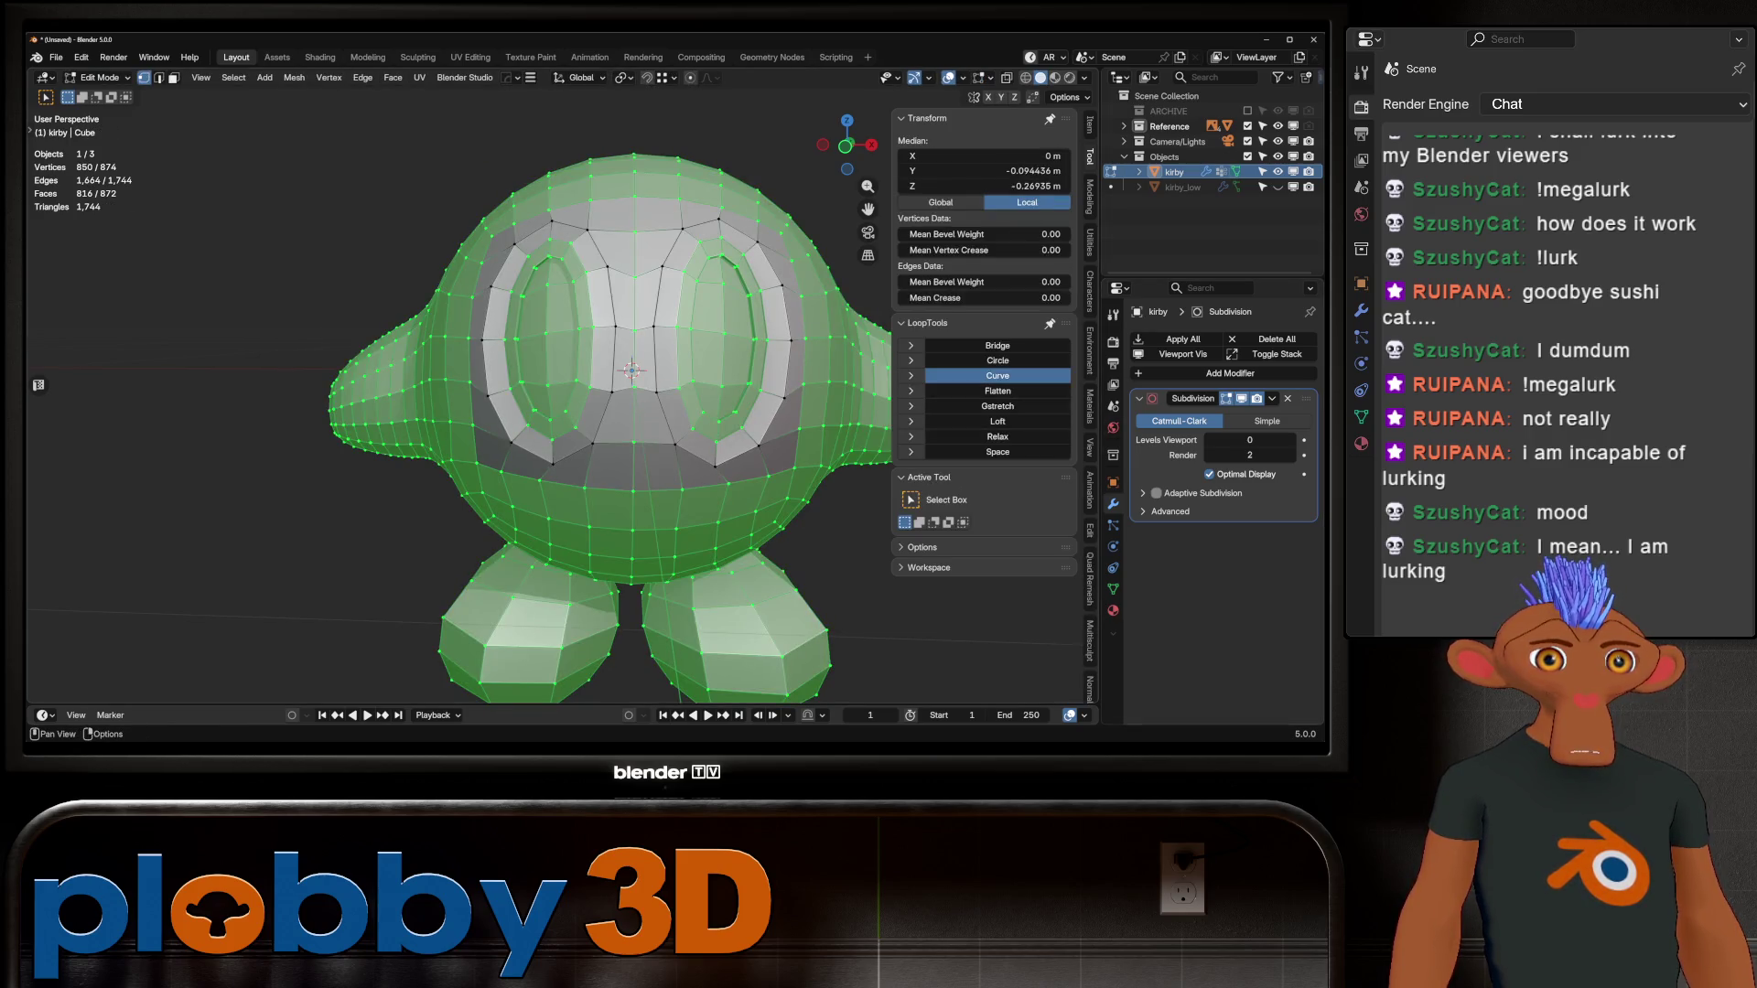
# Step: Select both eyes' inner edge loops, invert the selection, and reapply LoopTools Curve
pyautogui.click(998, 376)
pyautogui.press('2')
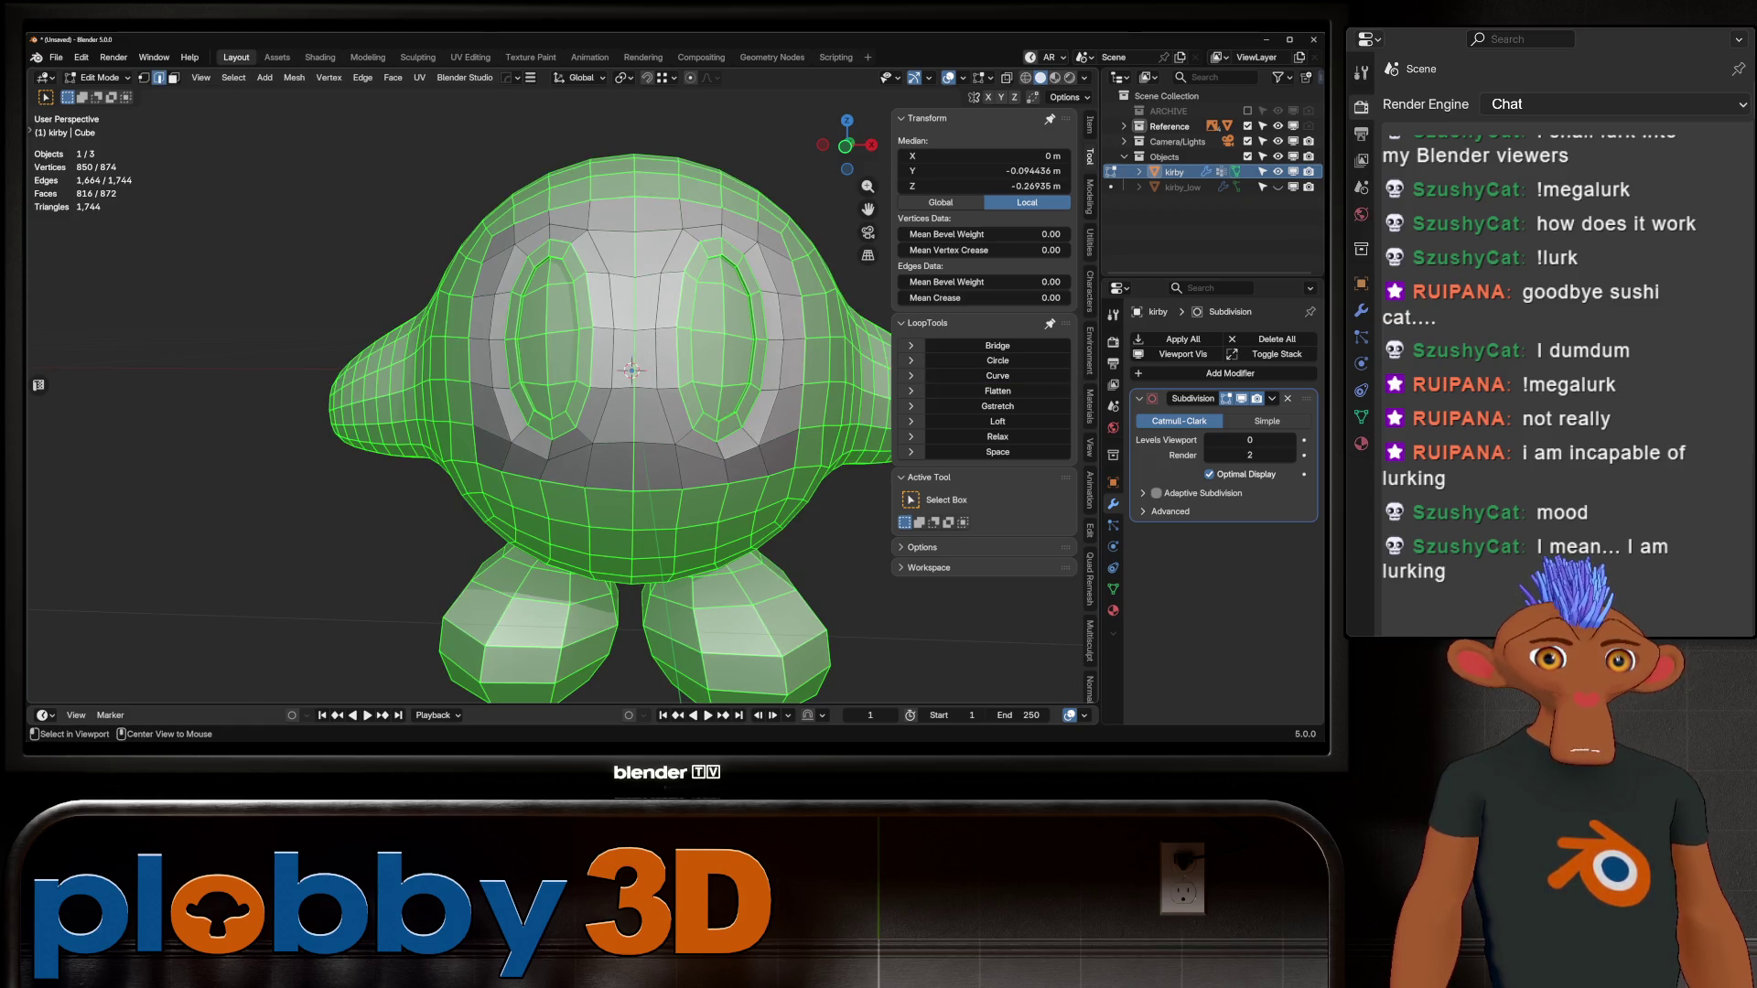
pyautogui.keyDown('alt'); pyautogui.click(515, 339); pyautogui.keyUp('alt')
pyautogui.keyDown('alt'); pyautogui.keyDown('shift'); pyautogui.click(688, 348); pyautogui.keyUp('shift'); pyautogui.keyUp('alt')
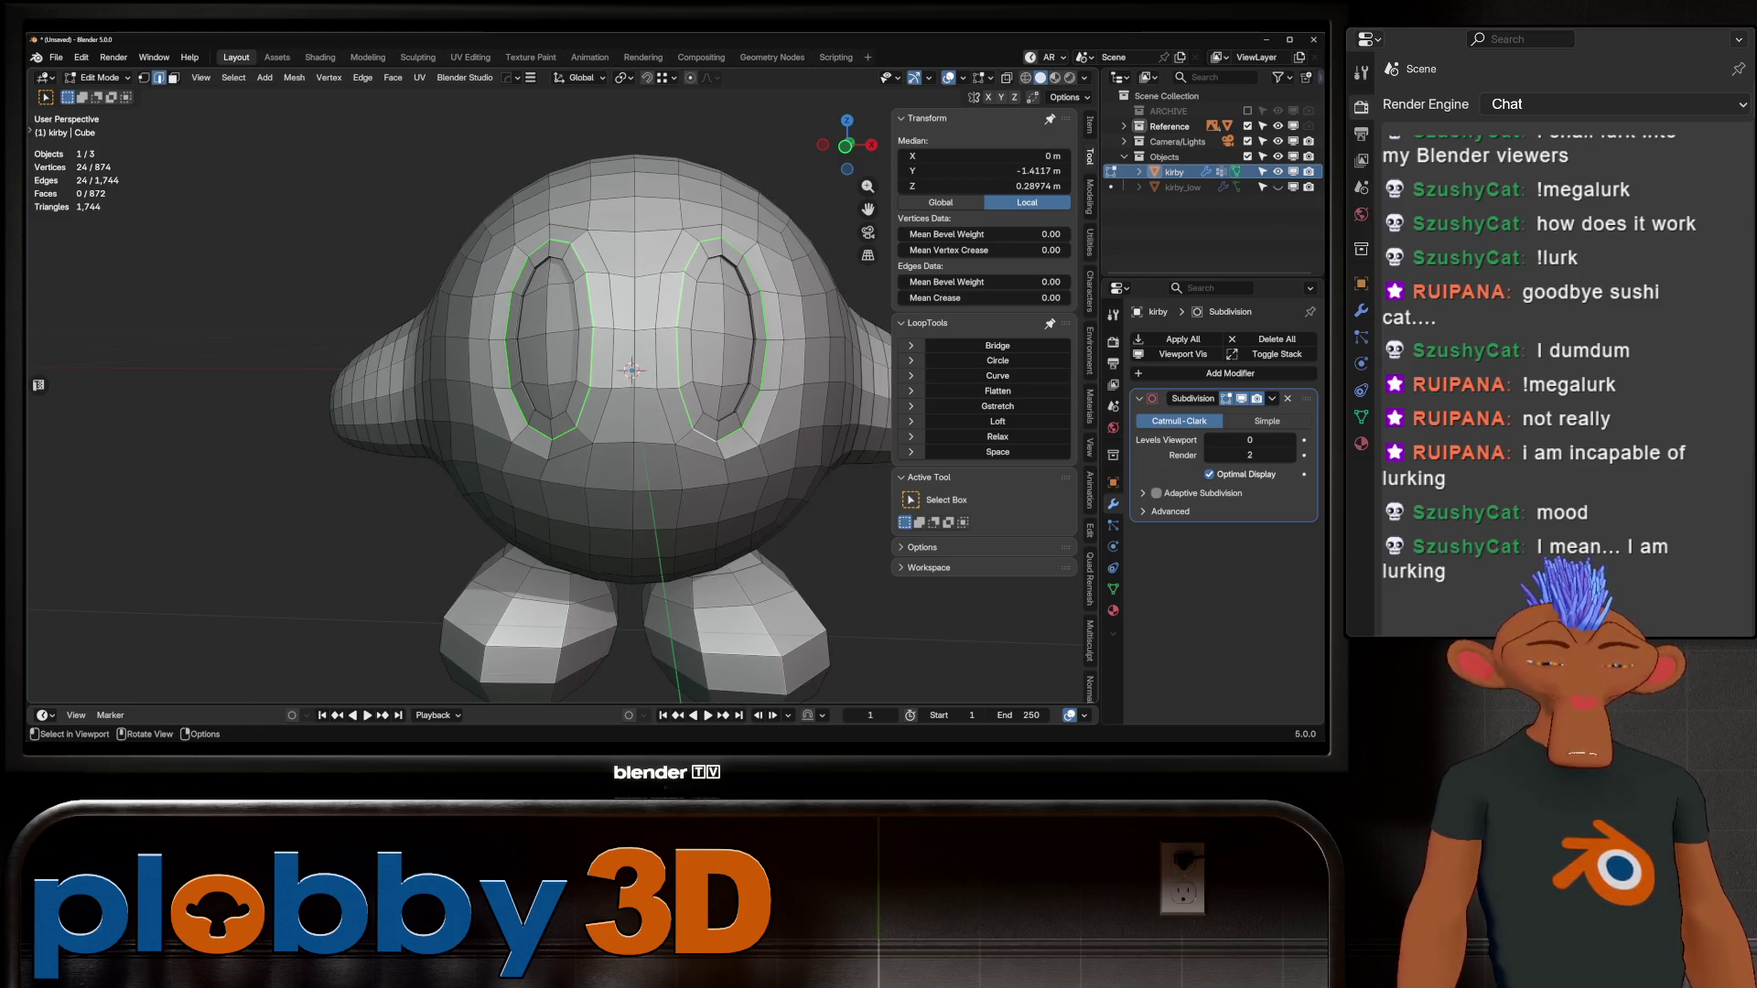
pyautogui.press('1')
pyautogui.hotkey('ctrl', 'i')
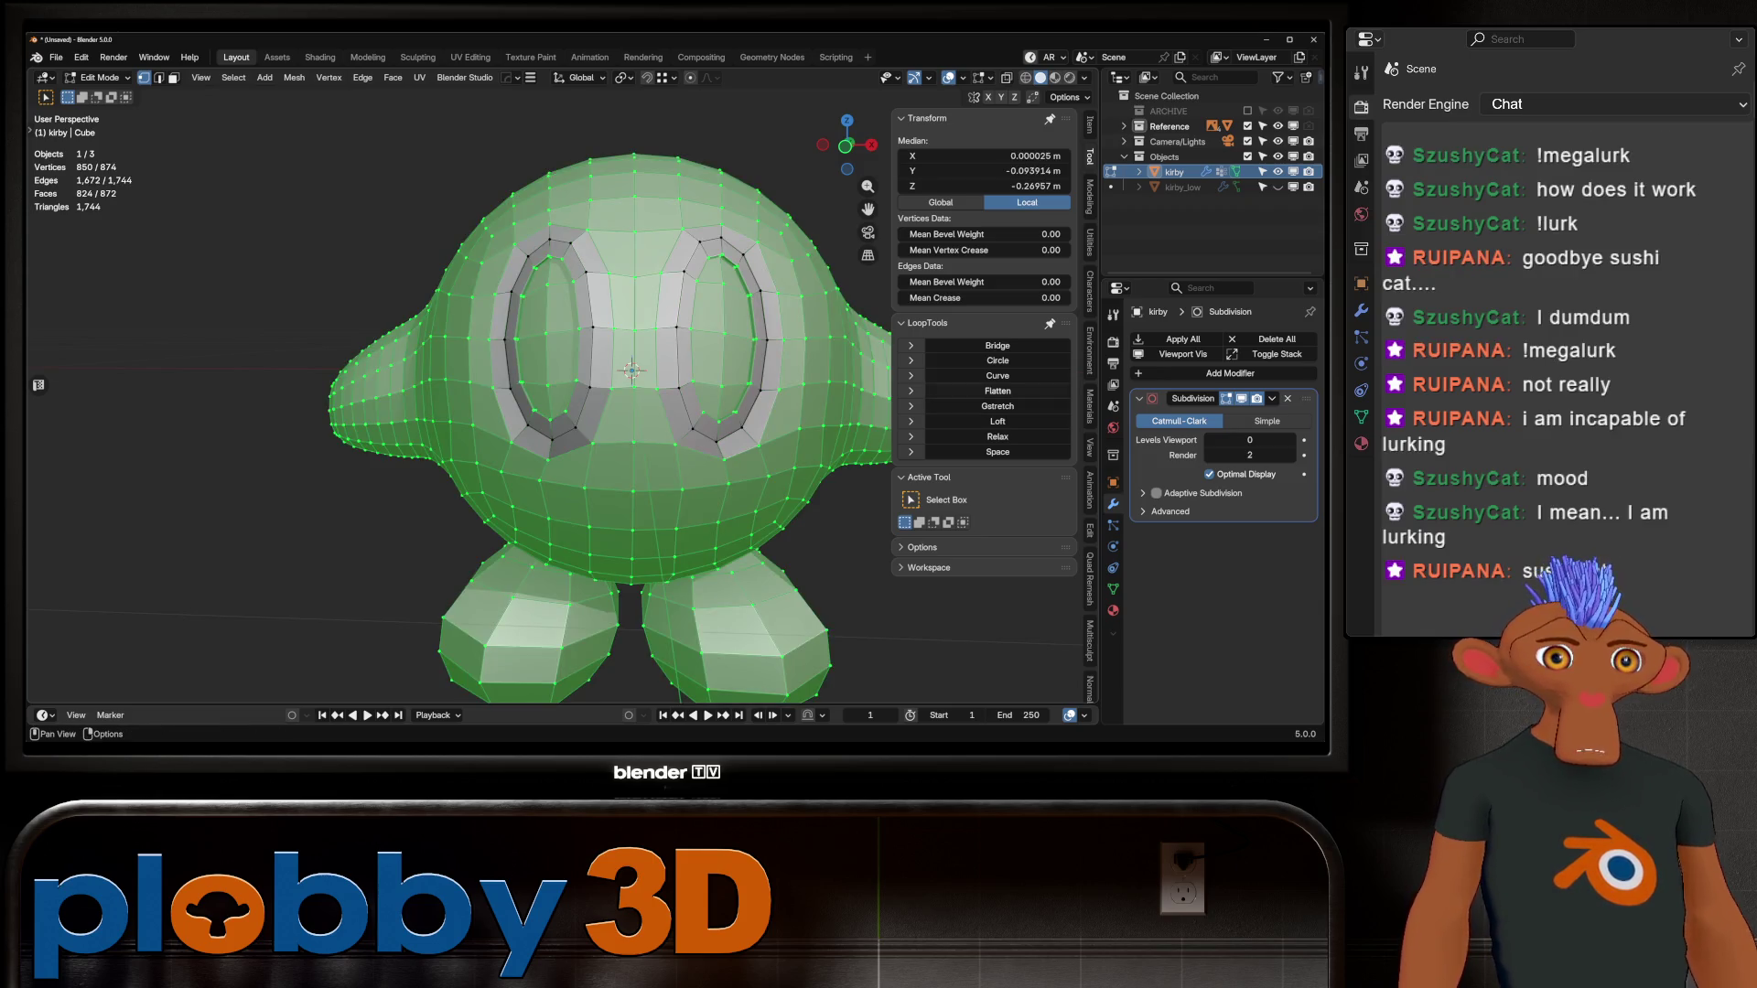
pyautogui.click(997, 375)
# Step: Preview the result with subdivision, then frame Kirby in front orthographic view
pyautogui.press('Tab')
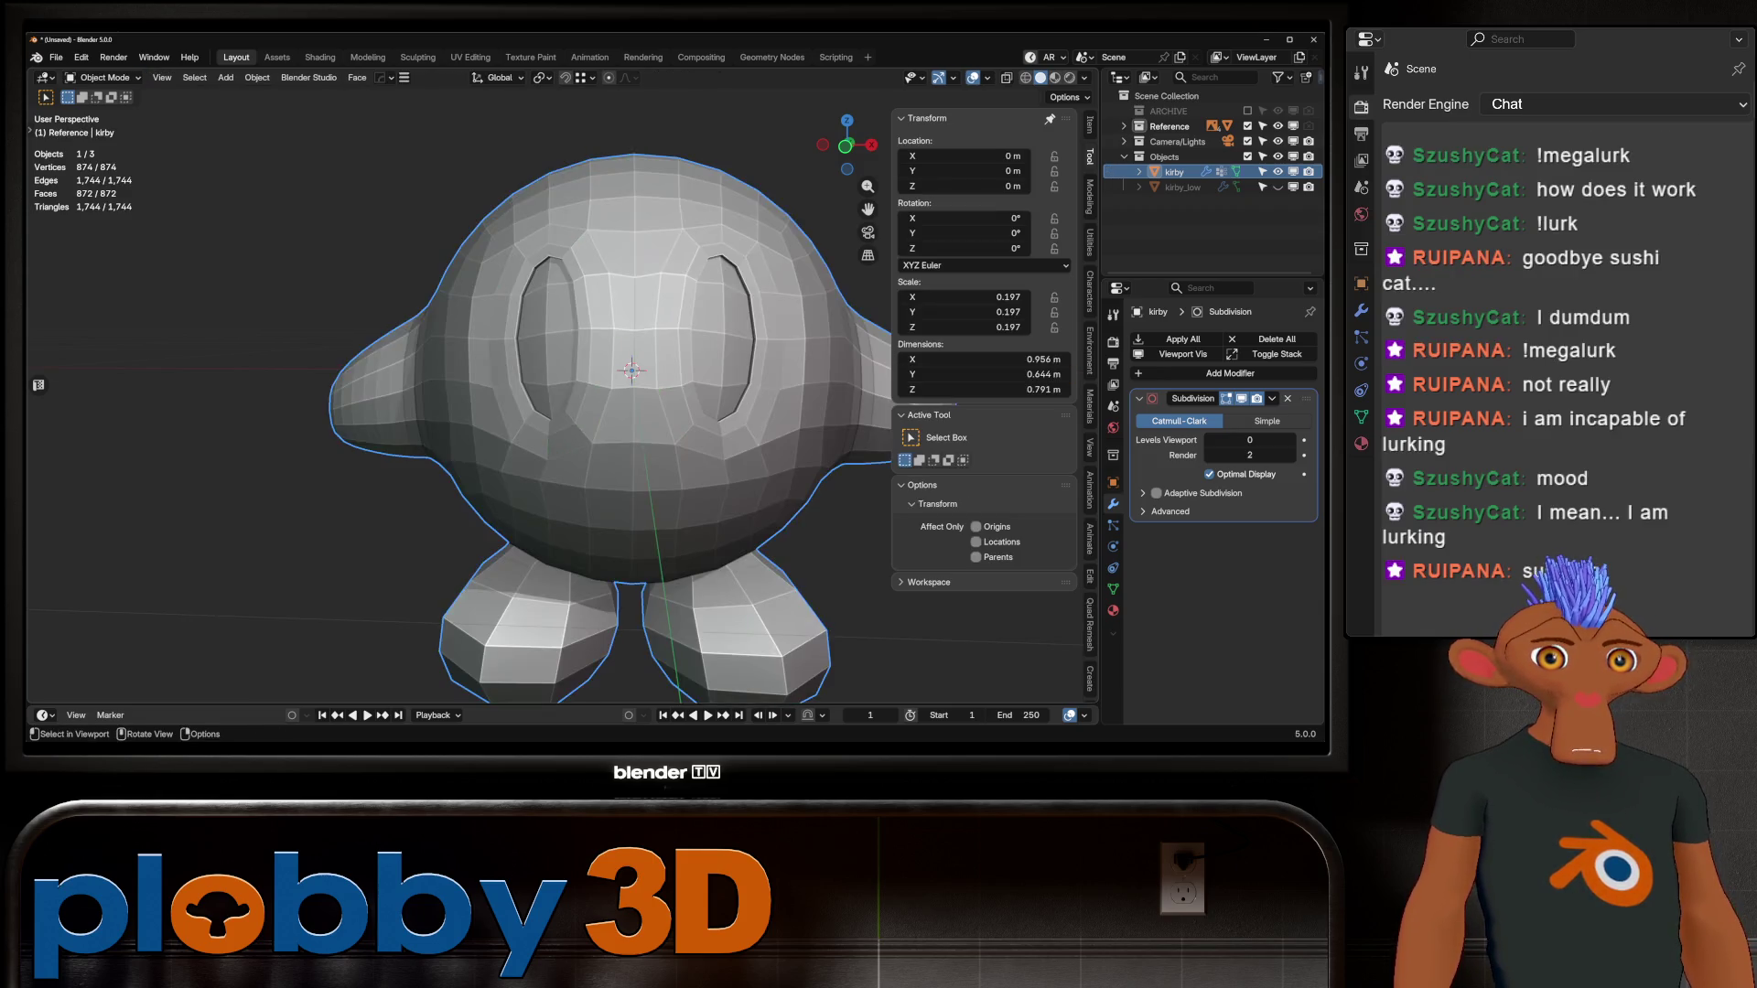
pyautogui.scroll(-4, 622, 409)
pyautogui.hotkey('ctrl', '1')
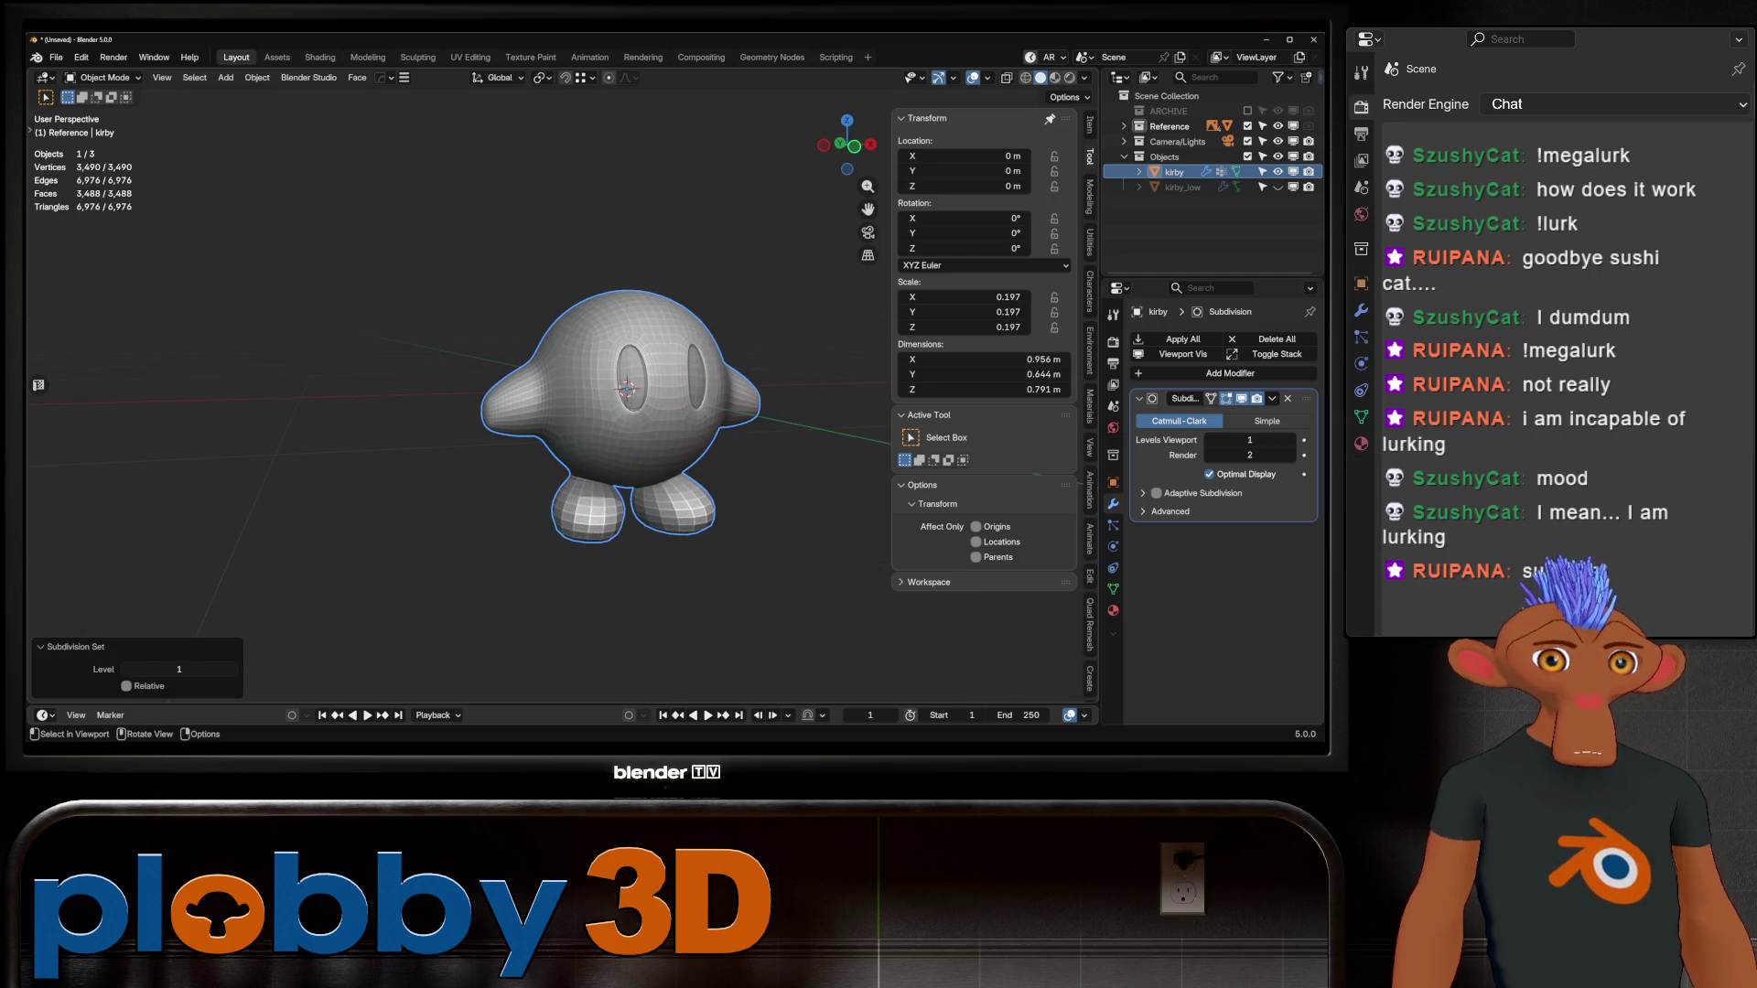
pyautogui.hotkey('ctrl', '0')
pyautogui.press('KP_1')
pyautogui.press('KP_Decimal')
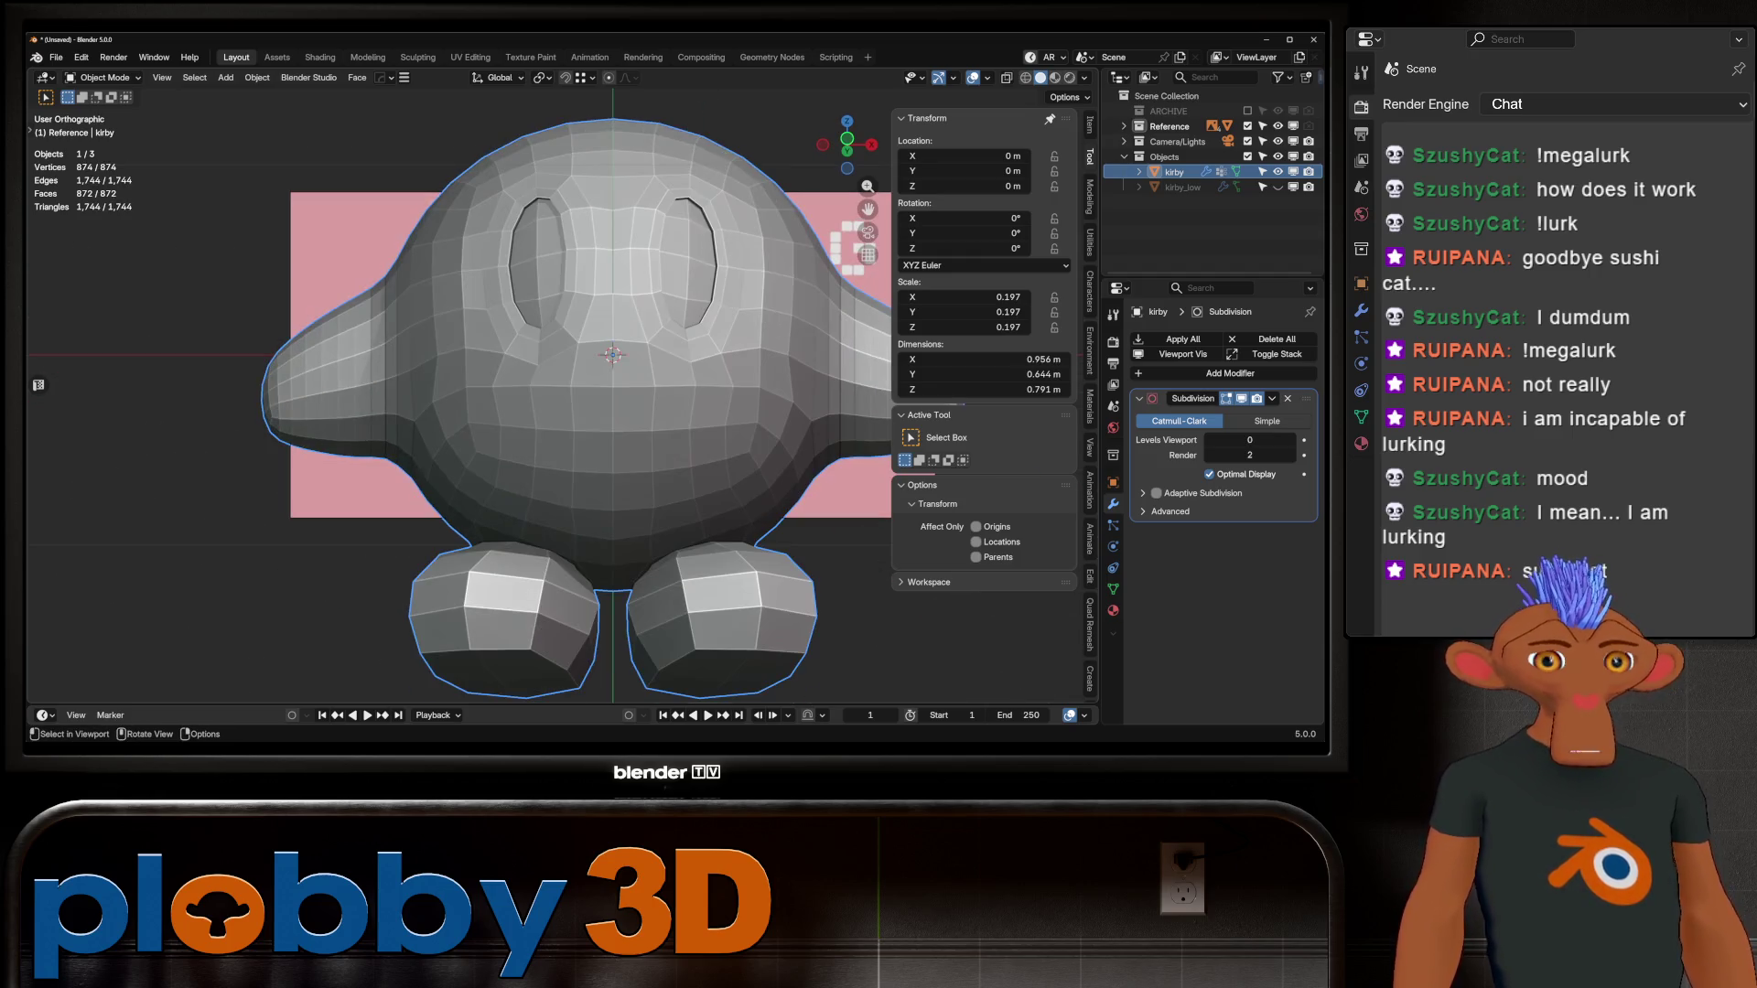
pyautogui.press('KP_1')
# Step: Enable X-ray over the face reference and select a vertex below the left eye
pyautogui.scroll(-3, 613, 412)
pyautogui.press('Tab')
pyautogui.hotkey('alt', 'z')
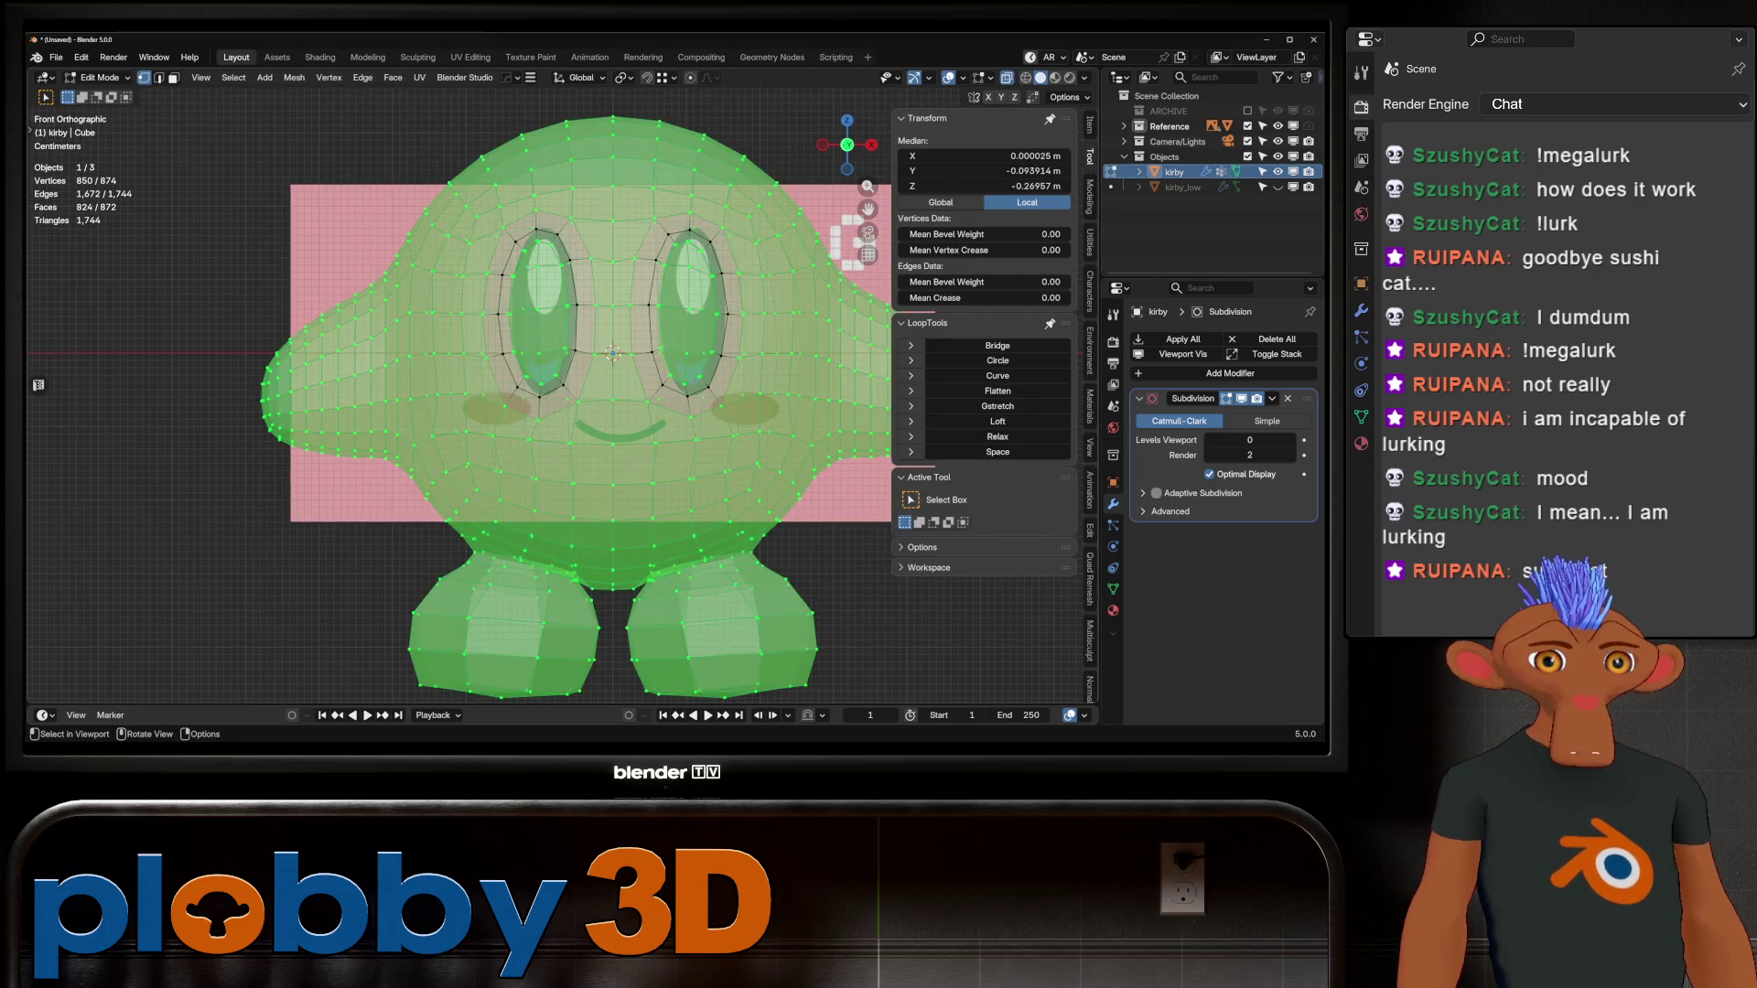
pyautogui.hotkey('alt', 'a')
pyautogui.scroll(3, 640, 448)
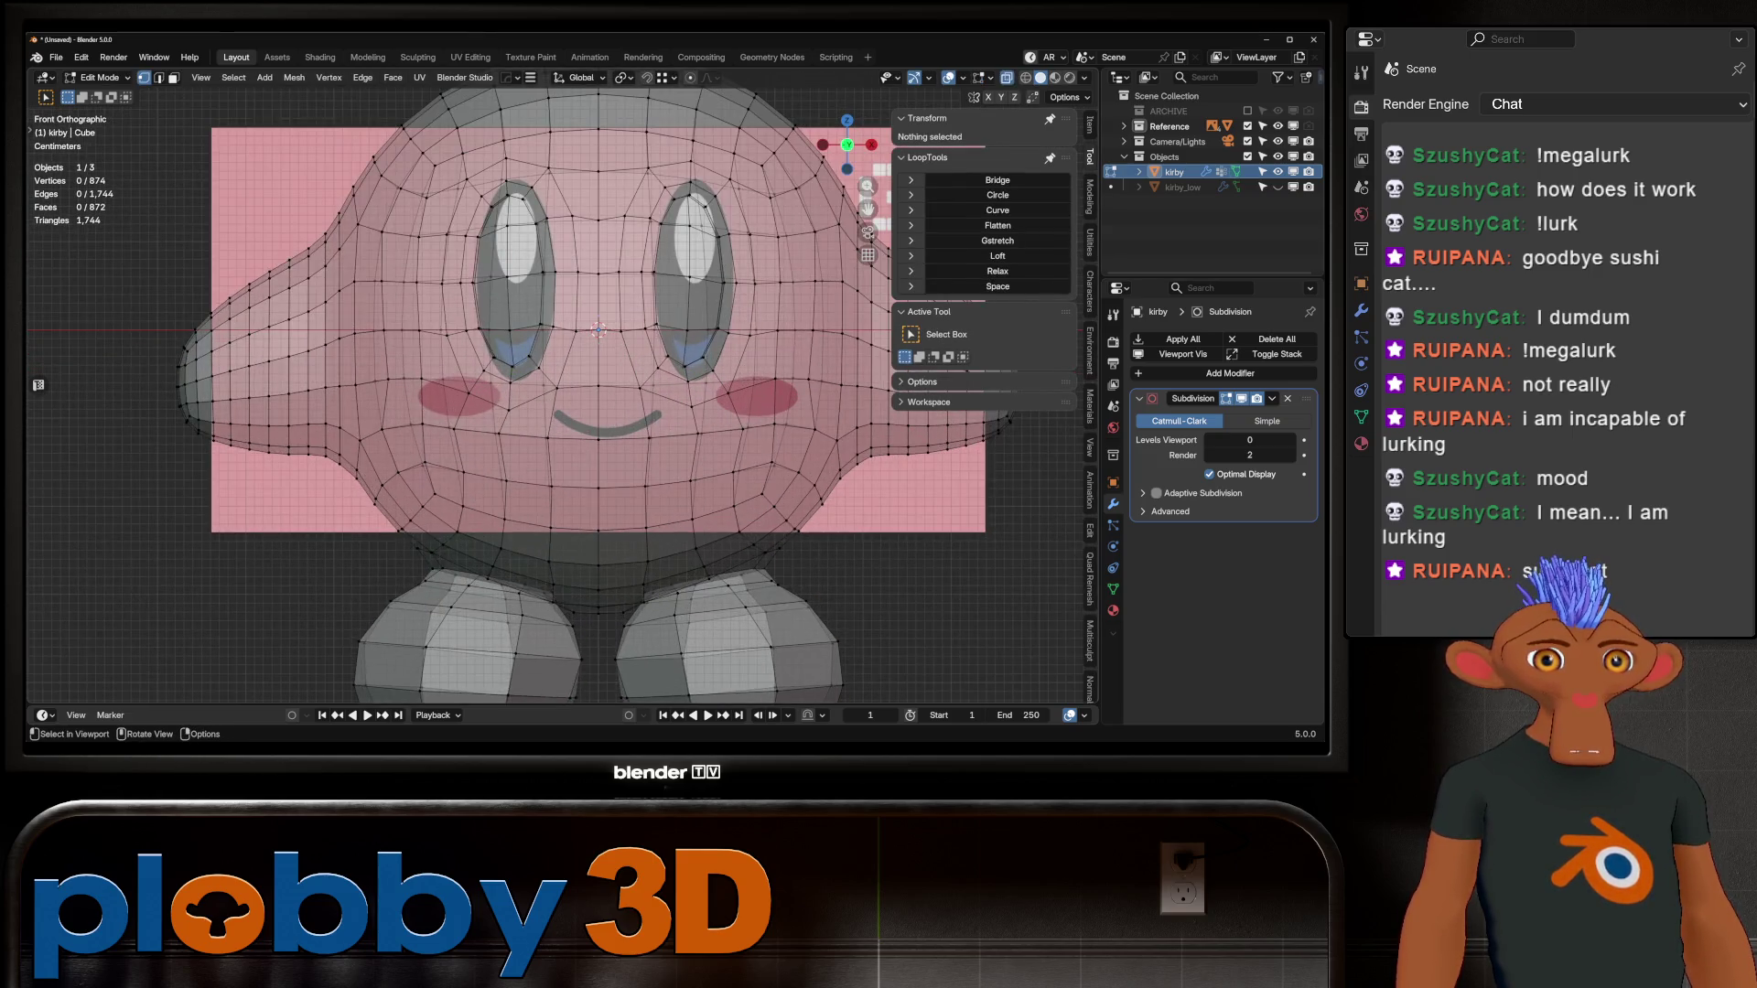
pyautogui.click(547, 438)
pyautogui.hotkey('alt', 'z')
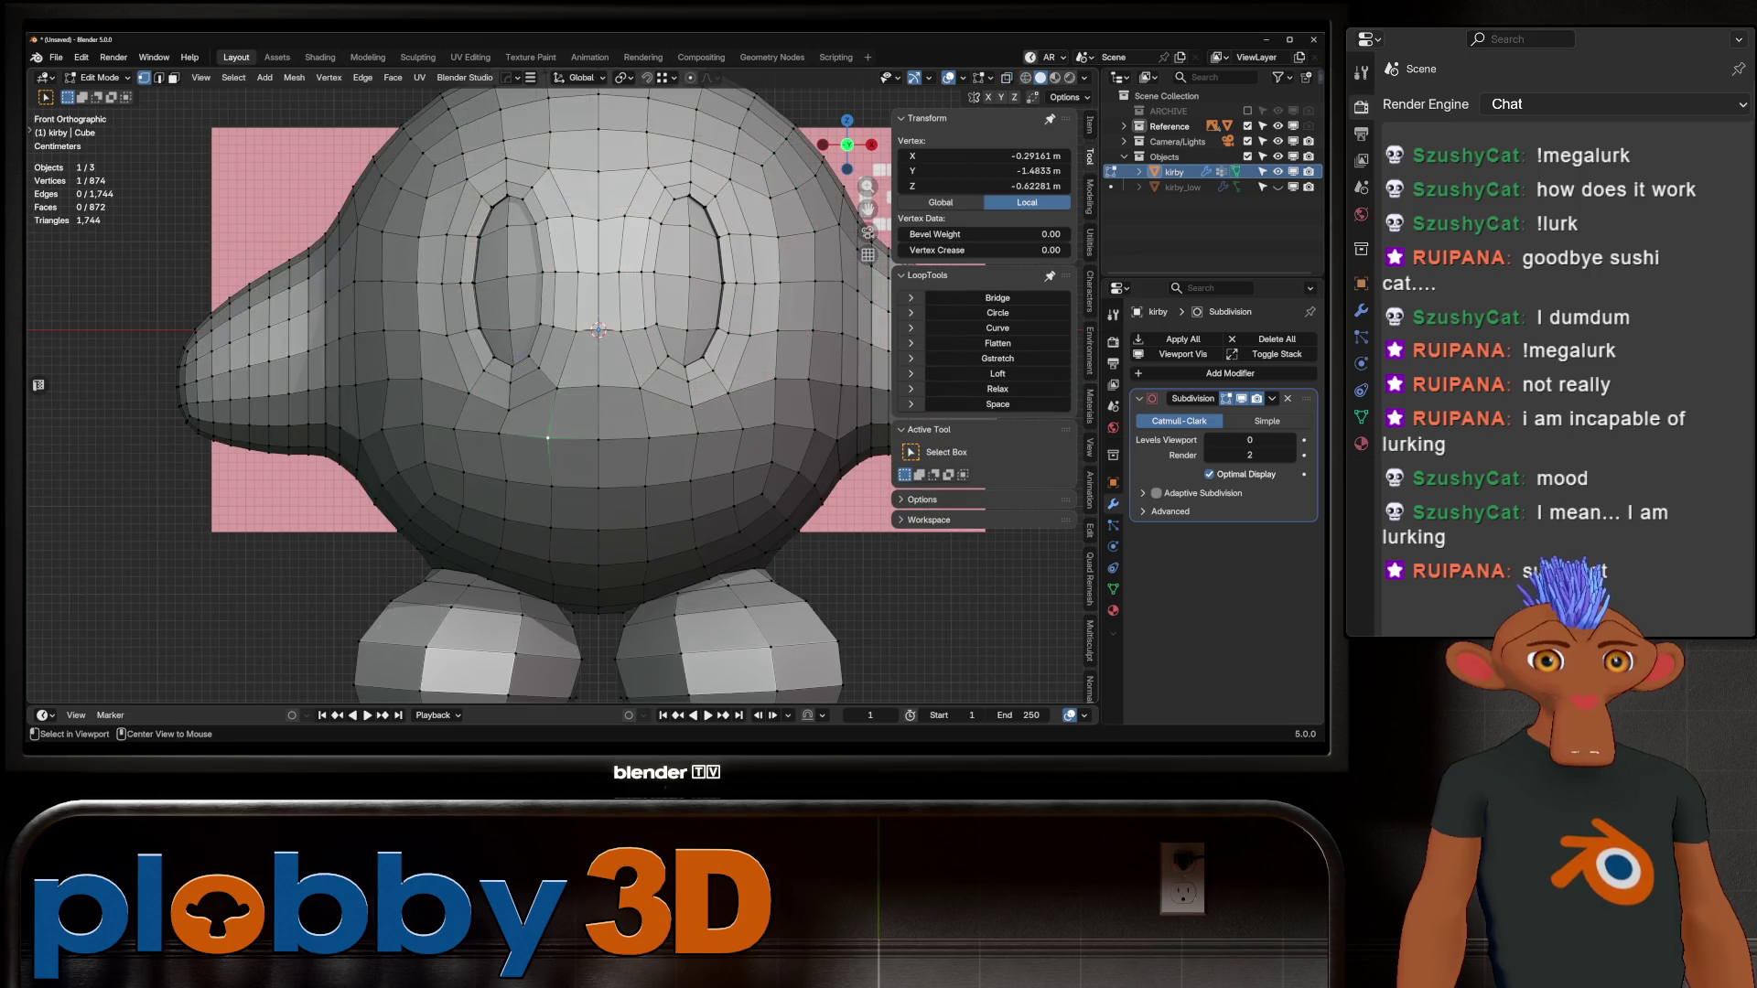
# Step: Select a vertex below the eyes and vertex-slide it along its edges
pyautogui.press('2')
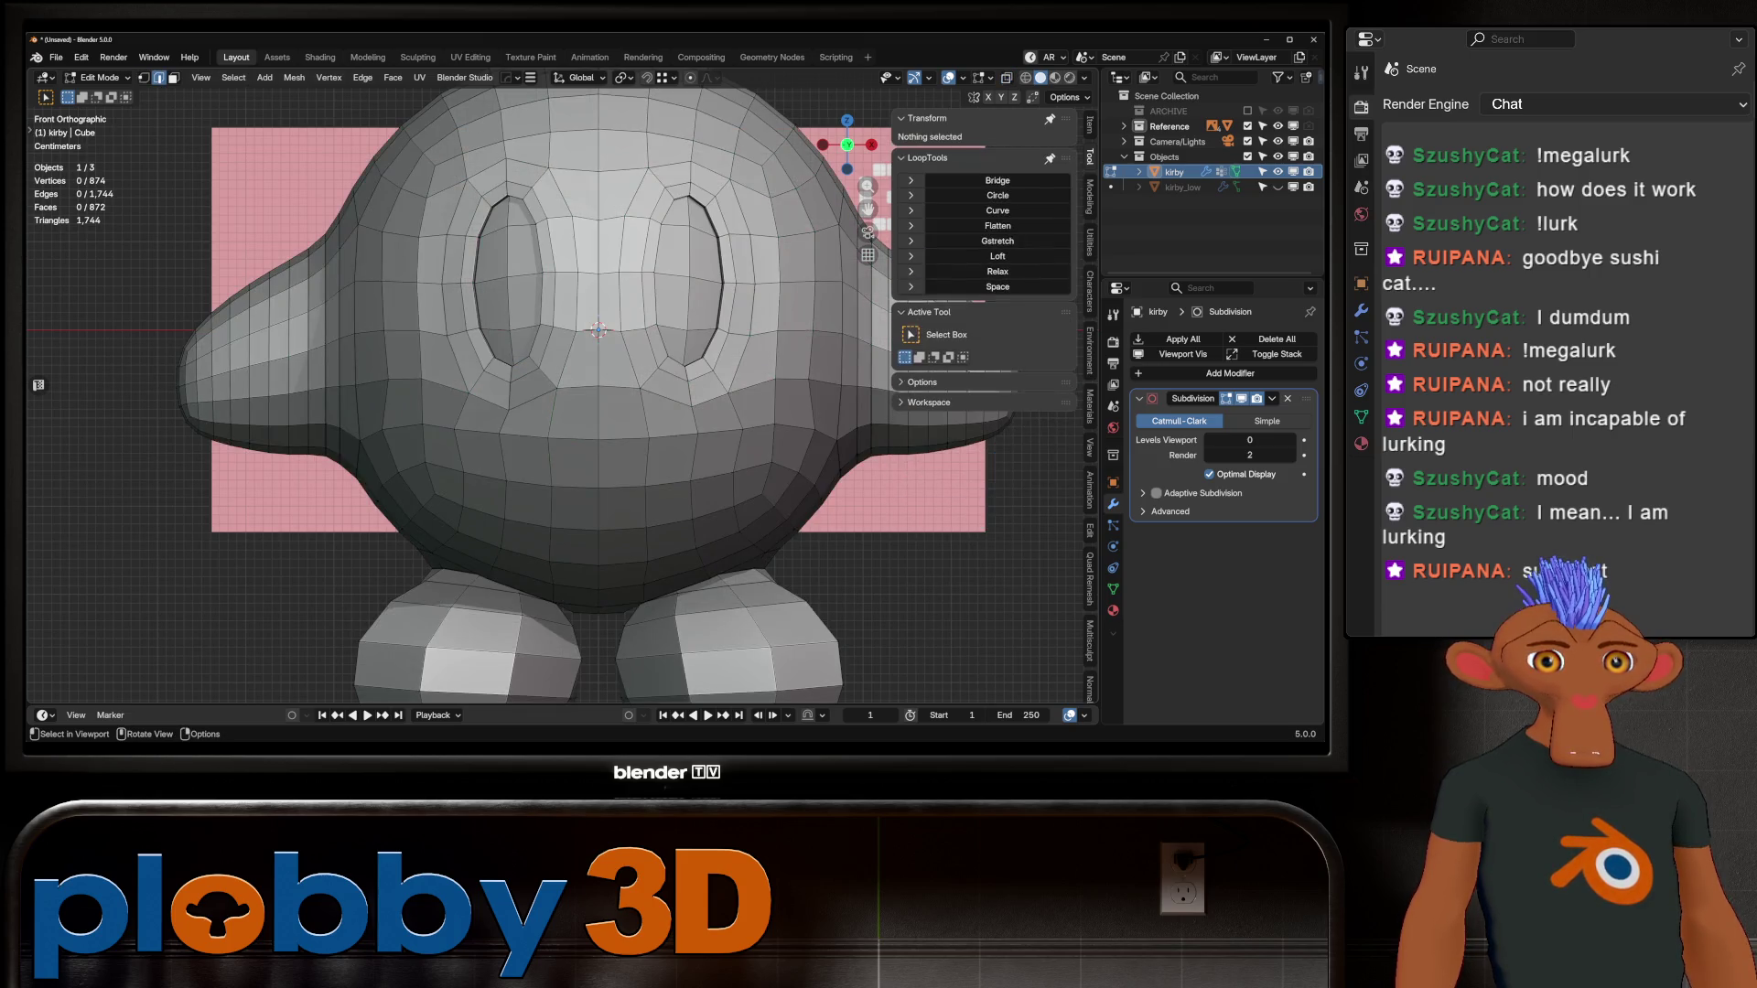
pyautogui.click(573, 439)
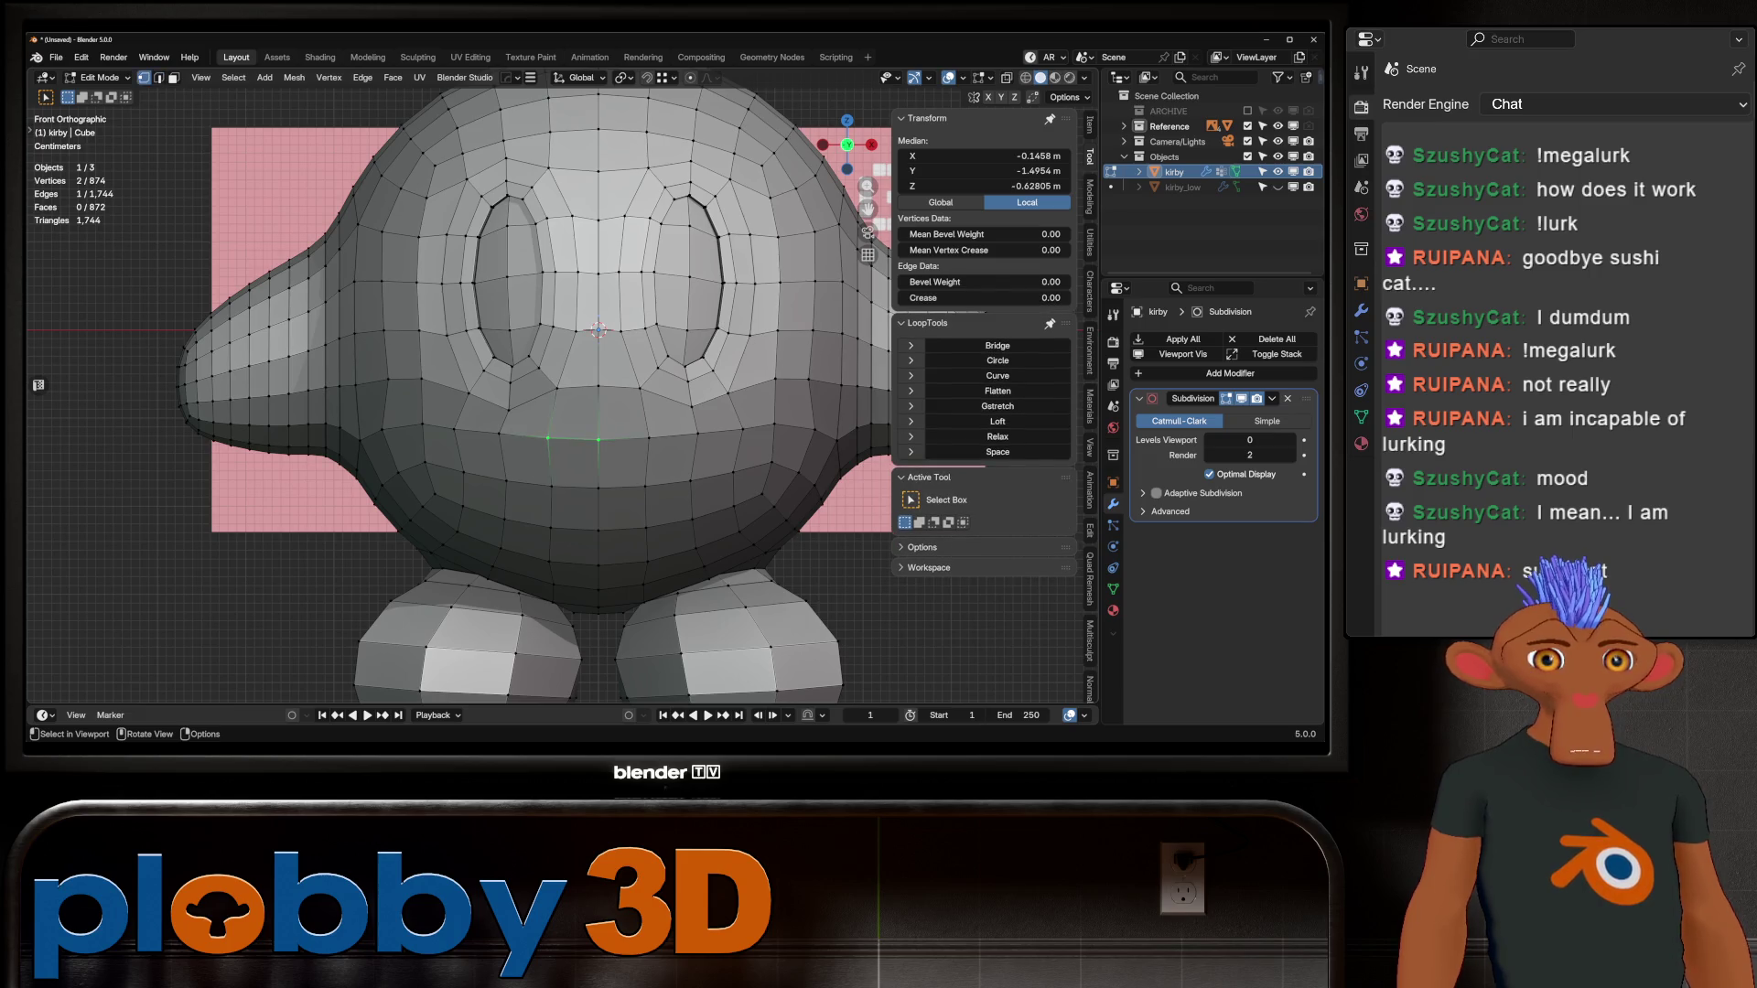
pyautogui.click(598, 440)
pyautogui.hotkey('shift', 'v')
pyautogui.click(599, 414)
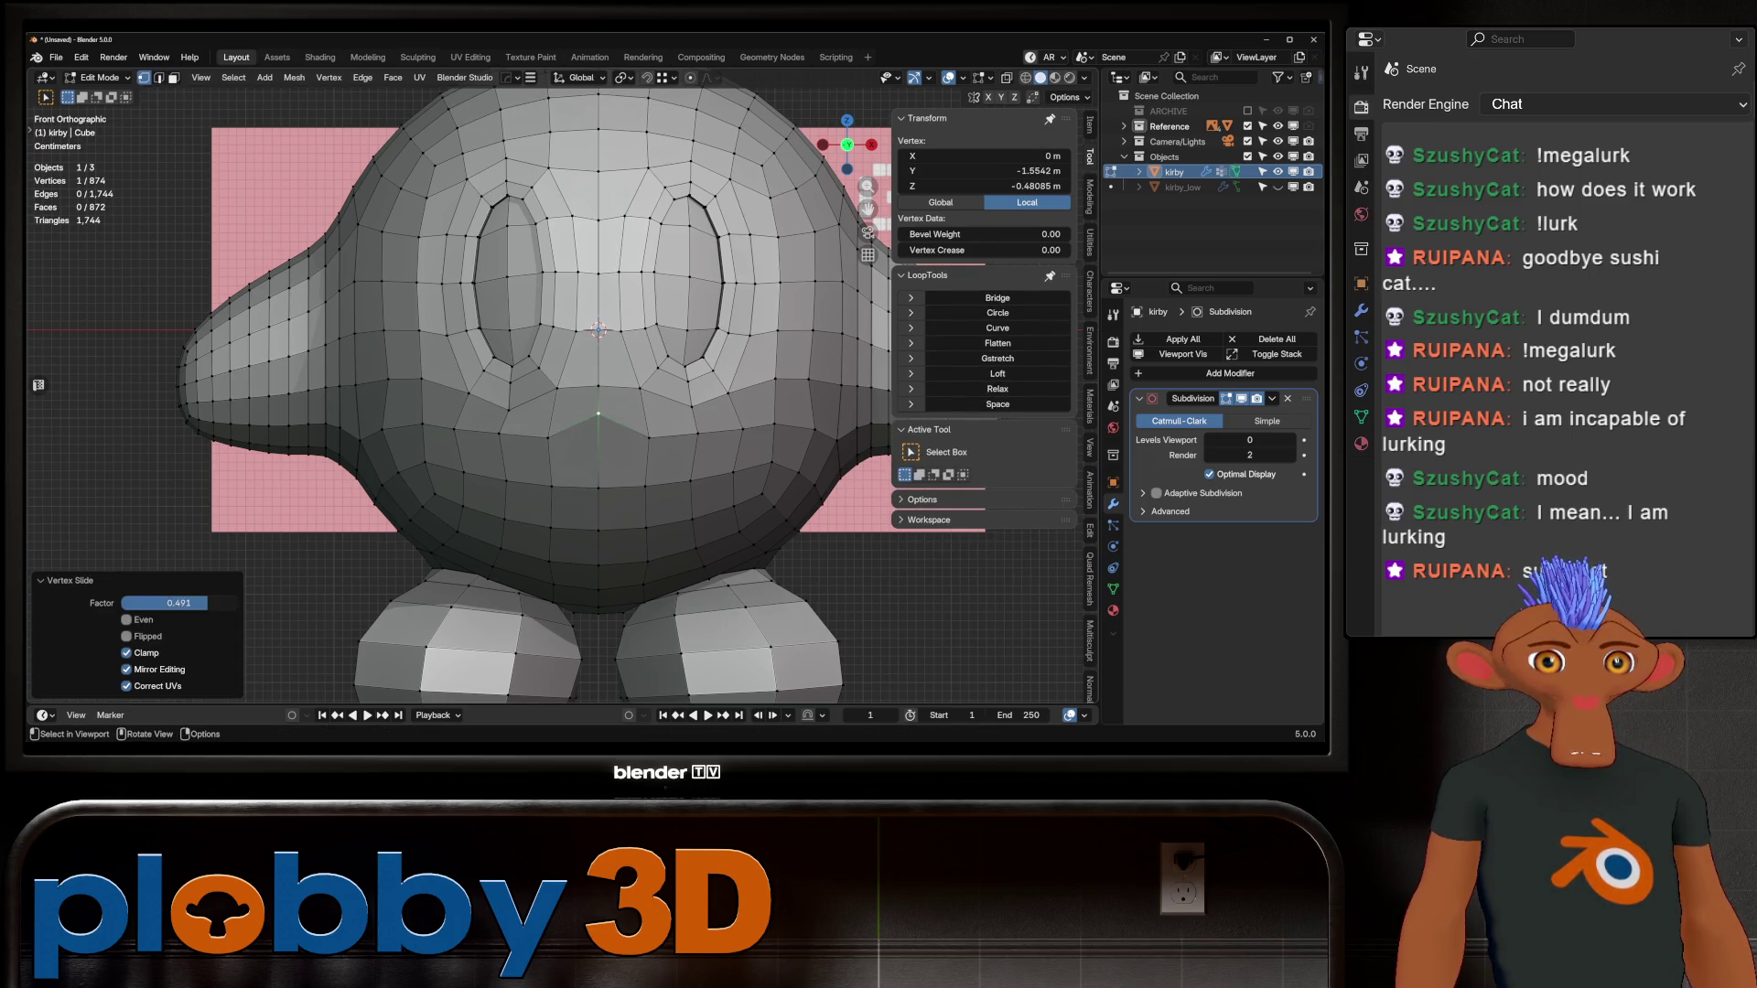
pyautogui.hotkey('shift', 'v')
pyautogui.click(551, 422)
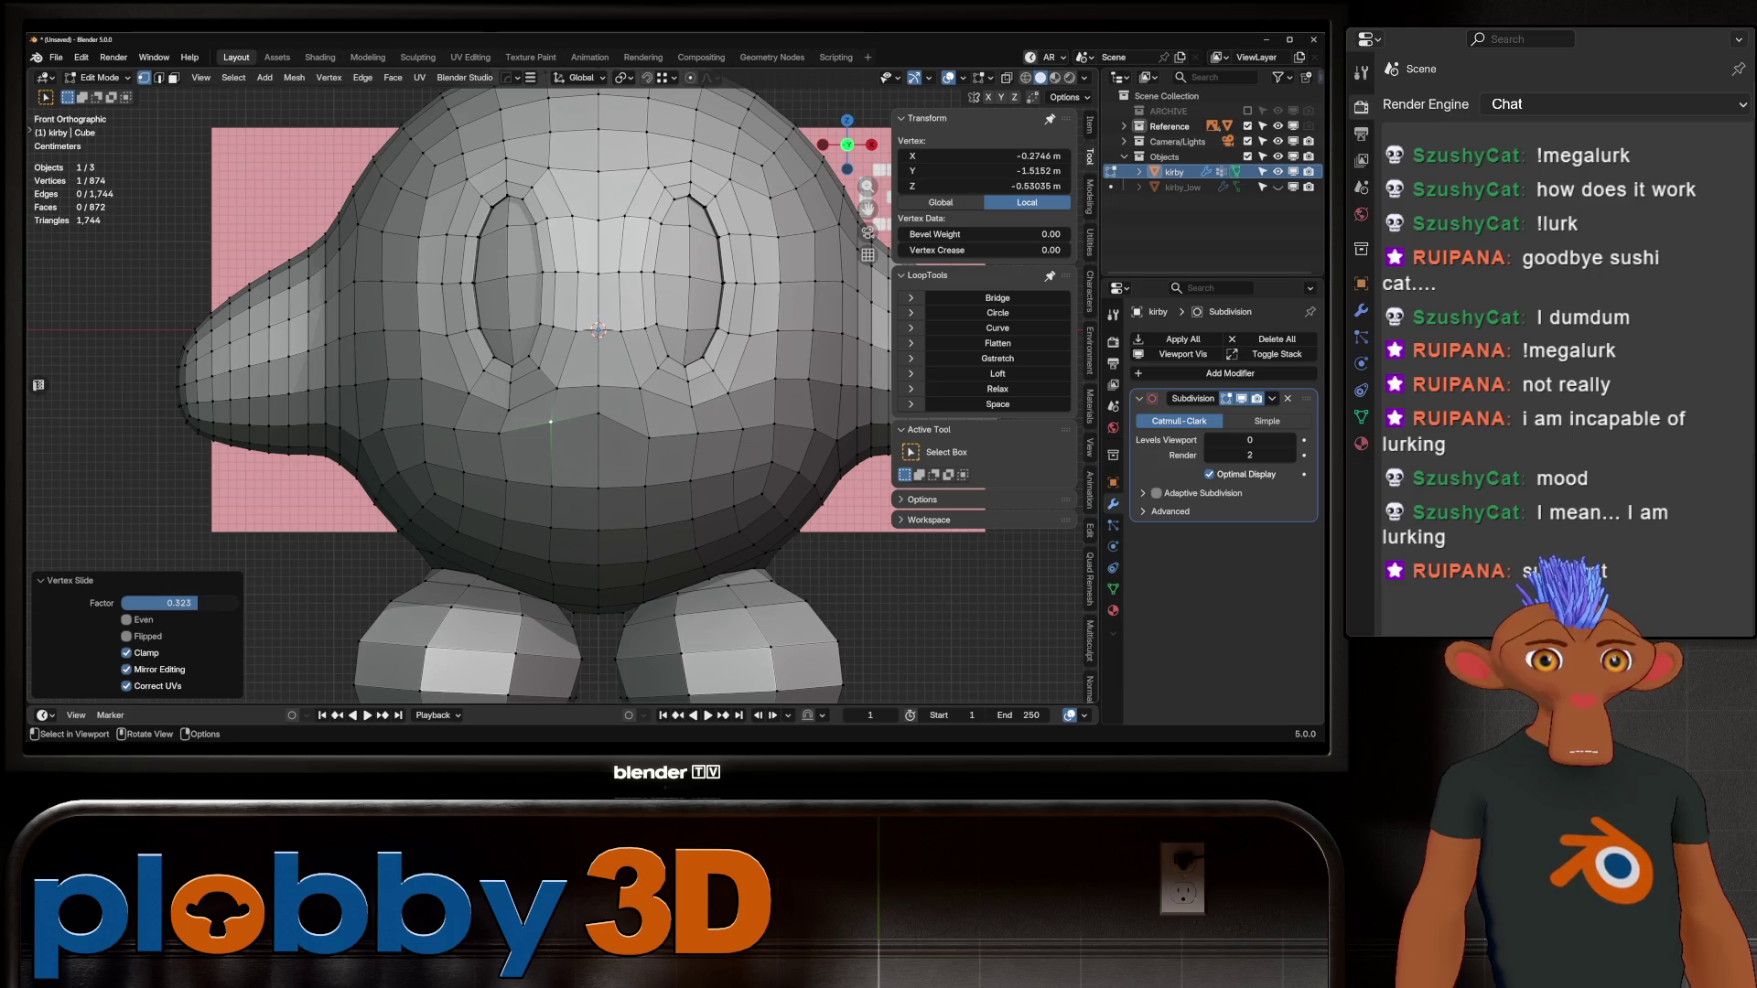
pyautogui.hotkey('shift', 'v')
pyautogui.click(645, 417)
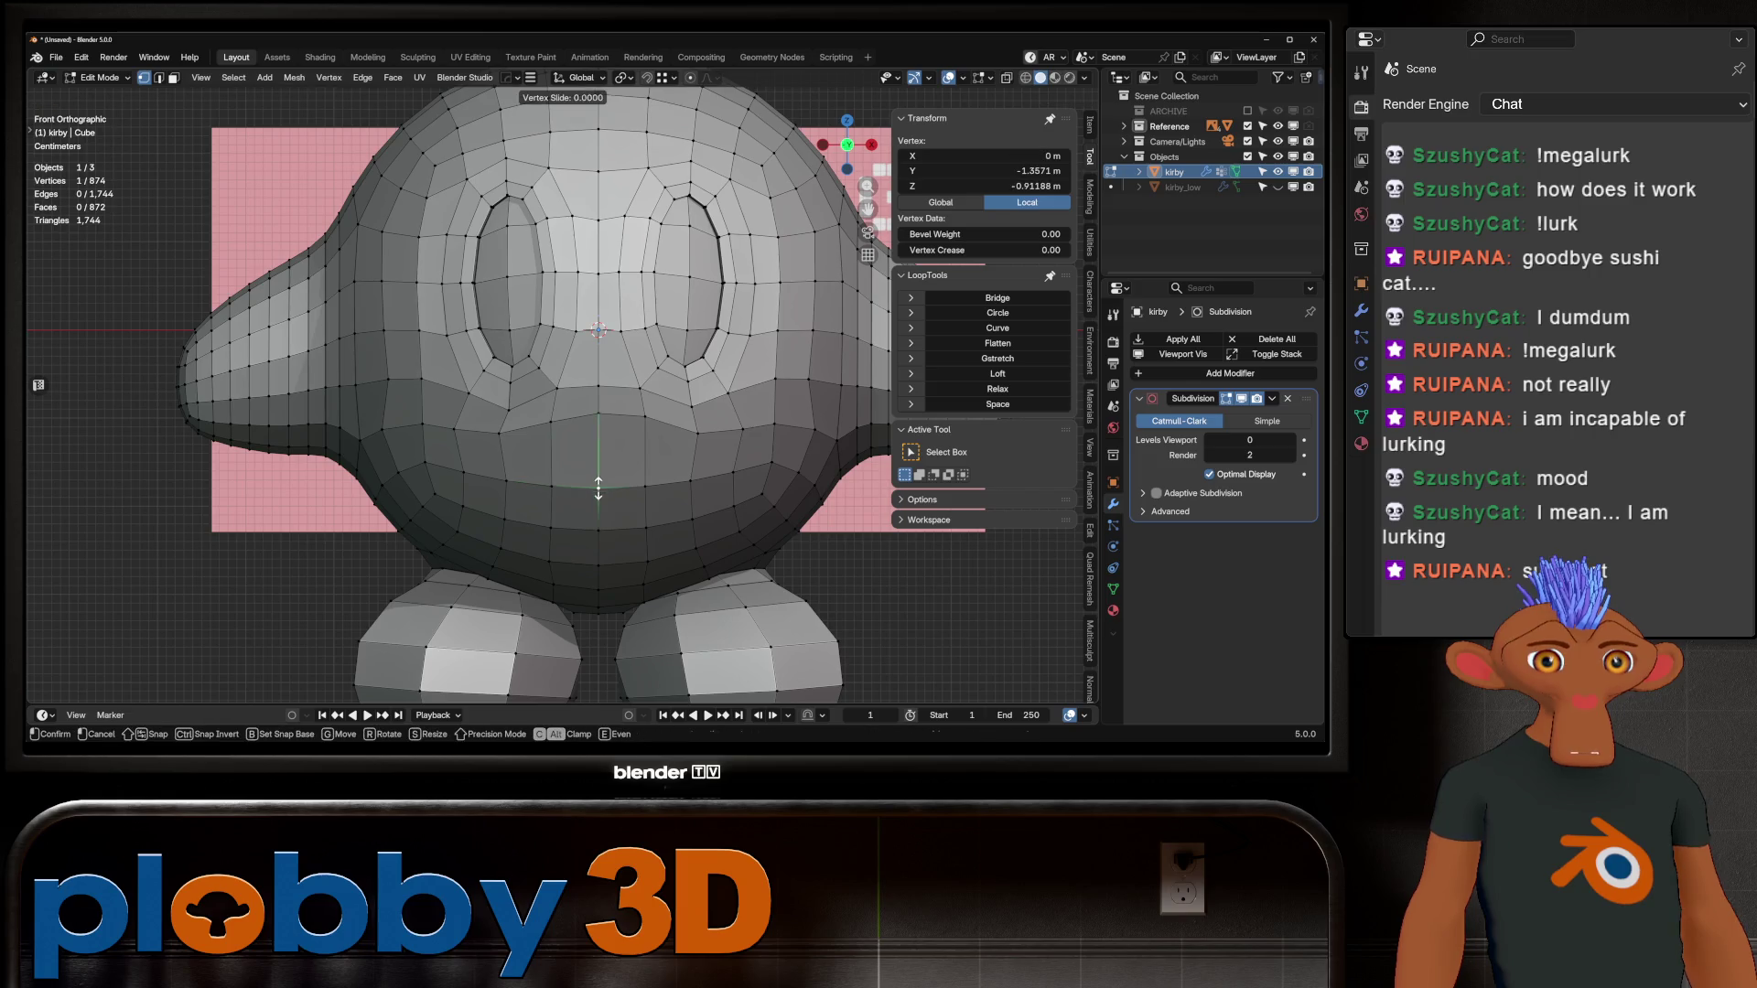
# Step: Vertex-slide the centre and right-side vertices below the eyes, then leave Edit Mode
pyautogui.press('Return')
pyautogui.press('k')
pyautogui.hotkey('shift', 'v')
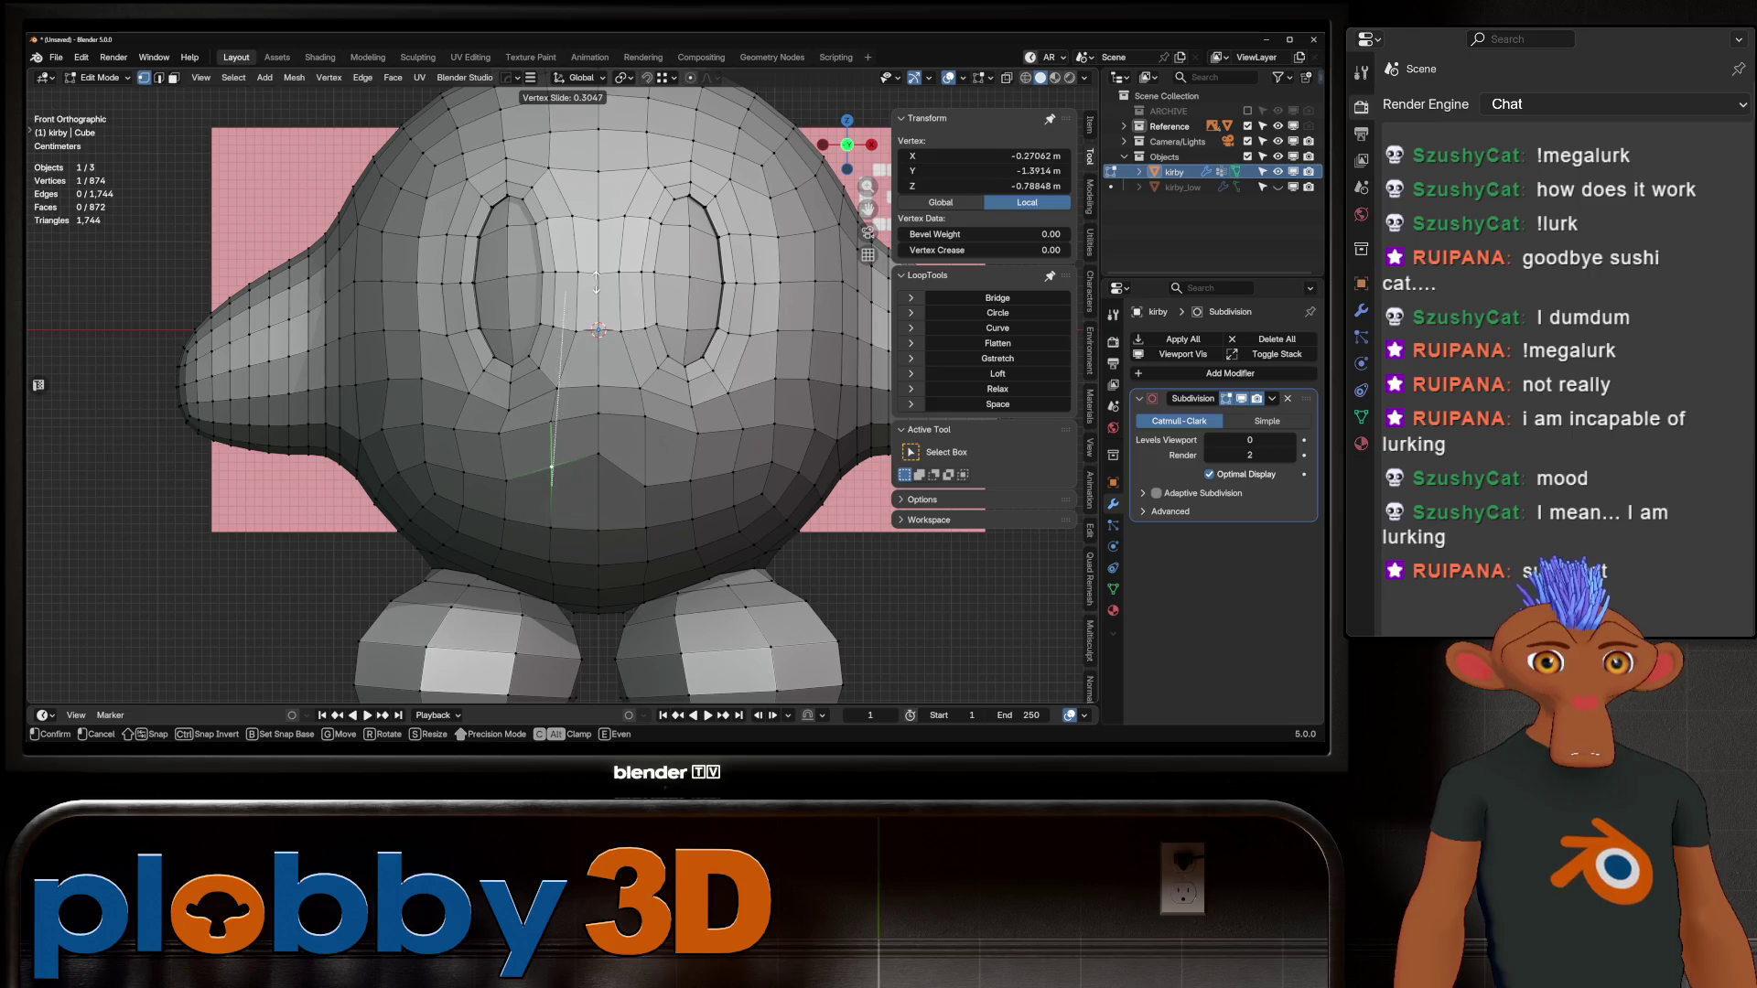
pyautogui.press('Return')
pyautogui.click(645, 460)
pyautogui.hotkey('shift', 'v')
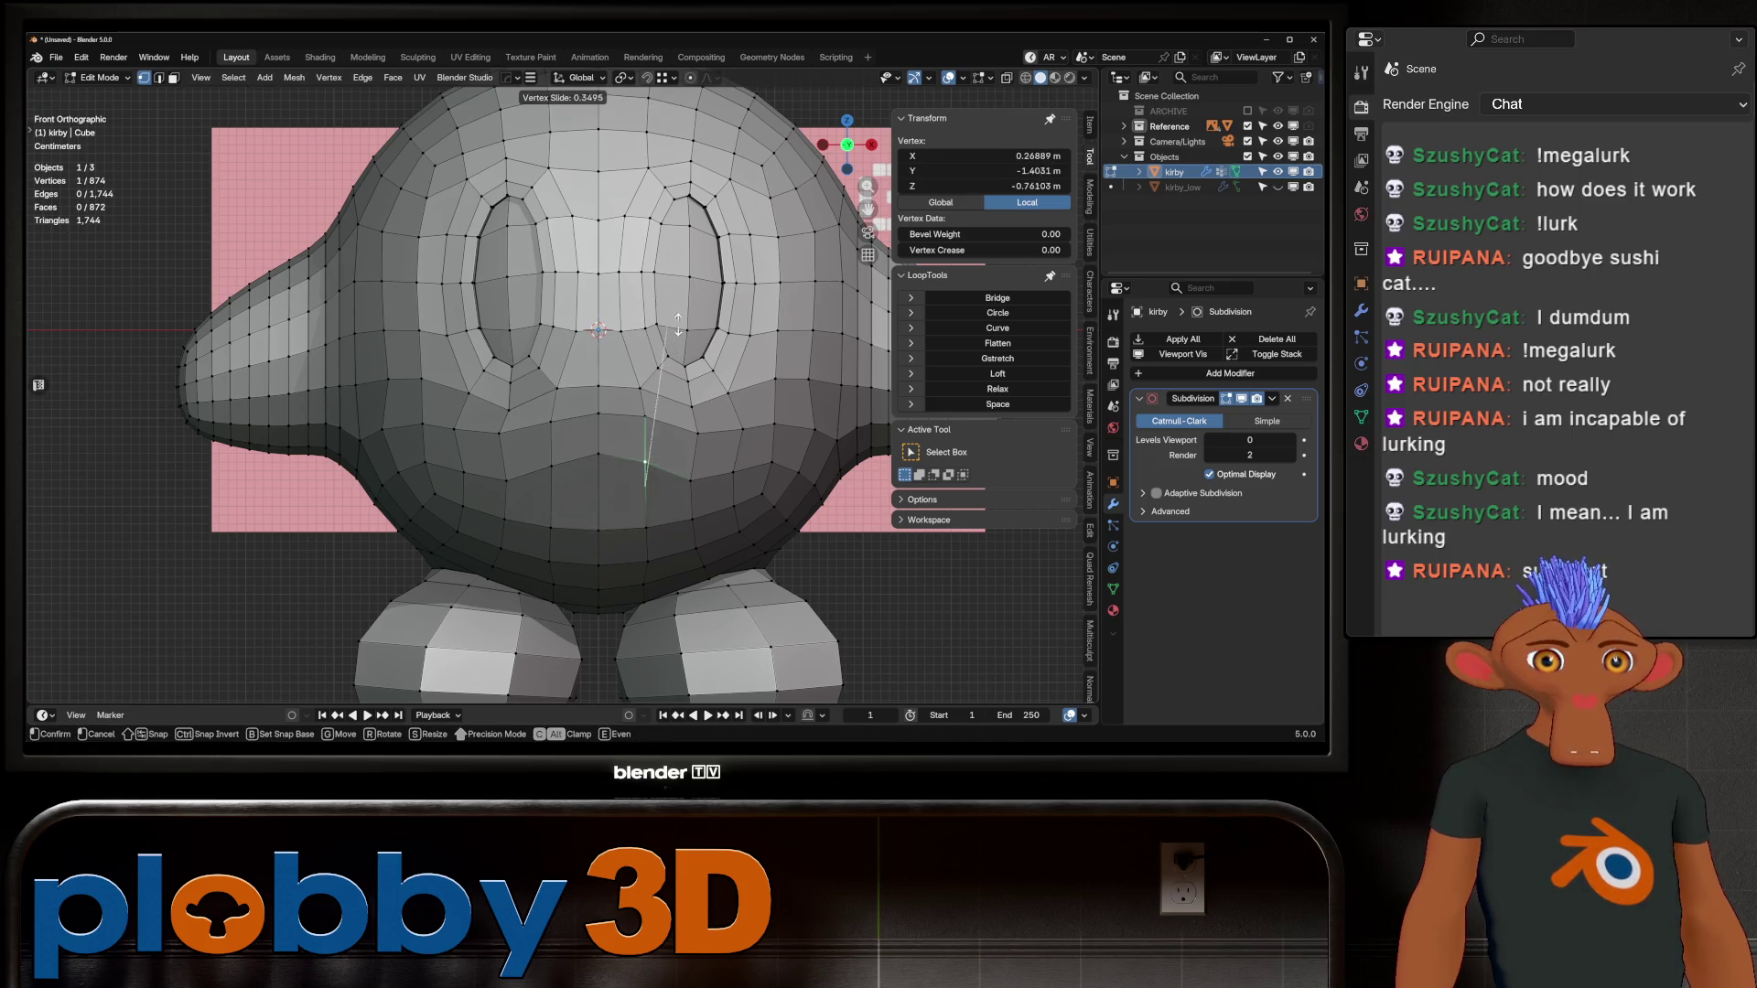
pyautogui.press('Return')
pyautogui.hotkey('shift', 'v')
pyautogui.press('Return')
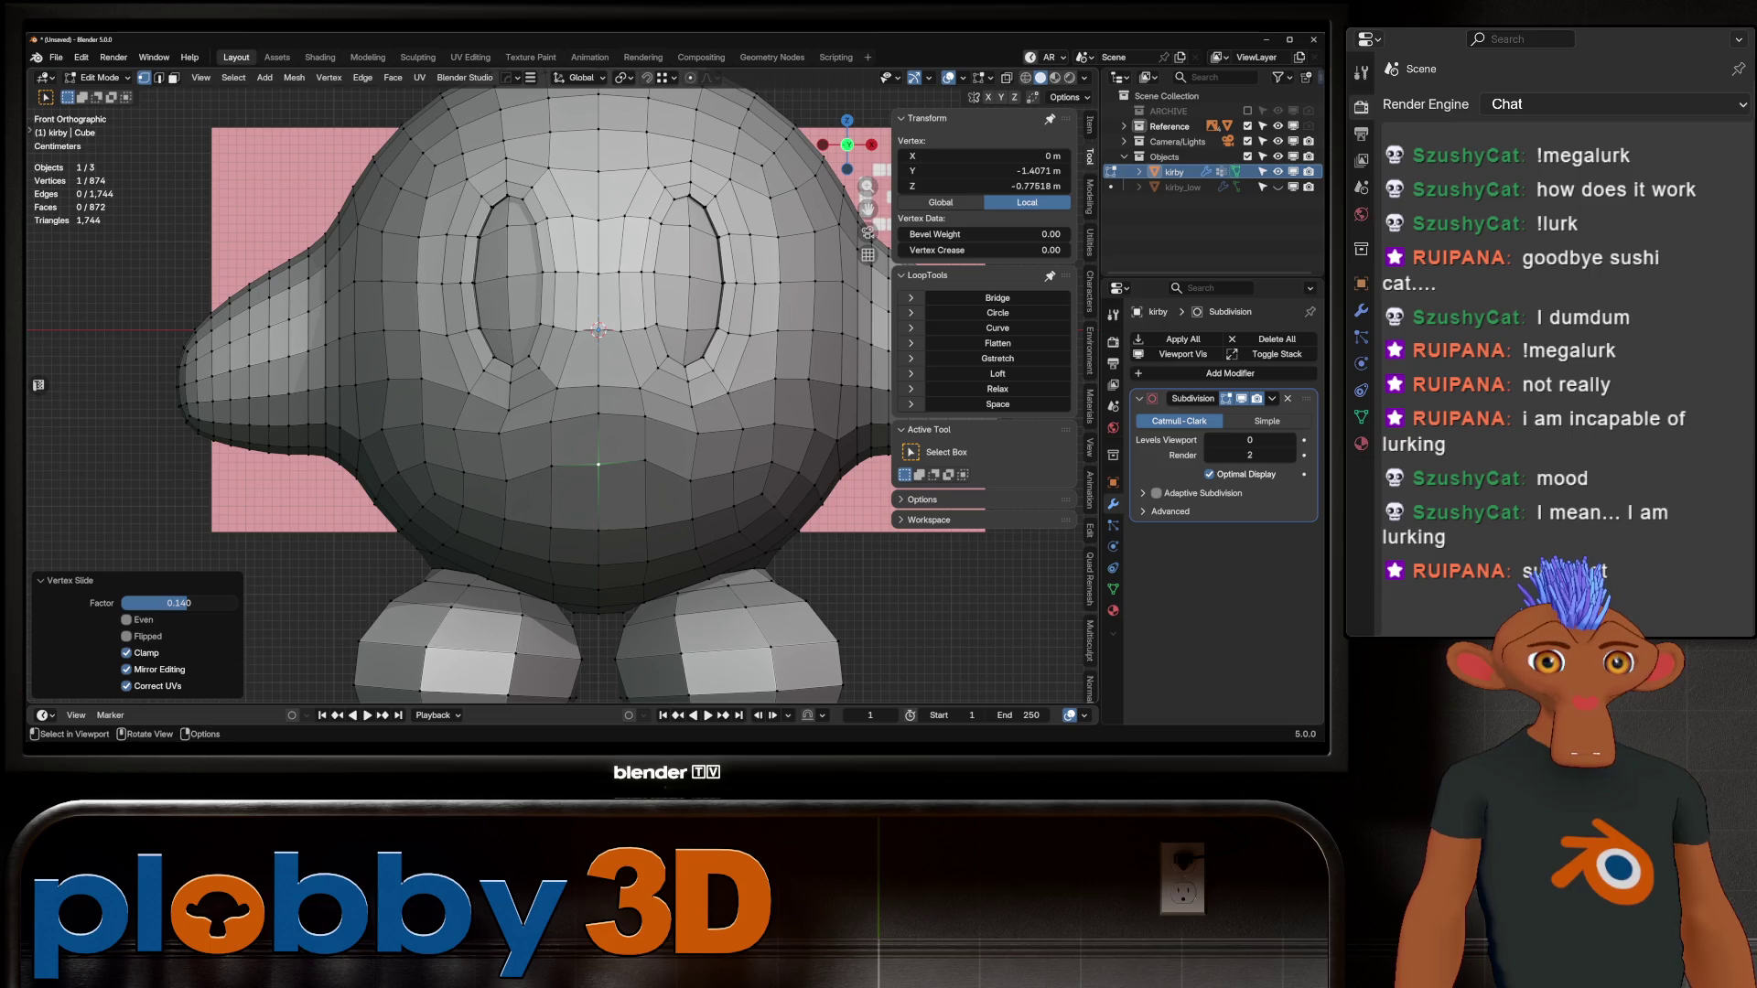
pyautogui.hotkey('shift', 'v')
pyautogui.press('Return')
pyautogui.press('Tab')
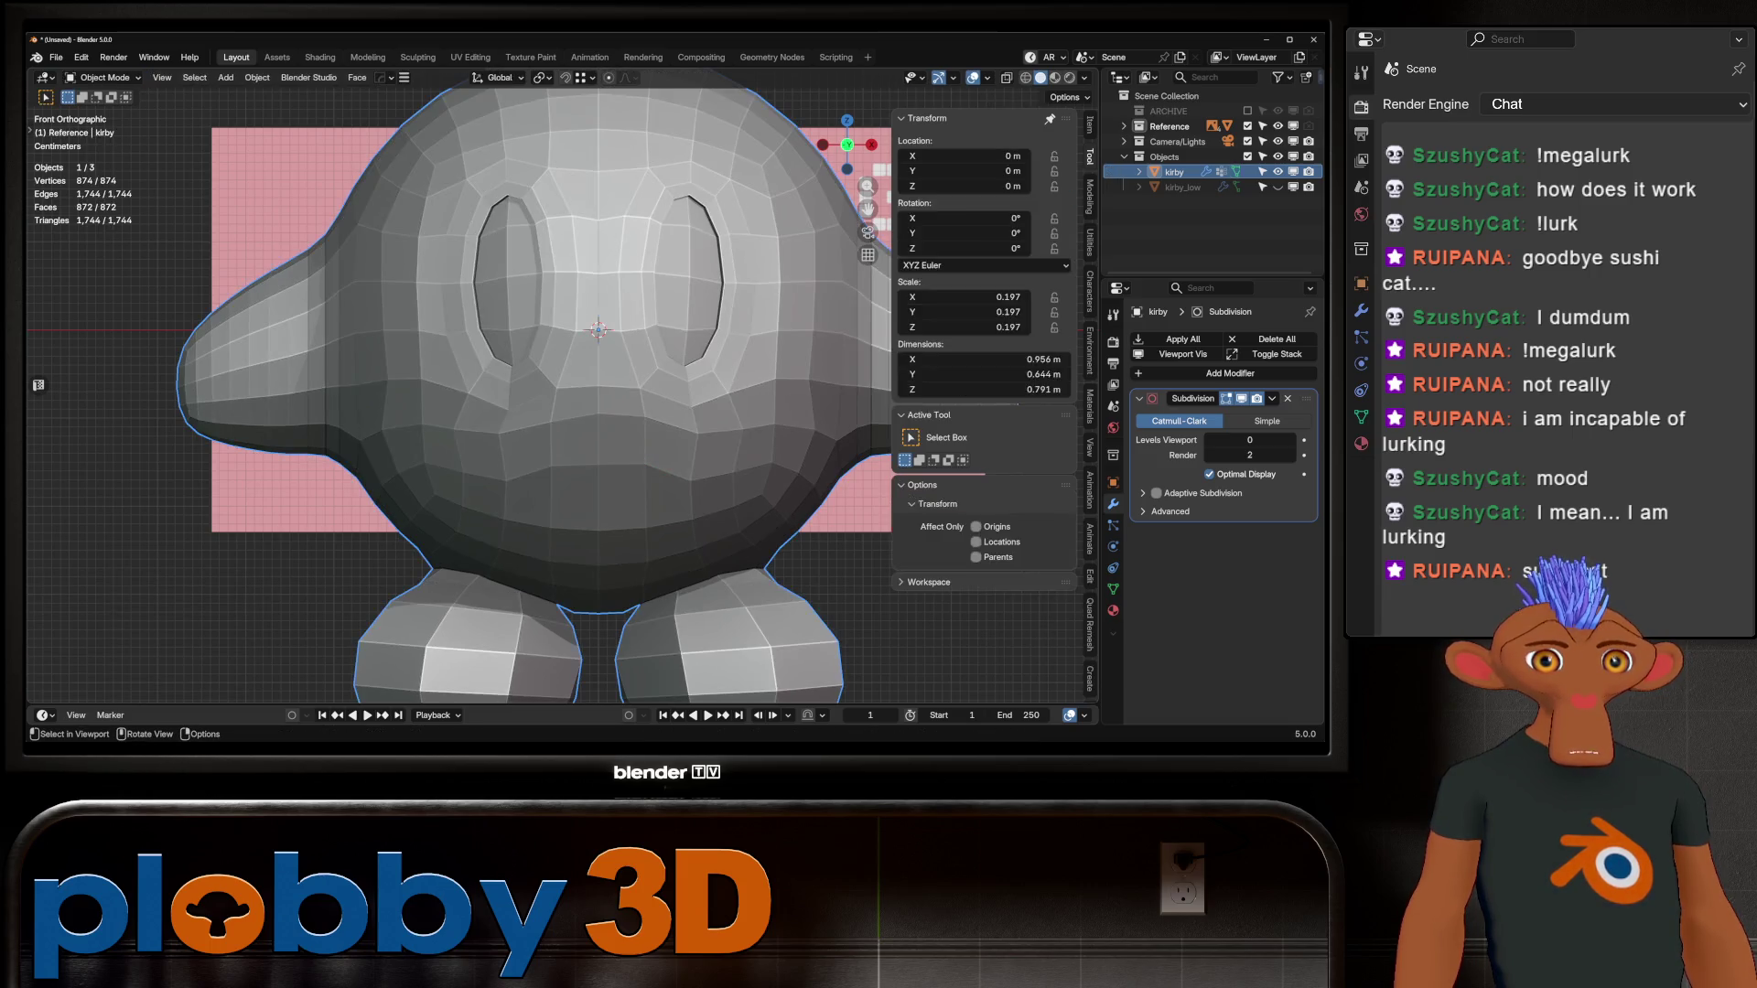
# Step: Apply an X-axis mirror, then select an edge path across the lower face and relax it
pyautogui.hotkey('alt', 'x')
pyautogui.hotkey('ctrl', 'a')
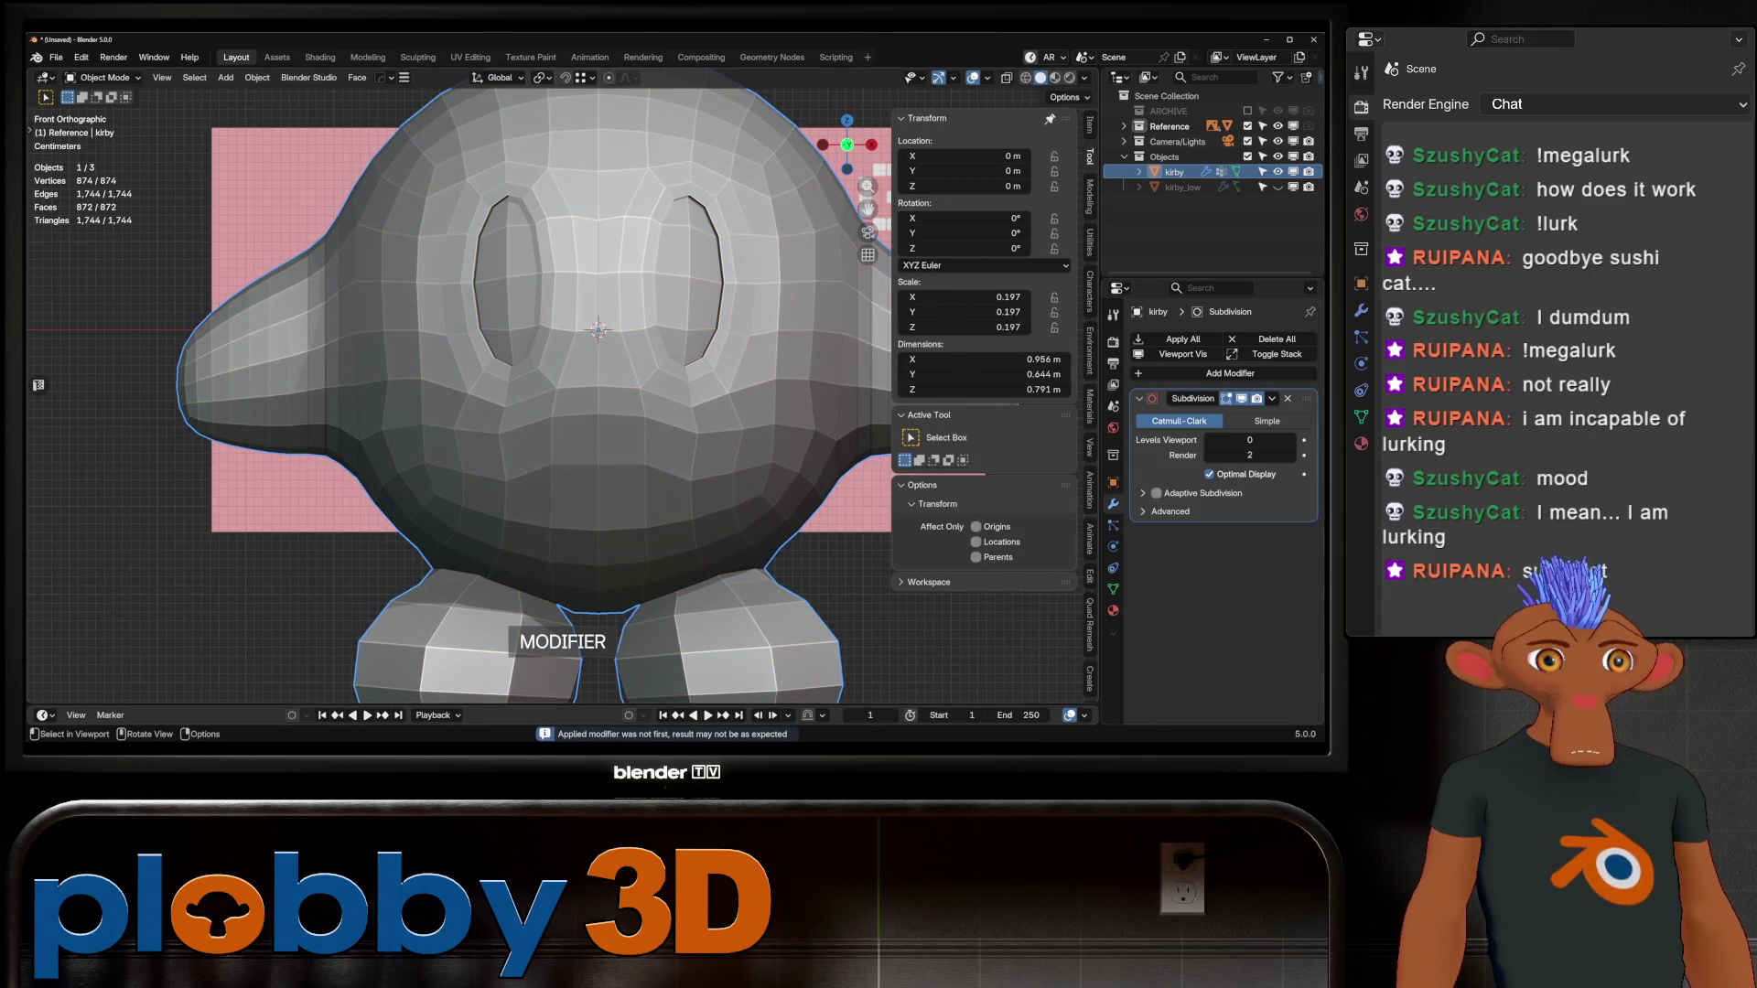
pyautogui.press('Tab')
pyautogui.hotkey('alt', 'a')
pyautogui.press('2')
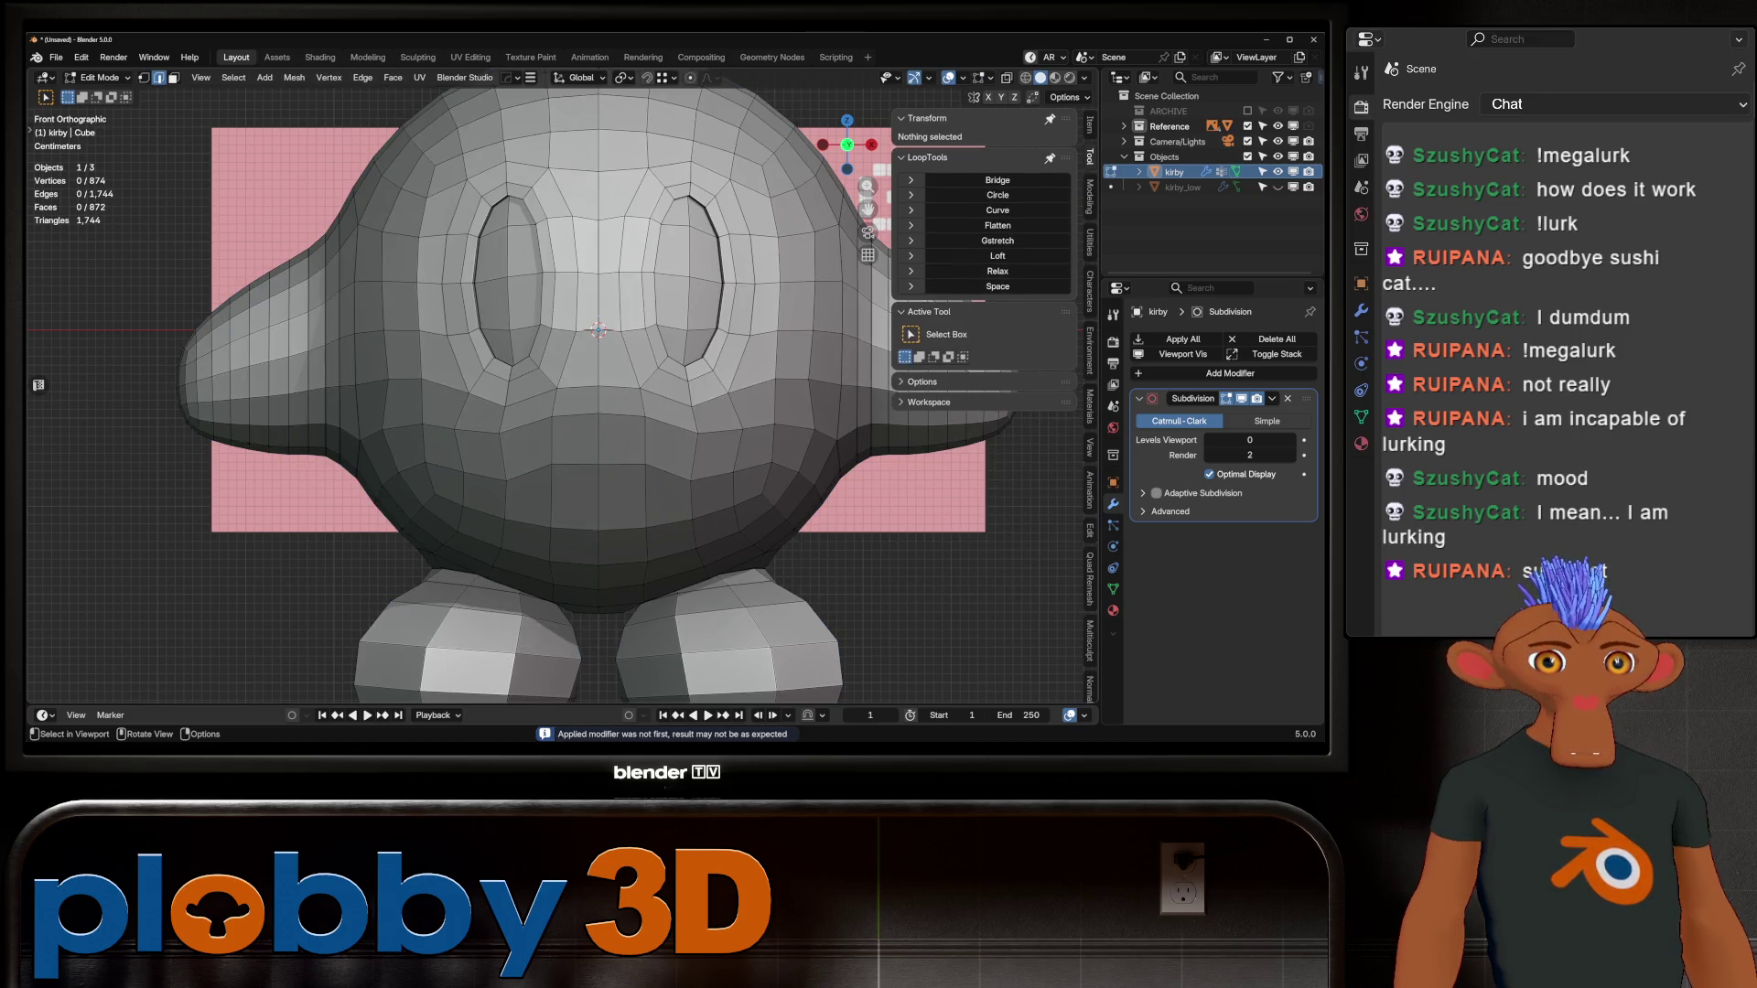
pyautogui.click(485, 476)
pyautogui.keyDown('ctrl'); pyautogui.click(711, 475); pyautogui.keyUp('ctrl')
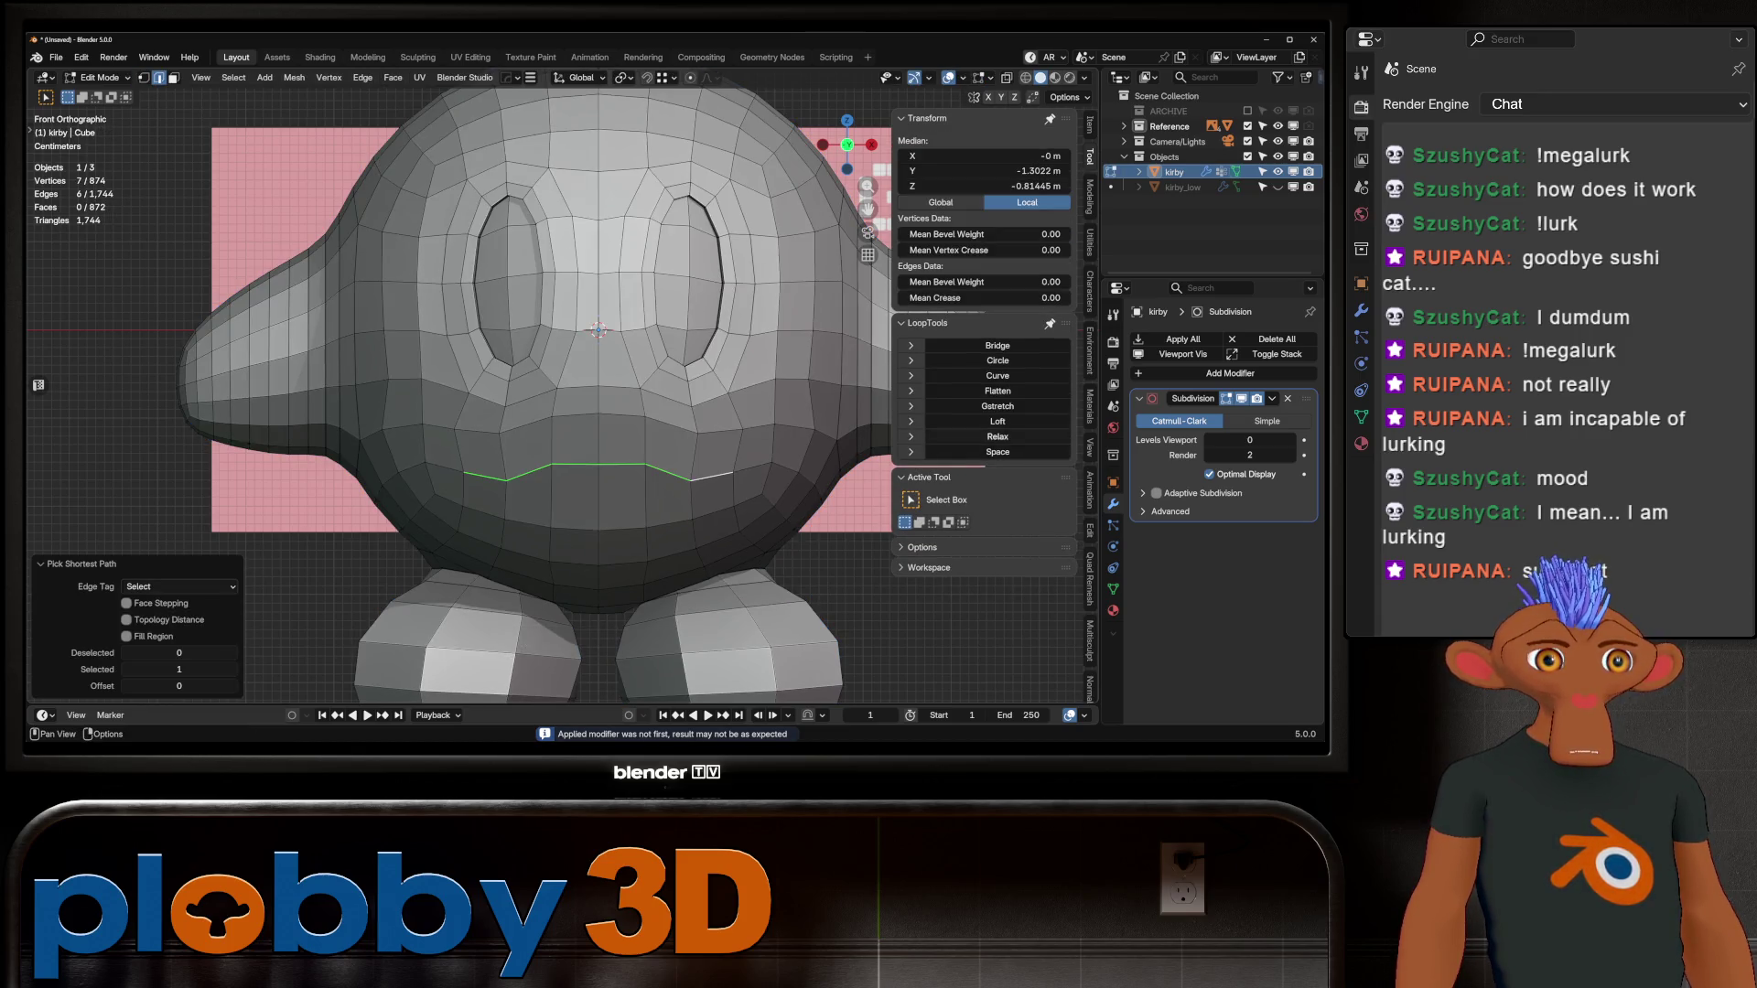
pyautogui.click(998, 437)
# Step: Inspect the relaxed face in Object Mode and turn off X-ray shading
pyautogui.moveTo(549, 366)
pyautogui.mouseDown(button='middle')
pyautogui.moveTo(695, 375)
pyautogui.moveTo(549, 366)
pyautogui.mouseUp(button='middle')
pyautogui.scroll(-6, 611, 393)
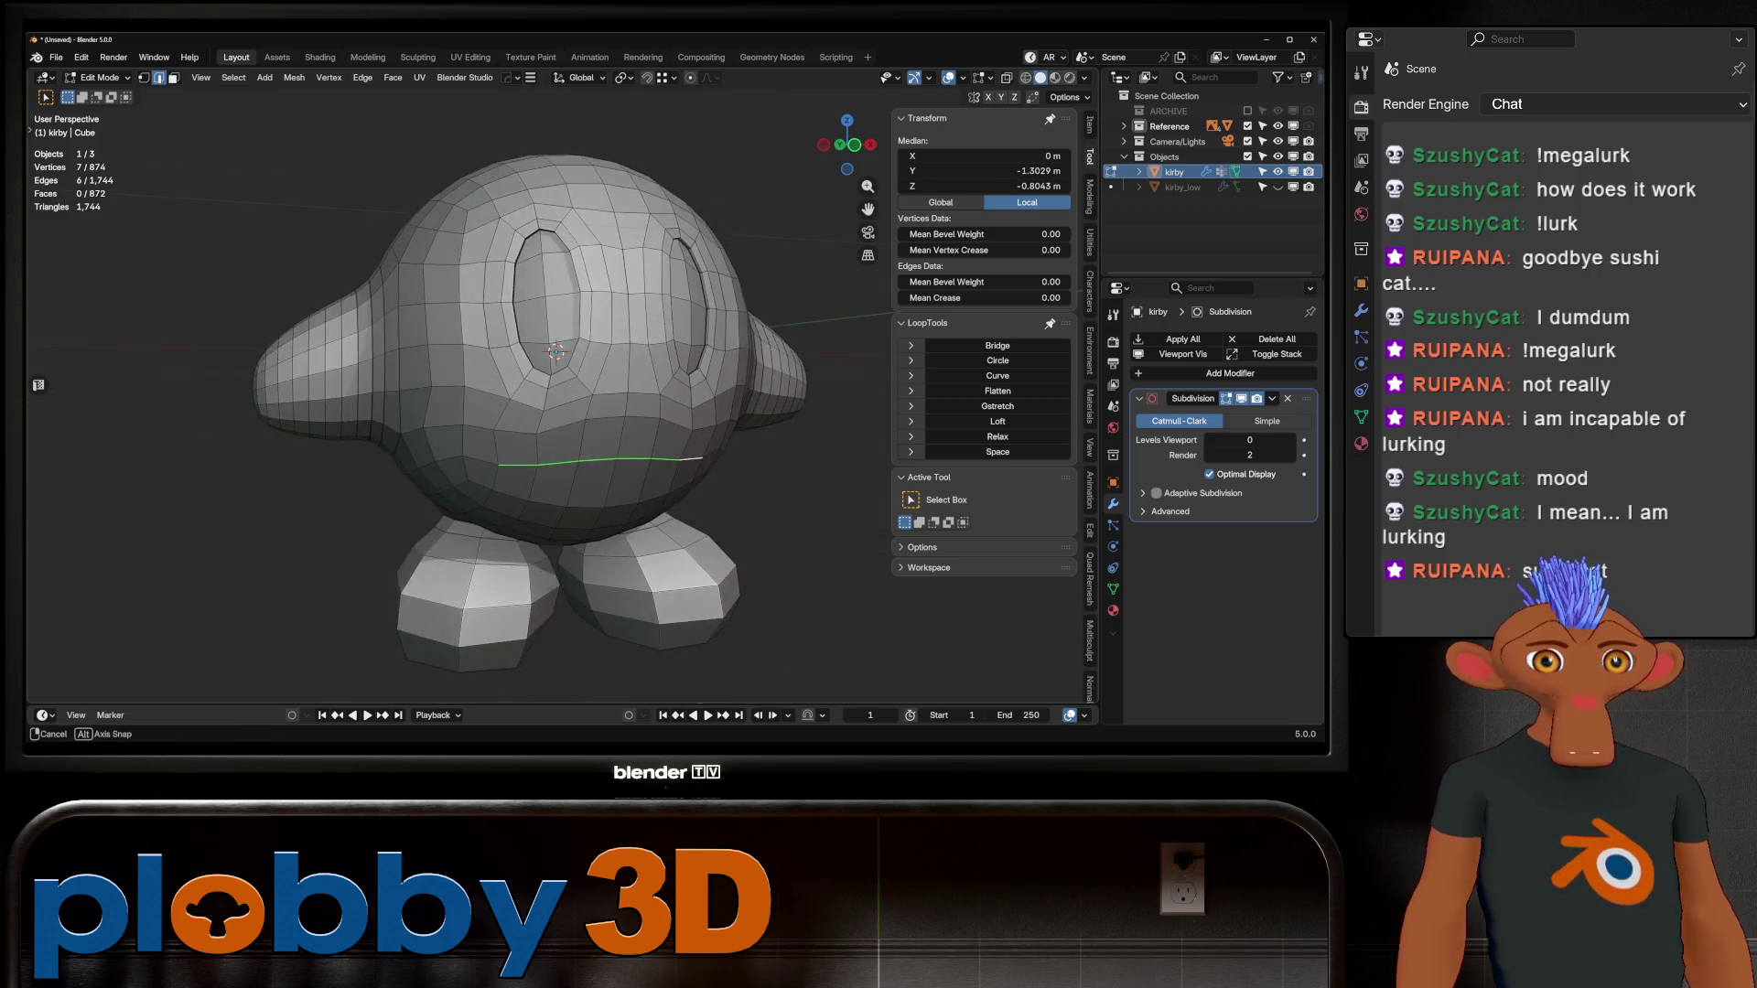
pyautogui.press('Tab')
pyautogui.press('Tab')
pyautogui.scroll(4, 604, 366)
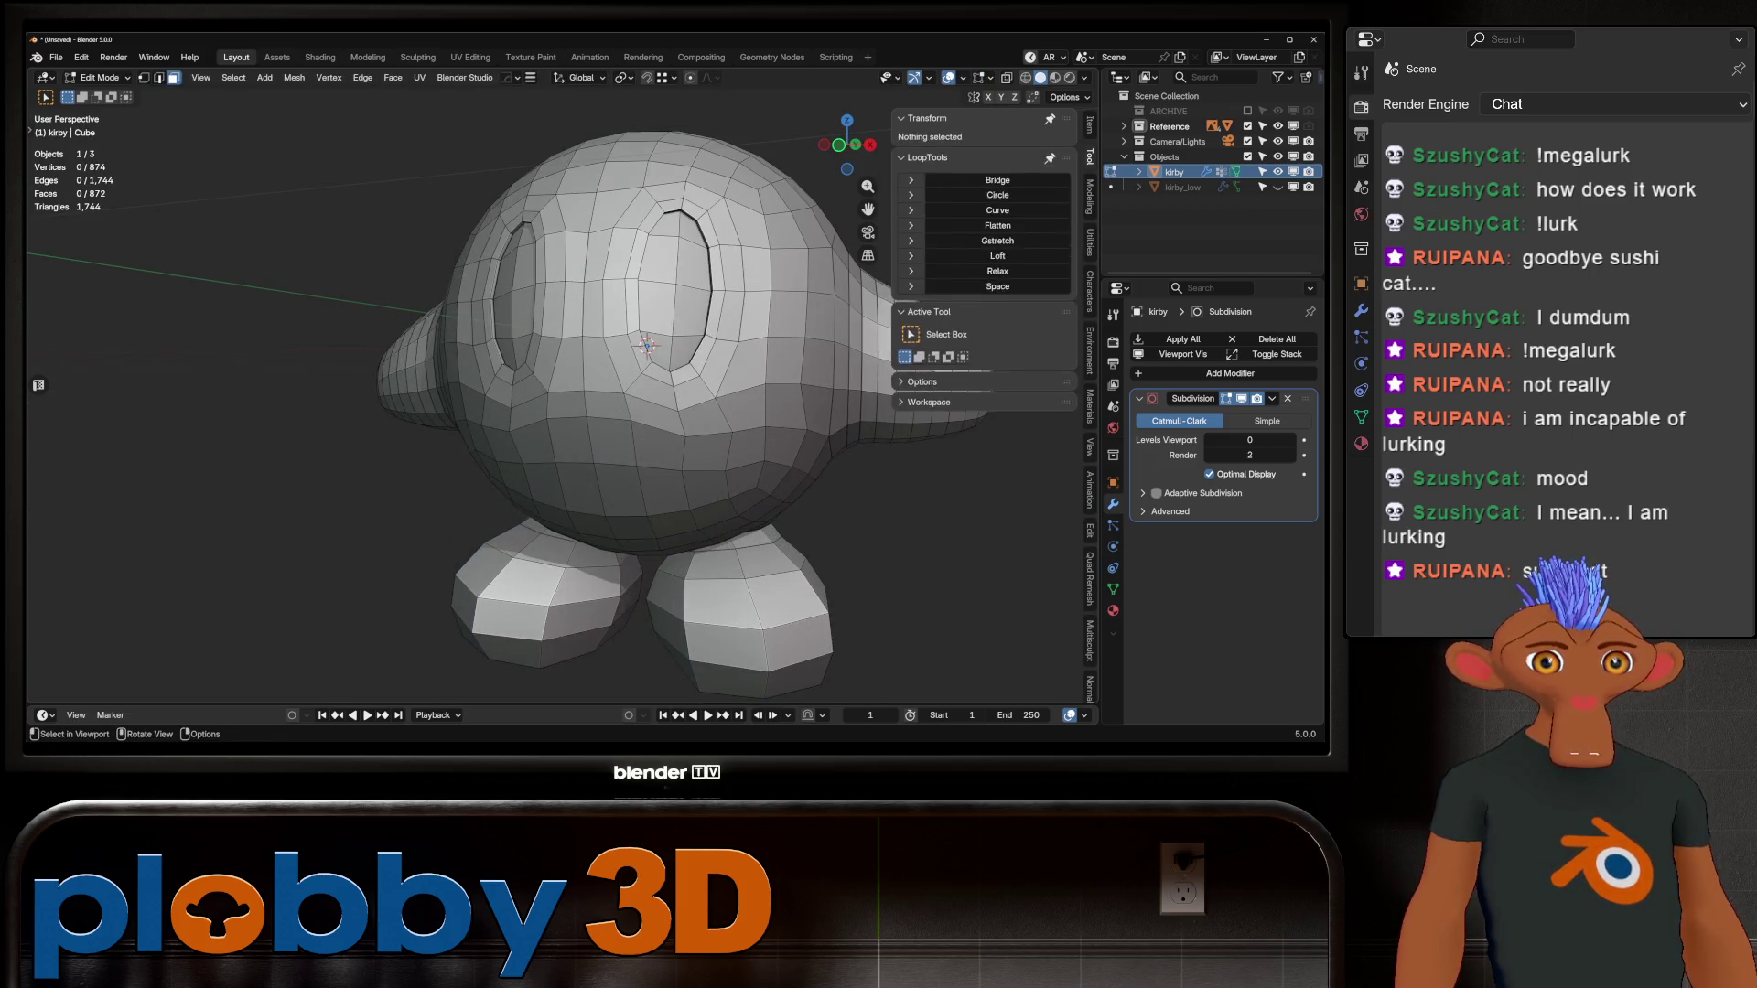
pyautogui.click(573, 326)
pyautogui.keyDown('alt'); pyautogui.moveTo(573, 325); pyautogui.dragTo(586, 348, button='middle'); pyautogui.keyUp('alt')
pyautogui.hotkey('alt', 'z')
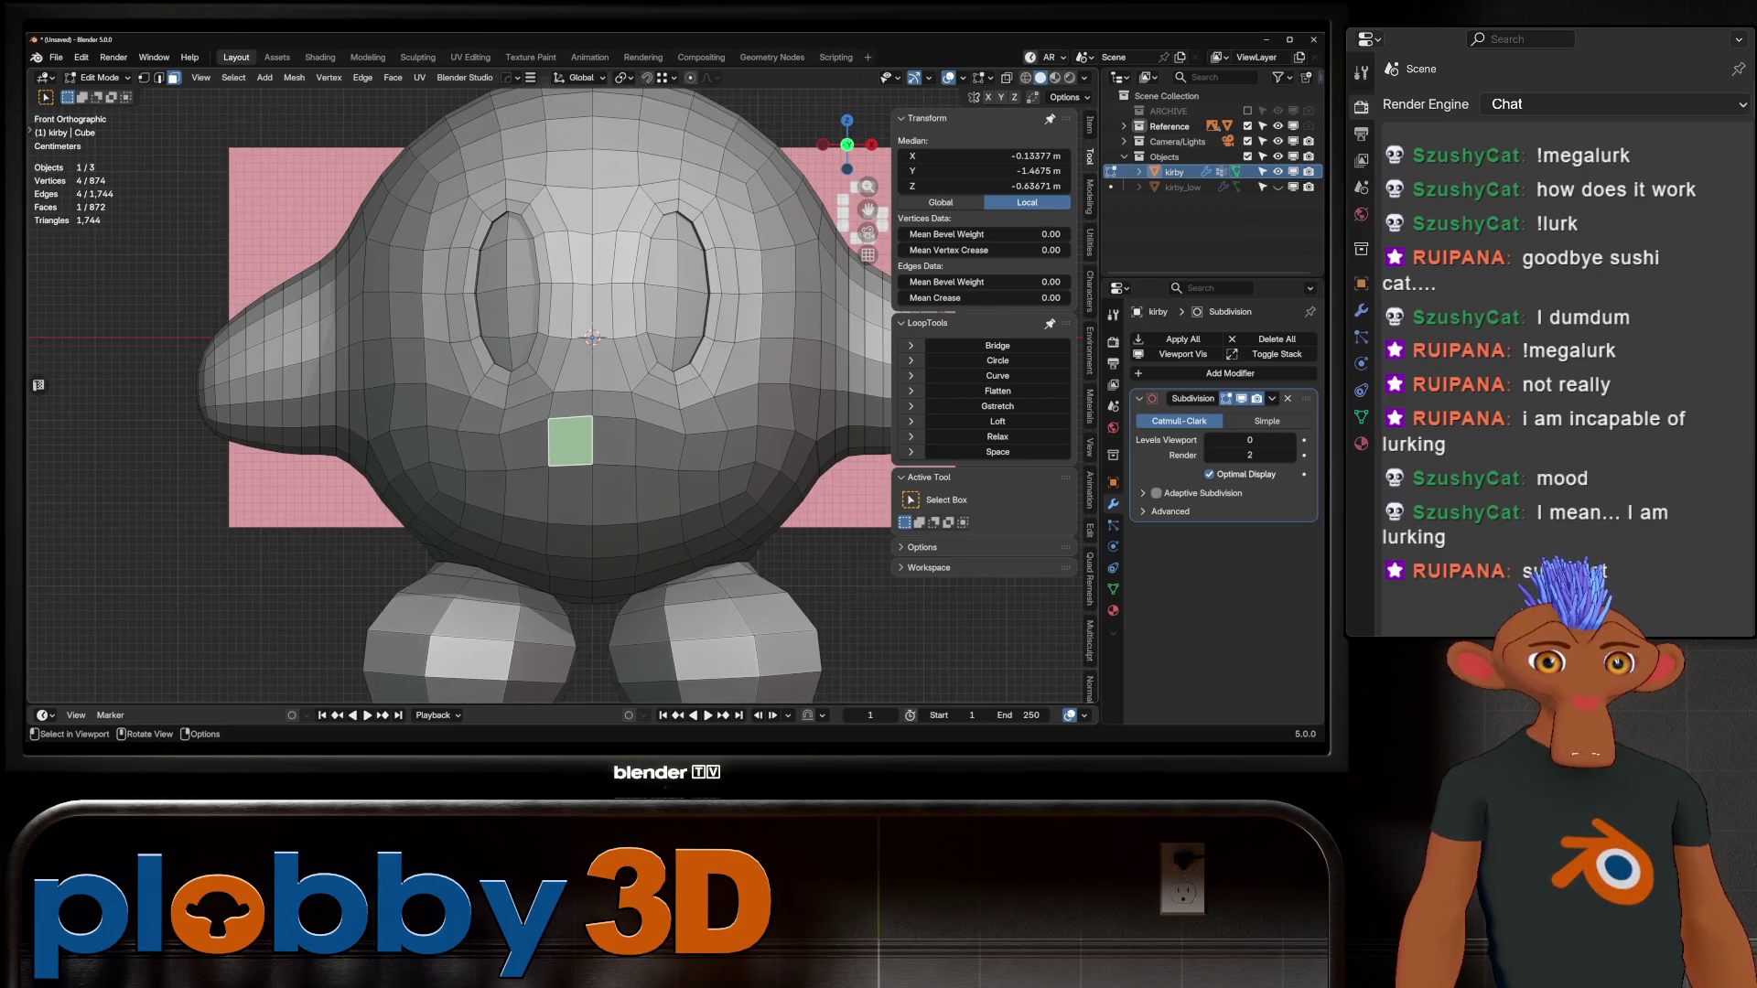
# Step: Select a vertical edge path down the belly, Smart Ring it, and apply LoopTools Space
pyautogui.click(605, 405)
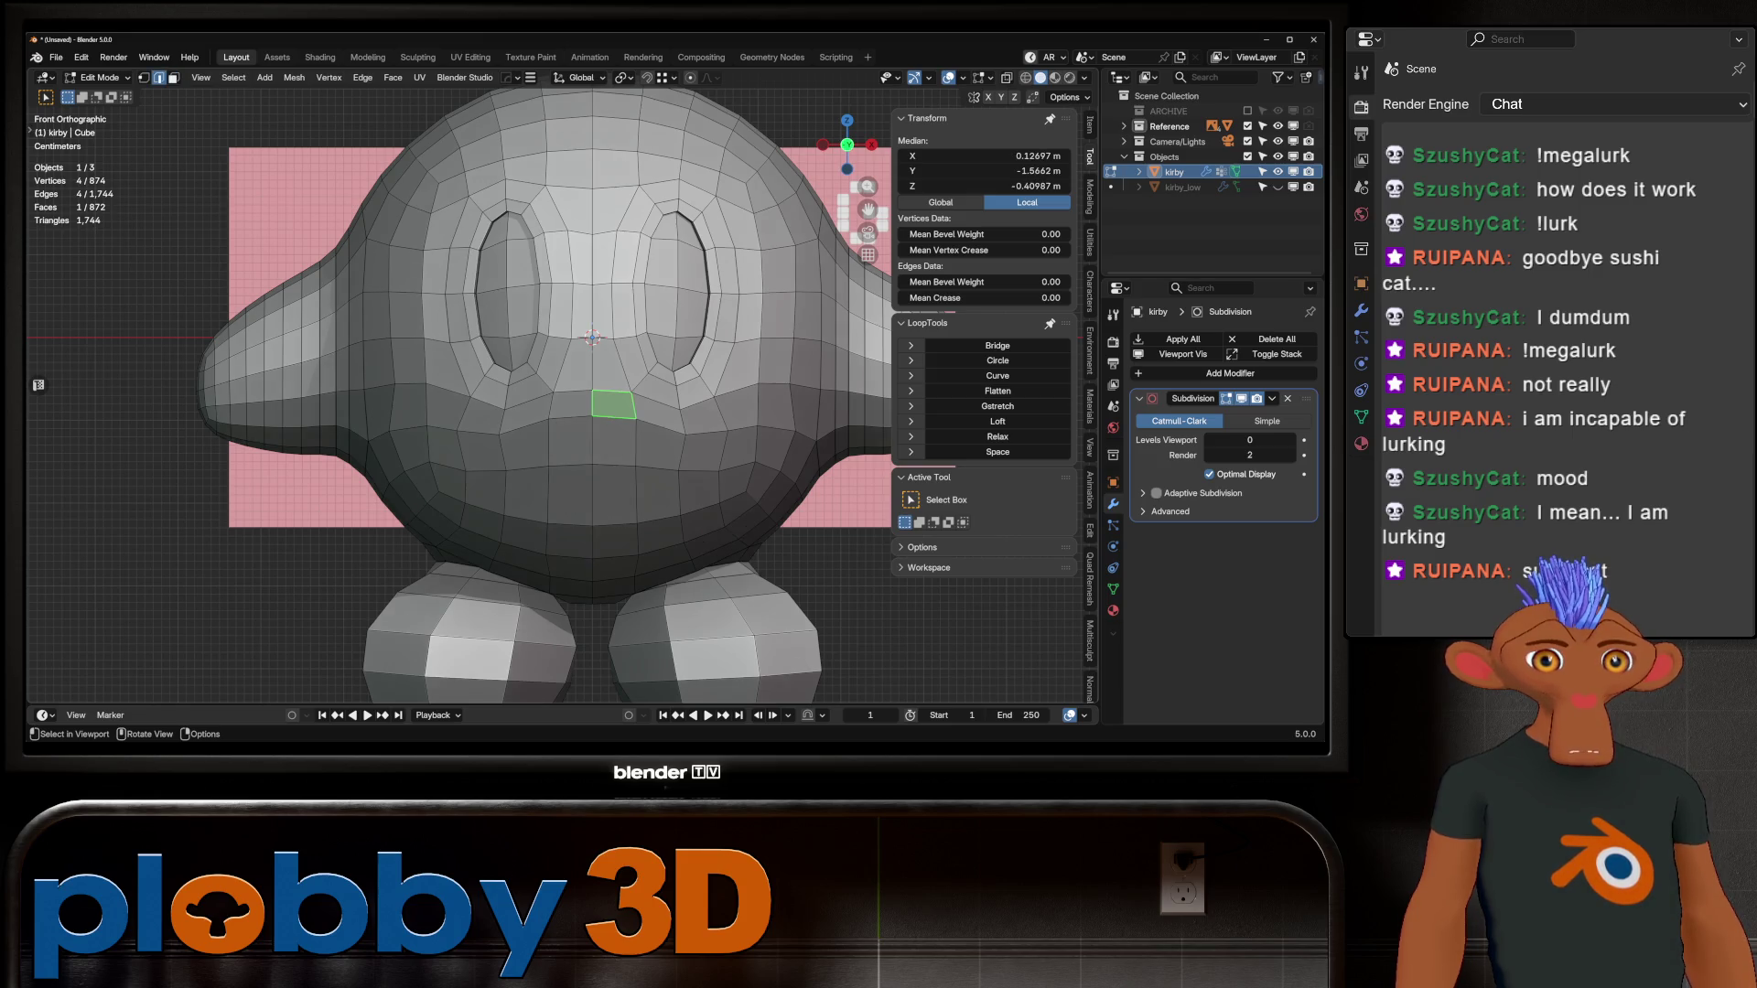
pyautogui.press('2')
pyautogui.hotkey('alt', 'a')
pyautogui.click(593, 402)
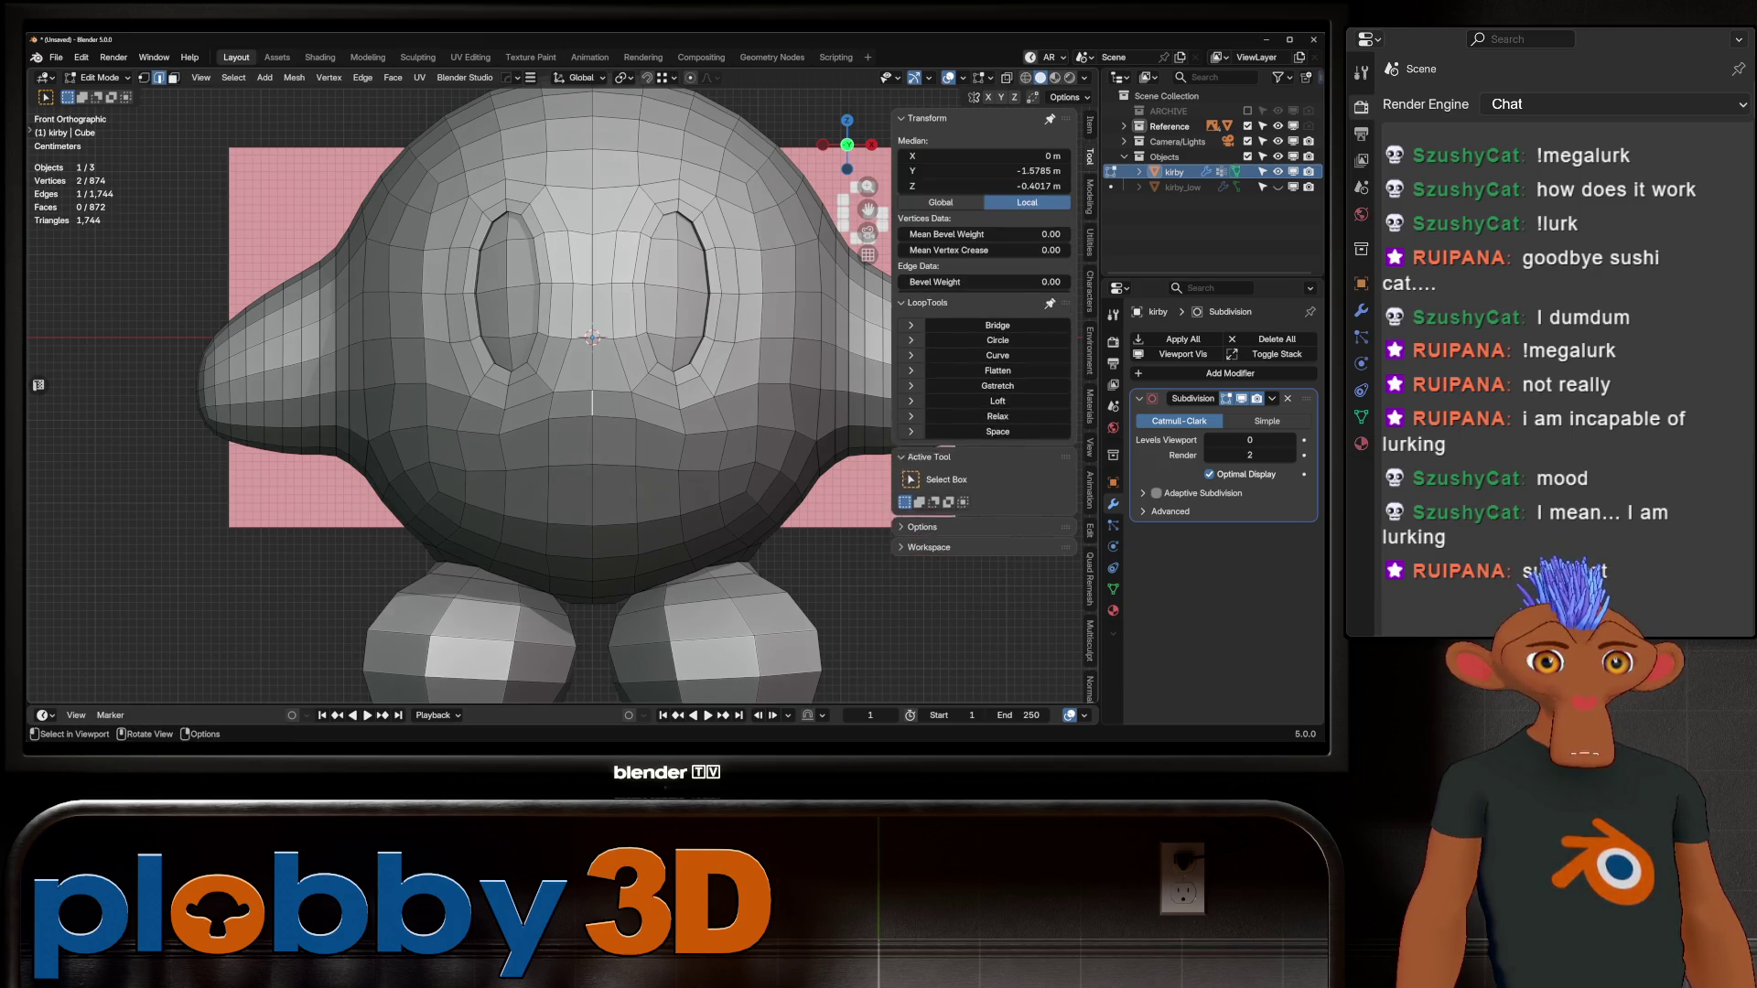
pyautogui.keyDown('ctrl'); pyautogui.click(593, 544); pyautogui.keyUp('ctrl')
pyautogui.rightClick(695, 291)
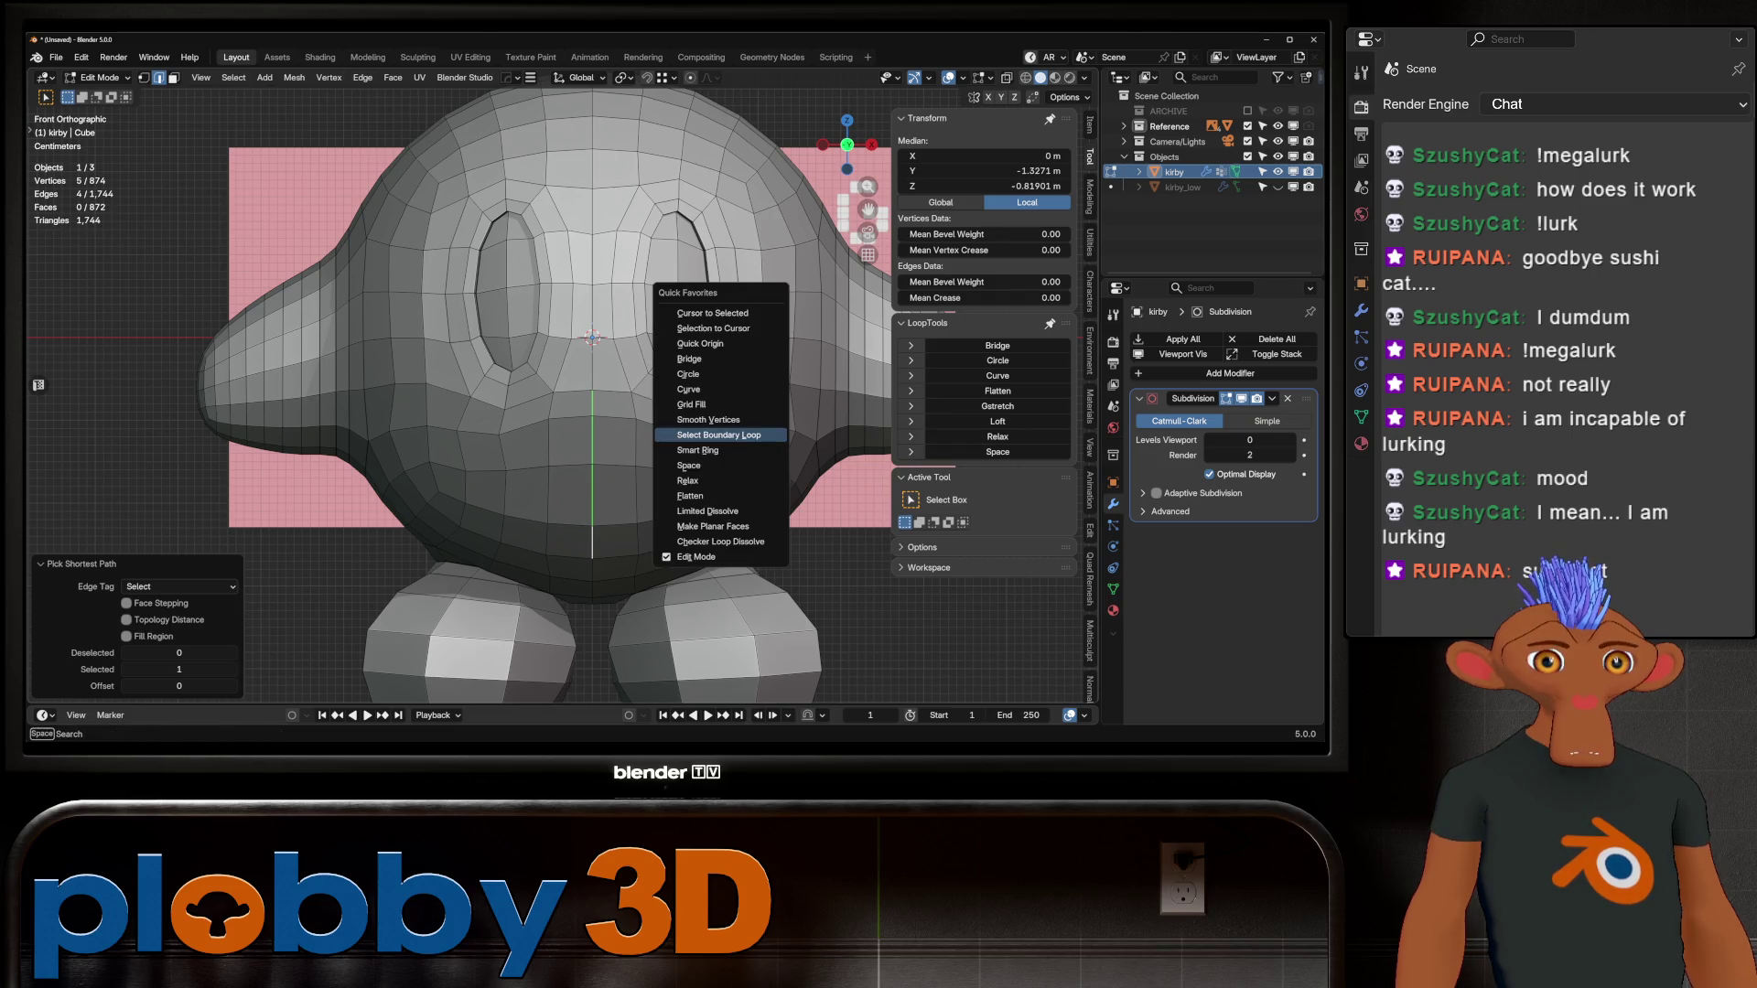
pyautogui.click(714, 454)
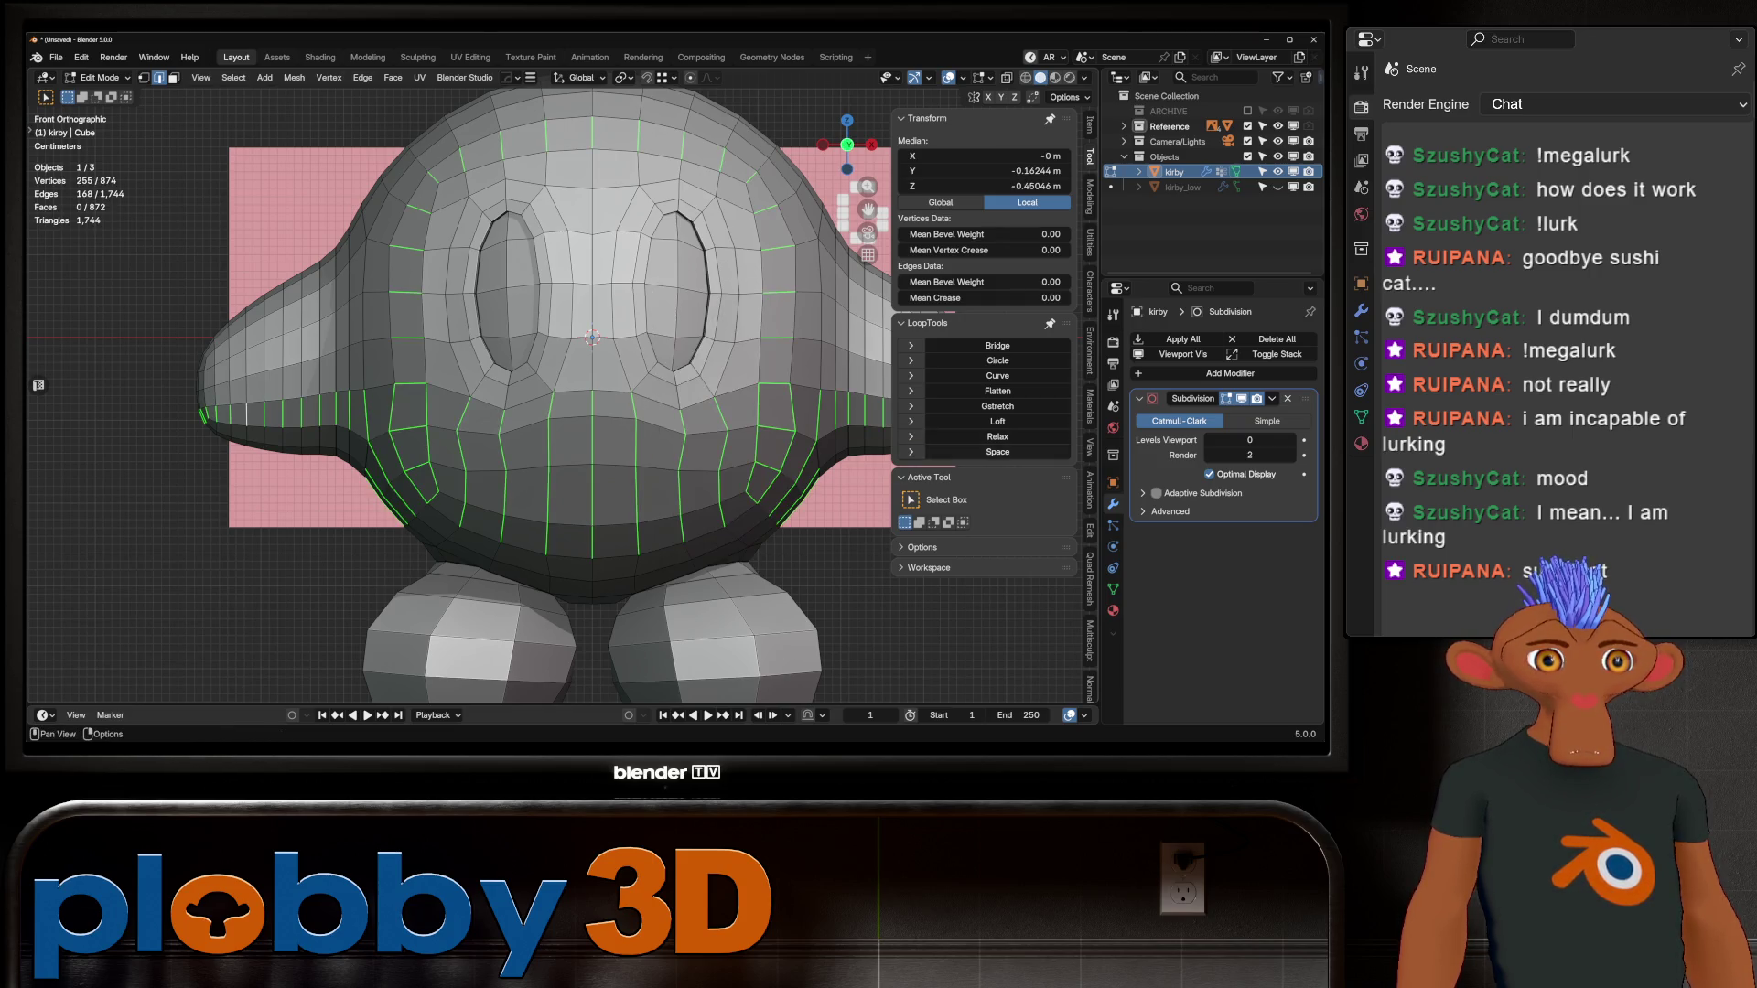
pyautogui.click(998, 452)
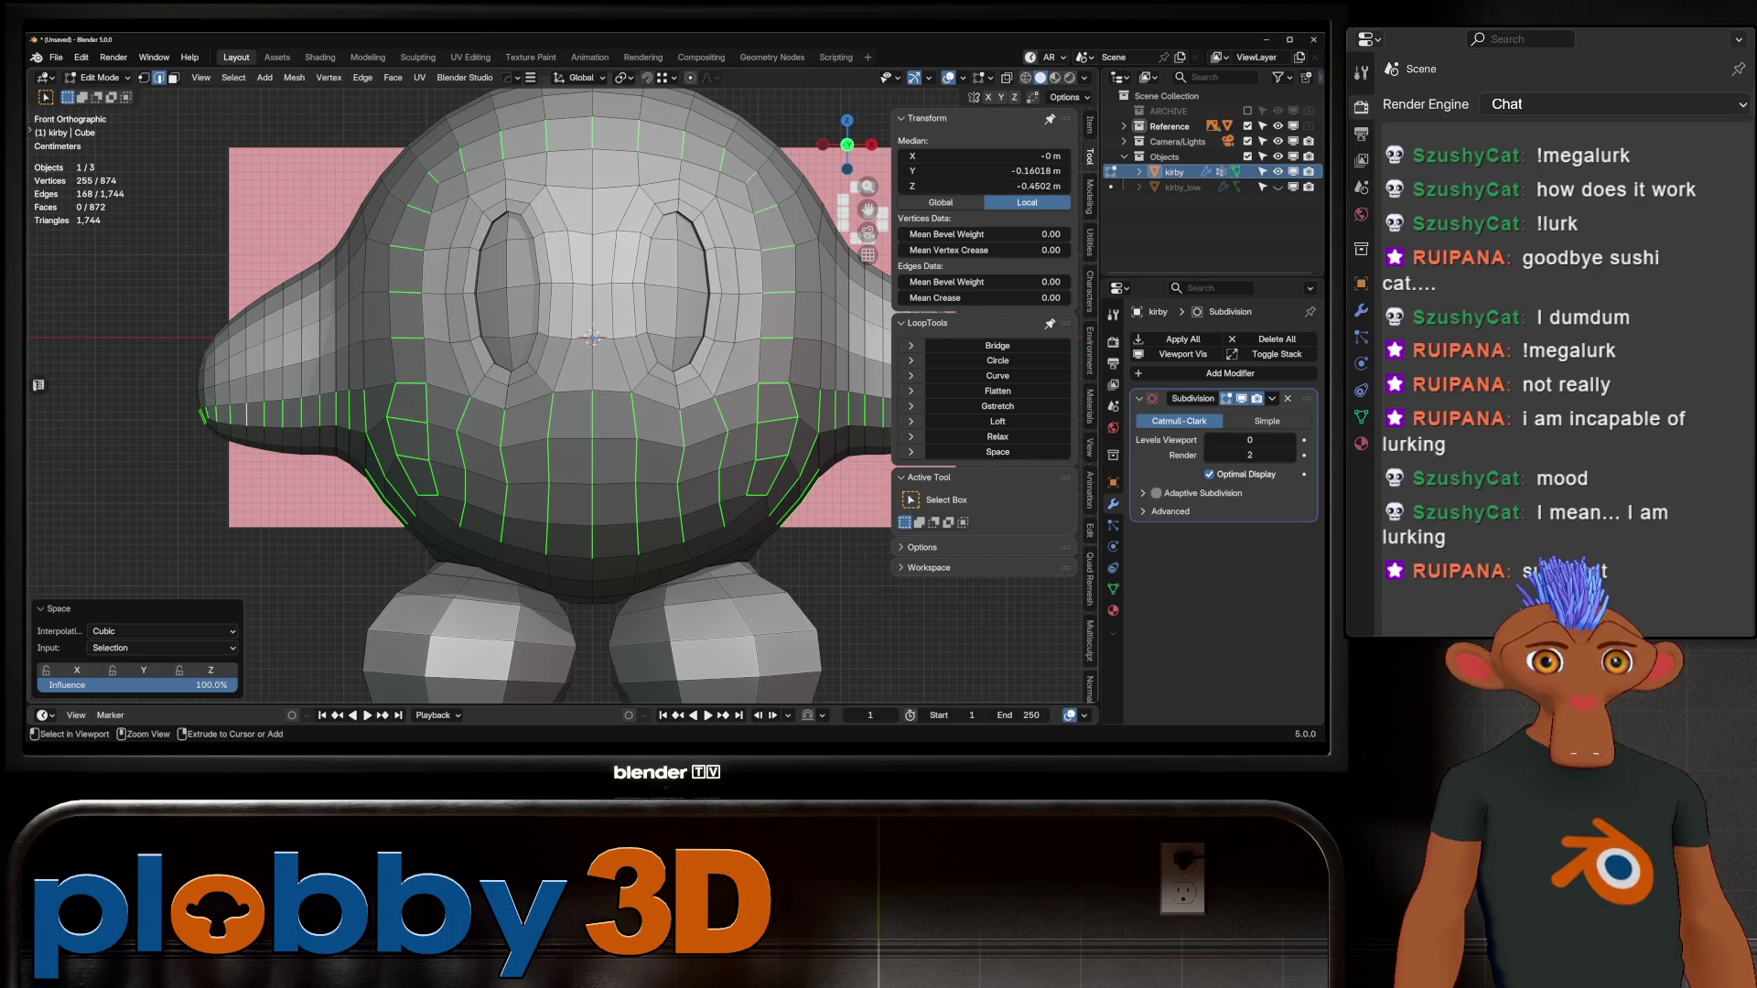
# Step: Undo the even spacing, return Kirby to Object Mode, and switch to front view
pyautogui.hotkey('ctrl', 'z')
pyautogui.hotkey('alt', 'a')
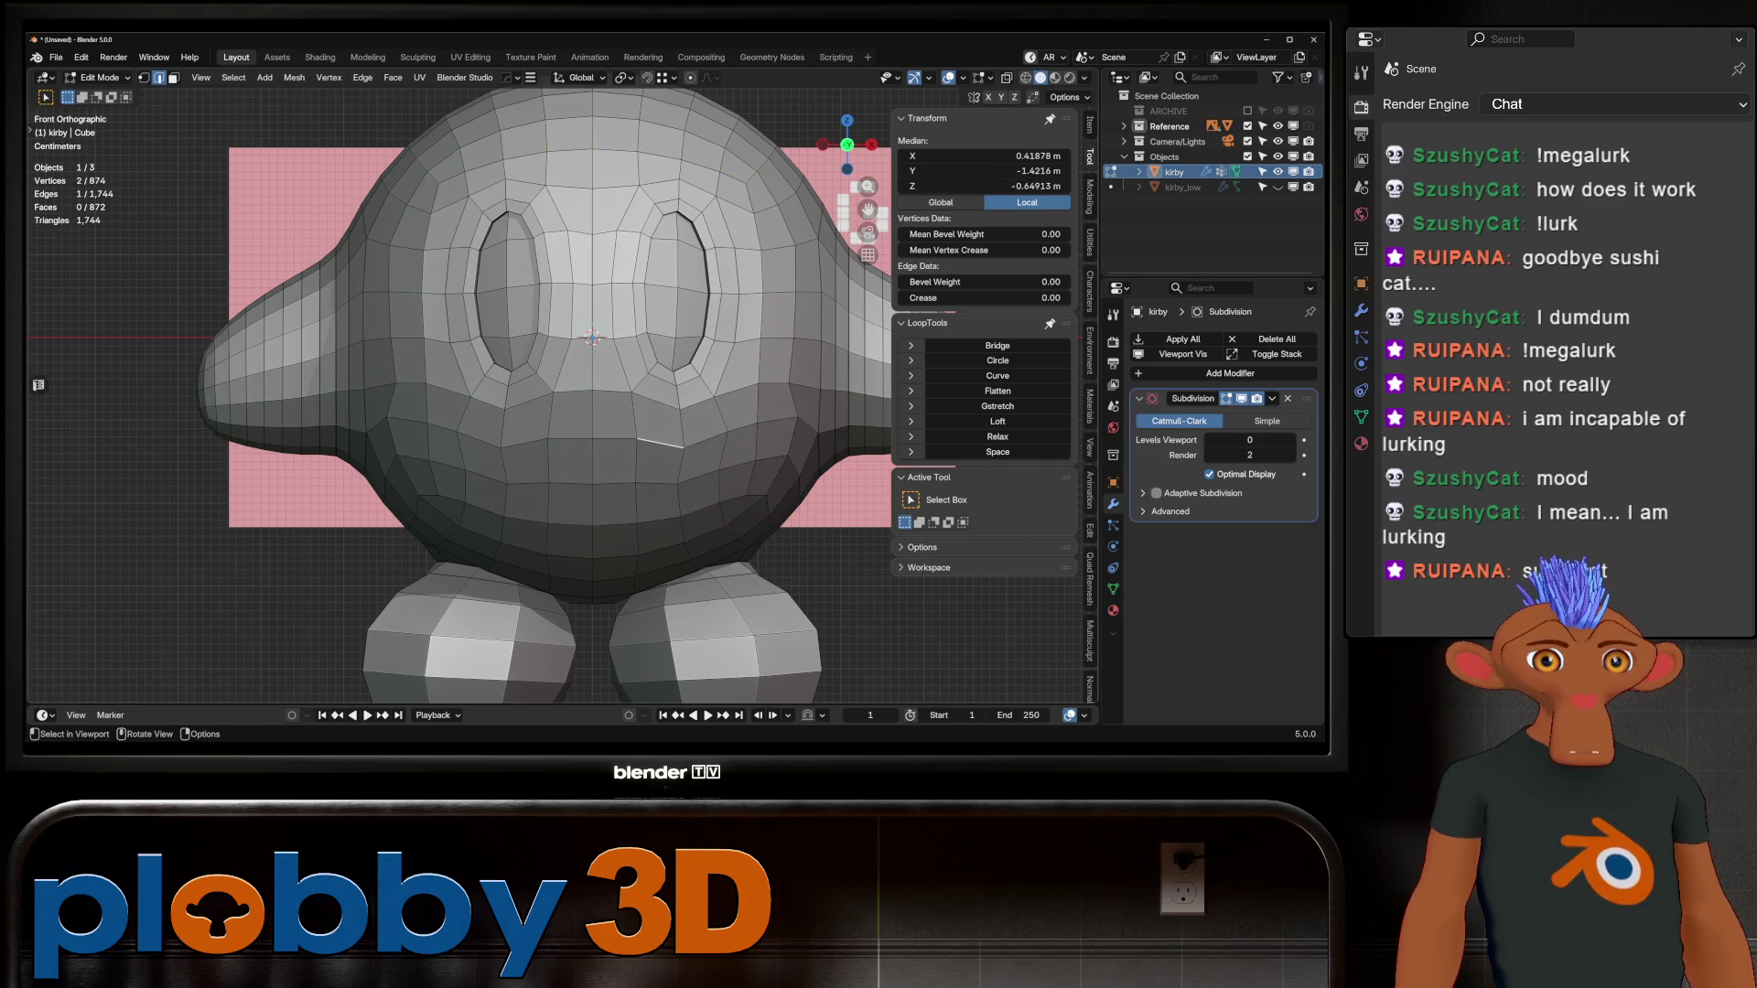
pyautogui.press('Tab')
pyautogui.scroll(-3, 595, 394)
pyautogui.moveTo(595, 394)
pyautogui.mouseDown(button='middle')
pyautogui.moveTo(641, 375)
pyautogui.moveTo(842, 375)
pyautogui.mouseUp(button='middle')
pyautogui.press('KP_1')
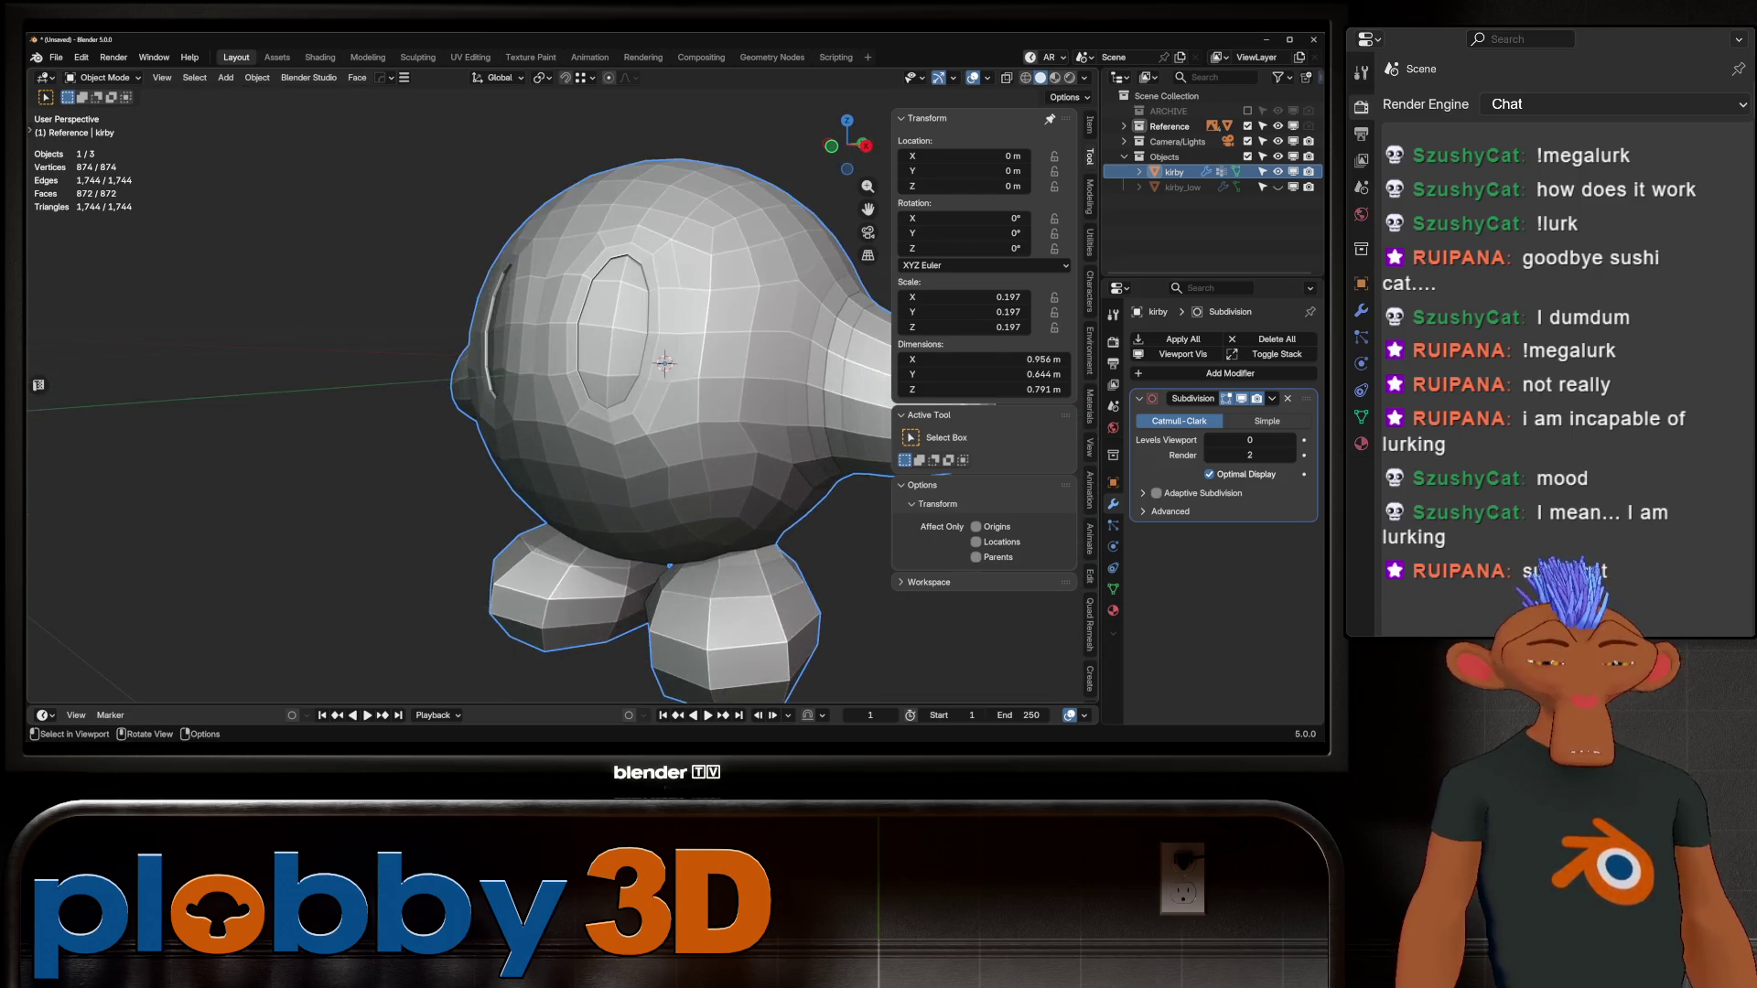
# Step: Frame Kirby with see-through off, then select the face loops around both eyes
pyautogui.press('KP_Decimal')
pyautogui.hotkey('alt', 'z')
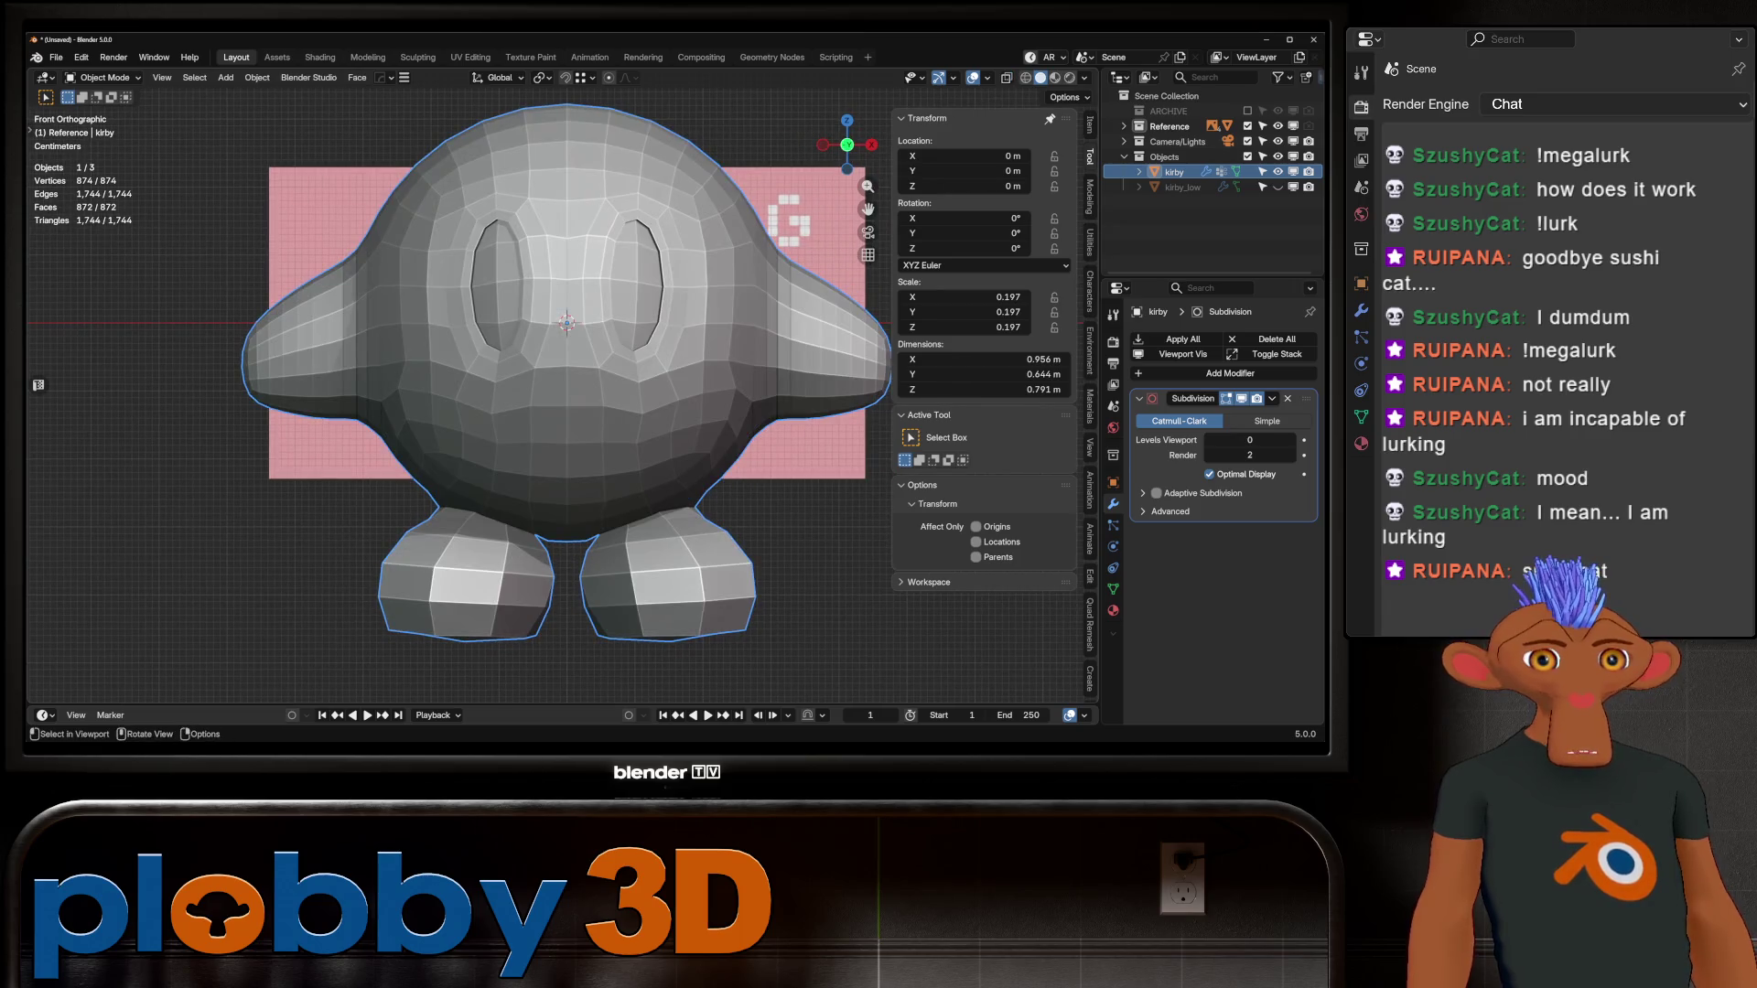
pyautogui.press('Tab')
pyautogui.keyDown('alt'); pyautogui.click(514, 374); pyautogui.keyUp('alt')
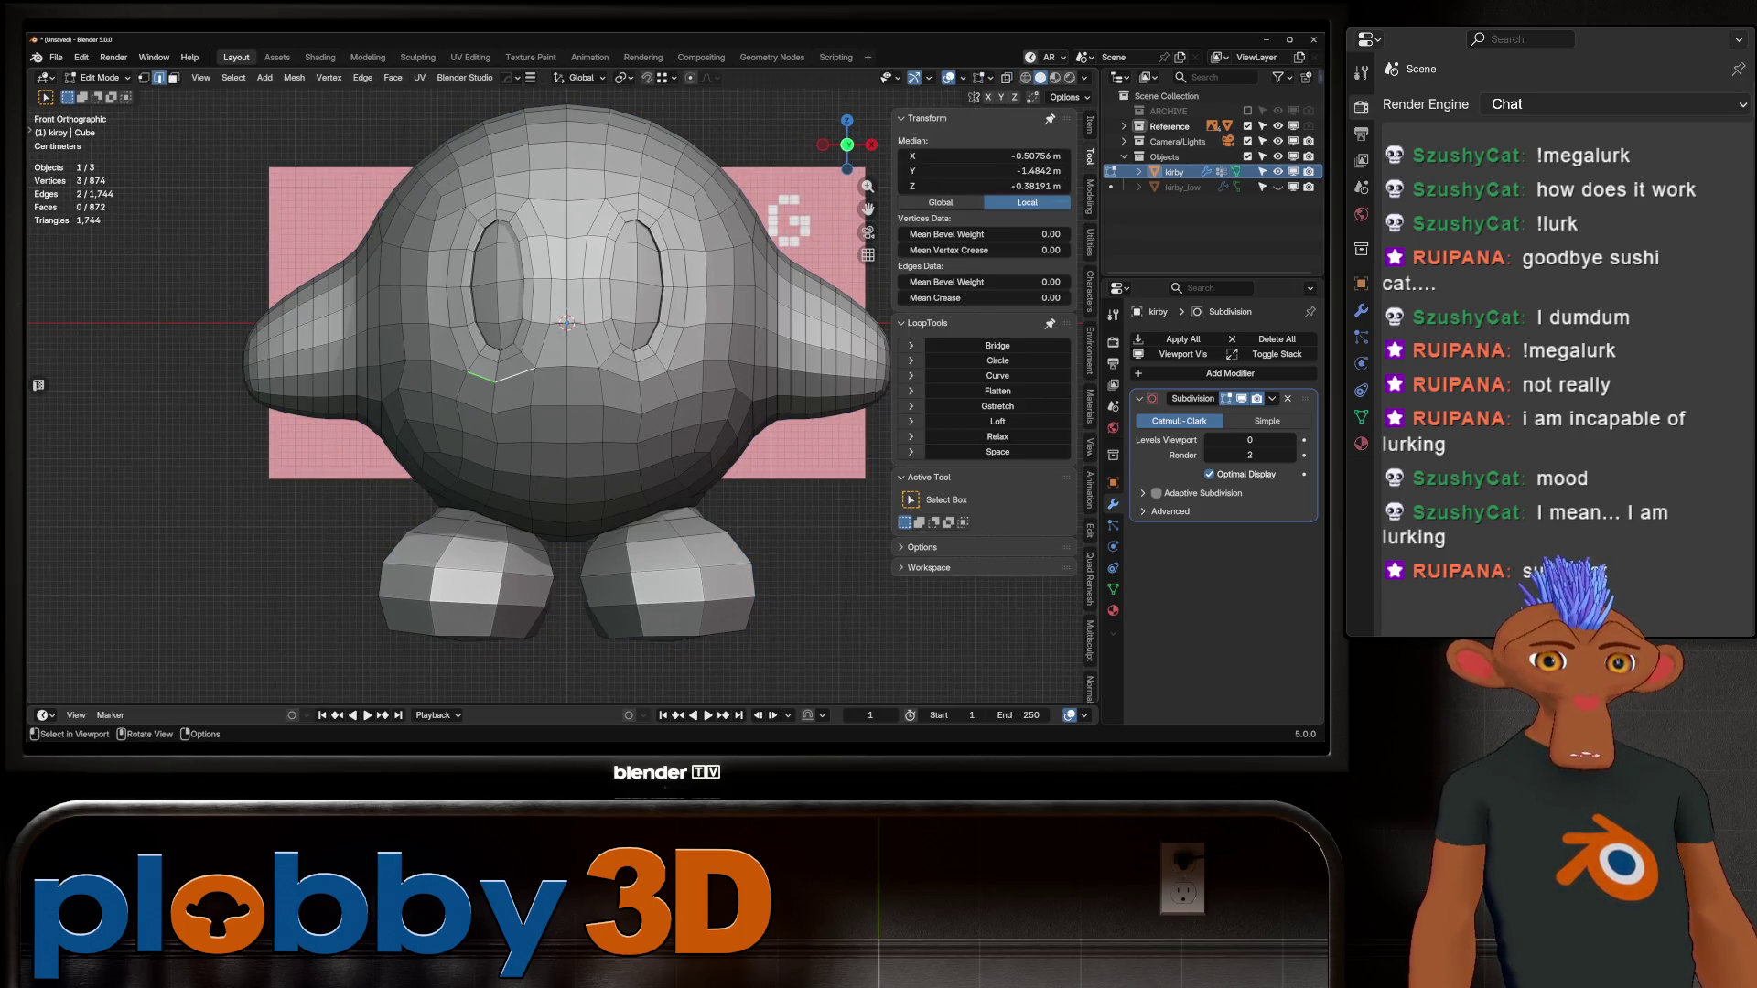
pyautogui.keyDown('alt'); pyautogui.click(549, 371); pyautogui.keyUp('alt')
pyautogui.click(515, 375)
pyautogui.press('3')
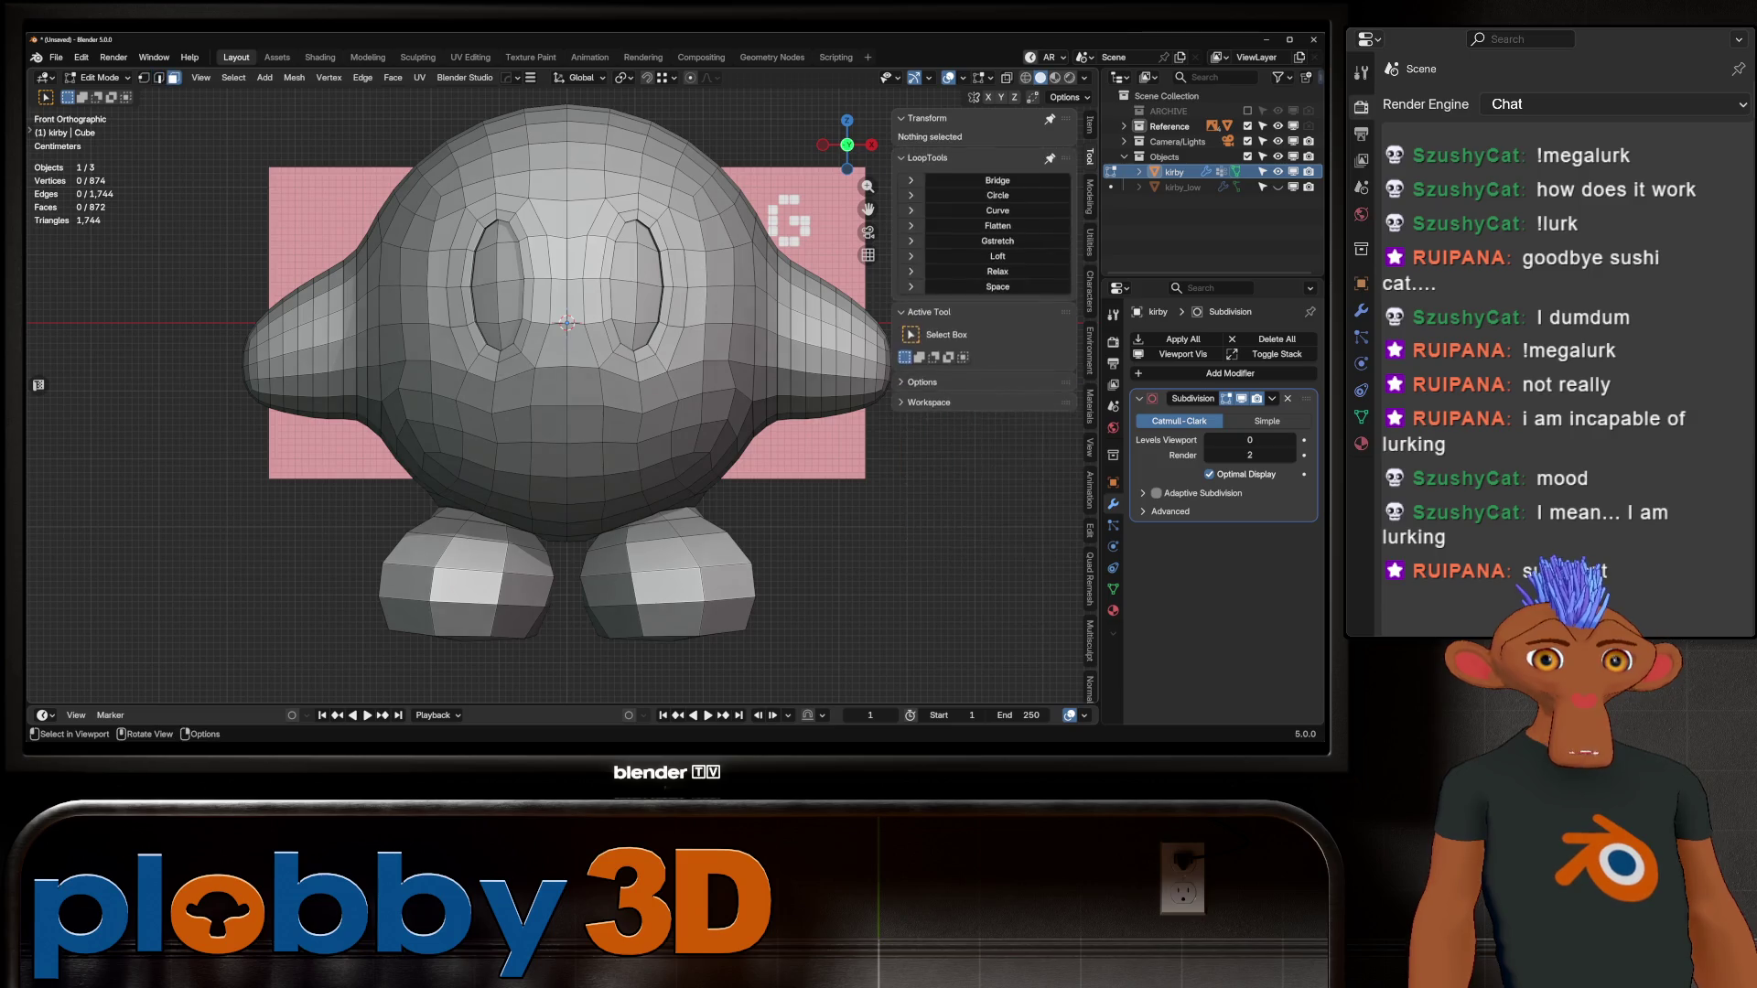
pyautogui.keyDown('alt'); pyautogui.click(513, 371); pyautogui.keyUp('alt')
pyautogui.keyDown('alt'); pyautogui.keyDown('shift'); pyautogui.click(622, 366); pyautogui.keyUp('shift'); pyautogui.keyUp('alt')
# Step: Convert the eye face loops to edge rings, trim extras, and edge-slide them twice
pyautogui.press('q')
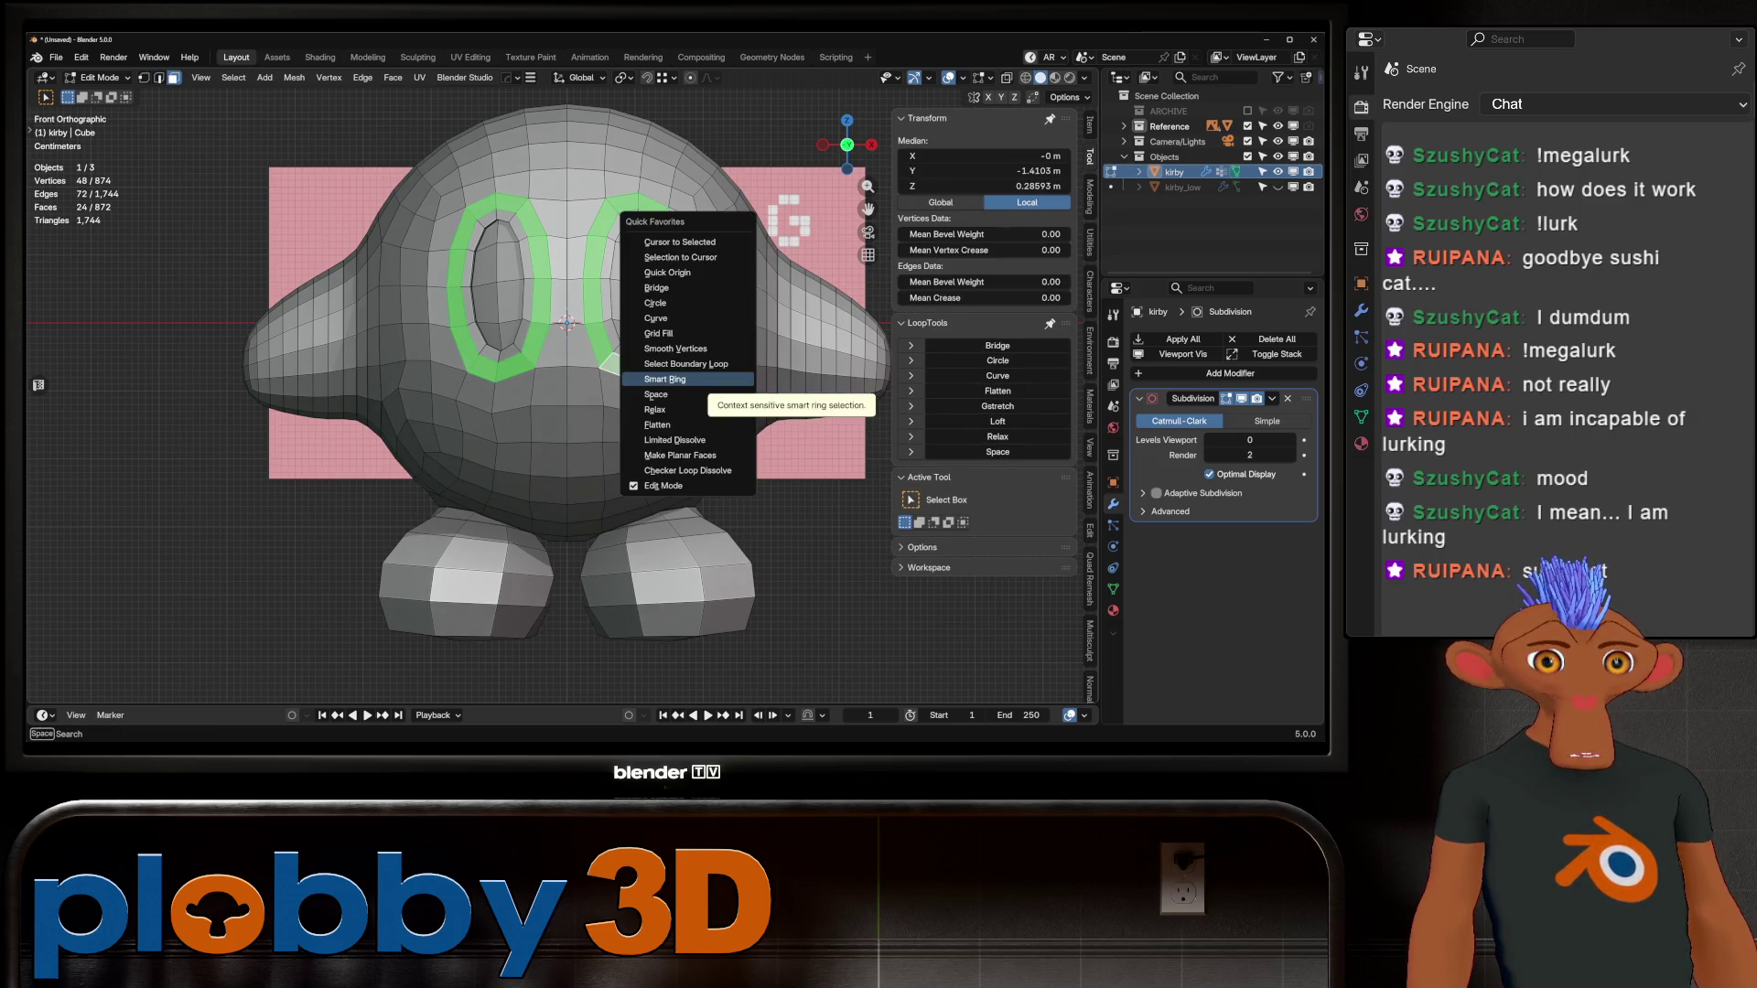
pyautogui.click(696, 379)
pyautogui.keyDown('alt'); pyautogui.keyDown('shift'); pyautogui.click(529, 293); pyautogui.keyUp('shift'); pyautogui.keyUp('alt')
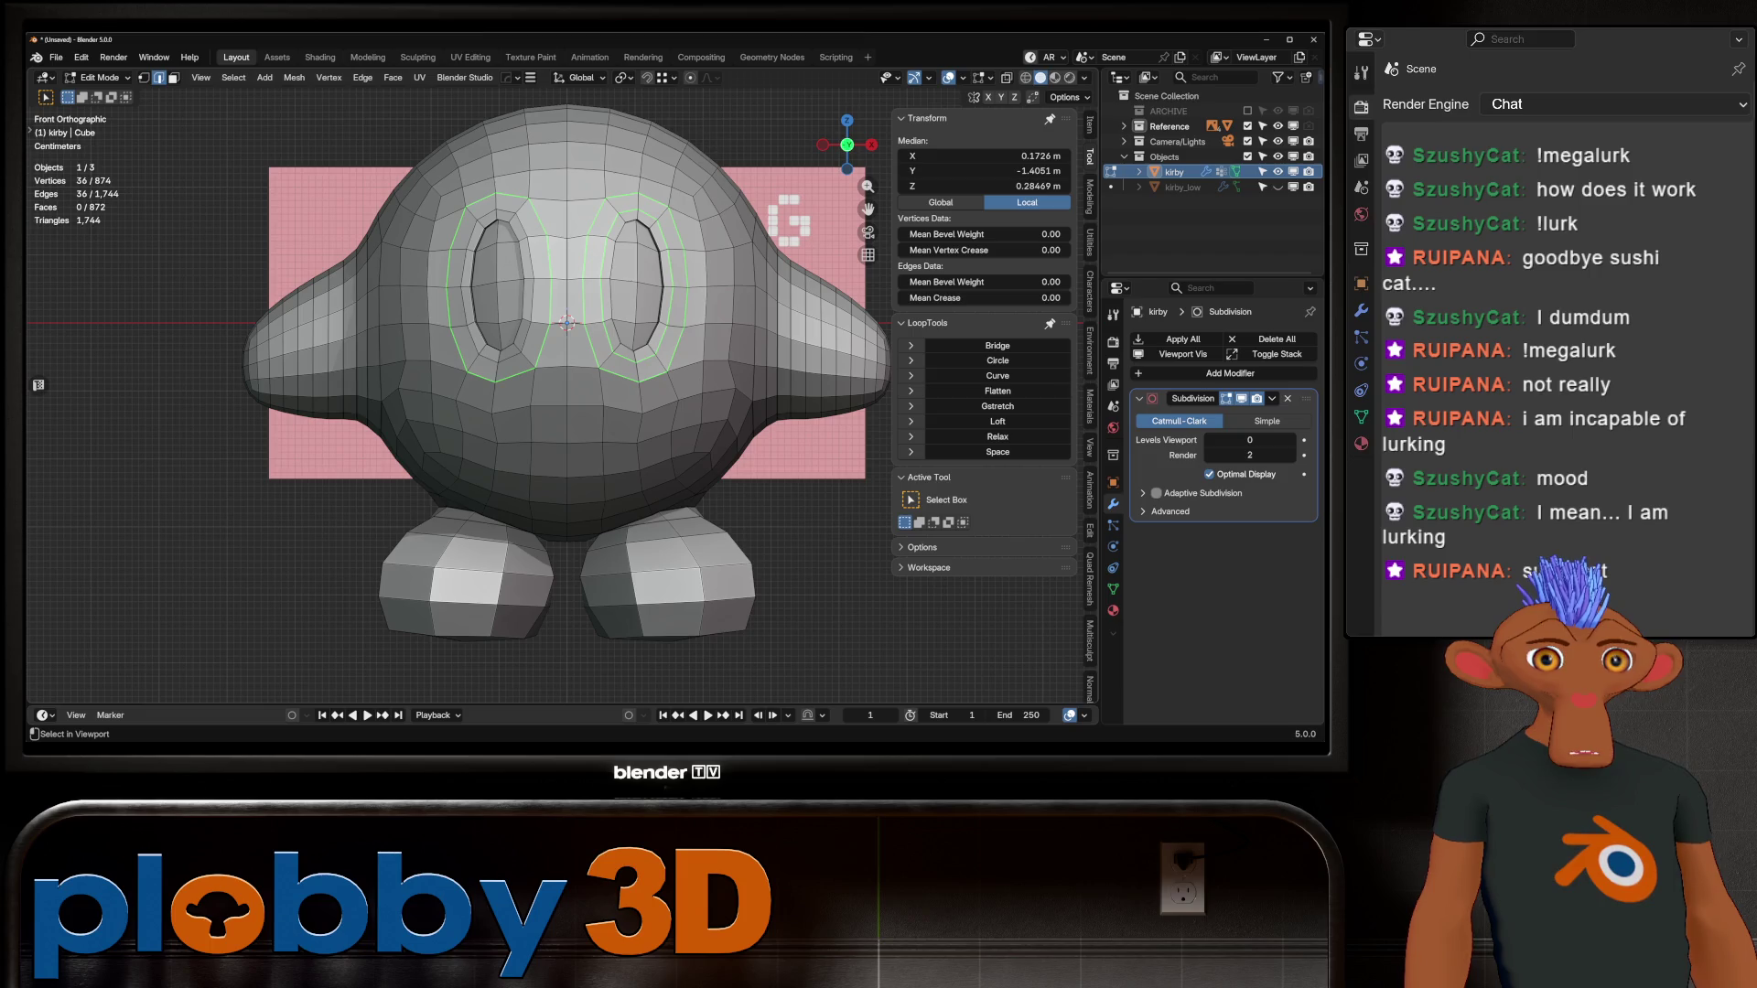
pyautogui.keyDown('alt'); pyautogui.keyDown('shift'); pyautogui.click(605, 293); pyautogui.keyUp('shift'); pyautogui.keyUp('alt')
pyautogui.press('g')
pyautogui.press('g')
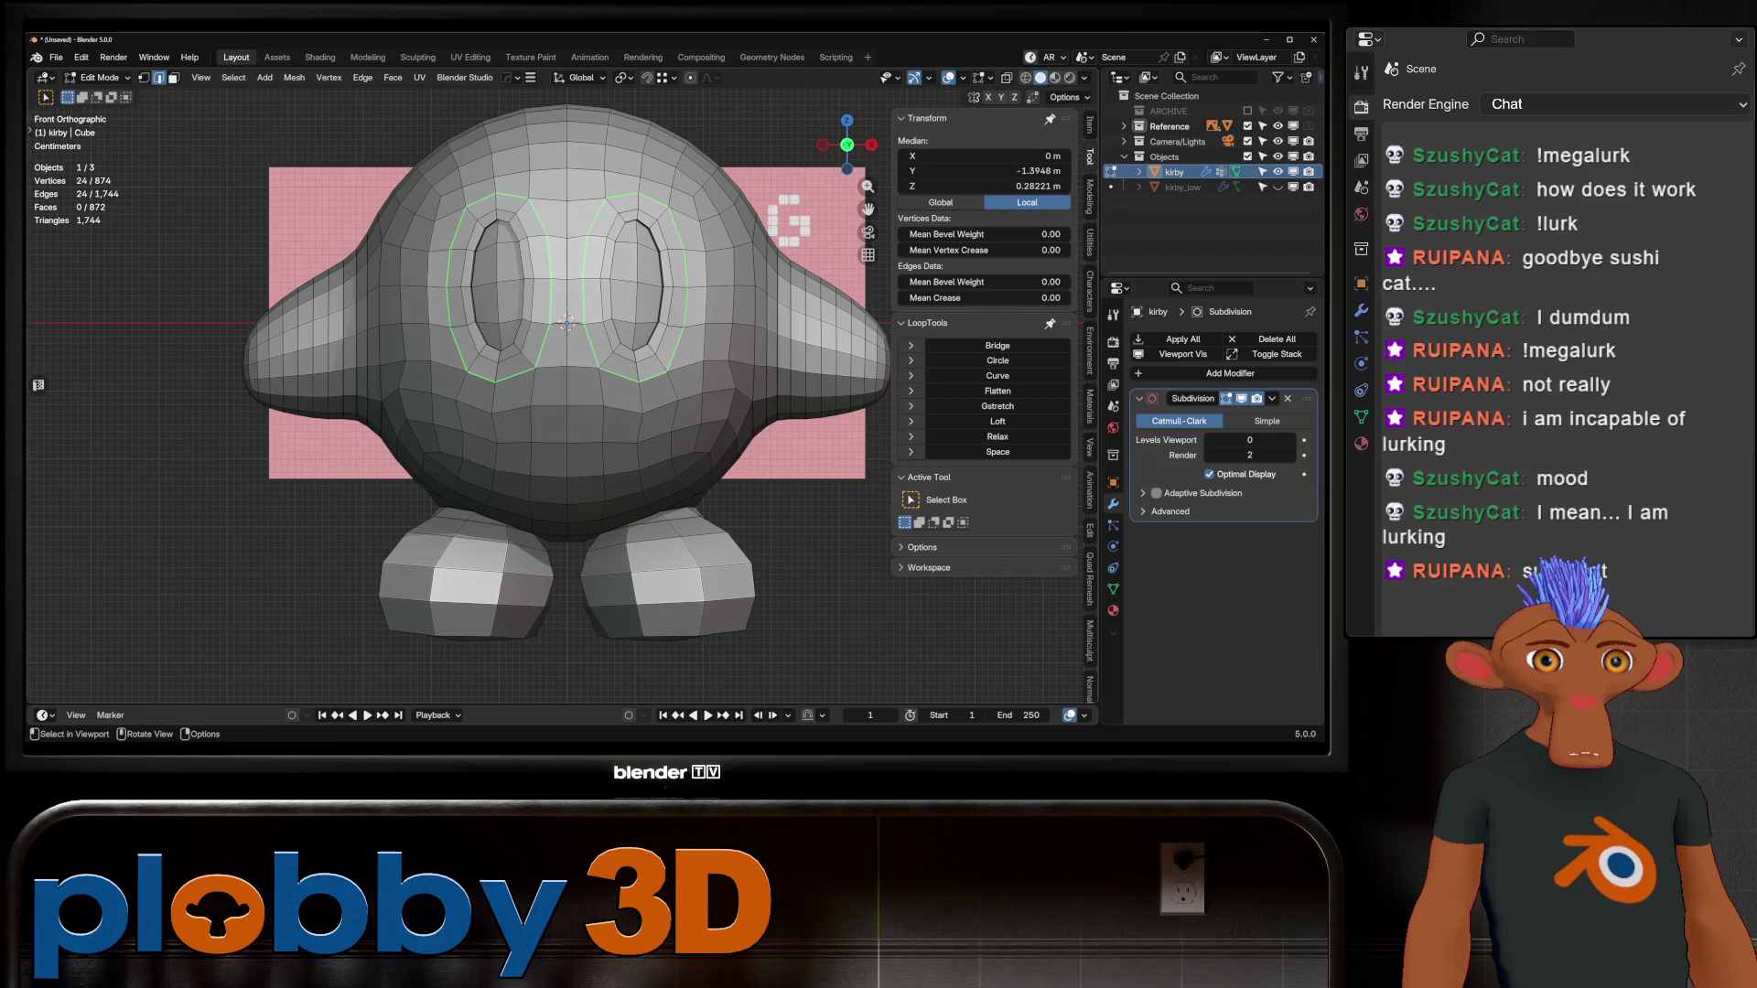
pyautogui.click(634, 320)
pyautogui.press('g')
pyautogui.press('g')
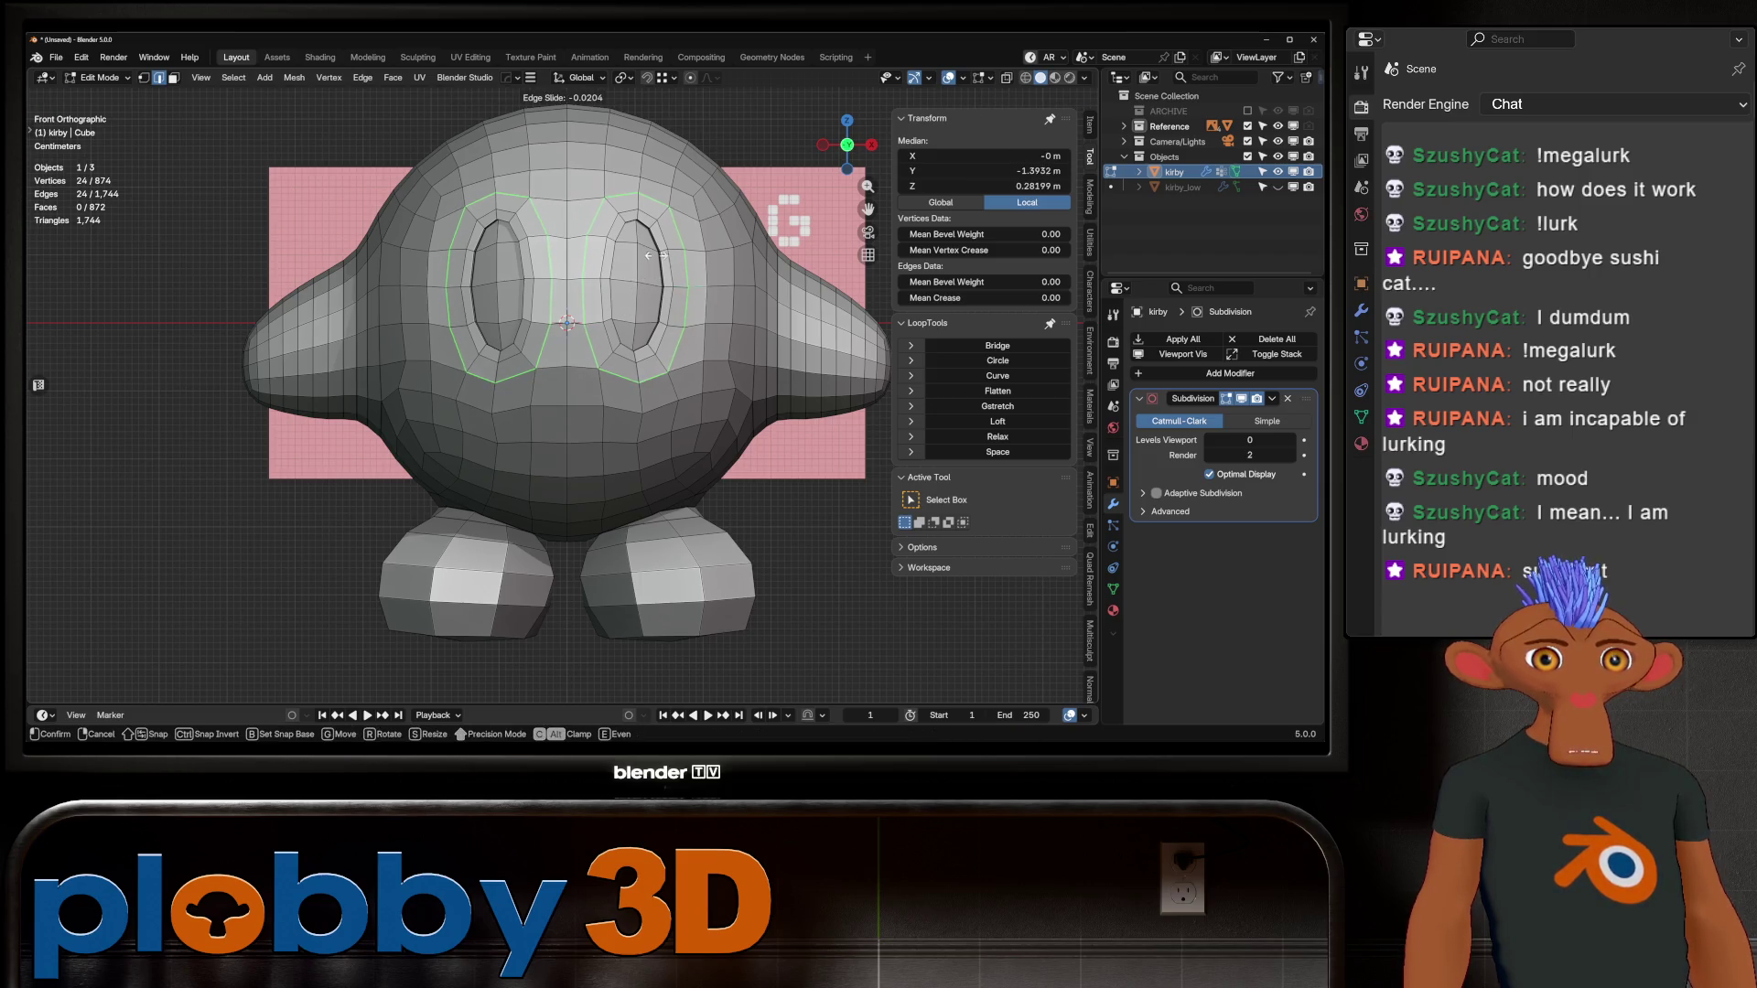
# Step: Confirm the eye slide, then relax an edge path across the lower body, lower it, and relax again
pyautogui.click(612, 377)
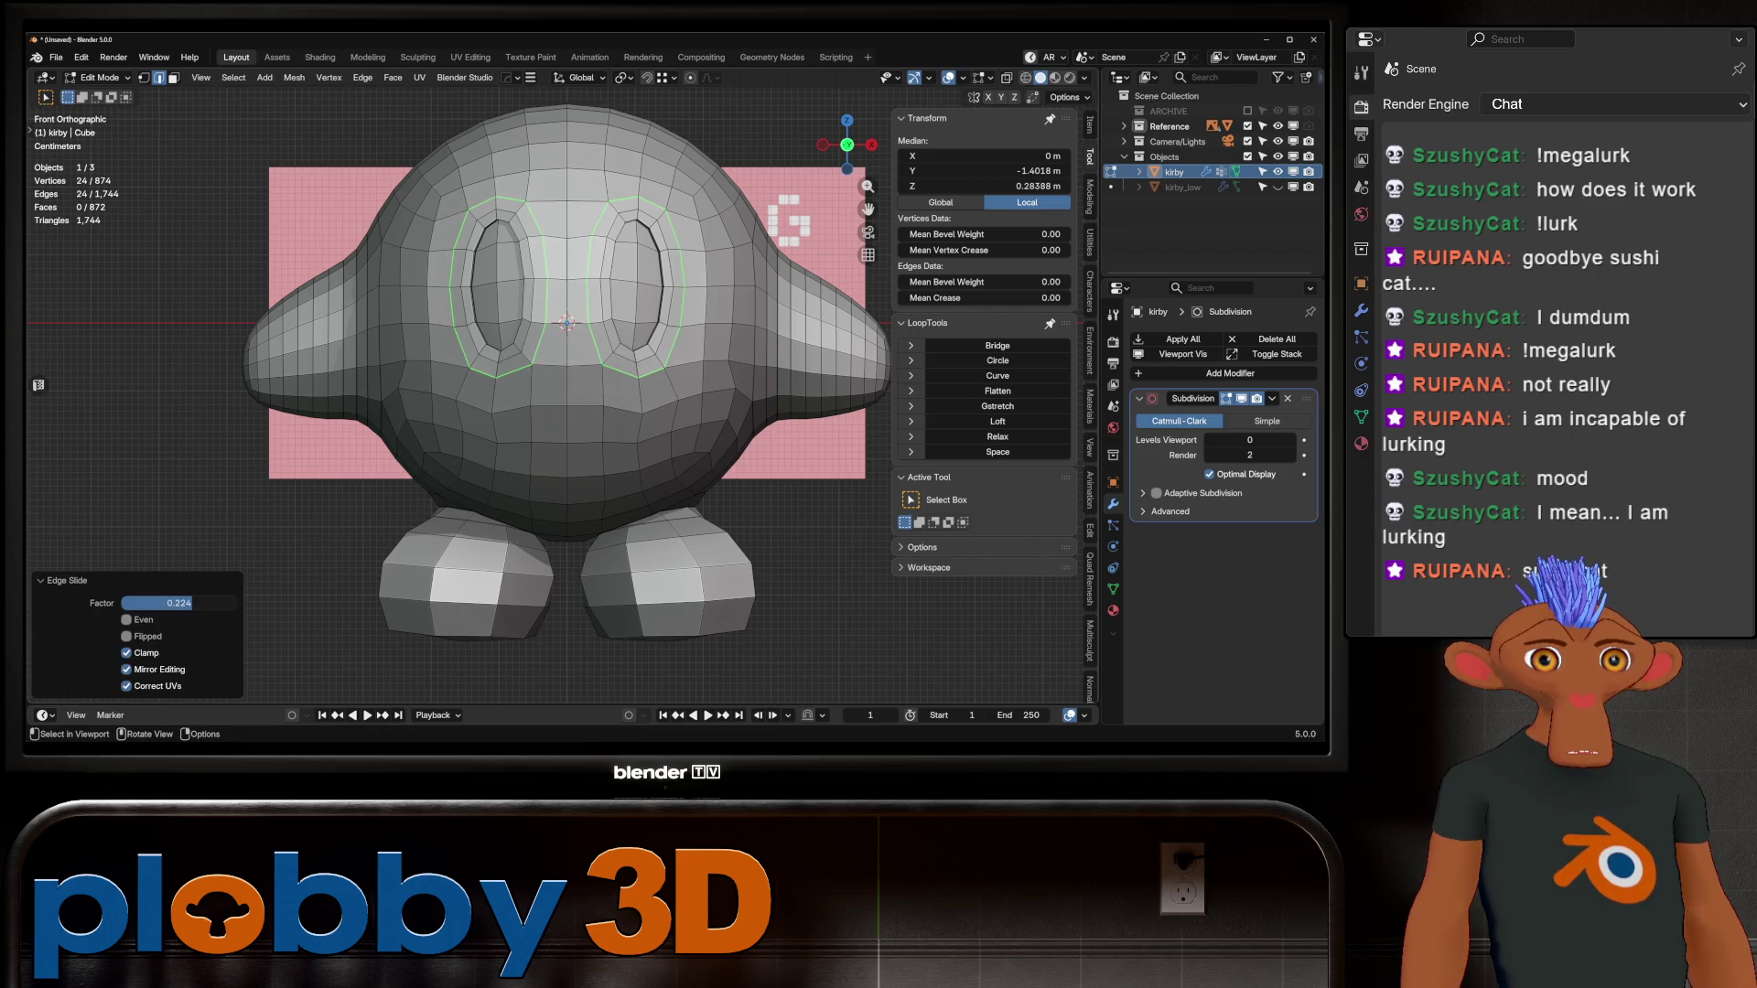
pyautogui.click(549, 405)
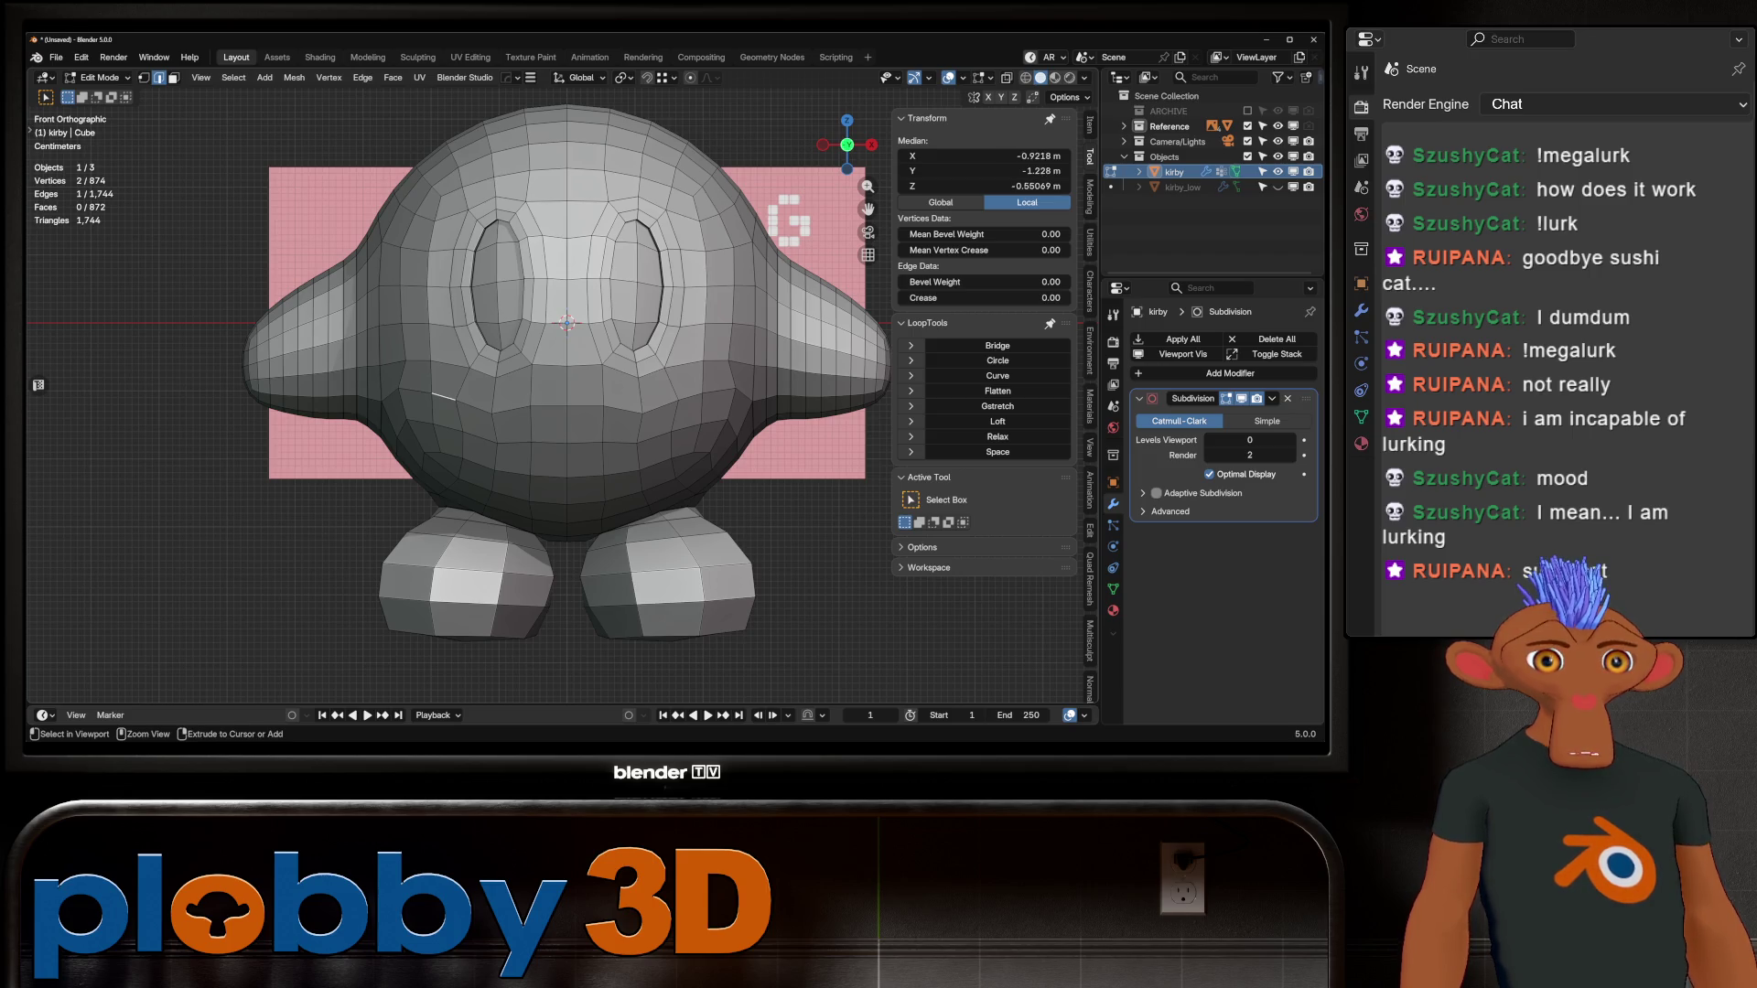
pyautogui.keyDown('ctrl'); pyautogui.click(693, 395); pyautogui.keyUp('ctrl')
pyautogui.click(998, 437)
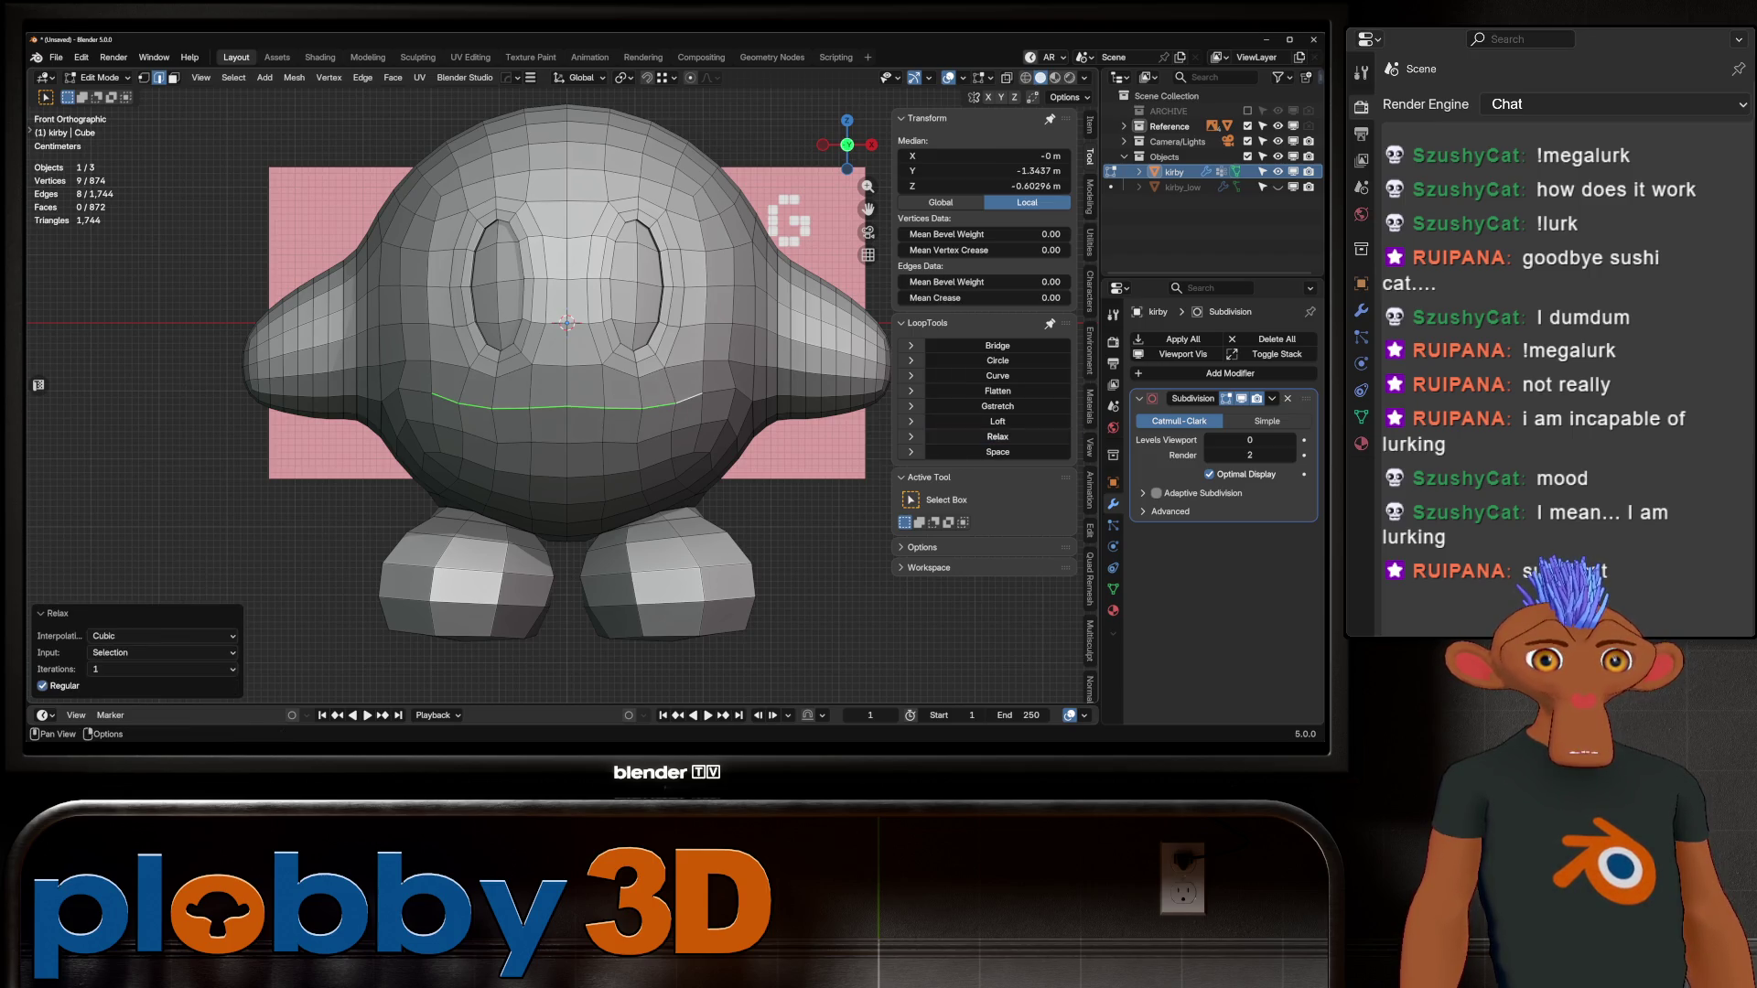
pyautogui.press('g')
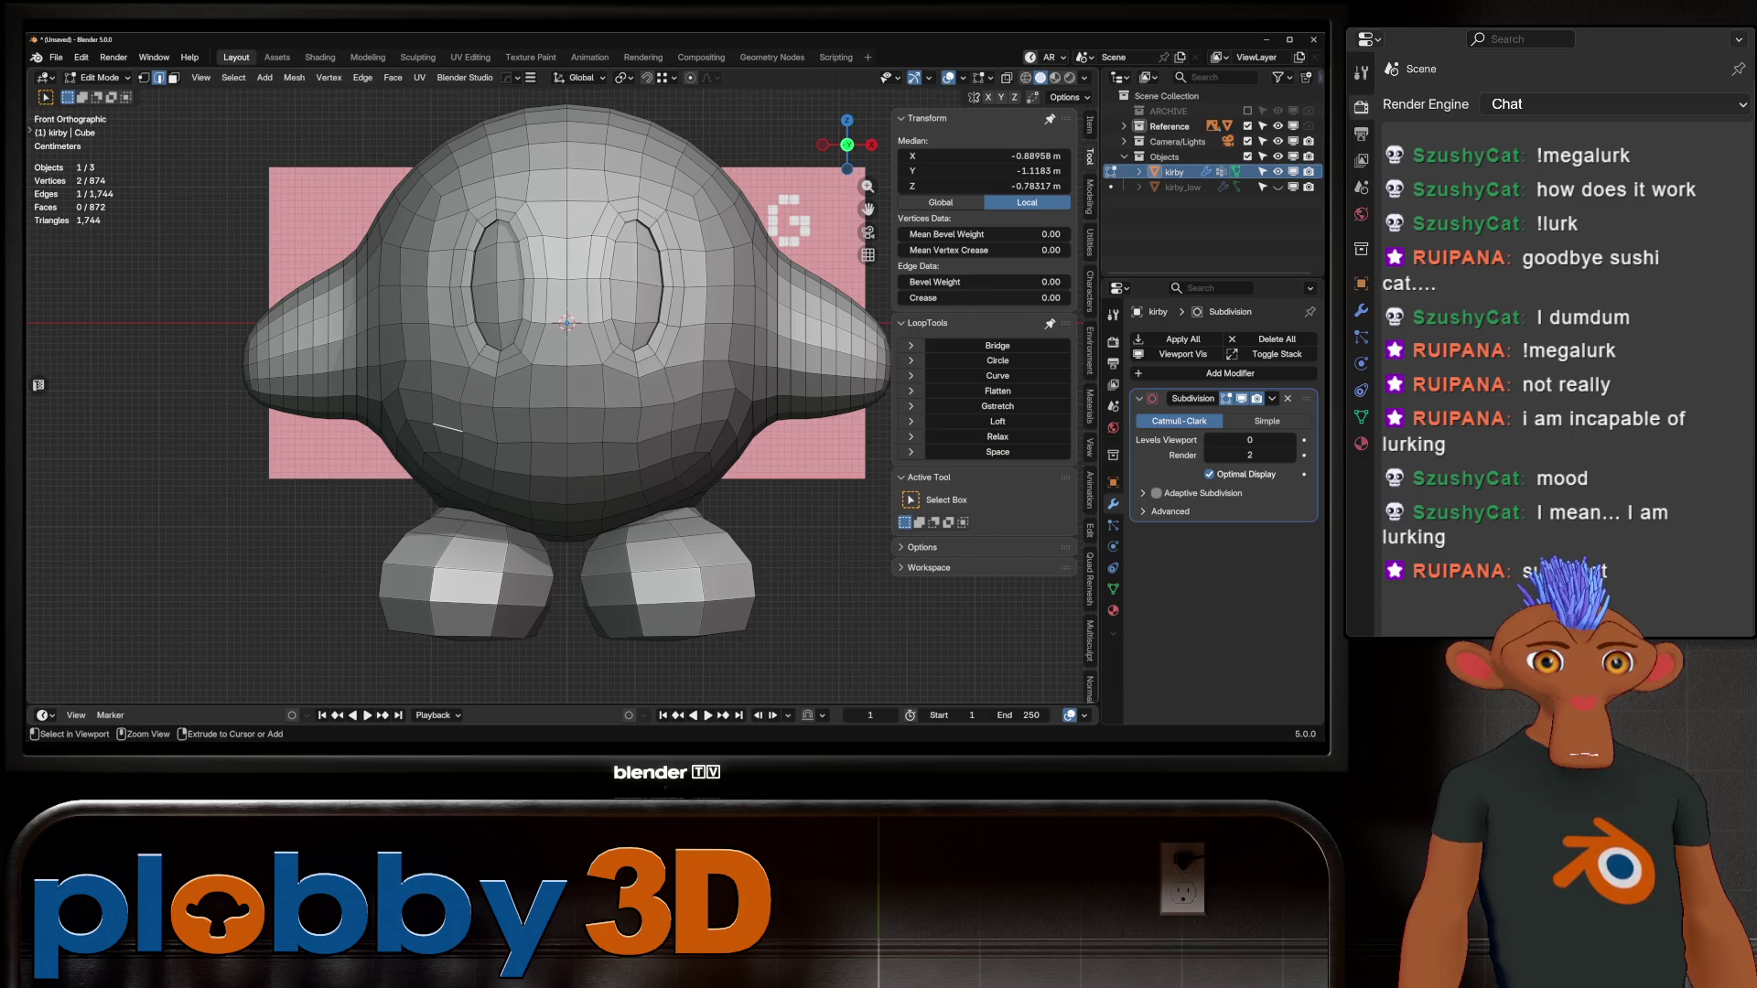
pyautogui.press('Return')
pyautogui.click(997, 437)
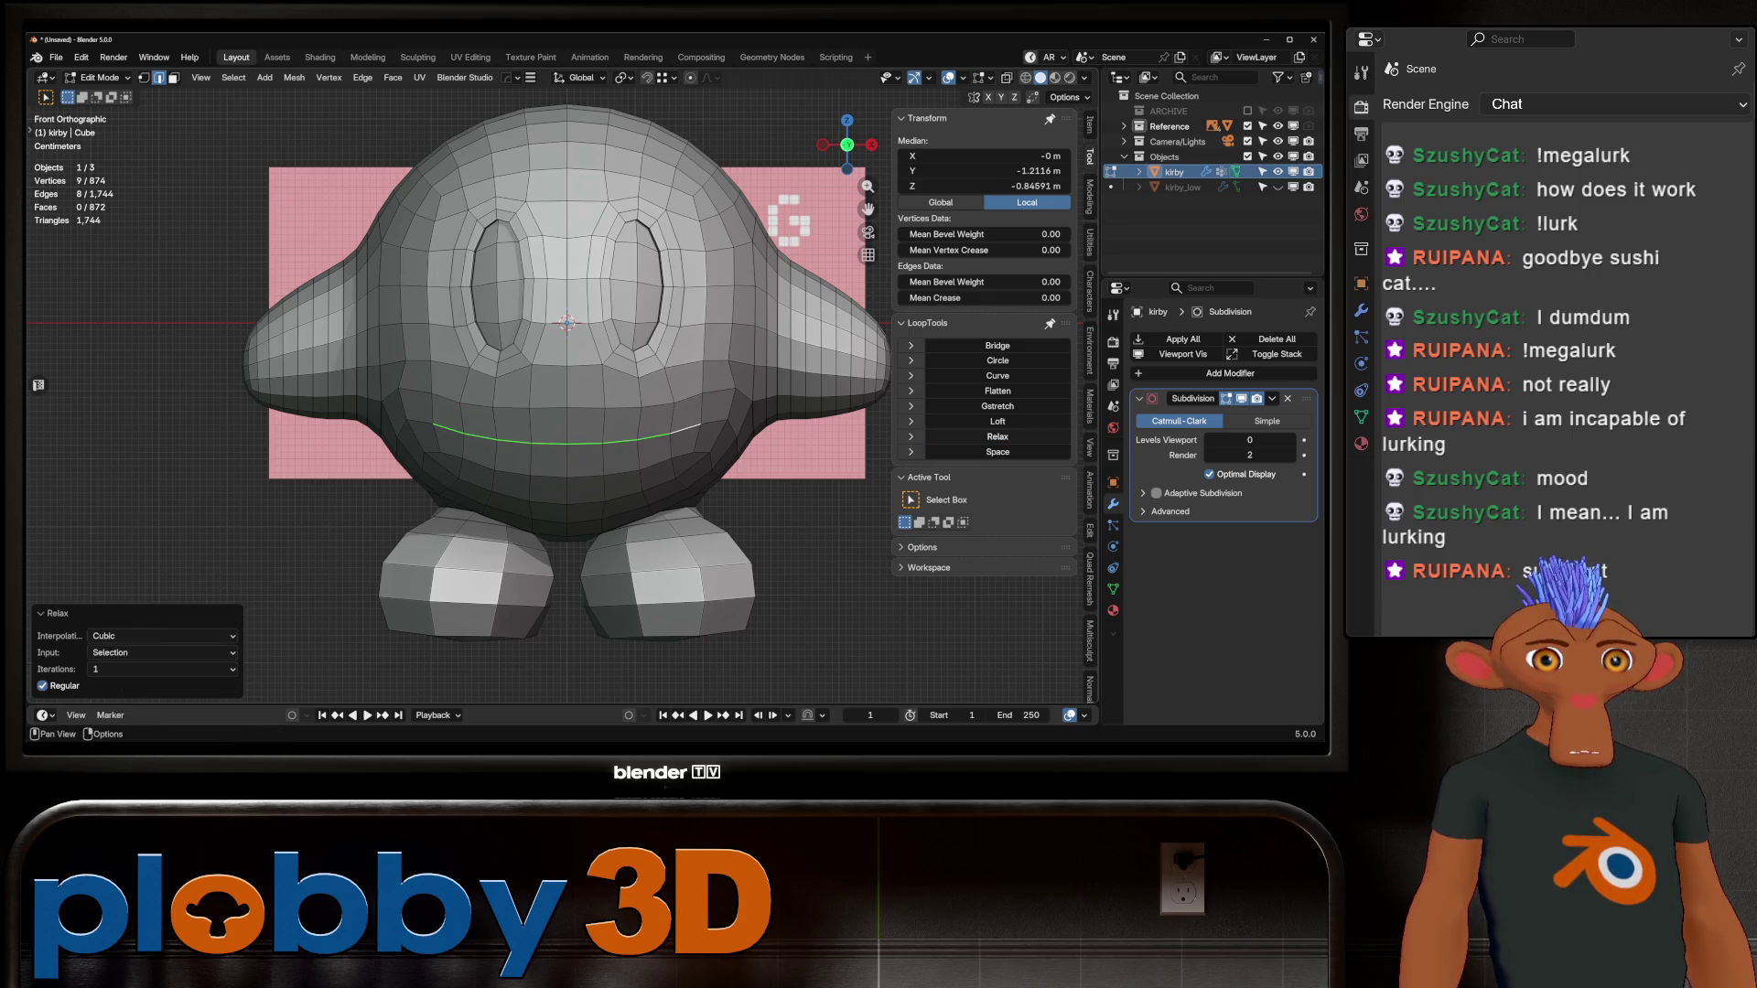
# Step: In Object Mode, inspect Kirby from the front with a level-1 subdivision preview, then remove it
pyautogui.press('Tab')
pyautogui.moveTo(549, 366)
pyautogui.mouseDown(button='middle')
pyautogui.moveTo(412, 352)
pyautogui.moveTo(549, 362)
pyautogui.mouseUp(button='middle')
pyautogui.scroll(-5, 677, 375)
pyautogui.moveTo(677, 376)
pyautogui.mouseDown(button='middle')
pyautogui.moveTo(508, 375)
pyautogui.moveTo(586, 375)
pyautogui.mouseUp(button='middle')
pyautogui.scroll(3, 678, 375)
pyautogui.hotkey('ctrl', '1')
pyautogui.hotkey('ctrl', 'z')
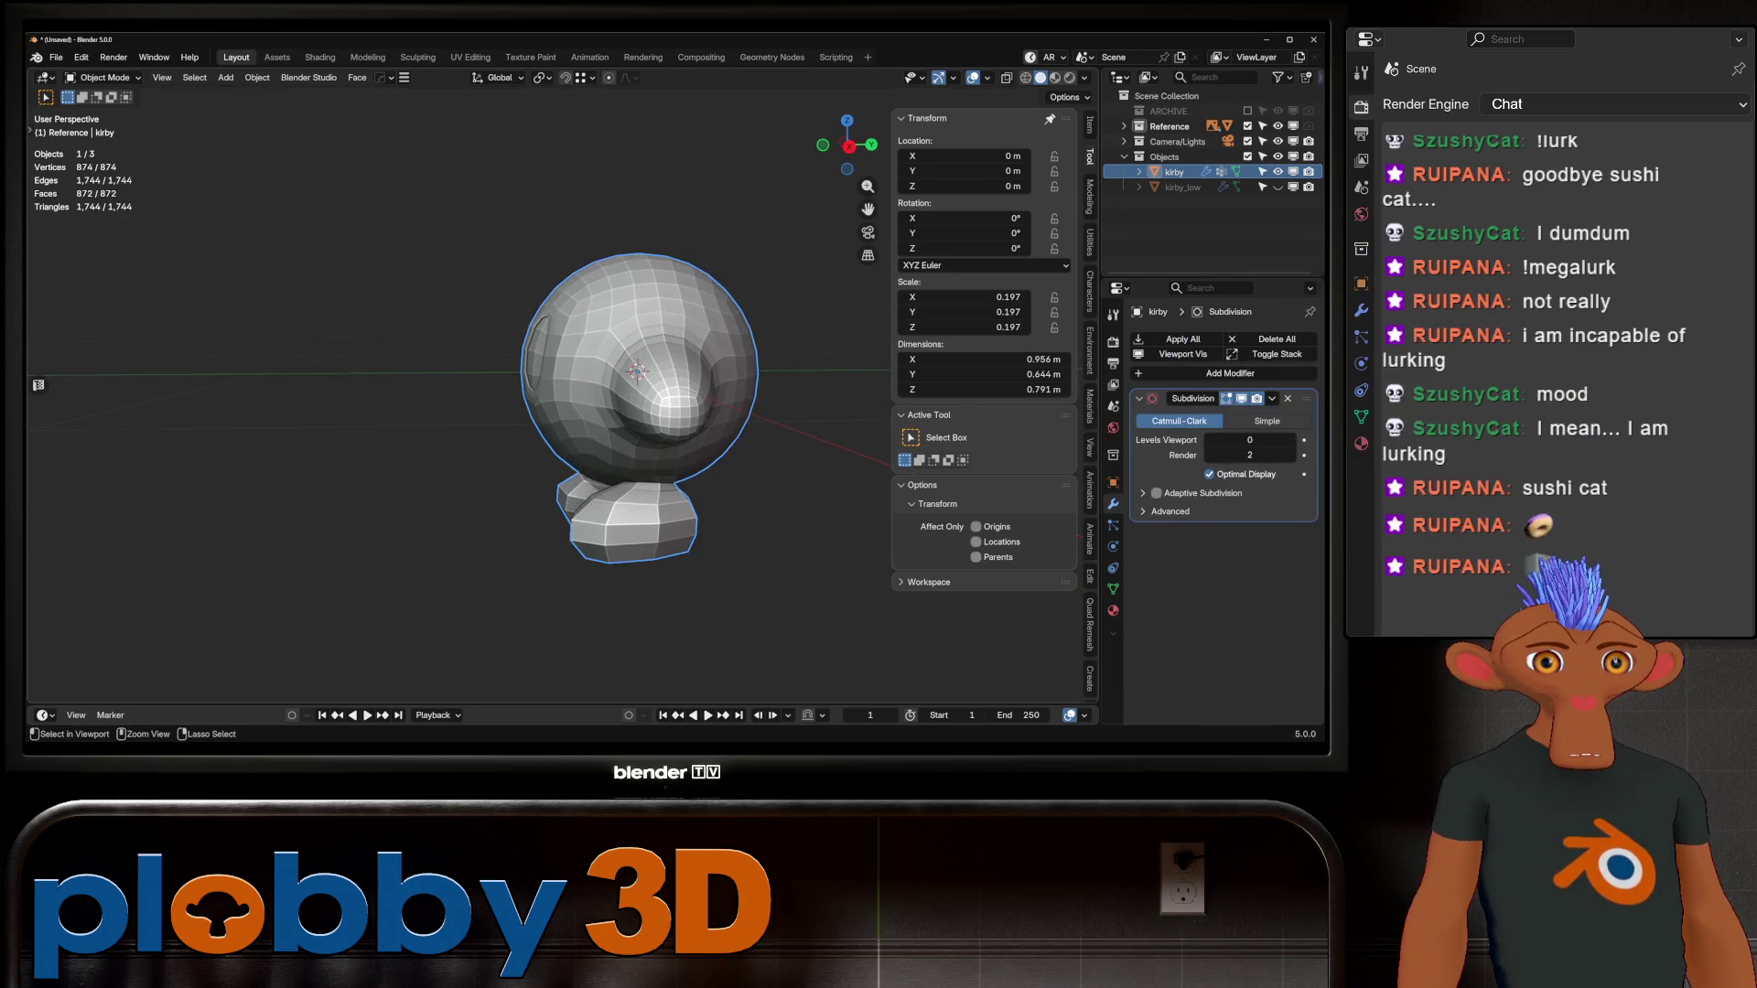
pyautogui.press('Tab')
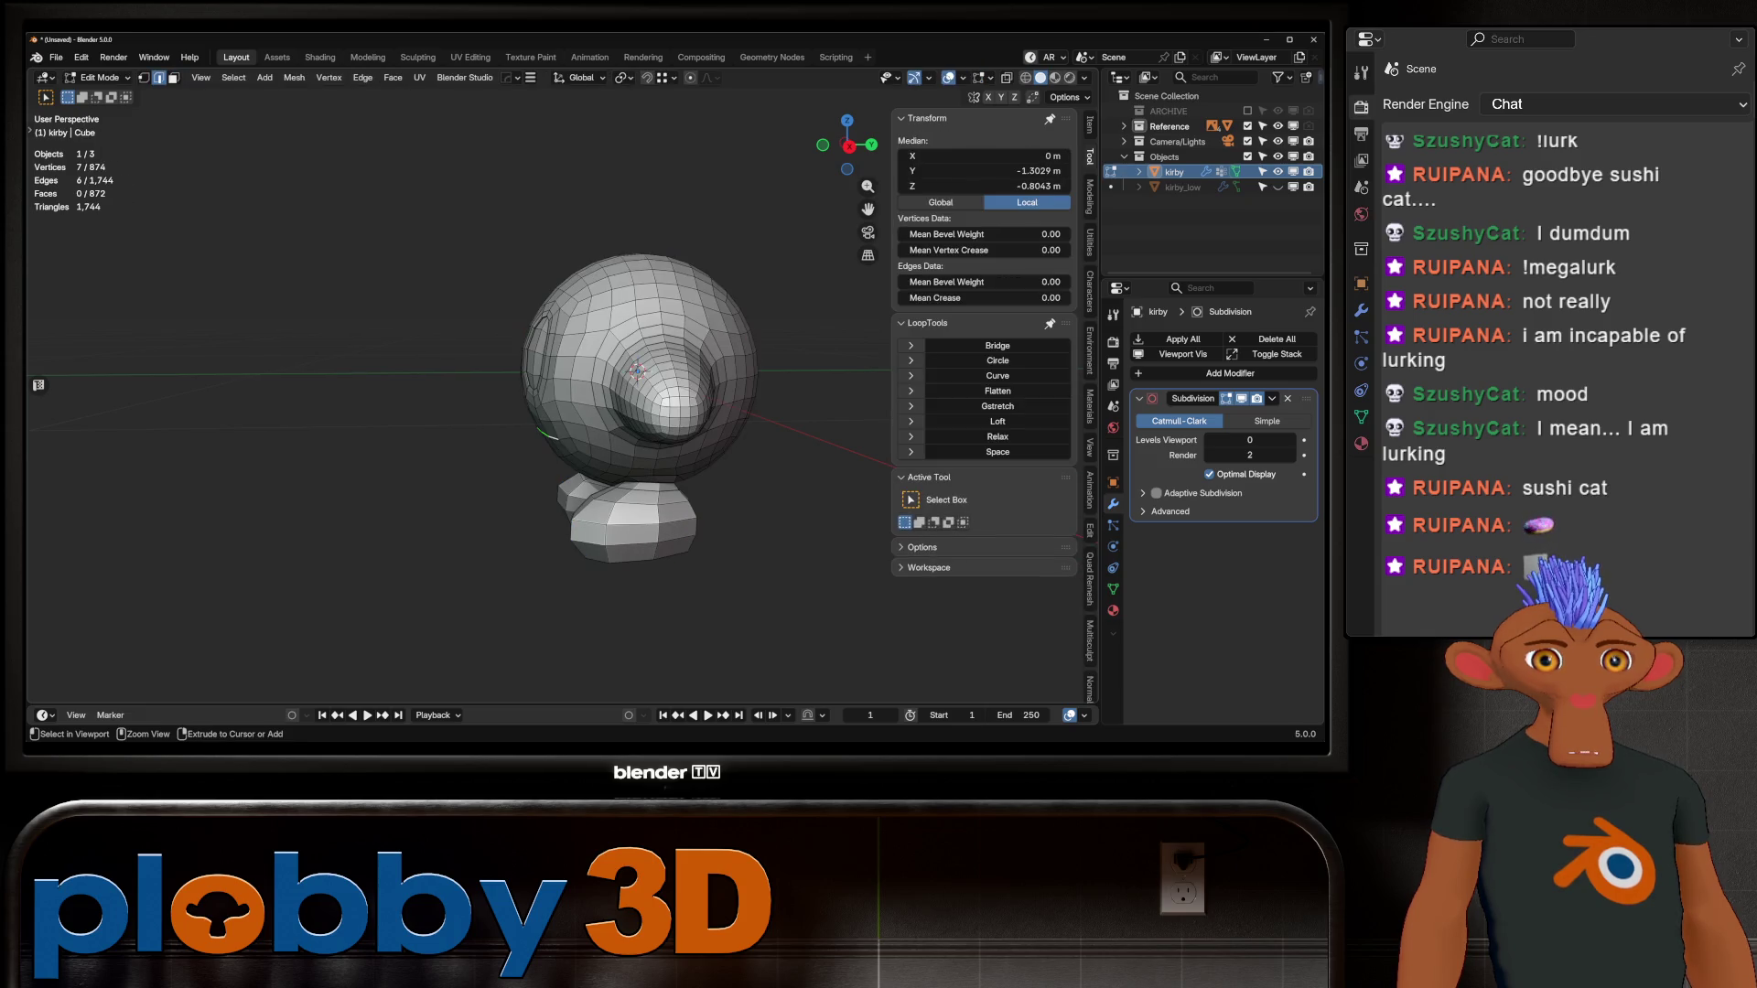
pyautogui.press('1')
pyautogui.keyDown('alt'); pyautogui.click(536, 357); pyautogui.keyUp('alt')
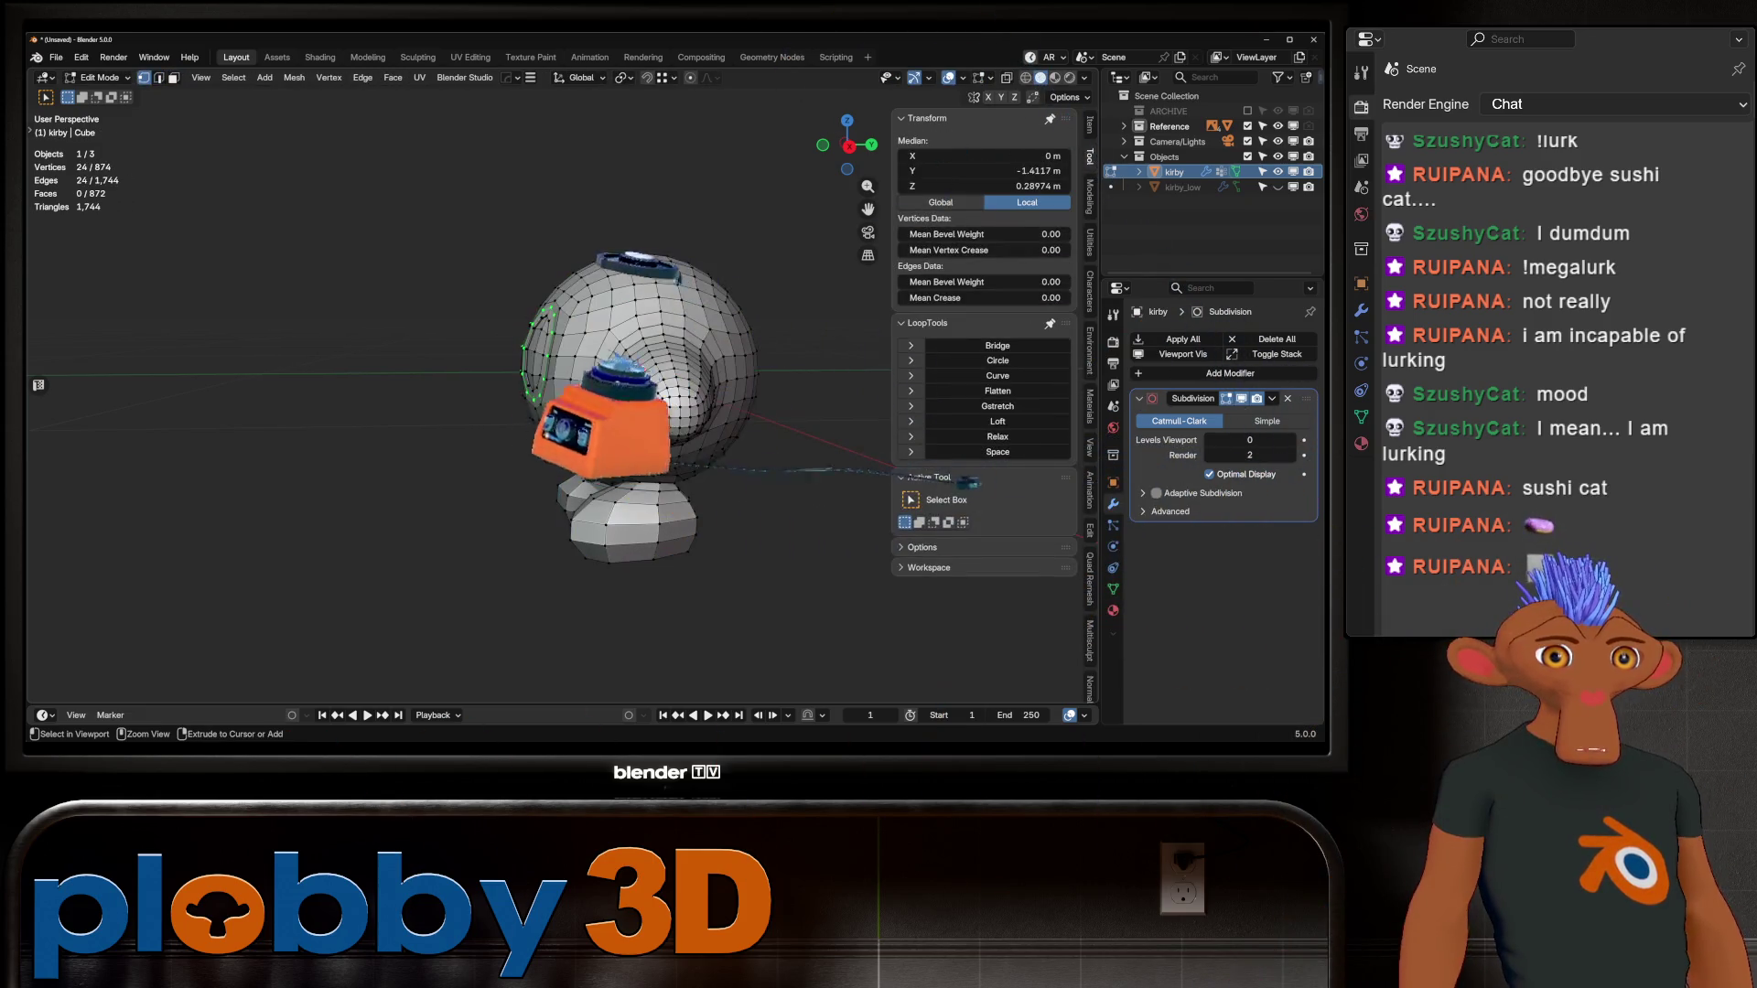
pyautogui.moveTo(549, 375)
pyautogui.mouseDown(button='middle')
pyautogui.moveTo(623, 371)
pyautogui.moveTo(558, 390)
pyautogui.mouseUp(button='middle')
pyautogui.press('Tab')
pyautogui.hotkey('ctrl', '1')
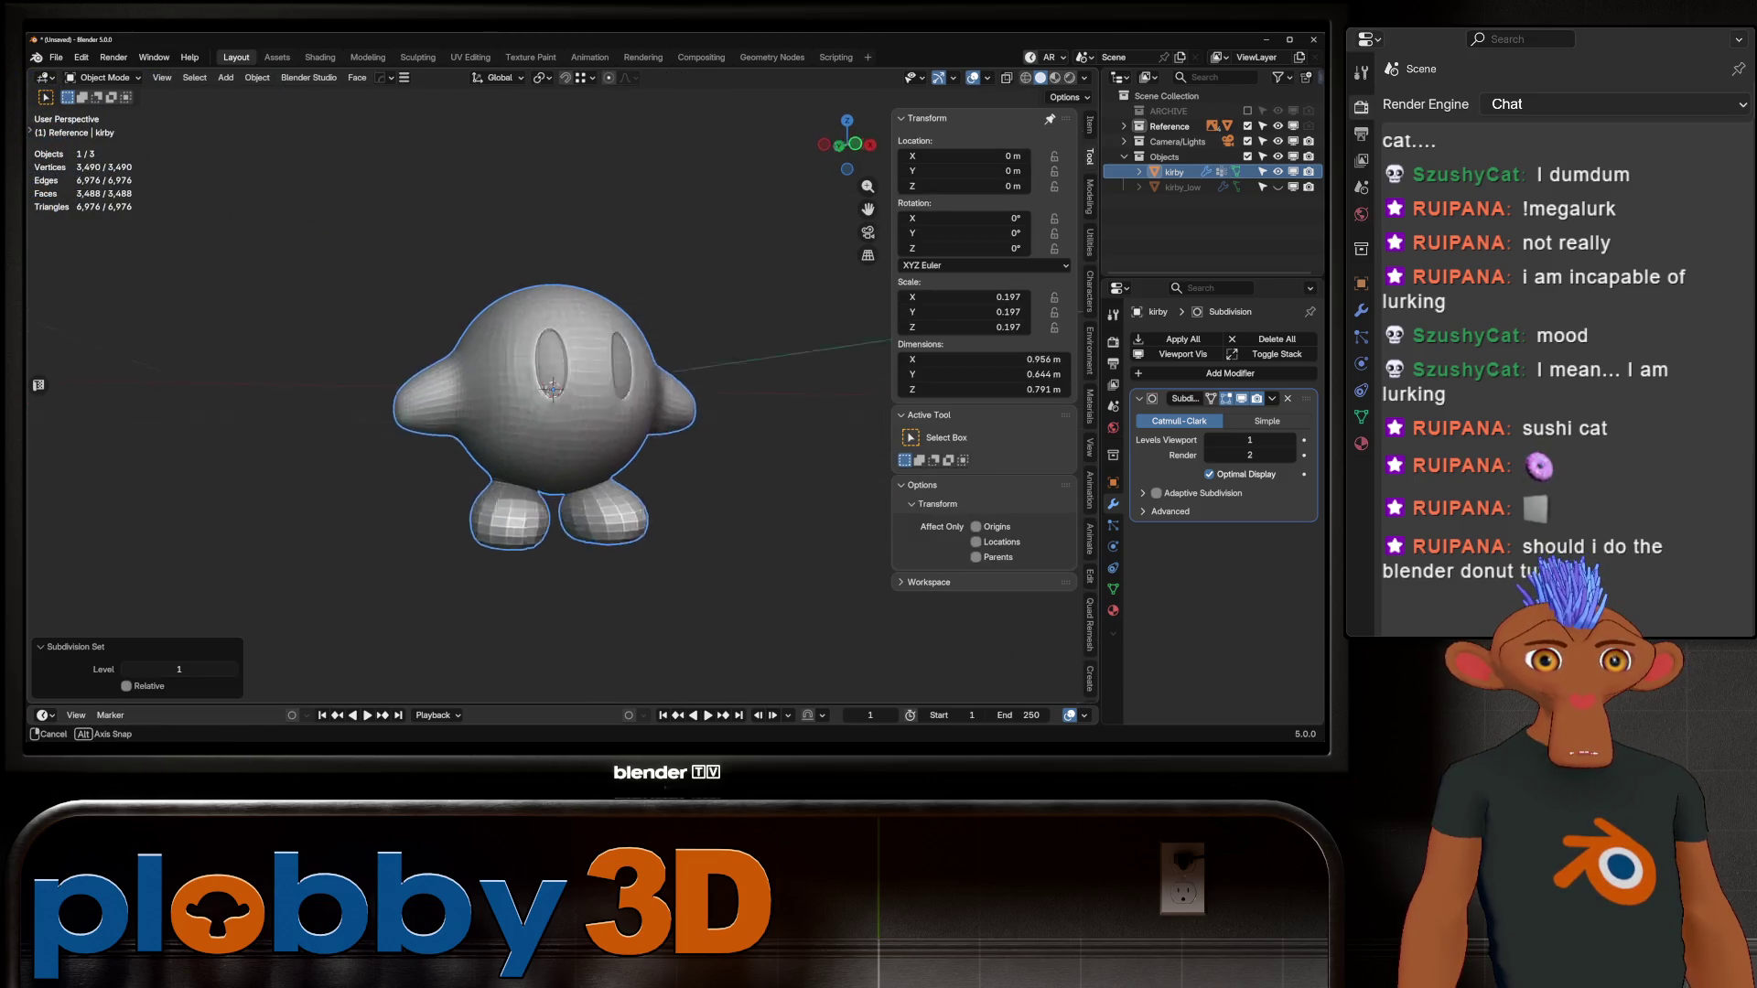
pyautogui.hotkey('ctrl', '0')
pyautogui.scroll(5, 558, 390)
pyautogui.press('KP_1')
pyautogui.press('Tab')
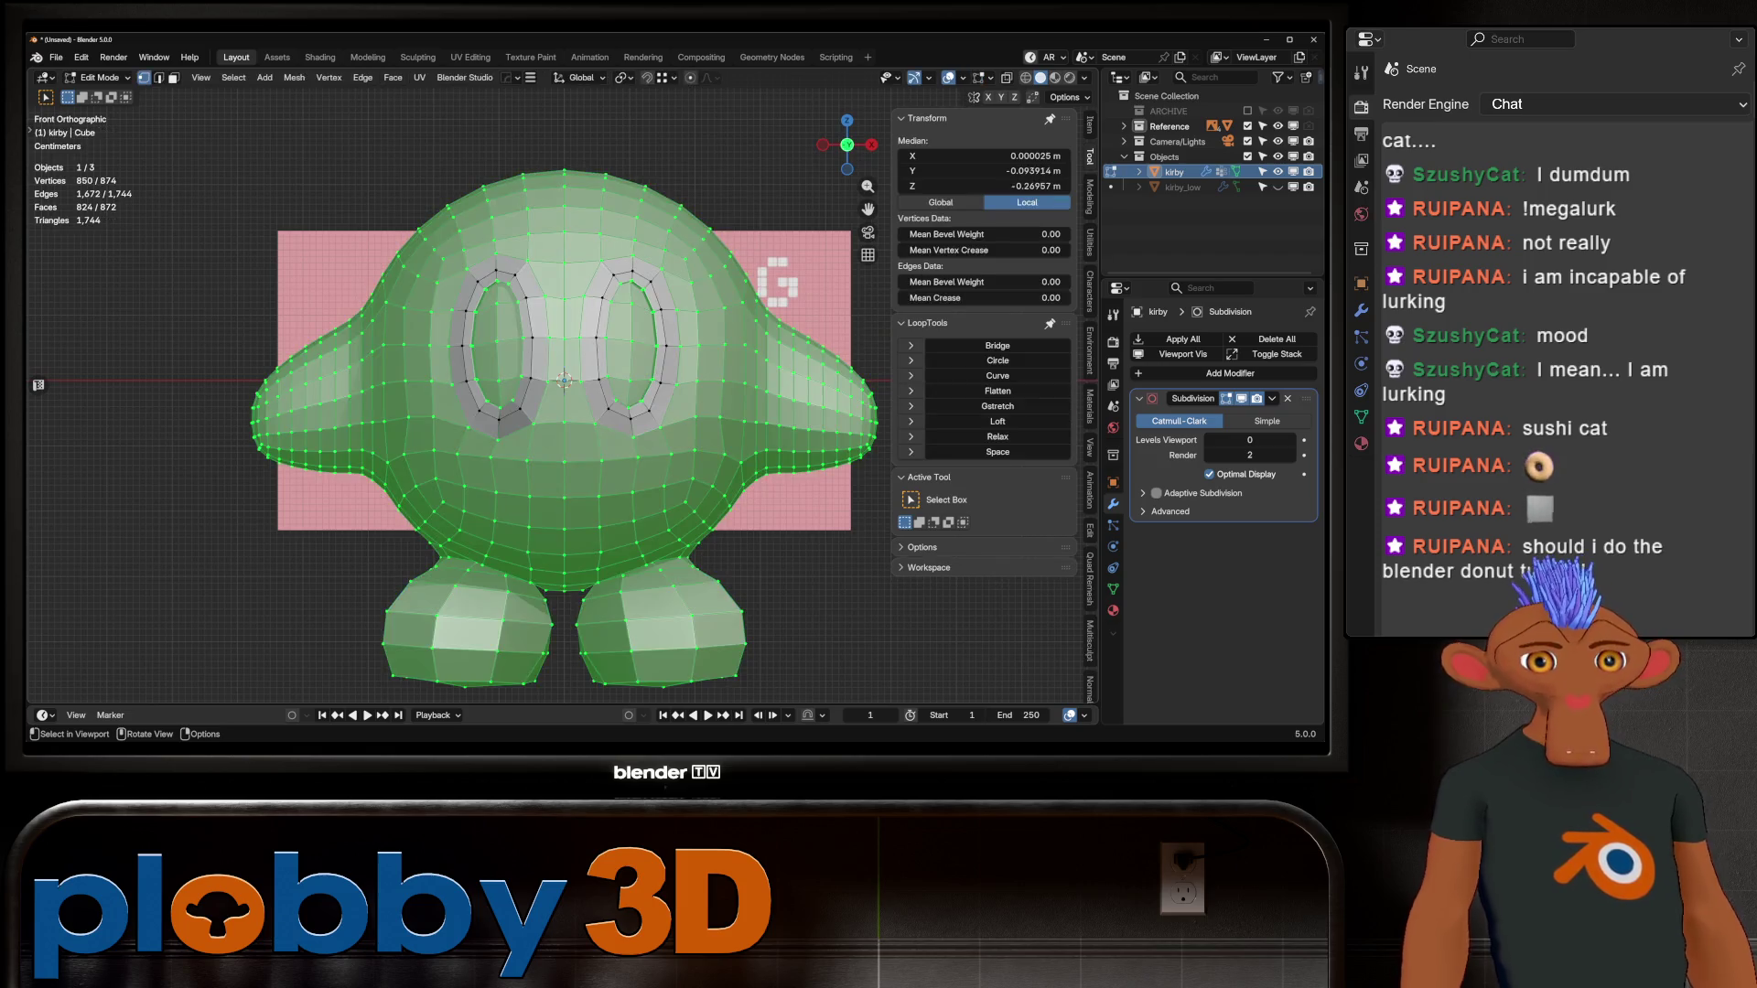
pyautogui.press('Tab')
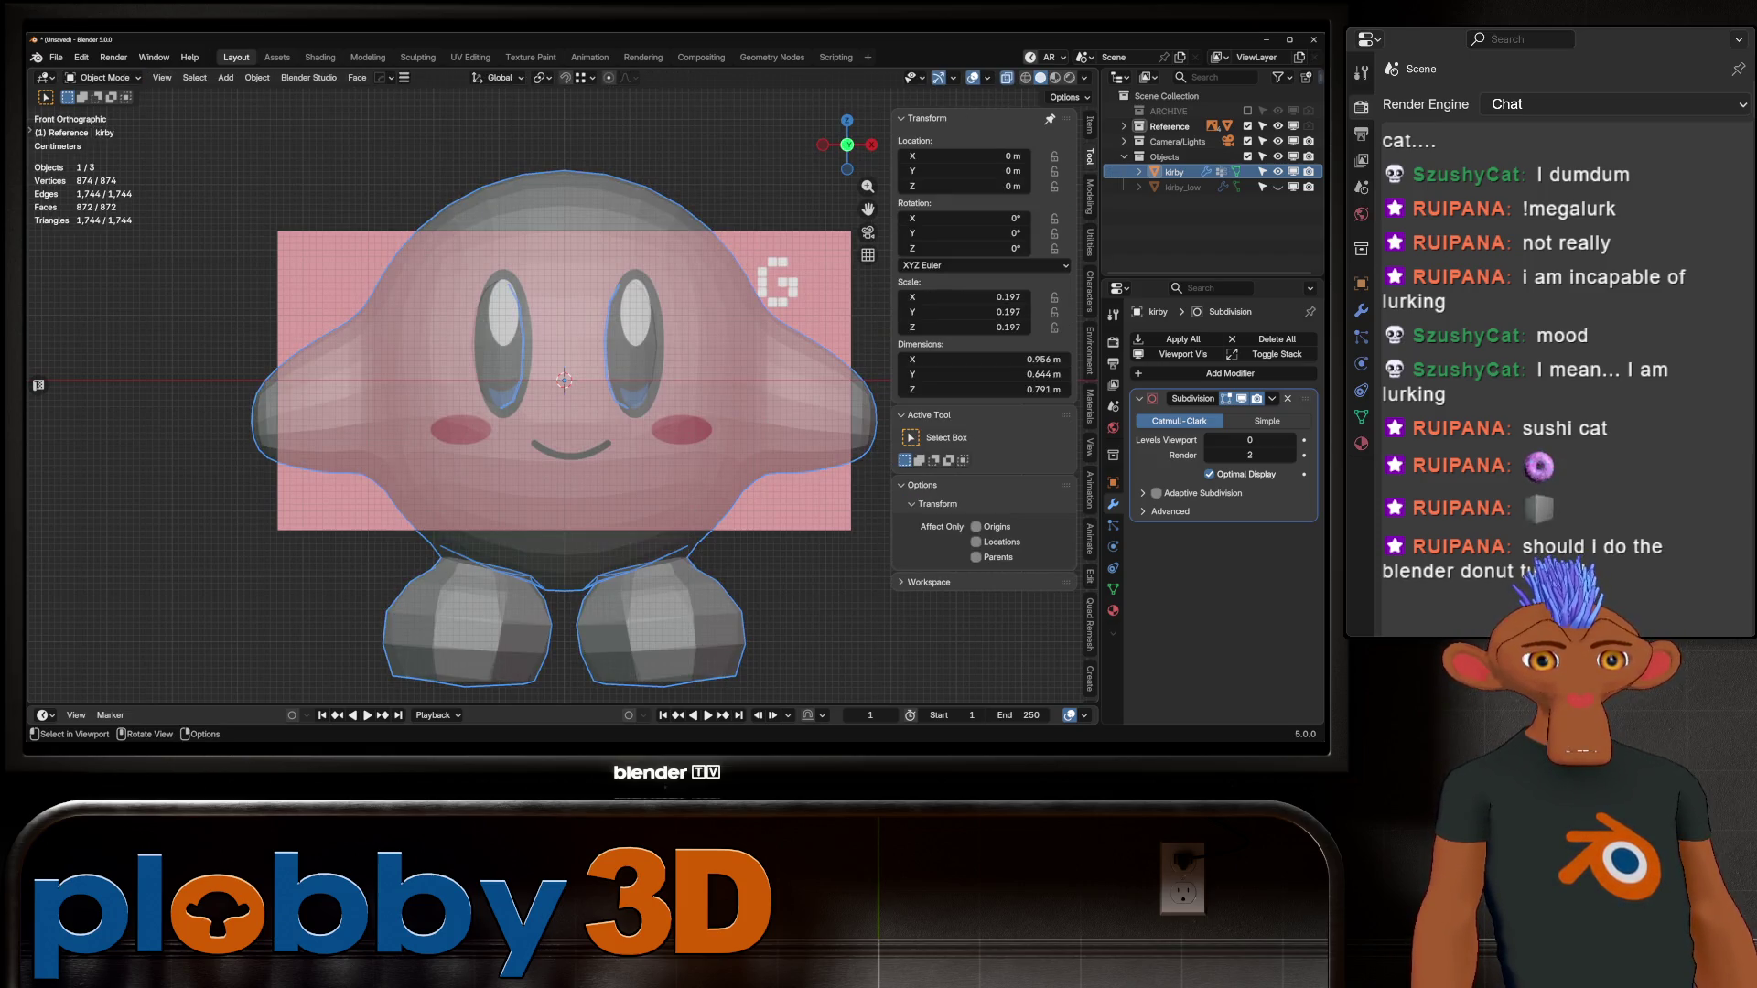
pyautogui.hotkey('alt', 'z')
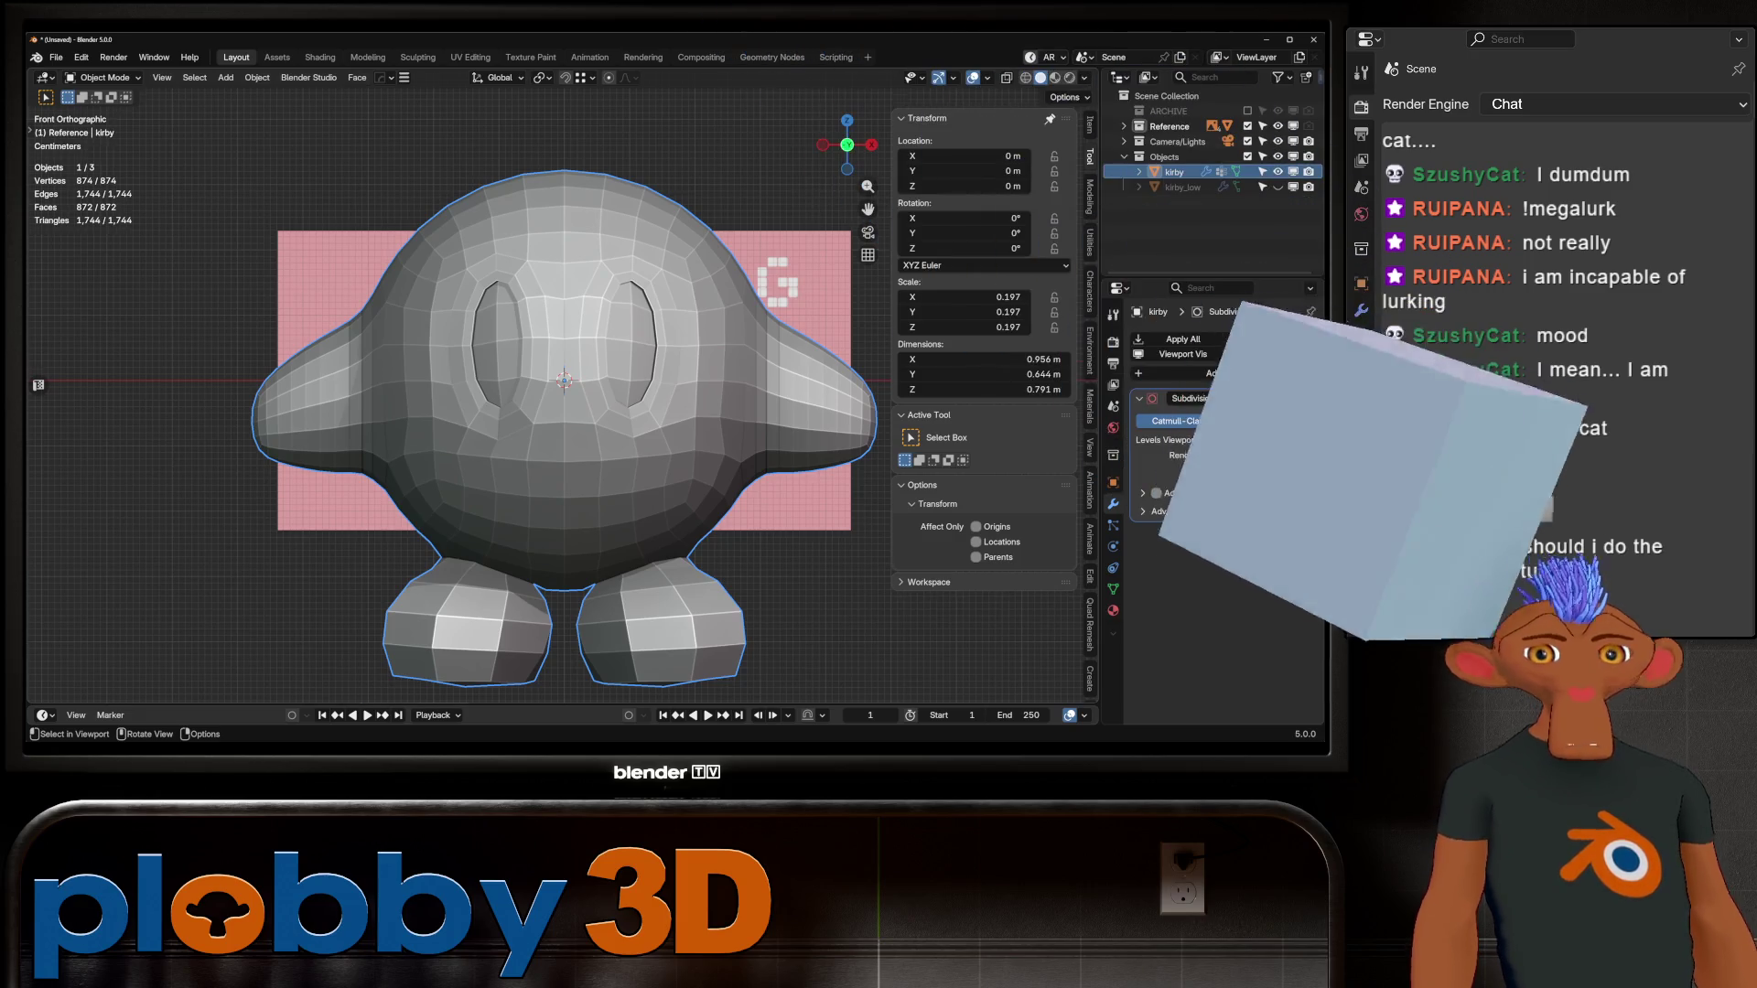
pyautogui.scroll(3, 538, 452)
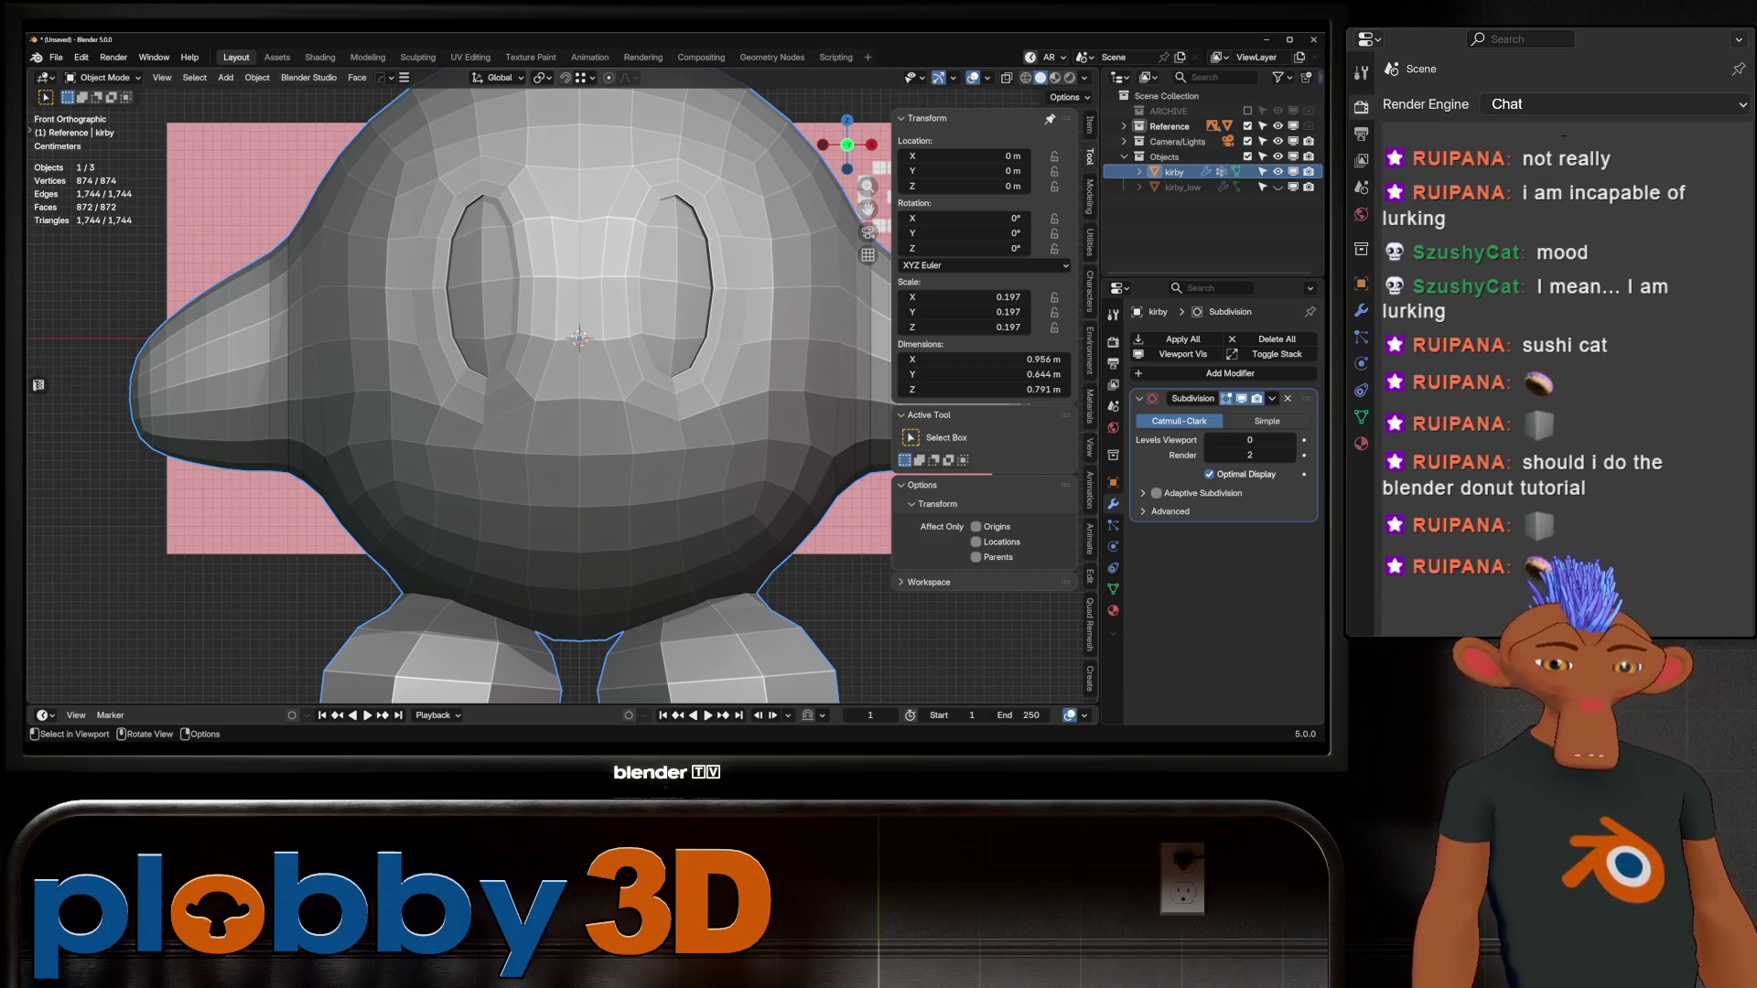
pyautogui.press('Tab')
# Step: Select the block of mouth faces below Kirby's eyes with see-through shading on
pyautogui.click(501, 476)
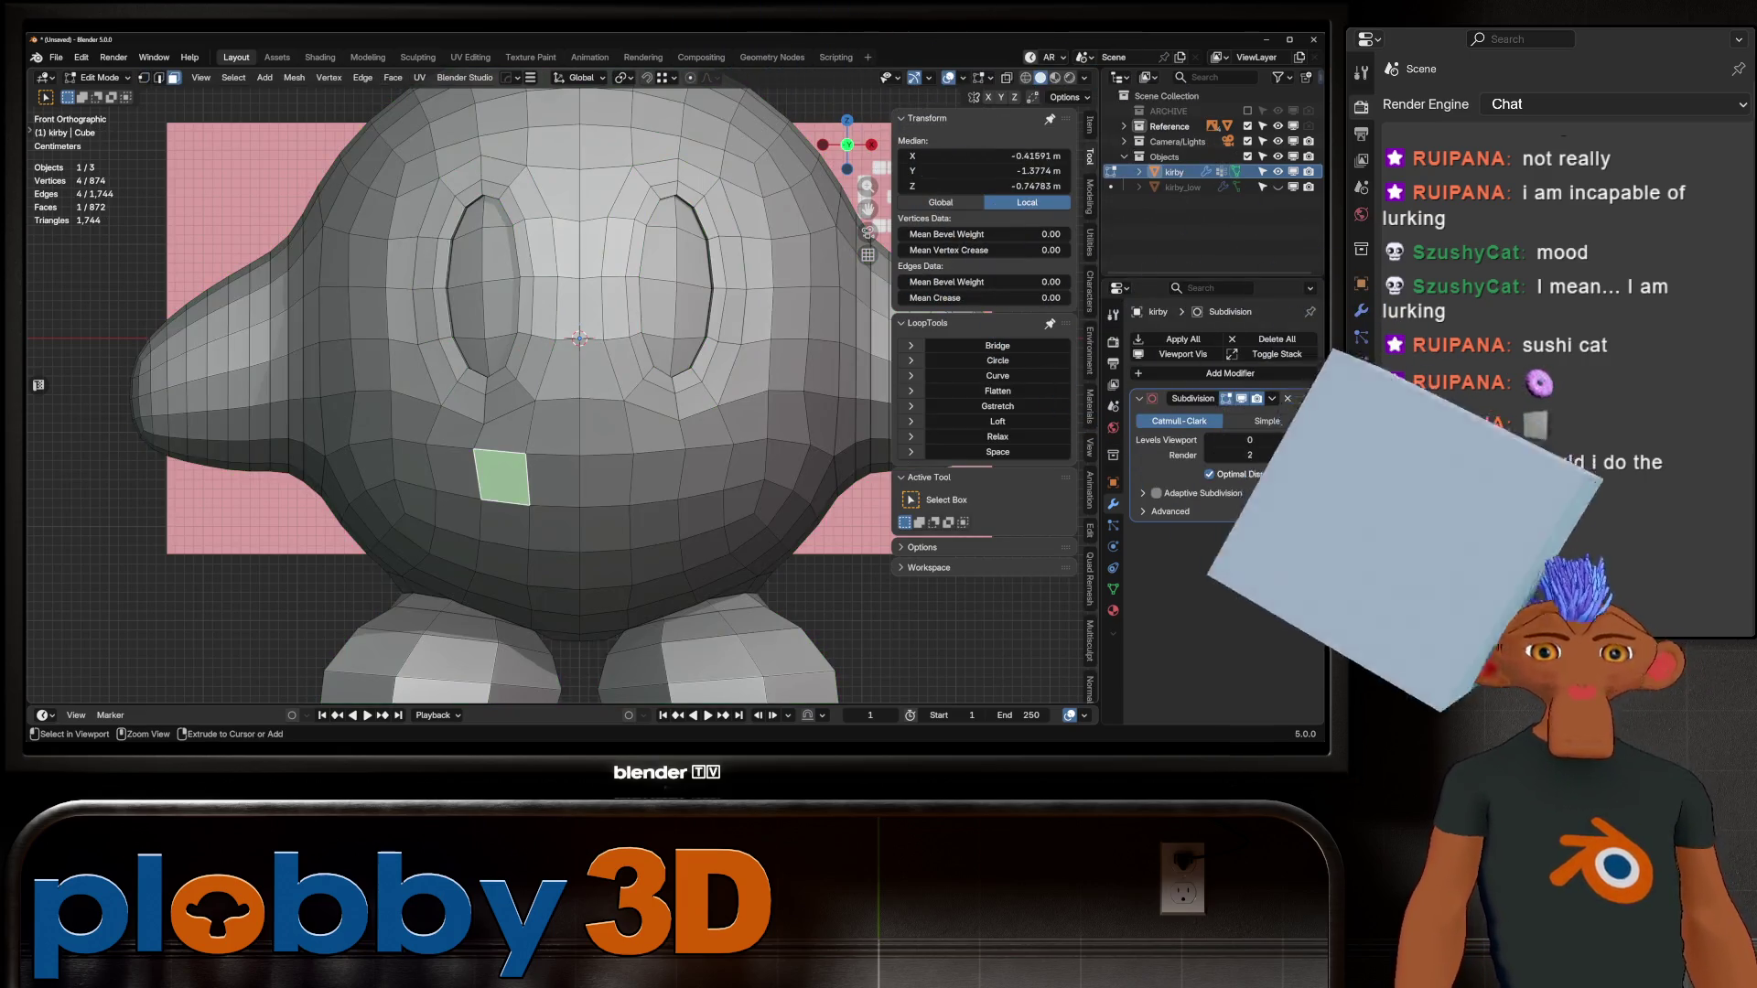
pyautogui.keyDown('ctrl'); pyautogui.click(658, 476); pyautogui.keyUp('ctrl')
pyautogui.hotkey('alt', 'z')
pyautogui.hotkey('alt', 'z')
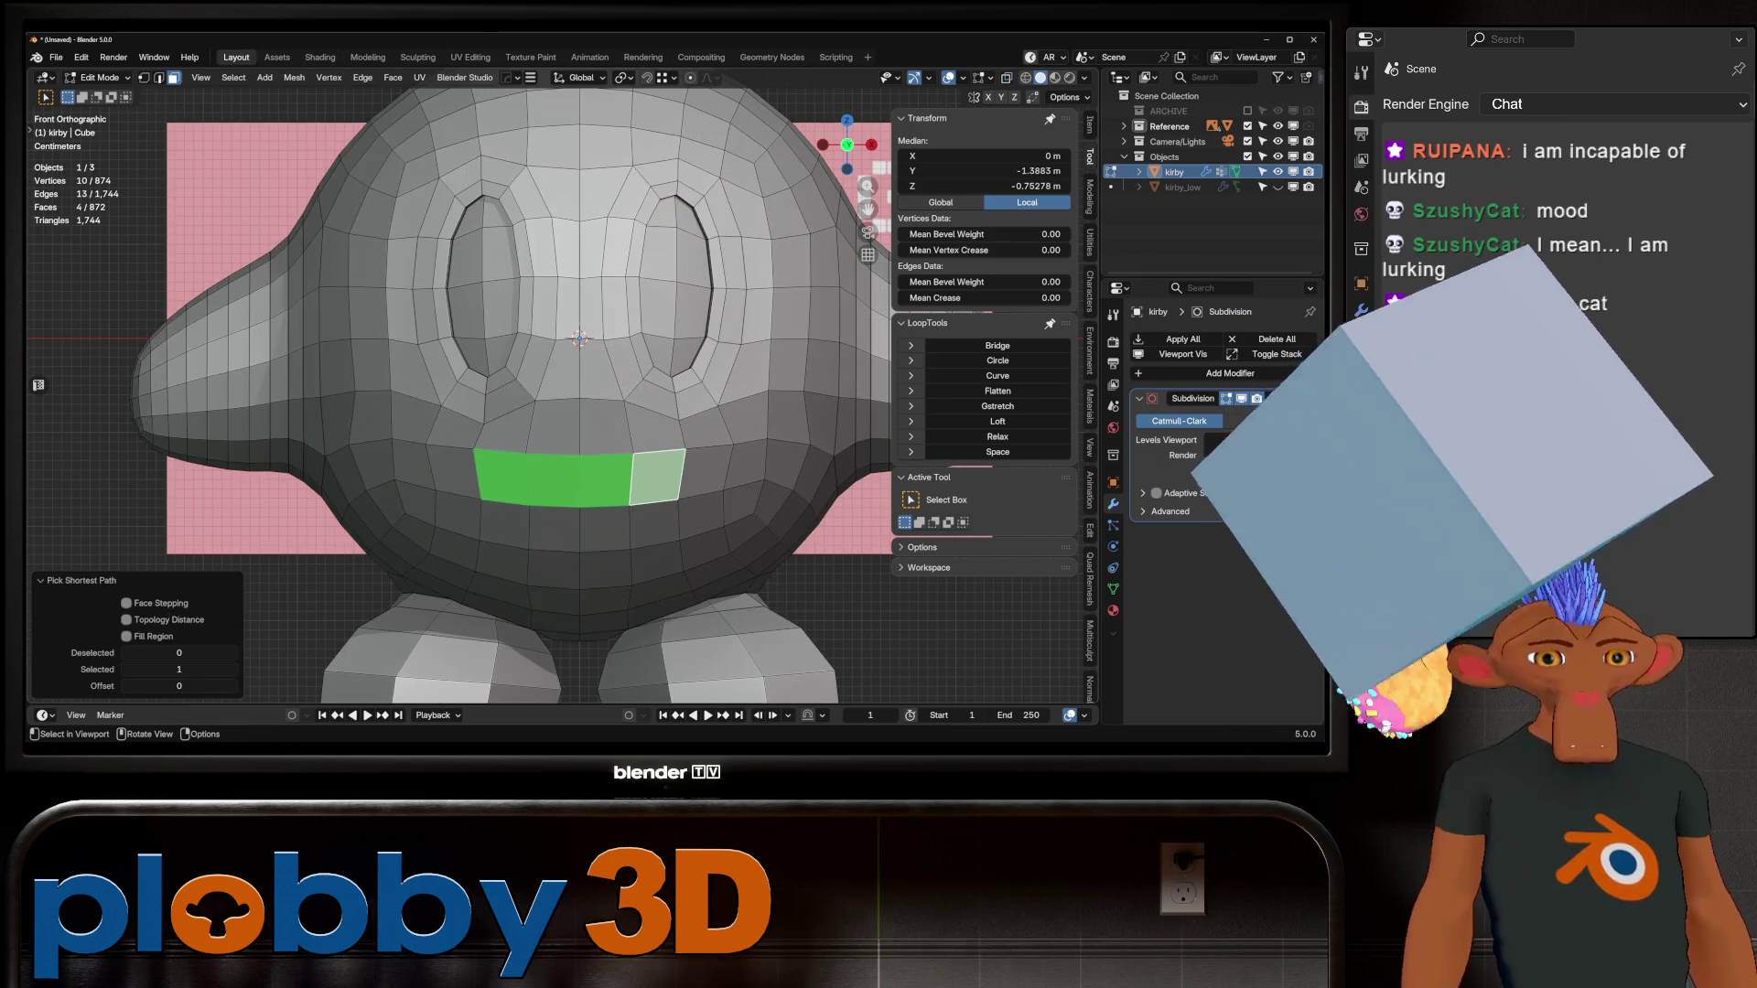
pyautogui.click(552, 480)
pyautogui.keyDown('shift'); pyautogui.click(605, 480); pyautogui.keyUp('shift')
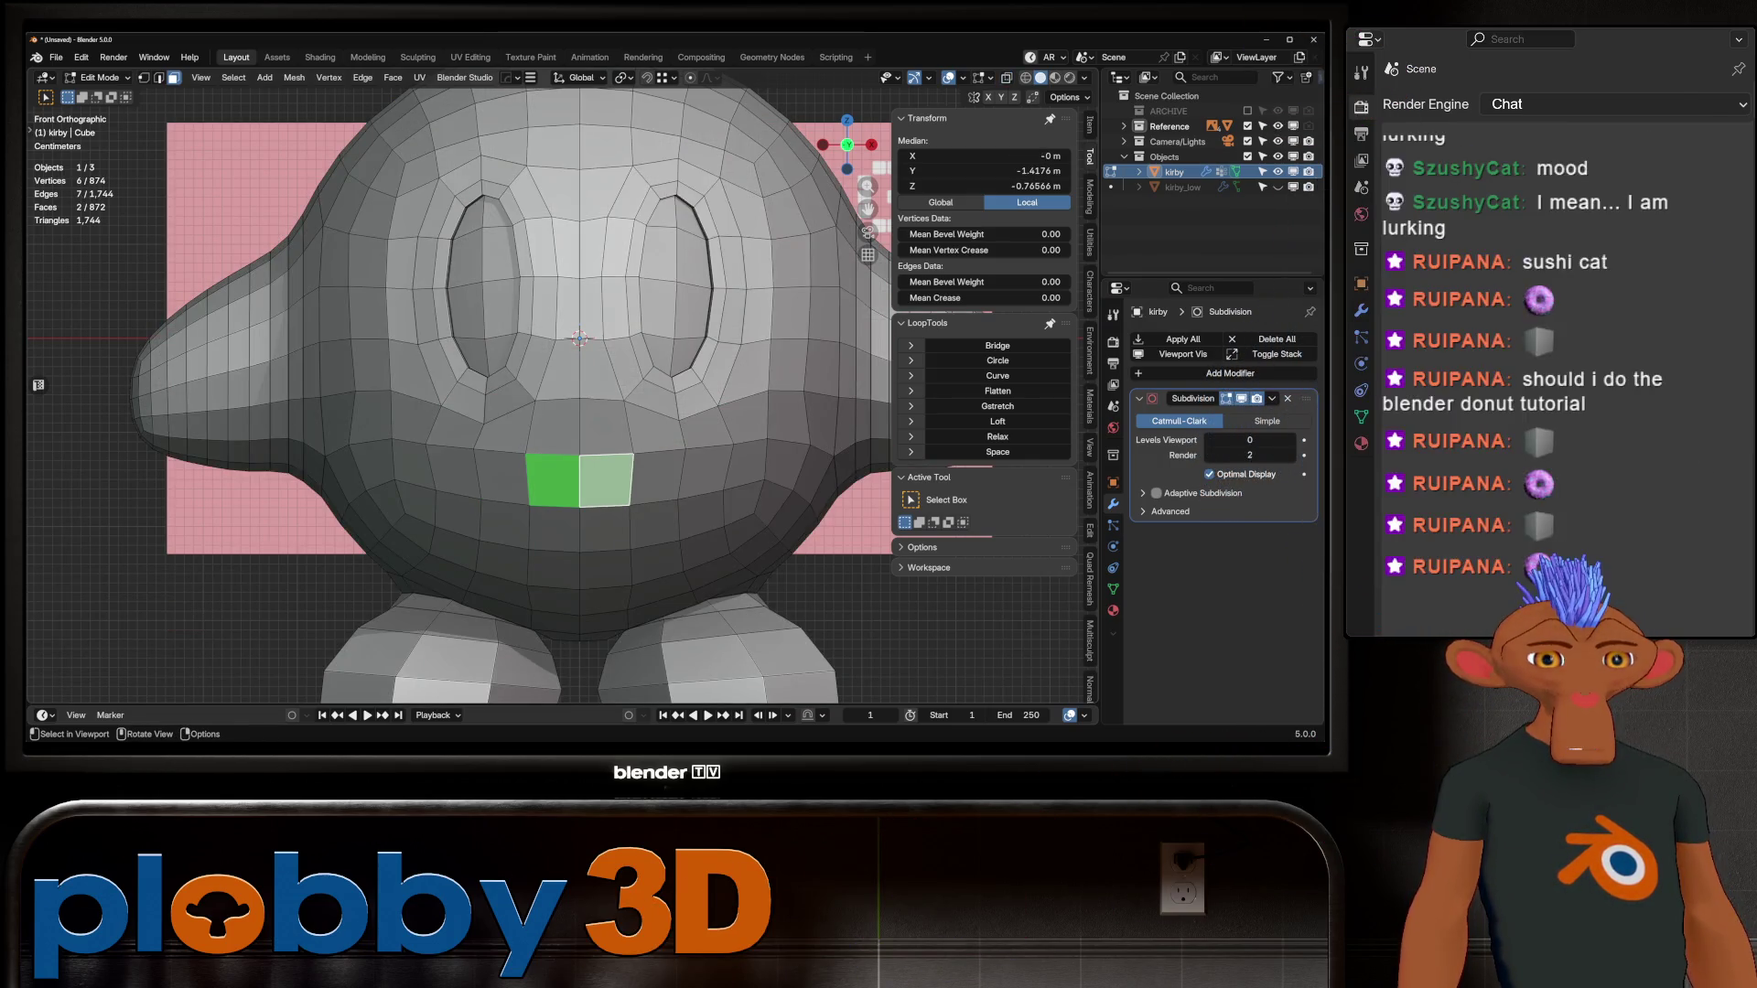
pyautogui.hotkey('alt', 'z')
pyautogui.hotkey('alt', 'z')
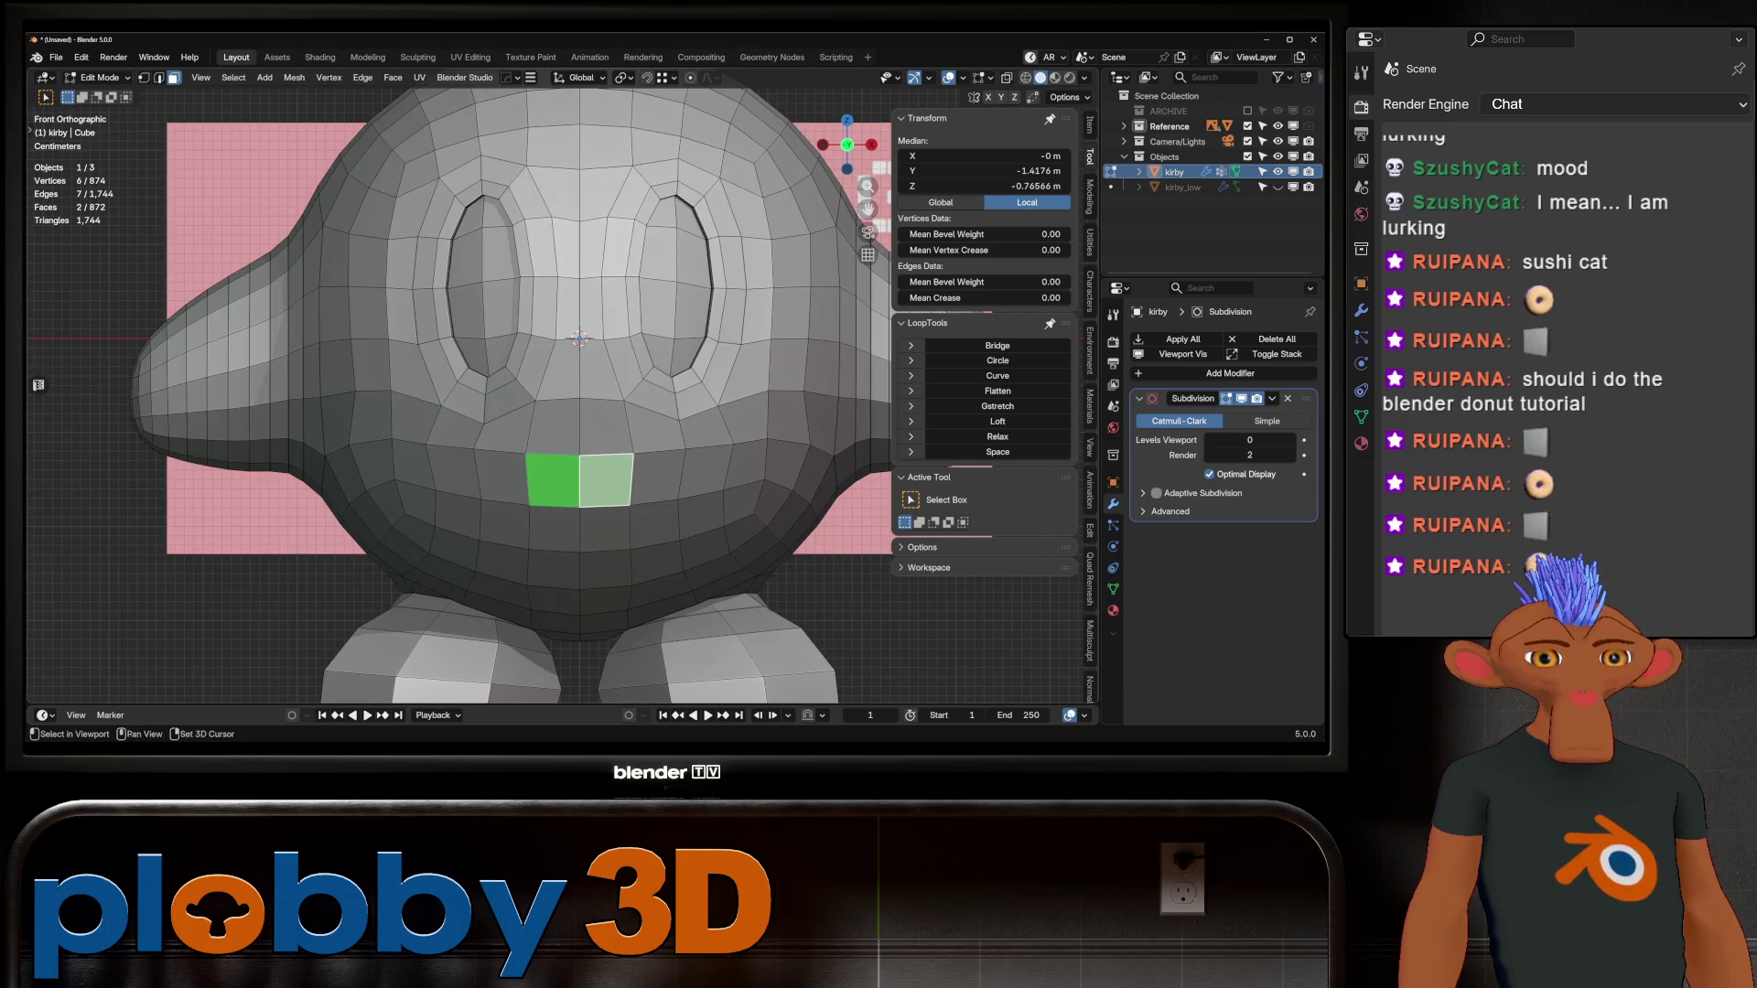
pyautogui.keyDown('shift'); pyautogui.moveTo(526, 401); pyautogui.dragTo(633, 453); pyautogui.keyUp('shift')
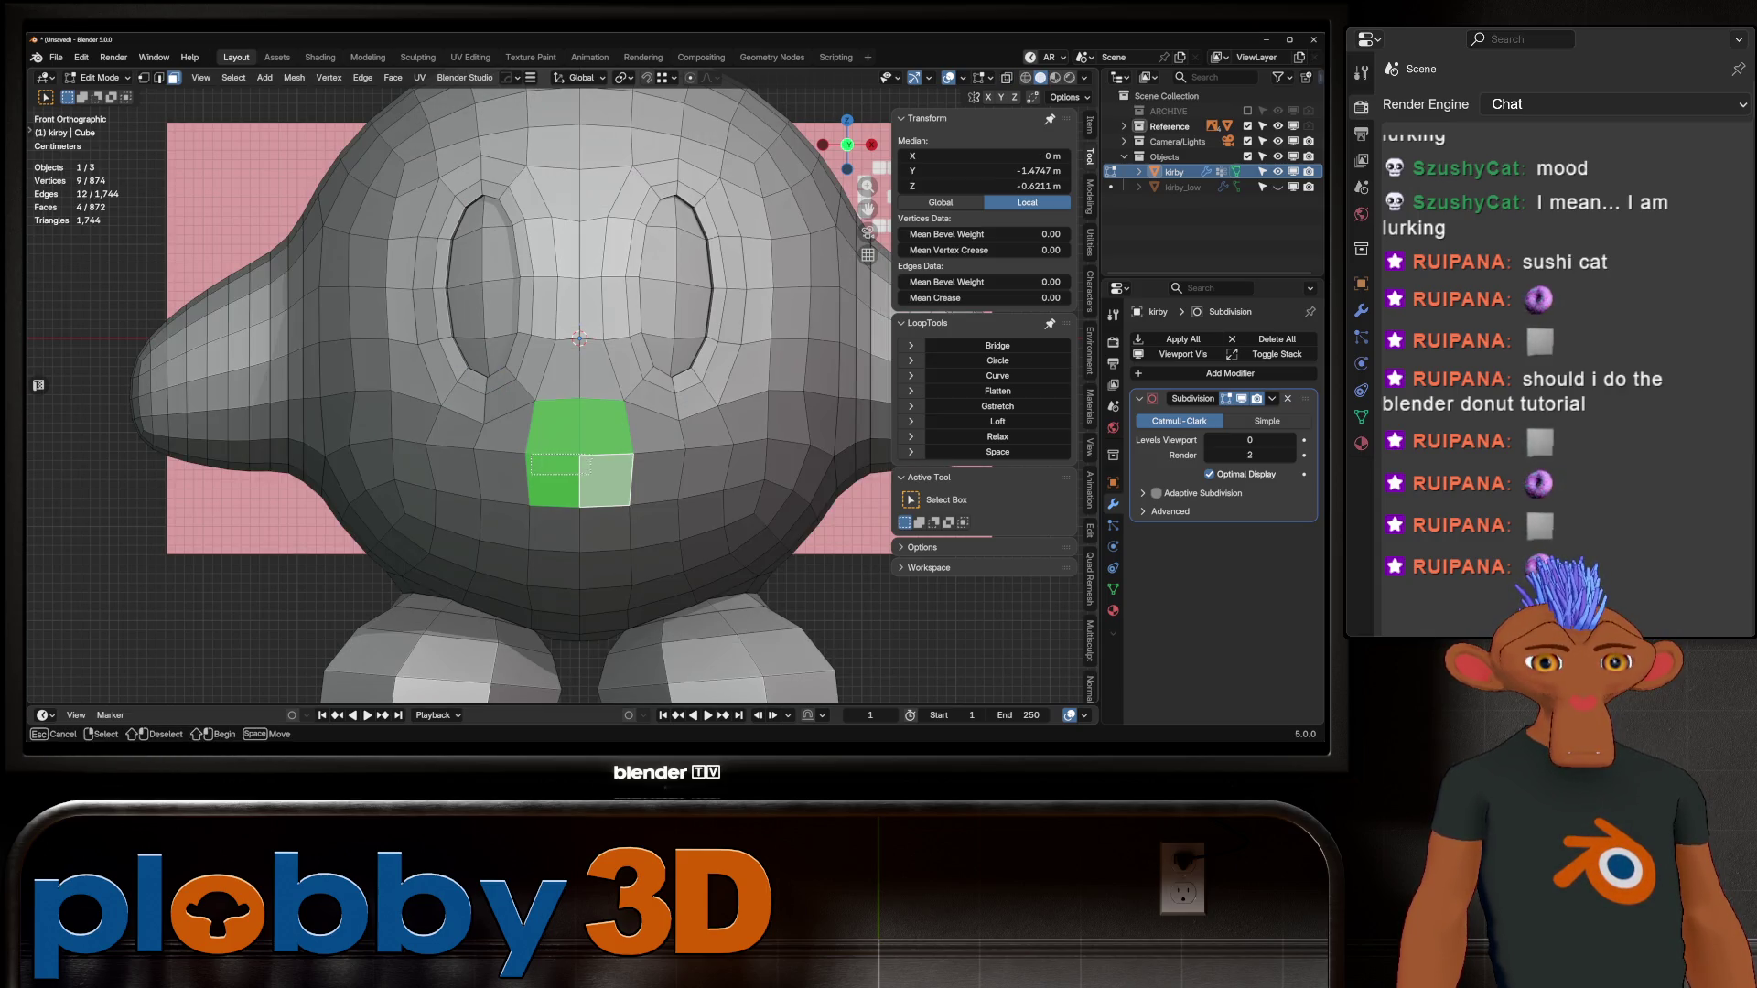
pyautogui.keyDown('shift'); pyautogui.click(657, 481); pyautogui.keyUp('shift')
pyautogui.keyDown('shift'); pyautogui.moveTo(481, 407); pyautogui.dragTo(677, 499); pyautogui.keyUp('shift')
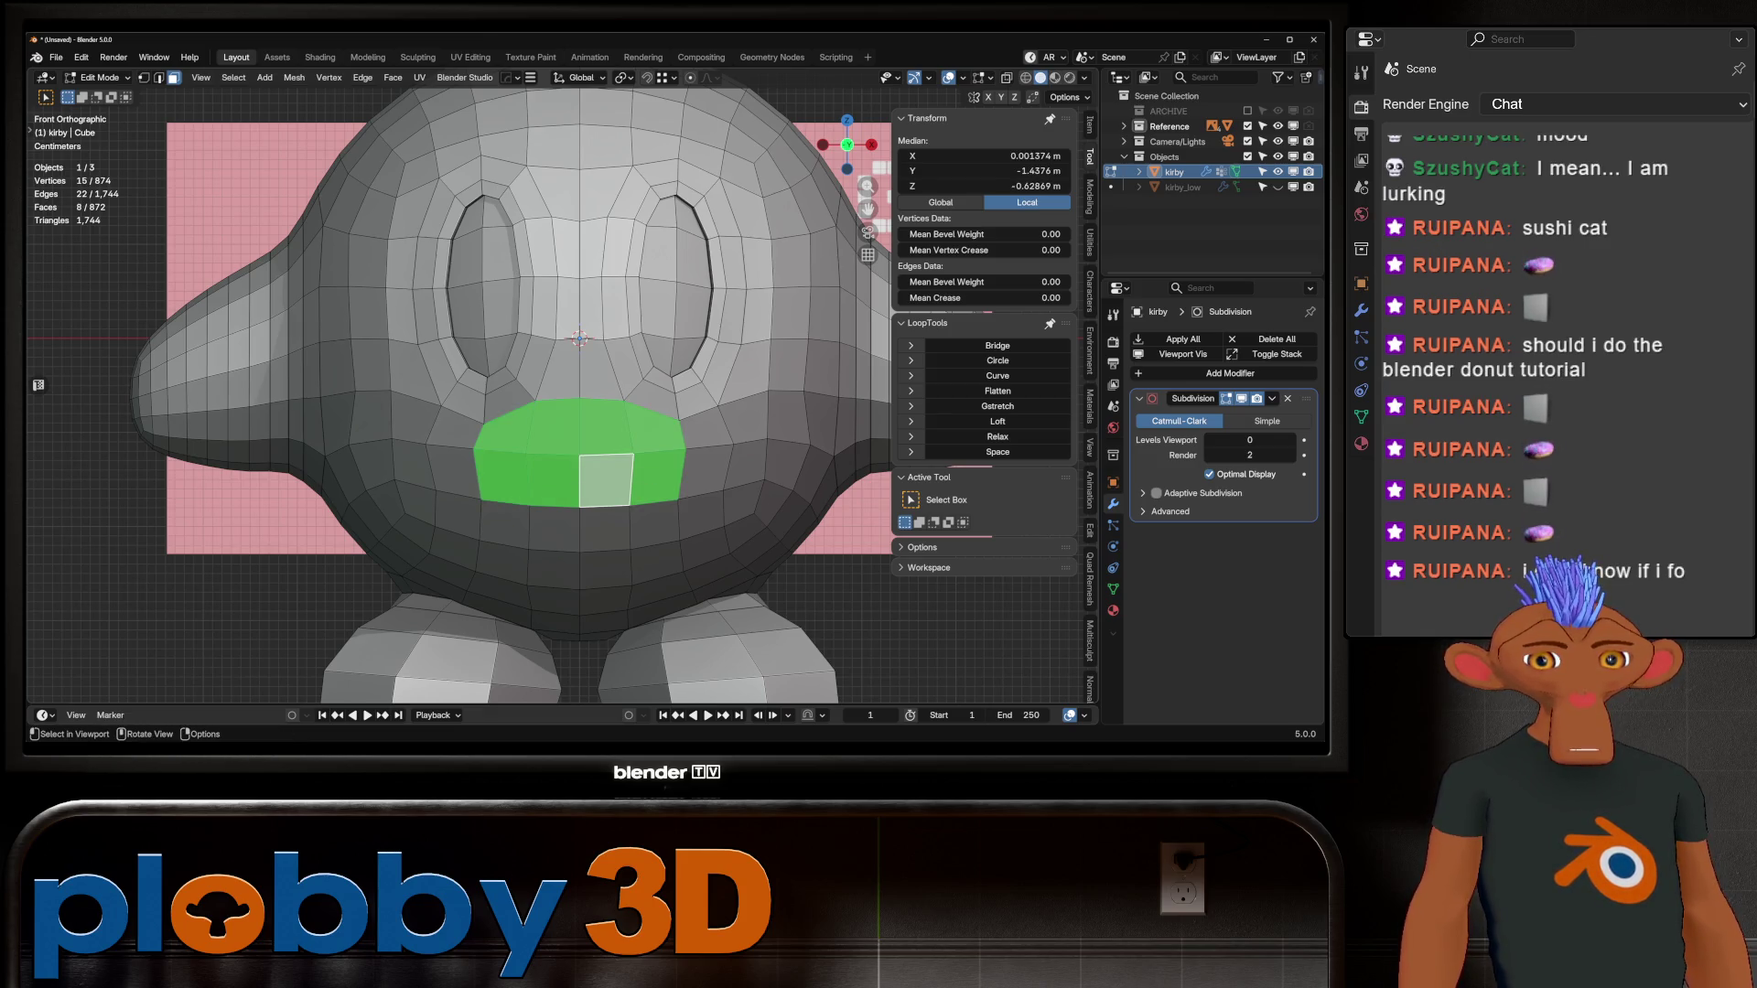
# Step: Inset the mouth faces by 0.1755 m, select their boundary loop, then pick a face inside
pyautogui.press('i')
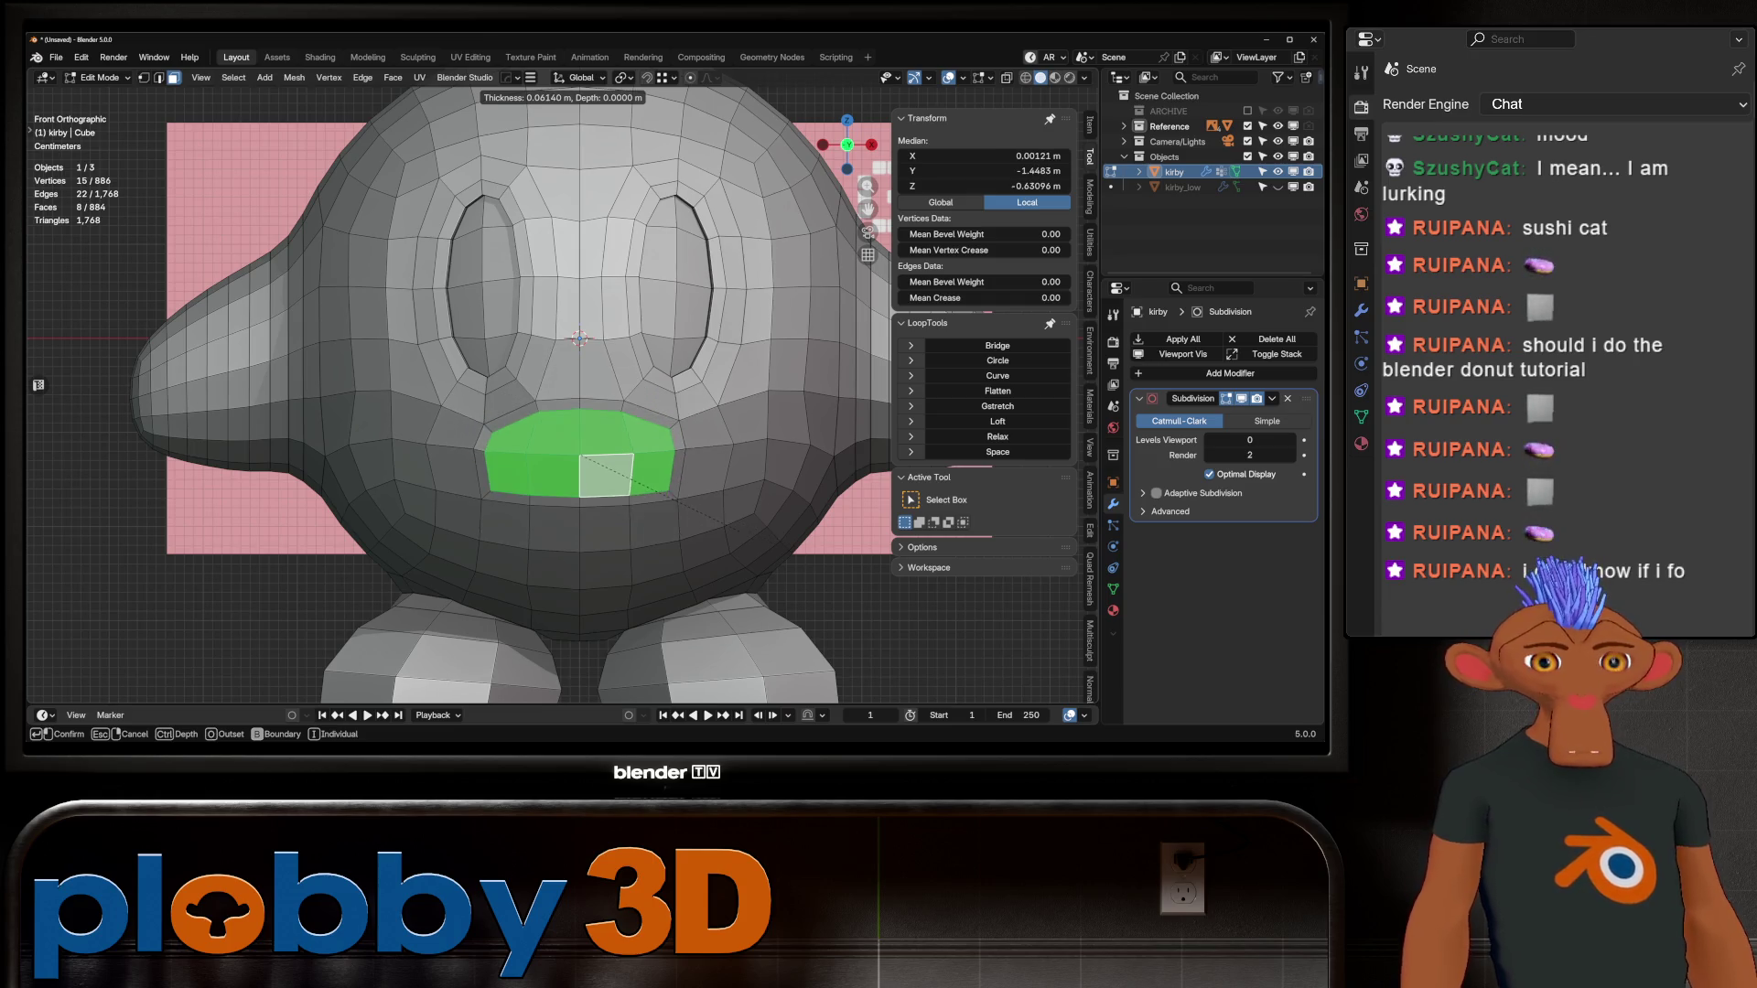
pyautogui.press('Return')
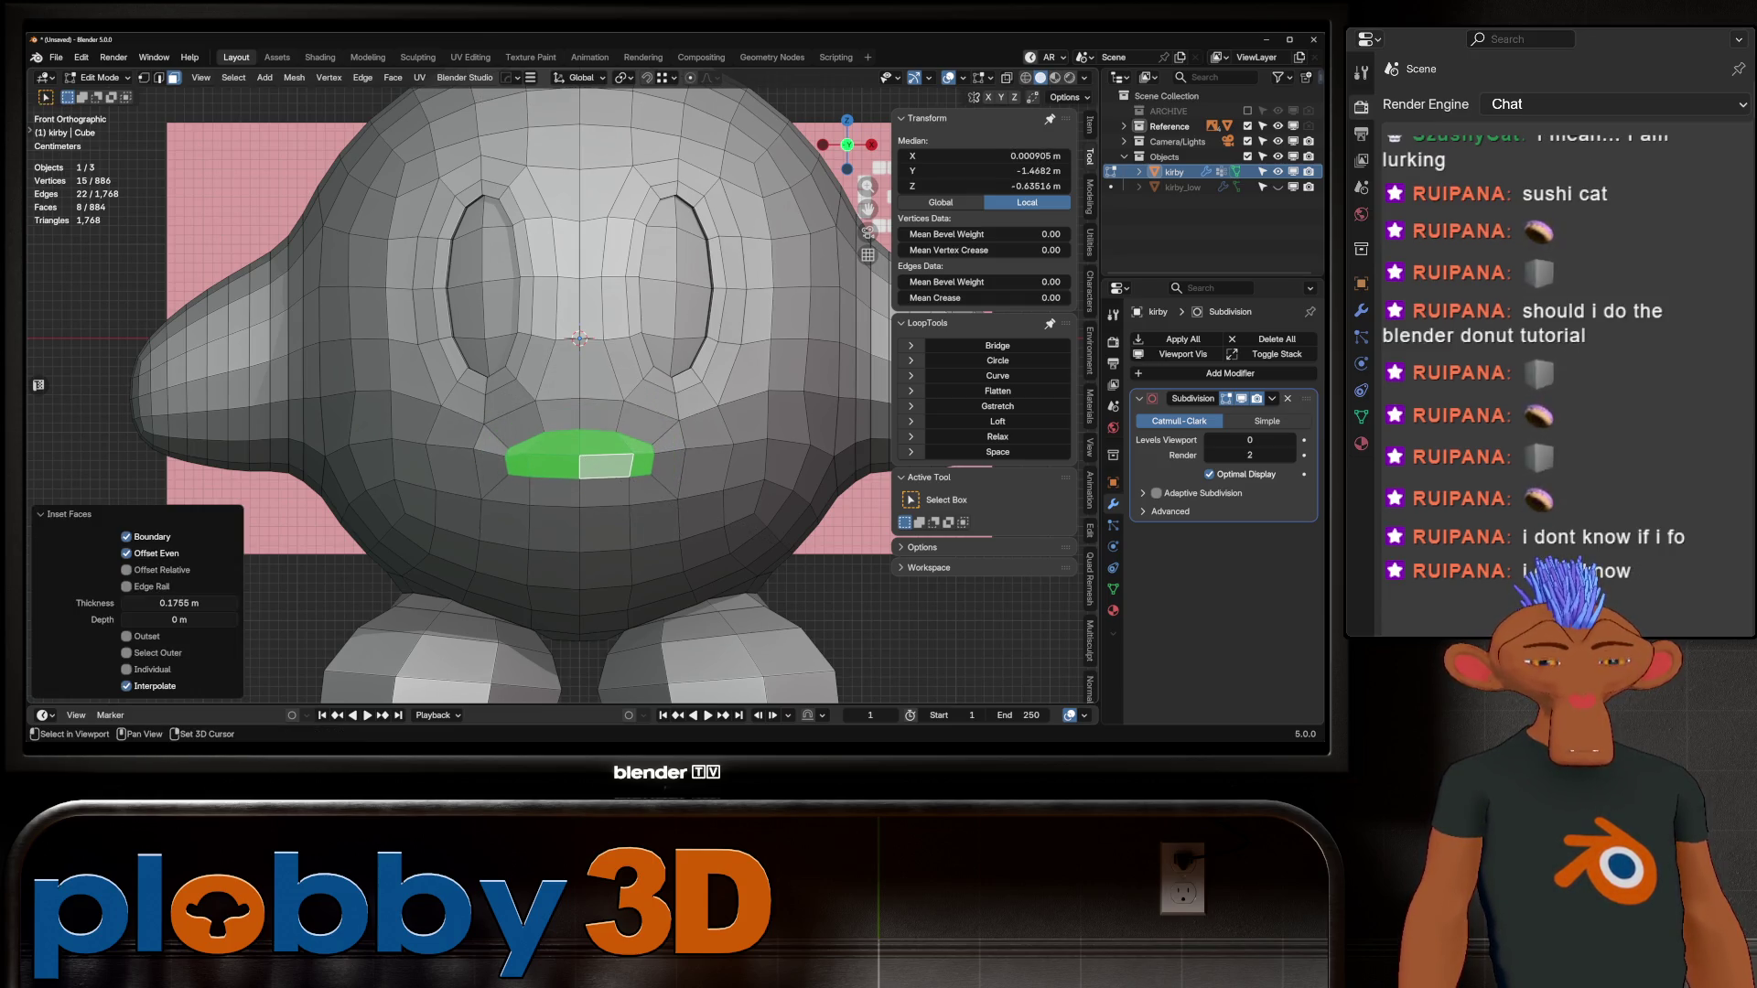
pyautogui.rightClick(732, 303)
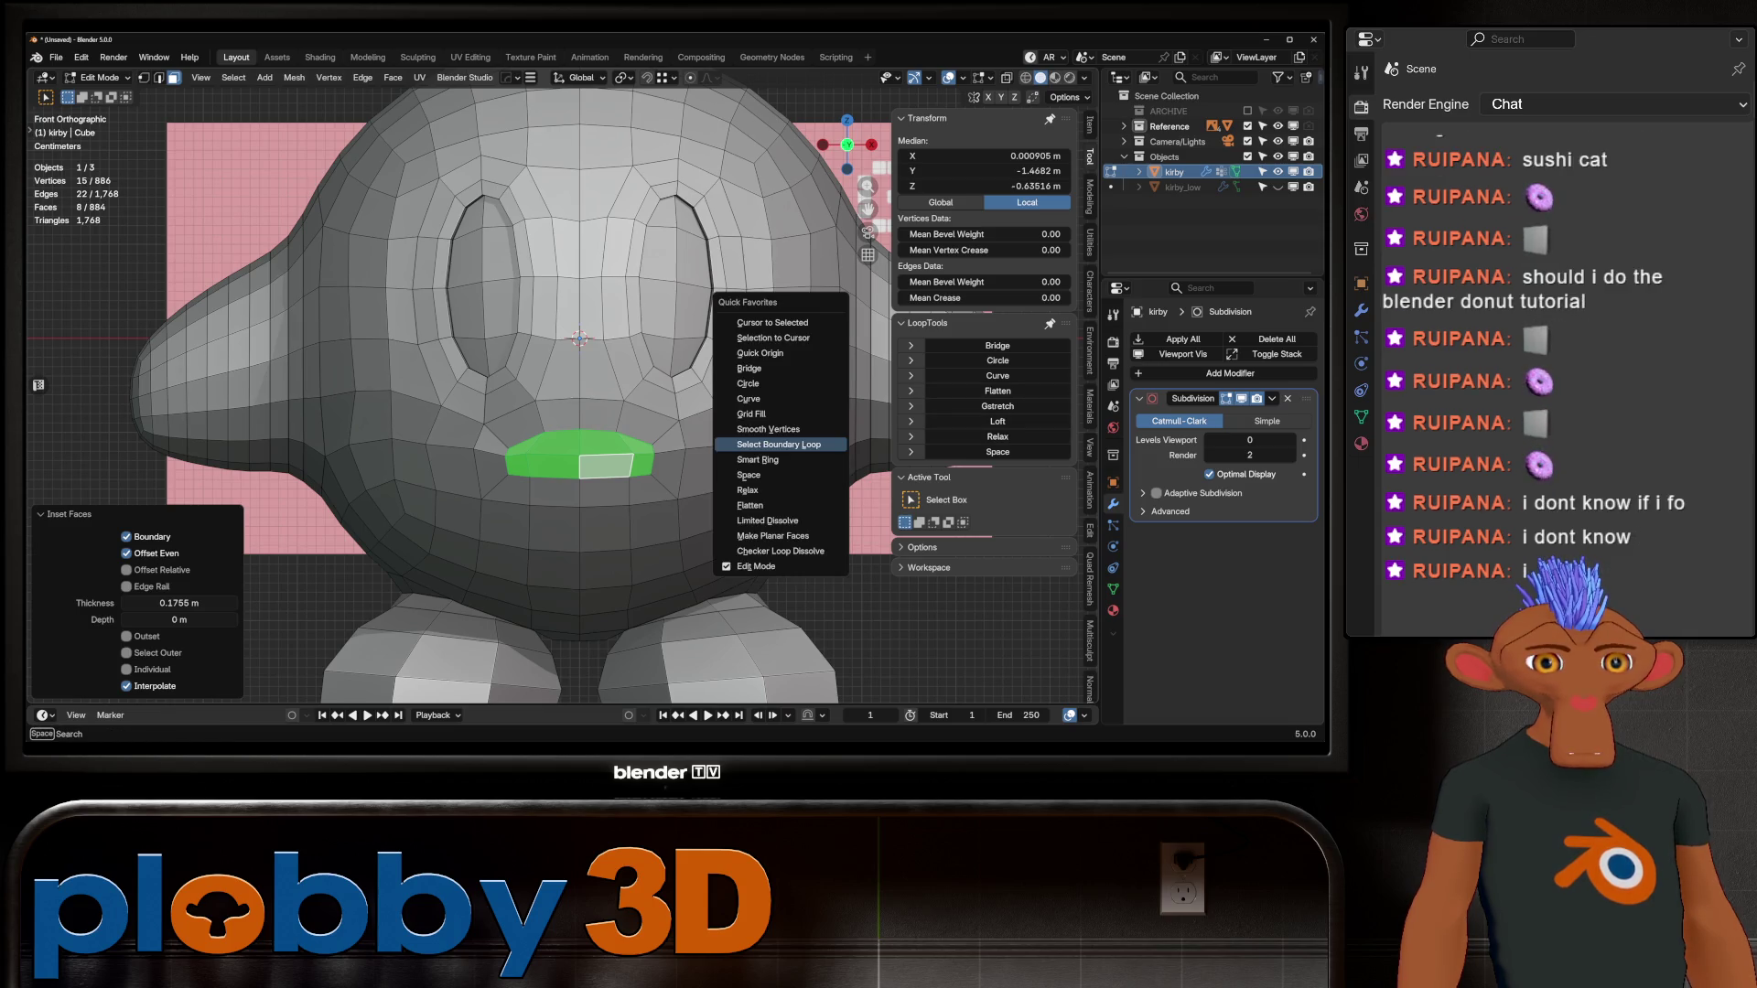
pyautogui.click(785, 443)
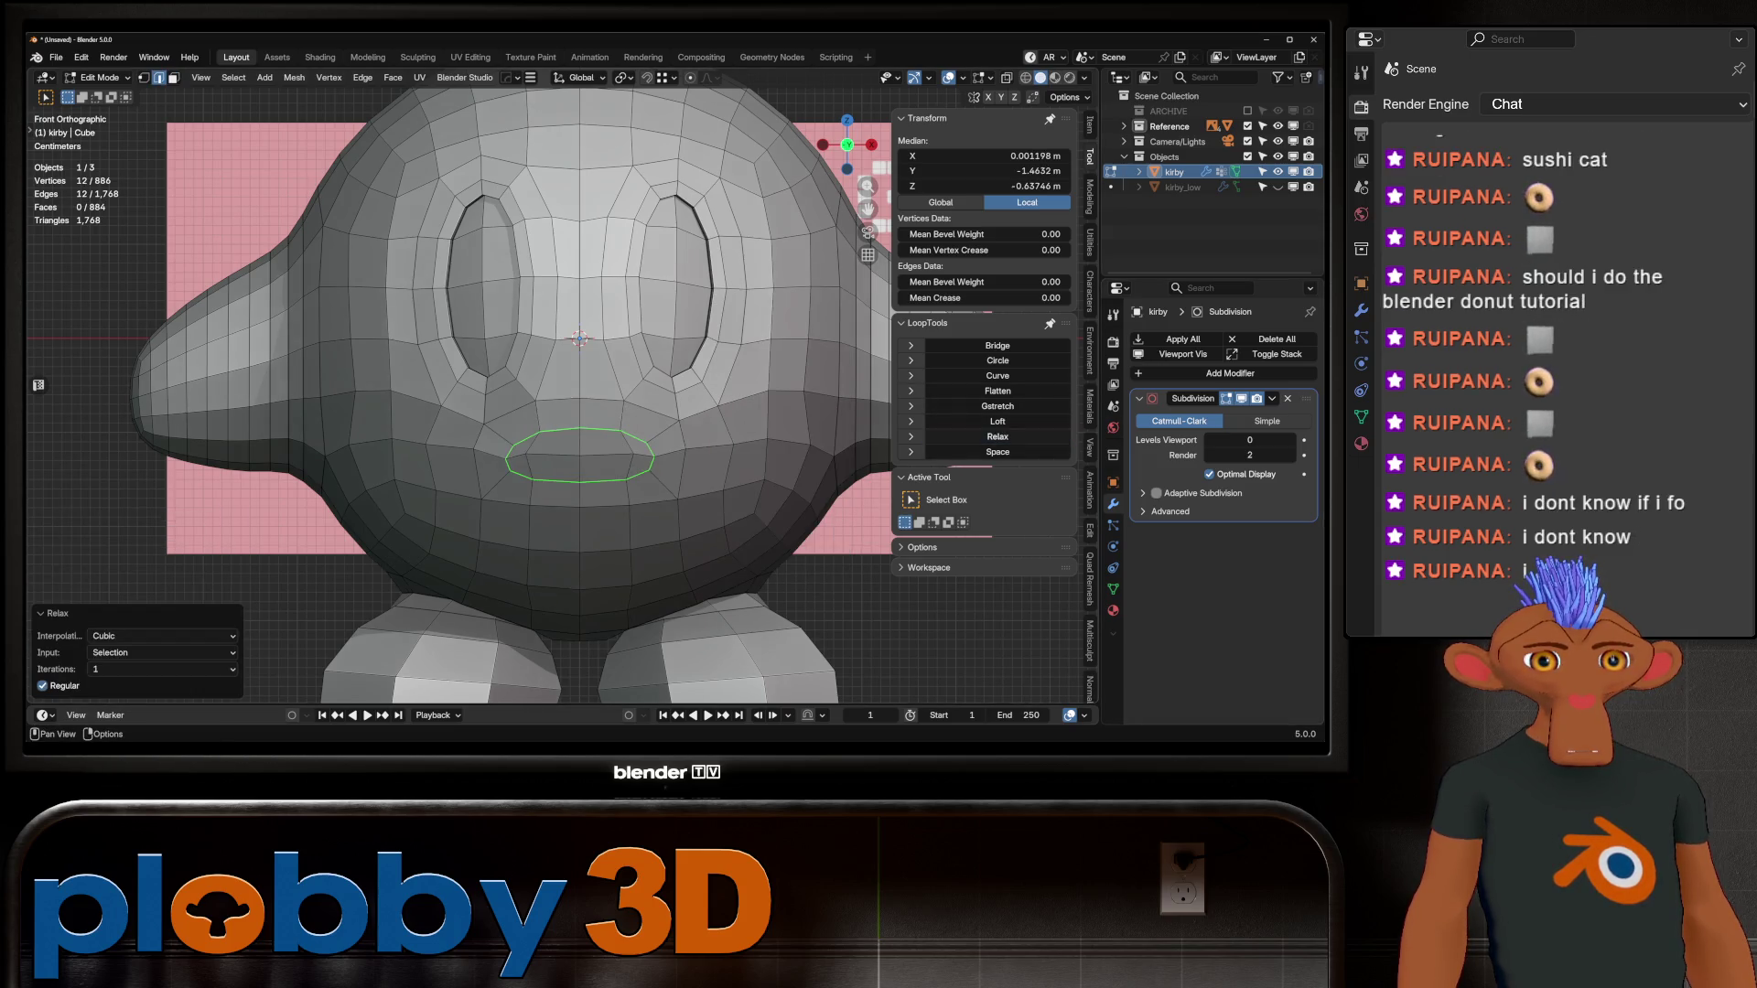
pyautogui.press('3')
pyautogui.hotkey('alt', 'a')
pyautogui.click(524, 444)
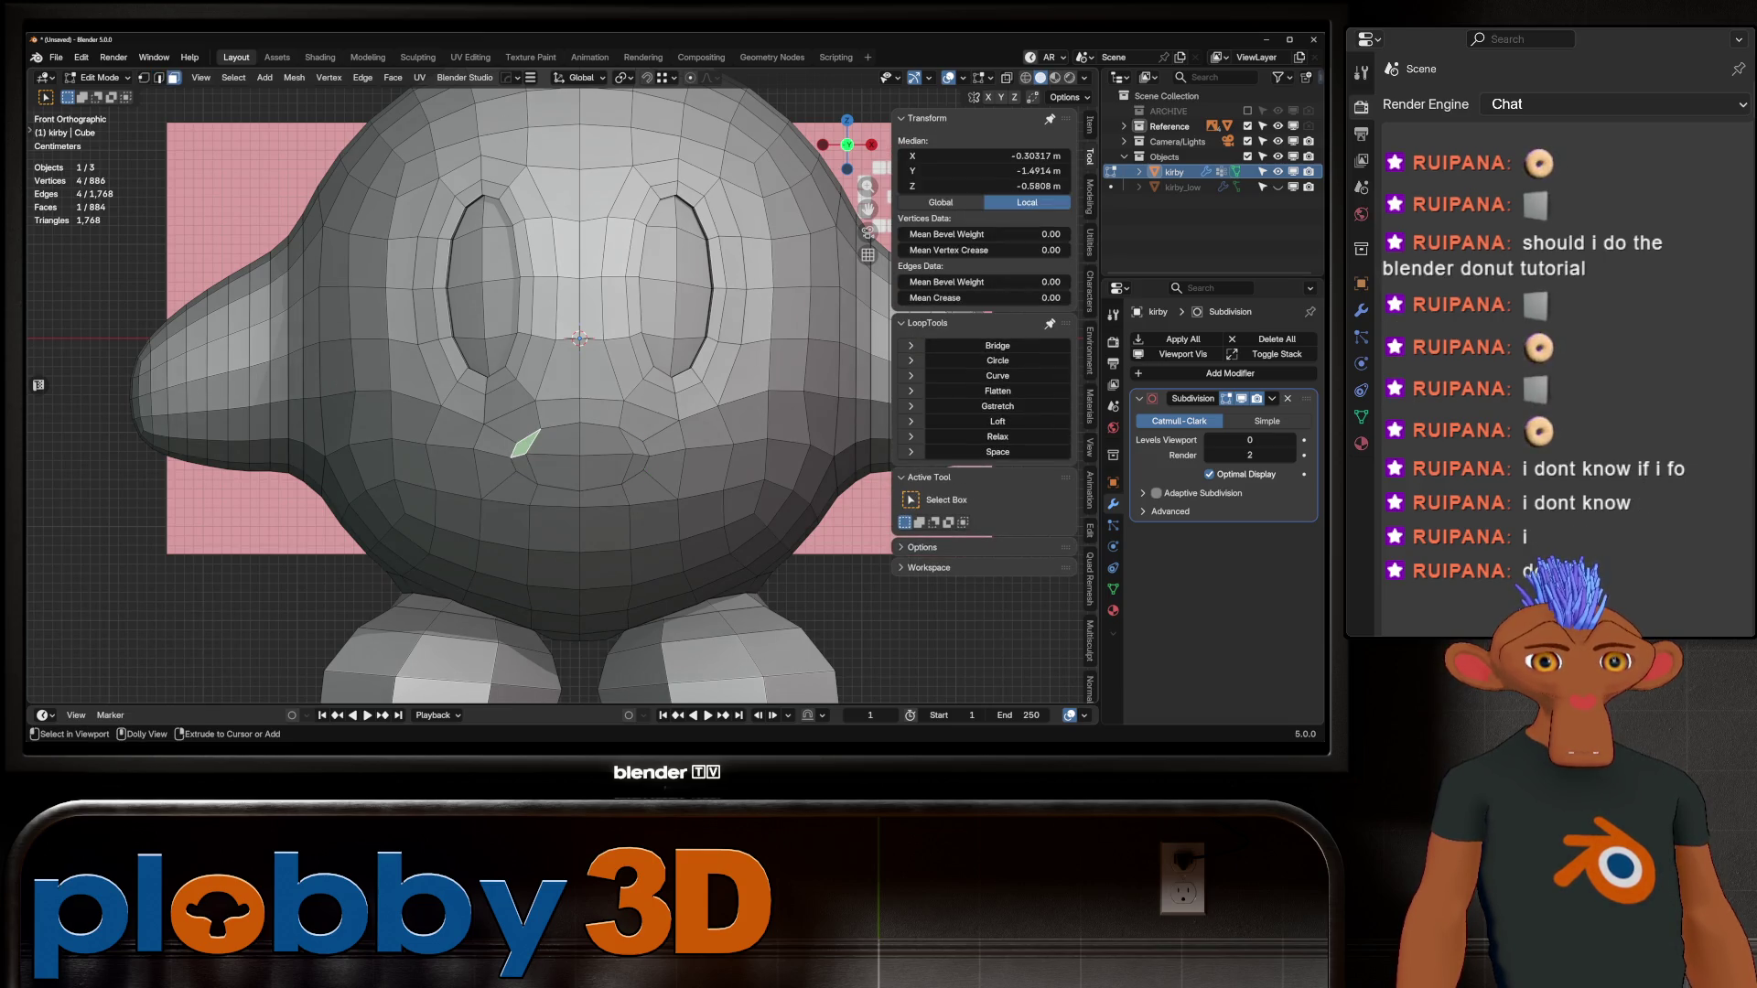
# Step: Fill-select the oval mouth region and Grid Fill it with Offset 5
pyautogui.keyDown('ctrl'); pyautogui.keyDown('shift'); pyautogui.click(635, 467); pyautogui.keyUp('shift'); pyautogui.keyUp('ctrl')
pyautogui.press('q')
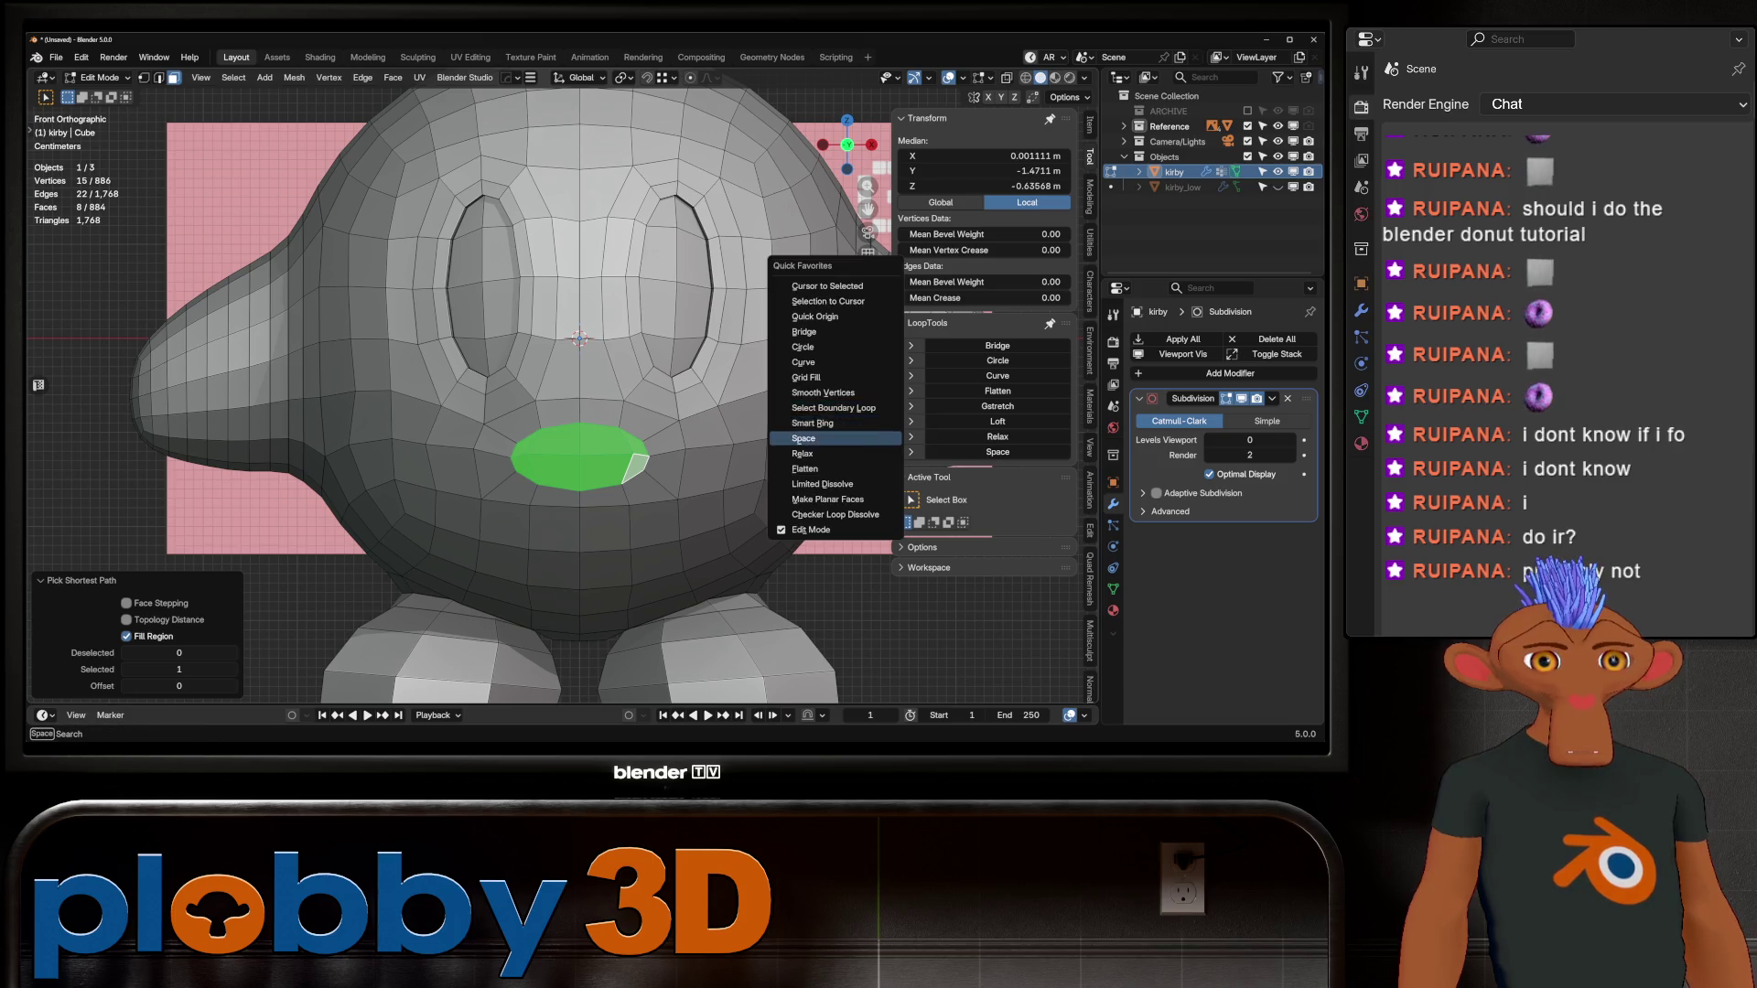
pyautogui.click(806, 377)
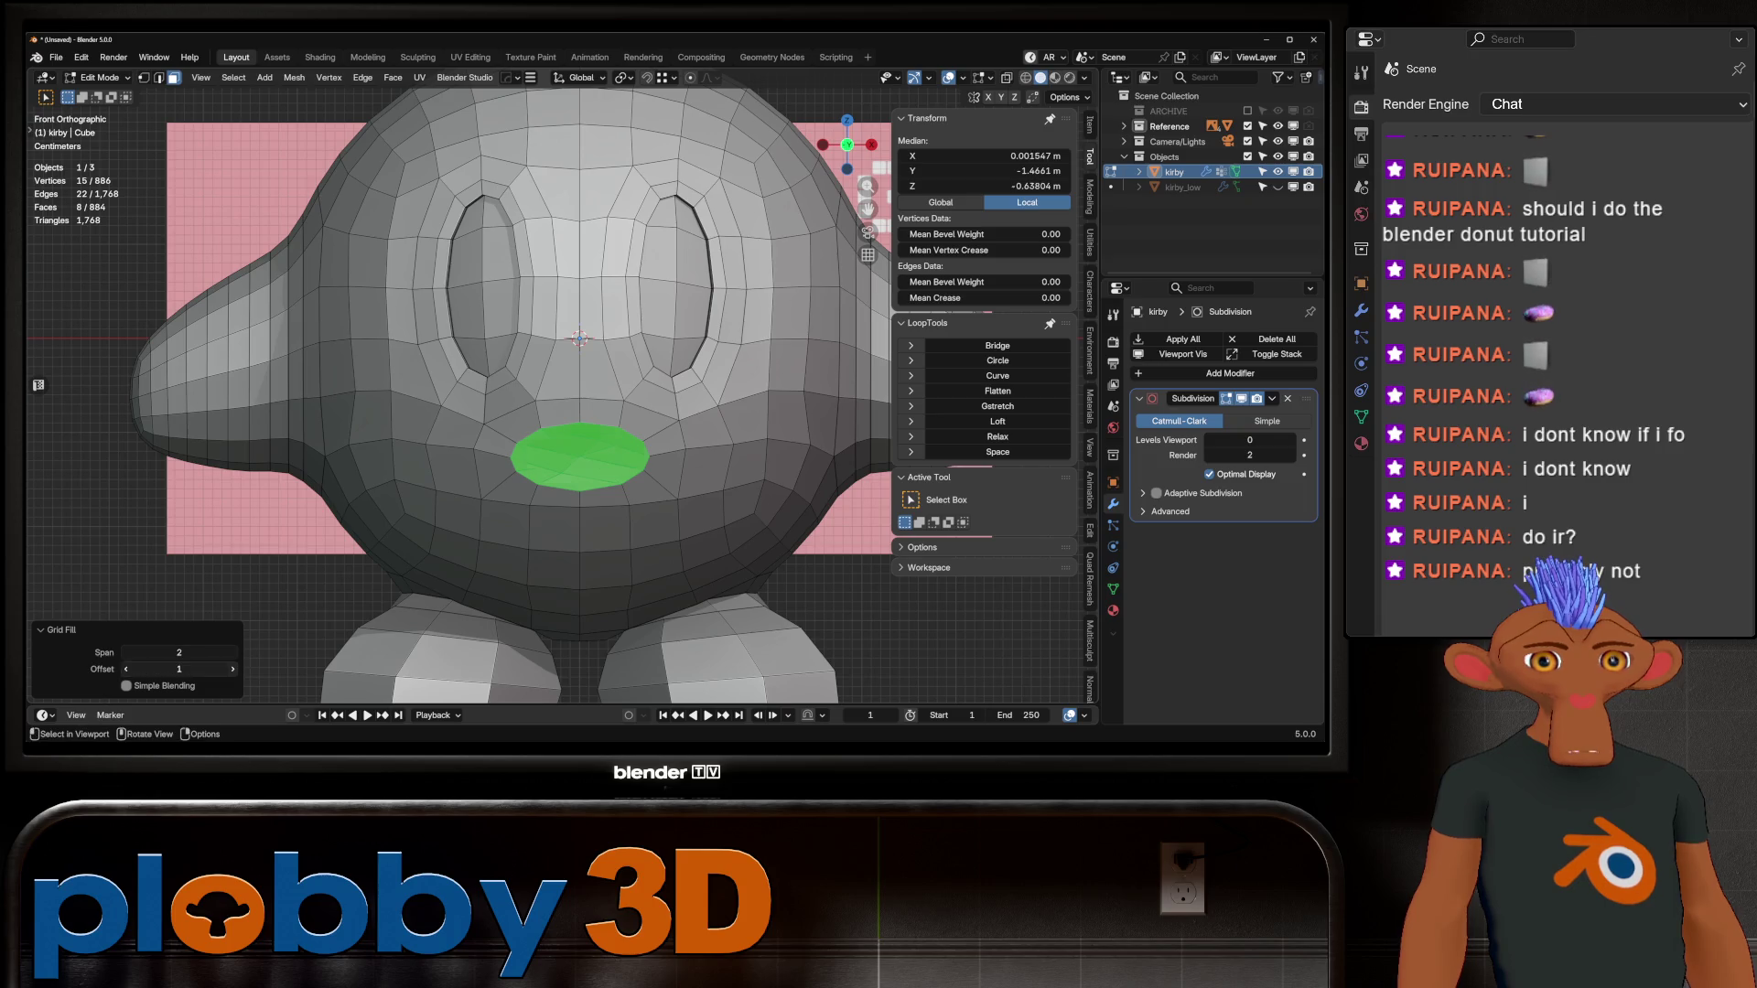
pyautogui.moveTo(178, 669); pyautogui.dragTo(215, 669)
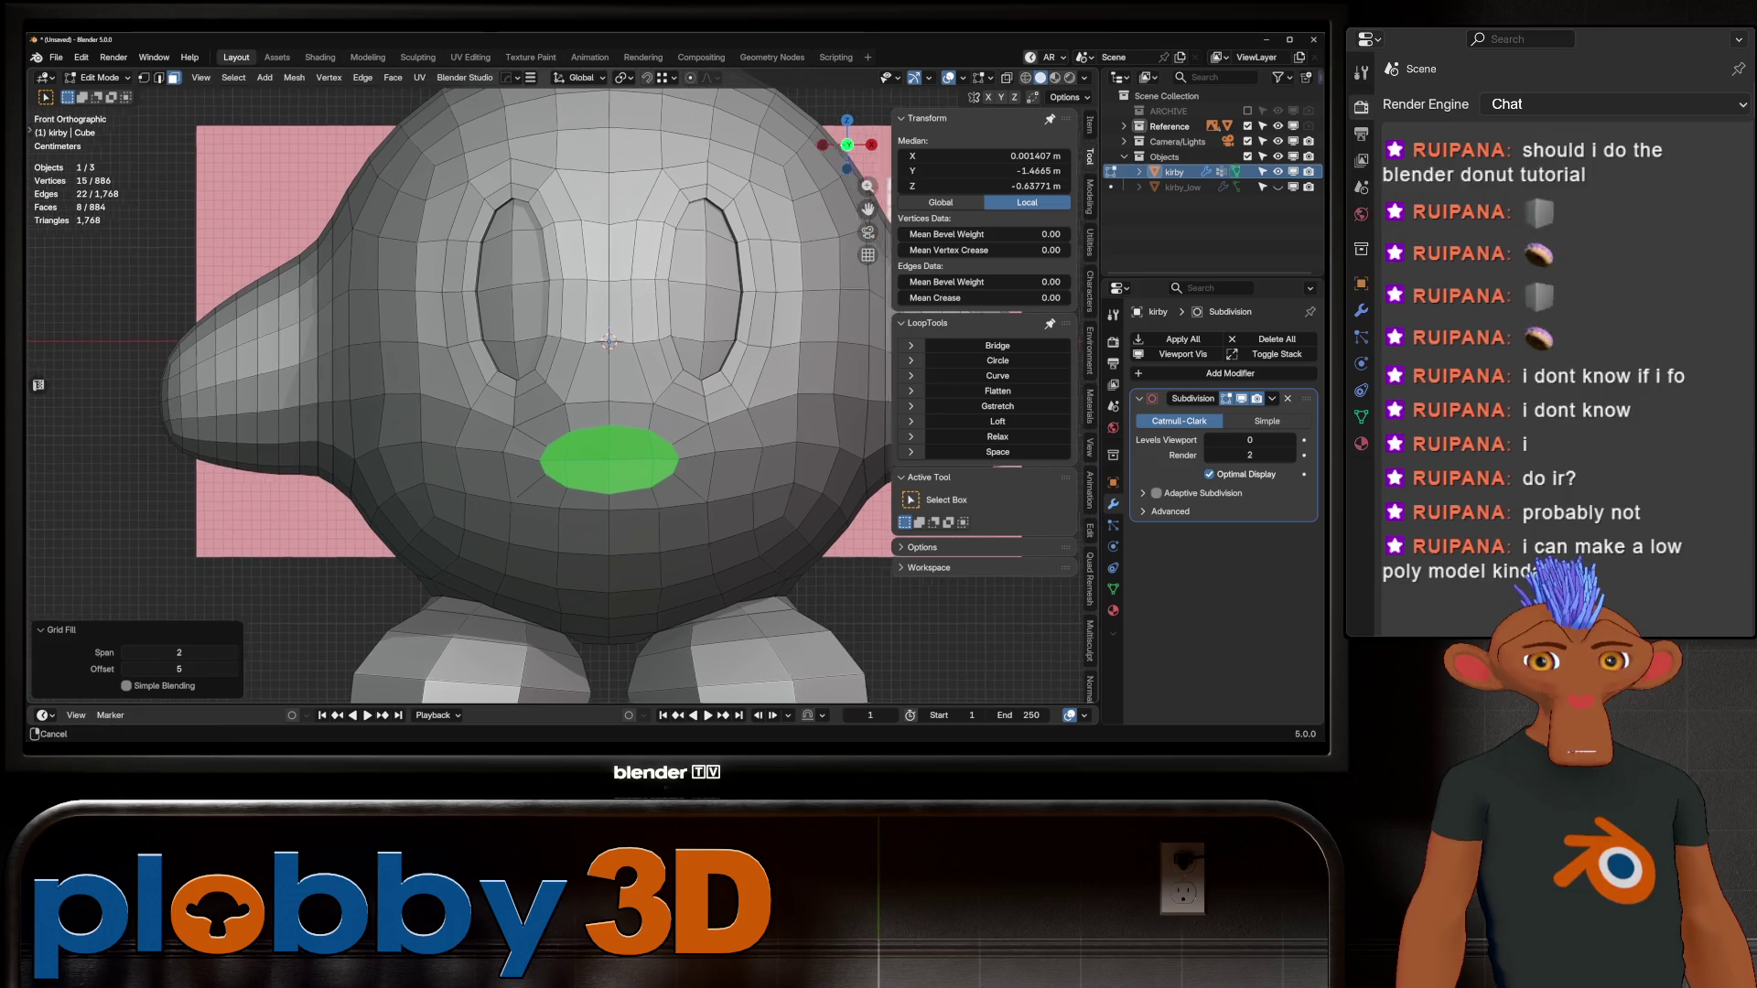
pyautogui.moveTo(580, 366)
pyautogui.mouseDown(button='middle')
pyautogui.moveTo(695, 353)
pyautogui.moveTo(741, 529)
pyautogui.mouseUp(button='middle')
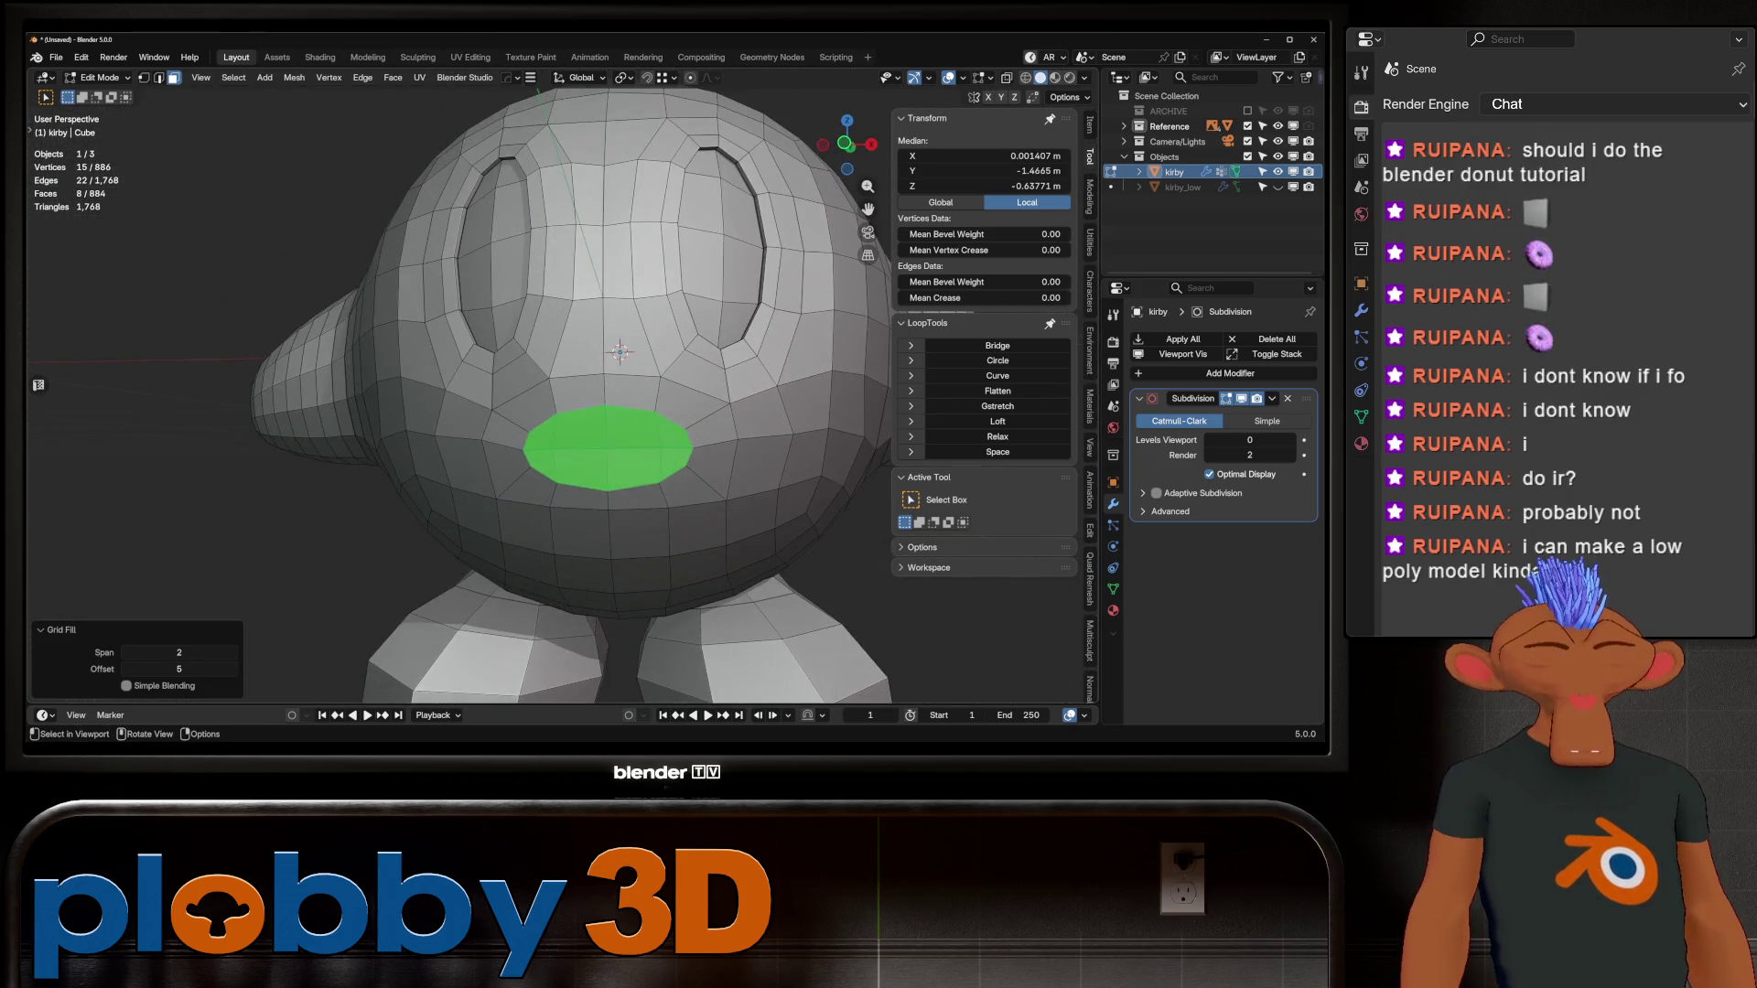
# Step: Add a 0.03685 m outset inset border around the mouth faces
pyautogui.press('i')
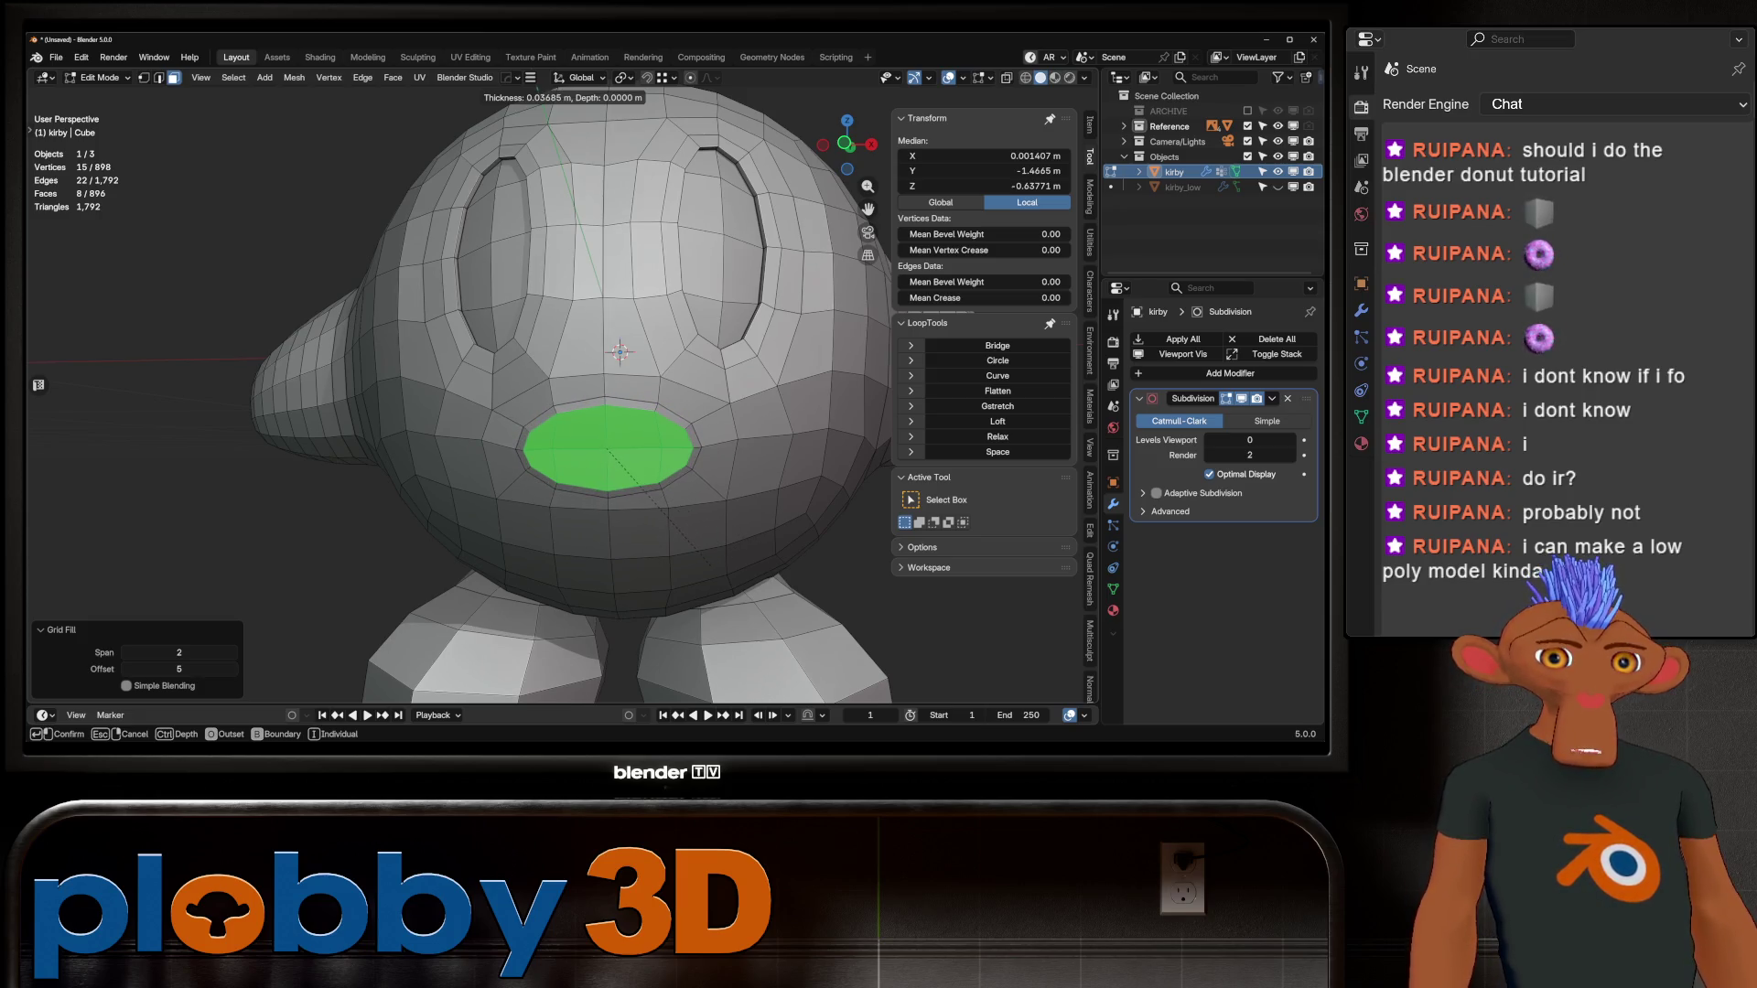
pyautogui.click(705, 538)
pyautogui.moveTo(704, 538)
pyautogui.mouseDown(button='middle')
pyautogui.moveTo(567, 533)
pyautogui.moveTo(787, 532)
pyautogui.moveTo(678, 508)
pyautogui.mouseUp(button='middle')
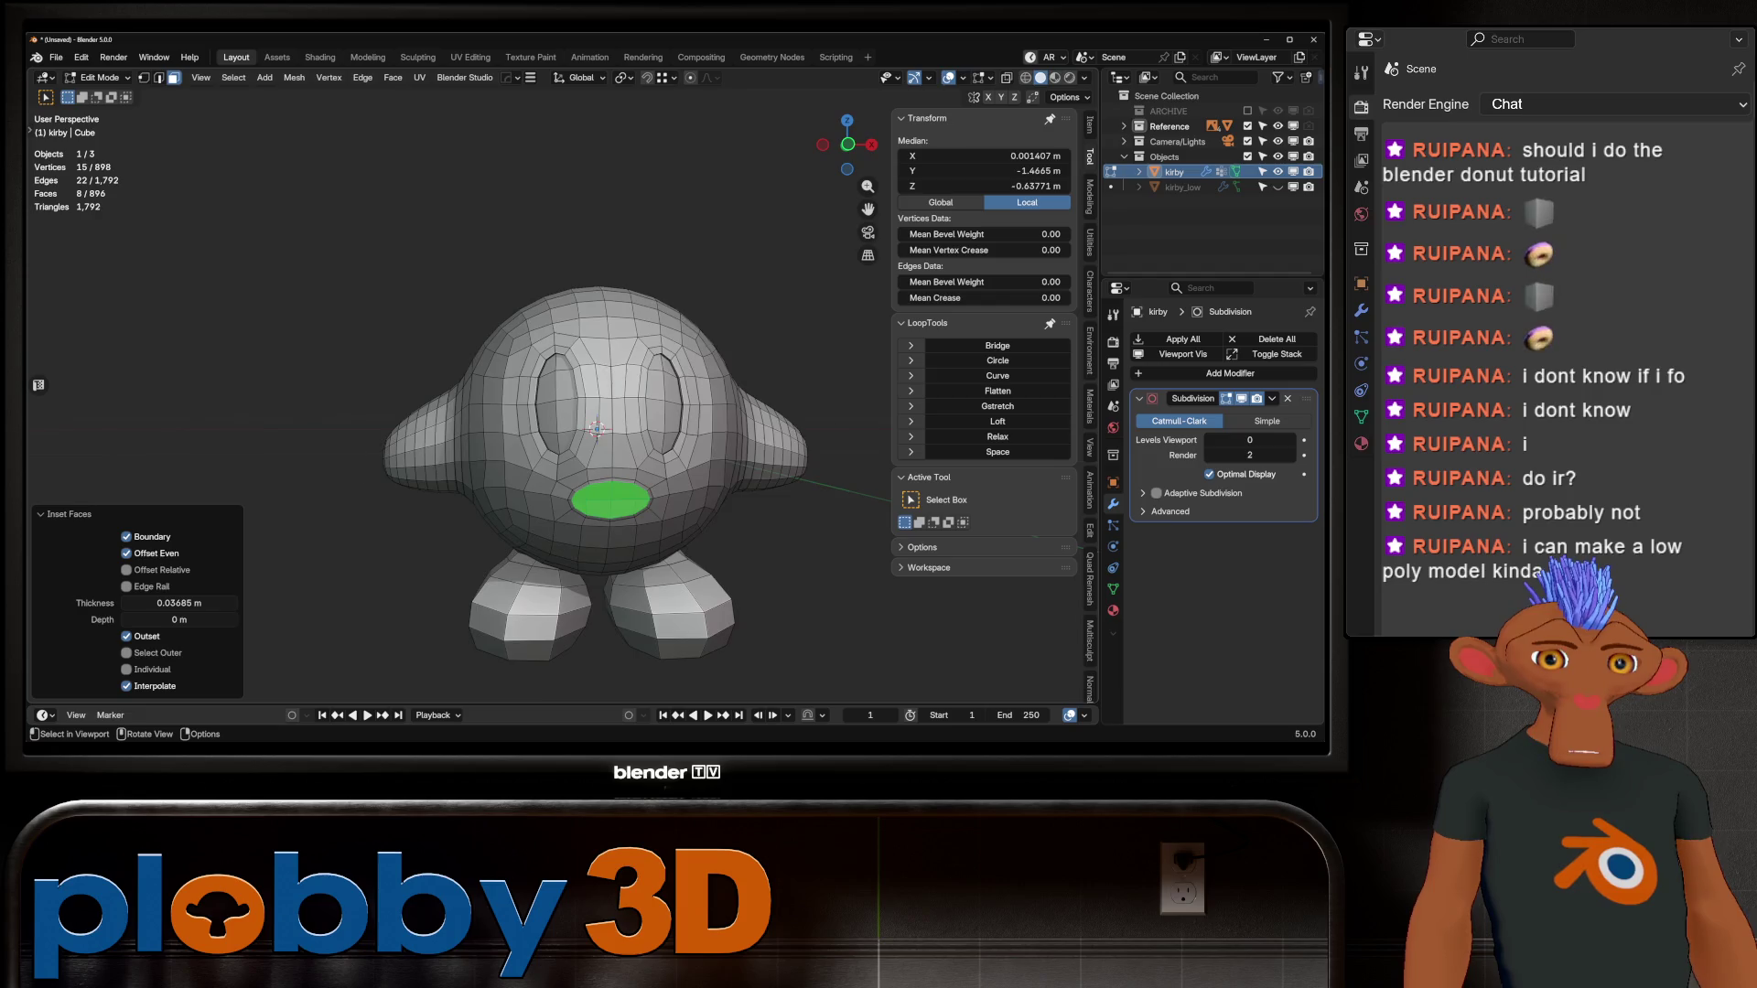
pyautogui.scroll(4, 623, 412)
pyautogui.press('KP_1')
pyautogui.hotkey('alt', 'z')
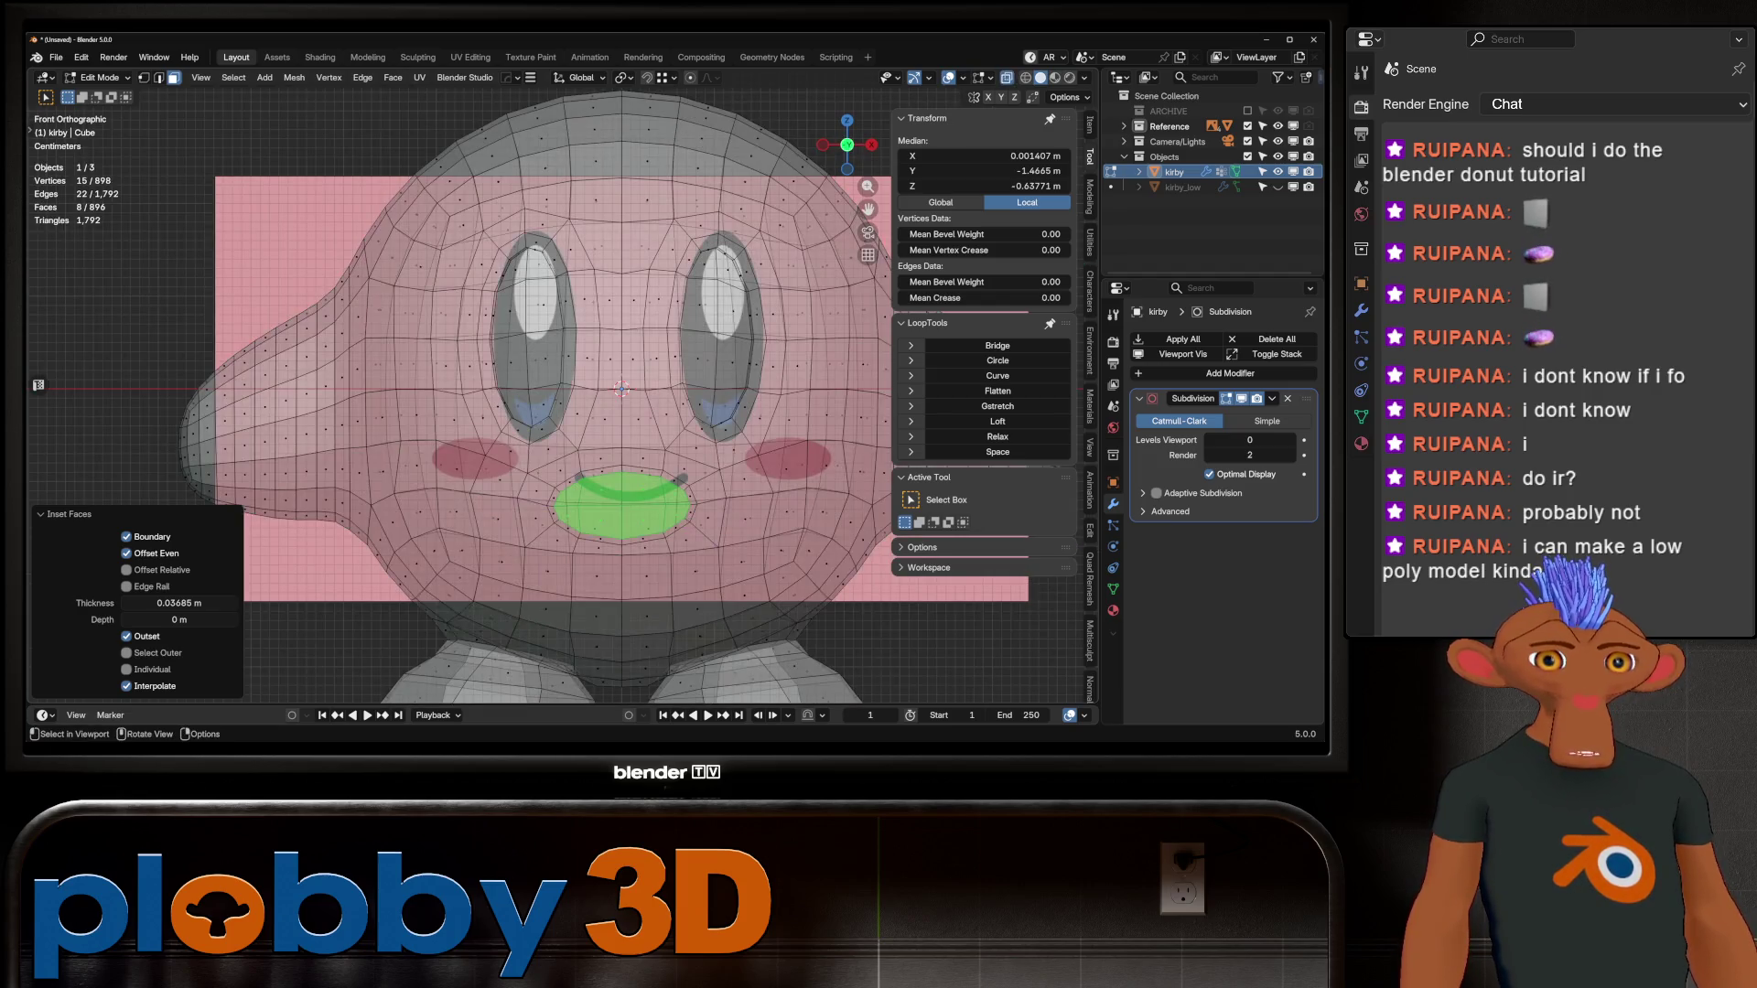
pyautogui.hotkey('alt', 'z')
pyautogui.press('s')
pyautogui.press('z')
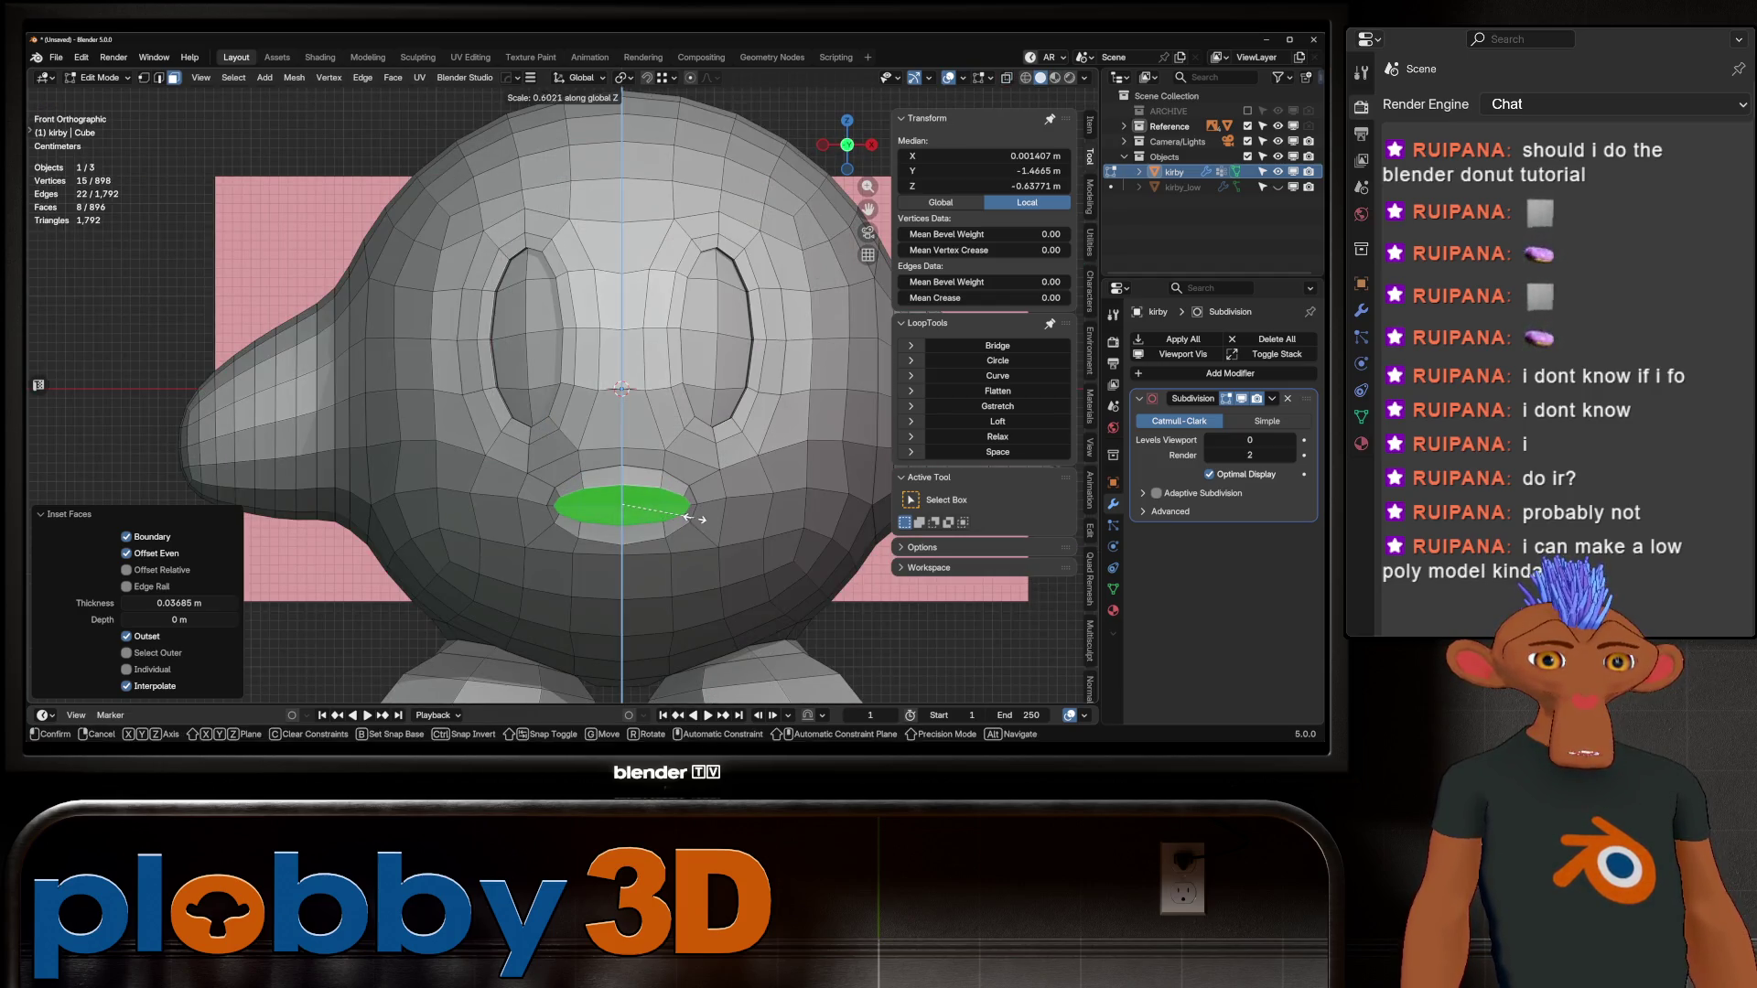
pyautogui.press('Escape')
pyautogui.scroll(2, 713, 485)
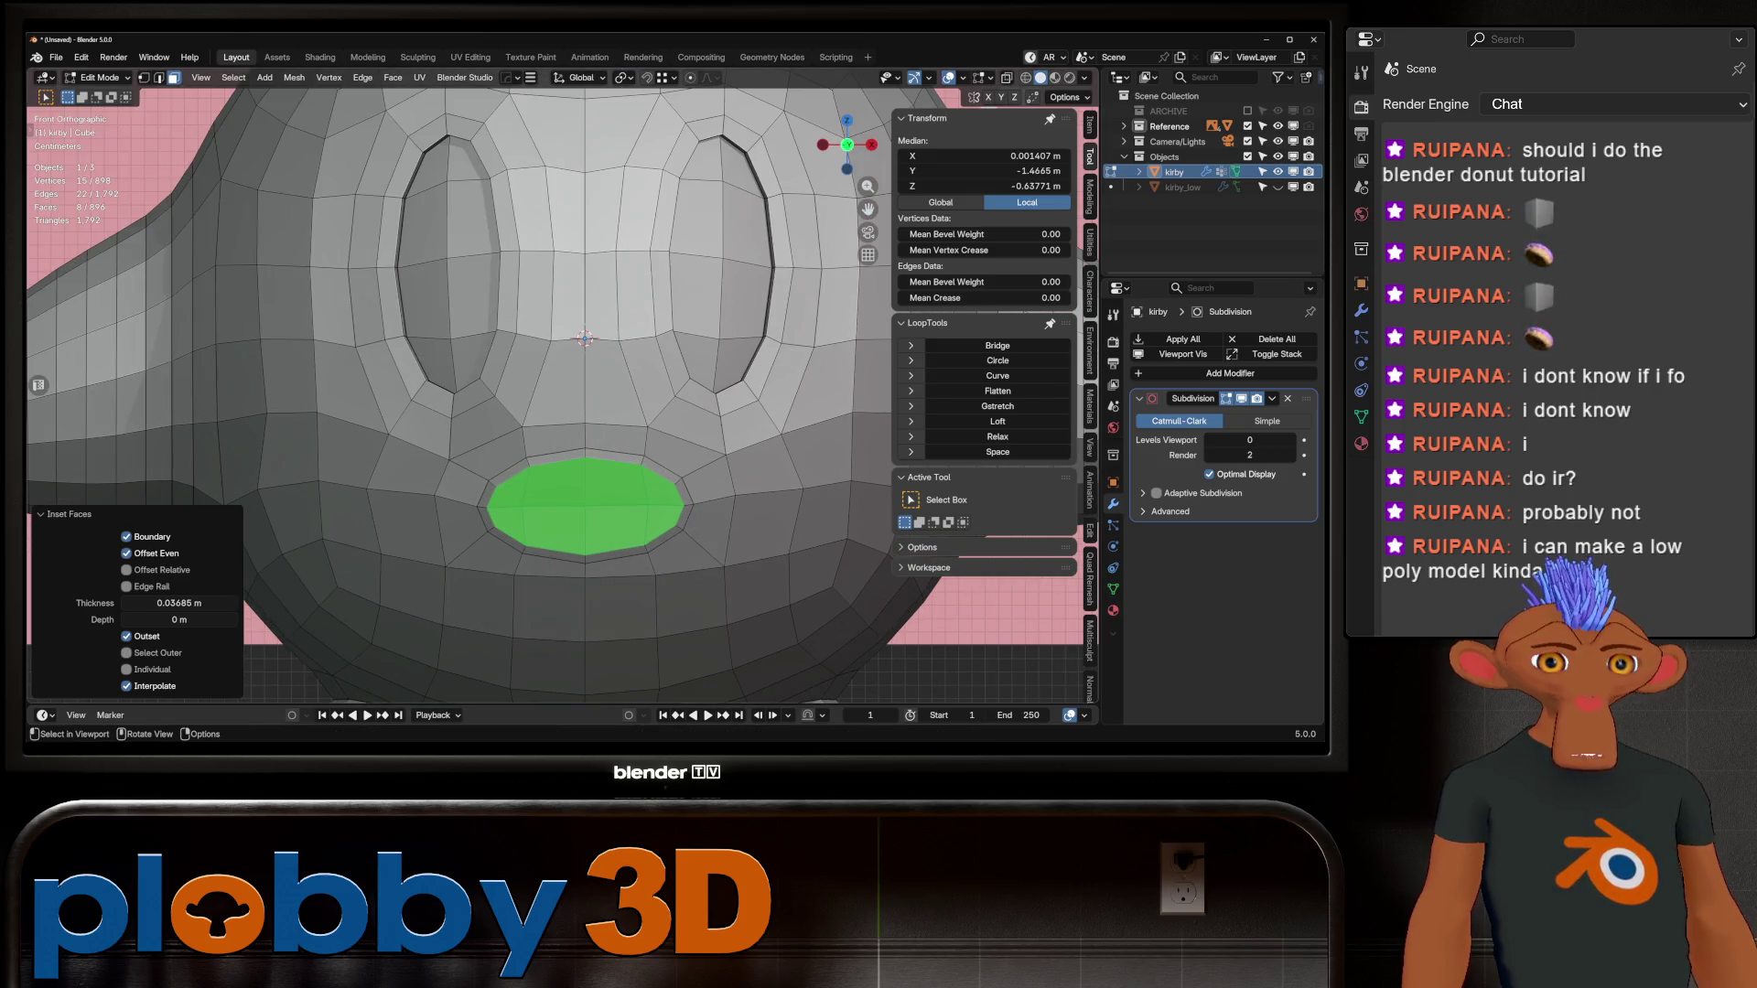
pyautogui.moveTo(714, 485); pyautogui.dragTo(443, 462, button='middle')
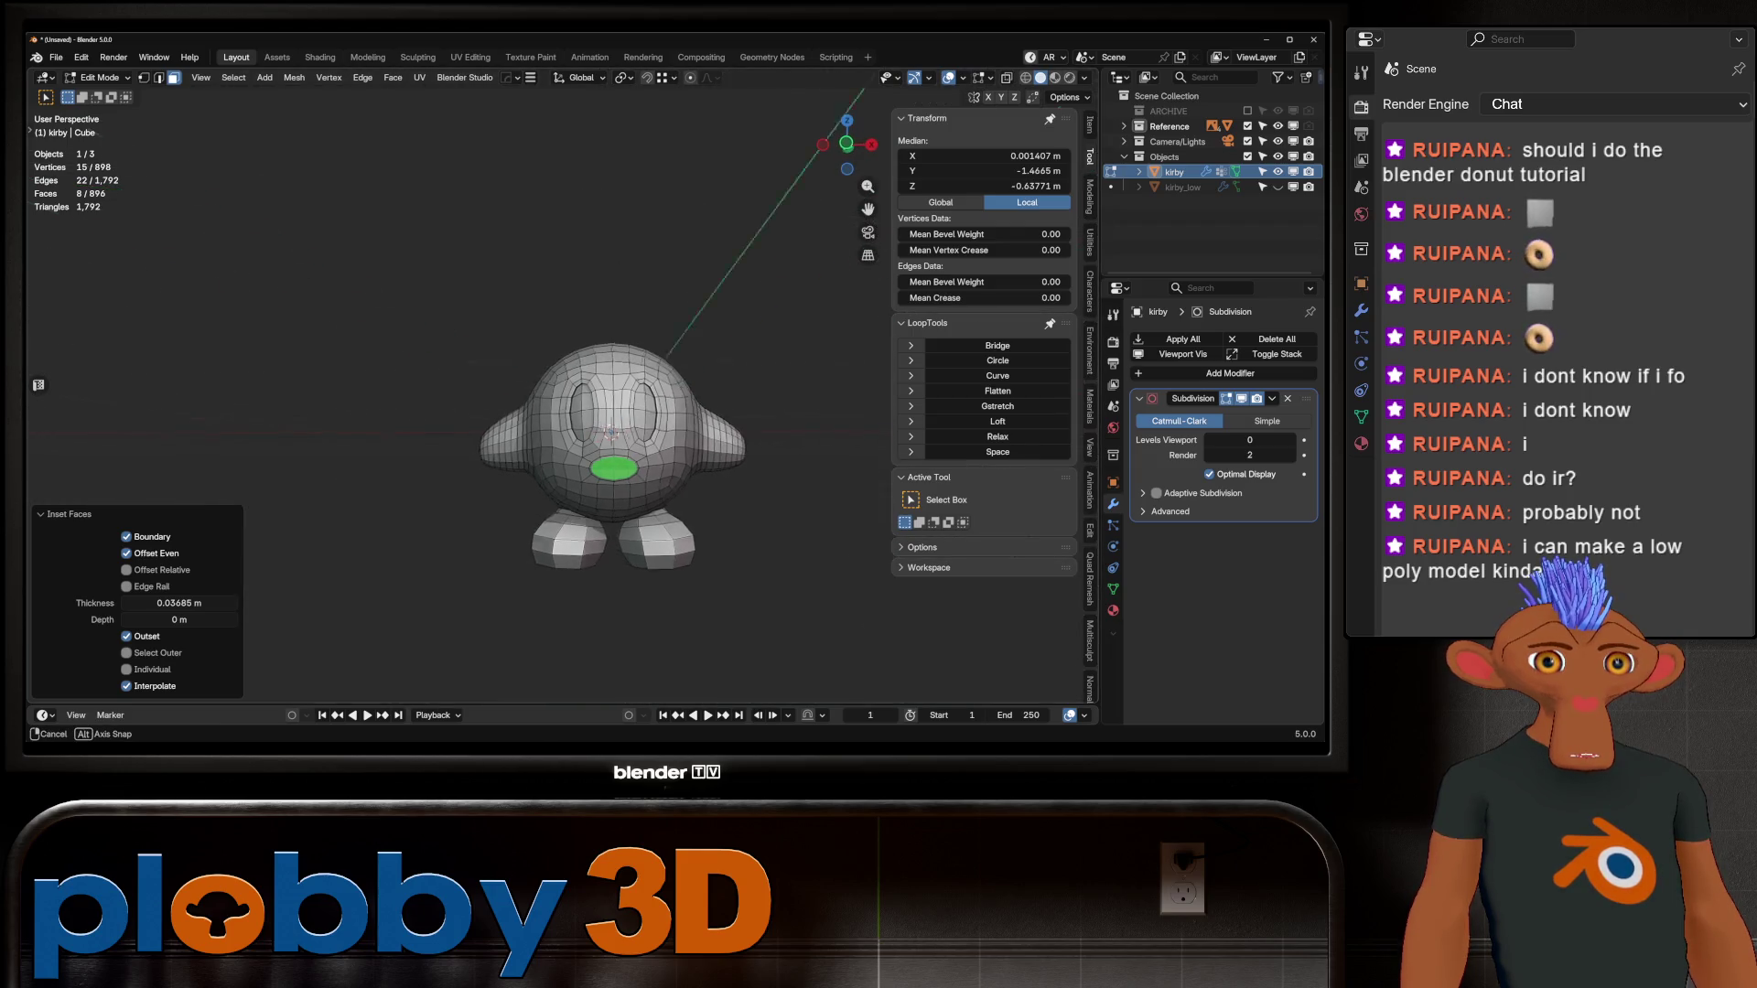
pyautogui.scroll(3, 727, 469)
pyautogui.press('s')
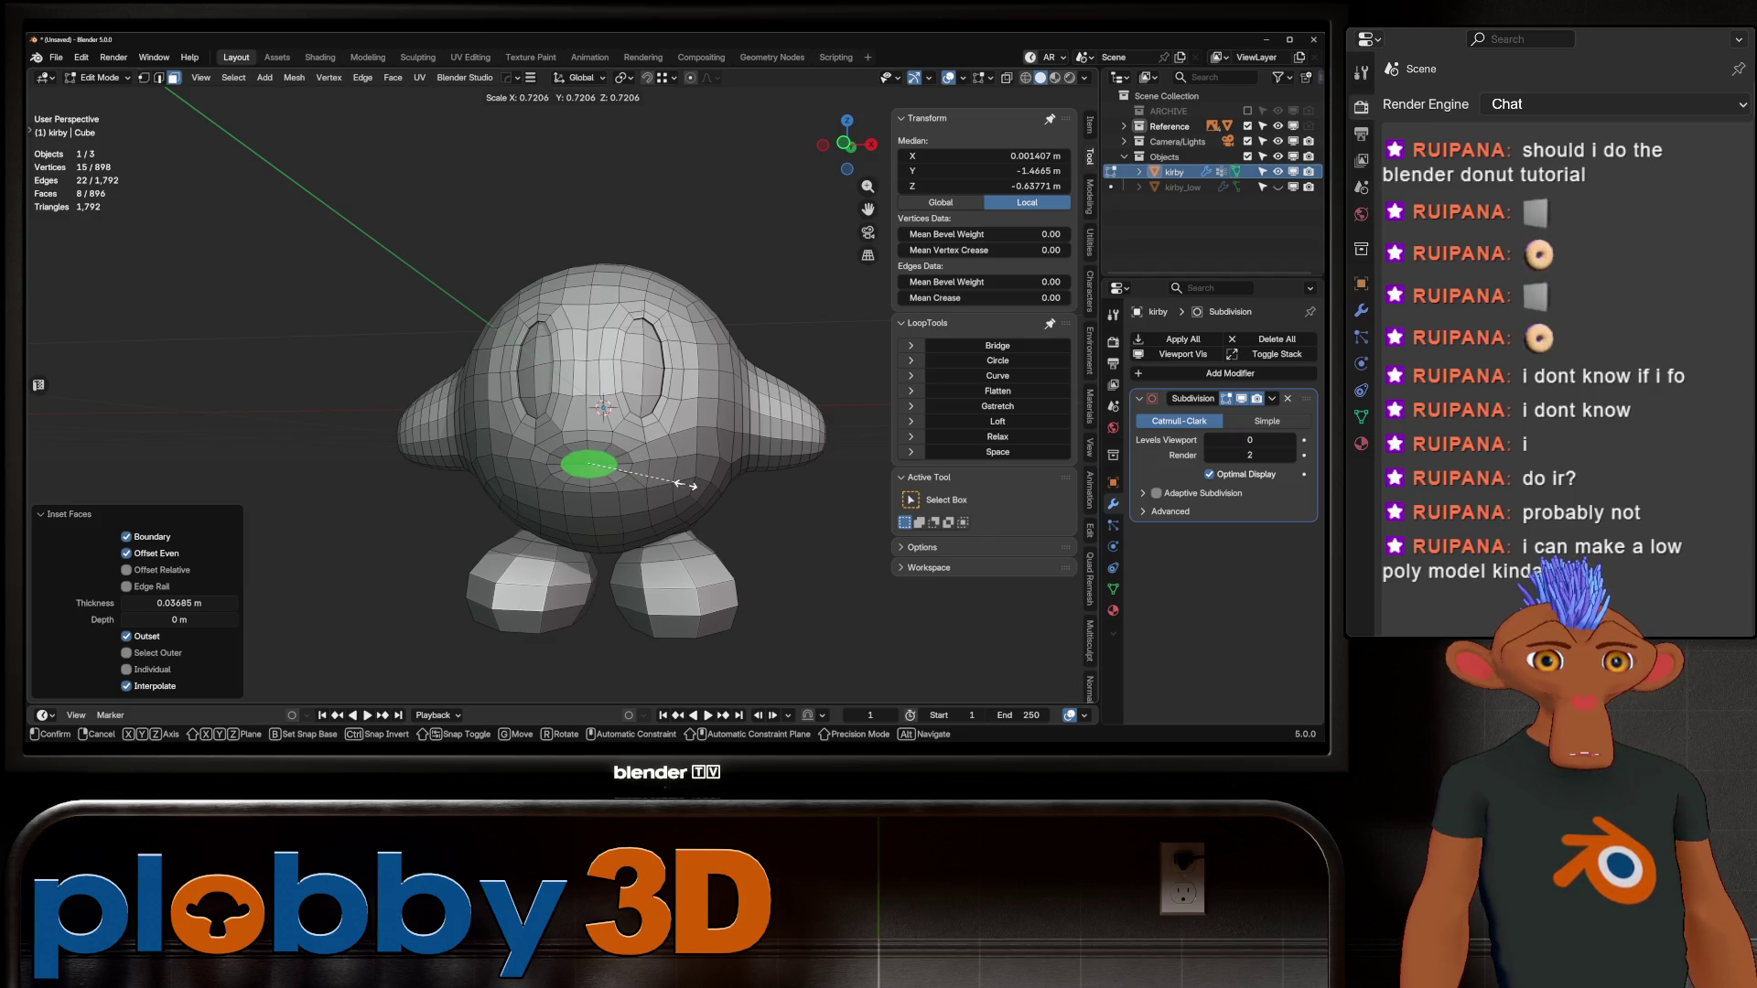
pyautogui.rightClick(684, 485)
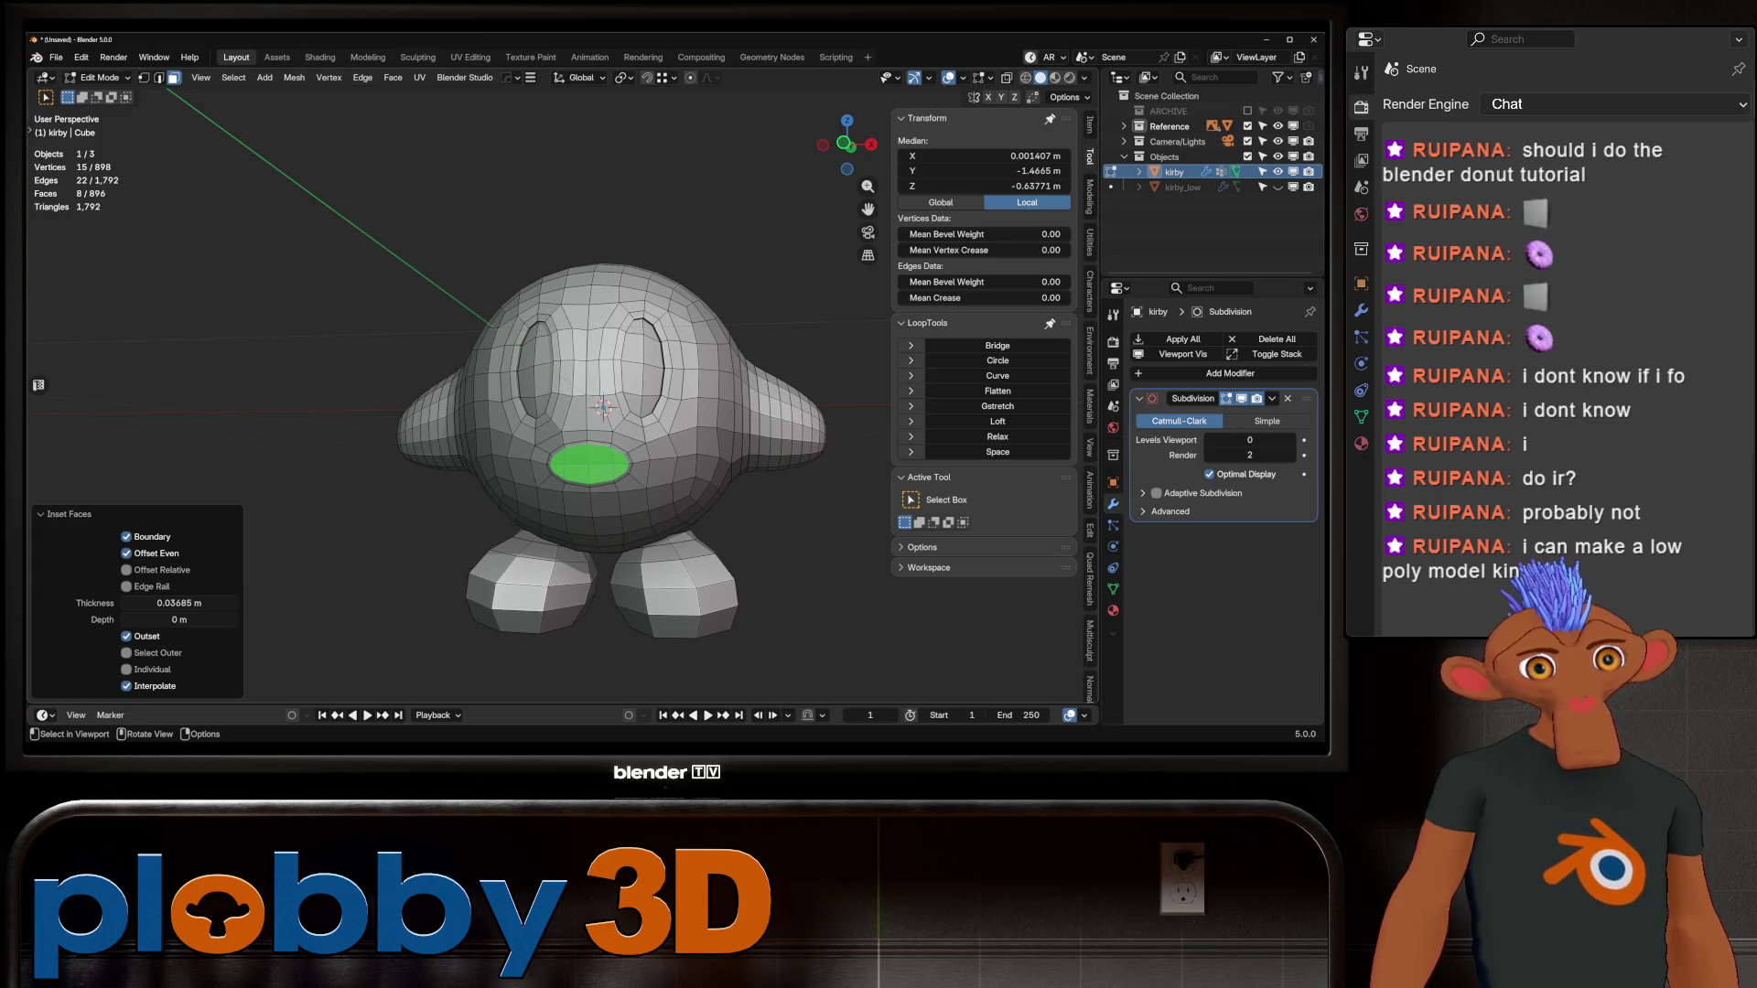
pyautogui.click(574, 455)
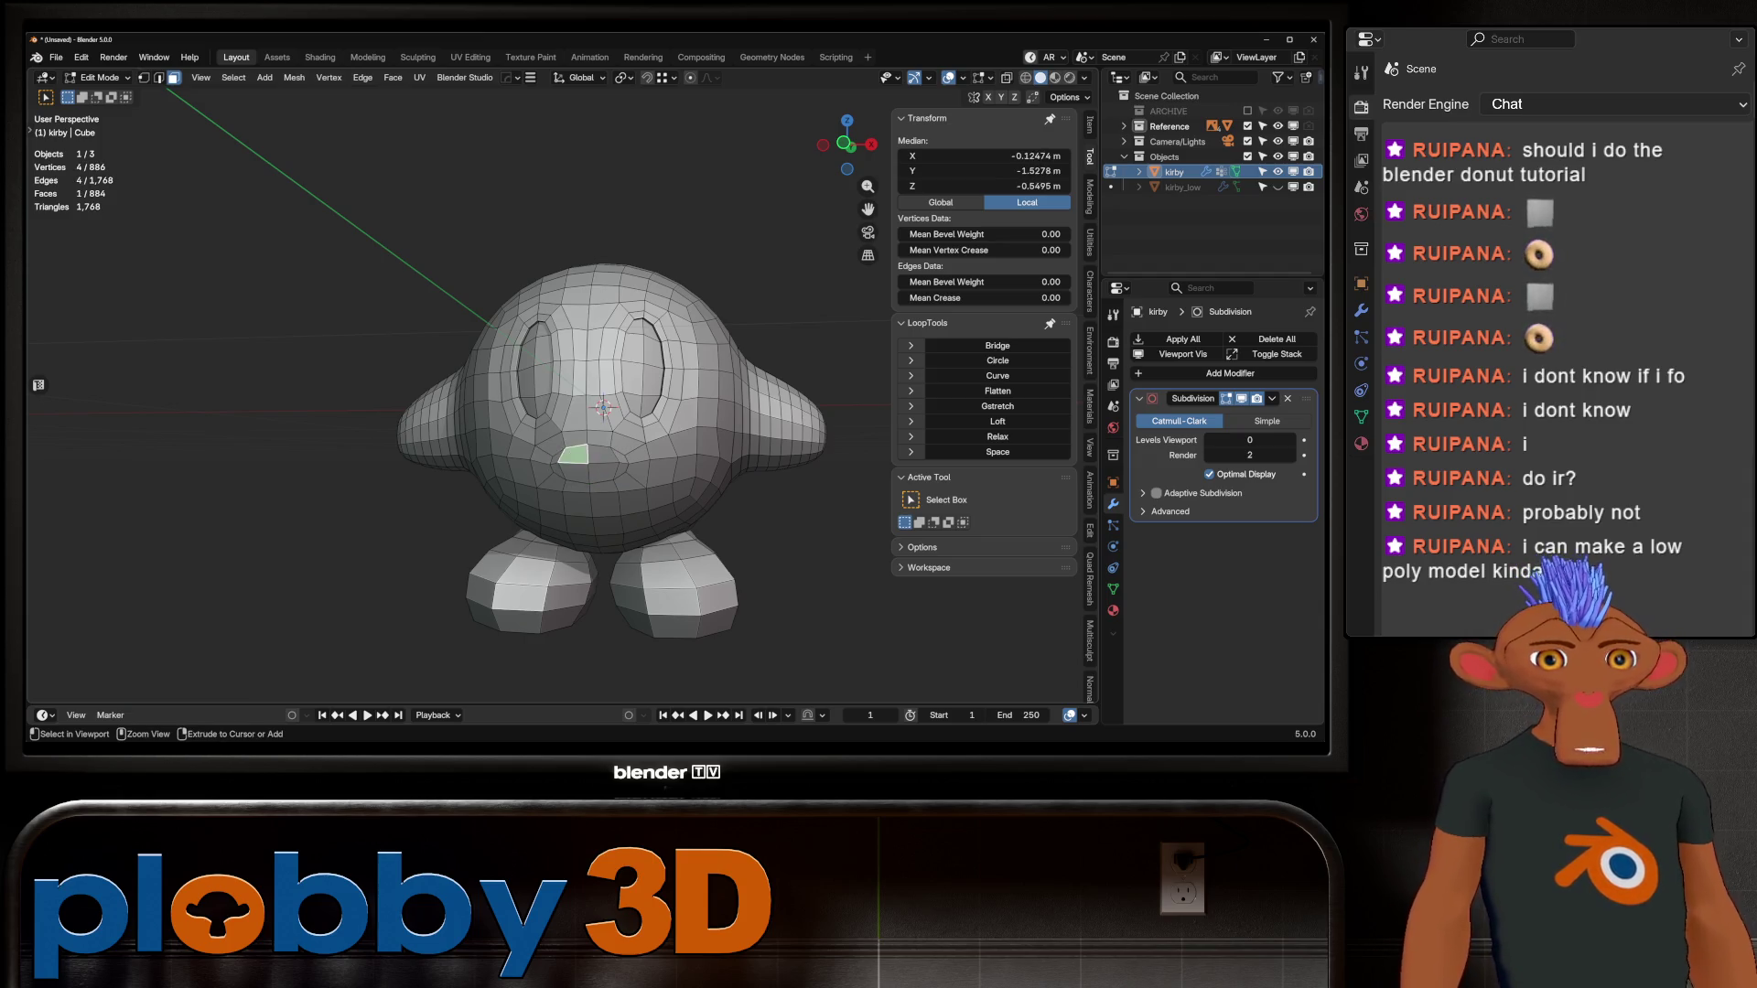
# Step: Duplicate the kirby object in place, hide the original, and edit the duplicate
pyautogui.press('Tab')
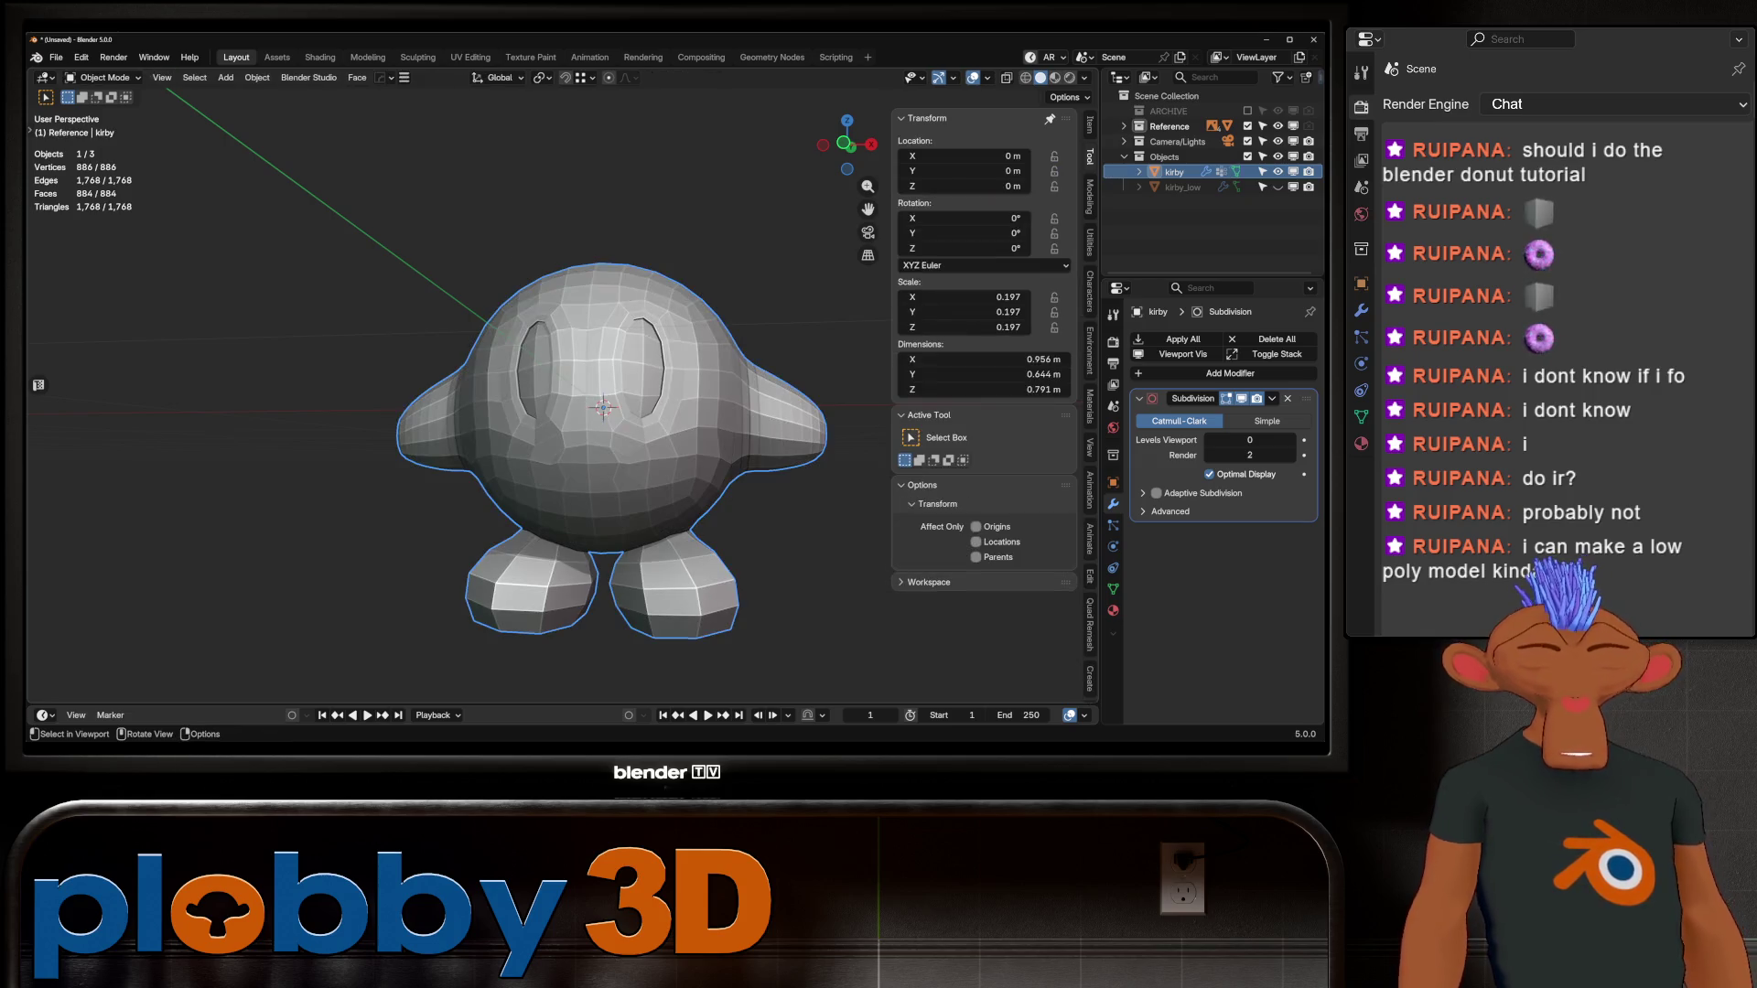
pyautogui.hotkey('shift', 'd')
pyautogui.press('Escape')
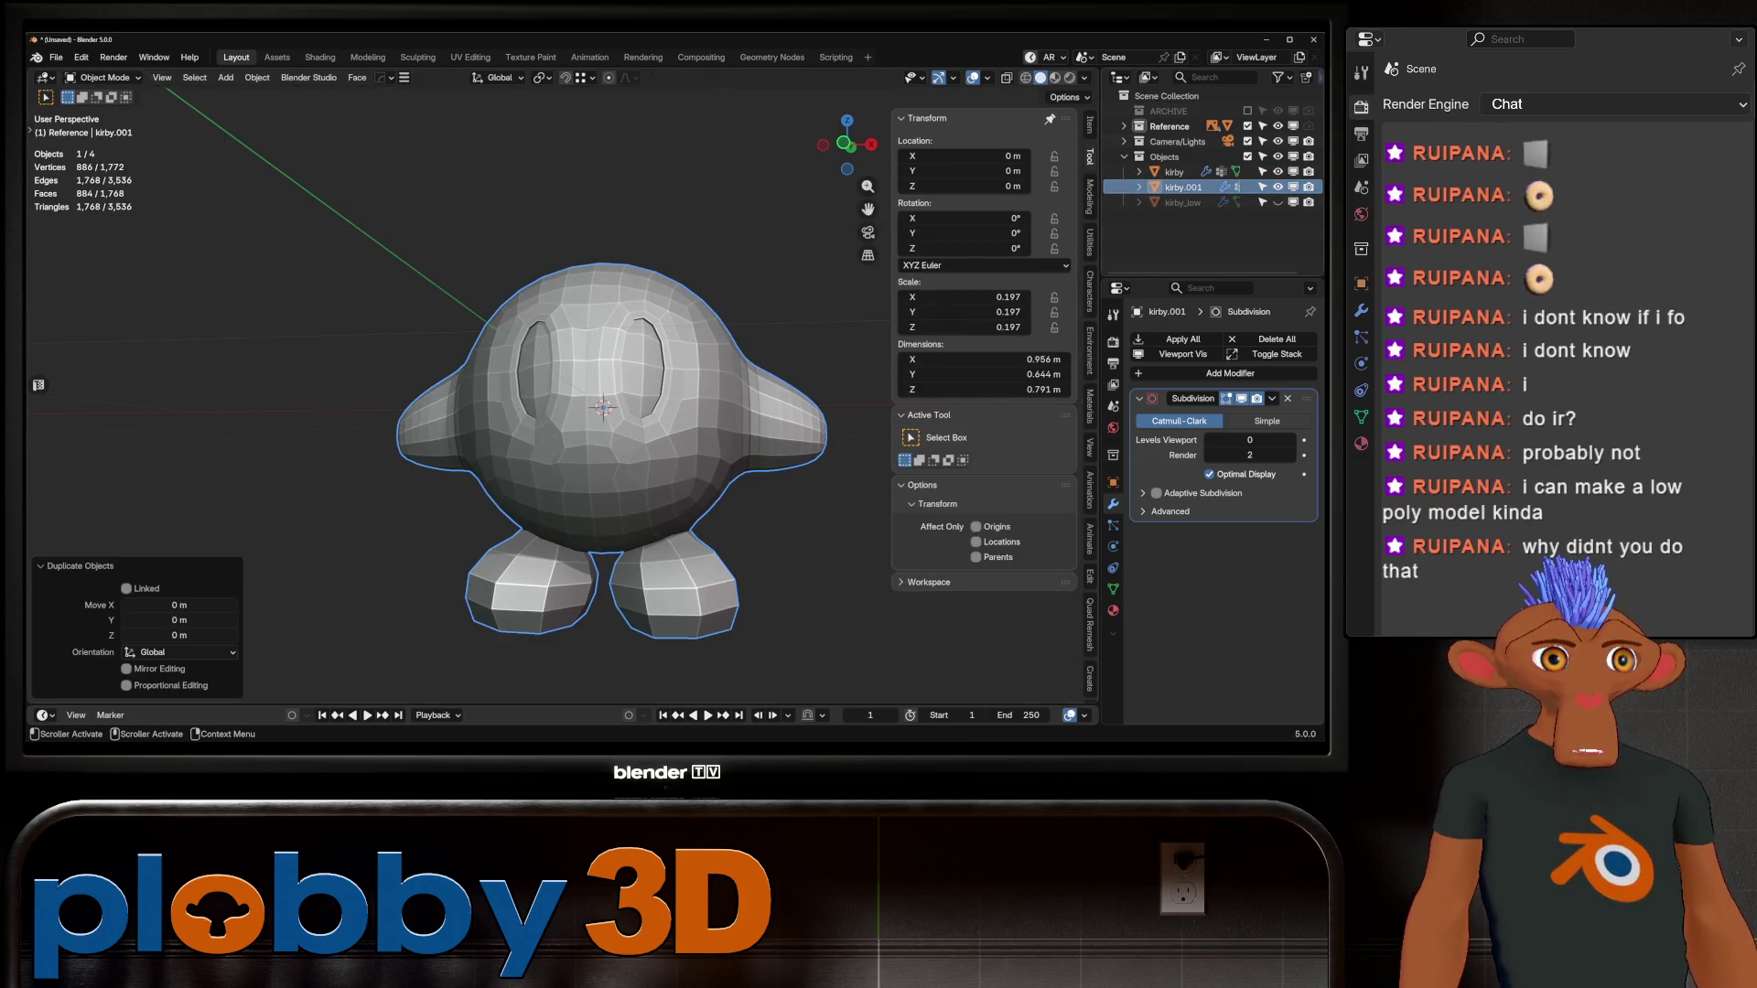
pyautogui.click(1278, 171)
pyautogui.press('Tab')
# Step: Select the oval mouth region of faces under the eyes
pyautogui.press('ctrl+KP_Add')
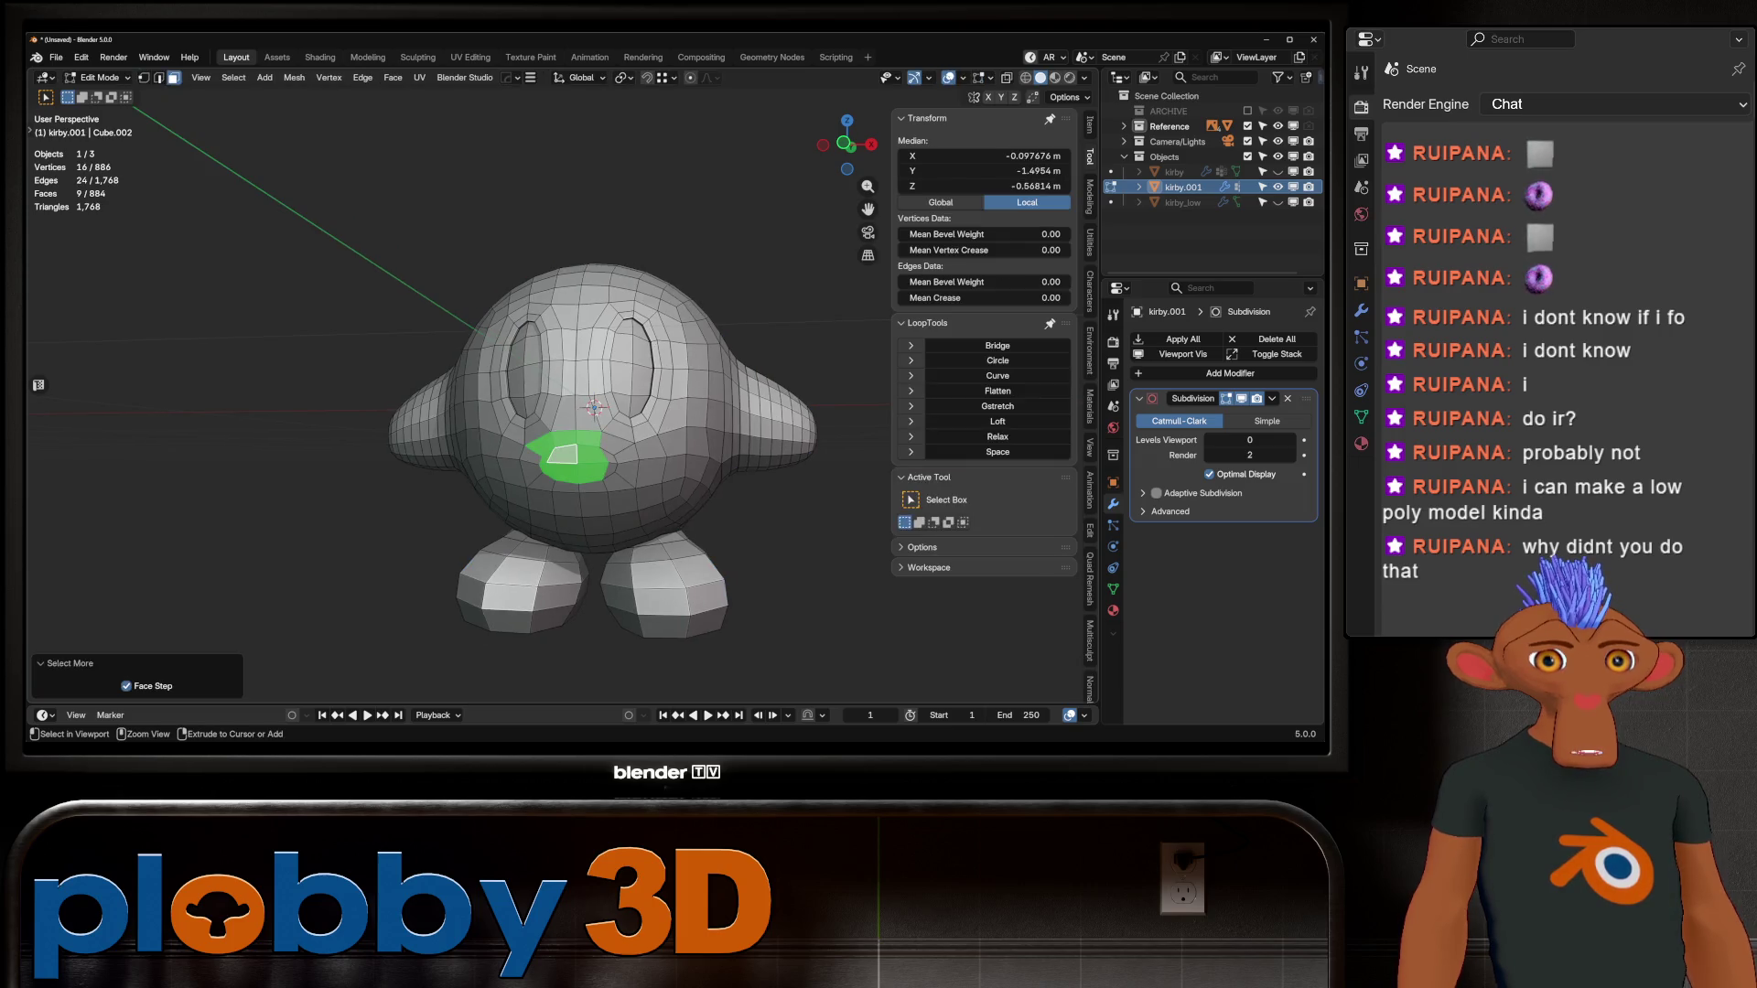
pyautogui.scroll(3, 563, 402)
pyautogui.click(592, 513)
pyautogui.scroll(-1, 563, 403)
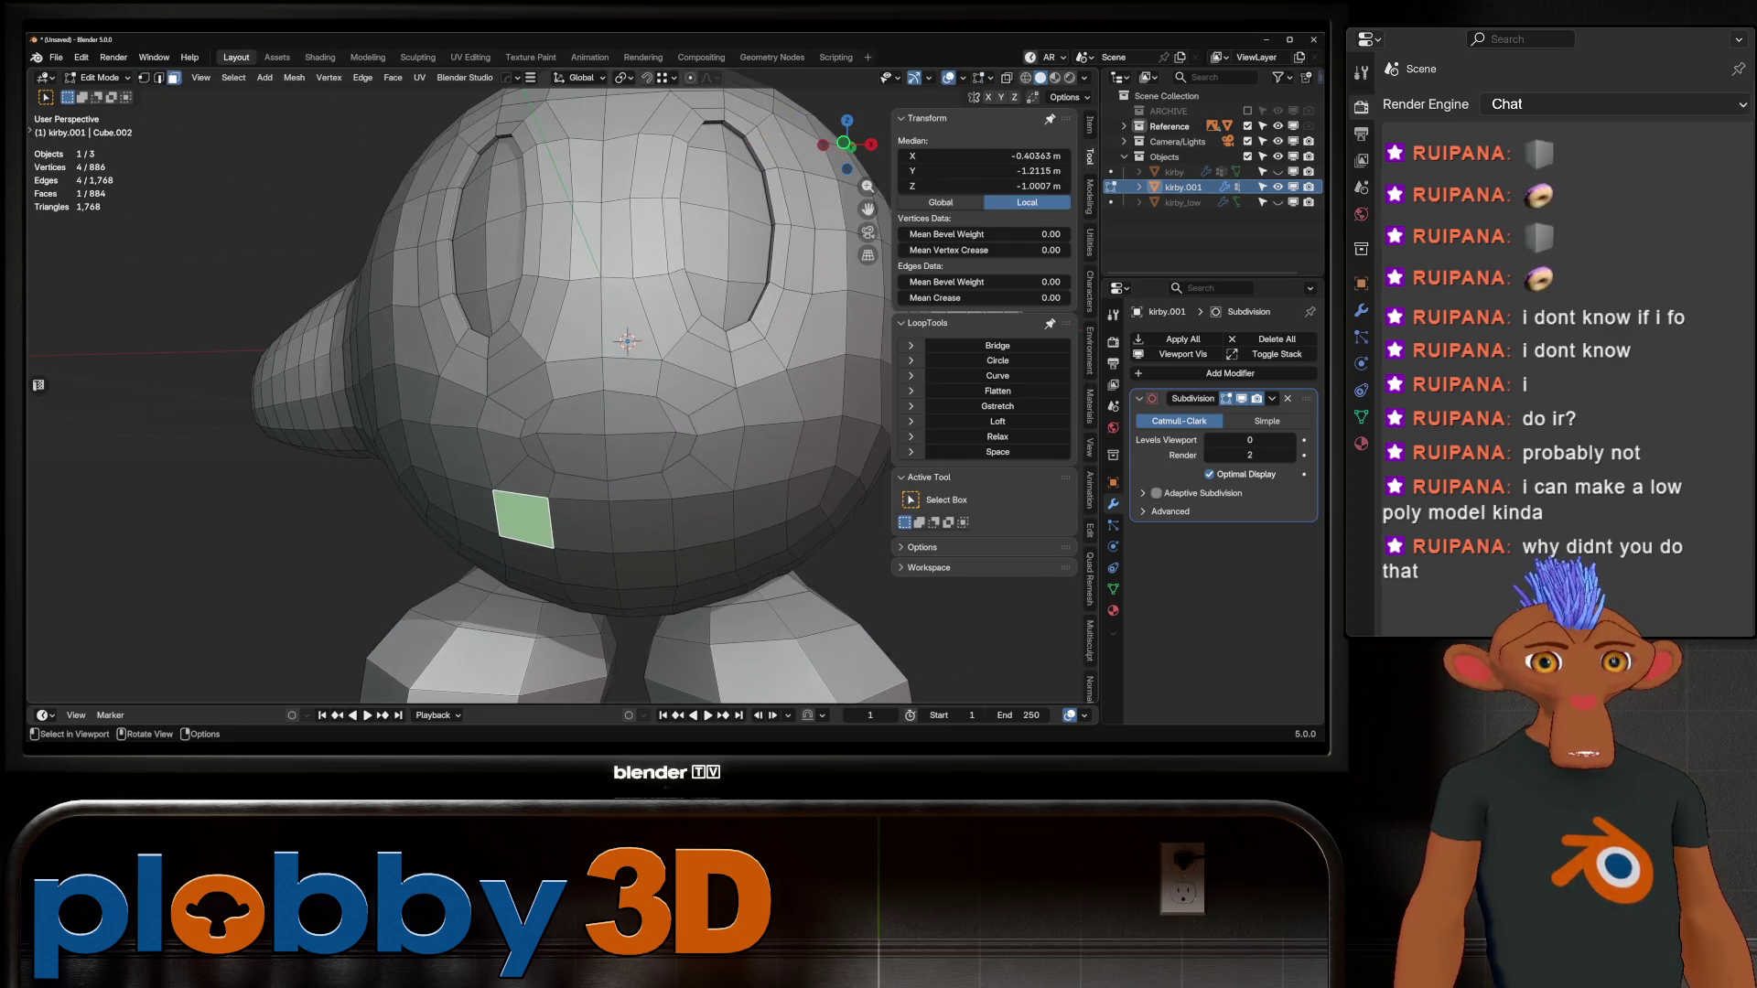
pyautogui.click(536, 418)
pyautogui.keyDown('ctrl'); pyautogui.keyDown('shift'); pyautogui.click(682, 457); pyautogui.keyUp('shift'); pyautogui.keyUp('ctrl')
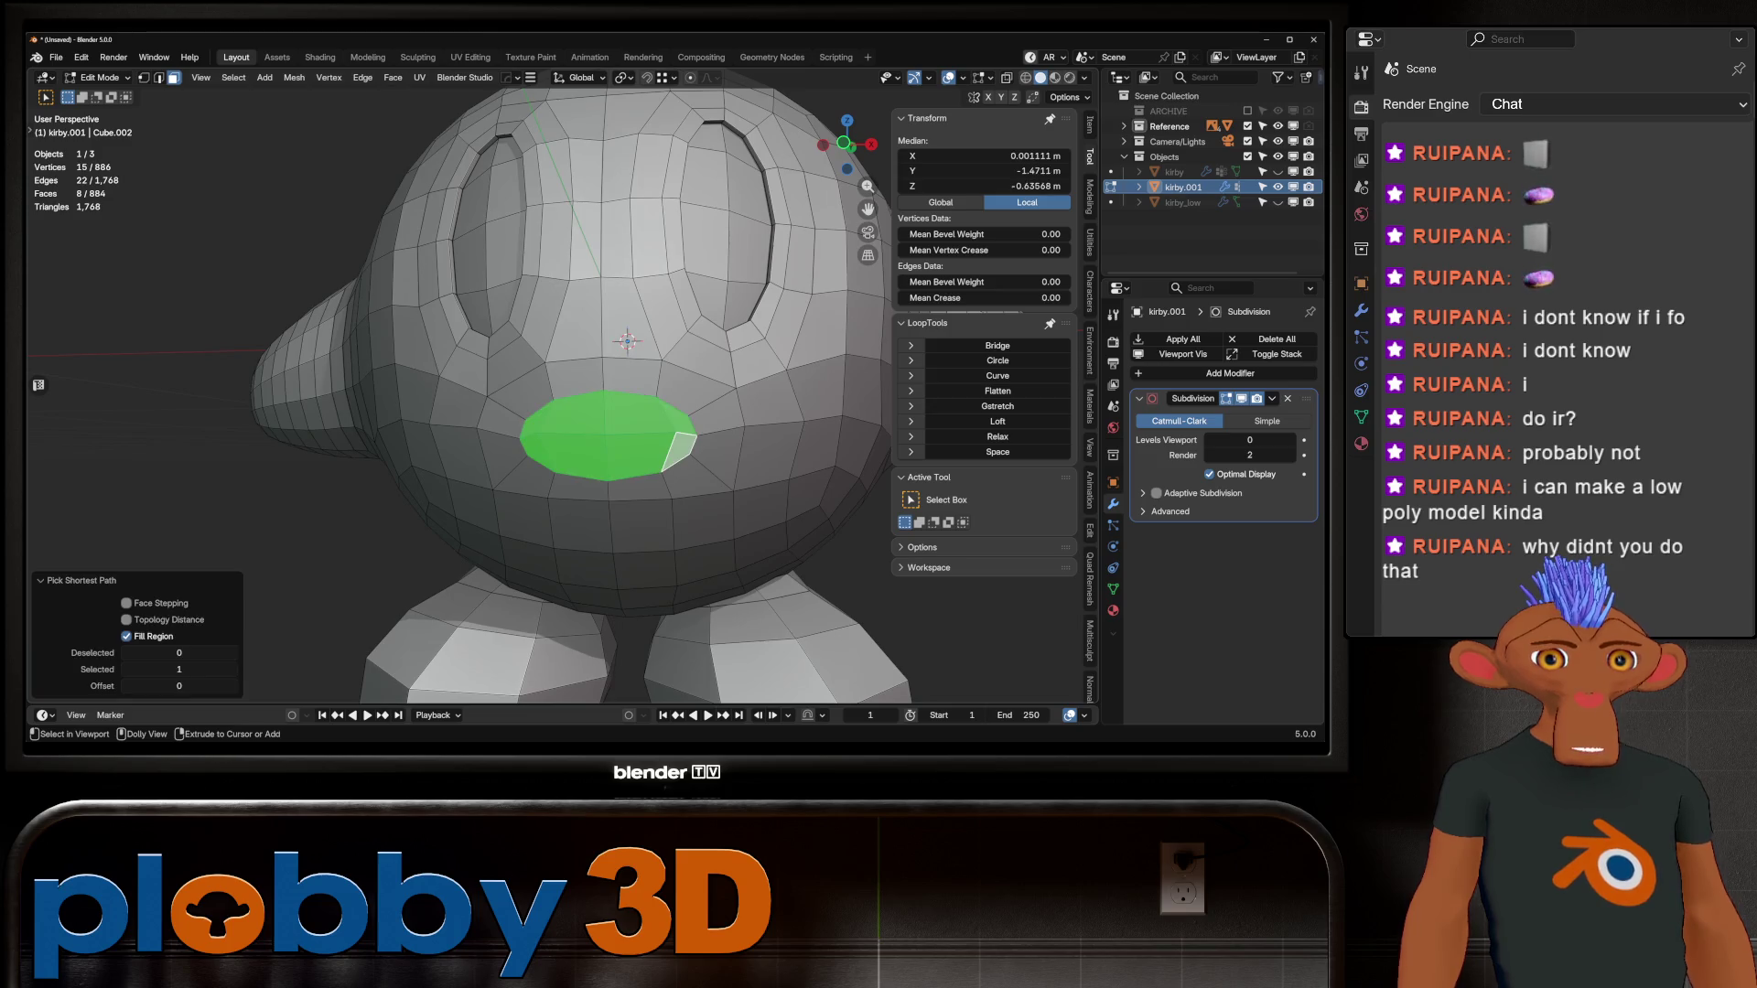
pyautogui.scroll(-3, 631, 394)
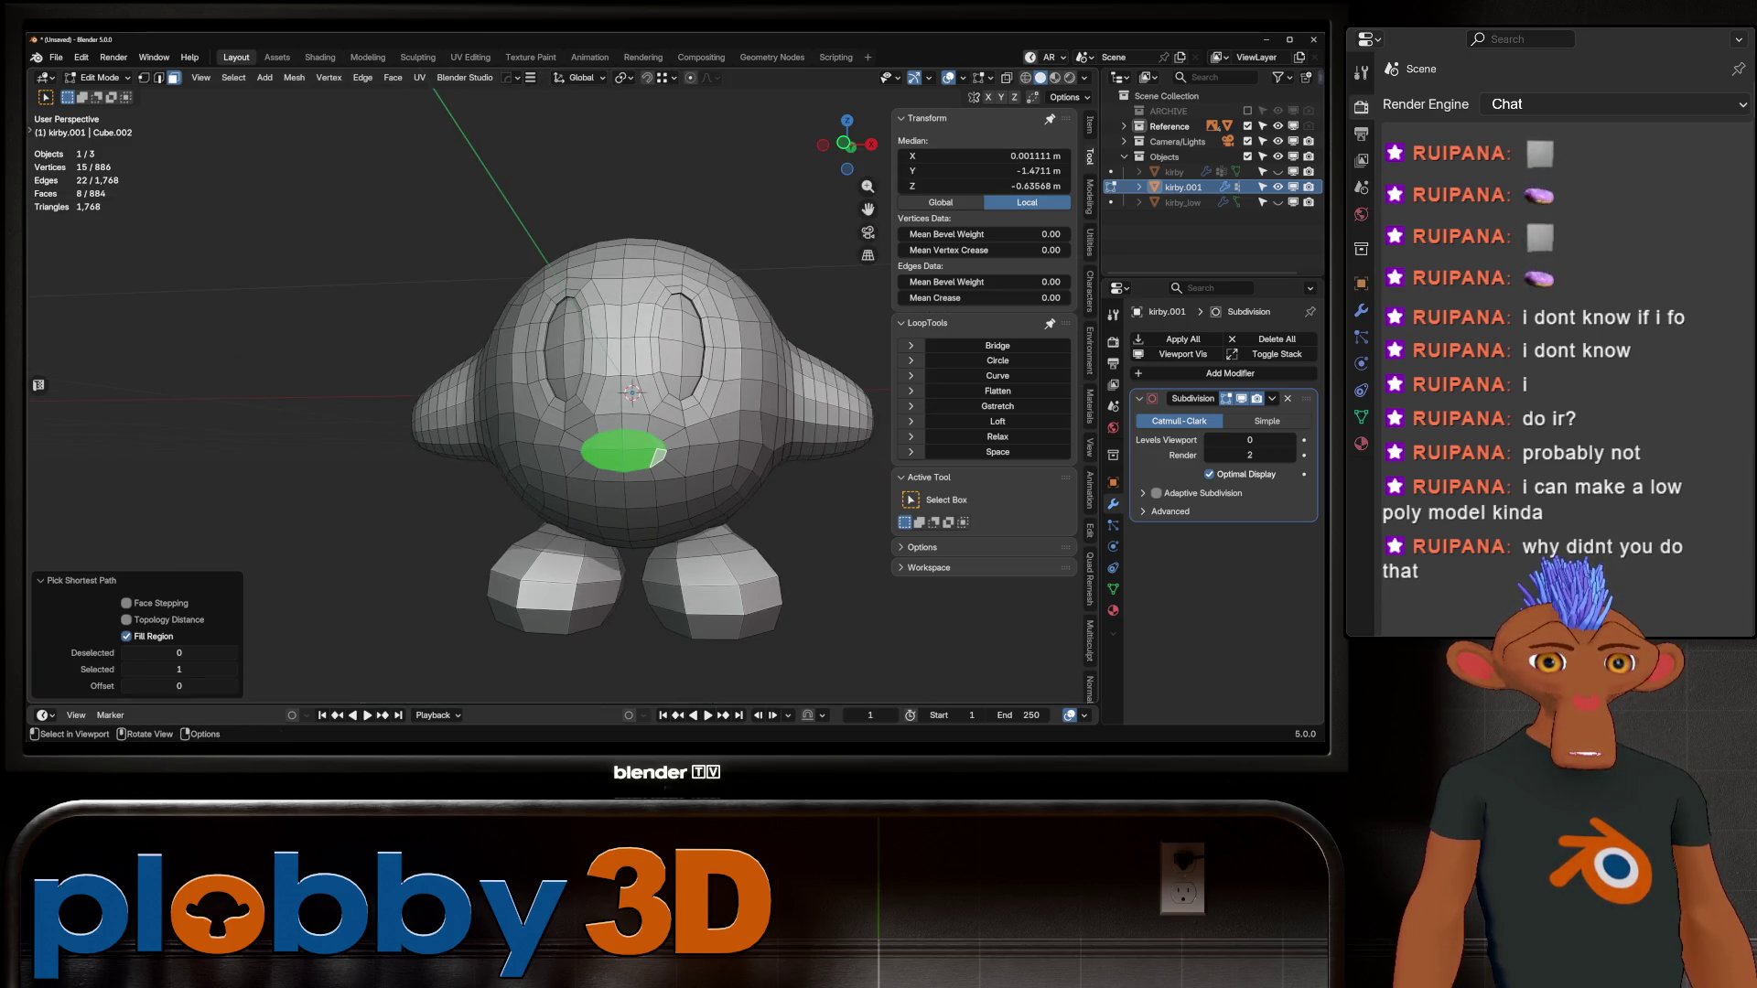
# Step: Try a Grid Fill on the mouth, then undo back to the original kirby mesh
pyautogui.rightClick(657, 458)
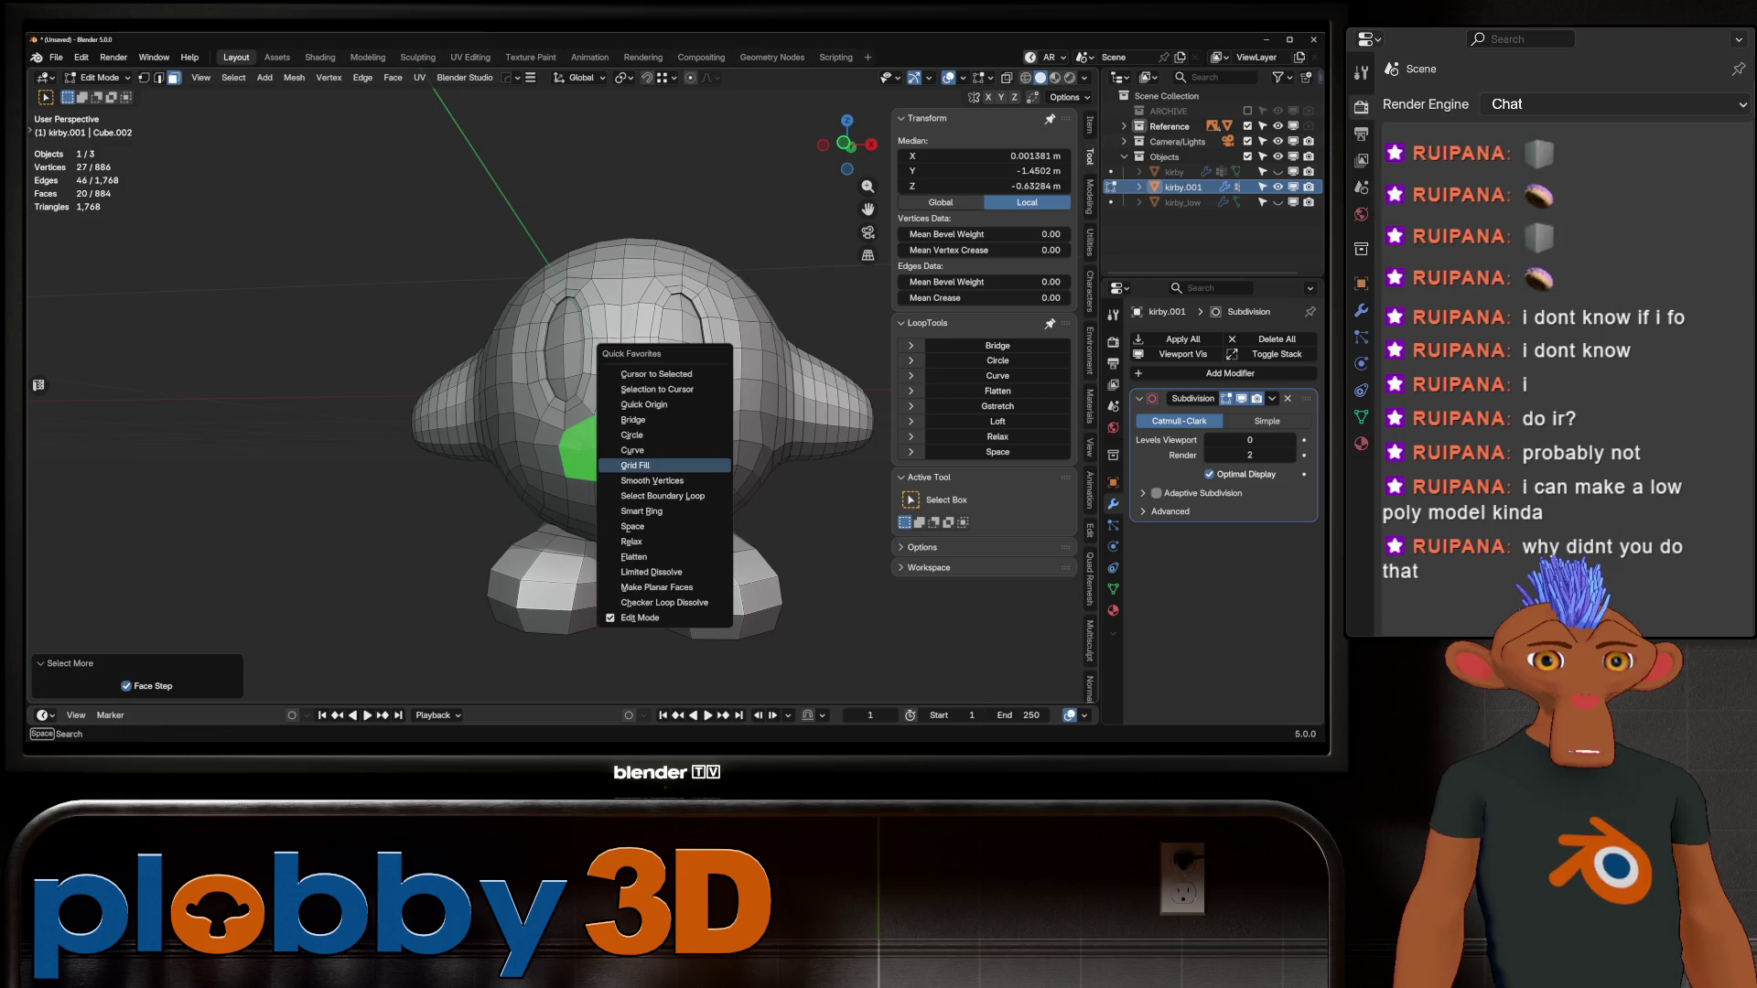
pyautogui.click(657, 457)
pyautogui.hotkey('ctrl', 'z')
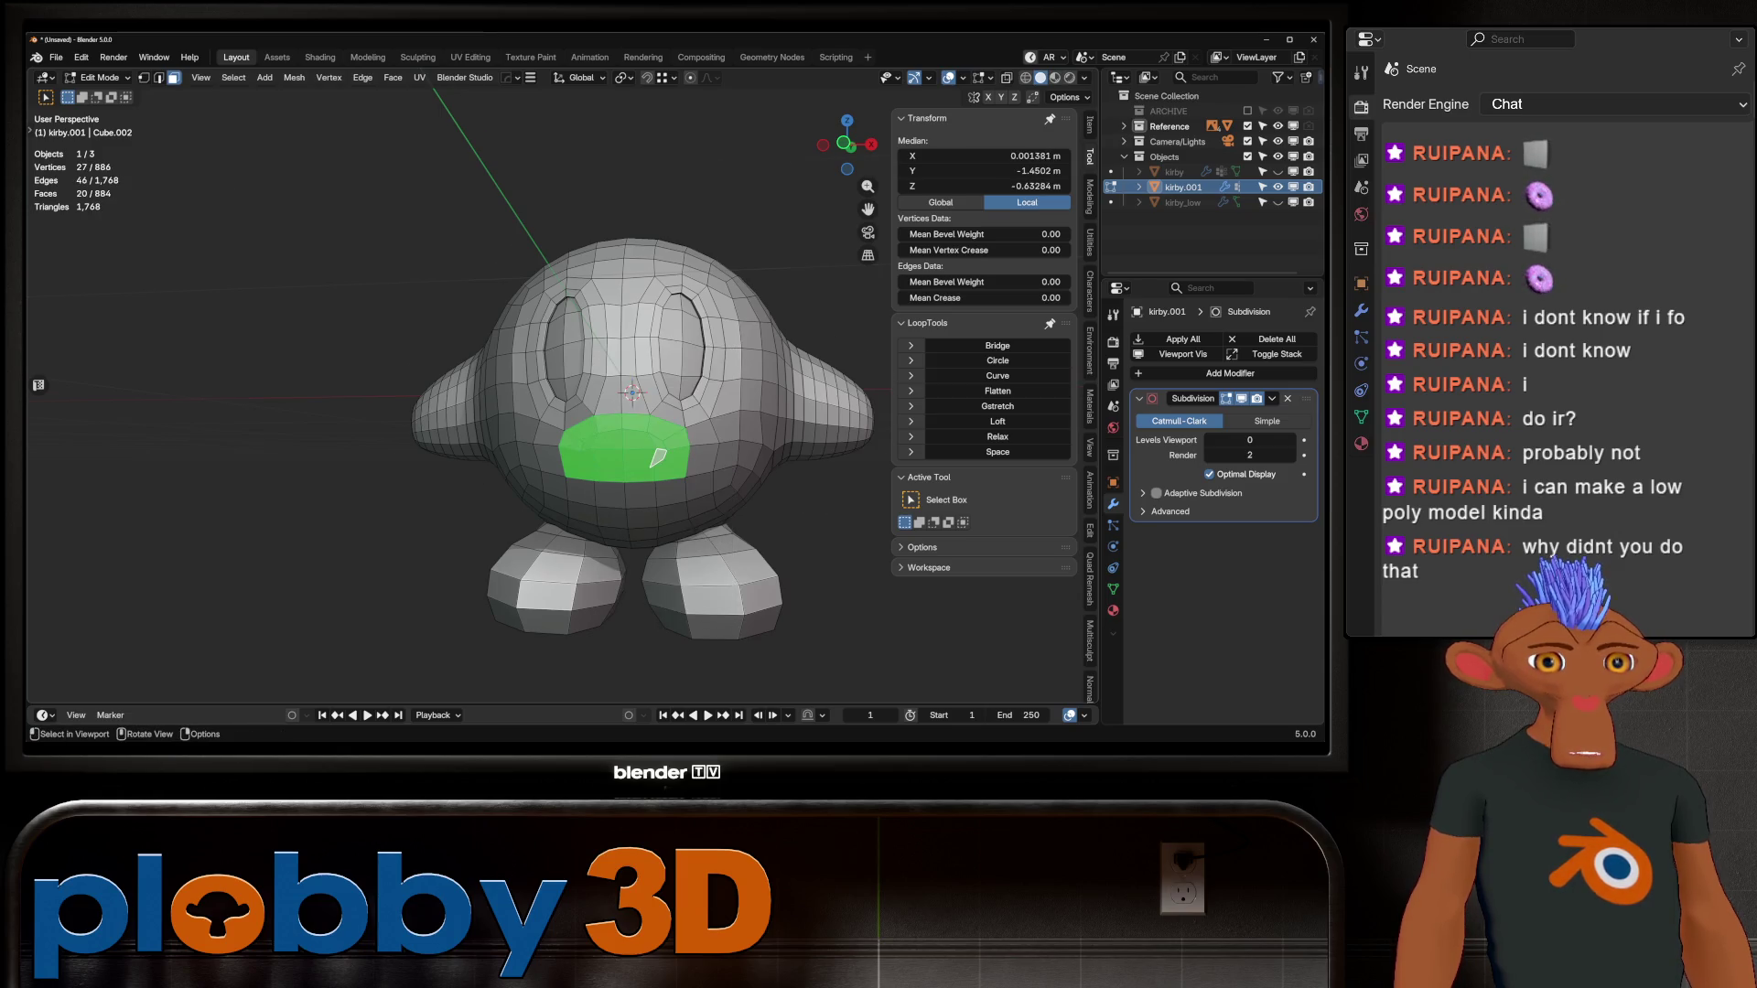
pyautogui.scroll(2, 657, 457)
pyautogui.press('ctrl+KP_Subtract')
pyautogui.rightClick(664, 457)
pyautogui.press('Escape')
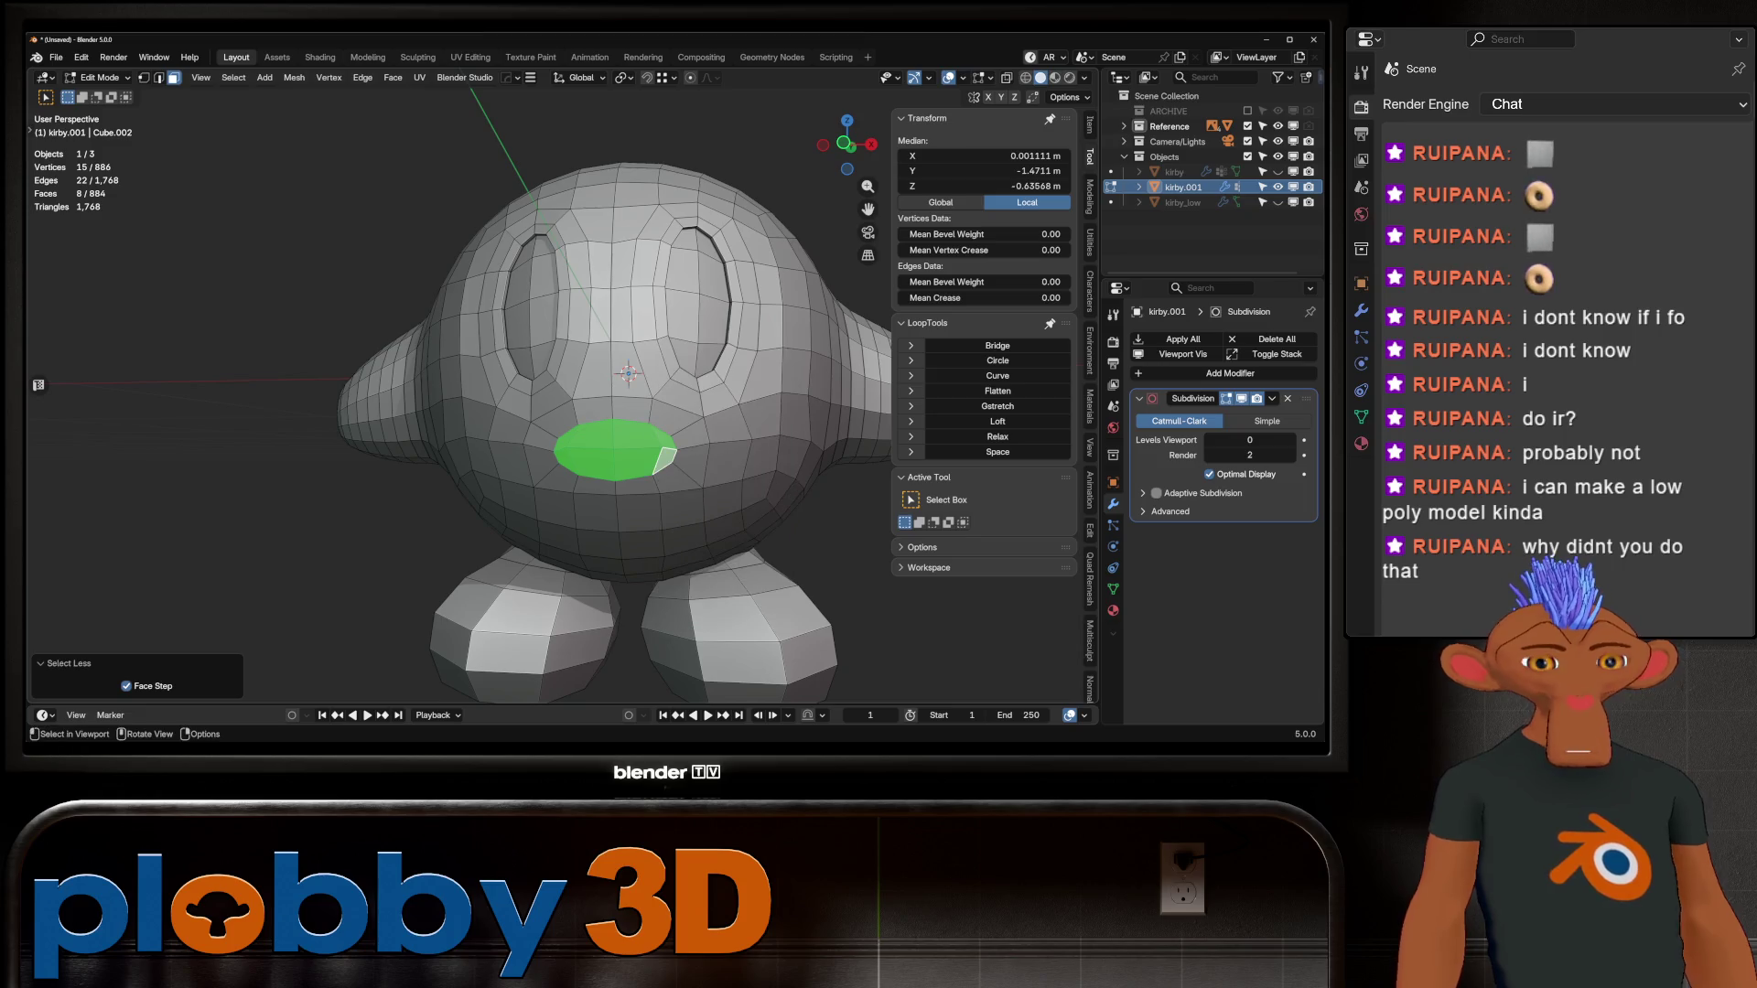
pyautogui.hotkey('ctrl', 'z')
pyautogui.hotkey('ctrl', 'z')
pyautogui.hotkey('ctrl', 'z')
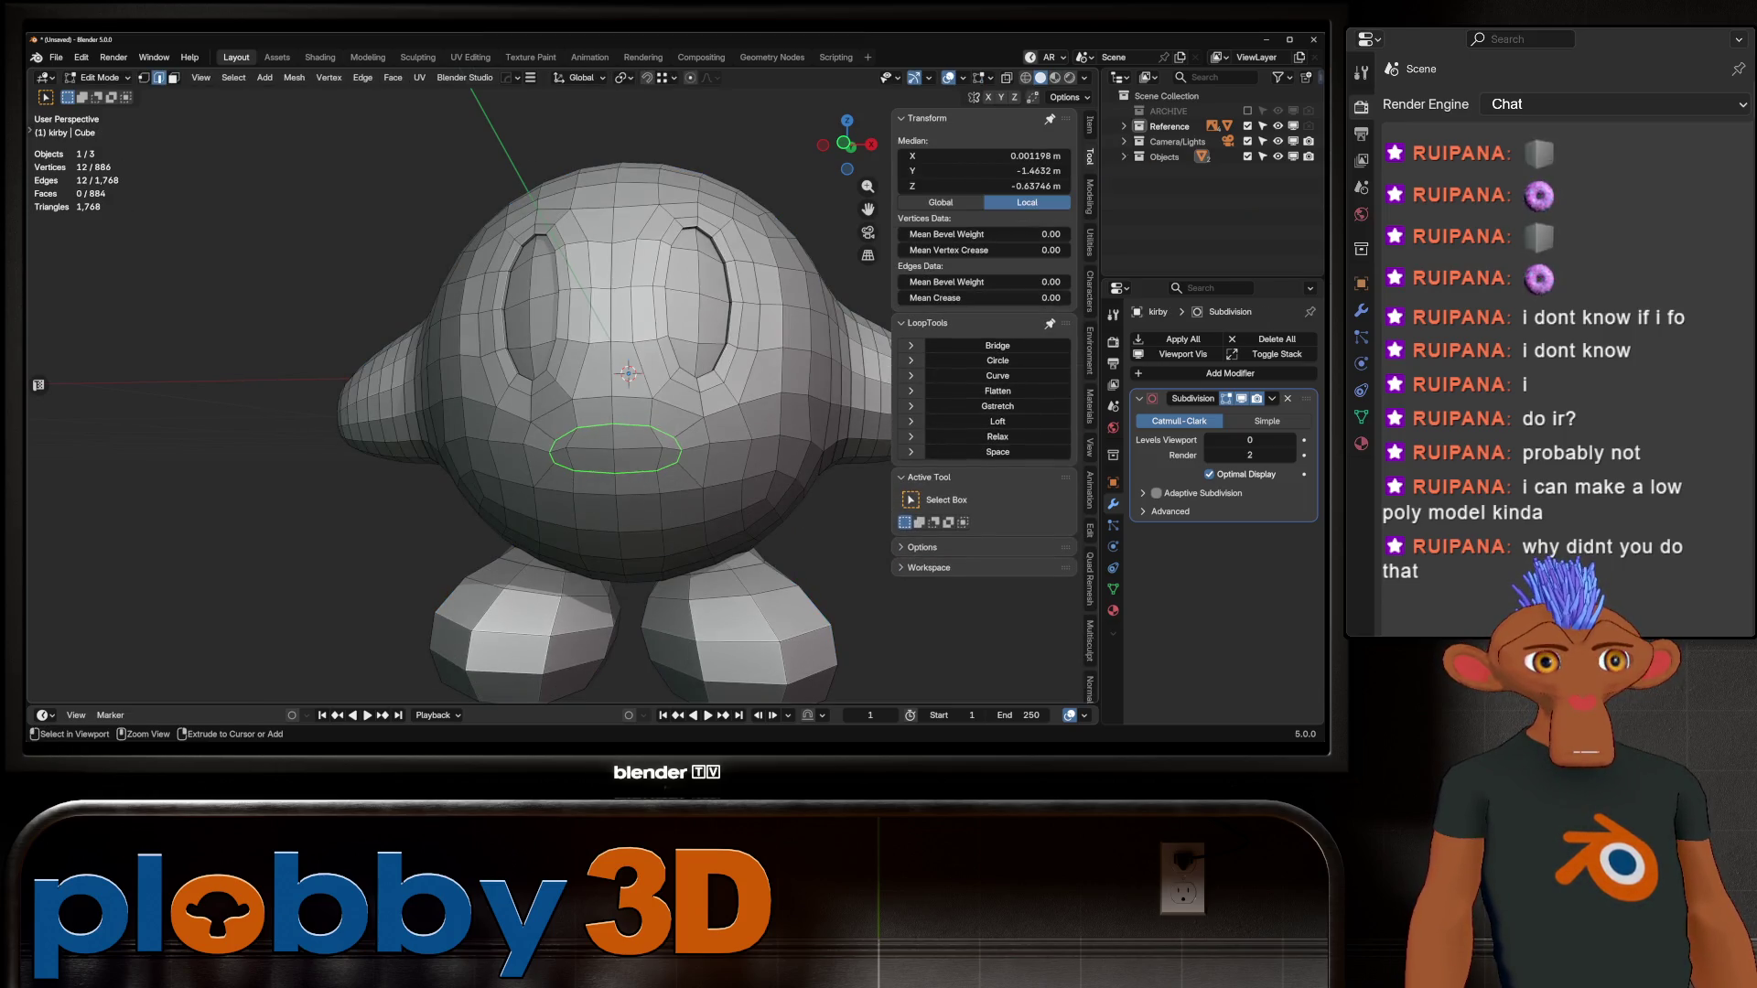
pyautogui.hotkey('ctrl', 'z')
pyautogui.hotkey('ctrl', 'z')
pyautogui.hotkey('ctrl', 'z')
pyautogui.scroll(-3, 613, 412)
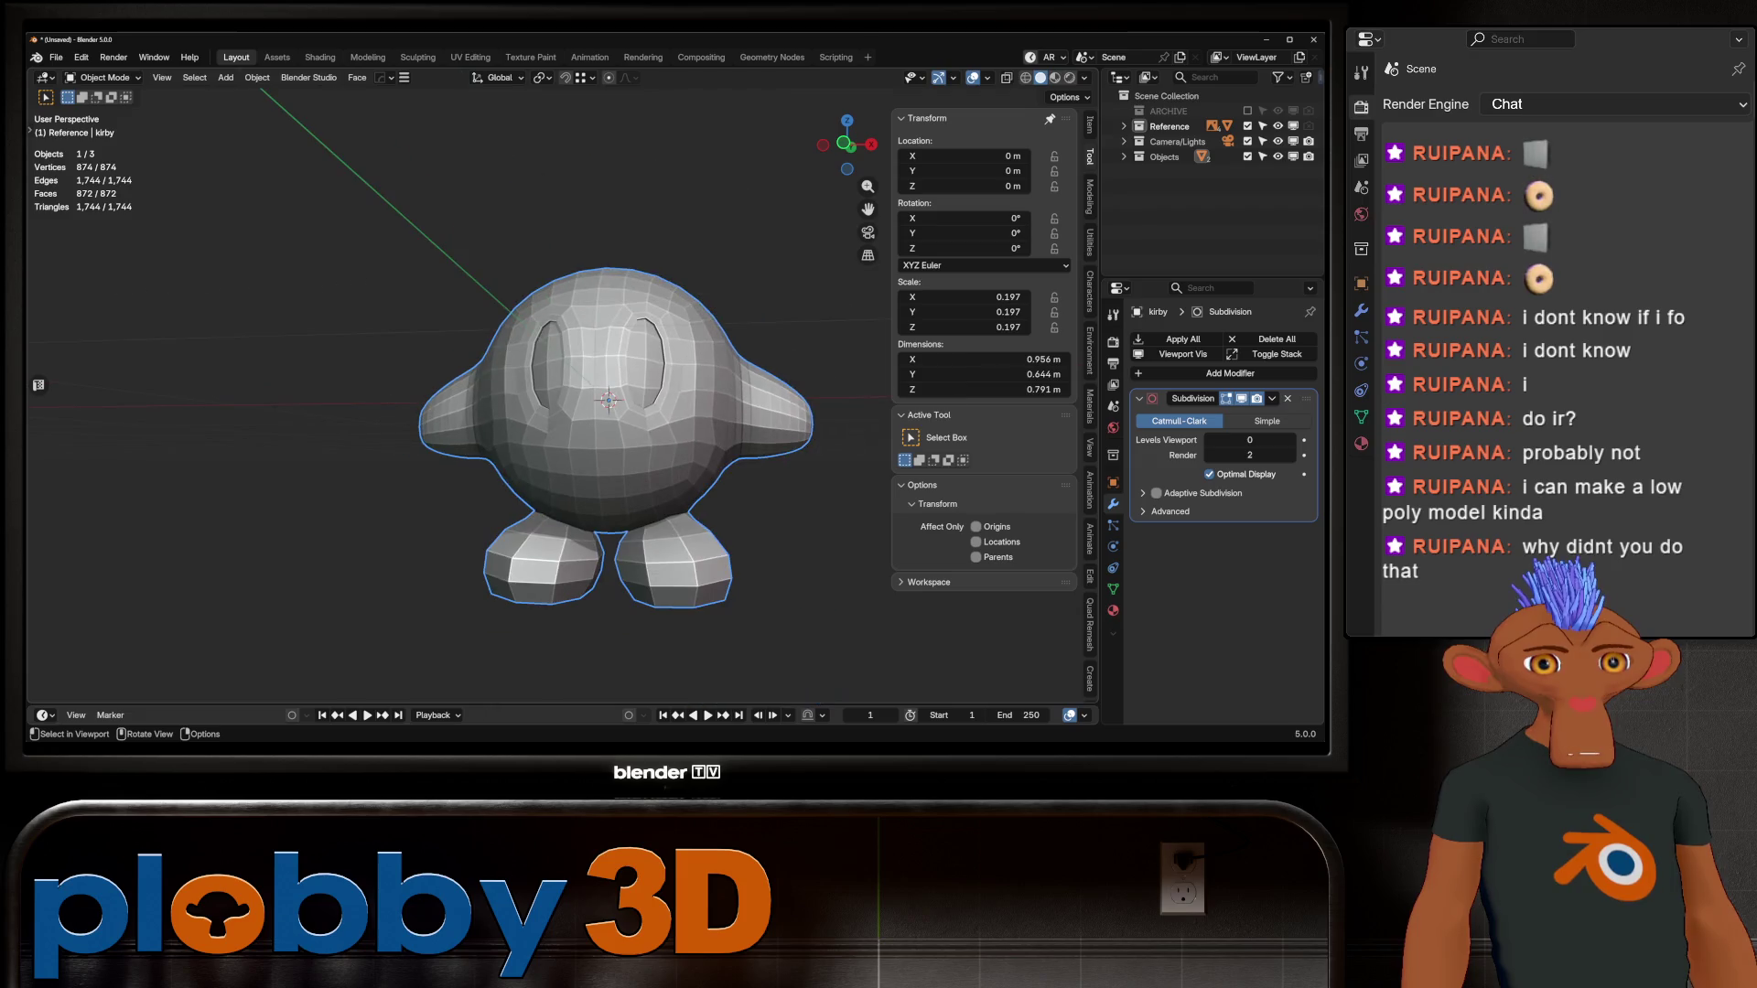
# Step: View Kirby straight from the front, aligned over the pink reference image
pyautogui.moveTo(641, 457)
pyautogui.mouseDown(button='middle')
pyautogui.moveTo(513, 457)
pyautogui.moveTo(860, 449)
pyautogui.mouseUp(button='middle')
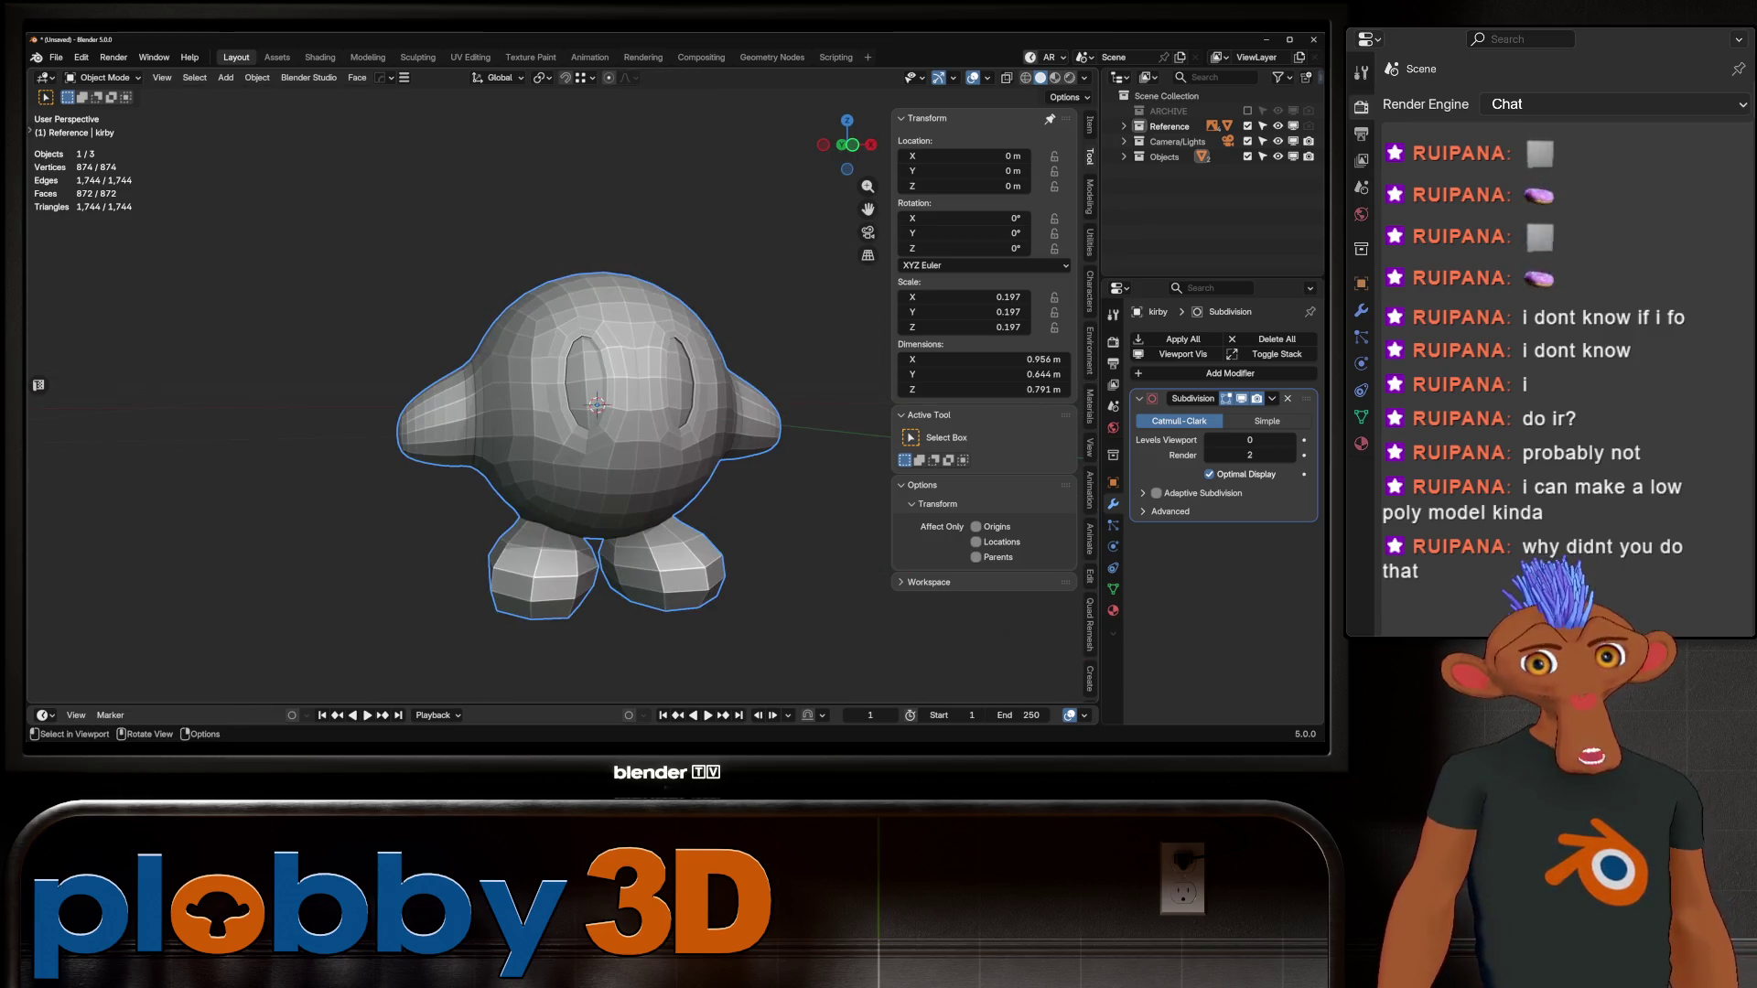
pyautogui.press('KP_1')
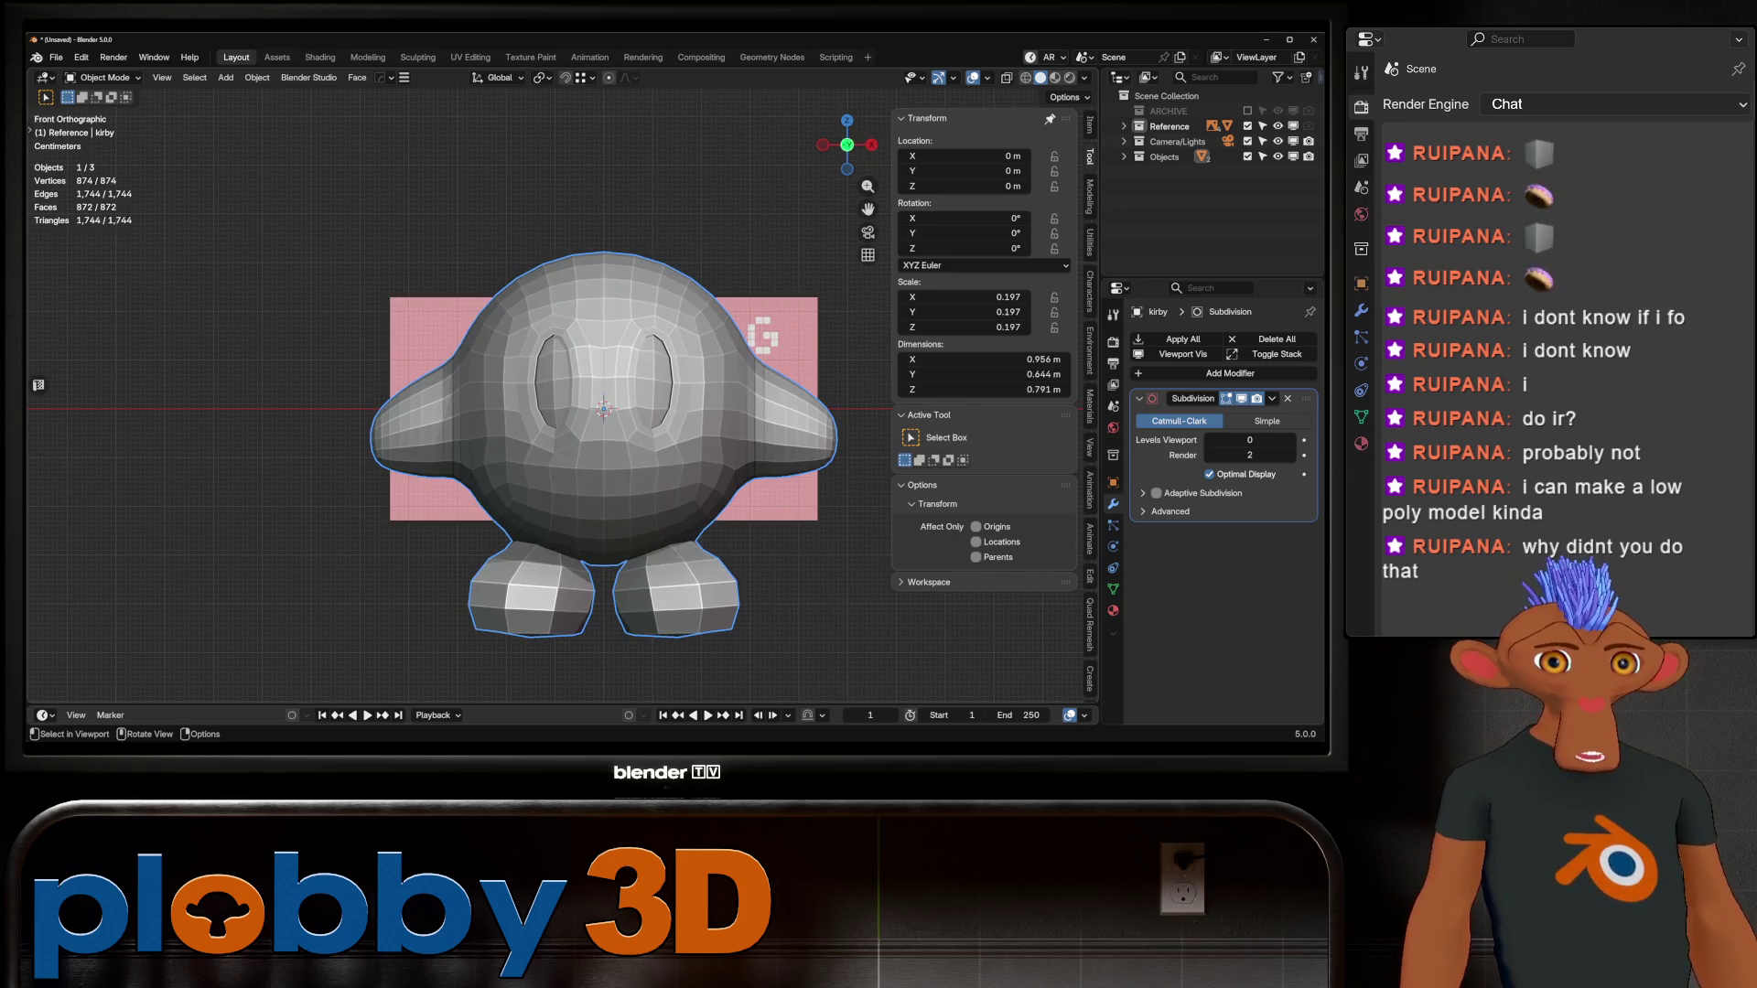
pyautogui.moveTo(641, 412)
pyautogui.keyDown('shift'); pyautogui.mouseDown(button='middle')
pyautogui.moveTo(498, 413)
pyautogui.moveTo(532, 418)
pyautogui.moveTo(534, 398)
pyautogui.mouseUp(button='middle'); pyautogui.keyUp('shift')
# Step: Enter Edit Mode, select all of Kirby's 872 faces, then return to Object Mode
pyautogui.press('Tab')
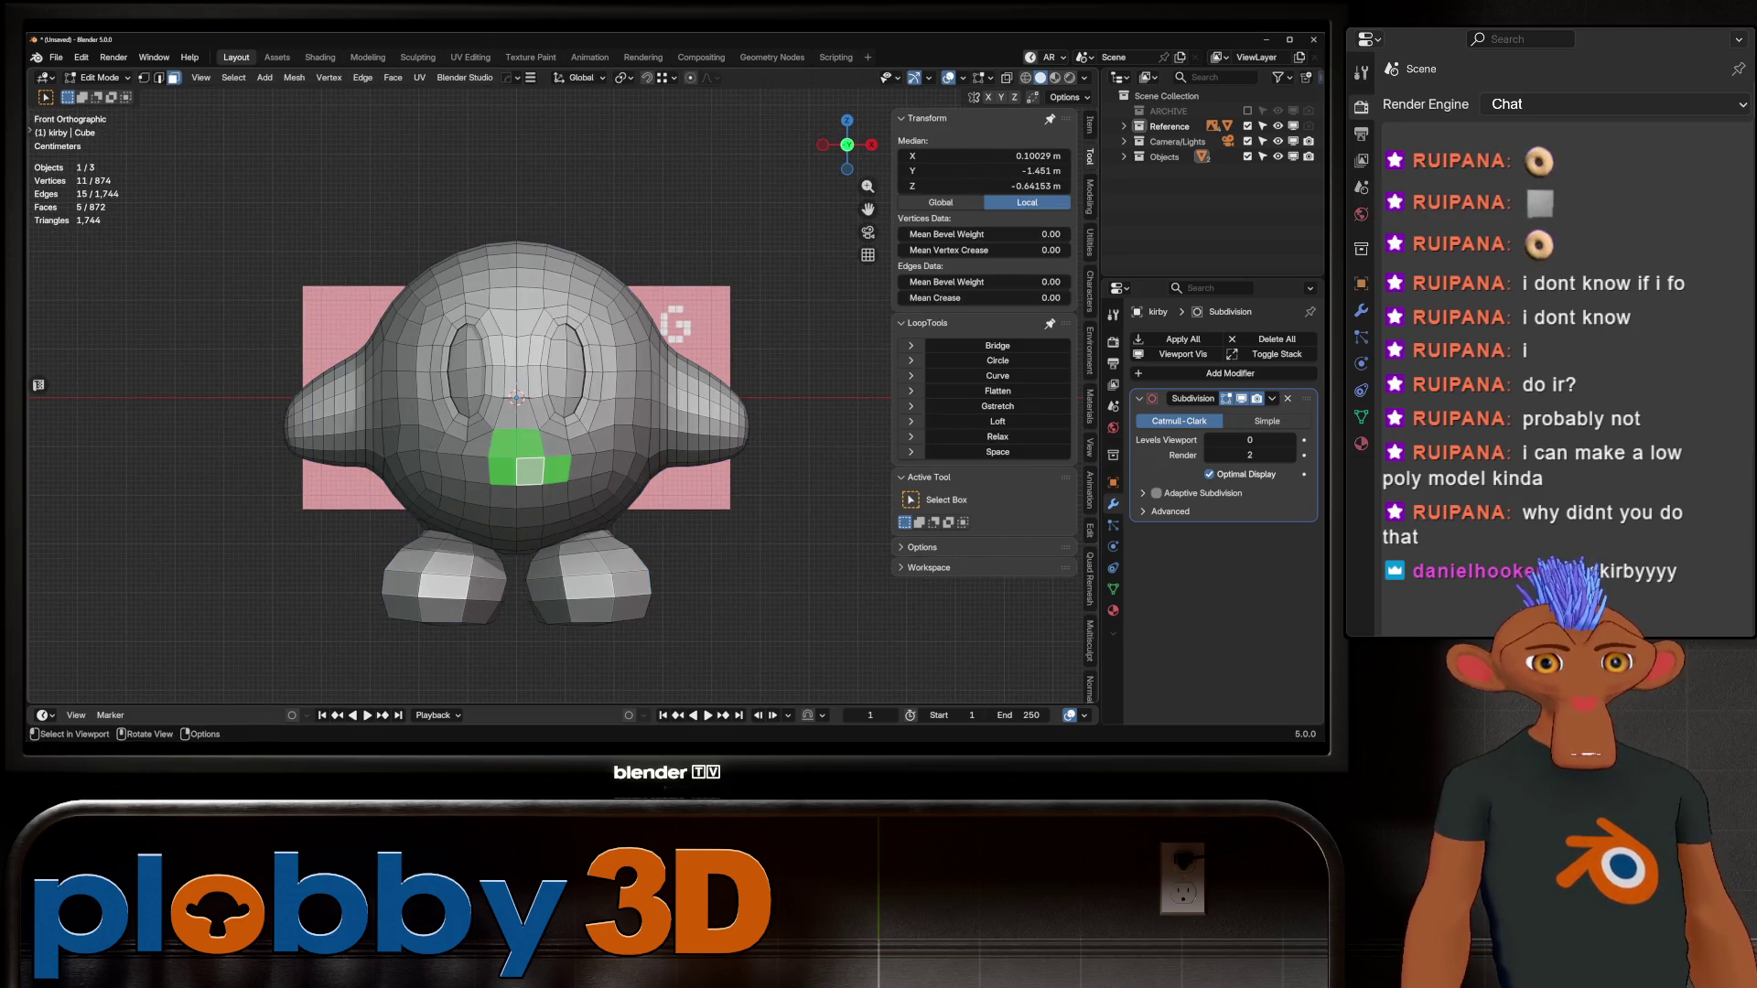
pyautogui.moveTo(504, 470)
pyautogui.keyDown('shift'); pyautogui.mouseDown(button='middle')
pyautogui.moveTo(622, 485)
pyautogui.moveTo(746, 535)
pyautogui.moveTo(641, 503)
pyautogui.moveTo(723, 549)
pyautogui.moveTo(687, 540)
pyautogui.mouseUp(button='middle'); pyautogui.keyUp('shift')
pyautogui.click(529, 468)
pyautogui.press('a')
pyautogui.press('b')
pyautogui.press('Tab')
pyautogui.press('Tab')
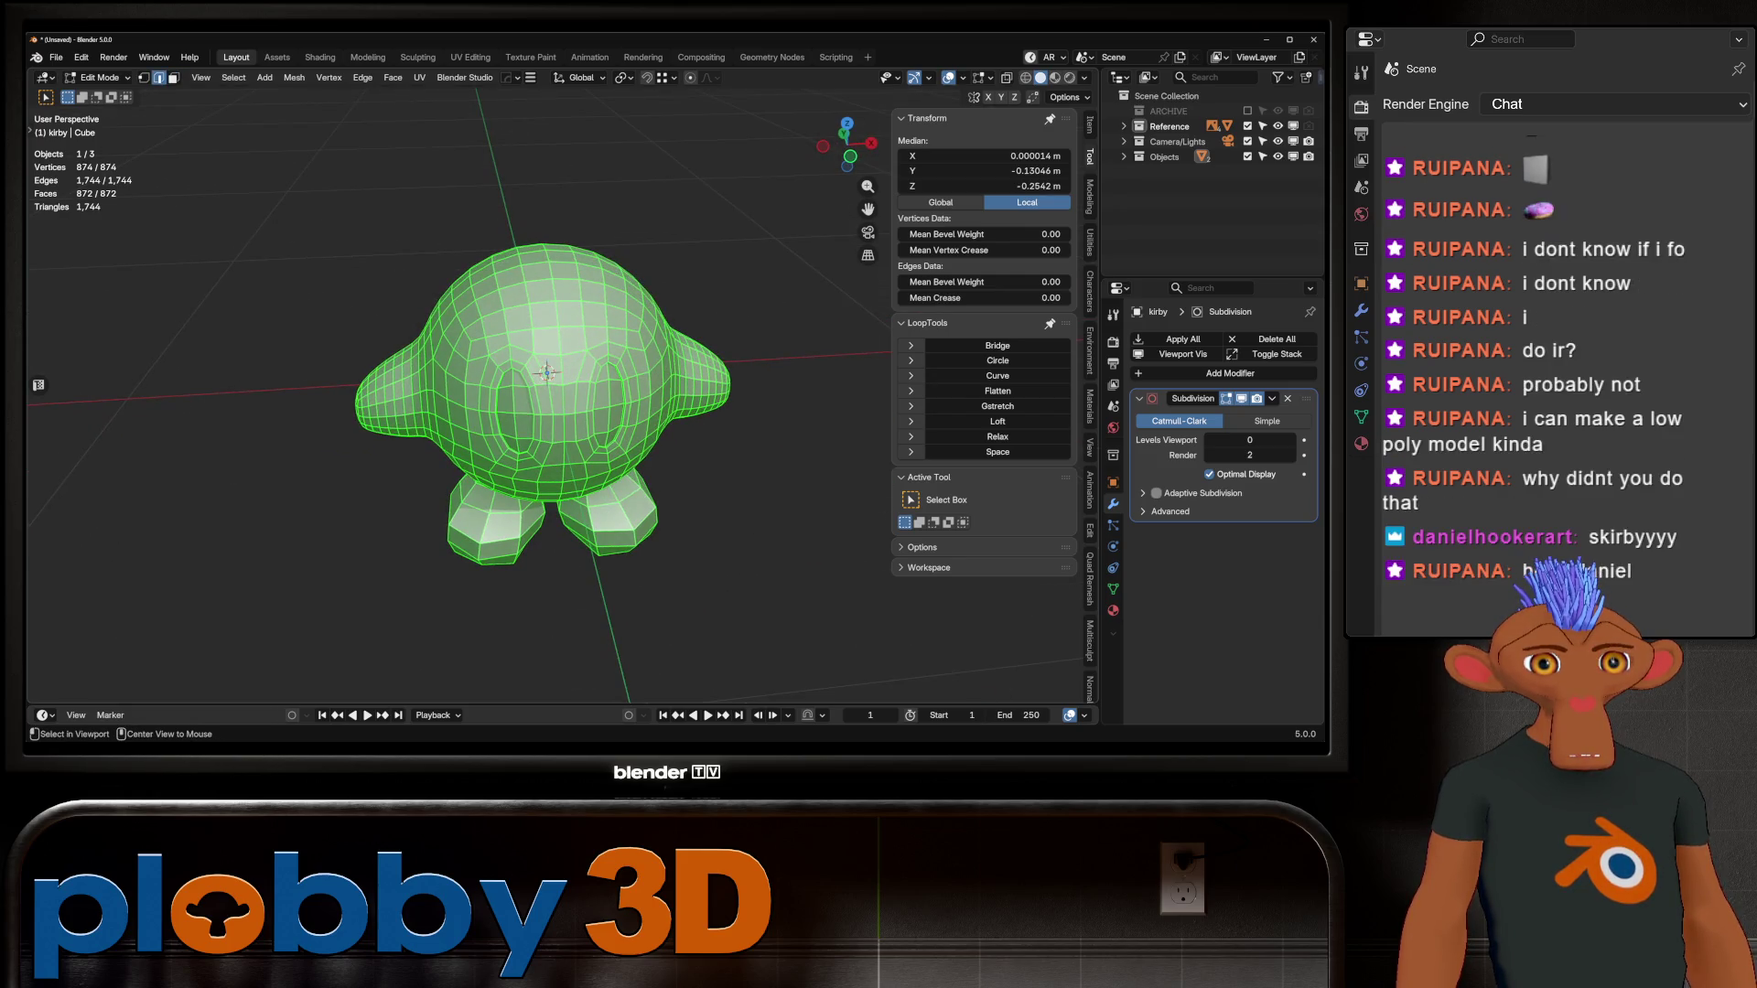
# Step: Relax the edge loop around Kirby's face (Cubic, 1 iteration) and mark it as a seam
pyautogui.keyDown('alt'); pyautogui.click(450, 407); pyautogui.keyUp('alt')
pyautogui.moveTo(450, 407)
pyautogui.mouseDown(button='middle')
pyautogui.moveTo(453, 384)
pyautogui.moveTo(430, 416)
pyautogui.moveTo(384, 411)
pyautogui.mouseUp(button='middle')
pyautogui.click(998, 436)
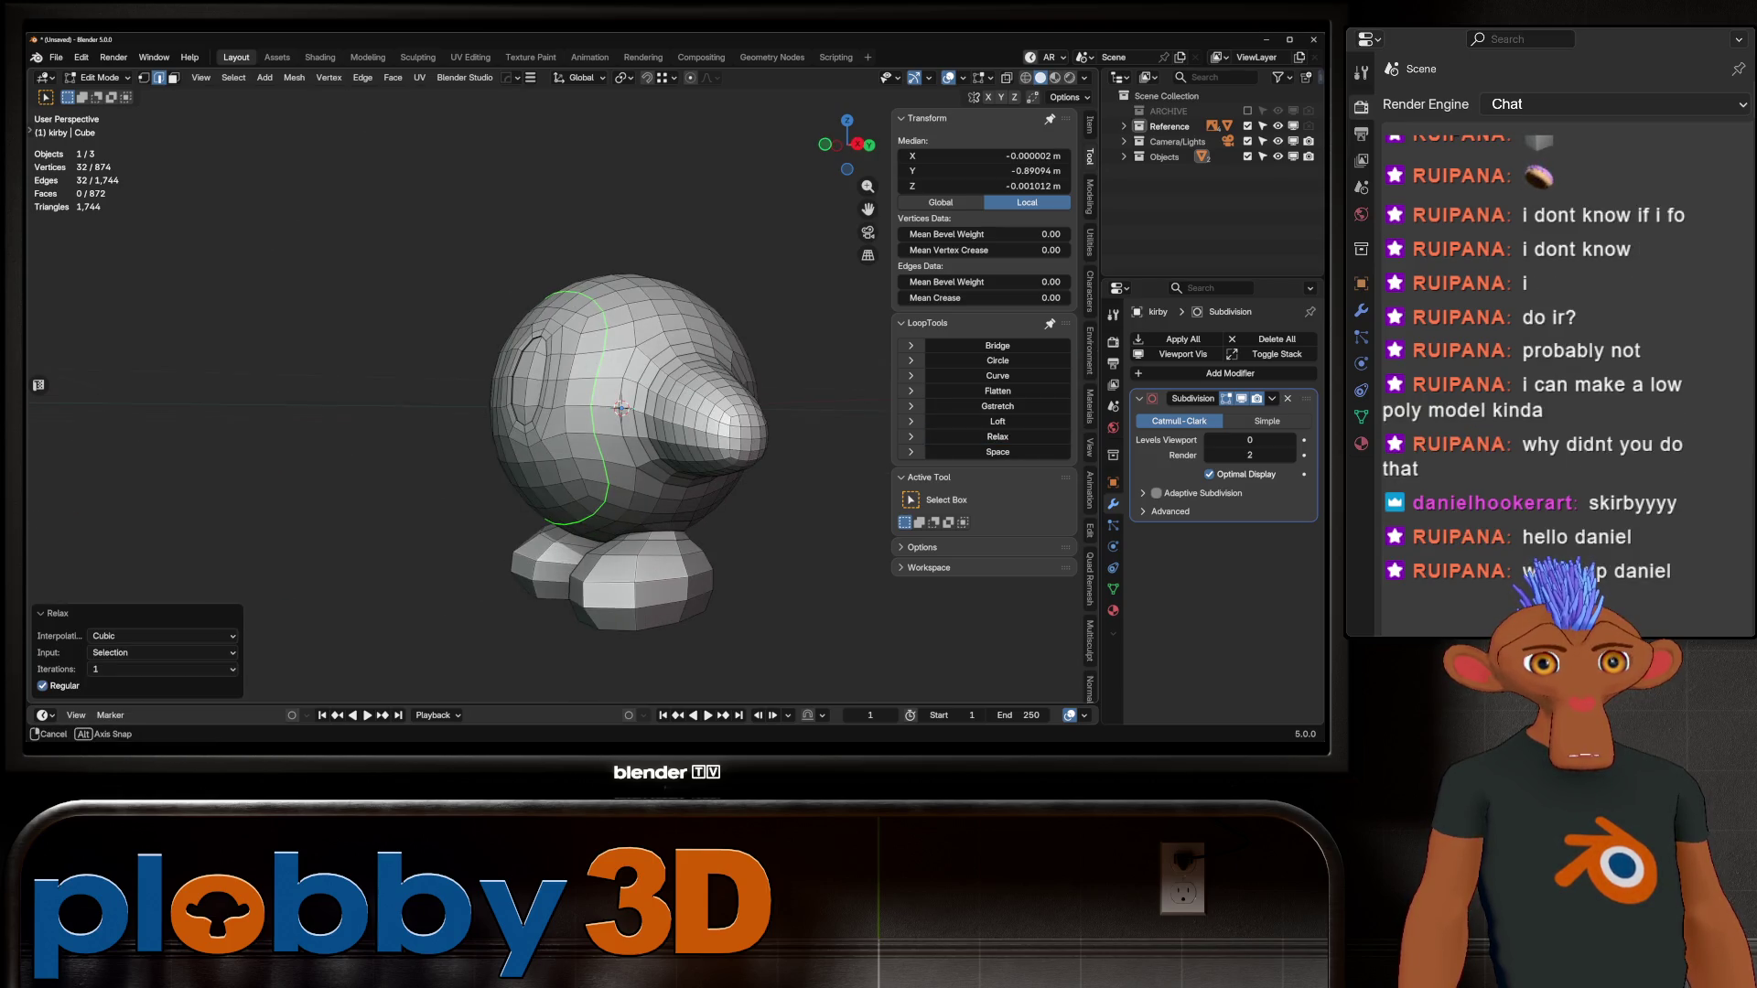
pyautogui.rightClick(787, 414)
pyautogui.click(787, 604)
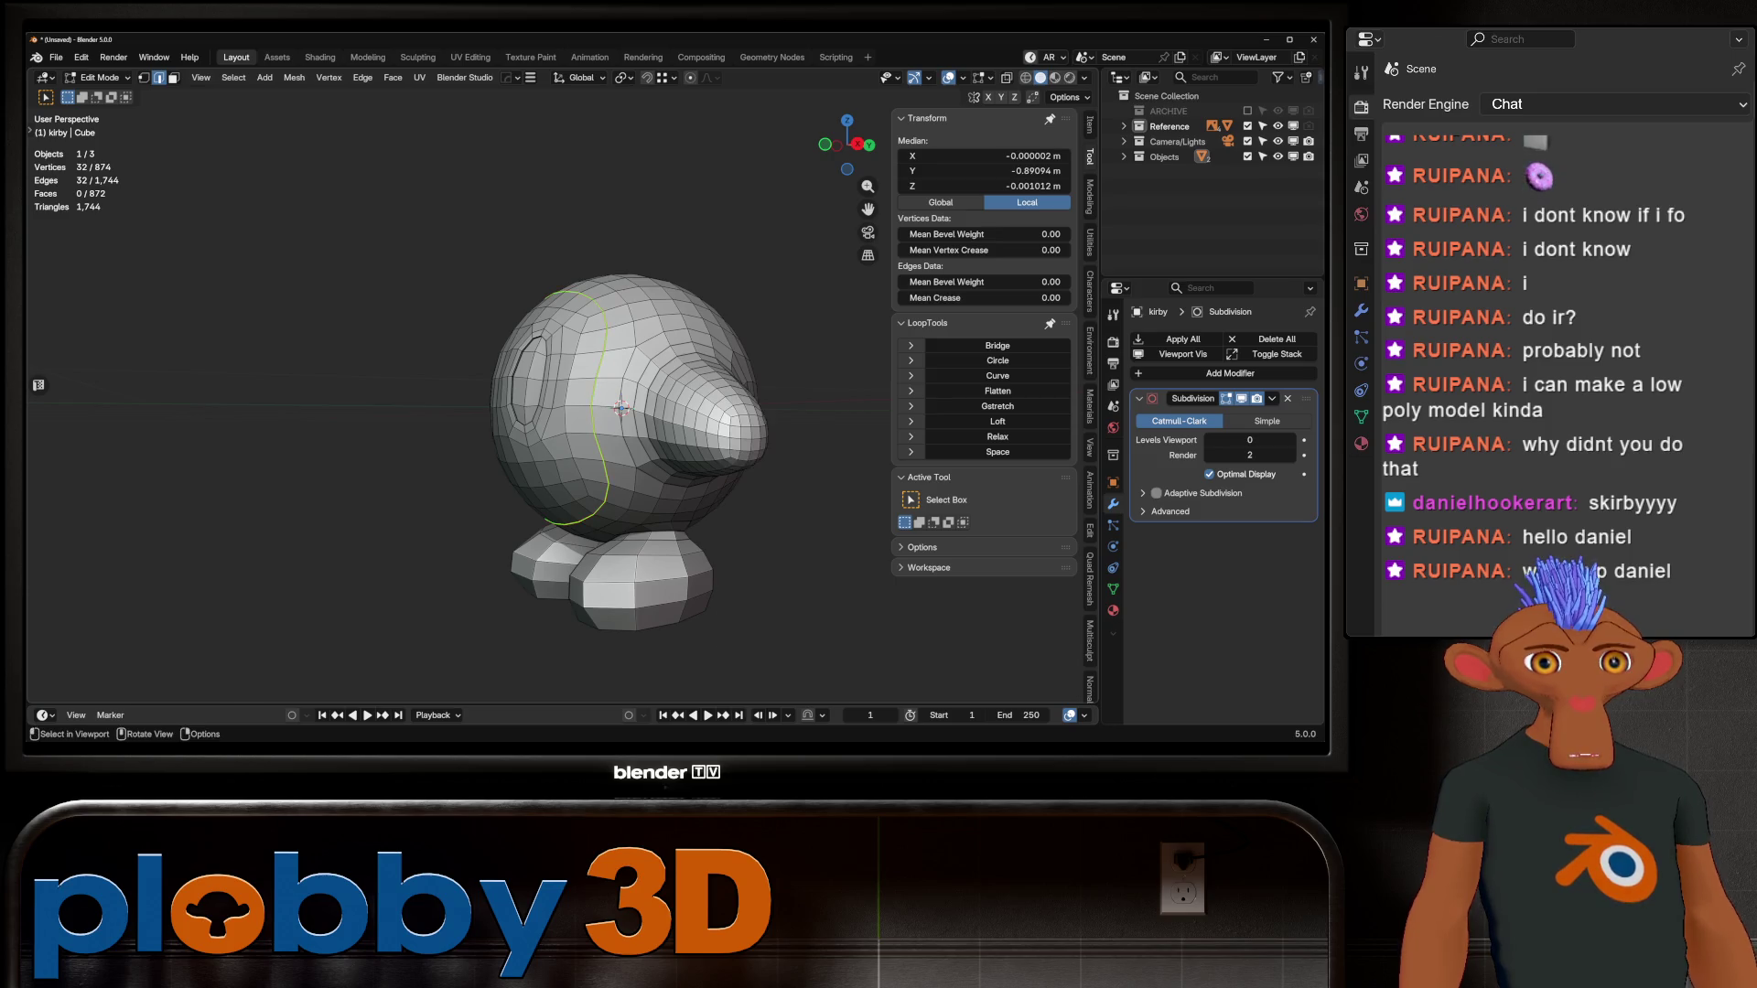
pyautogui.moveTo(787, 604); pyautogui.dragTo(732, 586, button='middle')
pyautogui.scroll(8, 586, 403)
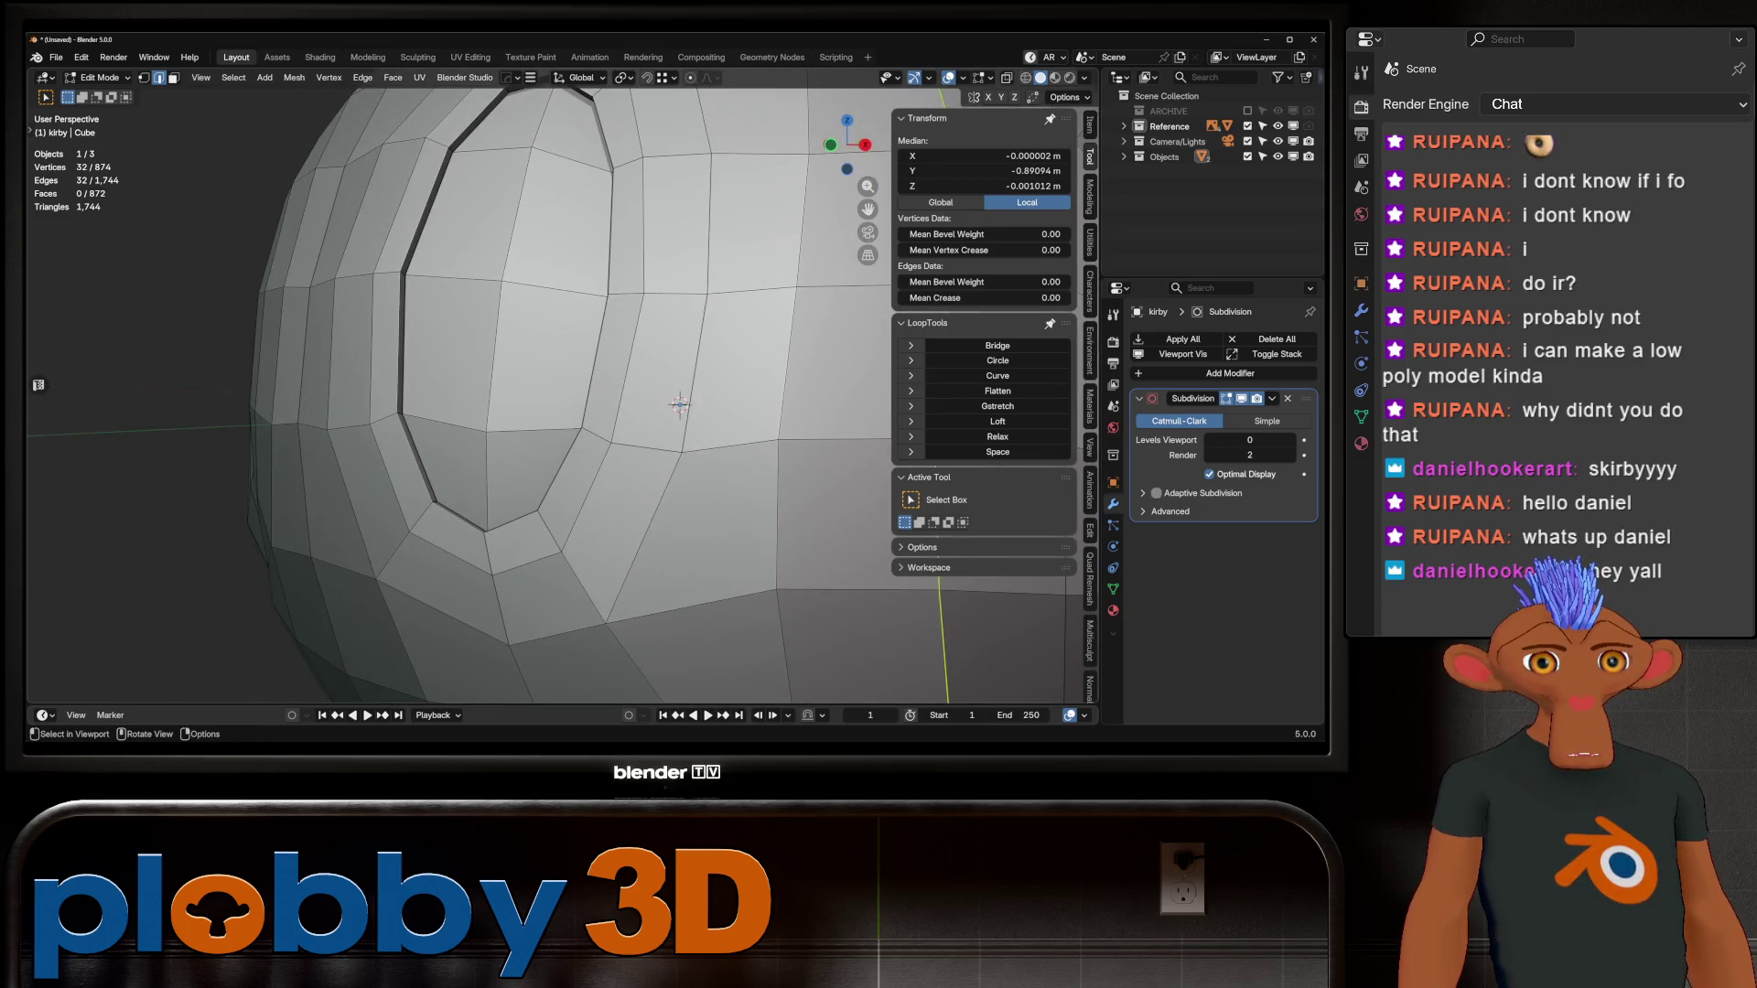
pyautogui.scroll(-6, 586, 403)
# Step: Select the rim loops of both of Kirby's eyes
pyautogui.moveTo(586, 403); pyautogui.dragTo(550, 393, button='middle')
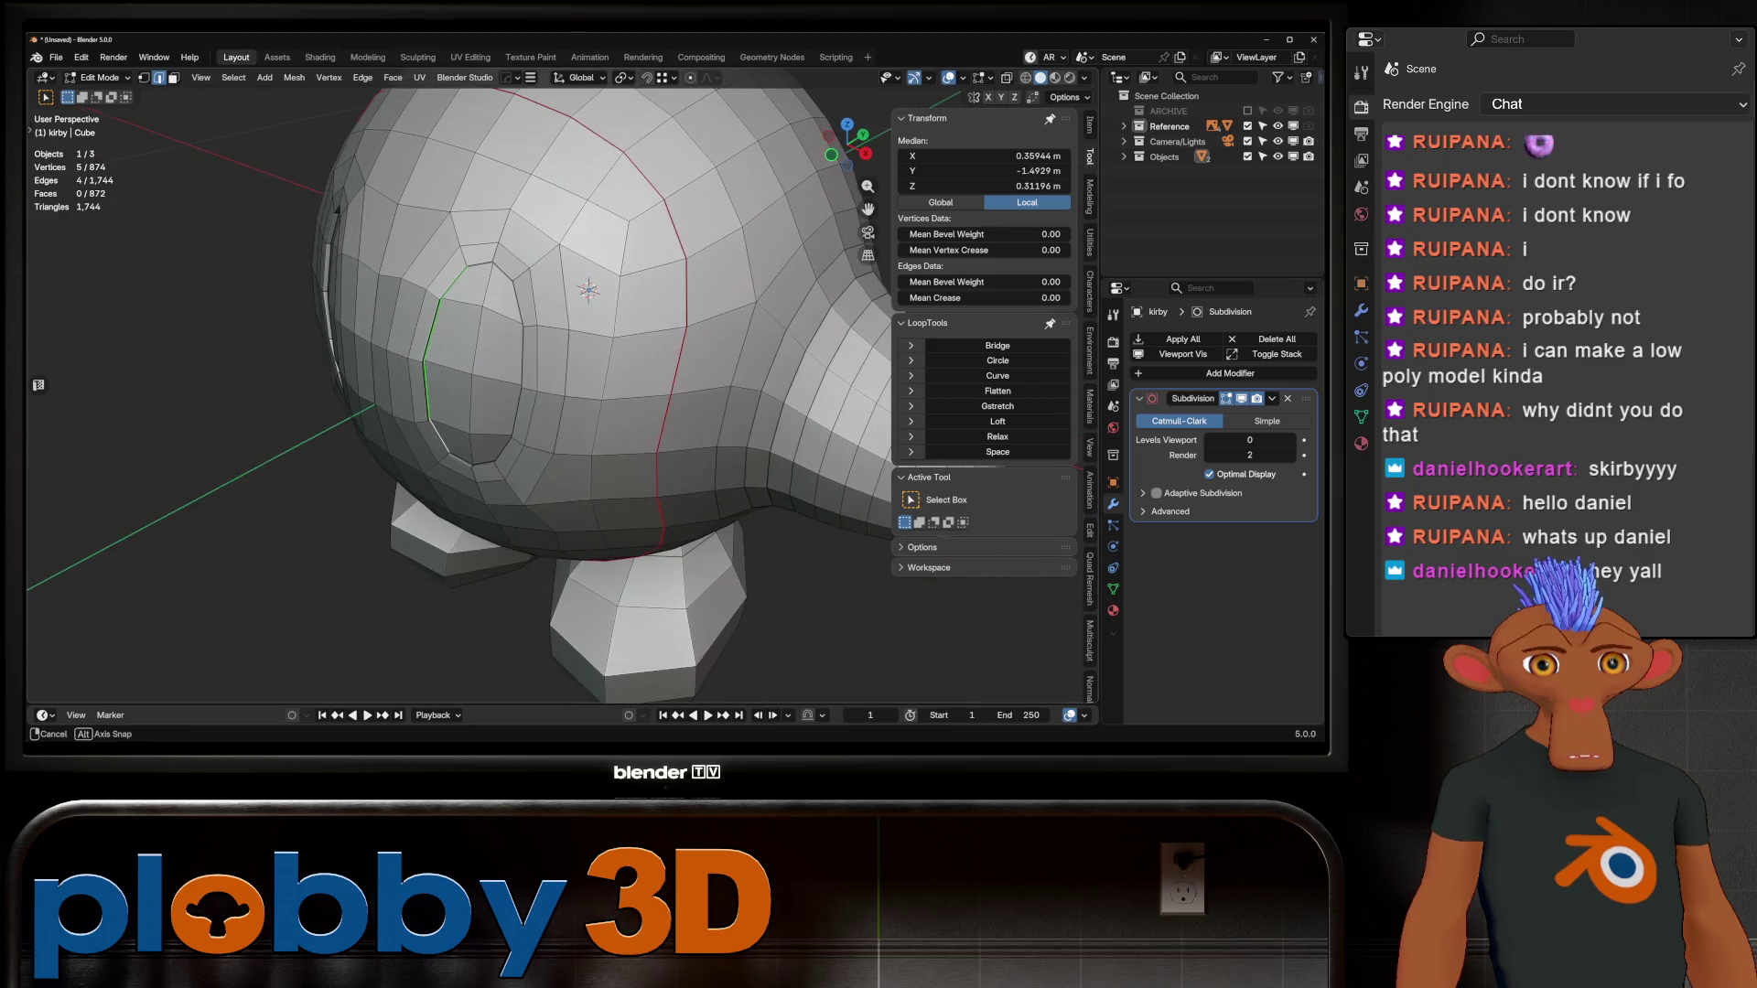
pyautogui.keyDown('alt'); pyautogui.click(430, 366); pyautogui.keyUp('alt')
pyautogui.moveTo(430, 366); pyautogui.dragTo(482, 505, button='middle')
pyautogui.keyDown('alt'); pyautogui.keyDown('shift'); pyautogui.click(101, 412); pyautogui.keyUp('shift'); pyautogui.keyUp('alt')
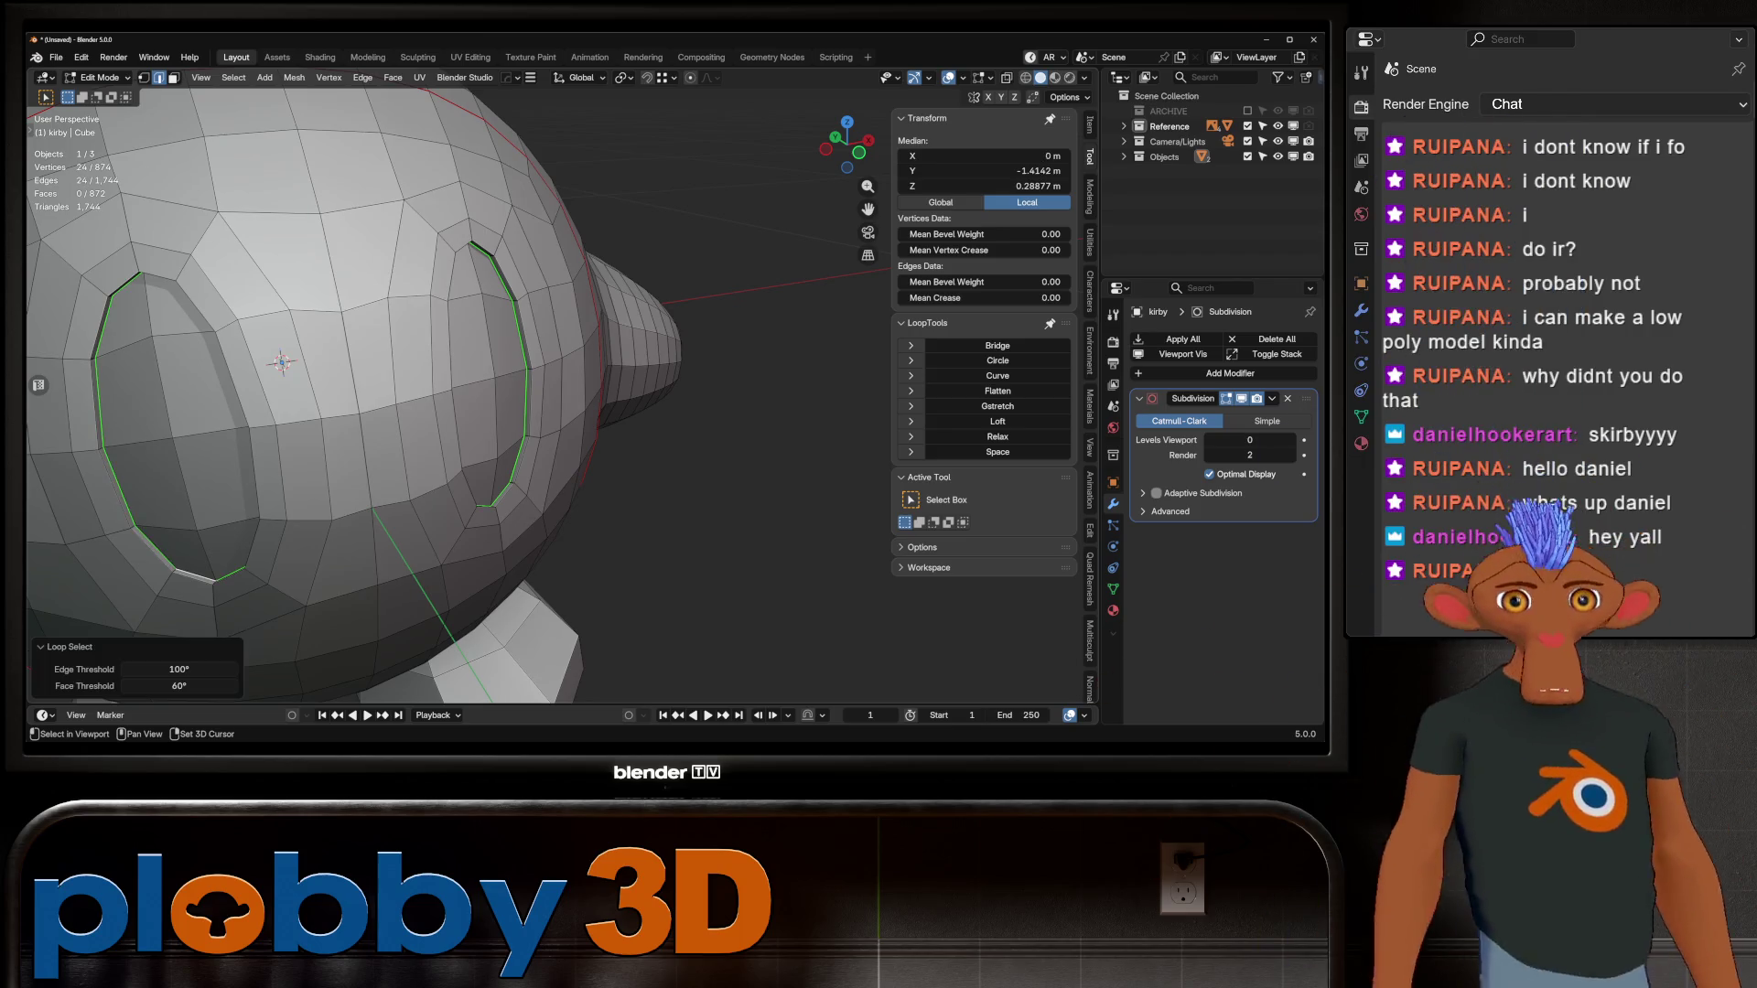
pyautogui.rightClick(687, 549)
pyautogui.scroll(-5, 549, 412)
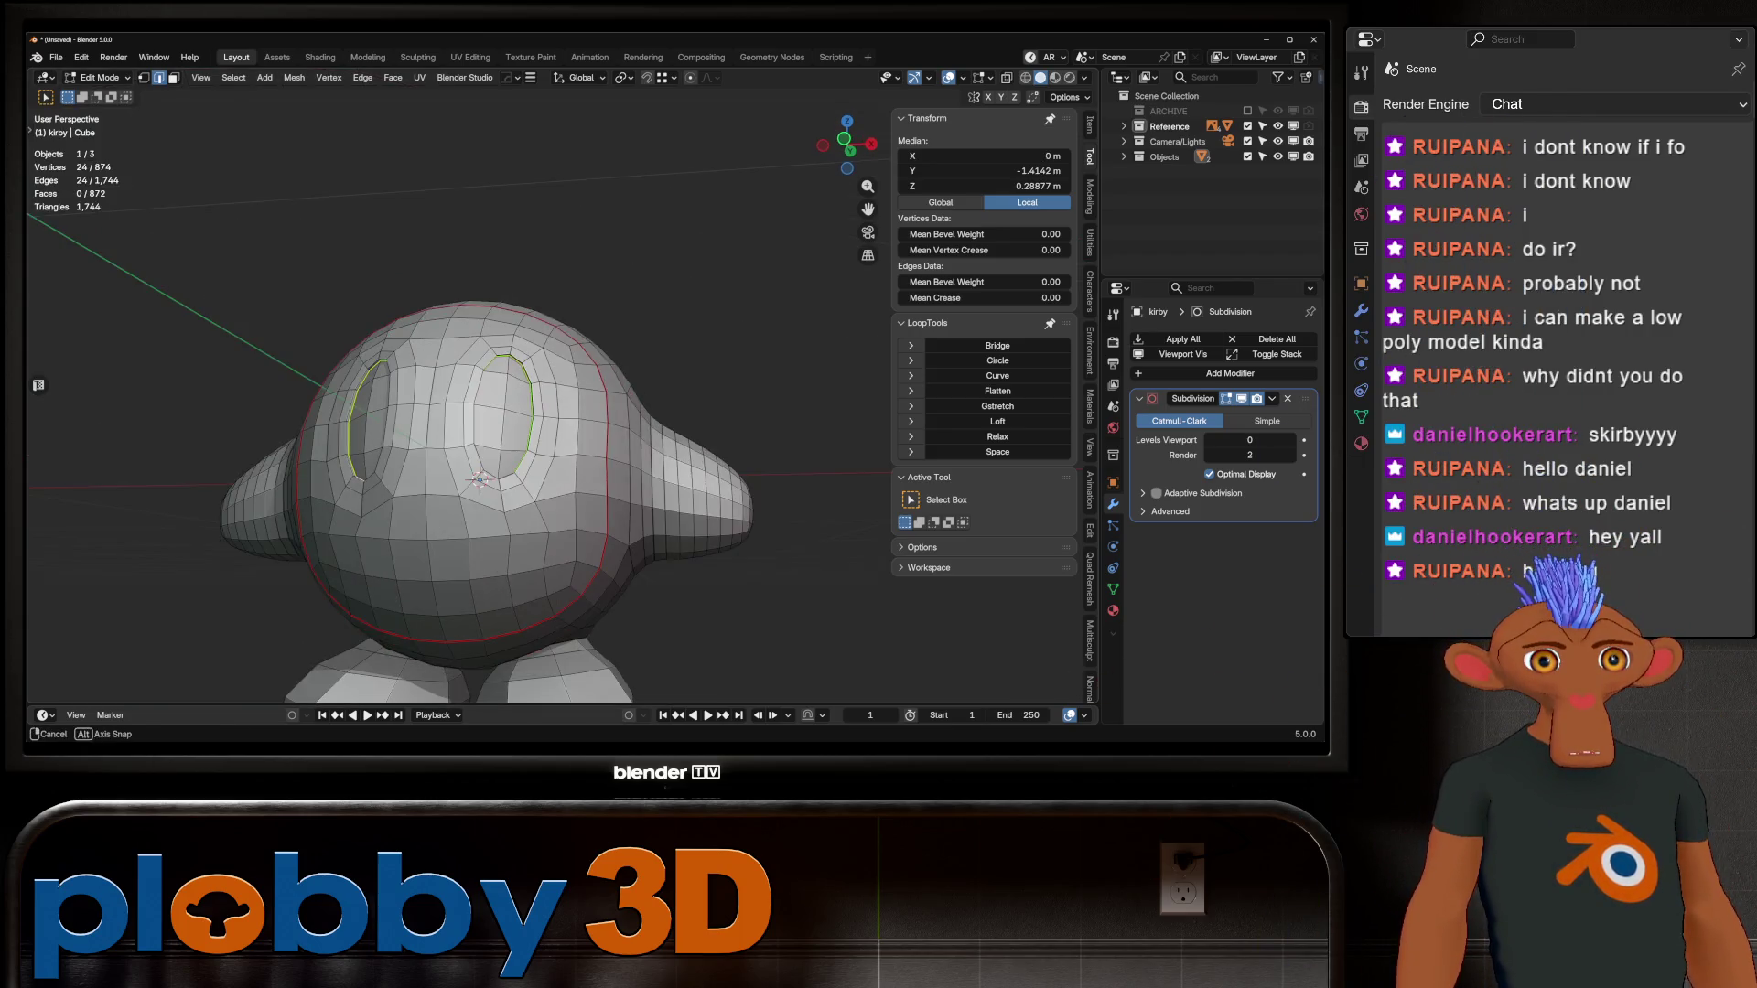
# Step: Mirror the eye-rim selection and mark both eye rims as UV seams
pyautogui.moveTo(549, 412)
pyautogui.mouseDown(button='middle')
pyautogui.moveTo(567, 417)
pyautogui.moveTo(375, 471)
pyautogui.moveTo(430, 472)
pyautogui.mouseUp(button='middle')
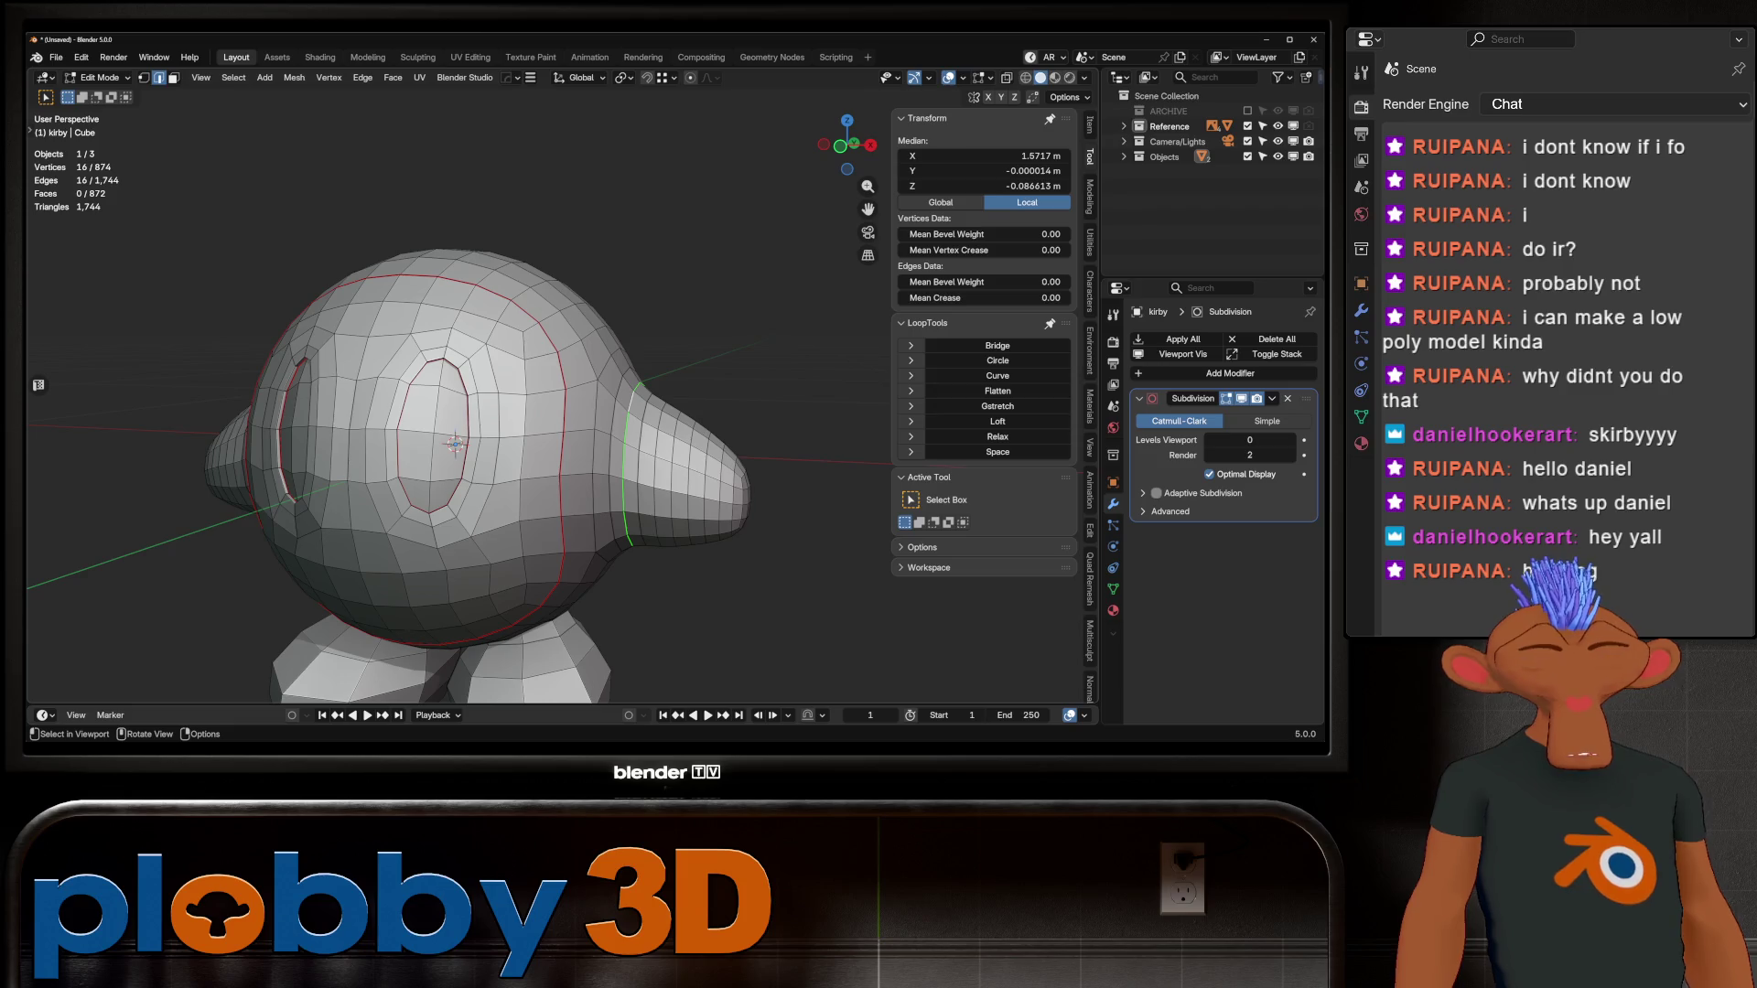
pyautogui.hotkey('ctrl', 'shift', 'm')
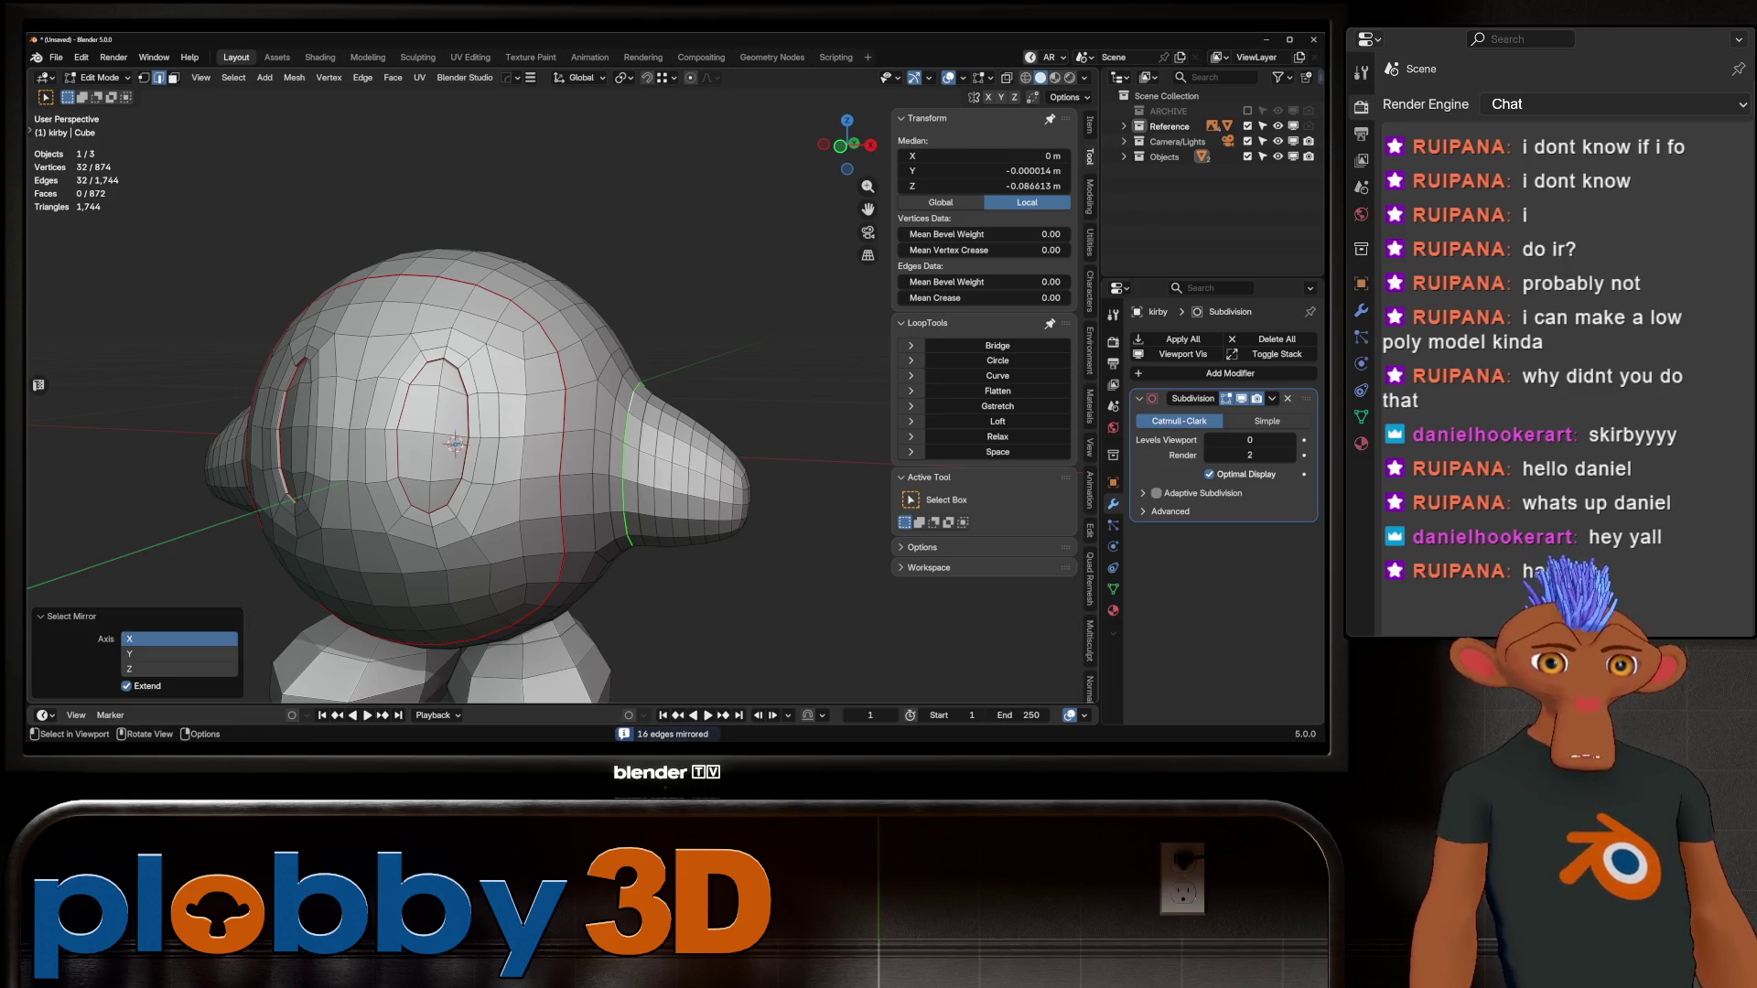
pyautogui.press('u')
pyautogui.click(640, 388)
pyautogui.moveTo(641, 388)
pyautogui.mouseDown(button='middle')
pyautogui.moveTo(851, 406)
pyautogui.moveTo(924, 366)
pyautogui.moveTo(577, 410)
pyautogui.moveTo(466, 389)
pyautogui.mouseUp(button='middle')
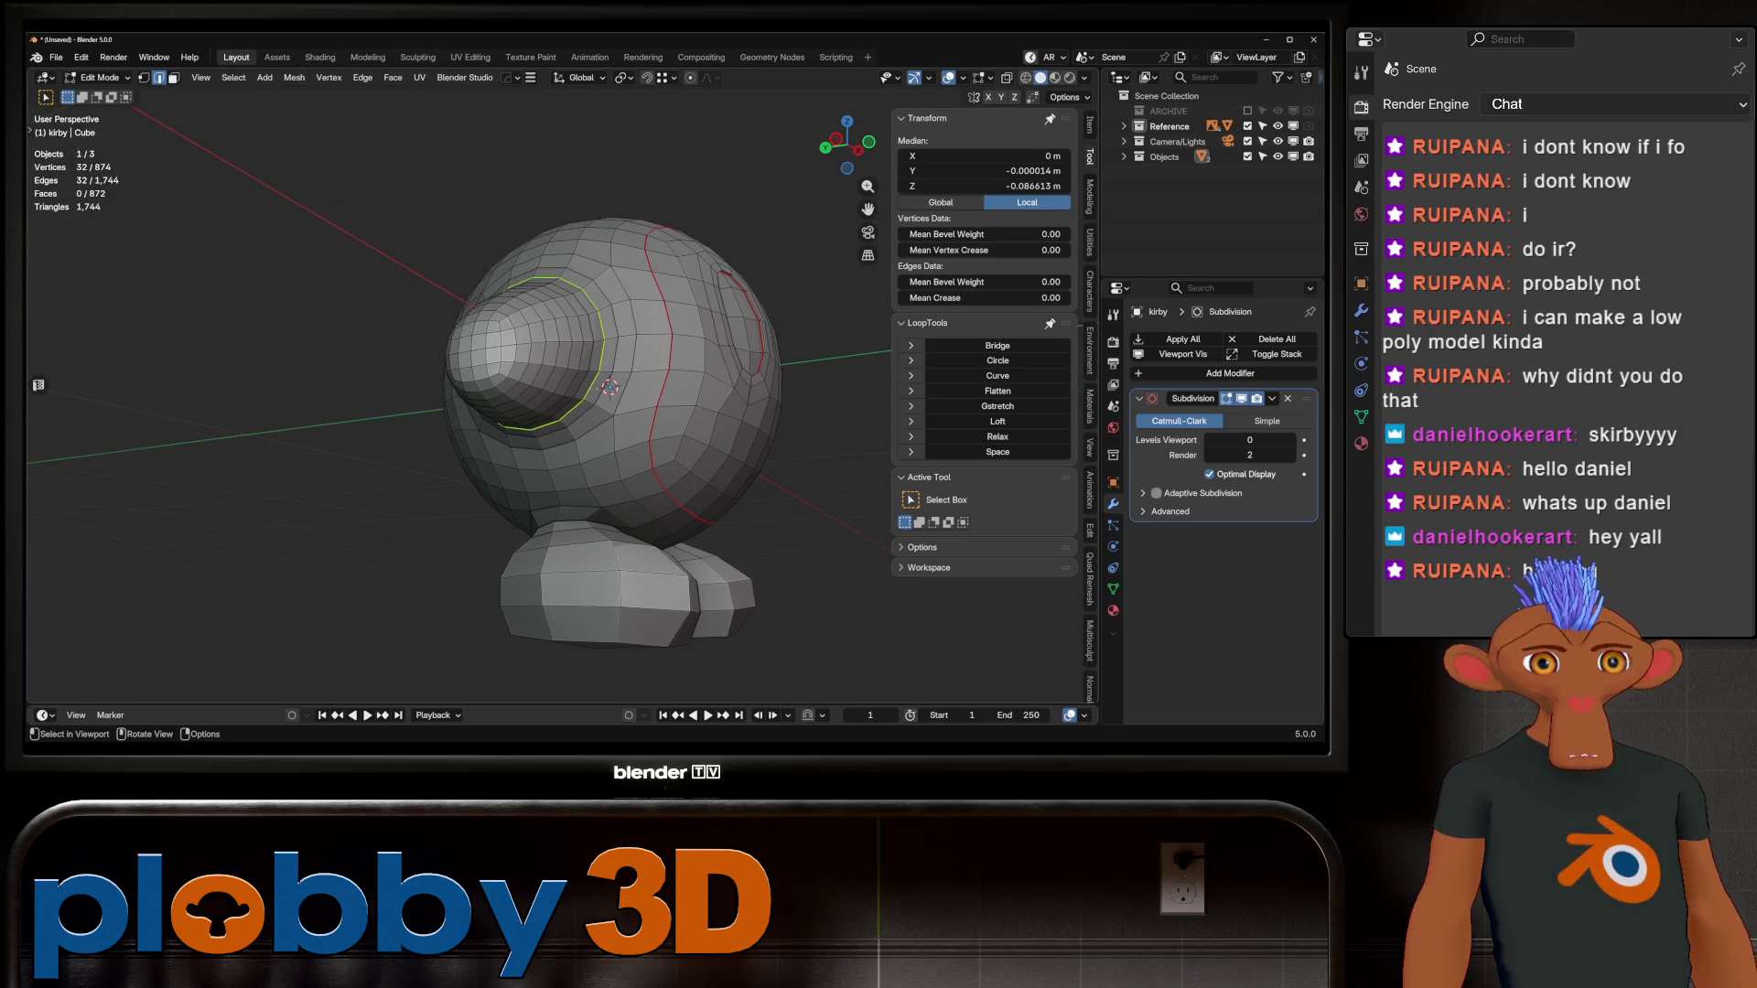
# Step: Select a shortest edge path where the arm meets the body, mirror it, and mark seams
pyautogui.click(595, 403)
pyautogui.keyDown('ctrl'); pyautogui.click(632, 408); pyautogui.keyUp('ctrl')
pyautogui.scroll(2, 632, 407)
pyautogui.moveTo(631, 407); pyautogui.dragTo(668, 389, button='middle')
pyautogui.hotkey('ctrl', 'shift', 'm')
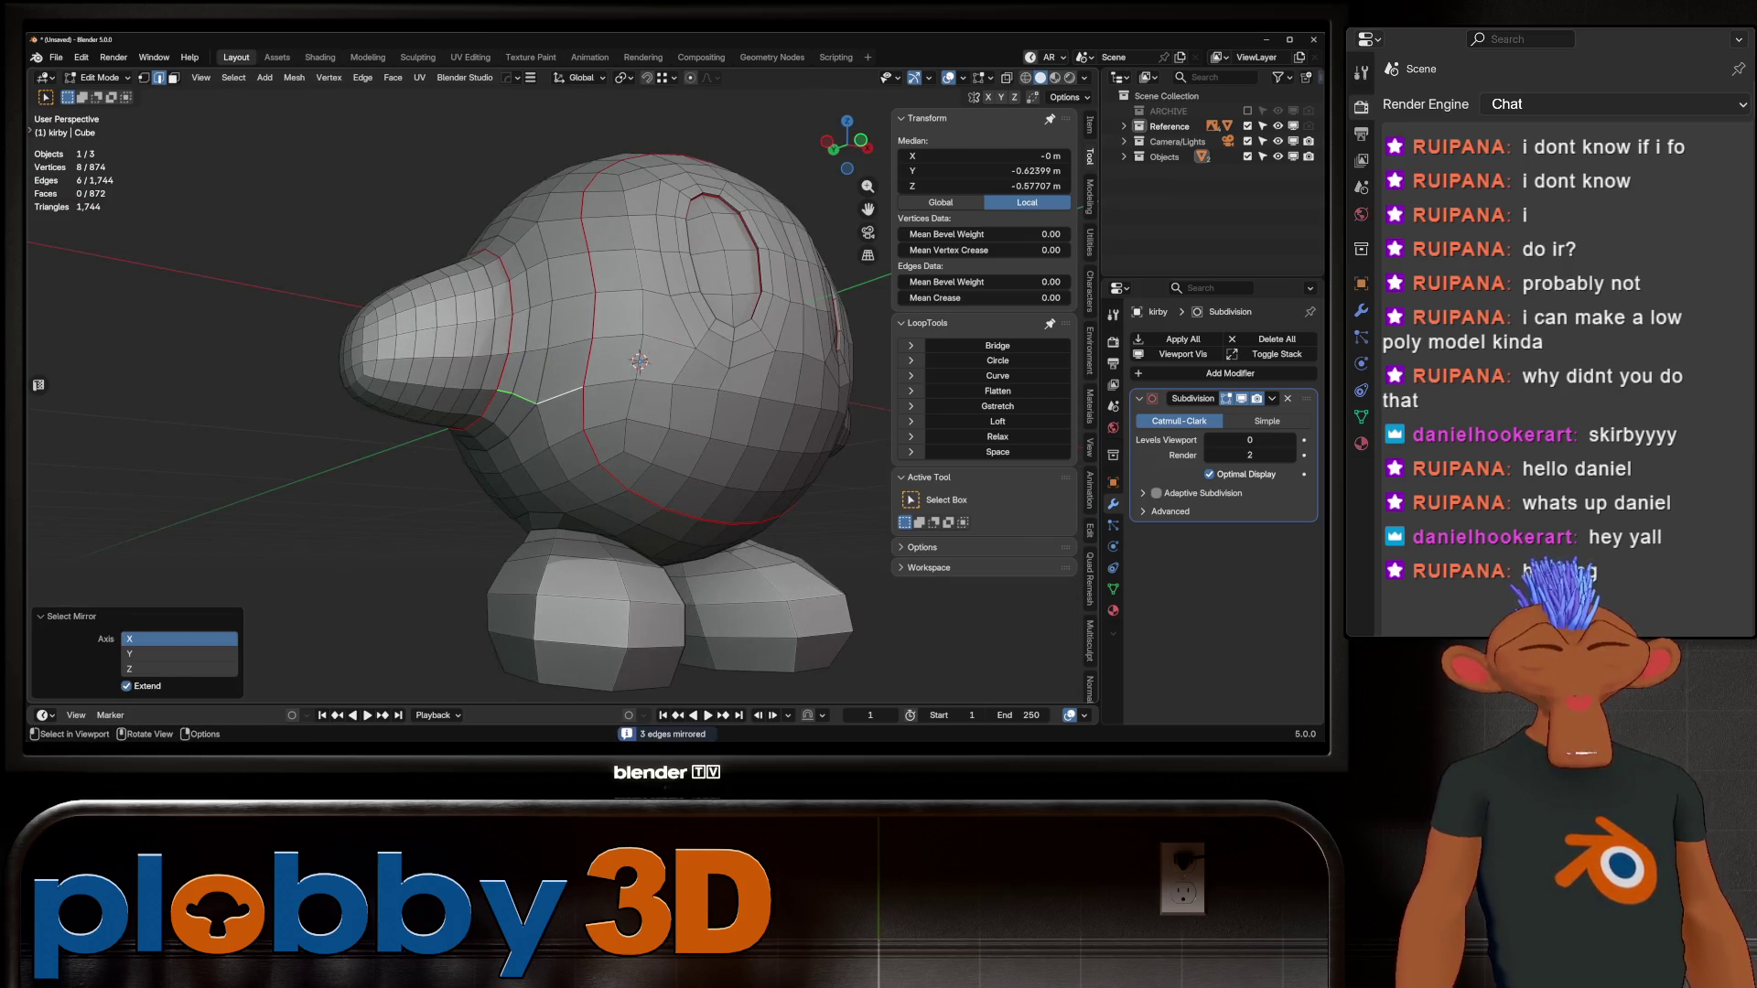
pyautogui.rightClick(549, 452)
pyautogui.click(549, 451)
pyautogui.moveTo(549, 451)
pyautogui.mouseDown(button='middle')
pyautogui.moveTo(787, 444)
pyautogui.moveTo(728, 441)
pyautogui.moveTo(714, 513)
pyautogui.moveTo(732, 444)
pyautogui.mouseUp(button='middle')
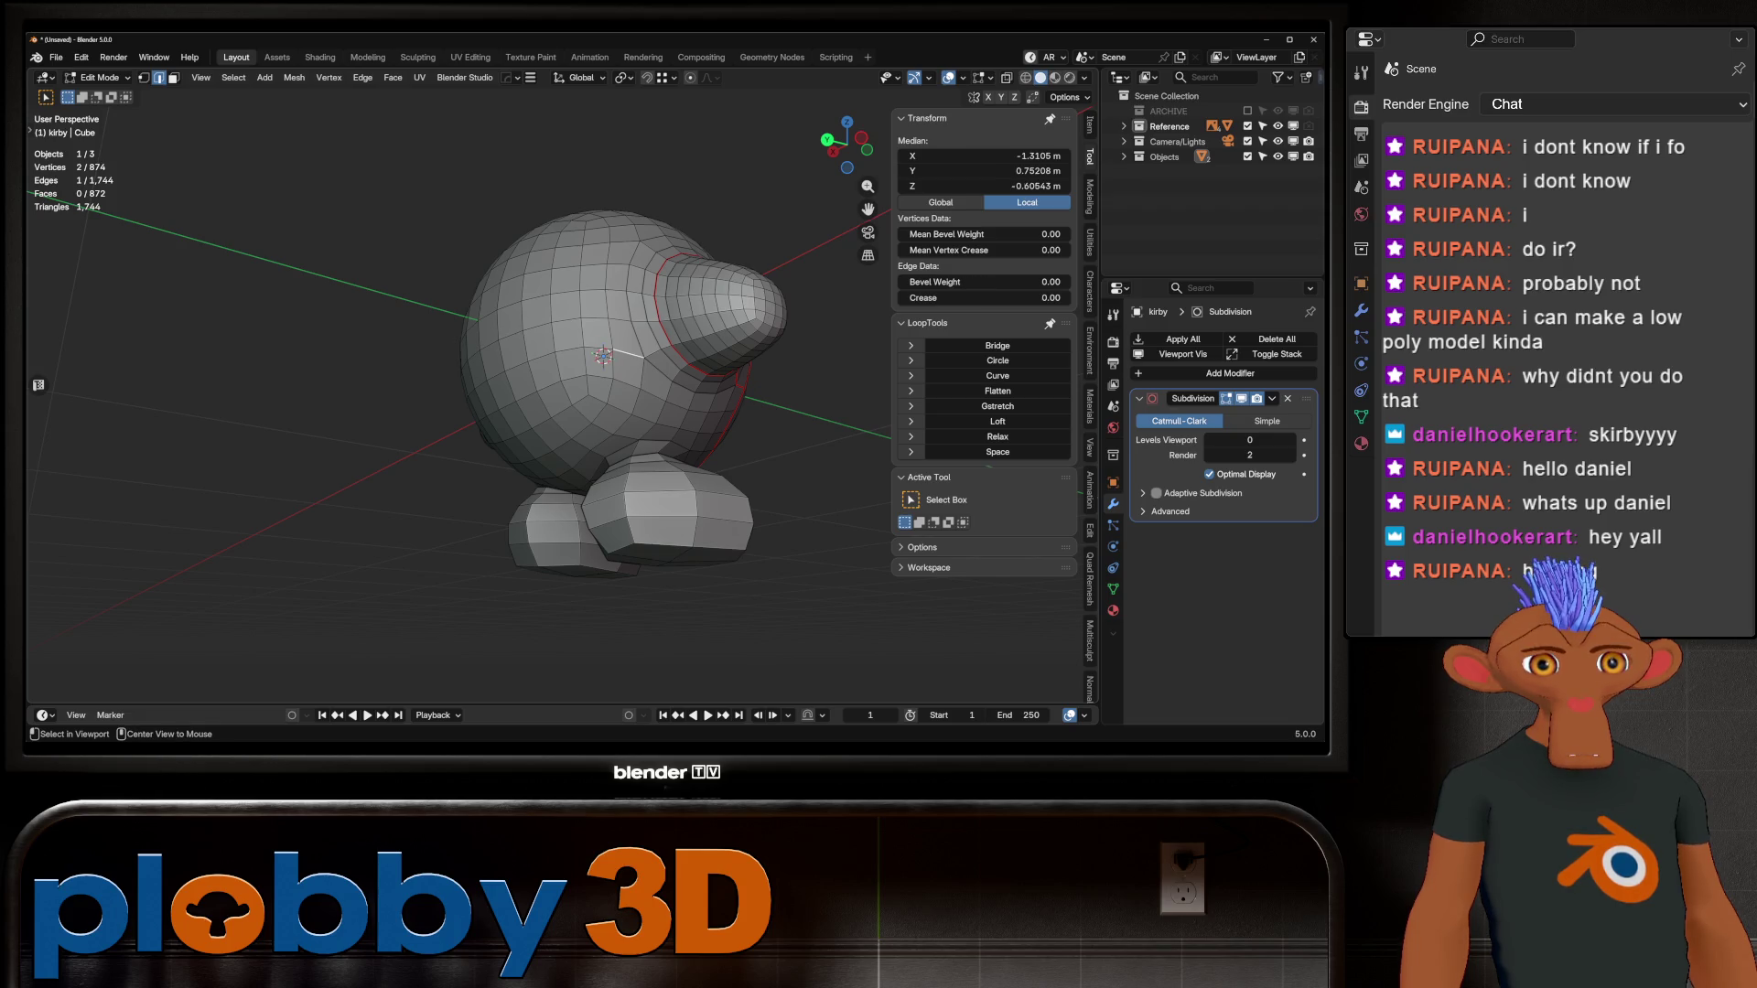
# Step: Mark seams on the remaining loop and along the arm edge path, then deselect all
pyautogui.rightClick(622, 368)
pyautogui.click(623, 371)
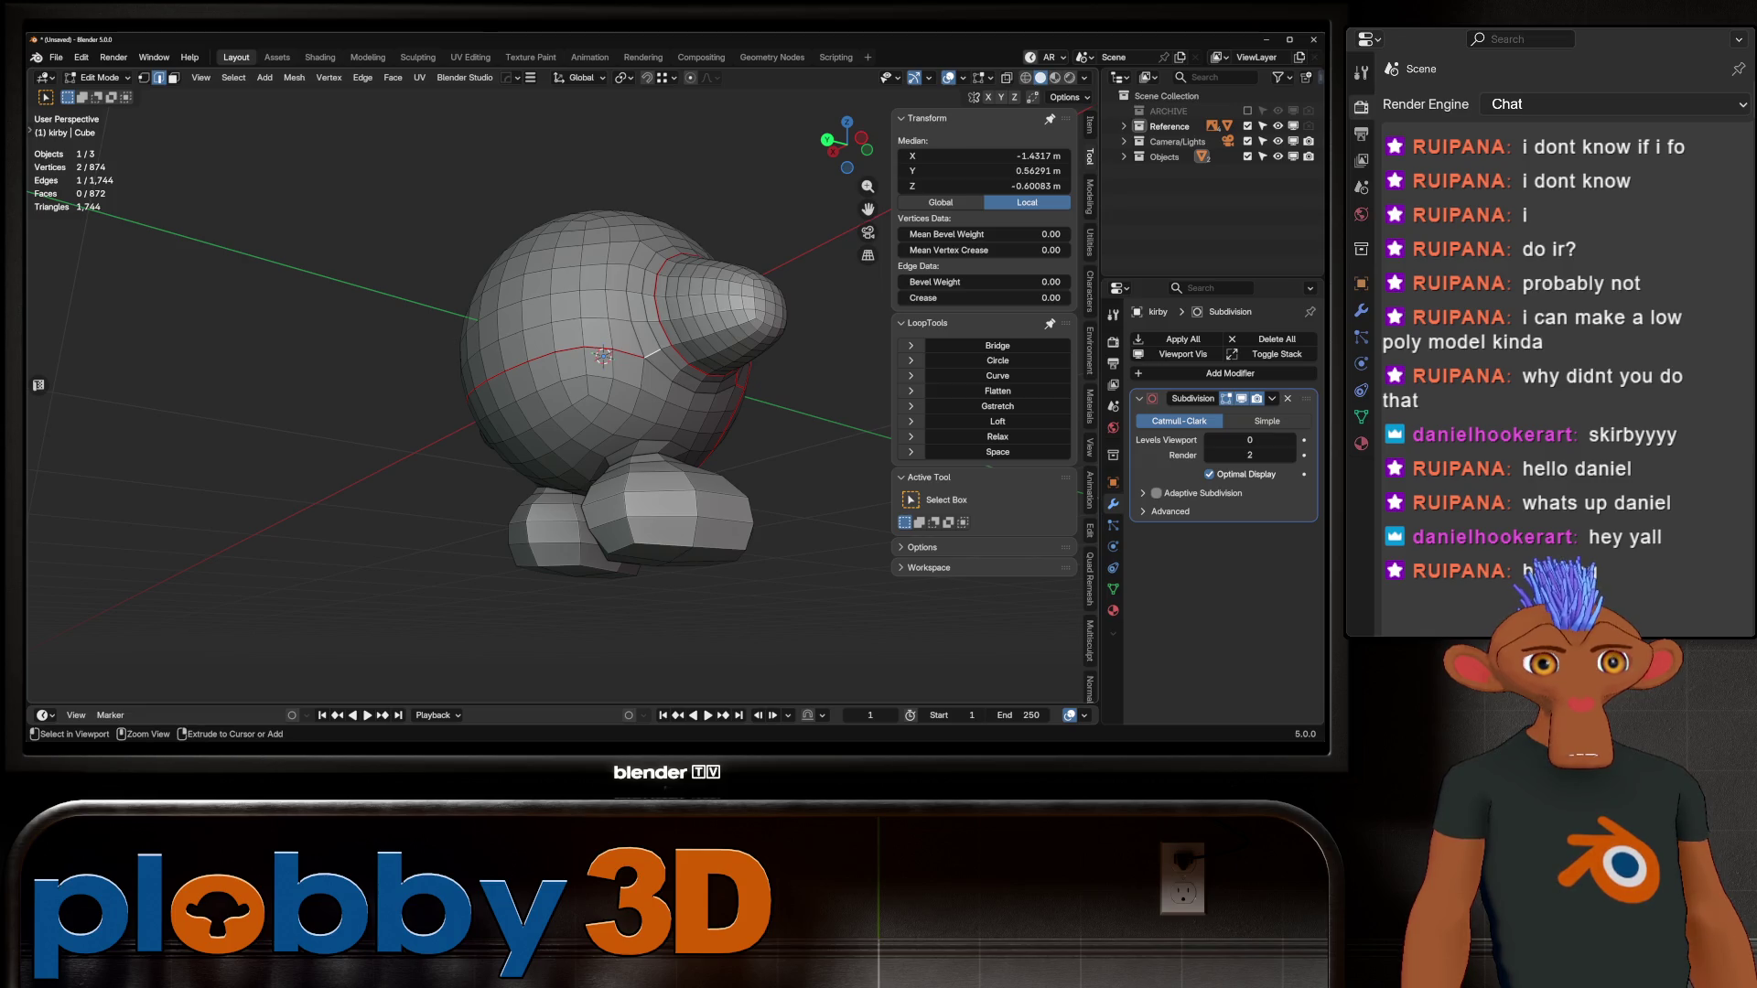
pyautogui.keyDown('ctrl'); pyautogui.click(746, 320); pyautogui.keyUp('ctrl')
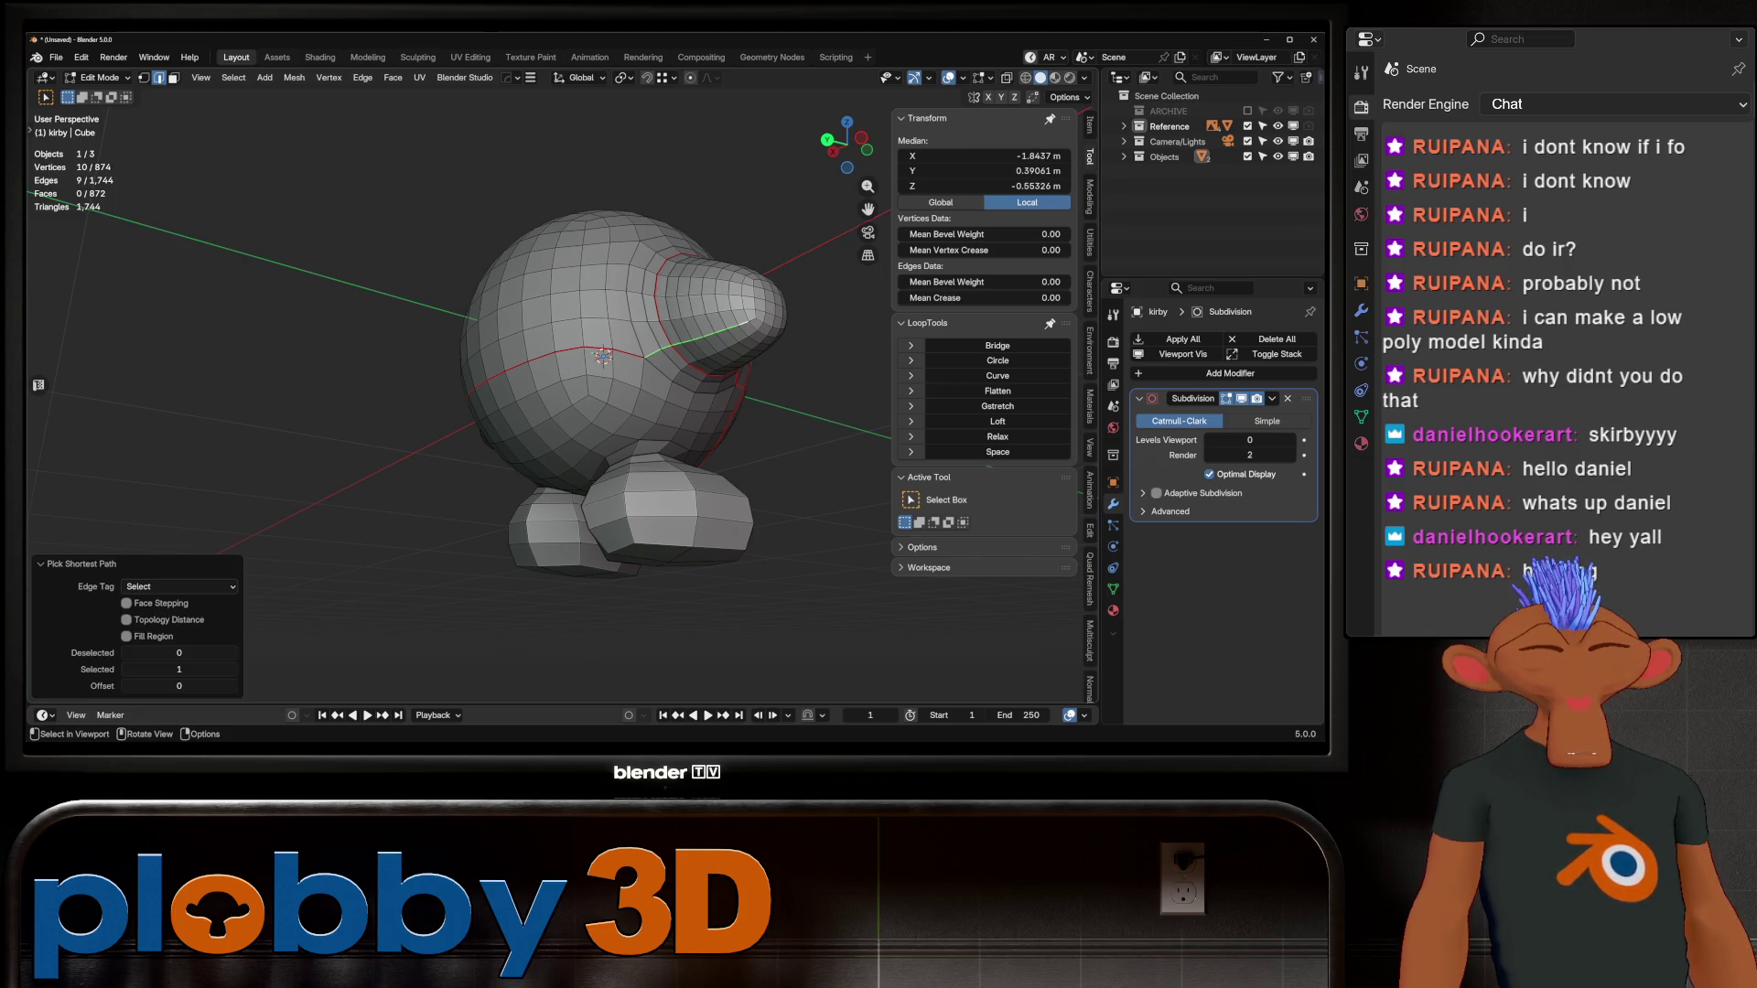
pyautogui.rightClick(746, 321)
pyautogui.click(746, 322)
pyautogui.hotkey('alt', 'a')
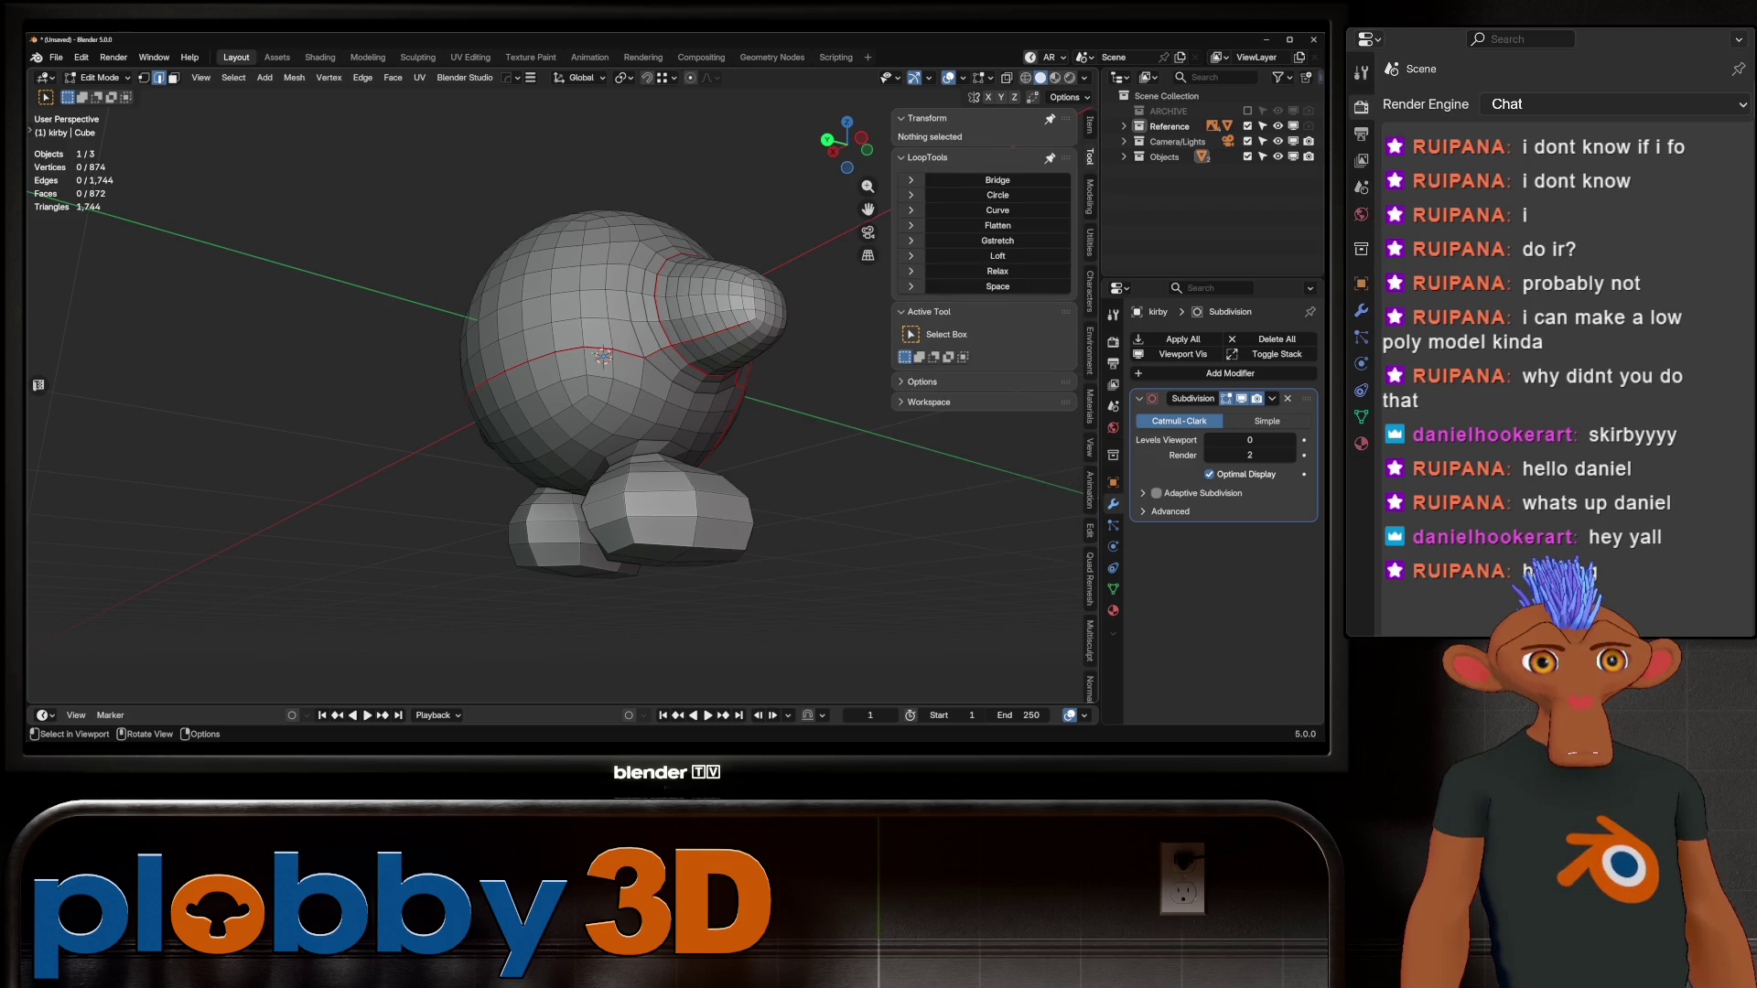
# Step: Mirror the foot-top edge loop onto the other foot and mark both loops as UV seams
pyautogui.moveTo(640, 366)
pyautogui.mouseDown(button='middle')
pyautogui.moveTo(641, 476)
pyautogui.moveTo(609, 338)
pyautogui.moveTo(462, 330)
pyautogui.moveTo(494, 275)
pyautogui.mouseUp(button='middle')
pyautogui.scroll(5, 462, 329)
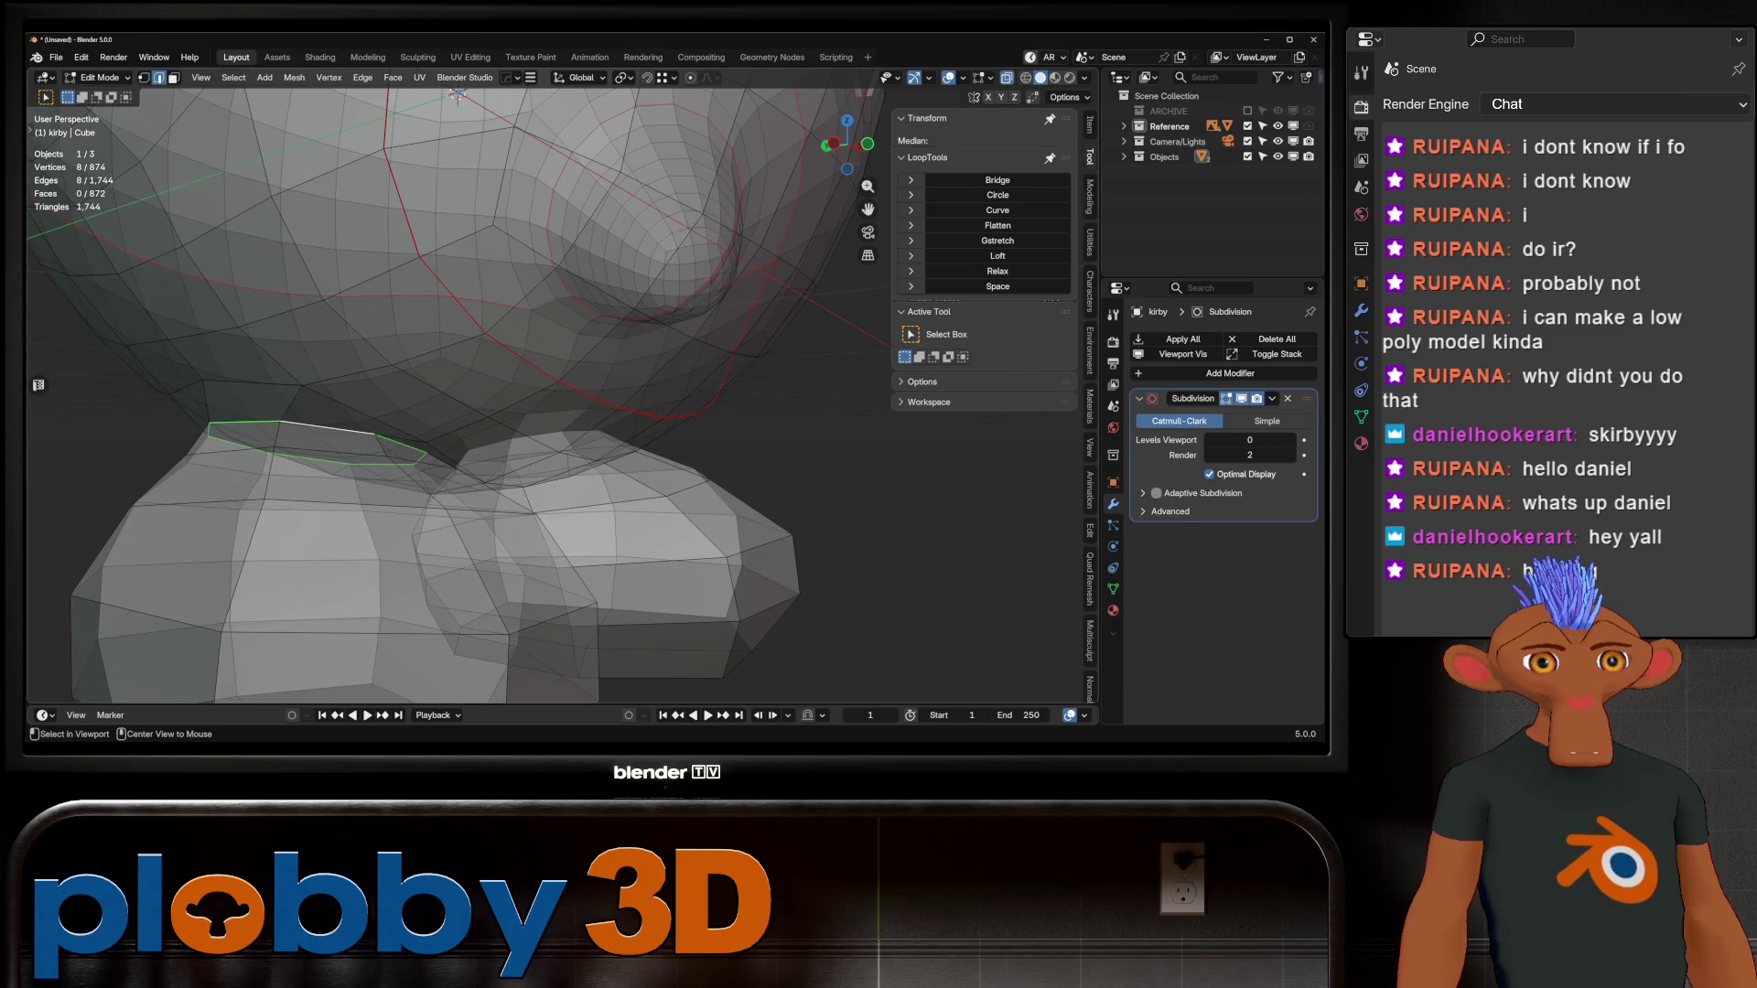
pyautogui.moveTo(458, 94); pyautogui.dragTo(446, 161, button='middle')
pyautogui.hotkey('ctrl', 'shift', 'm')
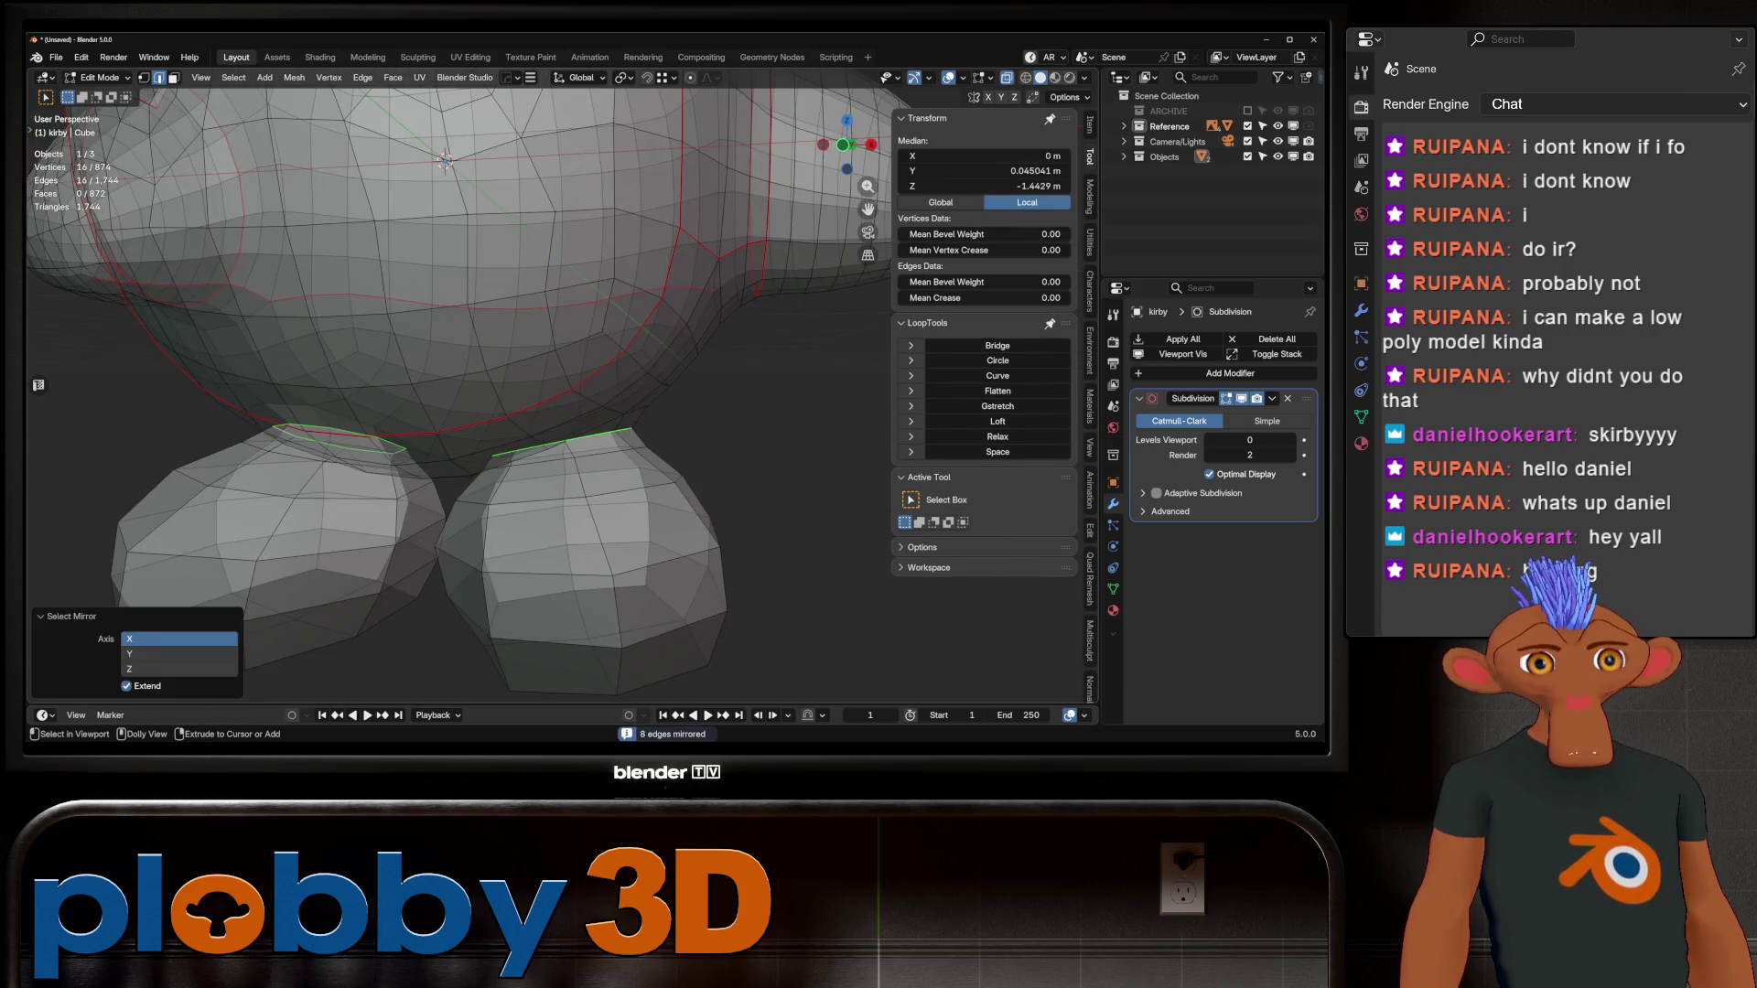
pyautogui.press('u')
pyautogui.press('Return')
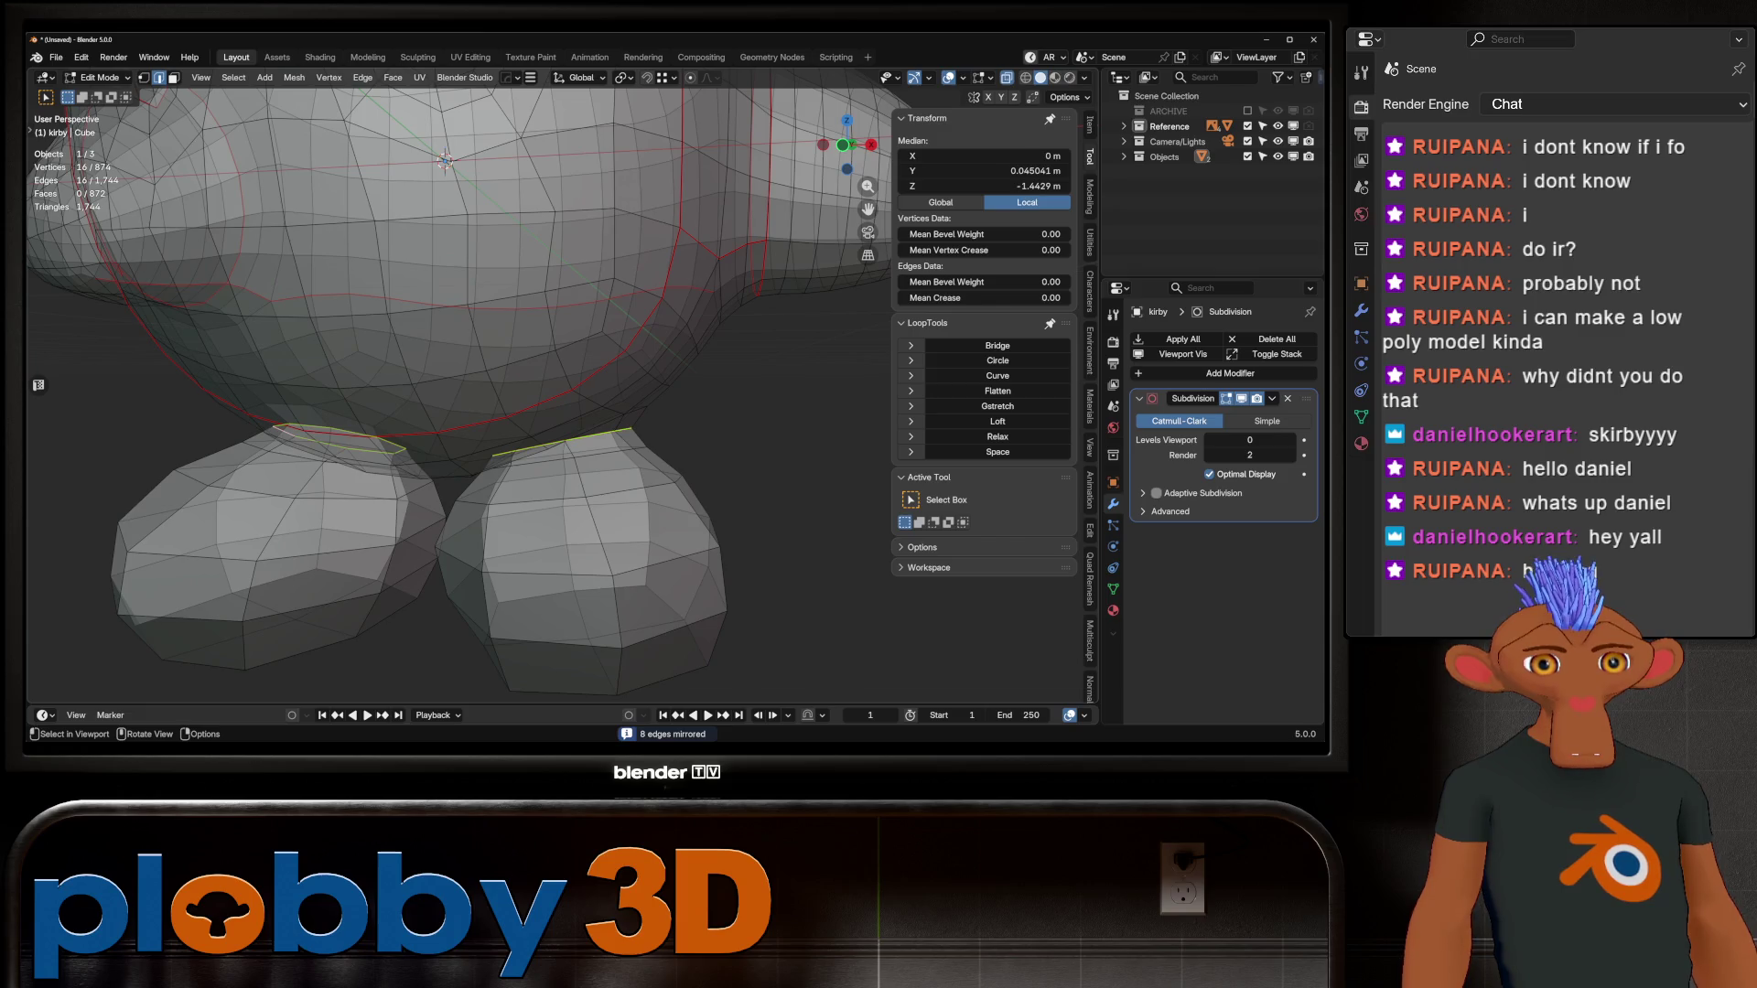
# Step: Select an edge path down the left foot, mirror it to the right foot, and mark both as seams
pyautogui.press('Tab')
pyautogui.scroll(-3, 457, 366)
pyautogui.moveTo(457, 367)
pyautogui.mouseDown(button='middle')
pyautogui.moveTo(558, 352)
pyautogui.moveTo(604, 302)
pyautogui.mouseUp(button='middle')
pyautogui.press('Tab')
pyautogui.scroll(2, 587, 311)
pyautogui.keyDown('ctrl'); pyautogui.click(526, 508); pyautogui.keyUp('ctrl')
pyautogui.moveTo(527, 508); pyautogui.dragTo(540, 494, button='middle')
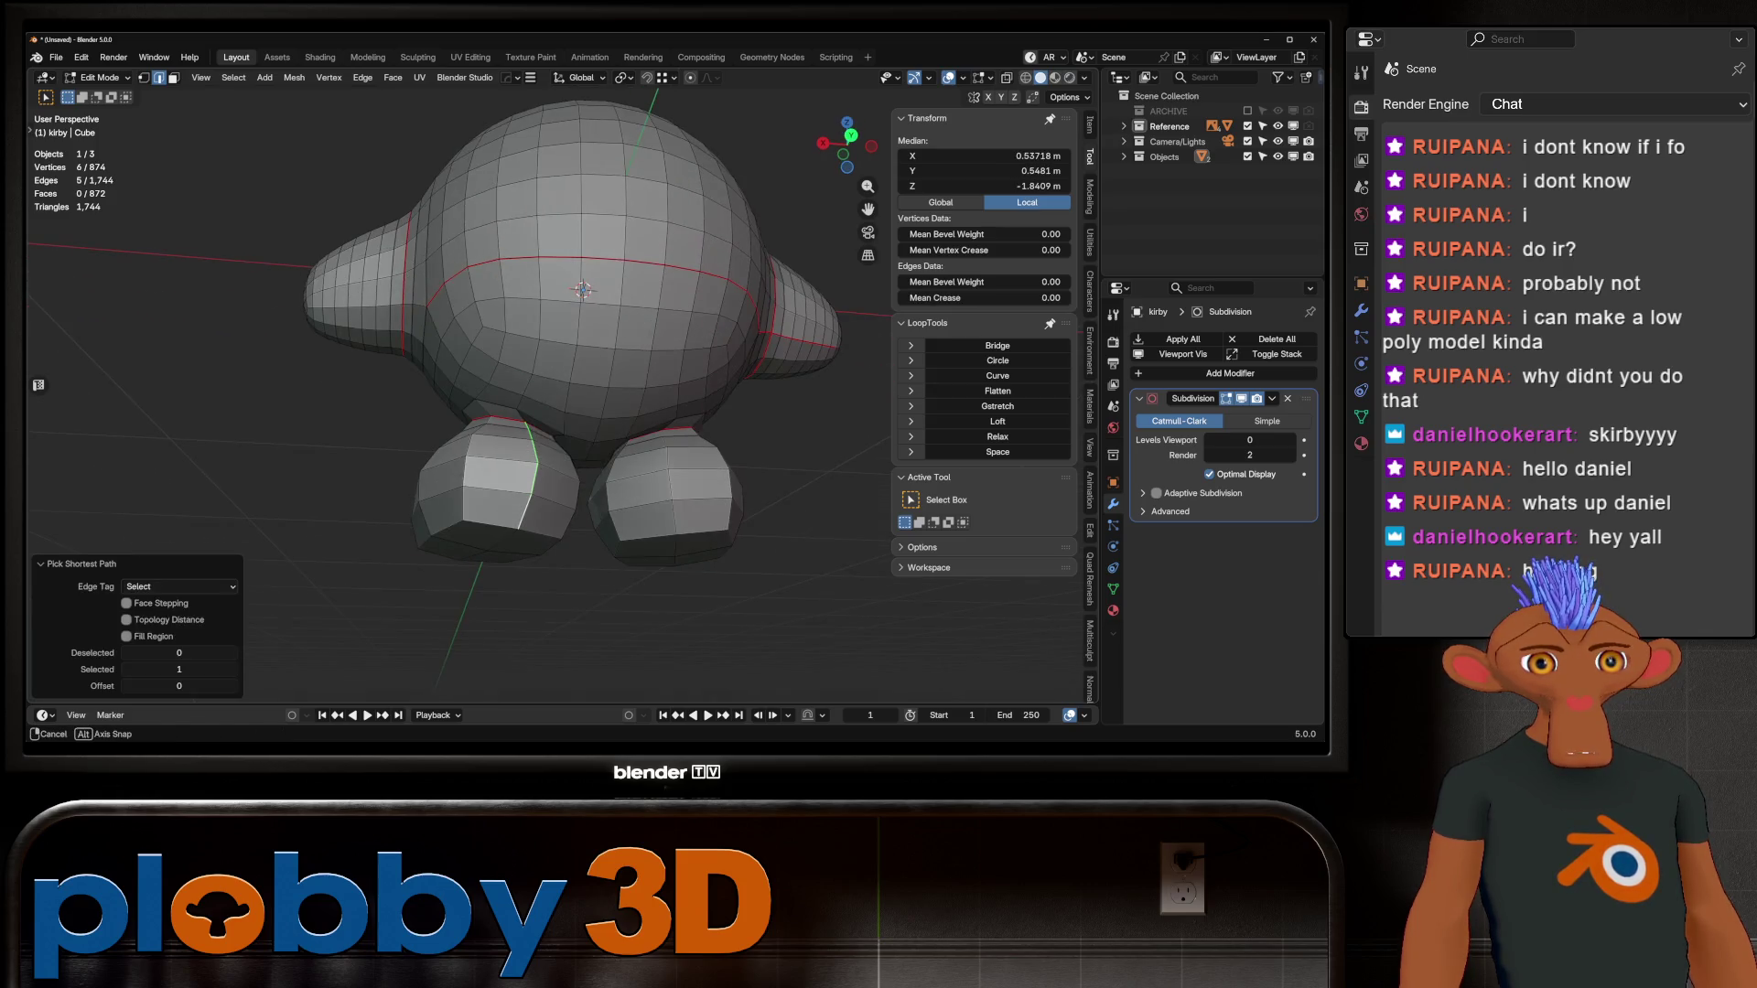
pyautogui.hotkey('ctrl', 'shift', 'm')
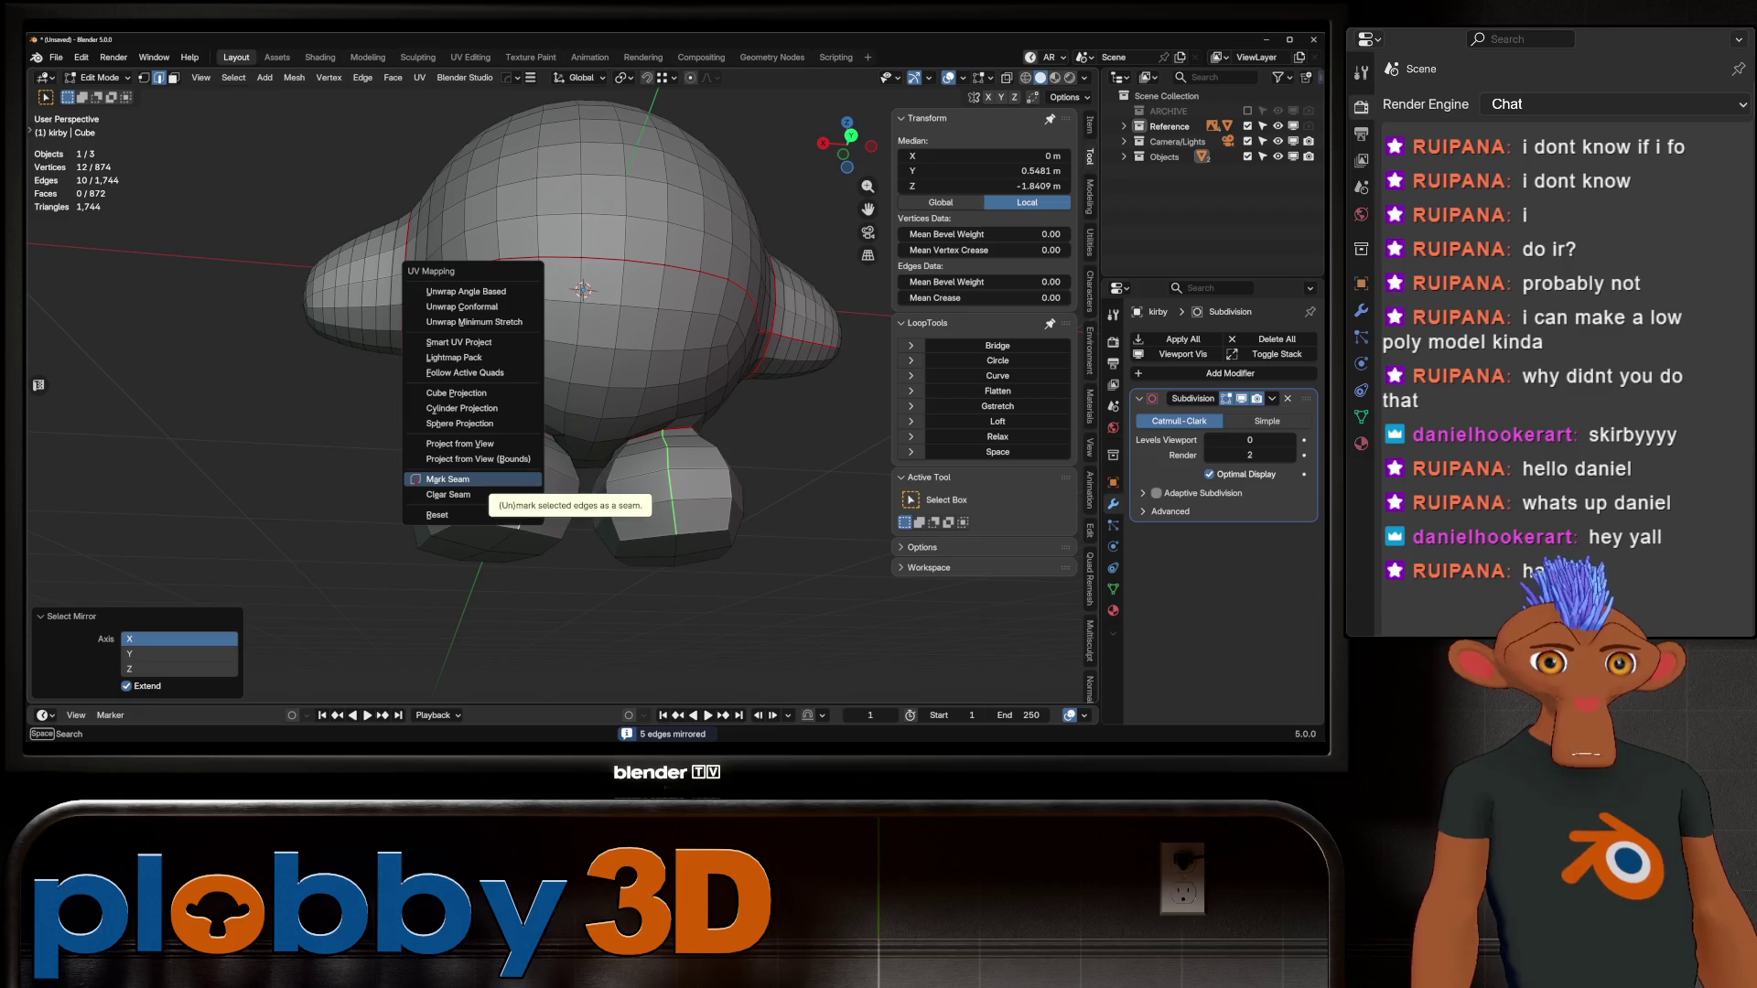
pyautogui.click(448, 479)
# Step: Select the connected right foot, then the whole mesh, then a single edge on Kirby's side
pyautogui.moveTo(448, 479)
pyautogui.mouseDown(button='middle')
pyautogui.moveTo(553, 413)
pyautogui.moveTo(569, 457)
pyautogui.moveTo(527, 426)
pyautogui.moveTo(540, 457)
pyautogui.moveTo(536, 417)
pyautogui.mouseUp(button='middle')
pyautogui.press('l')
pyautogui.press('a')
pyautogui.click(663, 384)
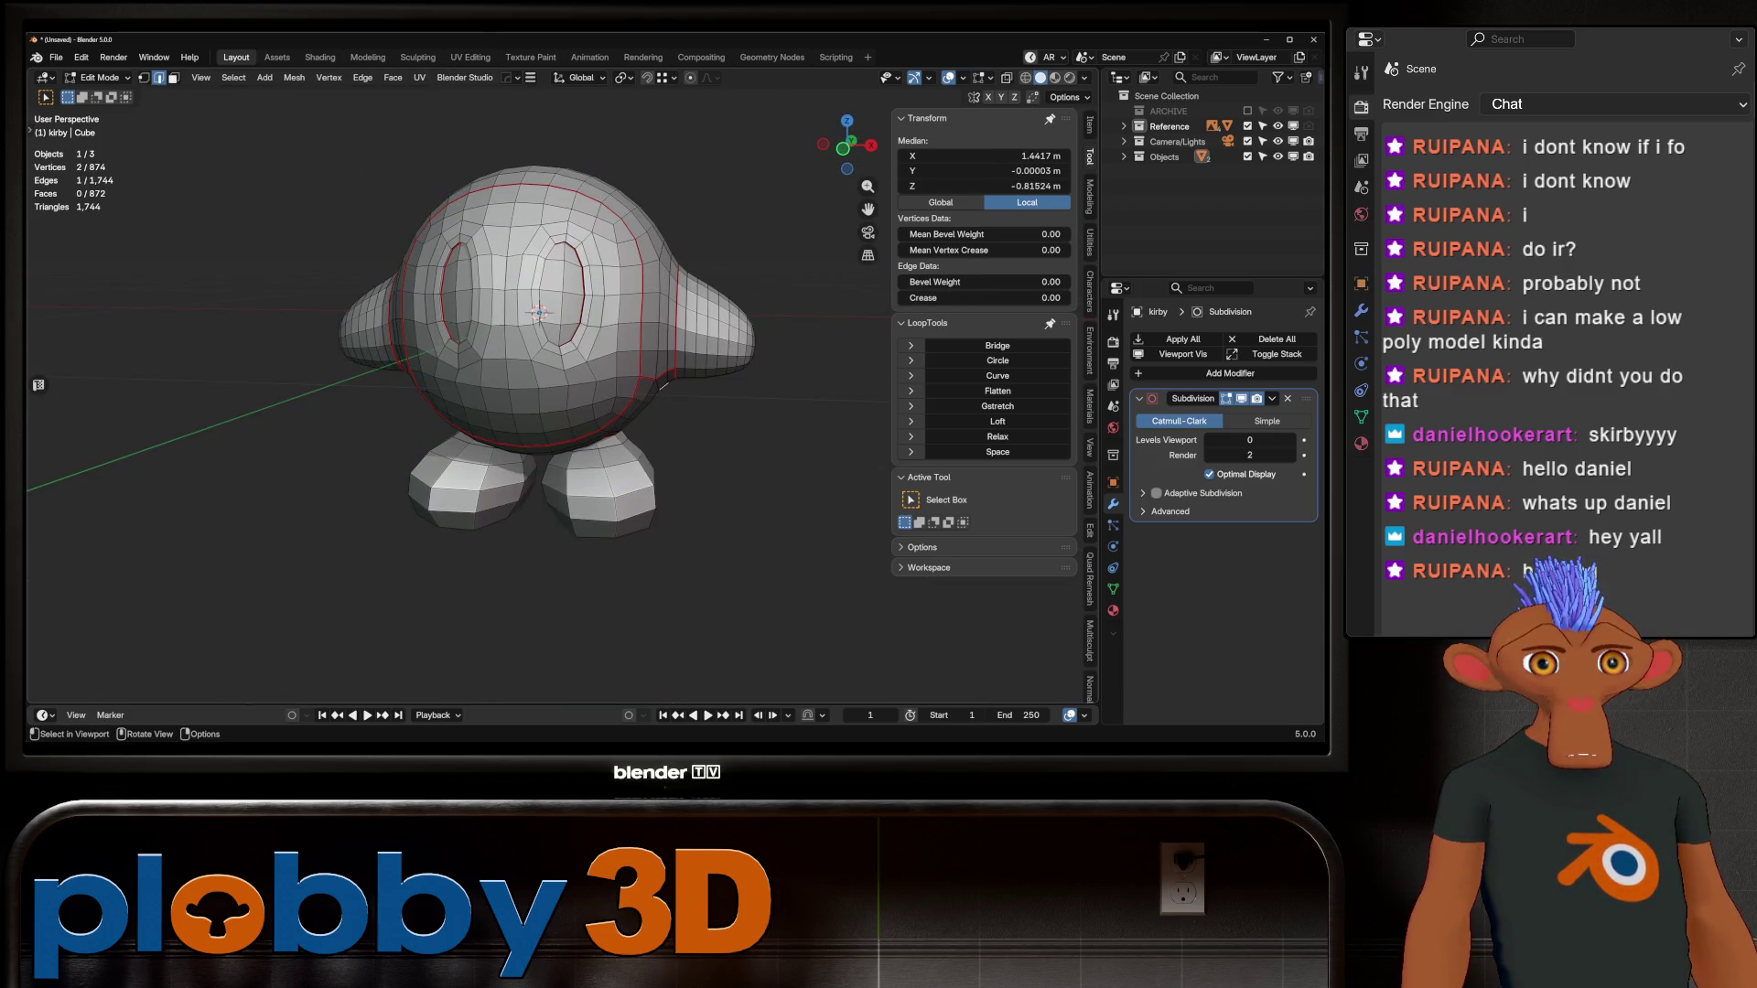
# Step: Snap to a front view of Kirby, then angle the view onto the lower body and legs
pyautogui.moveTo(663, 387)
pyautogui.mouseDown(button='middle')
pyautogui.moveTo(657, 415)
pyautogui.moveTo(805, 417)
pyautogui.moveTo(751, 417)
pyautogui.moveTo(737, 371)
pyautogui.moveTo(512, 439)
pyautogui.mouseUp(button='middle')
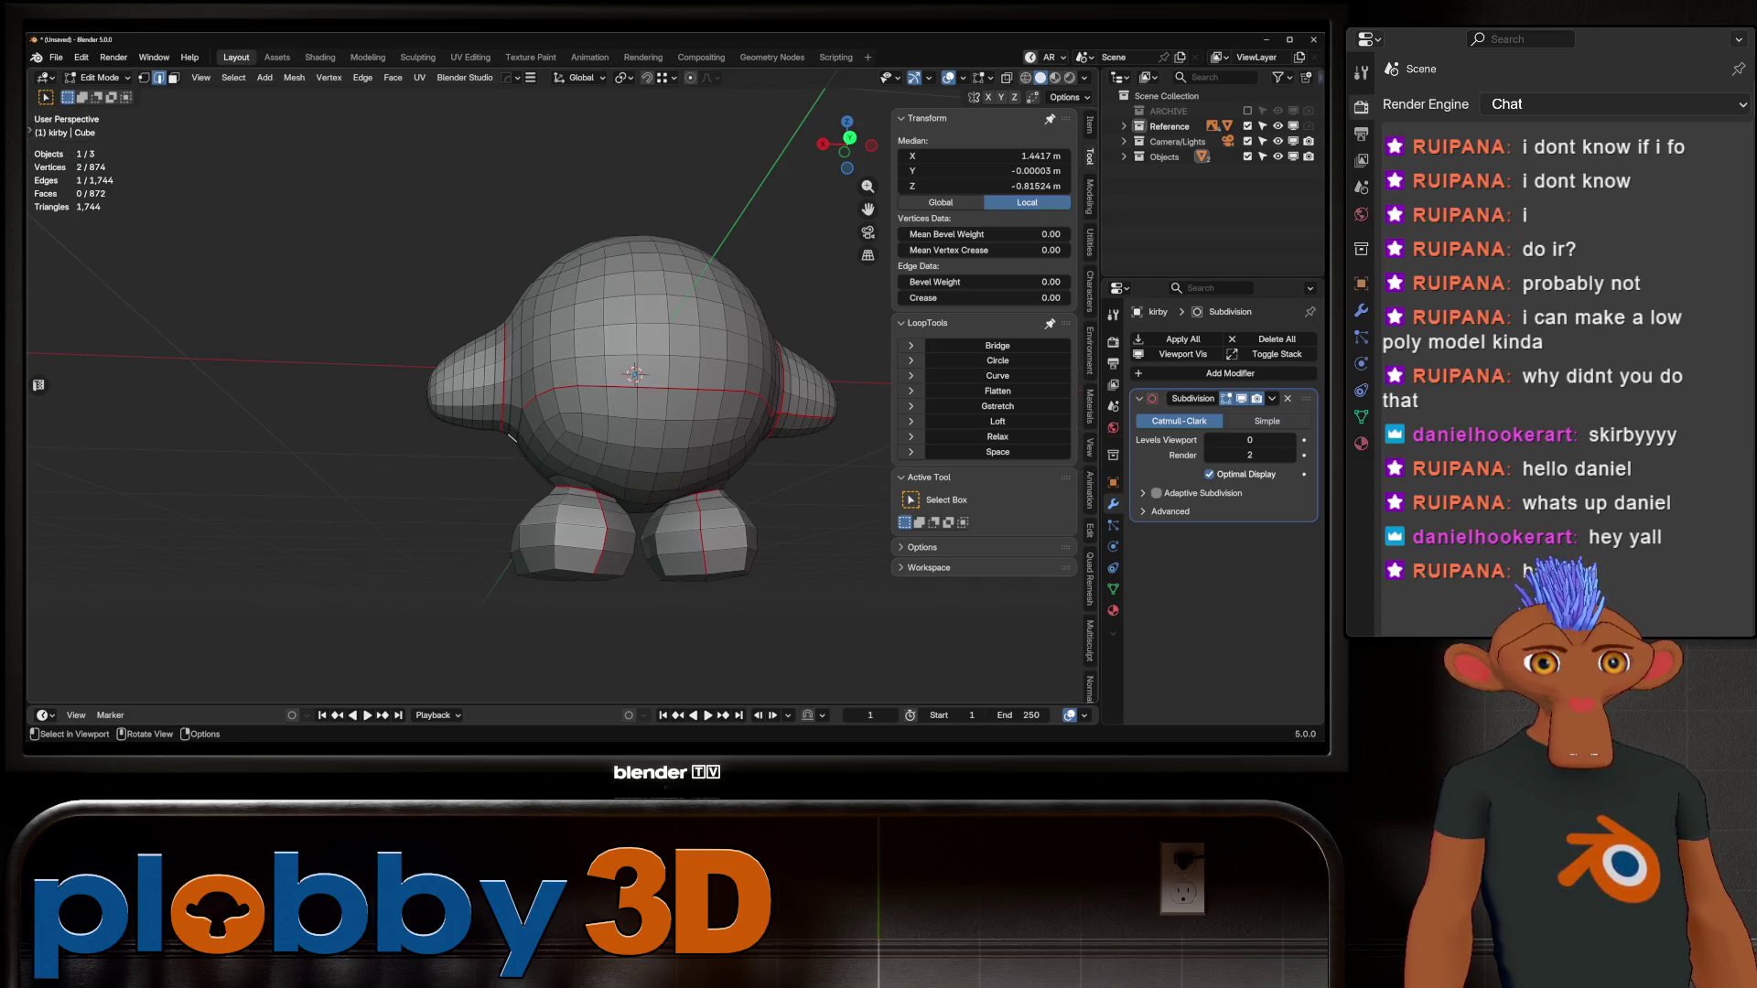
pyautogui.scroll(2, 520, 404)
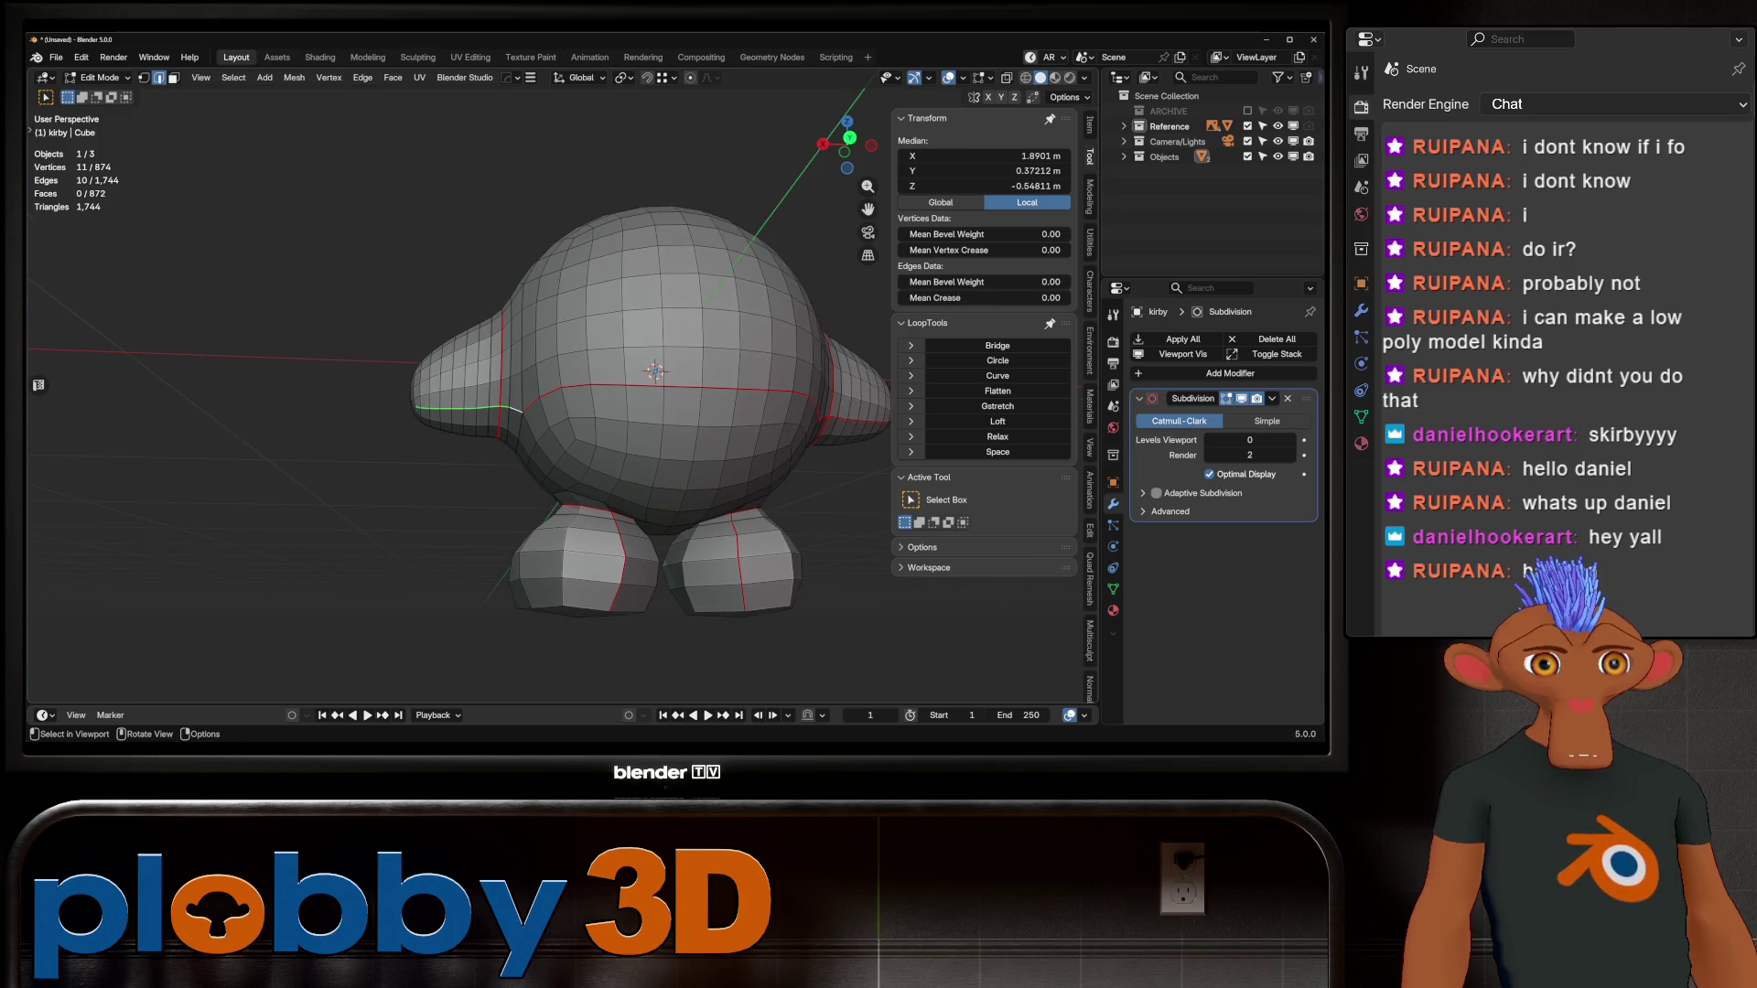
pyautogui.hotkey('ctrl', 'e')
pyautogui.press('Escape')
pyautogui.press('KP_1')
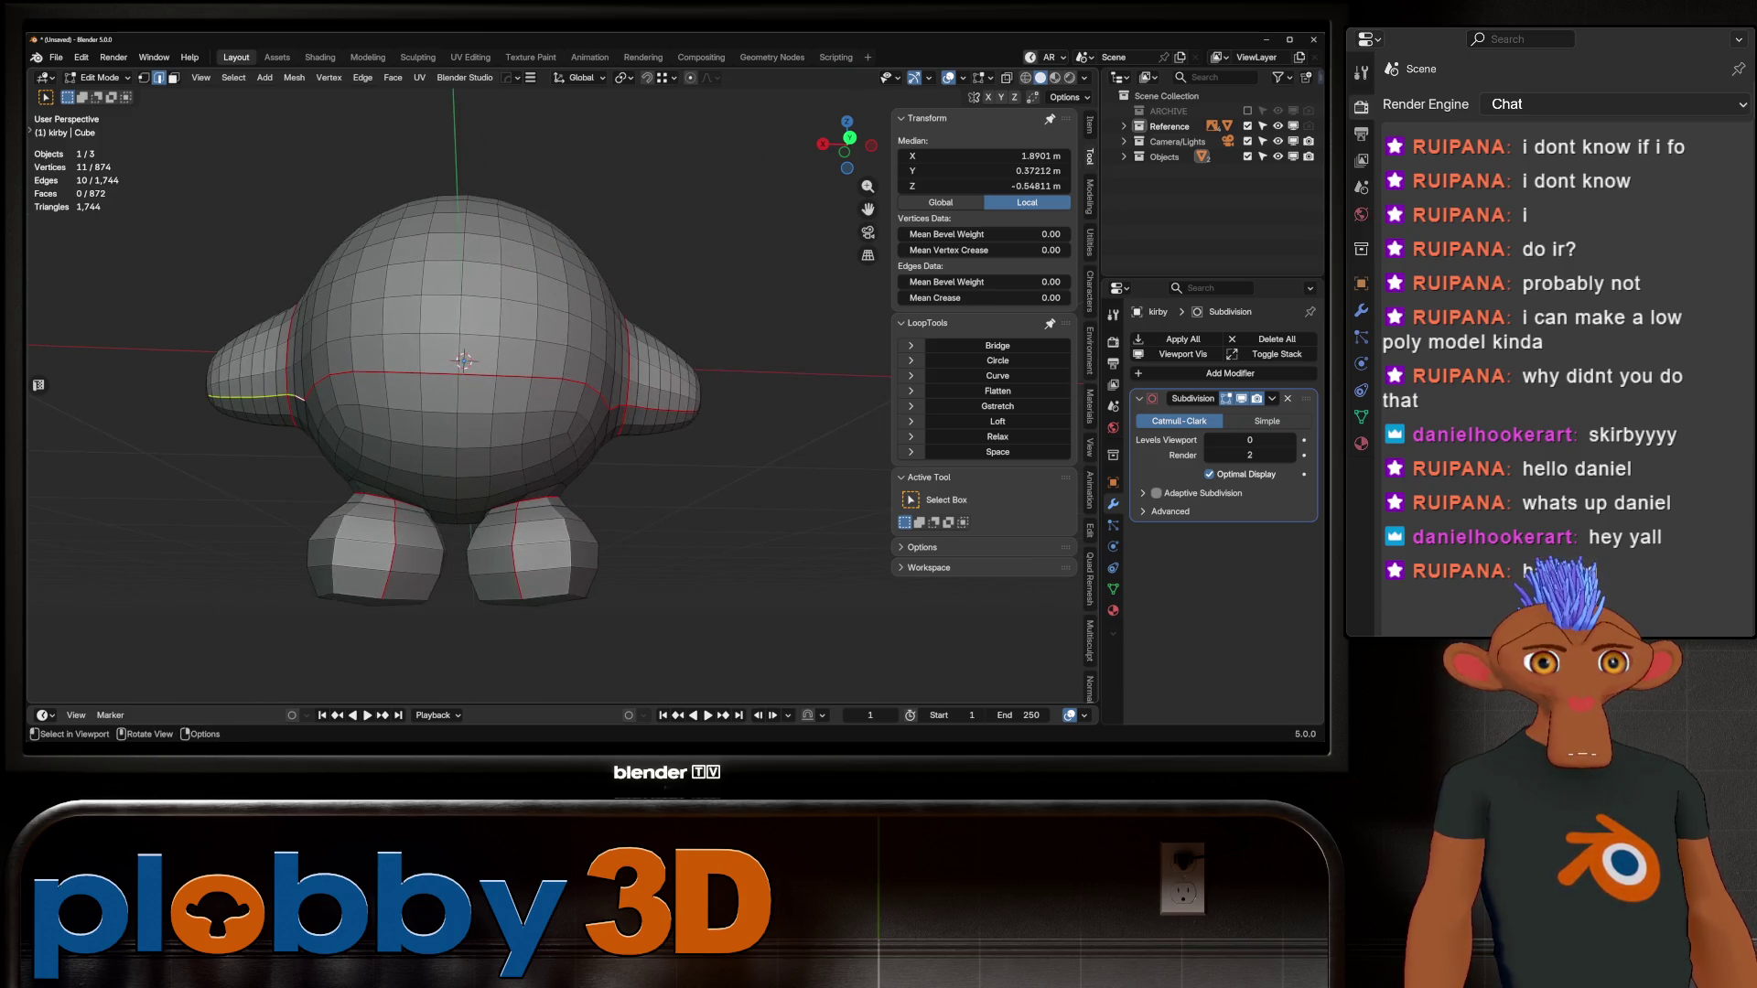
pyautogui.hotkey('ctrl', 'e')
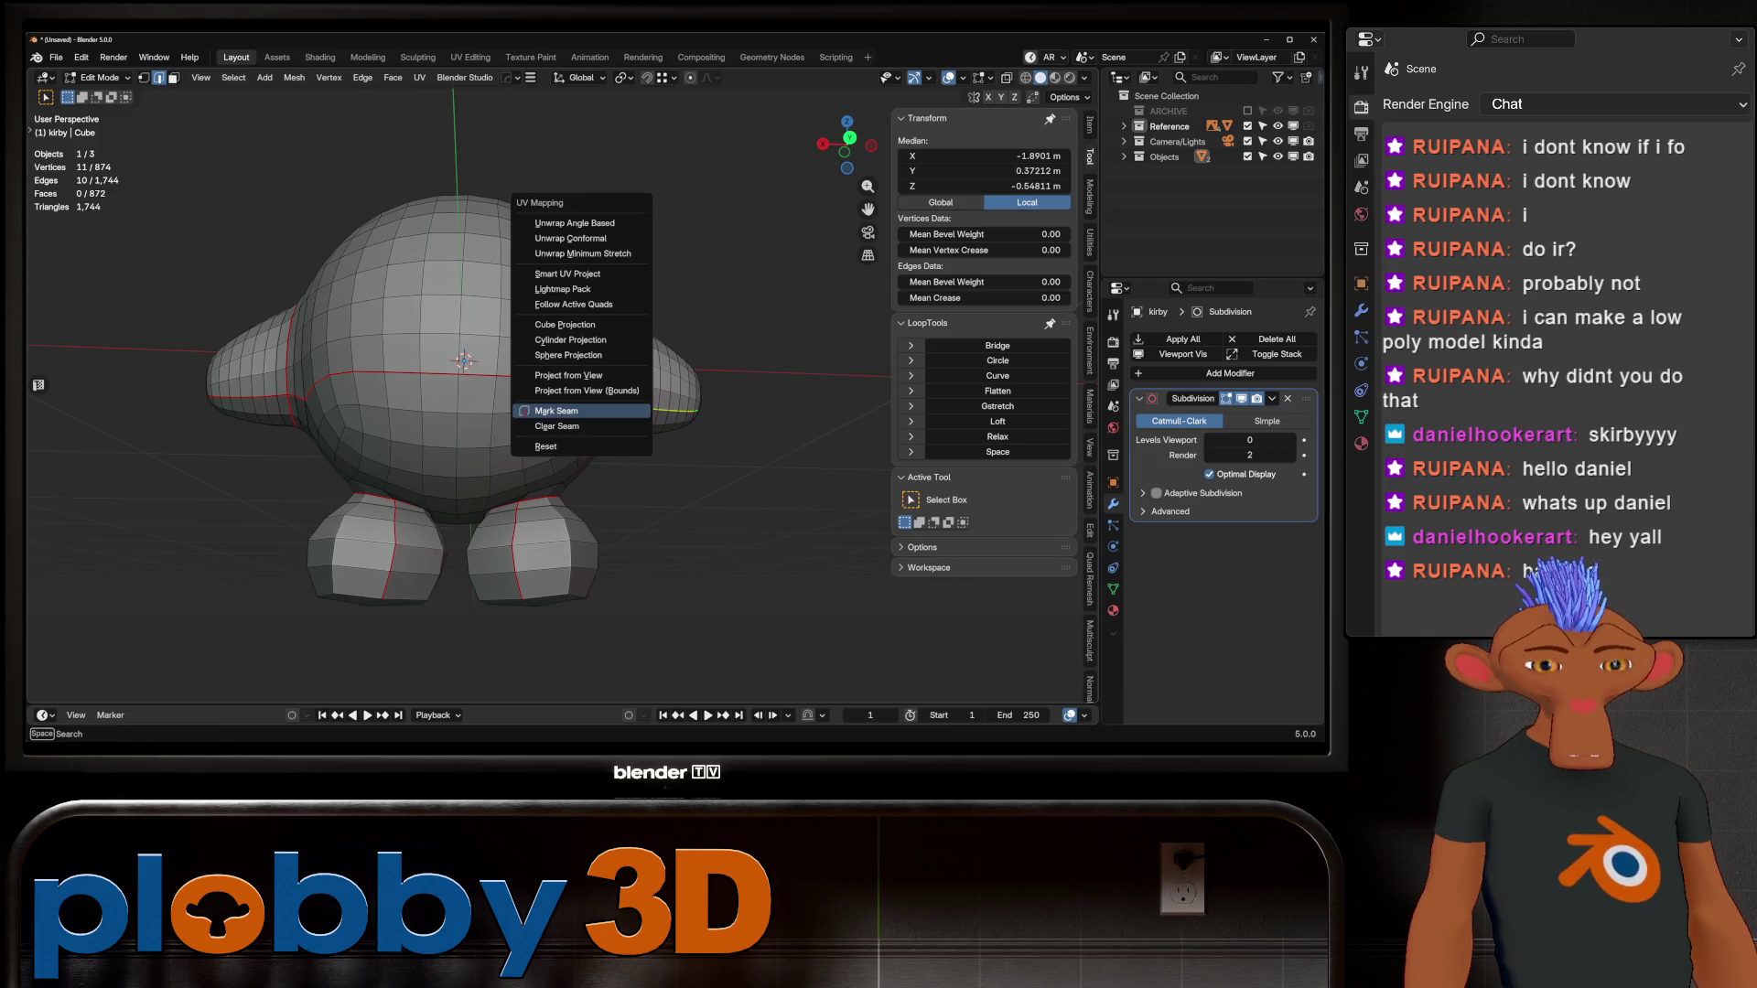
pyautogui.press('Escape')
pyautogui.moveTo(577, 439)
pyautogui.mouseDown(button='middle')
pyautogui.moveTo(494, 422)
pyautogui.moveTo(604, 432)
pyautogui.moveTo(550, 421)
pyautogui.moveTo(595, 362)
pyautogui.mouseUp(button='middle')
pyautogui.scroll(5, 549, 366)
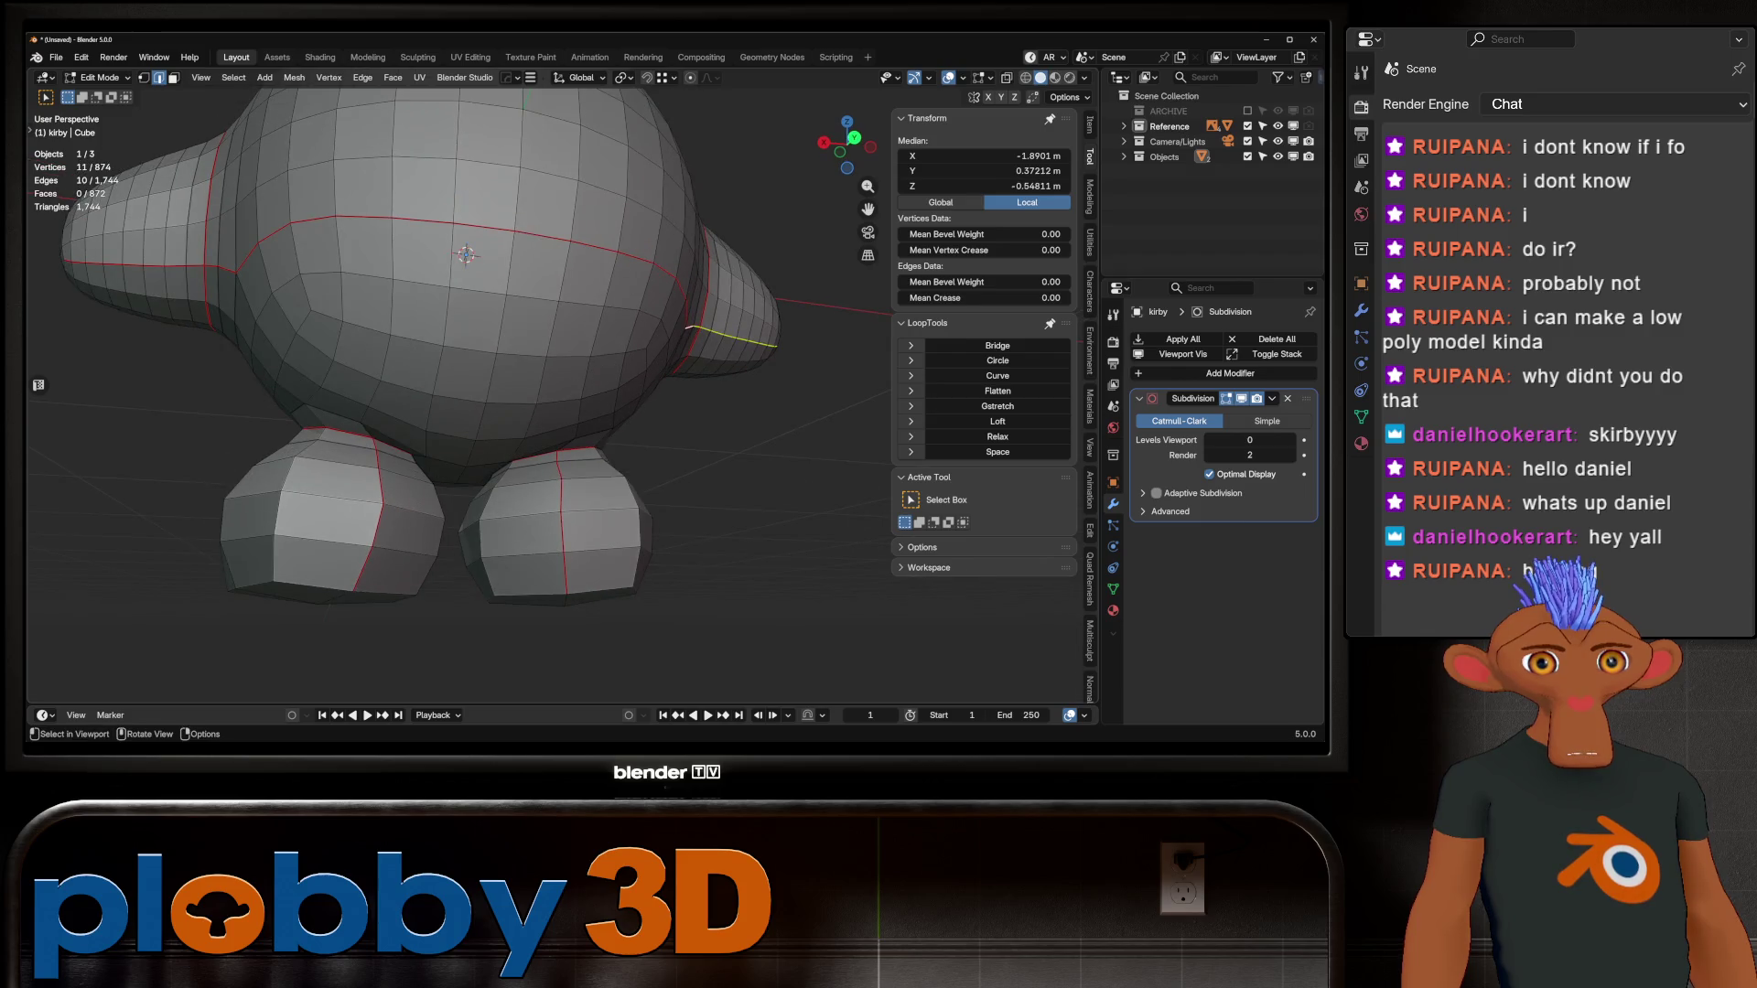
pyautogui.moveTo(457, 366); pyautogui.dragTo(467, 357, button='middle')
pyautogui.scroll(4, 457, 366)
pyautogui.scroll(-4, 458, 366)
# Step: Select the edge path from leg to body top, mirror it to the other side, then deselect
pyautogui.click(367, 430)
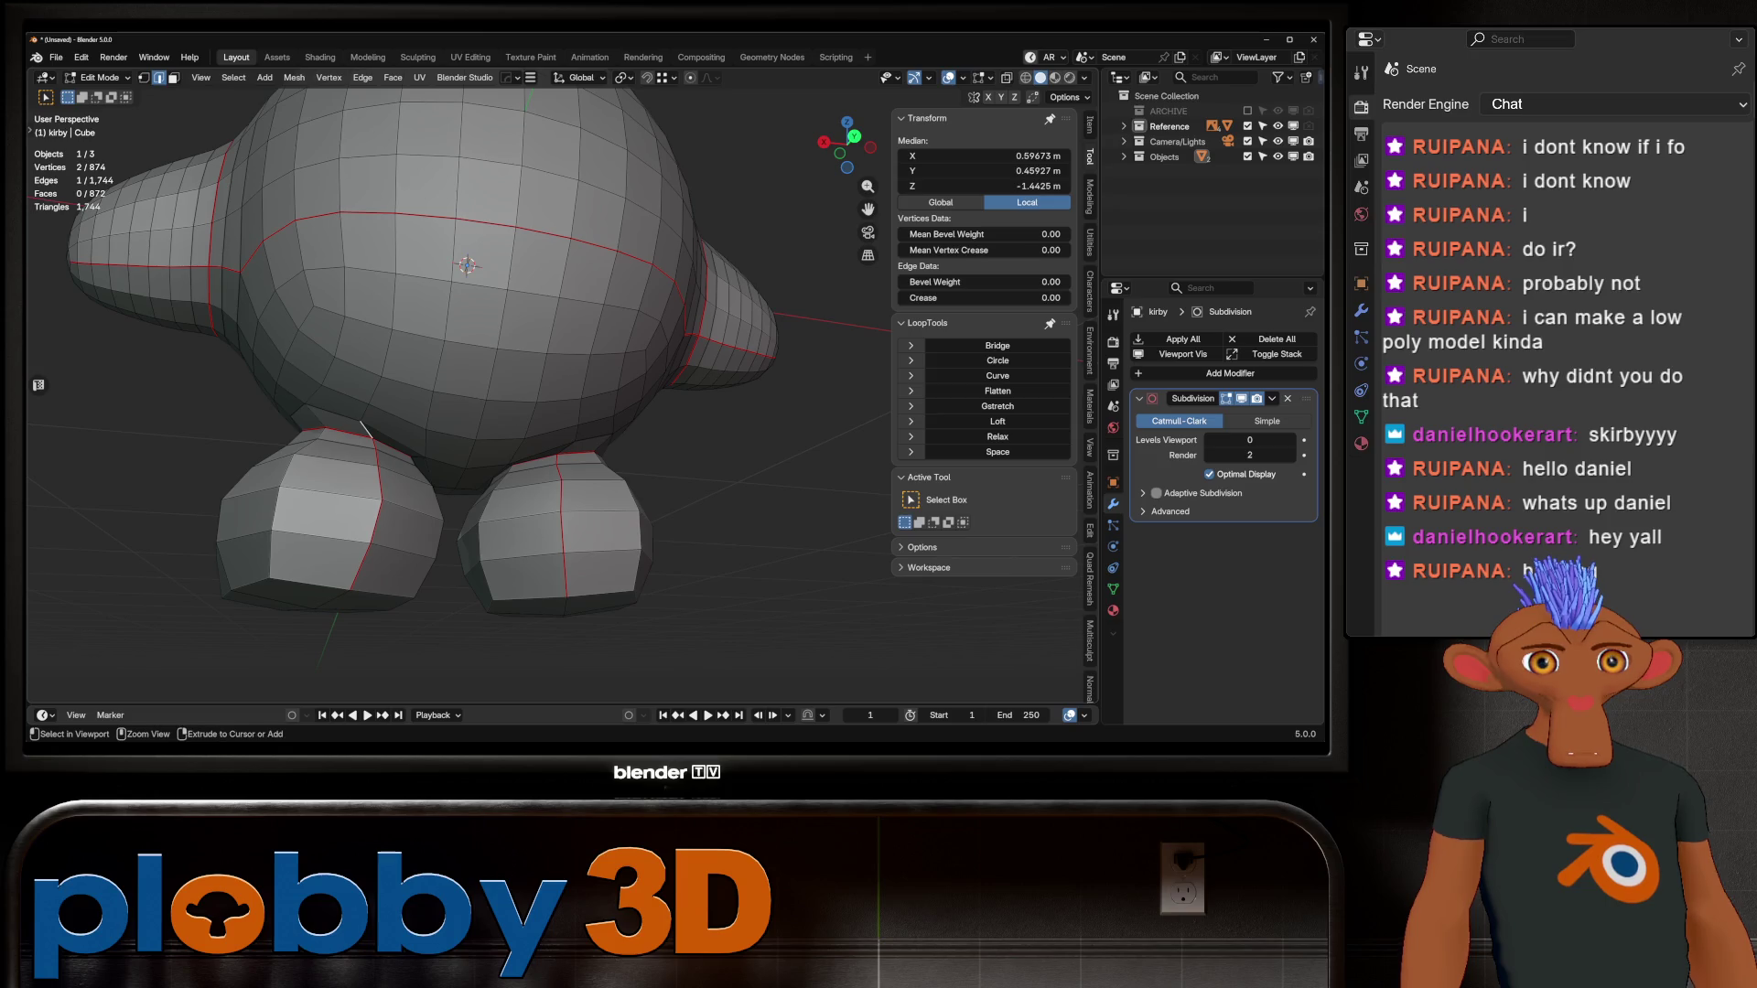
pyautogui.keyDown('ctrl'); pyautogui.click(396, 243); pyautogui.keyUp('ctrl')
pyautogui.scroll(-3, 512, 366)
pyautogui.moveTo(457, 366)
pyautogui.mouseDown(button='middle')
pyautogui.moveTo(604, 329)
pyautogui.moveTo(604, 366)
pyautogui.moveTo(549, 357)
pyautogui.moveTo(659, 348)
pyautogui.moveTo(623, 352)
pyautogui.moveTo(623, 334)
pyautogui.moveTo(640, 348)
pyautogui.moveTo(640, 430)
pyautogui.moveTo(640, 329)
pyautogui.moveTo(495, 330)
pyautogui.mouseUp(button='middle')
pyautogui.click(465, 77)
pyautogui.click(513, 229)
pyautogui.hotkey('alt', 'a')
pyautogui.scroll(-3, 549, 366)
# Step: Select all of Kirby and unwrap it with Minimum Stretch in the UV Editing workspace
pyautogui.press('a')
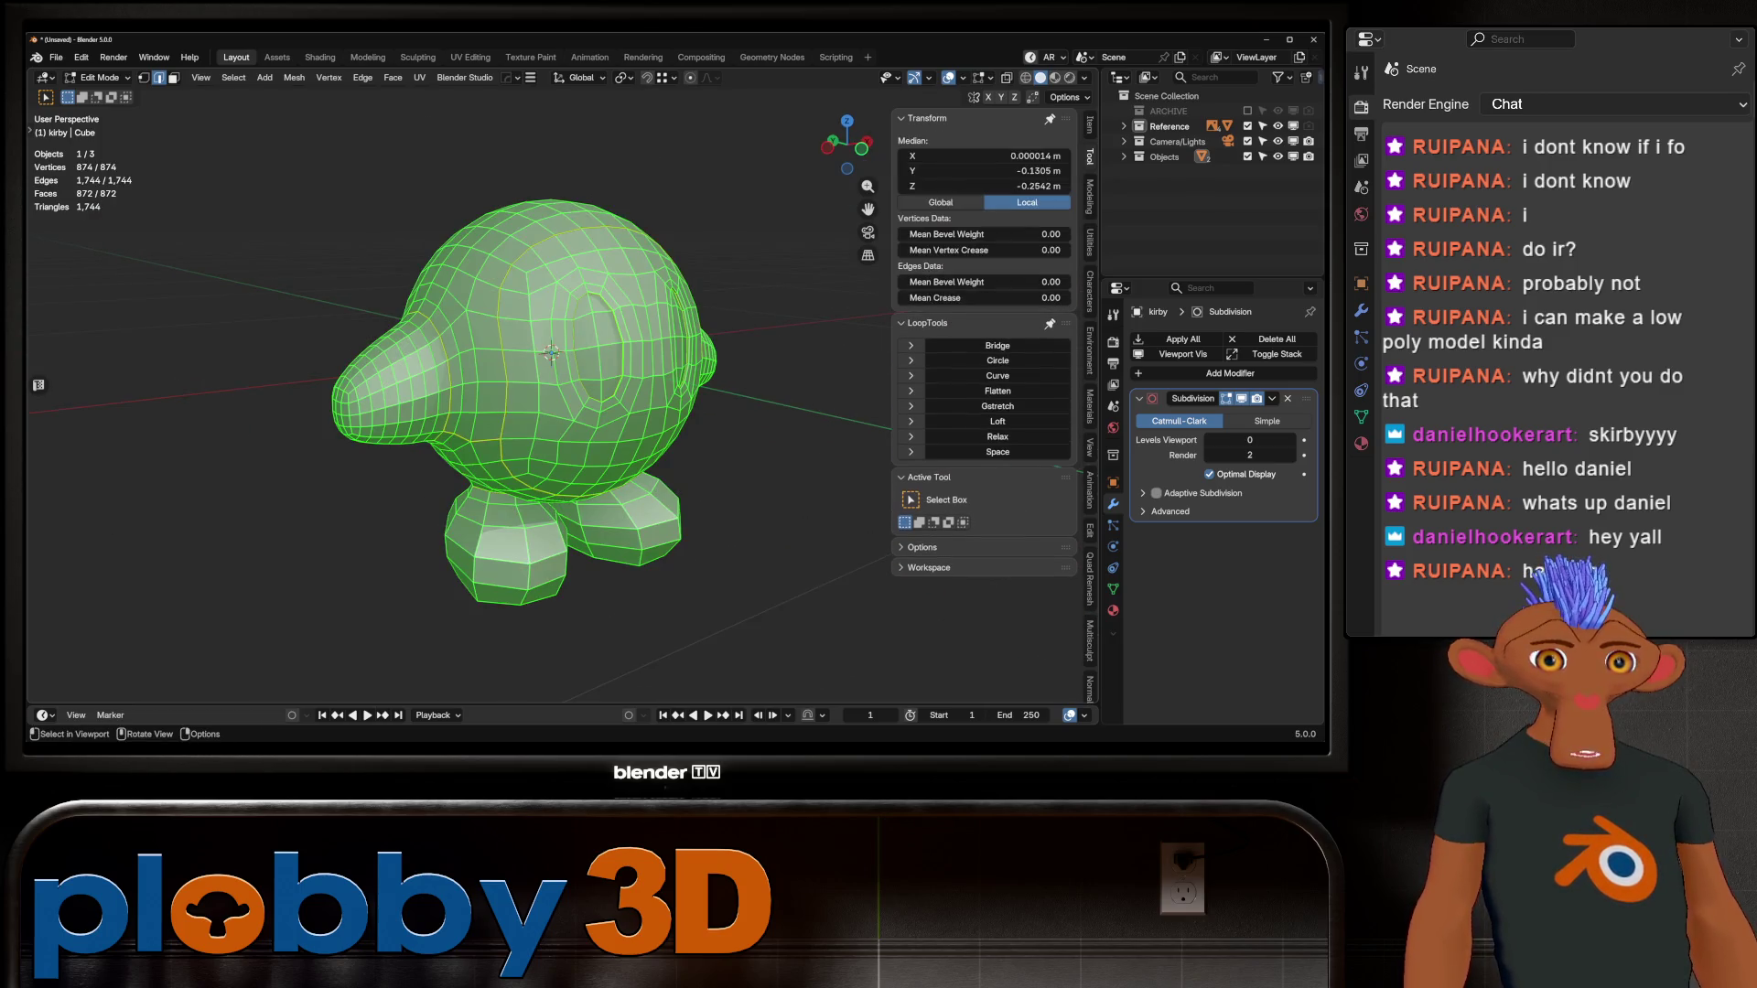
pyautogui.press('KP_1')
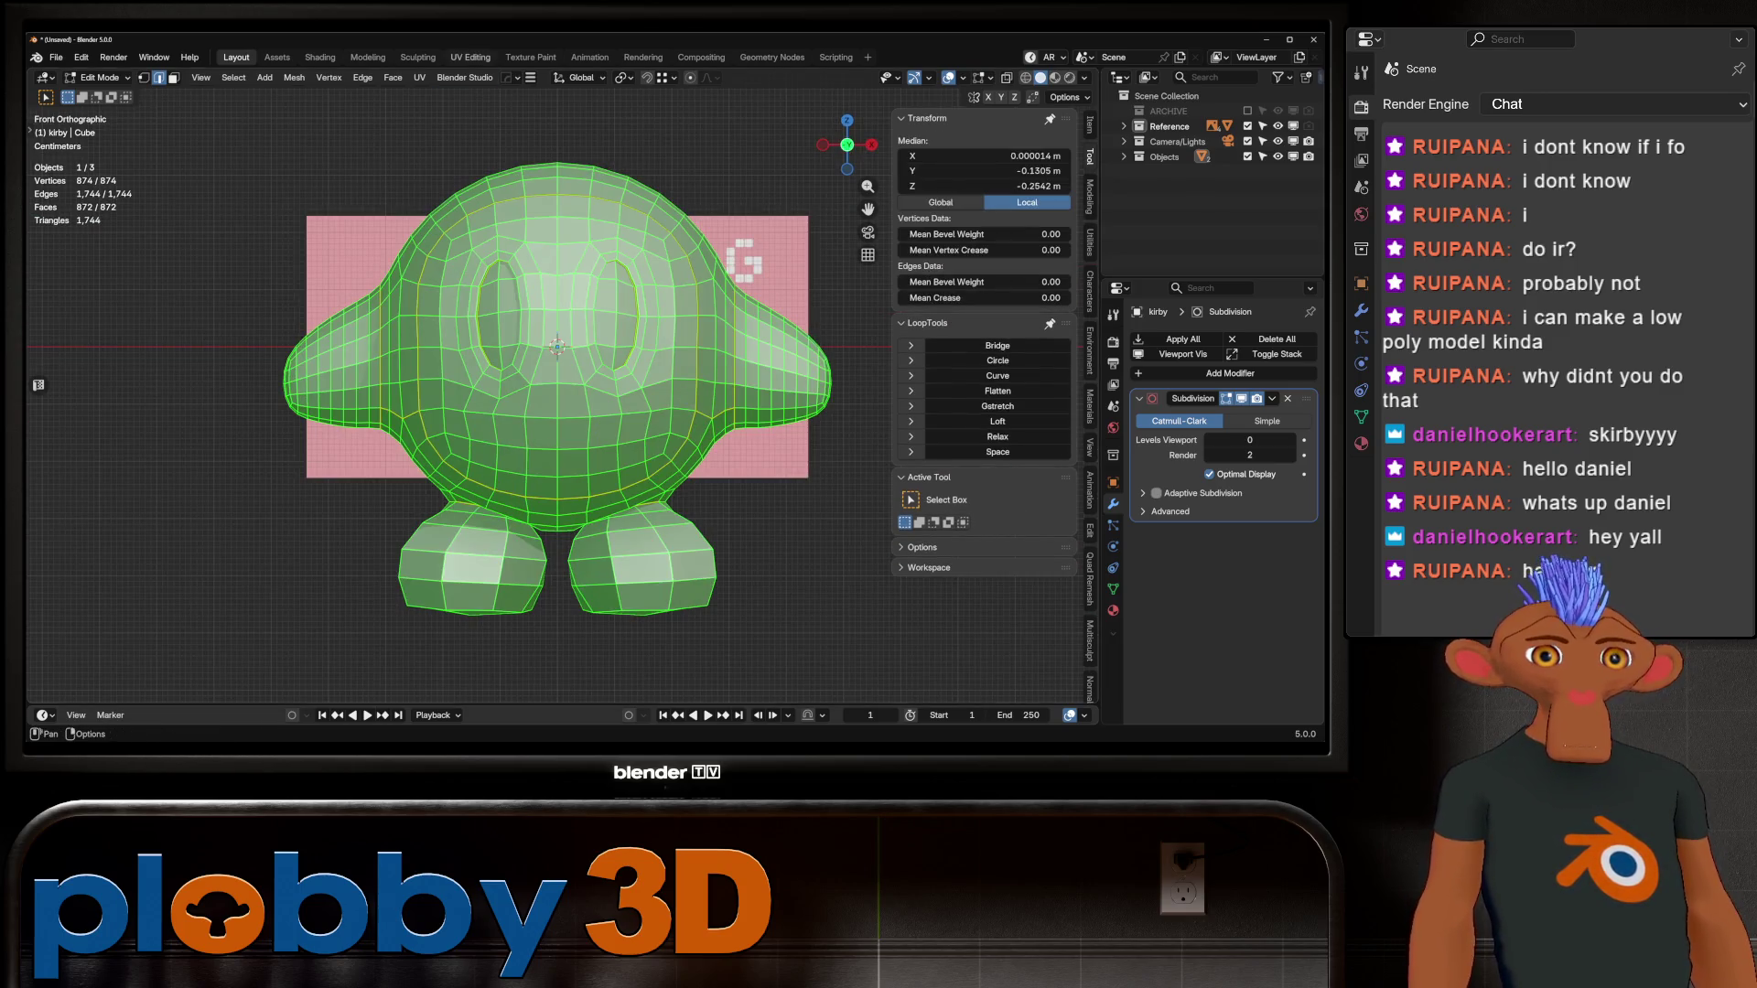
pyautogui.click(470, 57)
pyautogui.press('KP_1')
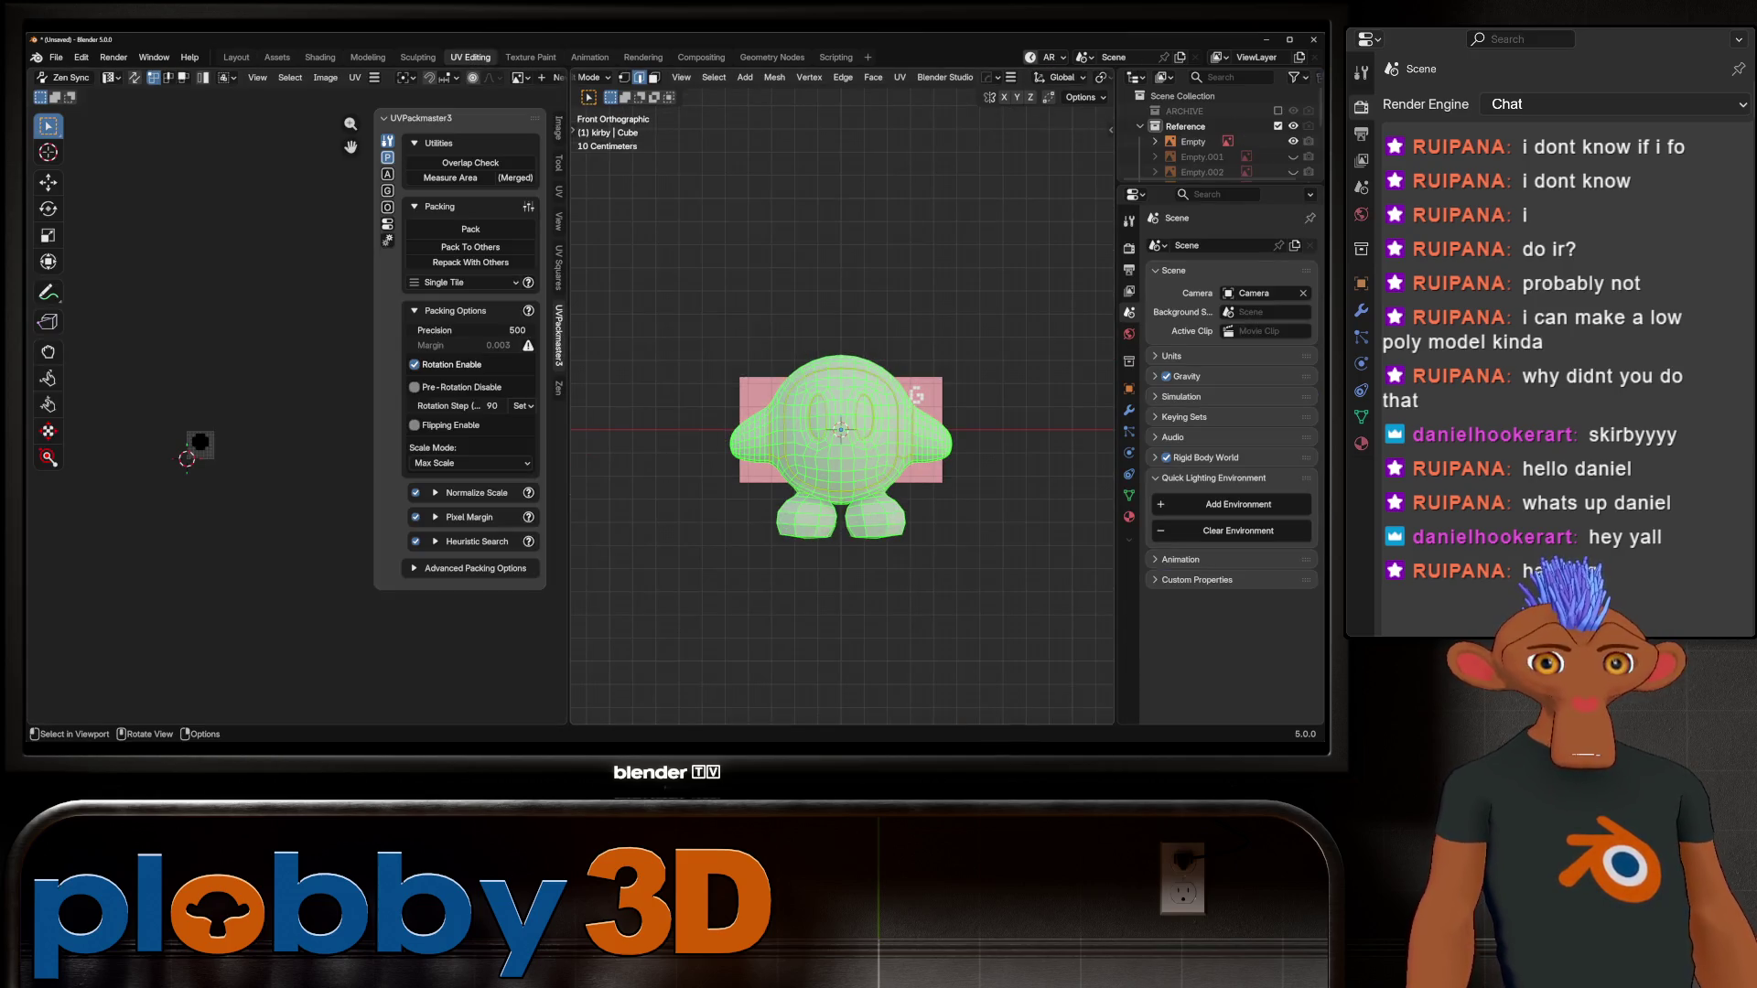
pyautogui.press('u')
pyautogui.press('Down')
pyautogui.press('Down')
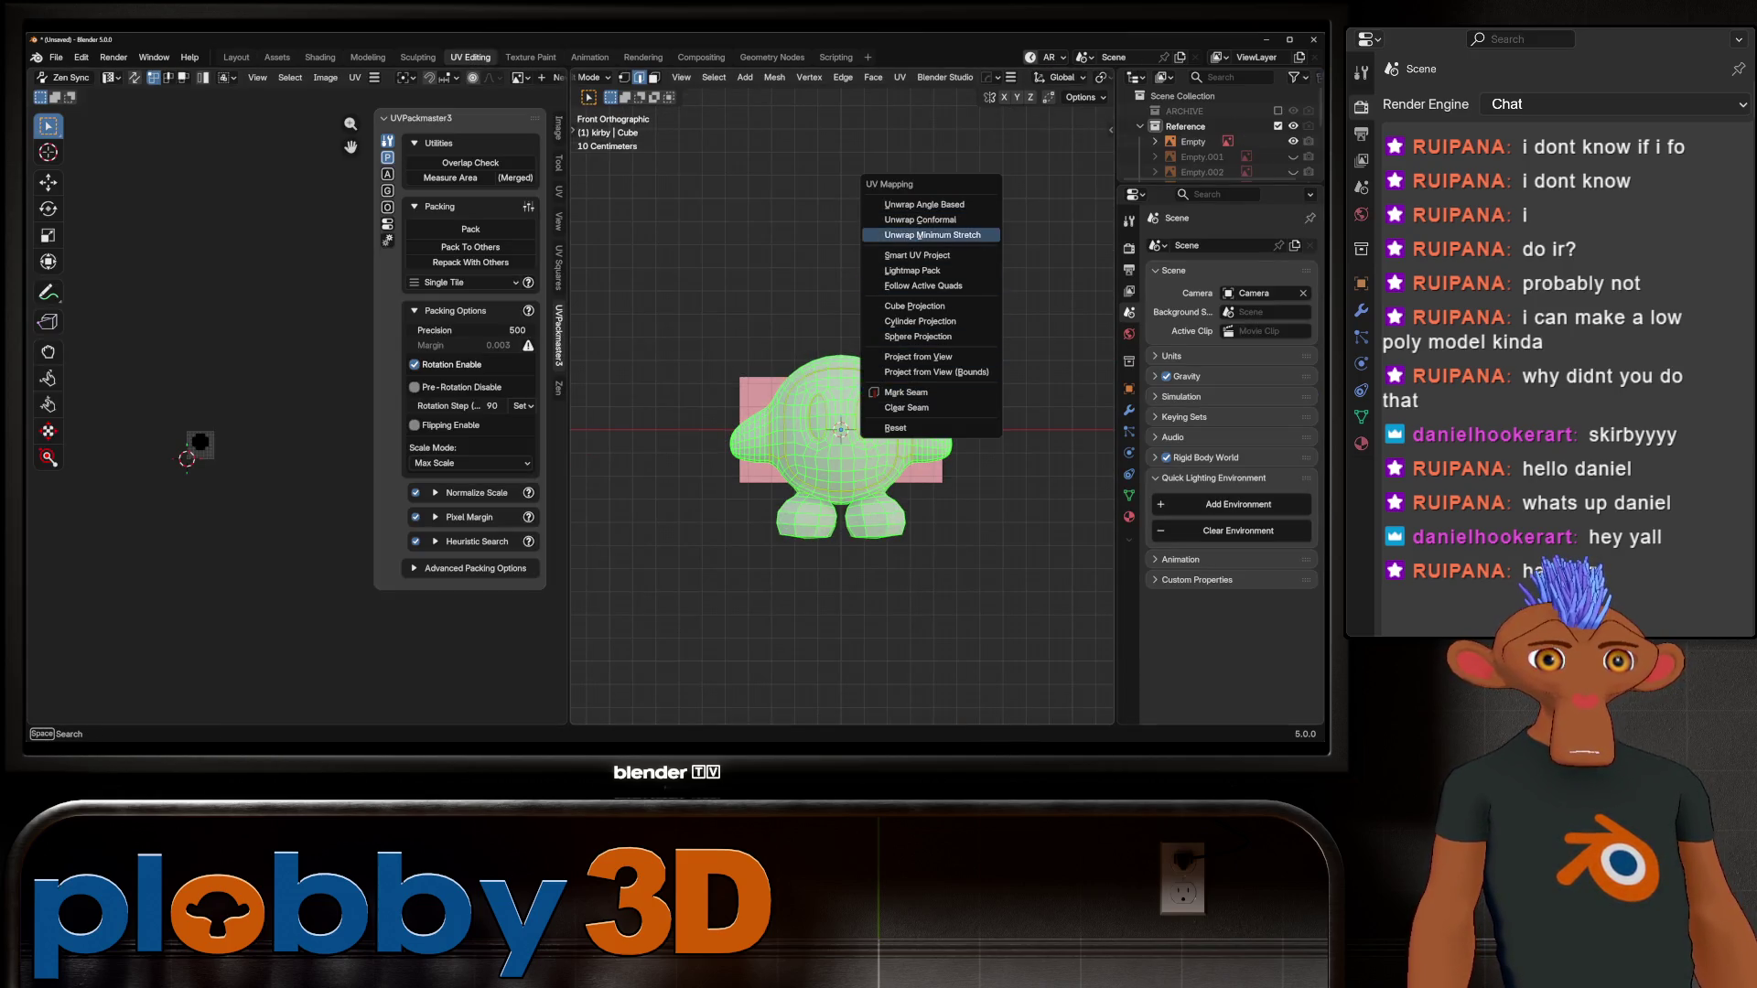
pyautogui.press('Return')
# Step: Turn on the UV Stretch overlay and enable selection sync between mesh and UVs
pyautogui.scroll(10, 193, 442)
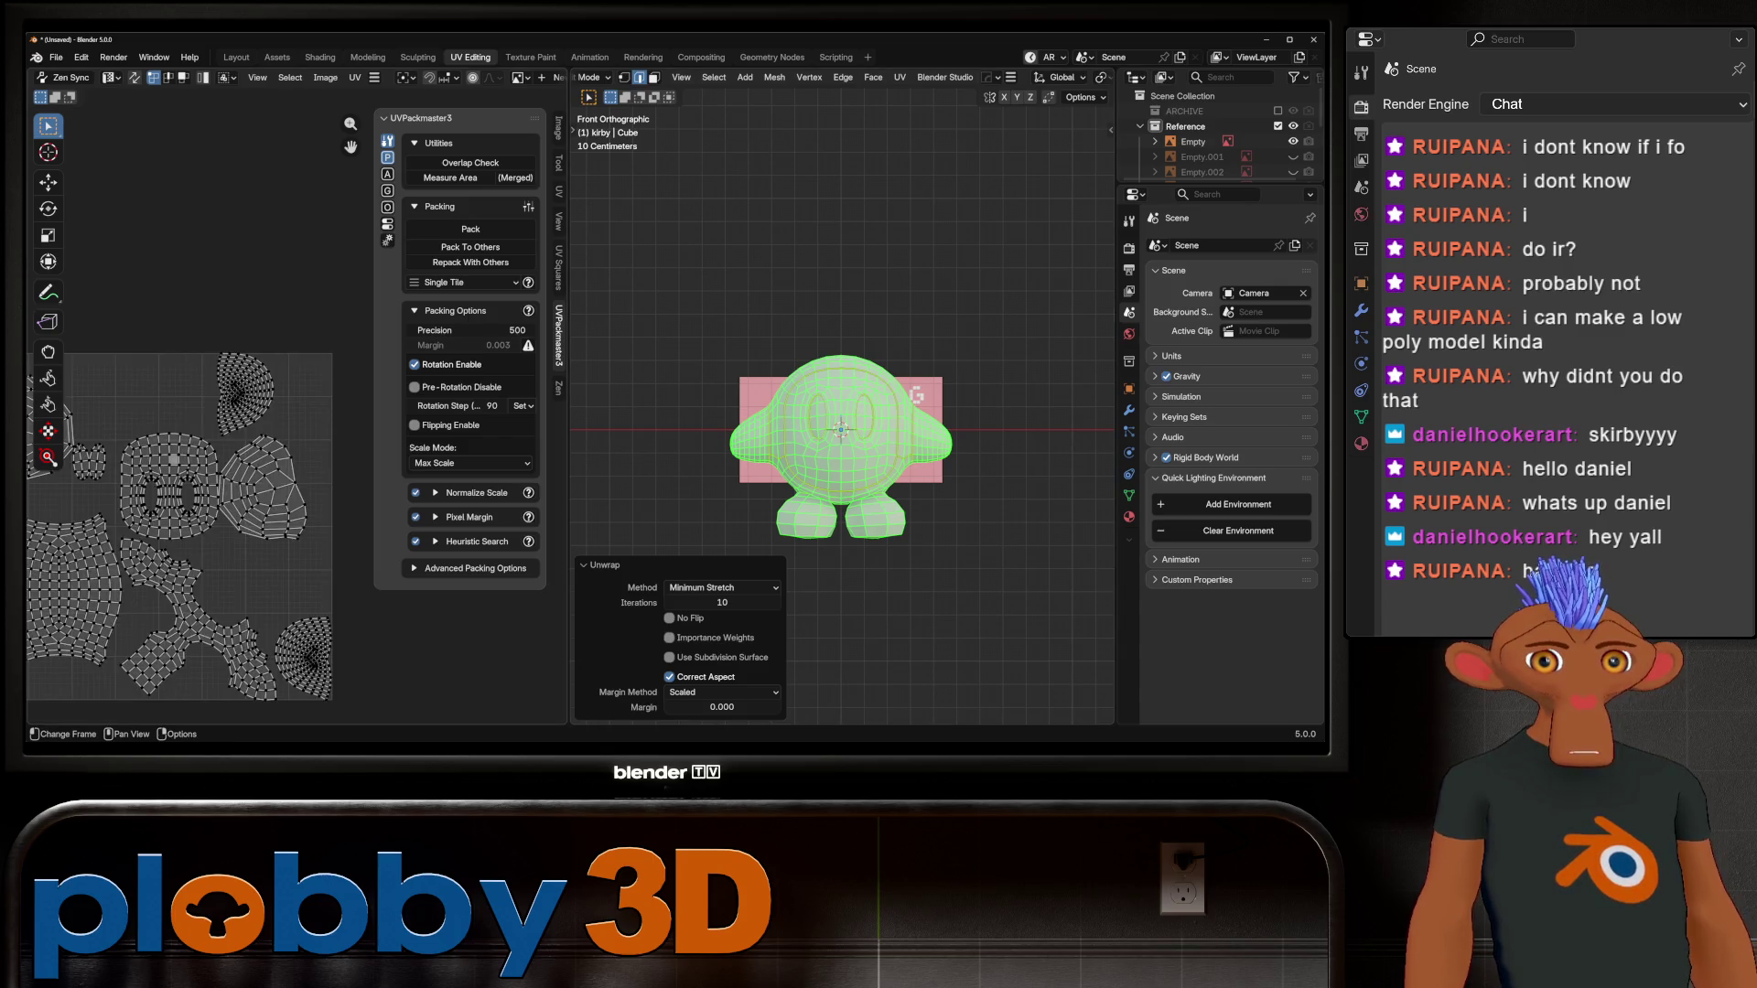
pyautogui.scroll(-5, 274, 77)
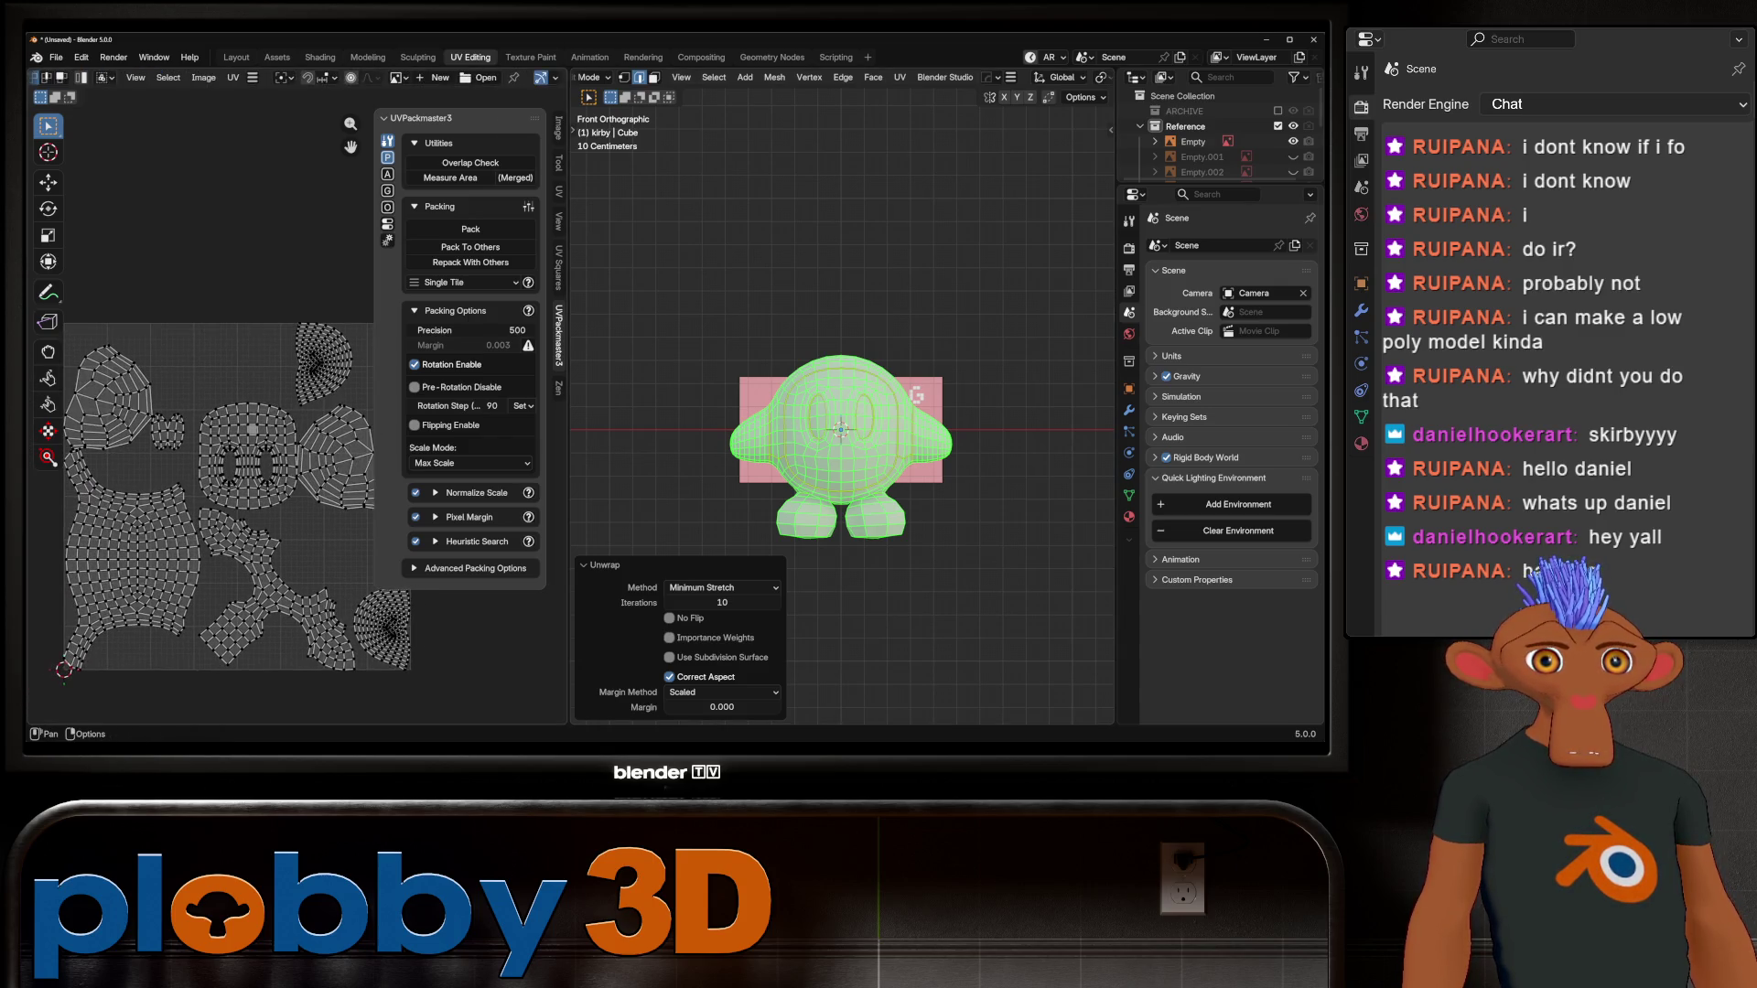
pyautogui.click(498, 77)
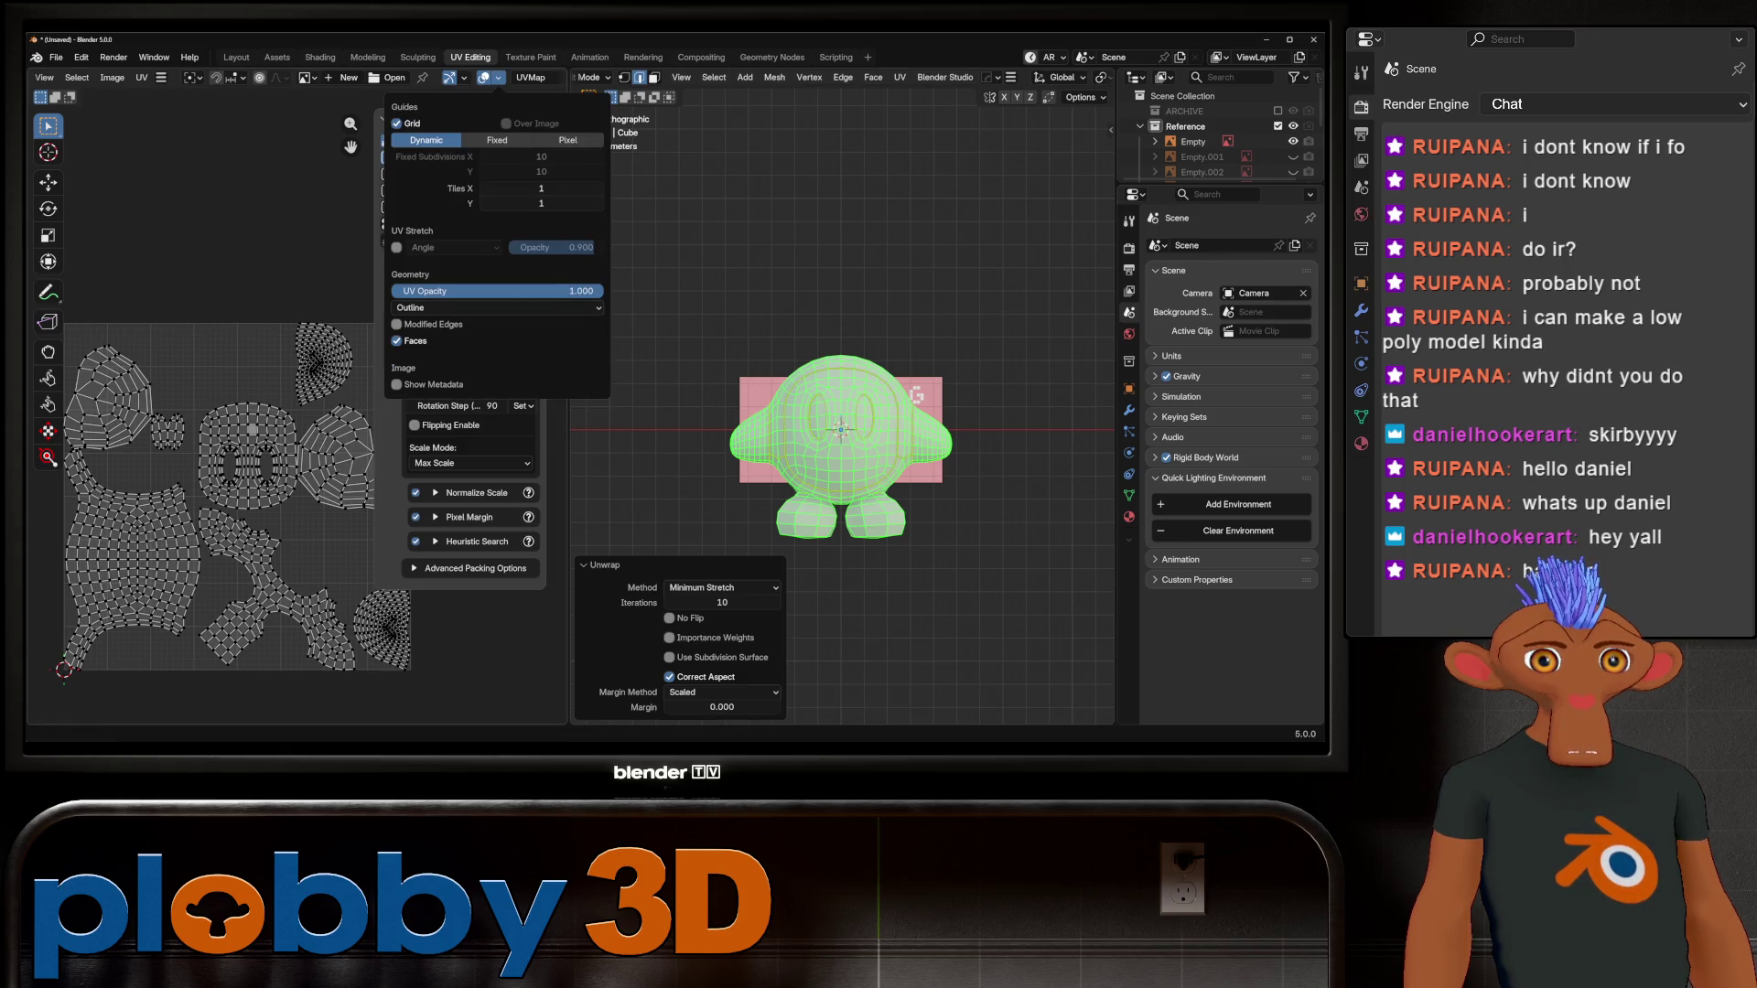
pyautogui.click(396, 247)
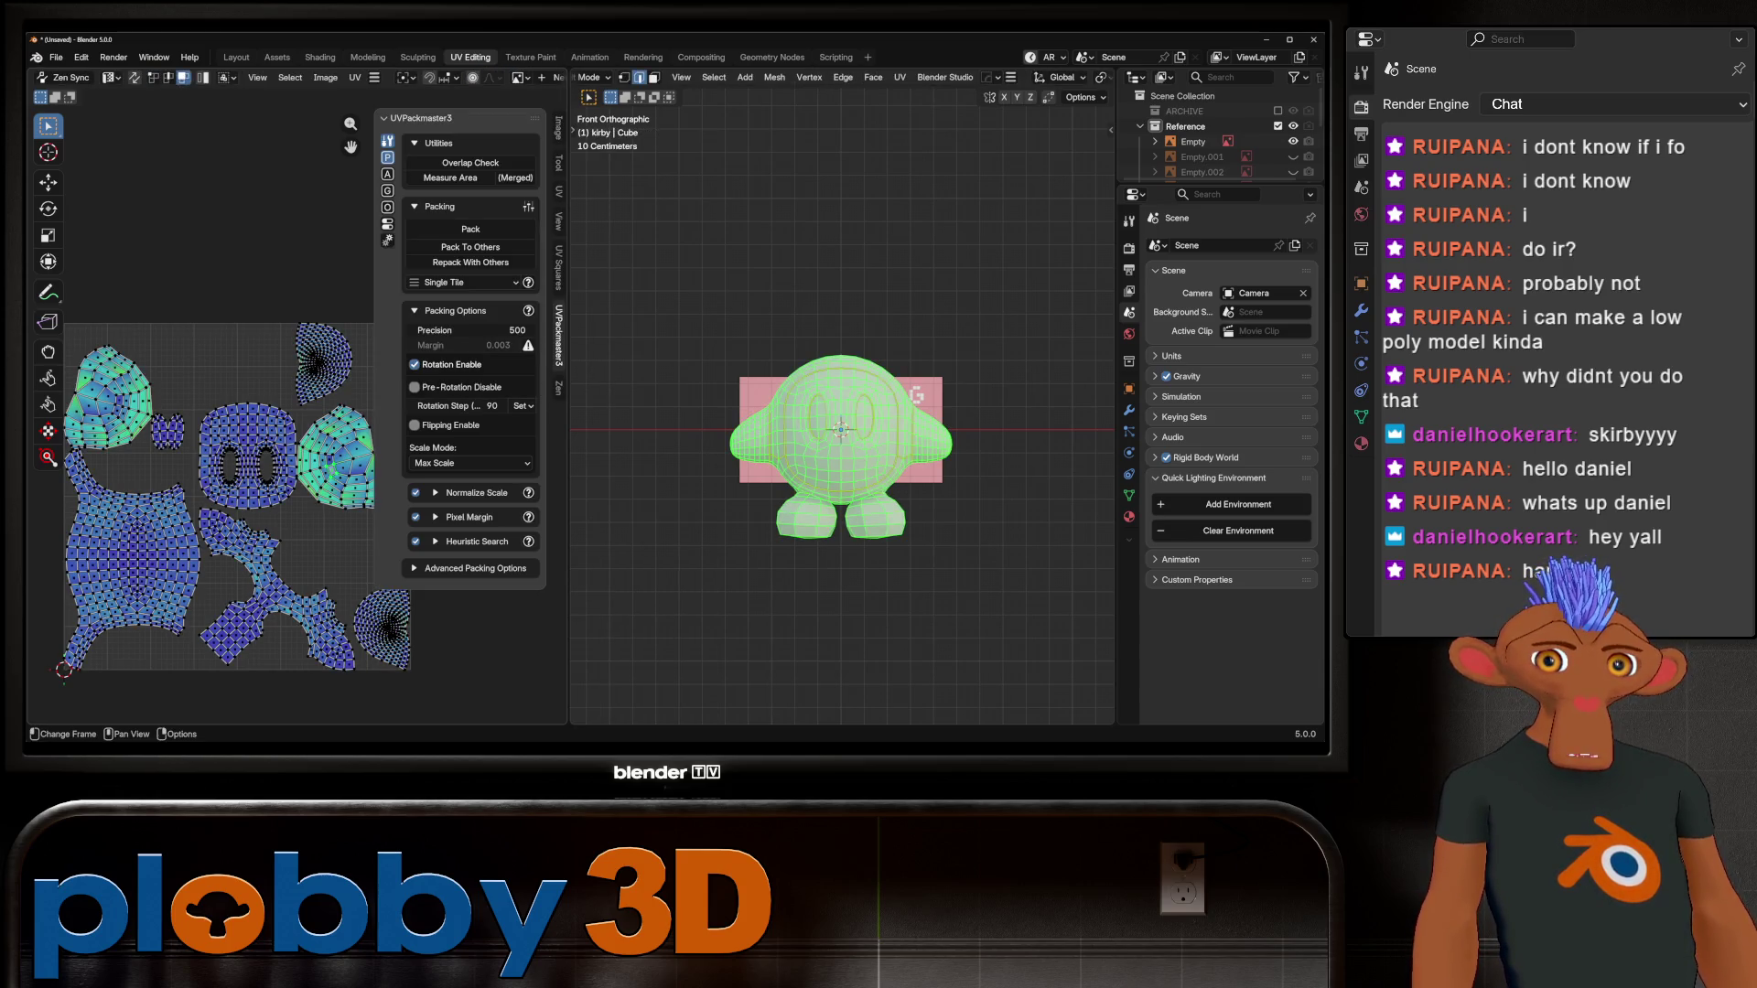
pyautogui.click(71, 76)
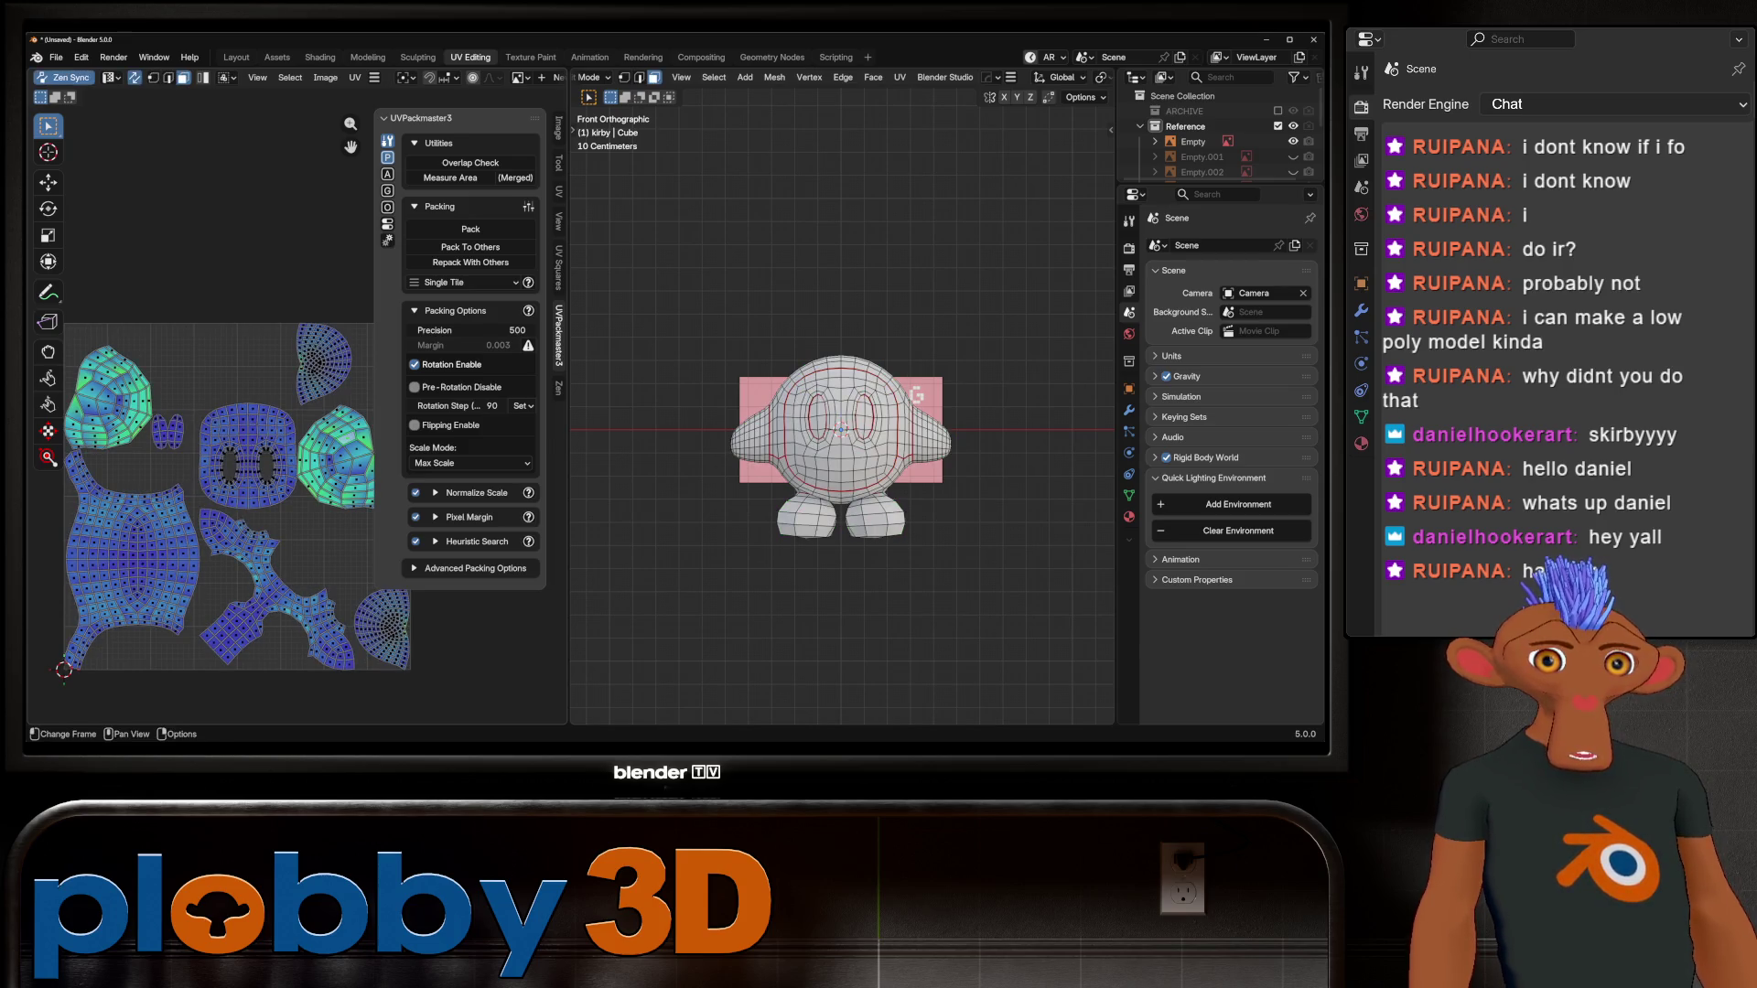
# Step: Select the foot sole faces, convert them to their boundary loop, and mark it as a seam
pyautogui.moveTo(842, 430)
pyautogui.mouseDown(button='middle')
pyautogui.moveTo(897, 403)
pyautogui.moveTo(952, 412)
pyautogui.moveTo(879, 439)
pyautogui.moveTo(824, 550)
pyautogui.mouseUp(button='middle')
pyautogui.keyDown('ctrl'); pyautogui.click(819, 578); pyautogui.keyUp('ctrl')
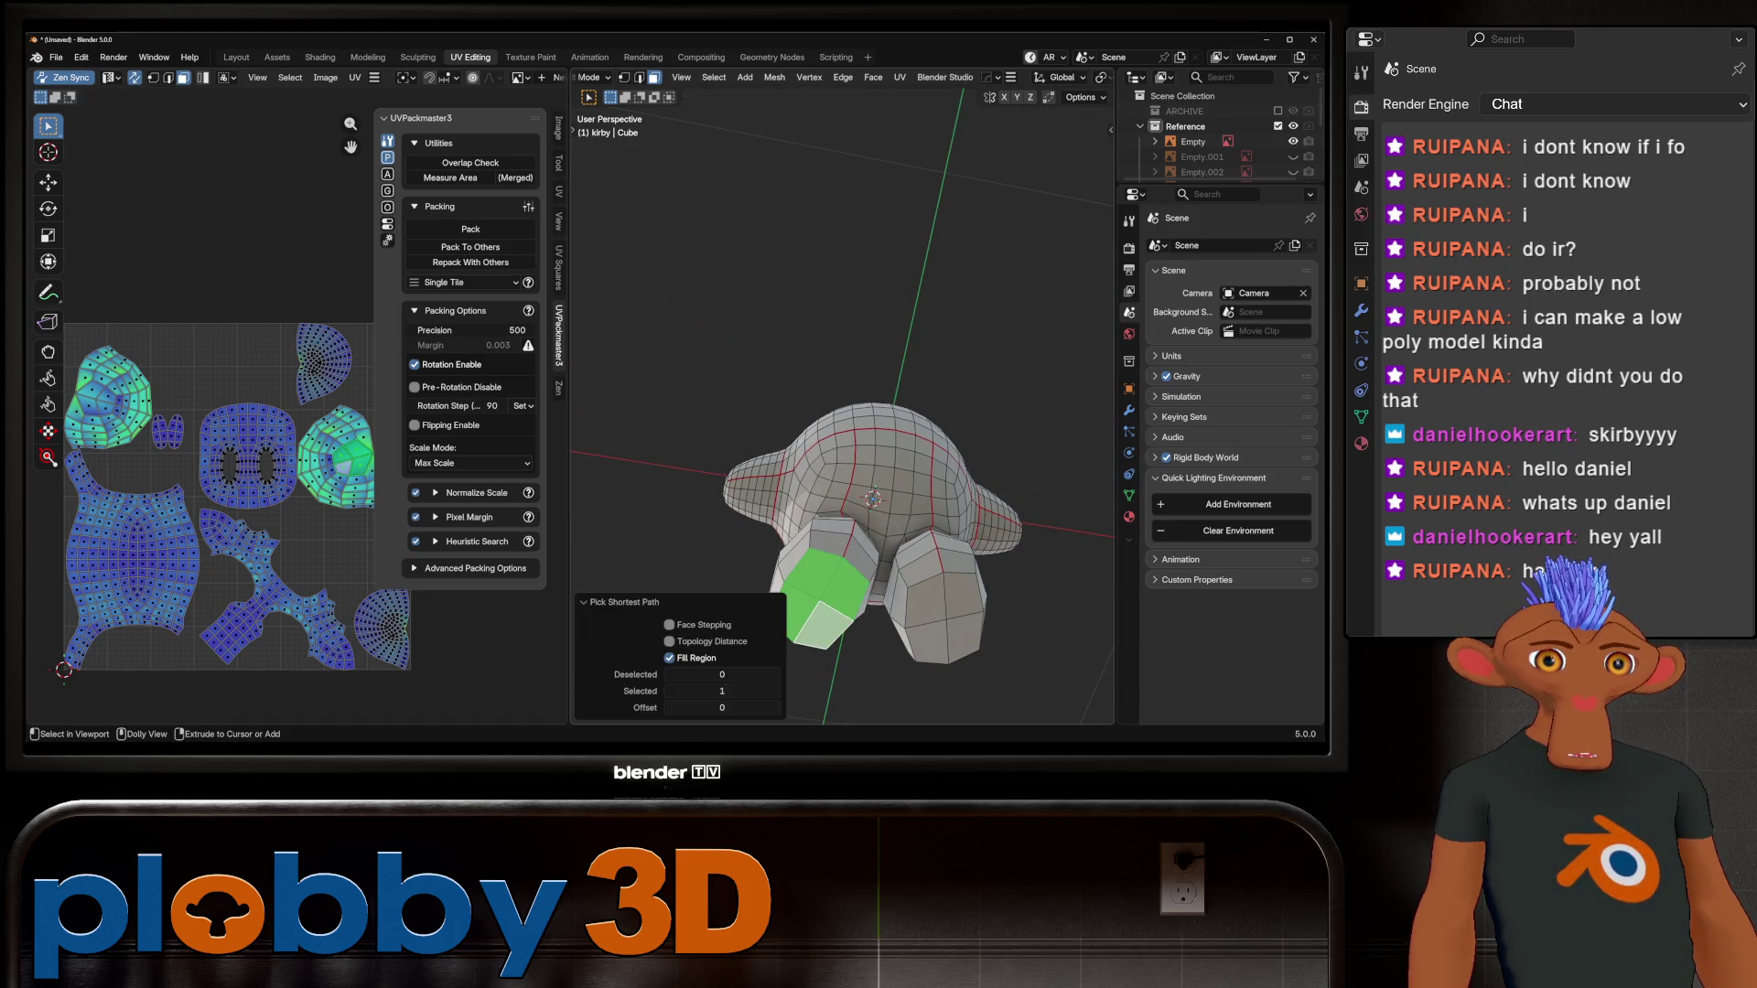
pyautogui.keyDown('ctrl'); pyautogui.click(925, 595); pyautogui.keyUp('ctrl')
pyautogui.keyDown('ctrl'); pyautogui.click(964, 636); pyautogui.keyUp('ctrl')
pyautogui.press('u')
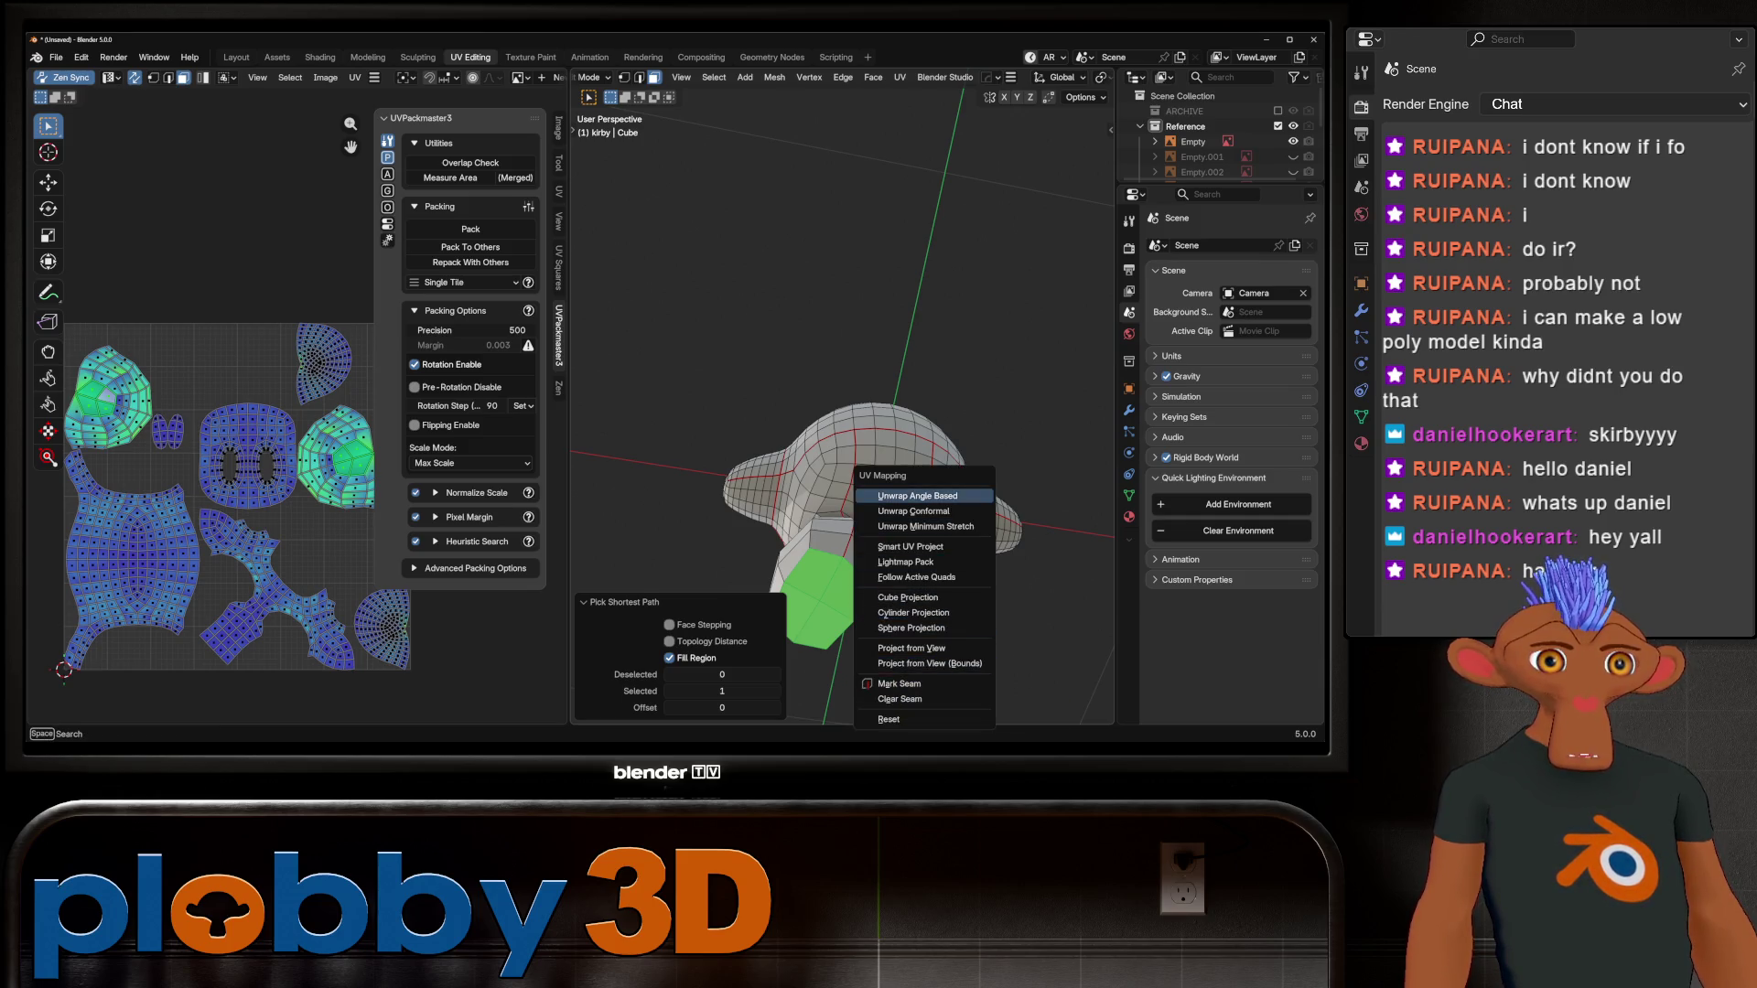
pyautogui.press('q')
pyautogui.click(865, 327)
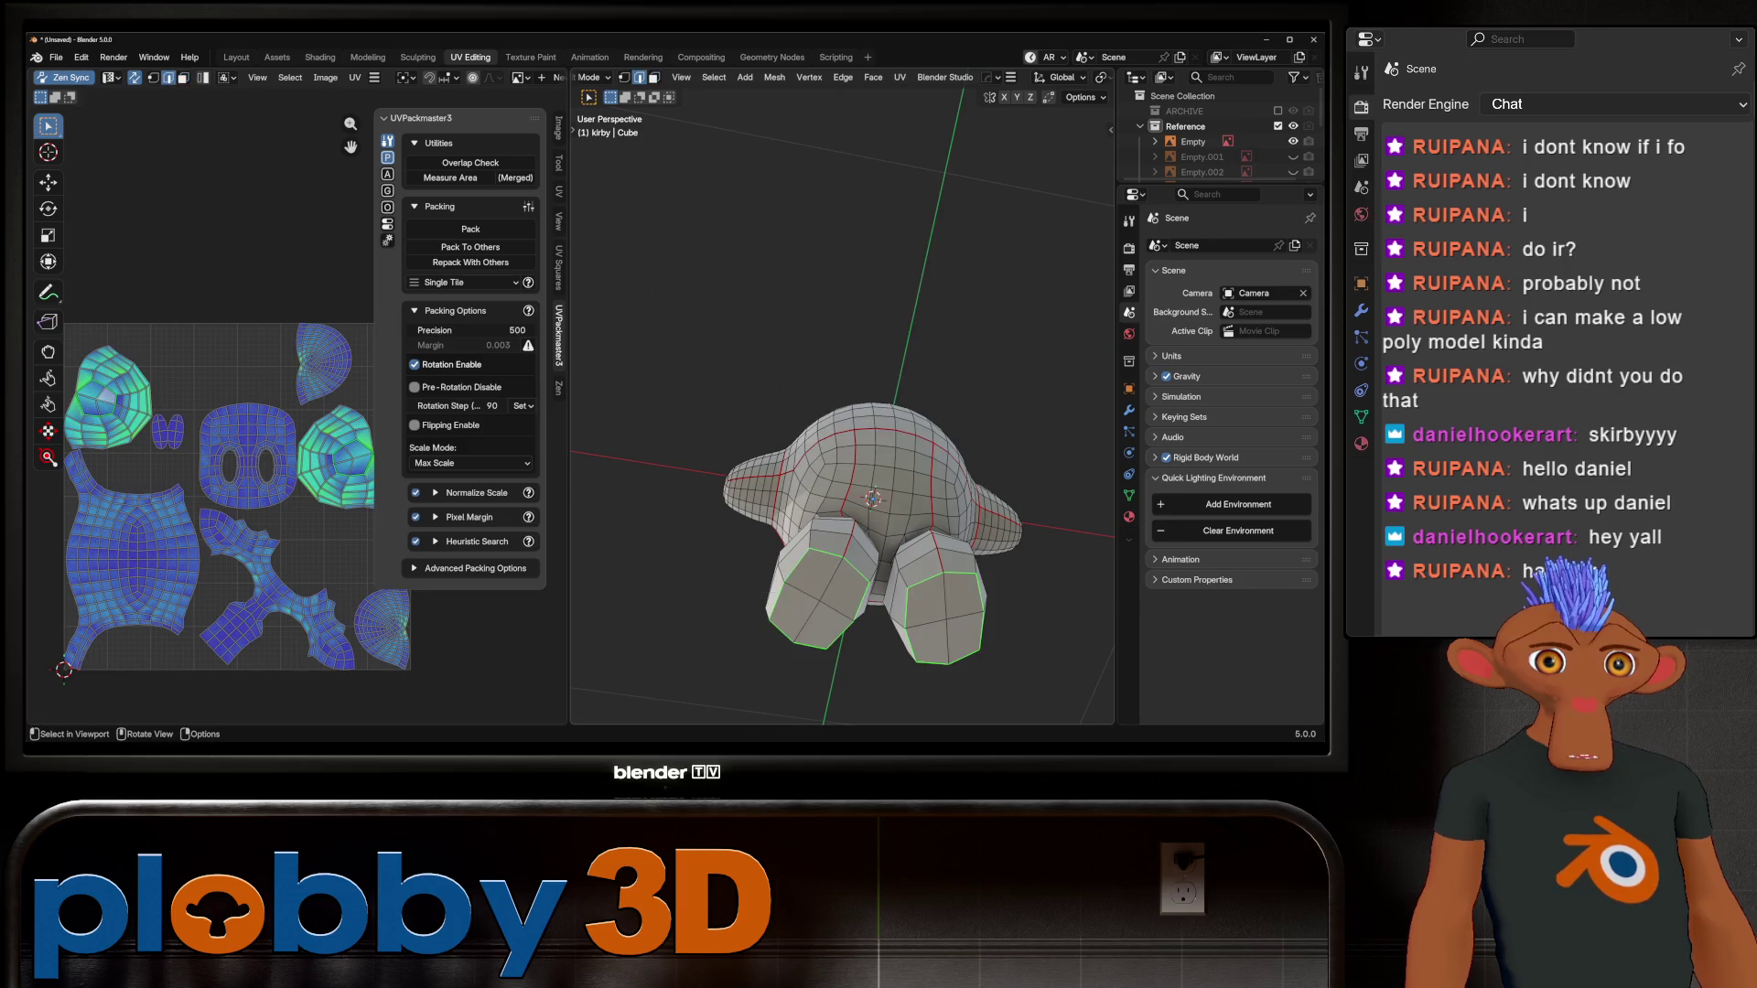
pyautogui.press('q')
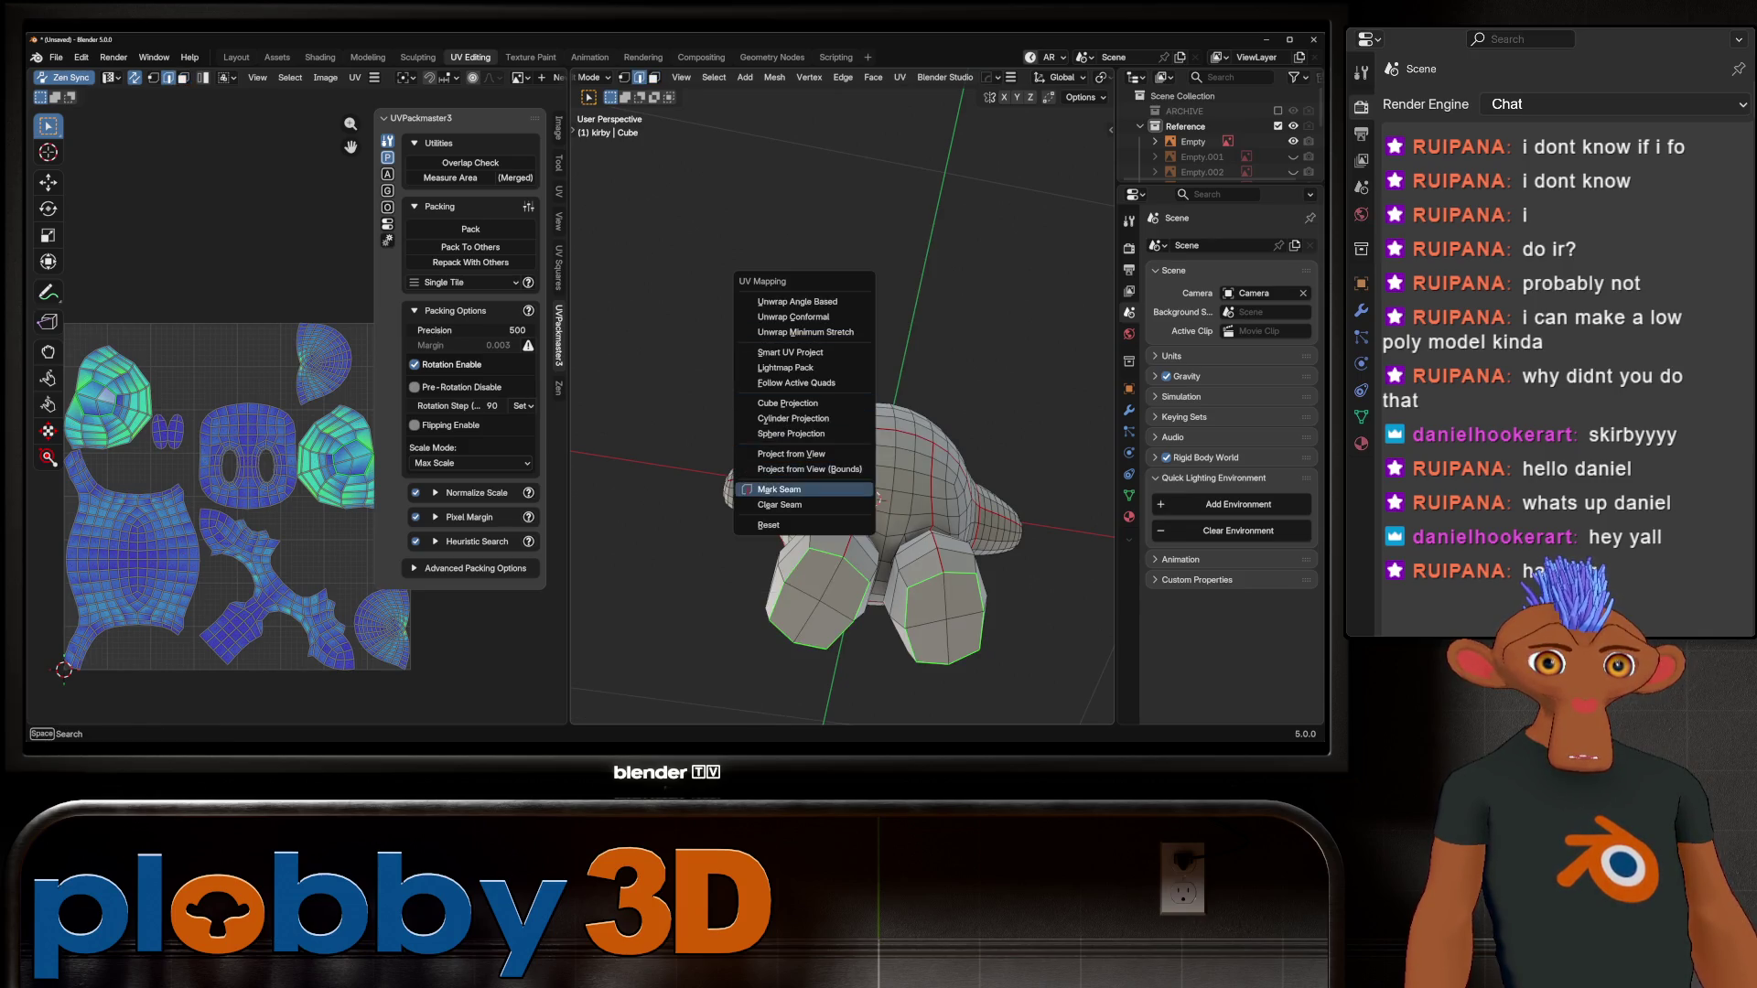
pyautogui.click(804, 488)
# Step: Select the whole mesh and re-unwrap it with Minimum Stretch
pyautogui.press('a')
pyautogui.press('u')
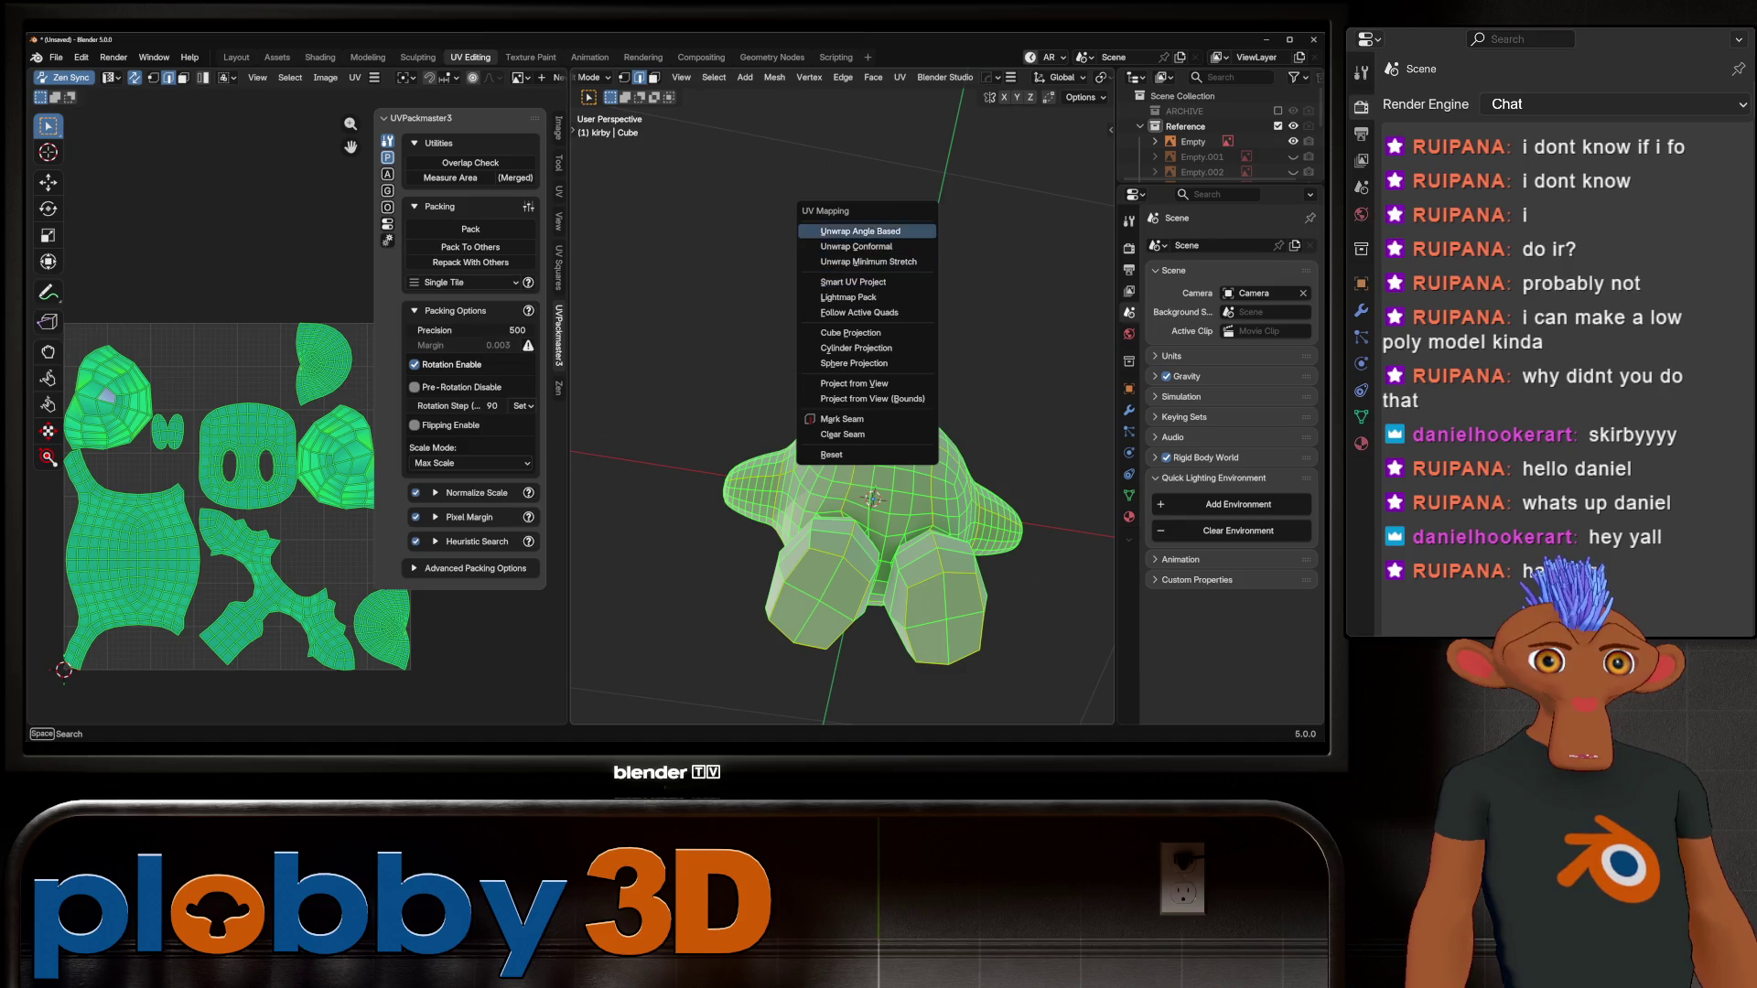
pyautogui.press('Return')
pyautogui.scroll(-2, 184, 549)
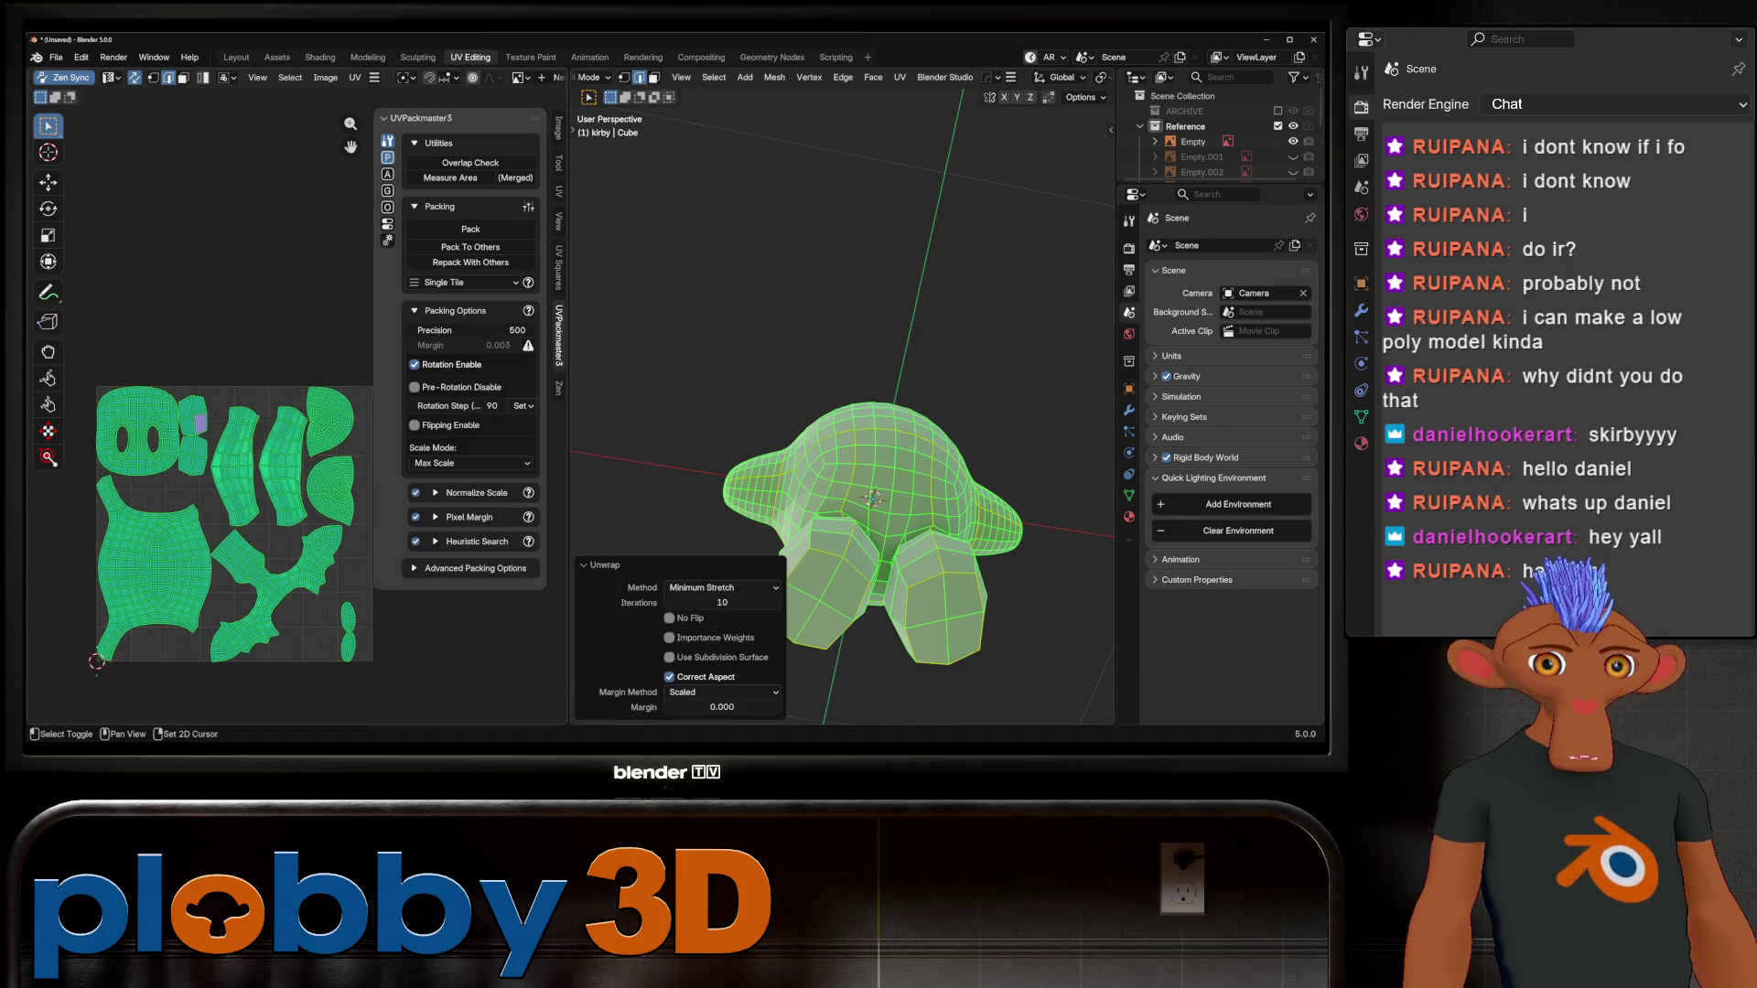
pyautogui.hotkey('alt', 'a')
pyautogui.press('a')
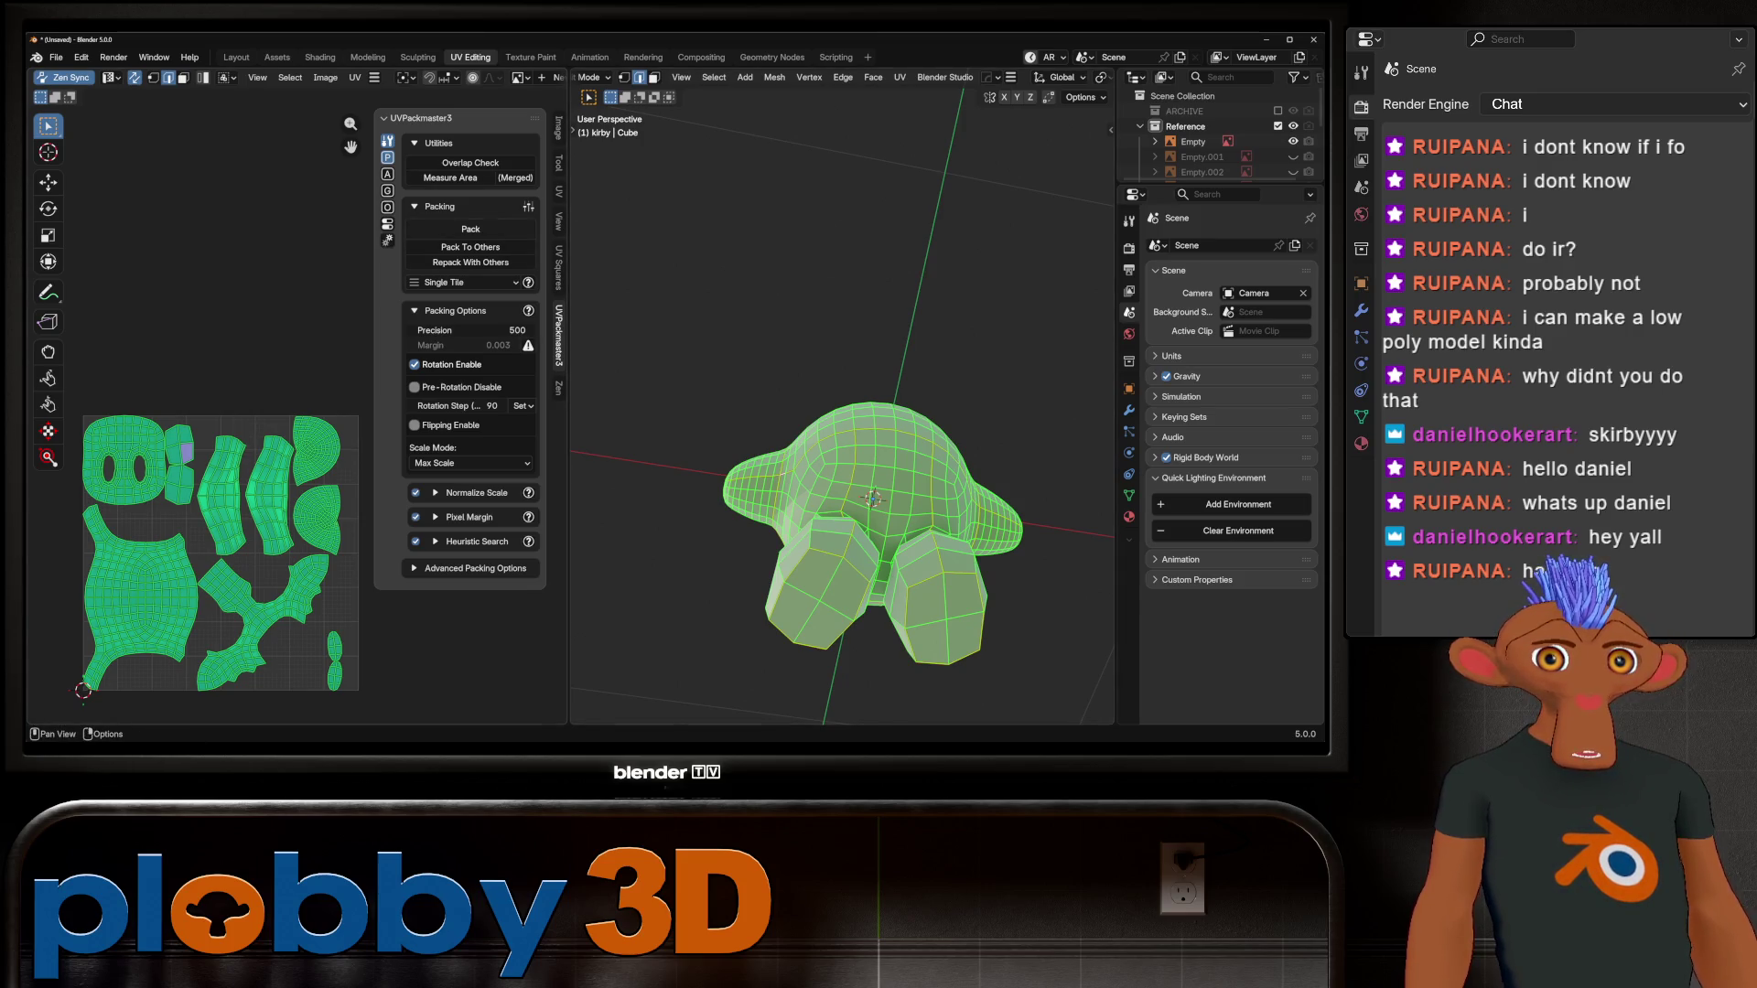
pyautogui.moveTo(824, 412); pyautogui.dragTo(769, 293, button='middle')
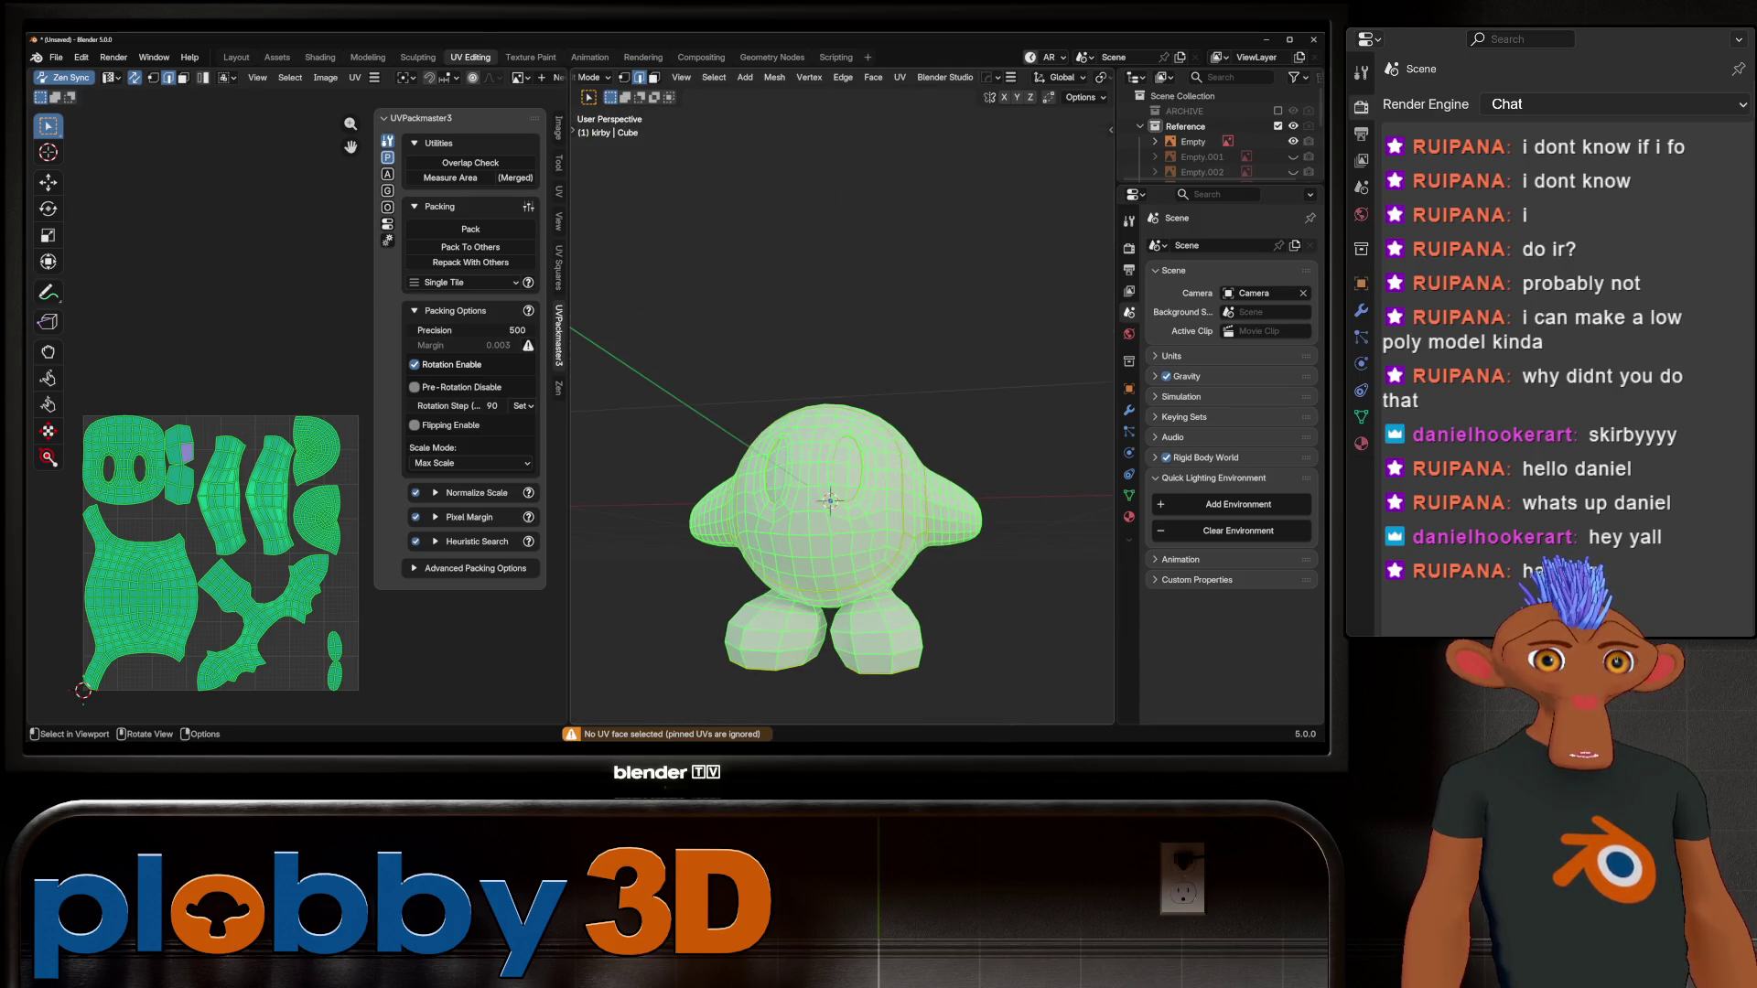
# Step: Select the head UV island in face mode and rotate it 180°
pyautogui.press('3')
pyautogui.click(821, 546)
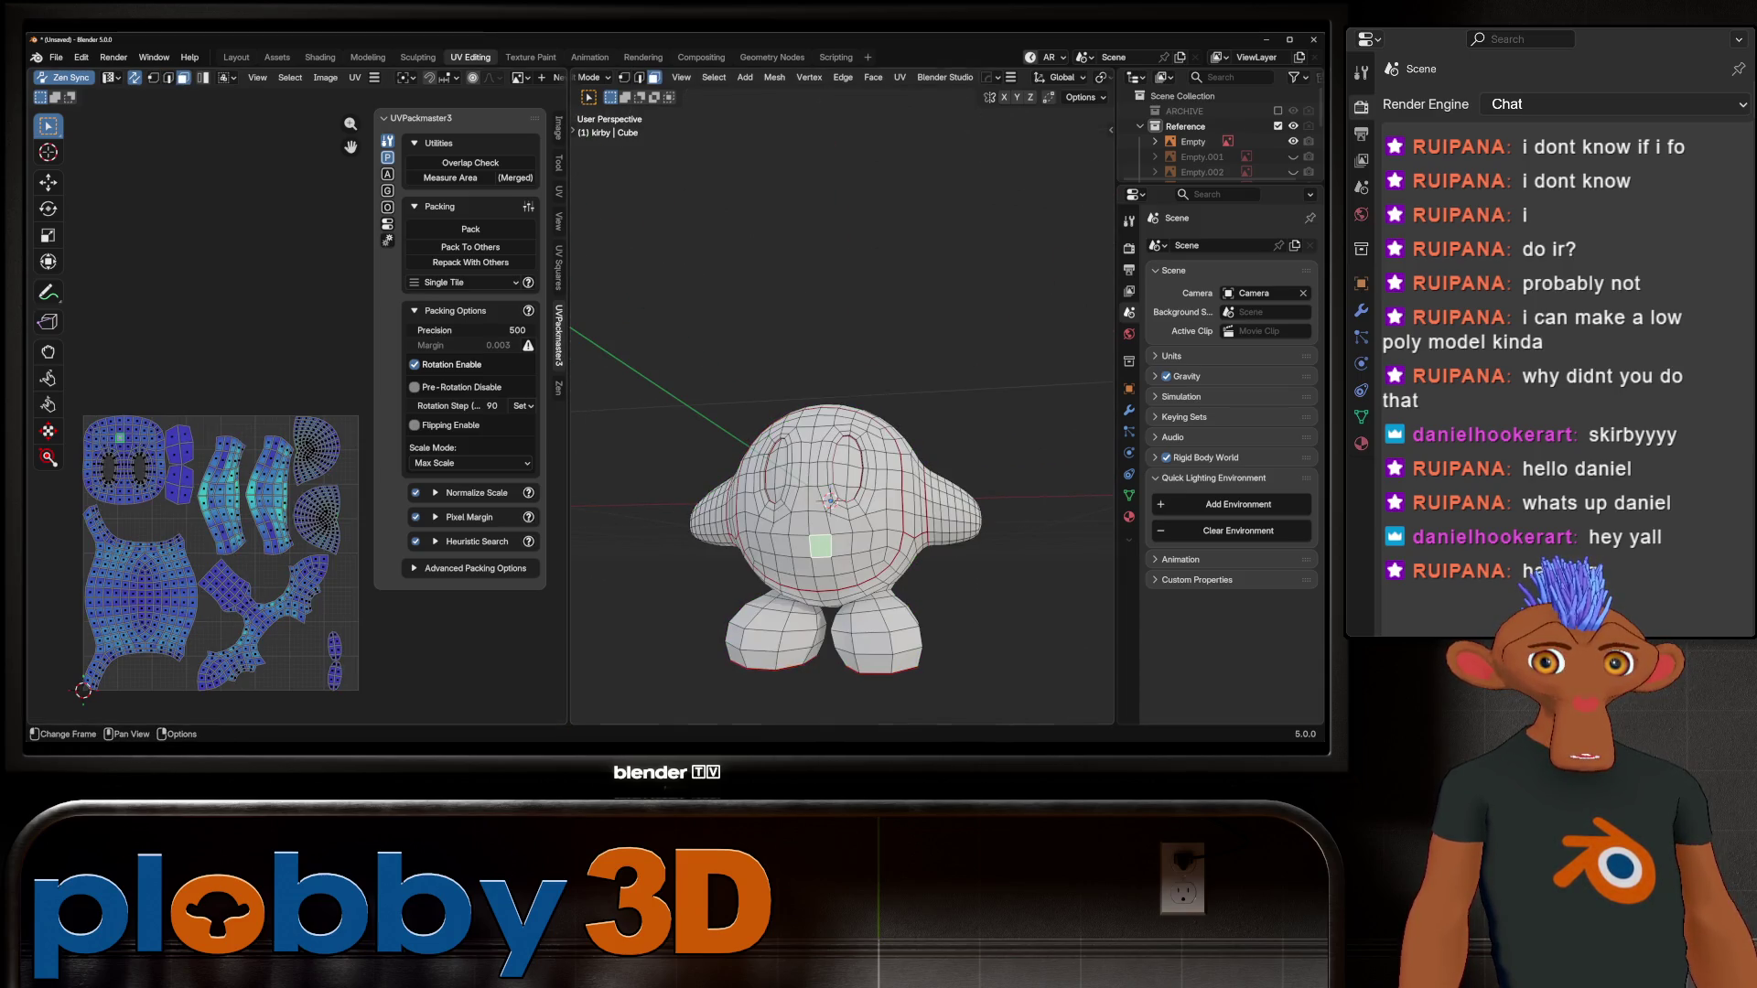
pyautogui.press('l')
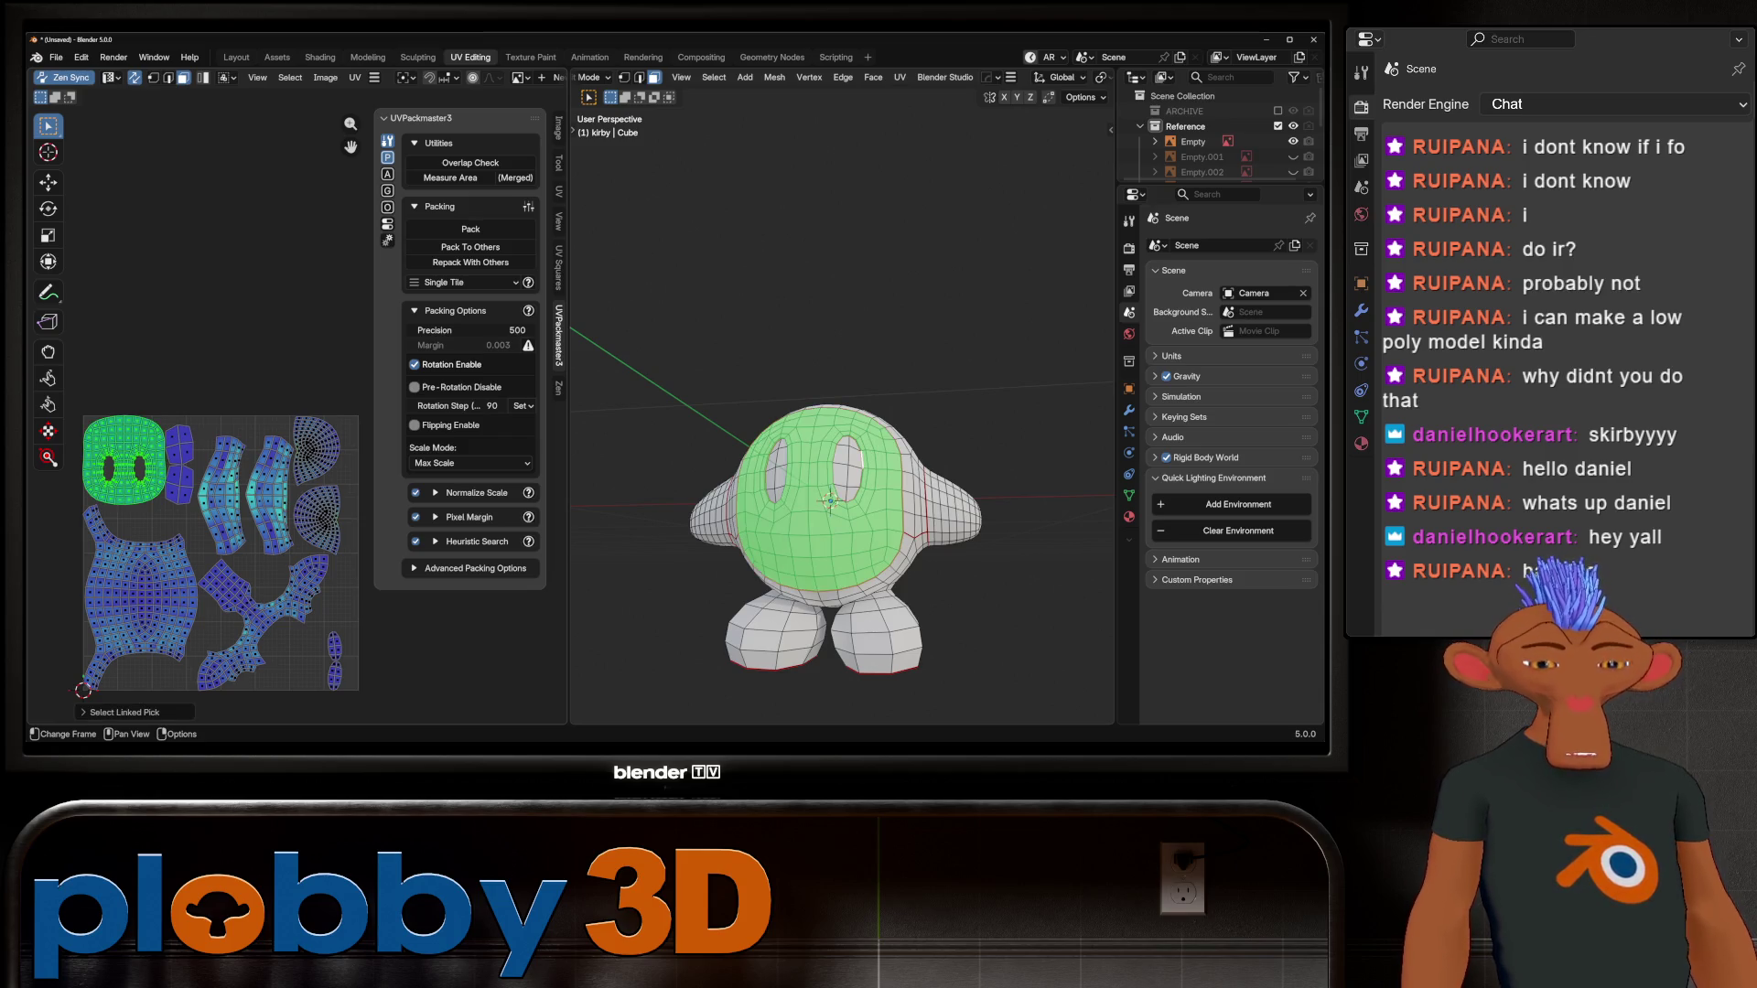
pyautogui.press('r')
pyautogui.press('Return')
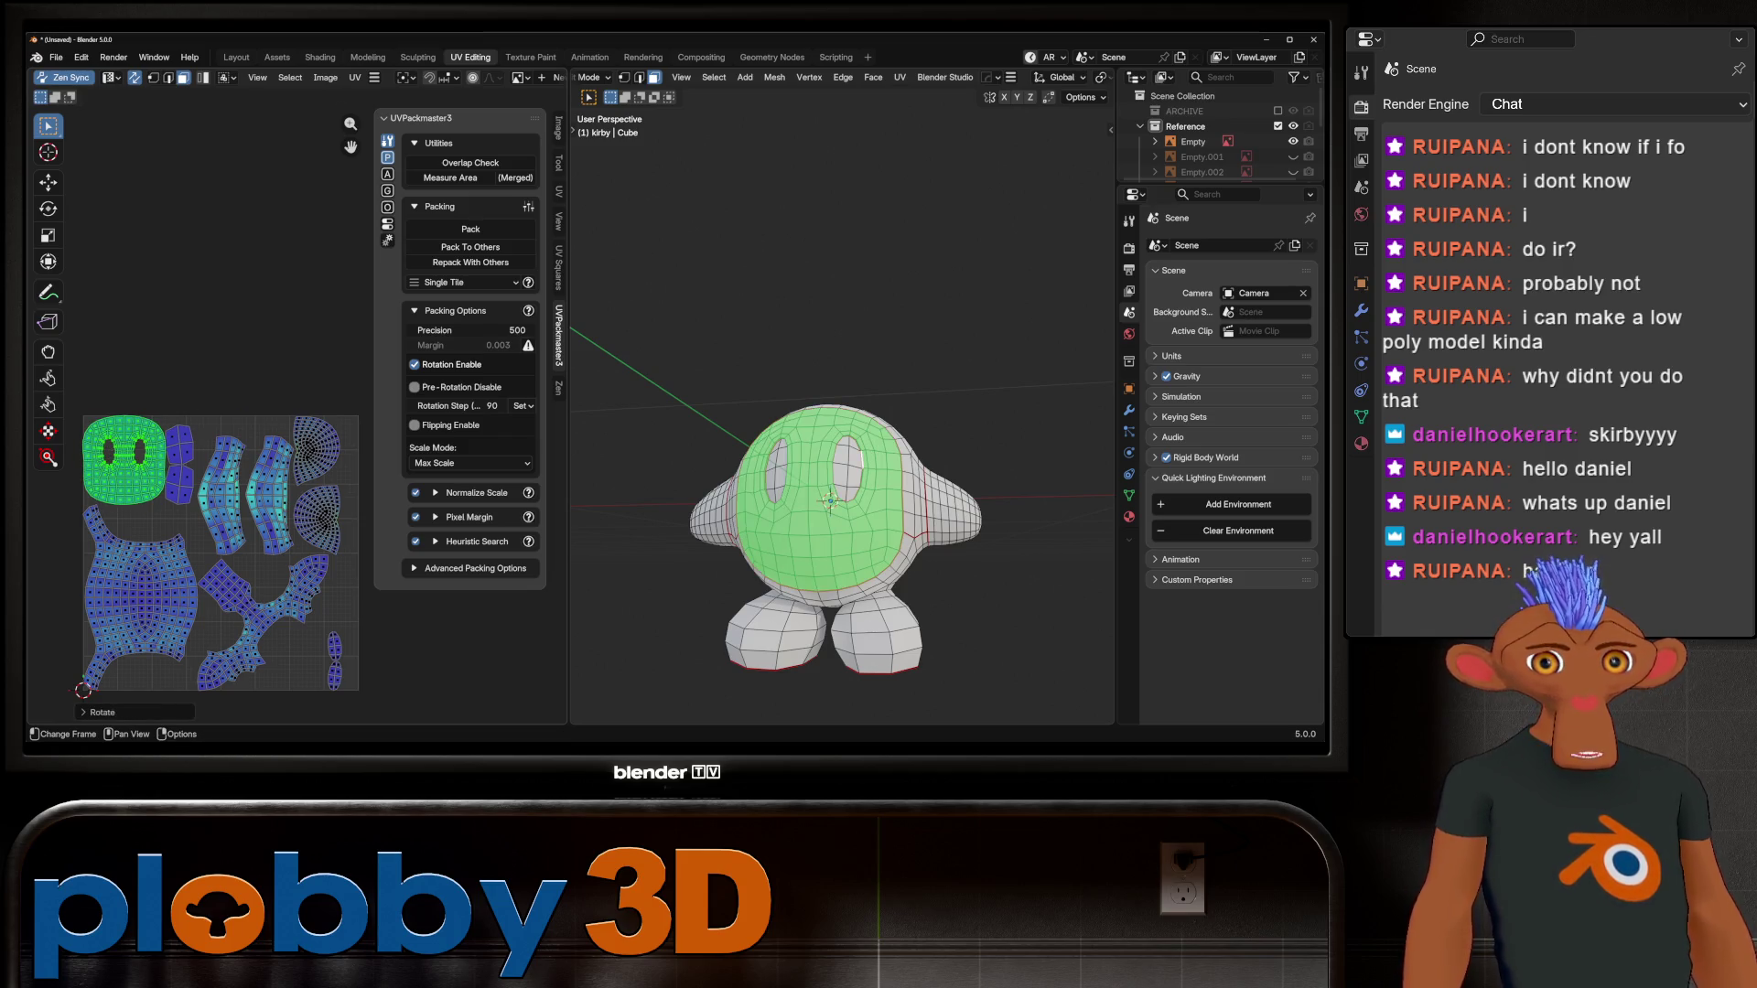
# Step: Select all UV islands, turn off selection sync, and pack them with UVPackmaster
pyautogui.press('a')
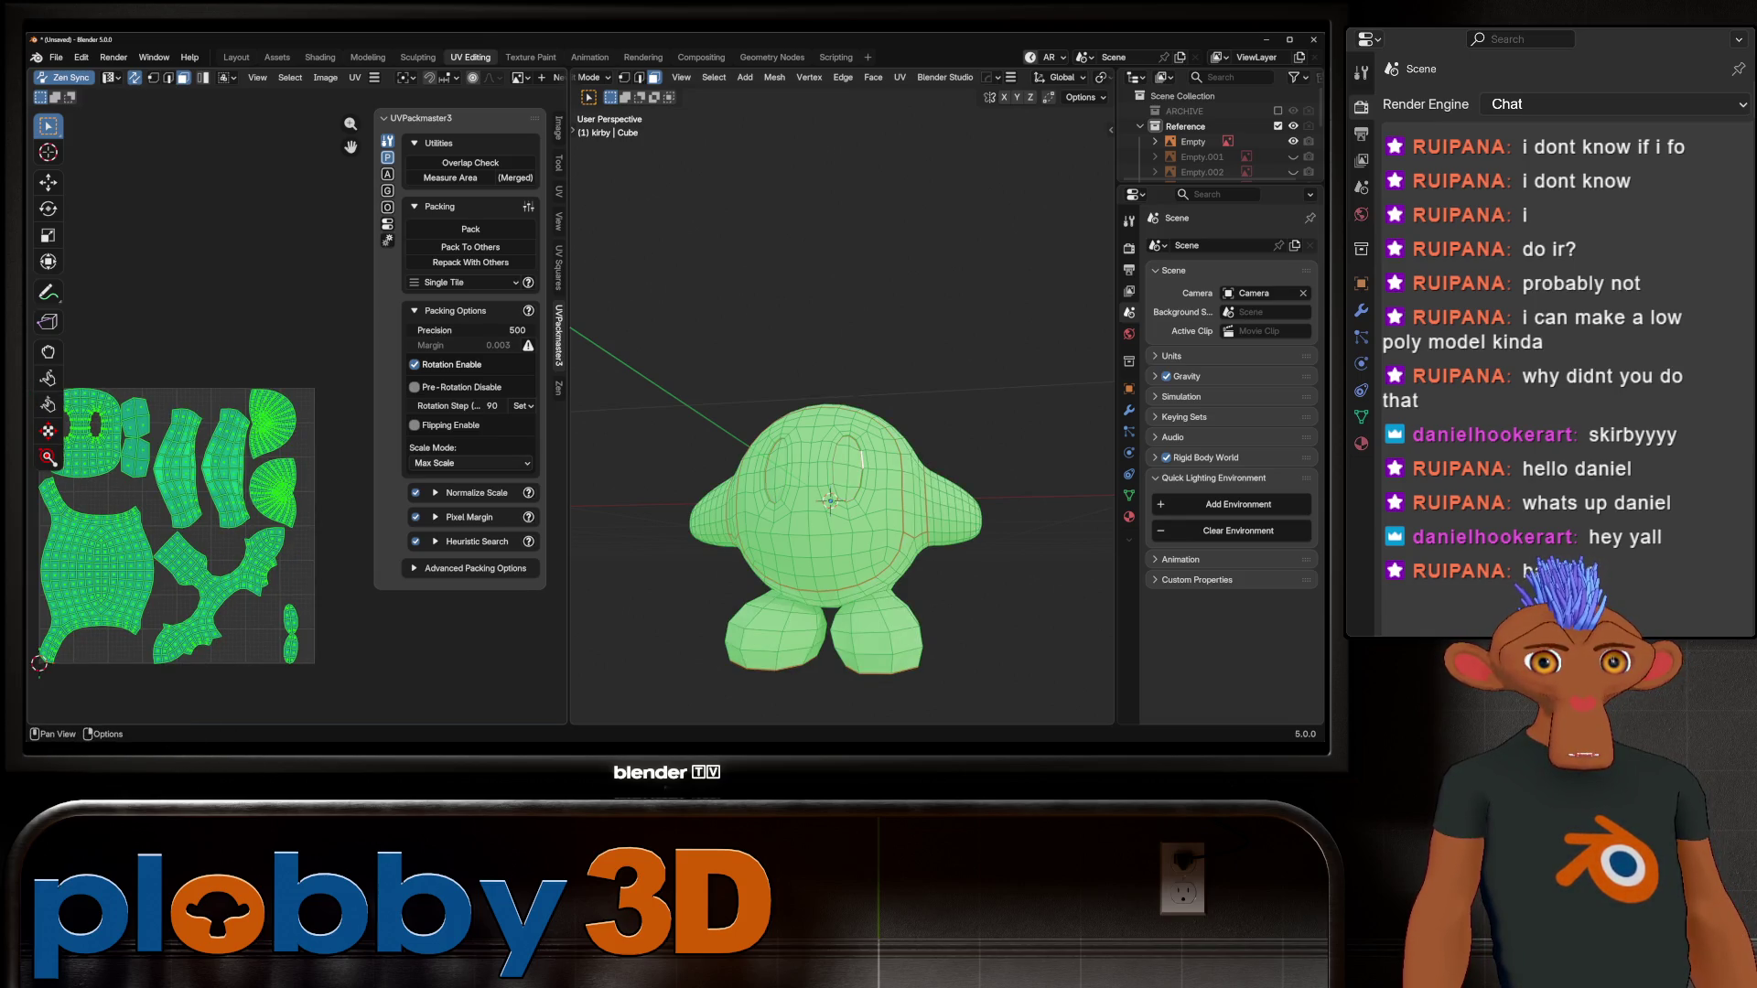
pyautogui.click(71, 77)
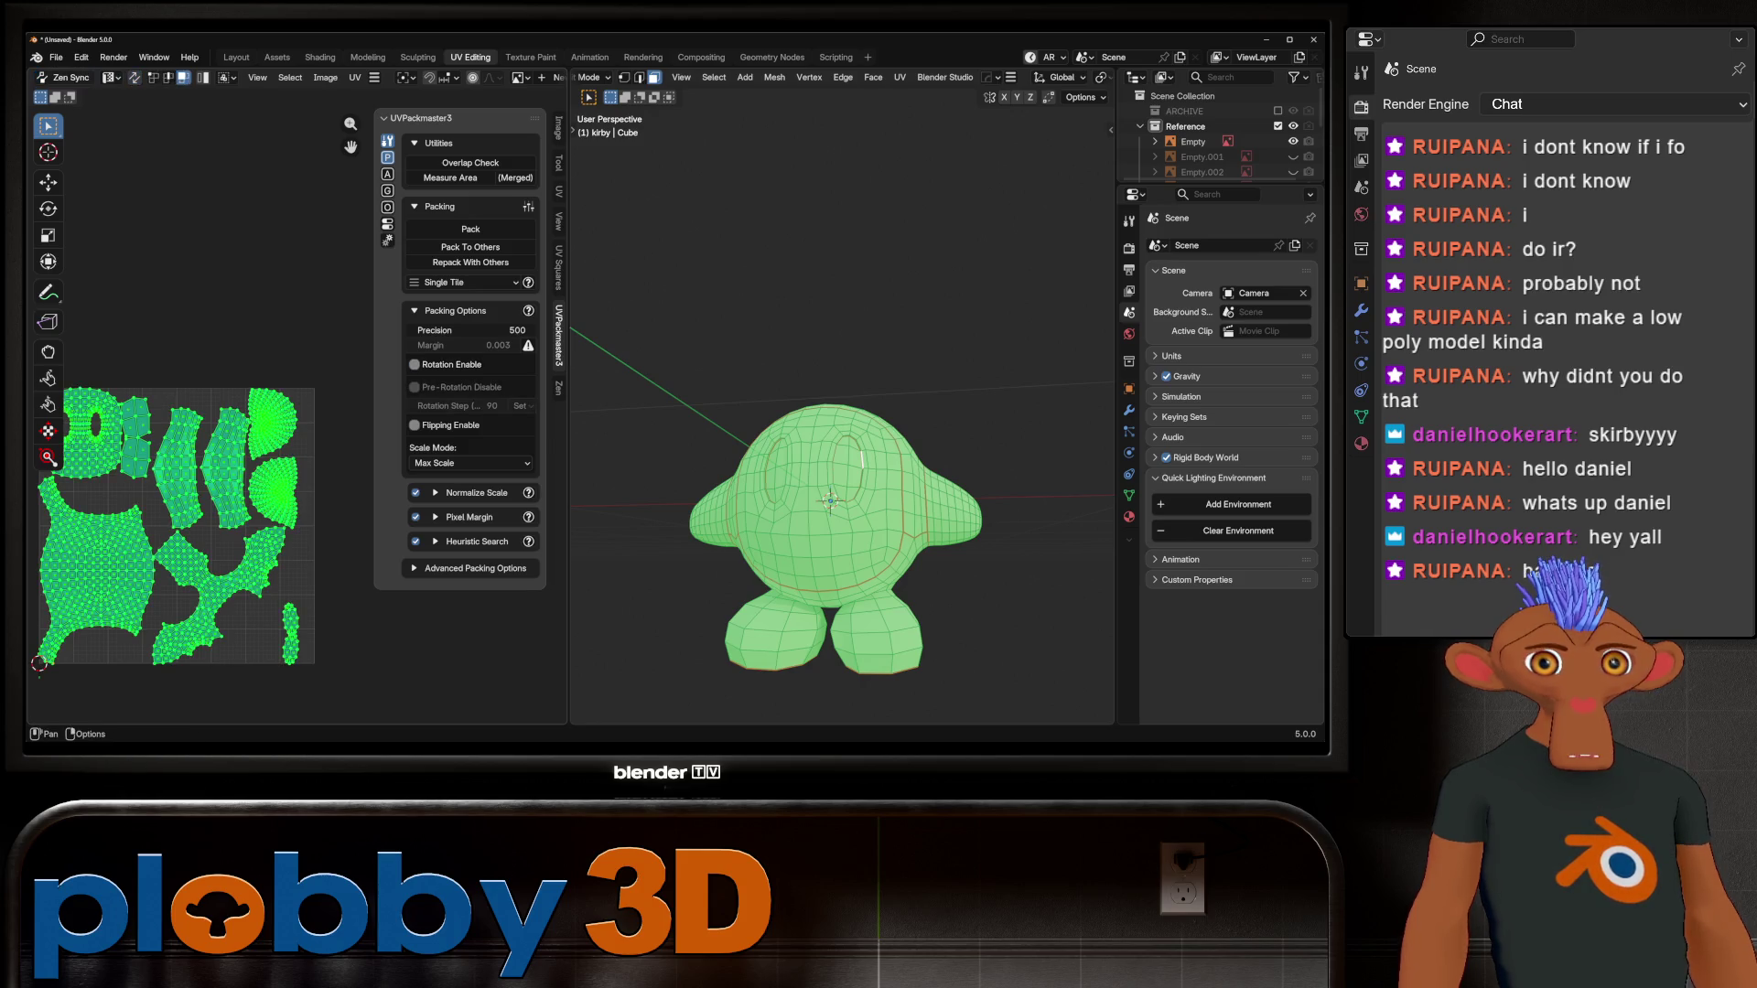
pyautogui.click(470, 228)
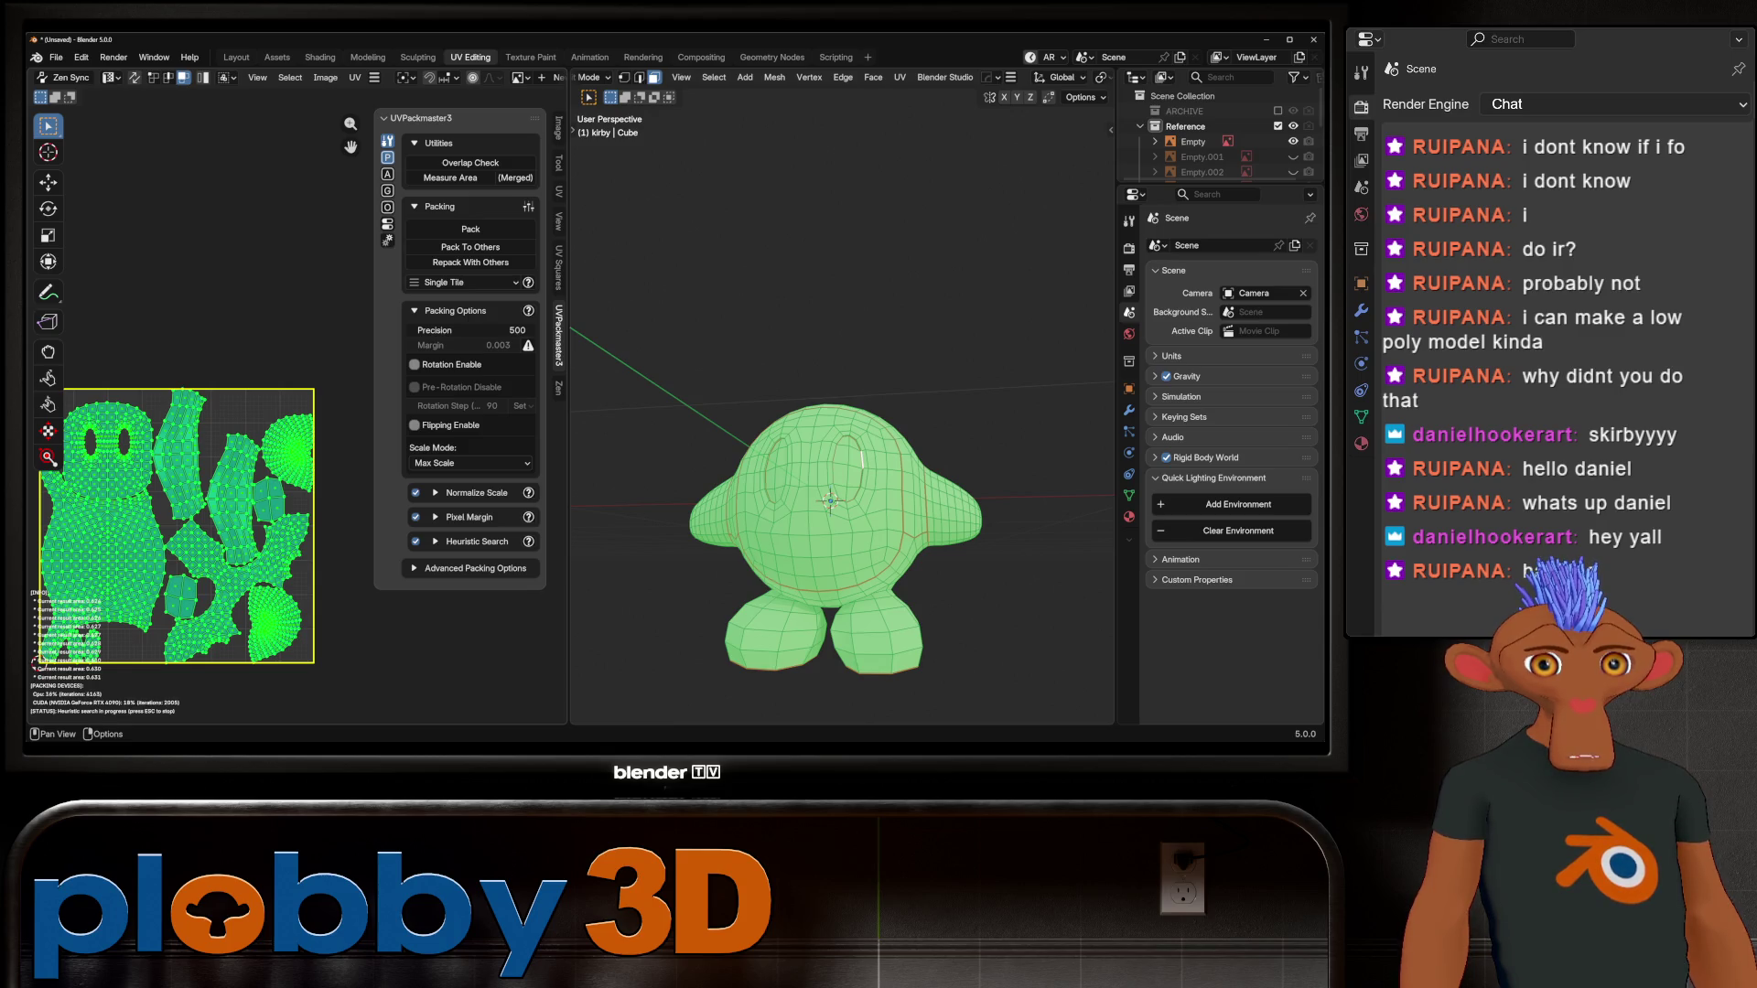
# Step: Return to Object Mode and apply Shade Auto Smooth to Kirby
pyautogui.press('Escape')
pyautogui.press('Tab')
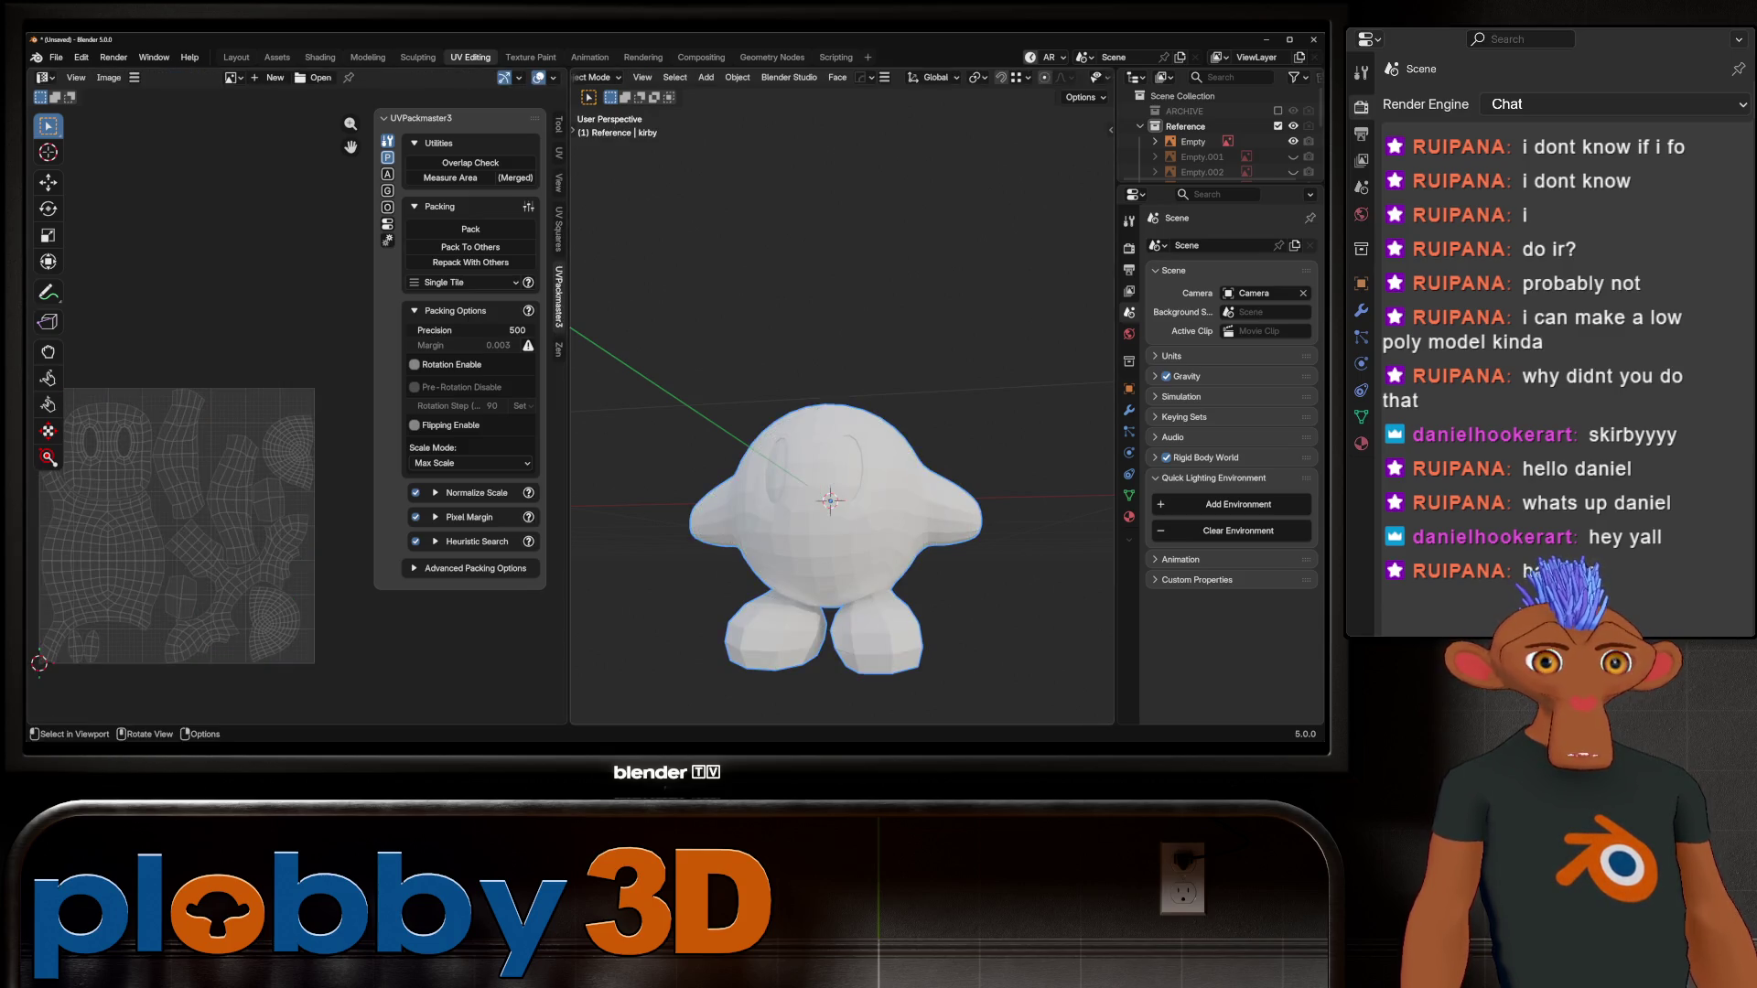
pyautogui.rightClick(732, 542)
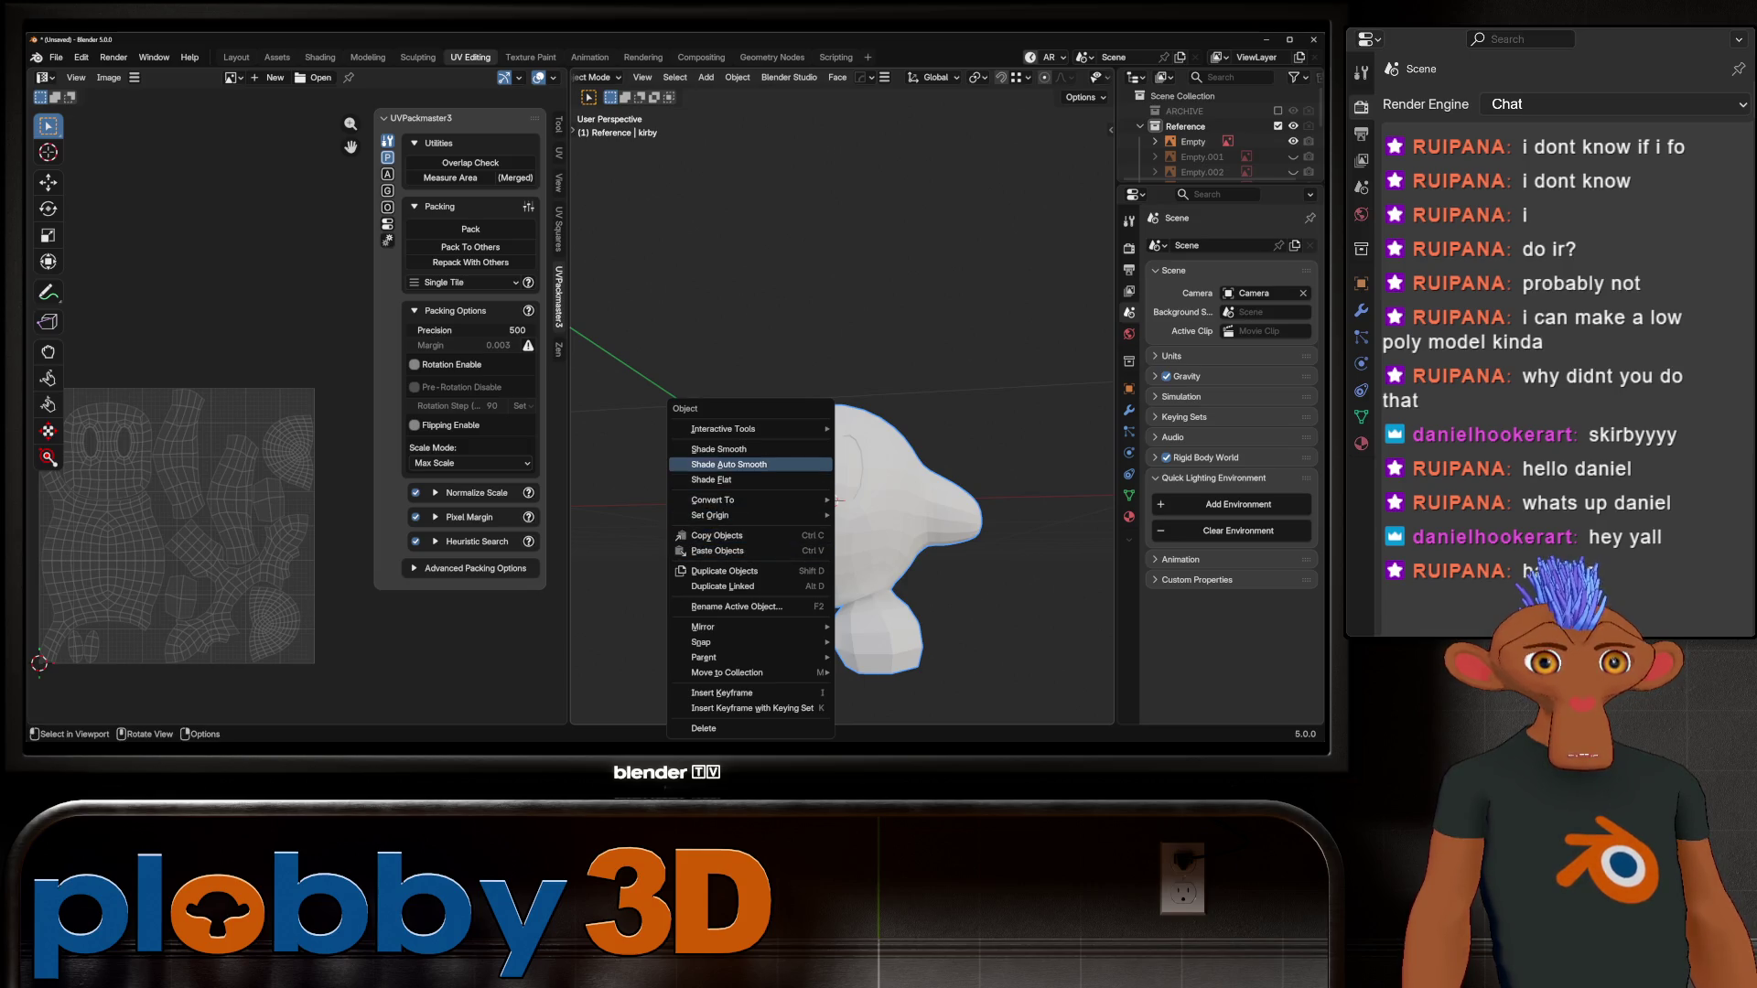
pyautogui.click(723, 448)
pyautogui.moveTo(824, 503)
pyautogui.mouseDown(button='middle')
pyautogui.moveTo(879, 485)
pyautogui.moveTo(892, 375)
pyautogui.moveTo(893, 453)
pyautogui.mouseUp(button='middle')
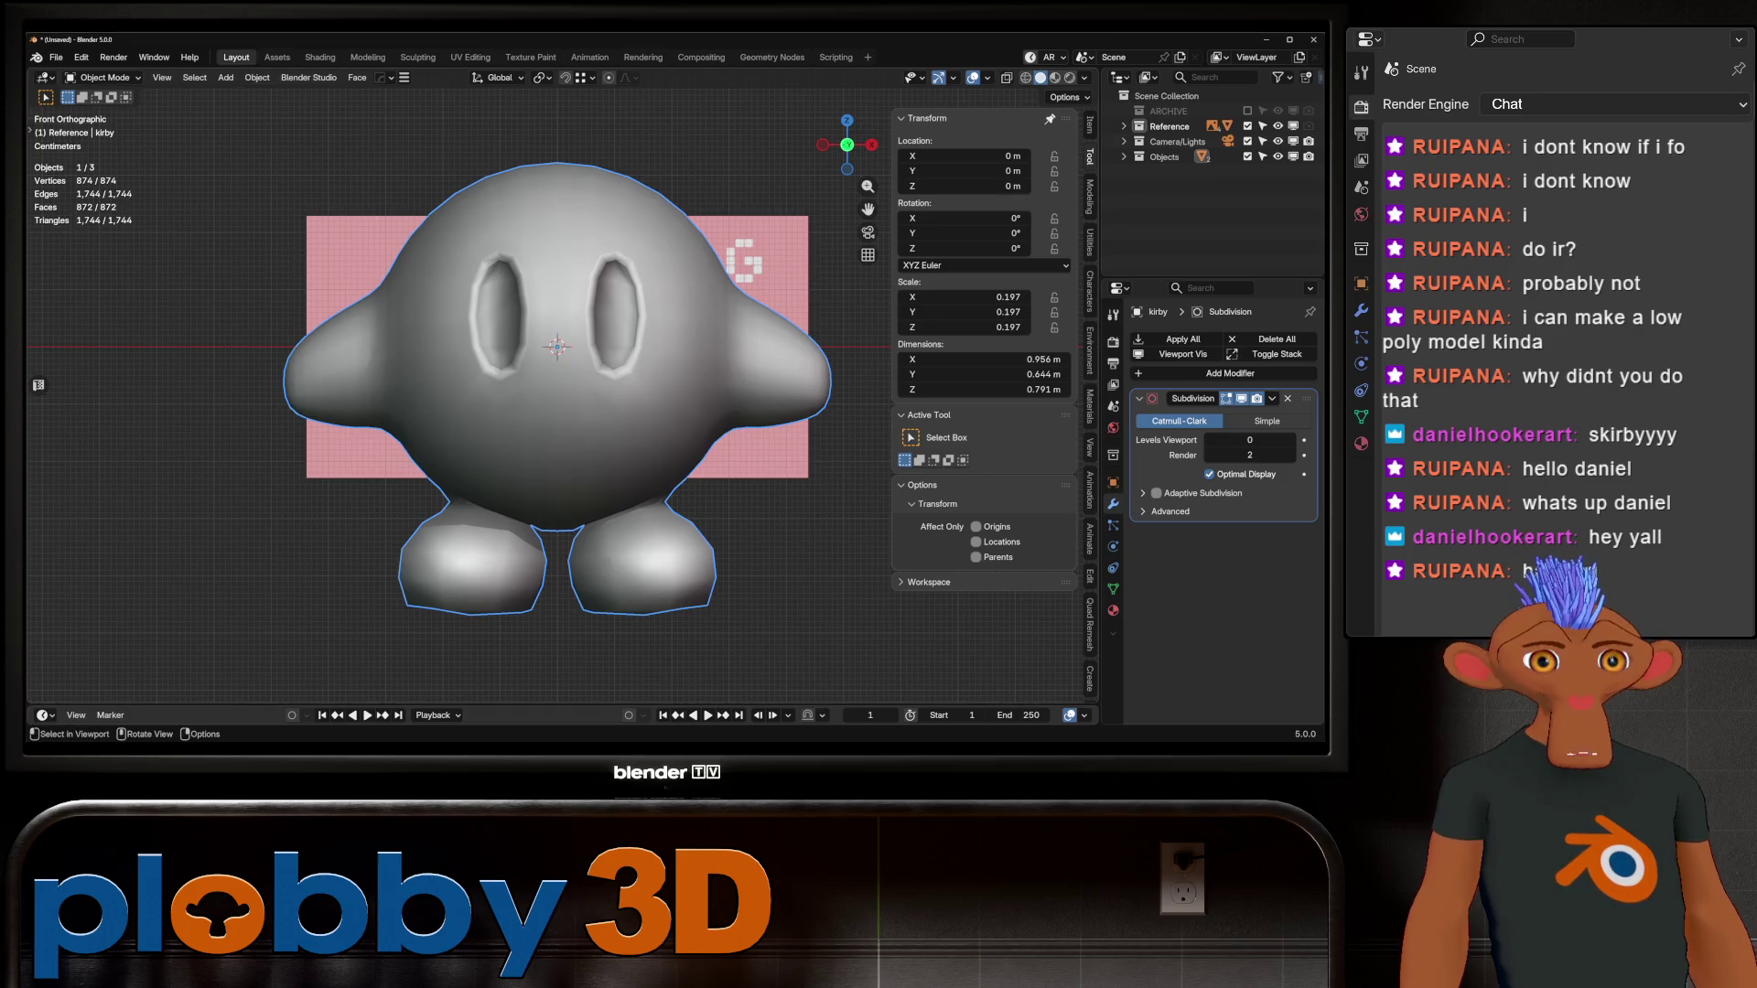
# Step: Show Kirby's empty material settings and enter Edit Mode on the mesh with all faces selected
pyautogui.click(1113, 611)
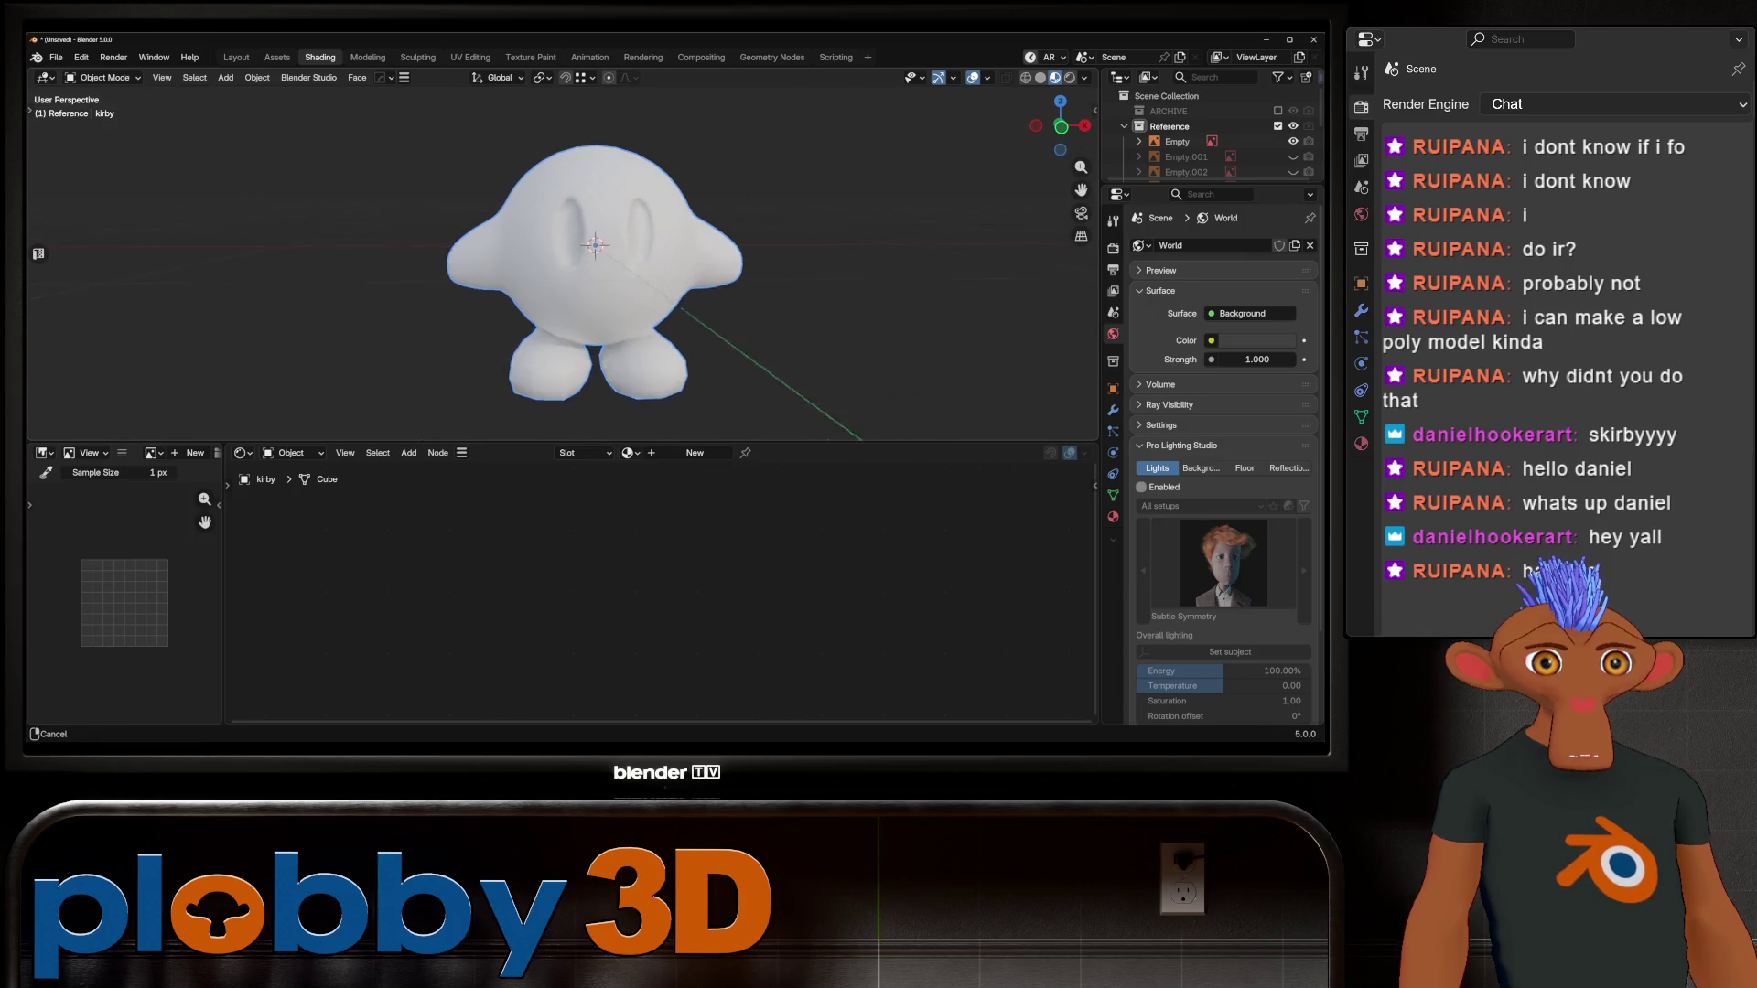
pyautogui.moveTo(595, 256); pyautogui.dragTo(512, 275, button='middle')
pyautogui.scroll(3, 595, 256)
pyautogui.press('Tab')
pyautogui.scroll(3, 594, 256)
# Step: Select the faces of both eye sockets and inset them
pyautogui.click(538, 290)
pyautogui.keyDown('ctrl'); pyautogui.click(636, 224); pyautogui.keyUp('ctrl')
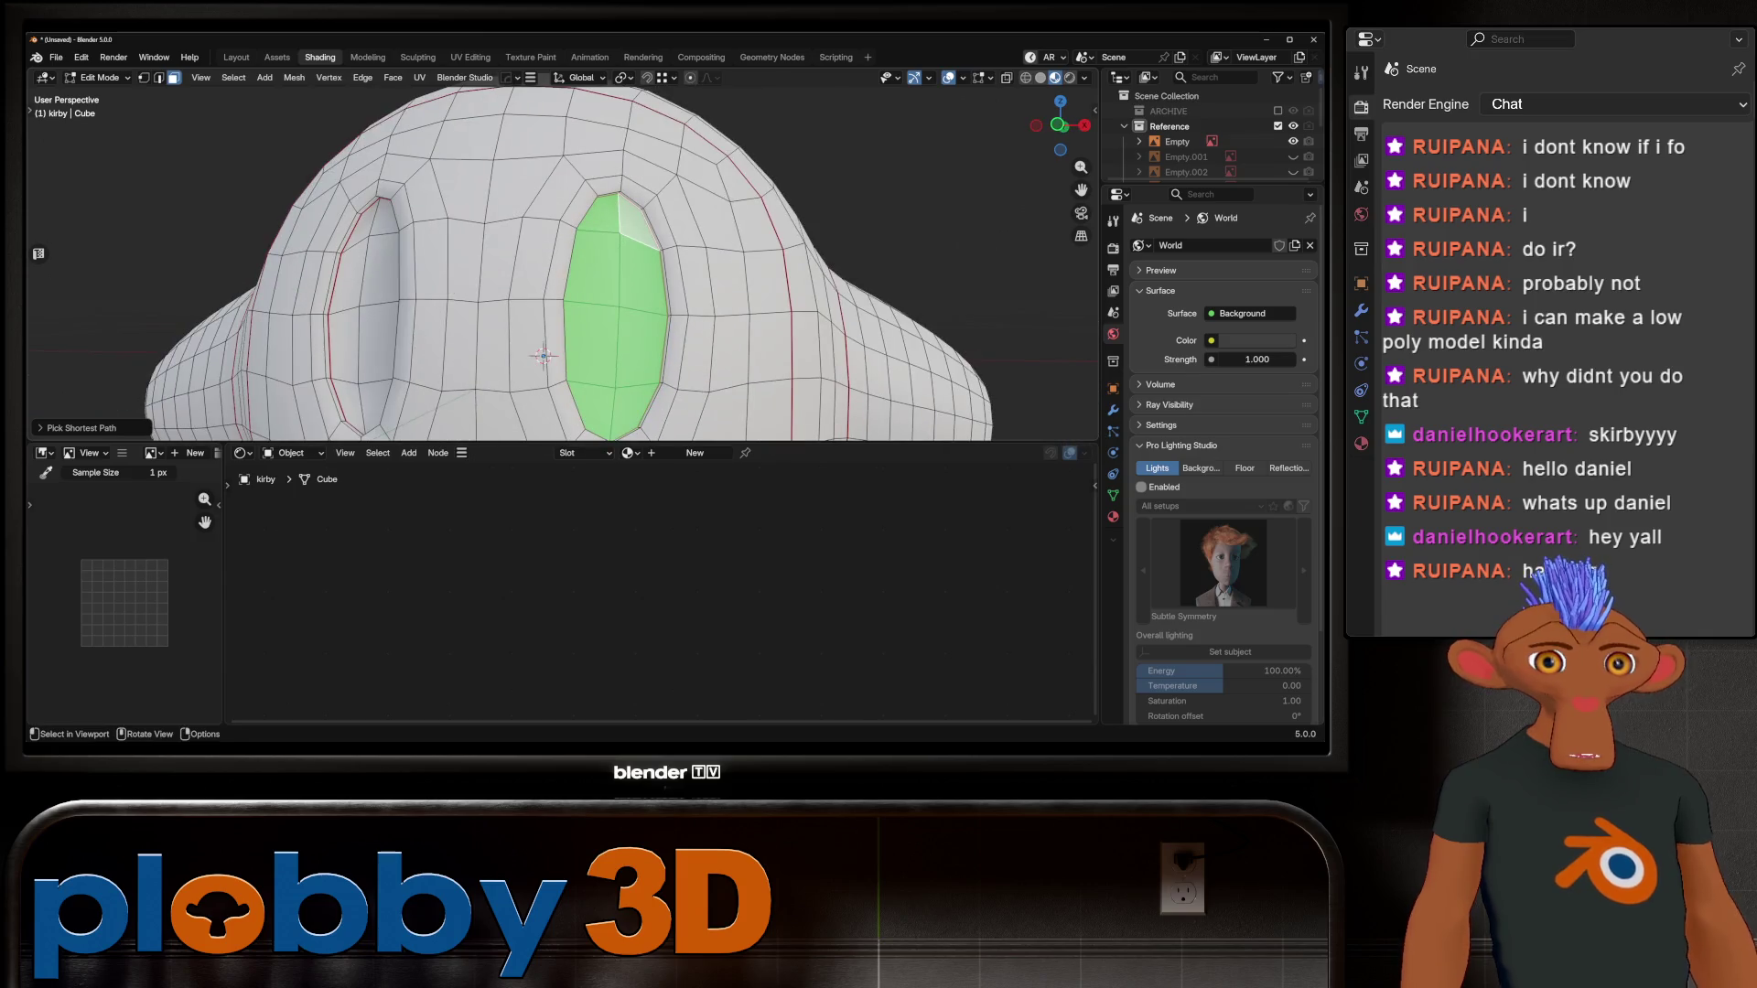
pyautogui.keyDown('shift'); pyautogui.click(362, 402); pyautogui.keyUp('shift')
pyautogui.keyDown('ctrl'); pyautogui.click(384, 219); pyautogui.keyUp('ctrl')
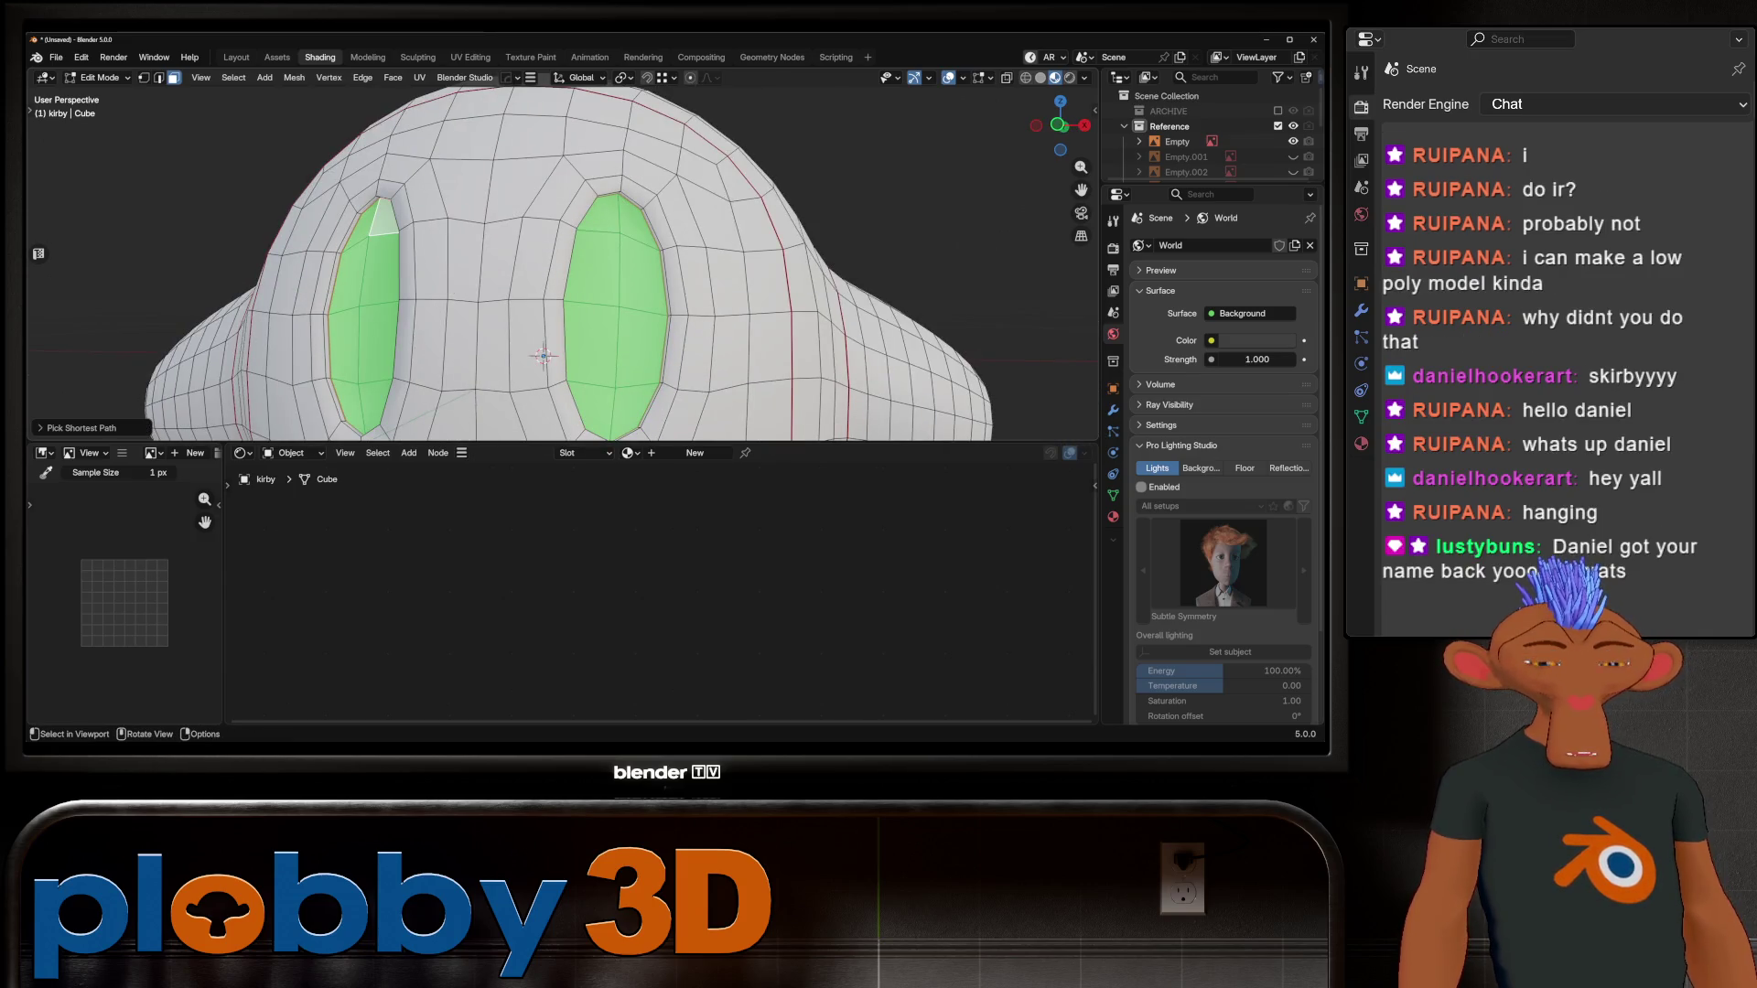
pyautogui.press('i')
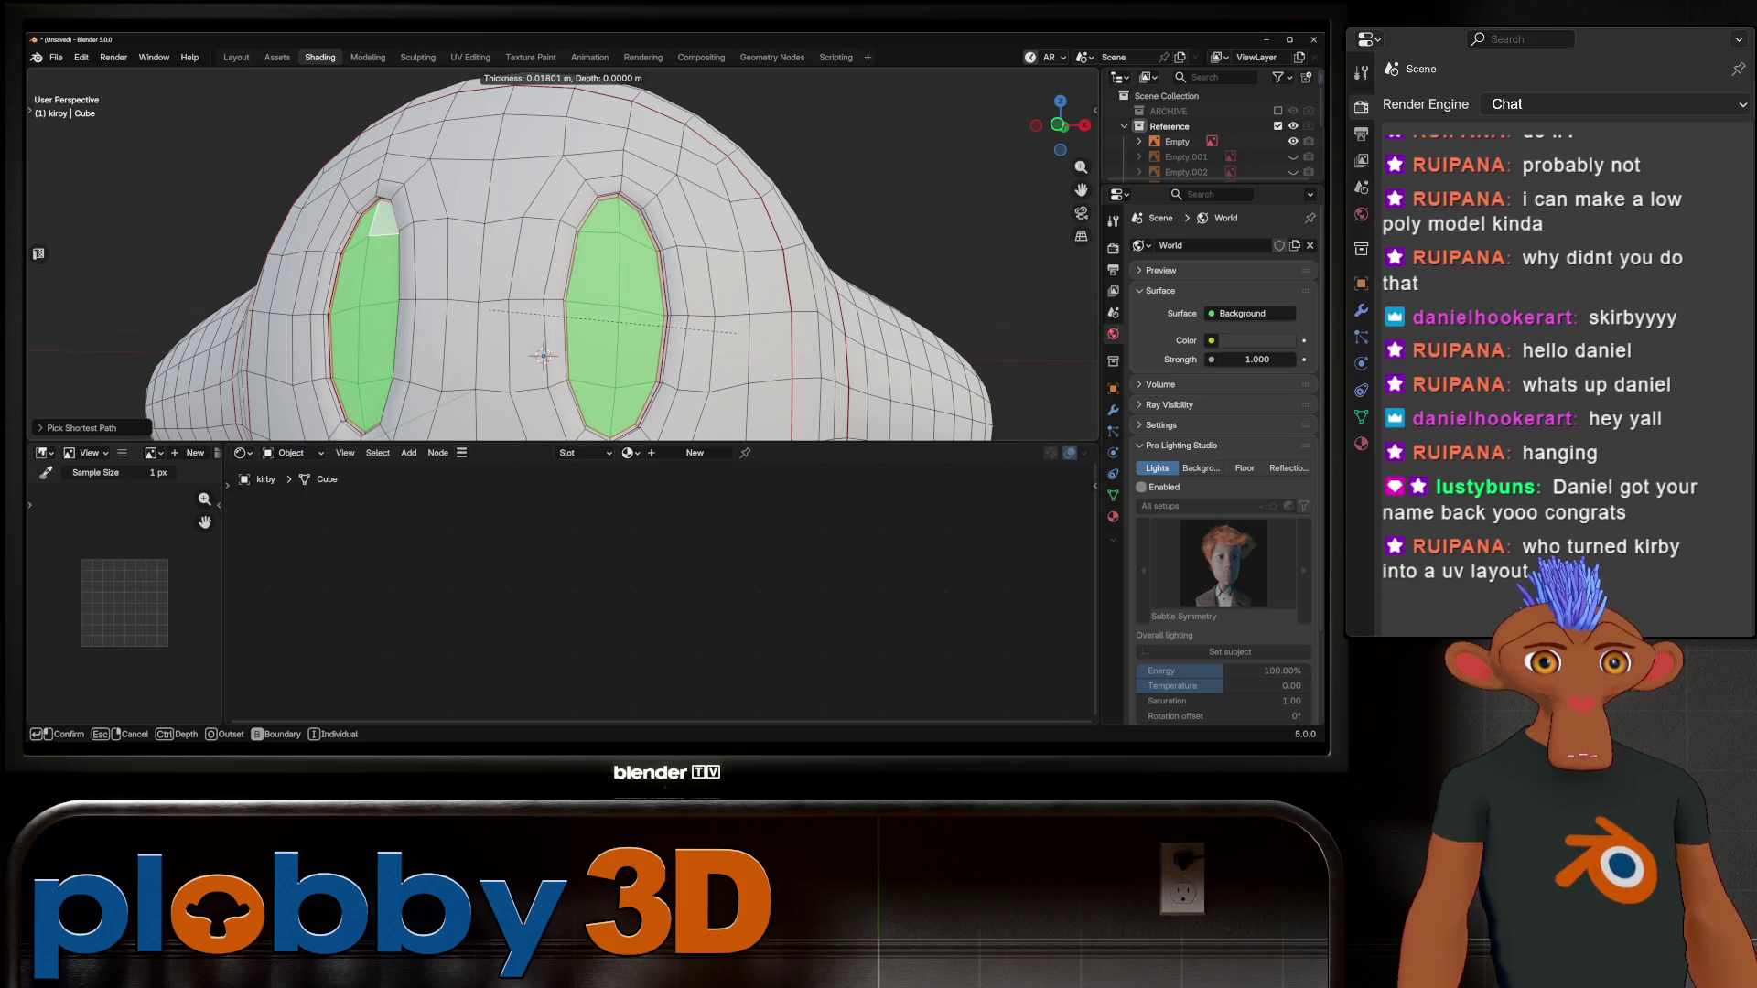
pyautogui.click(653, 331)
# Step: Mark the inset border around the eye sockets as a UV seam
pyautogui.scroll(3, 671, 335)
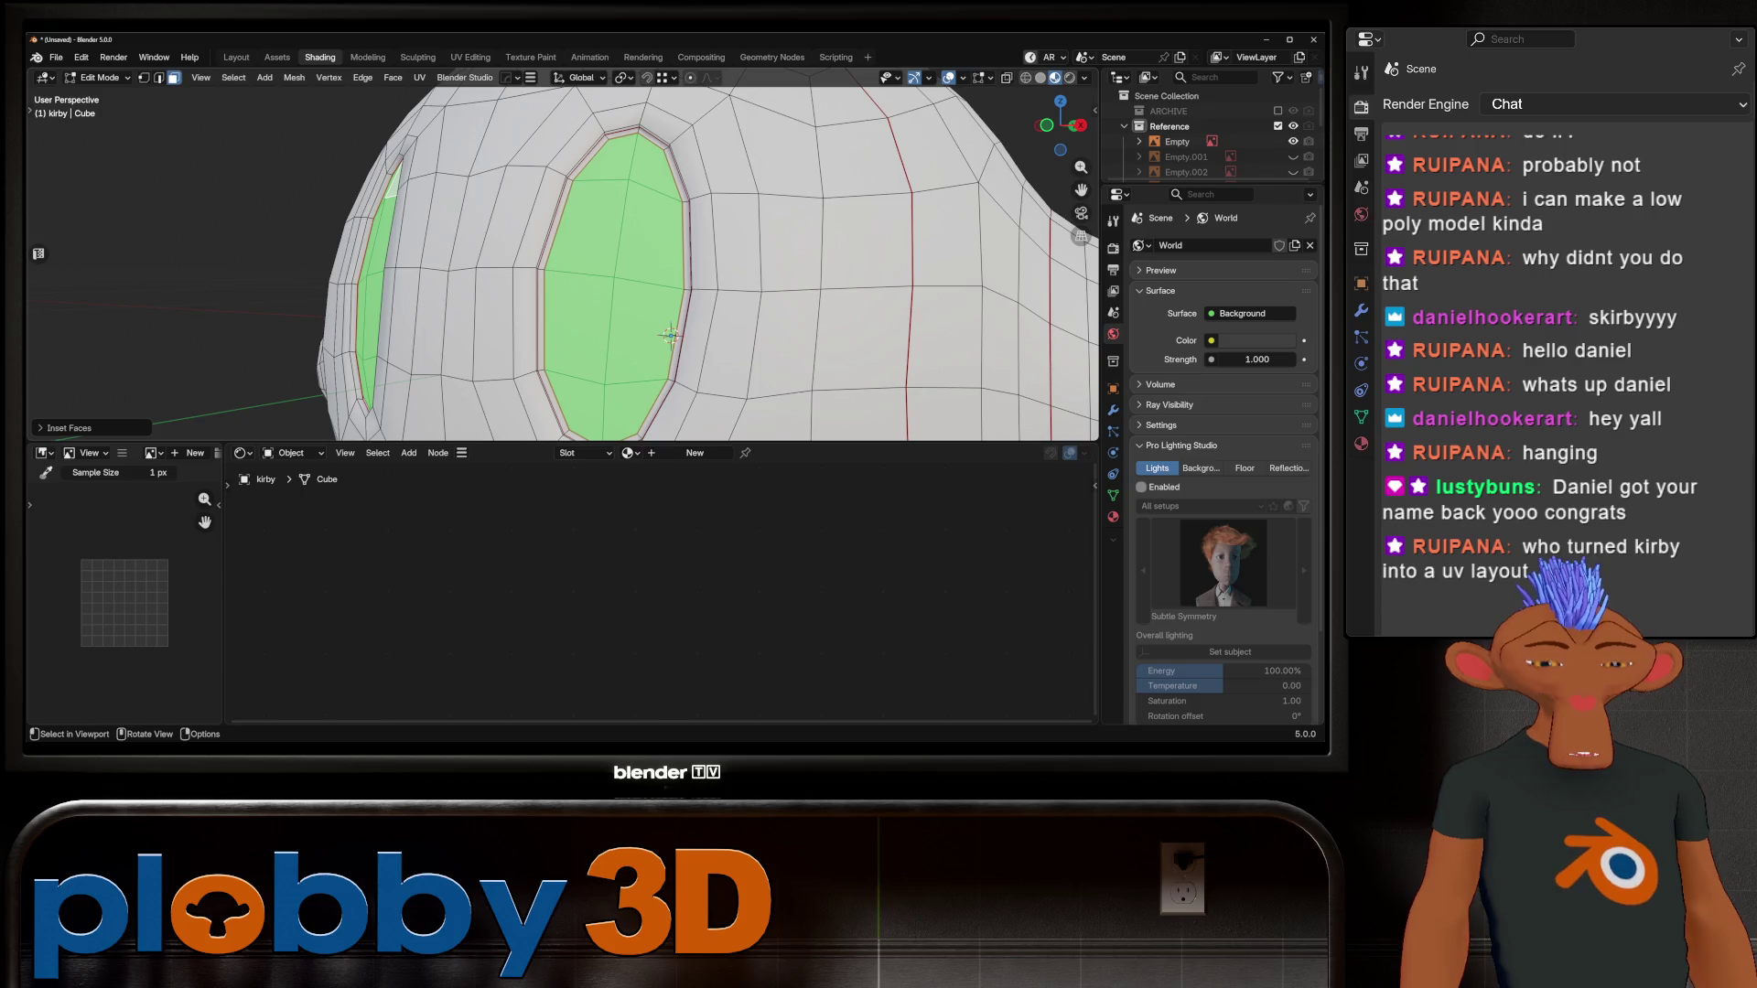
pyautogui.rightClick(671, 335)
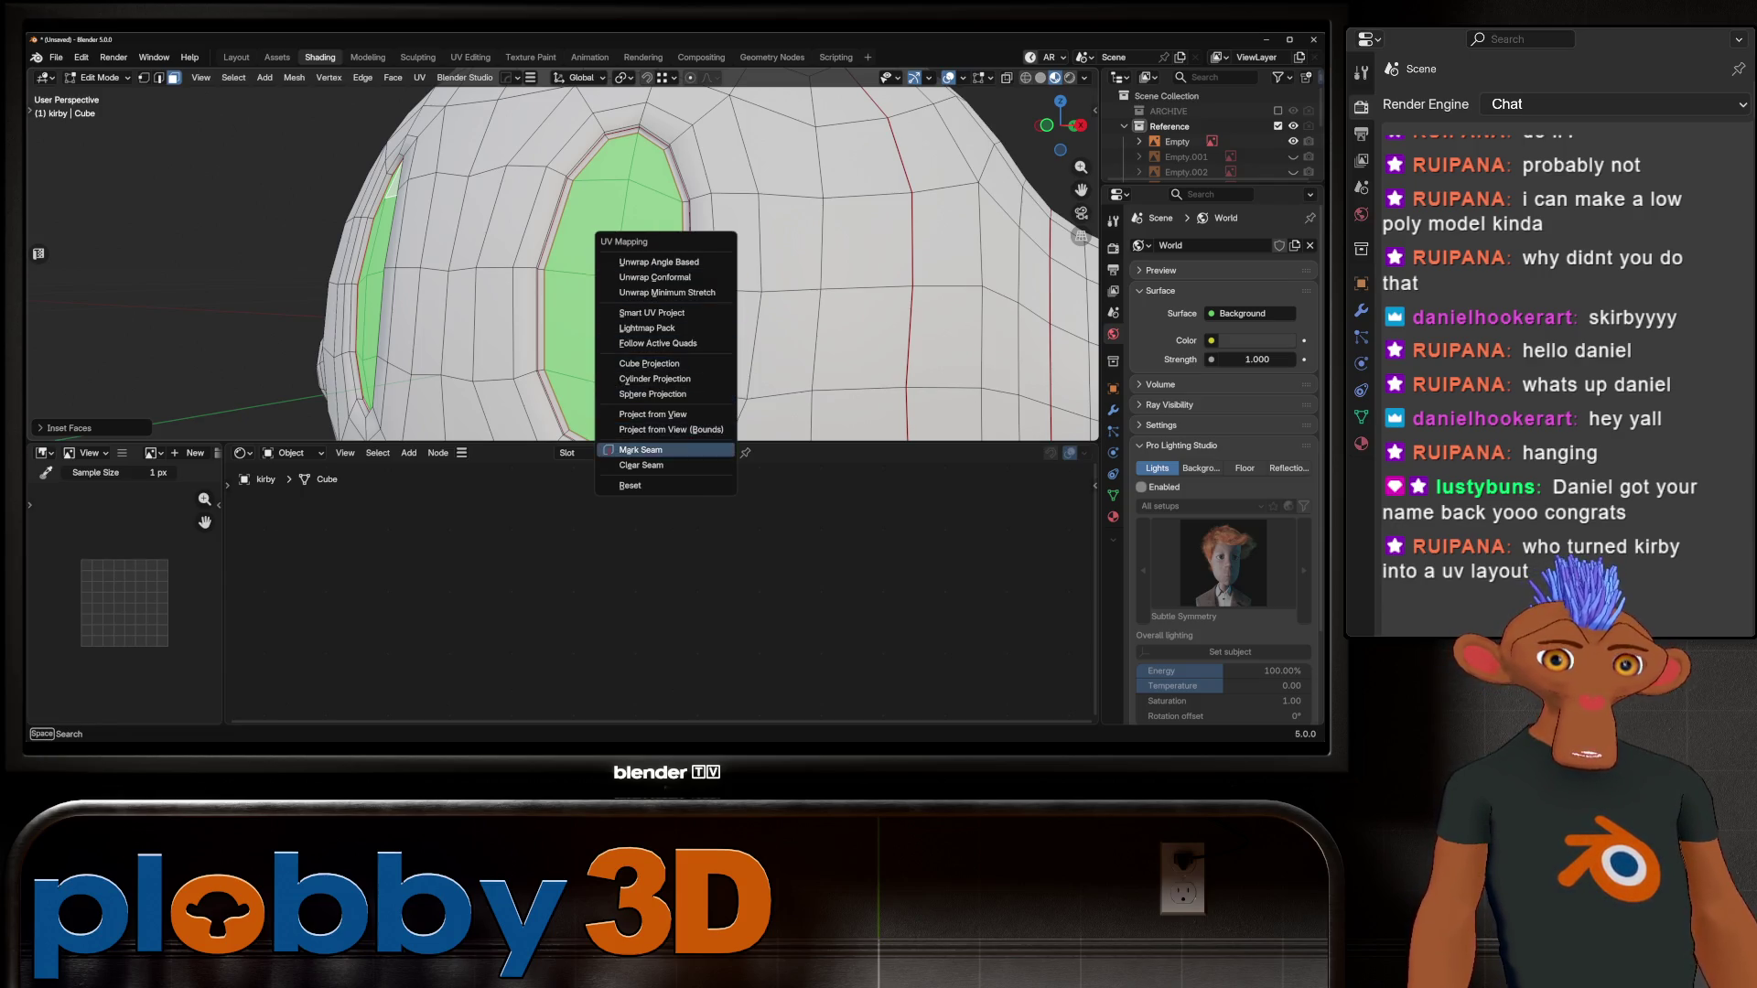
pyautogui.click(647, 448)
pyautogui.rightClick(671, 335)
pyautogui.press('Escape')
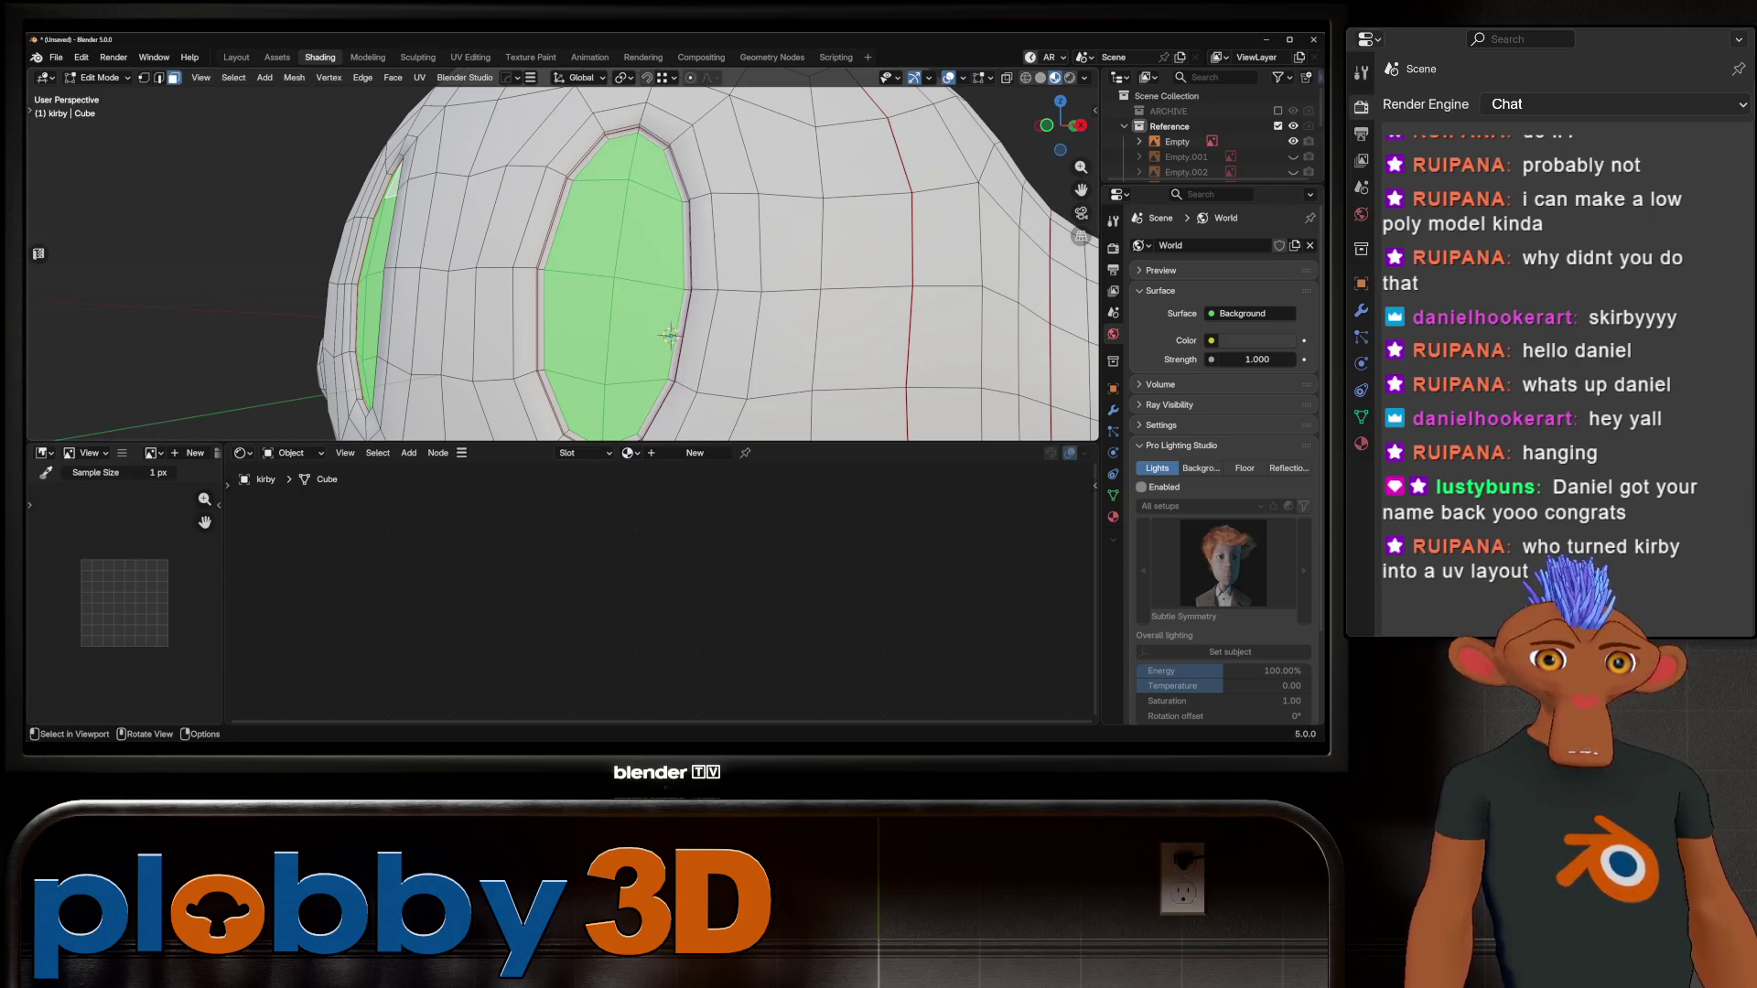
pyautogui.scroll(-2, 673, 329)
# Step: Push the eye faces slightly inward with Shrink/Fatten
pyautogui.hotkey('alt', 's')
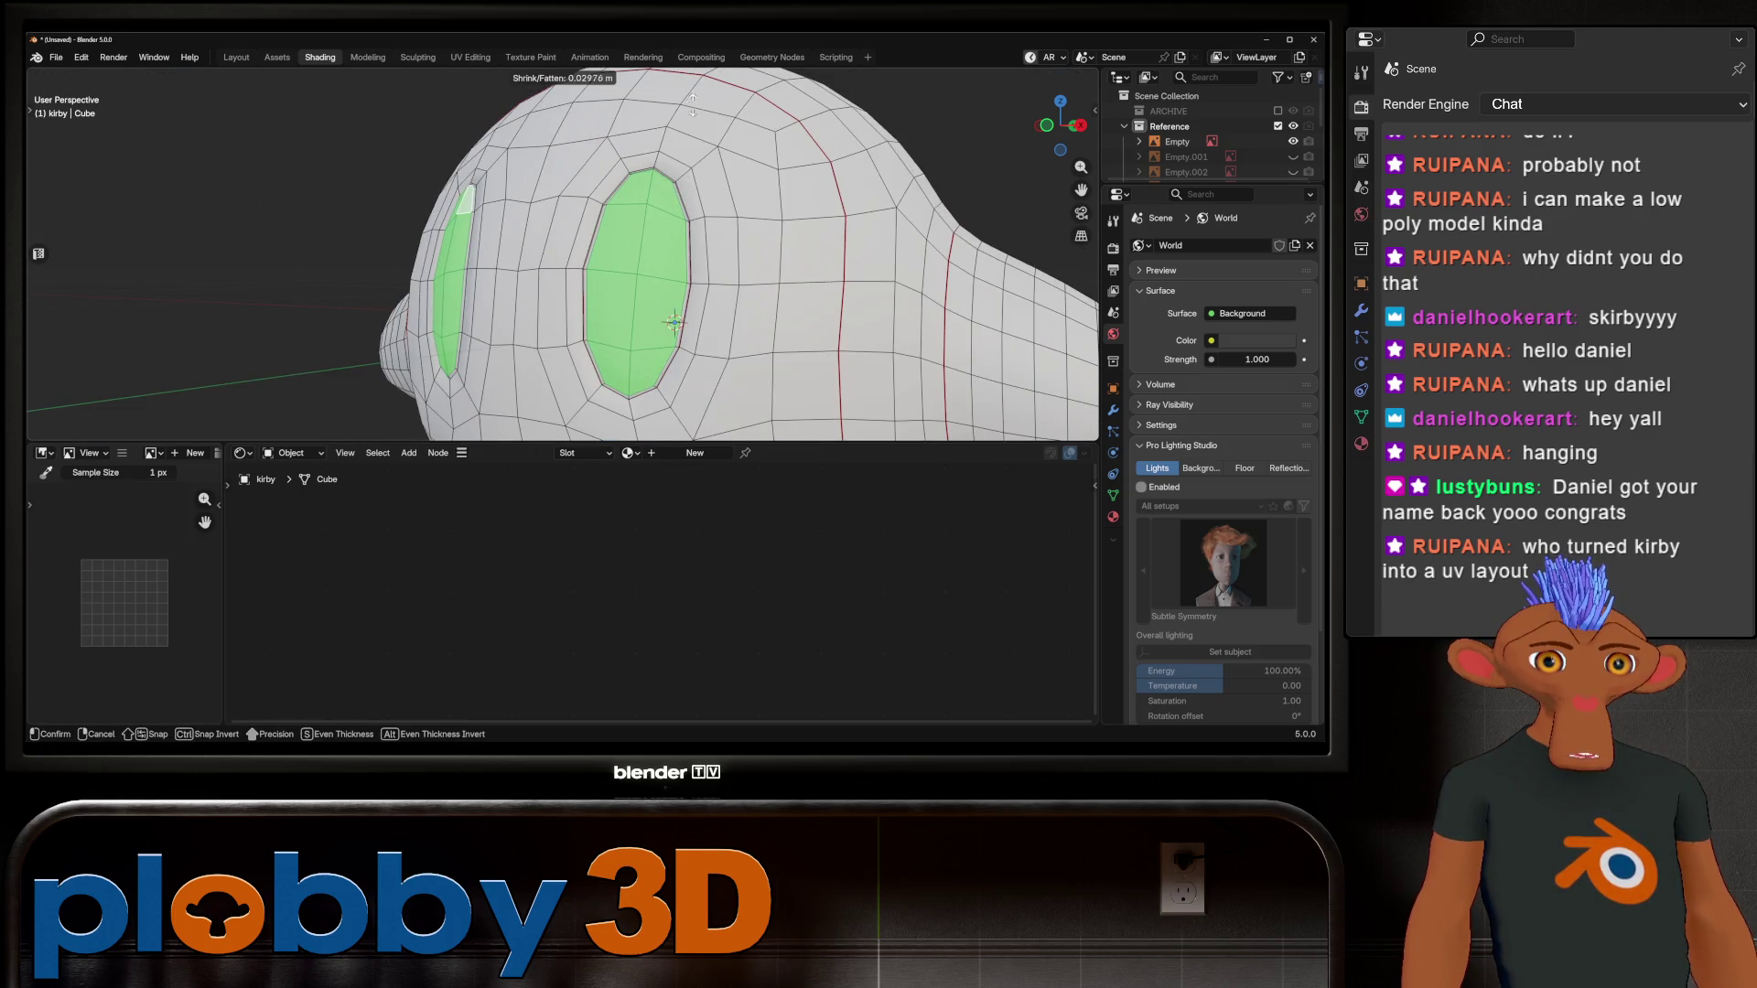
pyautogui.click(656, 135)
pyautogui.moveTo(656, 135); pyautogui.dragTo(744, 258, button='middle')
# Step: Set the pivot point to Individual Origins and scale each eye patch around its own centre
pyautogui.press('s')
pyautogui.press('Escape')
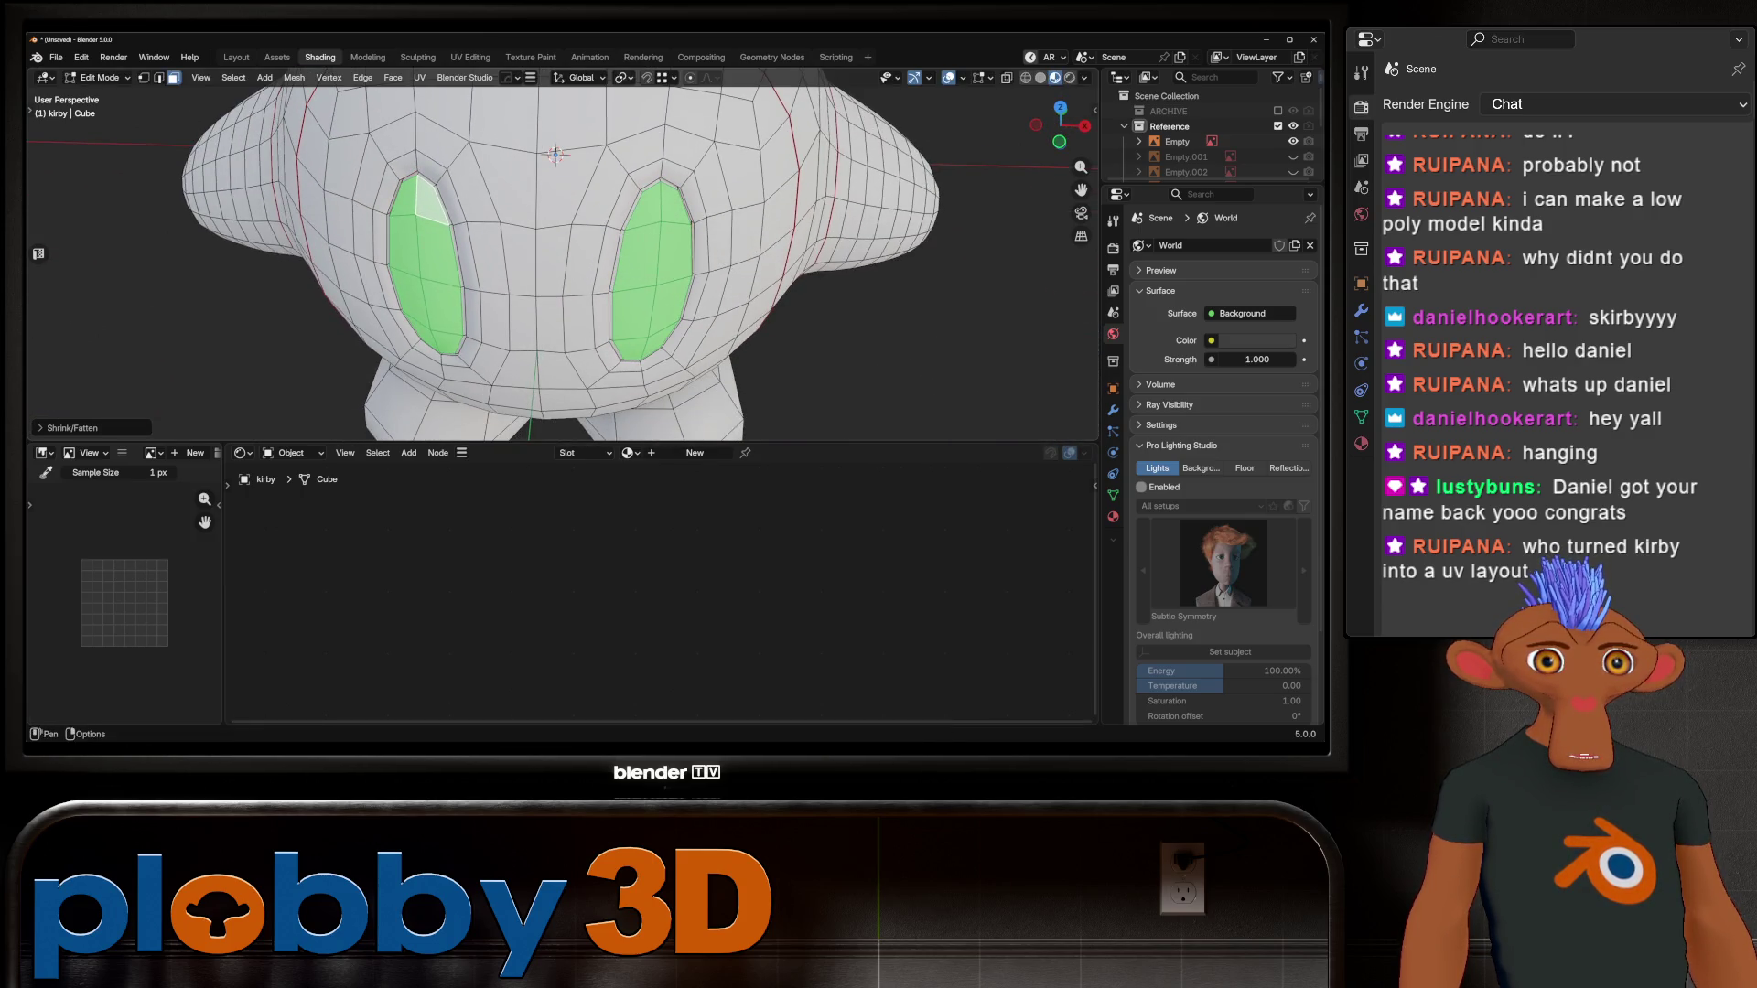
pyautogui.click(623, 78)
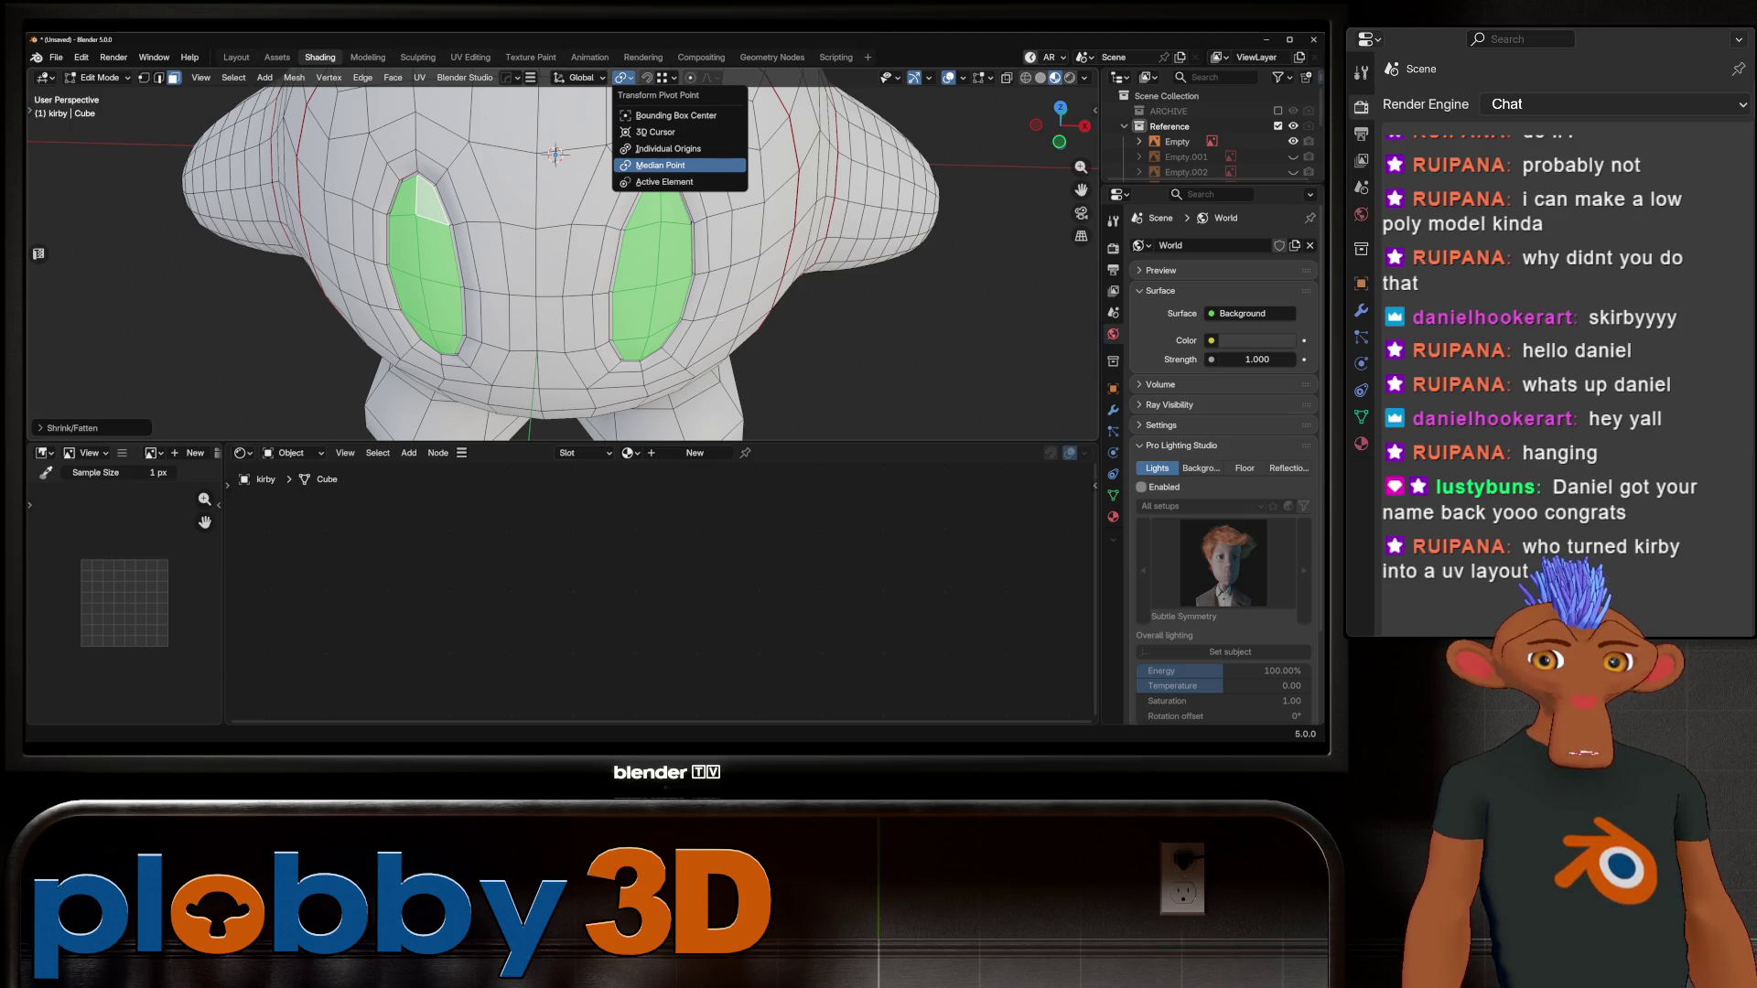
pyautogui.click(666, 149)
pyautogui.press('s')
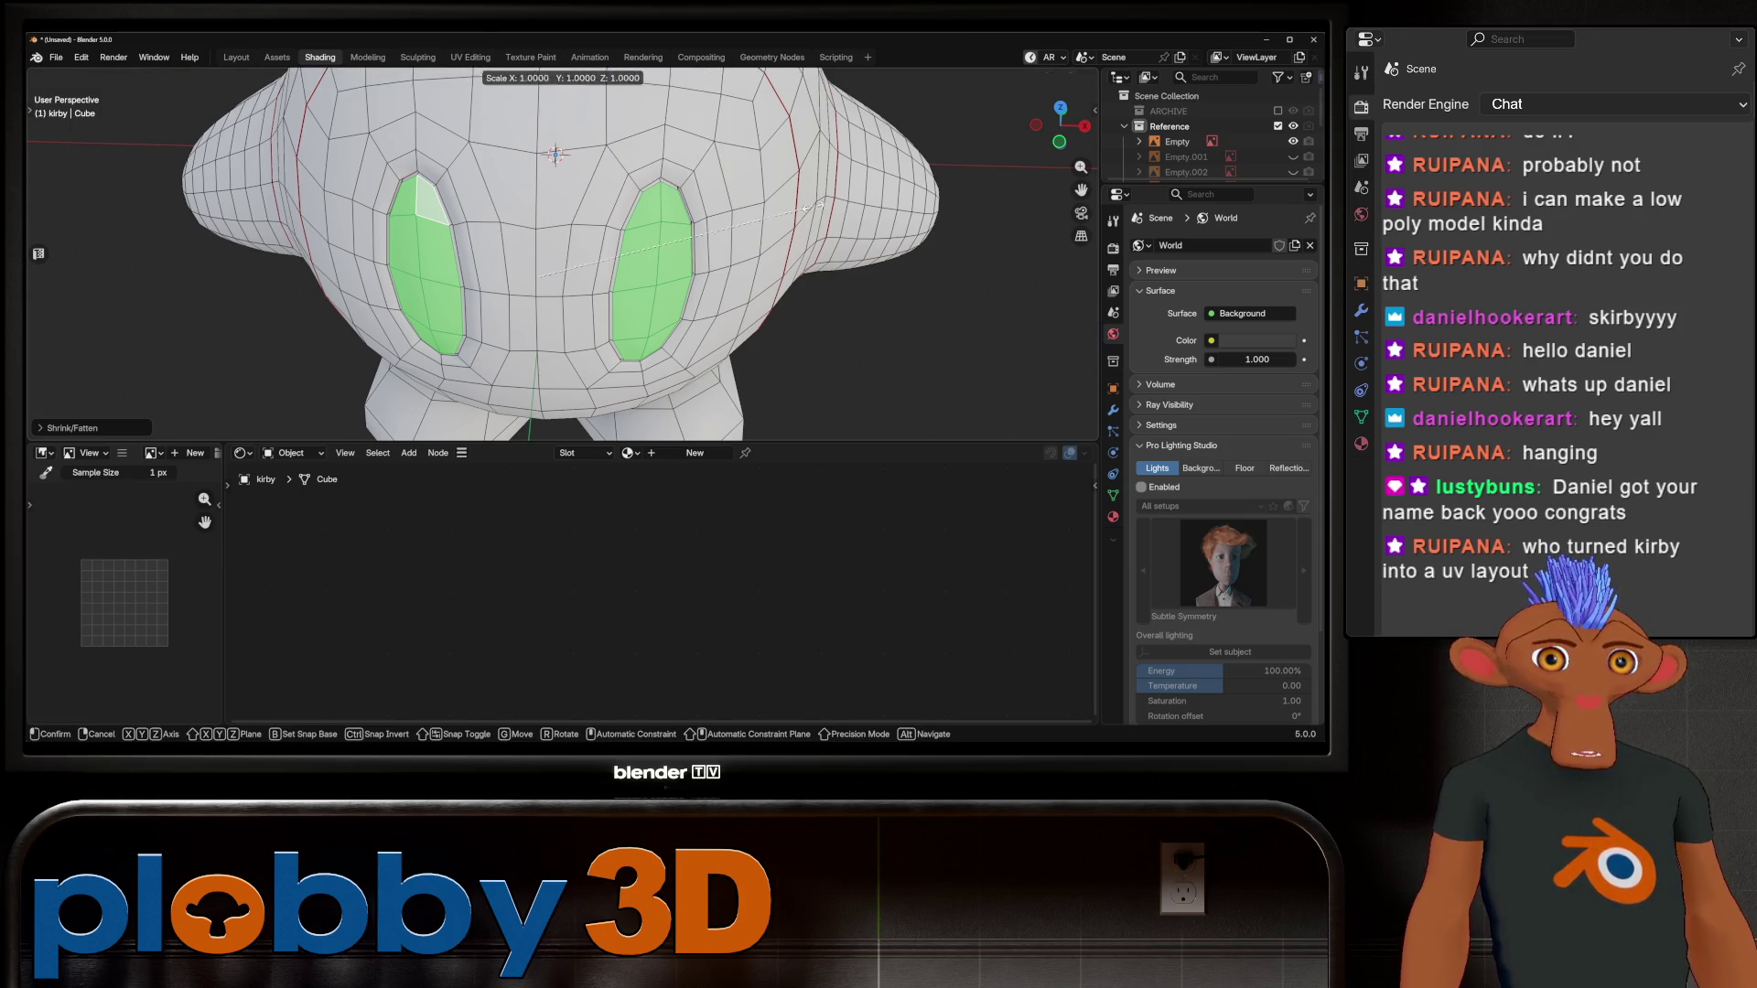
pyautogui.click(693, 235)
# Step: Push the eye faces in again with Alt+S and view Kirby from the front
pyautogui.moveTo(693, 235); pyautogui.dragTo(641, 240, button='middle')
pyautogui.press('Tab')
pyautogui.press('Tab')
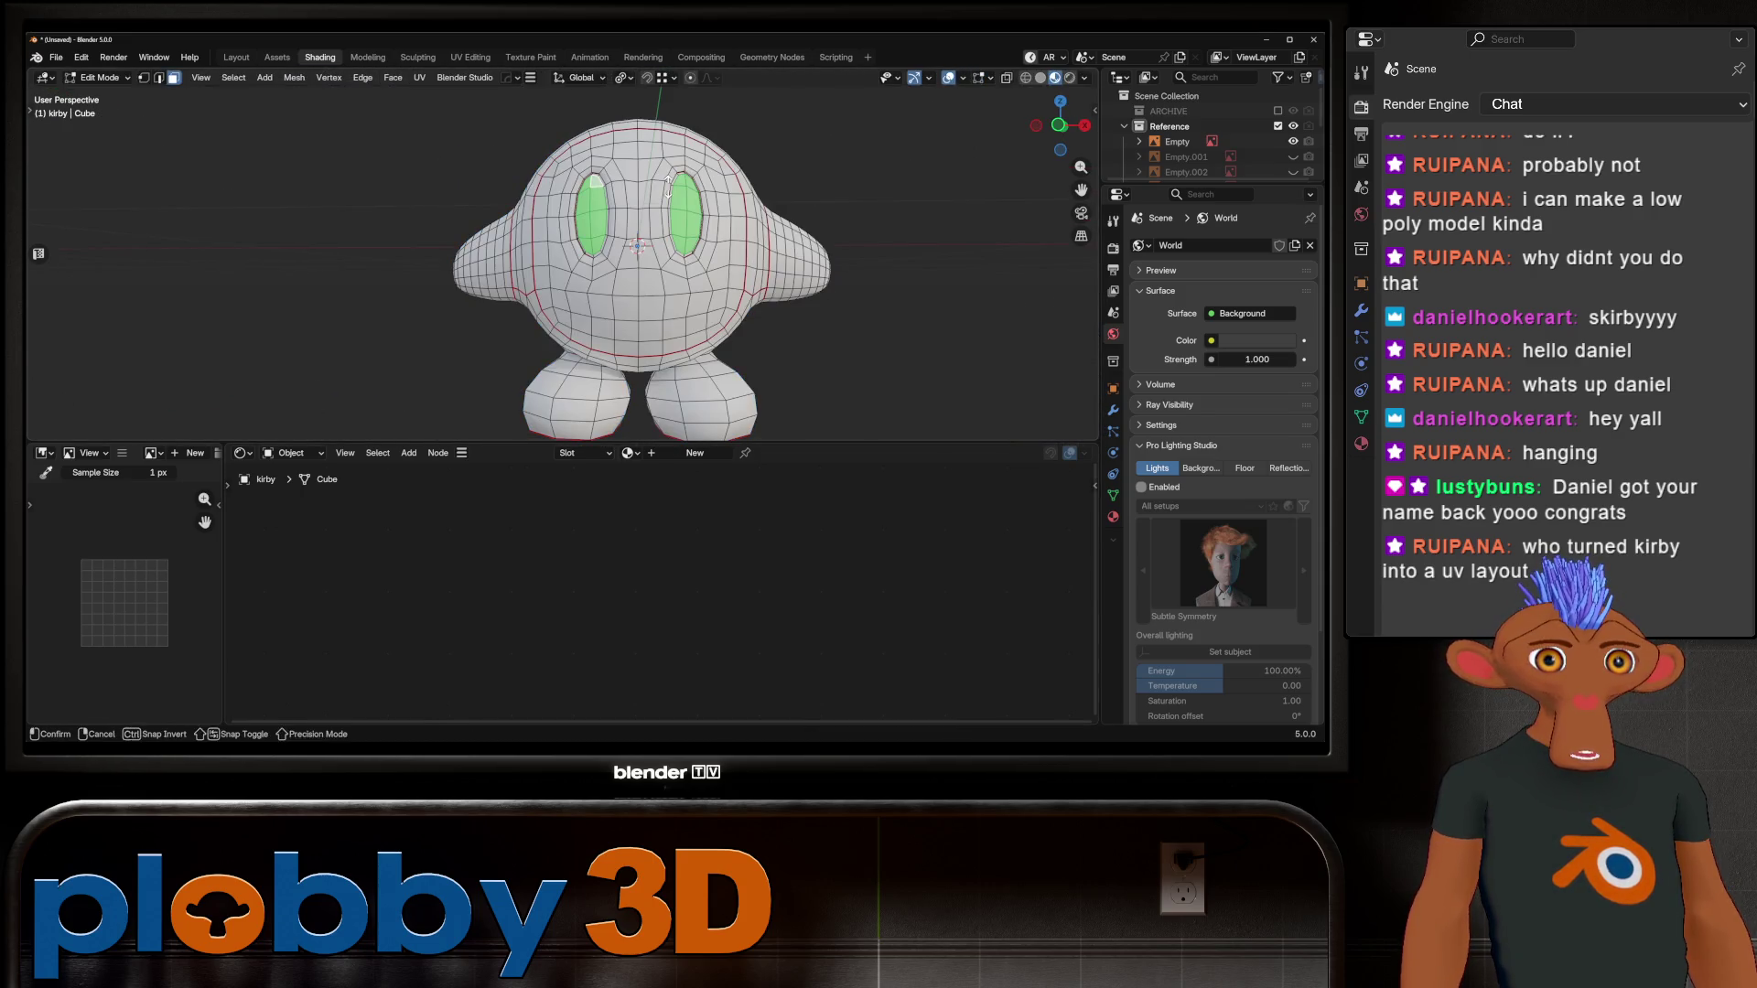
pyautogui.hotkey('alt', 's')
pyautogui.click(671, 162)
pyautogui.press('Tab')
pyautogui.keyDown('shift'); pyautogui.moveTo(671, 163); pyautogui.dragTo(612, 136, button='middle'); pyautogui.keyUp('shift')
pyautogui.press('KP_1')
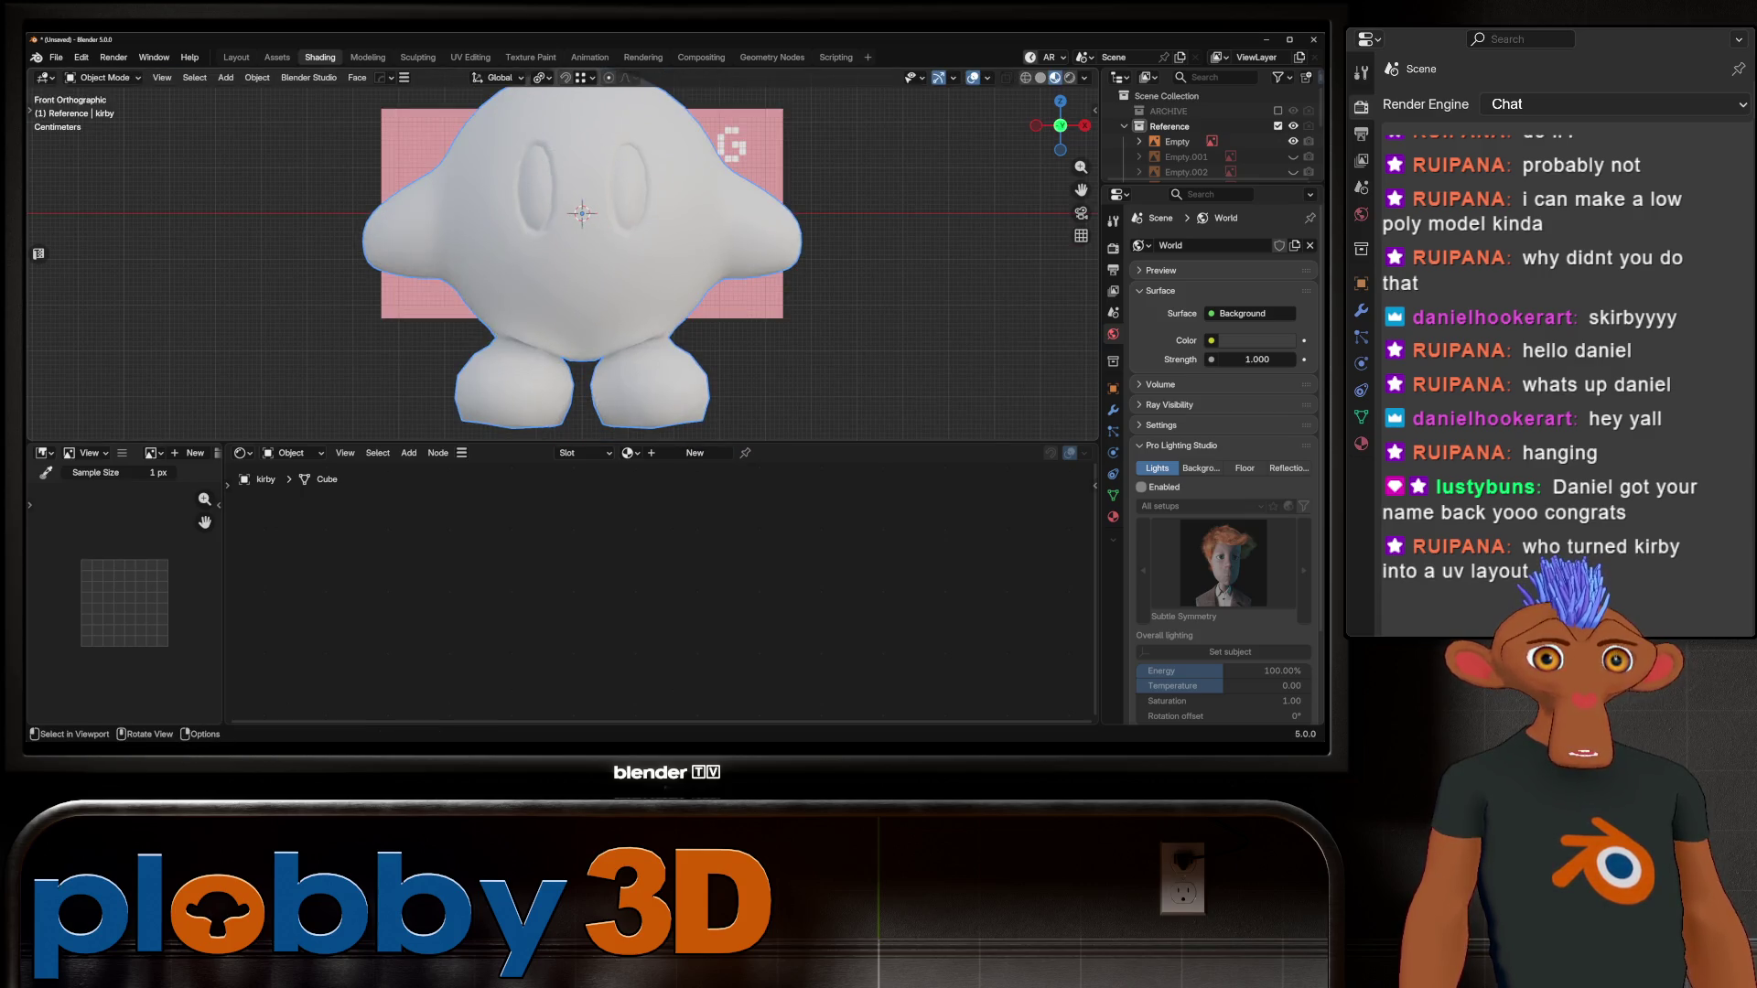
# Step: Create a new material and feed its Base Color from an Image Texture loading kirby-1.jpg
pyautogui.click(695, 453)
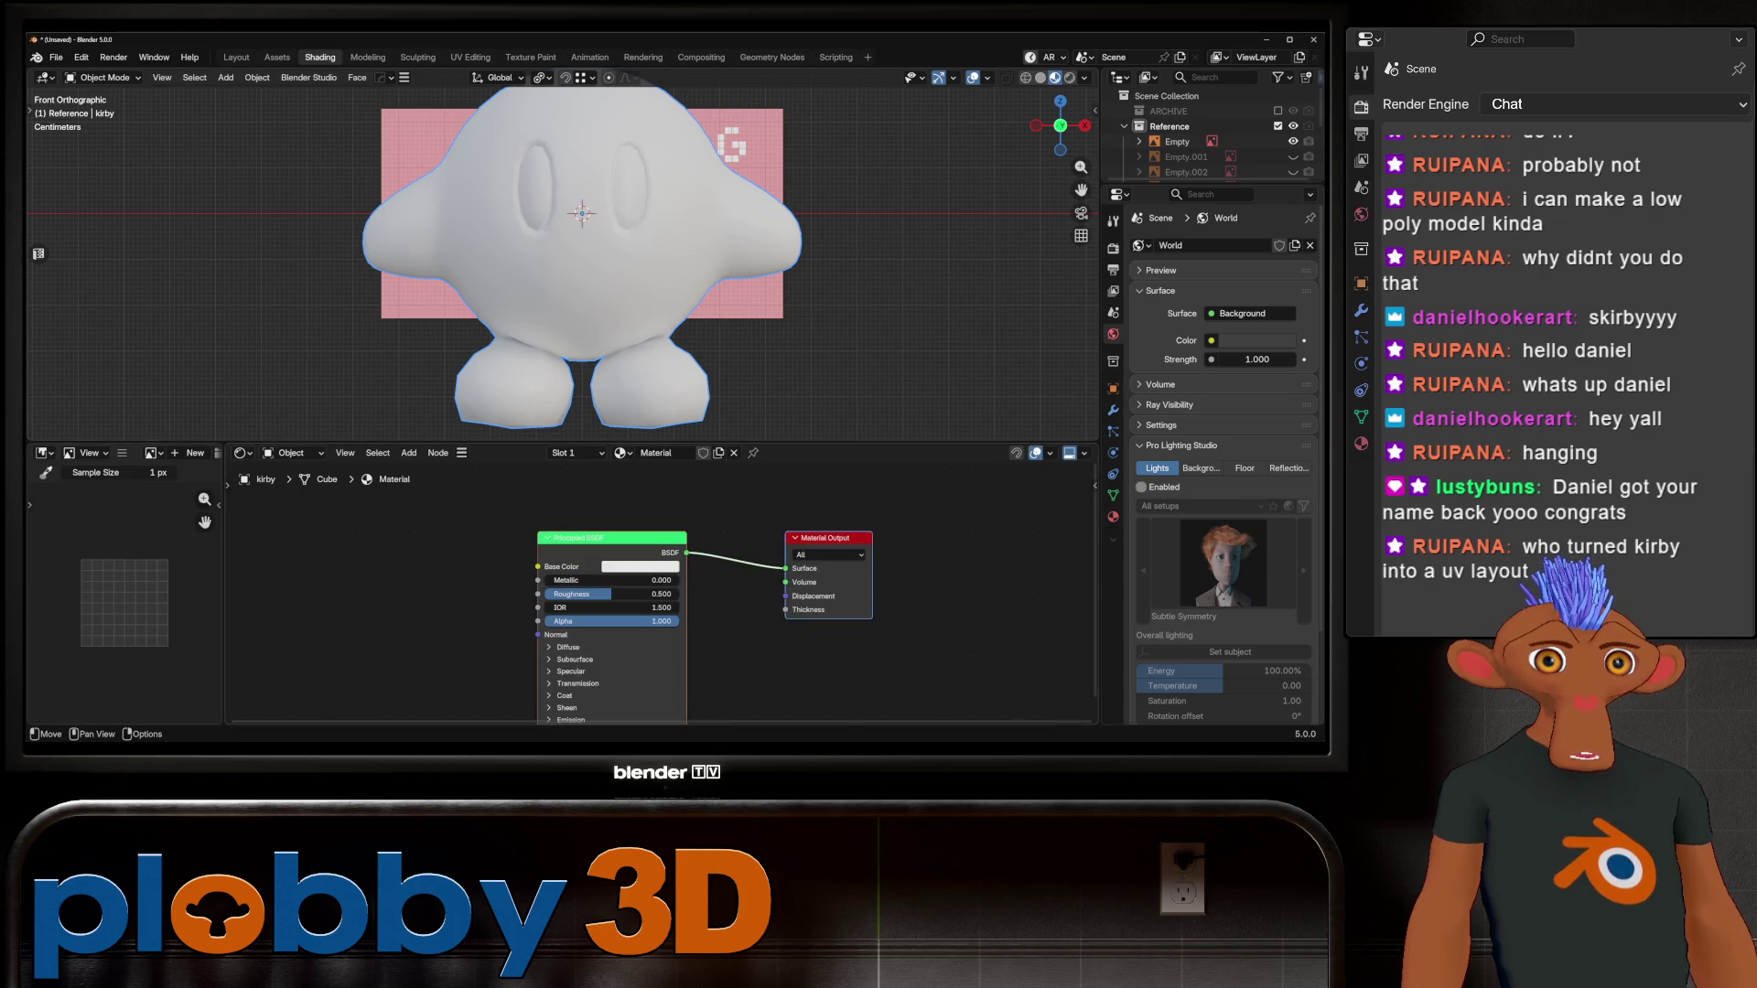
pyautogui.hotkey('ctrl', 't')
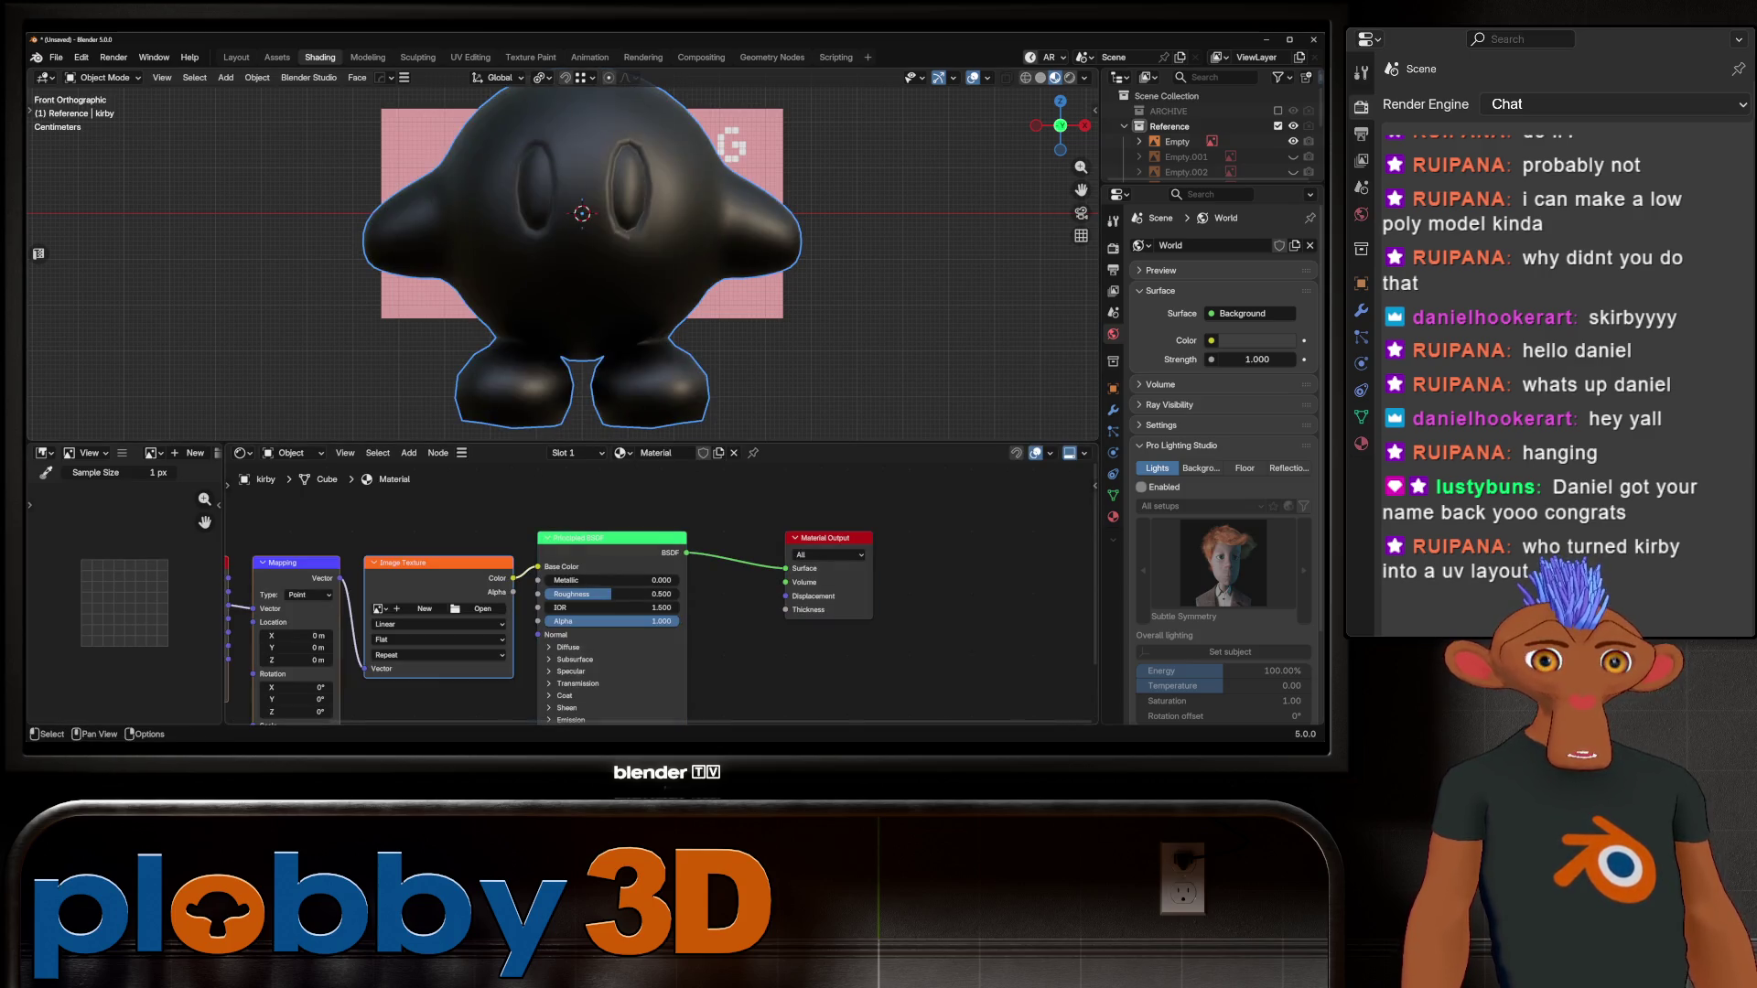
pyautogui.click(481, 609)
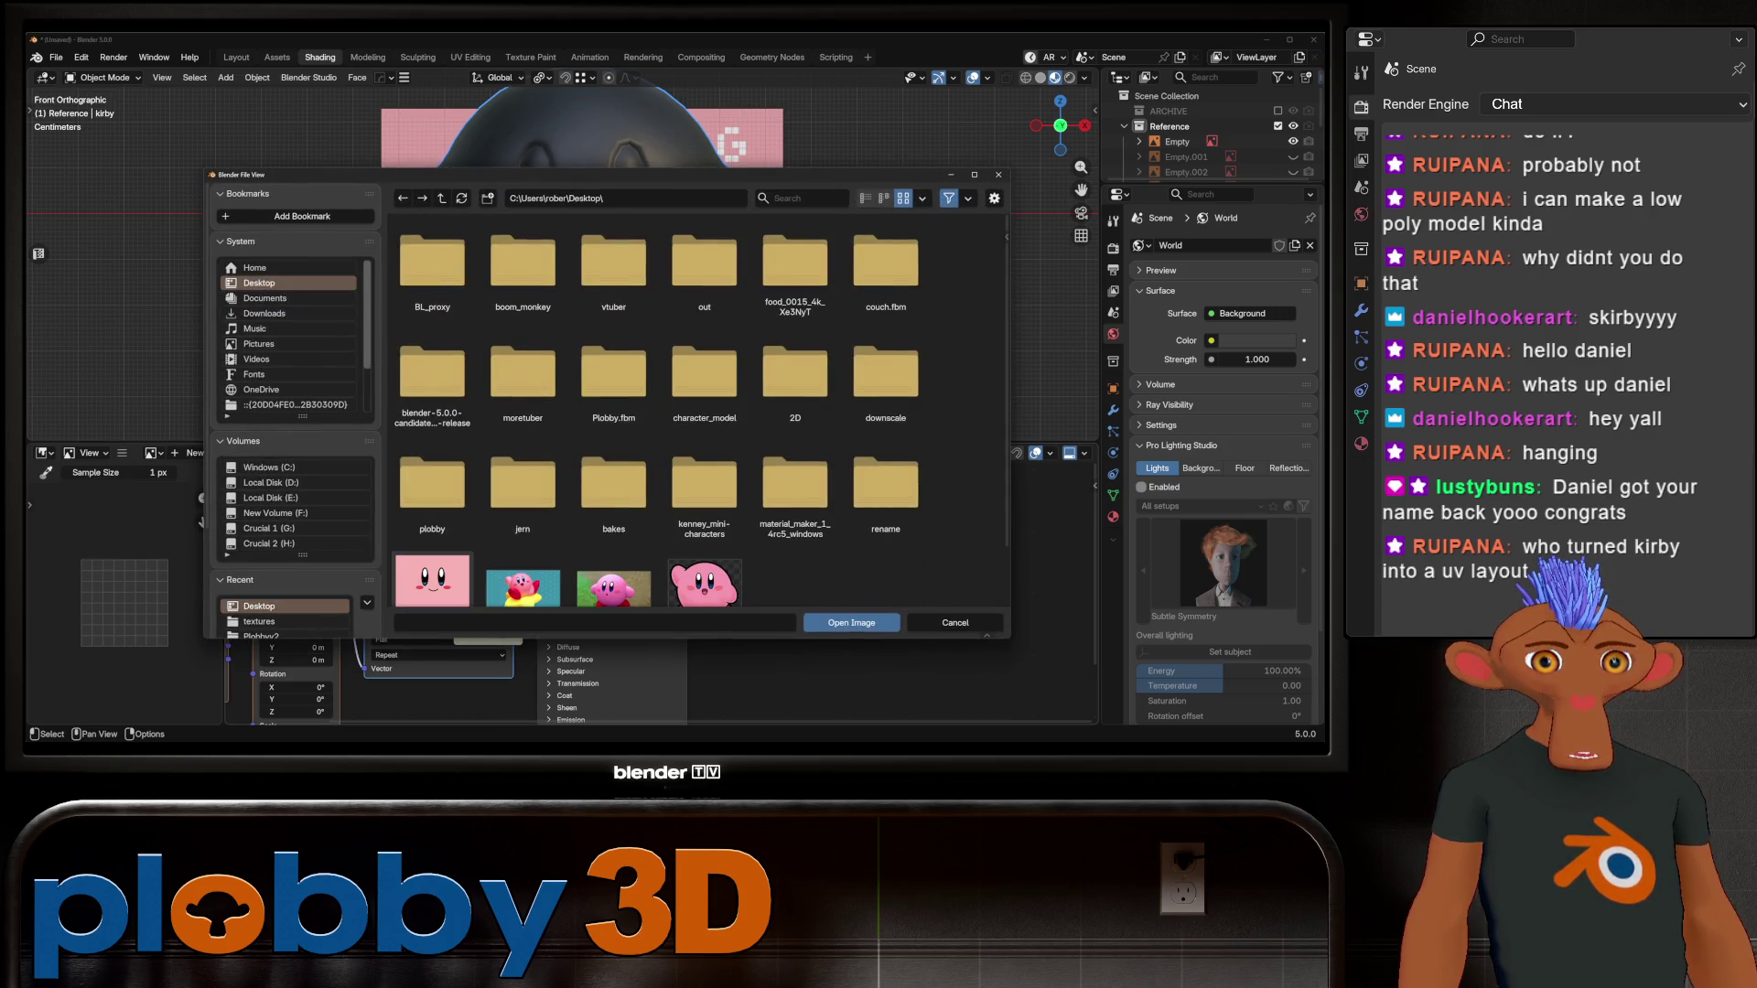
pyautogui.scroll(-2, 432, 577)
pyautogui.click(432, 540)
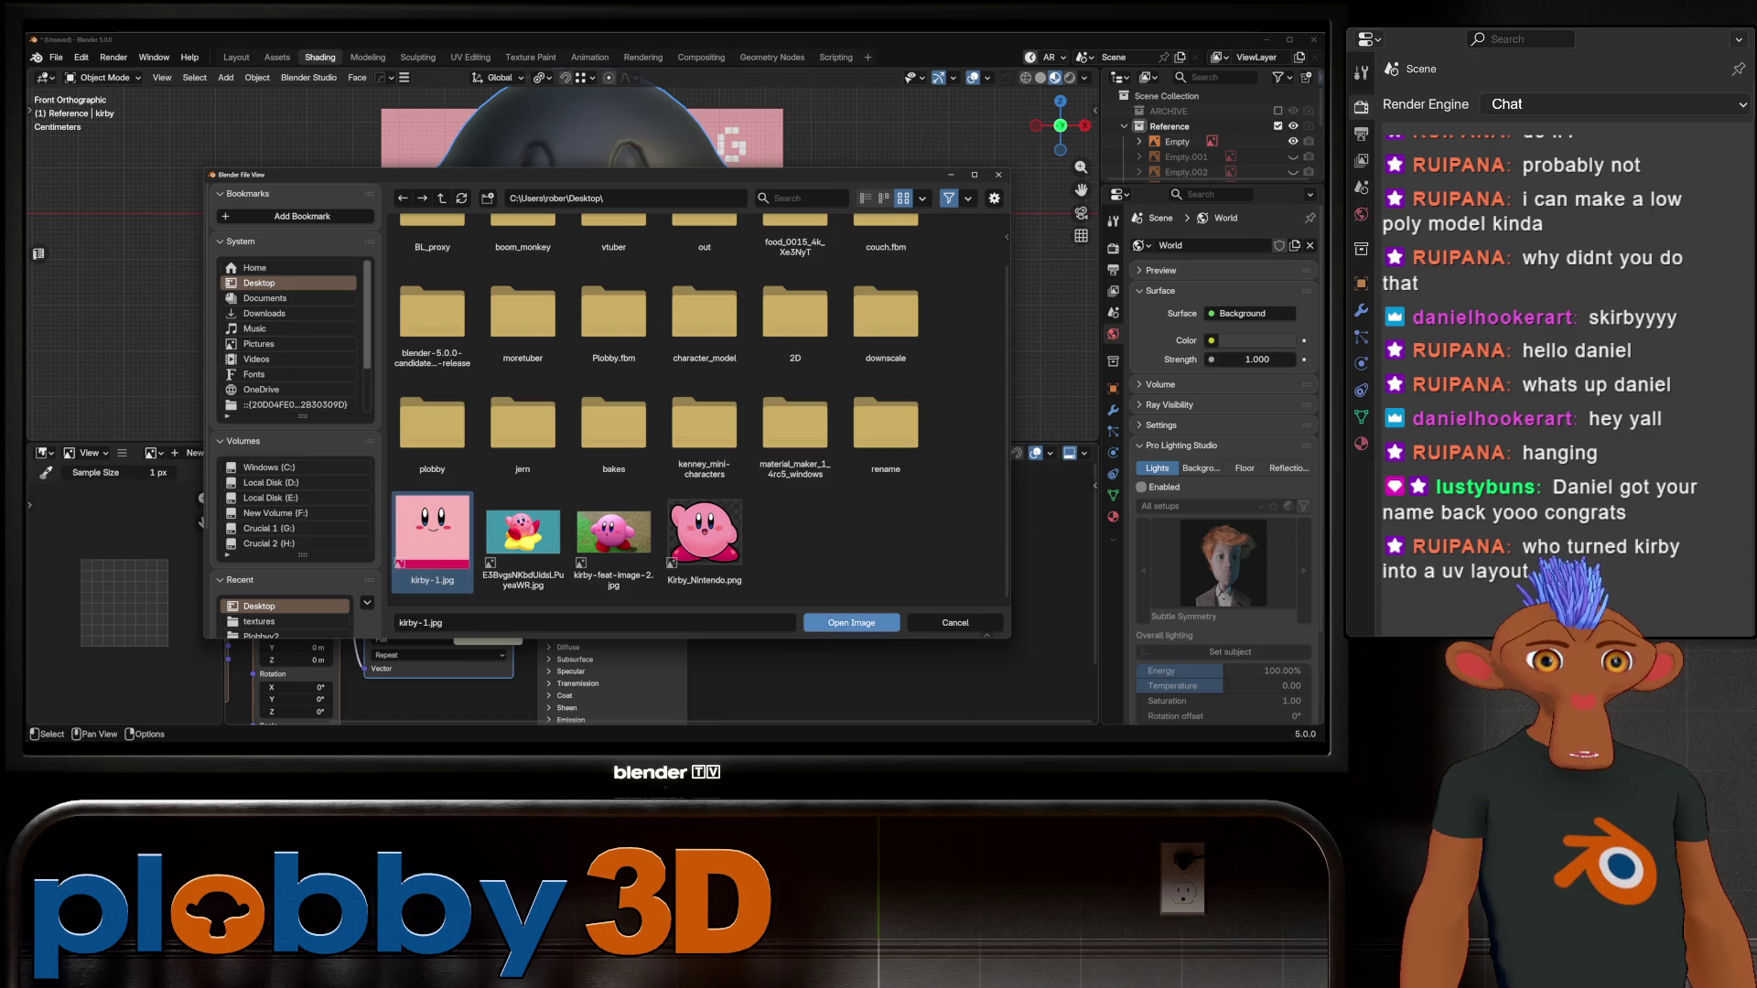
pyautogui.click(851, 622)
pyautogui.press('Tab')
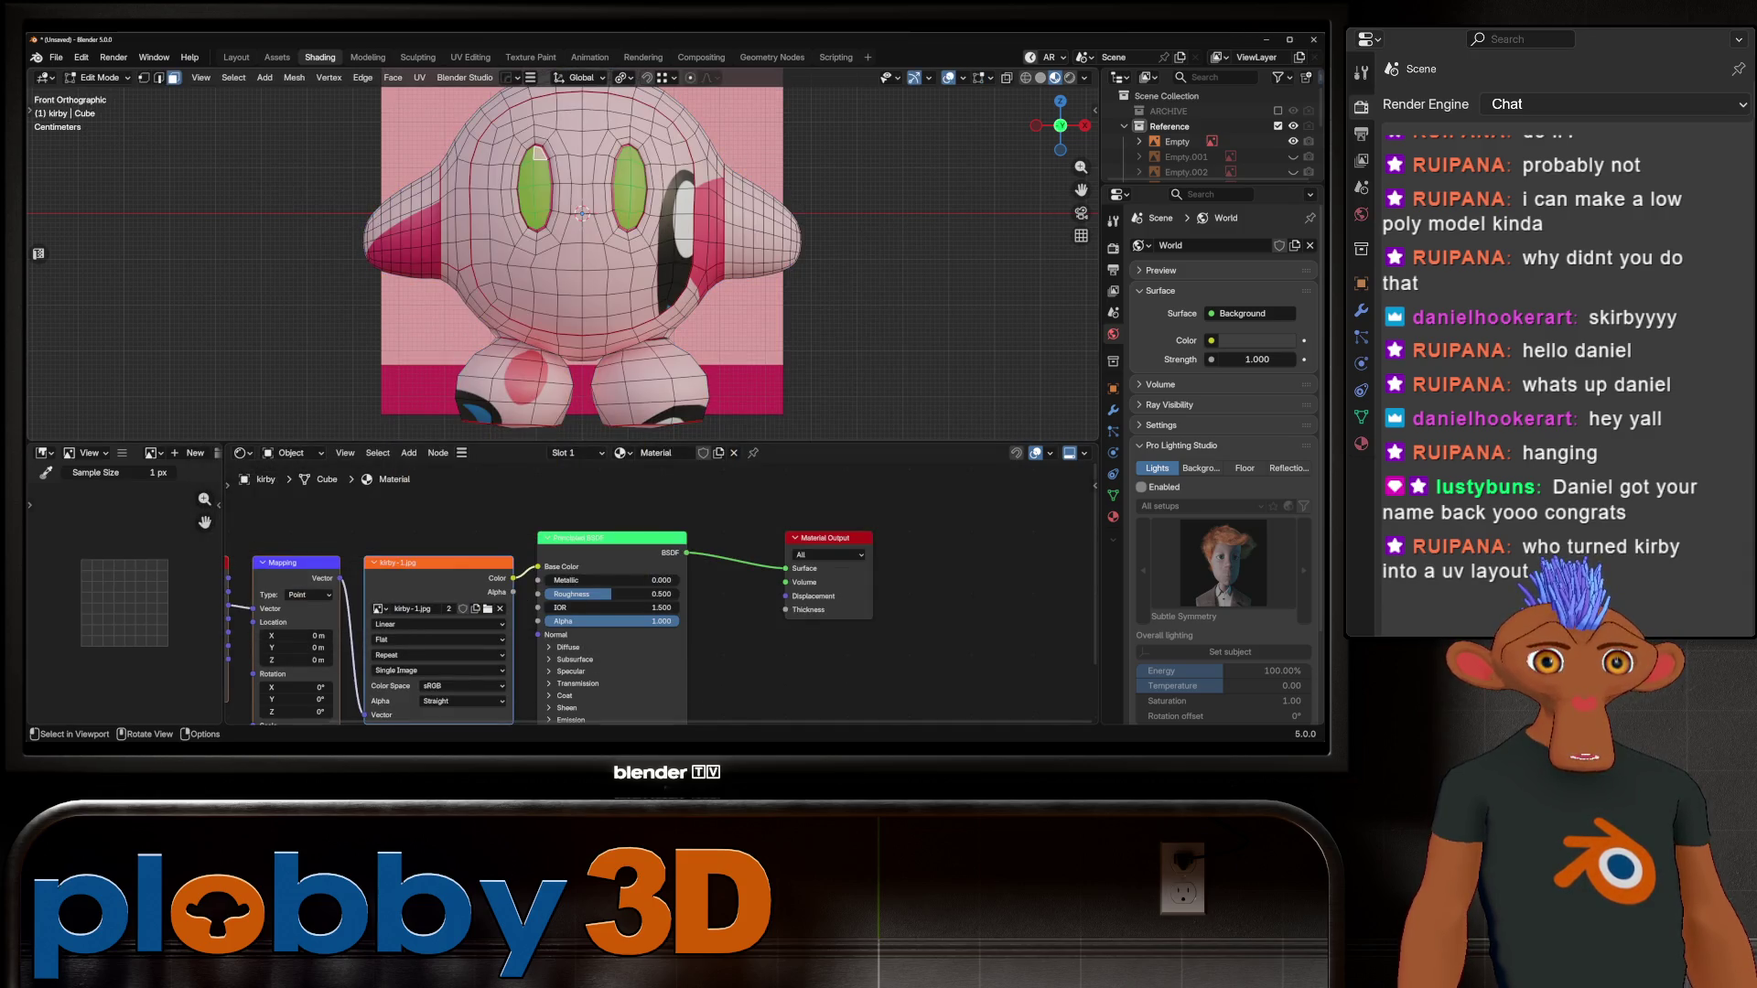
# Step: Select Kirby's face UV island, then scale and move it over the painted face in kirby-1.jpg
pyautogui.click(594, 306)
pyautogui.hotkey('ctrl', 'l')
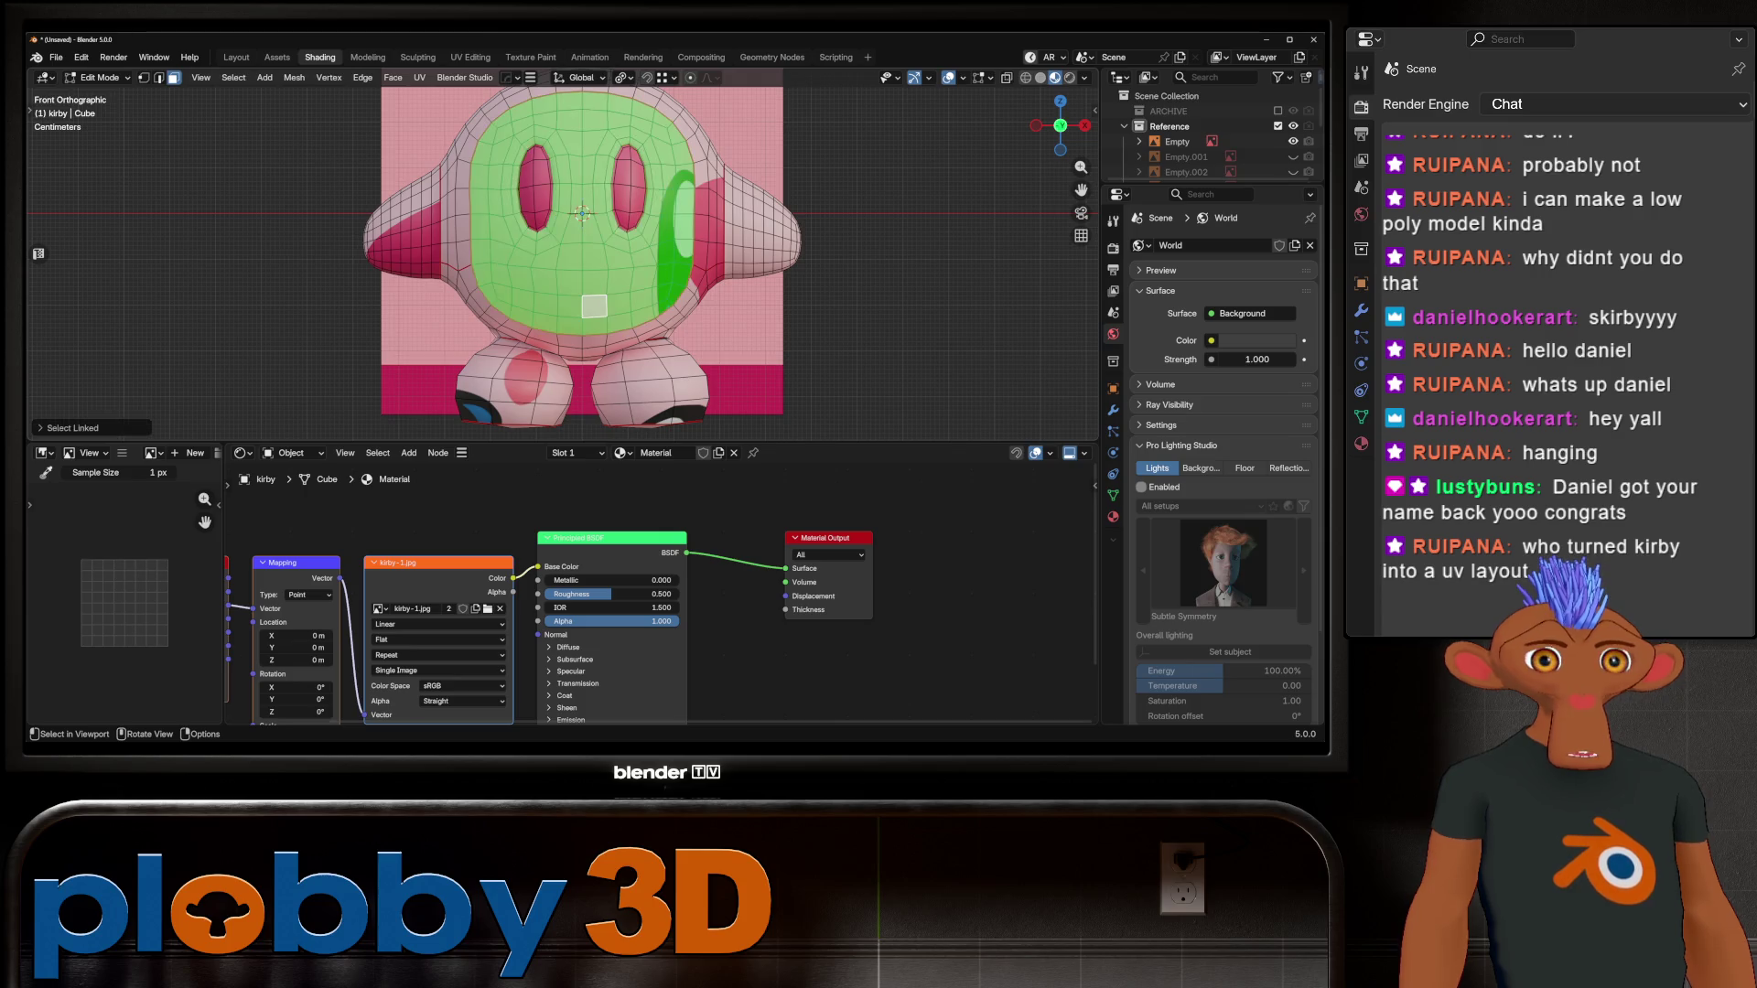
pyautogui.click(470, 57)
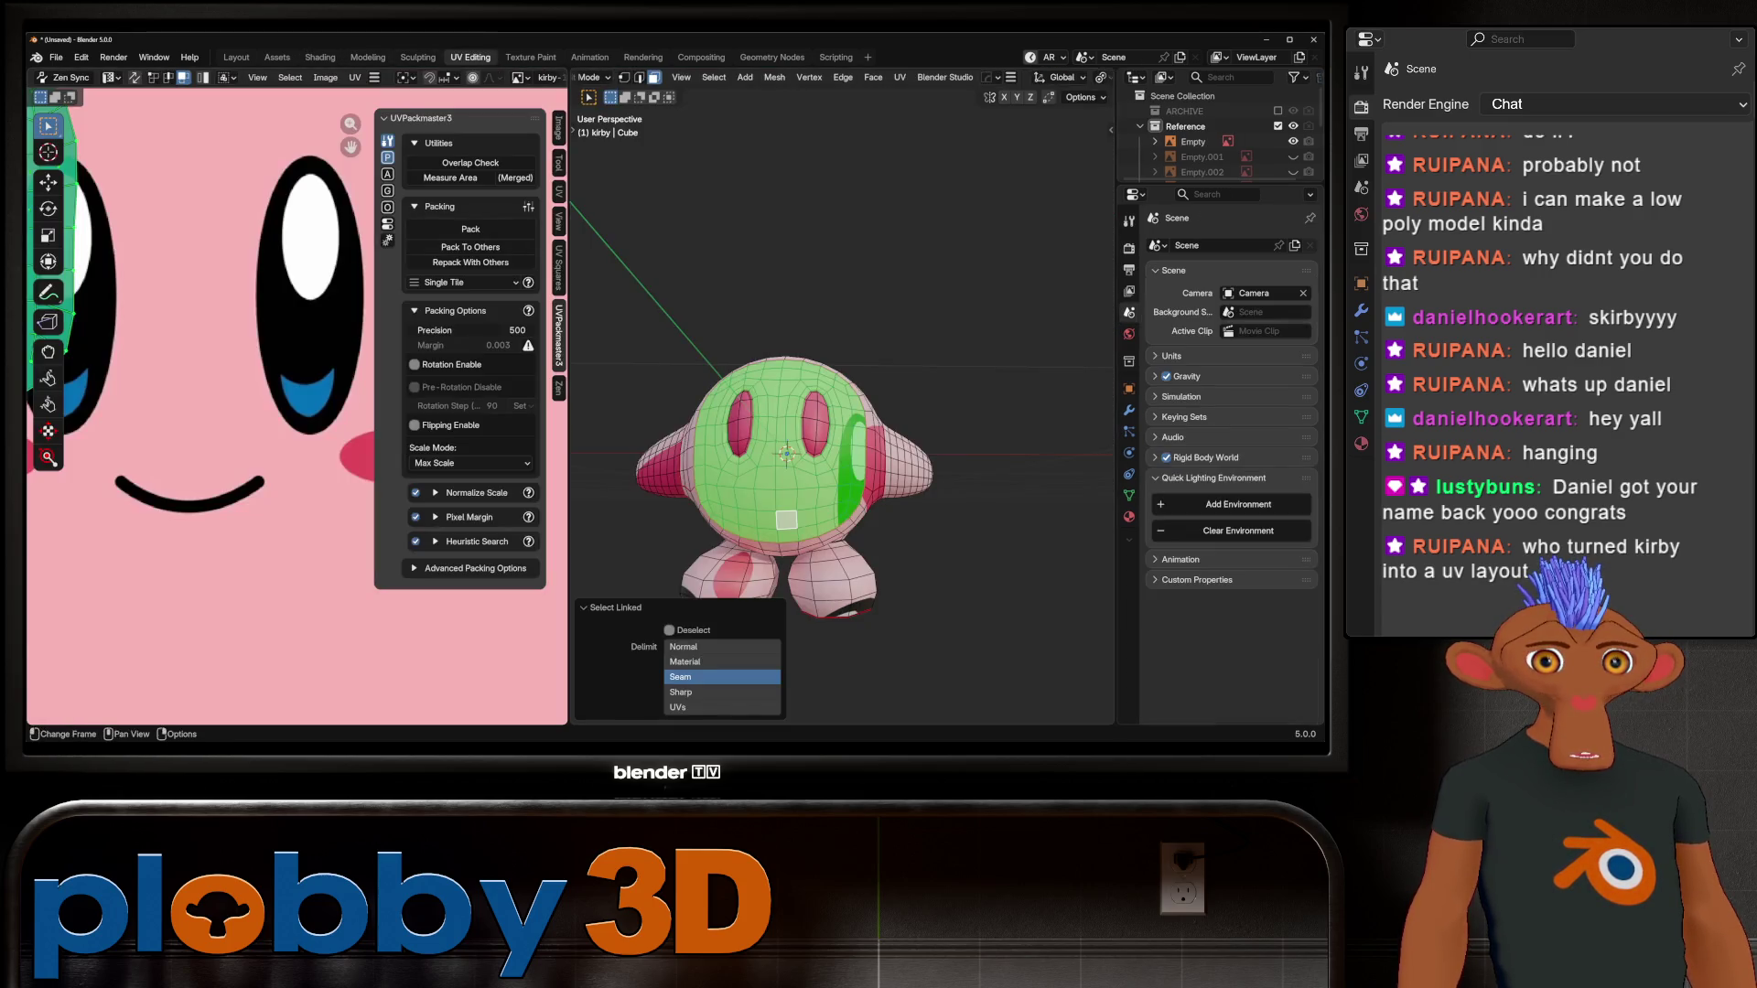
pyautogui.scroll(2, 293, 418)
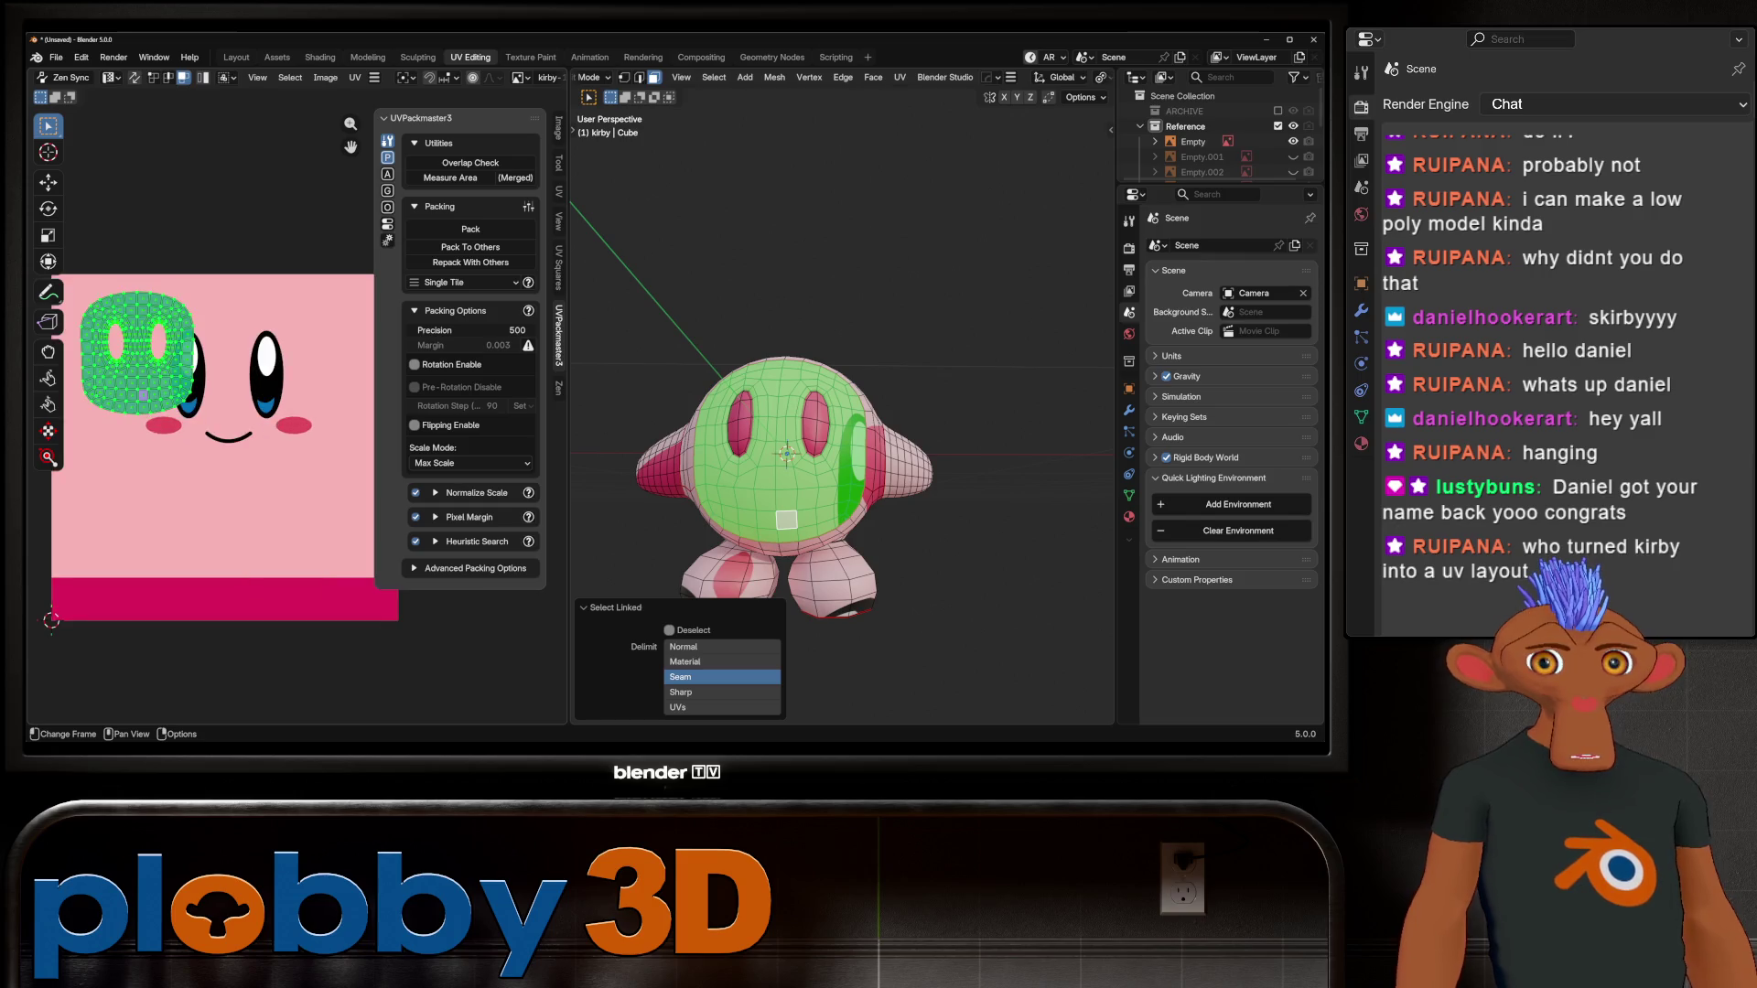
pyautogui.press('s')
pyautogui.press('Return')
pyautogui.press('g')
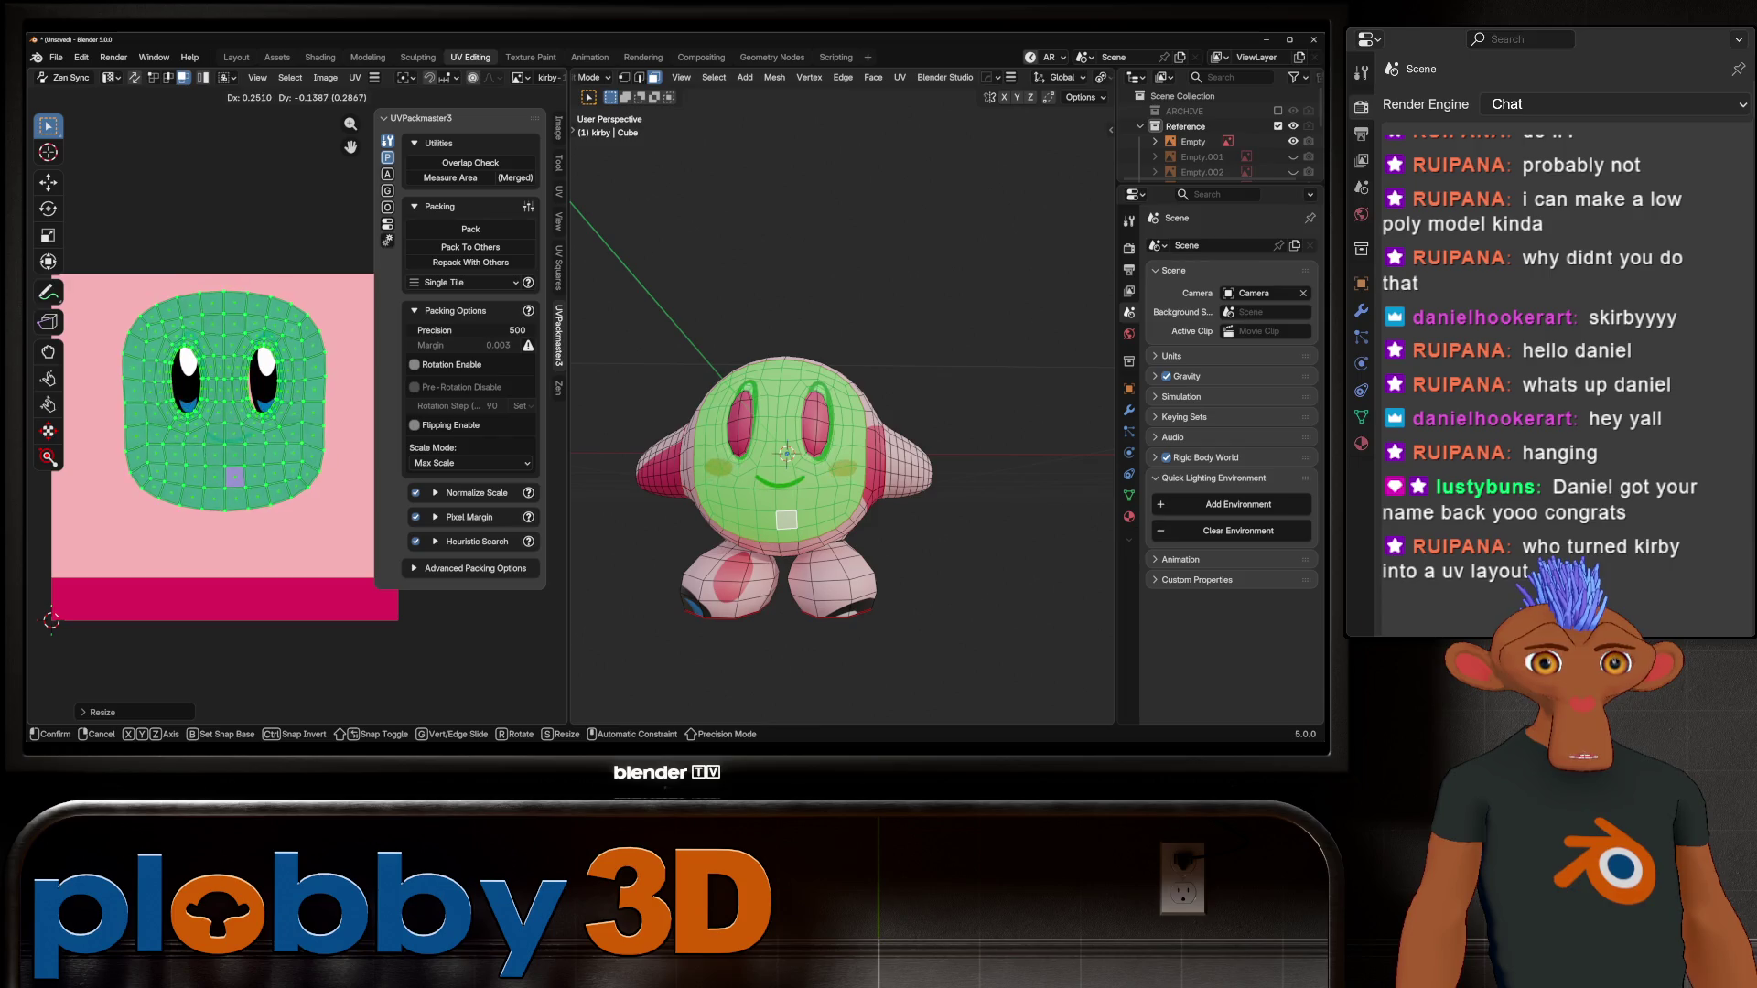
pyautogui.press('s')
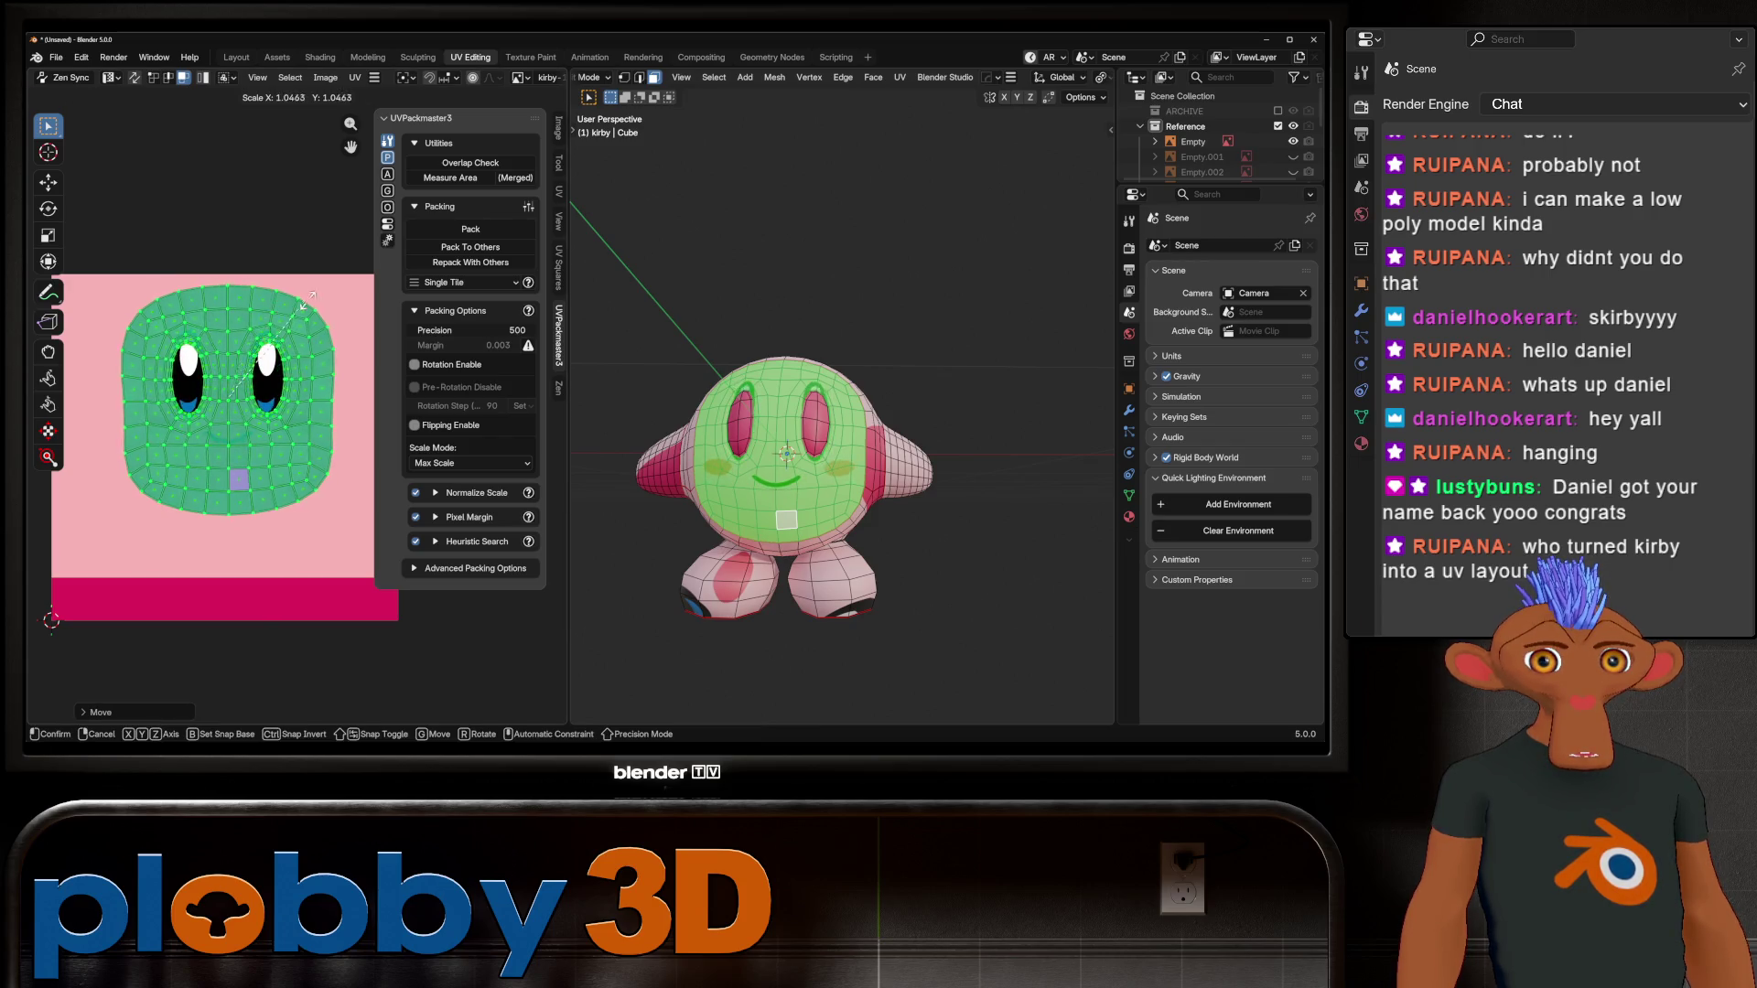
pyautogui.press('g')
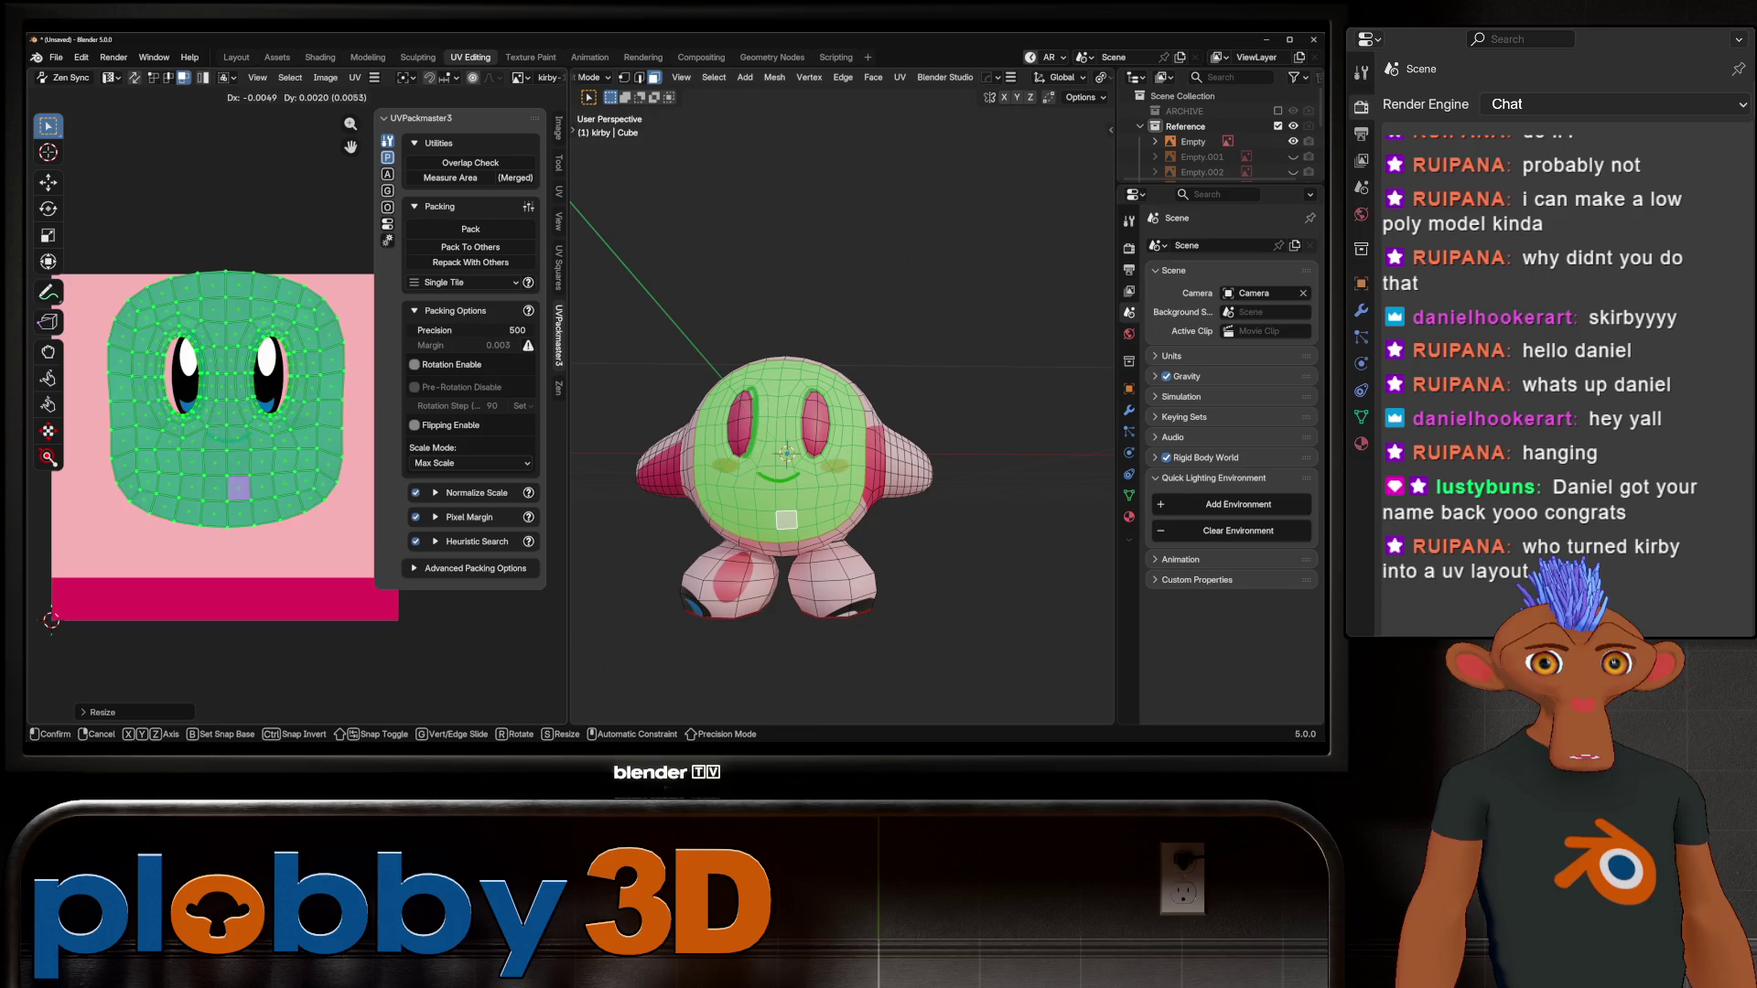
pyautogui.press('Return')
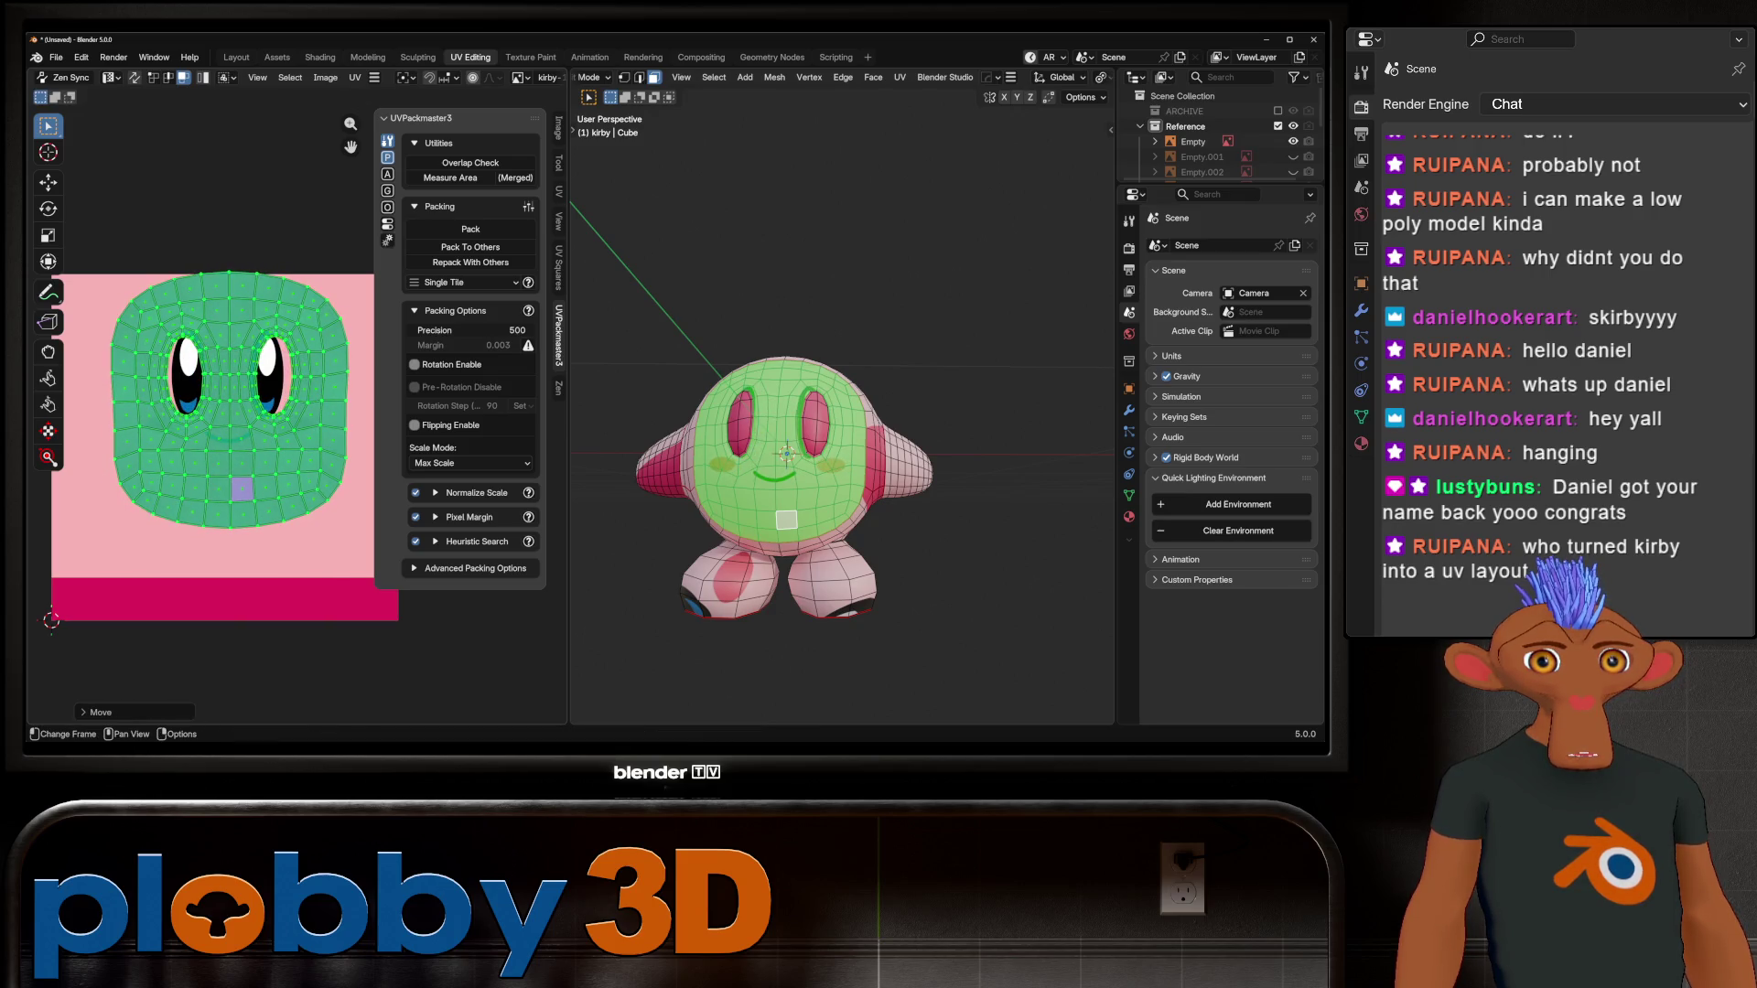
pyautogui.scroll(2, 785, 452)
pyautogui.press('Tab')
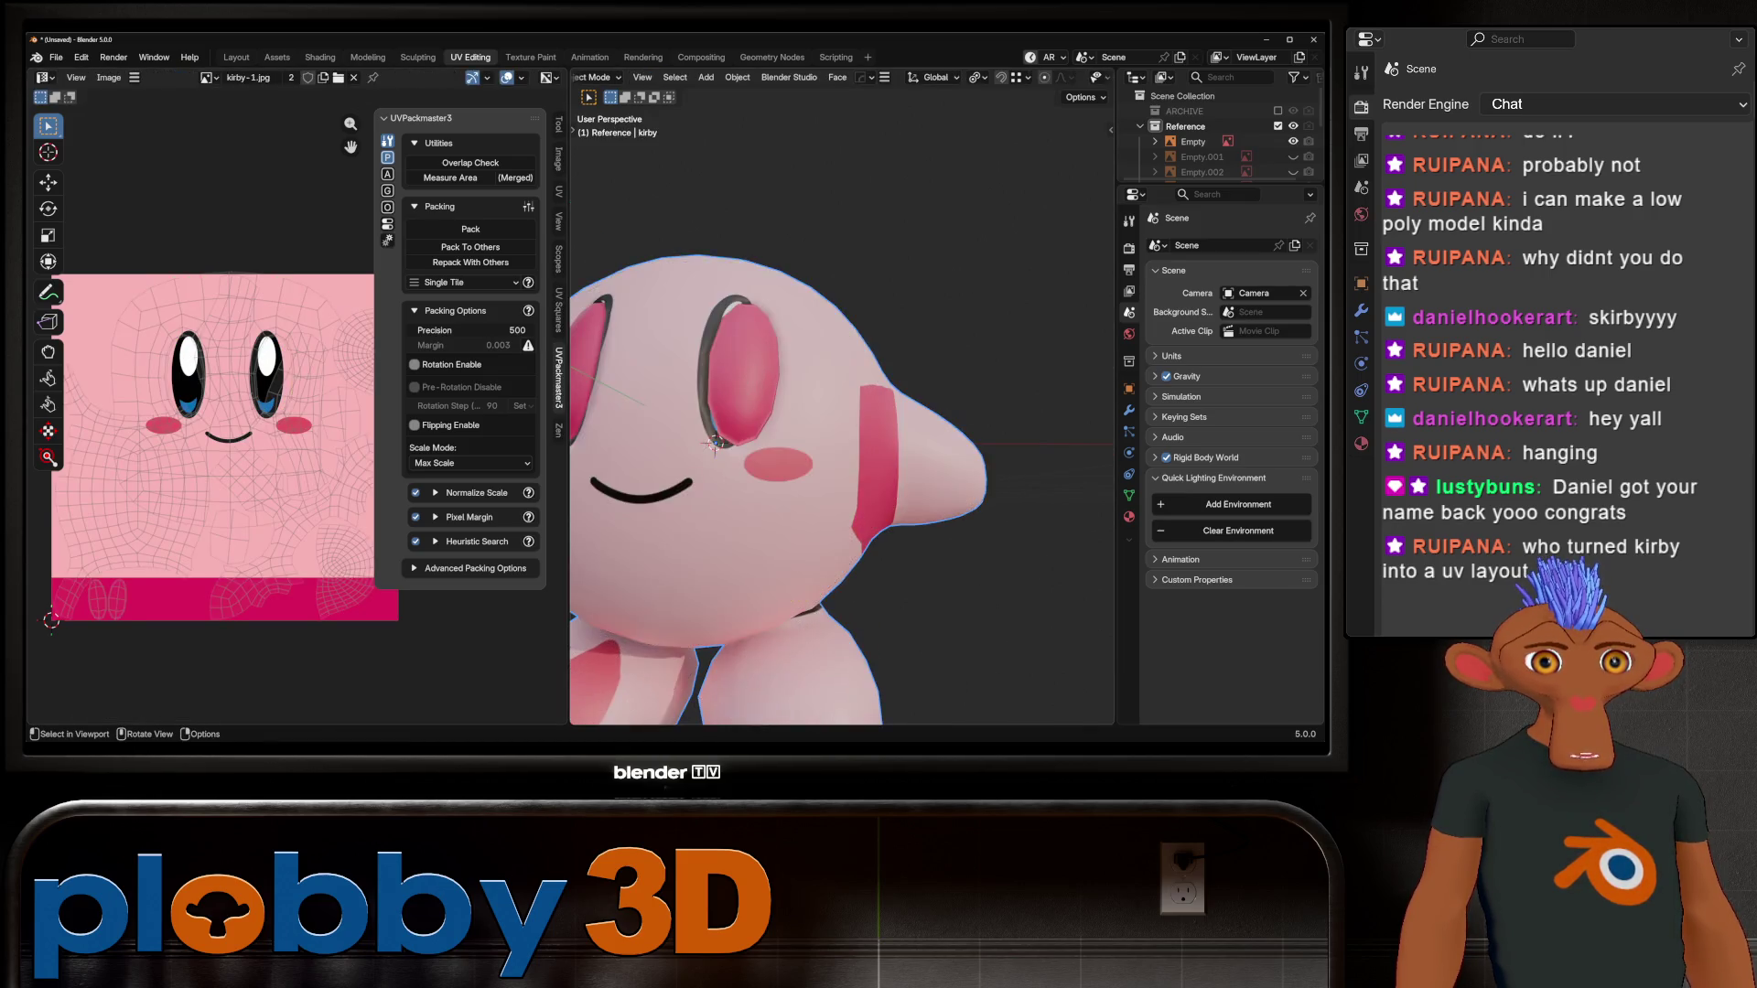
# Step: Back in Edit Mode, switch to the Grab UV sculpt brush and make it much larger
pyautogui.moveTo(824, 412)
pyautogui.mouseDown(button='middle')
pyautogui.moveTo(805, 402)
pyautogui.moveTo(815, 464)
pyautogui.mouseUp(button='middle')
pyautogui.press('Tab')
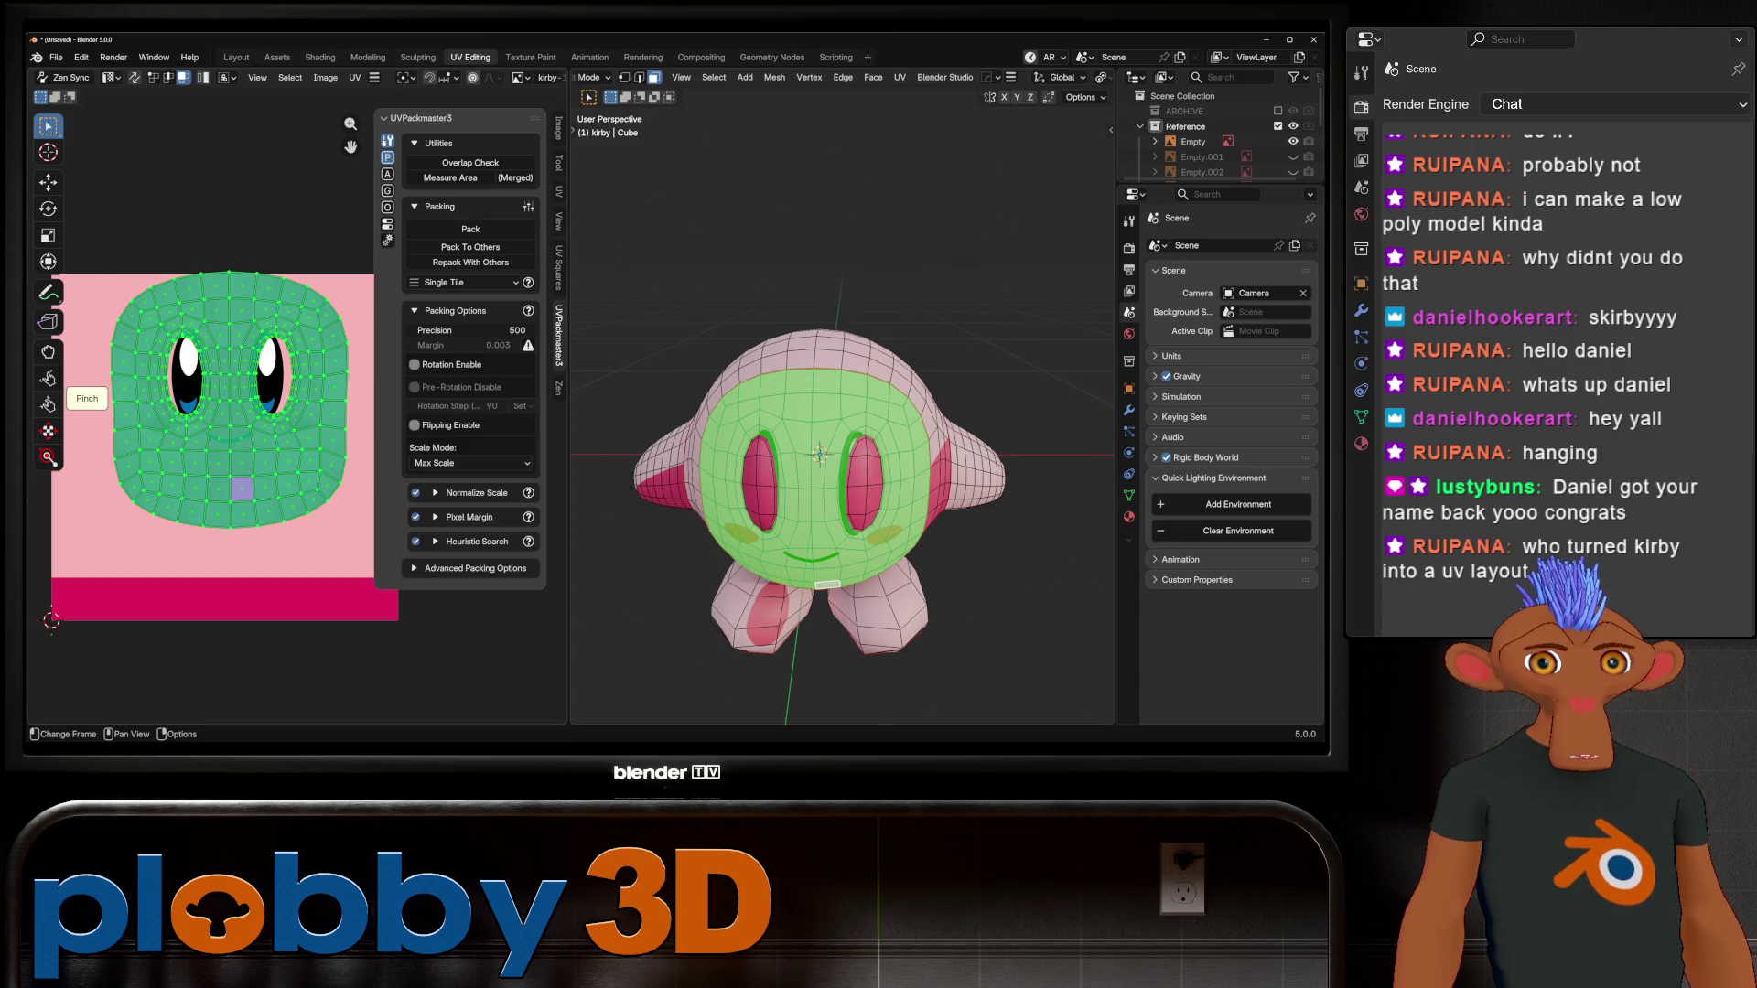
pyautogui.click(48, 352)
pyautogui.press('f')
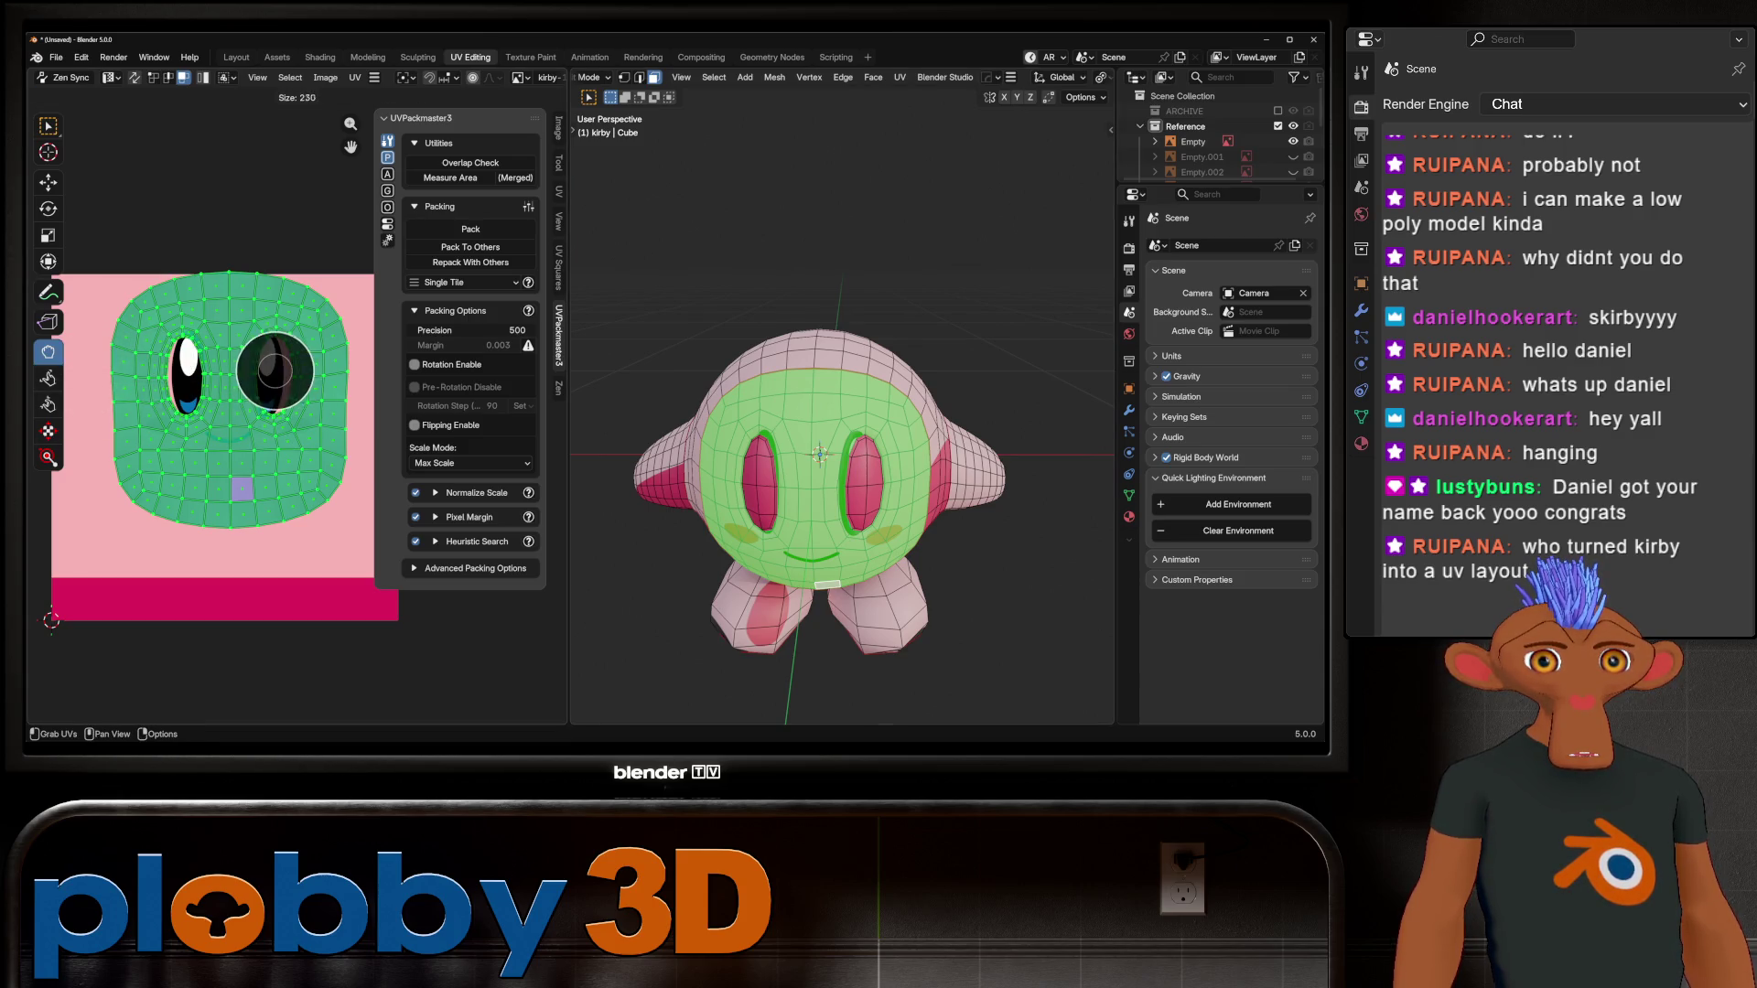
pyautogui.click(338, 389)
pyautogui.scroll(2, 270, 384)
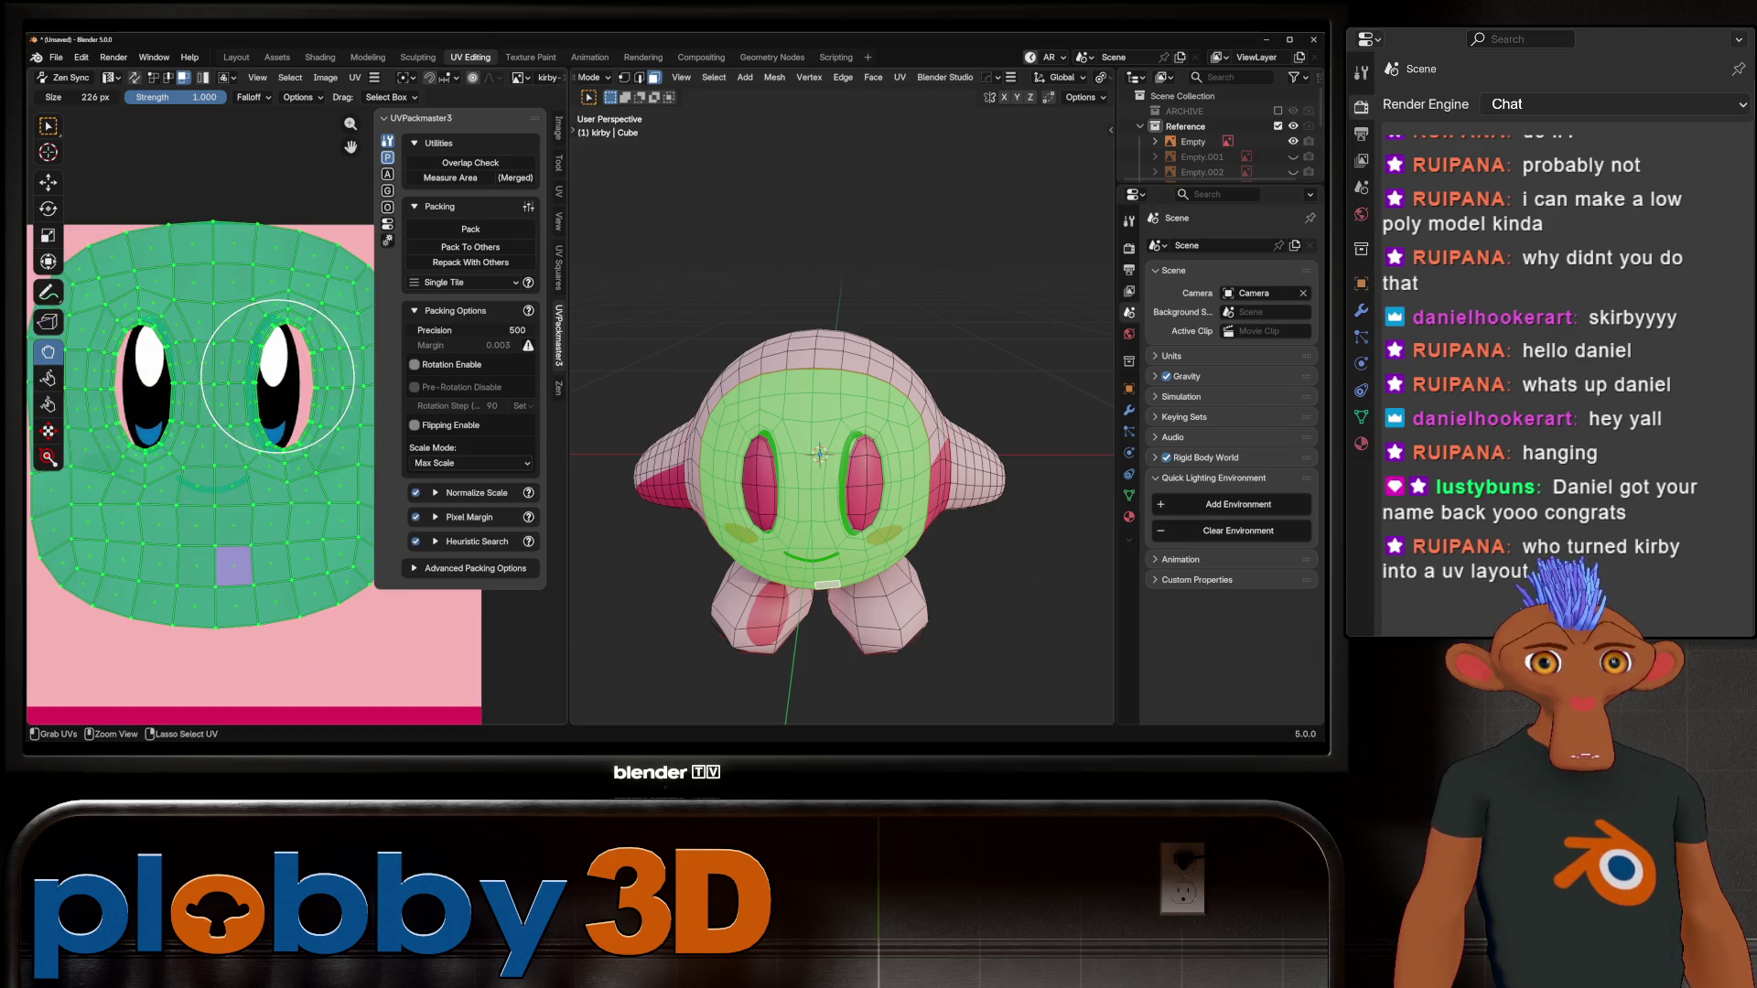
pyautogui.press('f')
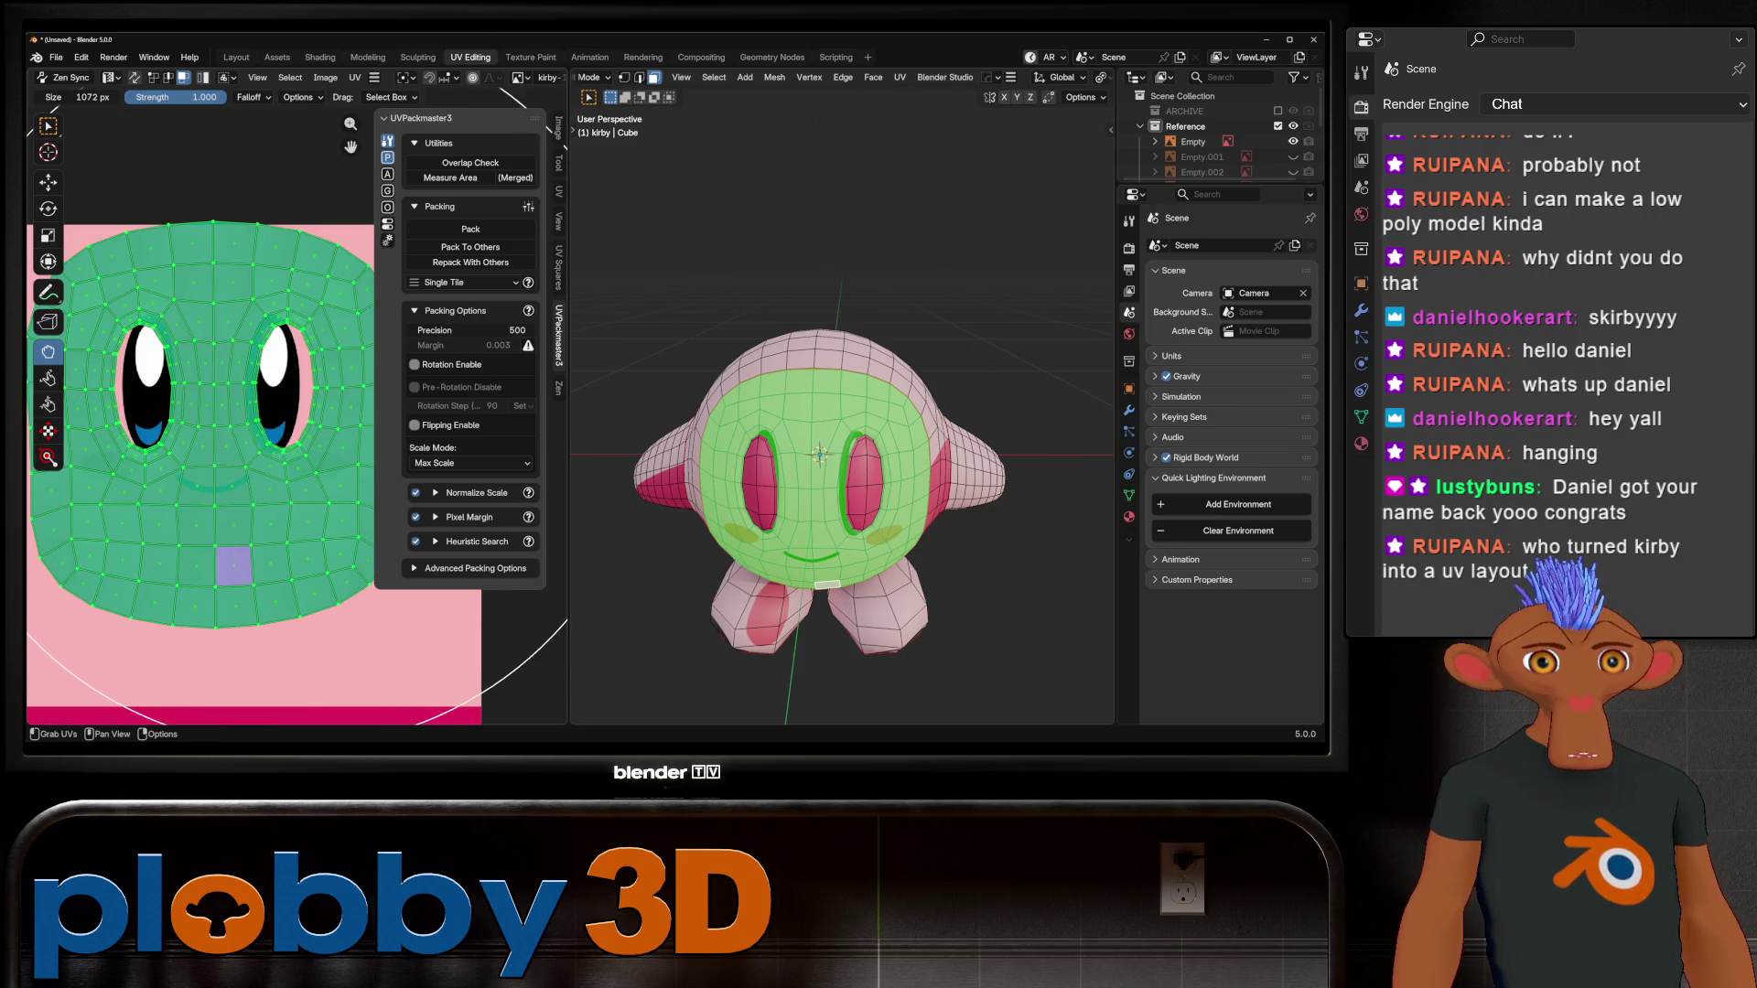
# Step: Drag the eyes' rim UVs onto the painted eyes, then return to Object Mode
pyautogui.moveTo(267, 386); pyautogui.dragTo(261, 379)
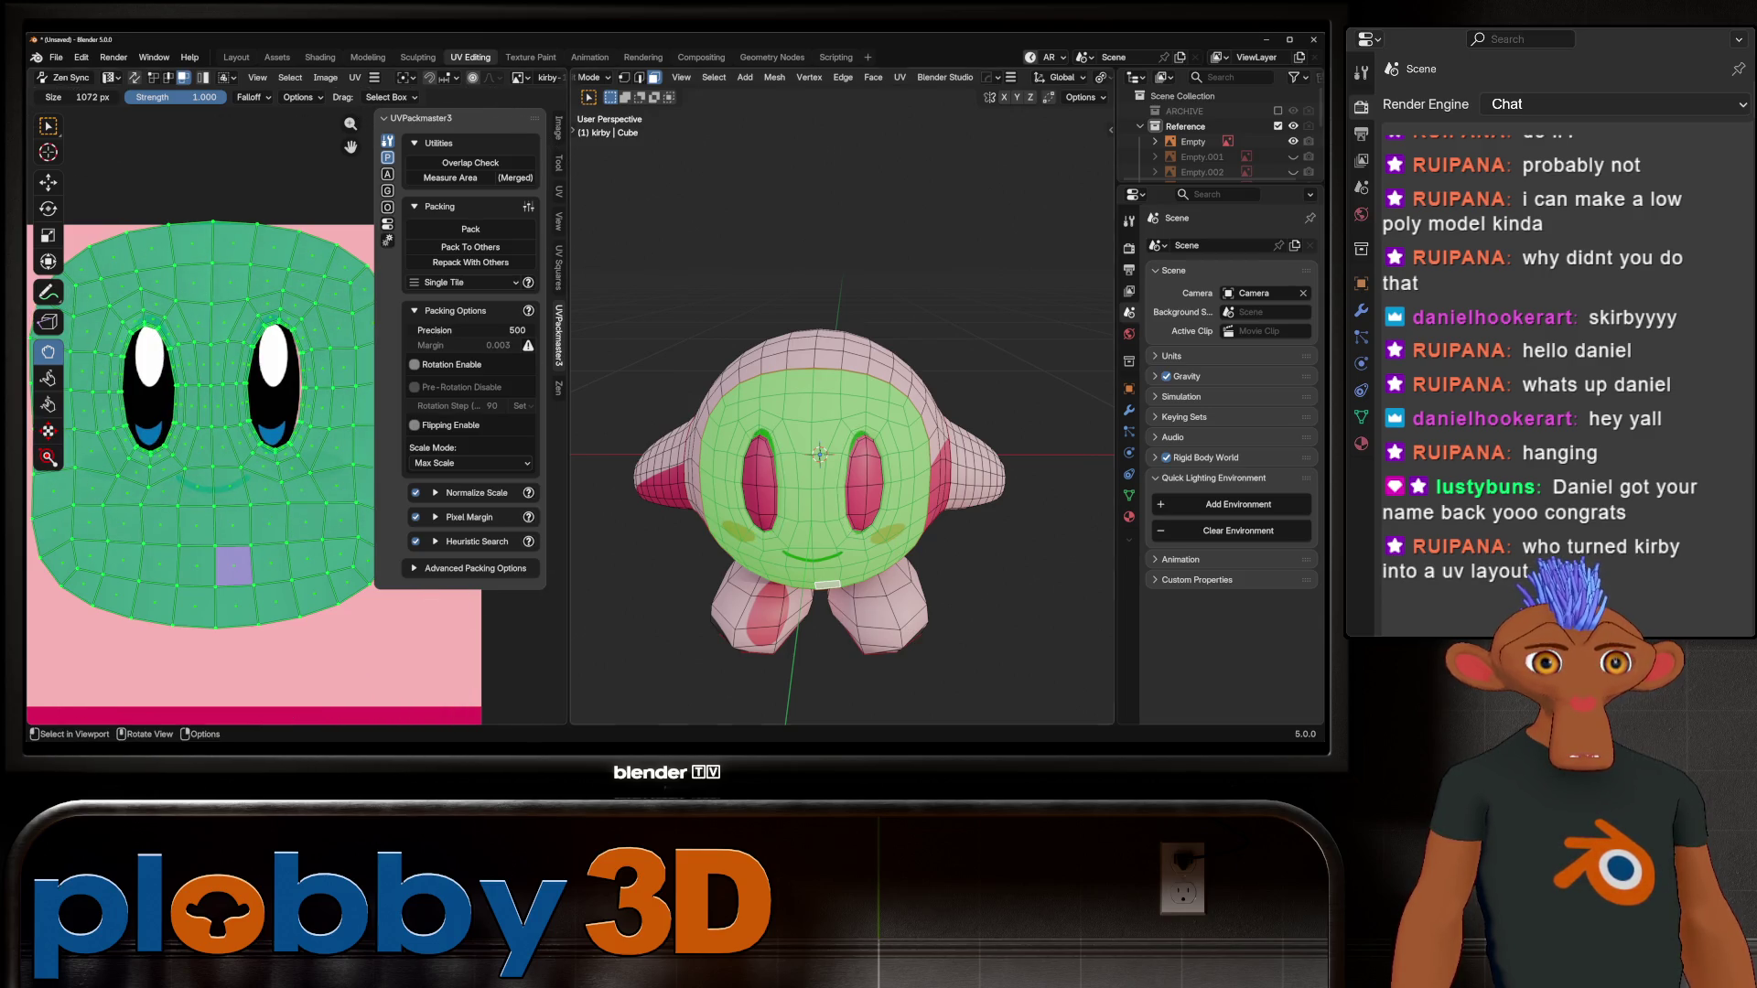
pyautogui.scroll(2, 263, 366)
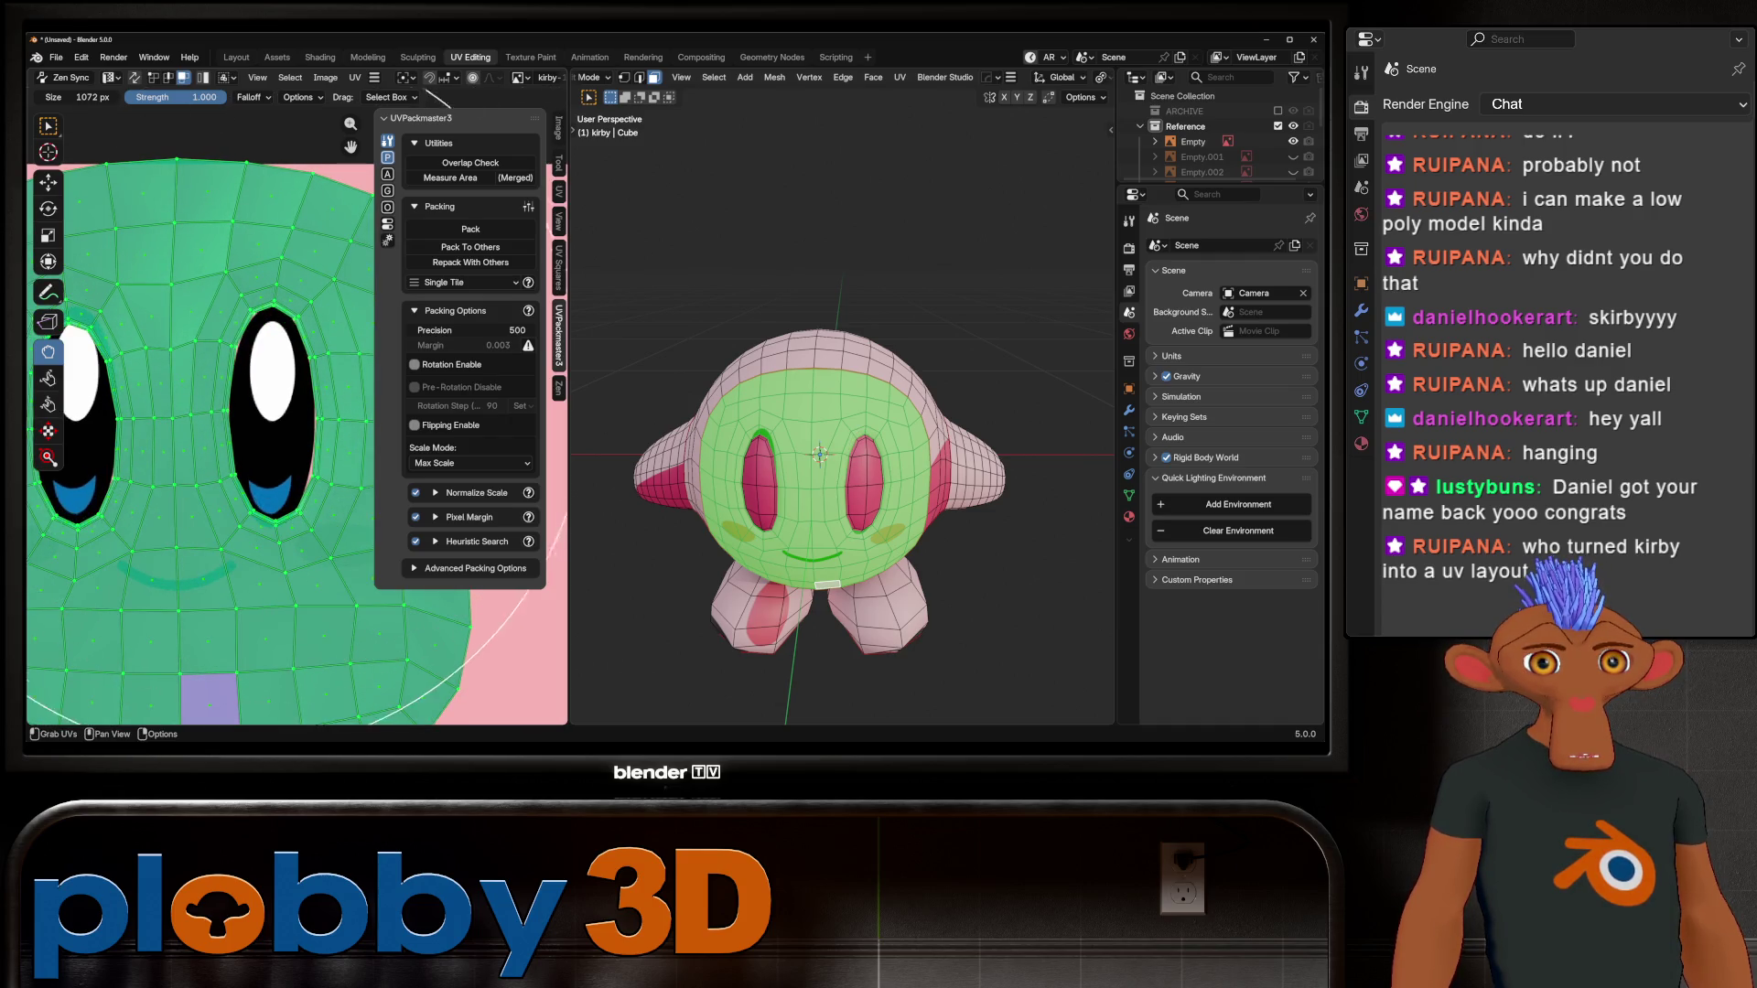
pyautogui.moveTo(265, 367); pyautogui.dragTo(369, 368, button='middle')
pyautogui.moveTo(197, 366); pyautogui.dragTo(197, 368)
pyautogui.moveTo(229, 430); pyautogui.dragTo(211, 458)
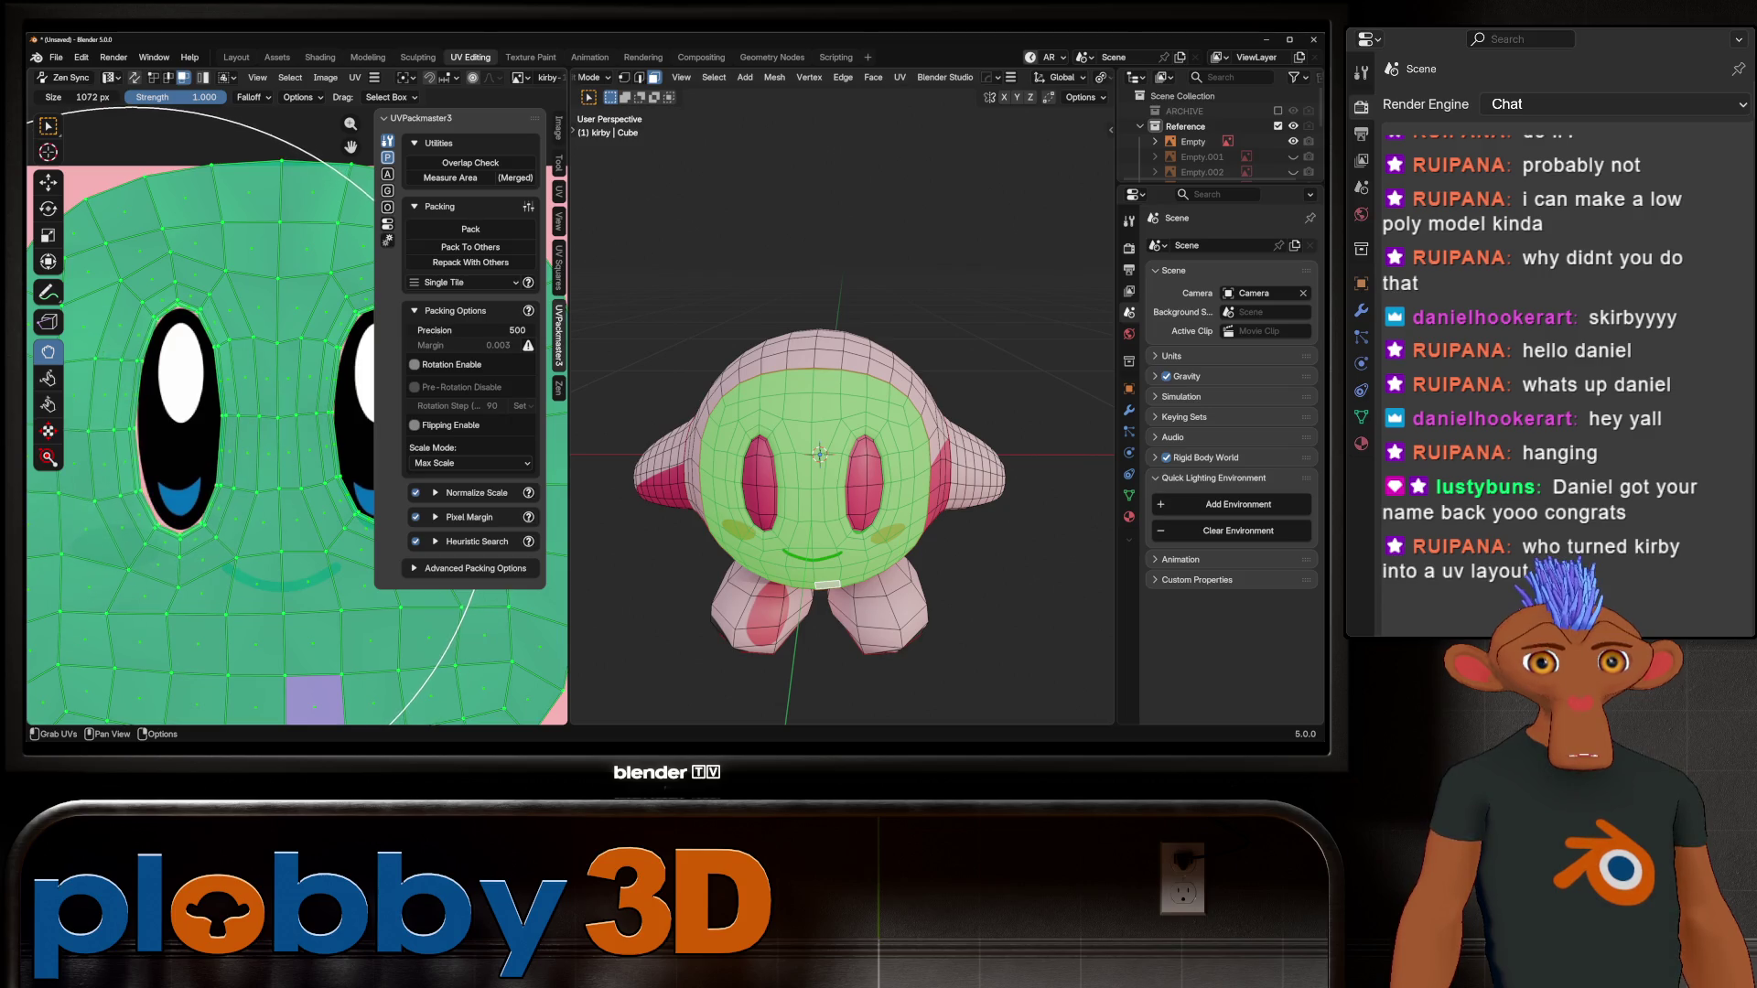
pyautogui.moveTo(201, 430); pyautogui.dragTo(94, 384, button='middle')
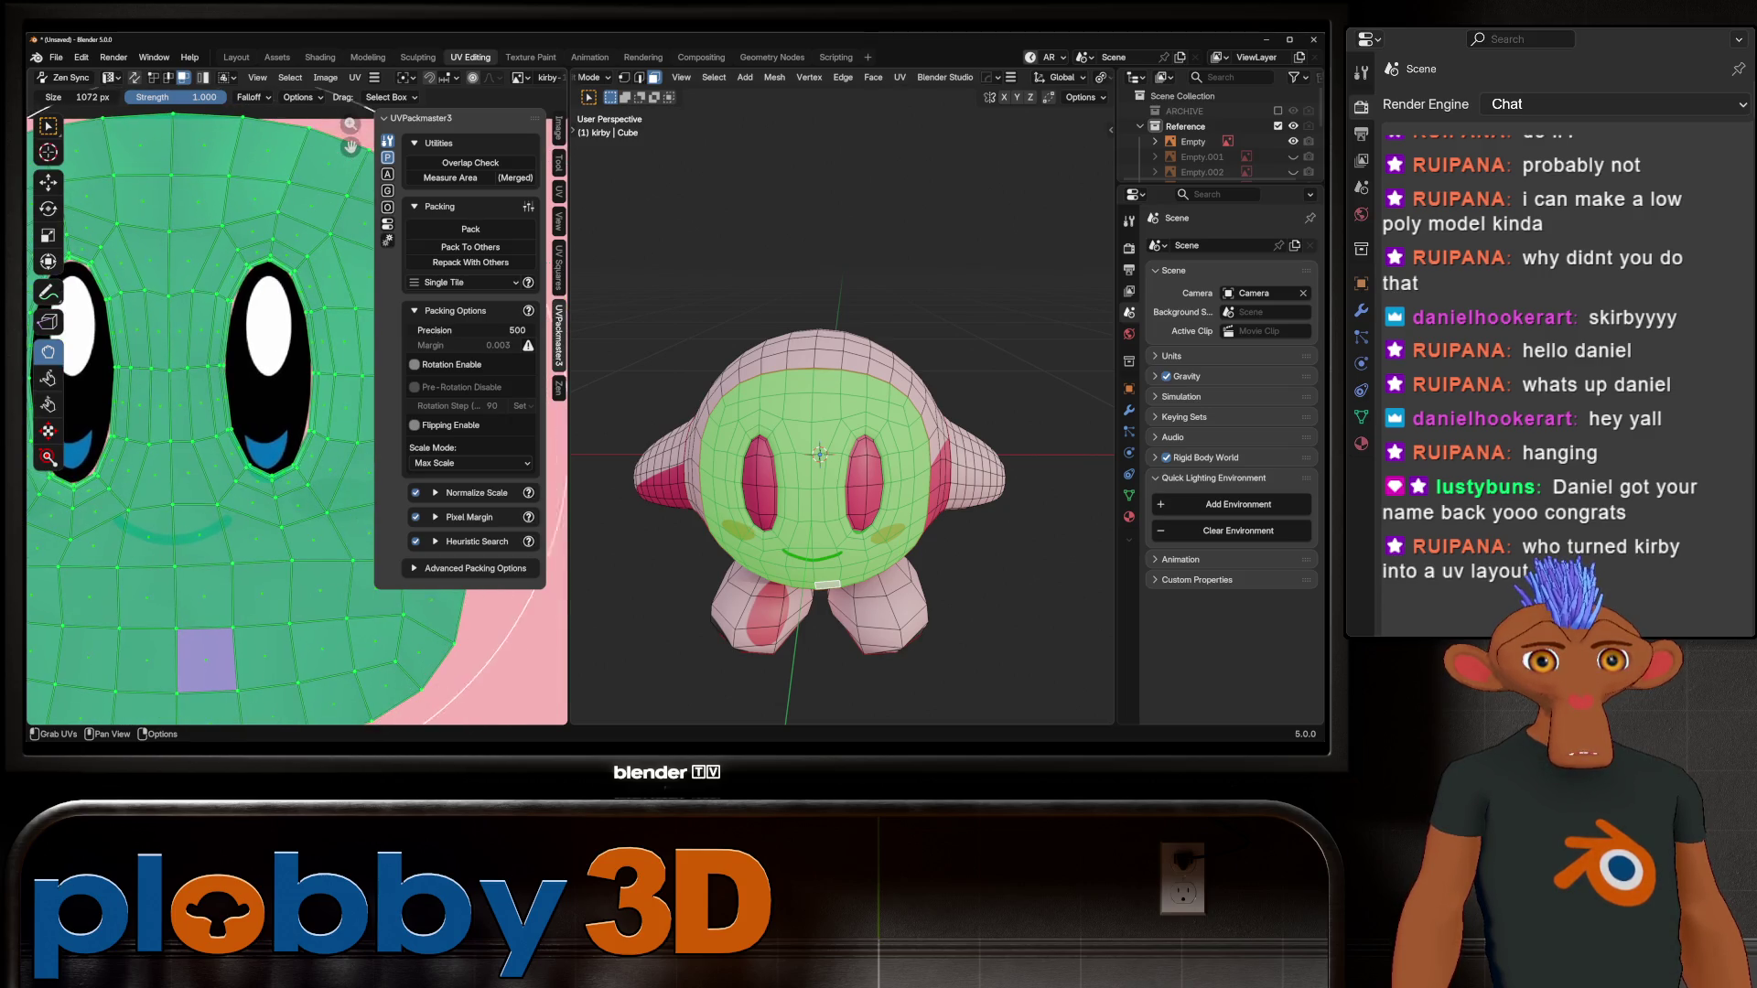
pyautogui.moveTo(220, 431); pyautogui.dragTo(234, 444)
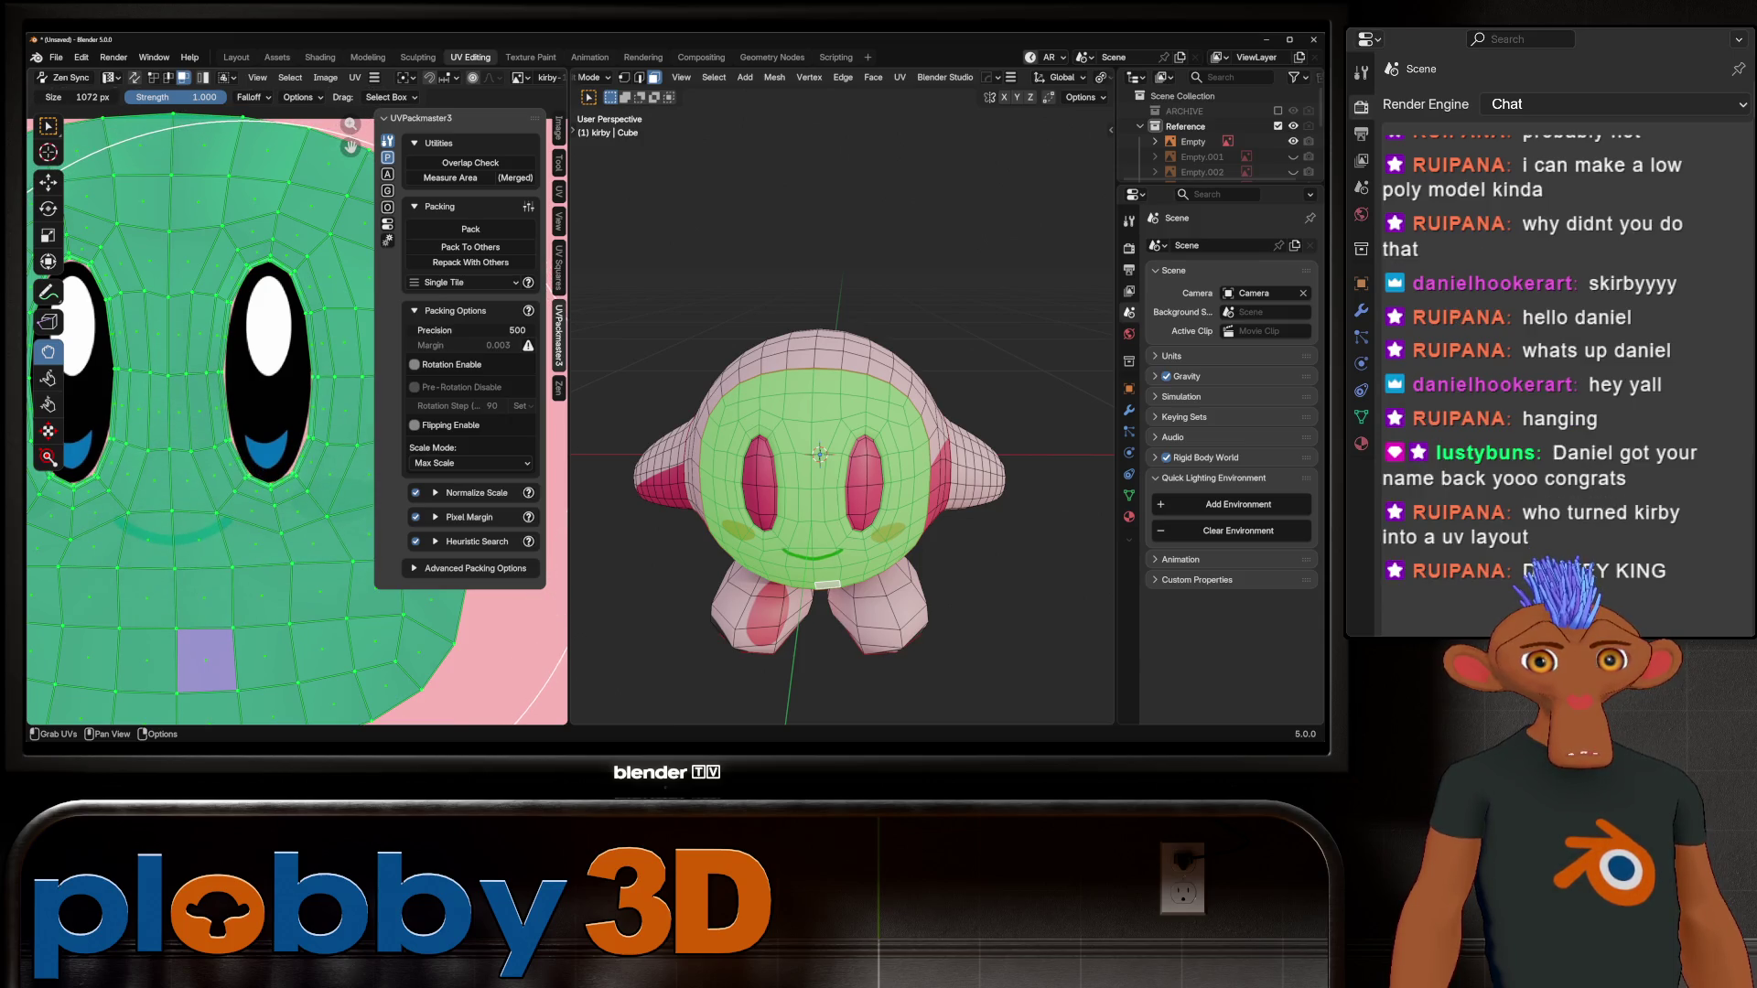
pyautogui.press('Tab')
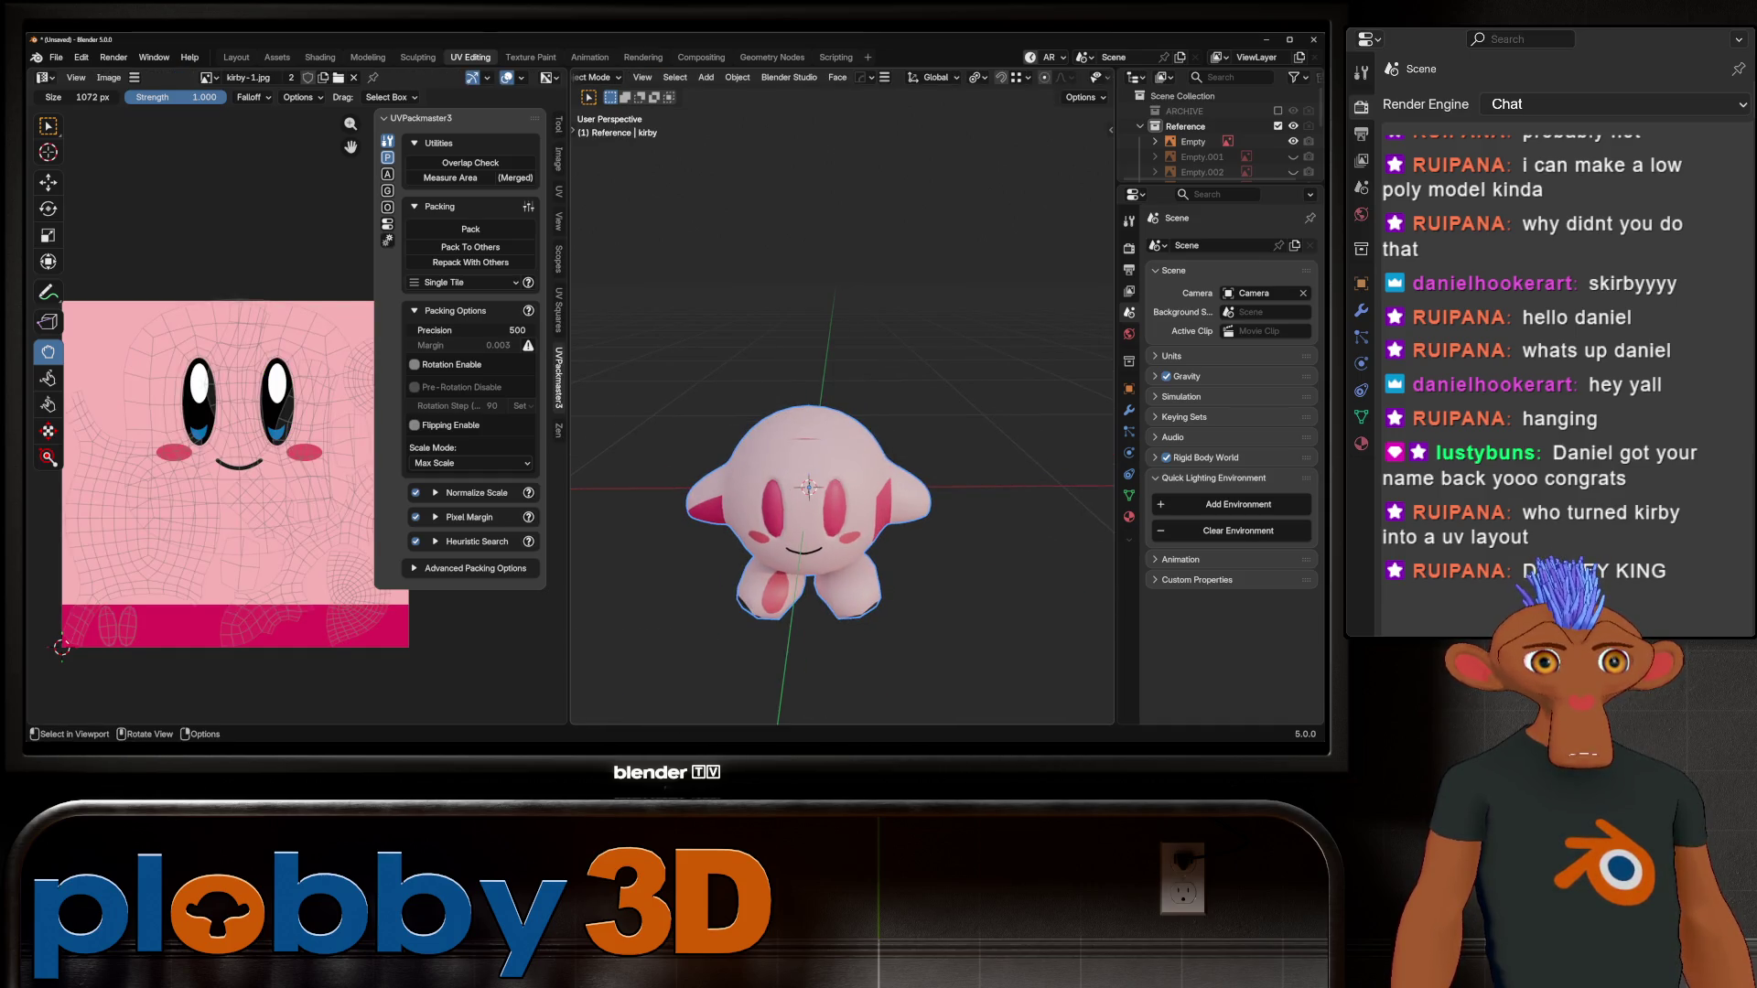
# Step: Re-enter Edit Mode and set the UV grab brush size to 720 px
pyautogui.moveTo(809, 485); pyautogui.dragTo(862, 524, button='middle')
pyautogui.press('Tab')
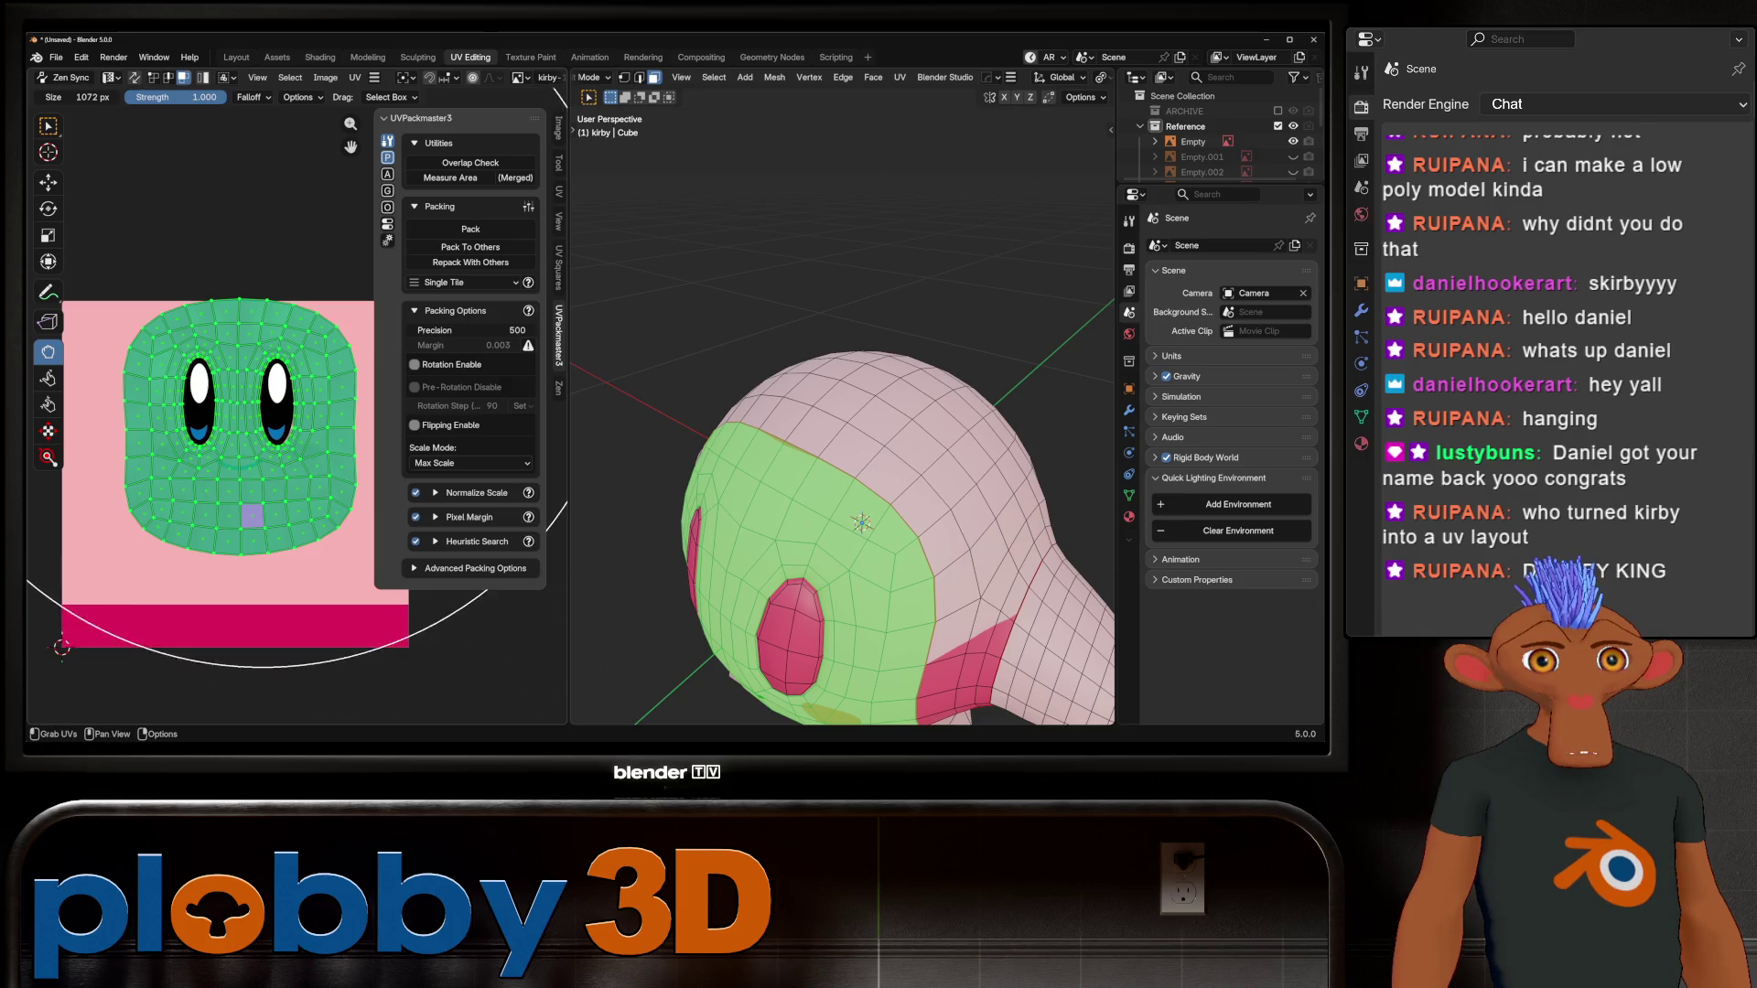
pyautogui.press('f')
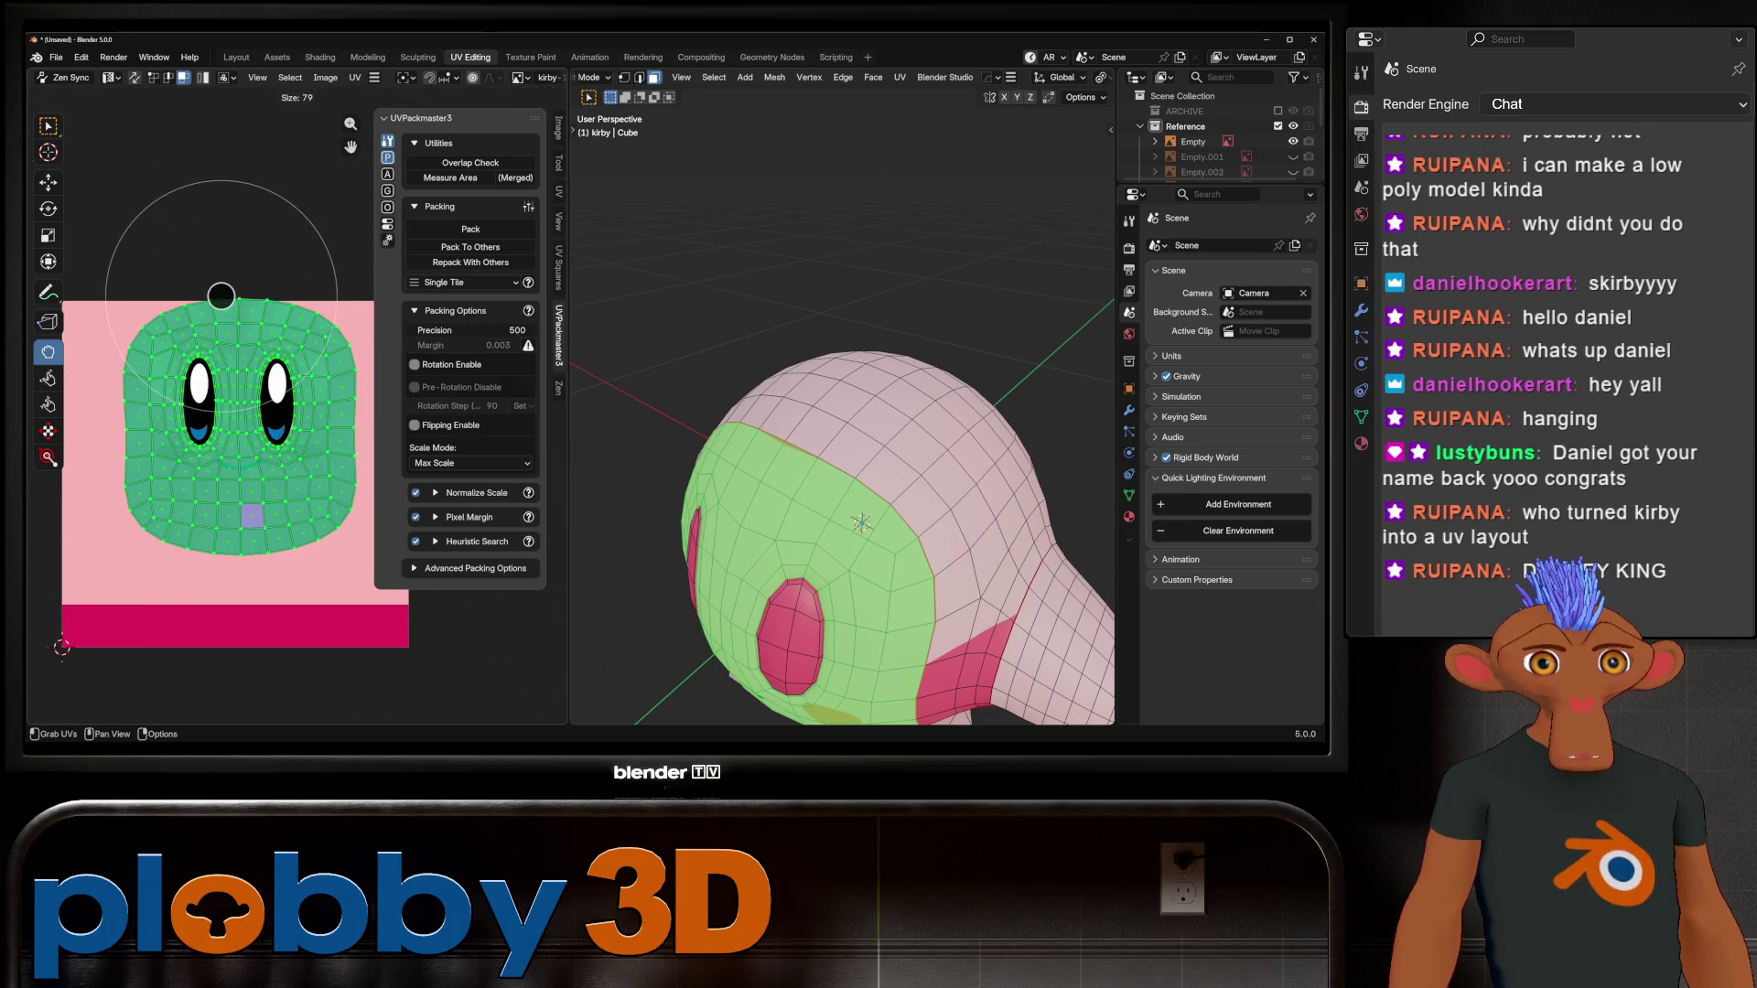
pyautogui.click(302, 302)
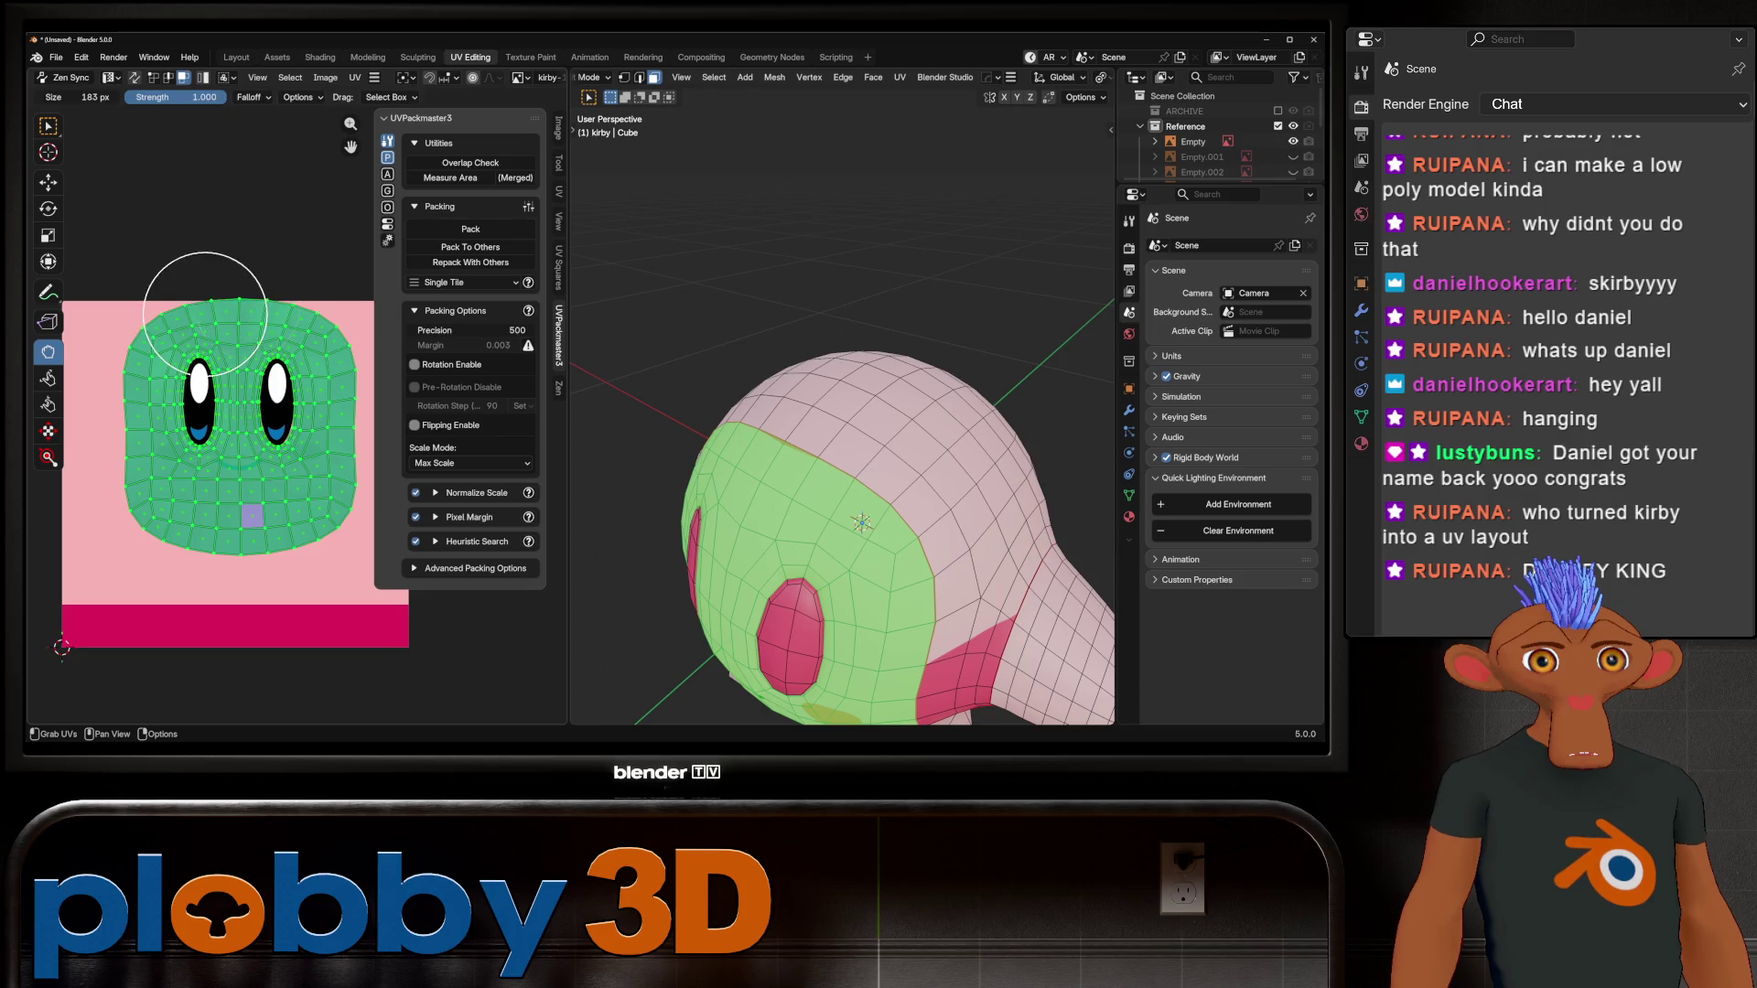
pyautogui.press('f')
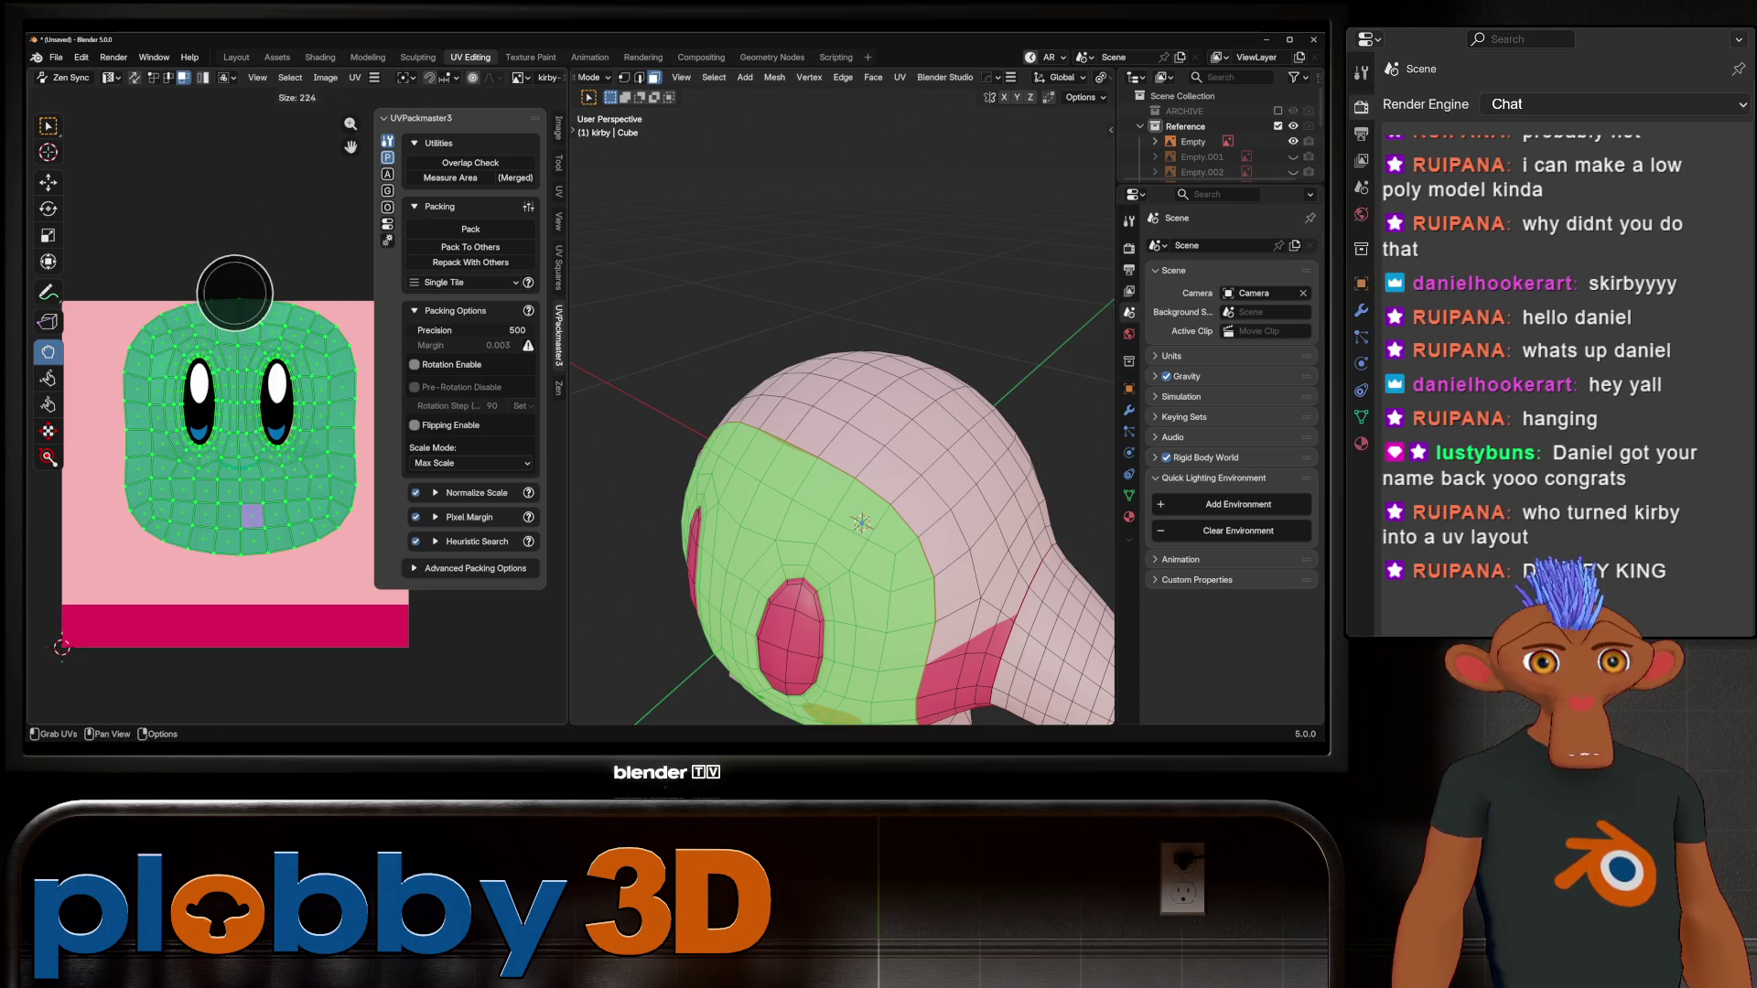
pyautogui.click(269, 288)
pyautogui.scroll(5, 209, 322)
pyautogui.scroll(-2, 208, 322)
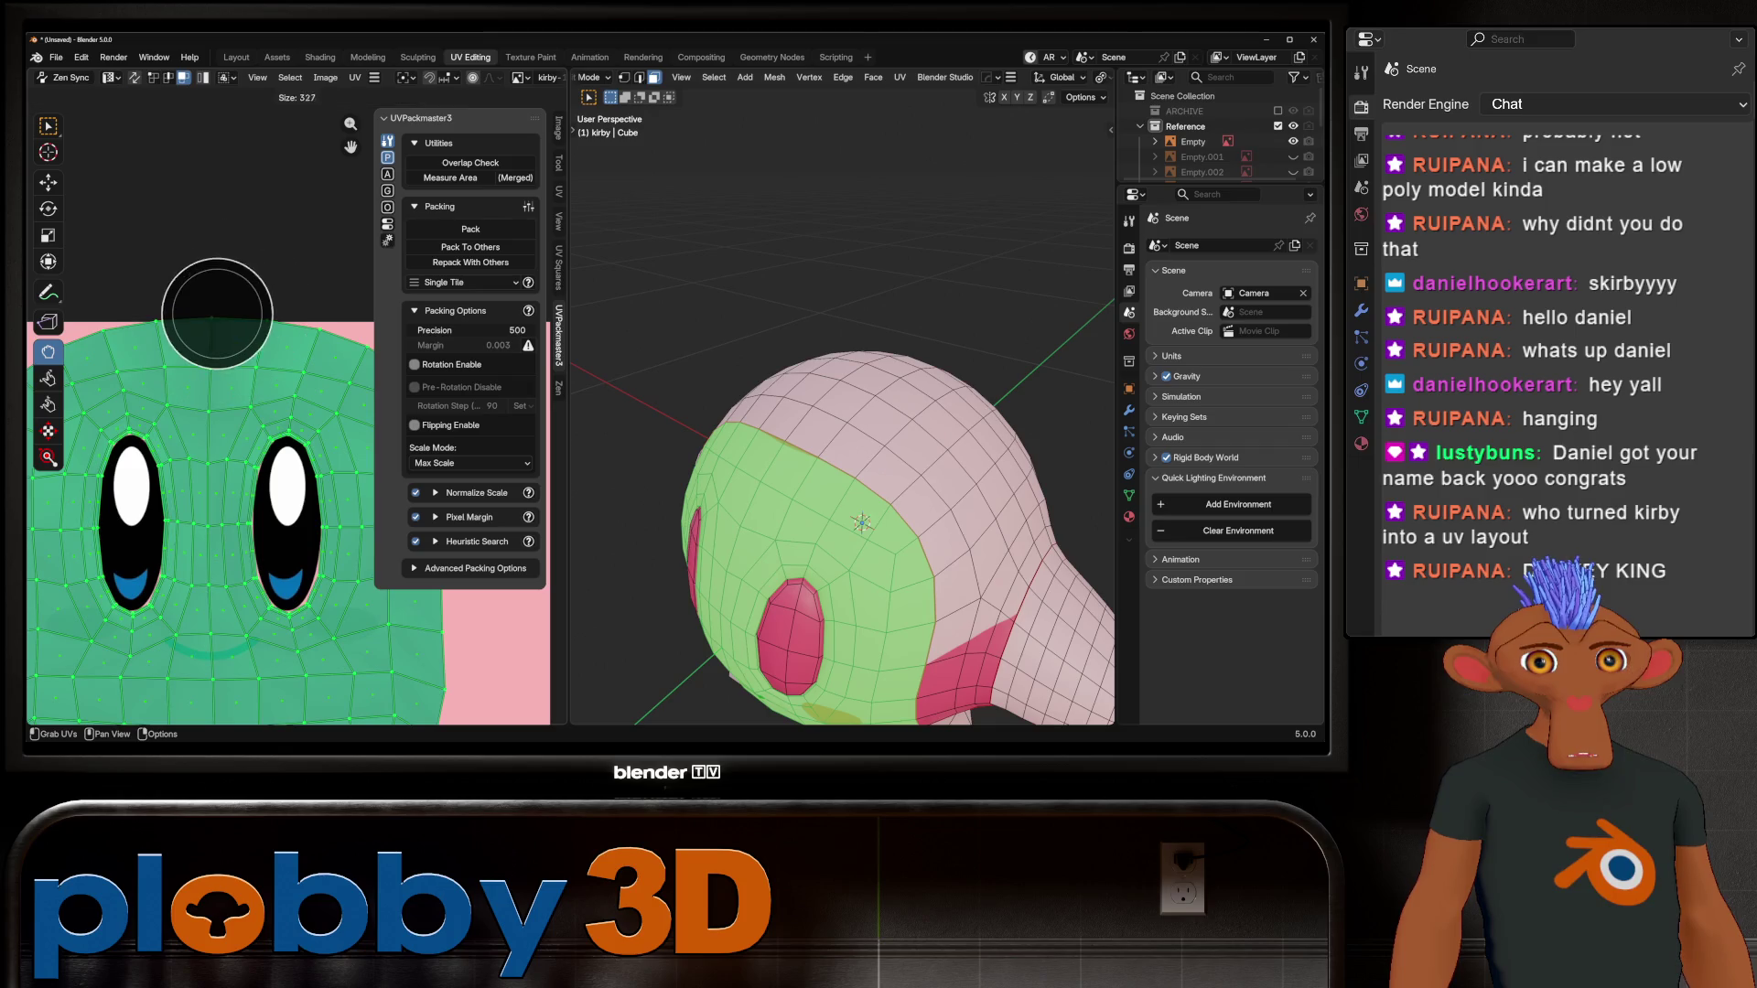
pyautogui.press('f')
pyautogui.click(440, 348)
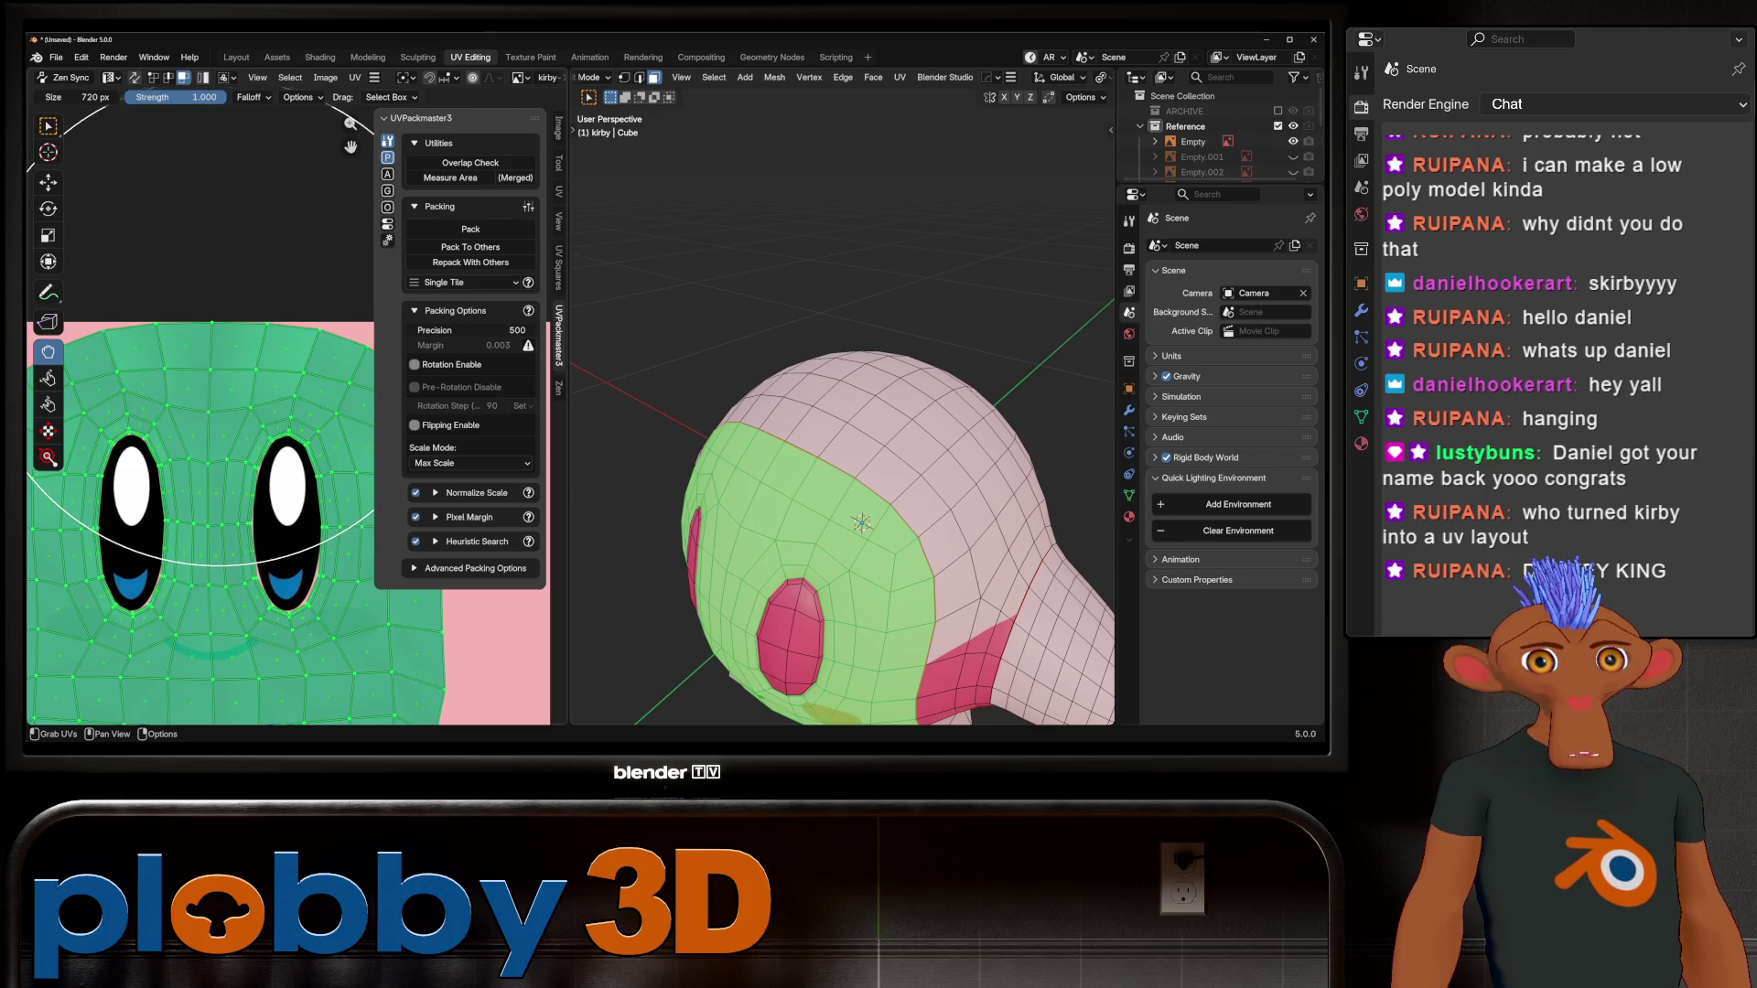
# Step: Show the whole texture, select all of Kirby's faces, and undo a trial brush distortion
pyautogui.hotkey('ctrl', 'z')
pyautogui.moveTo(823, 457); pyautogui.dragTo(869, 421, button='middle')
pyautogui.hotkey('ctrl', 'shift', 'z')
pyautogui.scroll(-5, 289, 526)
pyautogui.moveTo(288, 517); pyautogui.dragTo(288, 446, button='middle')
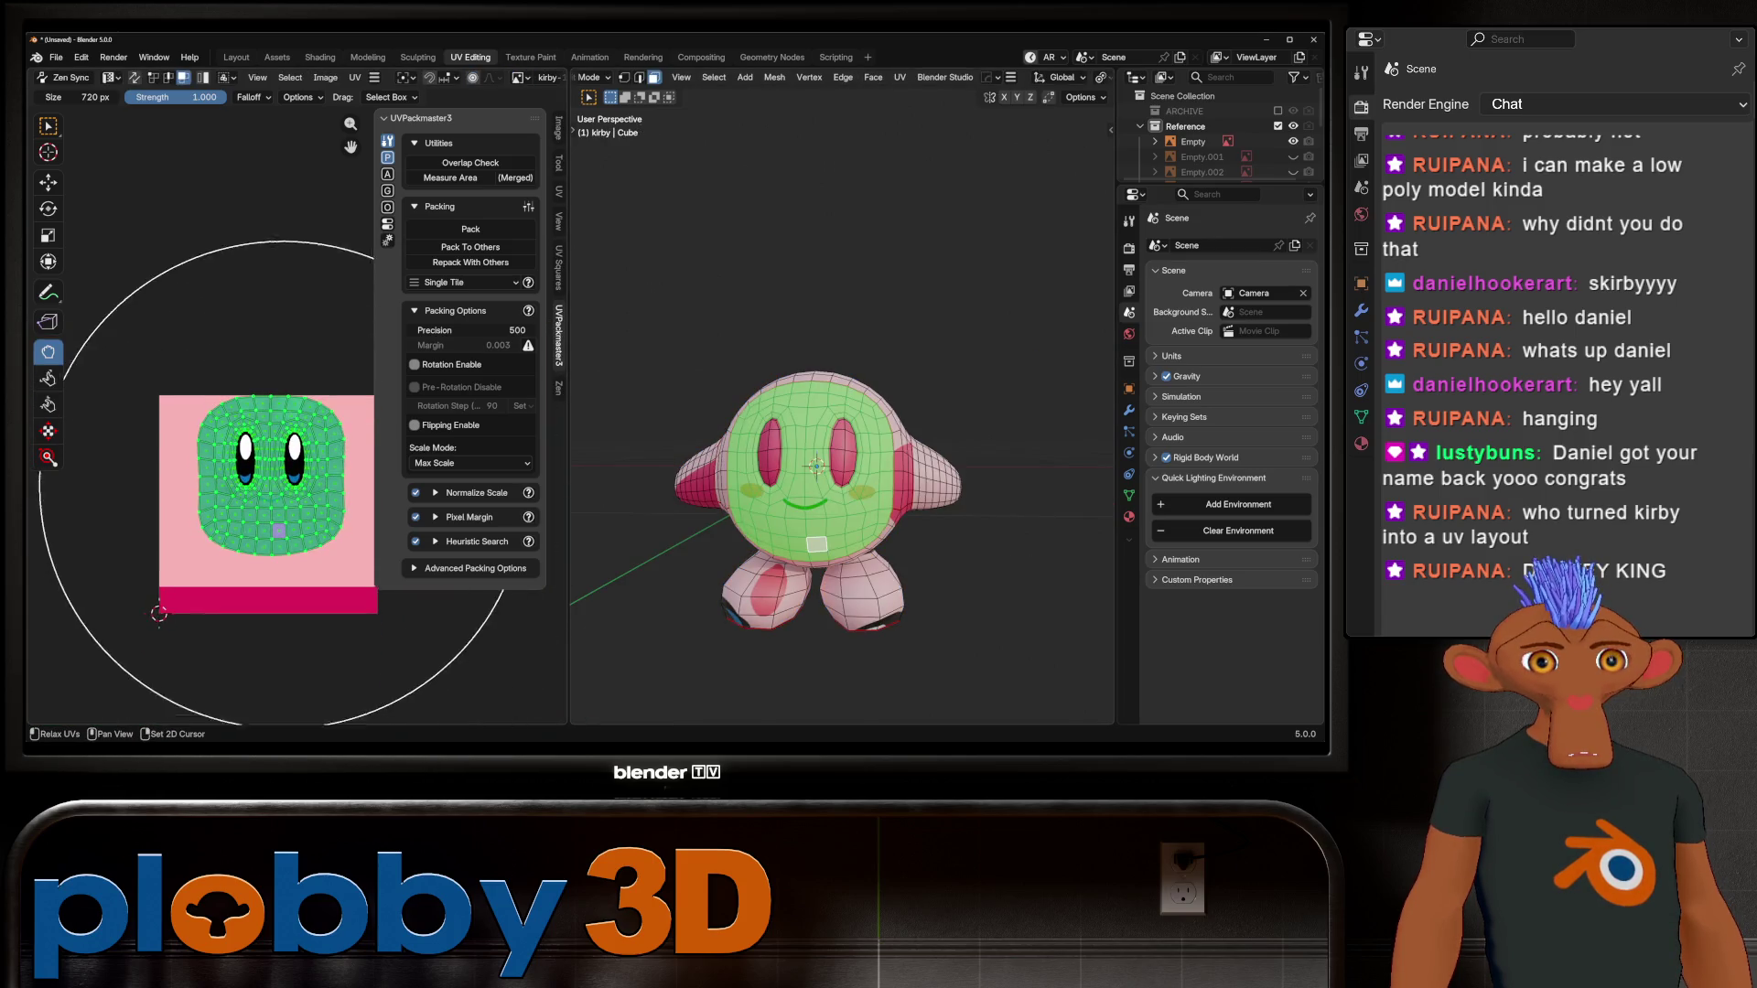
pyautogui.press('a')
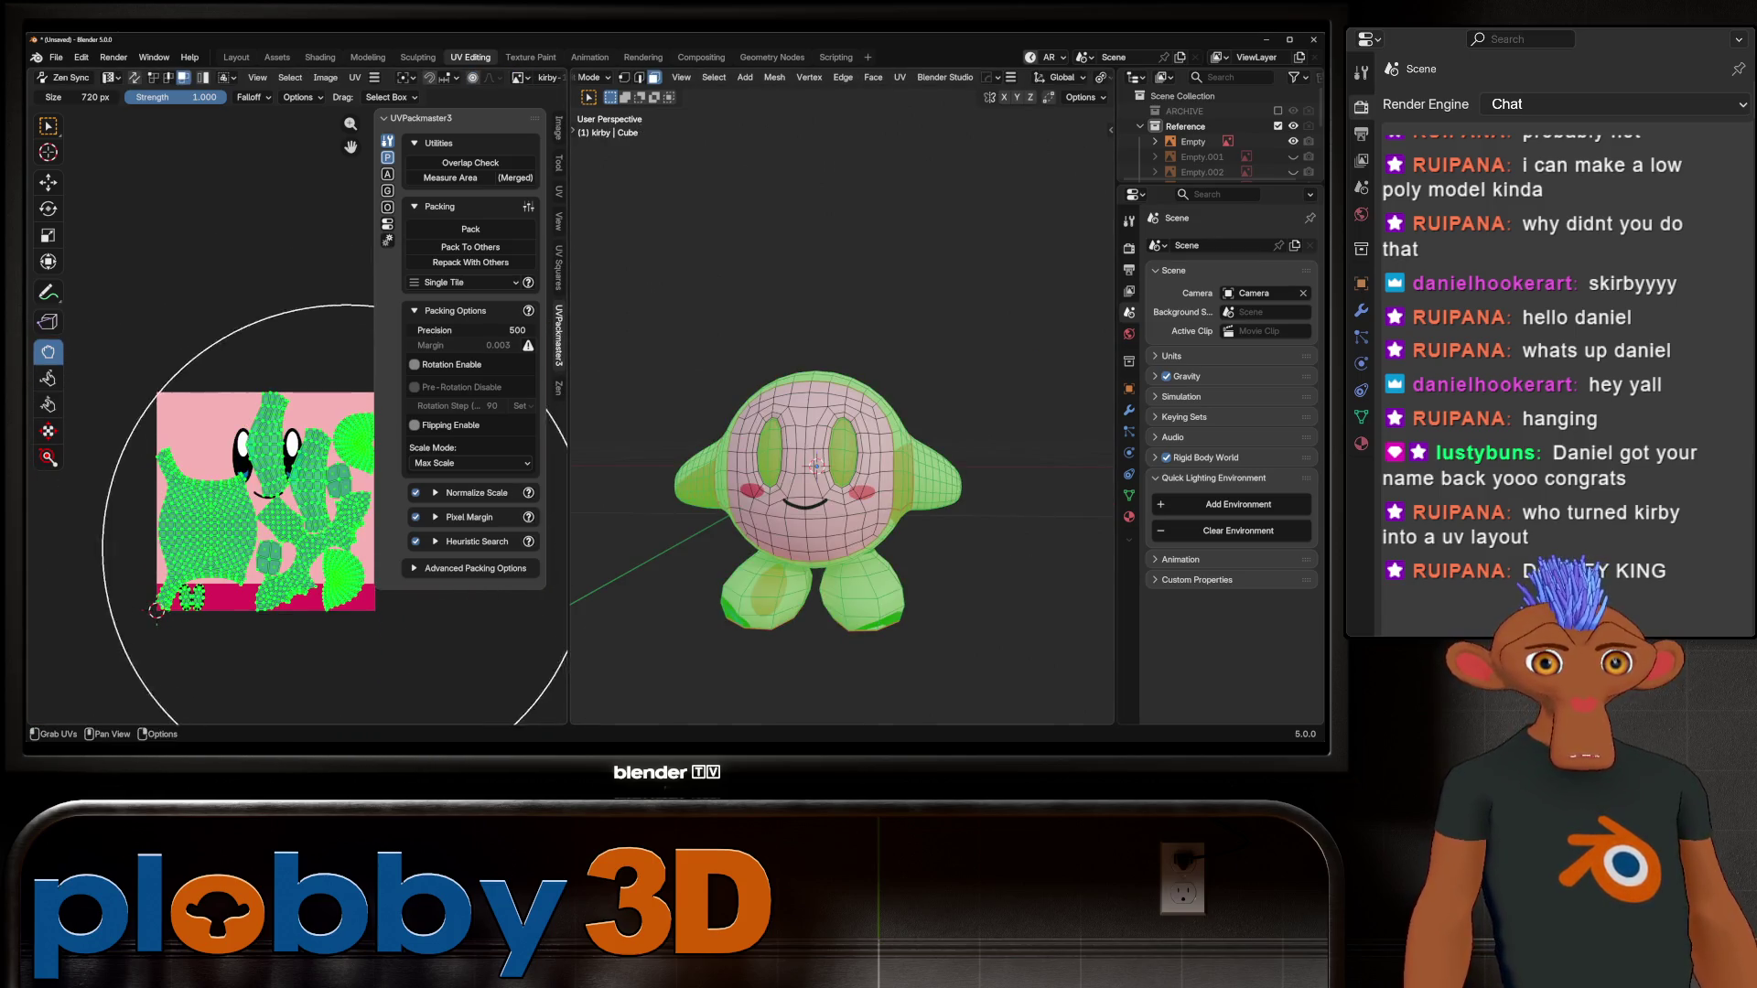
pyautogui.moveTo(275, 522); pyautogui.dragTo(265, 517)
pyautogui.hotkey('ctrl', 'z')
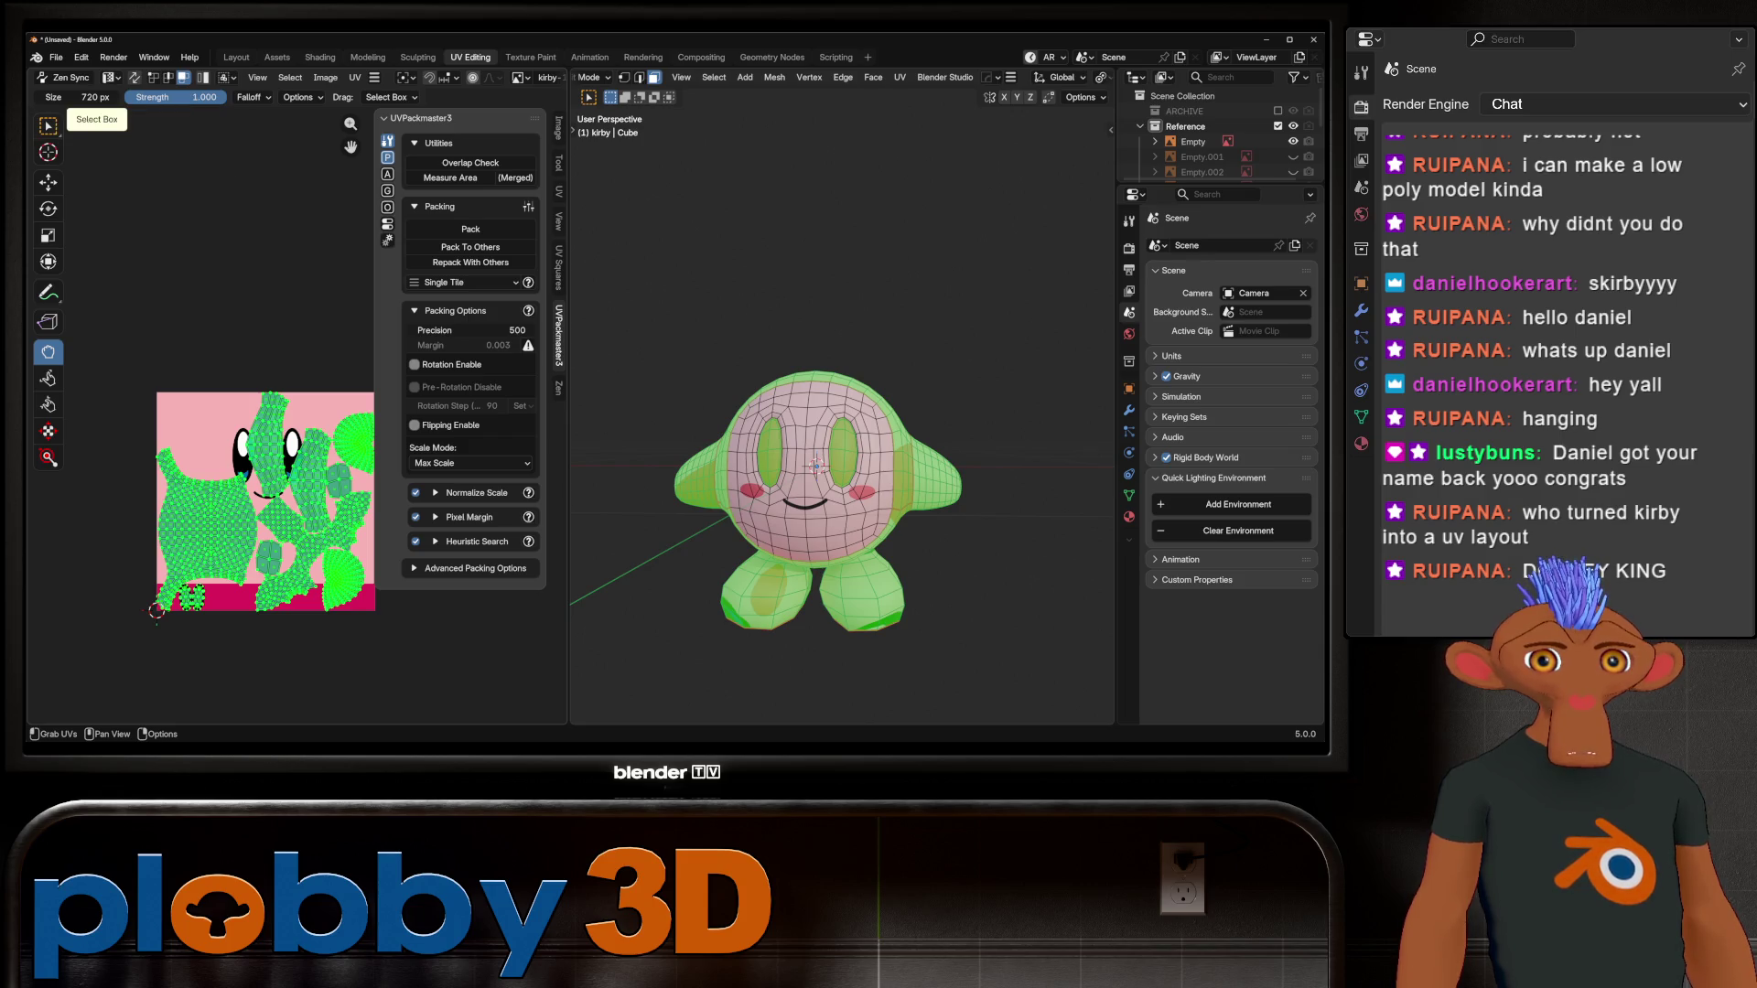
# Step: With Select Box active, shrink all UV islands and move them to the lower-left pink area
pyautogui.click(48, 125)
pyautogui.click(96, 156)
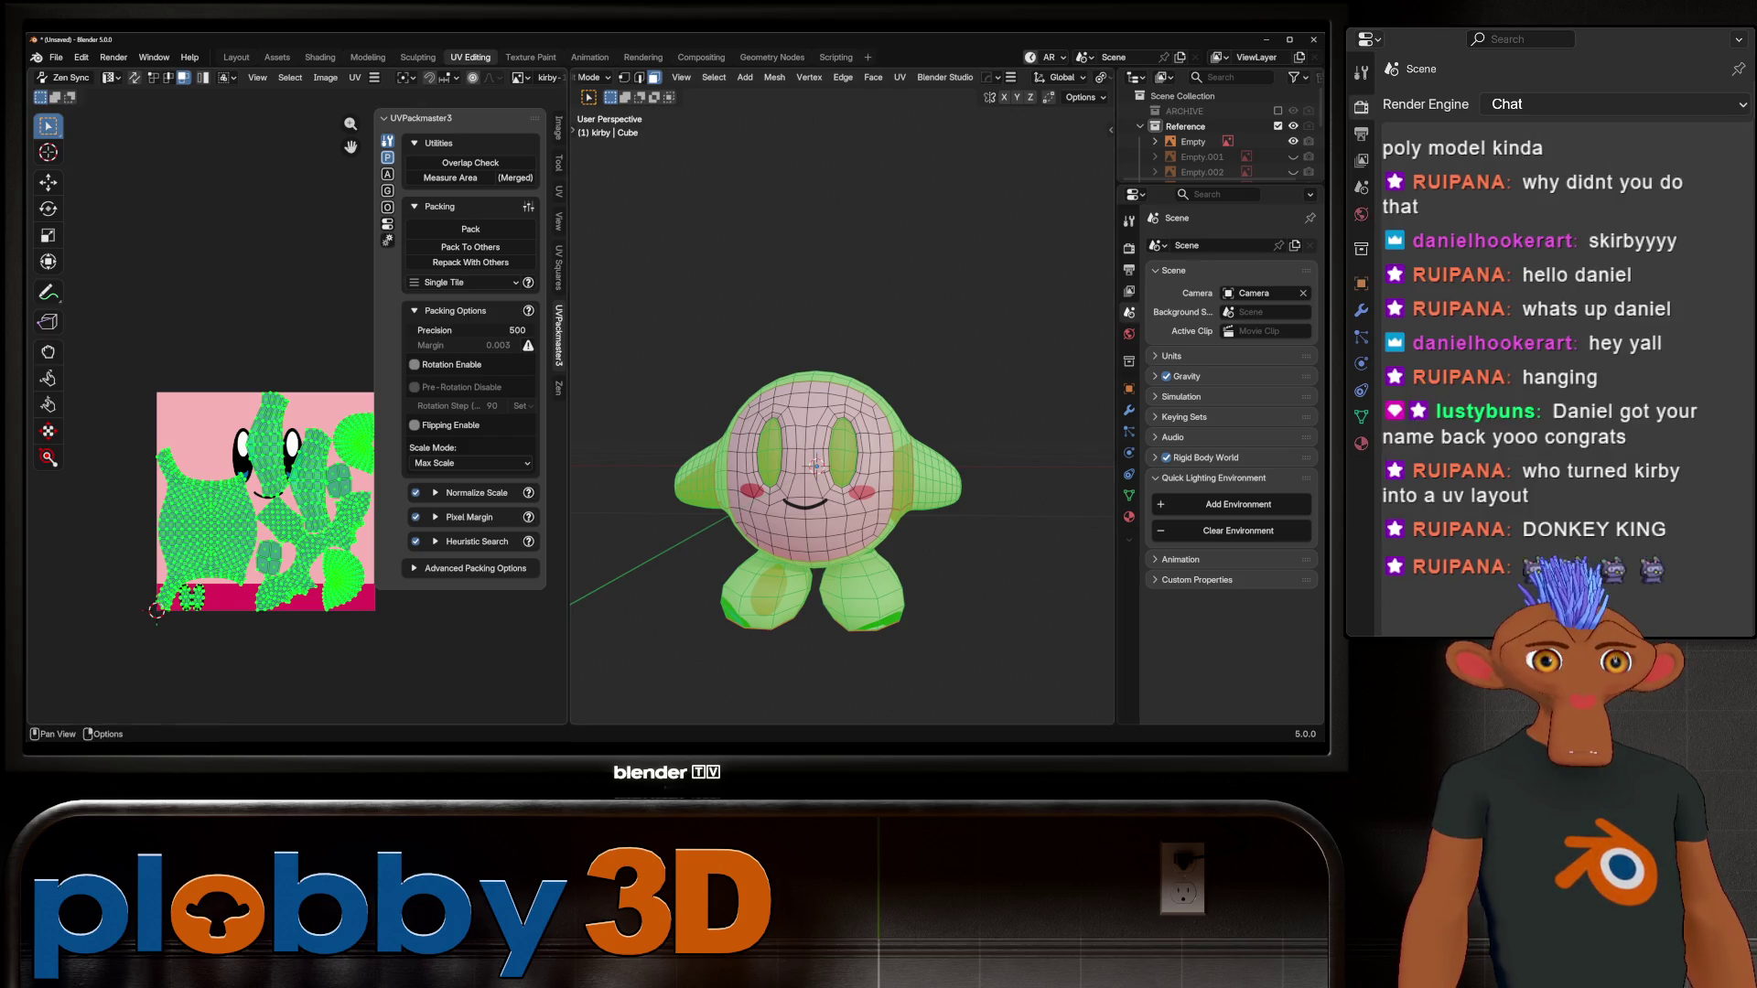
pyautogui.scroll(2, 215, 610)
pyautogui.press('s')
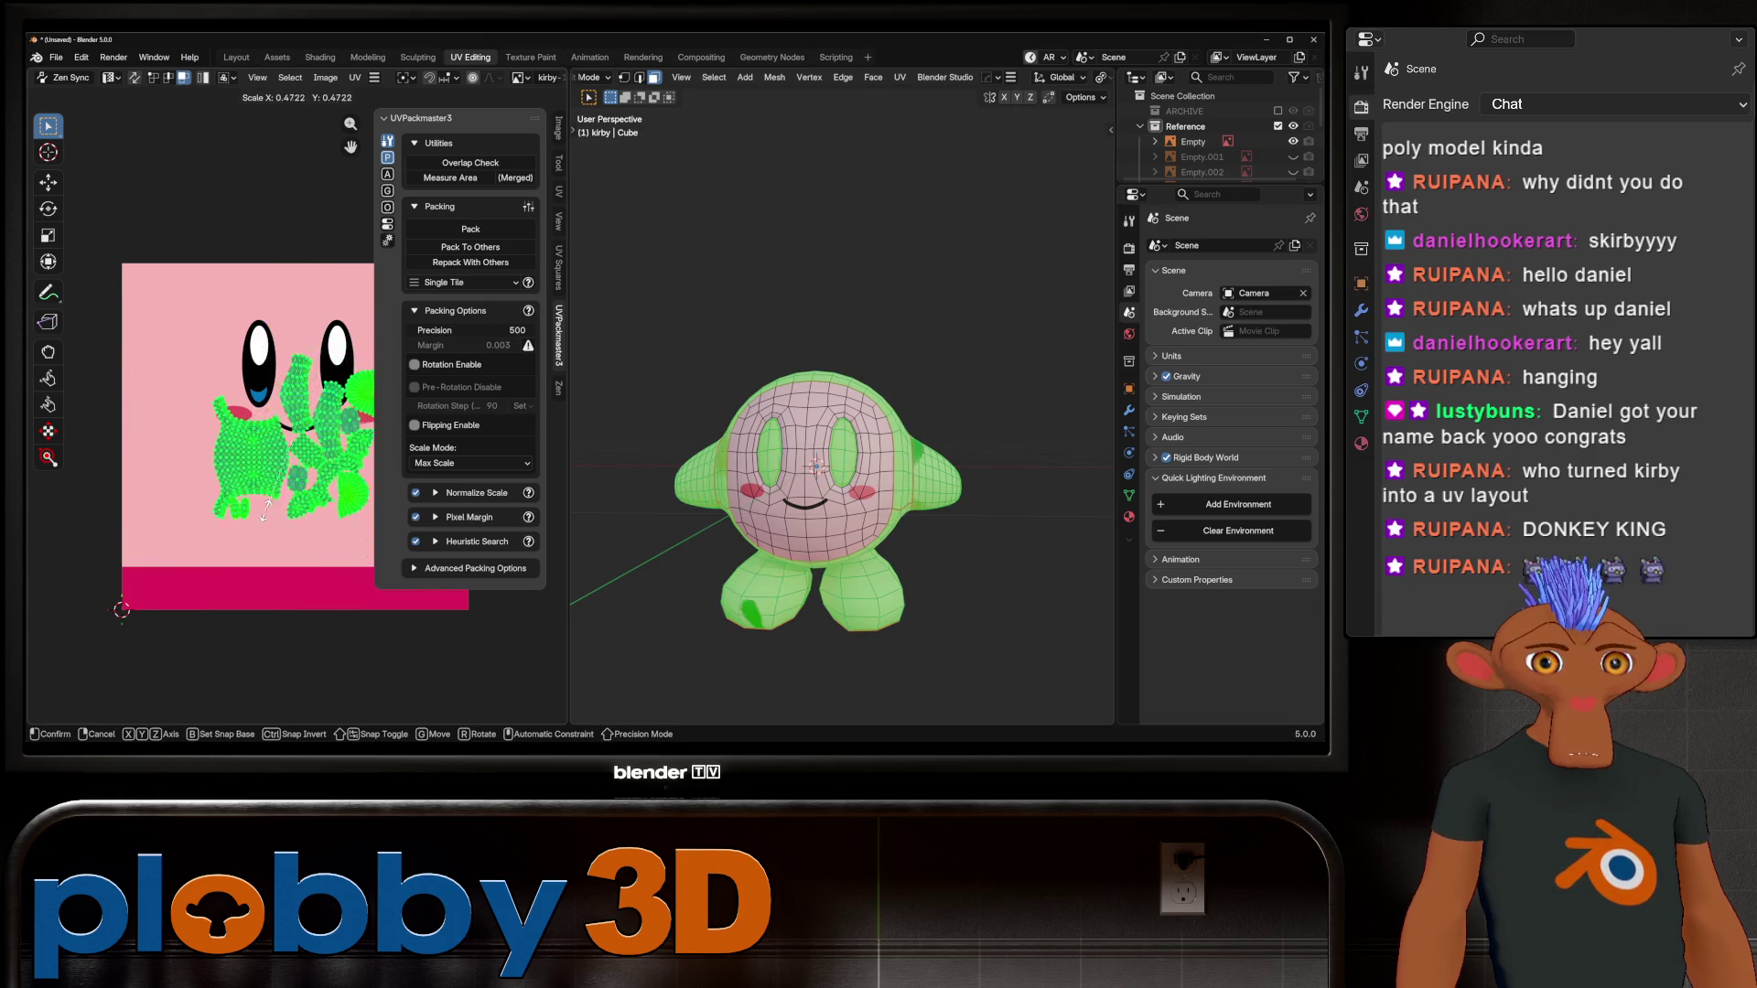
pyautogui.press('Return')
pyautogui.press('g')
pyautogui.press('Return')
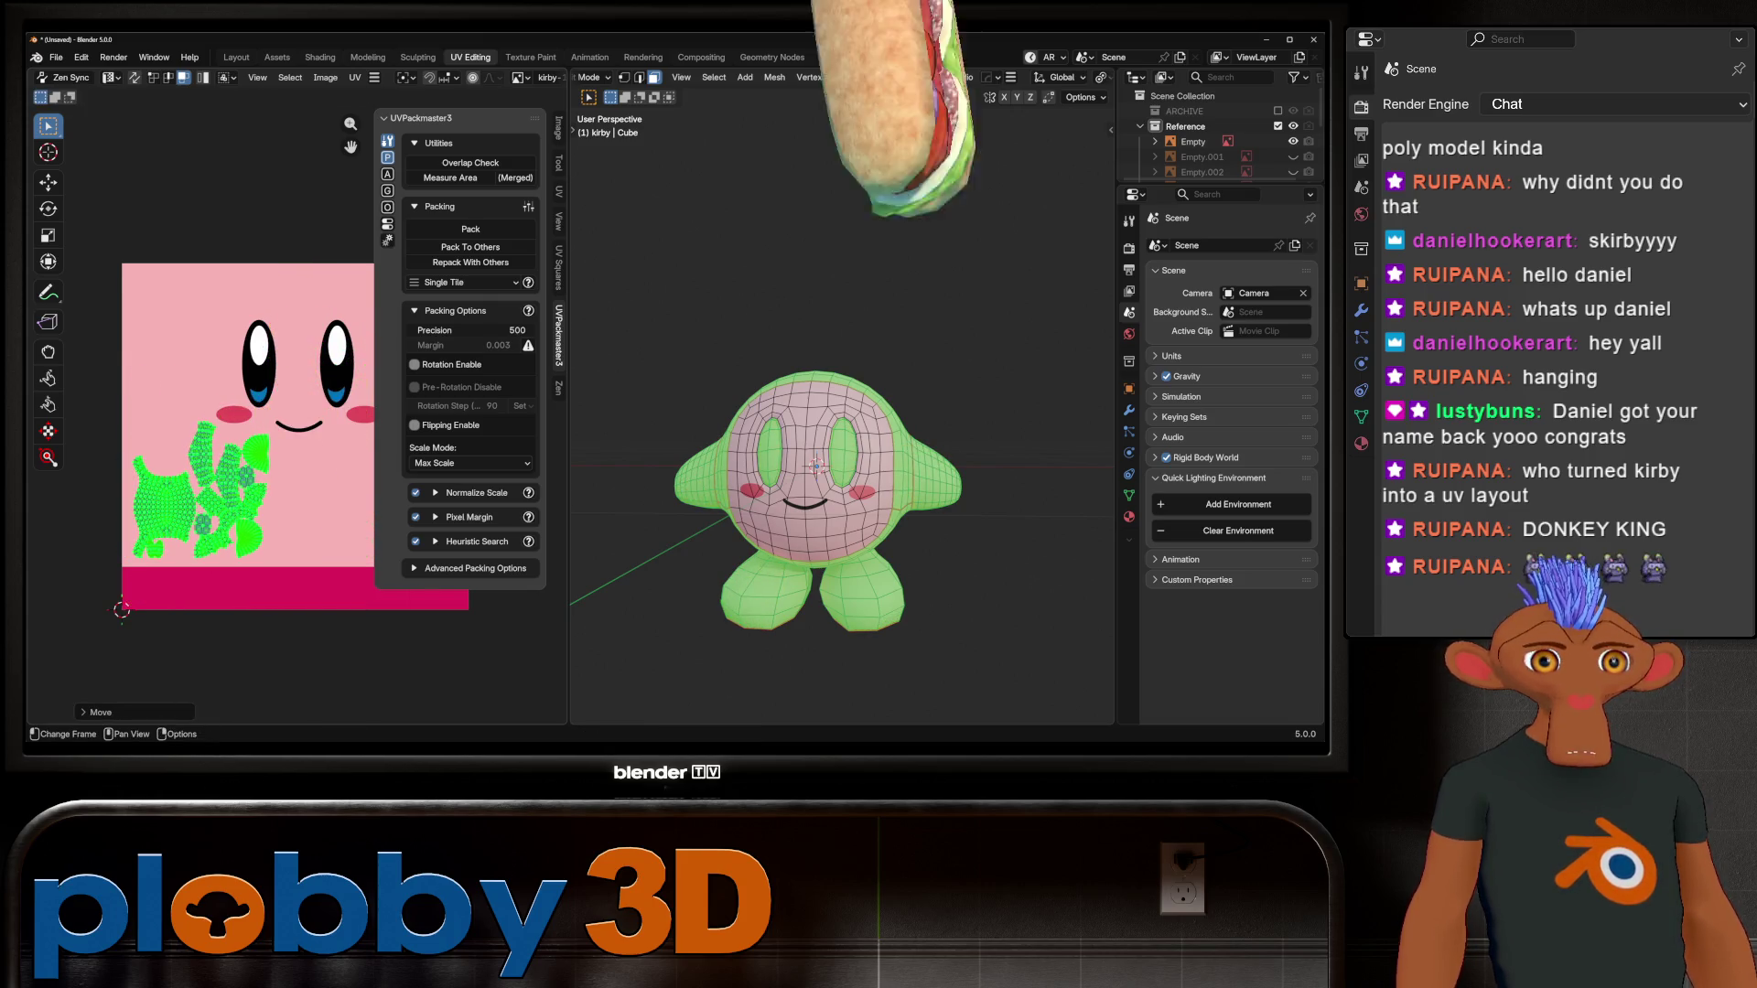
# Step: Preview the pink model in Object Mode, then reselect a face in Kirby's left eye
pyautogui.press('Tab')
pyautogui.moveTo(817, 466)
pyautogui.mouseDown(button='middle')
pyautogui.moveTo(817, 513)
pyautogui.moveTo(817, 440)
pyautogui.mouseUp(button='middle')
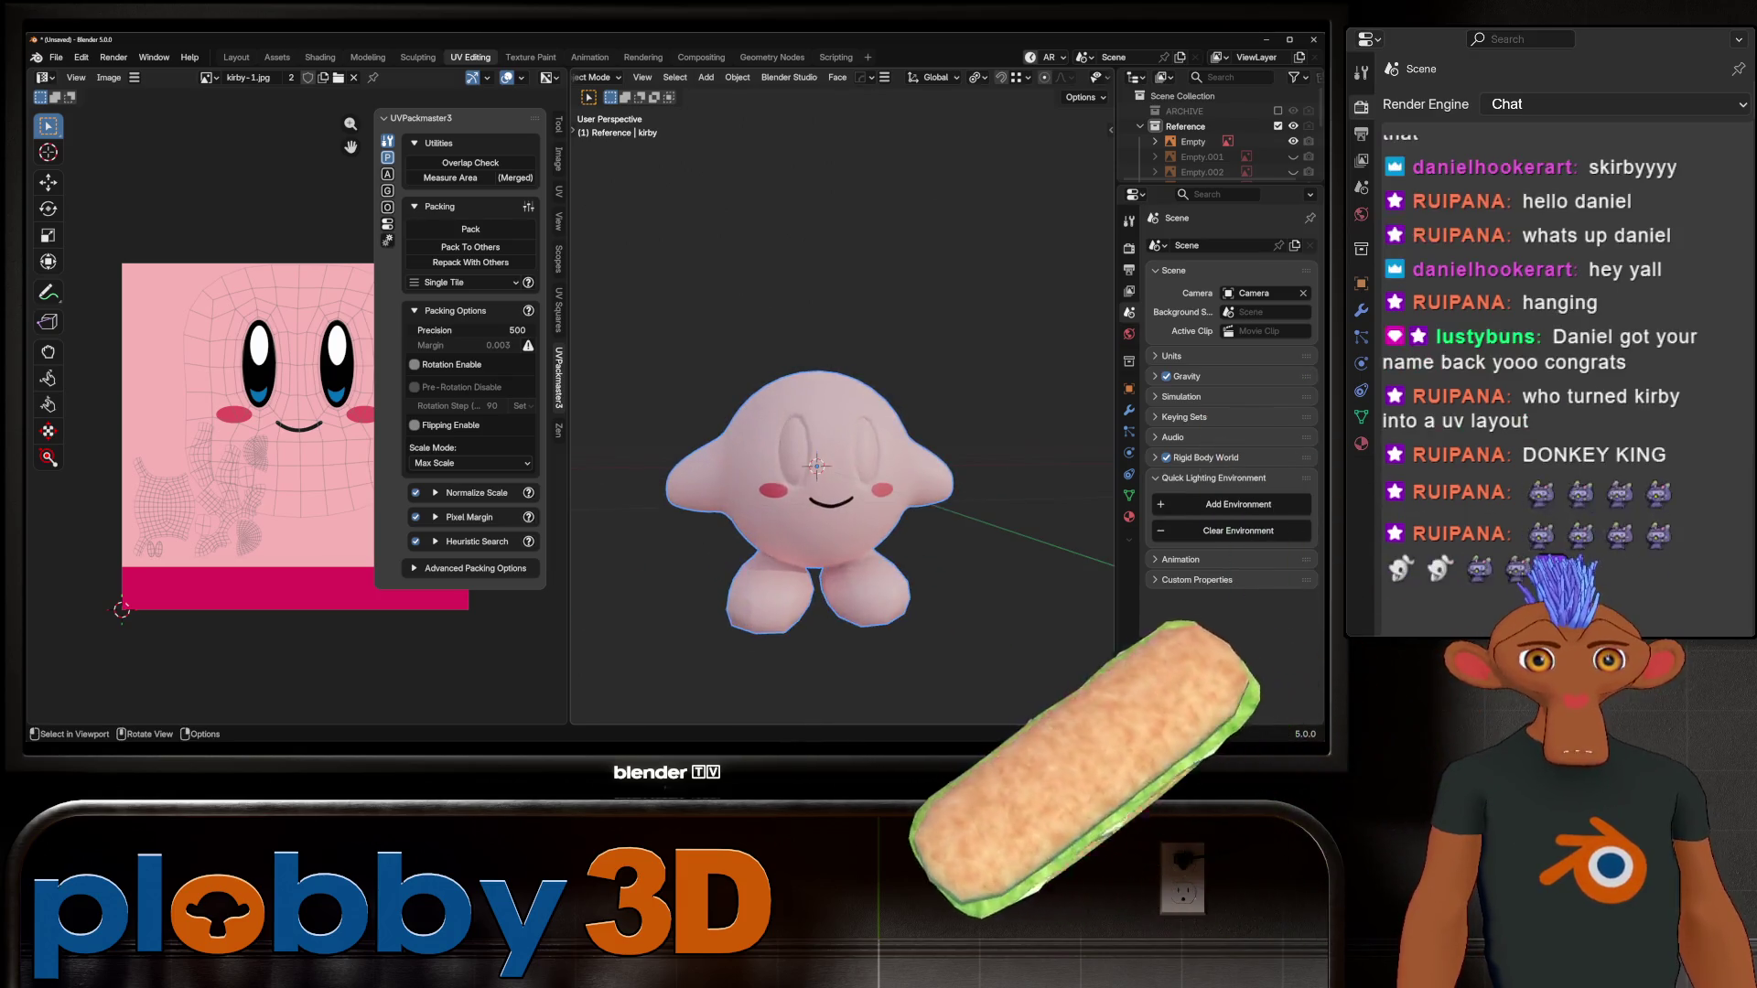
pyautogui.press('Tab')
pyautogui.click(771, 448)
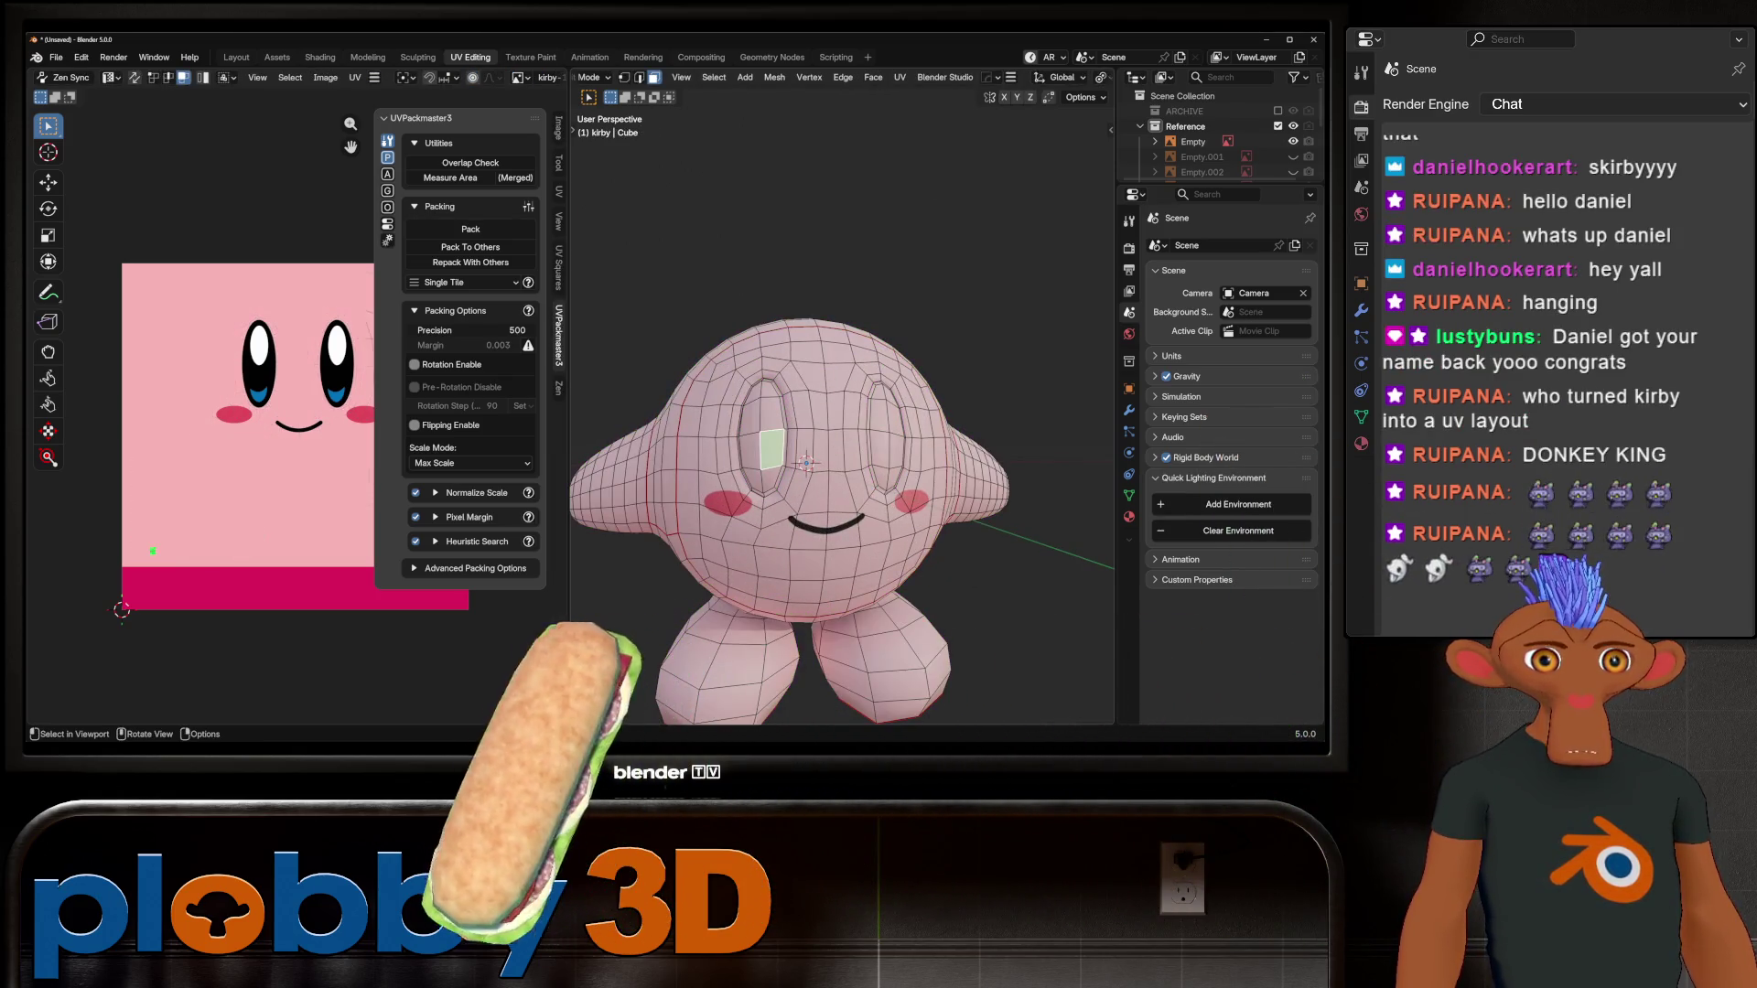
# Step: Select the linked eye islands, move them over the painted eyes and rescale them to fit
pyautogui.hotkey('ctrl', 'l')
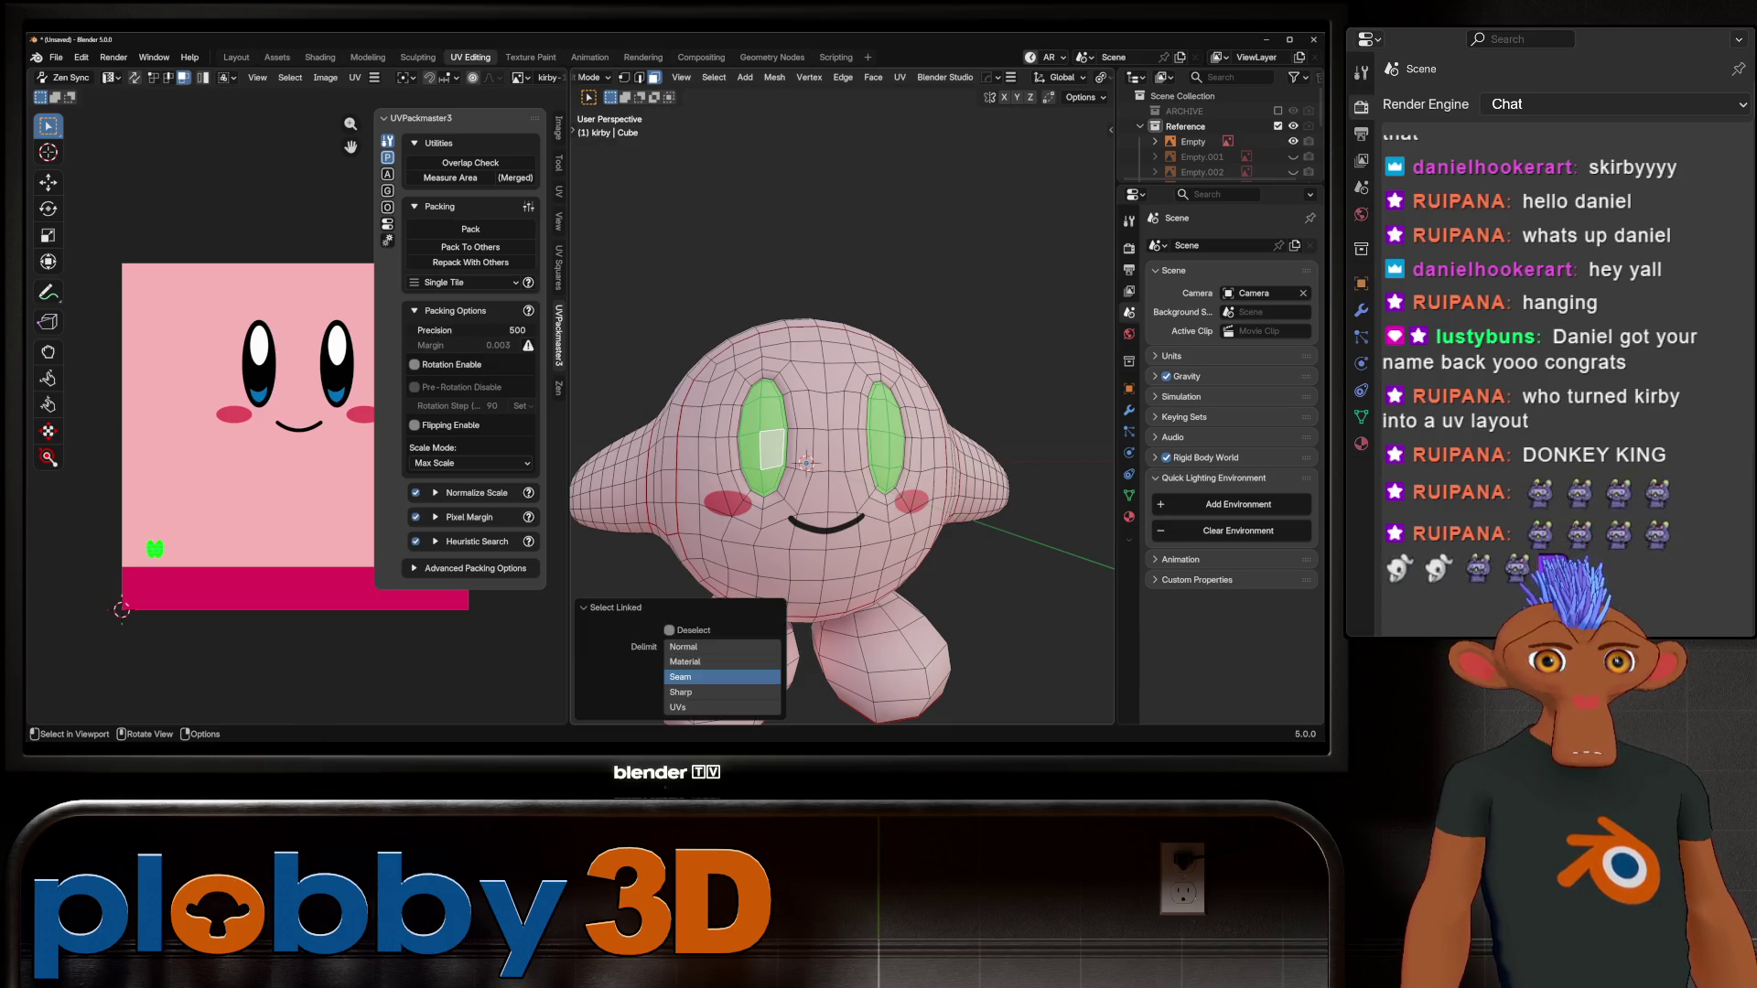
pyautogui.press('s')
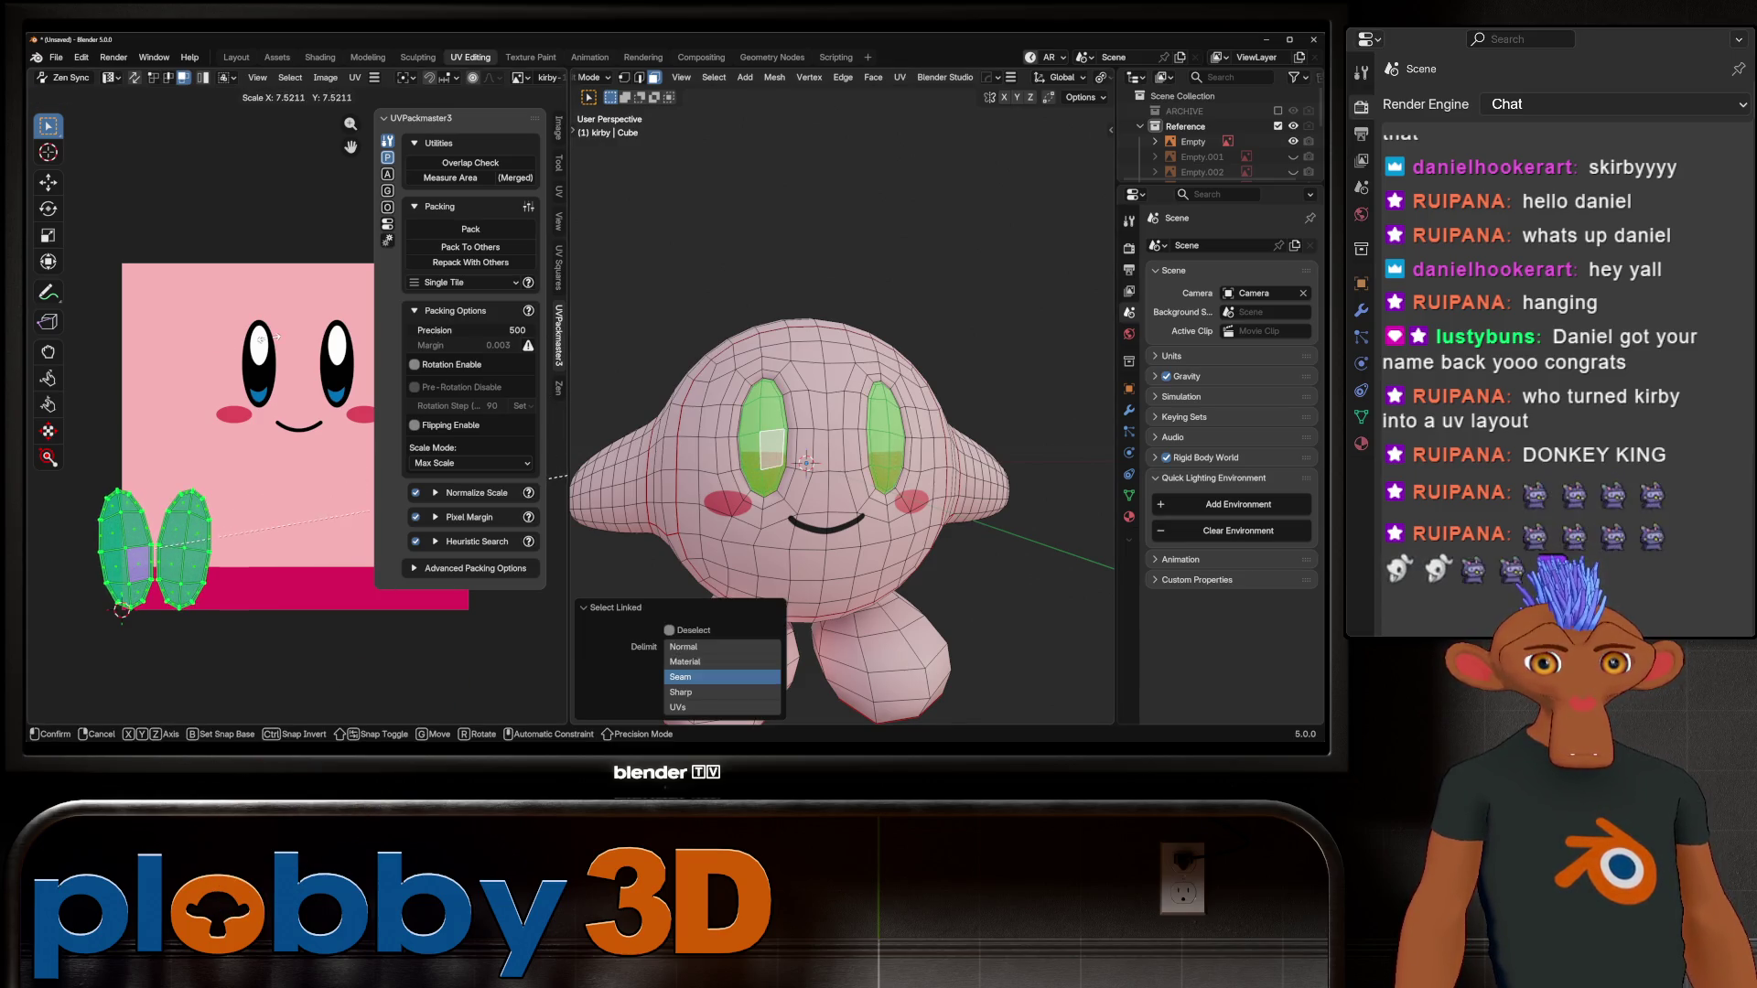
pyautogui.press('Return')
pyautogui.press('g')
pyautogui.press('Return')
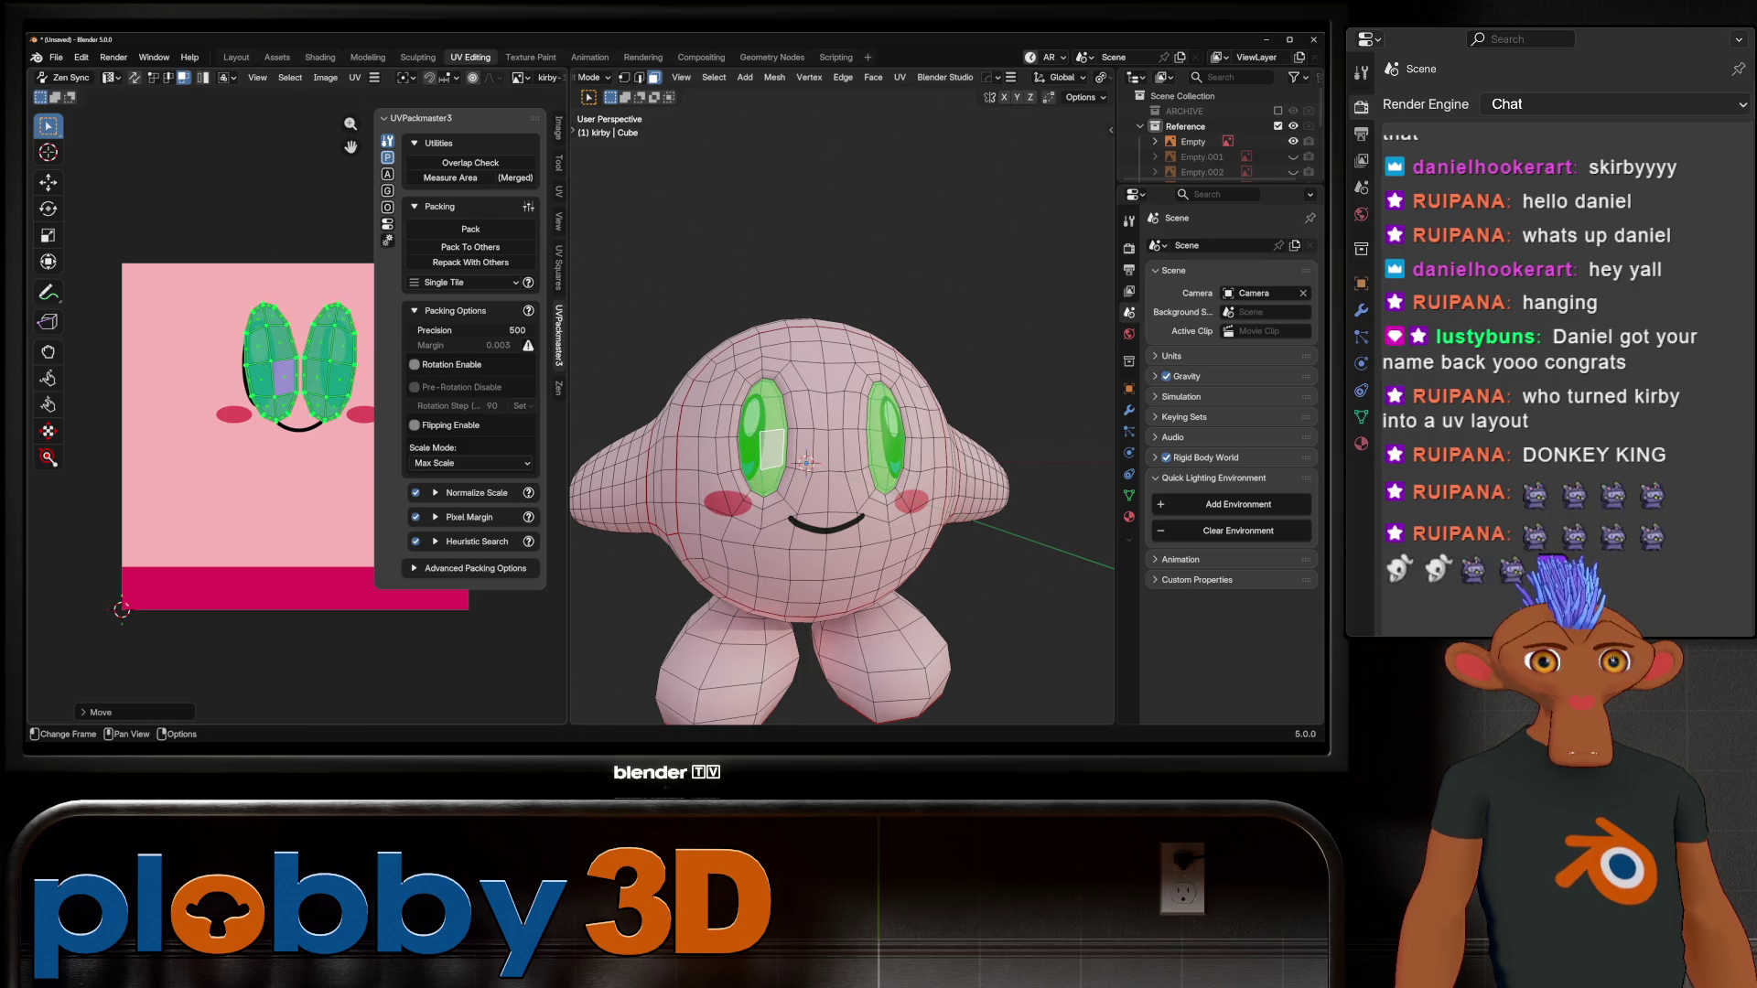
pyautogui.scroll(3, 346, 358)
pyautogui.press('s')
pyautogui.press('Return')
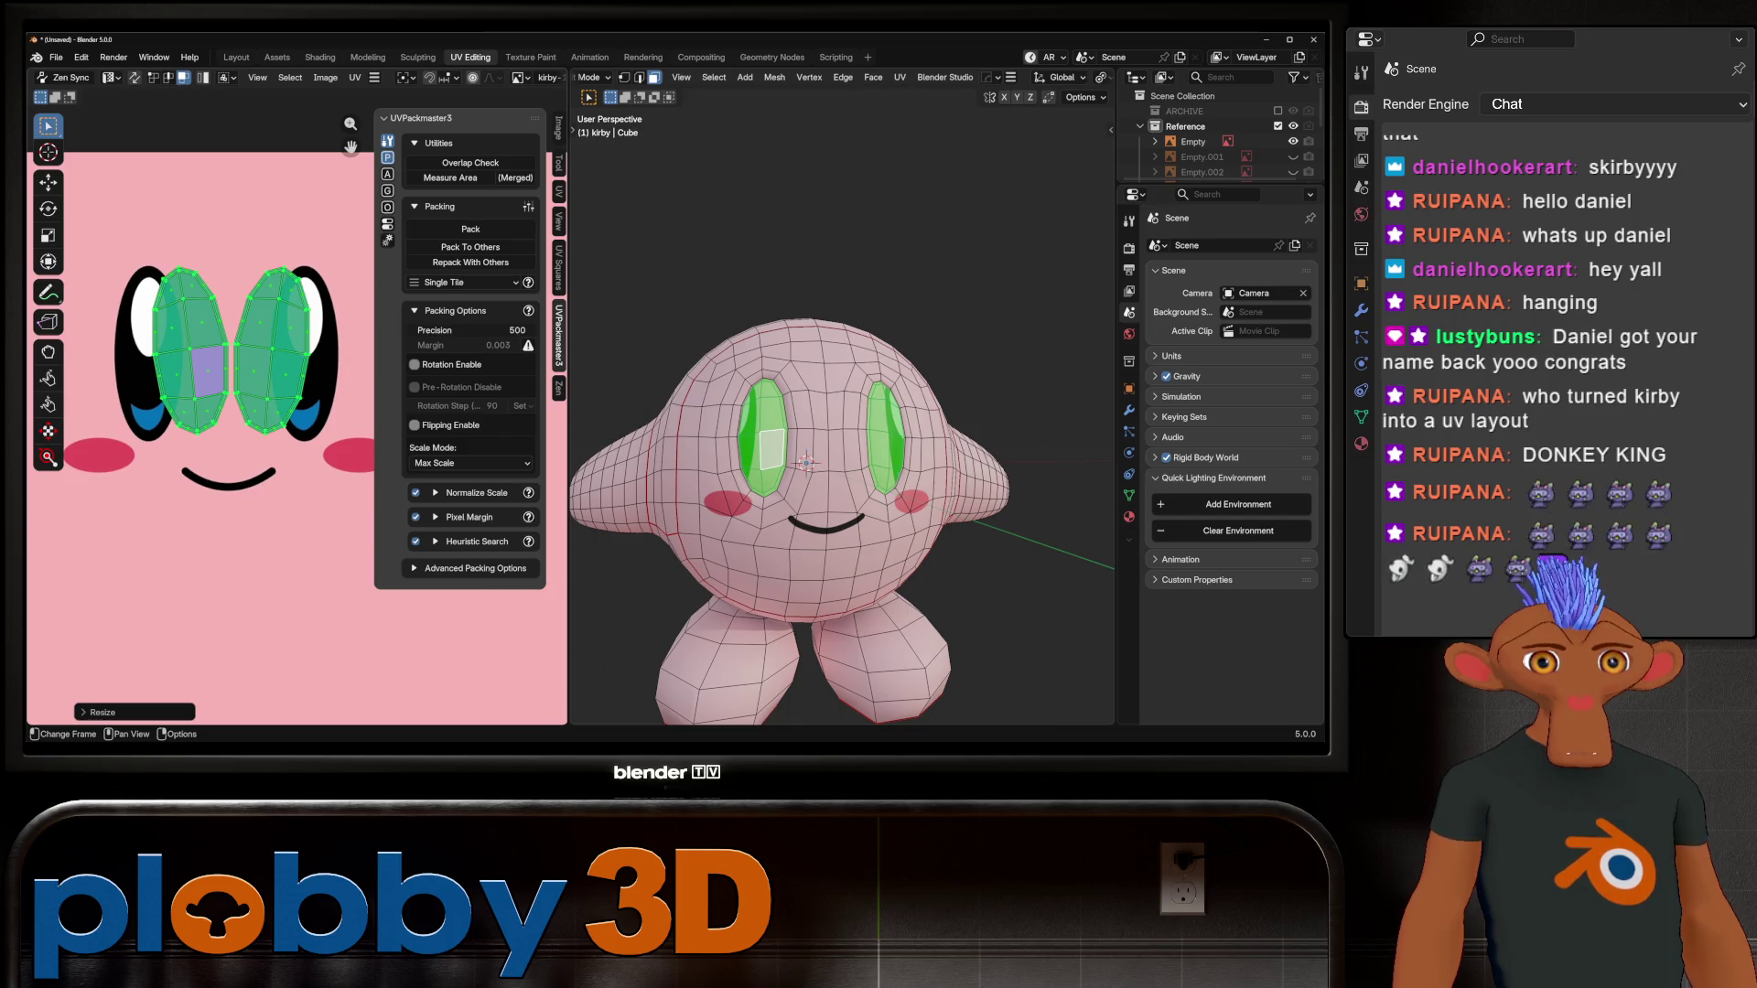
# Step: Rotate the right eye island and then the left eye island to match the painted eyes
pyautogui.hotkey('alt', 'a')
pyautogui.press('l')
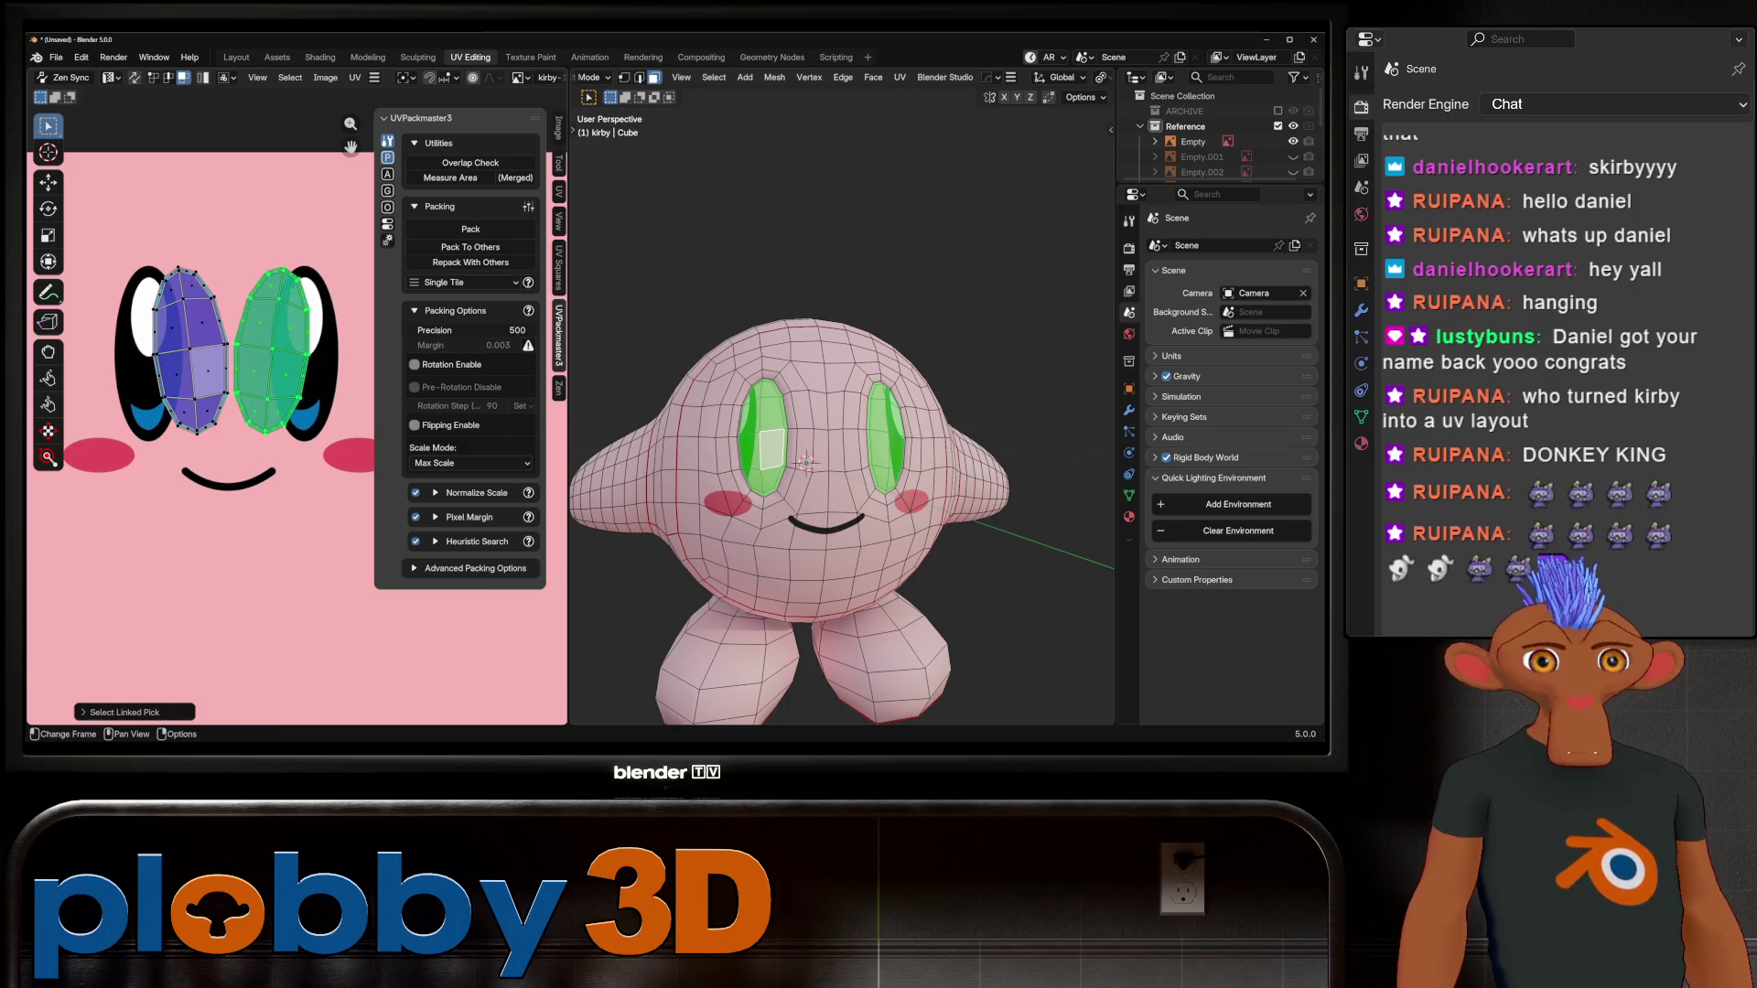
pyautogui.scroll(-3, 275, 348)
pyautogui.press('r')
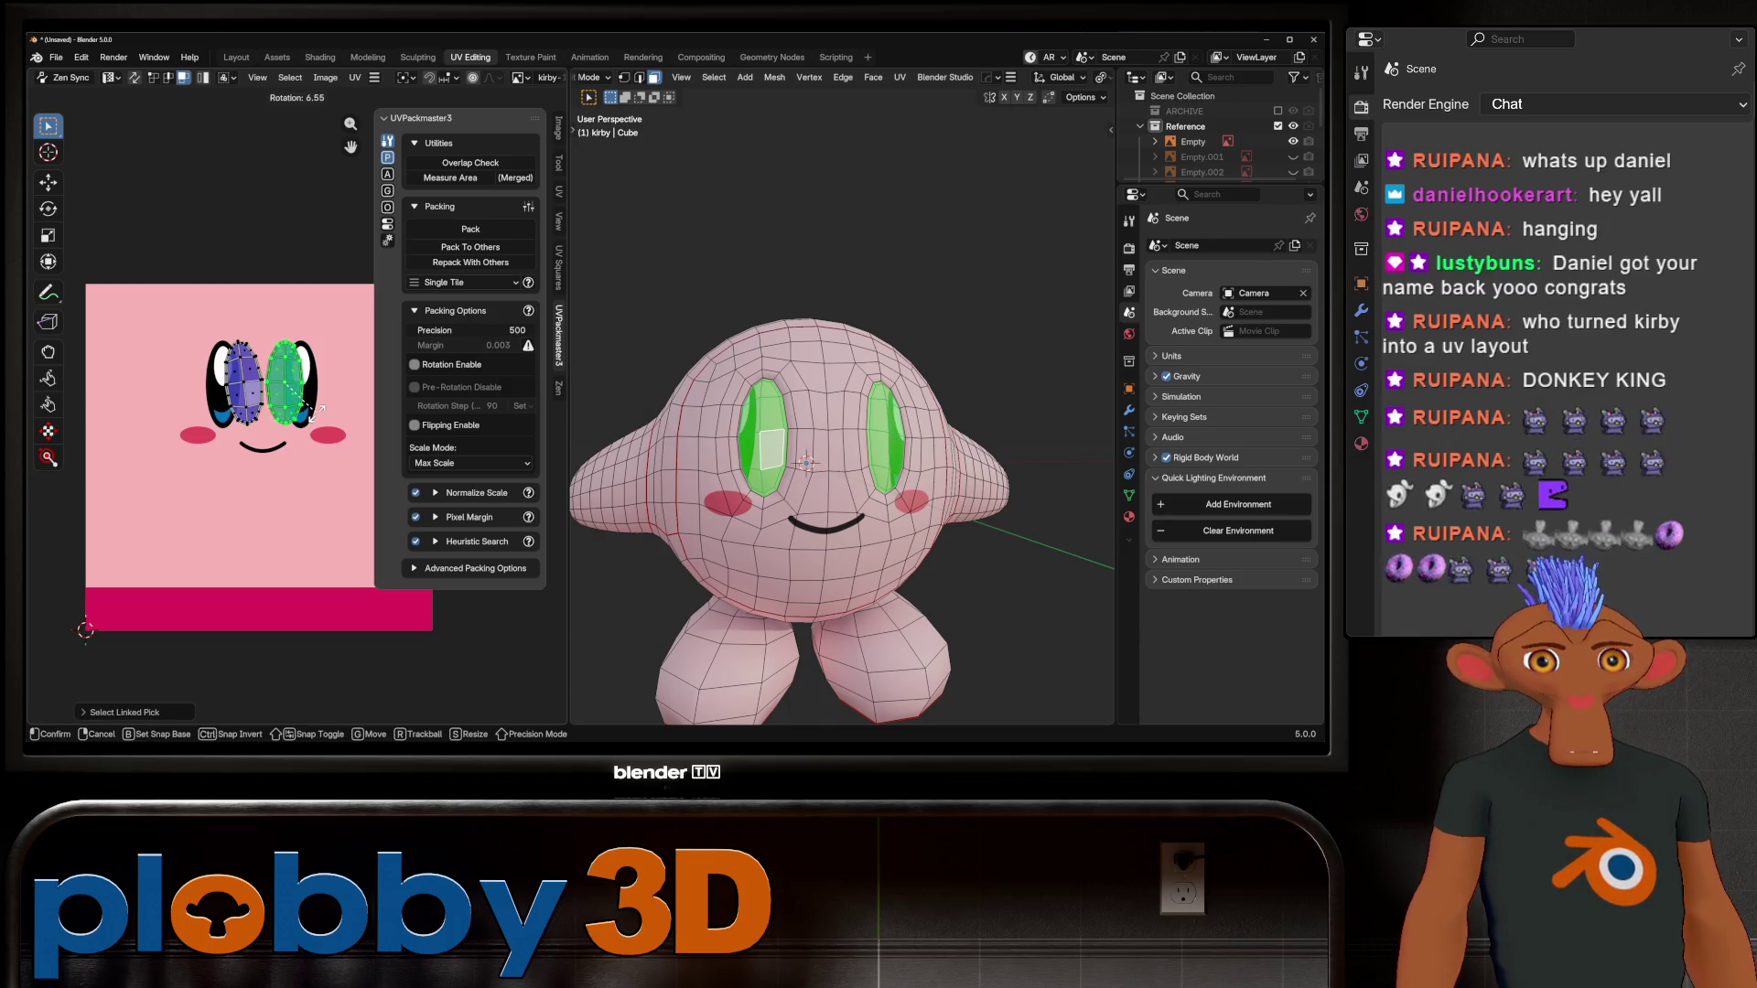
pyautogui.click(315, 410)
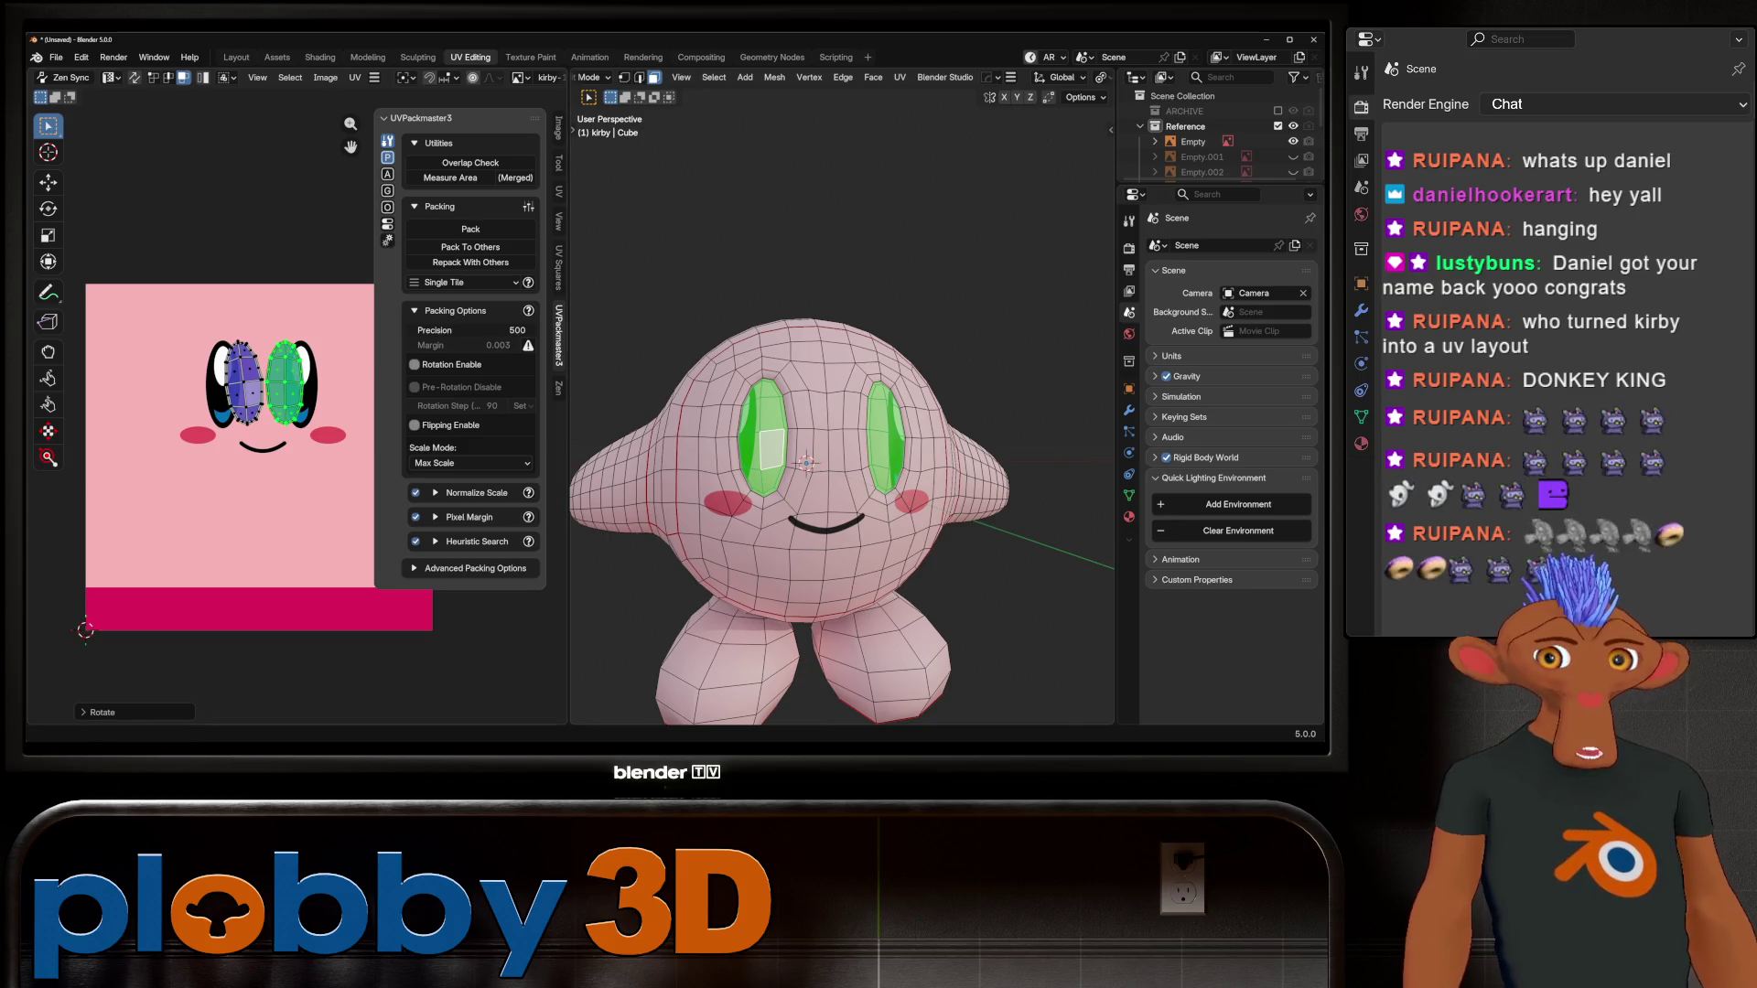
pyautogui.scroll(4, 298, 407)
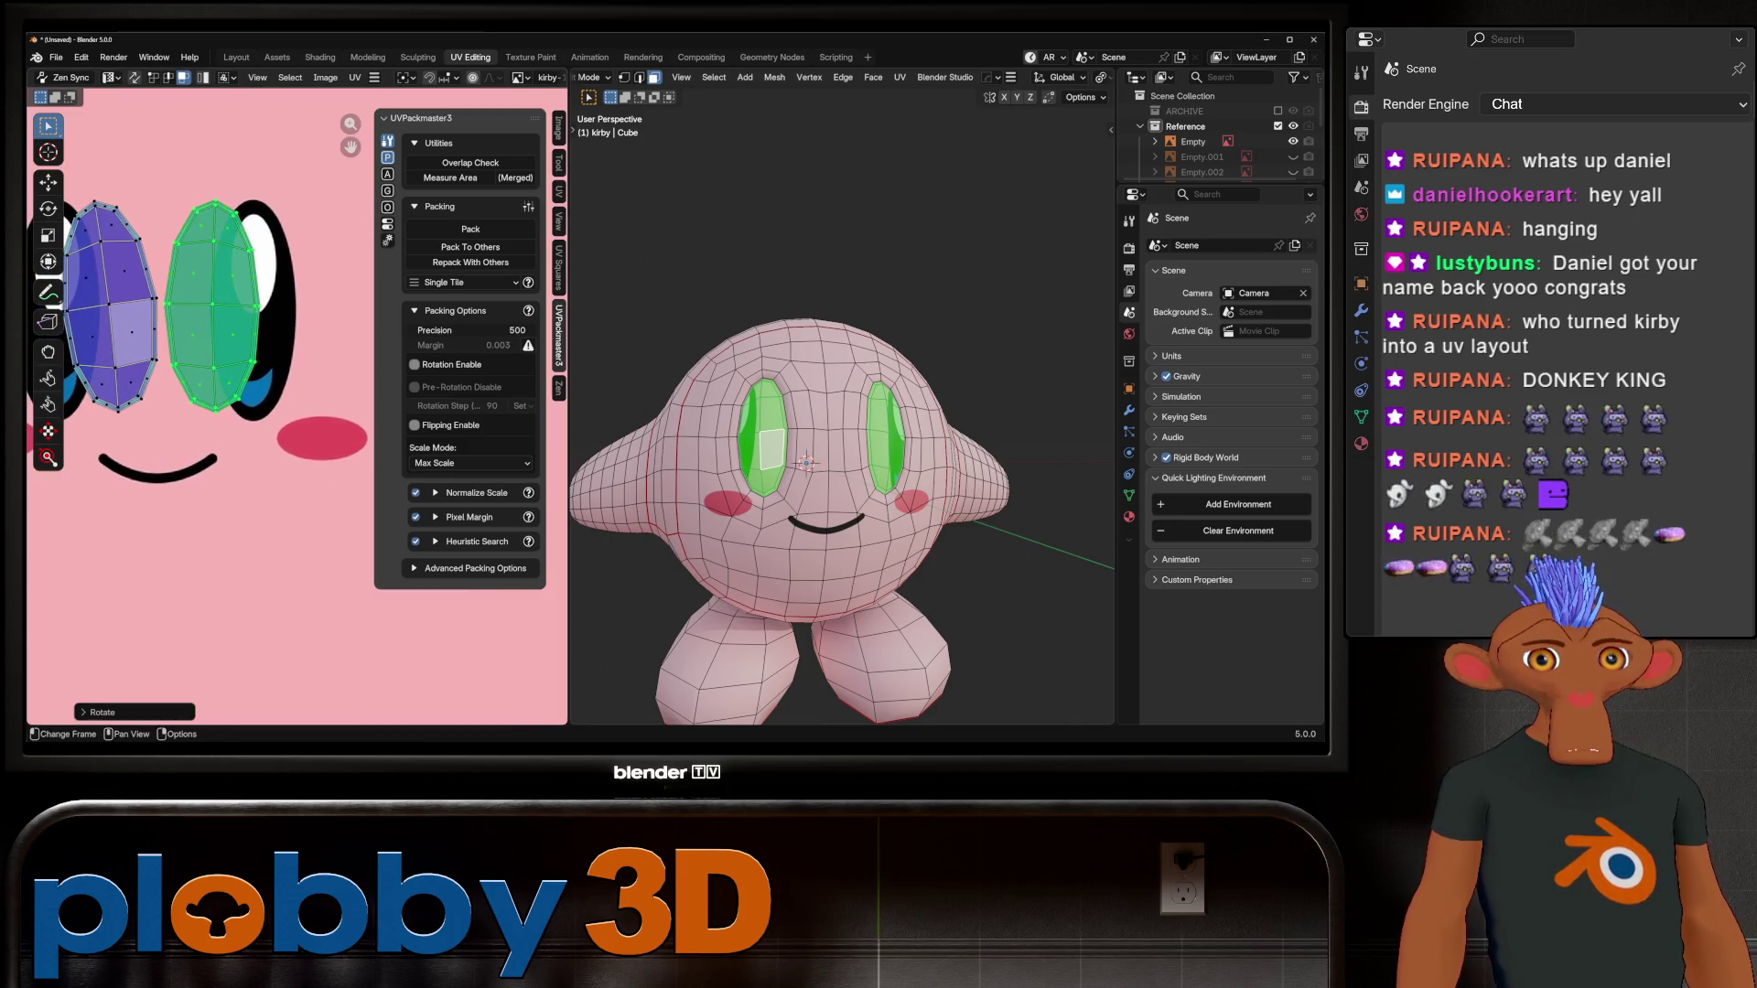
pyautogui.press('l')
pyautogui.scroll(-3, 257, 403)
pyautogui.press('r')
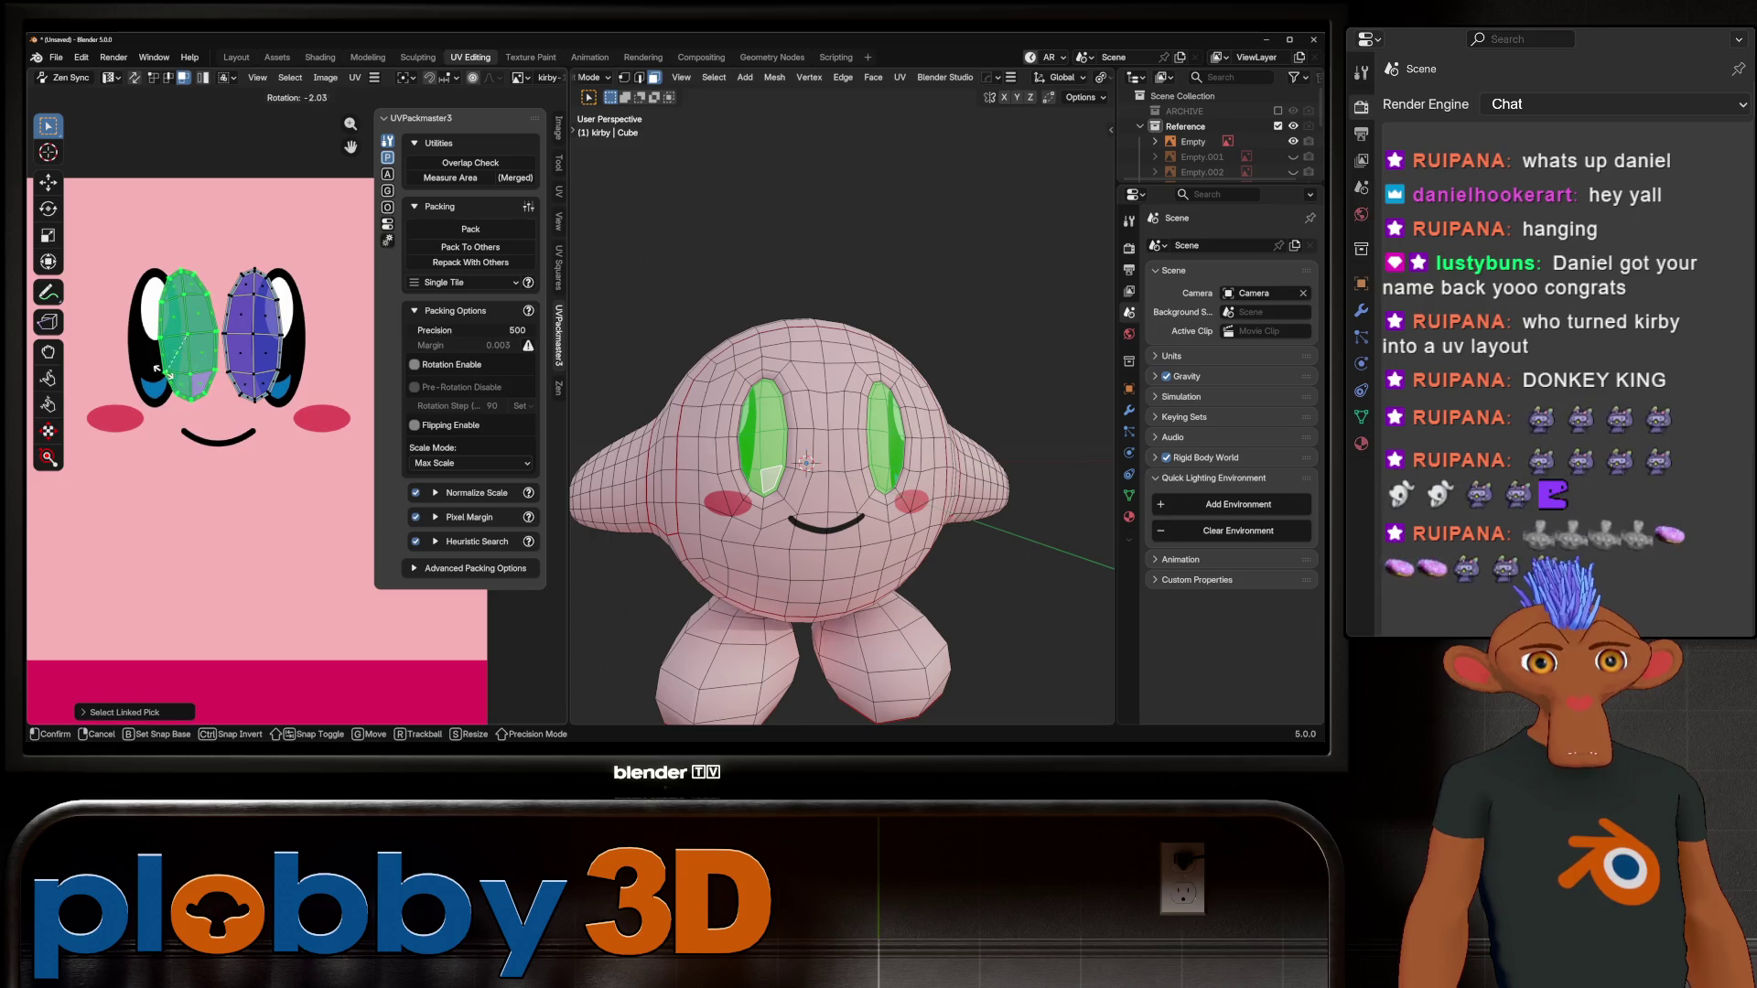
pyautogui.click(169, 286)
# Step: Move the left eye island into place and narrow it horizontally
pyautogui.press('g')
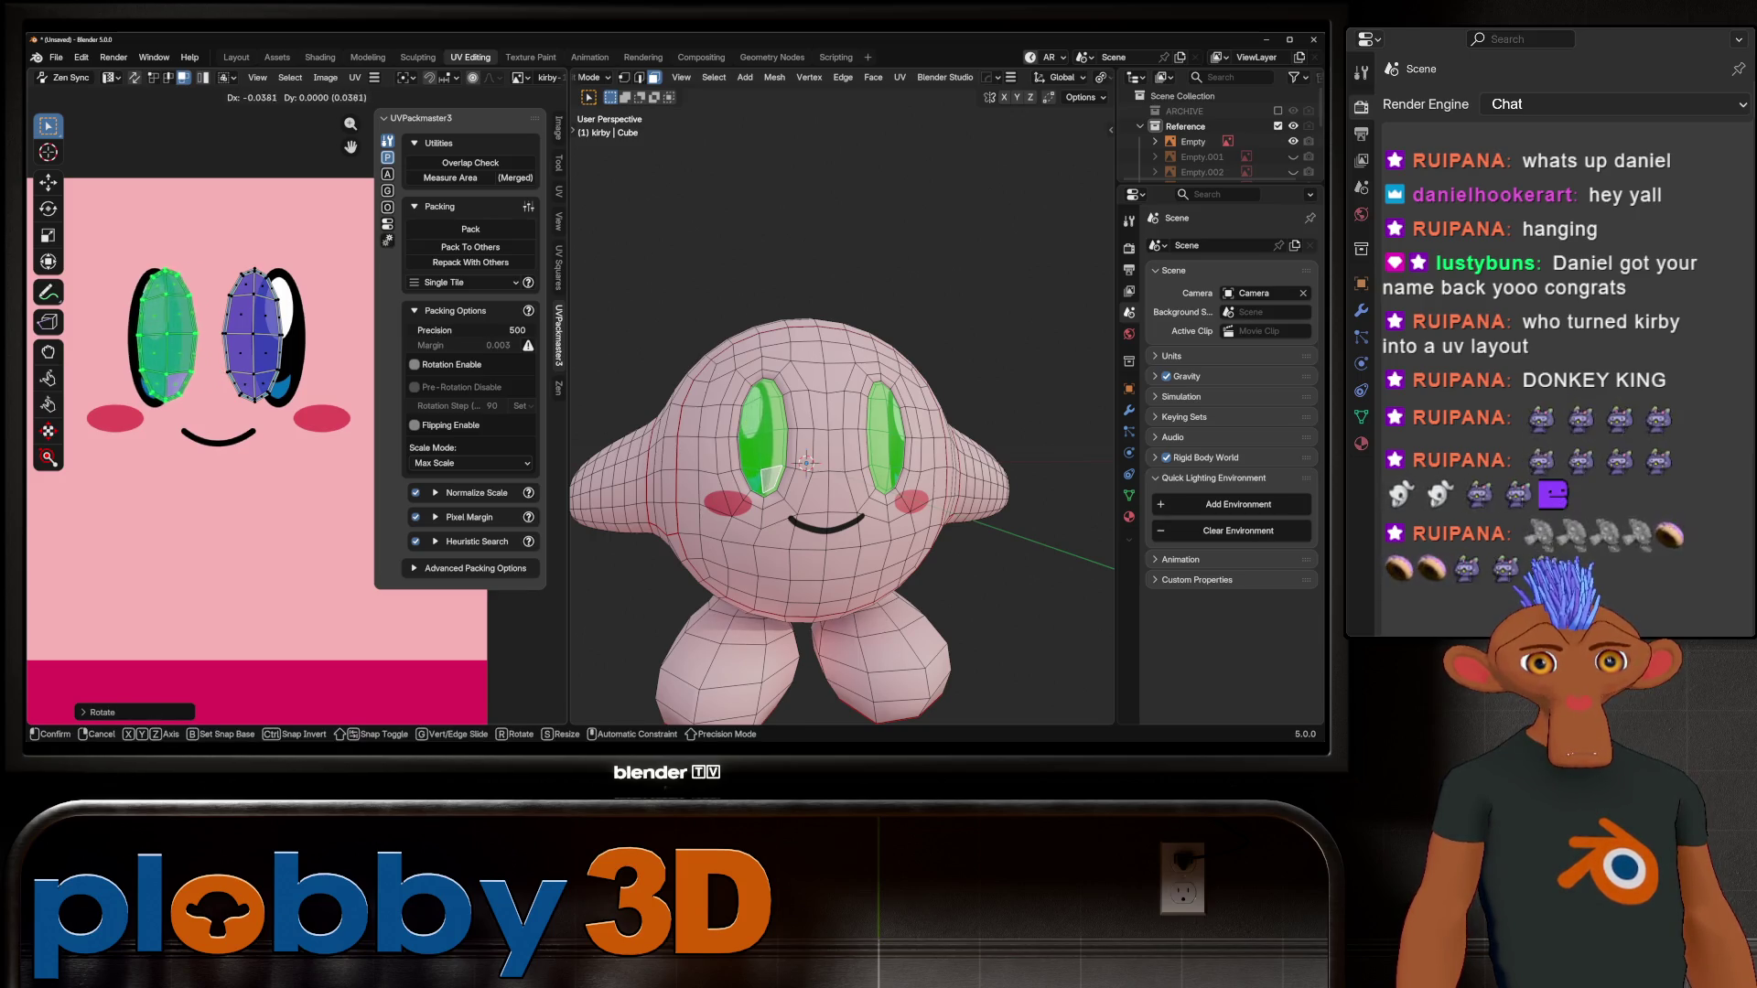
pyautogui.click(137, 286)
pyautogui.press('s')
pyautogui.press('x')
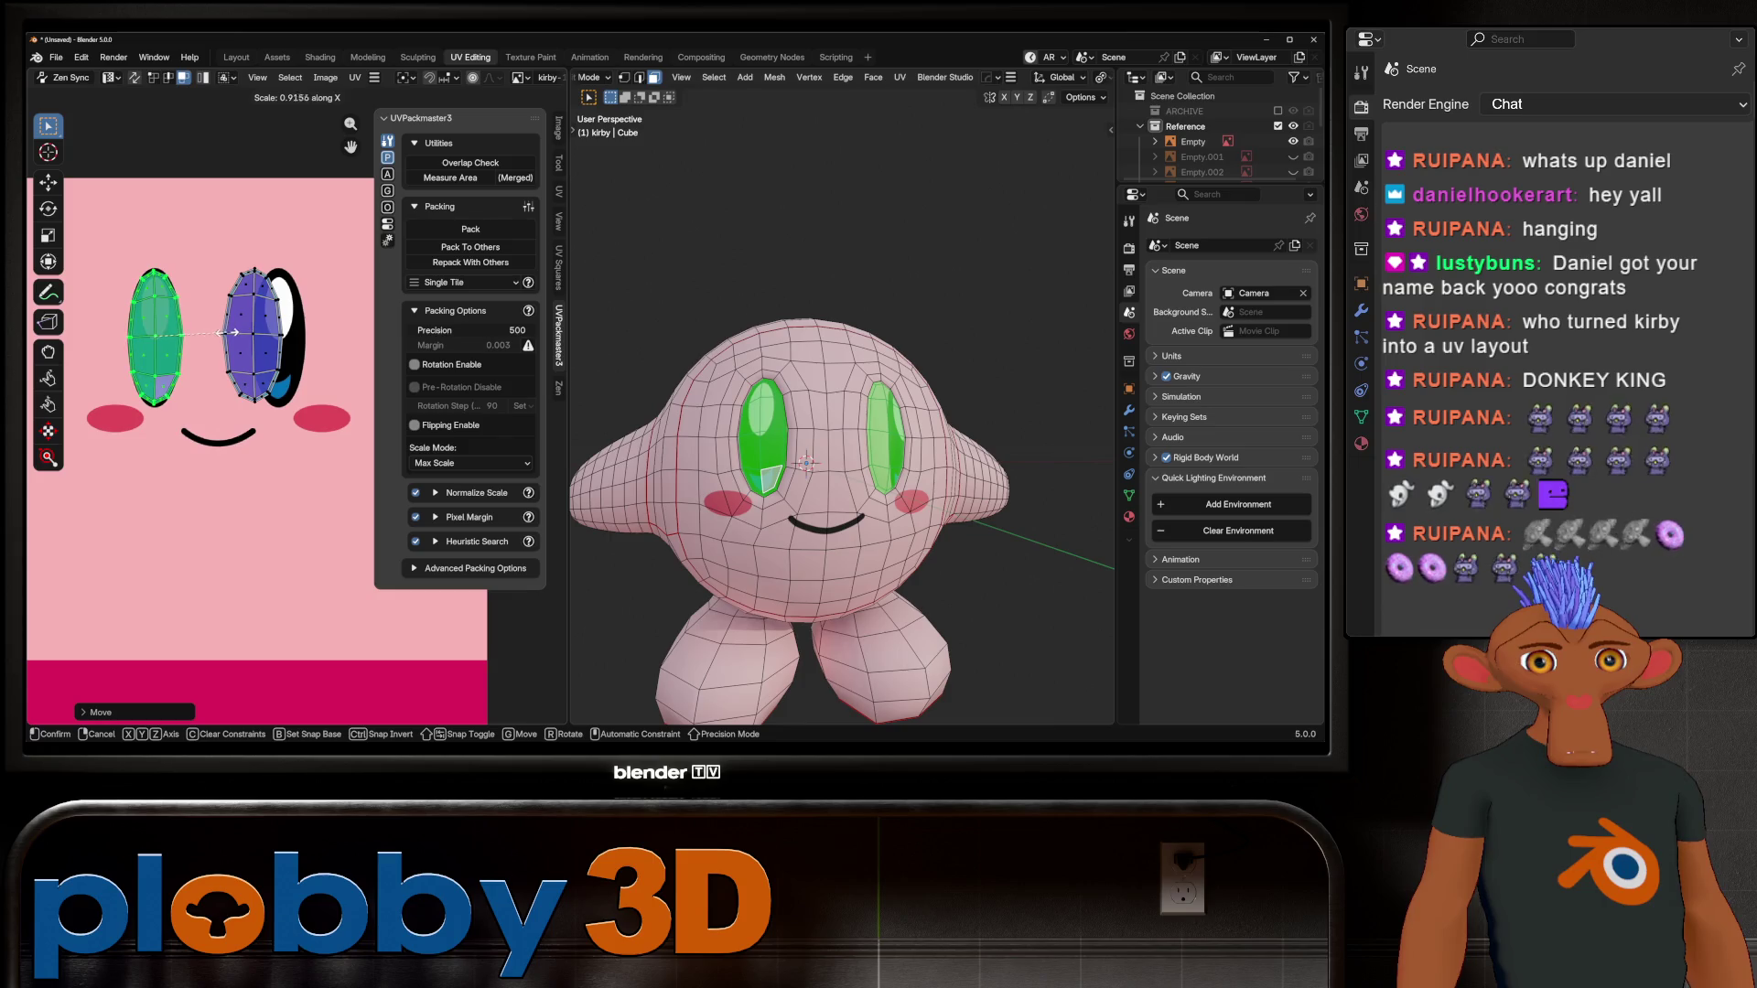
pyautogui.click(174, 330)
pyautogui.press('s')
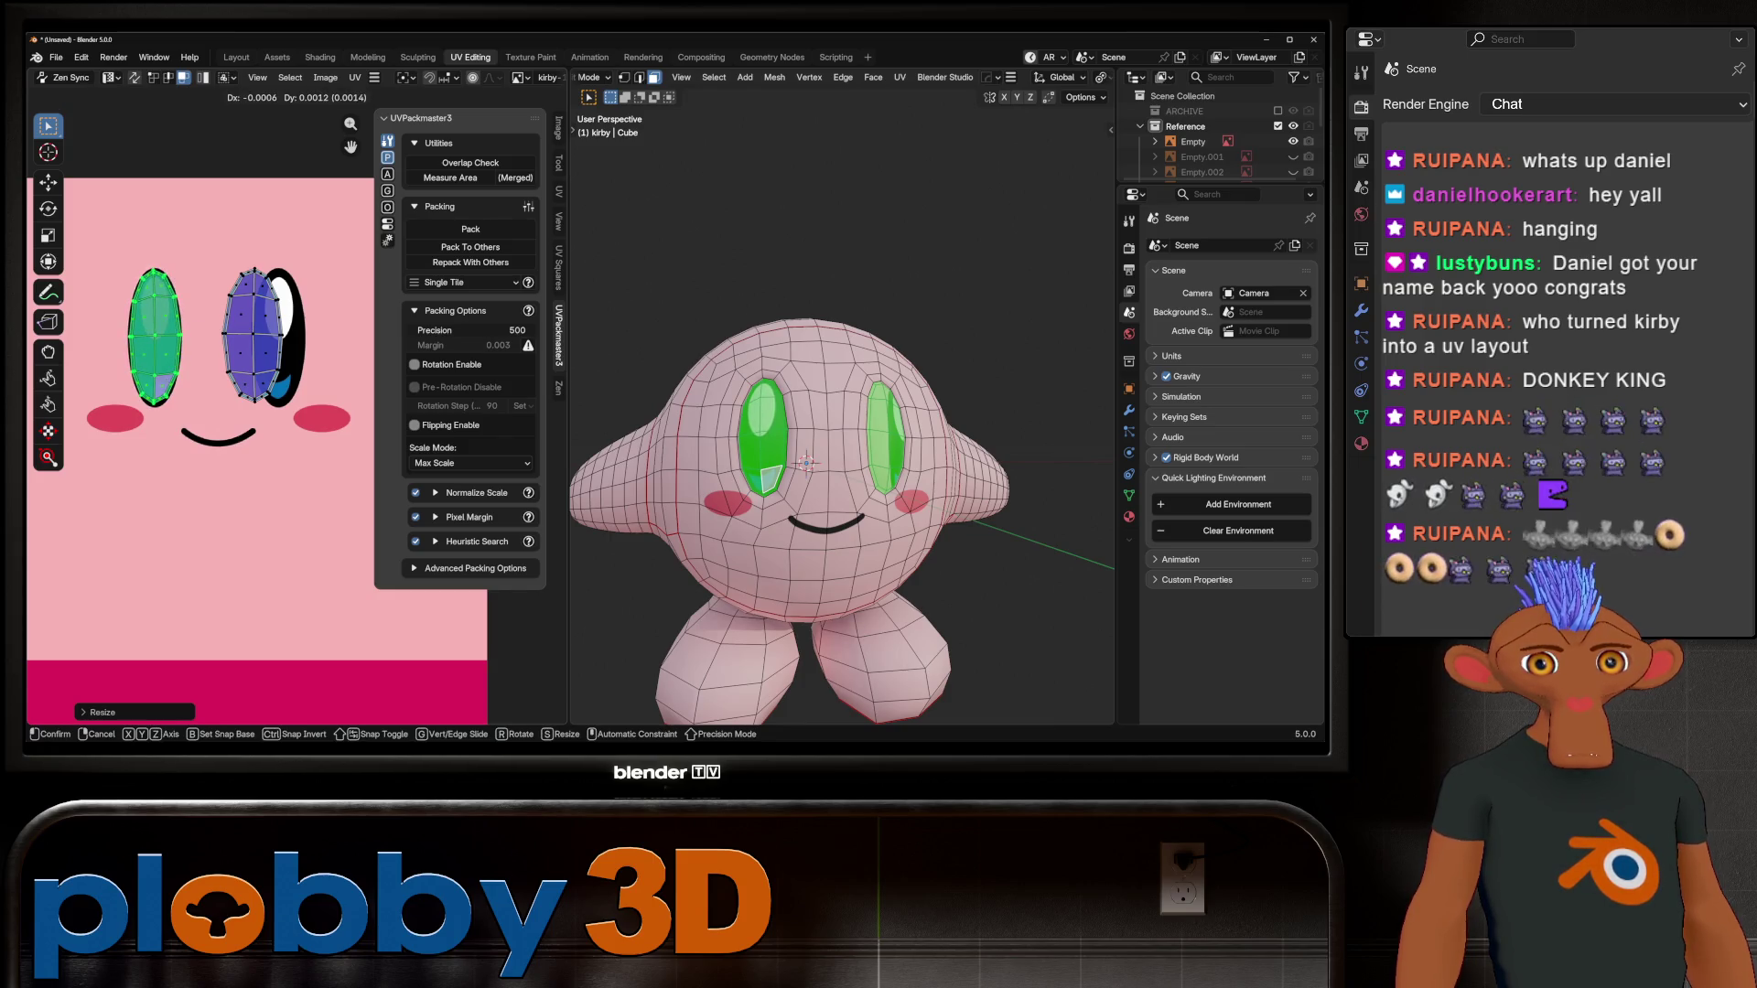
pyautogui.click(173, 331)
# Step: Shift the right eye island rightward, narrow it along X and fine-tune its position
pyautogui.hotkey('alt', 'a')
pyautogui.press('l')
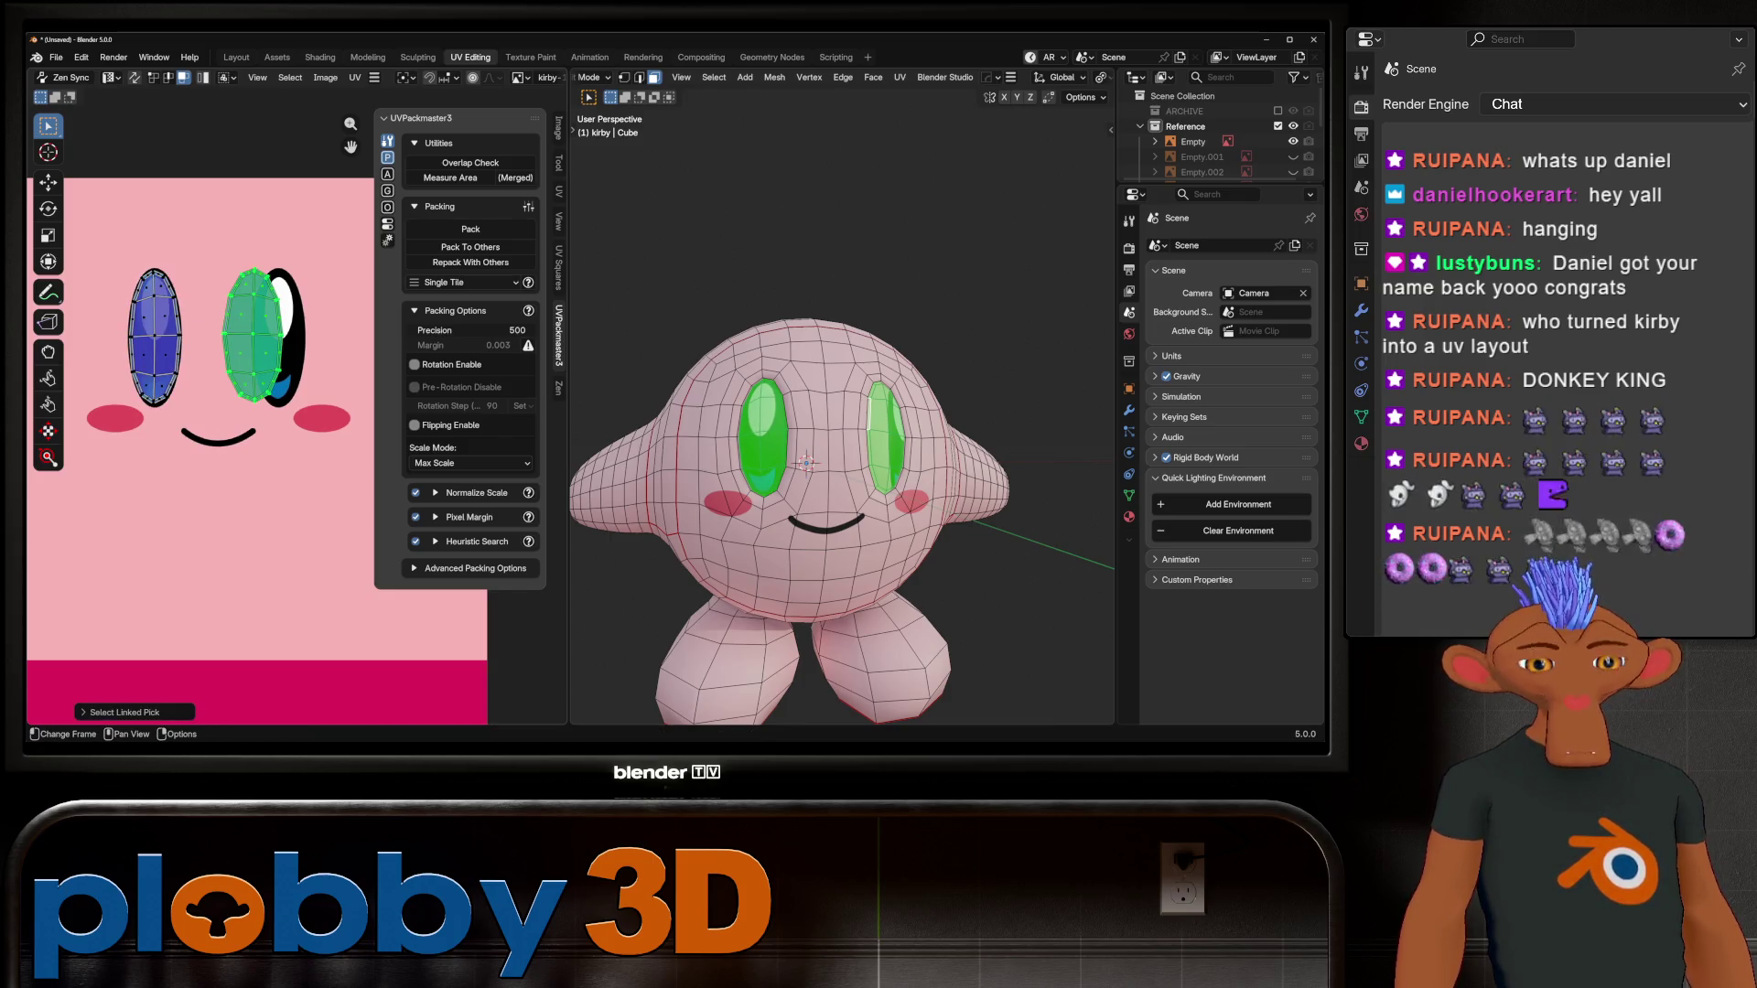
pyautogui.press('g')
pyautogui.press('Return')
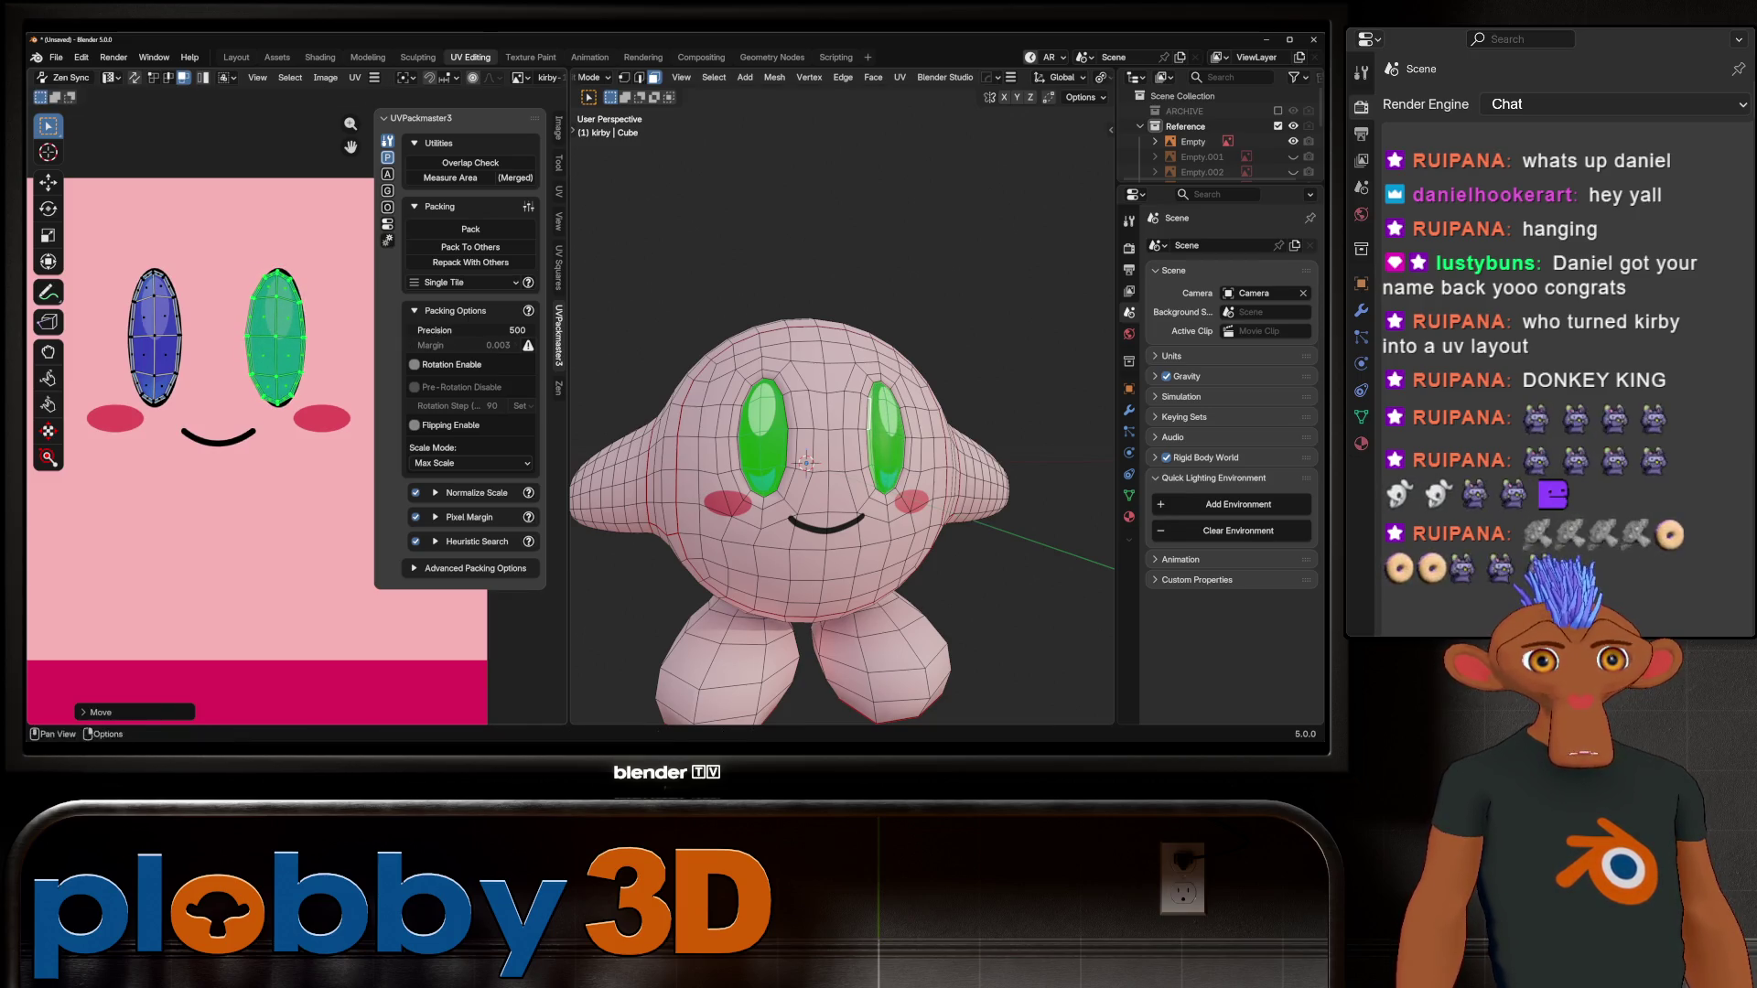
pyautogui.press('s')
pyautogui.press('x')
pyautogui.press('Return')
pyautogui.press('g')
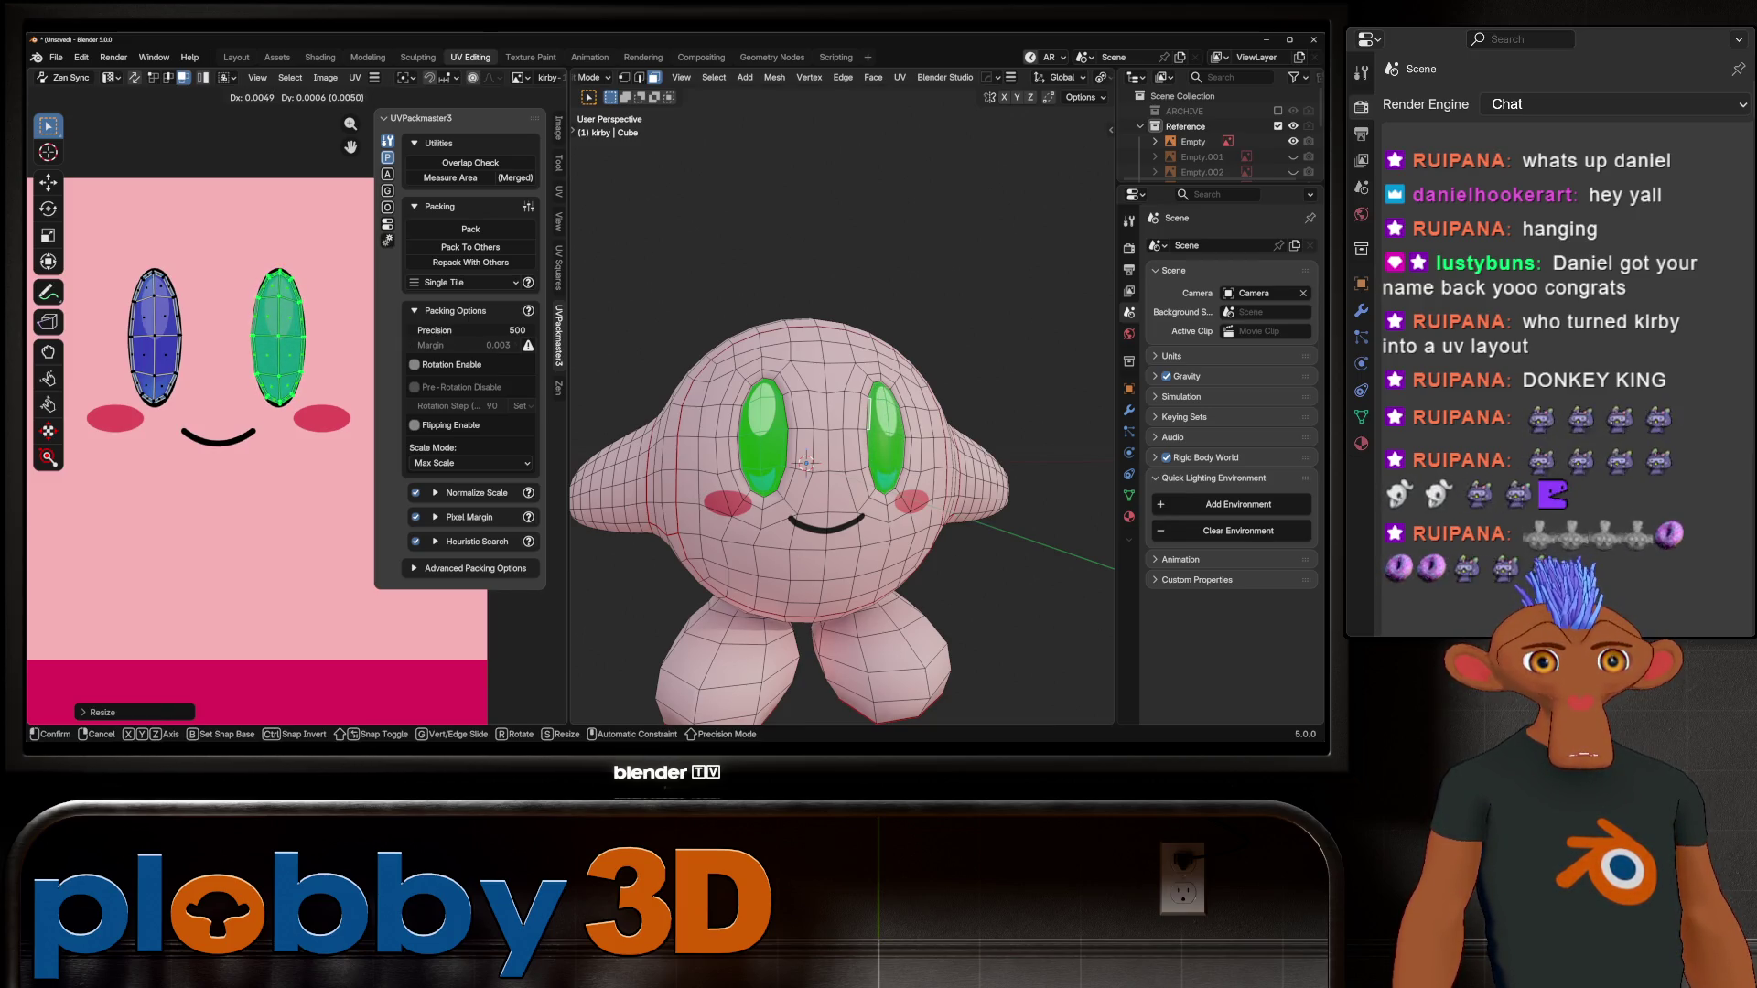
pyautogui.press('Return')
# Step: Preview the textured Kirby from the side and above, then return to Edit Mode
pyautogui.press('Tab')
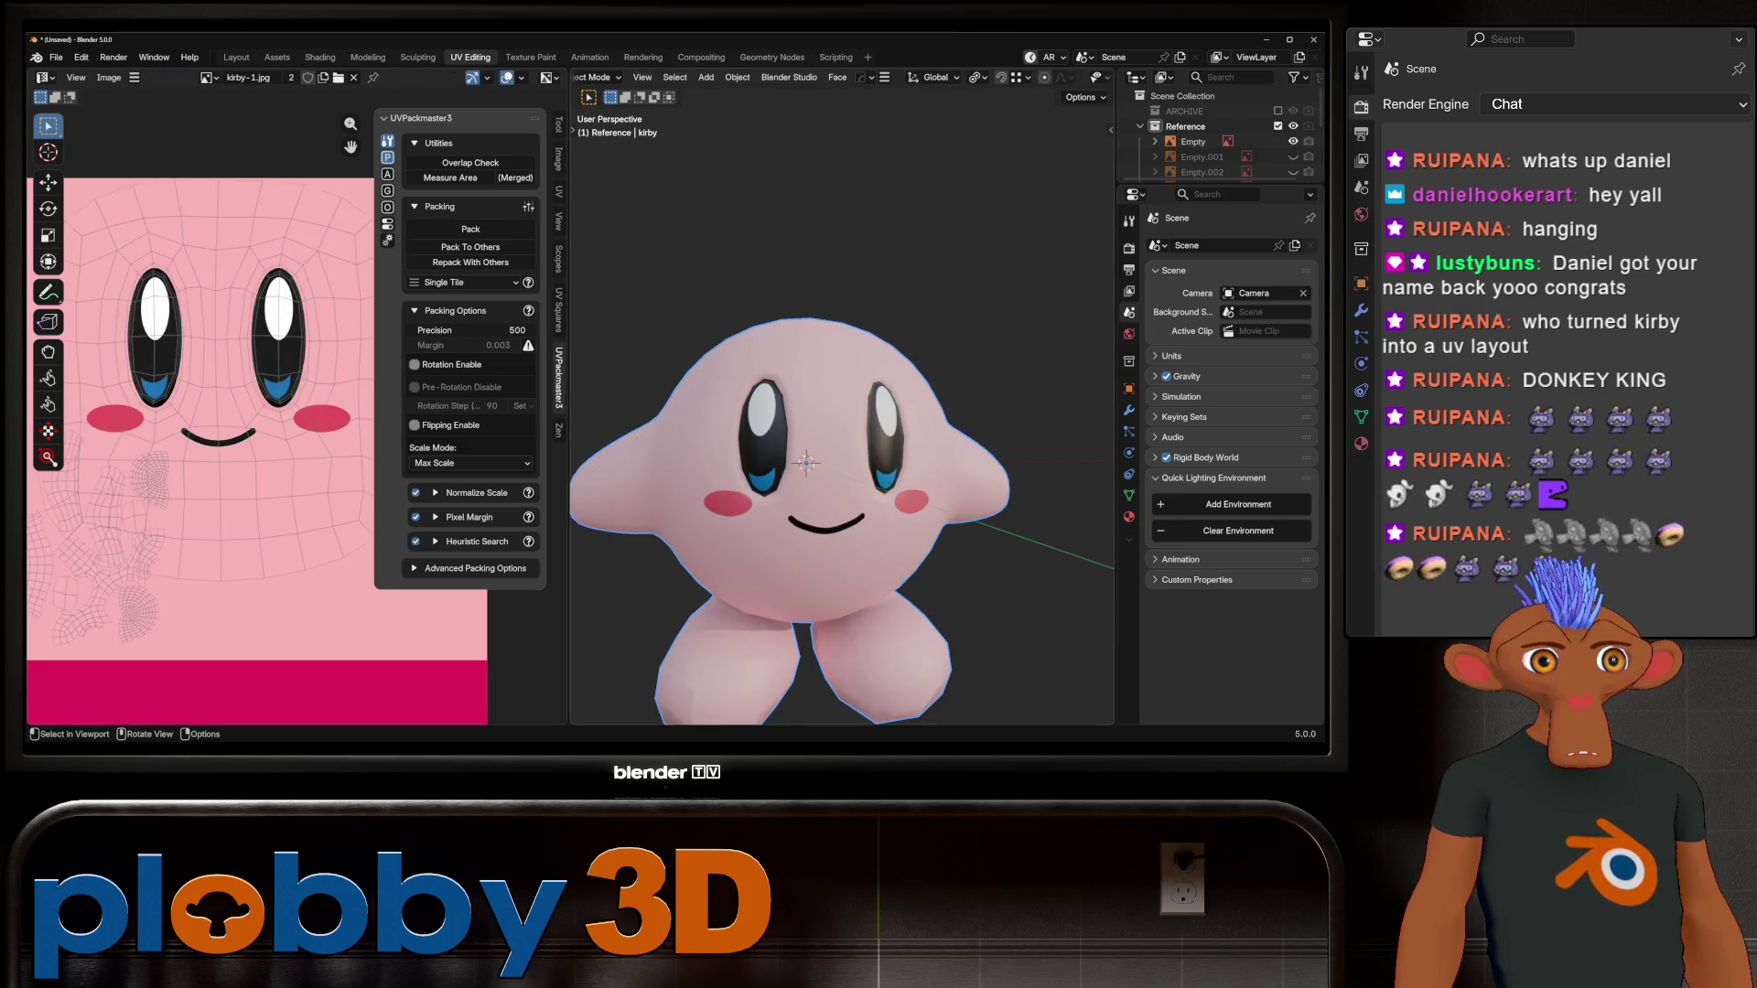
pyautogui.scroll(-7, 805, 457)
pyautogui.moveTo(805, 458); pyautogui.dragTo(732, 439, button='middle')
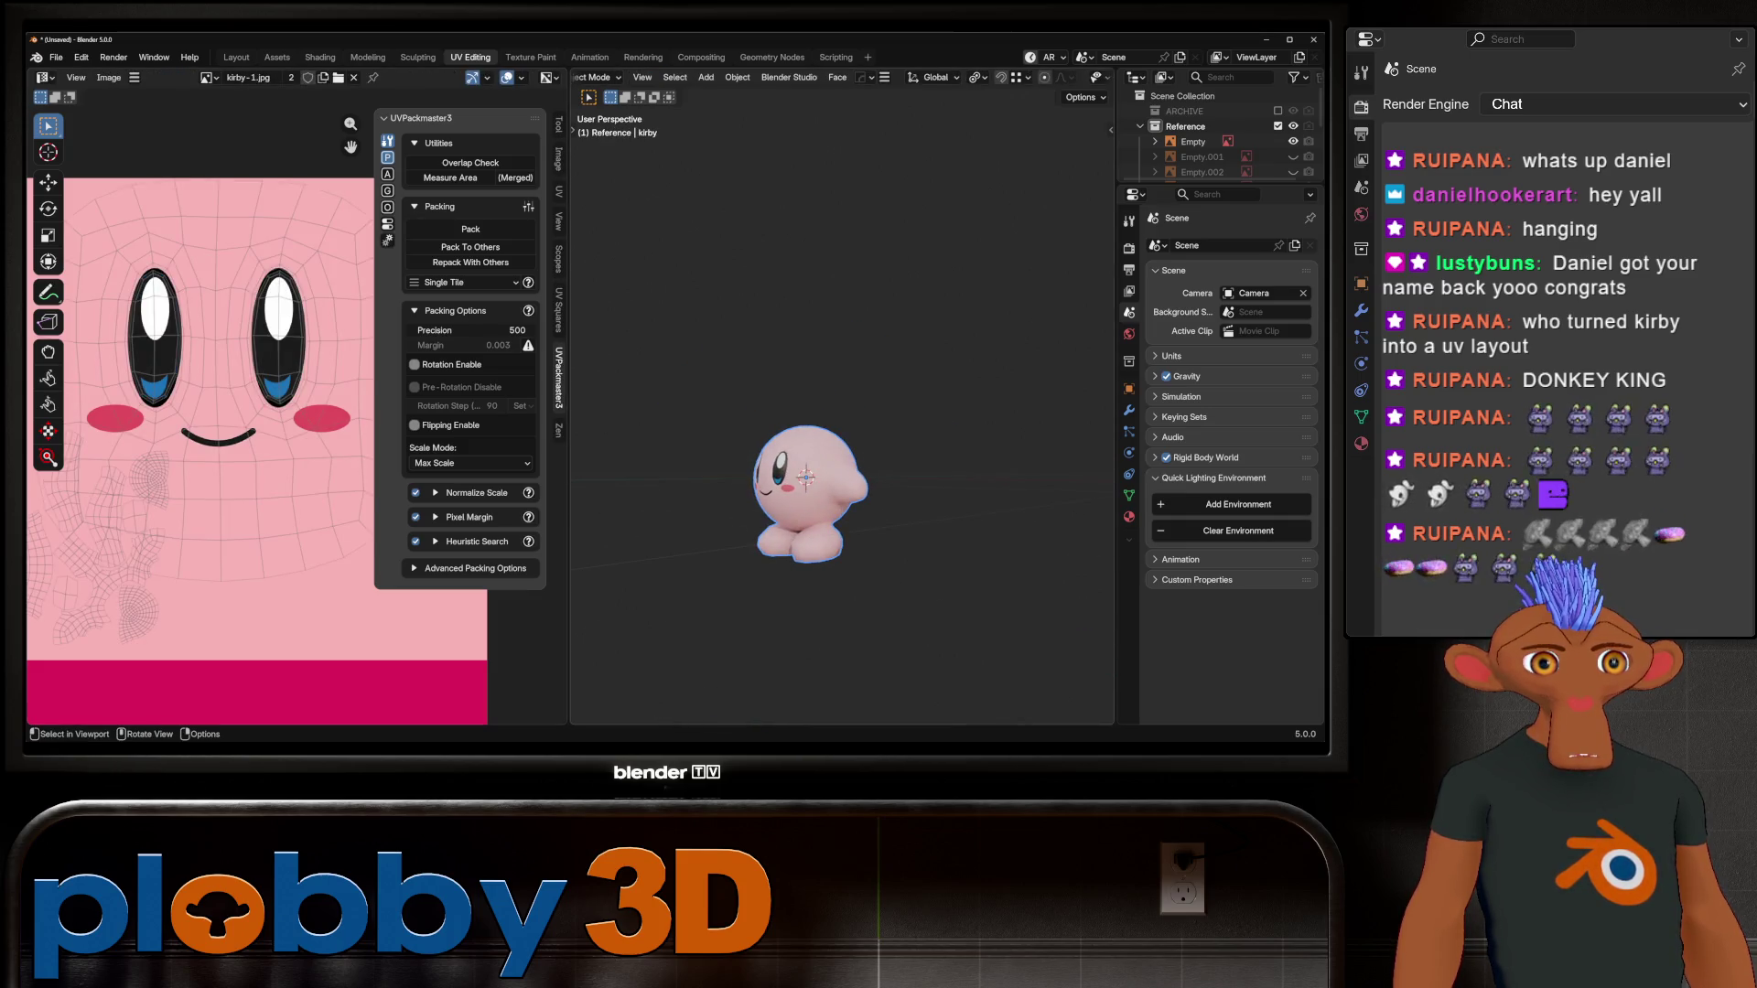
pyautogui.scroll(4, 824, 439)
pyautogui.press('Tab')
pyautogui.scroll(4, 824, 412)
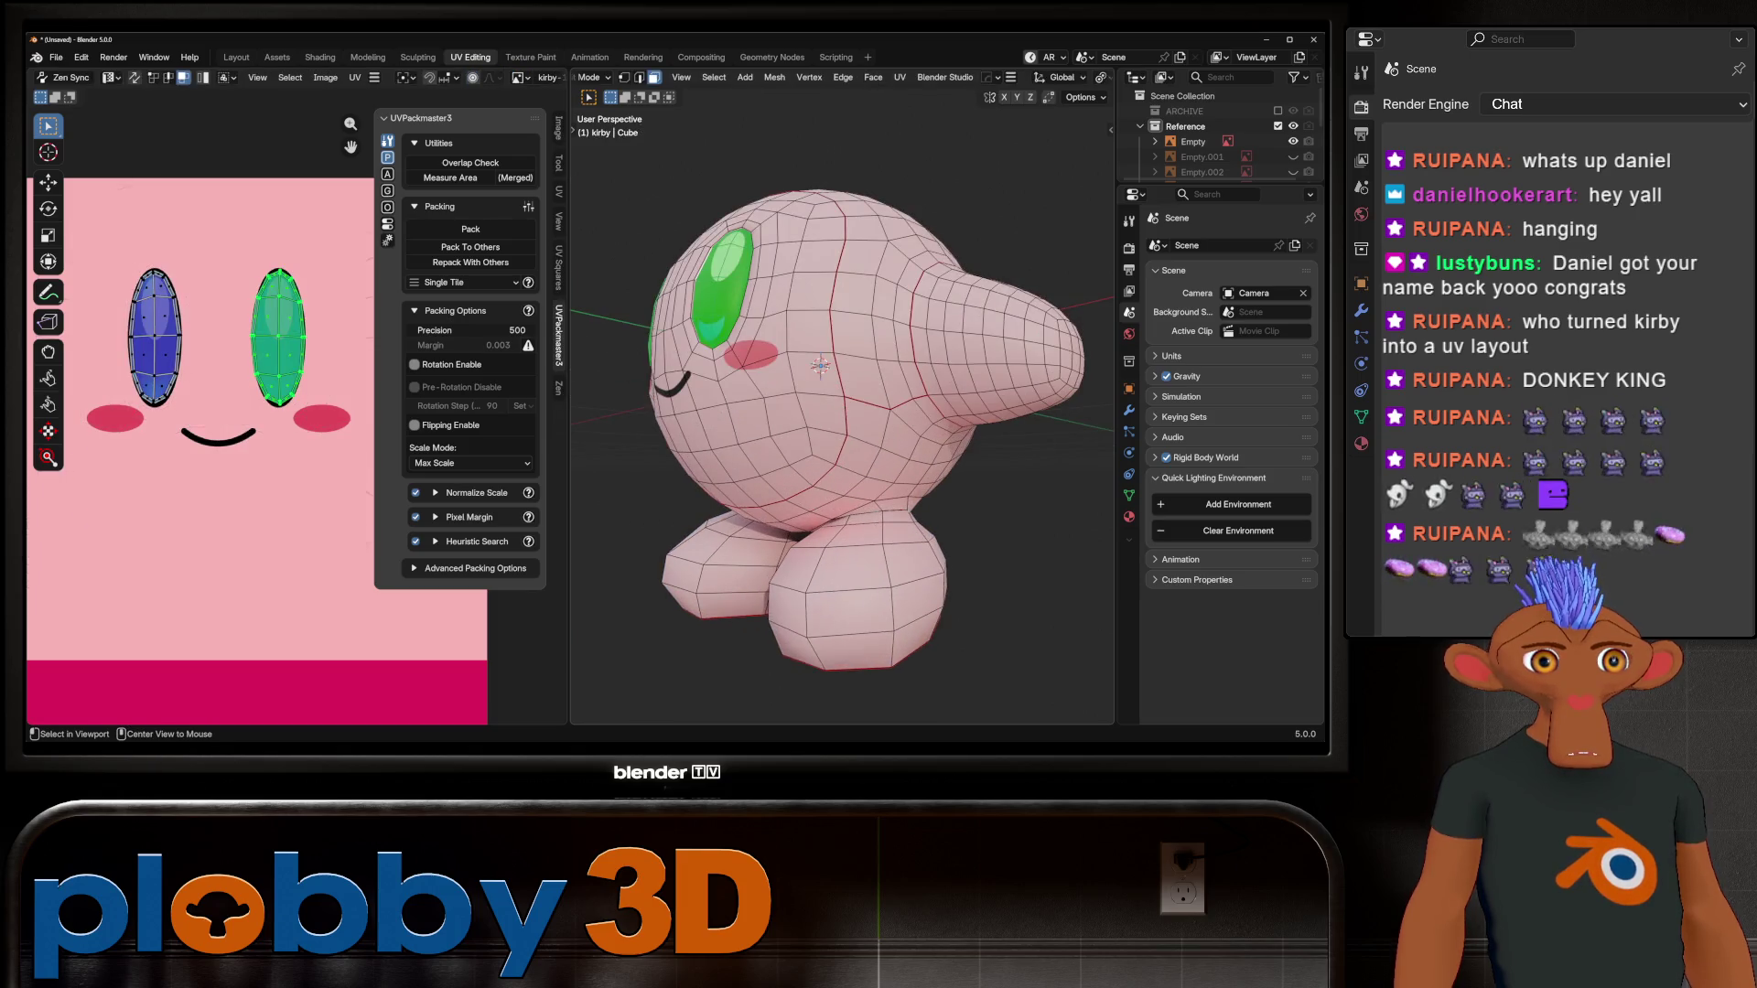
# Step: Select both feet's faces and scale, rotate and move their UVs onto the magenta strip
pyautogui.click(855, 641)
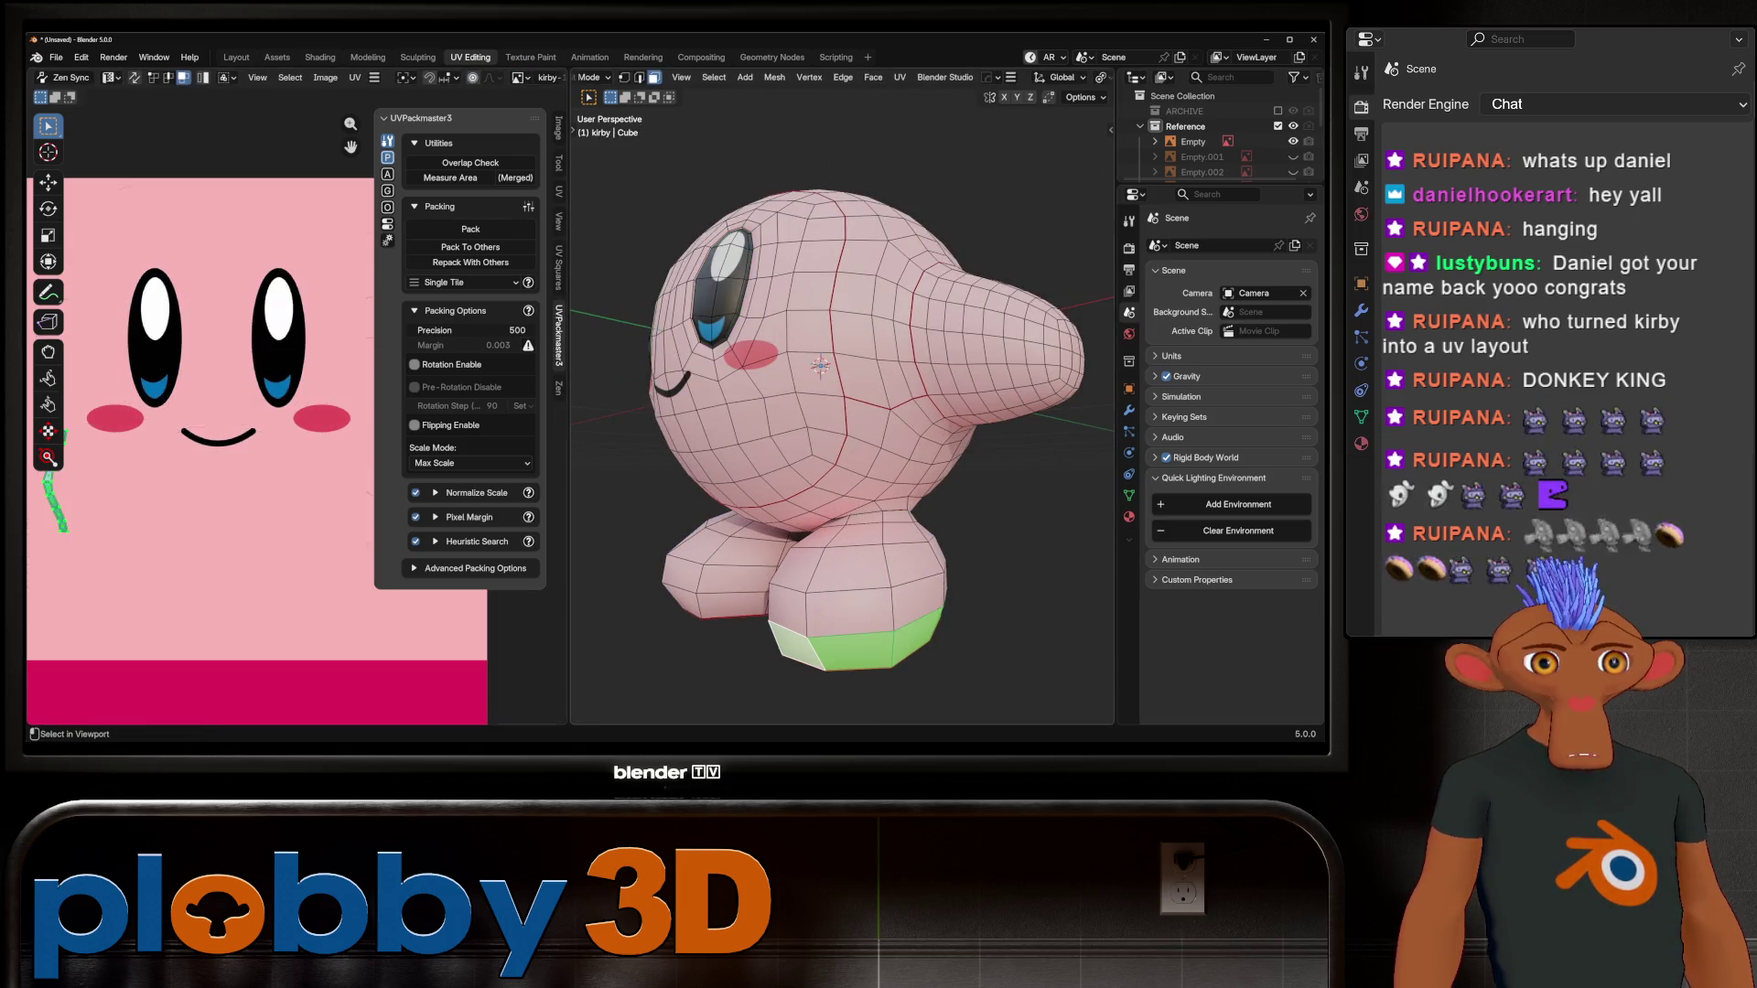
pyautogui.press('ctrl+KP_Add')
pyautogui.press('ctrl+KP_Add')
pyautogui.press('ctrl+KP_Add')
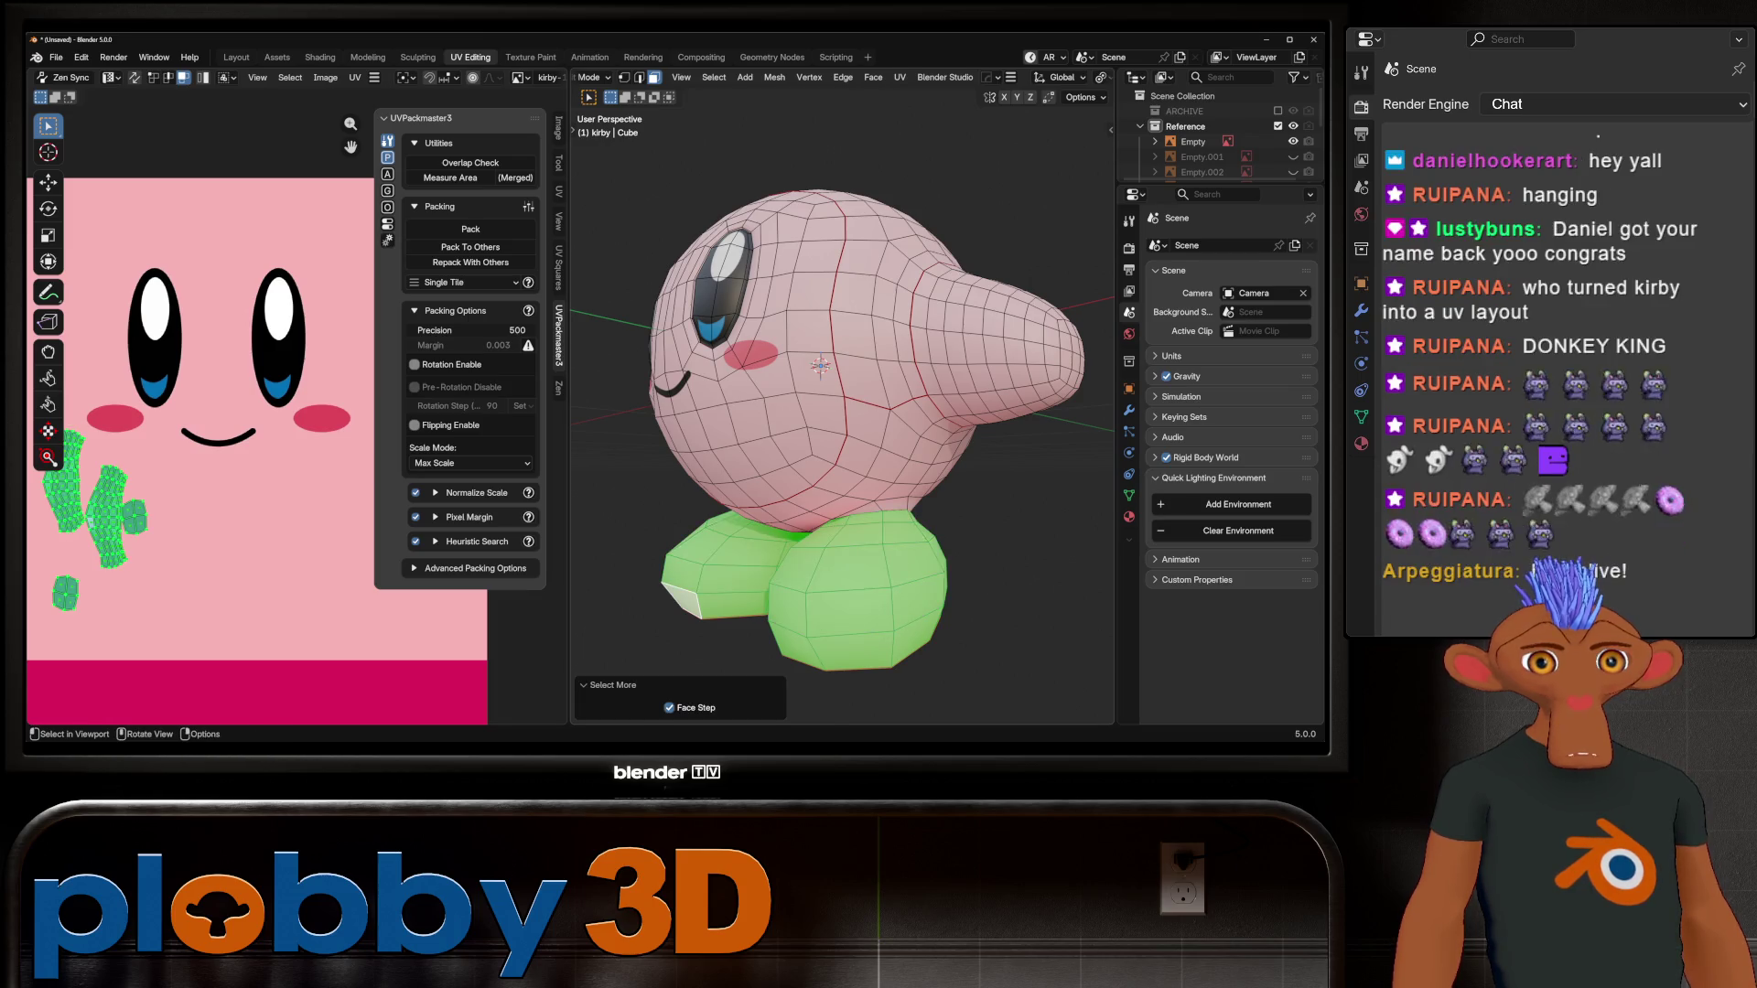
pyautogui.scroll(-2, 267, 567)
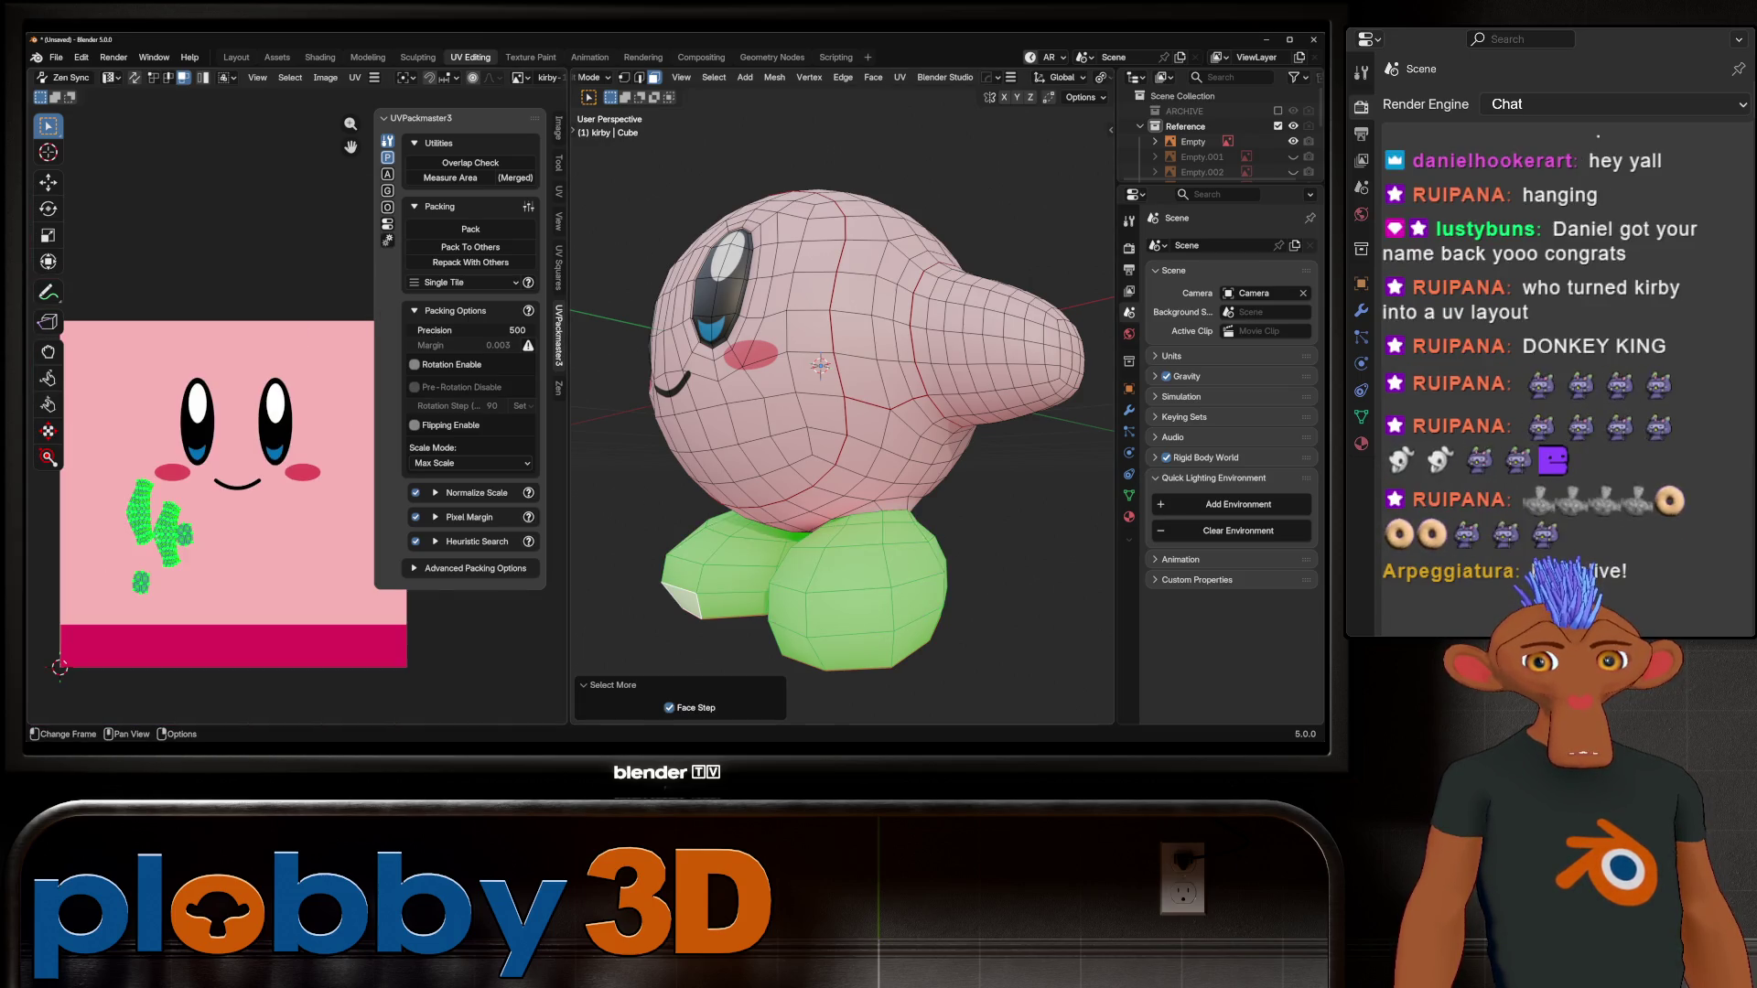
pyautogui.press('s')
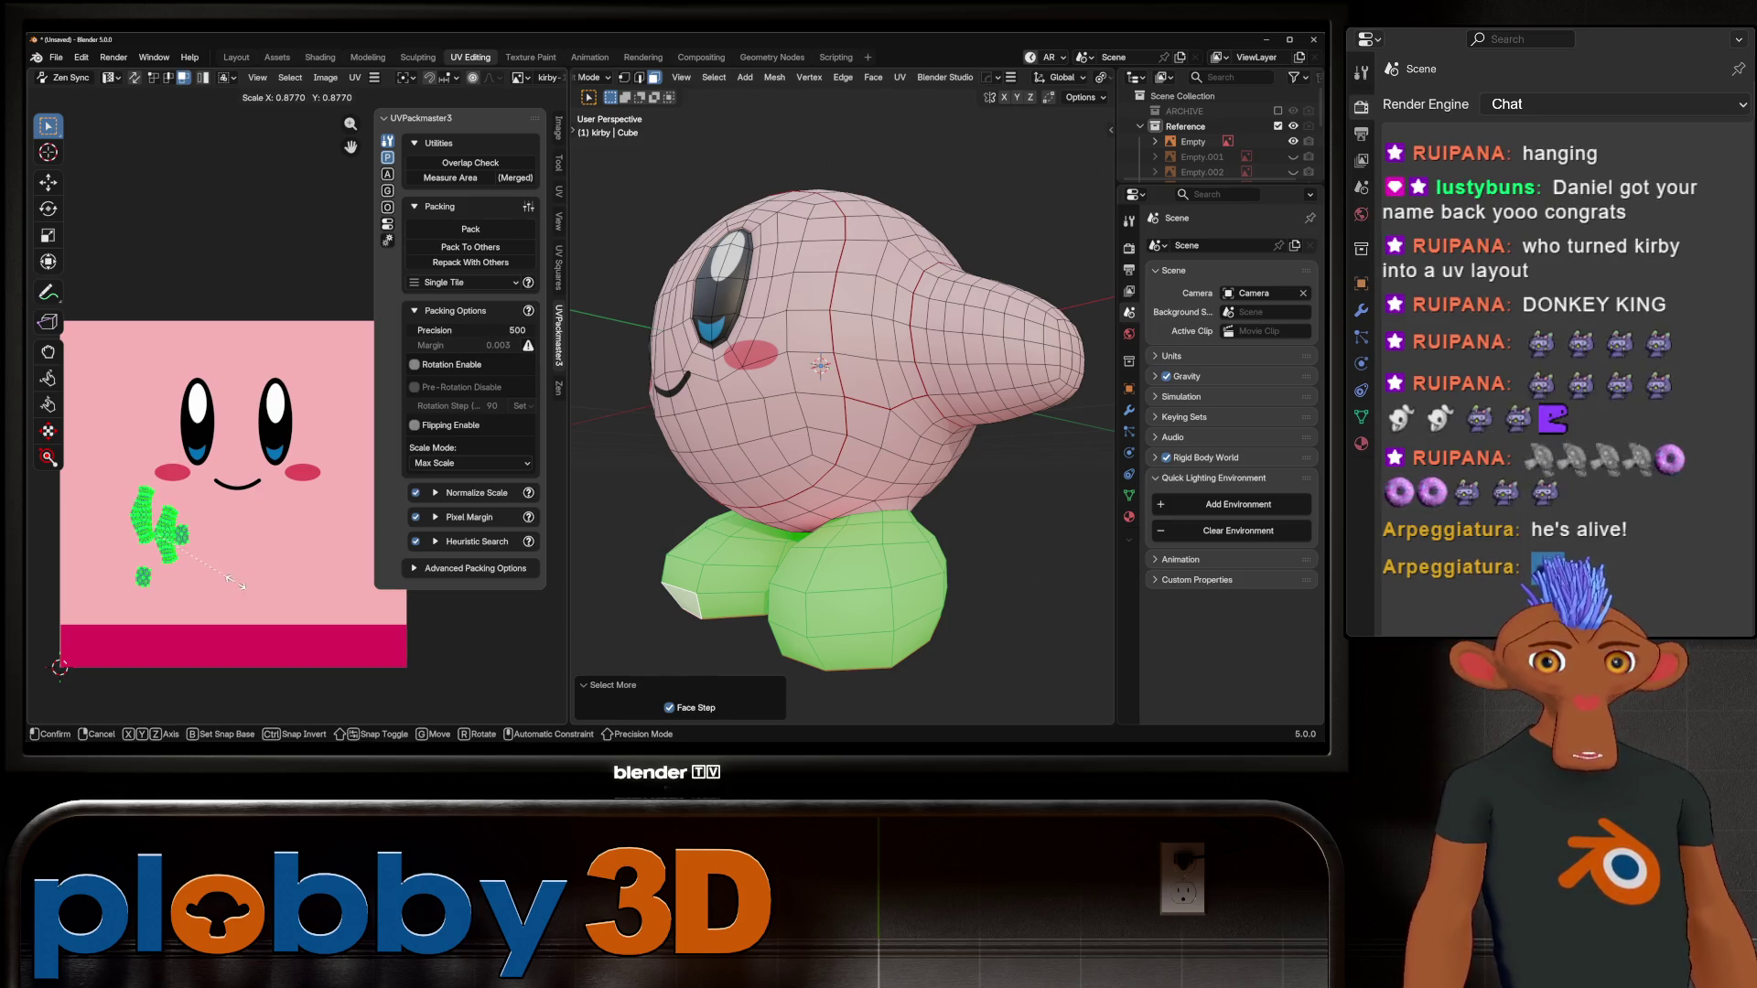
pyautogui.click(240, 584)
pyautogui.press('g')
pyautogui.click(262, 698)
pyautogui.press('r')
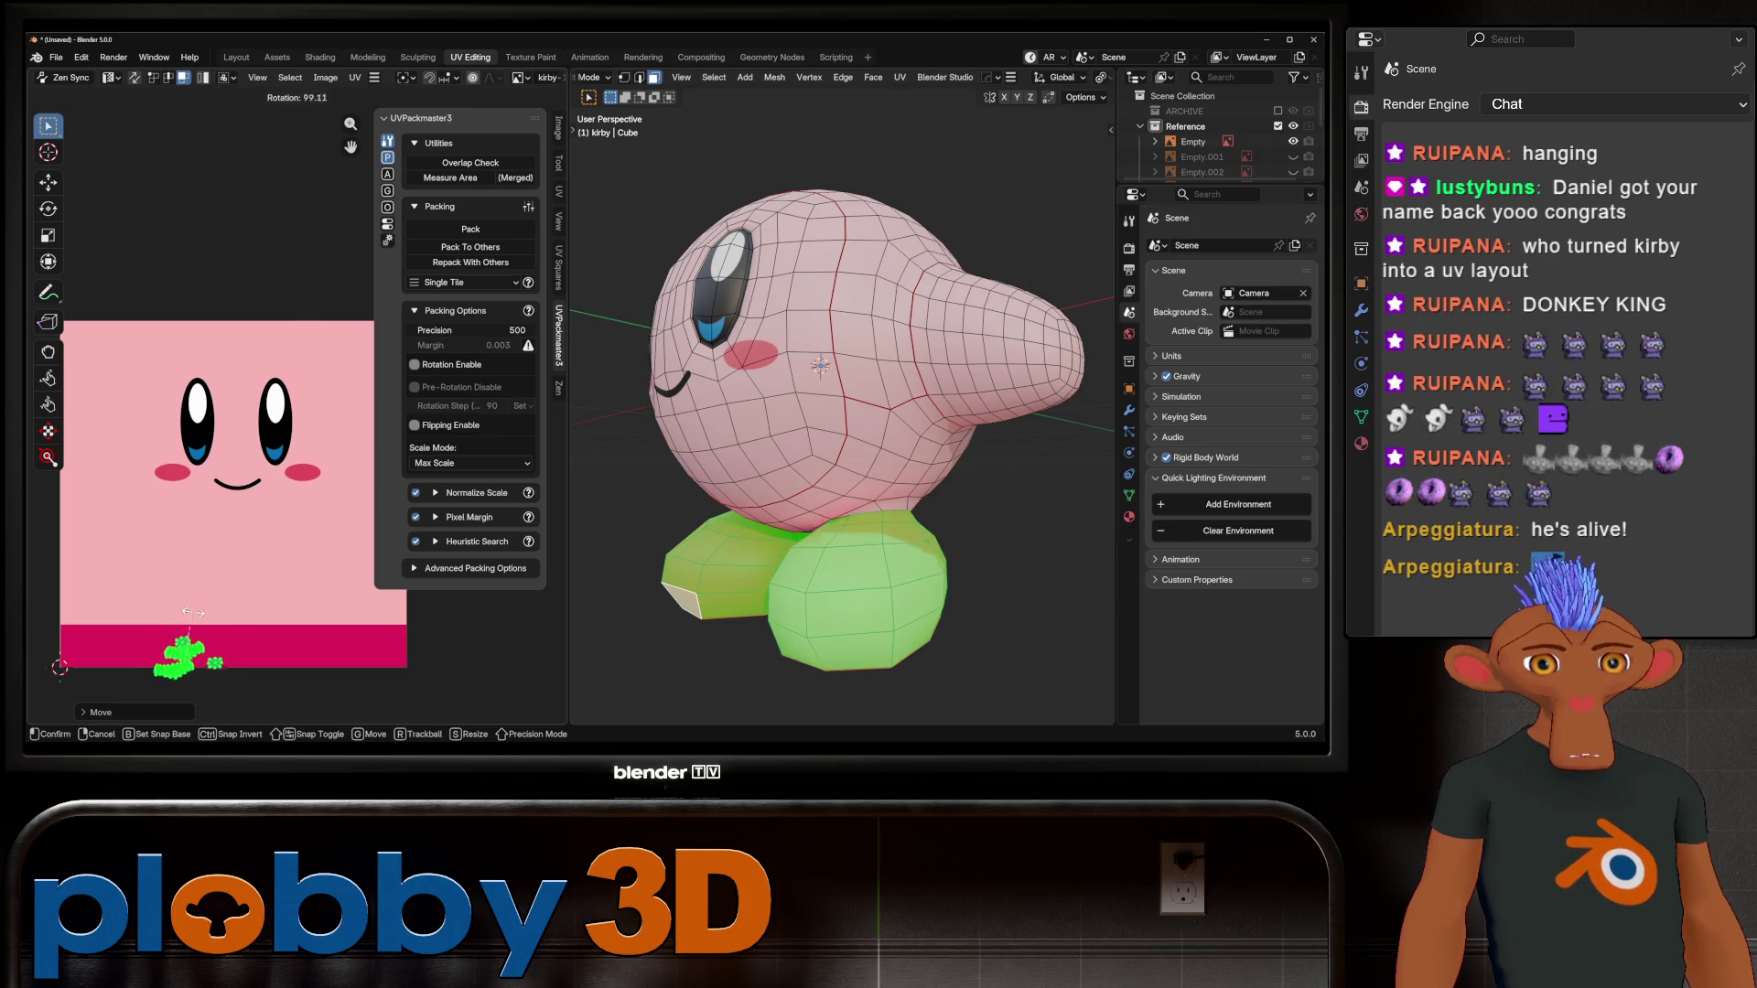
pyautogui.click(192, 613)
pyautogui.press('g')
pyautogui.click(187, 641)
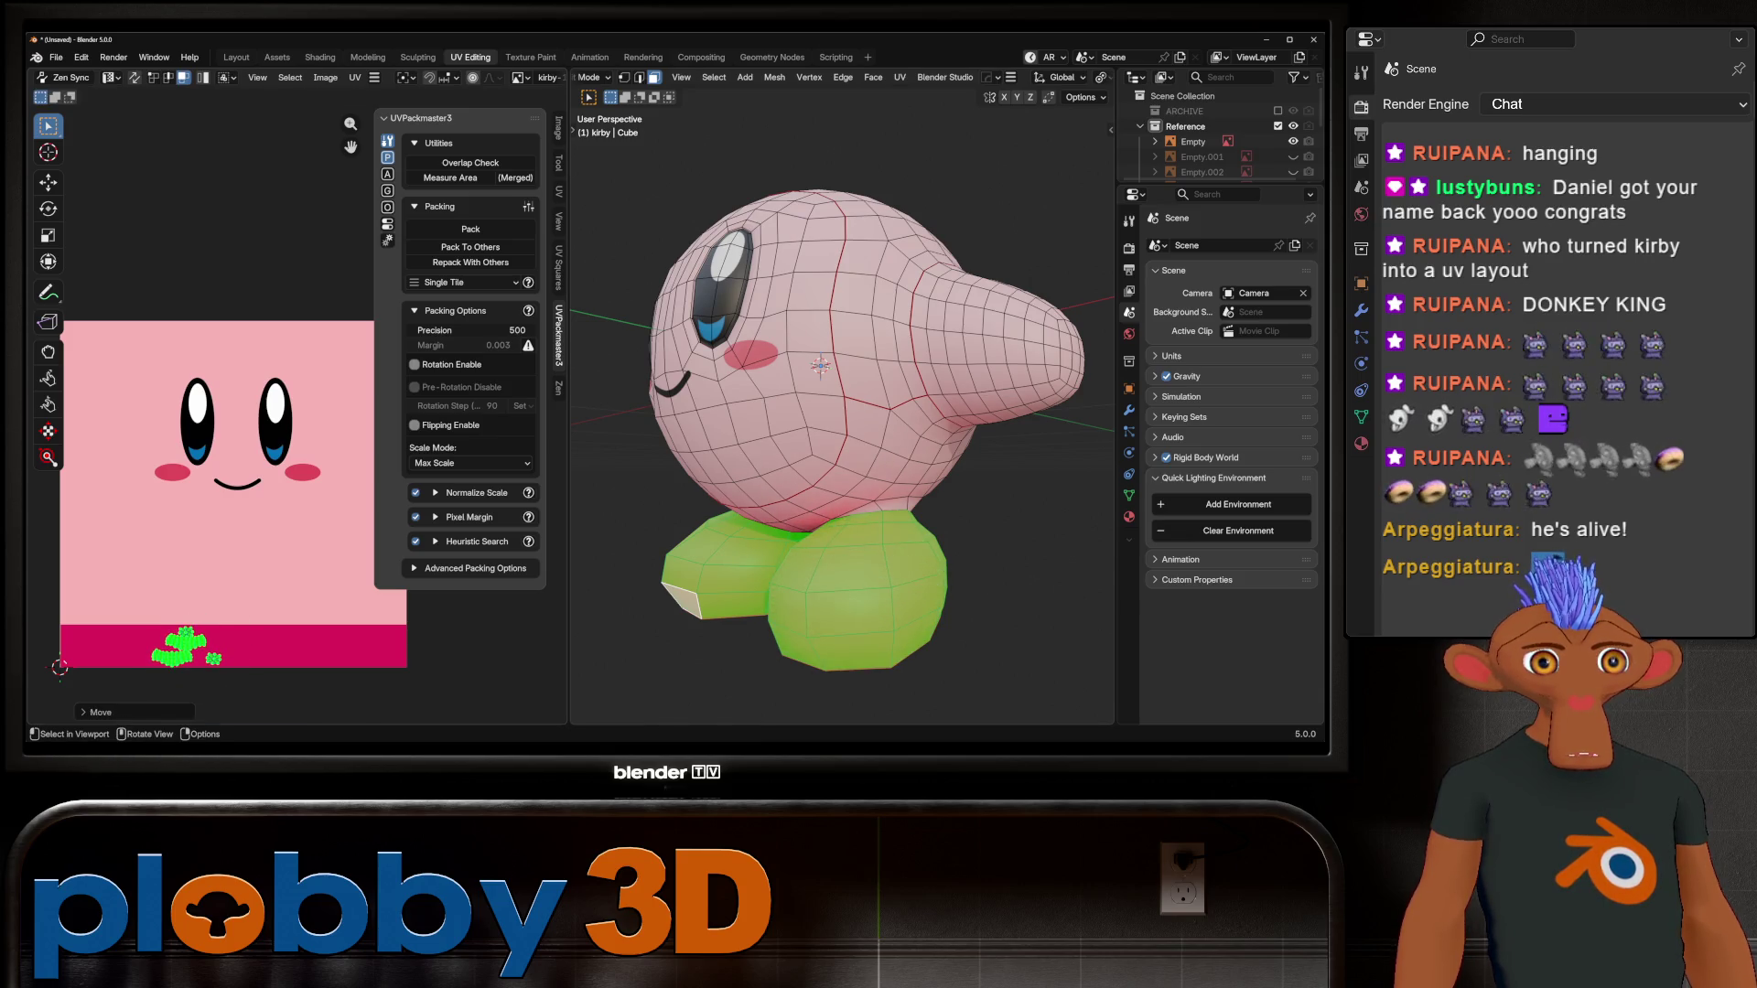
# Step: In Object Mode, inspect Kirby and add a level-1 subdivision with Ctrl+1
pyautogui.press('Tab')
pyautogui.moveTo(778, 385)
pyautogui.mouseDown(button='middle')
pyautogui.moveTo(827, 421)
pyautogui.moveTo(970, 428)
pyautogui.moveTo(982, 481)
pyautogui.mouseUp(button='middle')
pyautogui.scroll(-5, 970, 428)
pyautogui.scroll(6, 874, 521)
pyautogui.moveTo(874, 521)
pyautogui.mouseDown(button='middle')
pyautogui.moveTo(952, 521)
pyautogui.moveTo(861, 519)
pyautogui.moveTo(911, 517)
pyautogui.mouseUp(button='middle')
pyautogui.hotkey('ctrl', '1')
# Step: Return to Edit Mode and select faces along the left eye's edge
pyautogui.scroll(5, 824, 519)
pyautogui.press('Tab')
pyautogui.scroll(-2, 824, 519)
pyautogui.scroll(4, 710, 495)
pyautogui.keyDown('alt'); pyautogui.click(682, 367); pyautogui.keyUp('alt')
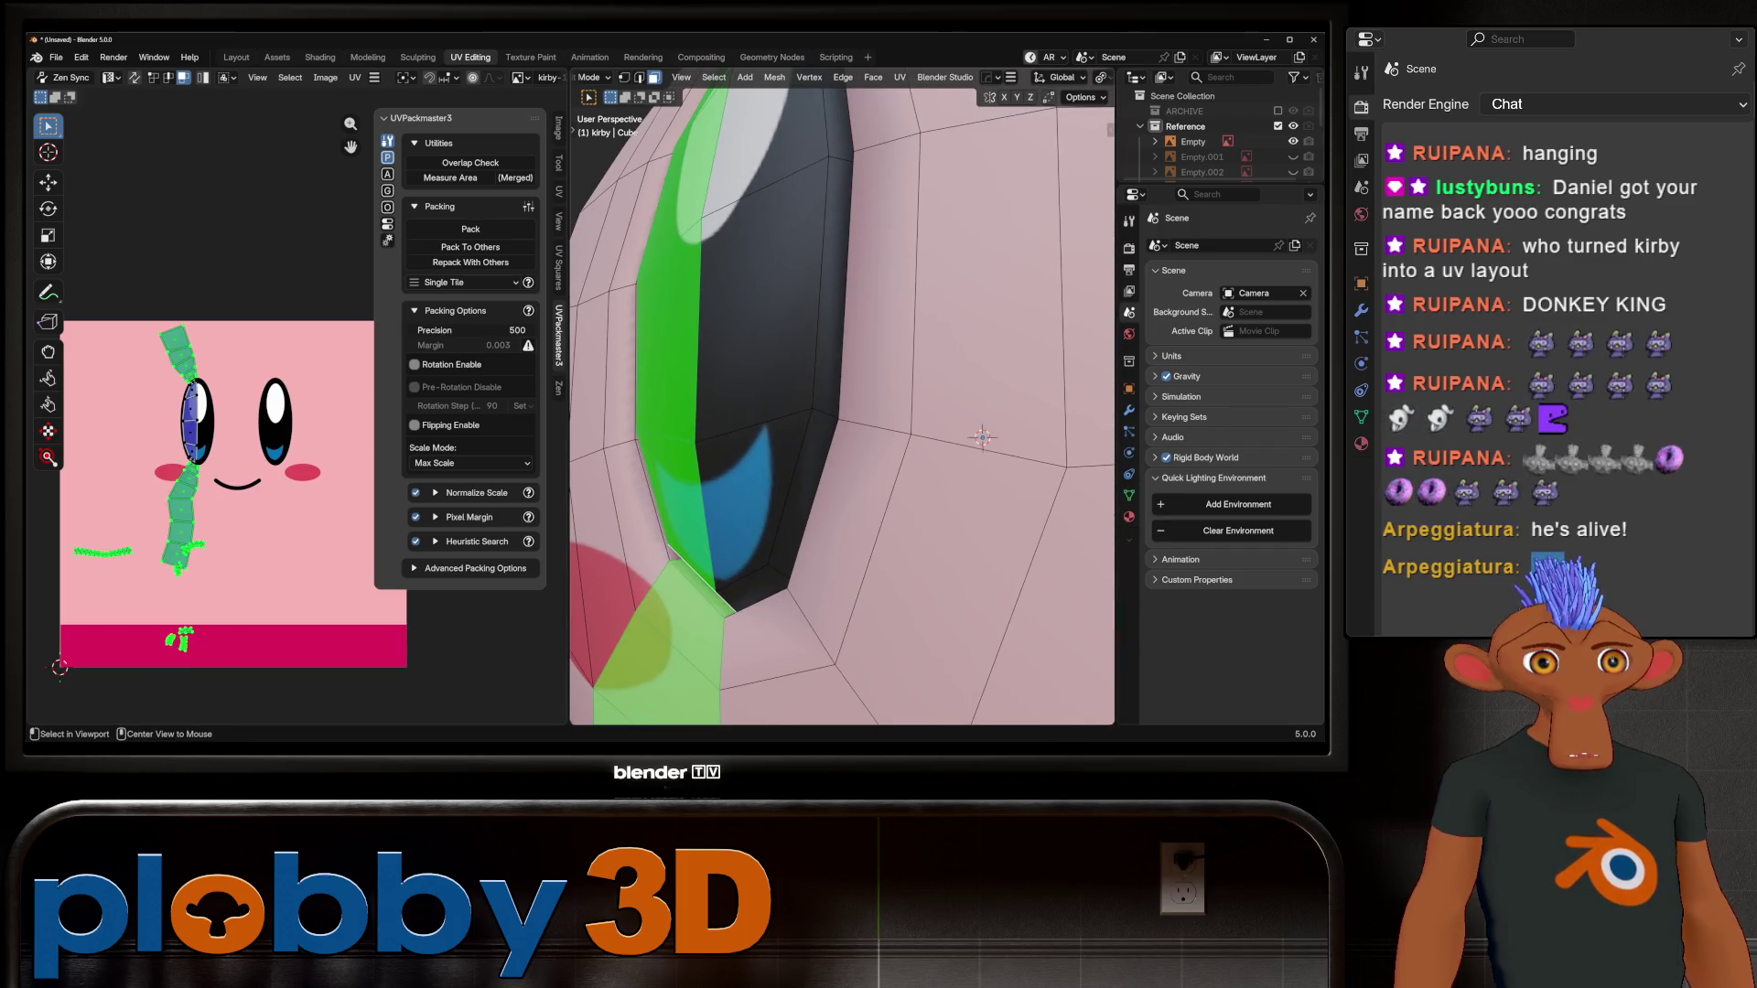
# Step: Select the left eye's edge loop and slightly enlarge and reposition its UV island
pyautogui.keyDown('alt'); pyautogui.click(651, 494); pyautogui.keyUp('alt')
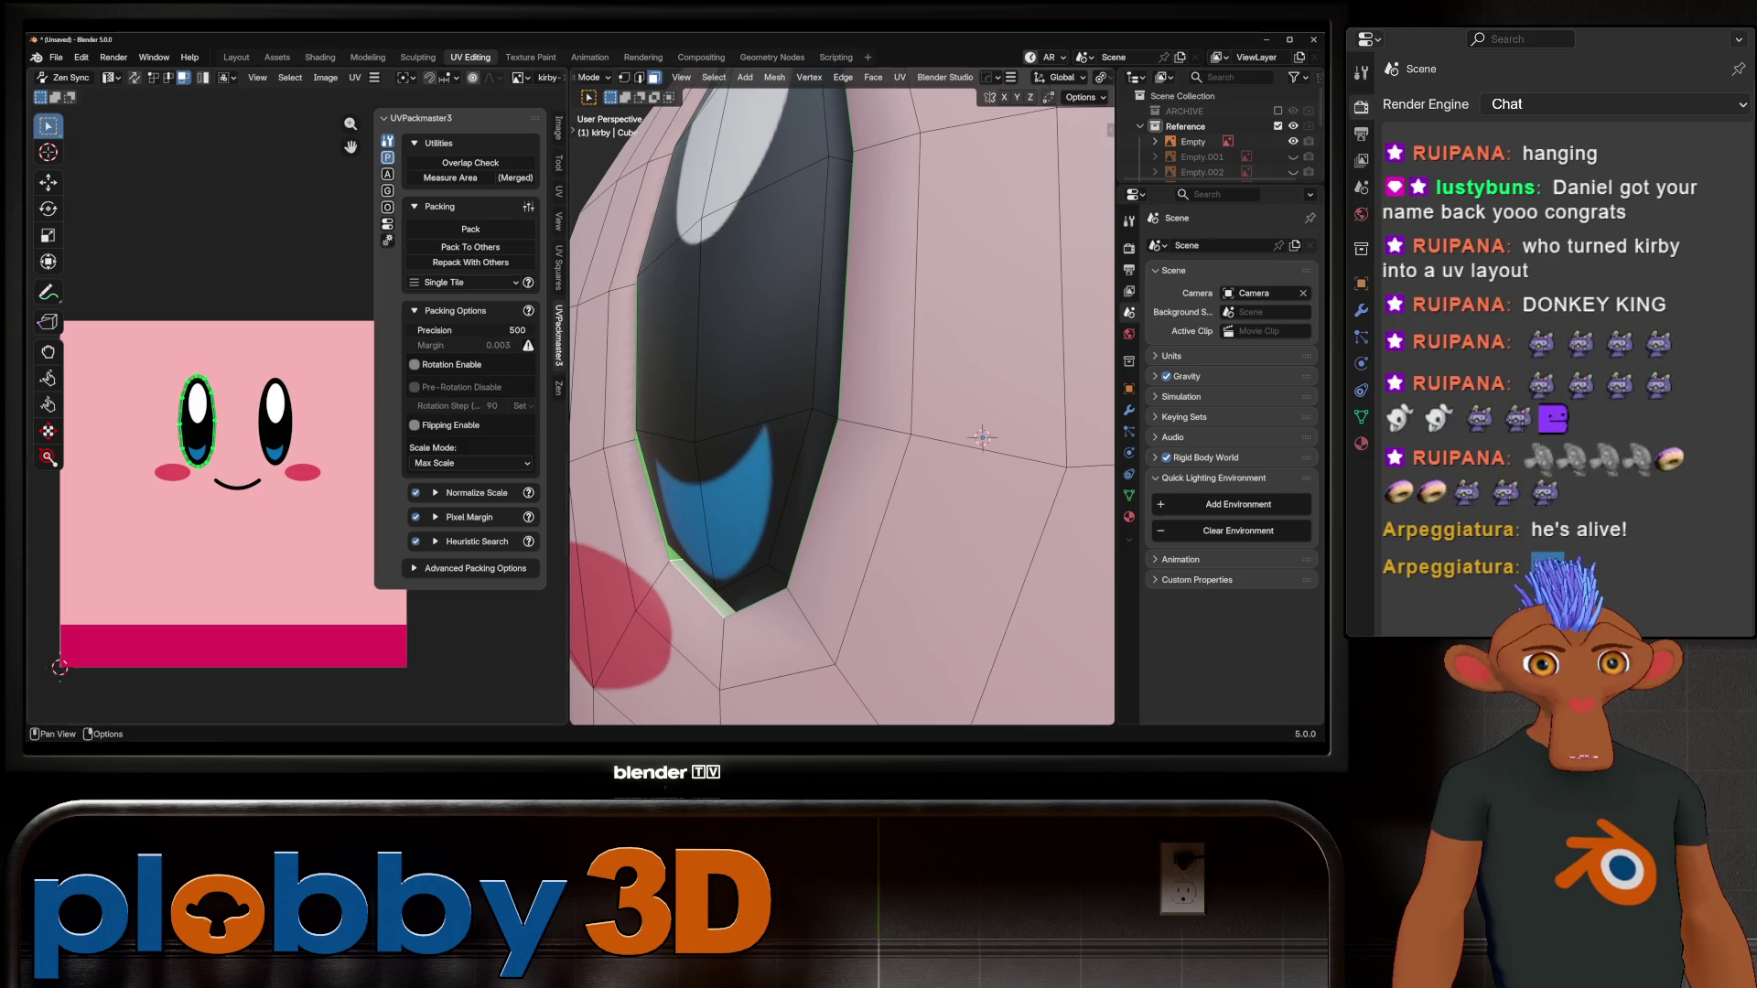
pyautogui.press('KP_Decimal')
pyautogui.press('s')
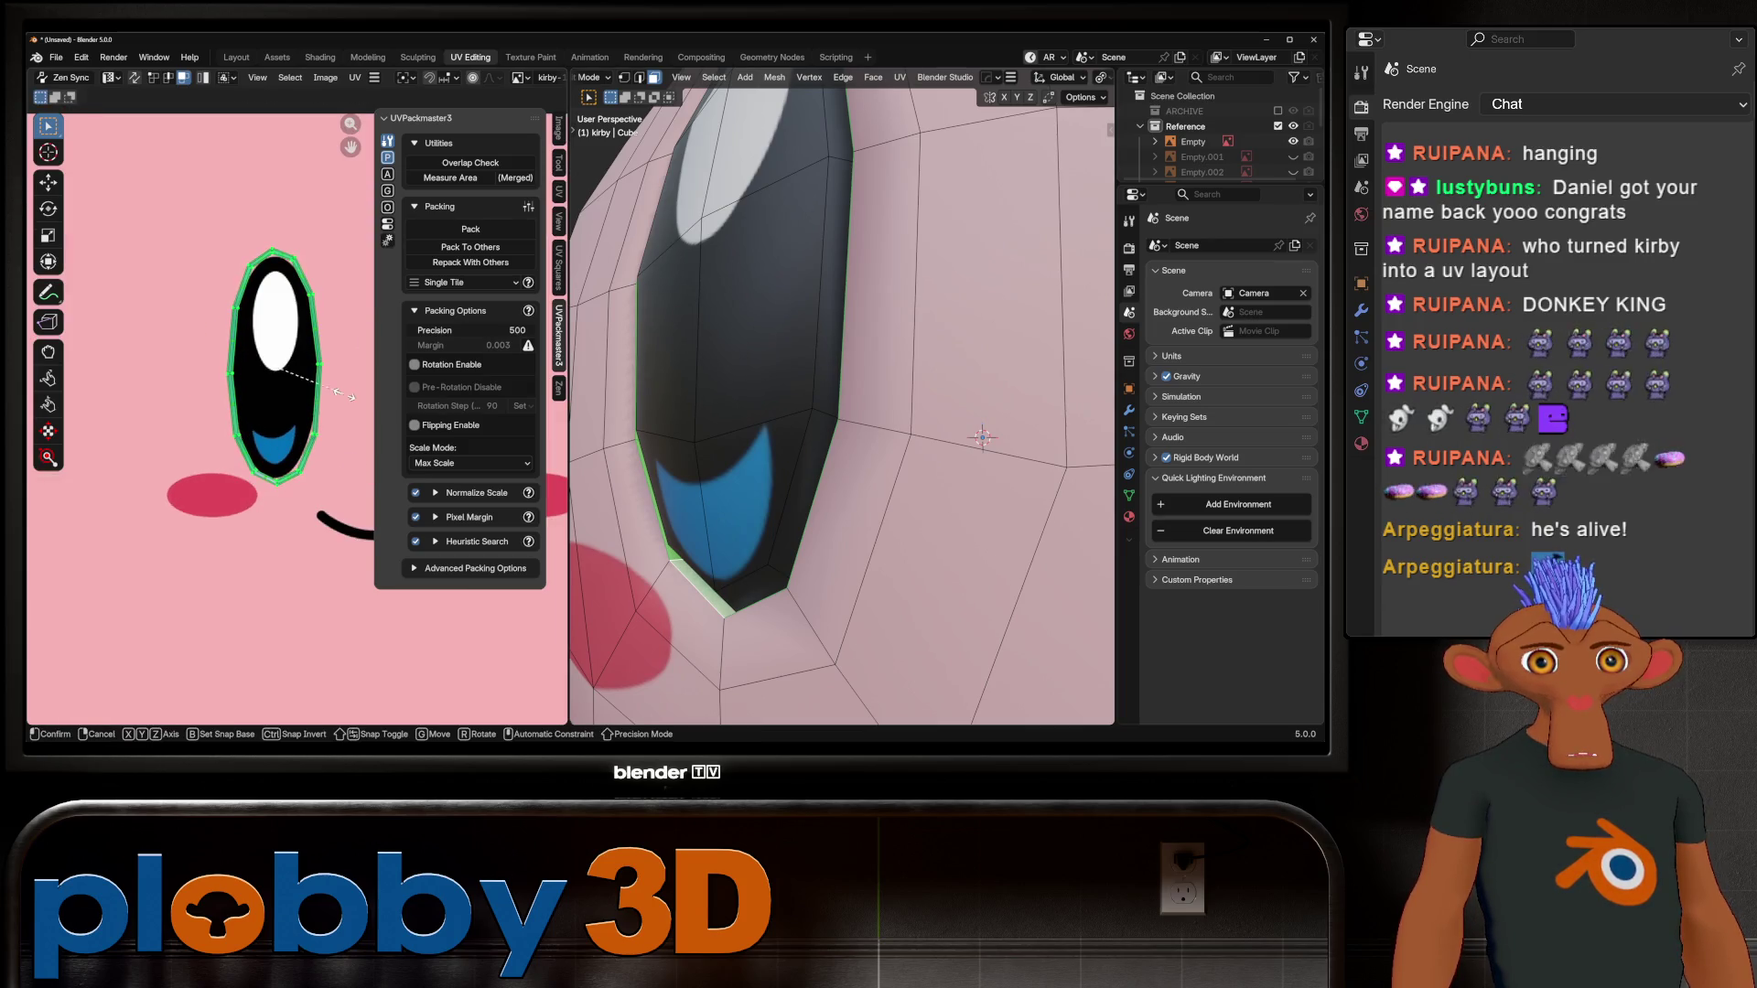
pyautogui.press('Return')
pyautogui.press('g')
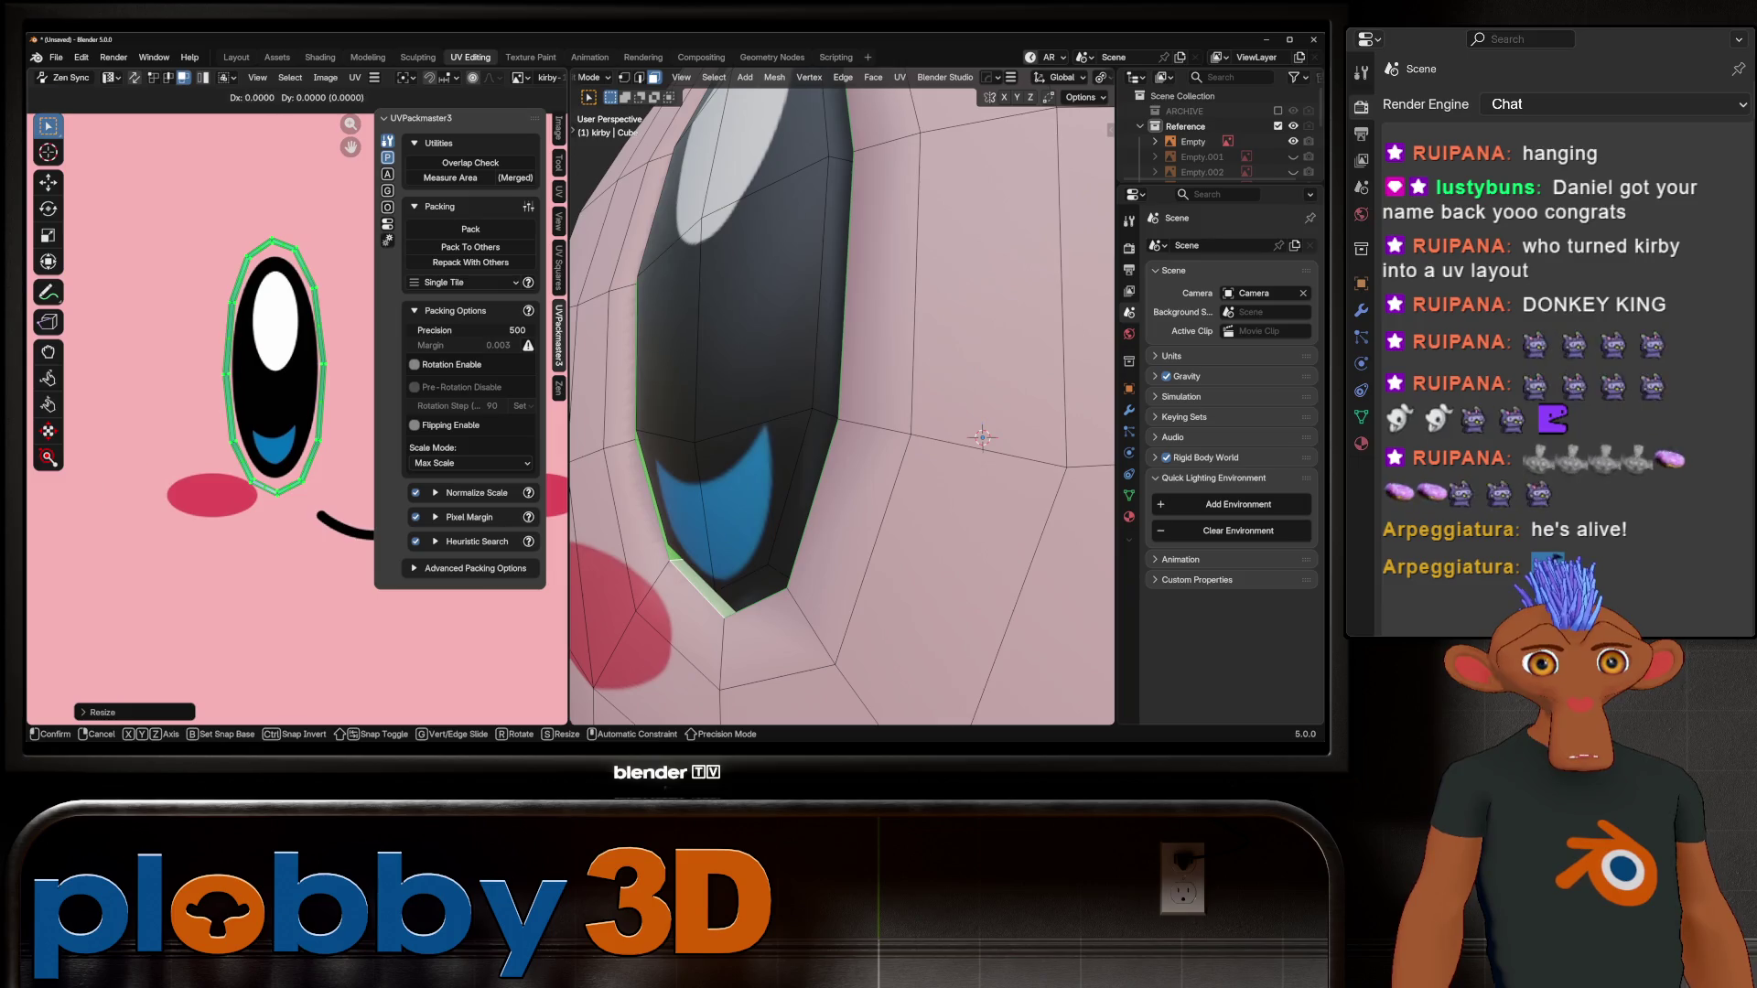
pyautogui.press('Return')
# Step: Scale up and reposition the right eye's UV island, then leave Edit Mode
pyautogui.press('Home')
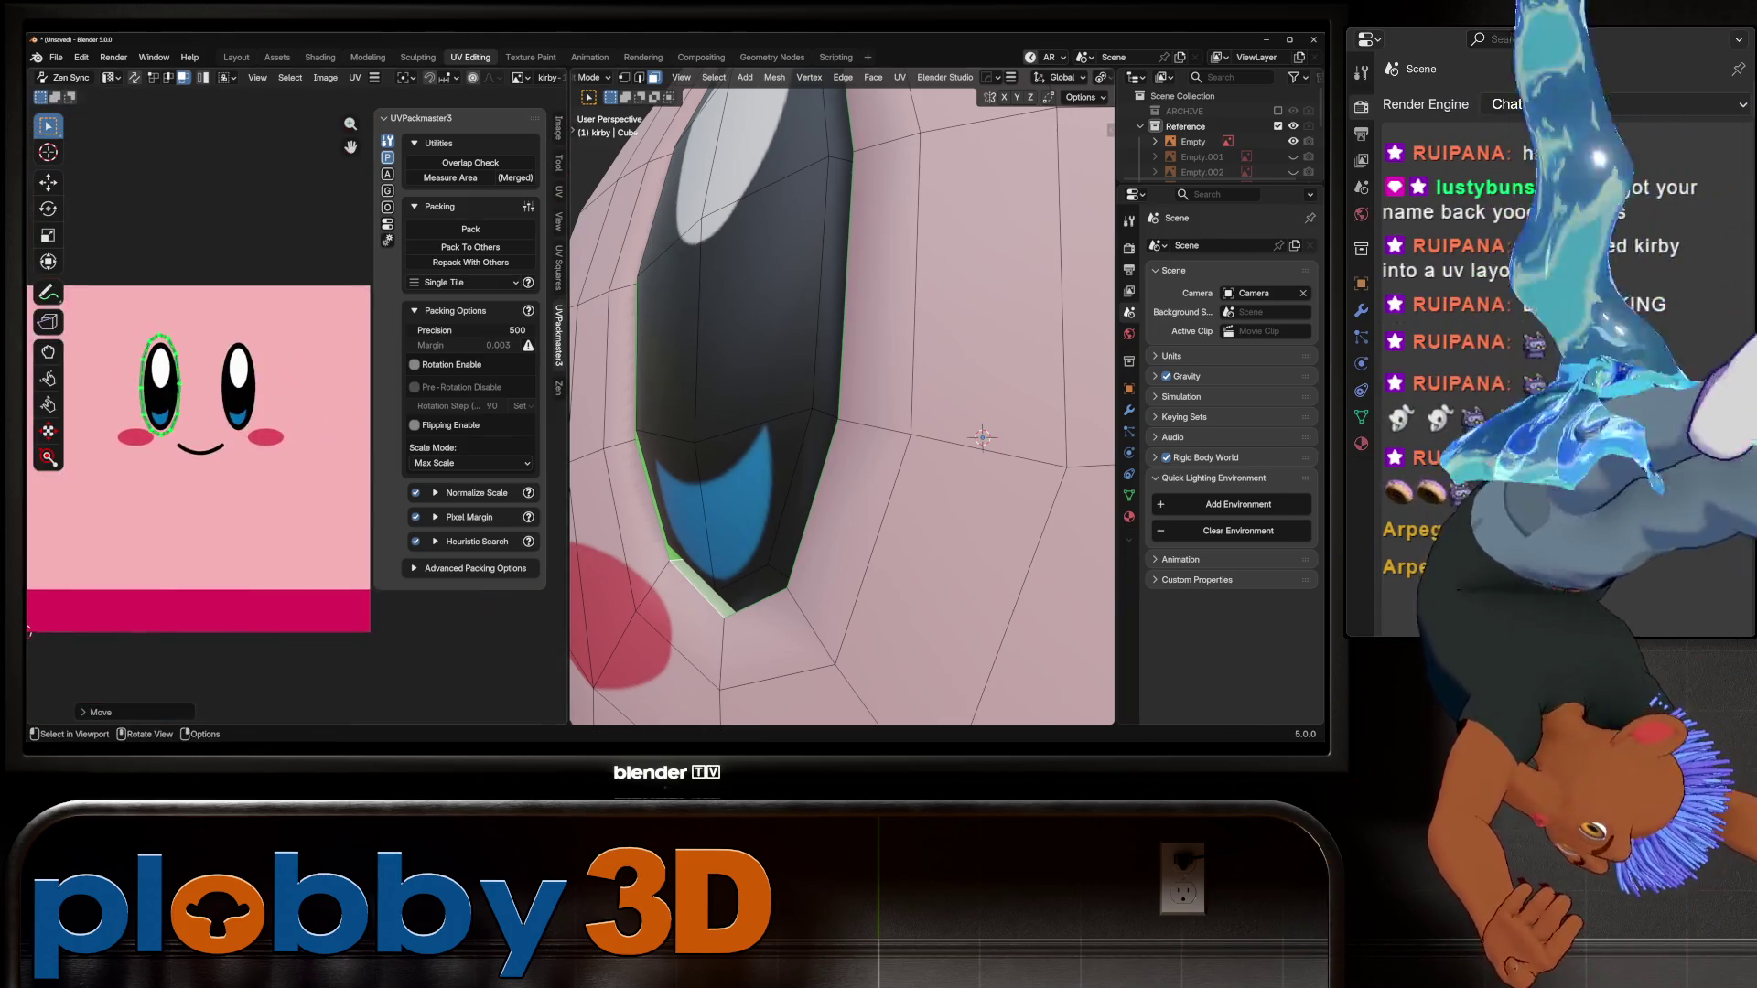
pyautogui.scroll(-5, 842, 407)
pyautogui.press('KP_Decimal')
pyautogui.scroll(5, 842, 407)
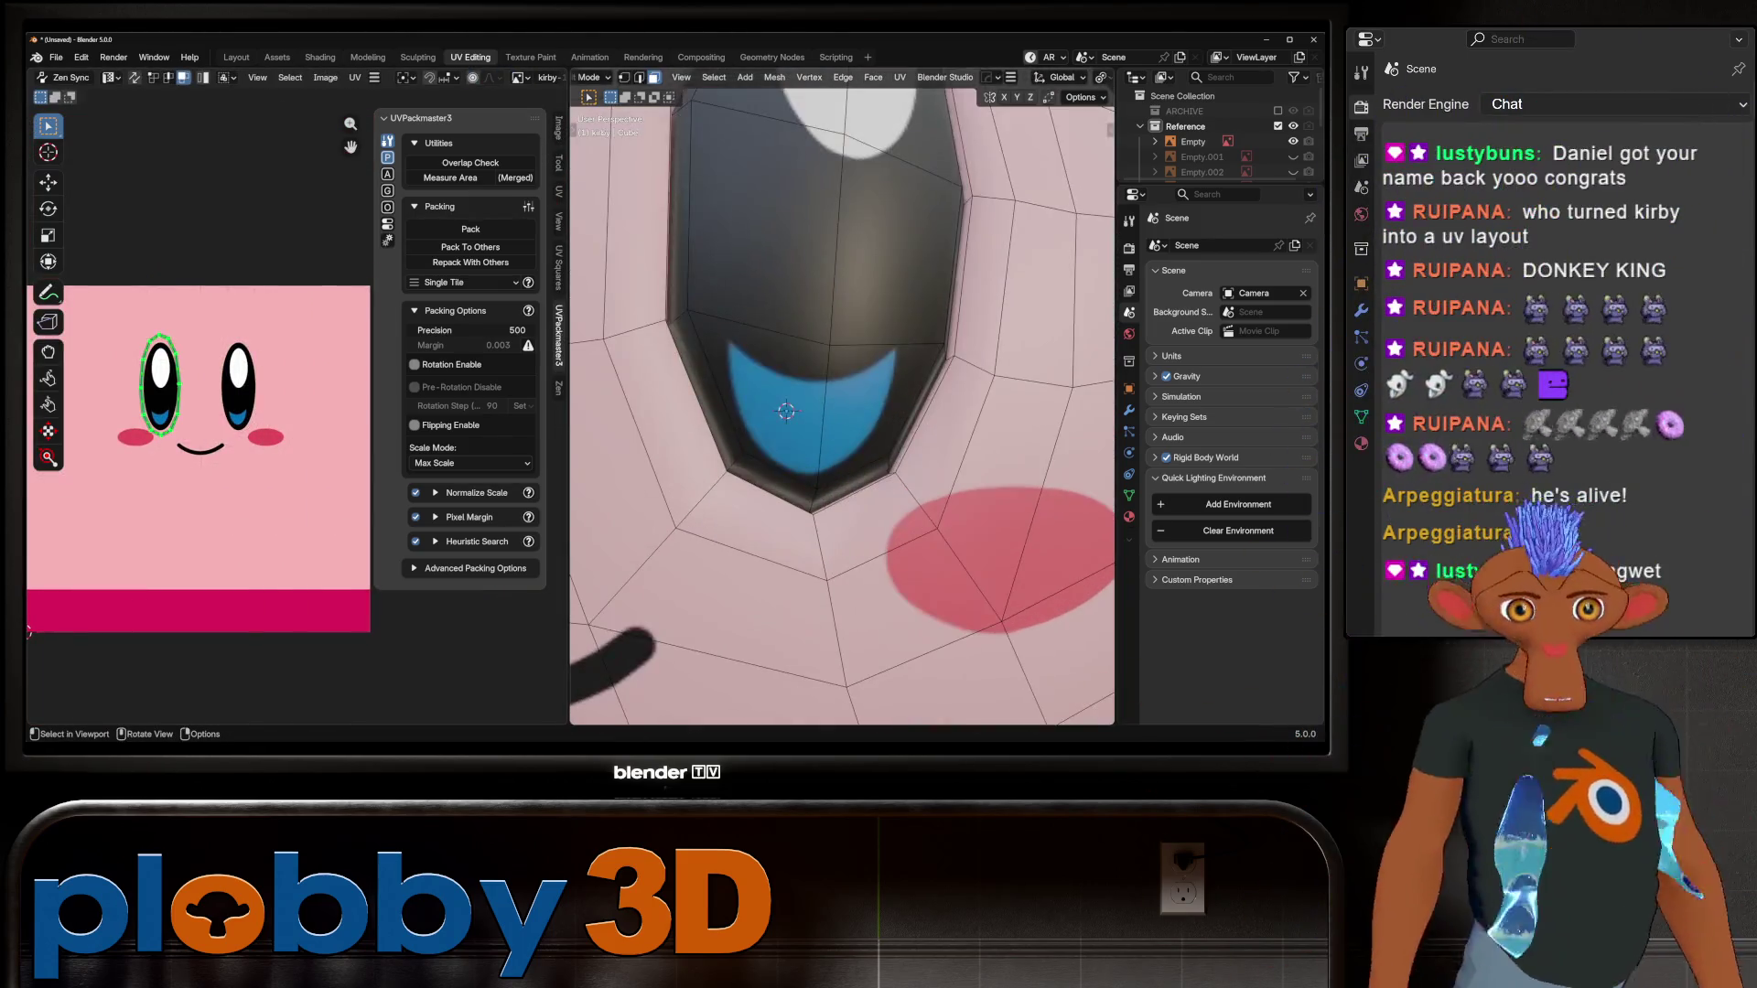
pyautogui.click(240, 380)
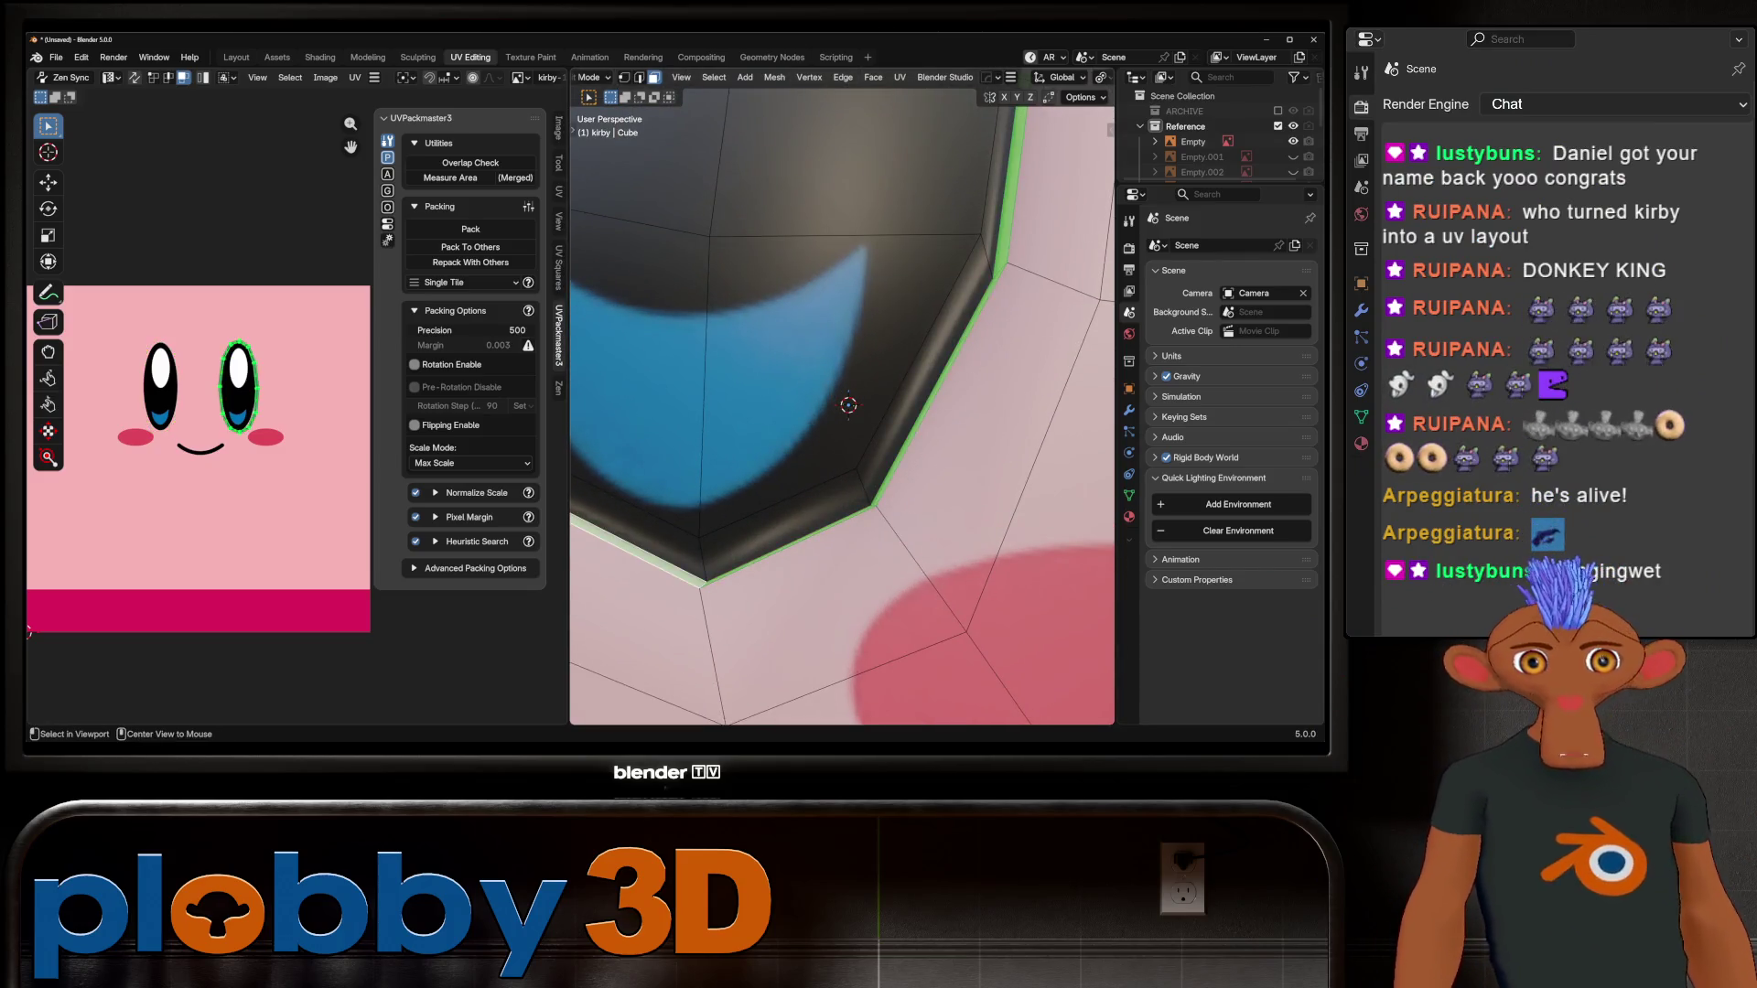
pyautogui.press('s')
pyautogui.click(302, 355)
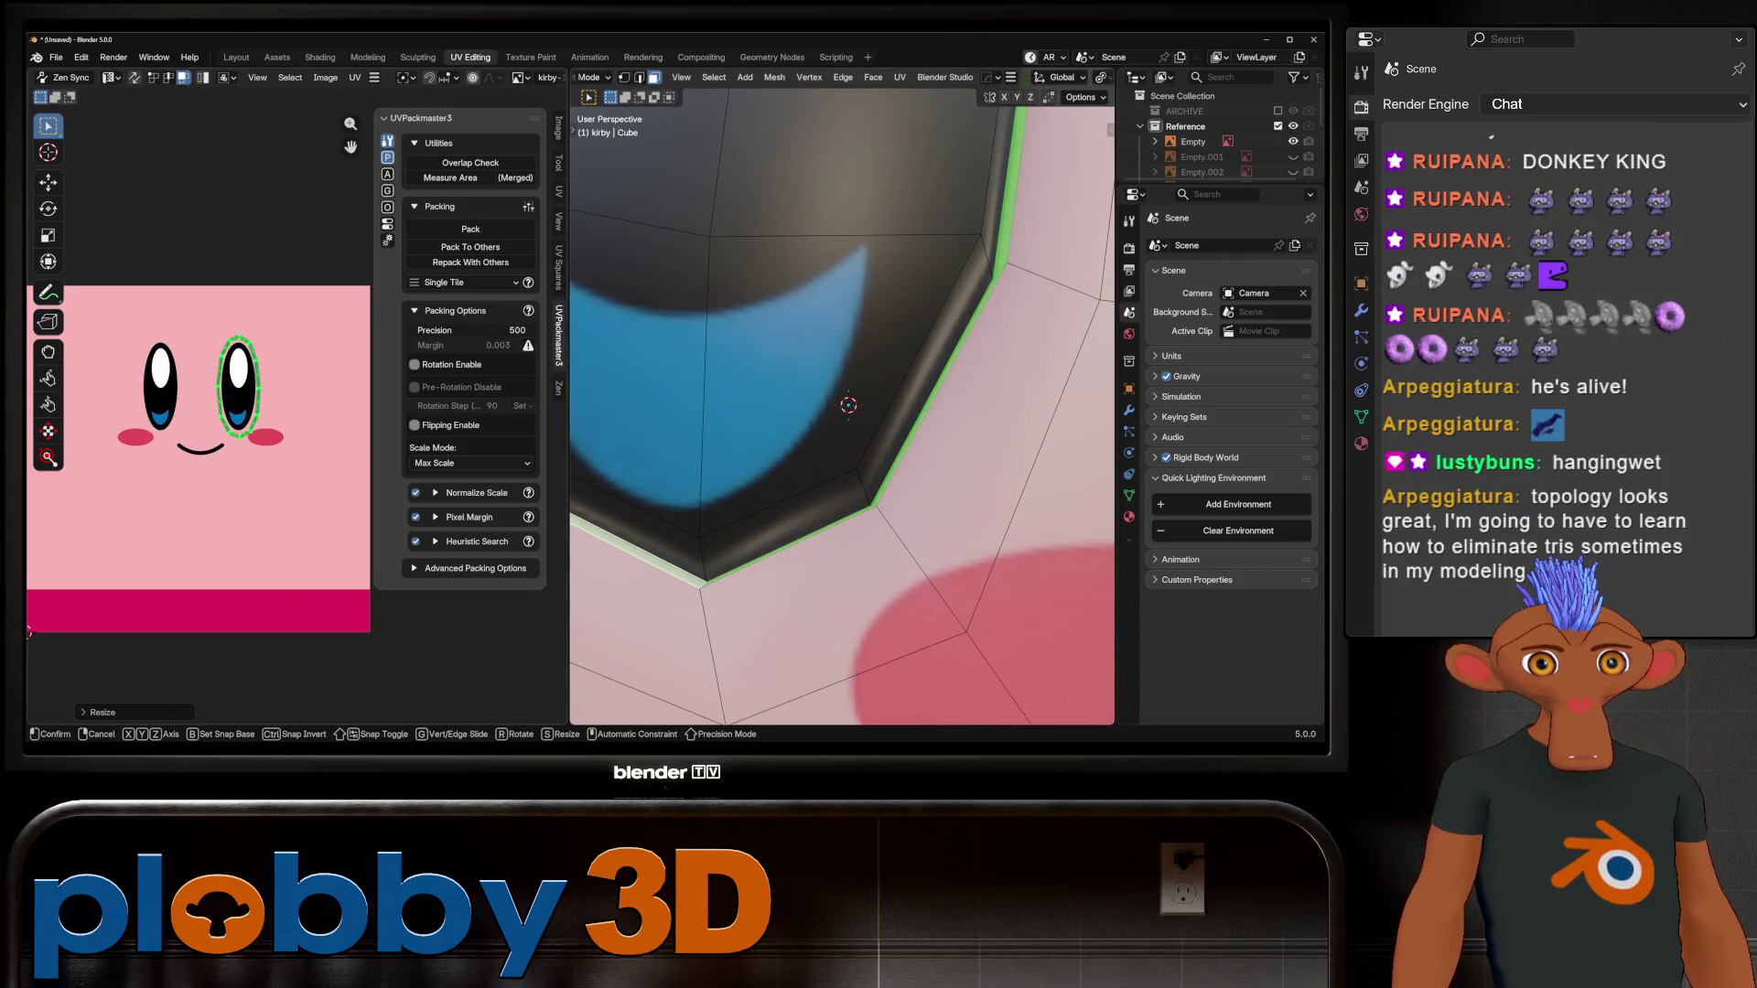
pyautogui.press('g')
pyautogui.click(28, 632)
pyautogui.press('Tab')
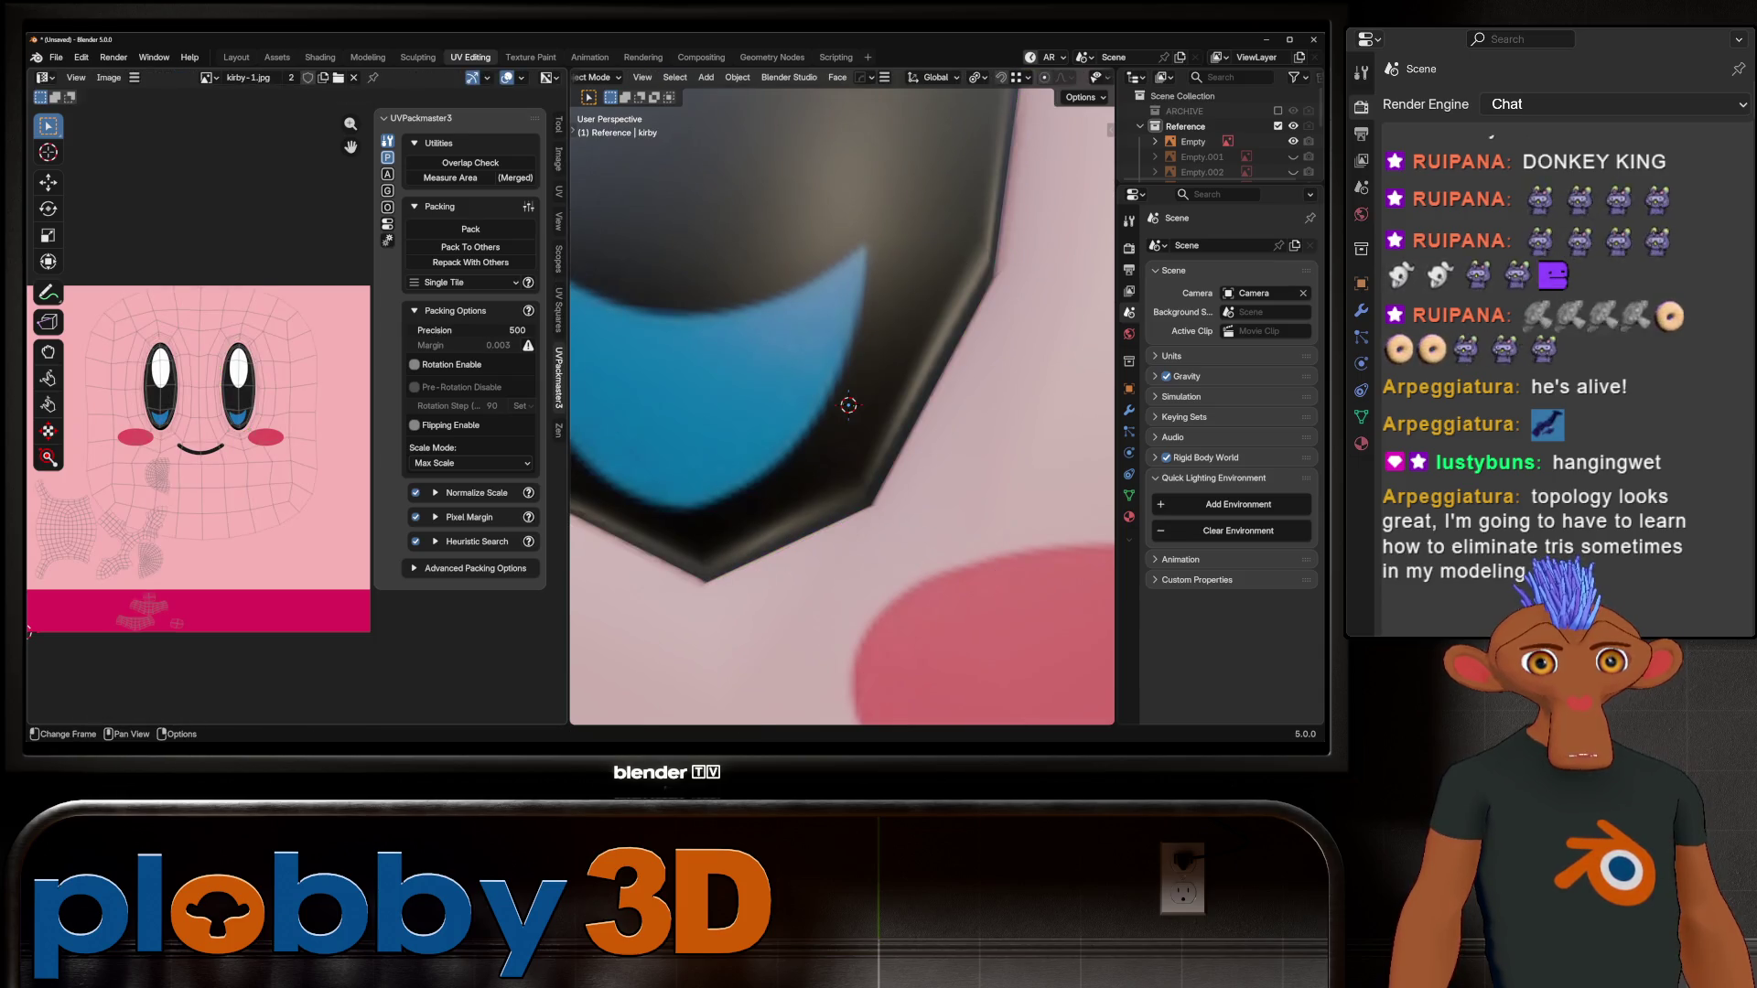
# Step: In Edit Mode, select a shortest edge path running down Kirby's side
pyautogui.scroll(-8, 842, 403)
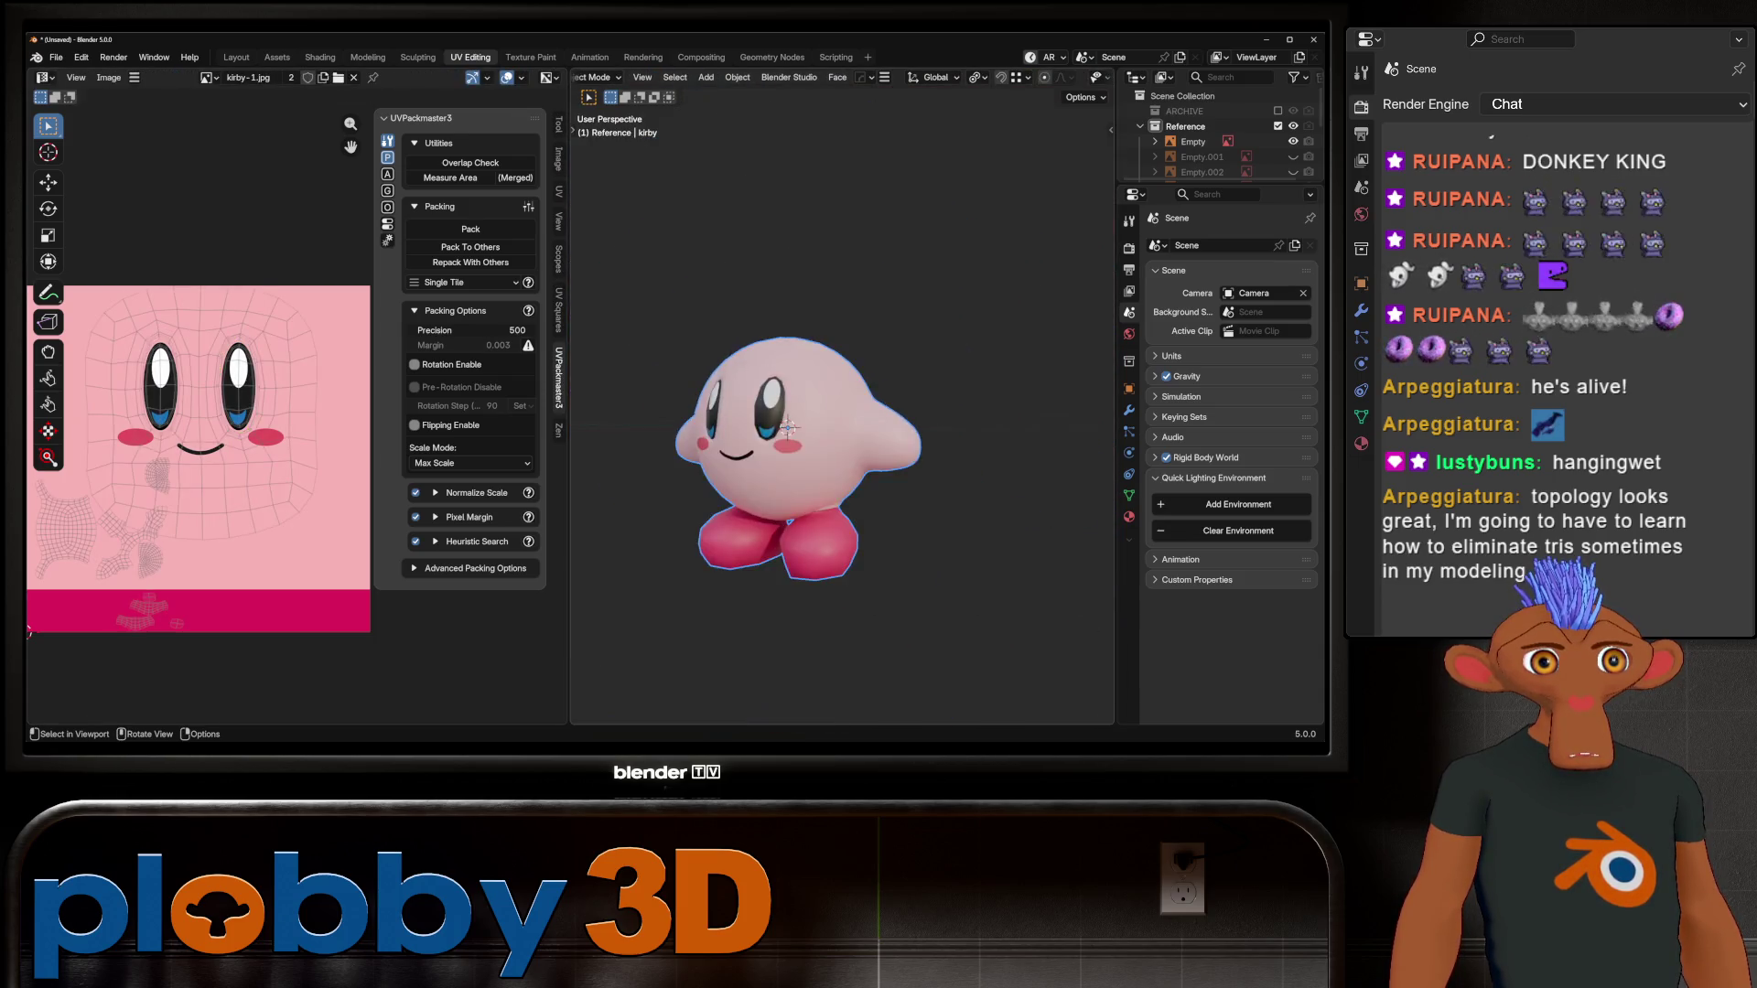
pyautogui.moveTo(842, 403); pyautogui.dragTo(801, 393, button='middle')
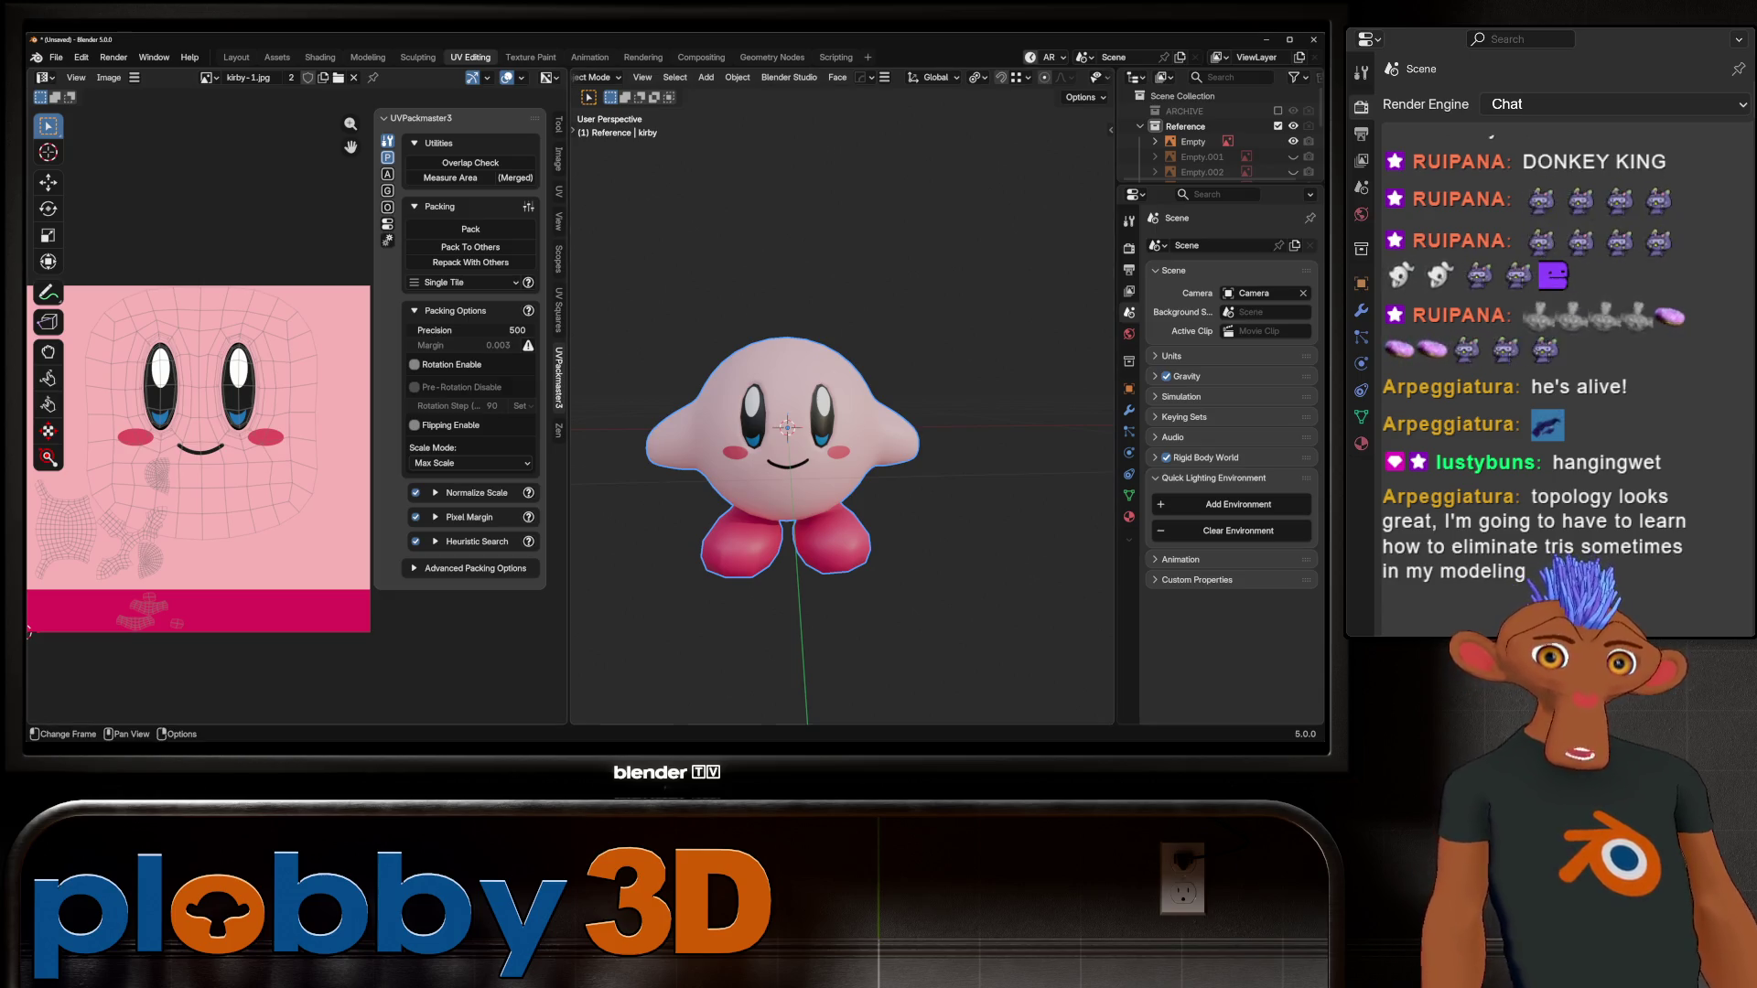
pyautogui.press('Tab')
pyautogui.moveTo(823, 411); pyautogui.dragTo(952, 421, button='middle')
pyautogui.scroll(3, 750, 466)
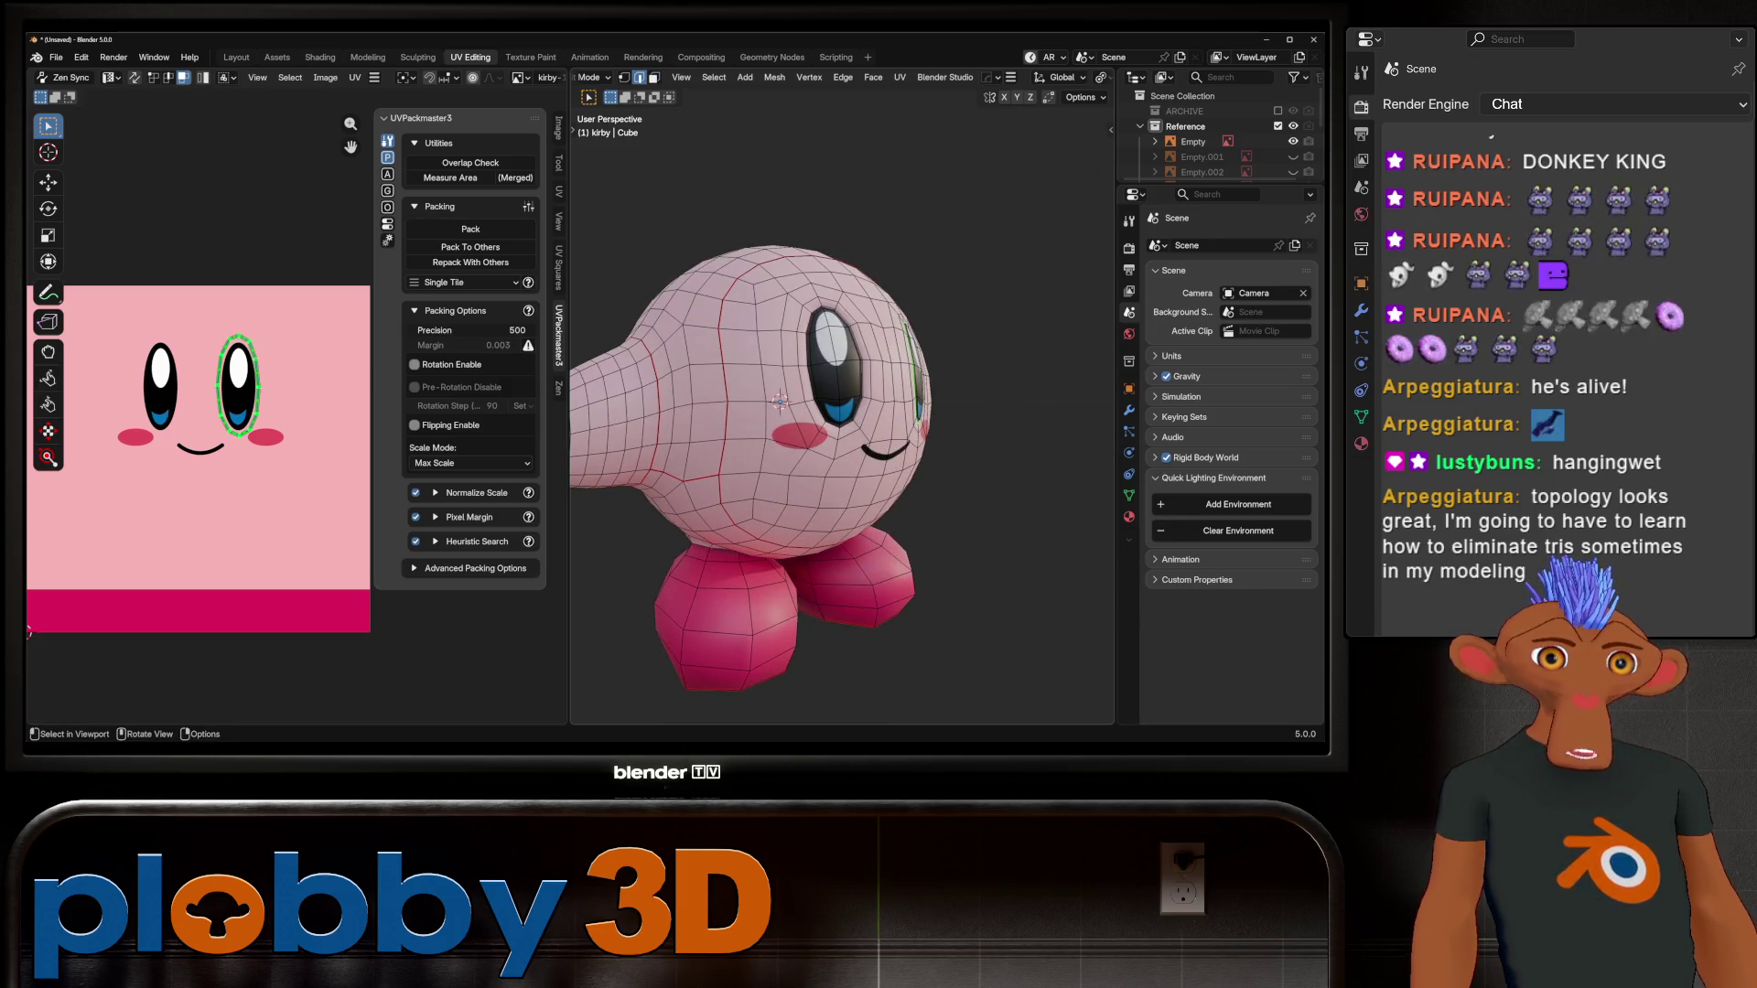
pyautogui.moveTo(824, 457); pyautogui.dragTo(897, 462, button='middle')
pyautogui.keyDown('ctrl'); pyautogui.click(786, 550); pyautogui.keyUp('ctrl')
pyautogui.moveTo(786, 549)
pyautogui.mouseDown(button='middle')
pyautogui.moveTo(824, 549)
pyautogui.moveTo(805, 549)
pyautogui.mouseUp(button='middle')
pyautogui.keyDown('shift'); pyautogui.click(968, 444); pyautogui.keyUp('shift')
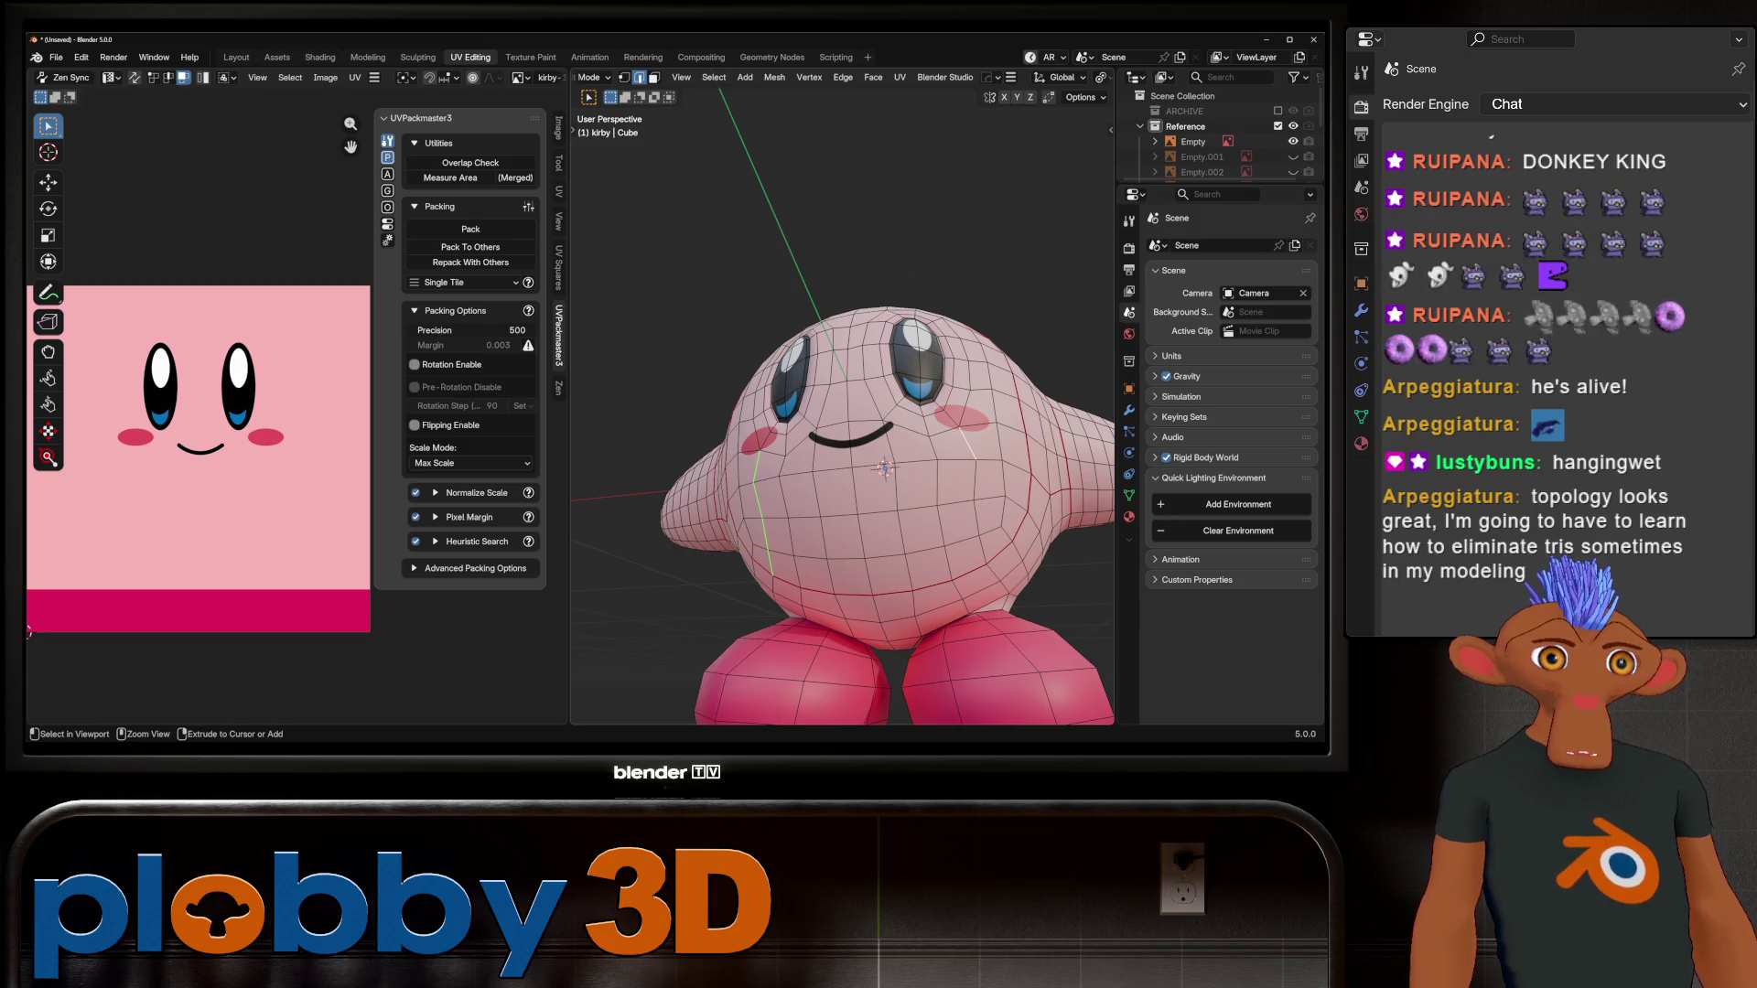
pyautogui.keyDown('ctrl'); pyautogui.click(970, 572); pyautogui.keyUp('ctrl')
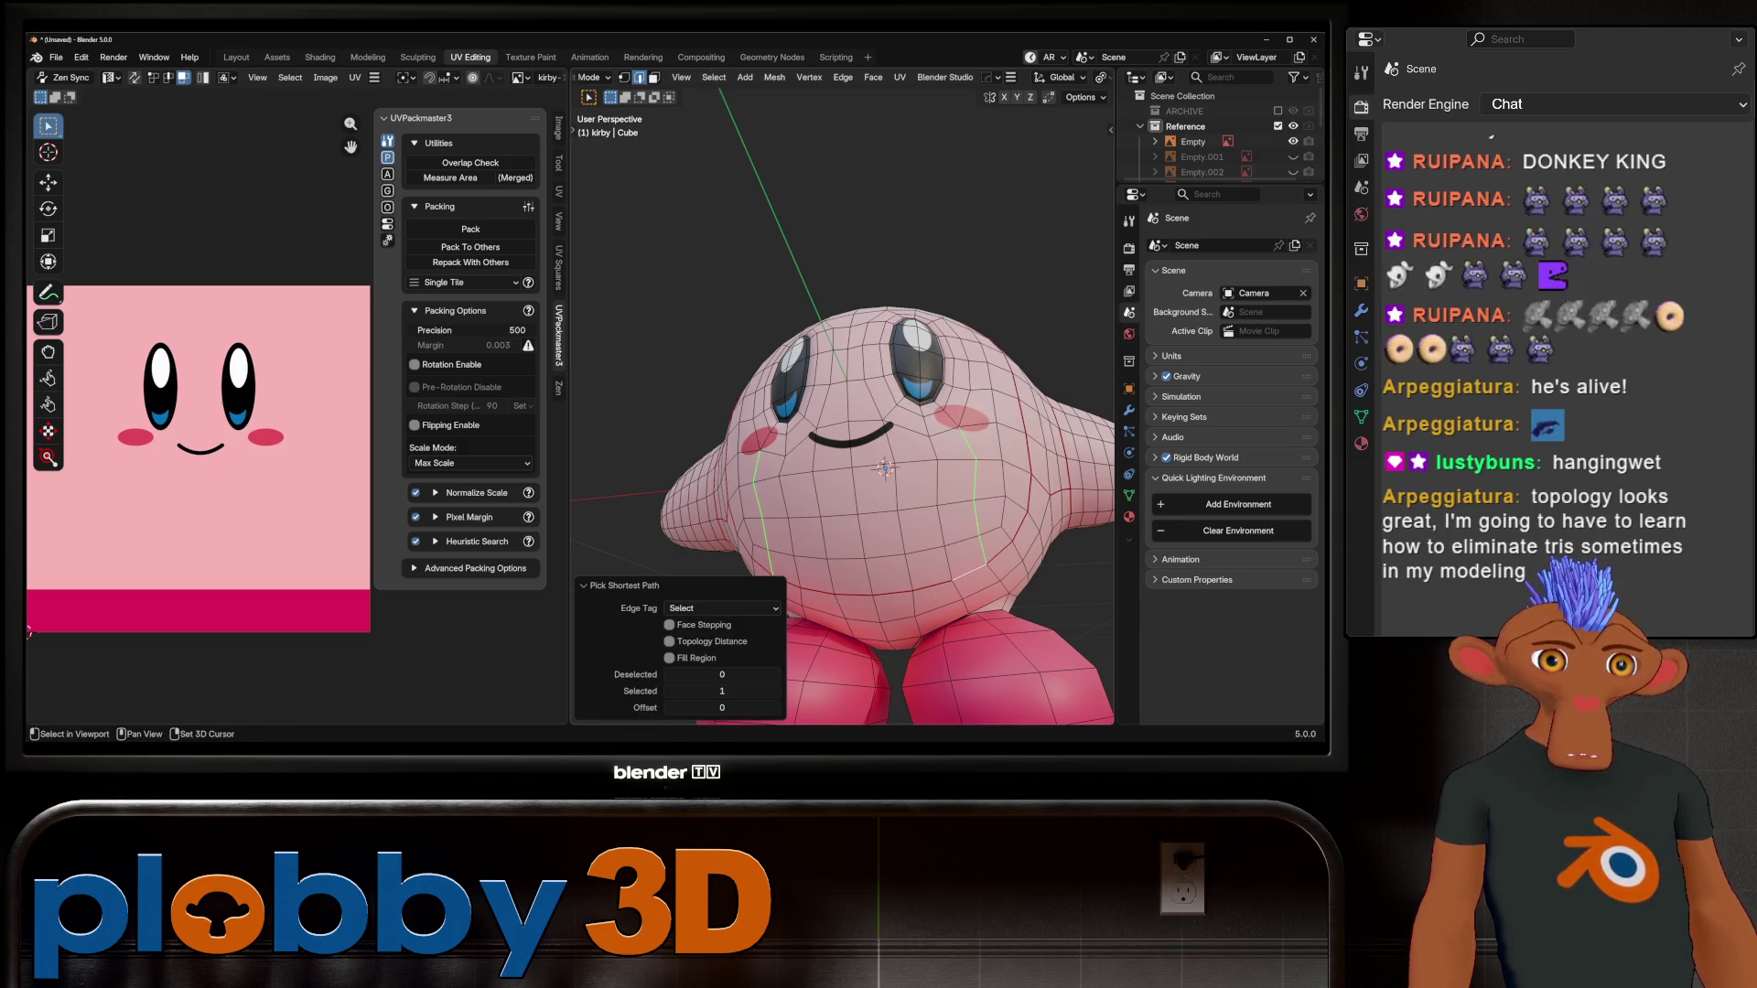
# Step: Apply Relax from Quick Favorites to the edge path, then inspect Kirby in Object Mode
pyautogui.press('q')
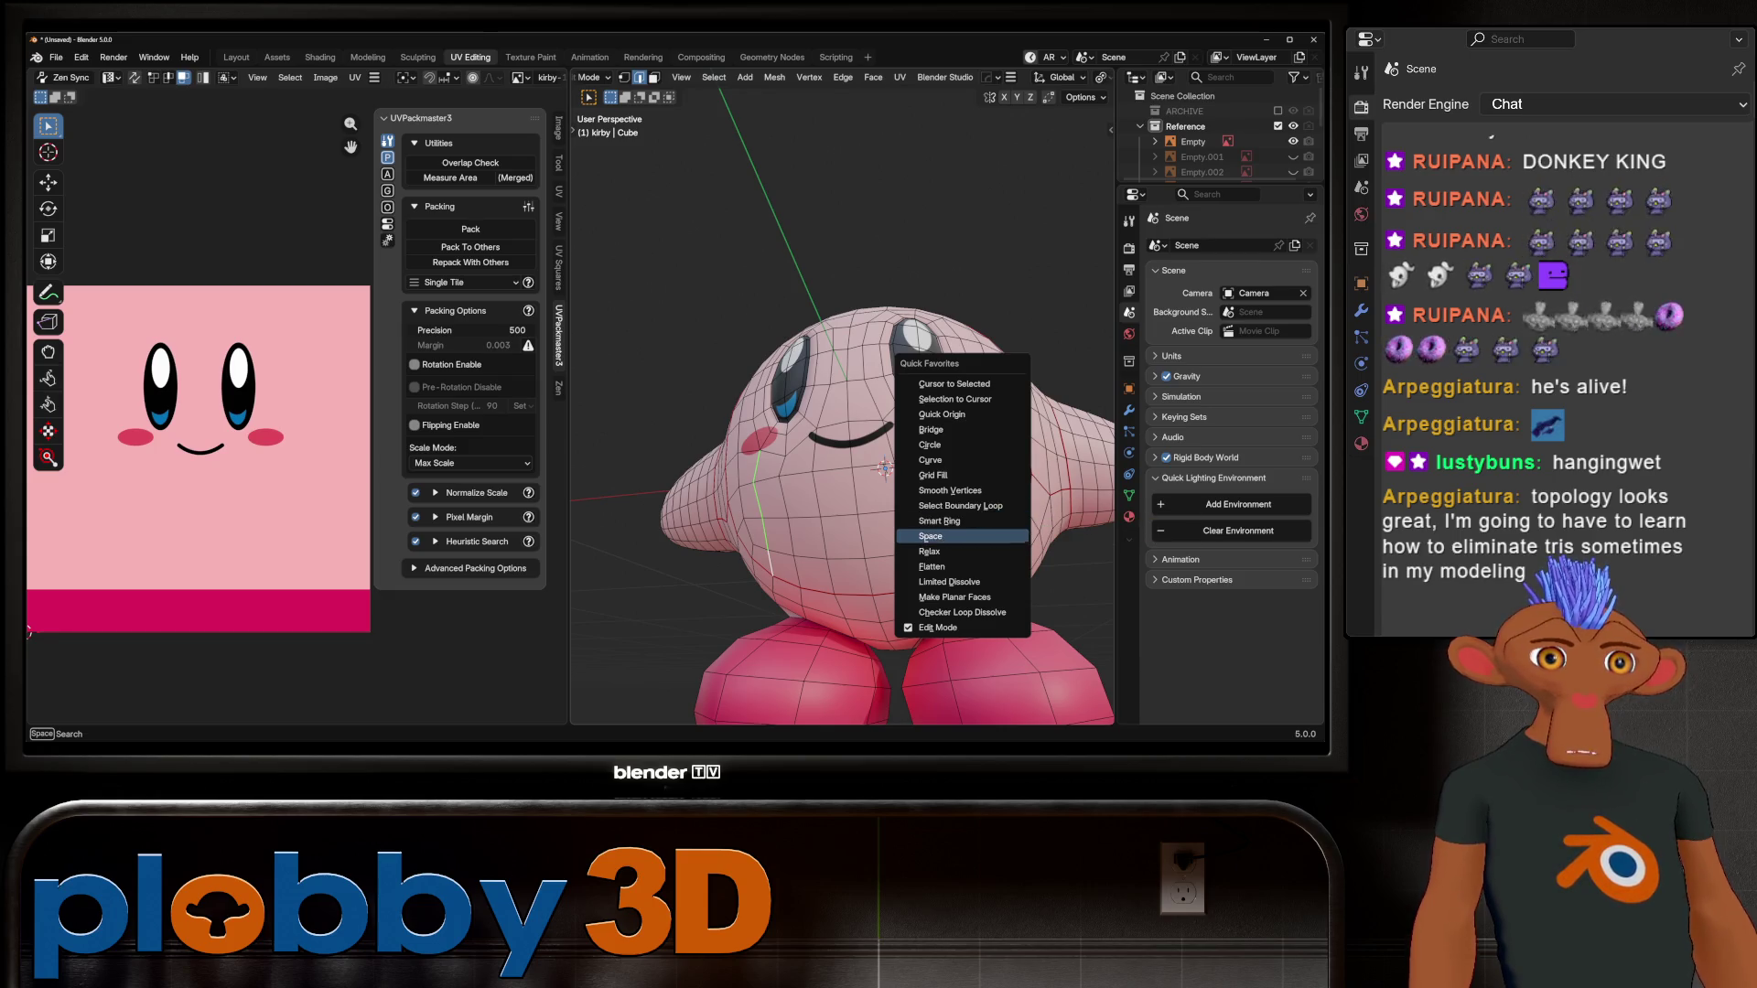
pyautogui.click(930, 552)
pyautogui.press('Tab')
pyautogui.scroll(-4, 885, 469)
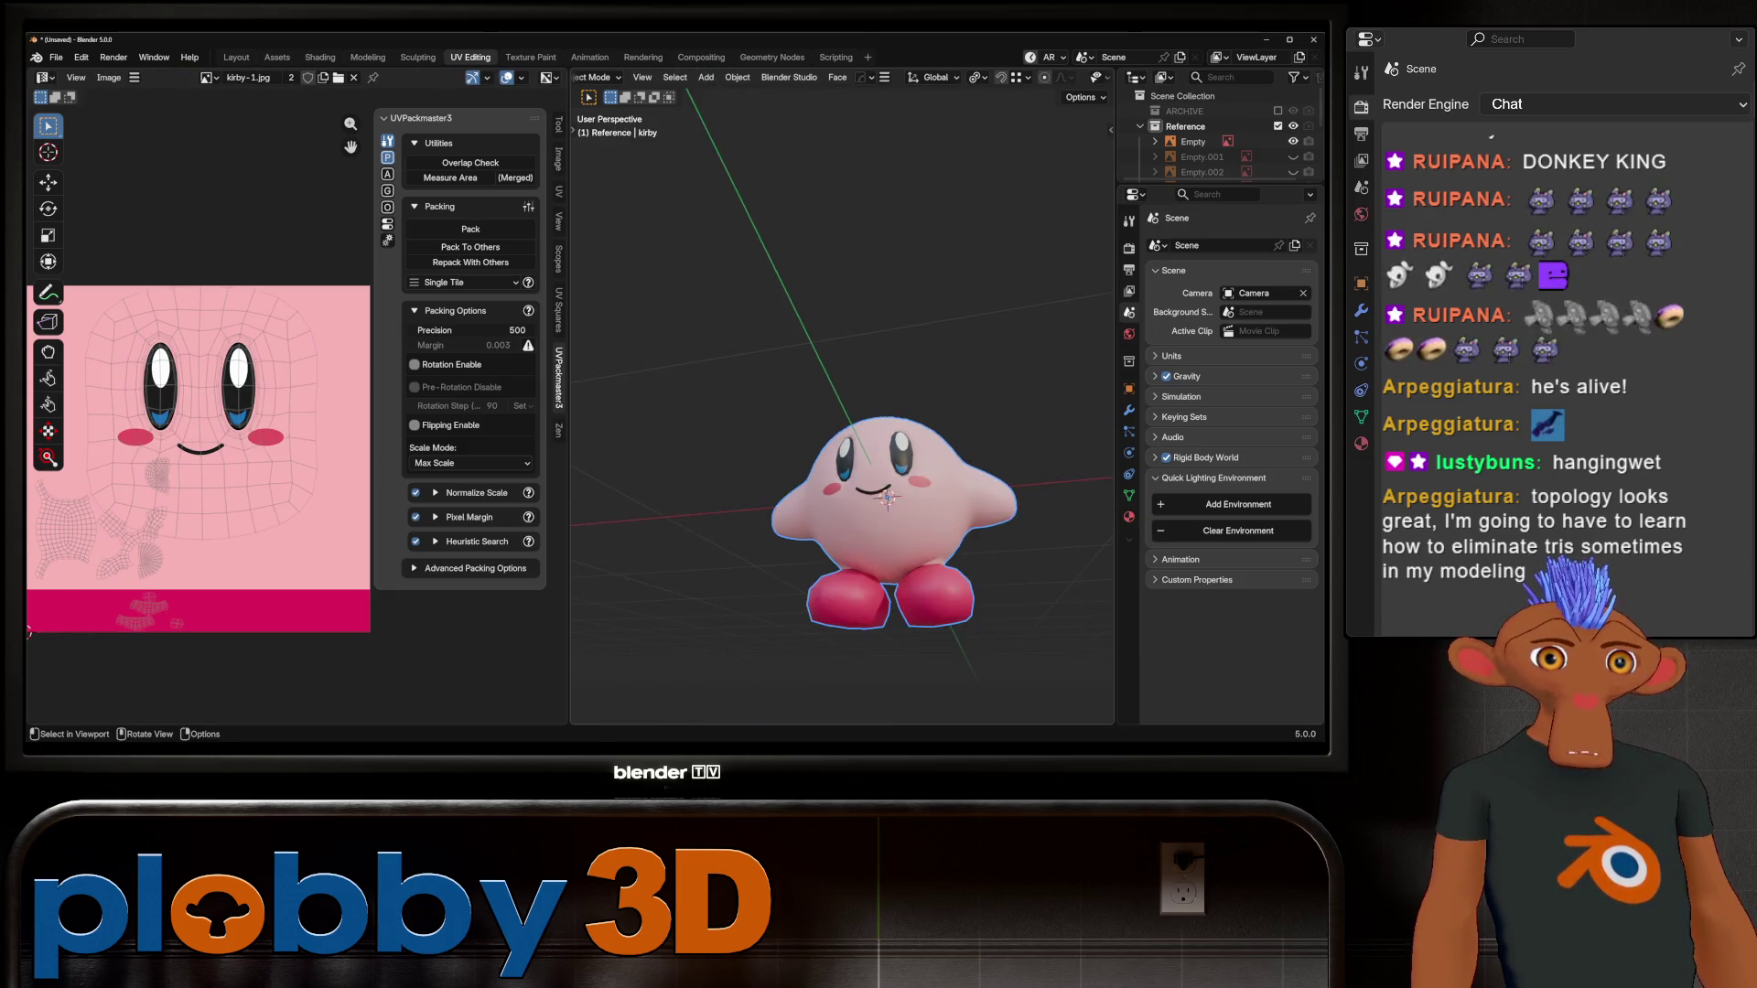
pyautogui.moveTo(885, 468)
pyautogui.mouseDown(button='middle')
pyautogui.moveTo(1007, 465)
pyautogui.moveTo(861, 462)
pyautogui.moveTo(916, 471)
pyautogui.moveTo(895, 459)
pyautogui.mouseUp(button='middle')
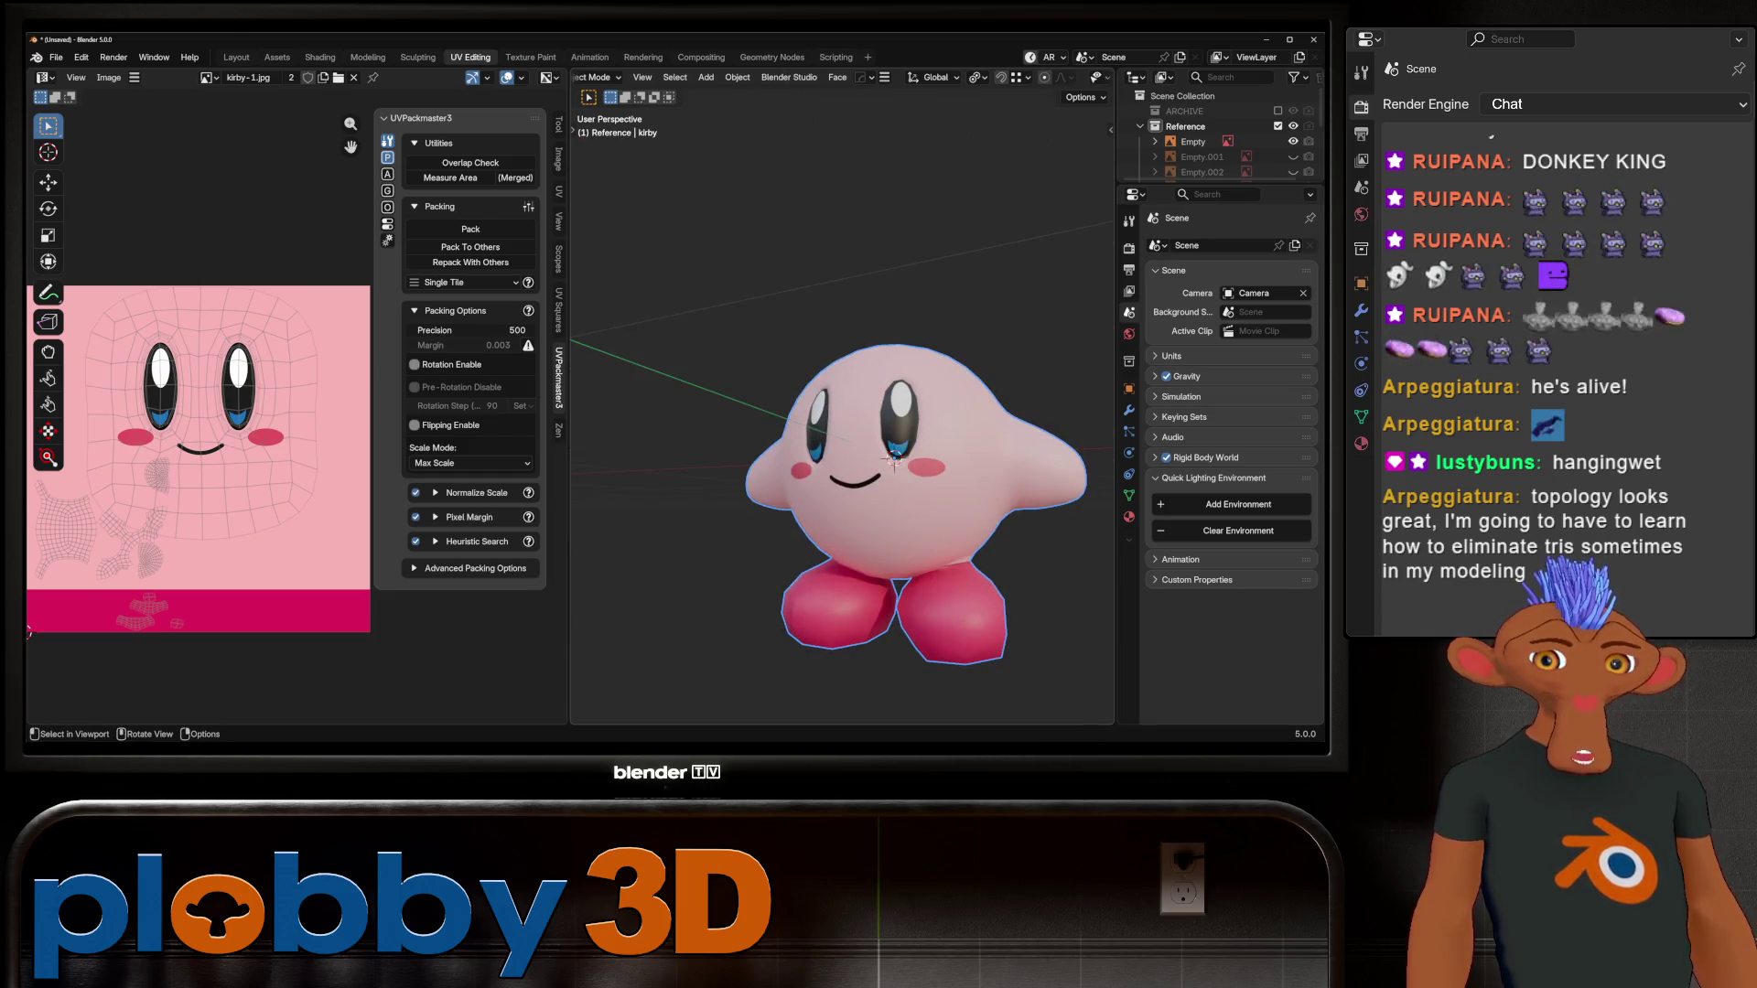
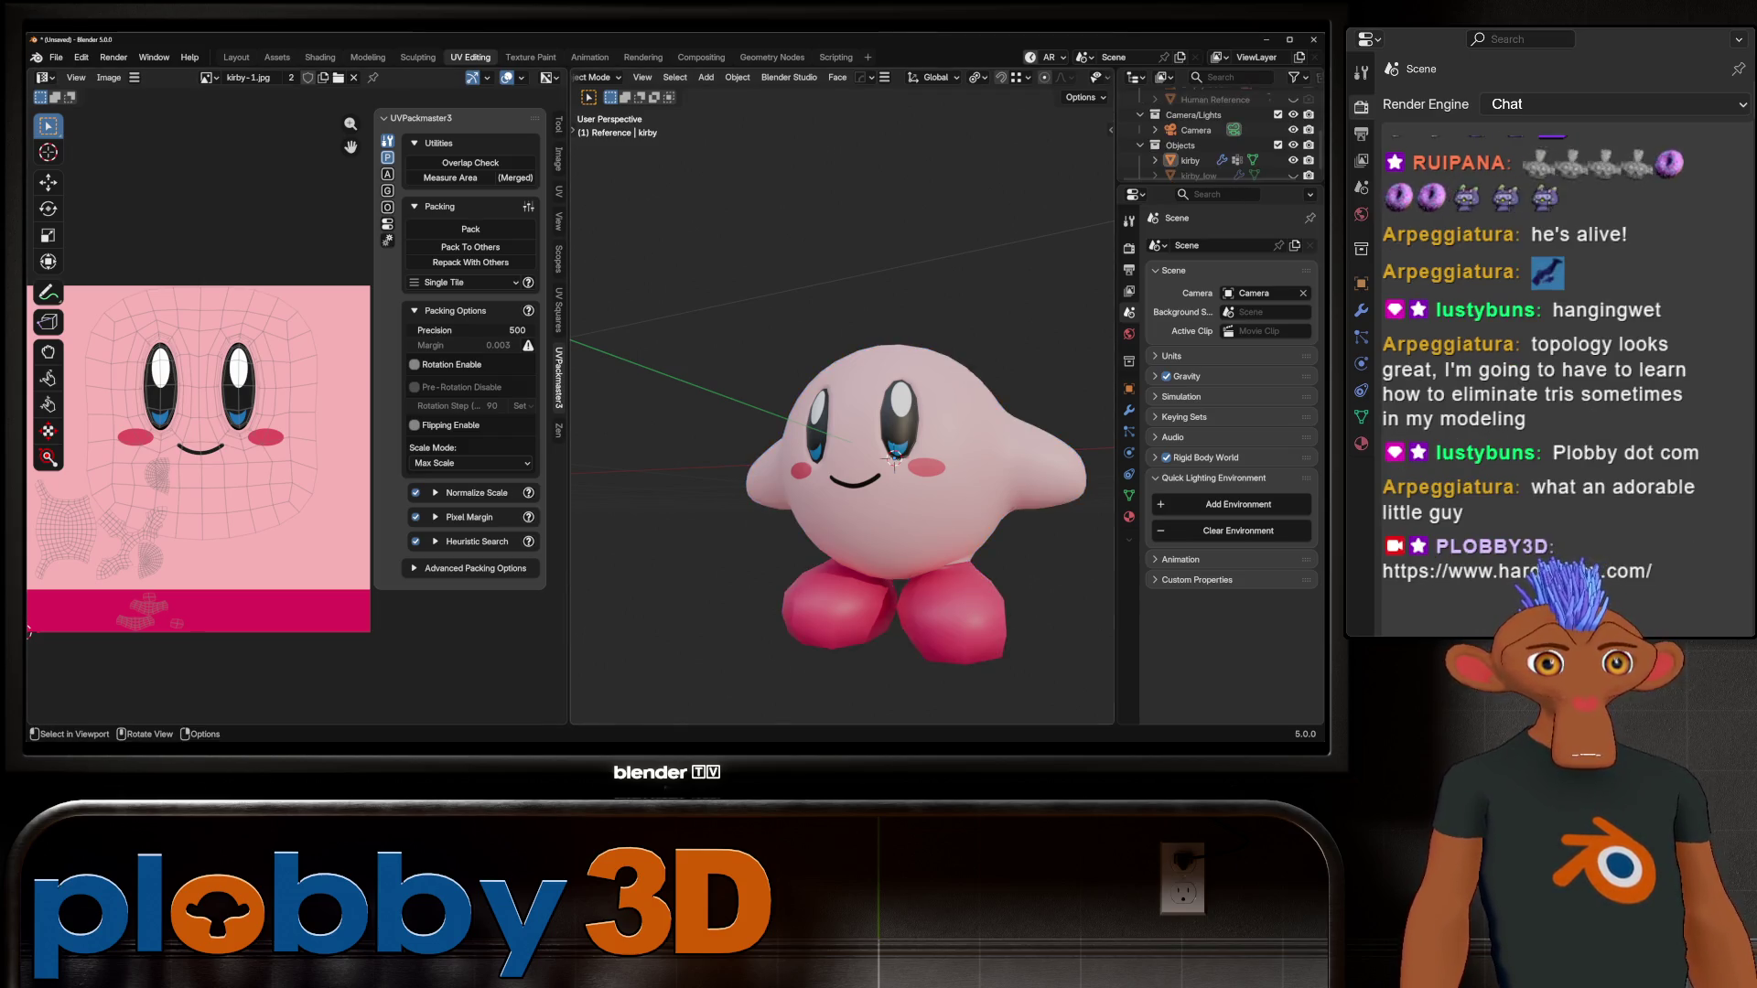
# Step: Select the right eye's faces, enlarge its UV island, then stretch it vertically
pyautogui.moveTo(894, 461)
pyautogui.keyDown('ctrl'); pyautogui.mouseDown(button='middle')
pyautogui.moveTo(912, 472)
pyautogui.moveTo(1023, 428)
pyautogui.mouseUp(button='middle'); pyautogui.keyUp('ctrl')
pyautogui.press('Tab')
pyautogui.keyDown('alt'); pyautogui.click(745, 412); pyautogui.keyUp('alt')
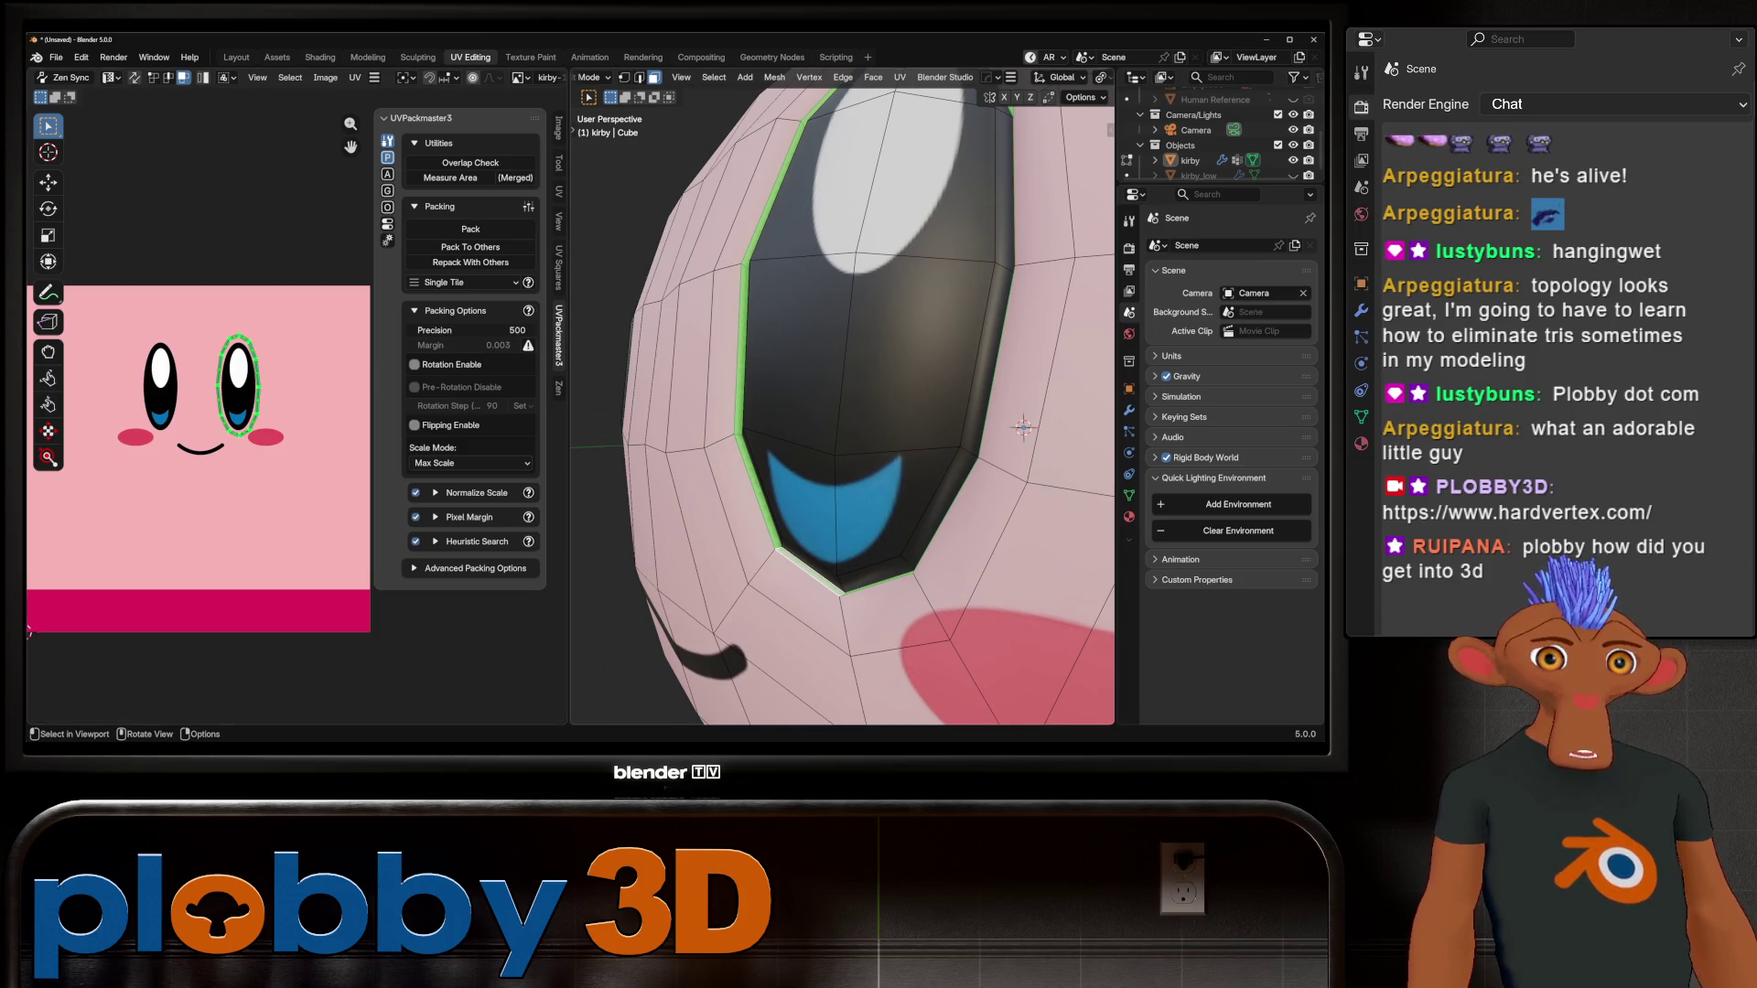
pyautogui.scroll(-5, 1023, 428)
pyautogui.keyDown('ctrl'); pyautogui.keyDown('shift'); pyautogui.click(921, 302); pyautogui.keyUp('shift'); pyautogui.keyUp('ctrl')
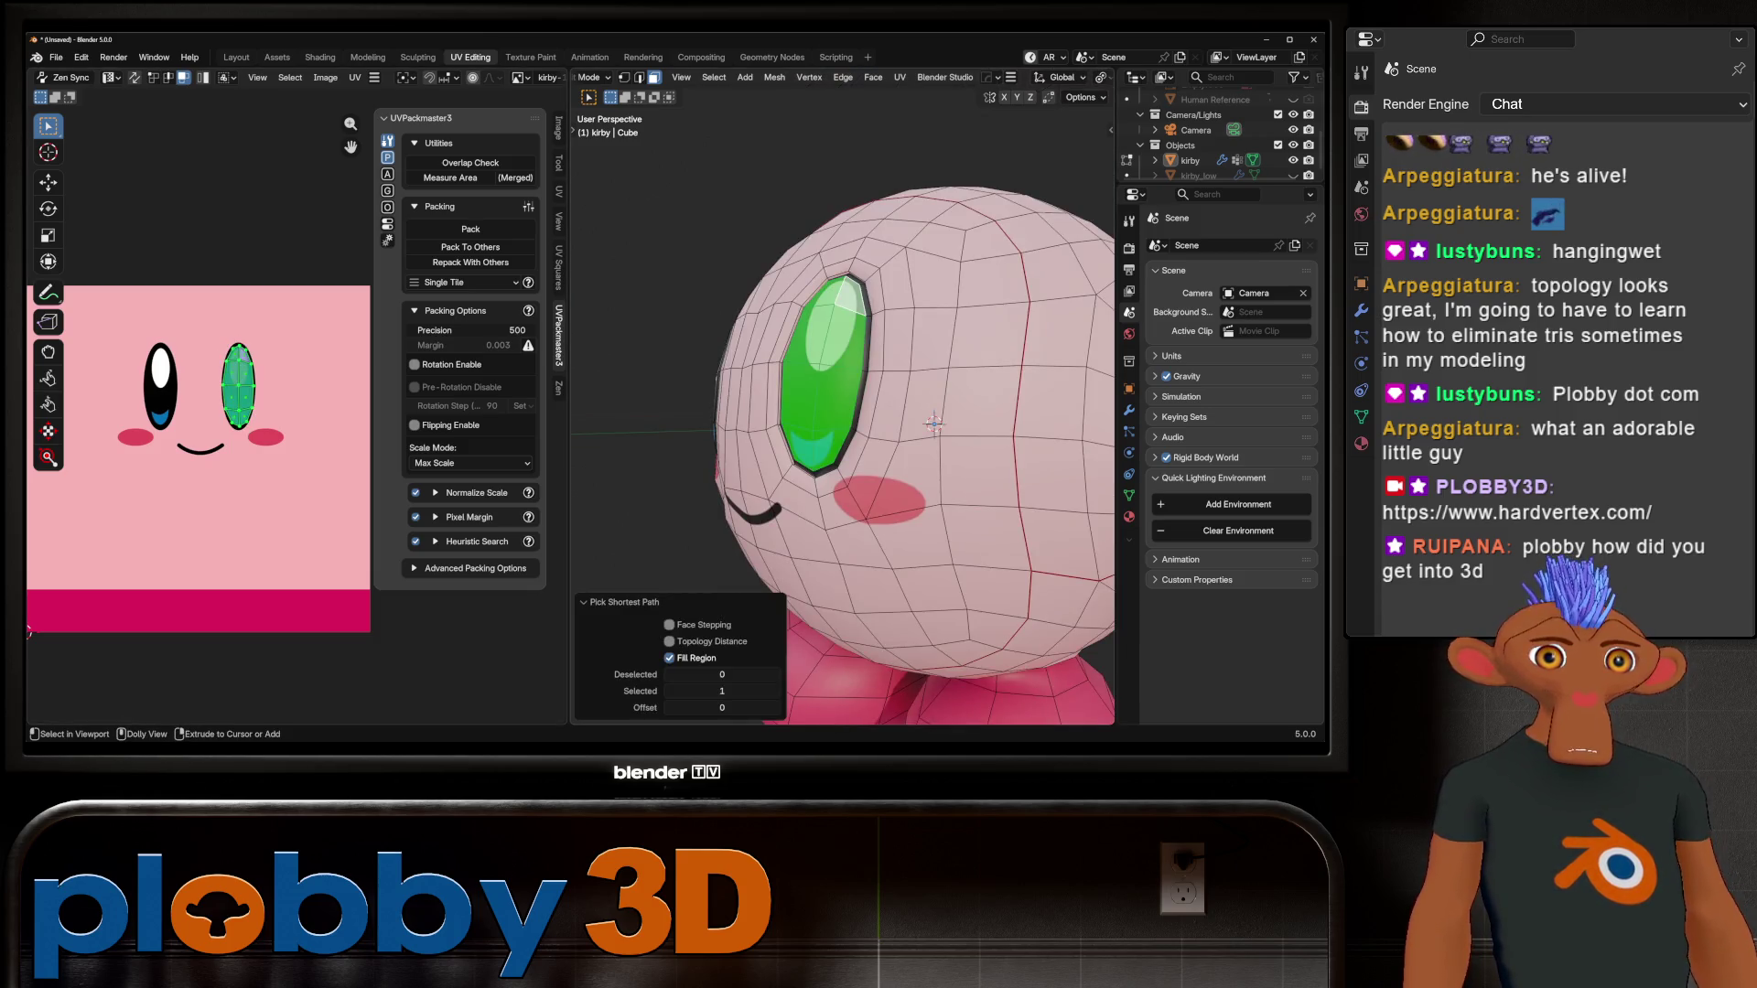
pyautogui.press('KP_Decimal')
pyautogui.press('KP_Decimal')
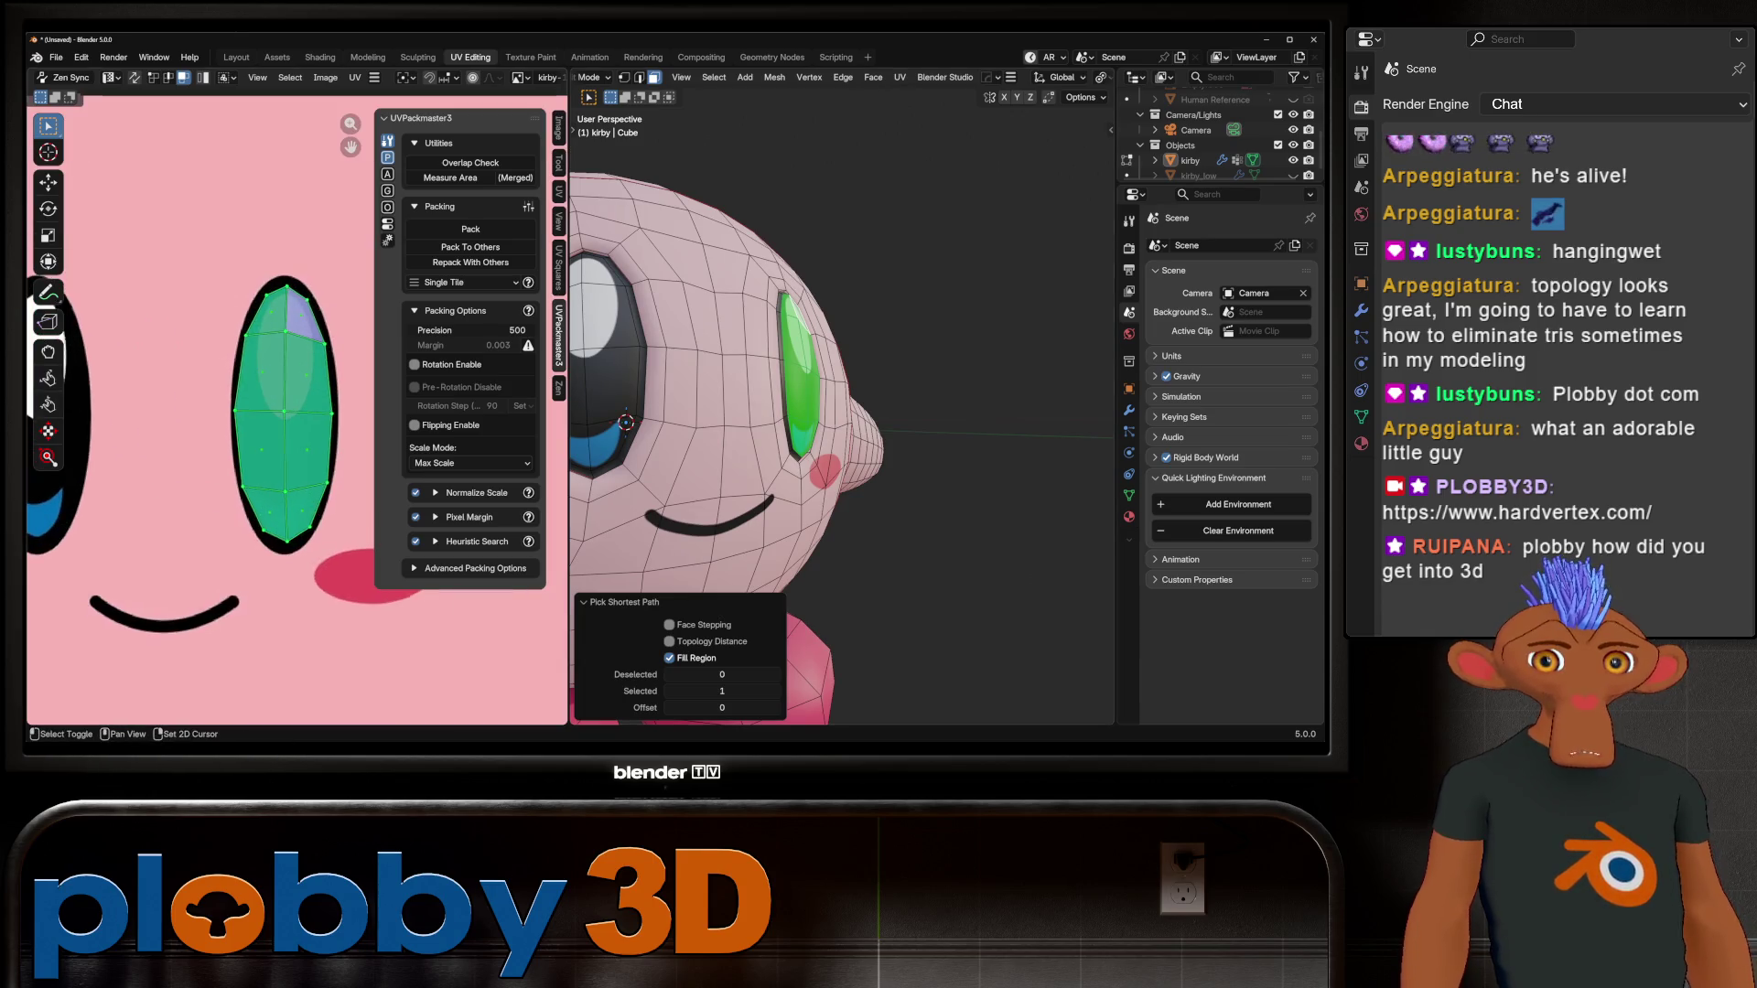
pyautogui.press('s')
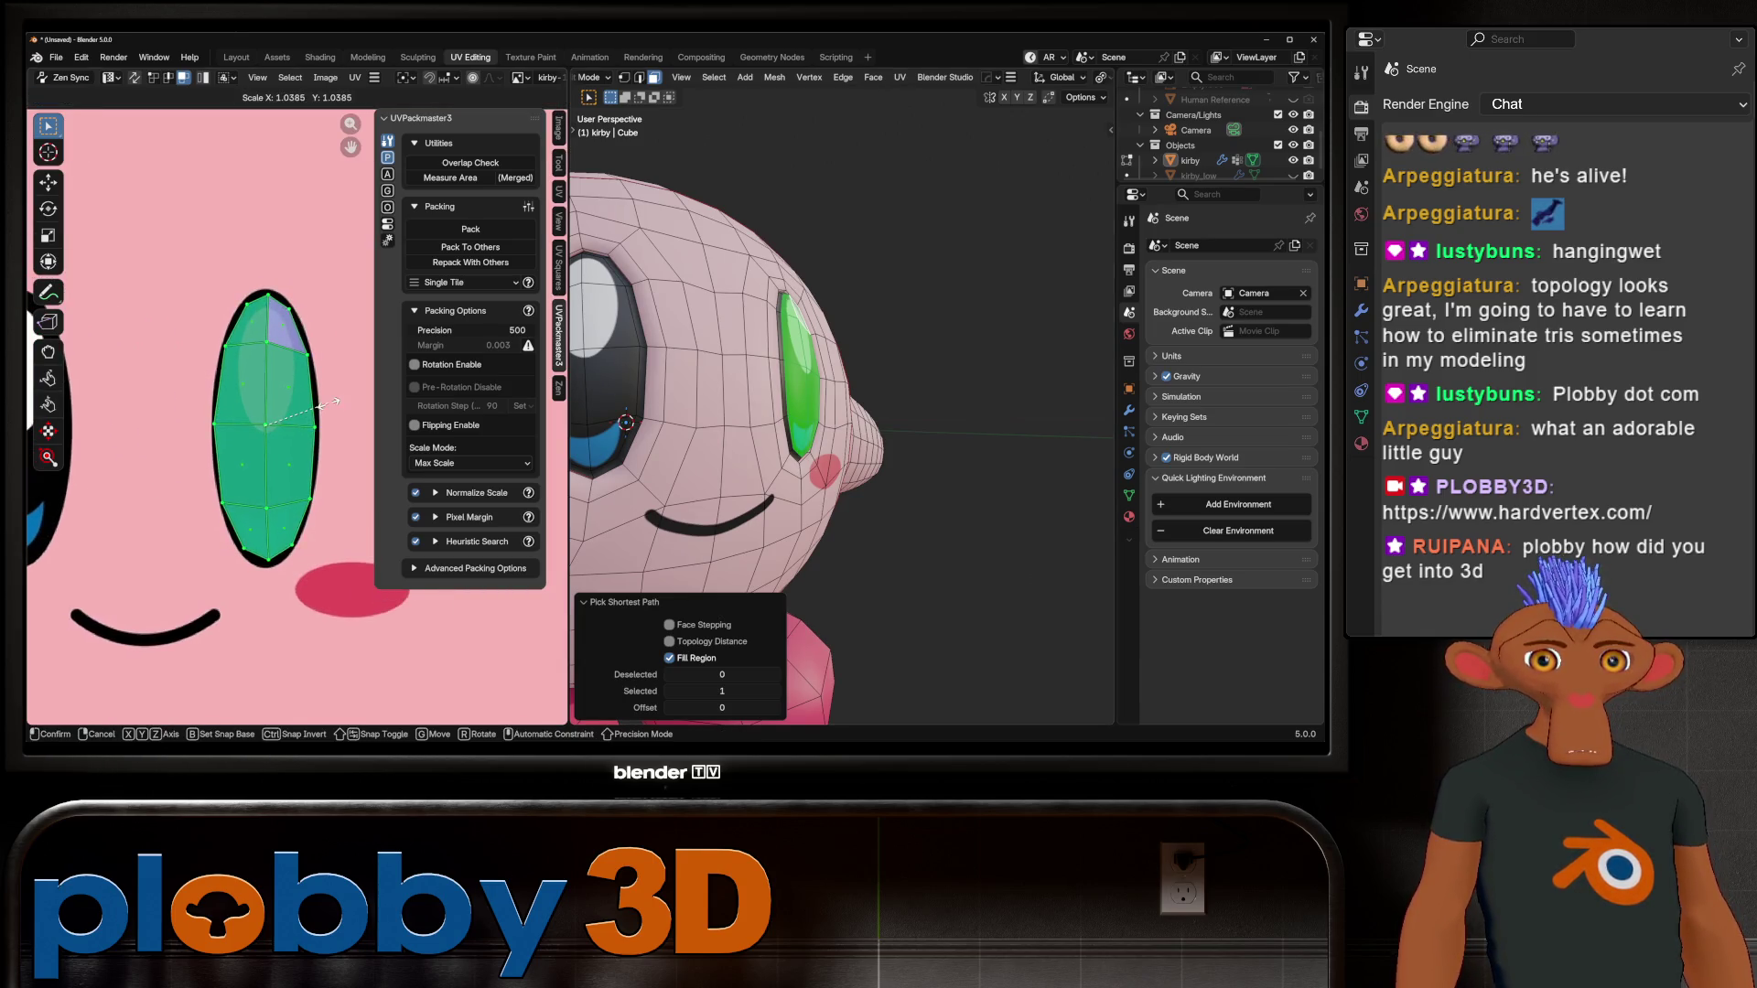
pyautogui.click(336, 400)
pyautogui.press('s')
pyautogui.press('y')
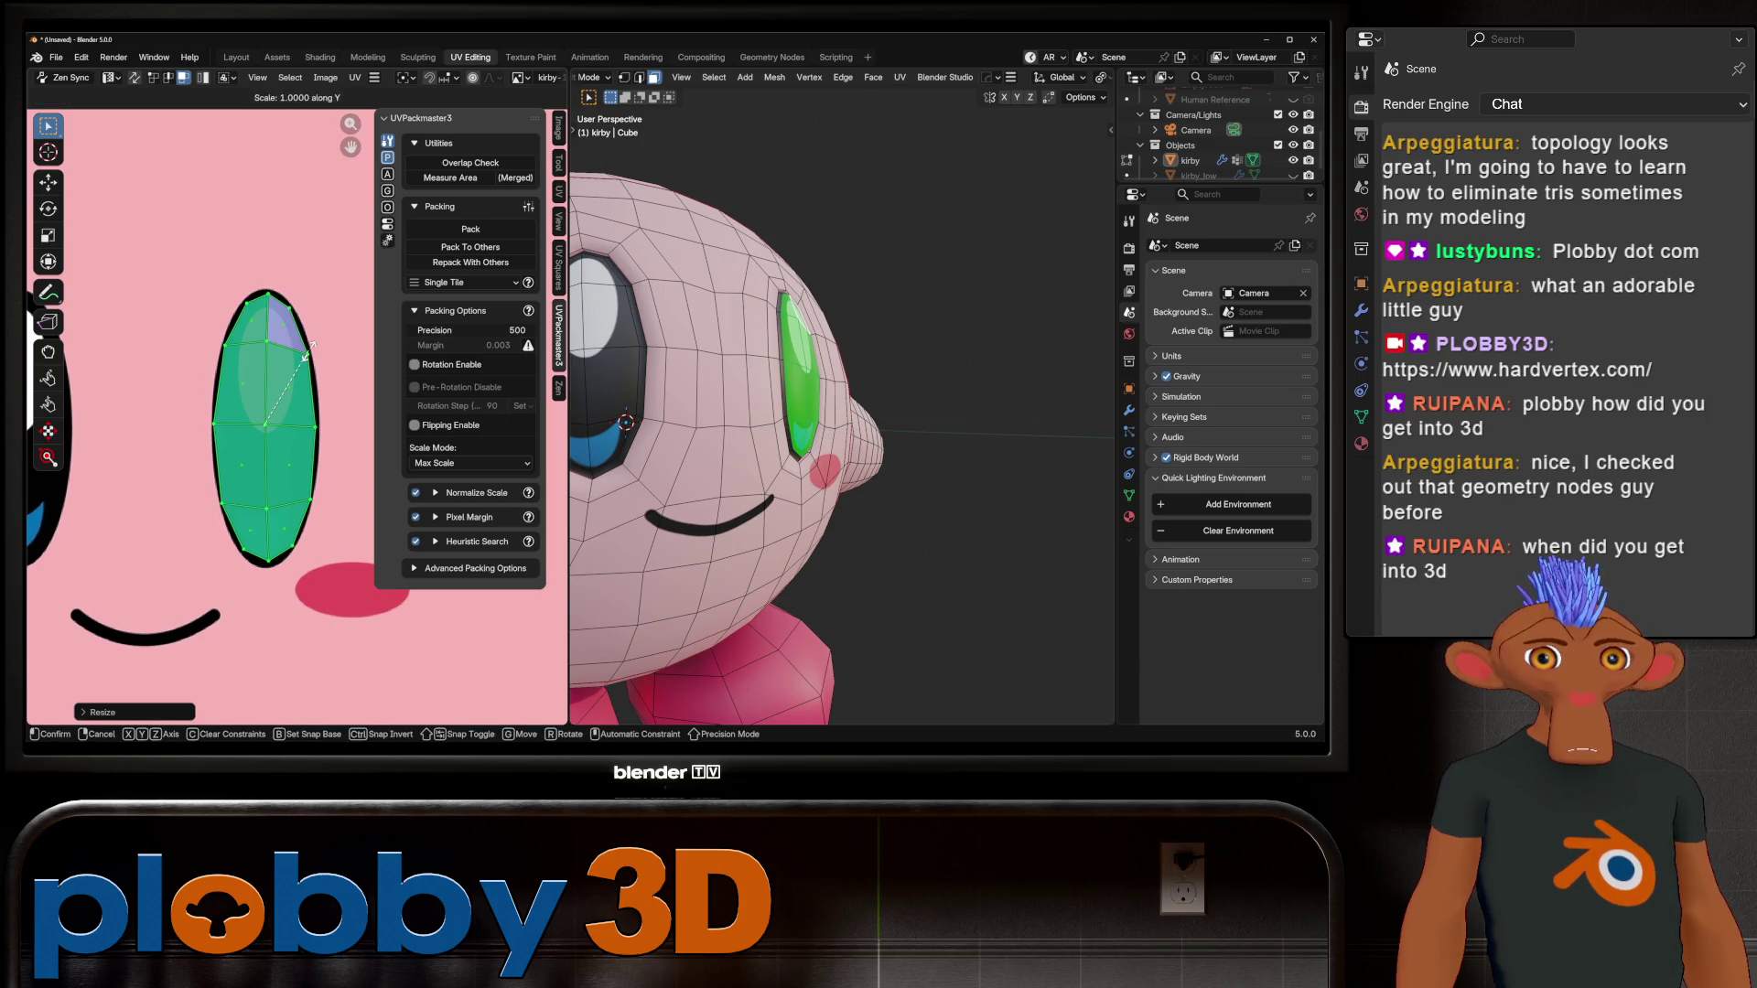
pyautogui.click(311, 349)
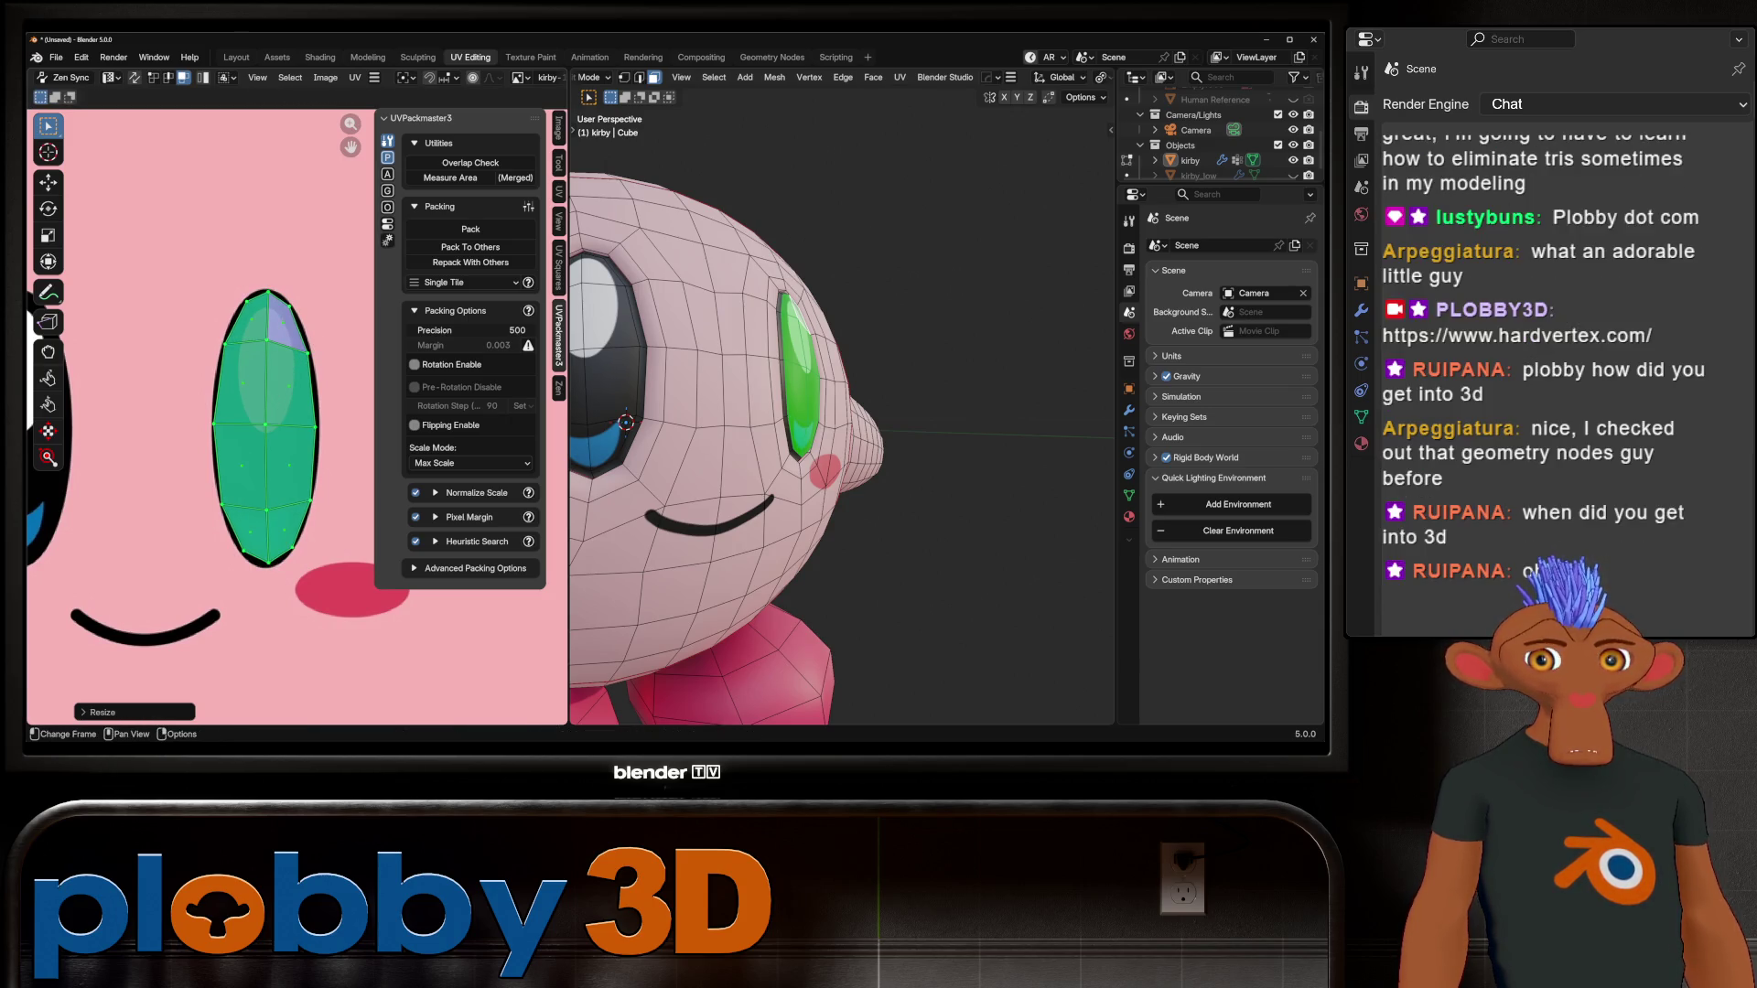
# Step: Select the left-eye island, stretch its UVs vertically, reposition it, and return to Object Mode
pyautogui.moveTo(733, 412); pyautogui.dragTo(824, 412, button='middle')
pyautogui.click(707, 376)
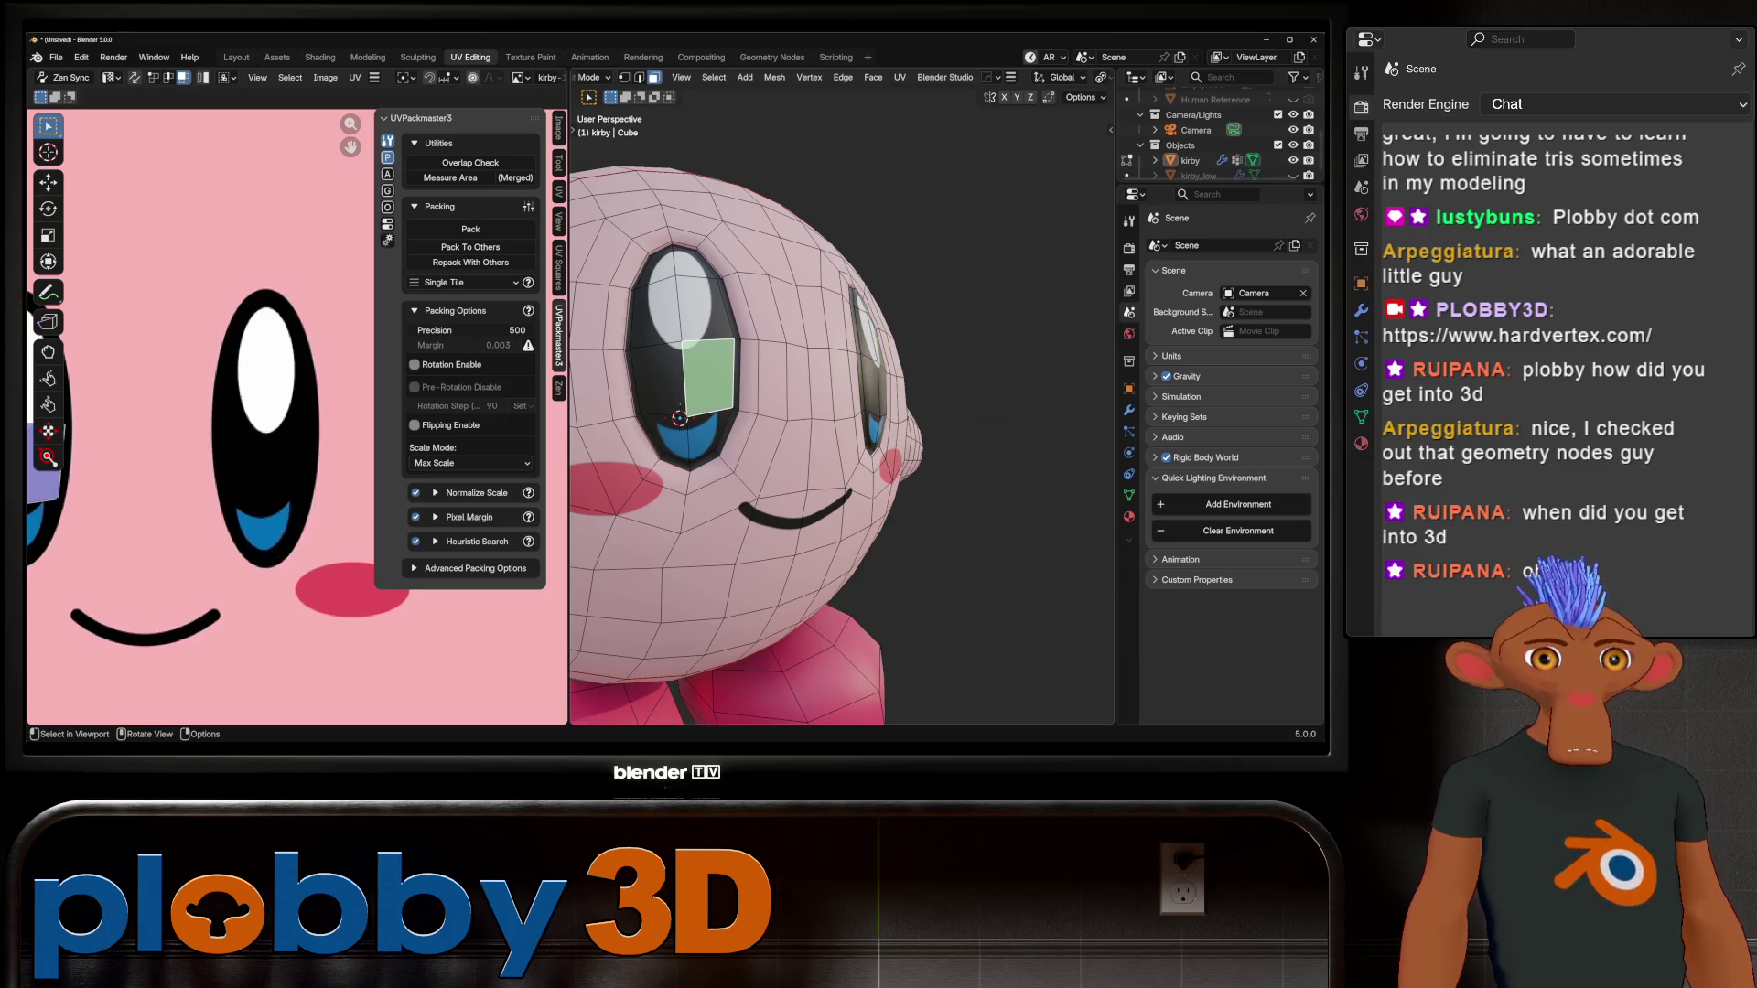
pyautogui.hotkey('ctrl', 'l')
pyautogui.moveTo(183, 412); pyautogui.dragTo(357, 412, button='middle')
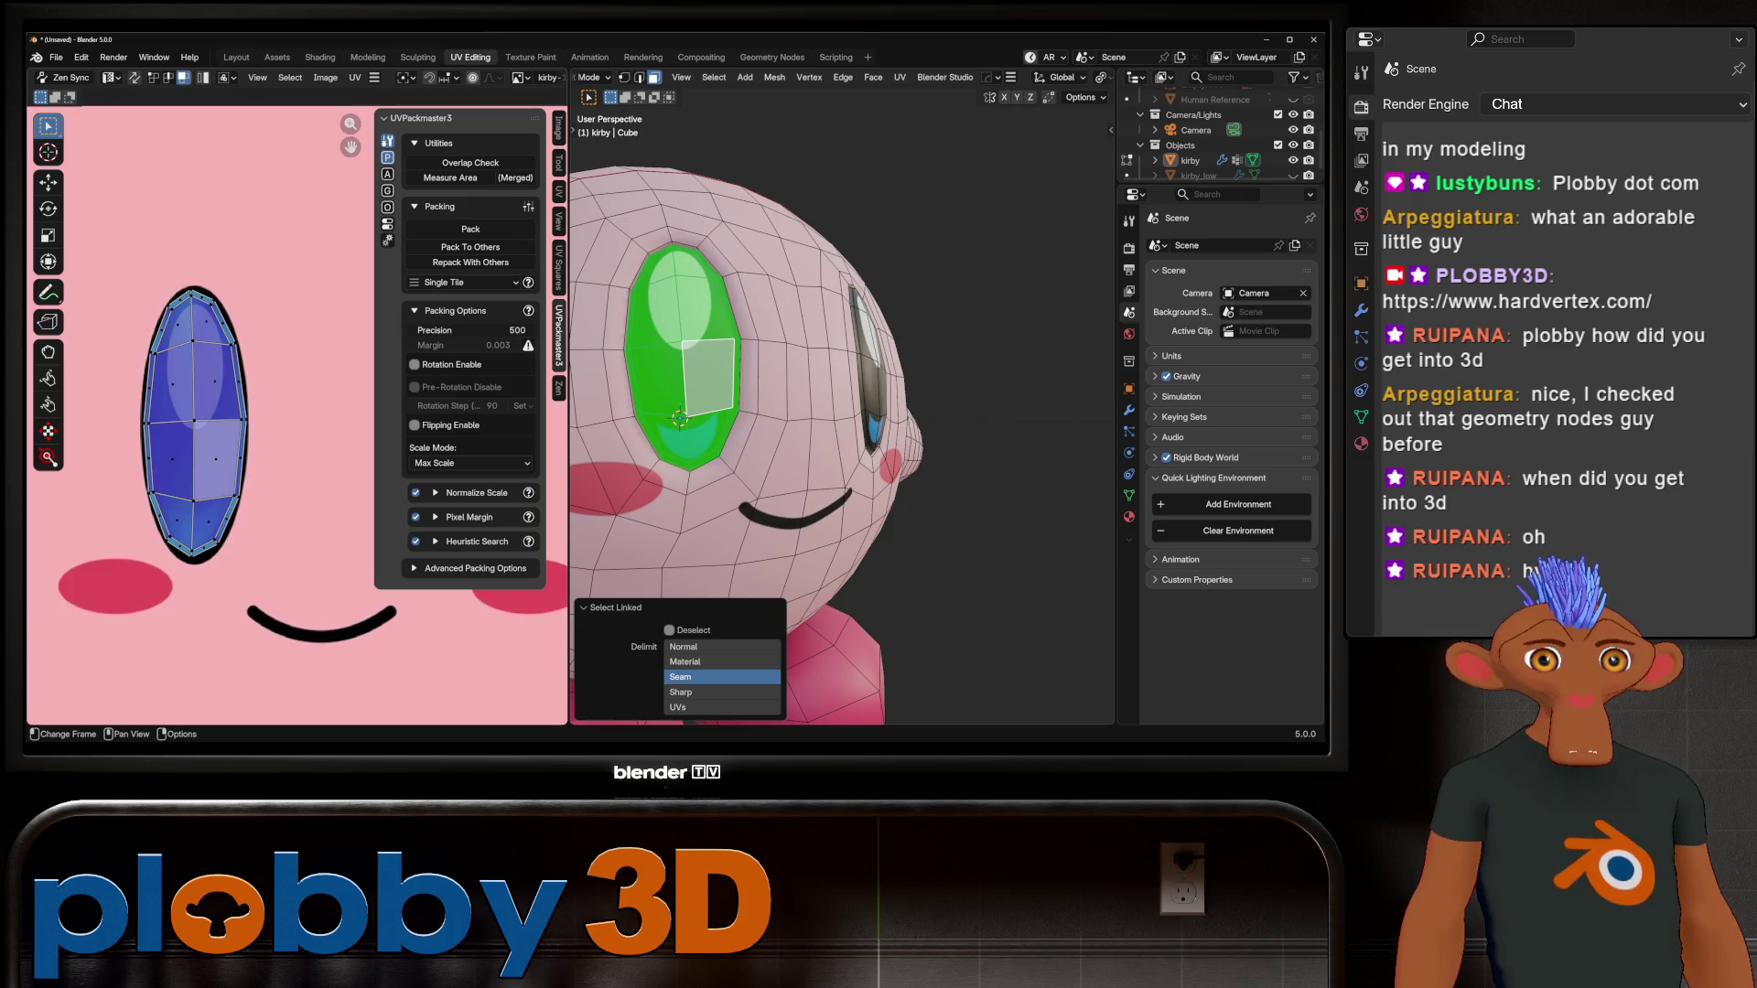
pyautogui.press('a')
pyautogui.press('s')
pyautogui.press('y')
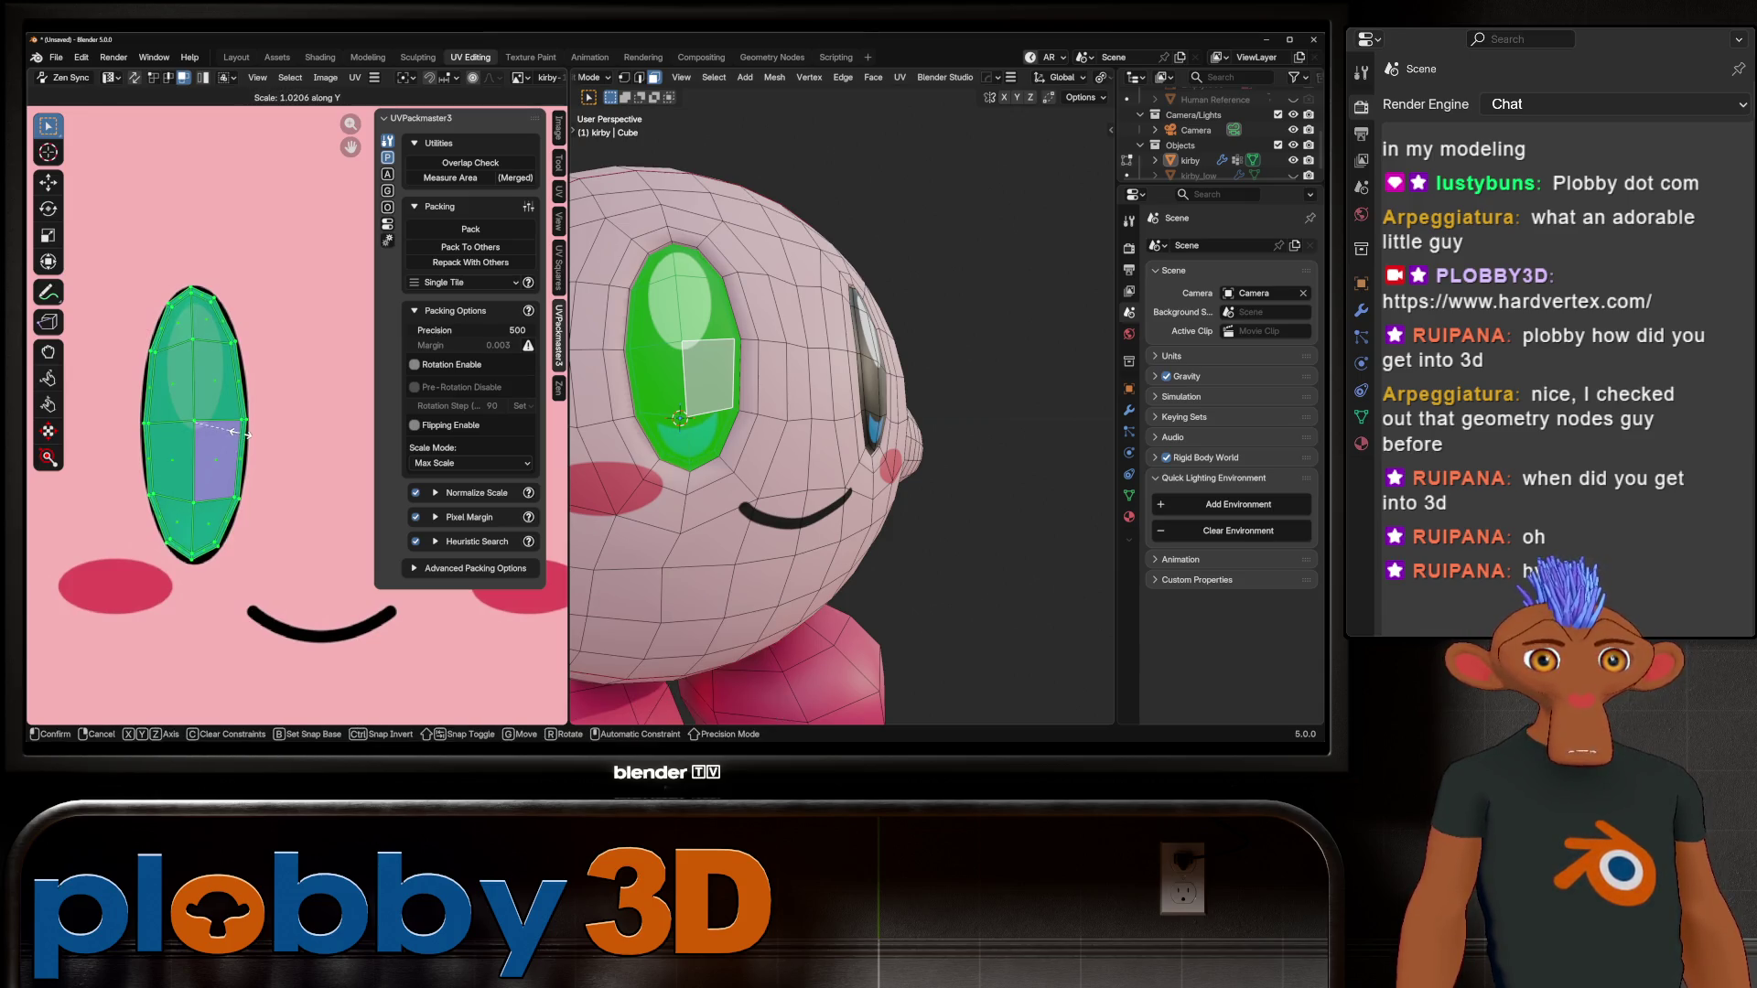
pyautogui.click(236, 431)
pyautogui.press('g')
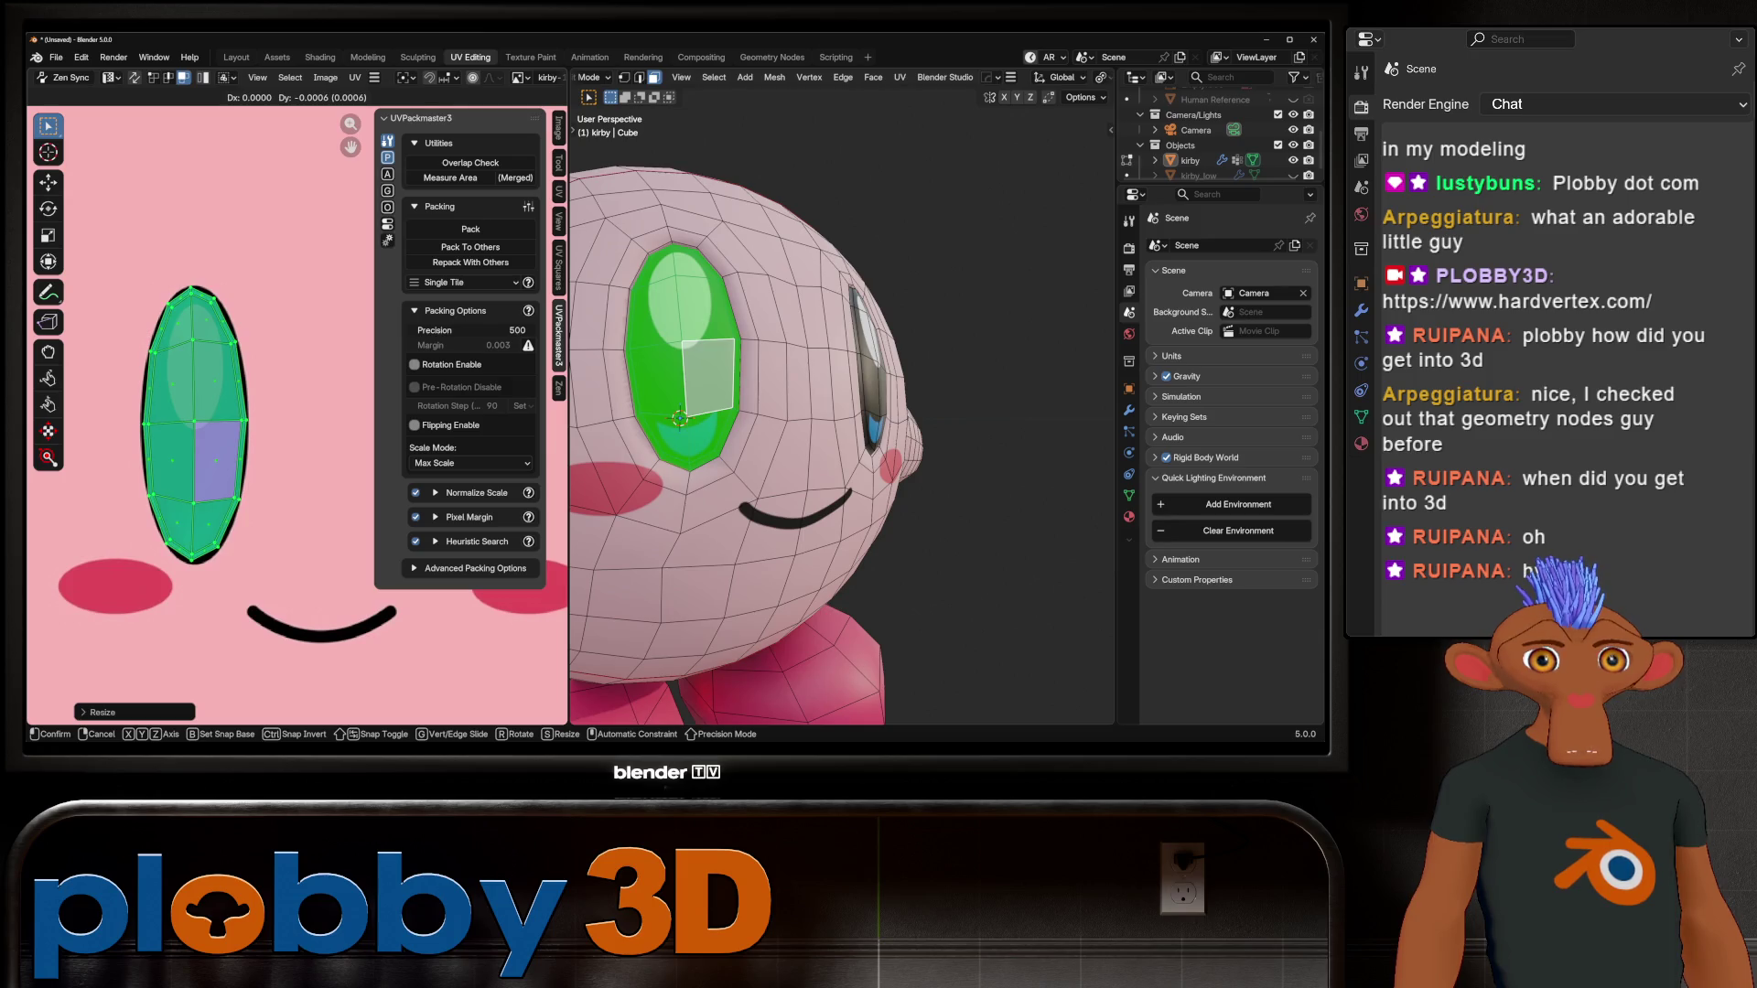
pyautogui.press('Return')
pyautogui.press('Tab')
pyautogui.scroll(-3, 767, 404)
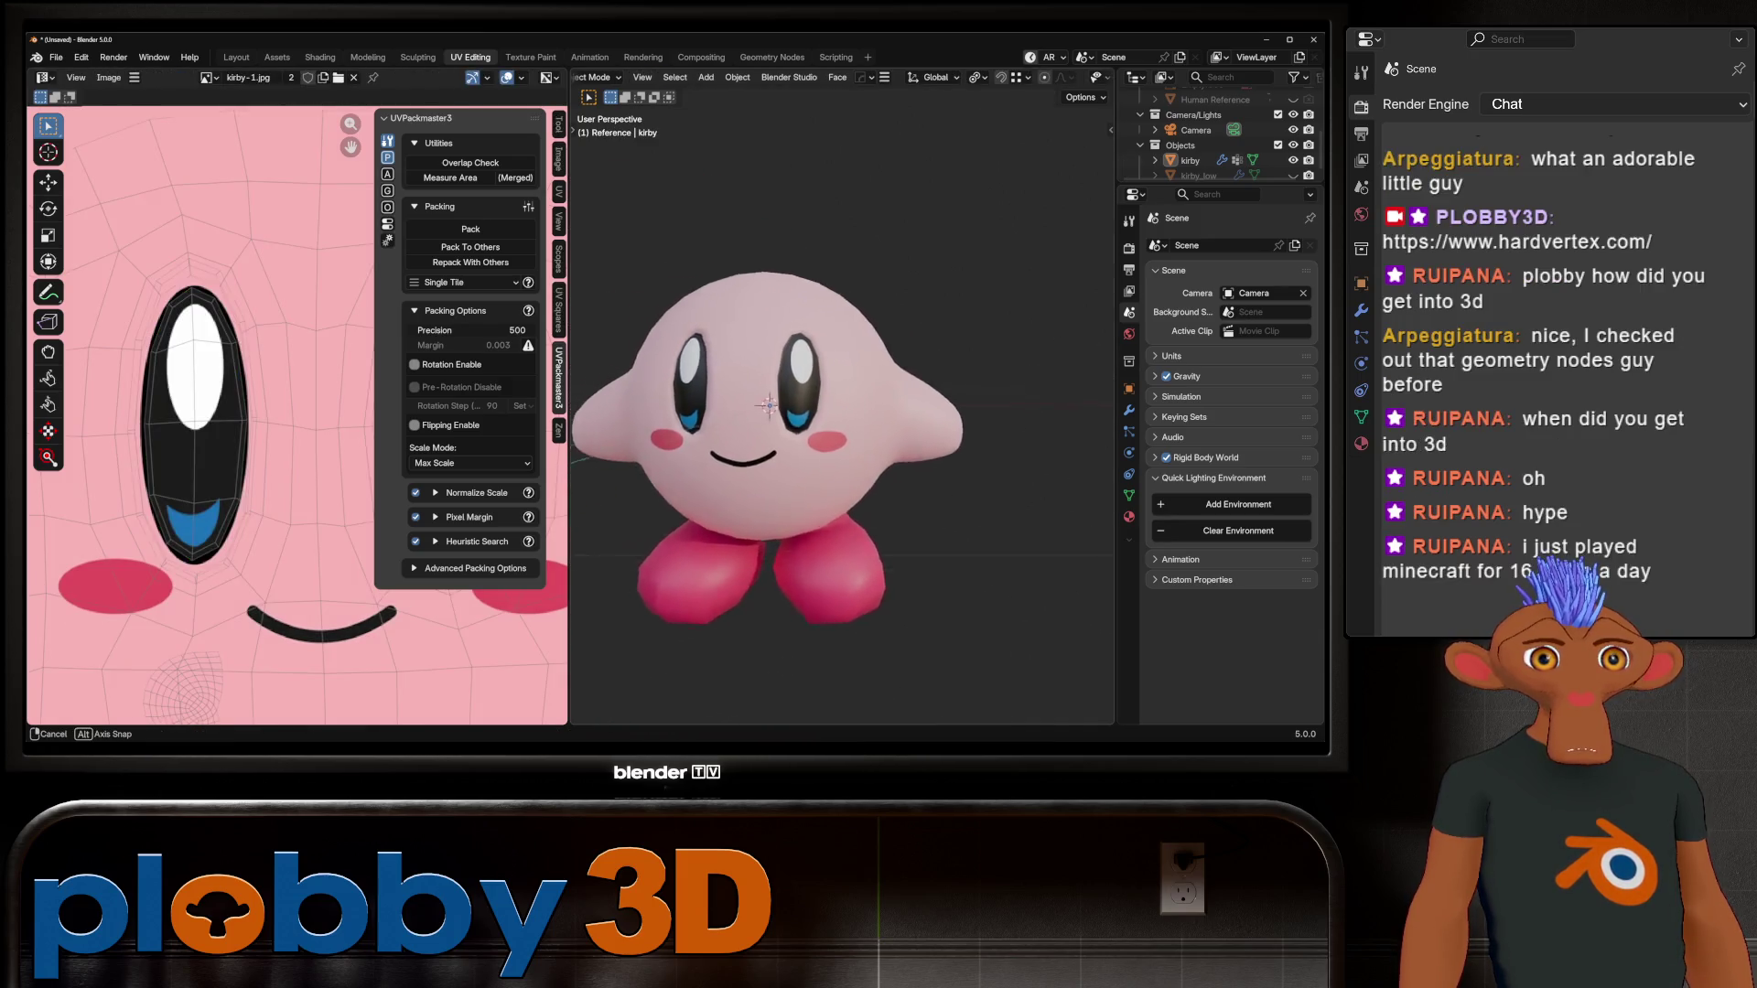
pyautogui.moveTo(767, 403); pyautogui.dragTo(795, 405, button='middle')
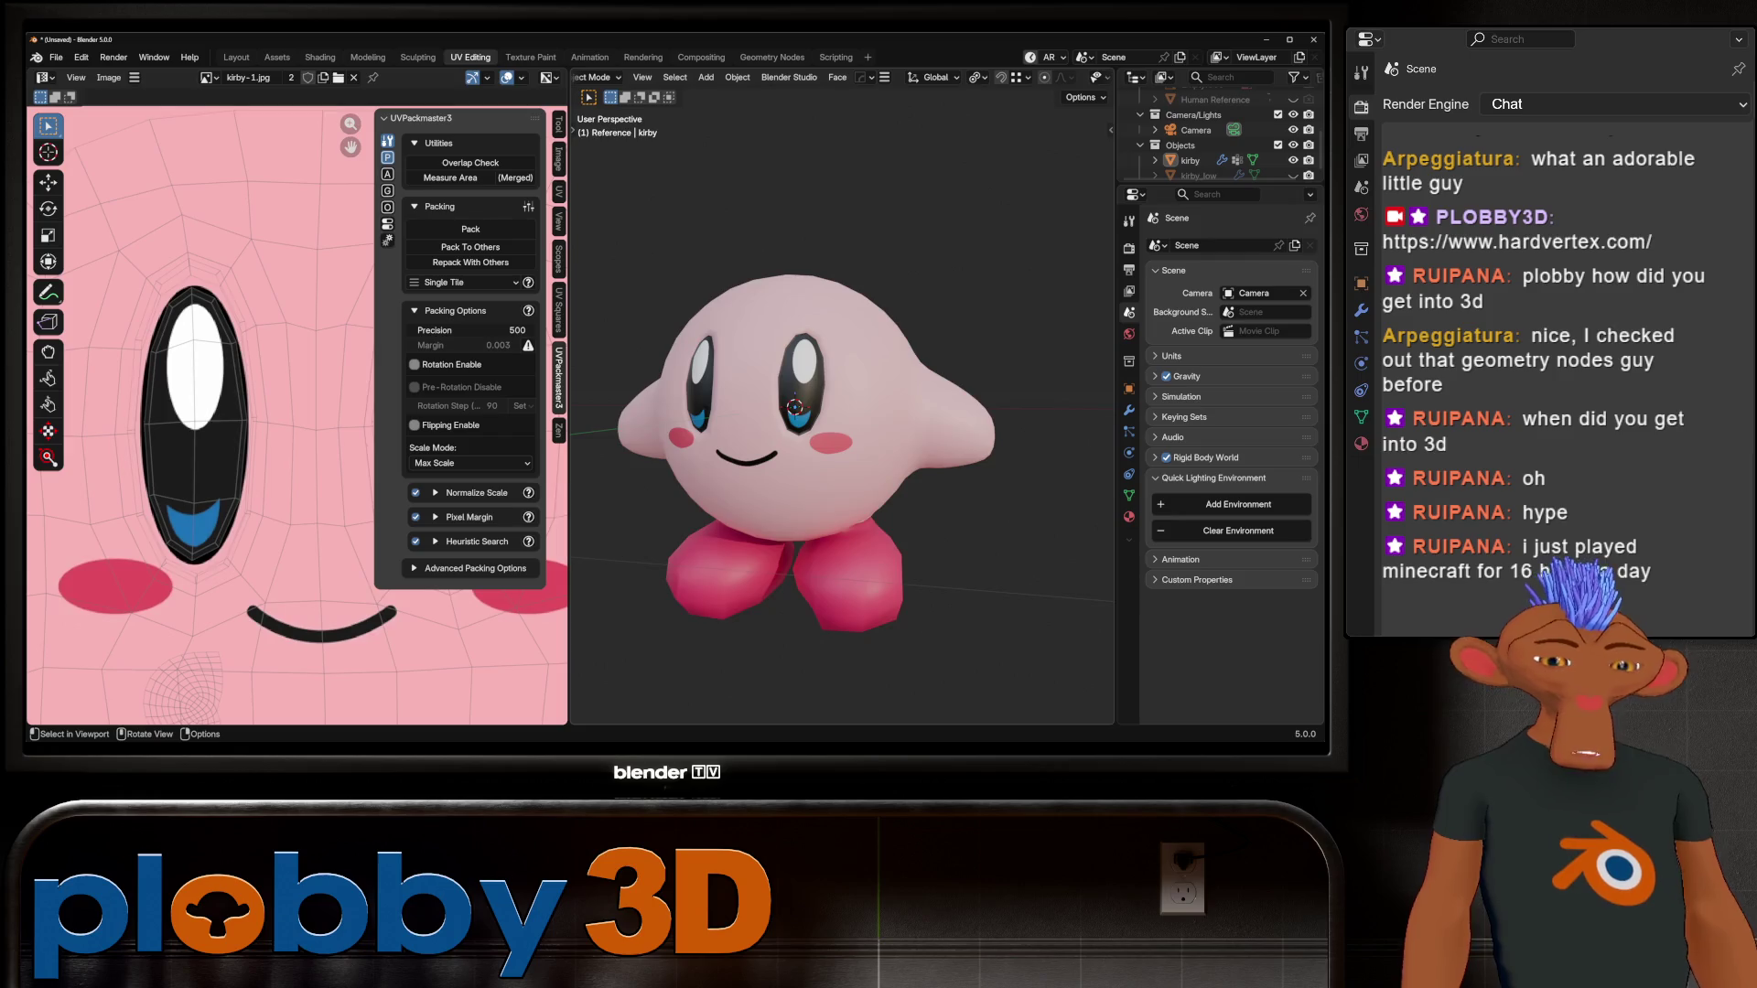
# Step: Give Kirby one level of subdivision smoothing with Ctrl+1 from the front view
pyautogui.press('KP_1')
pyautogui.click(743, 302)
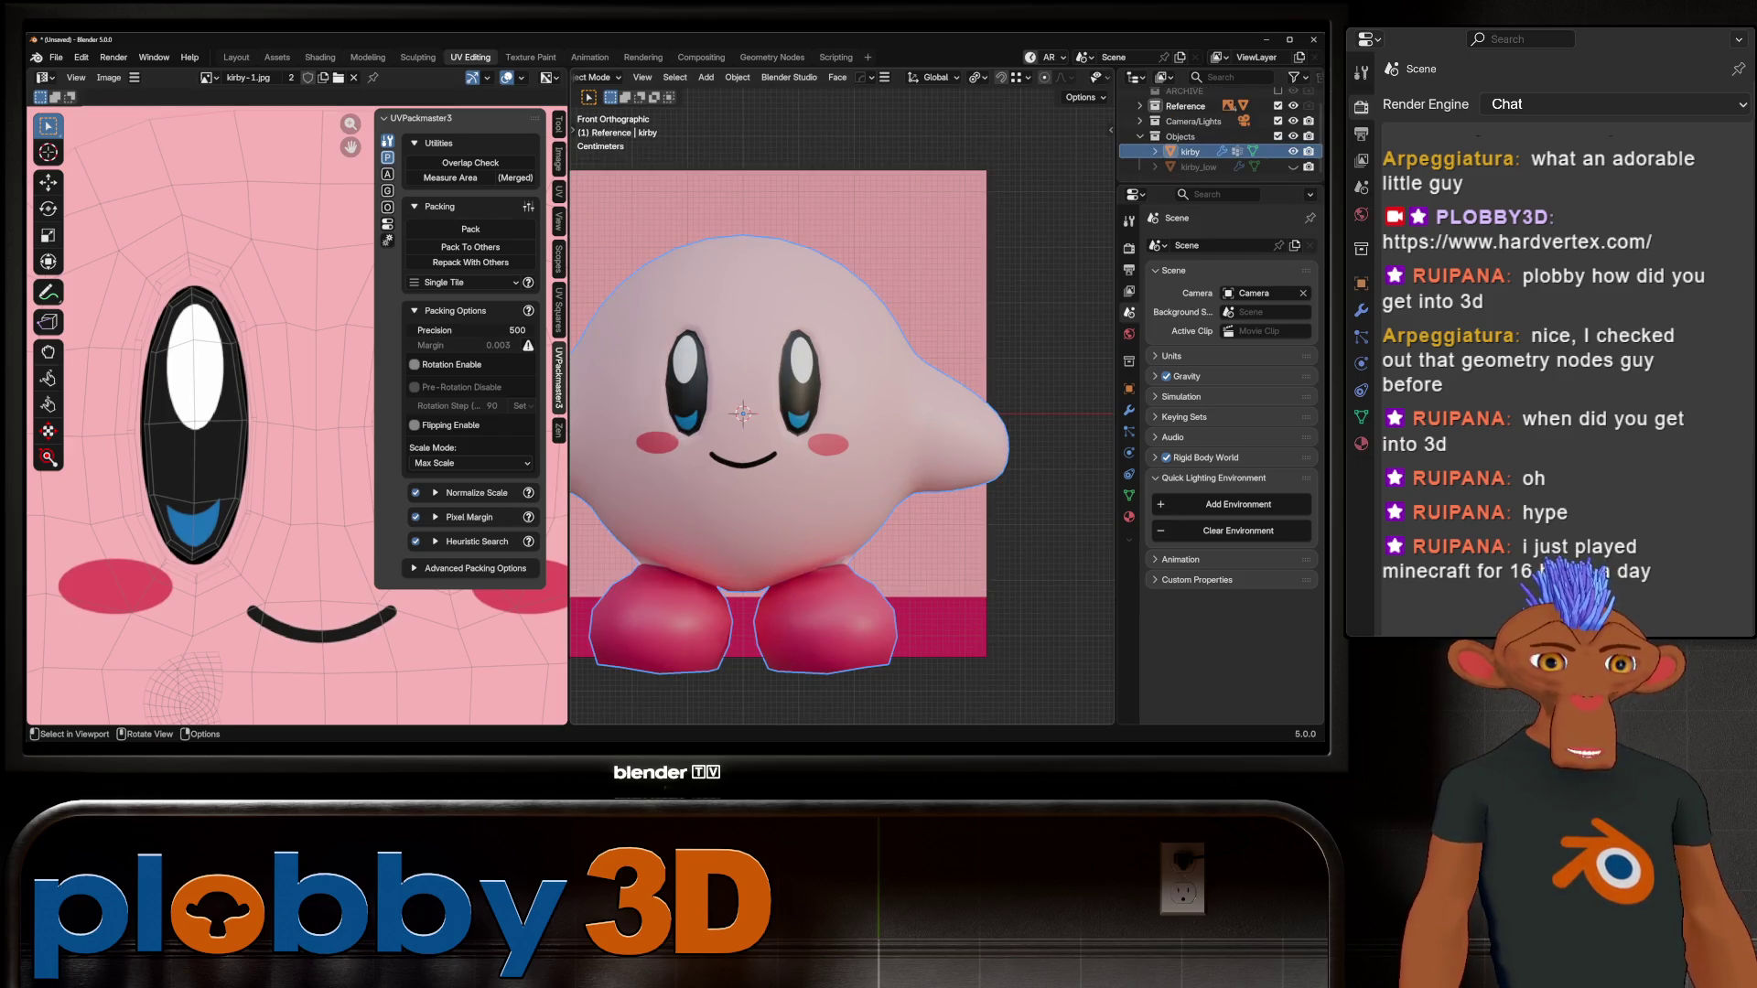
pyautogui.hotkey('ctrl', '1')
pyautogui.moveTo(743, 413)
pyautogui.keyDown('shift'); pyautogui.mouseDown(button='middle')
pyautogui.moveTo(772, 406)
pyautogui.moveTo(829, 457)
pyautogui.moveTo(833, 366)
pyautogui.mouseUp(button='middle'); pyautogui.keyUp('shift')
# Step: Edge-slide the loops where the feet meet the body and scale them to 0.635
pyautogui.press('Tab')
pyautogui.scroll(6, 824, 412)
pyautogui.hotkey('alt', 'a')
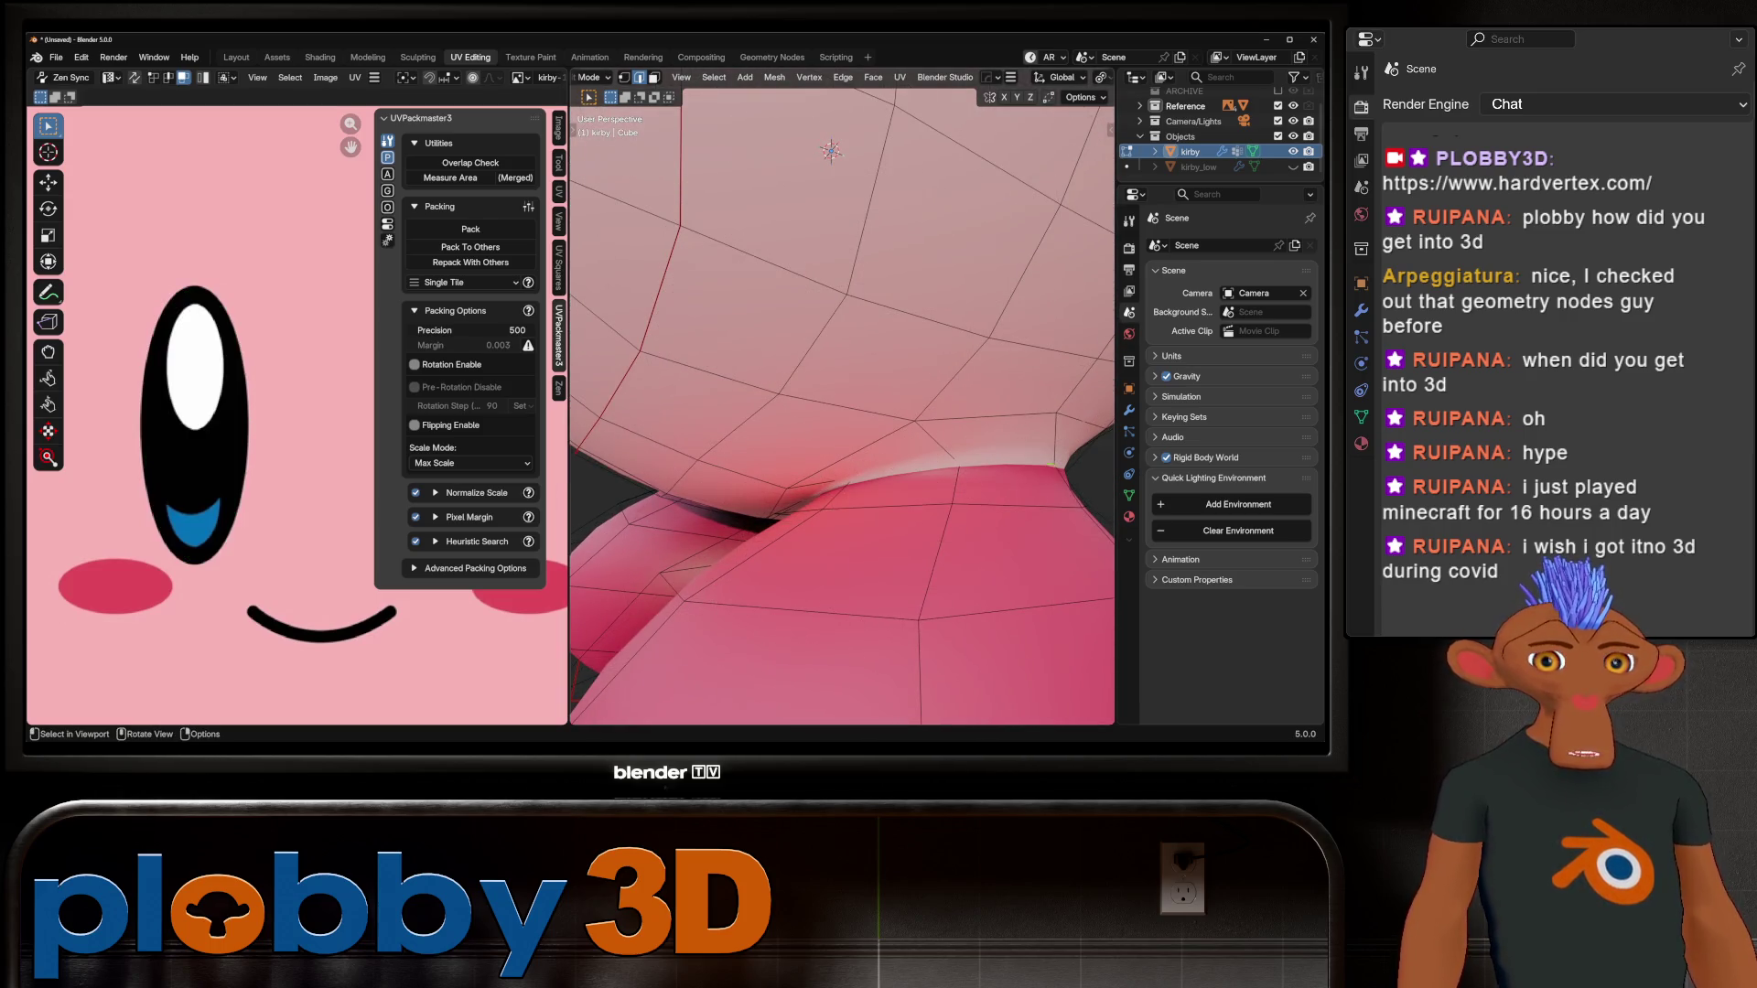
pyautogui.scroll(-5, 842, 412)
pyautogui.scroll(5, 842, 458)
pyautogui.scroll(2, 842, 407)
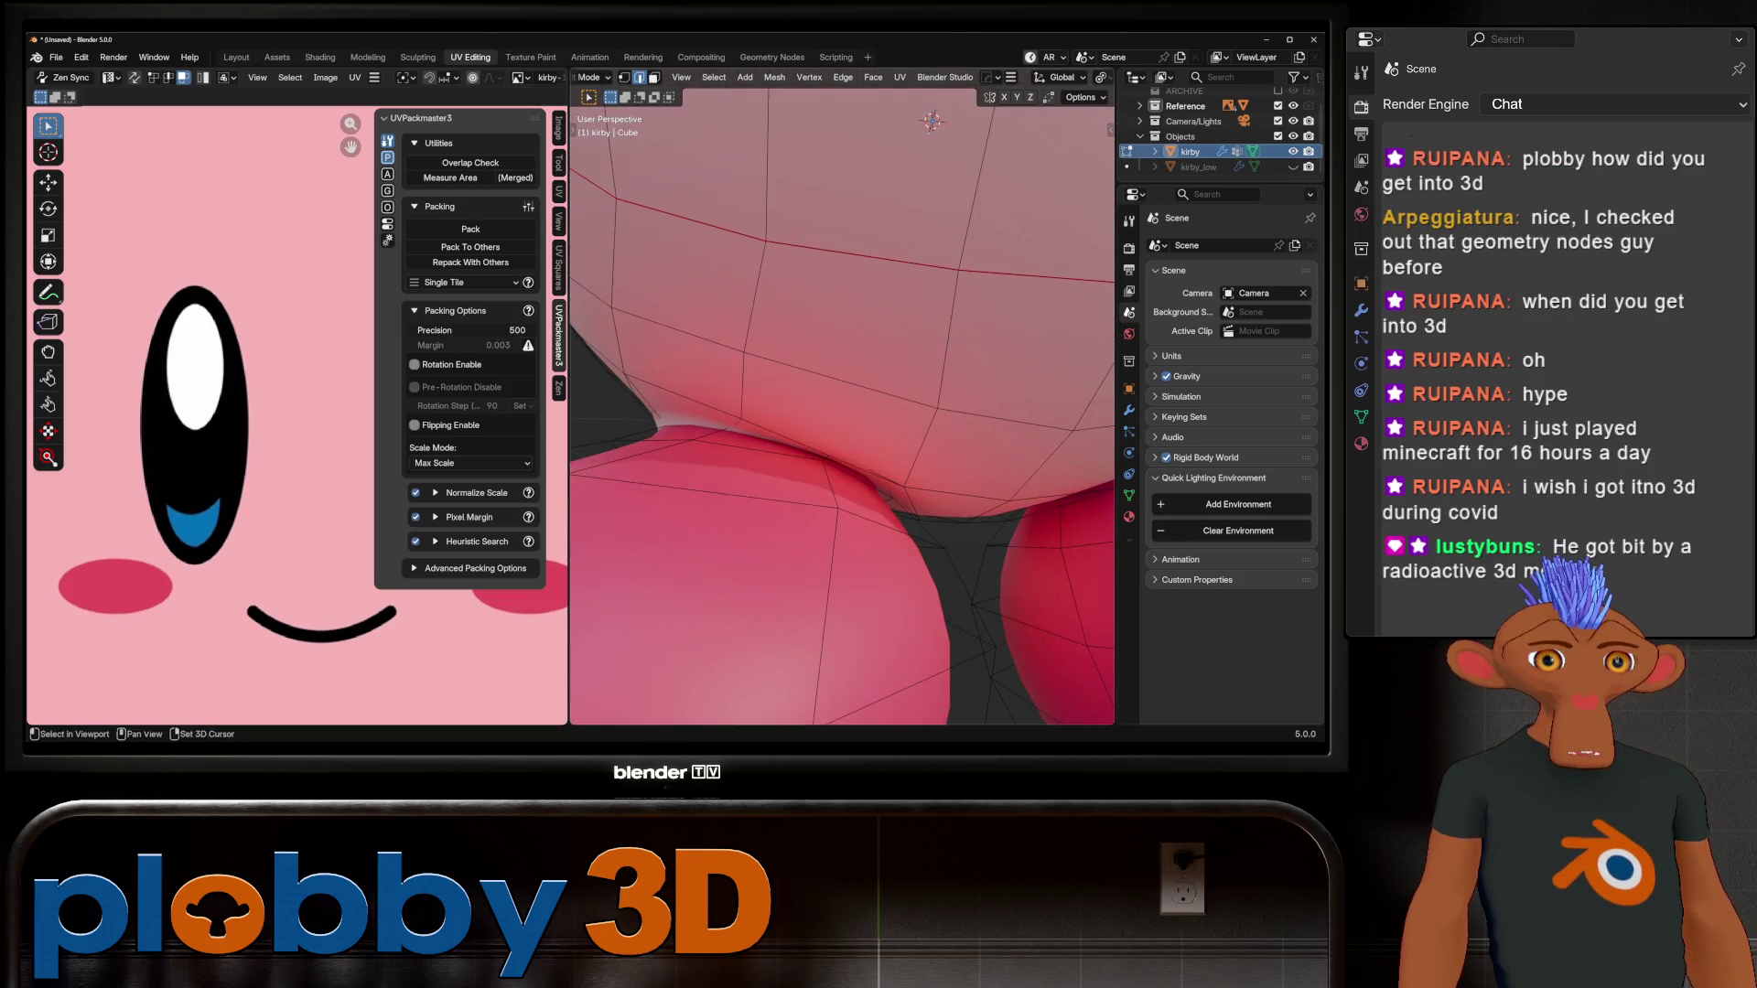
pyautogui.scroll(-5, 842, 398)
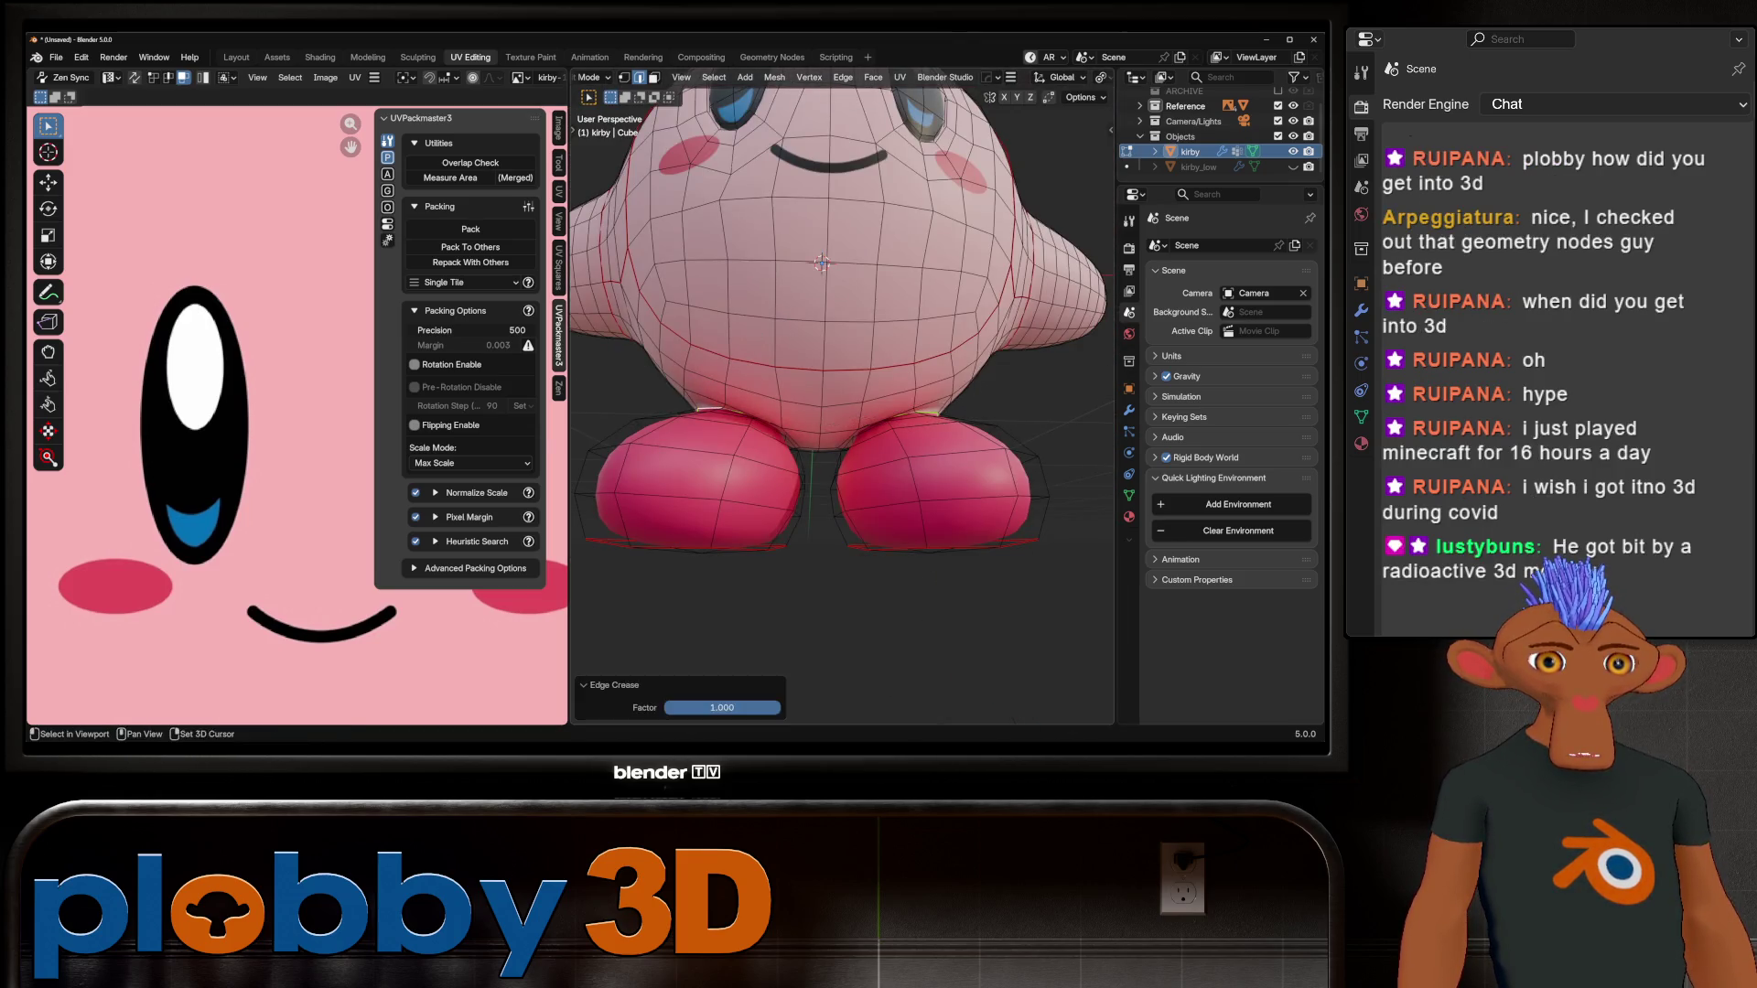
pyautogui.press('Tab')
pyautogui.press('Tab')
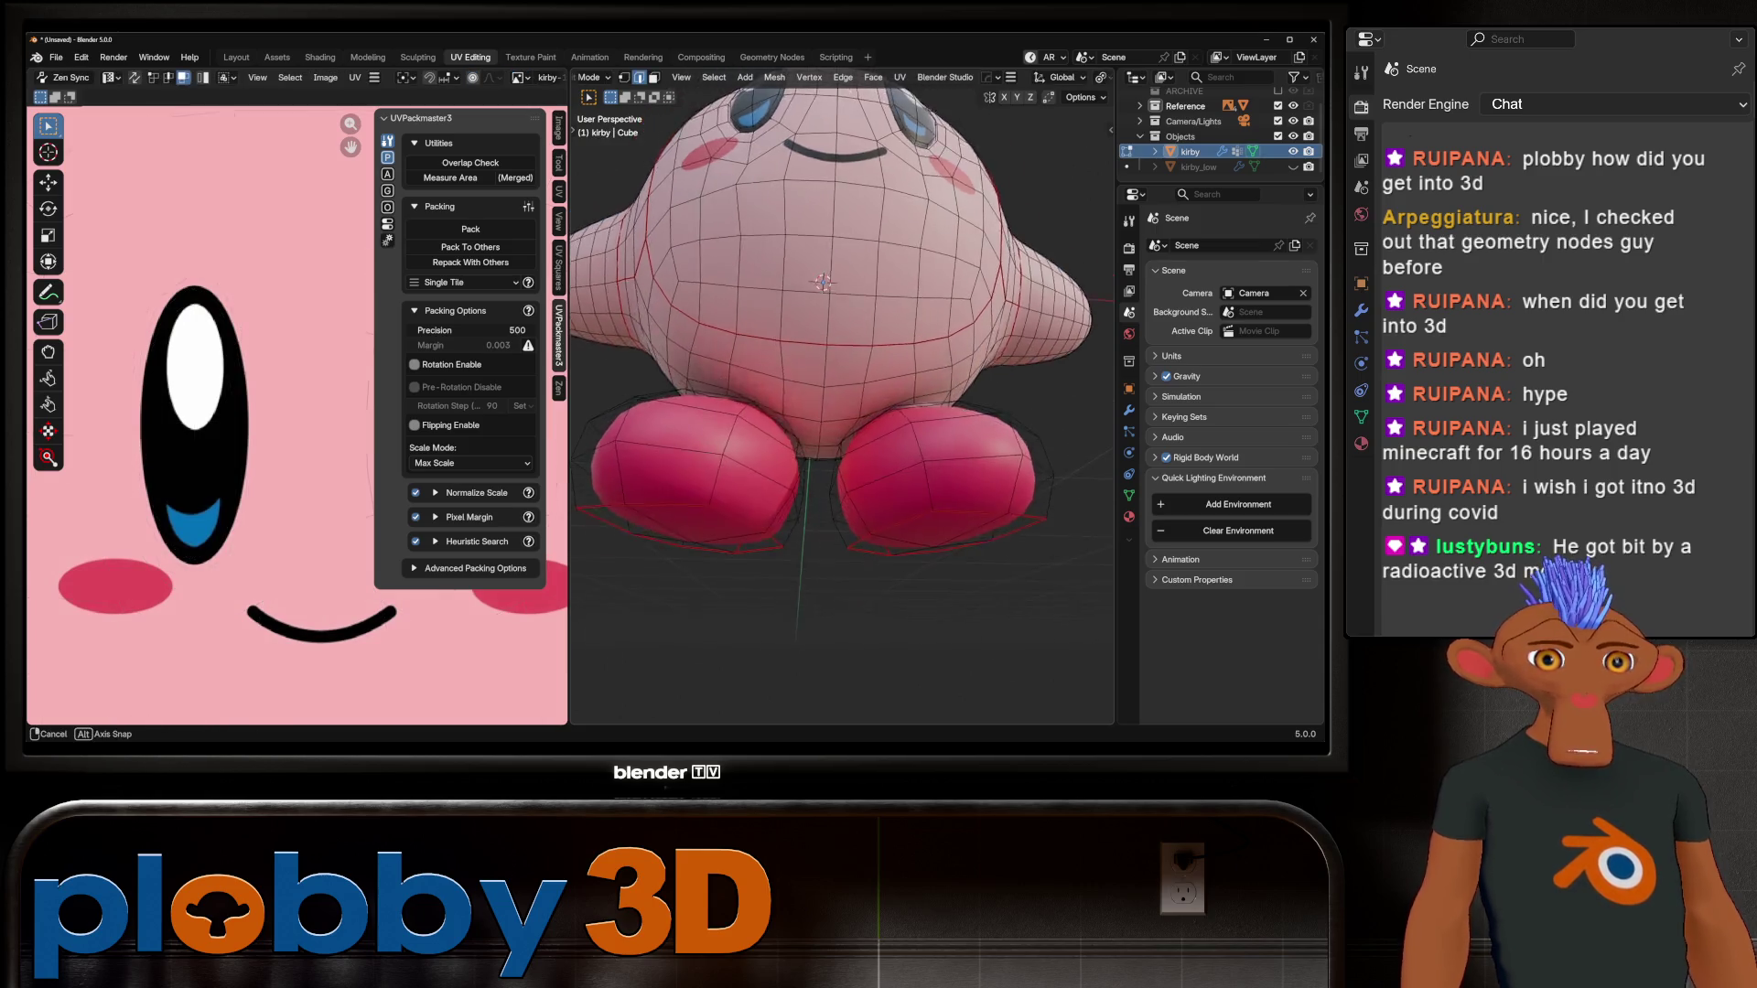
pyautogui.scroll(3, 767, 497)
pyautogui.press('g')
pyautogui.press('g')
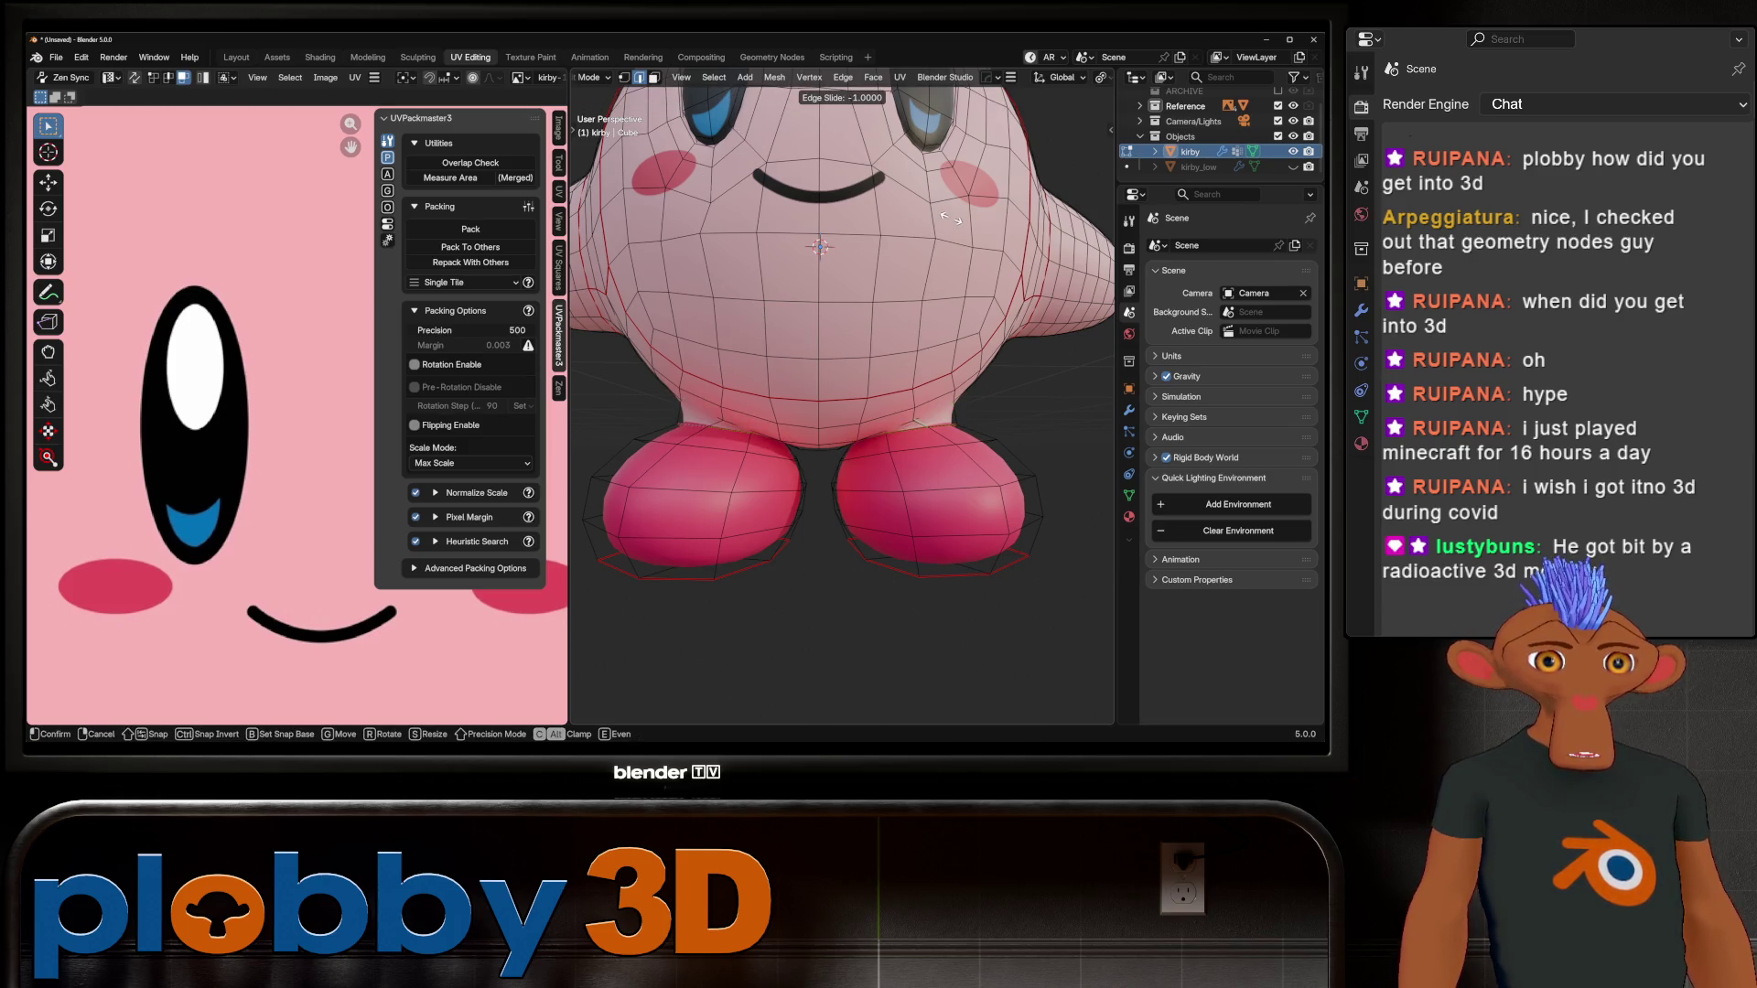
pyautogui.click(1022, 362)
pyautogui.press('s')
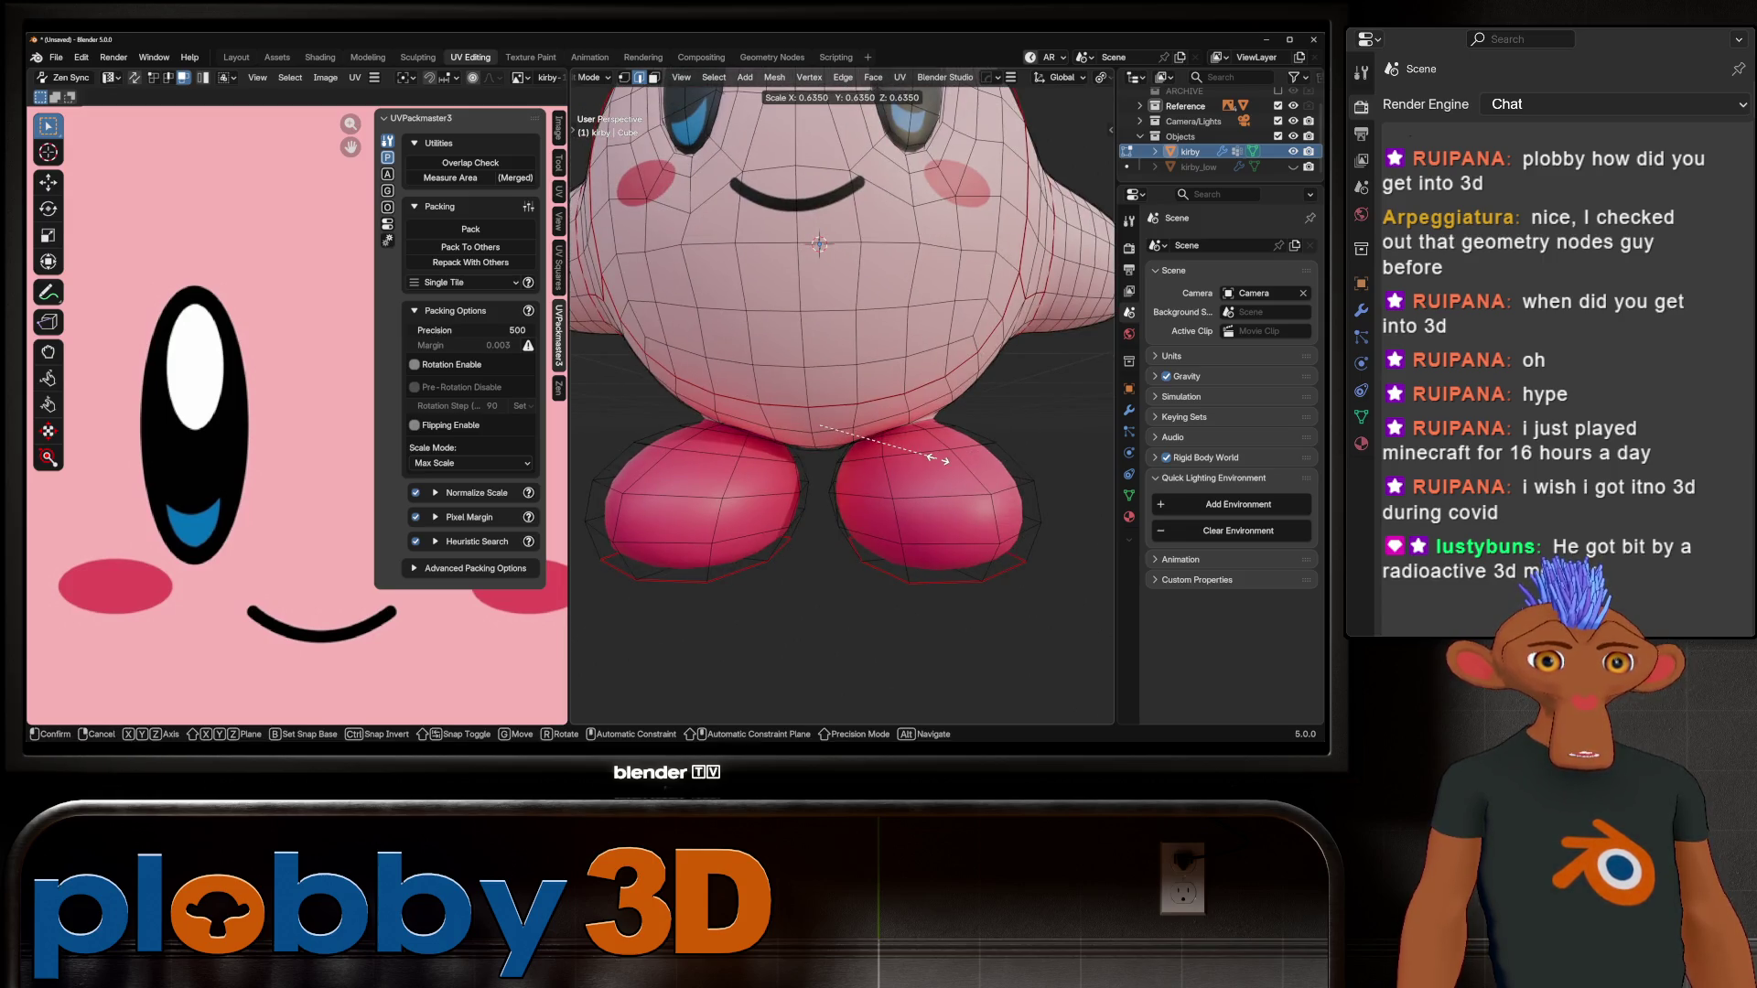
pyautogui.click(938, 458)
pyautogui.scroll(-5, 823, 77)
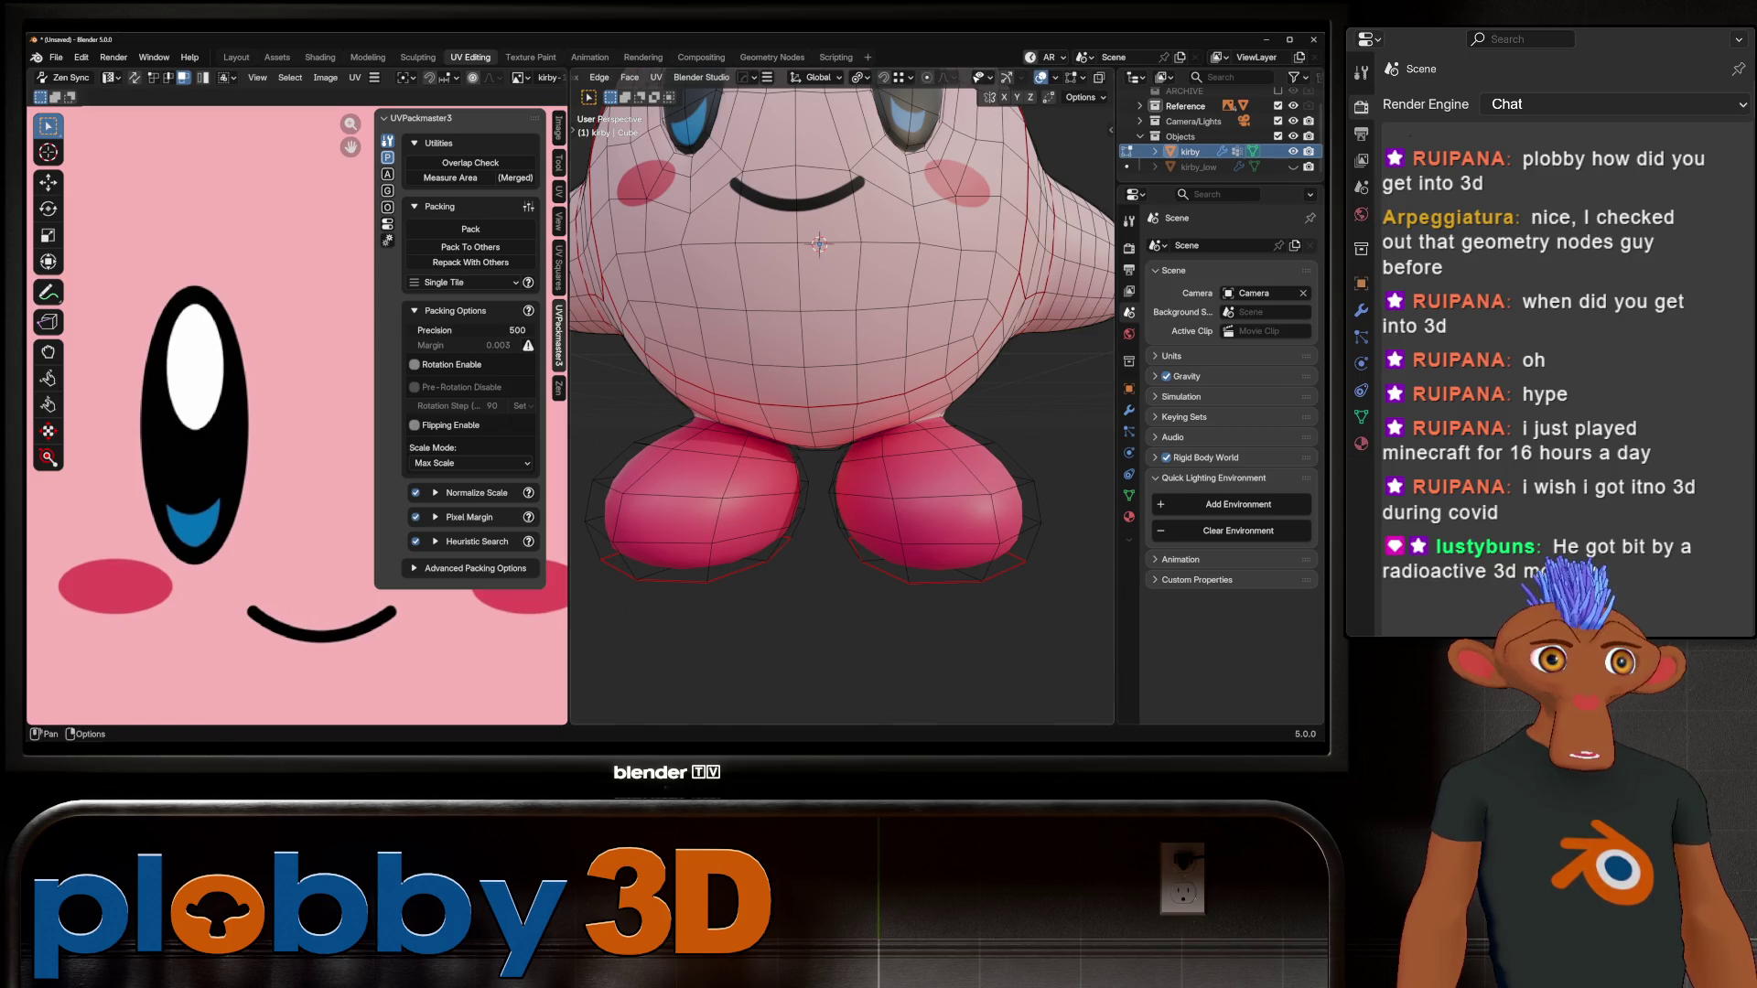
# Step: Set the pivot to Individual Origins and crease the foot edge loops with Shift+E
pyautogui.click(858, 77)
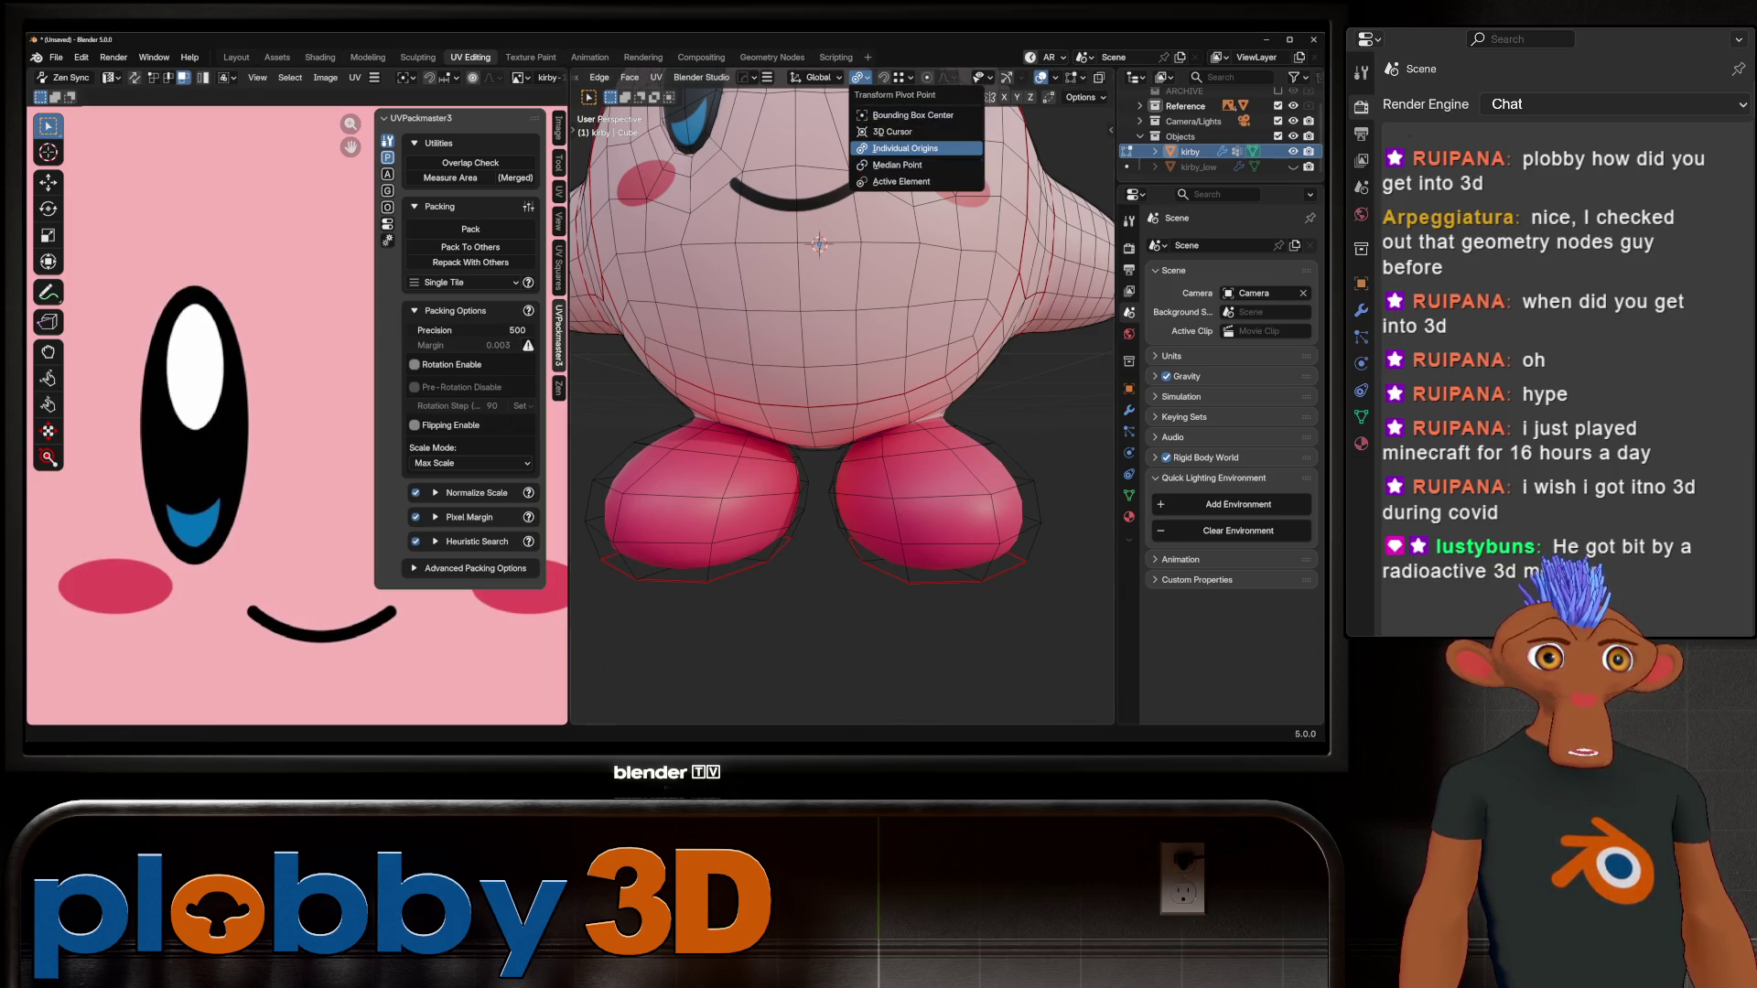
pyautogui.click(905, 148)
pyautogui.moveTo(906, 165); pyautogui.dragTo(1061, 366, button='middle')
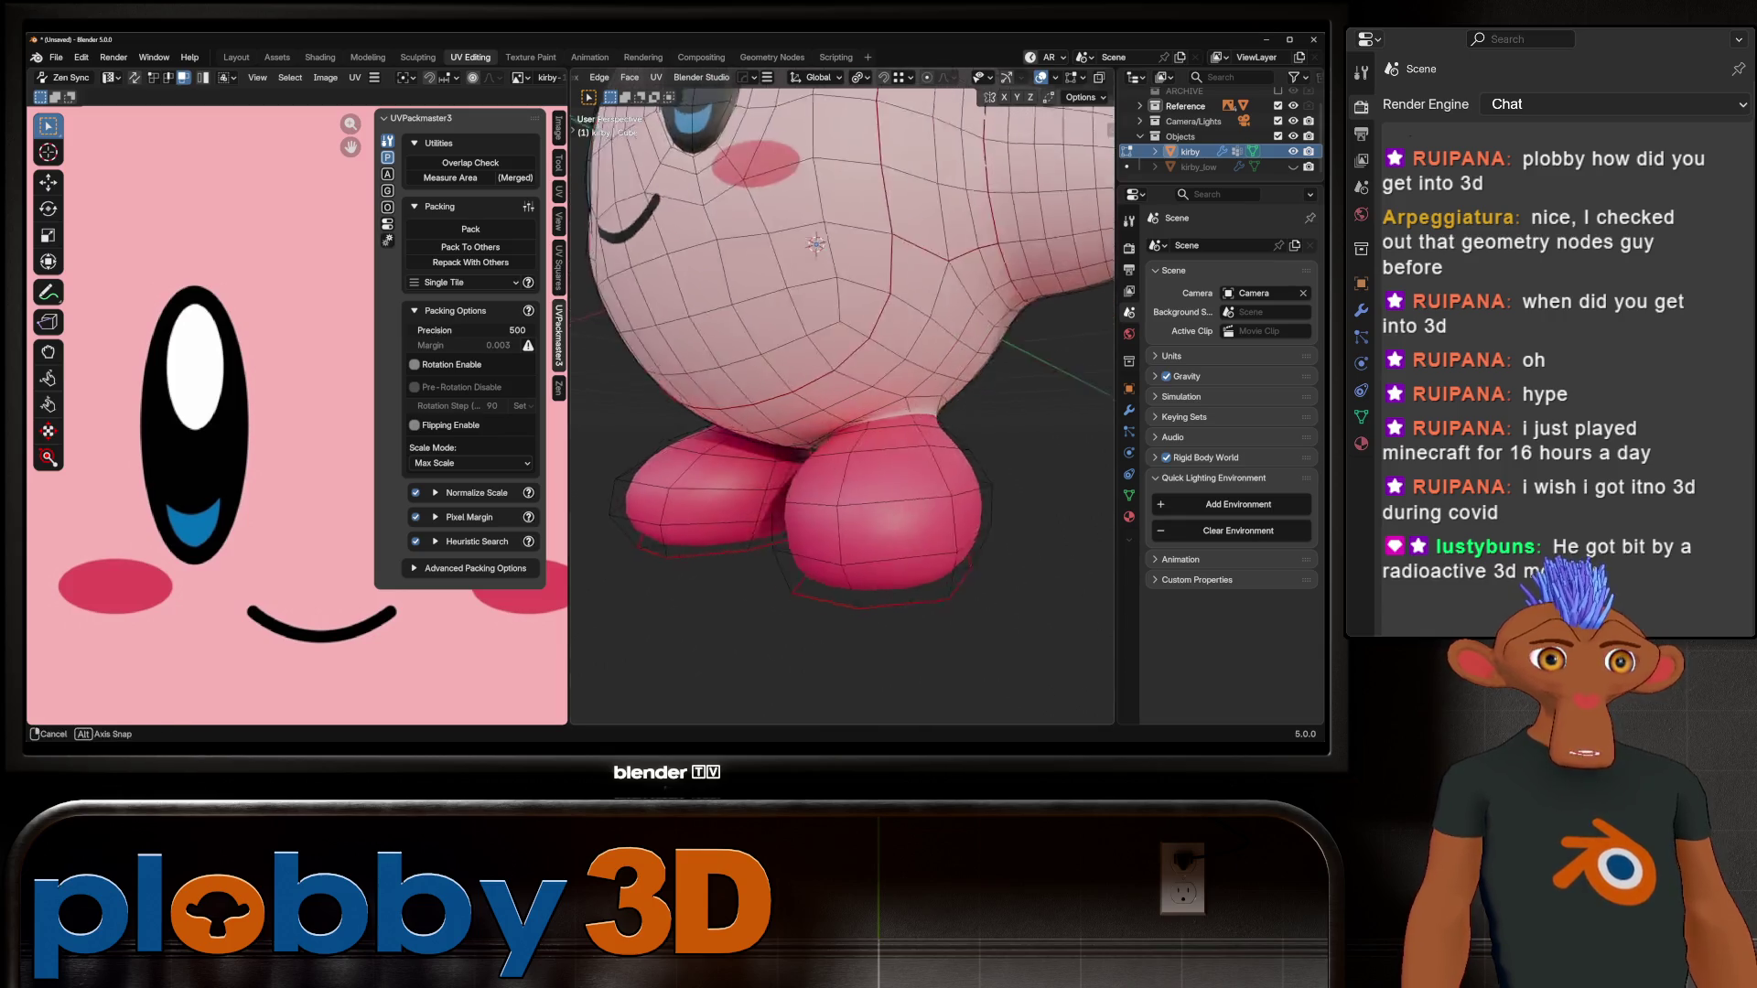
pyautogui.hotkey('shift', 'e')
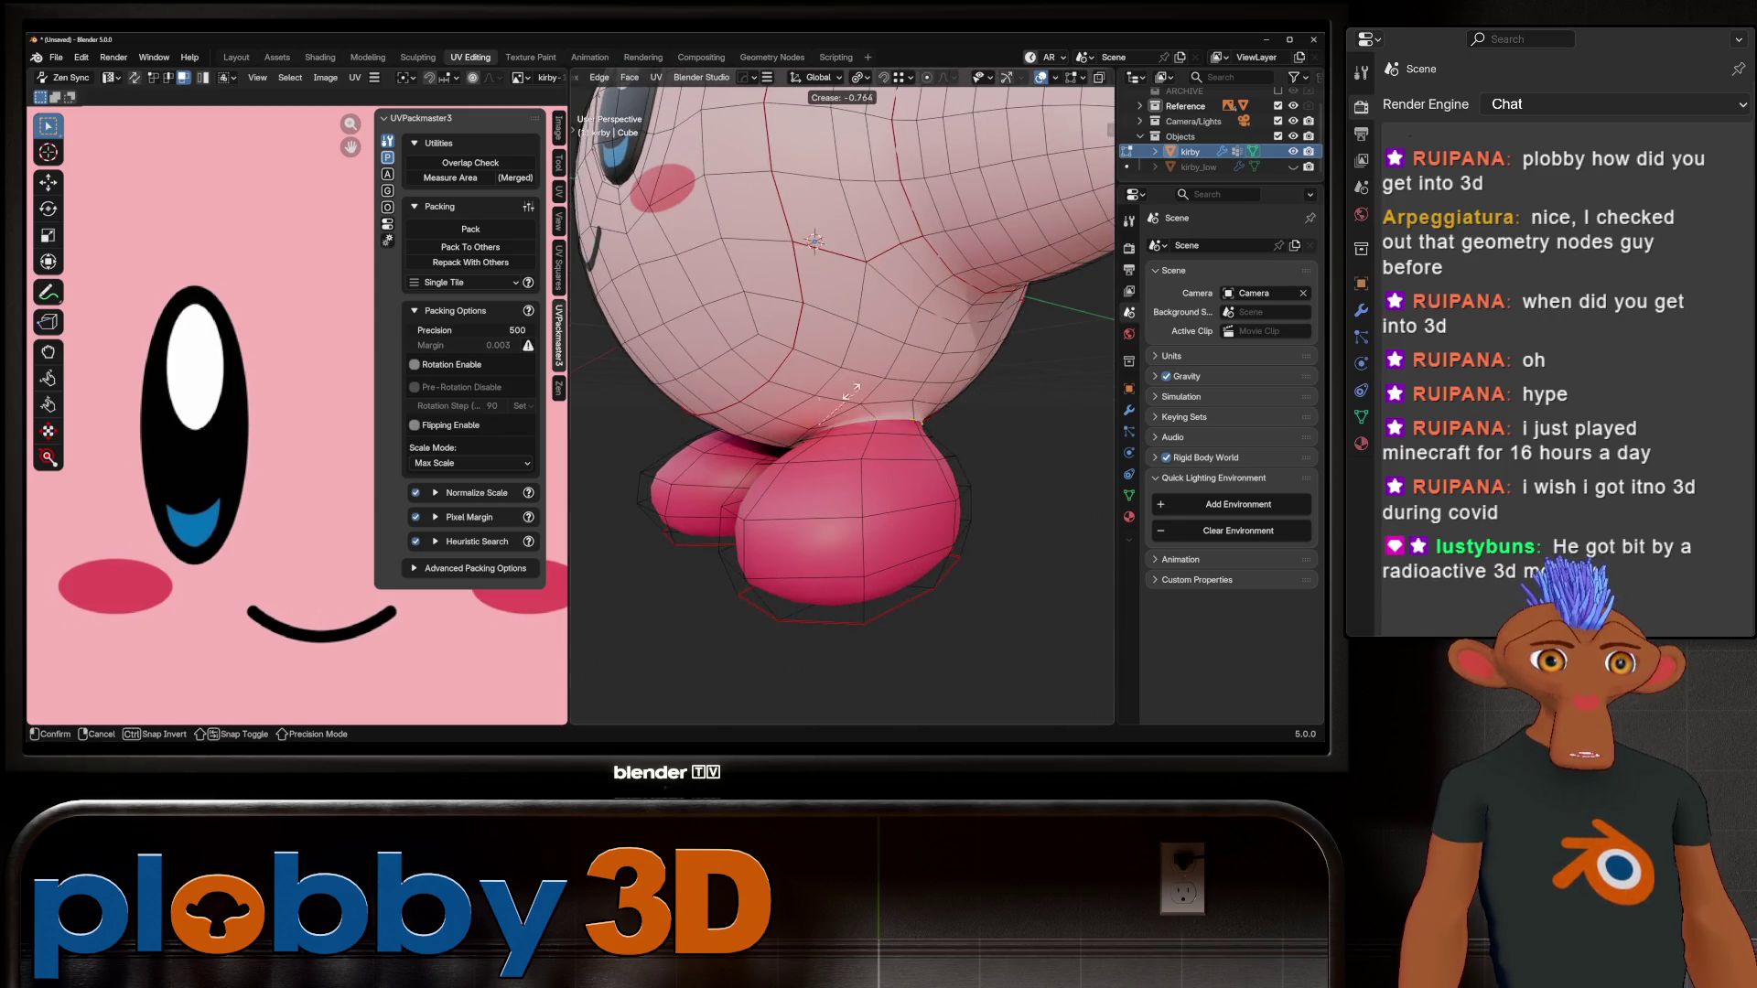
pyautogui.click(1091, 354)
pyautogui.moveTo(842, 366)
pyautogui.mouseDown(button='middle')
pyautogui.moveTo(760, 330)
pyautogui.moveTo(632, 316)
pyautogui.mouseUp(button='middle')
pyautogui.moveTo(842, 384); pyautogui.dragTo(870, 384, button='middle')
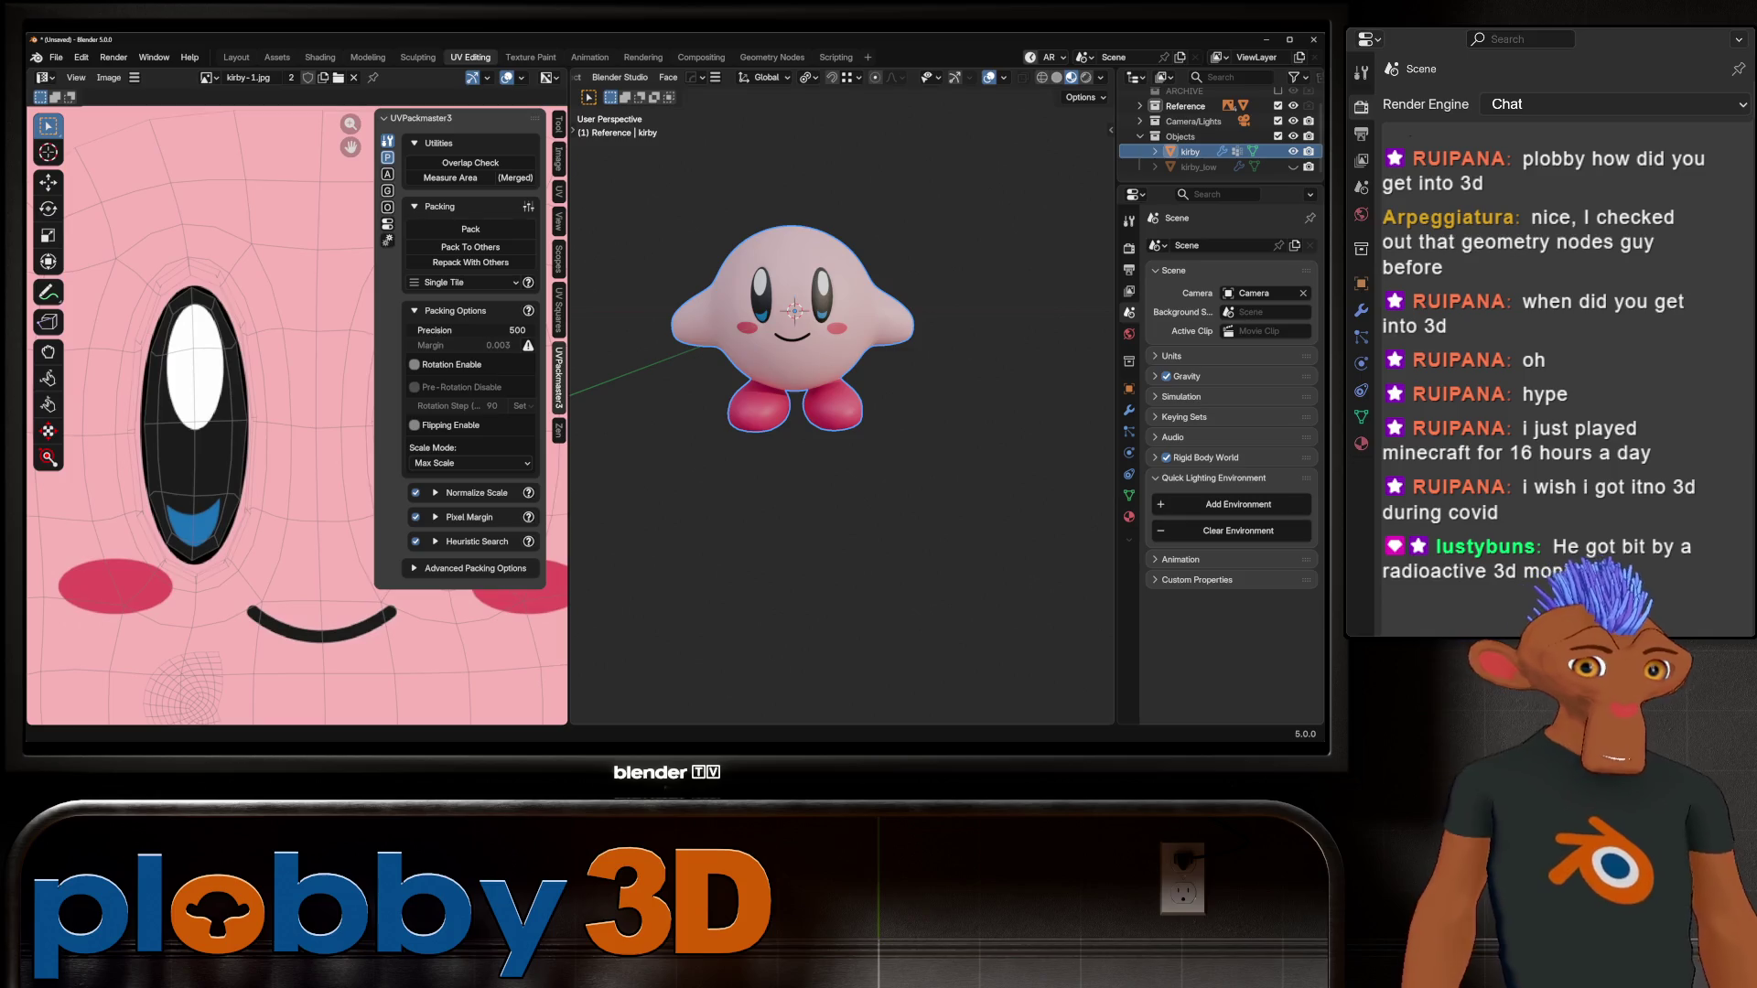
# Step: Leave Blender for the Warudo editor's Outfits node graph
pyautogui.hotkey('alt', 'Tab')
pyautogui.hotkey('alt', 'Tab')
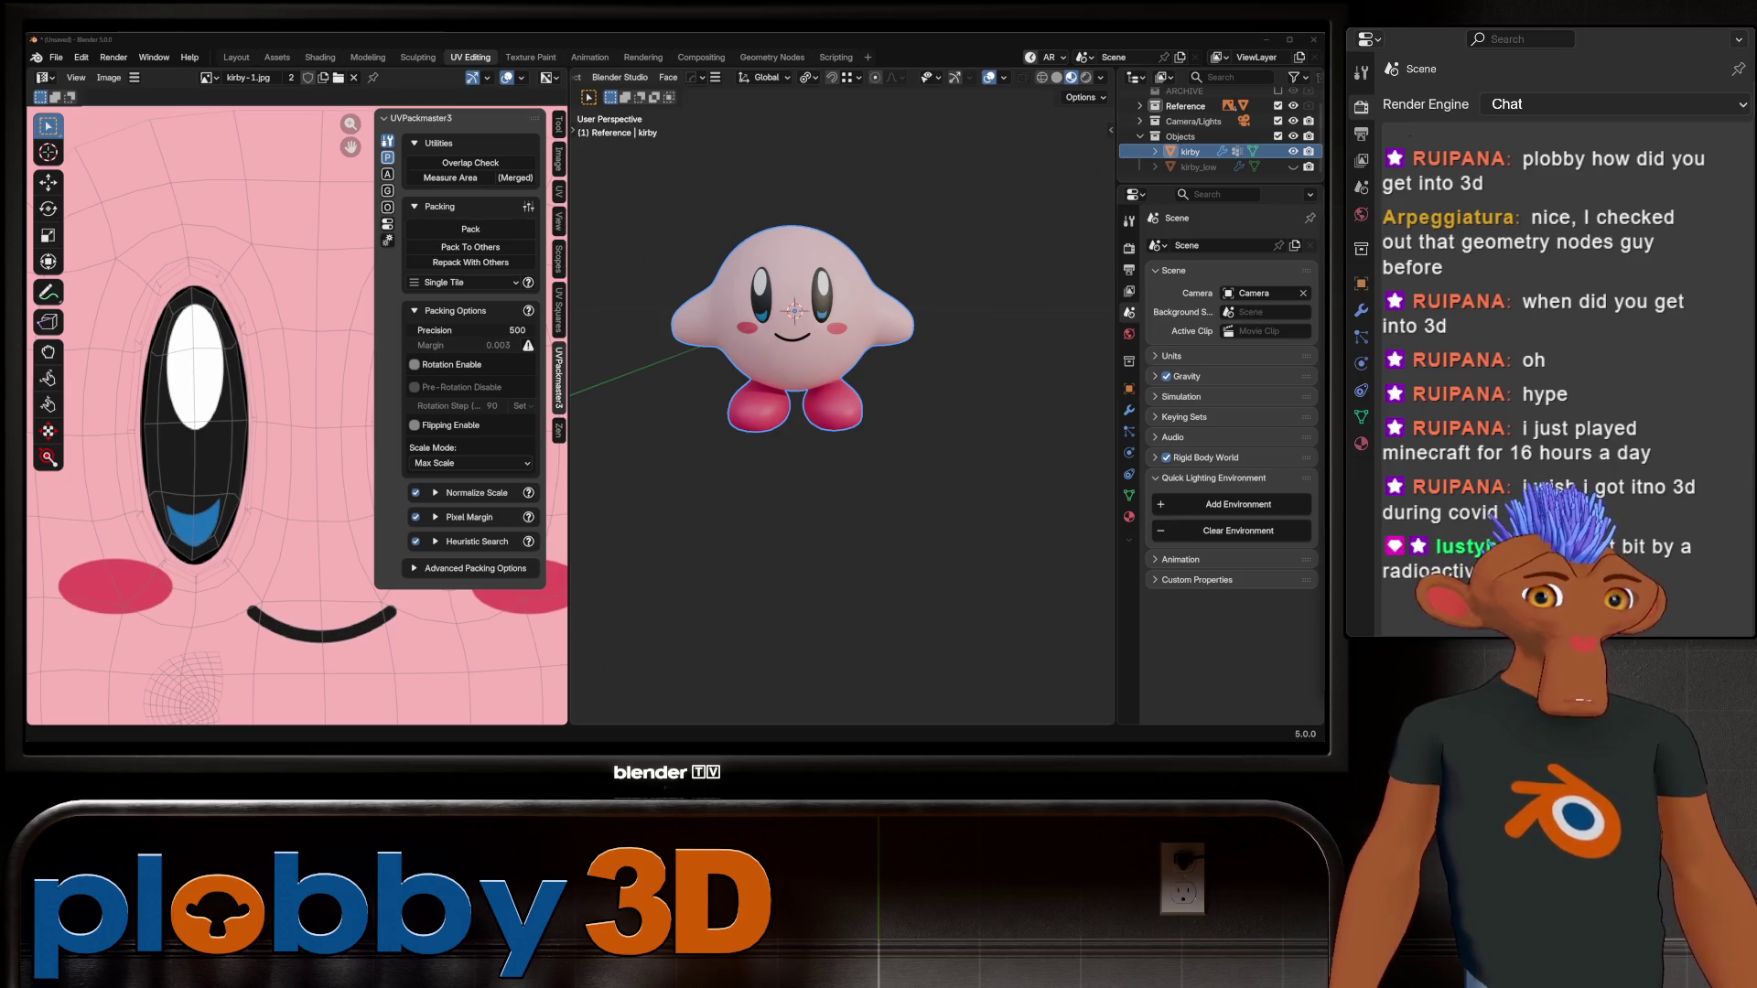
pyautogui.hotkey('alt', 'Tab')
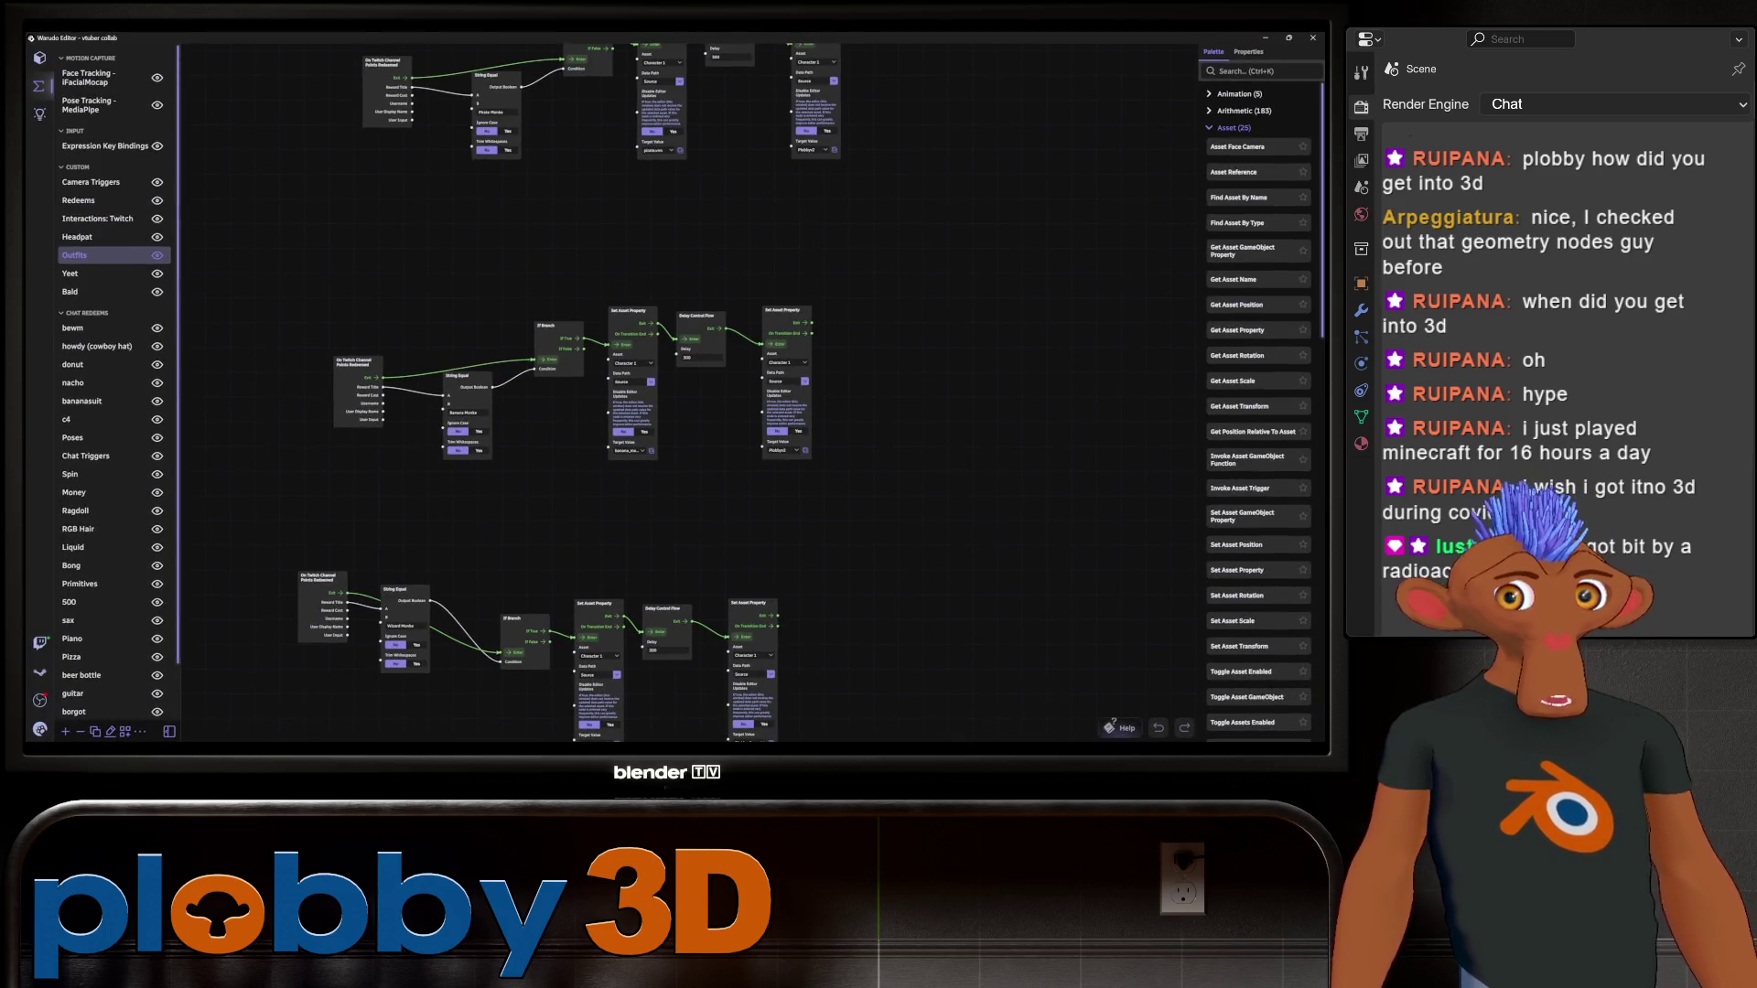
# Step: Set Character 1's Rotation Y to 19.3 in Warudo, then go back to Blender
pyautogui.click(40, 58)
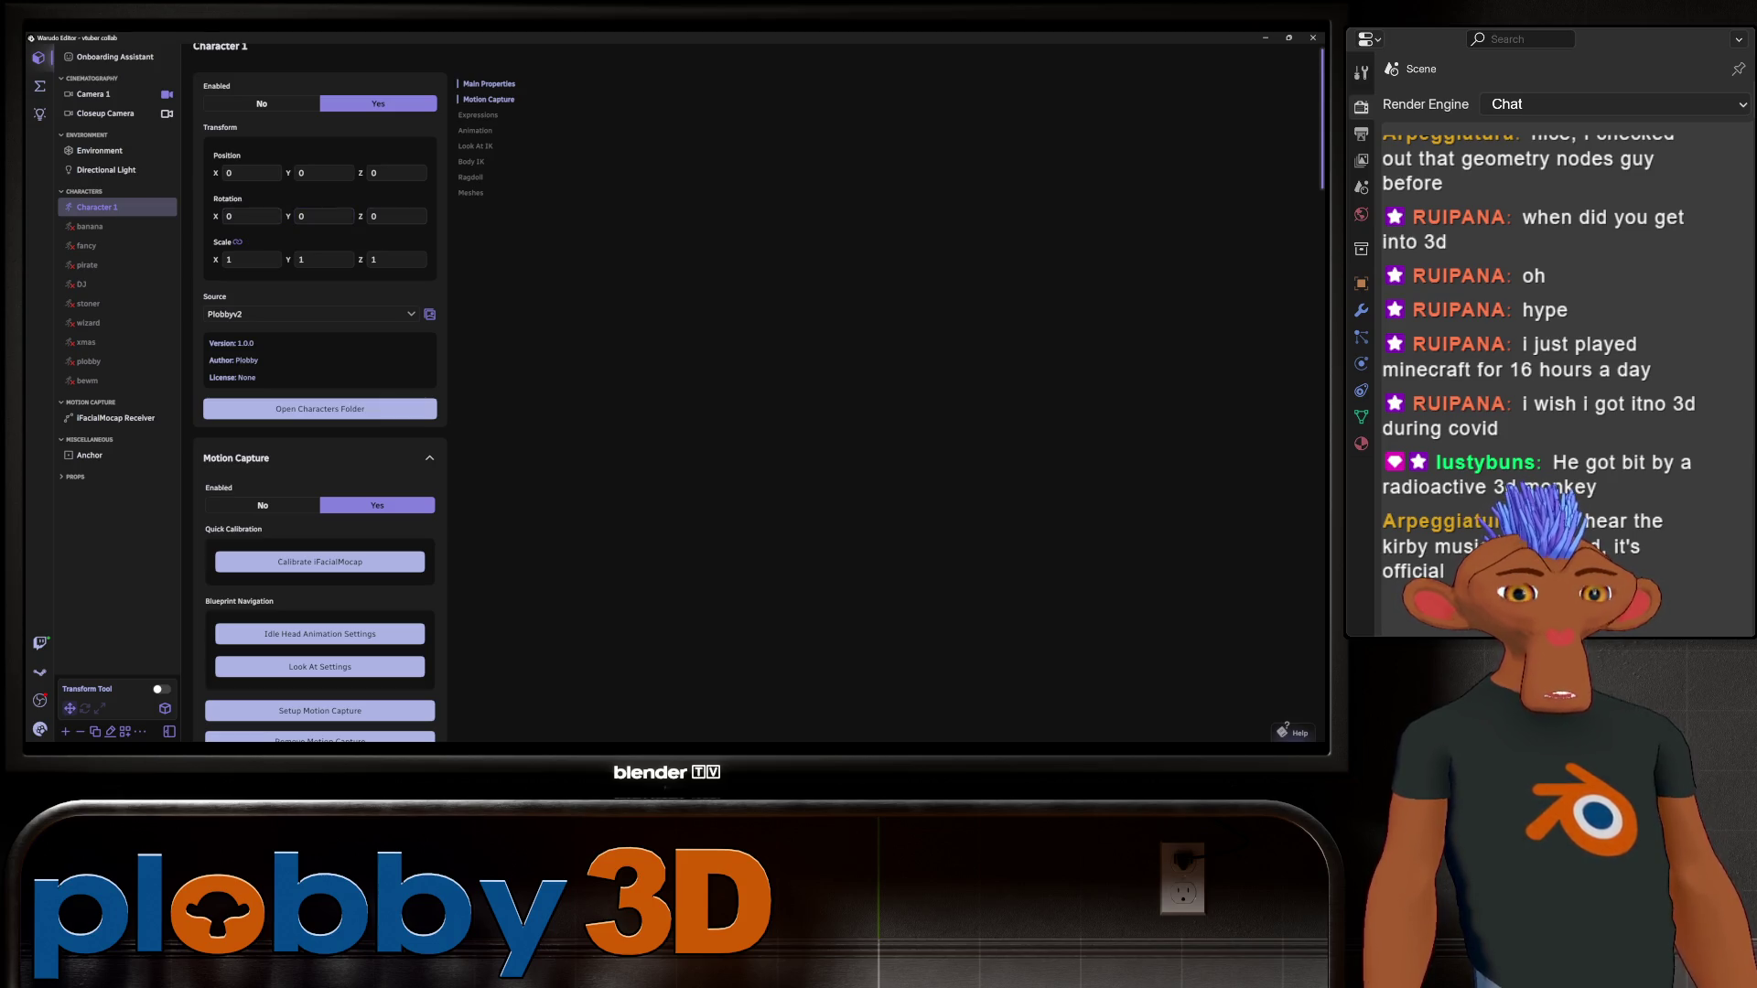
pyautogui.write('23.4')
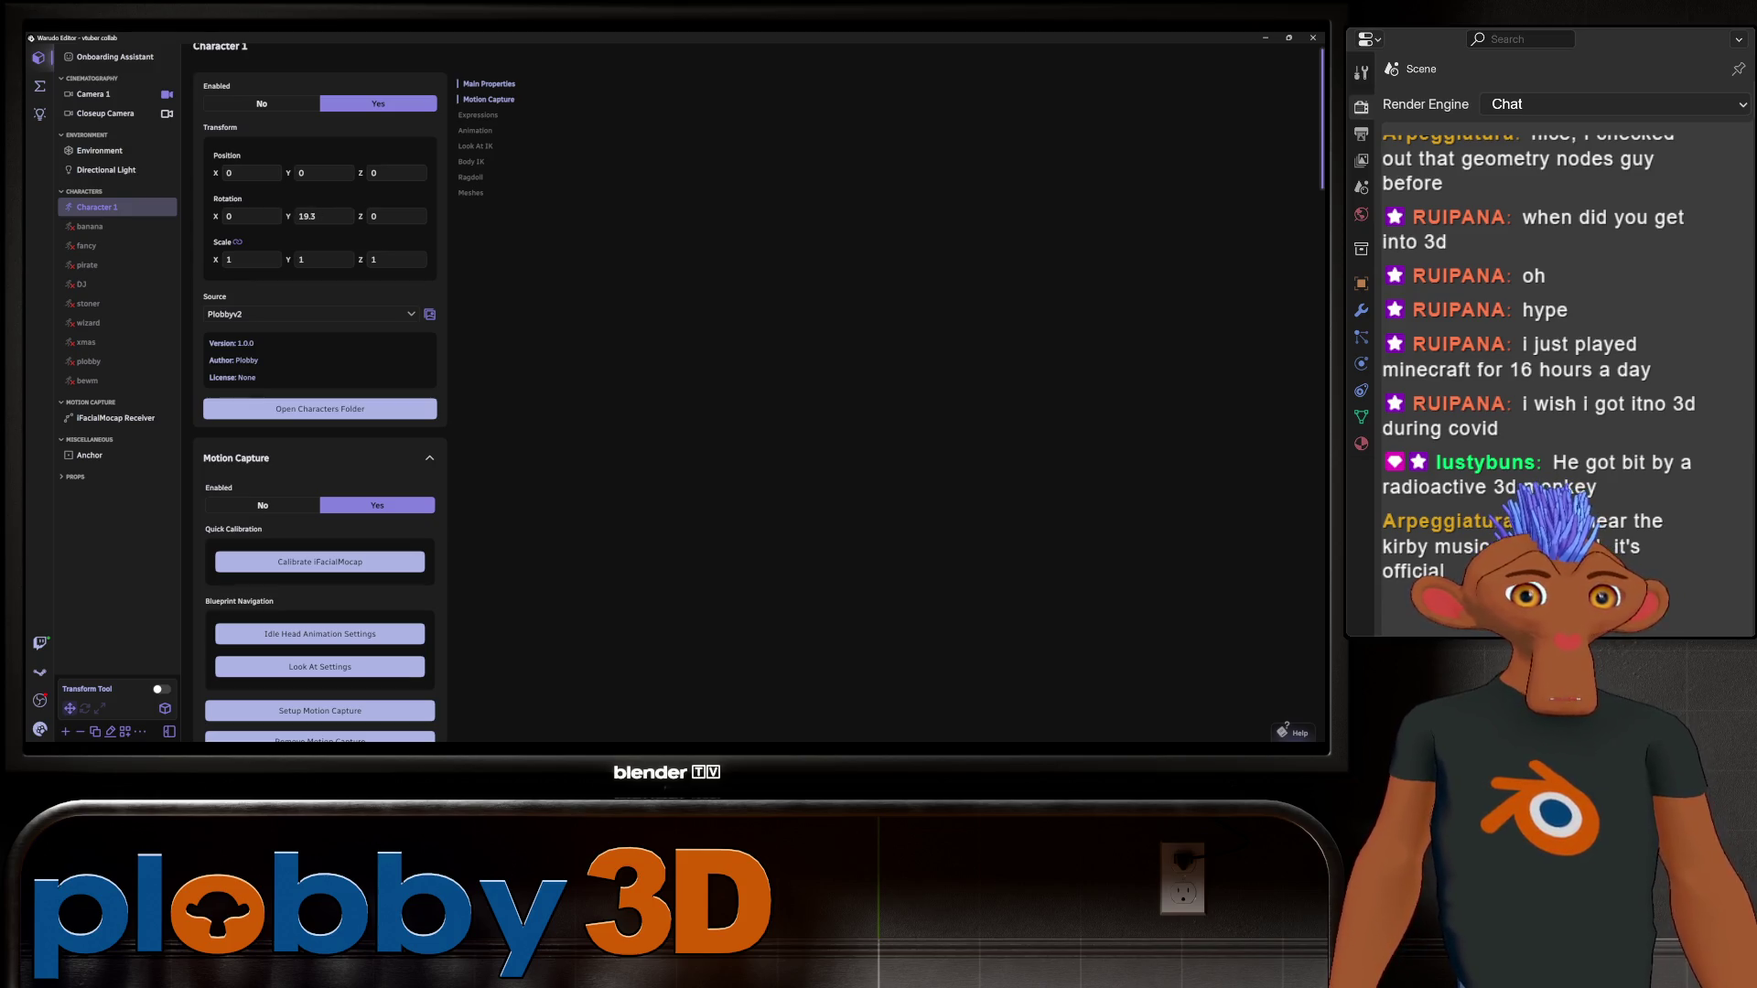
pyautogui.write('19.3')
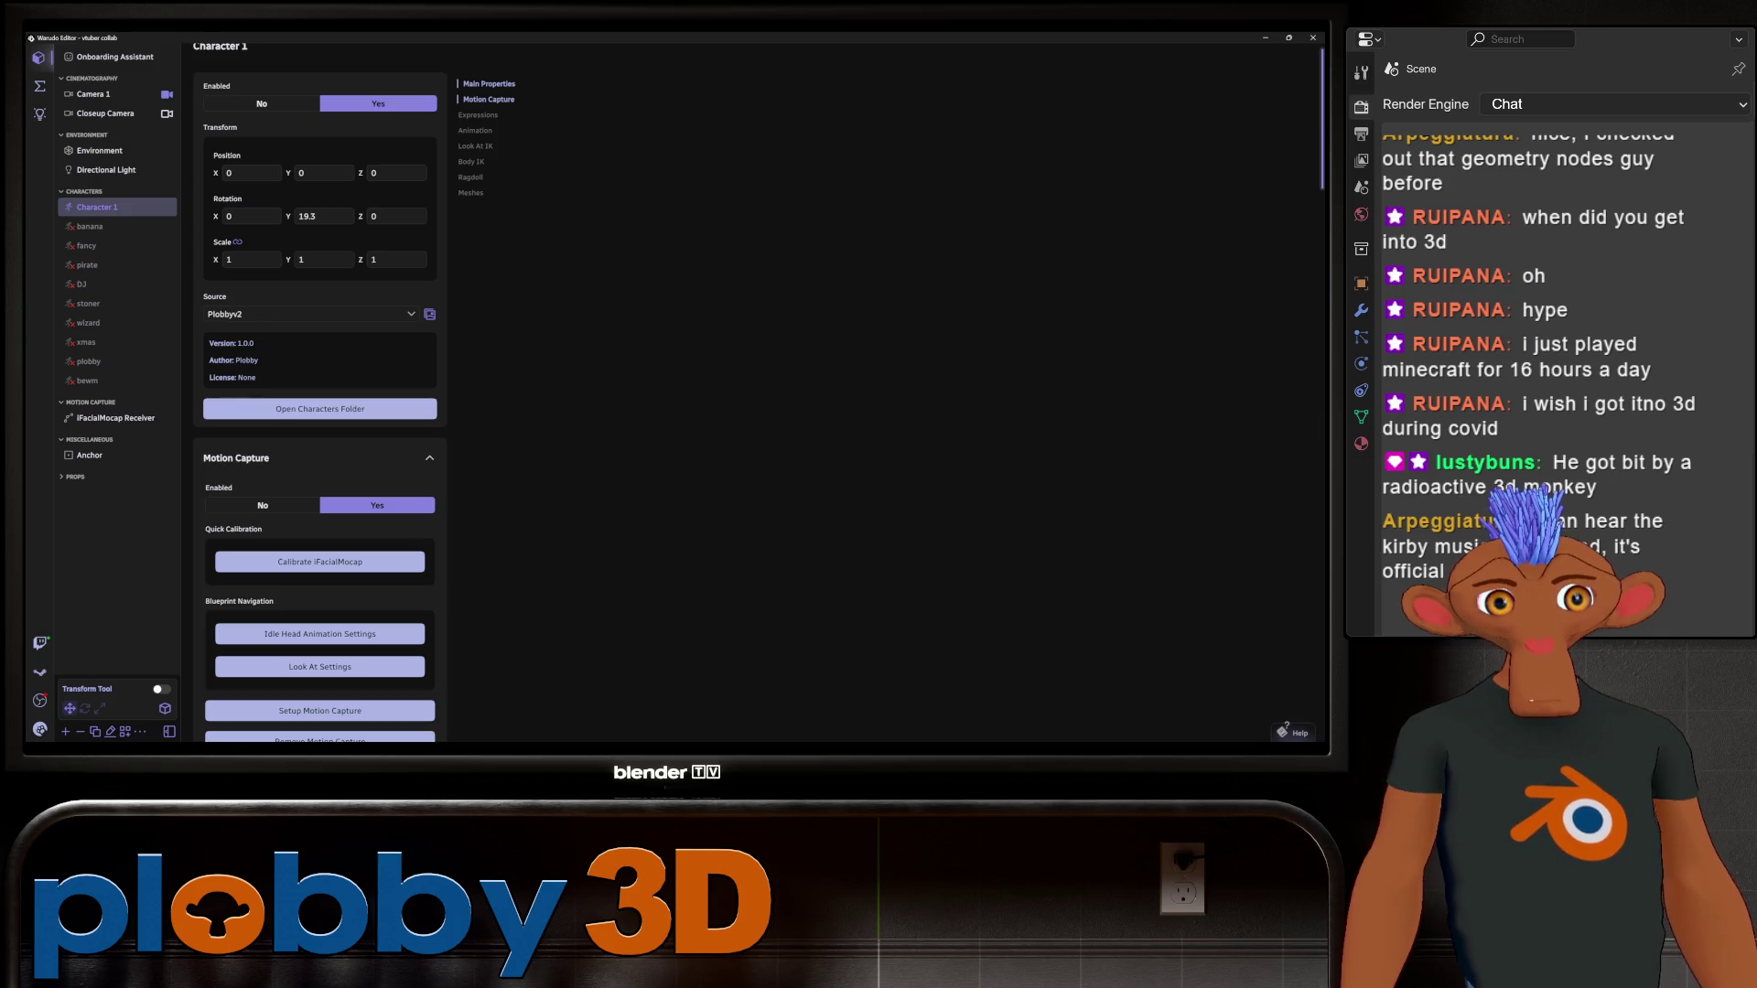
pyautogui.hotkey('alt', 'Tab')
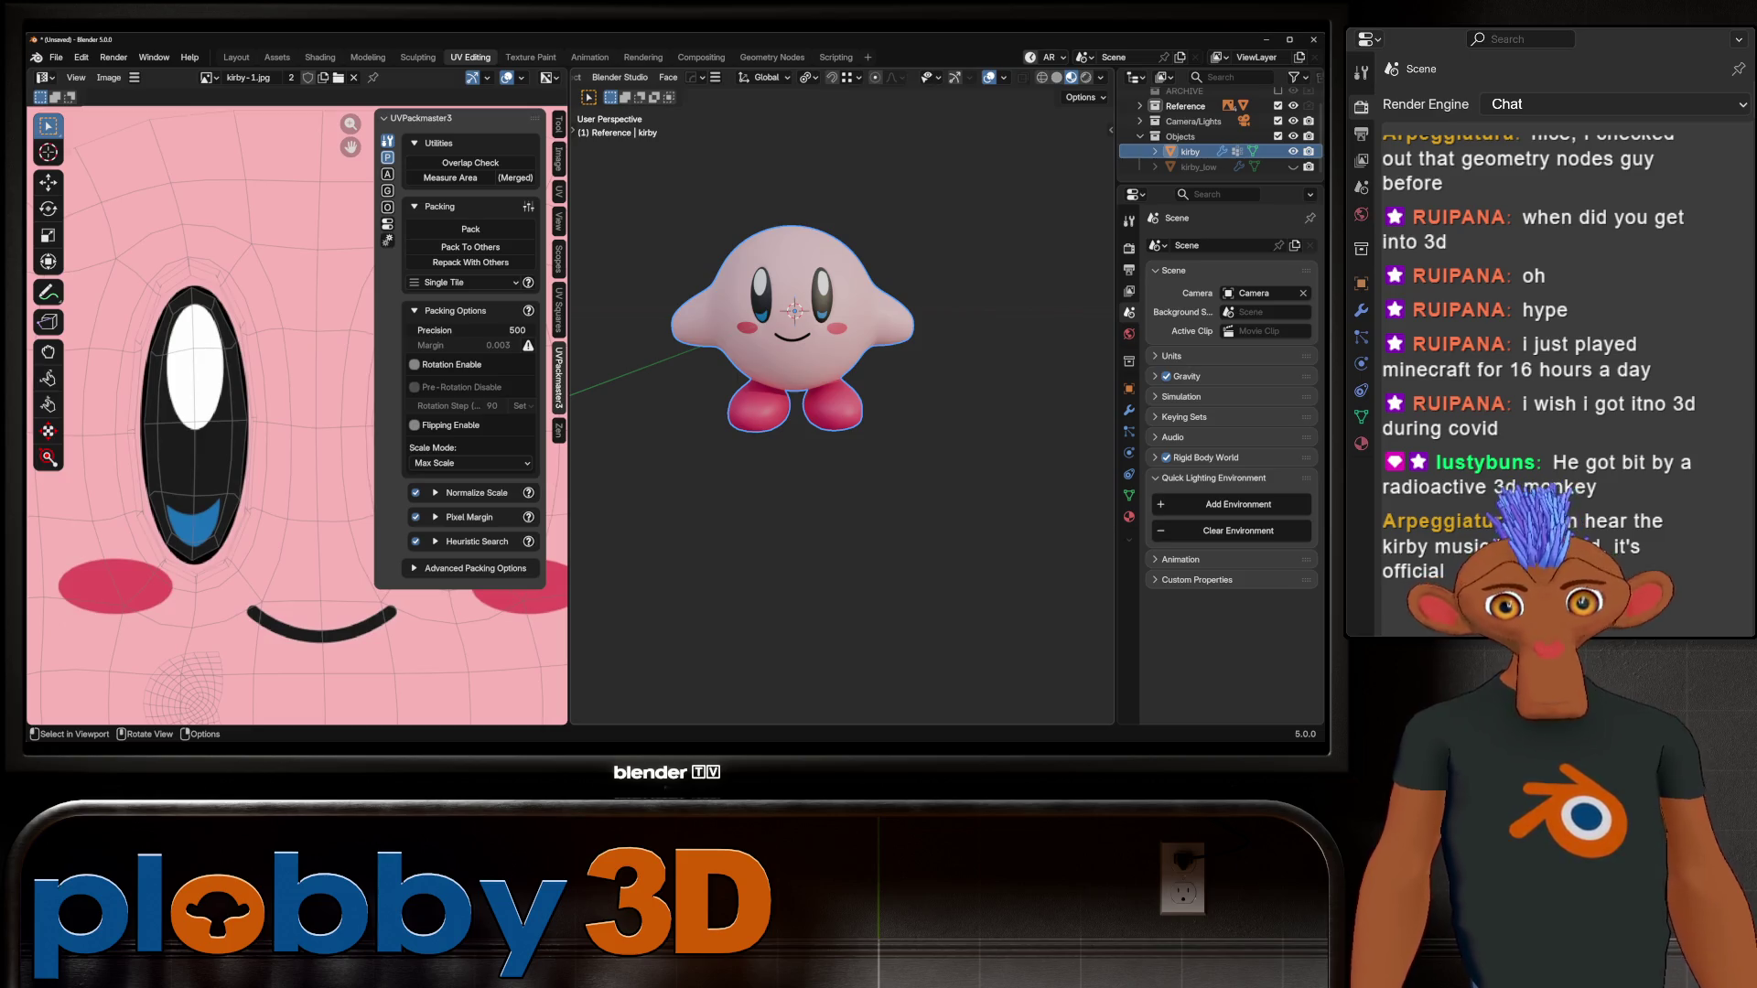
# Step: In the front view, select the left eye's mesh island in Edit Mode
pyautogui.scroll(1, 293, 412)
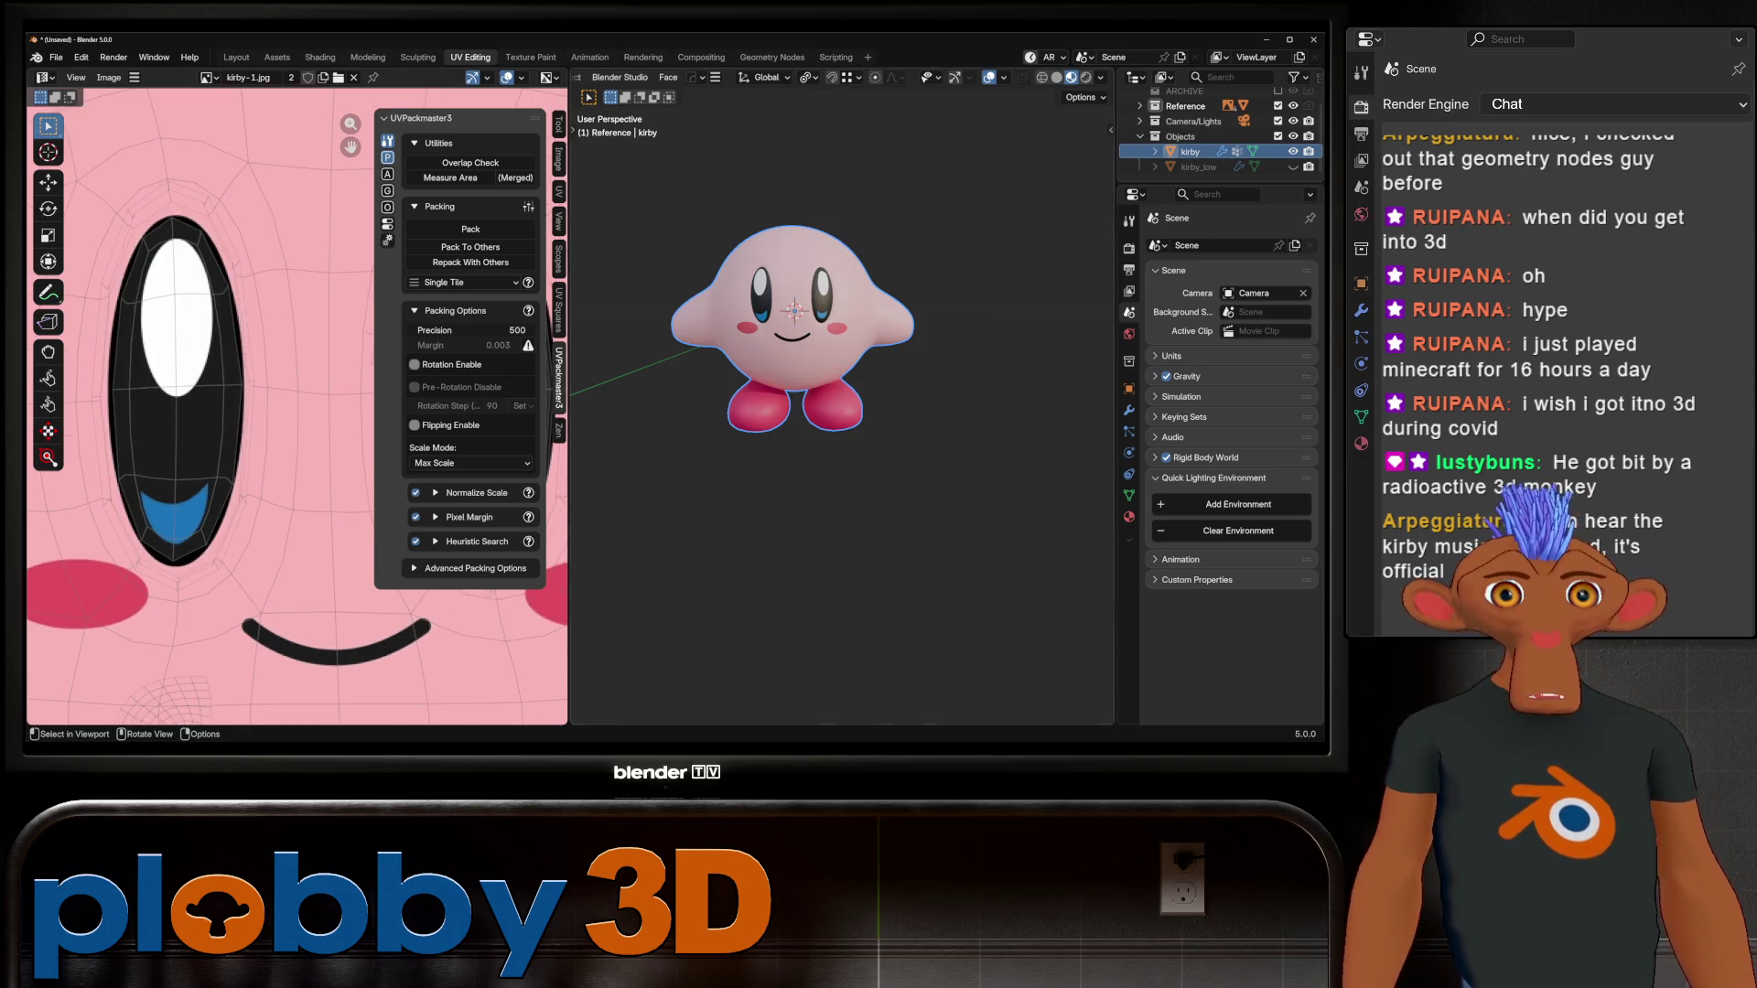
pyautogui.scroll(3, 778, 367)
pyautogui.scroll(1, 824, 385)
pyautogui.scroll(1, 823, 384)
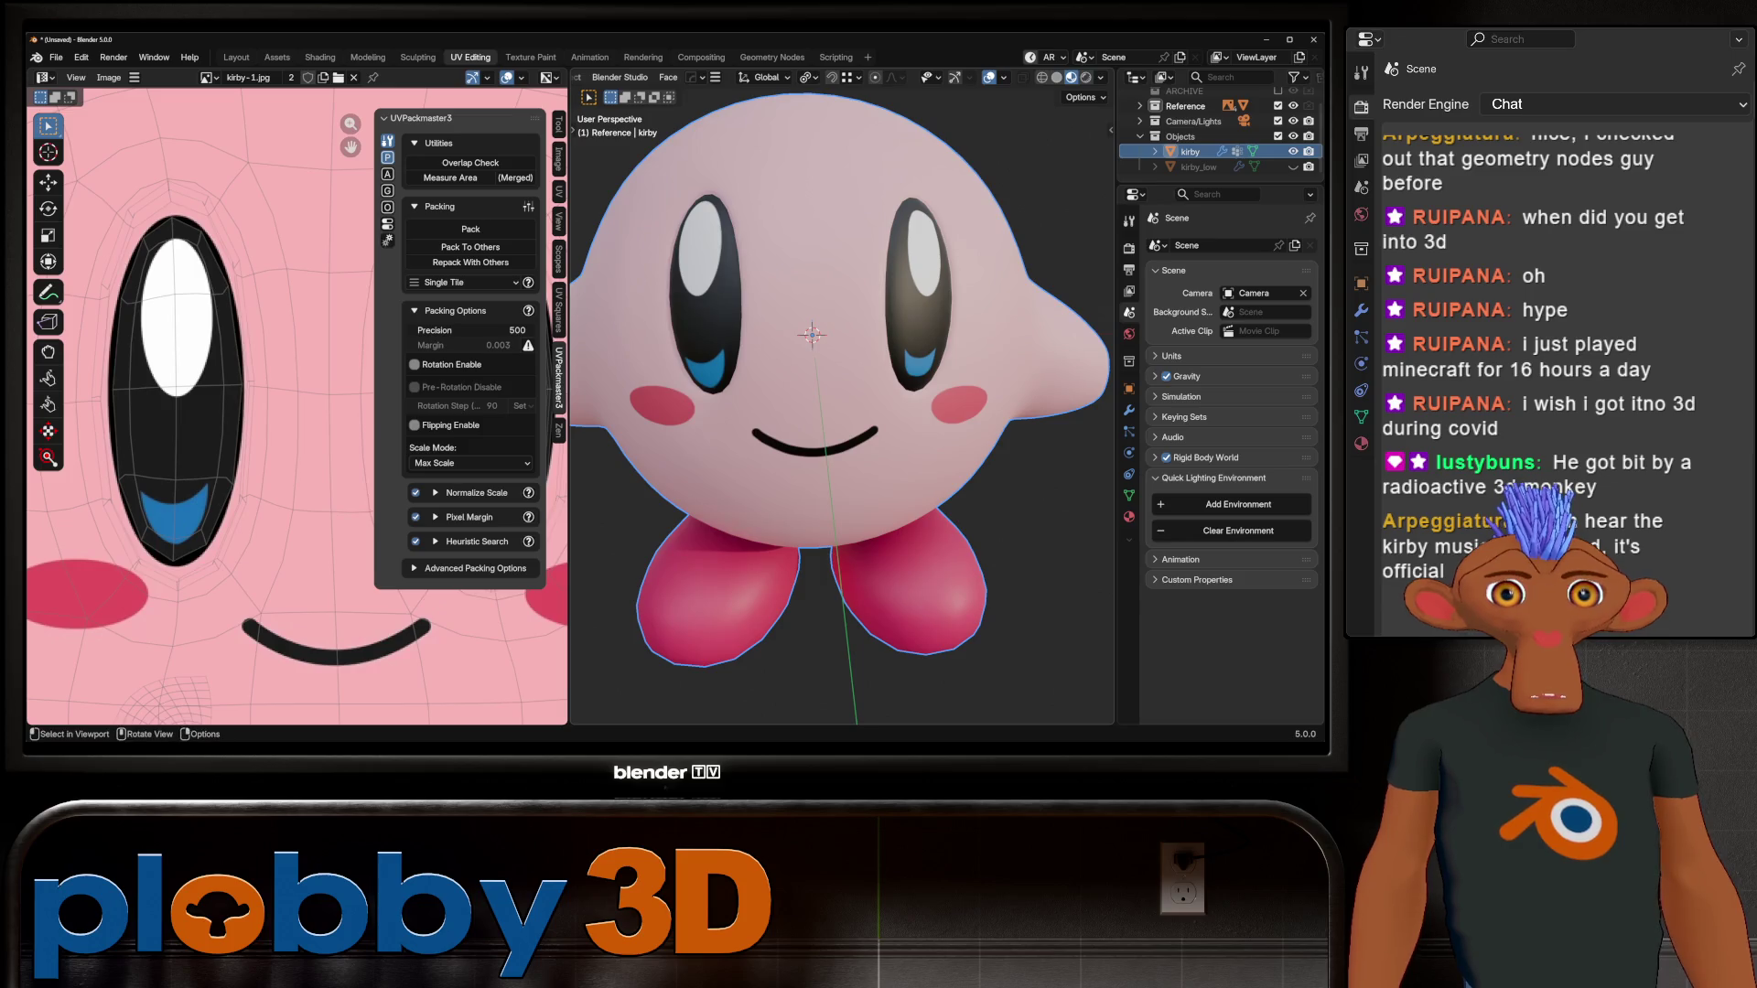
pyautogui.press('KP_1')
pyautogui.press('Tab')
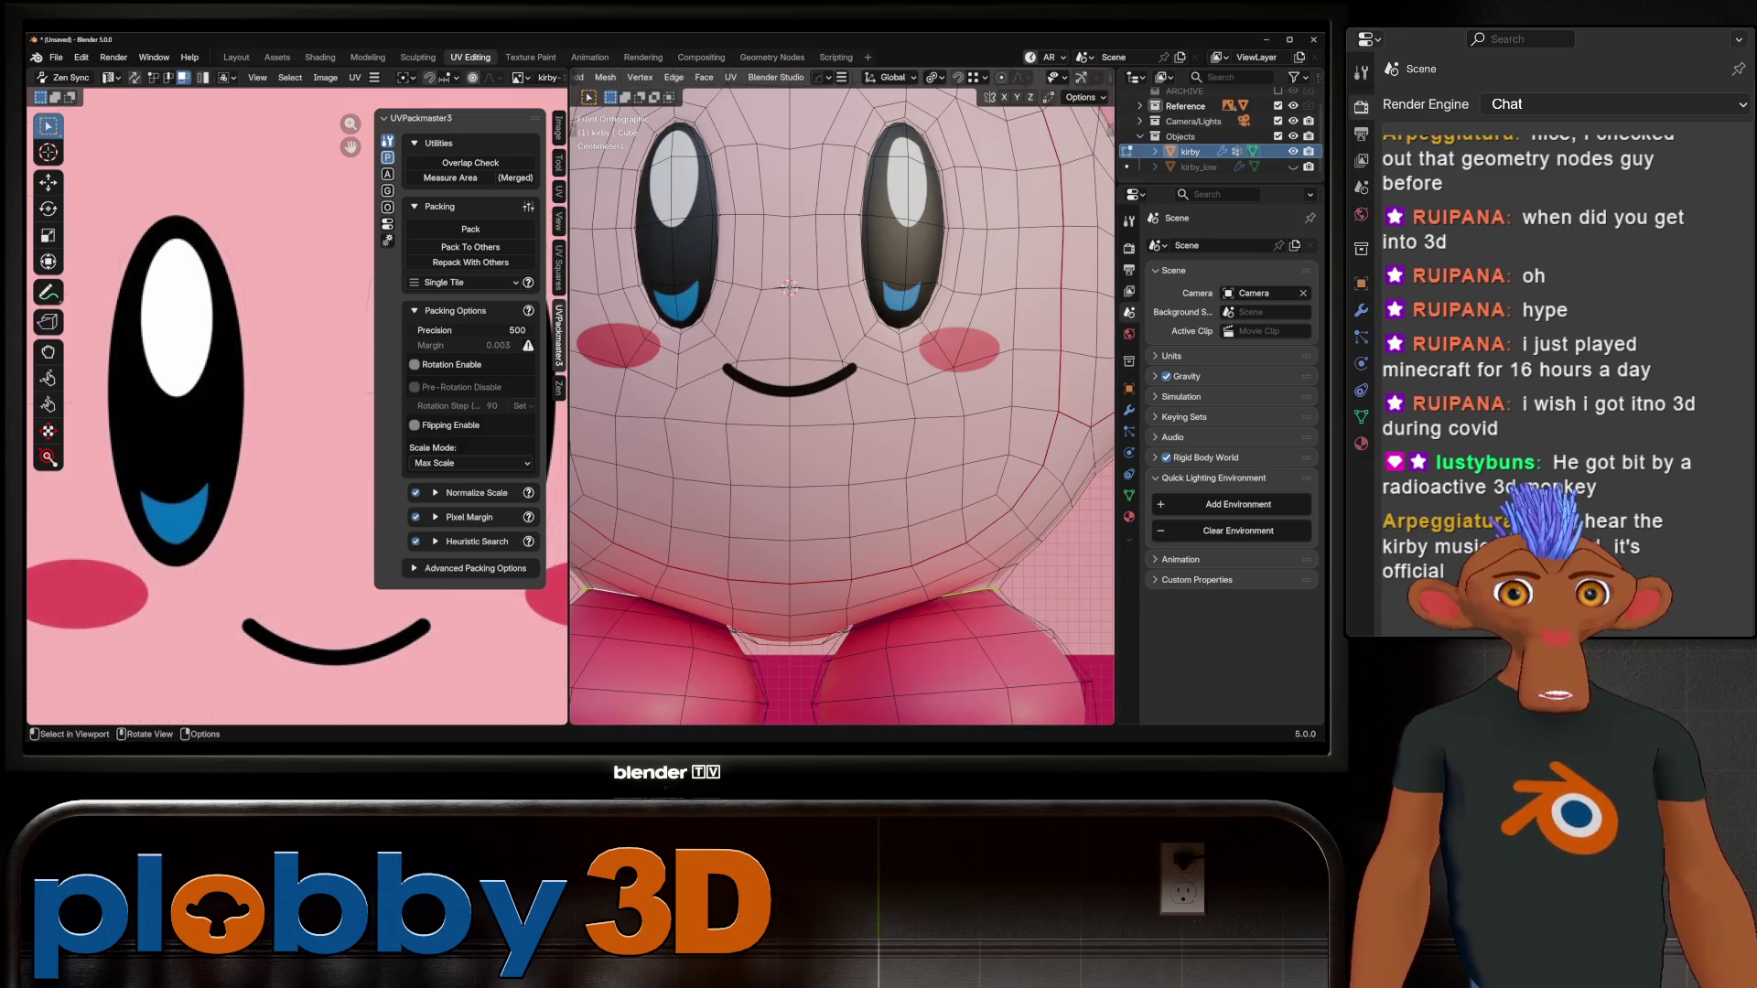
pyautogui.press('Tab')
pyautogui.scroll(-4, 842, 337)
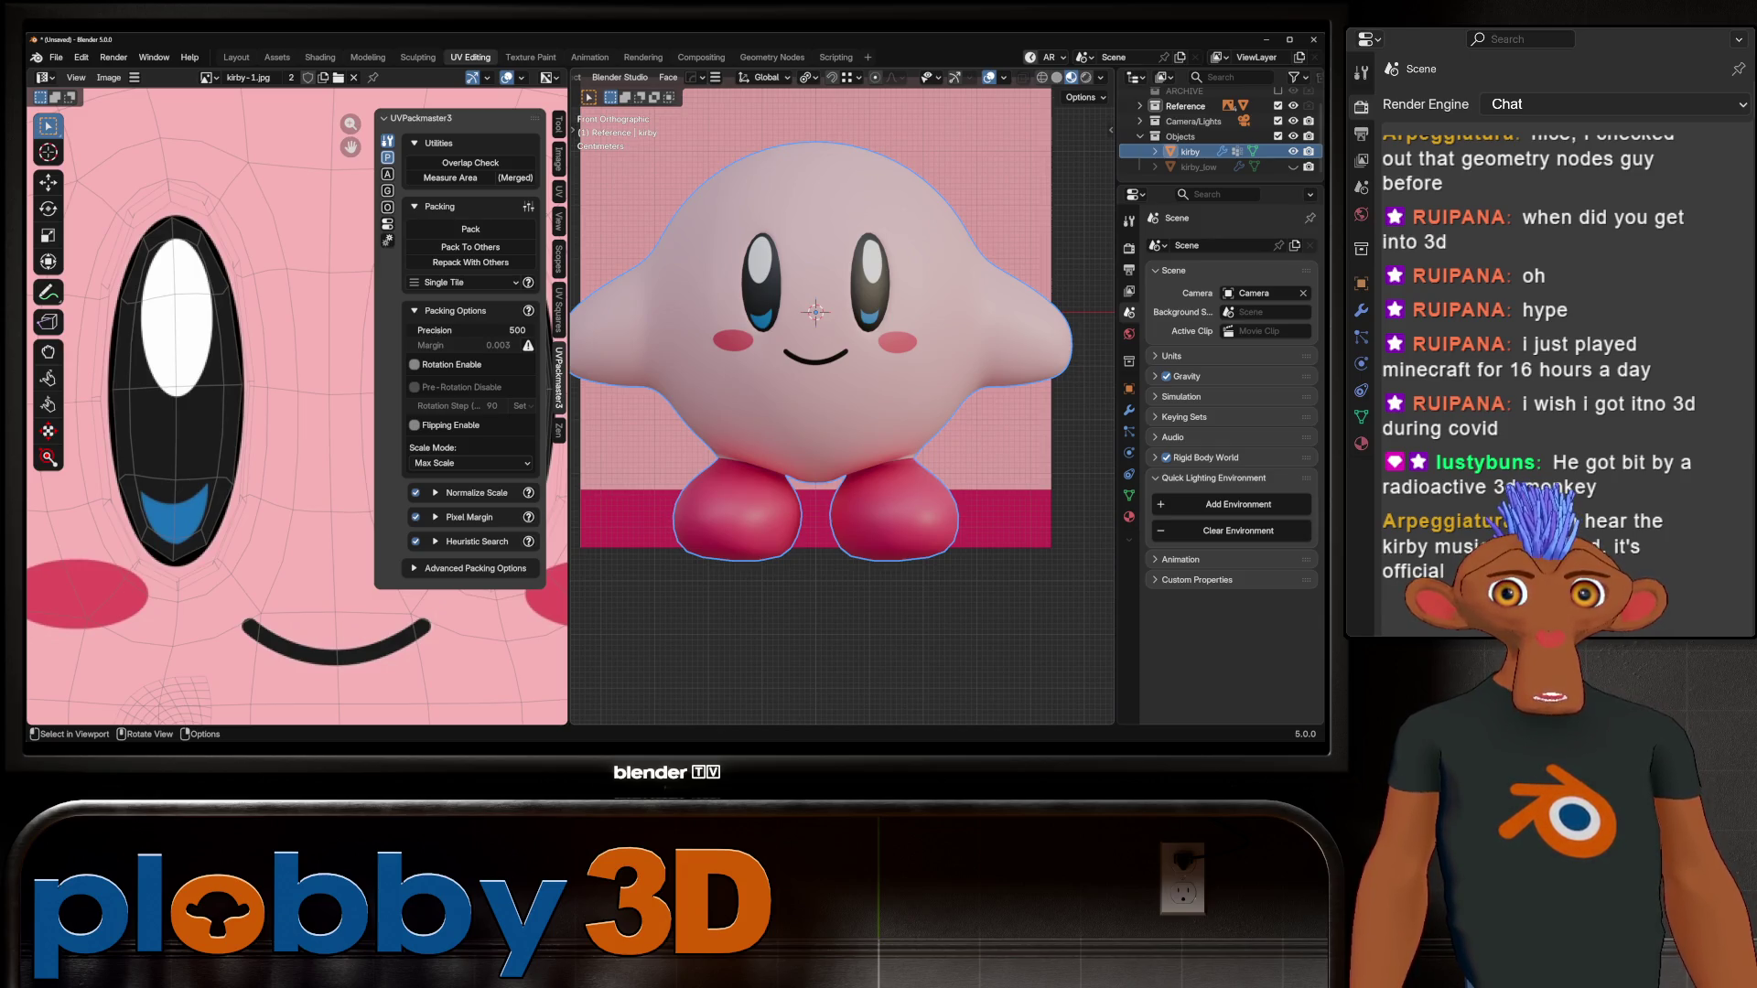
pyautogui.press('Tab')
pyautogui.scroll(4, 841, 334)
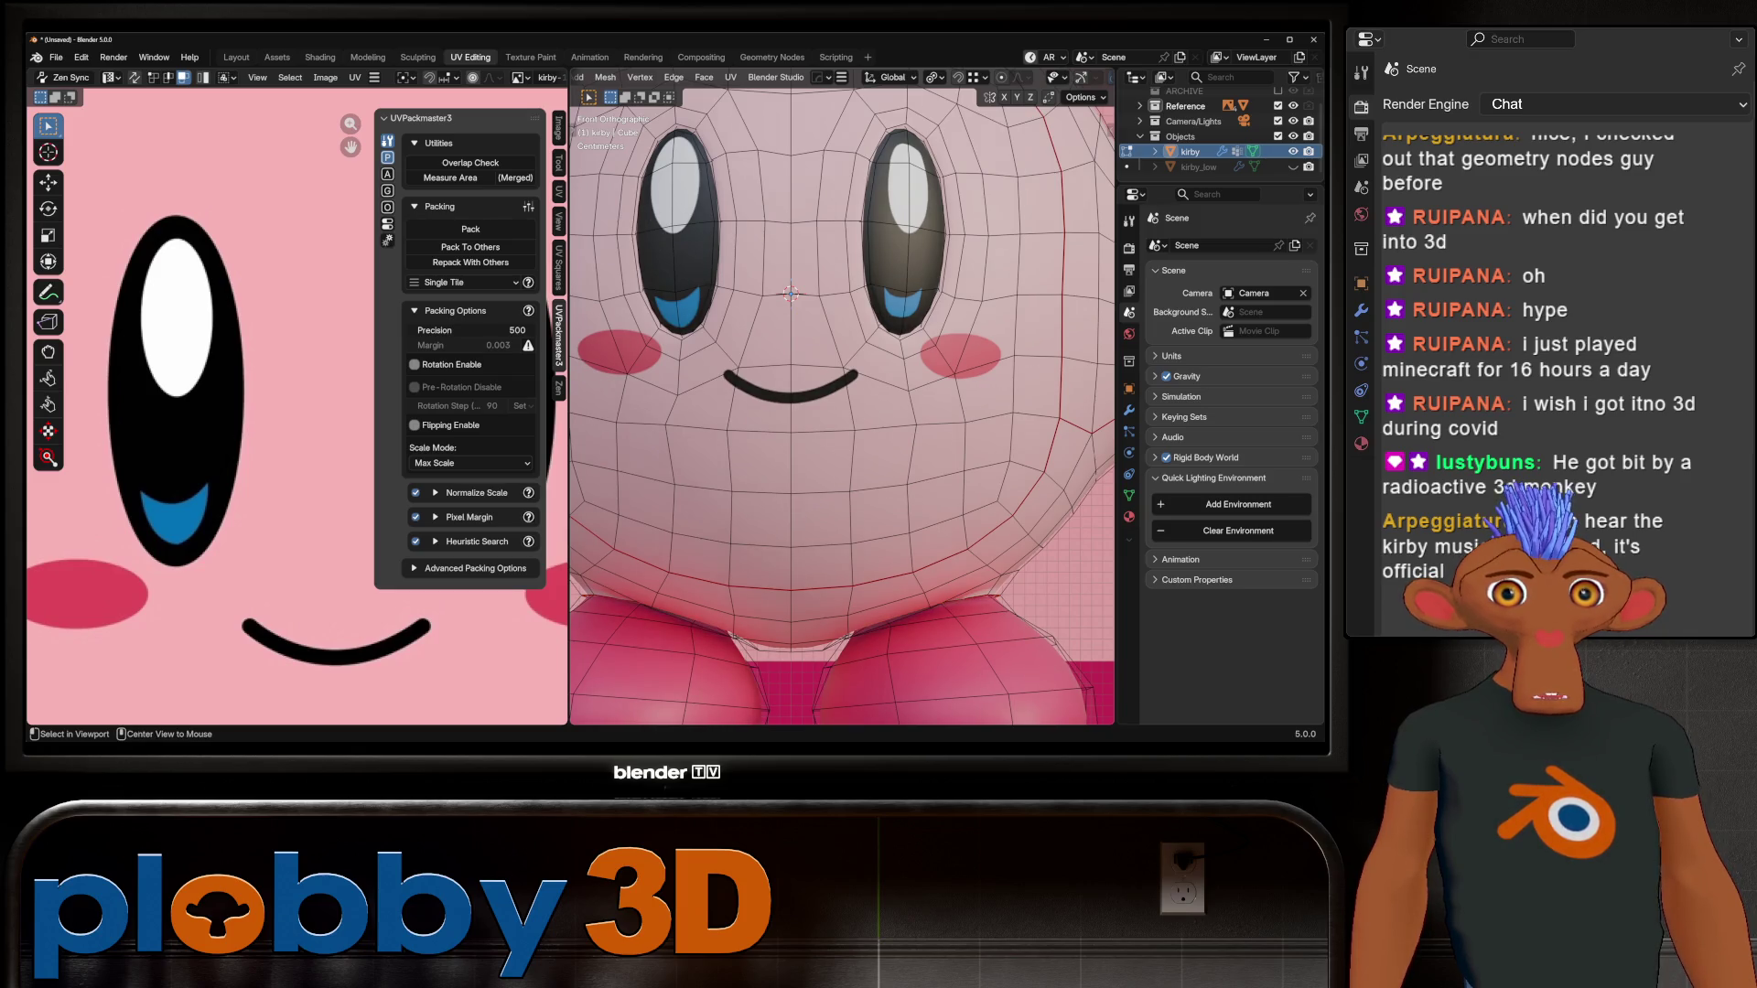
pyautogui.press('l')
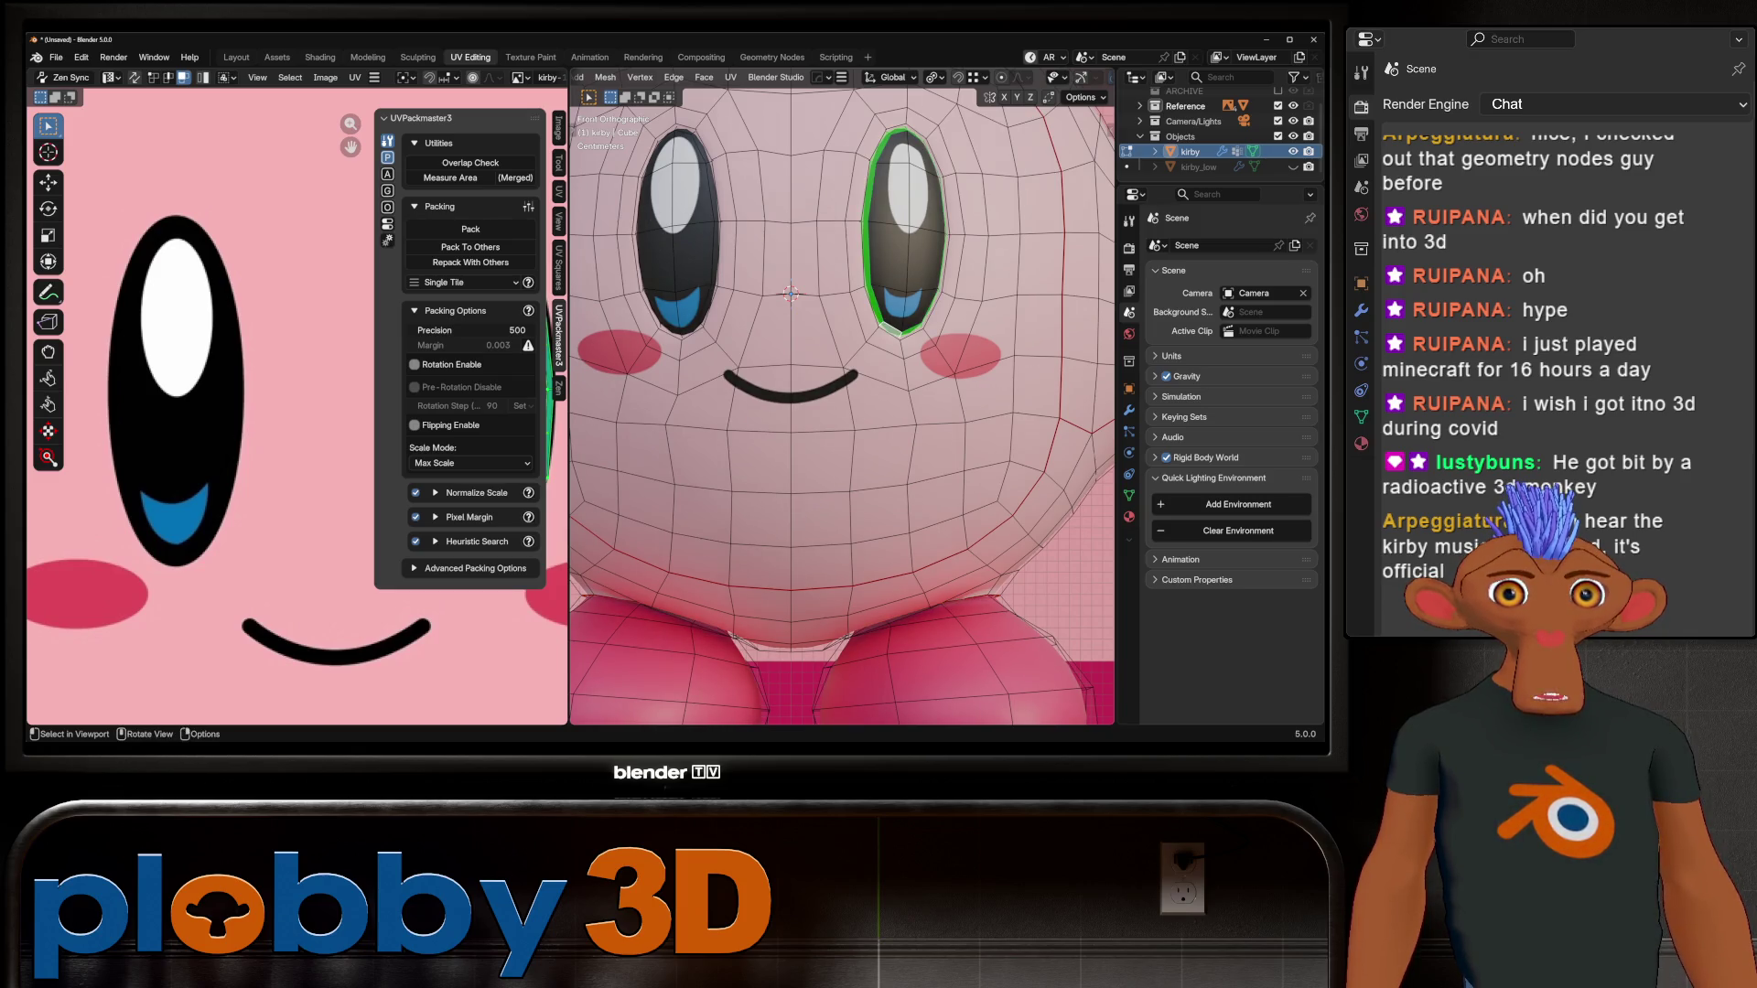
pyautogui.press('l')
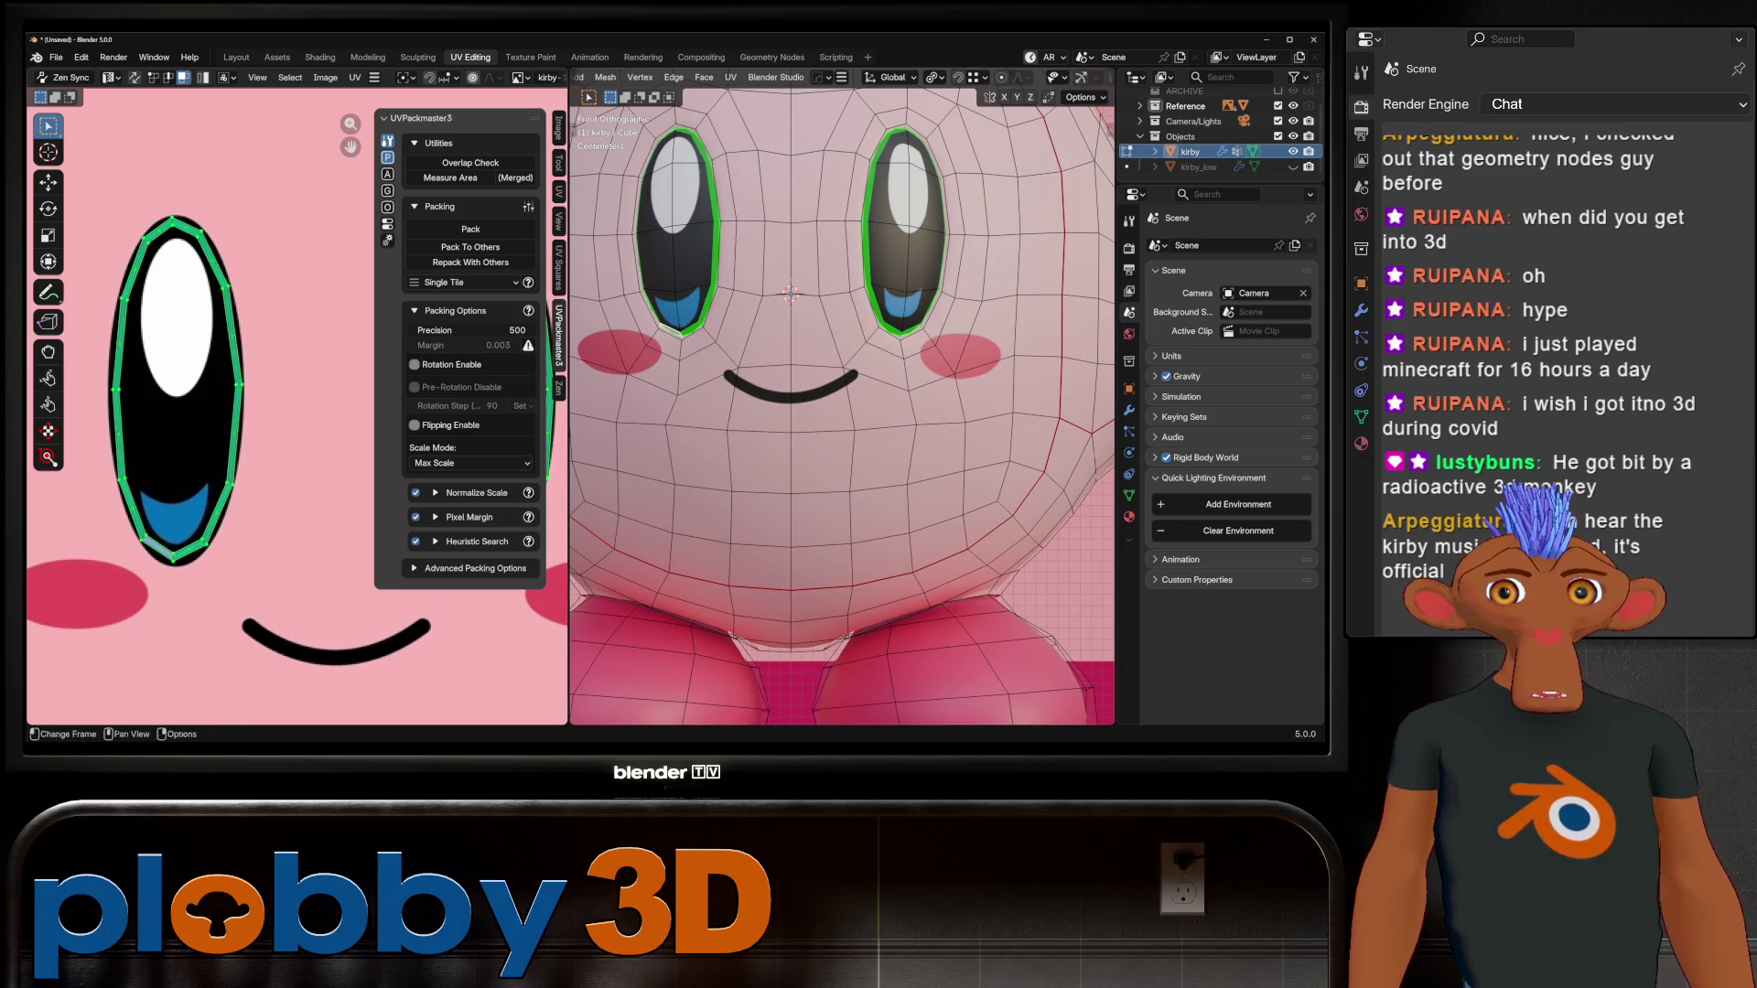
pyautogui.hotkey('shift', 'l')
pyautogui.scroll(4, 684, 311)
pyautogui.press('l')
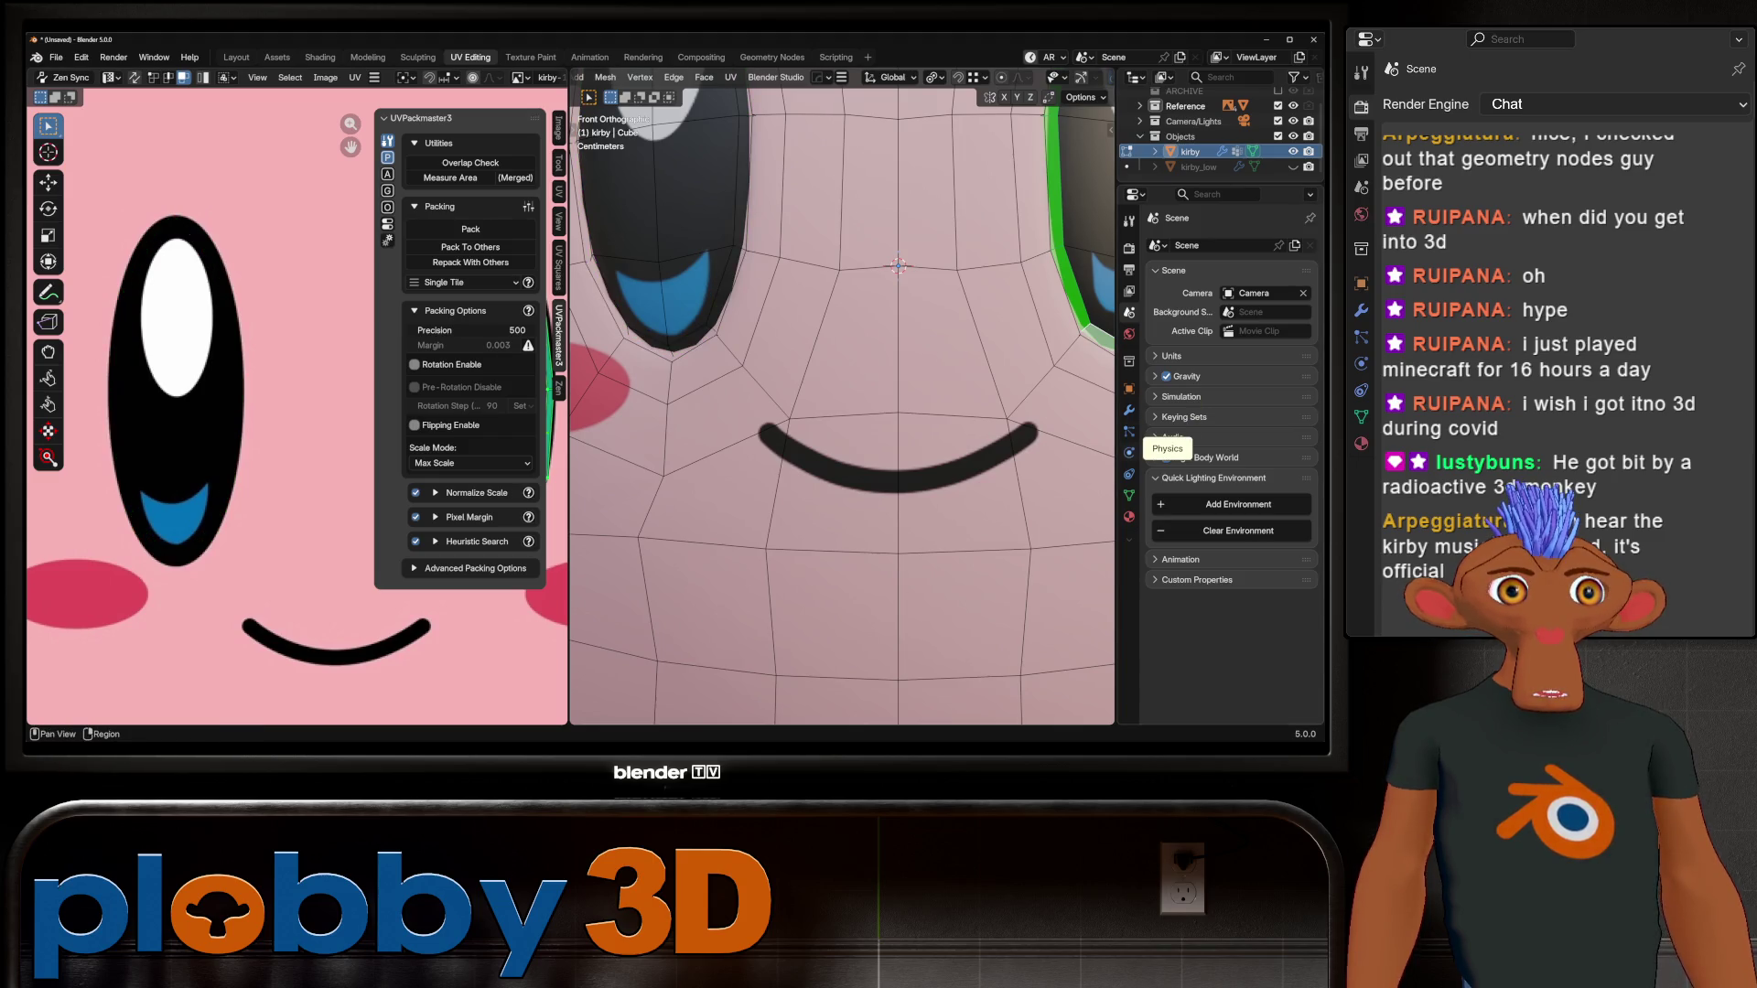
pyautogui.press('Tab')
pyautogui.press('Tab')
# Step: Turn off X-ray and orbit until Kirby's face points toward the camera
pyautogui.moveTo(842, 403); pyautogui.dragTo(943, 421, button='middle')
pyautogui.hotkey('alt', 'z')
pyautogui.rightClick(752, 206)
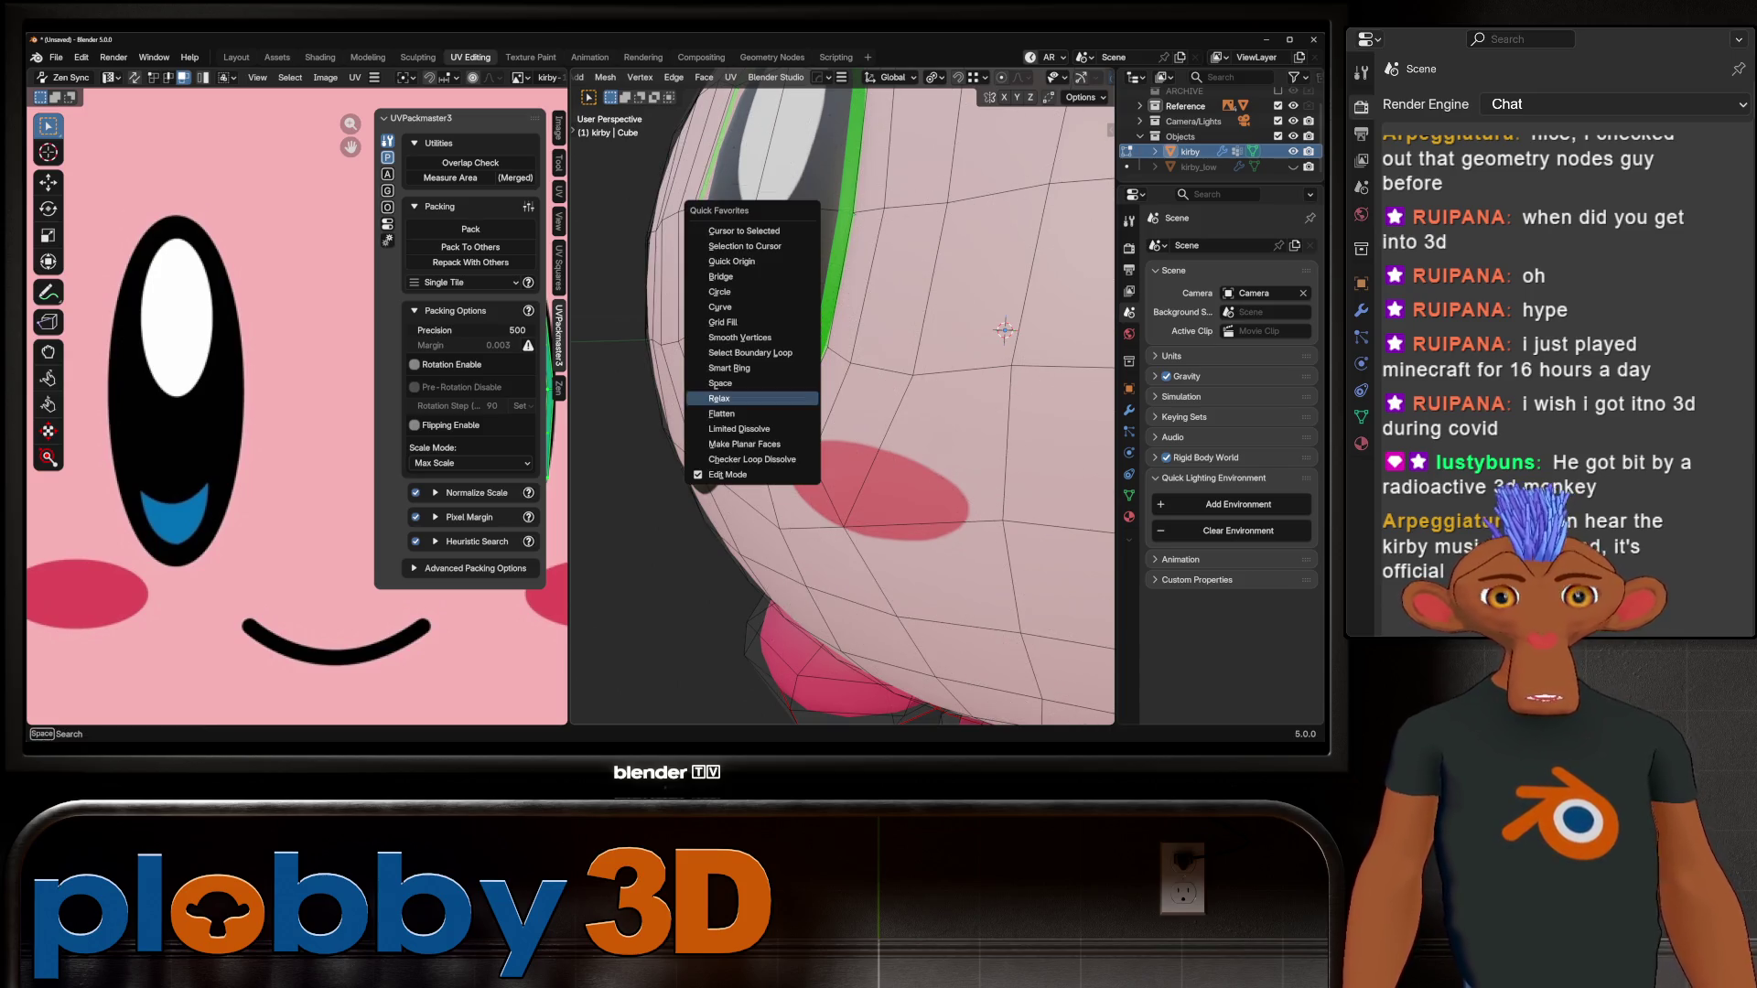
pyautogui.click(753, 466)
pyautogui.moveTo(753, 467); pyautogui.dragTo(823, 458, button='middle')
pyautogui.moveTo(897, 327); pyautogui.dragTo(716, 330, button='middle')
pyautogui.scroll(-2, 842, 403)
pyautogui.scroll(6, 842, 403)
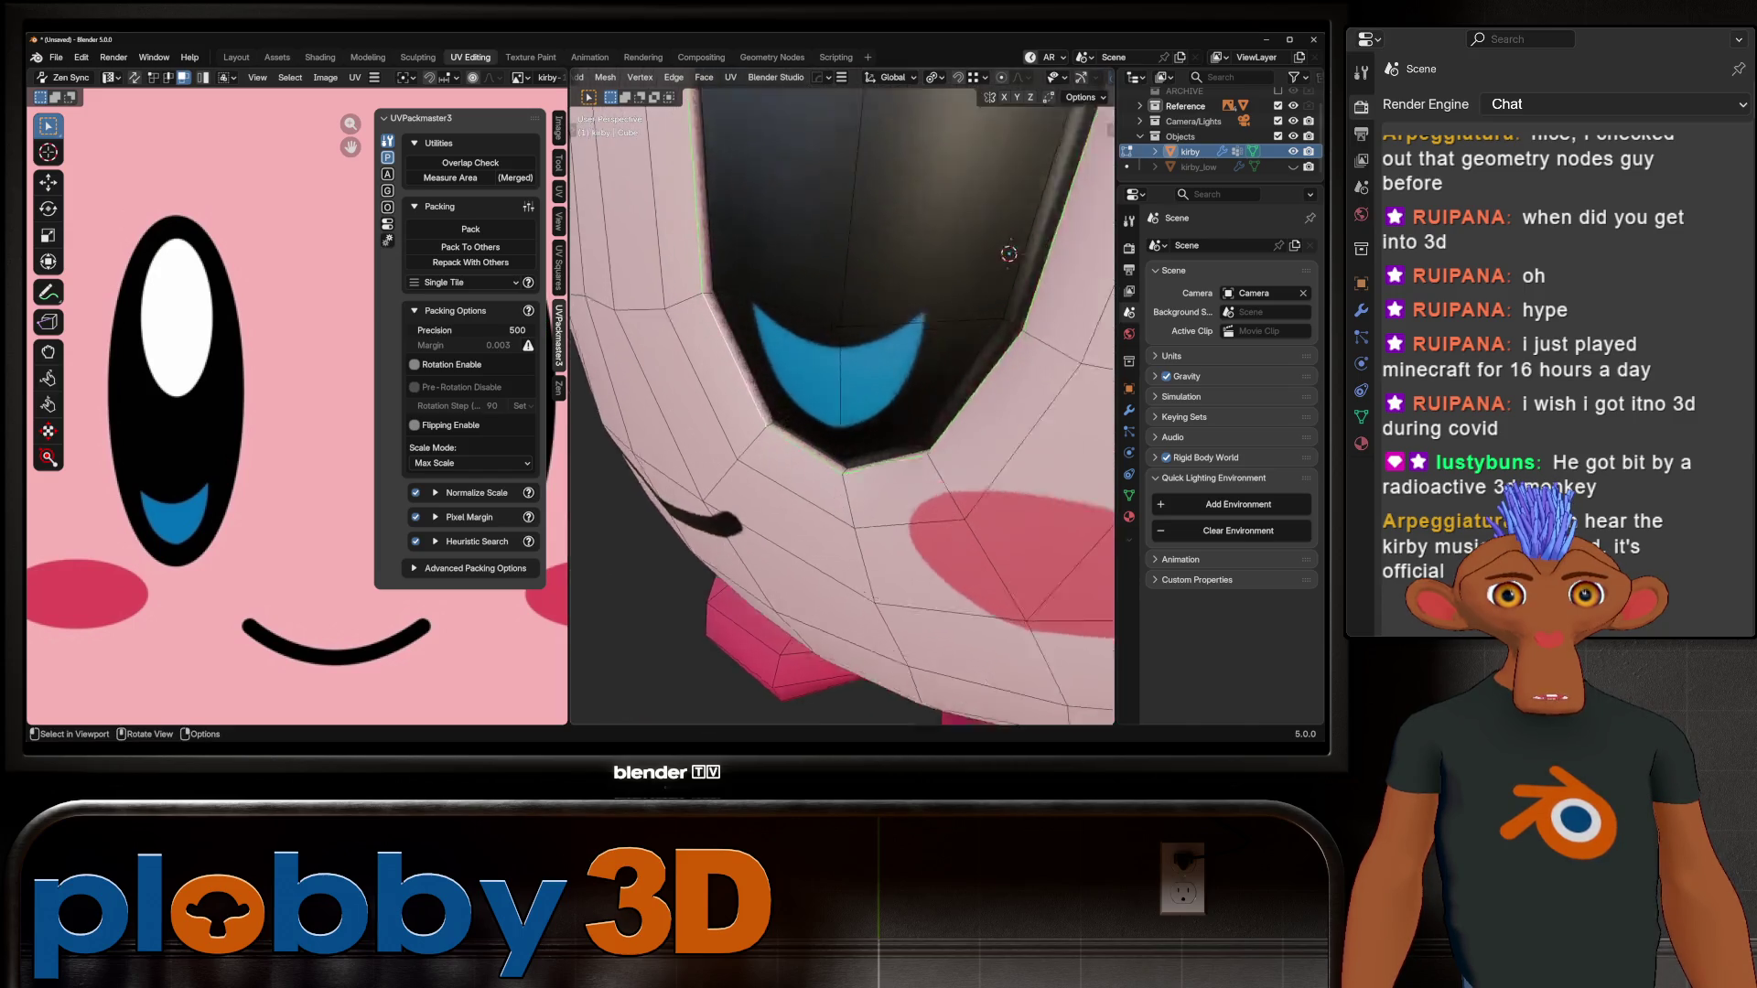
pyautogui.scroll(-3, 842, 402)
pyautogui.scroll(5, 842, 403)
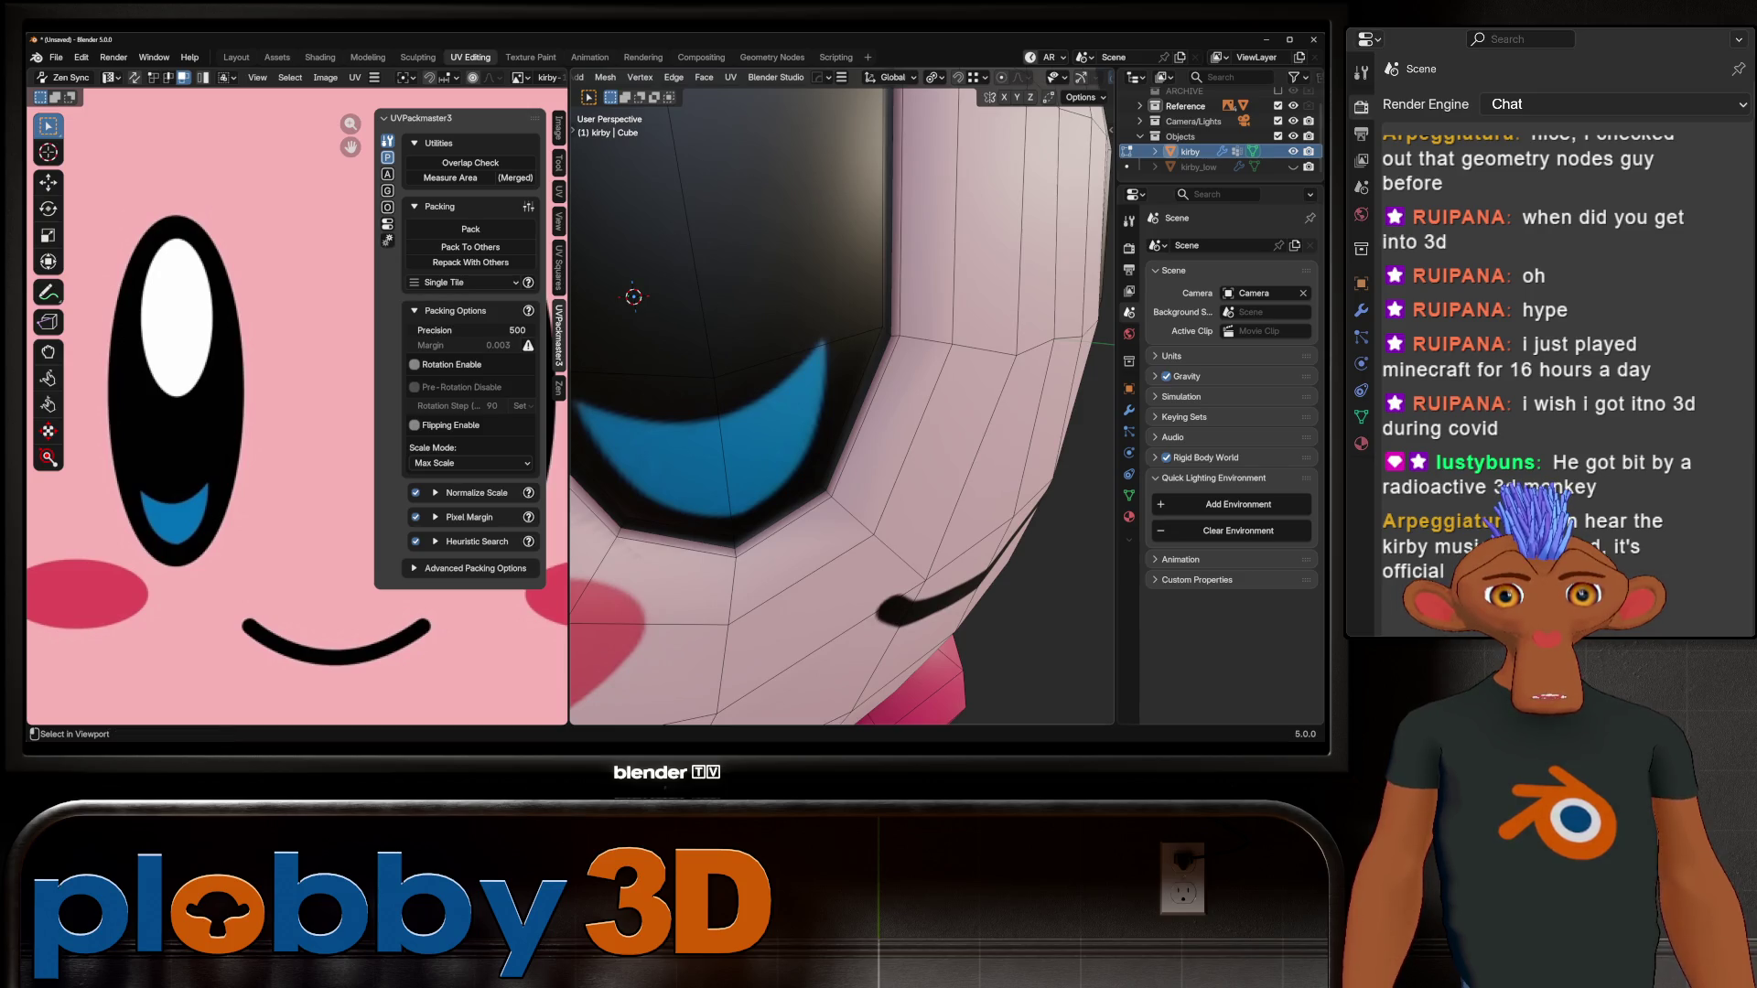
pyautogui.scroll(-4, 842, 403)
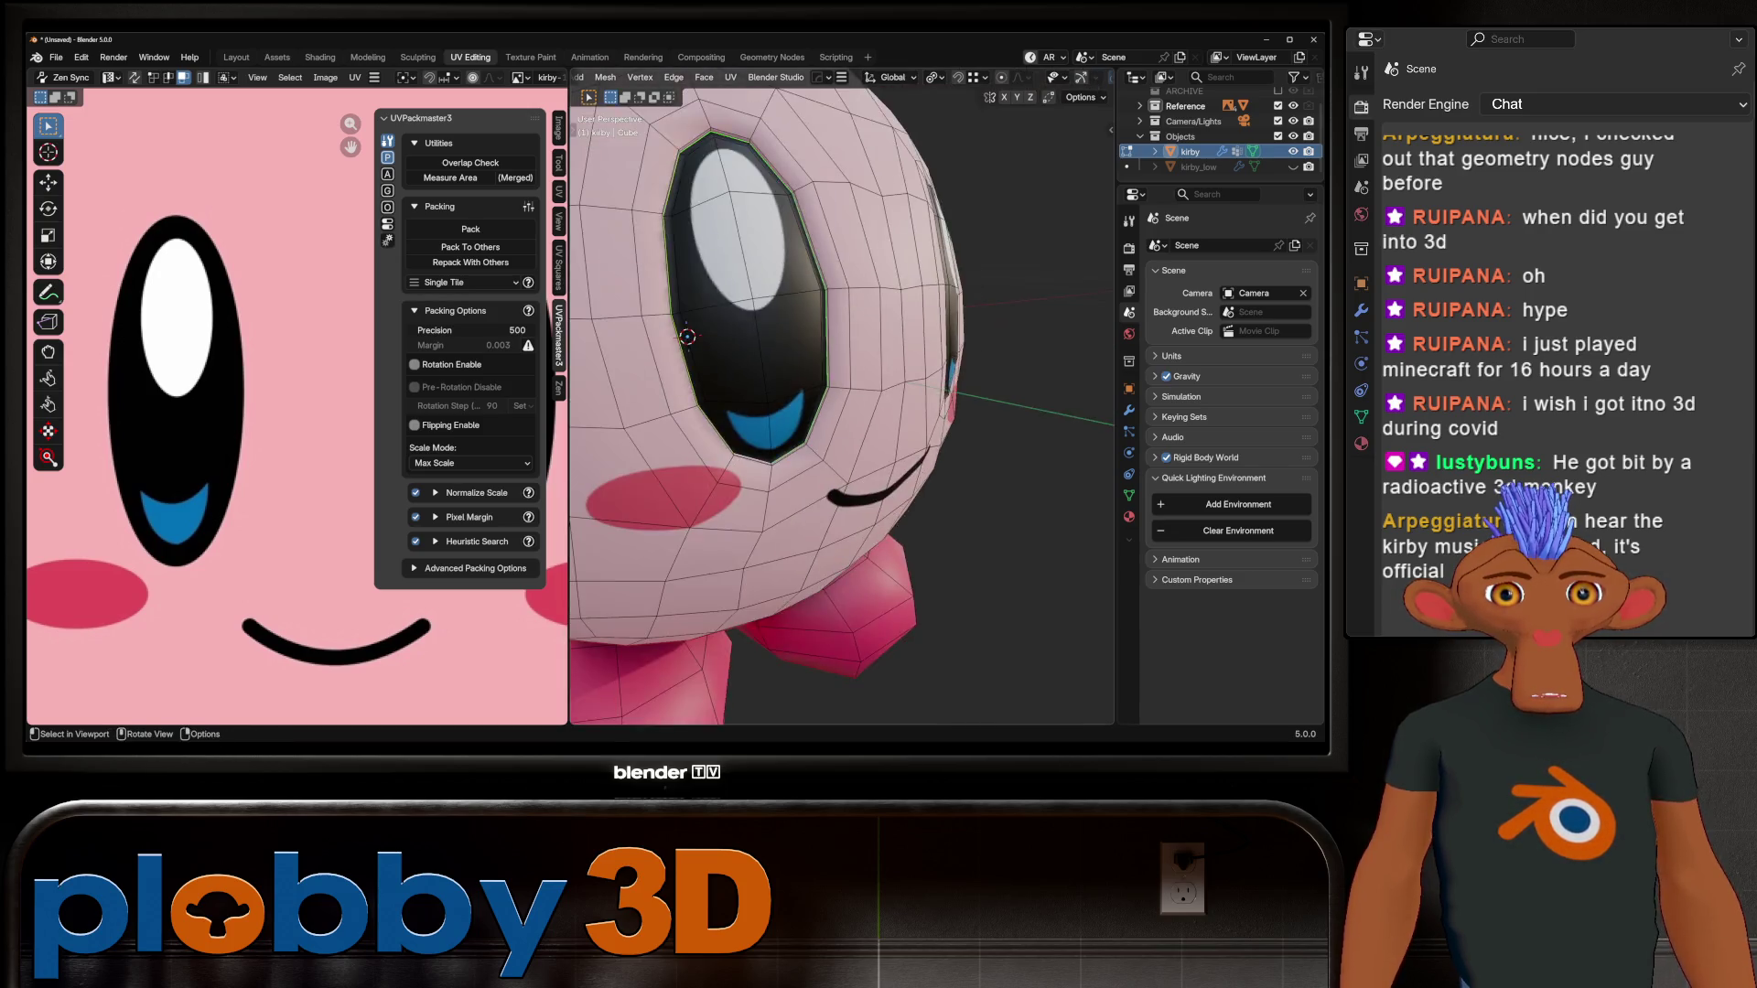
pyautogui.scroll(-3, 842, 402)
pyautogui.moveTo(842, 402); pyautogui.dragTo(915, 394, button='middle')
pyautogui.scroll(3, 842, 403)
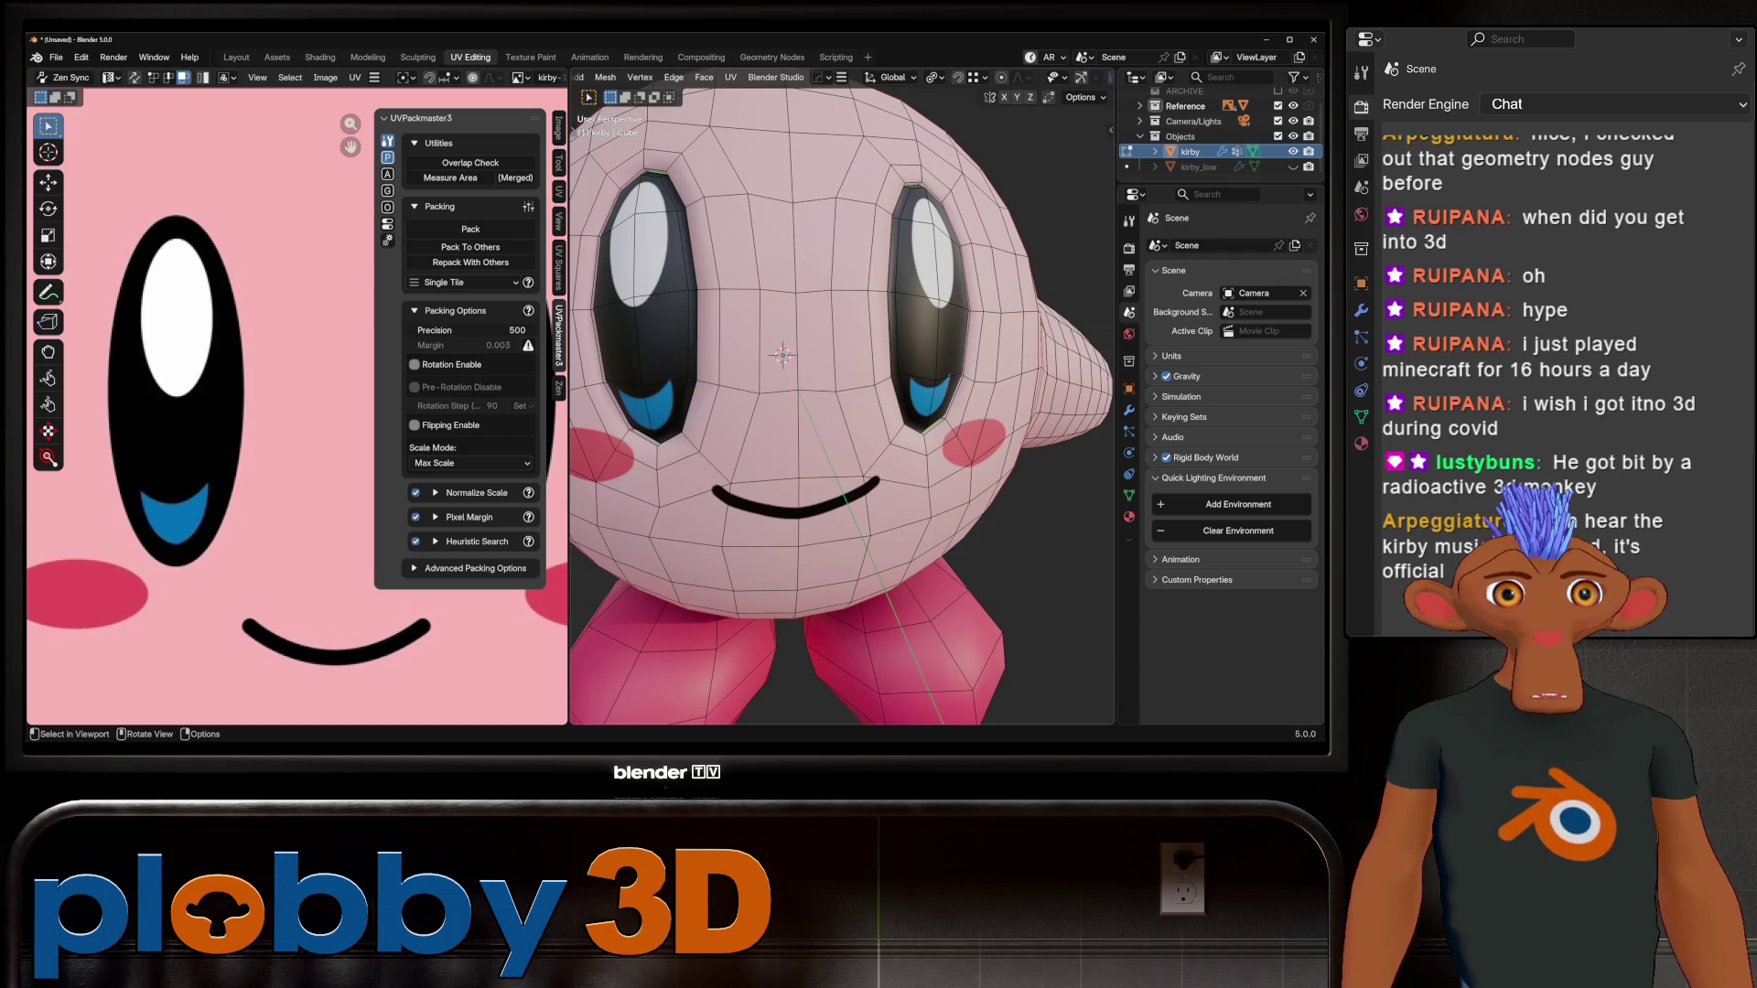
# Step: Crease the eye outline edges fully at 1.000 and return to Object Mode
pyautogui.hotkey('ctrl', 'e')
pyautogui.click(879, 320)
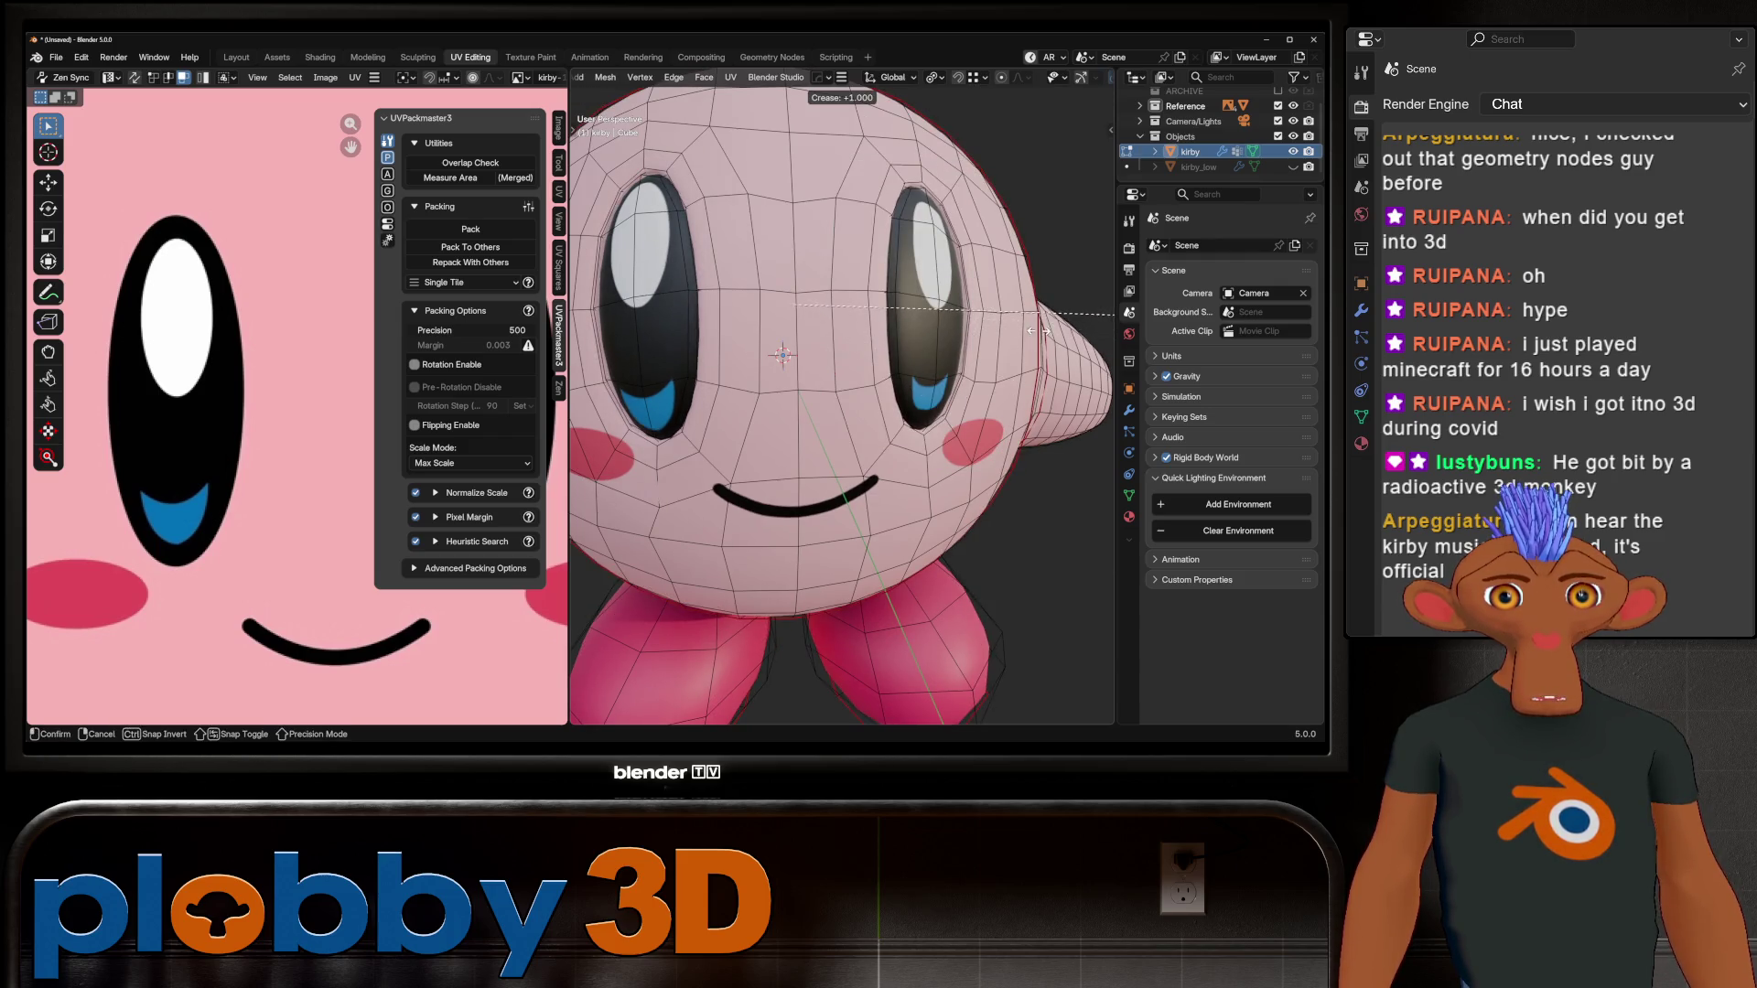
pyautogui.press('Return')
pyautogui.press('Tab')
pyautogui.scroll(-3, 842, 402)
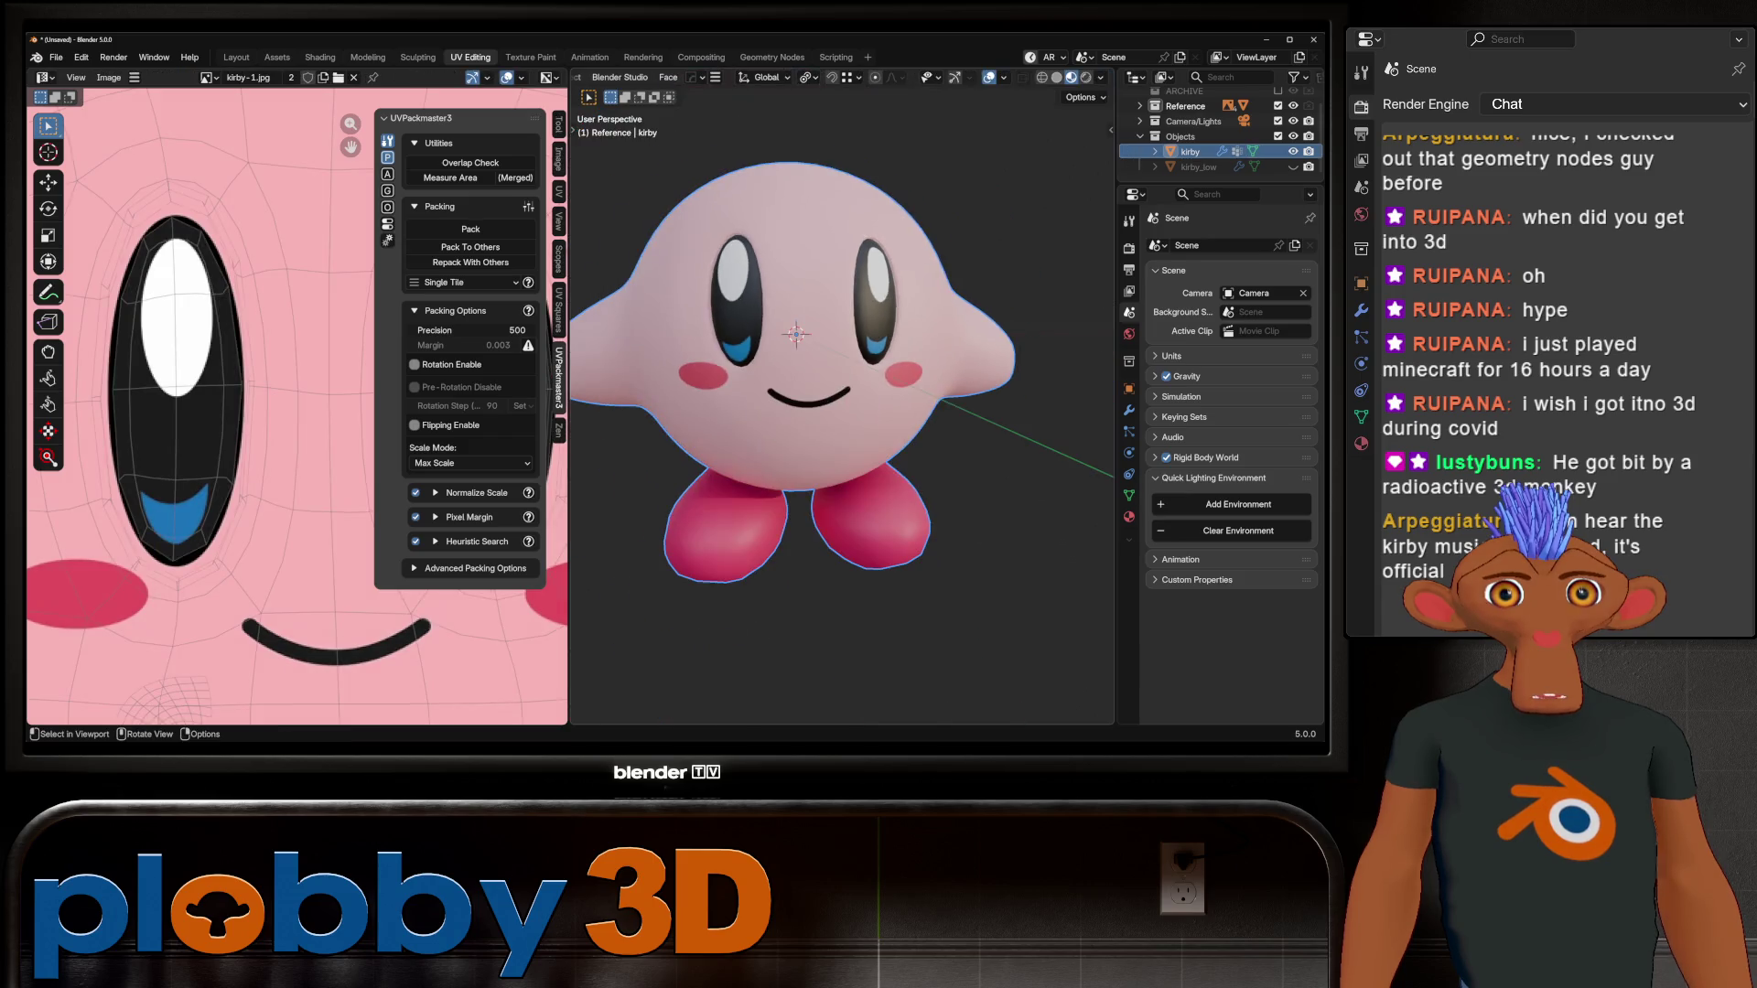
pyautogui.moveTo(796, 334)
pyautogui.mouseDown(button='middle')
pyautogui.moveTo(879, 338)
pyautogui.moveTo(796, 335)
pyautogui.mouseUp(button='middle')
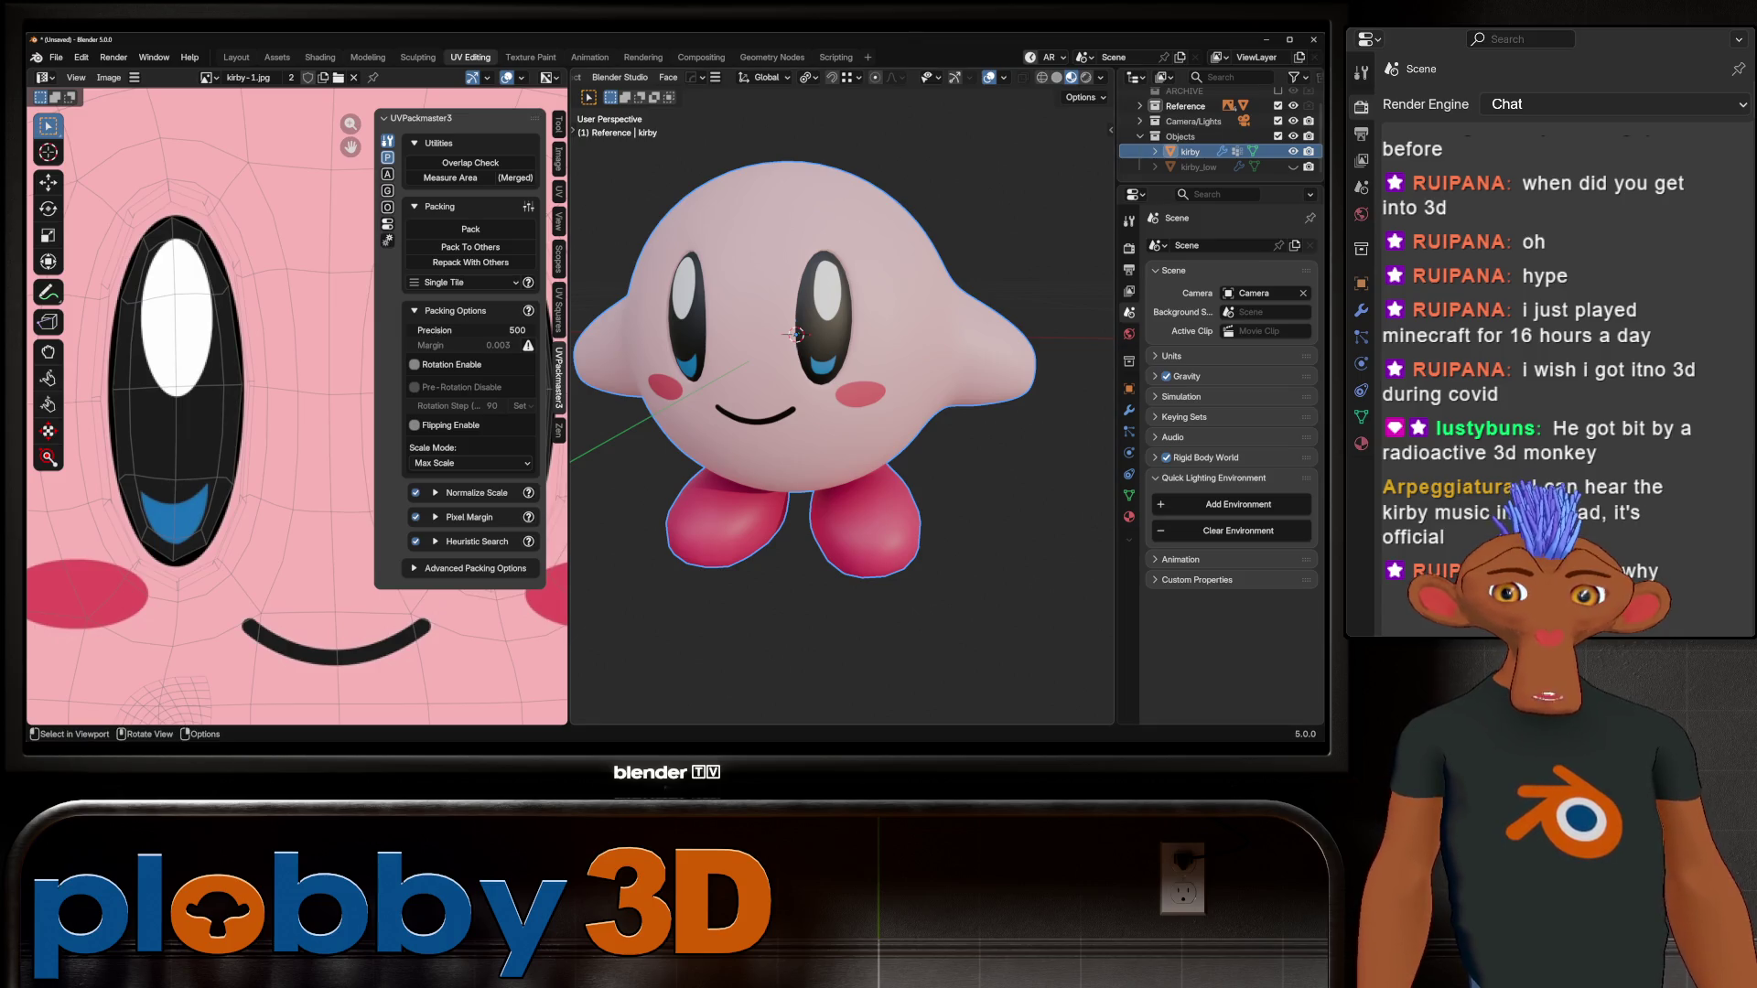
# Step: Check the creased eye shading from the front, toggling in and out of Edit Mode
pyautogui.press('Tab')
pyautogui.scroll(2, 818, 373)
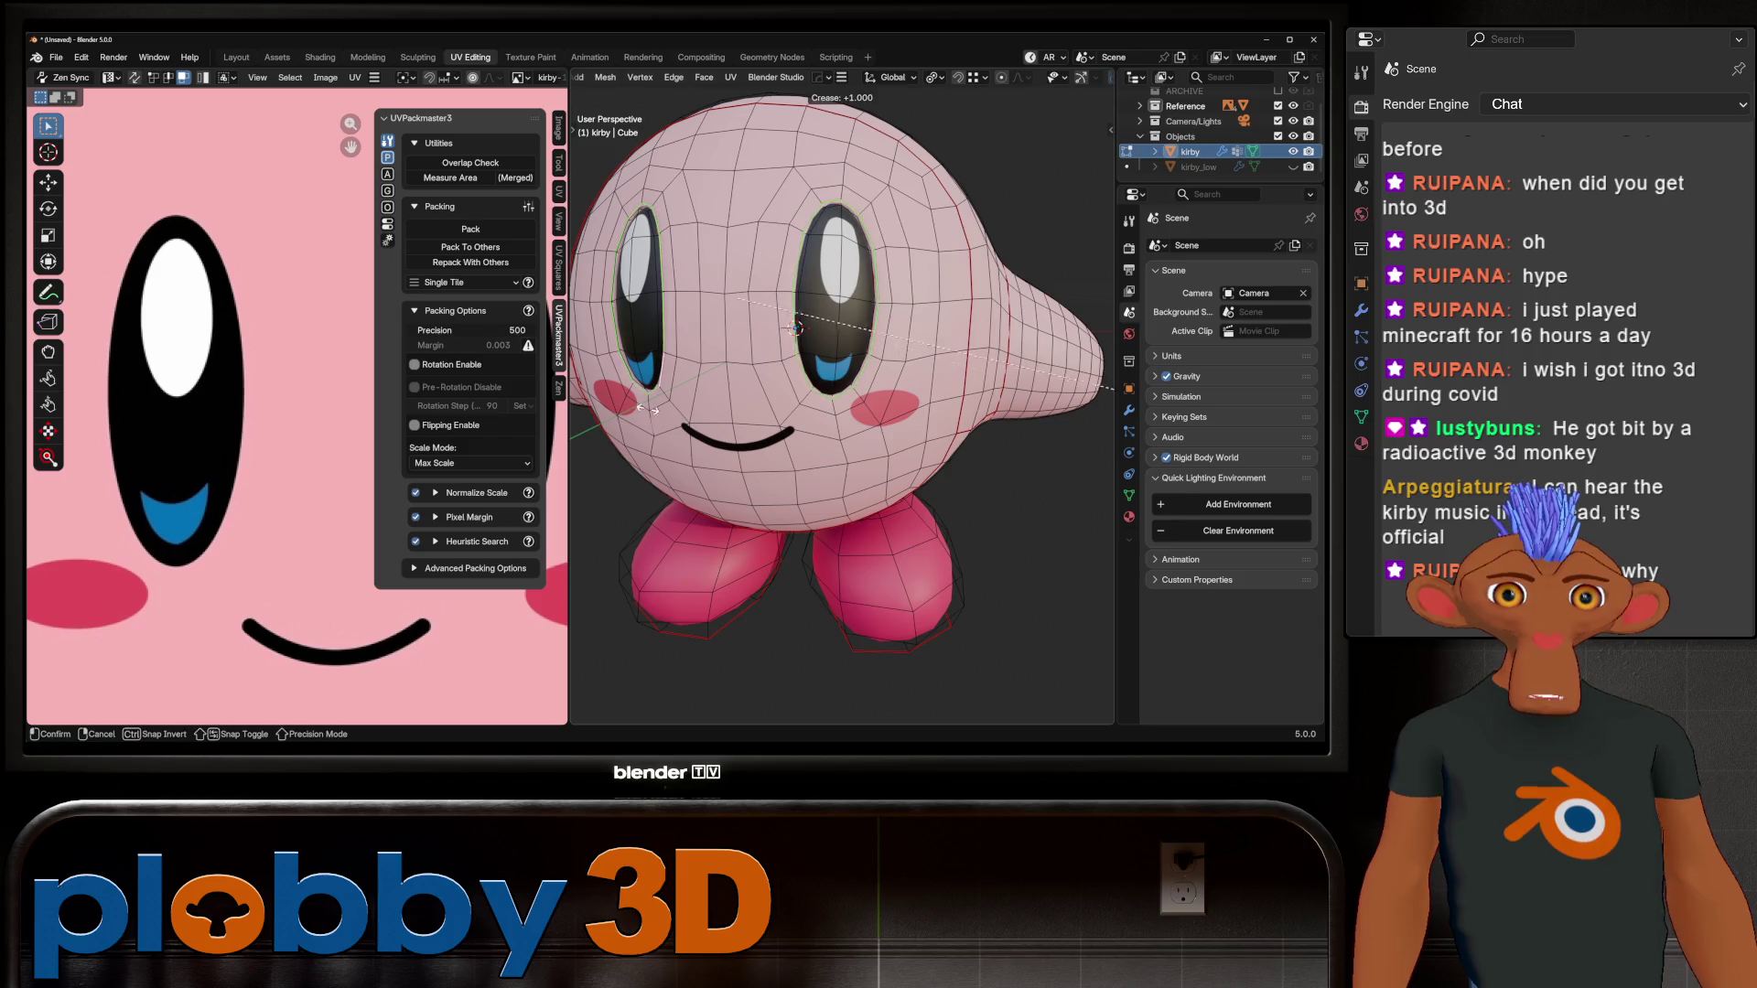
pyautogui.press('Tab')
pyautogui.press('KP_1')
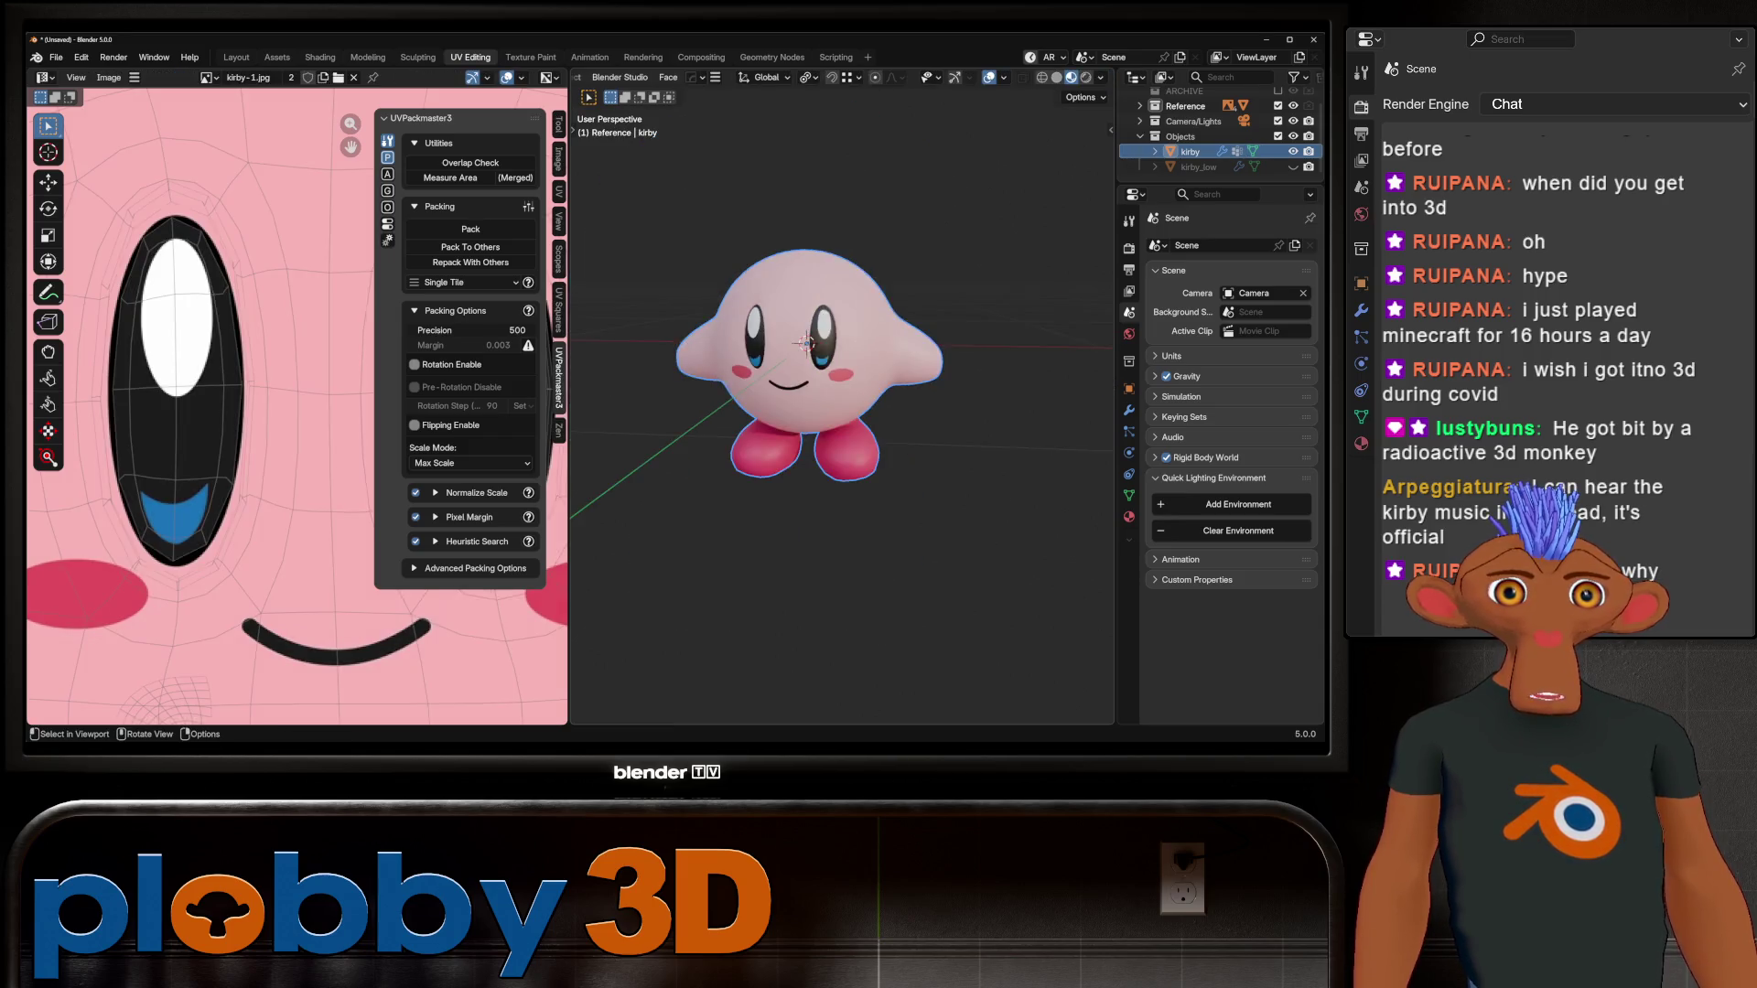
pyautogui.scroll(2, 794, 357)
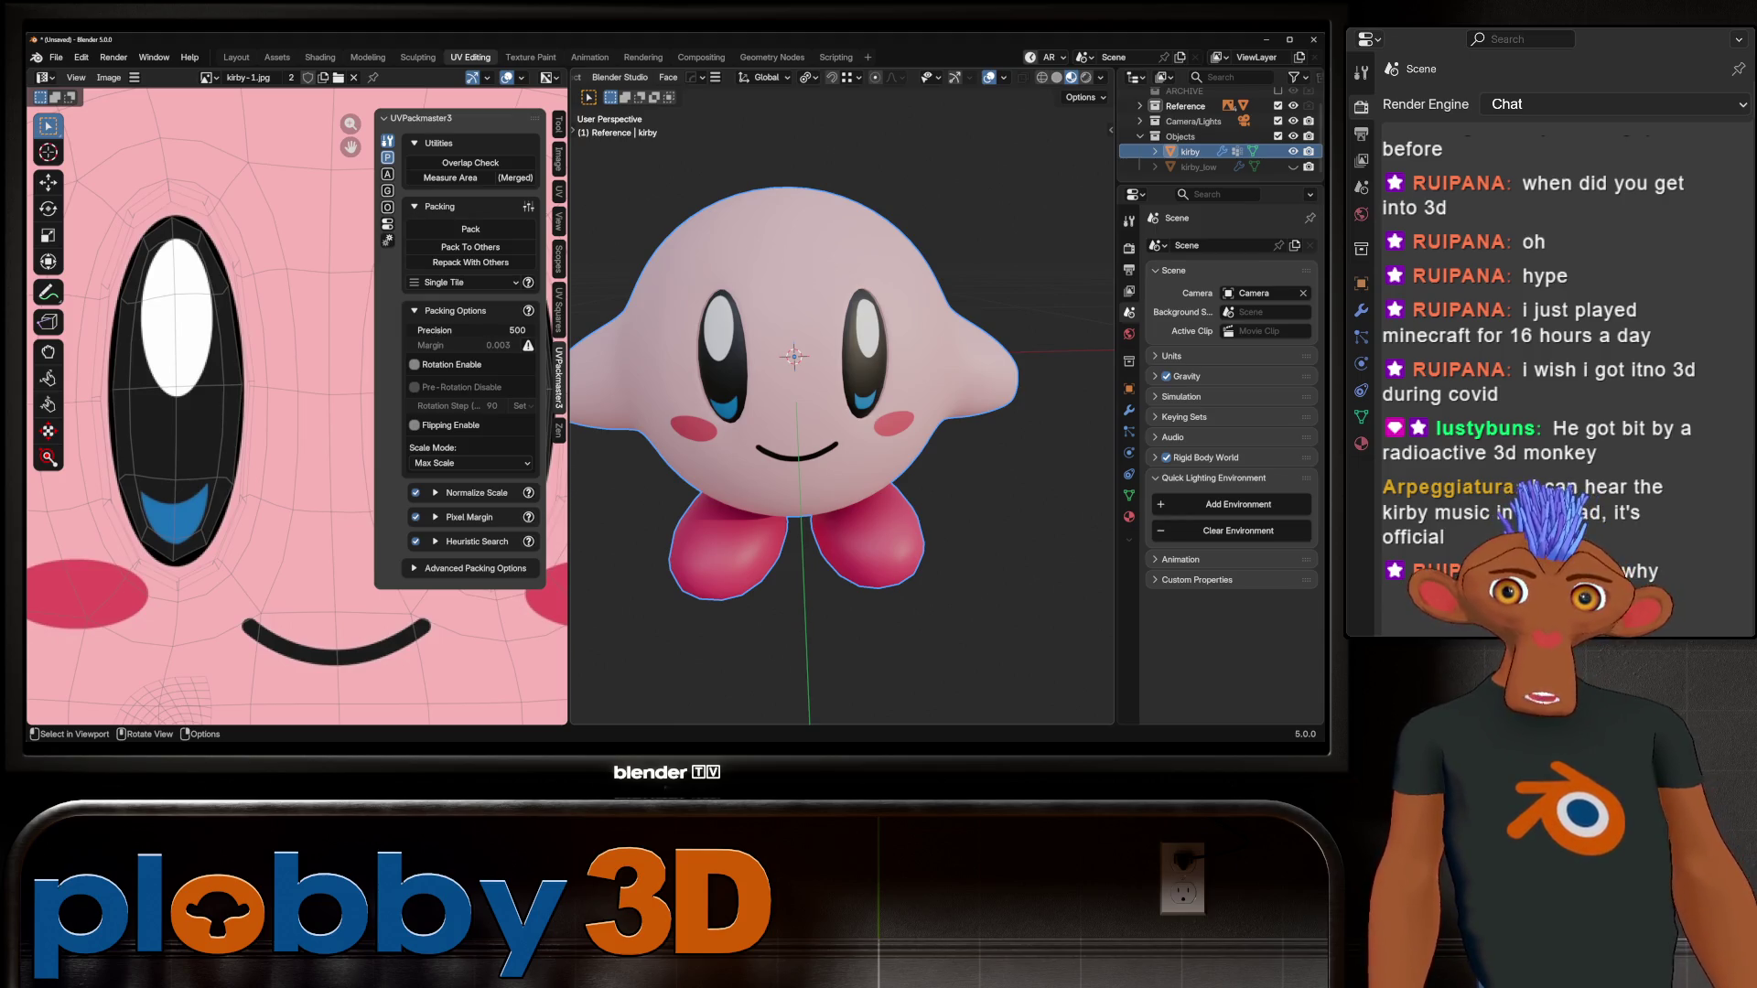
pyautogui.scroll(1, 796, 412)
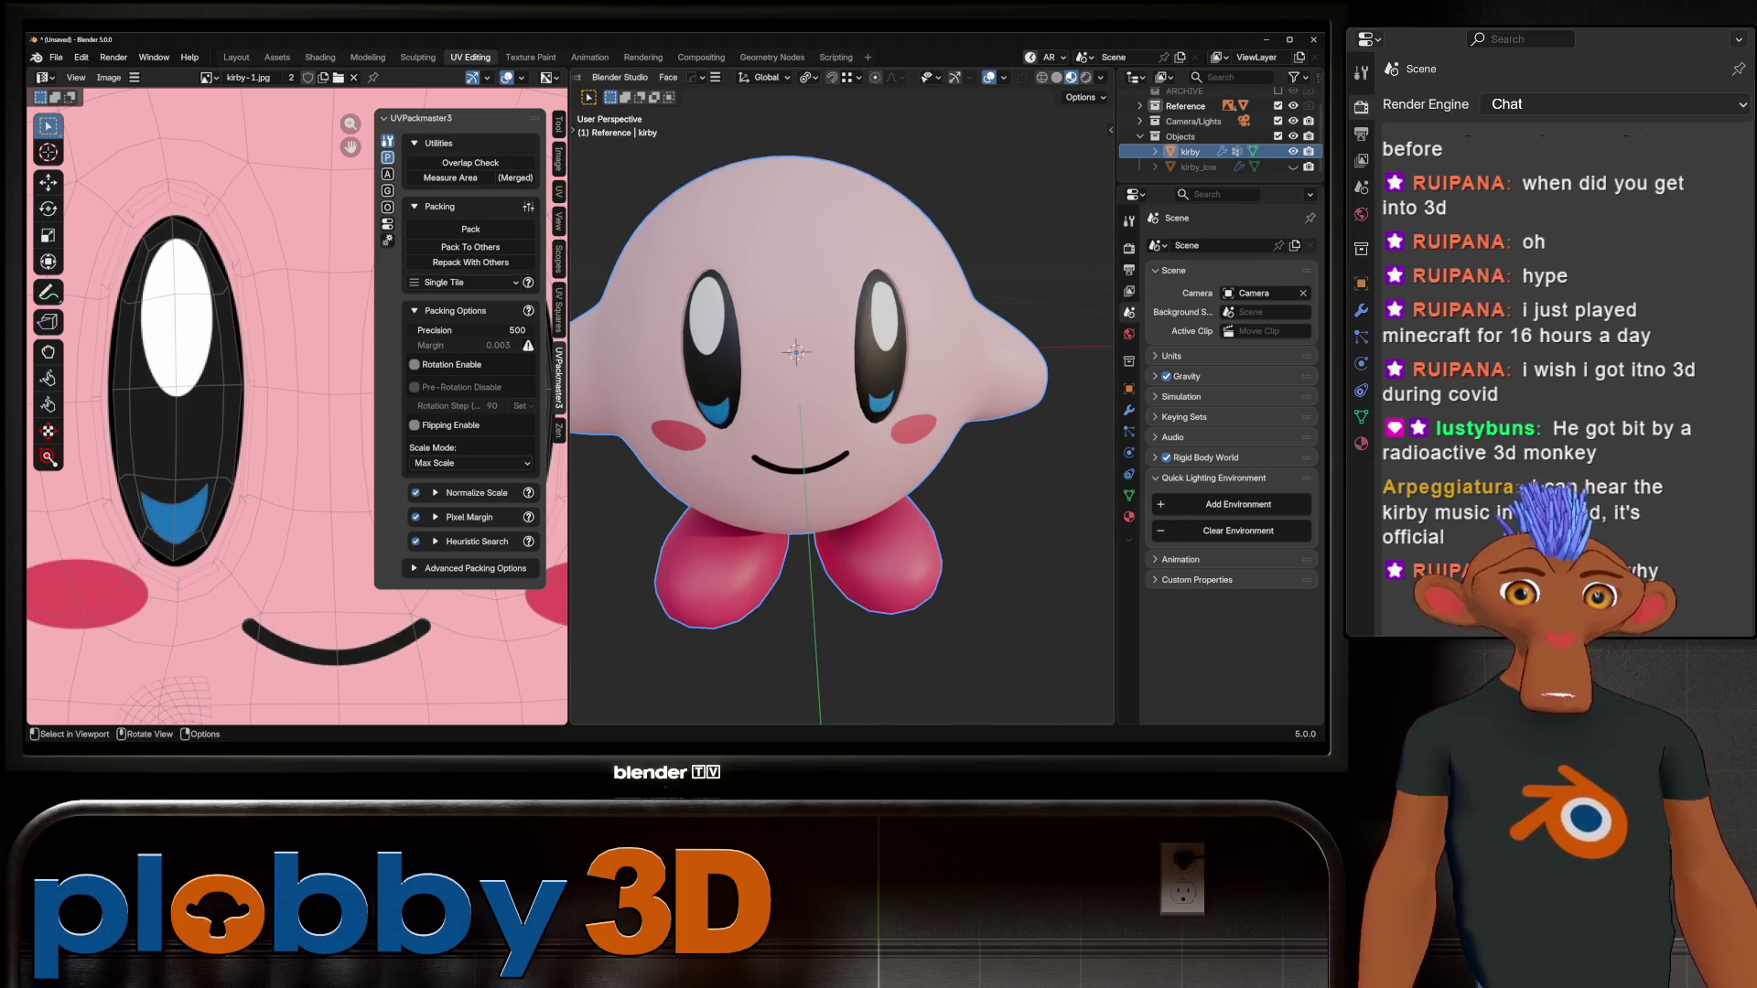
pyautogui.scroll(2, 841, 412)
pyautogui.moveTo(842, 412); pyautogui.dragTo(813, 403, button='middle')
pyautogui.scroll(-6, 813, 403)
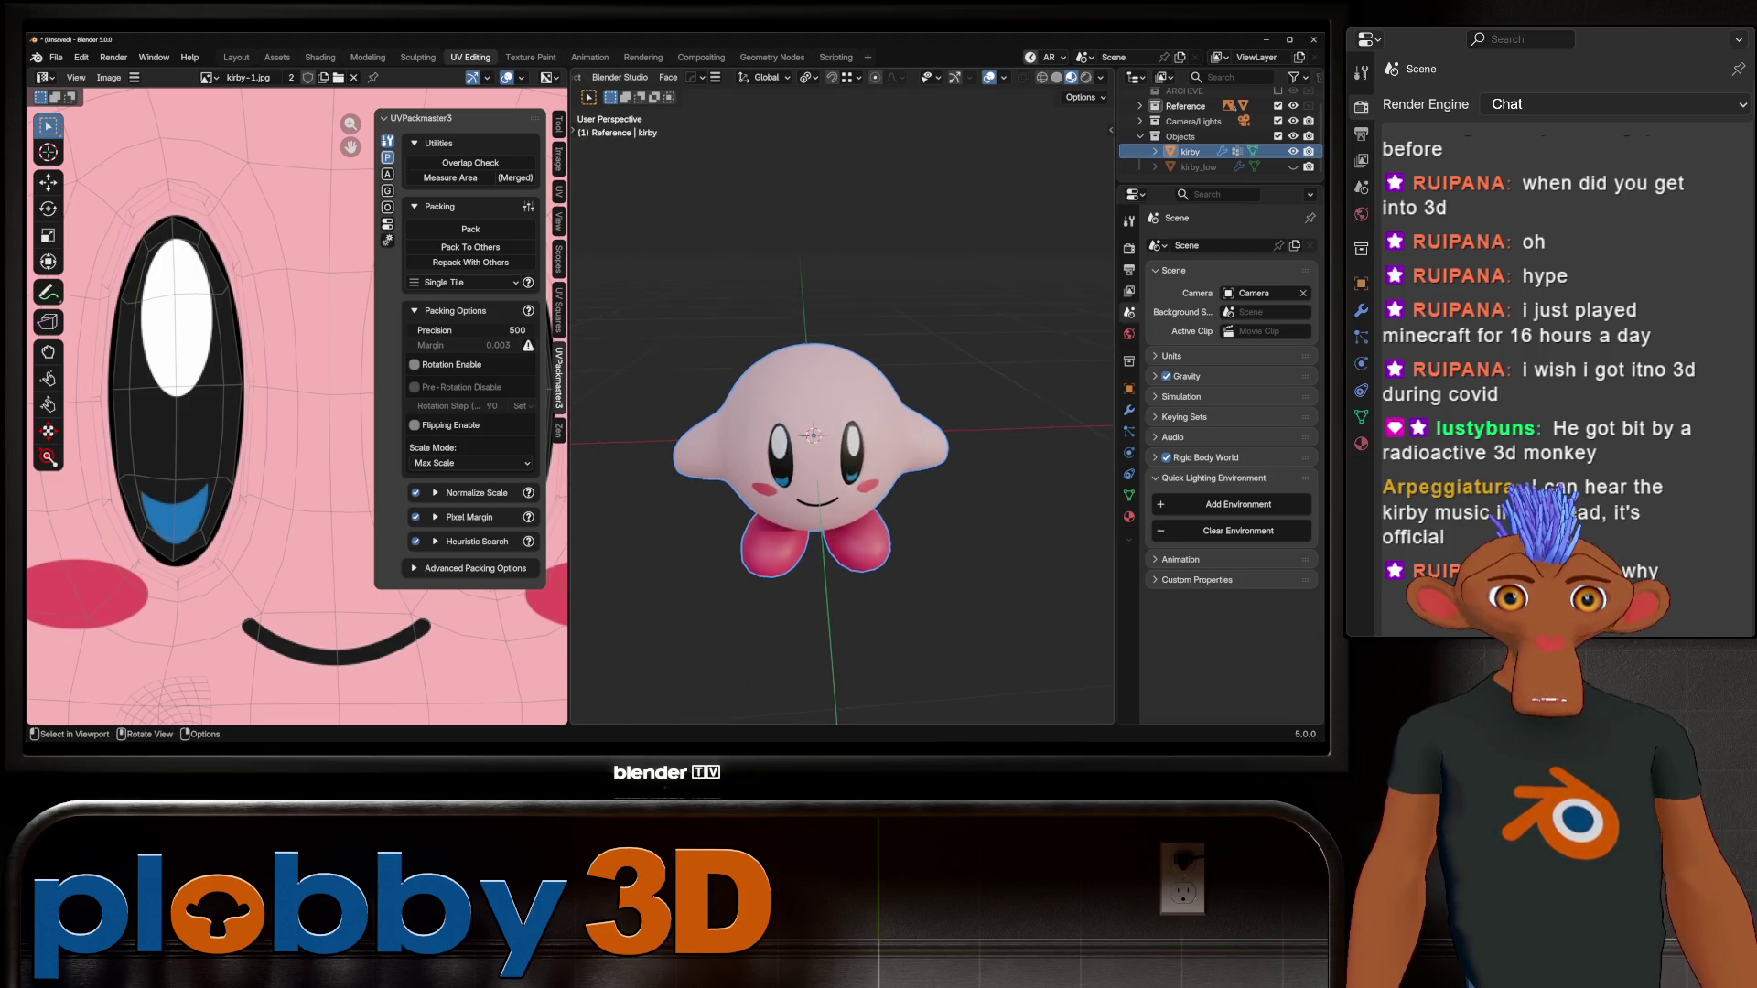
pyautogui.press('KP_1')
pyautogui.press('Tab')
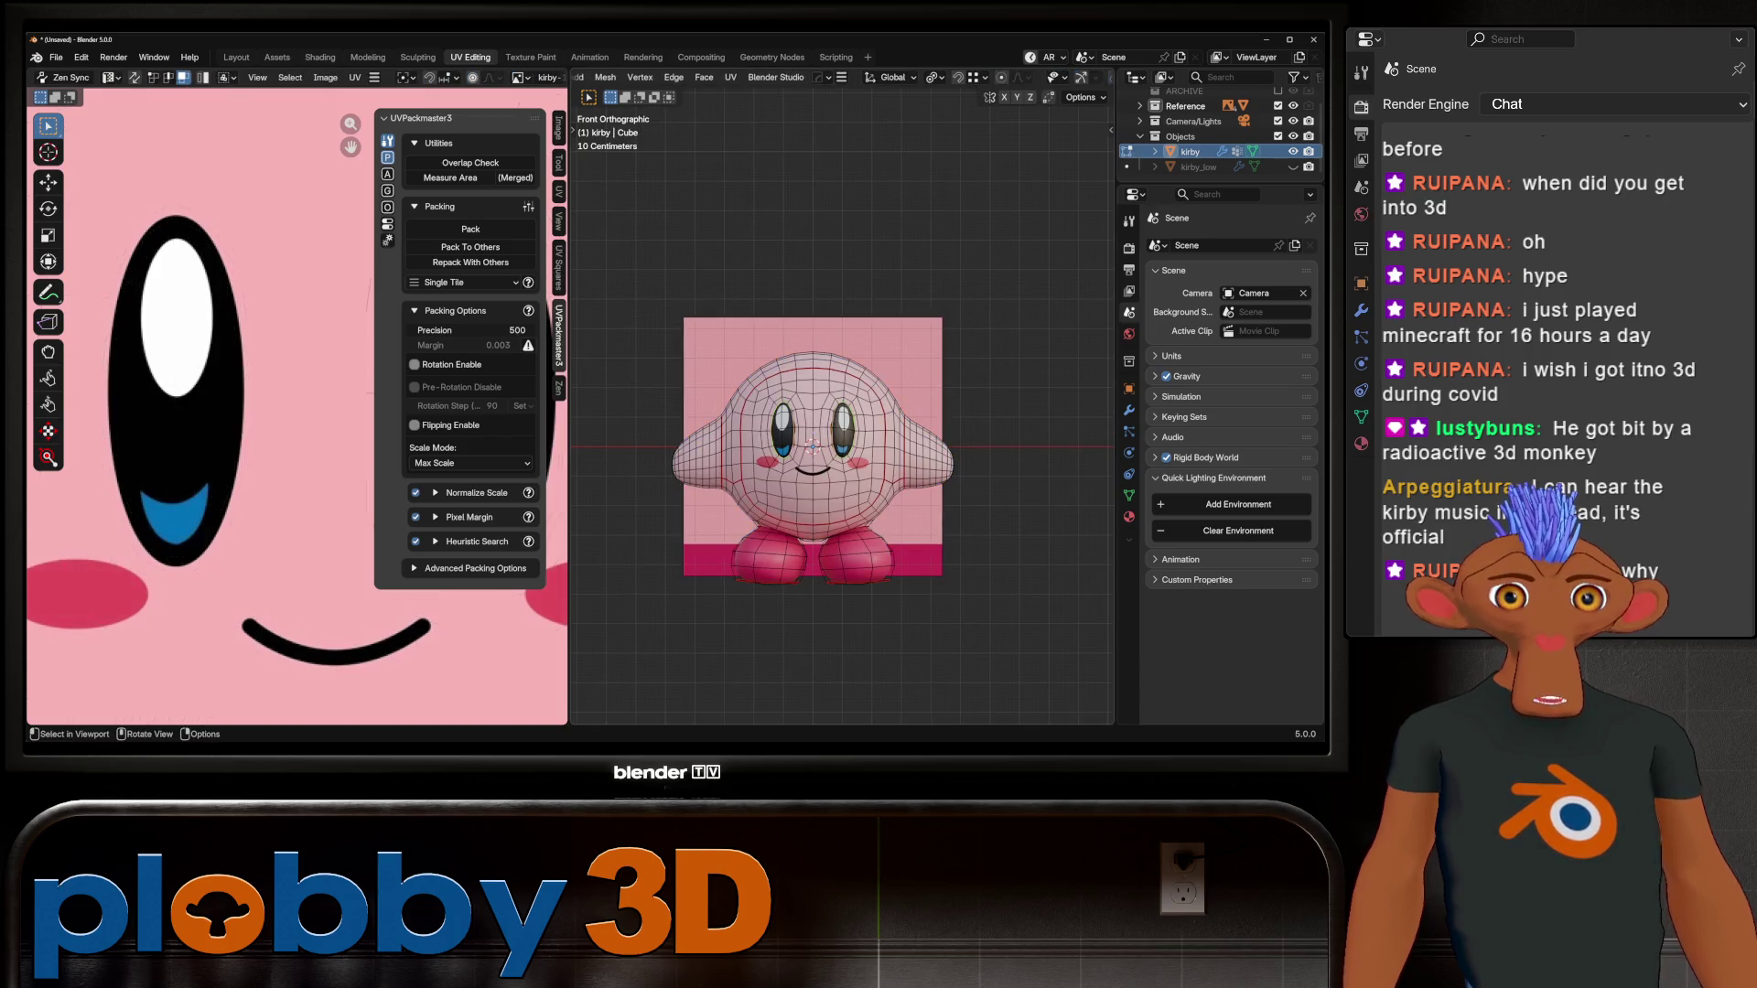
# Step: Fill-select both eye regions and grow the selection by one ring
pyautogui.scroll(5, 805, 412)
pyautogui.press('l')
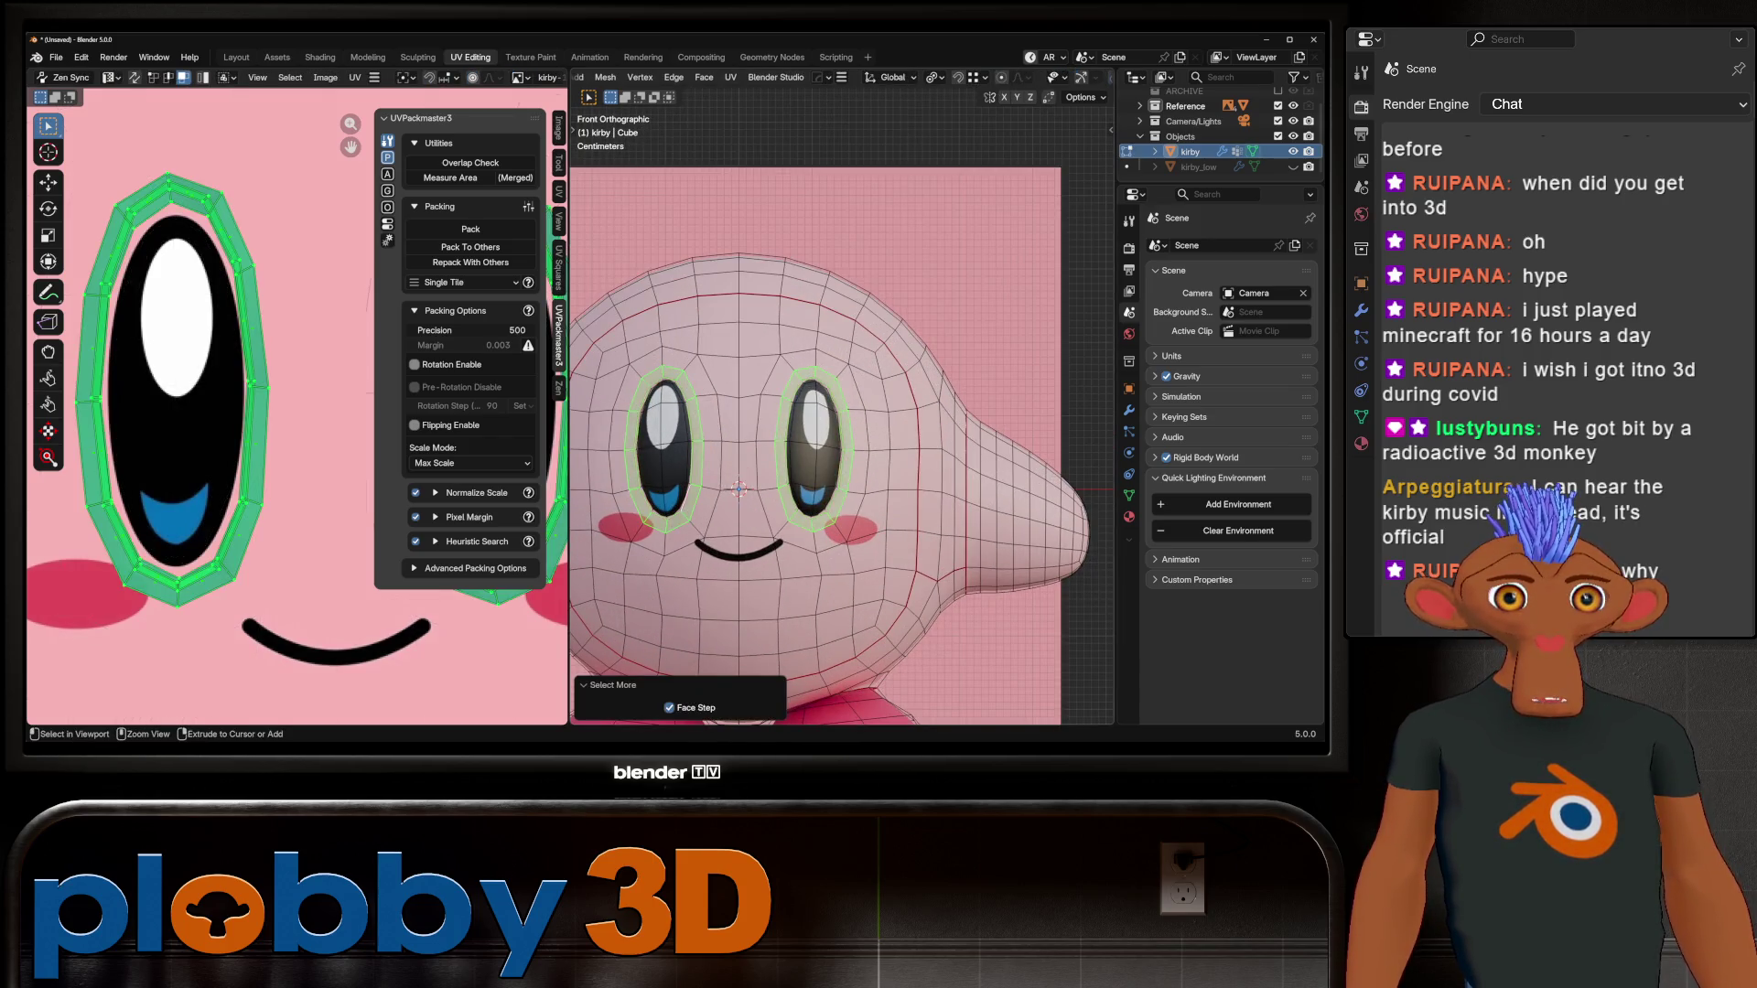
pyautogui.hotkey('alt', 'a')
pyautogui.click(653, 400)
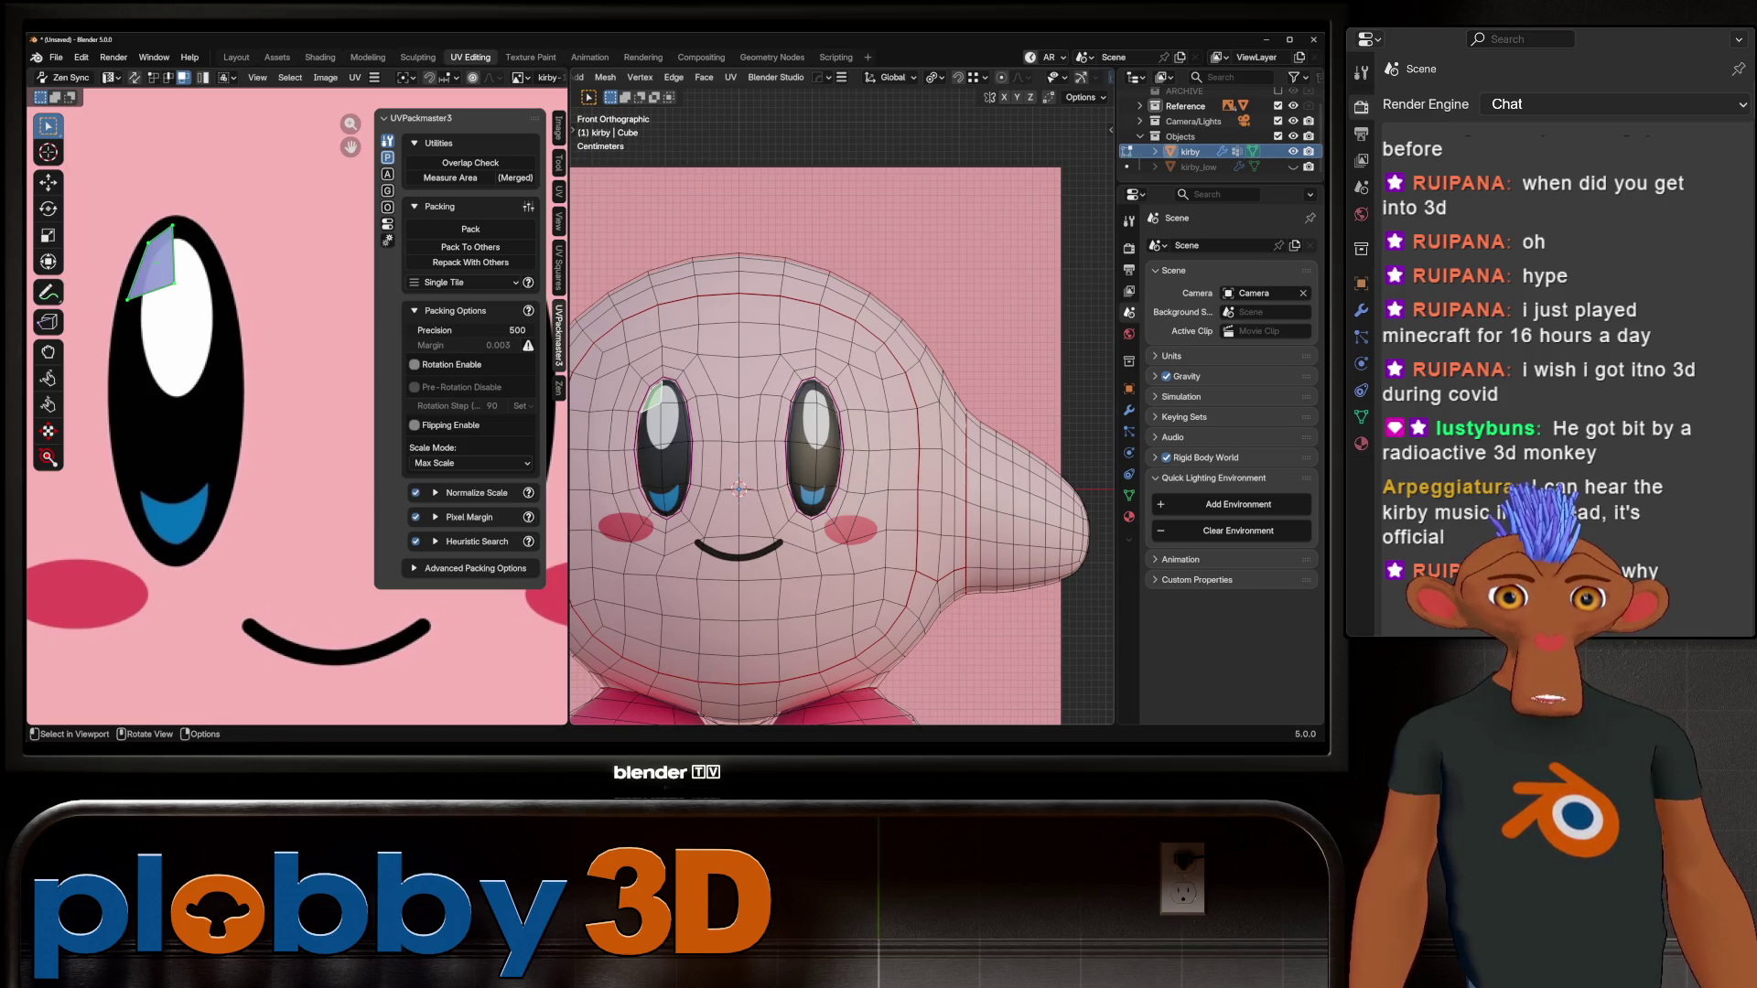
pyautogui.keyDown('ctrl'); pyautogui.keyDown('shift'); pyautogui.click(673, 497); pyautogui.keyUp('shift'); pyautogui.keyUp('ctrl')
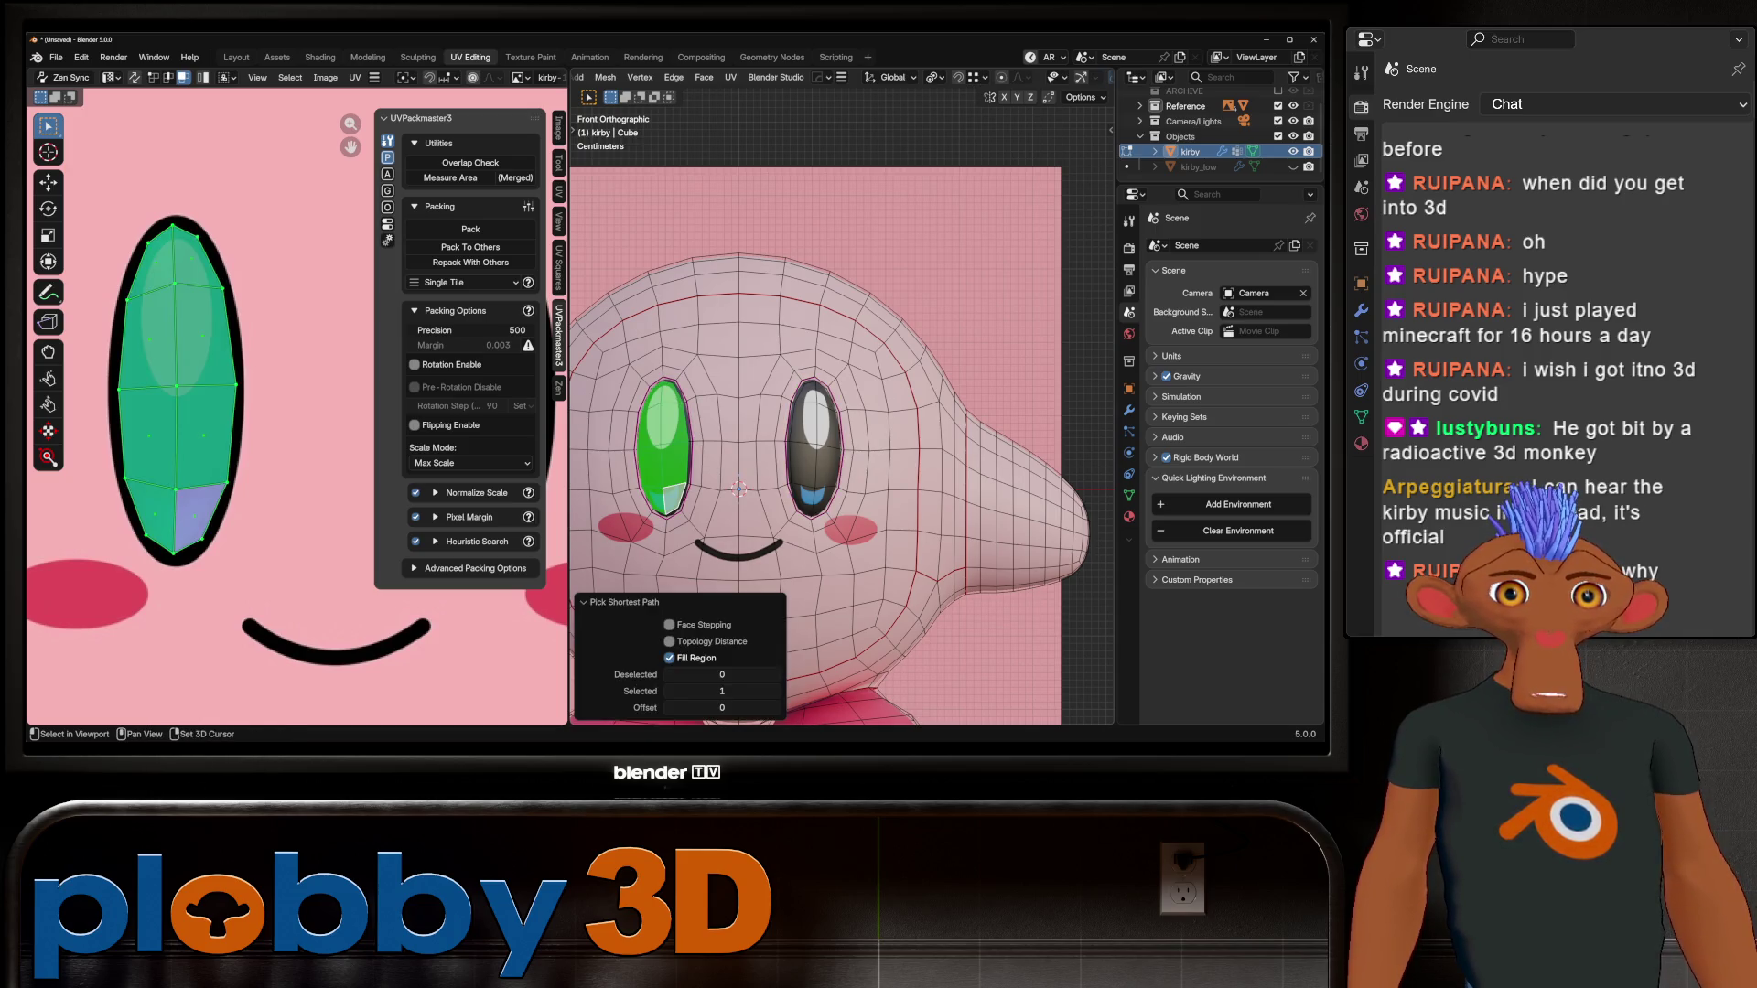
pyautogui.keyDown('shift'); pyautogui.click(804, 403); pyautogui.keyUp('shift')
pyautogui.keyDown('ctrl'); pyautogui.keyDown('shift'); pyautogui.click(820, 497); pyautogui.keyUp('shift'); pyautogui.keyUp('ctrl')
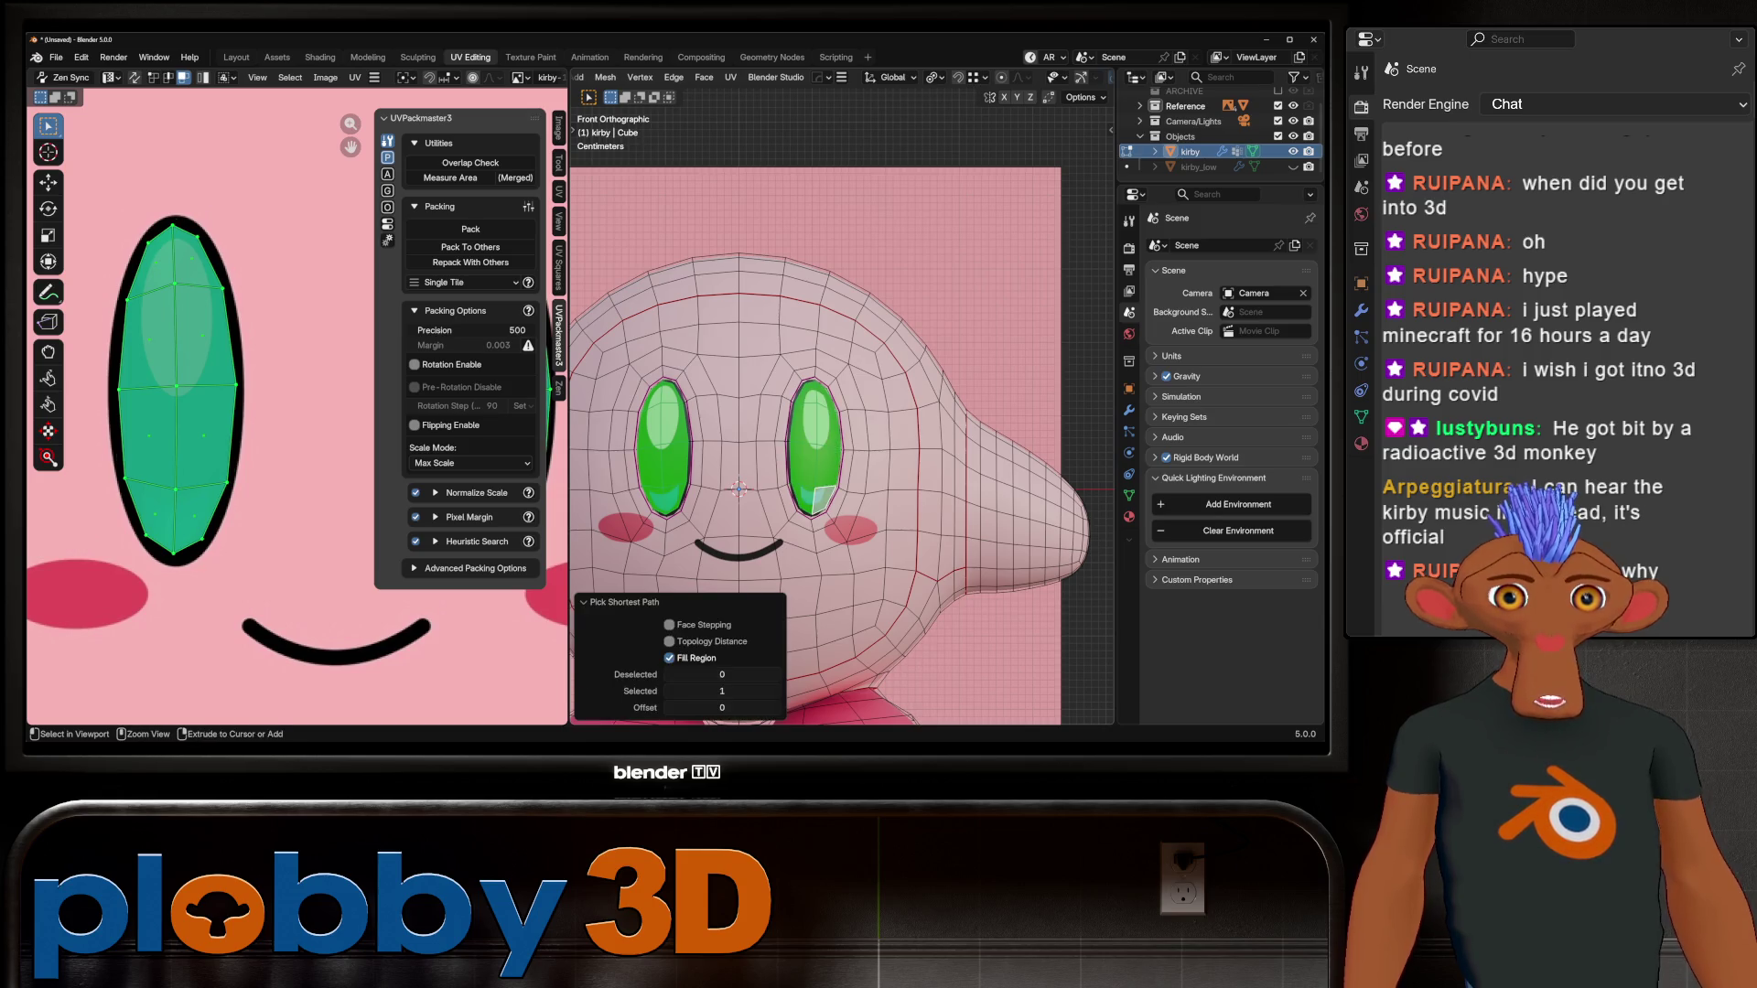
pyautogui.press('ctrl+KP_Add')
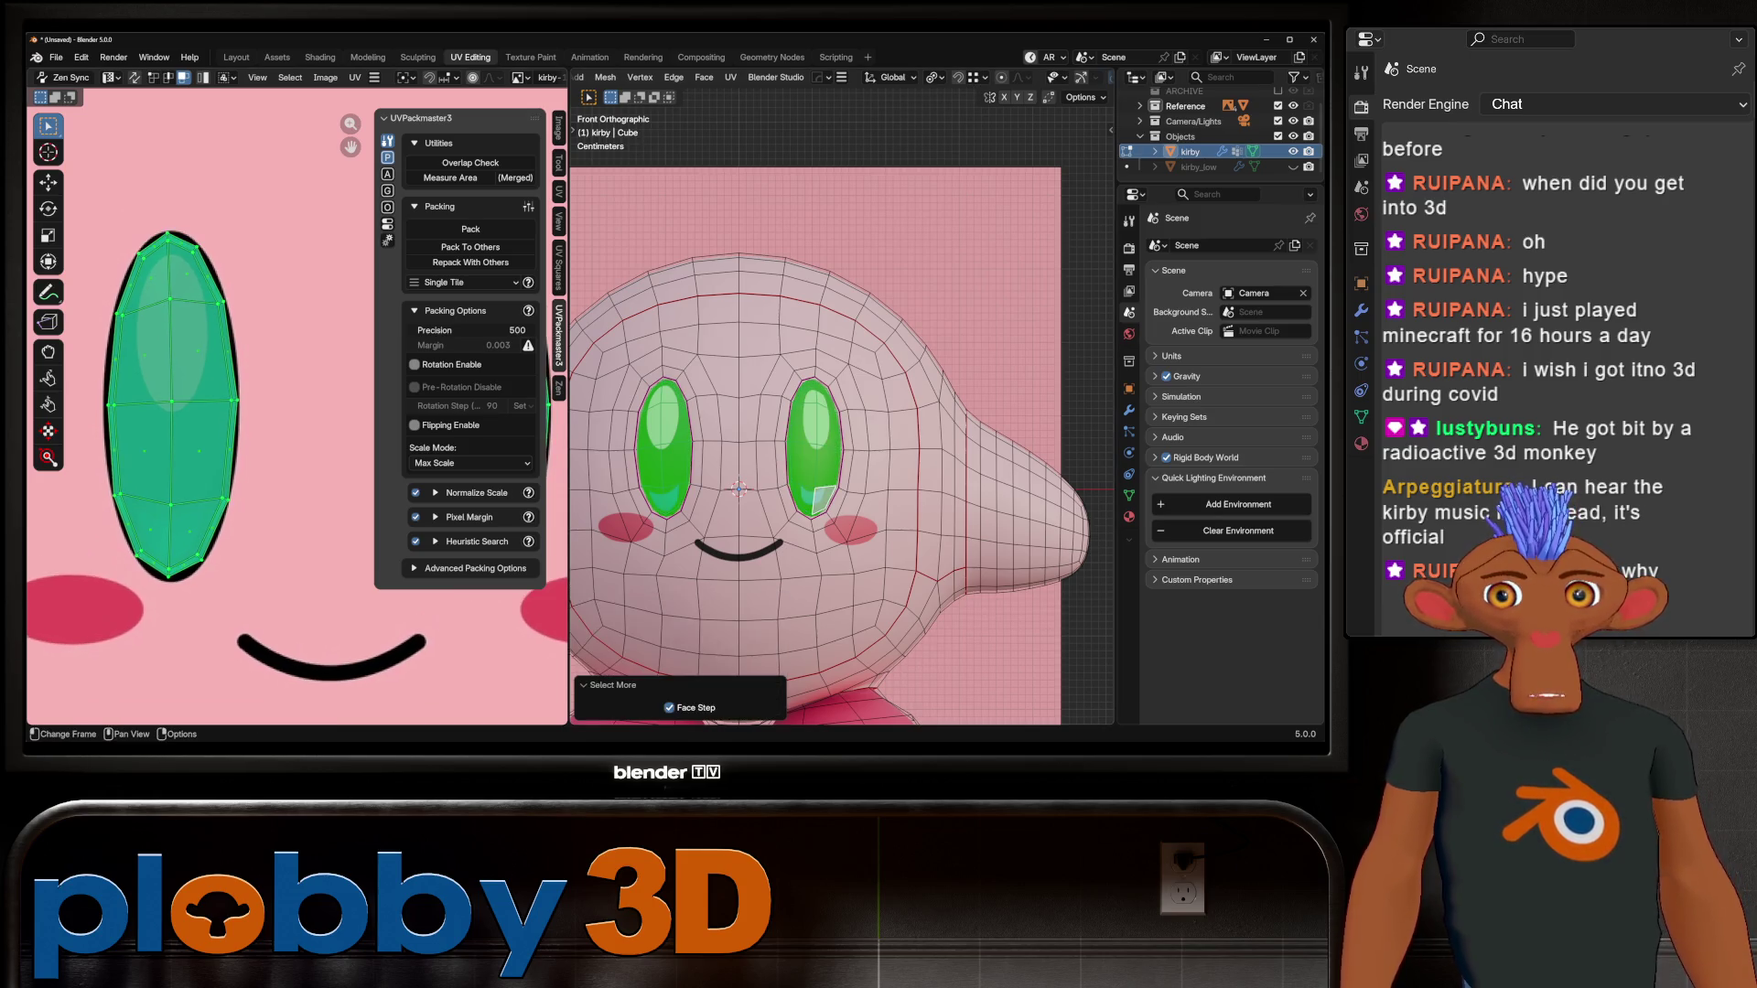
# Step: Box-select the UV island's left-edge vertices, enable UV sync selection, then deselect all
pyautogui.scroll(-3, 302, 403)
pyautogui.scroll(3, 261, 403)
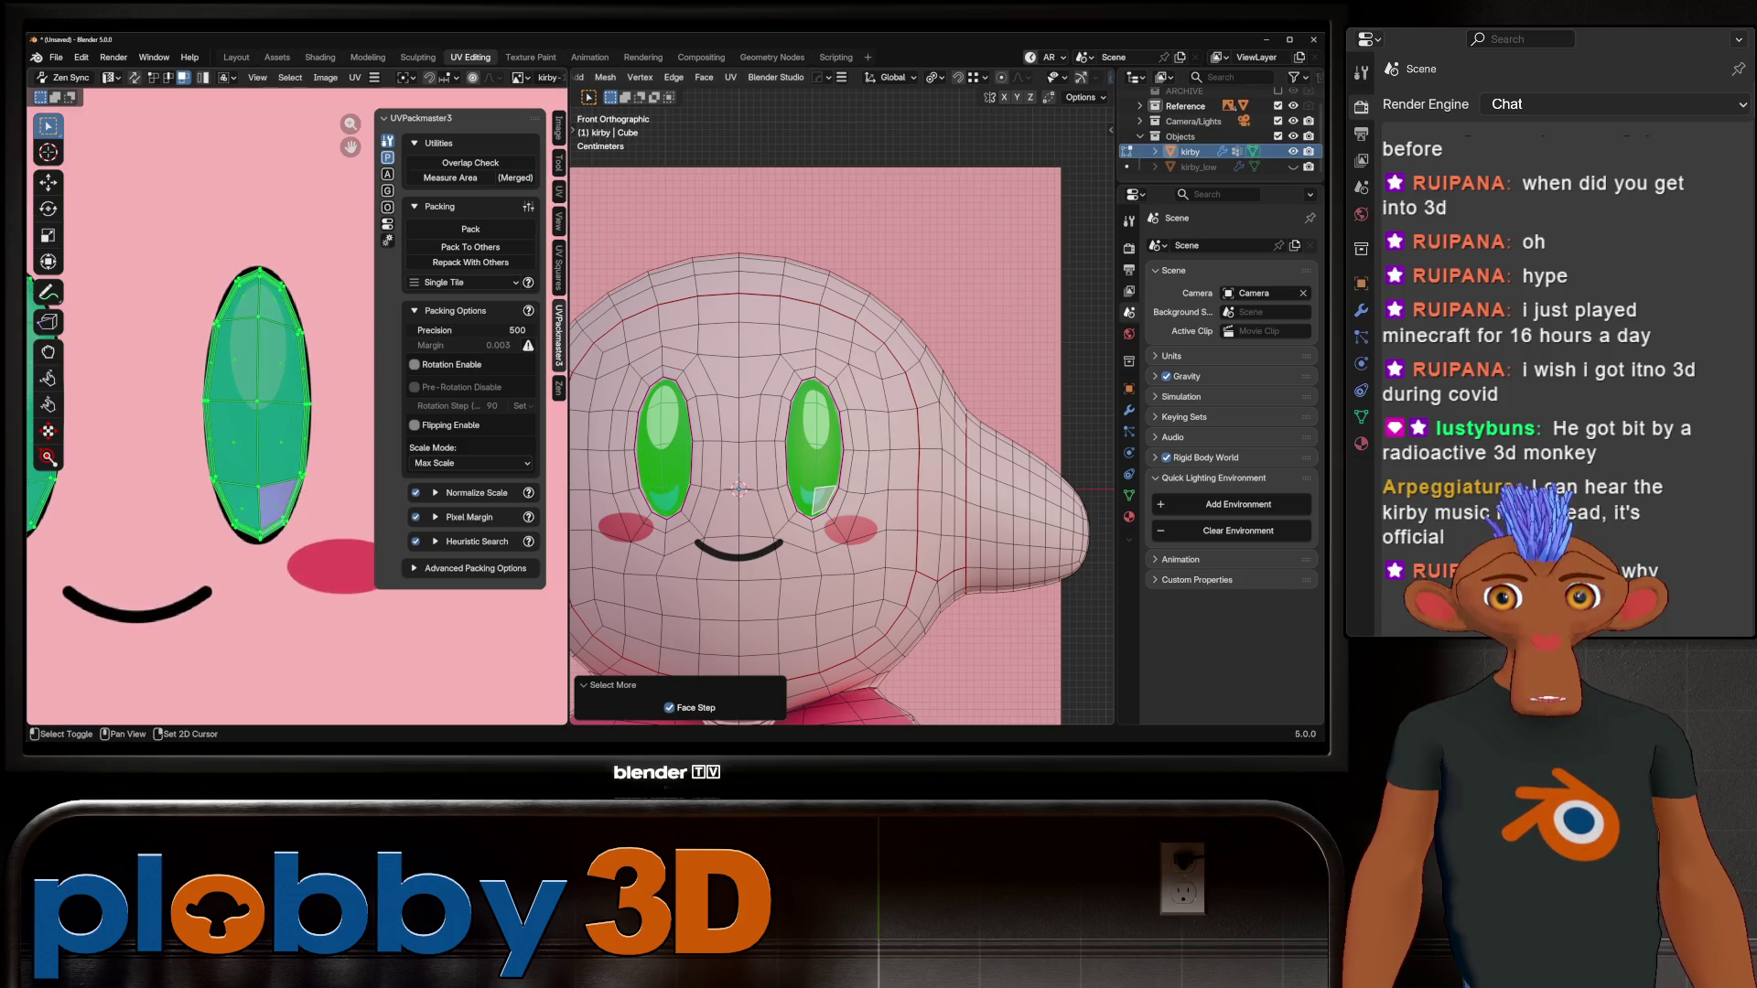
pyautogui.scroll(6, 265, 421)
pyautogui.press('b')
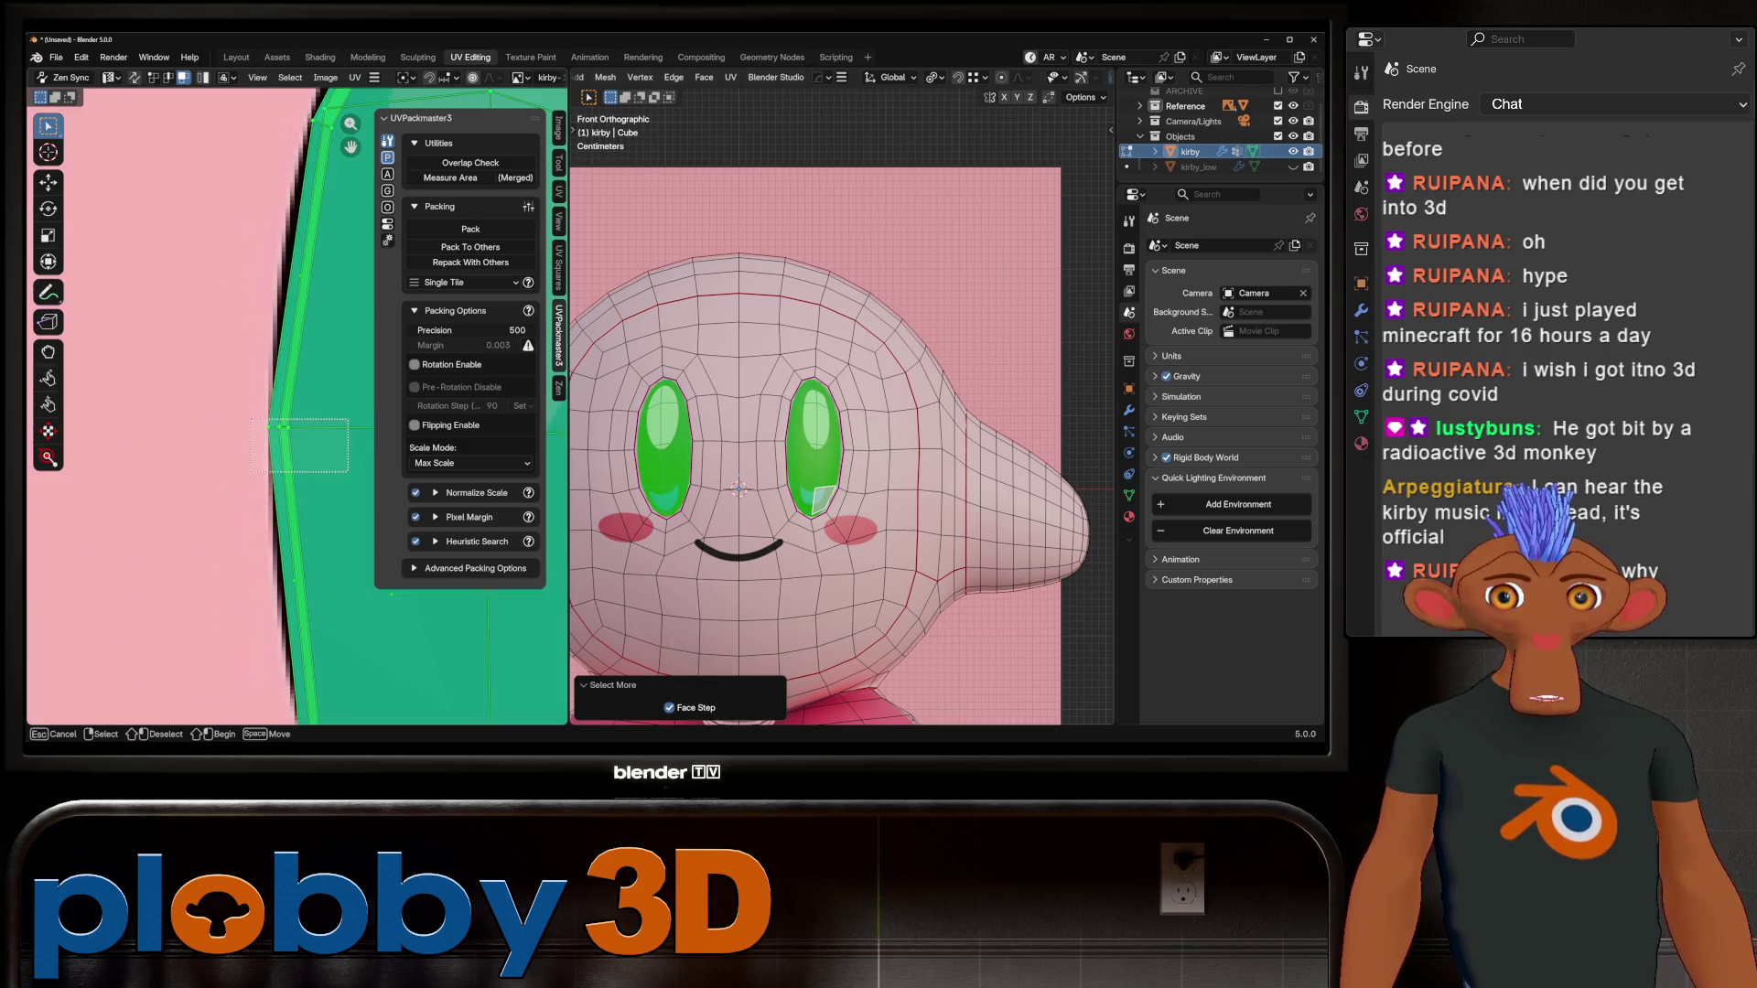
pyautogui.moveTo(252, 419); pyautogui.dragTo(348, 473)
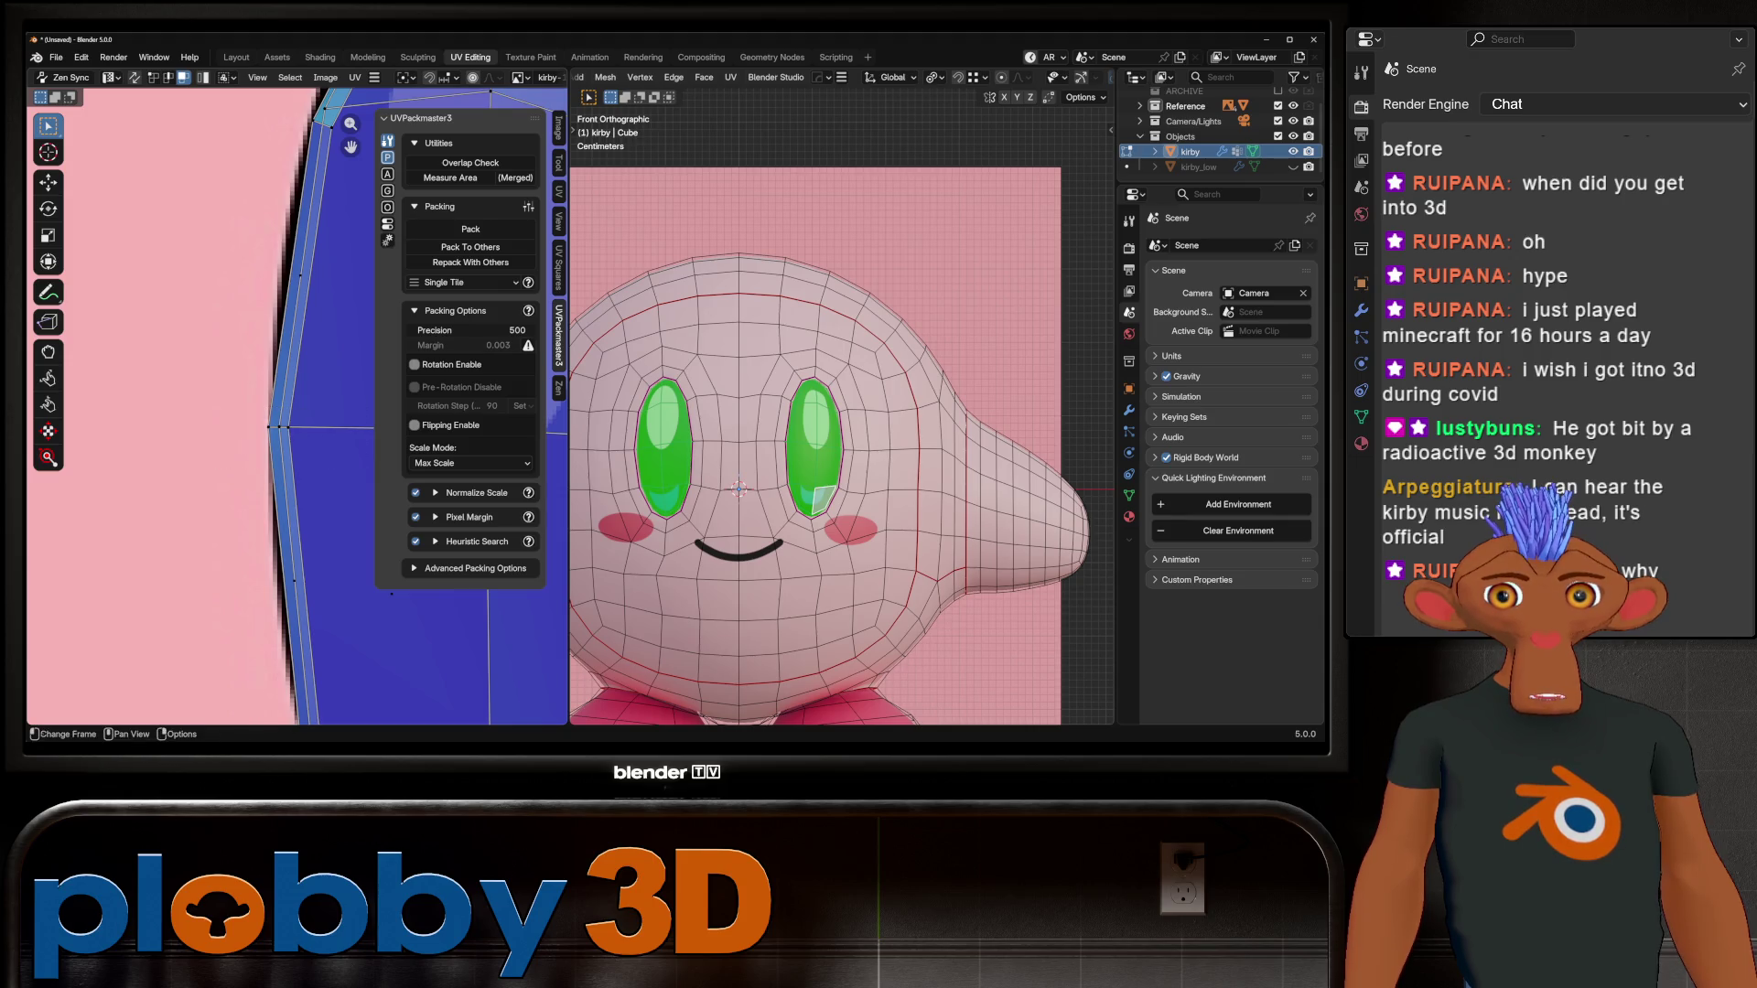
pyautogui.keyDown('shift'); pyautogui.click(294, 580); pyautogui.keyUp('shift')
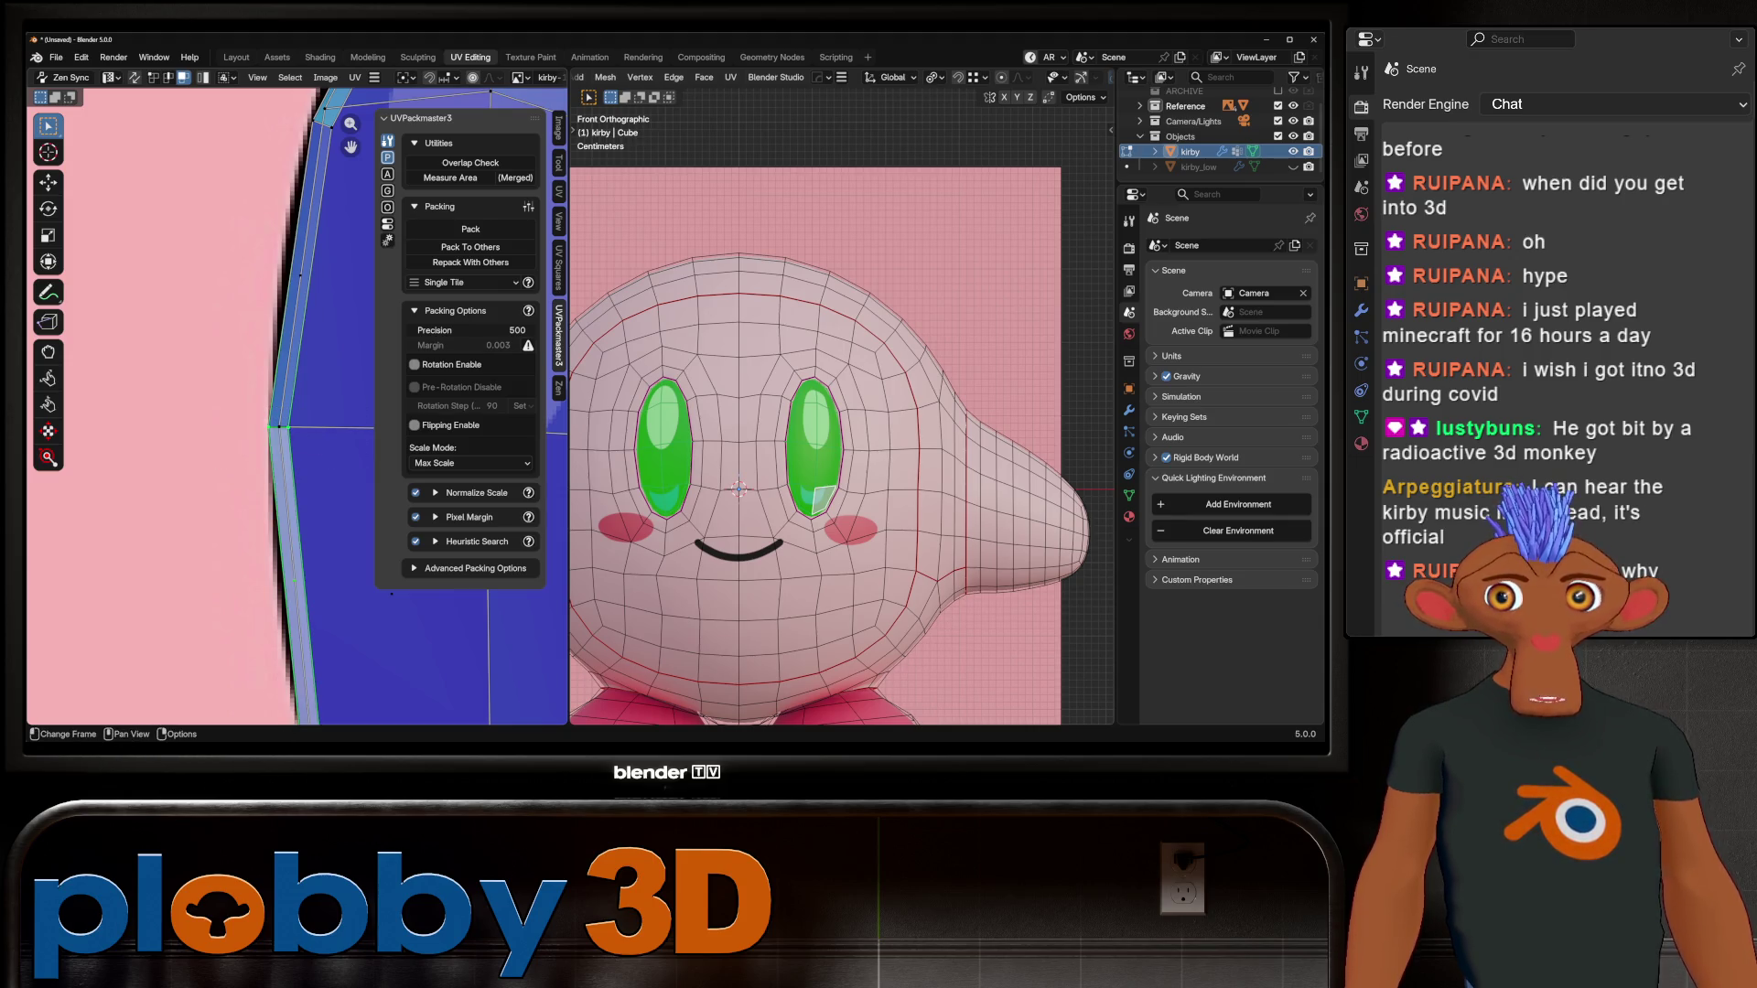
pyautogui.click(71, 77)
pyautogui.hotkey('alt', 'a')
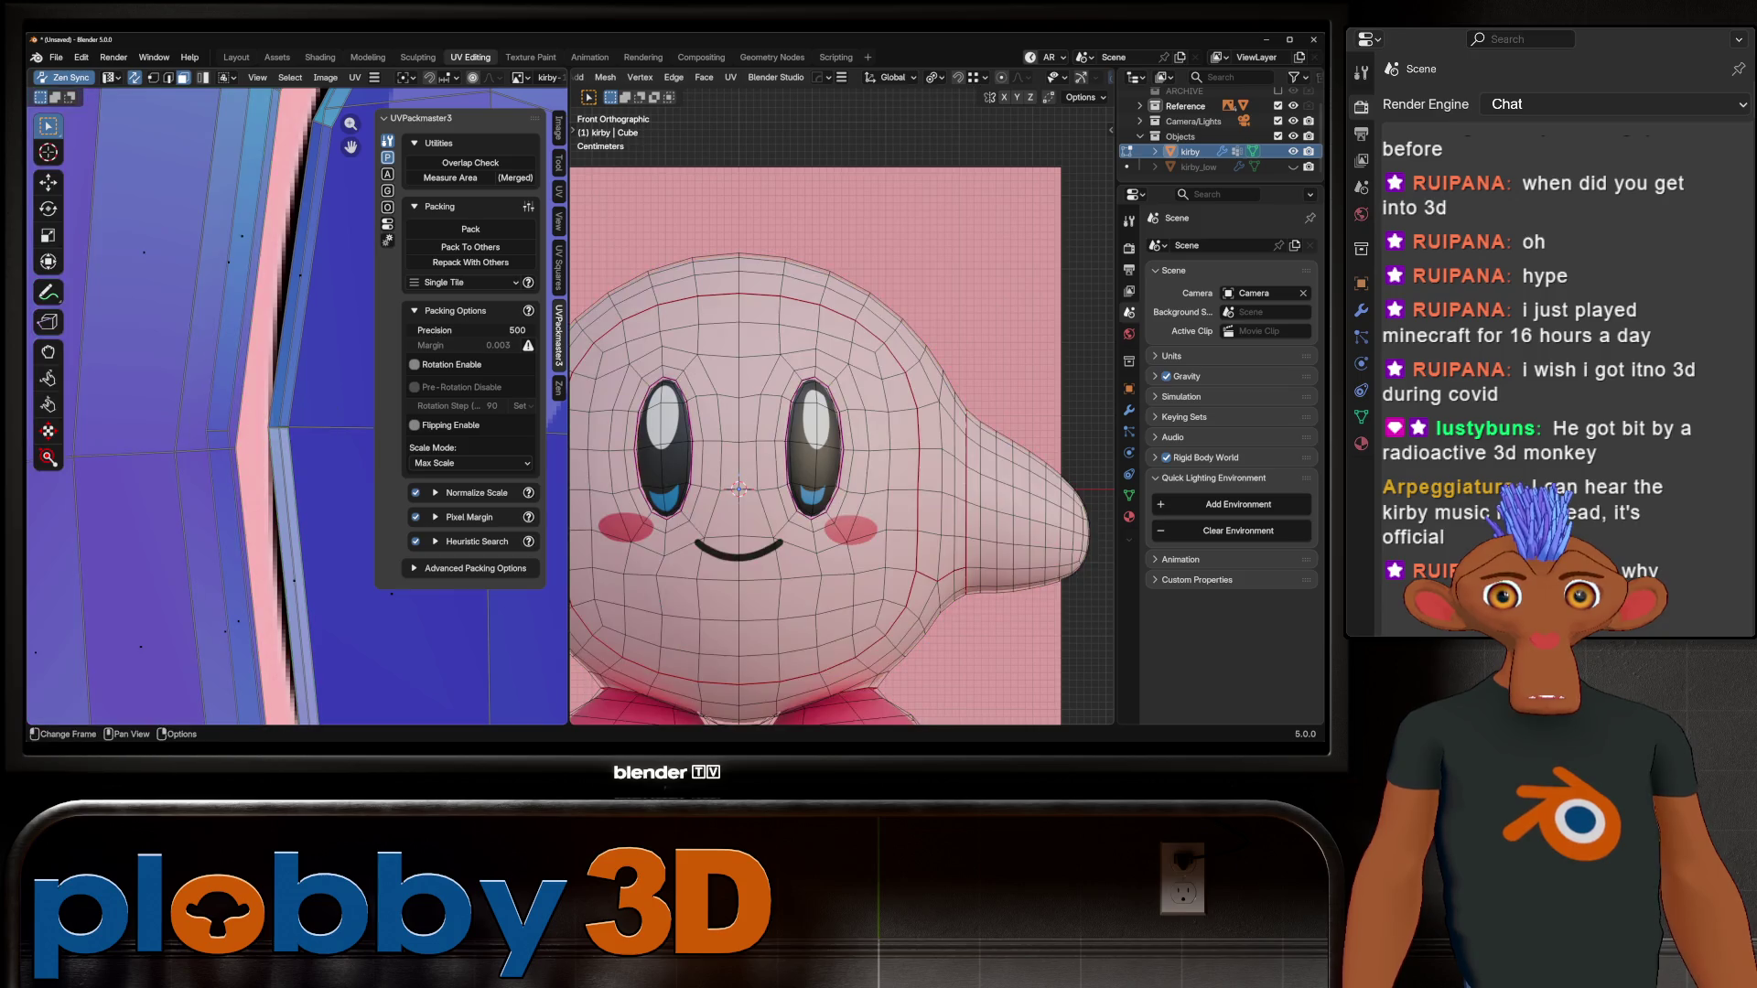
# Step: Switch to vertex mode and nudge the chosen UV vertices slightly right
pyautogui.press('1')
pyautogui.press('g')
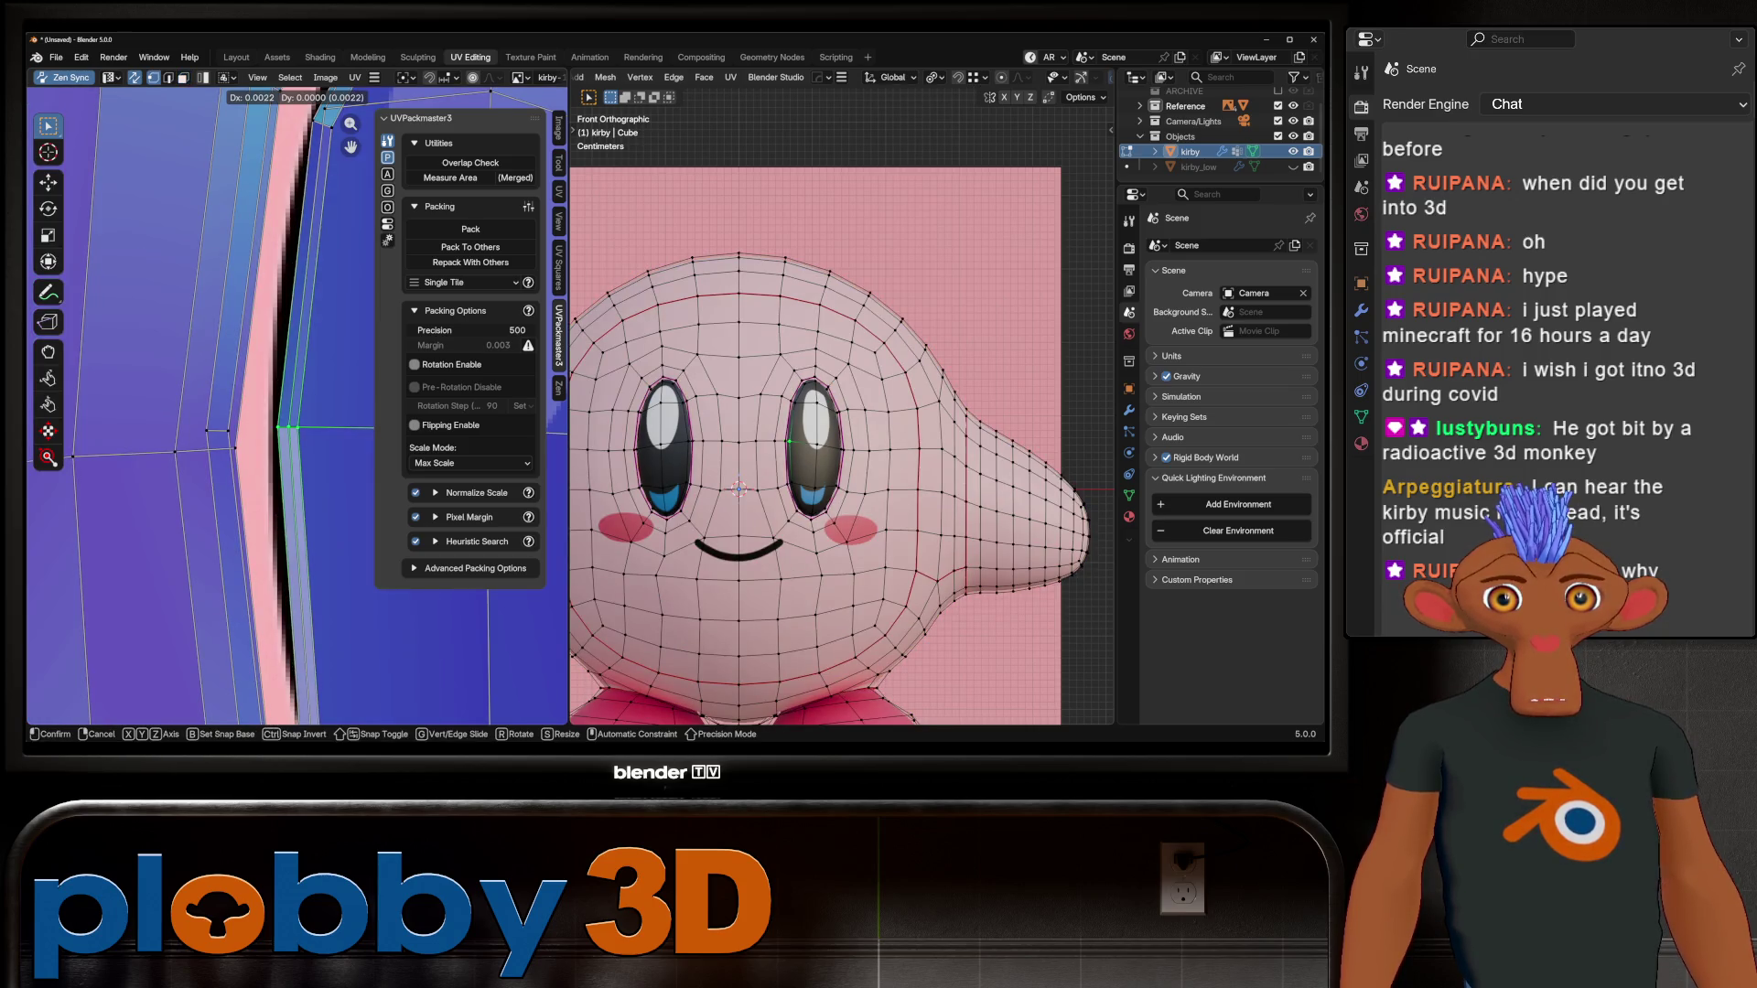
pyautogui.press('Return')
# Step: Recentre Kirby and compare the mesh with the reference, then bring up the save dialog
pyautogui.press('Tab')
pyautogui.scroll(-5, 842, 439)
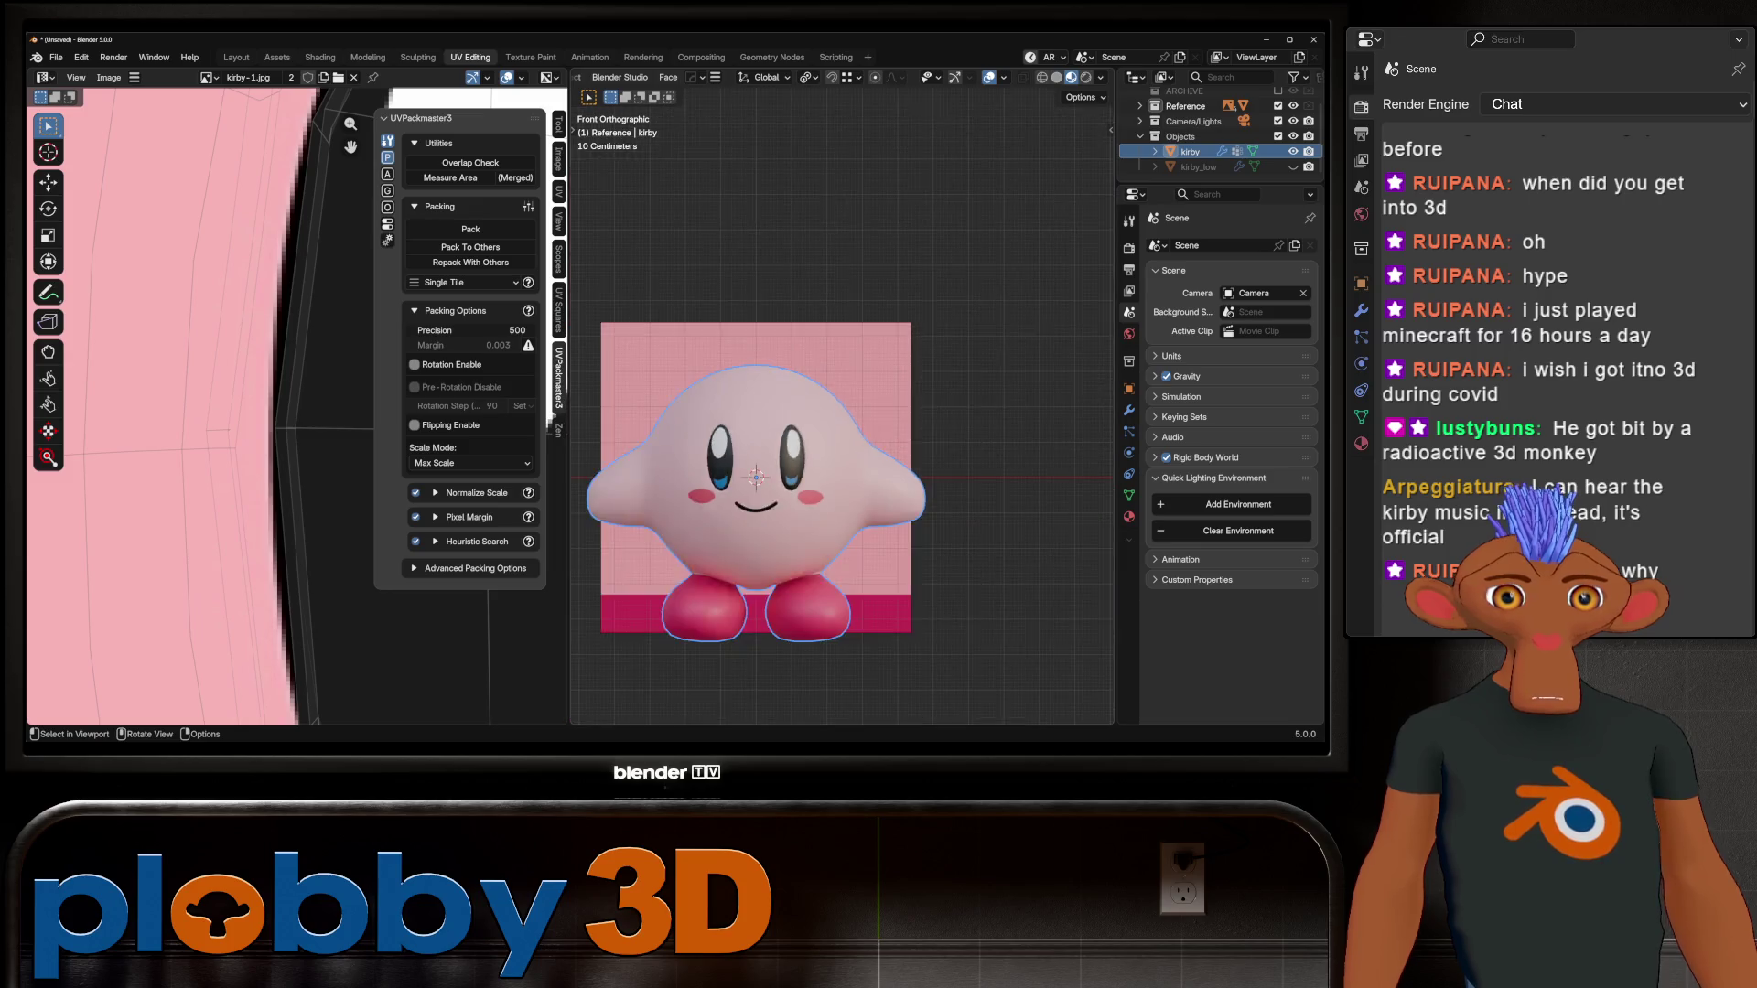
pyautogui.press('Tab')
pyautogui.scroll(3, 823, 458)
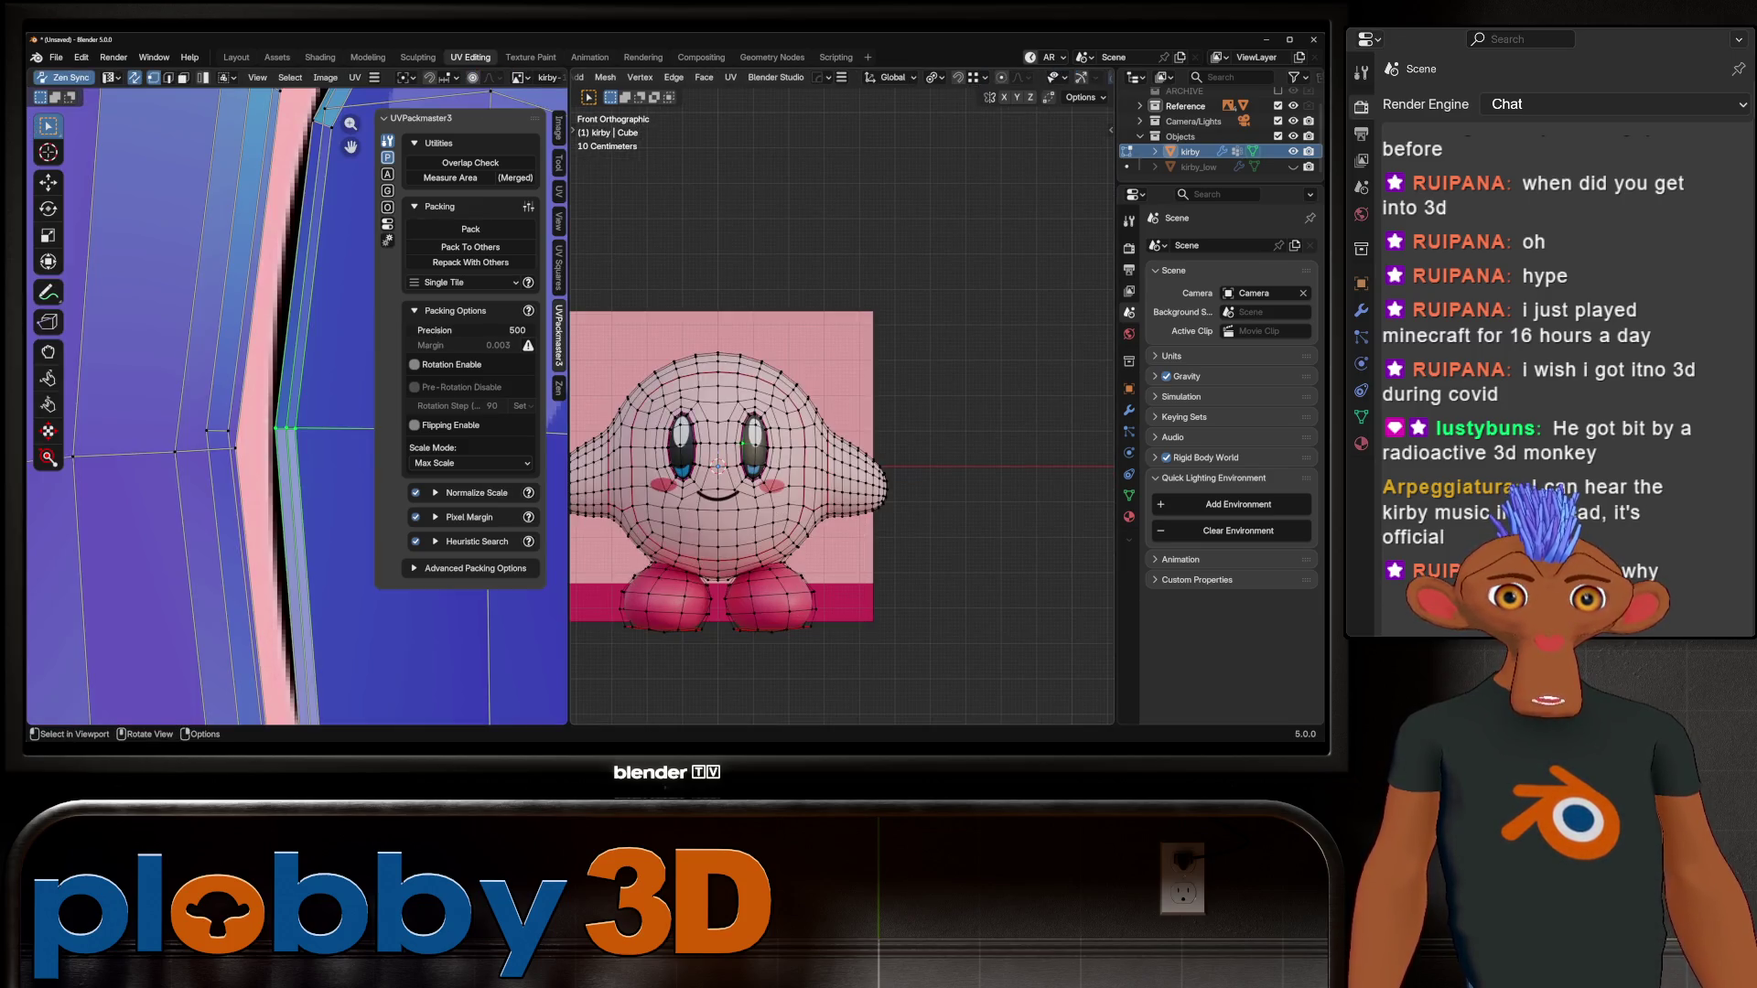
pyautogui.hotkey('alt', 'a')
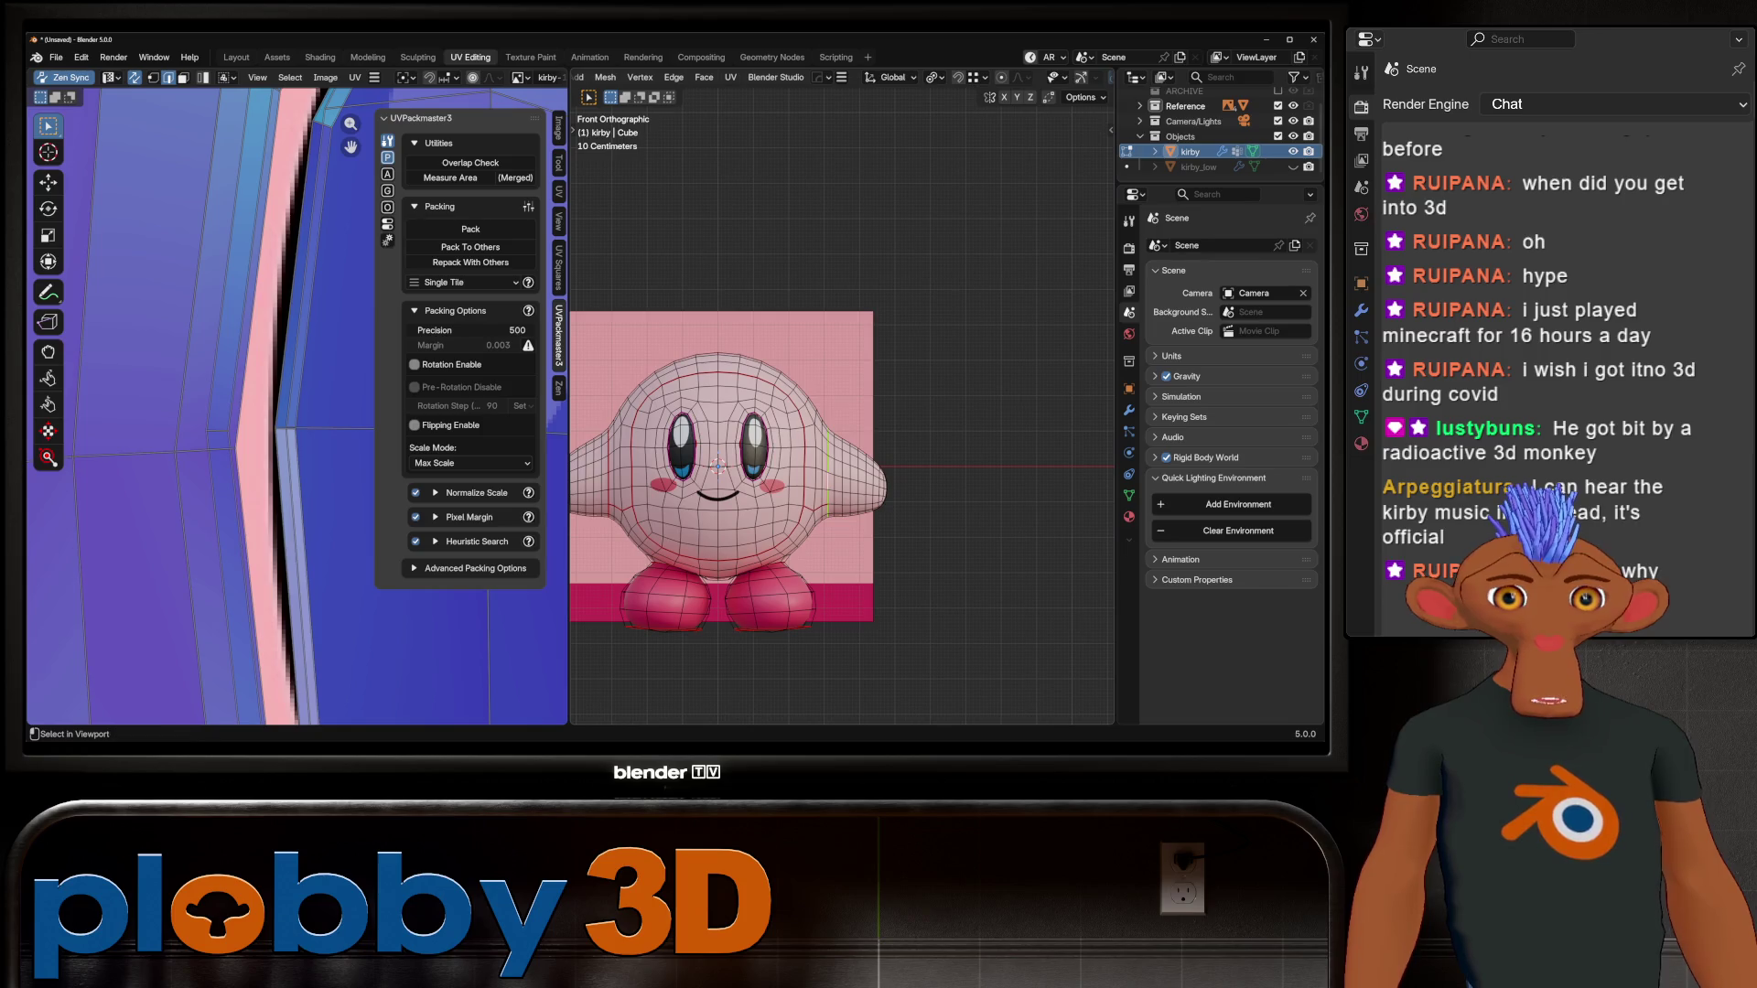
pyautogui.scroll(-3, 760, 439)
pyautogui.scroll(6, 760, 439)
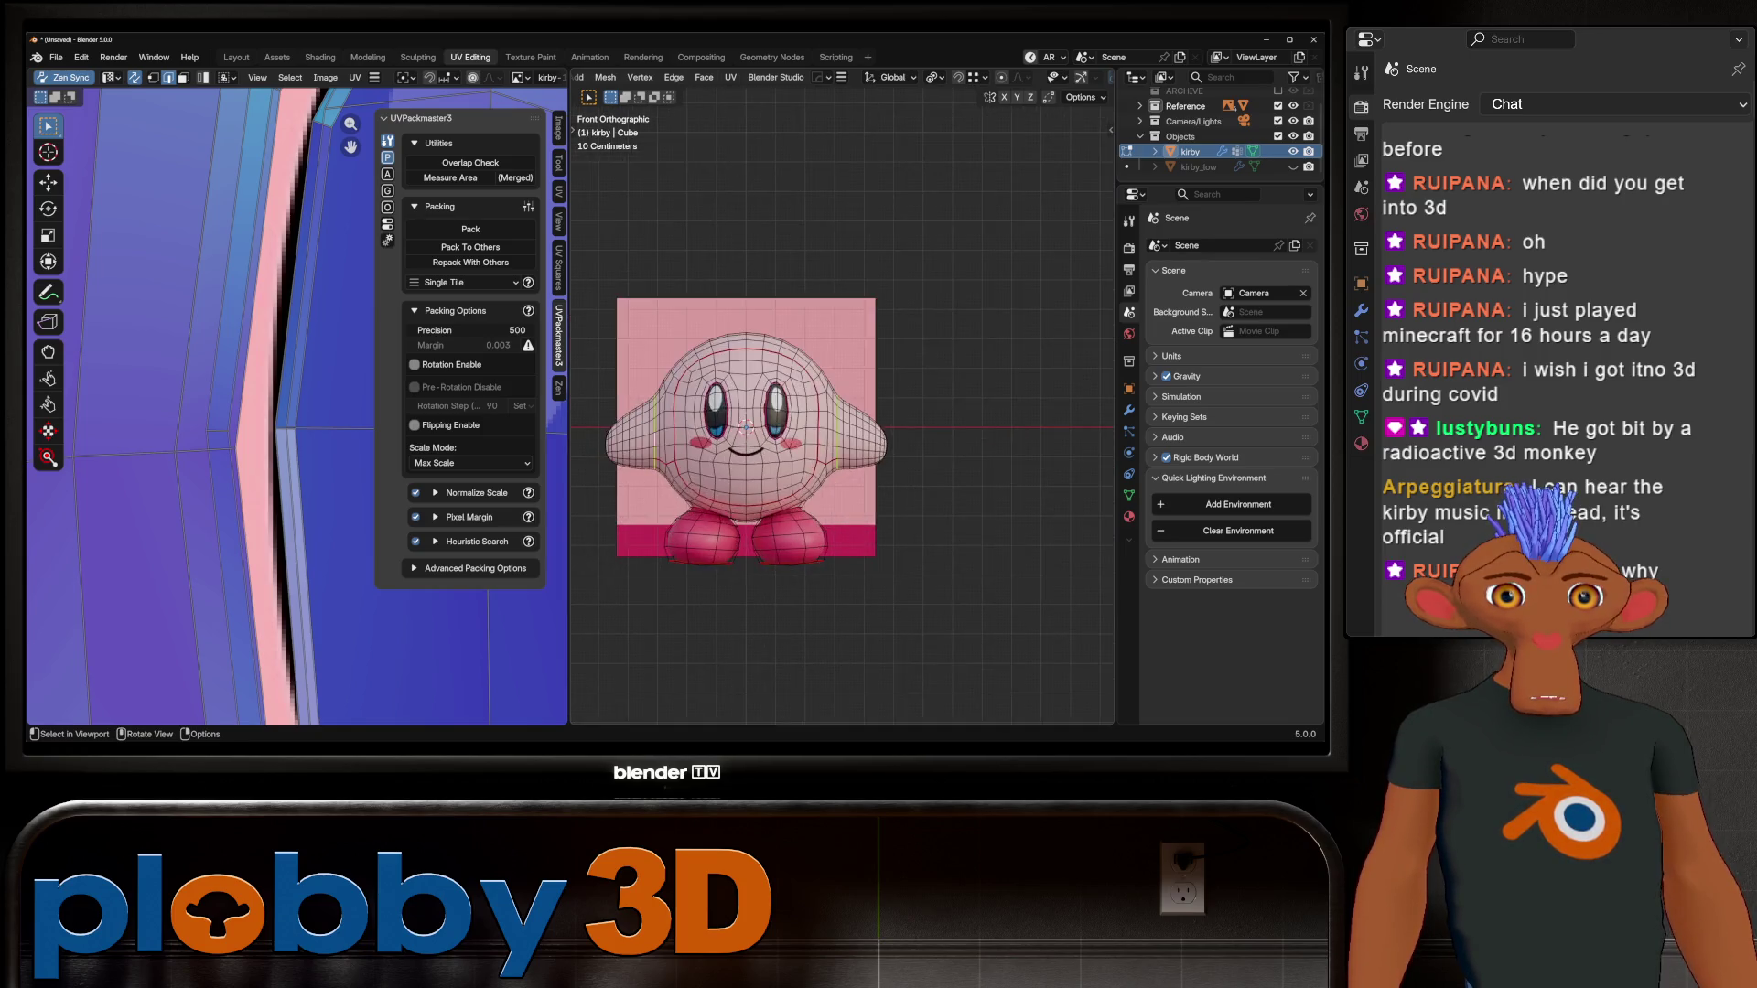
pyautogui.press('Home')
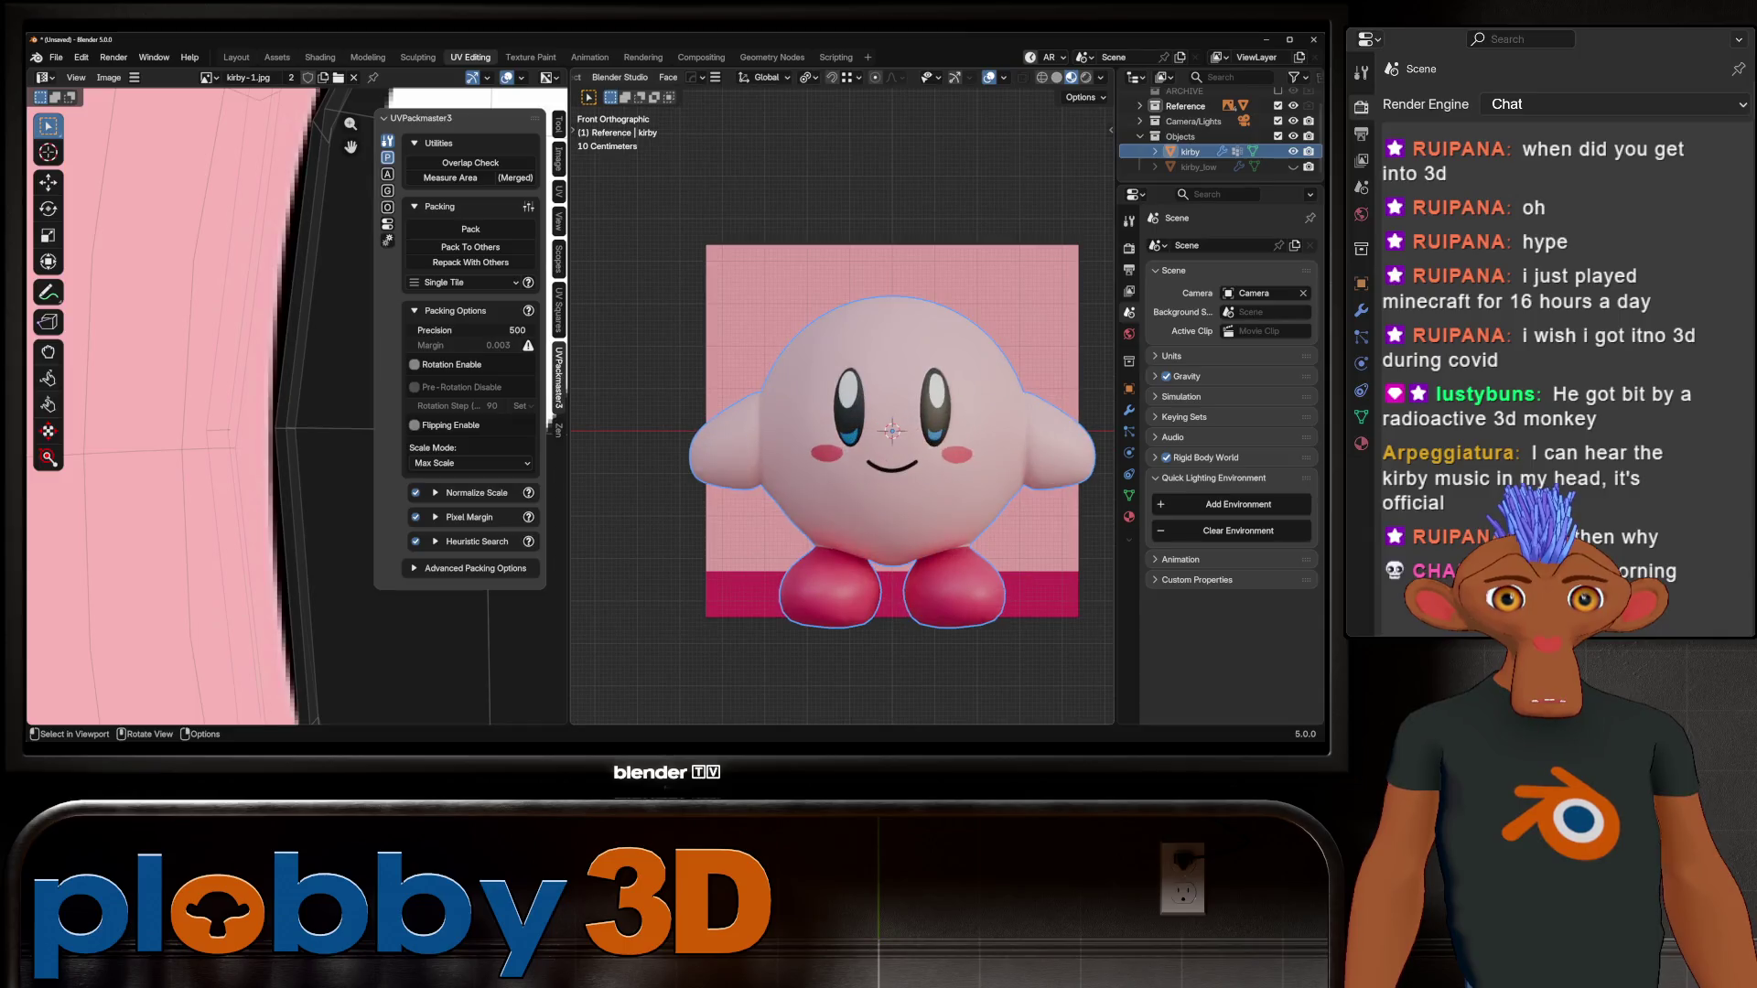
pyautogui.keyDown('alt'); pyautogui.middleClick(895, 382); pyautogui.keyUp('alt')
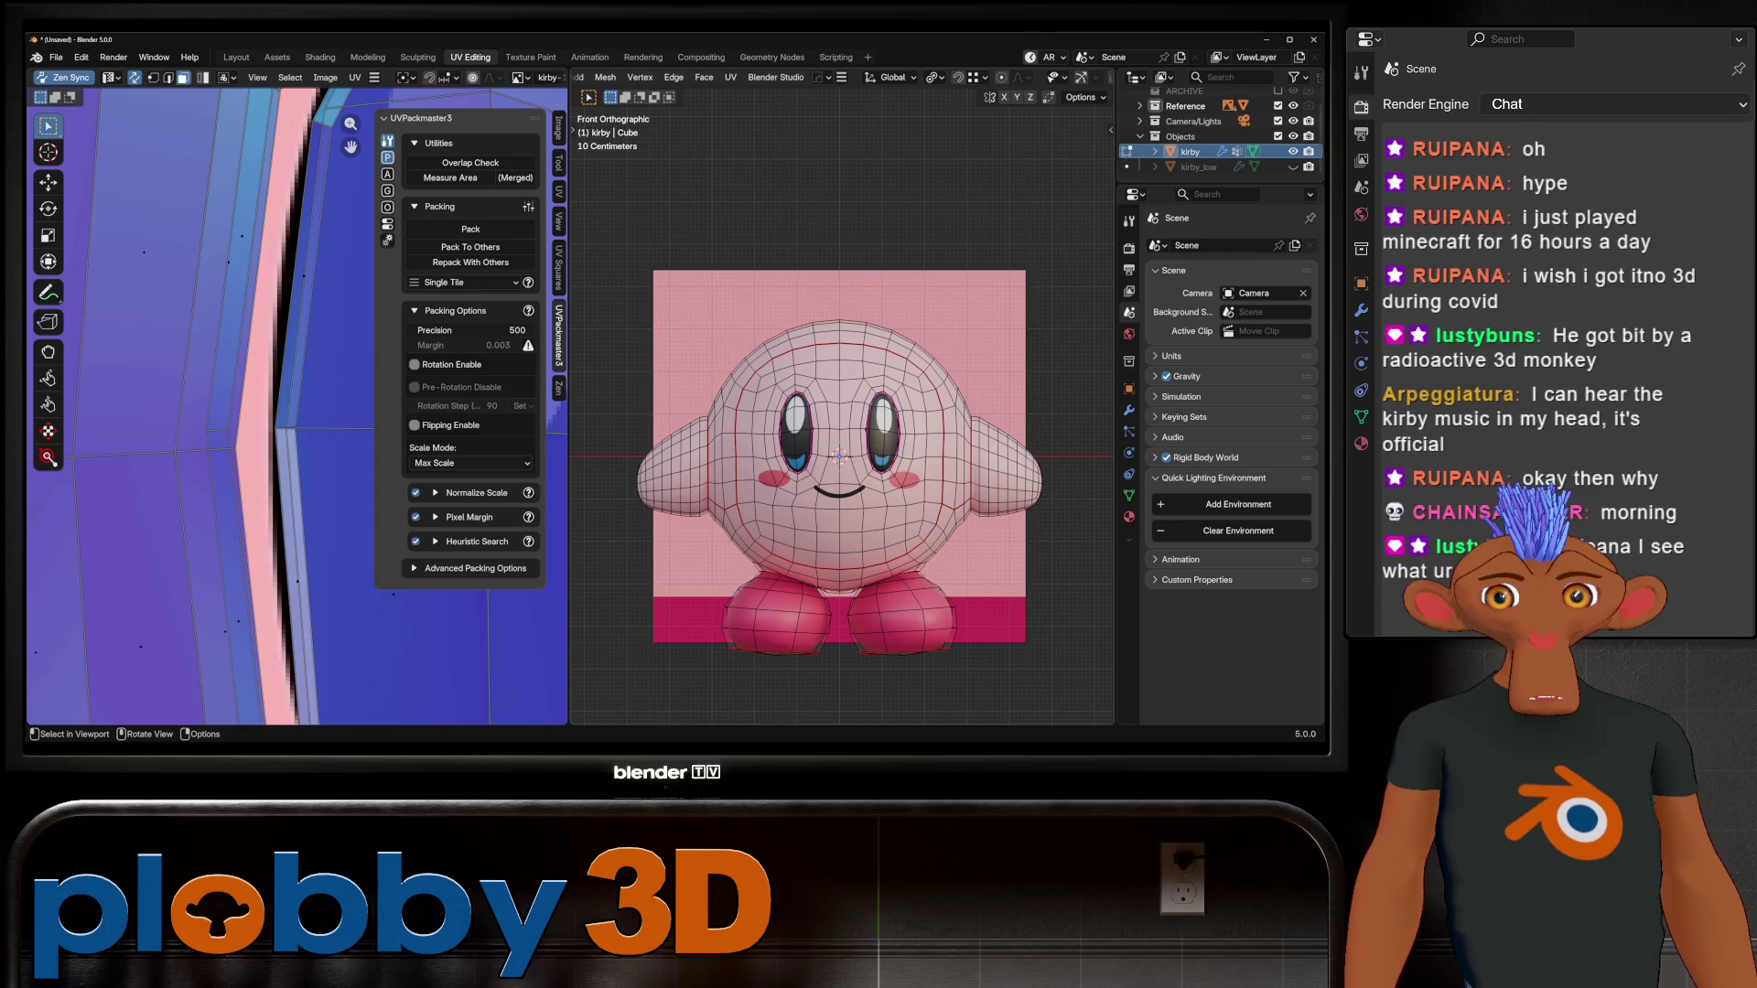
pyautogui.press('Tab')
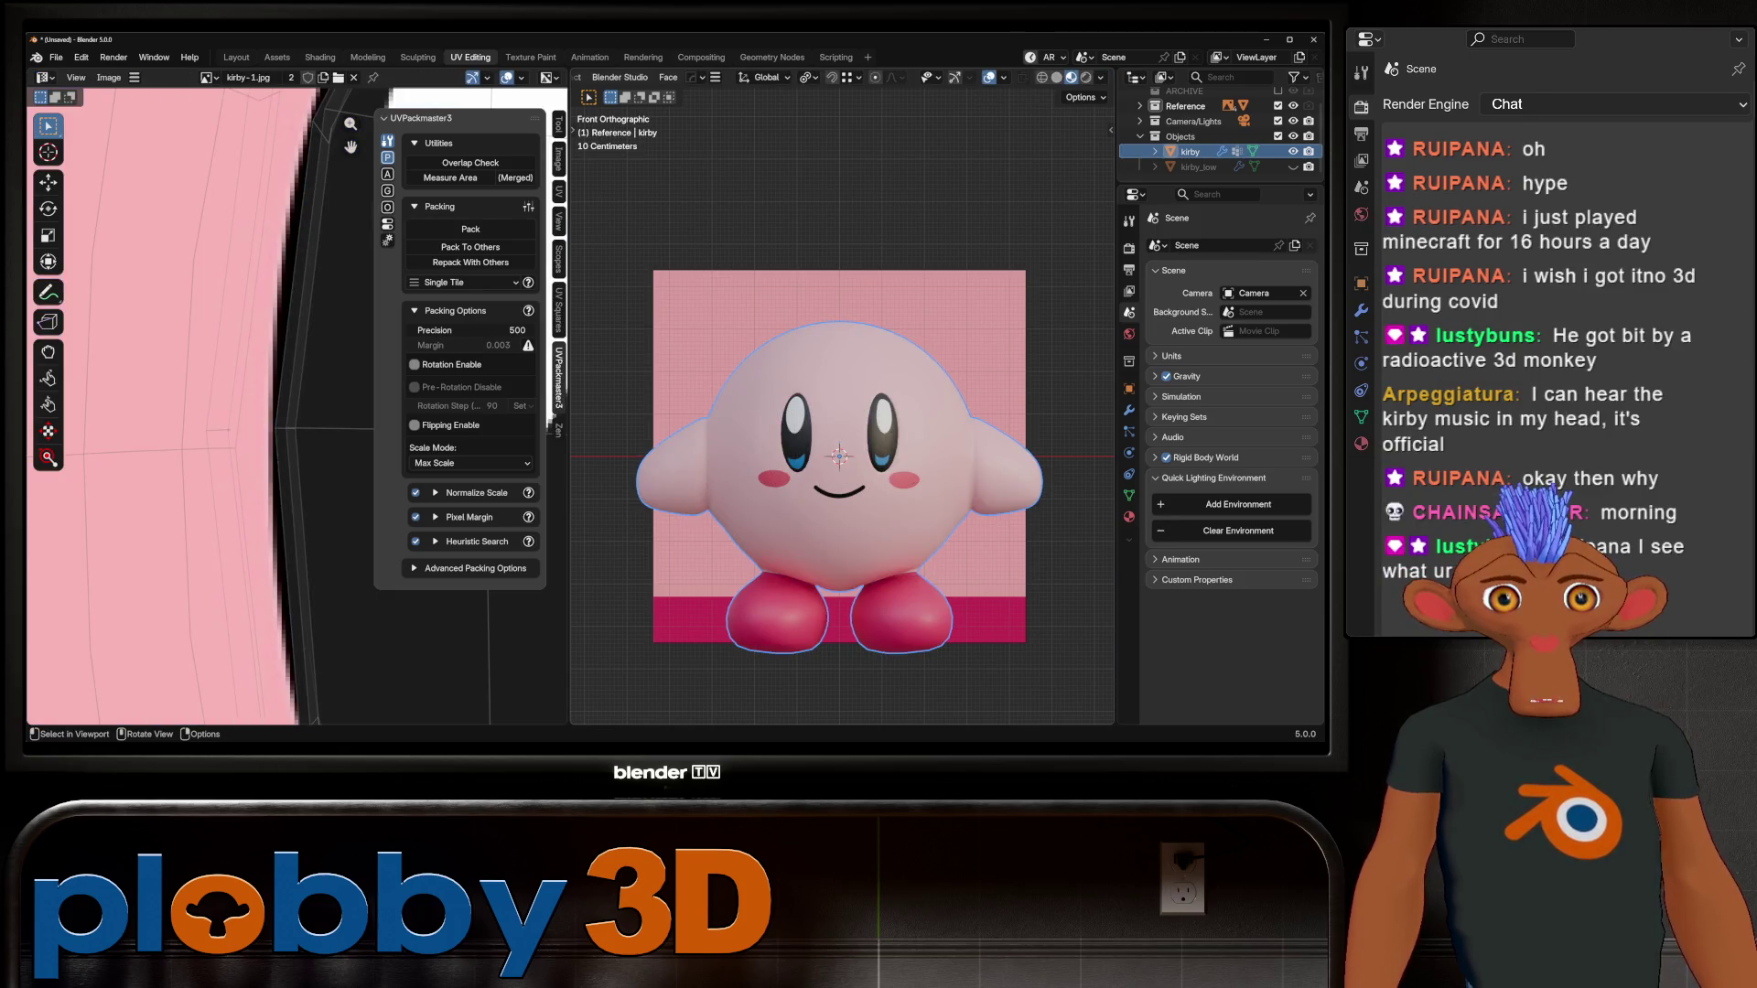
pyautogui.press('Tab')
pyautogui.press('Tab')
pyautogui.press('Tab')
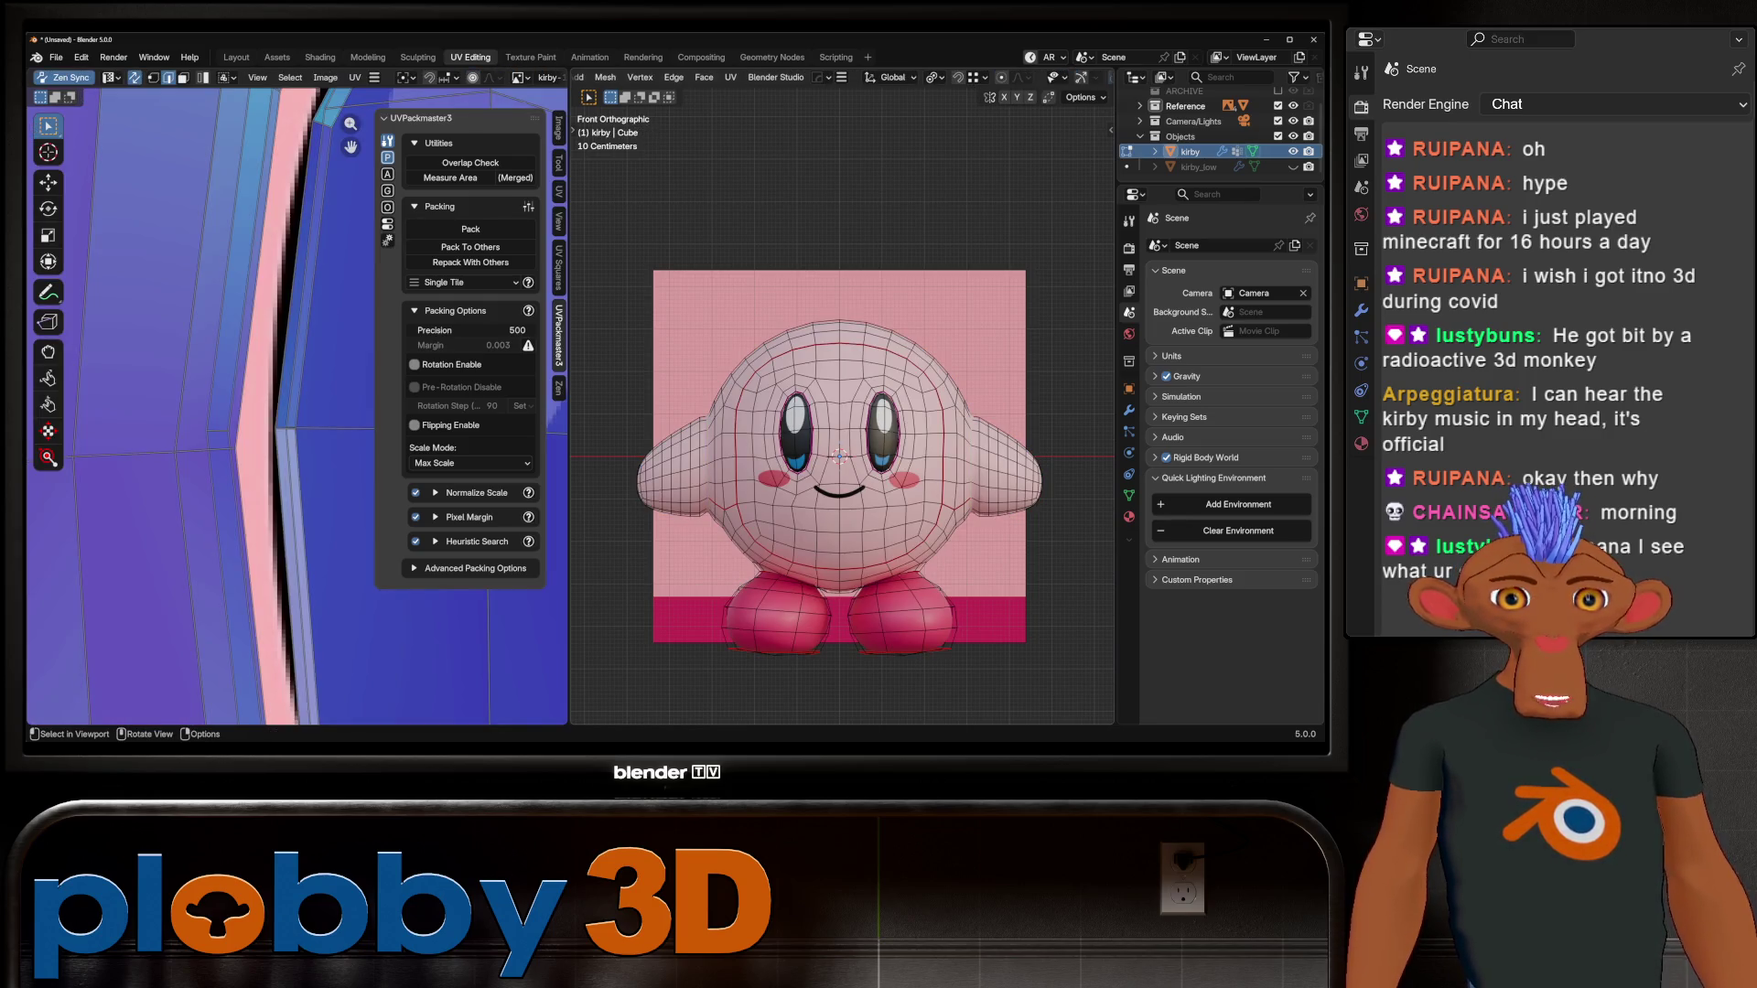
pyautogui.hotkey('ctrl', 'o')
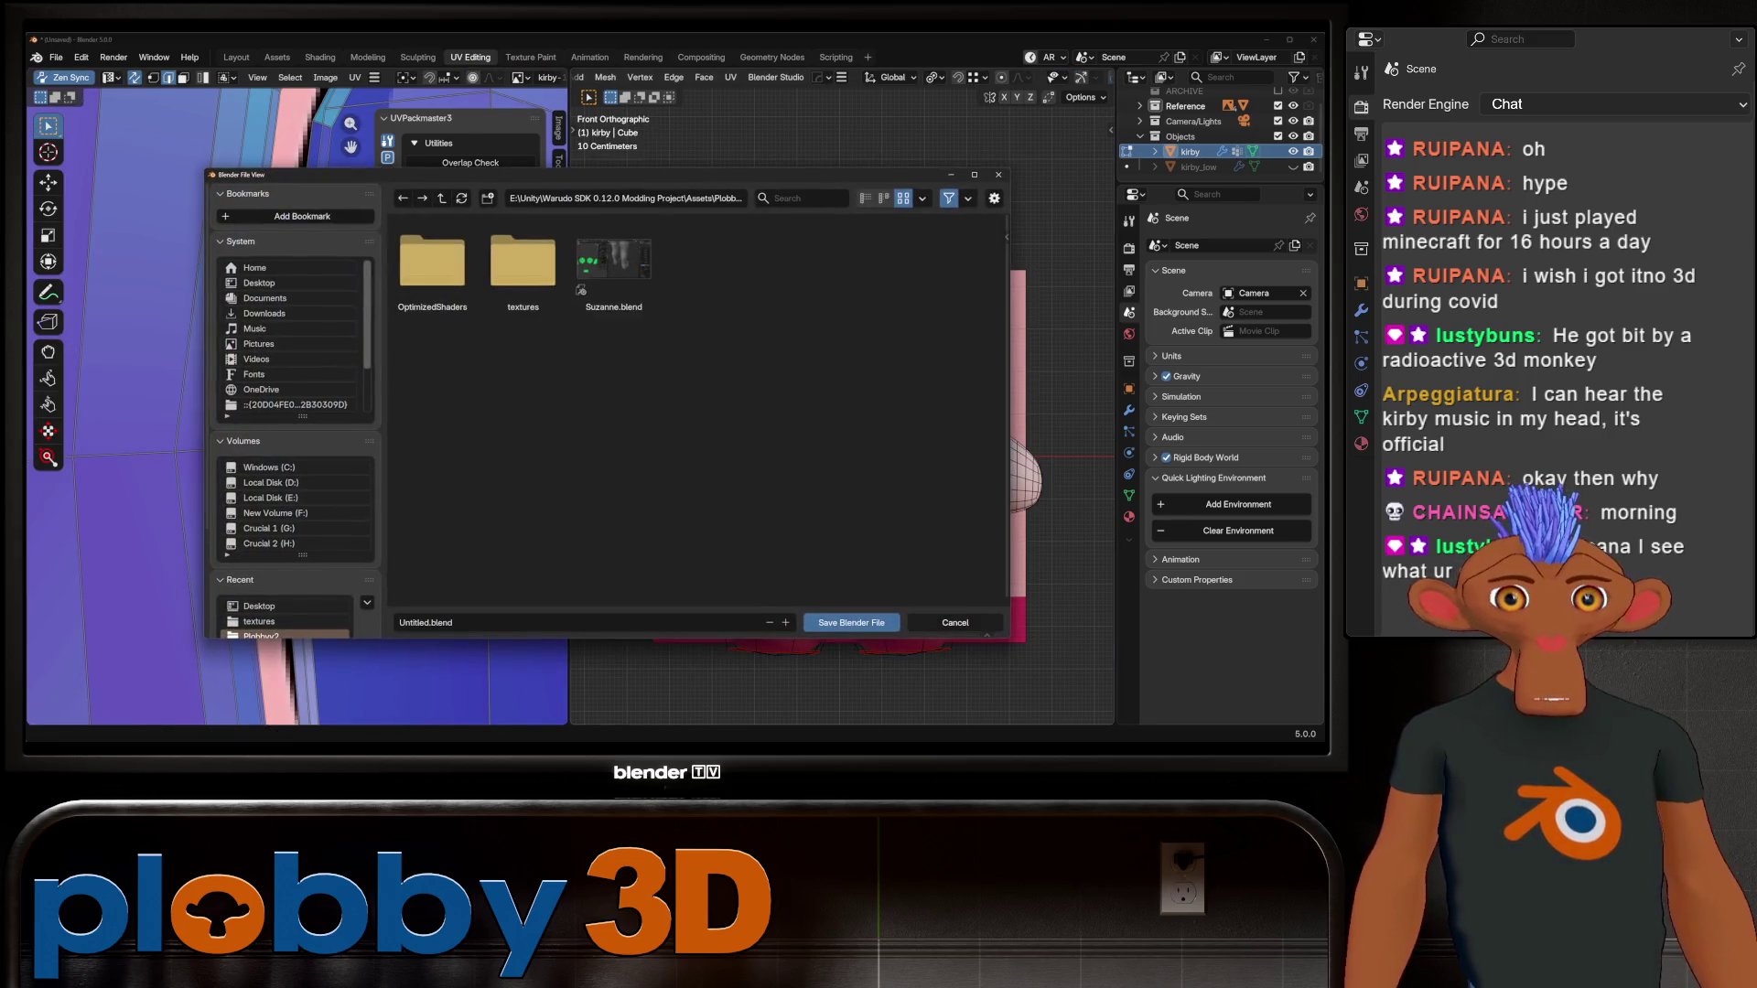
# Step: Cancel the save dialog and return to Kirby's mesh in Edit Mode from a perspective angle
pyautogui.press('Escape')
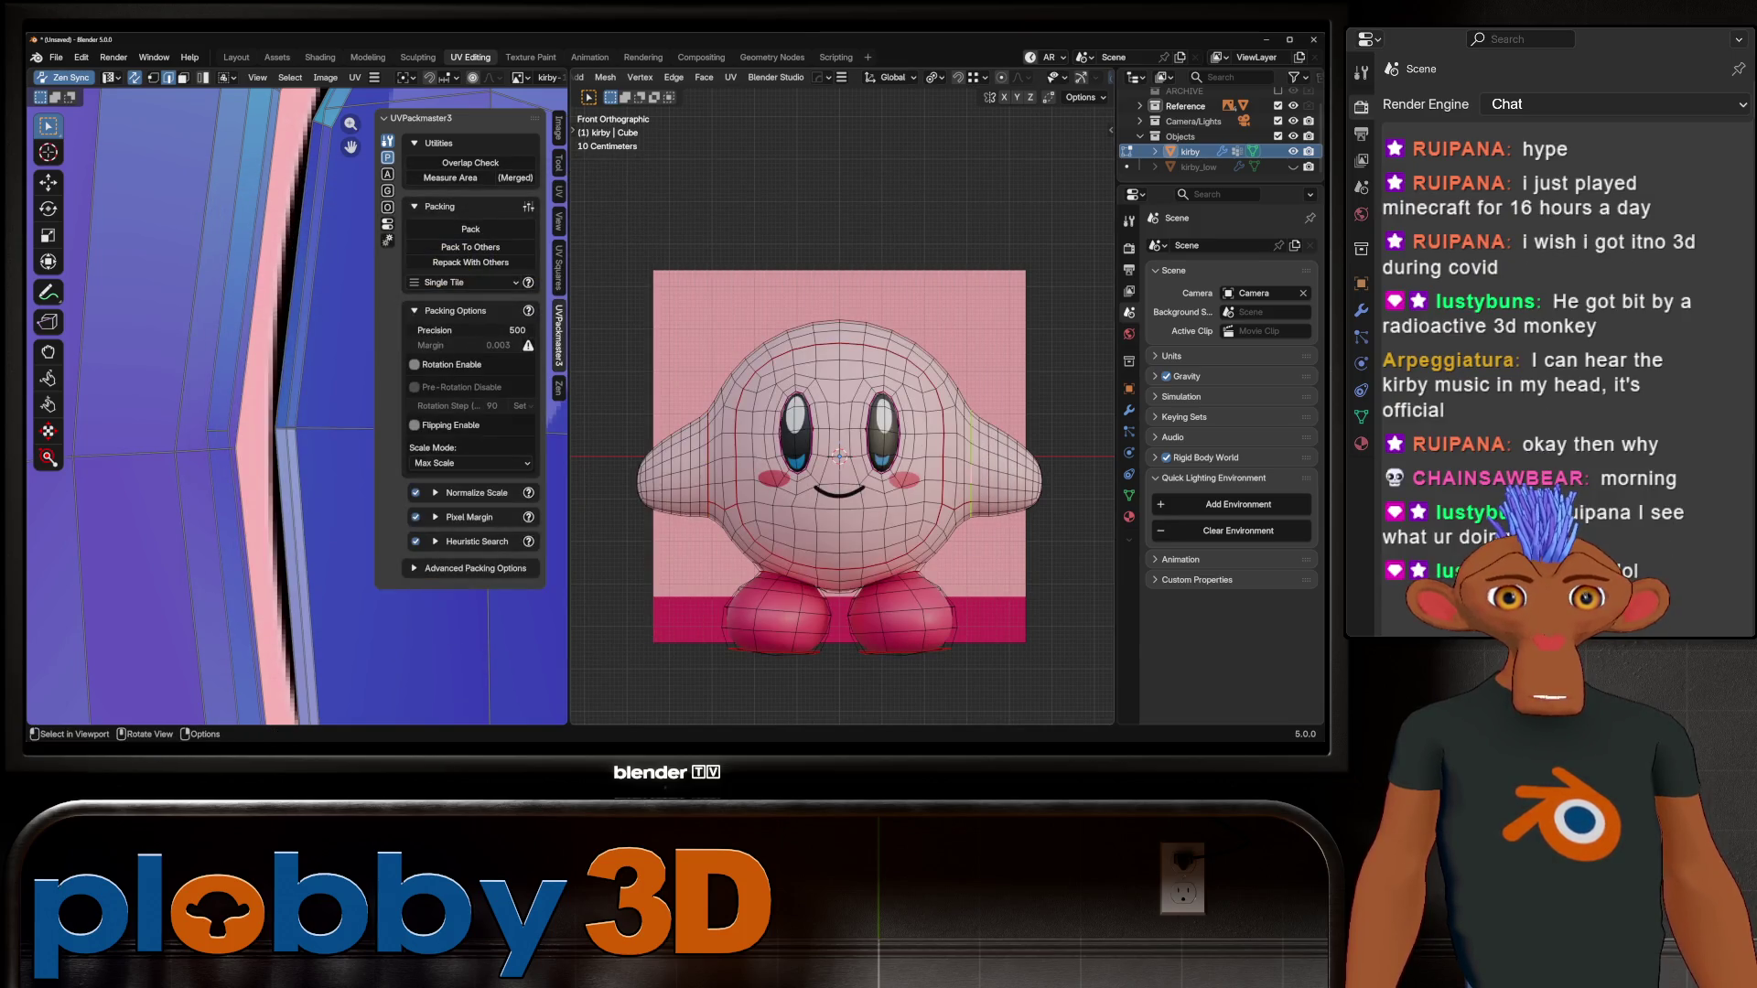
pyautogui.press('Tab')
pyautogui.moveTo(823, 412)
pyautogui.mouseDown(button='middle')
pyautogui.moveTo(805, 384)
pyautogui.moveTo(732, 384)
pyautogui.moveTo(879, 412)
pyautogui.mouseUp(button='middle')
pyautogui.press('Tab')
pyautogui.scroll(2, 824, 412)
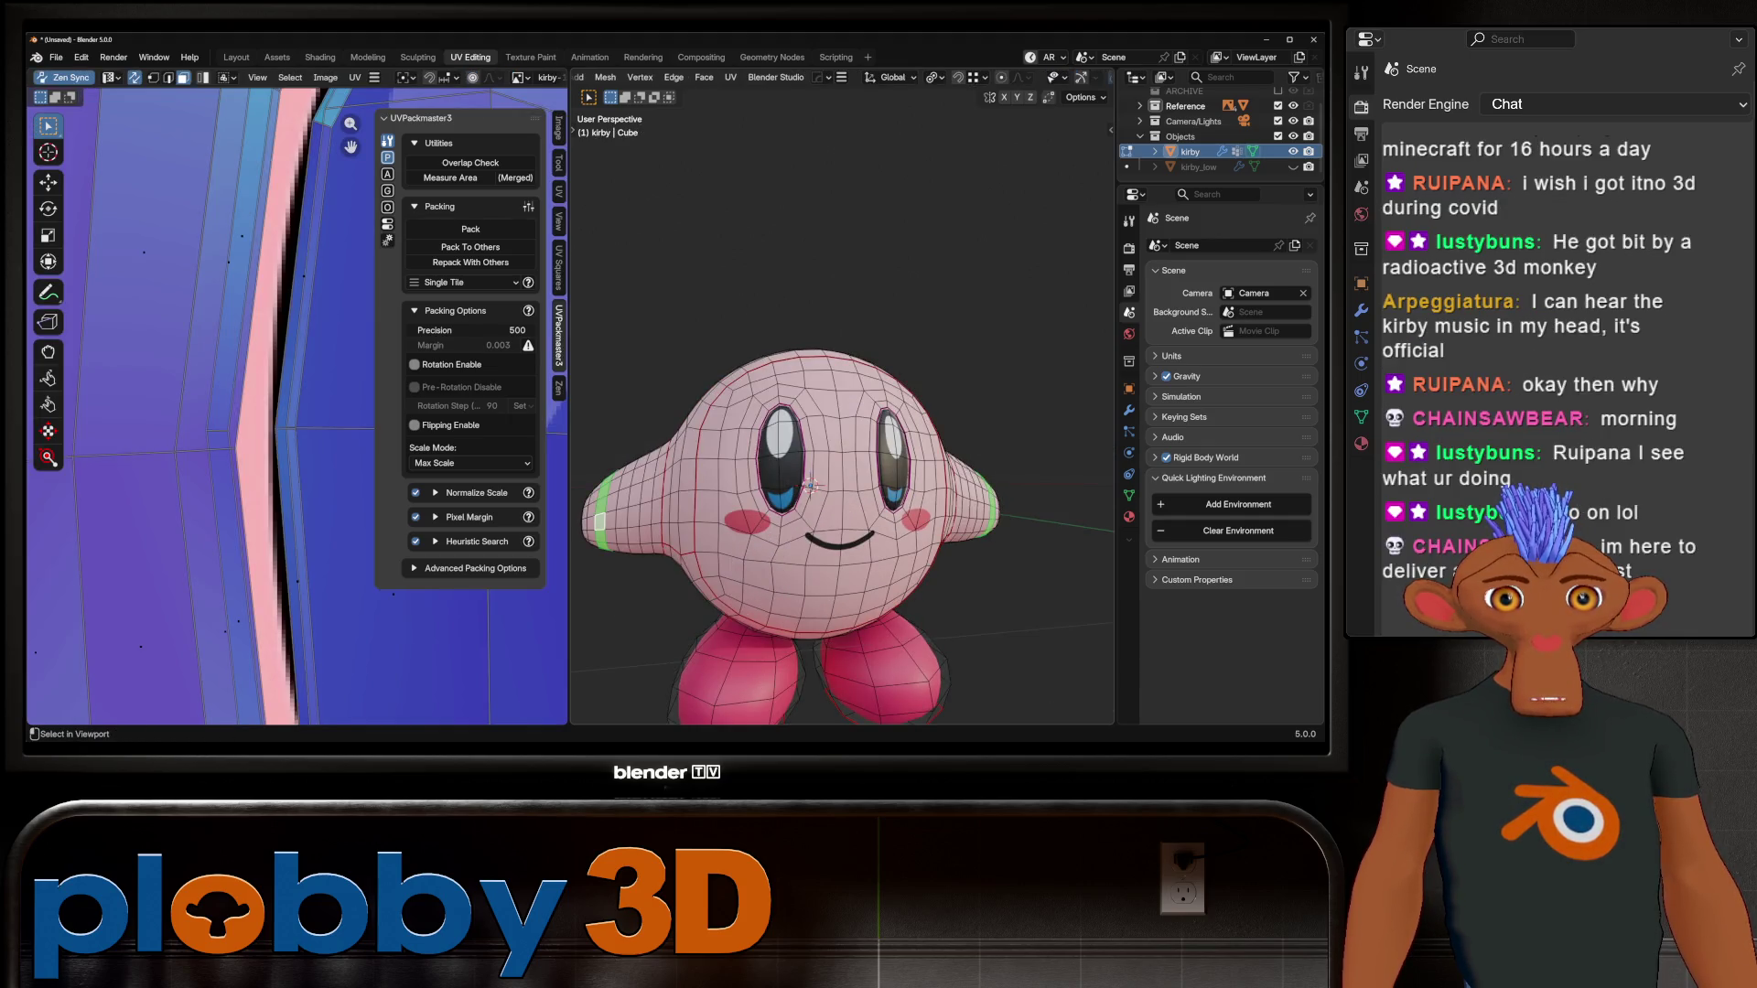
# Step: Grow the selection over both arms and round them with To Sphere at factor 0.543
pyautogui.scroll(-2, 805, 494)
pyautogui.moveTo(805, 494); pyautogui.dragTo(828, 495, button='middle')
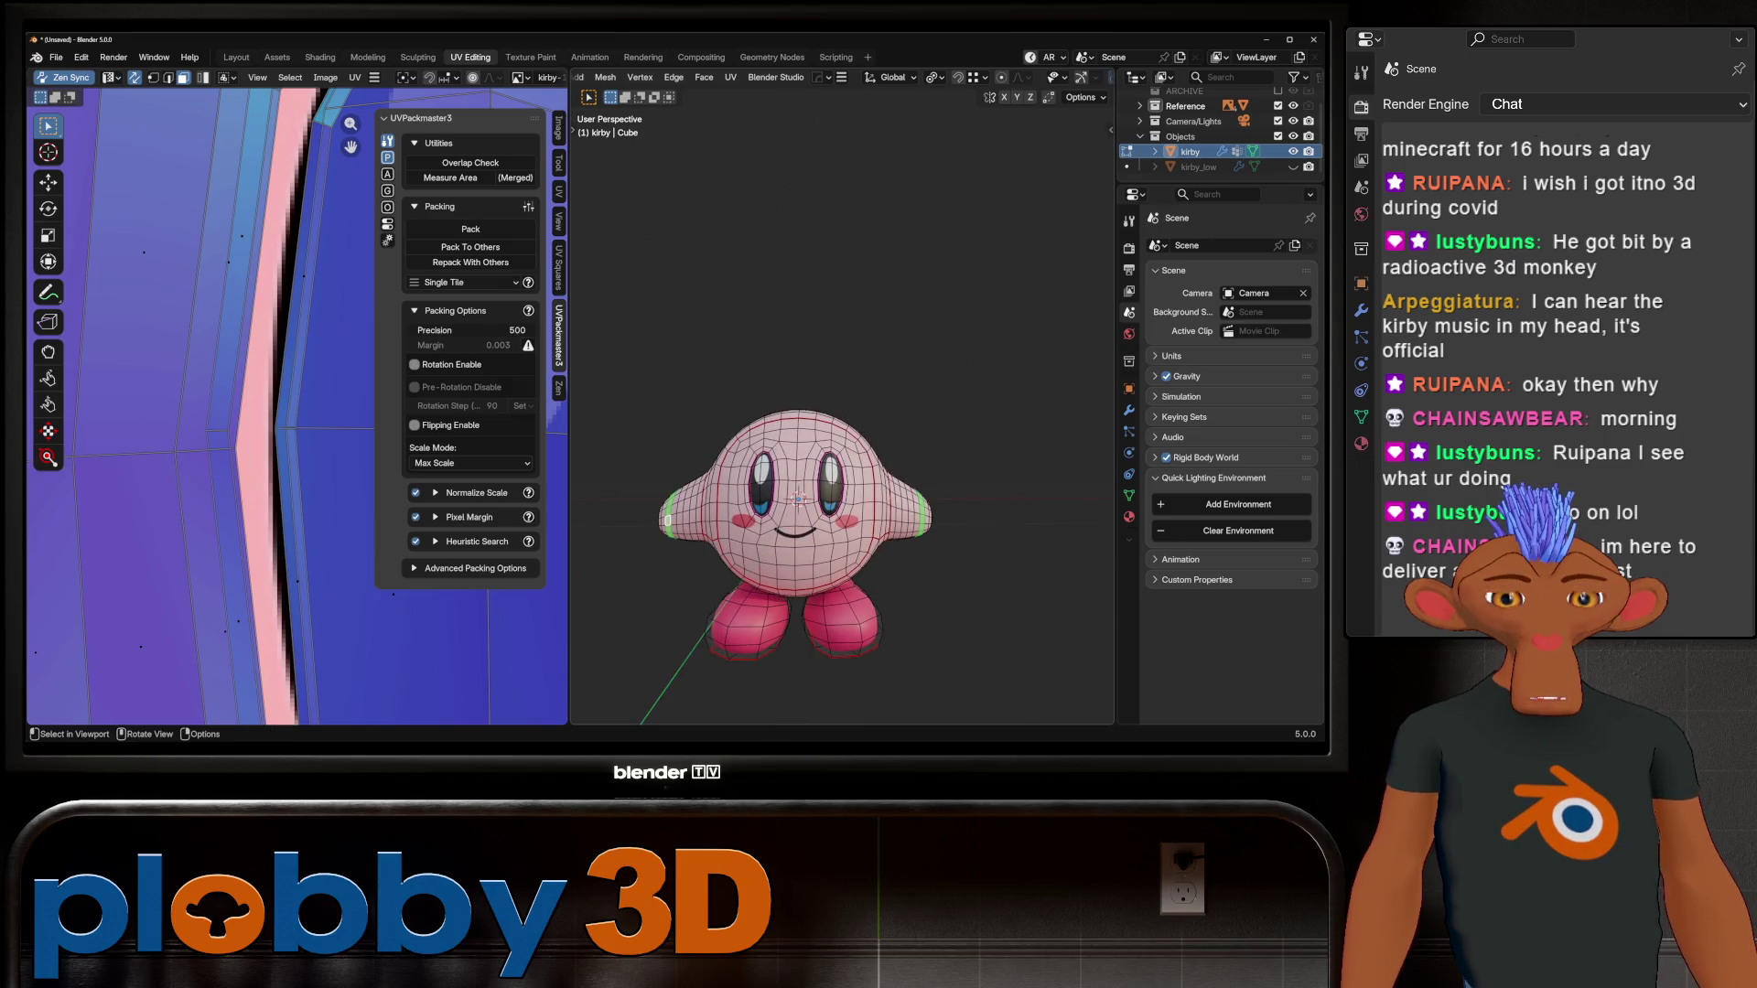
pyautogui.press('ctrl+KP_Add')
pyautogui.press('ctrl+KP_Add')
pyautogui.press('ctrl+KP_Add')
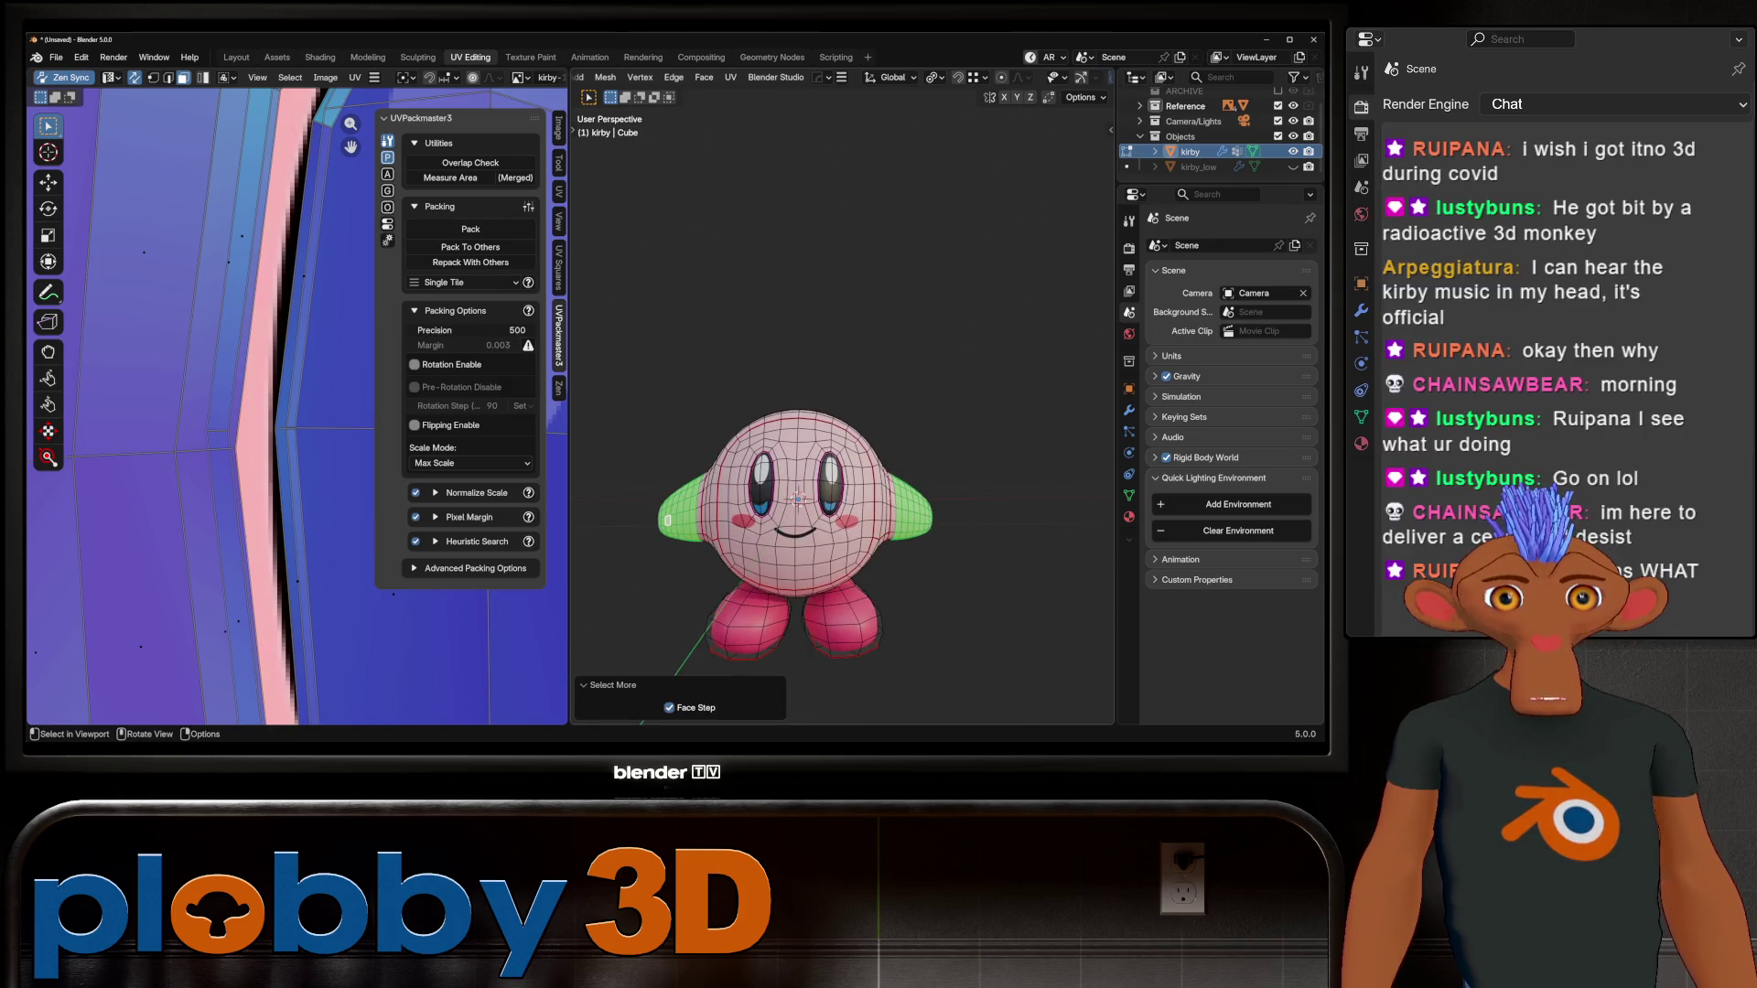
pyautogui.press('q')
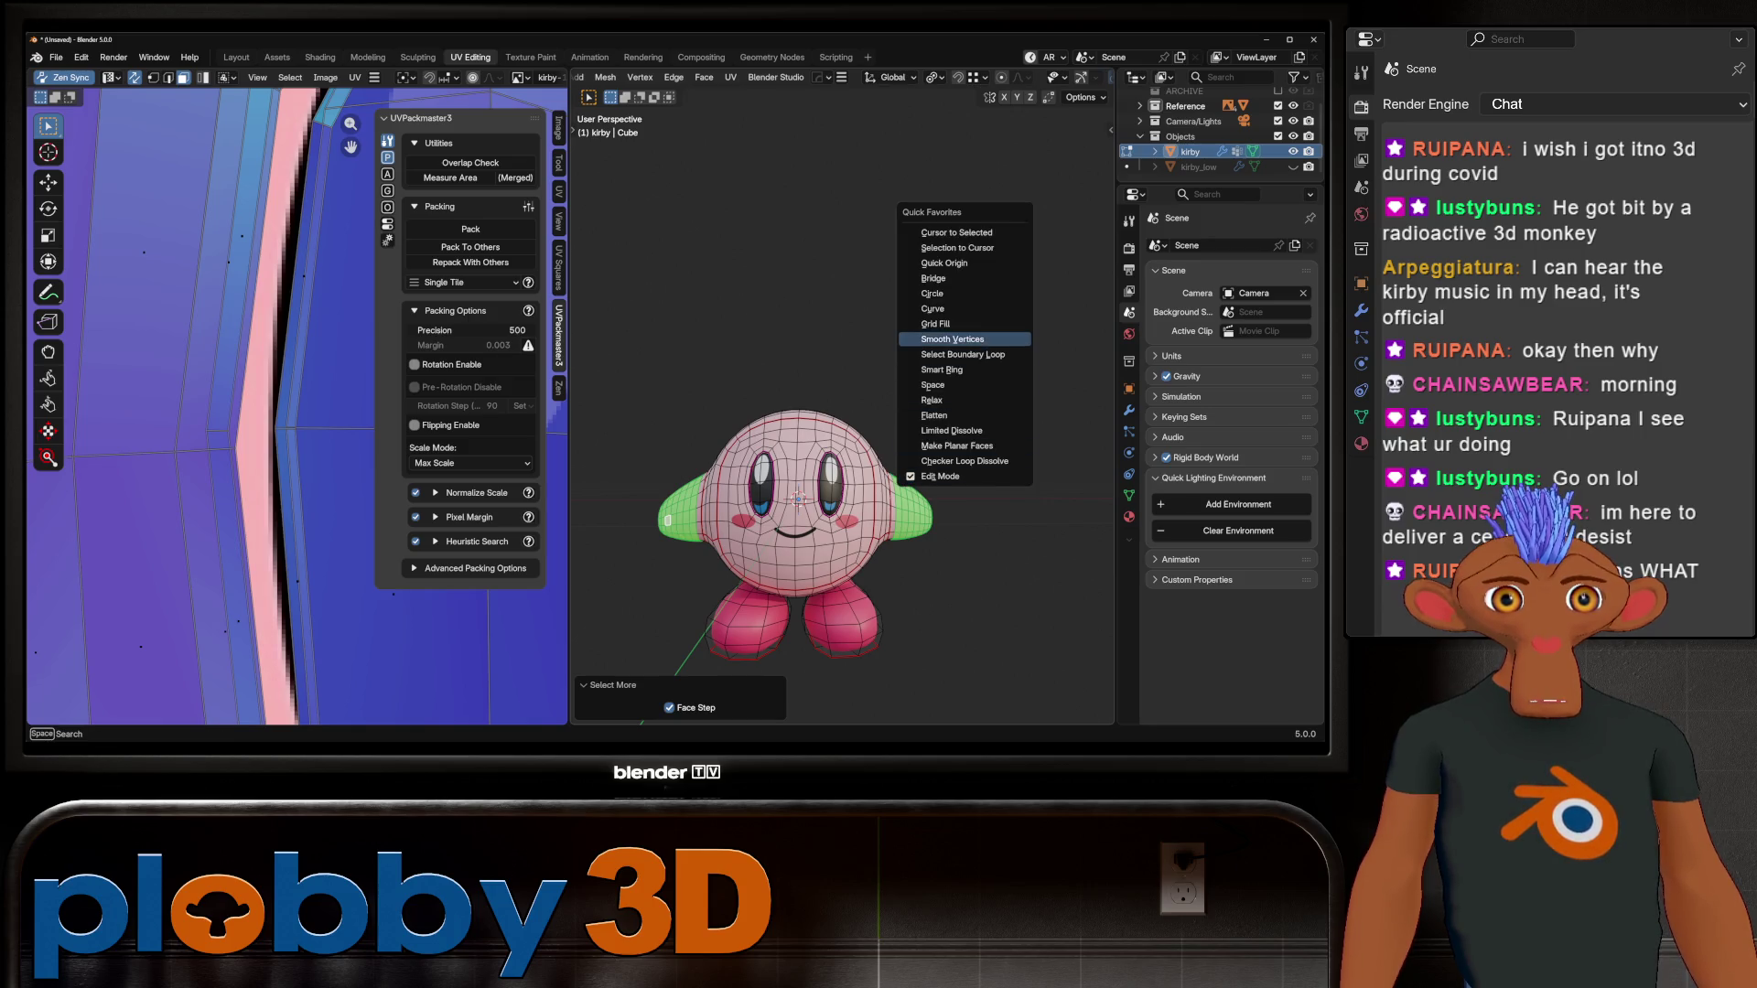
pyautogui.press('Escape')
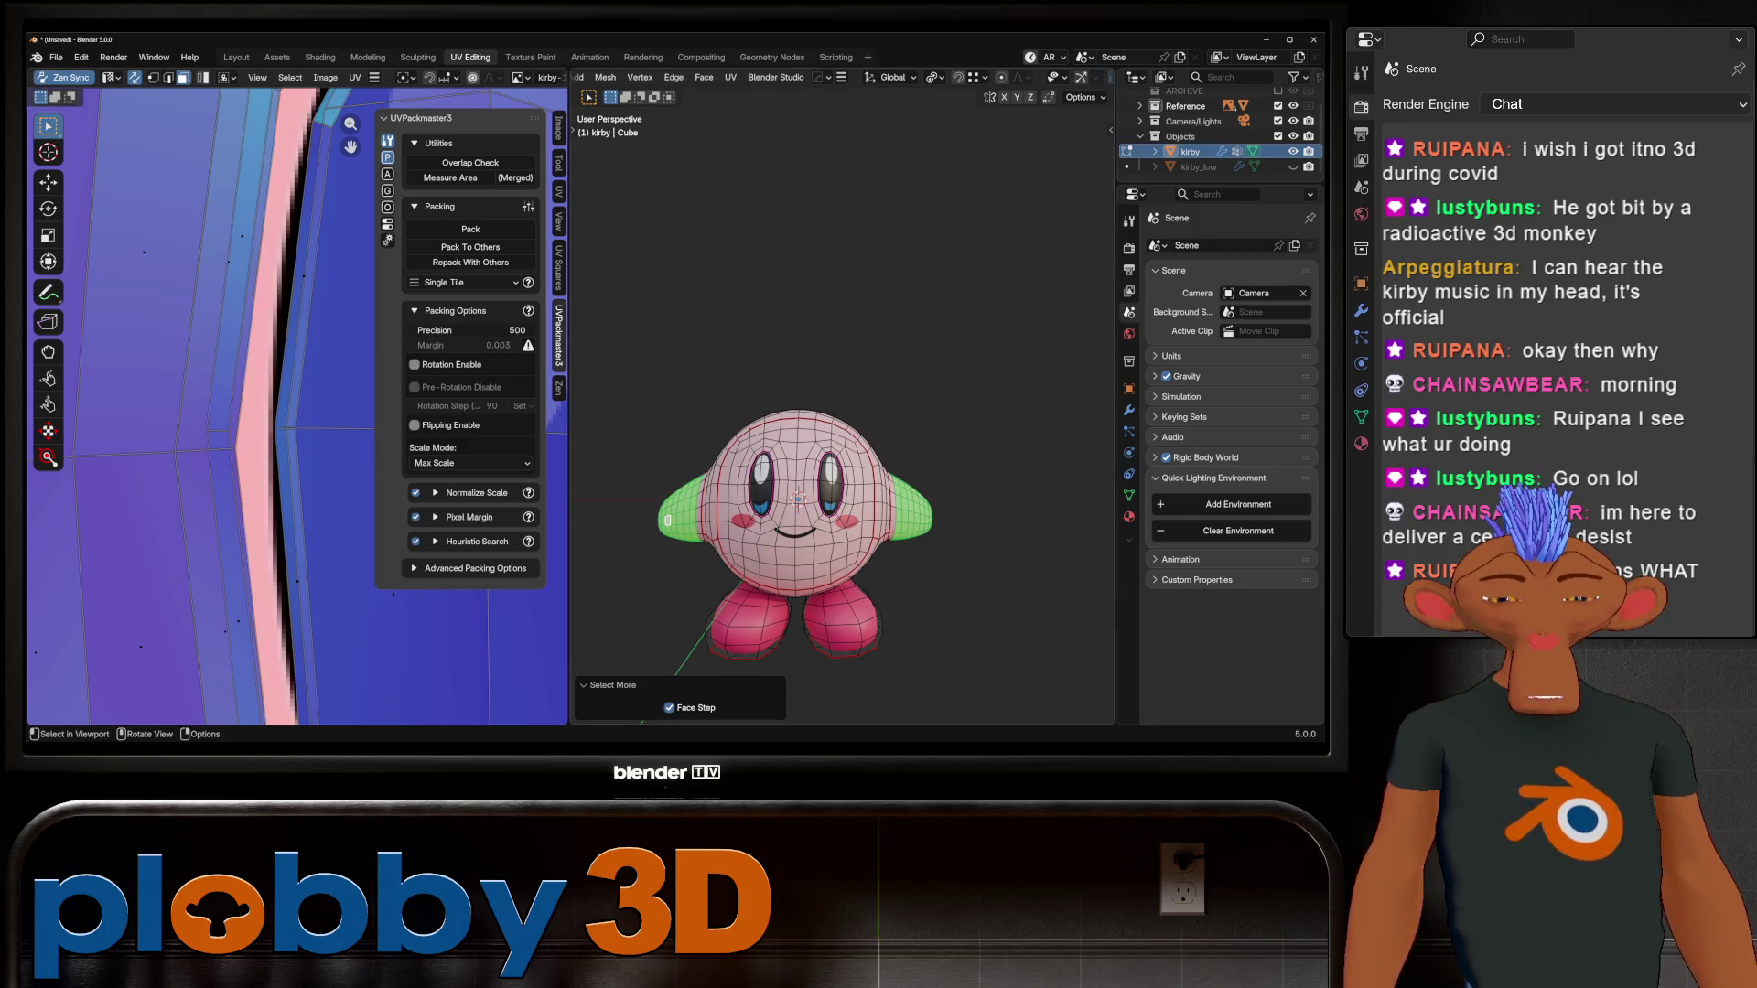
pyautogui.hotkey('ctrl', 'o')
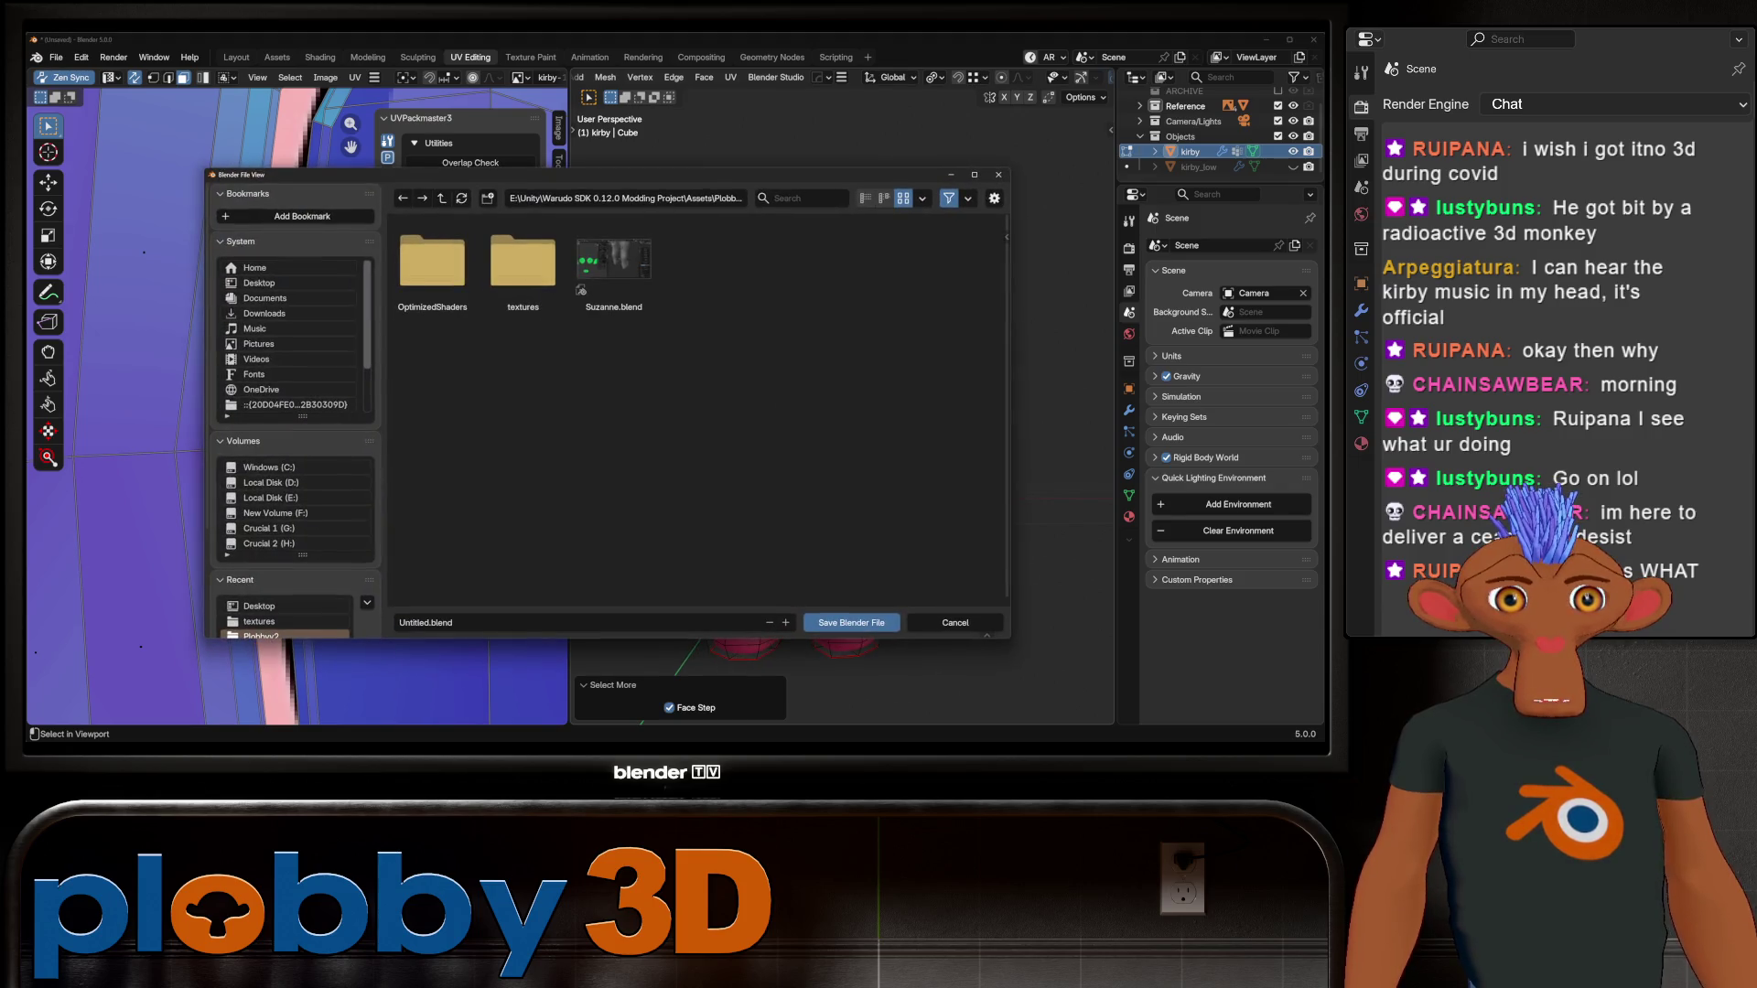
pyautogui.click(955, 624)
pyautogui.hotkey('shift', 'alt', 's')
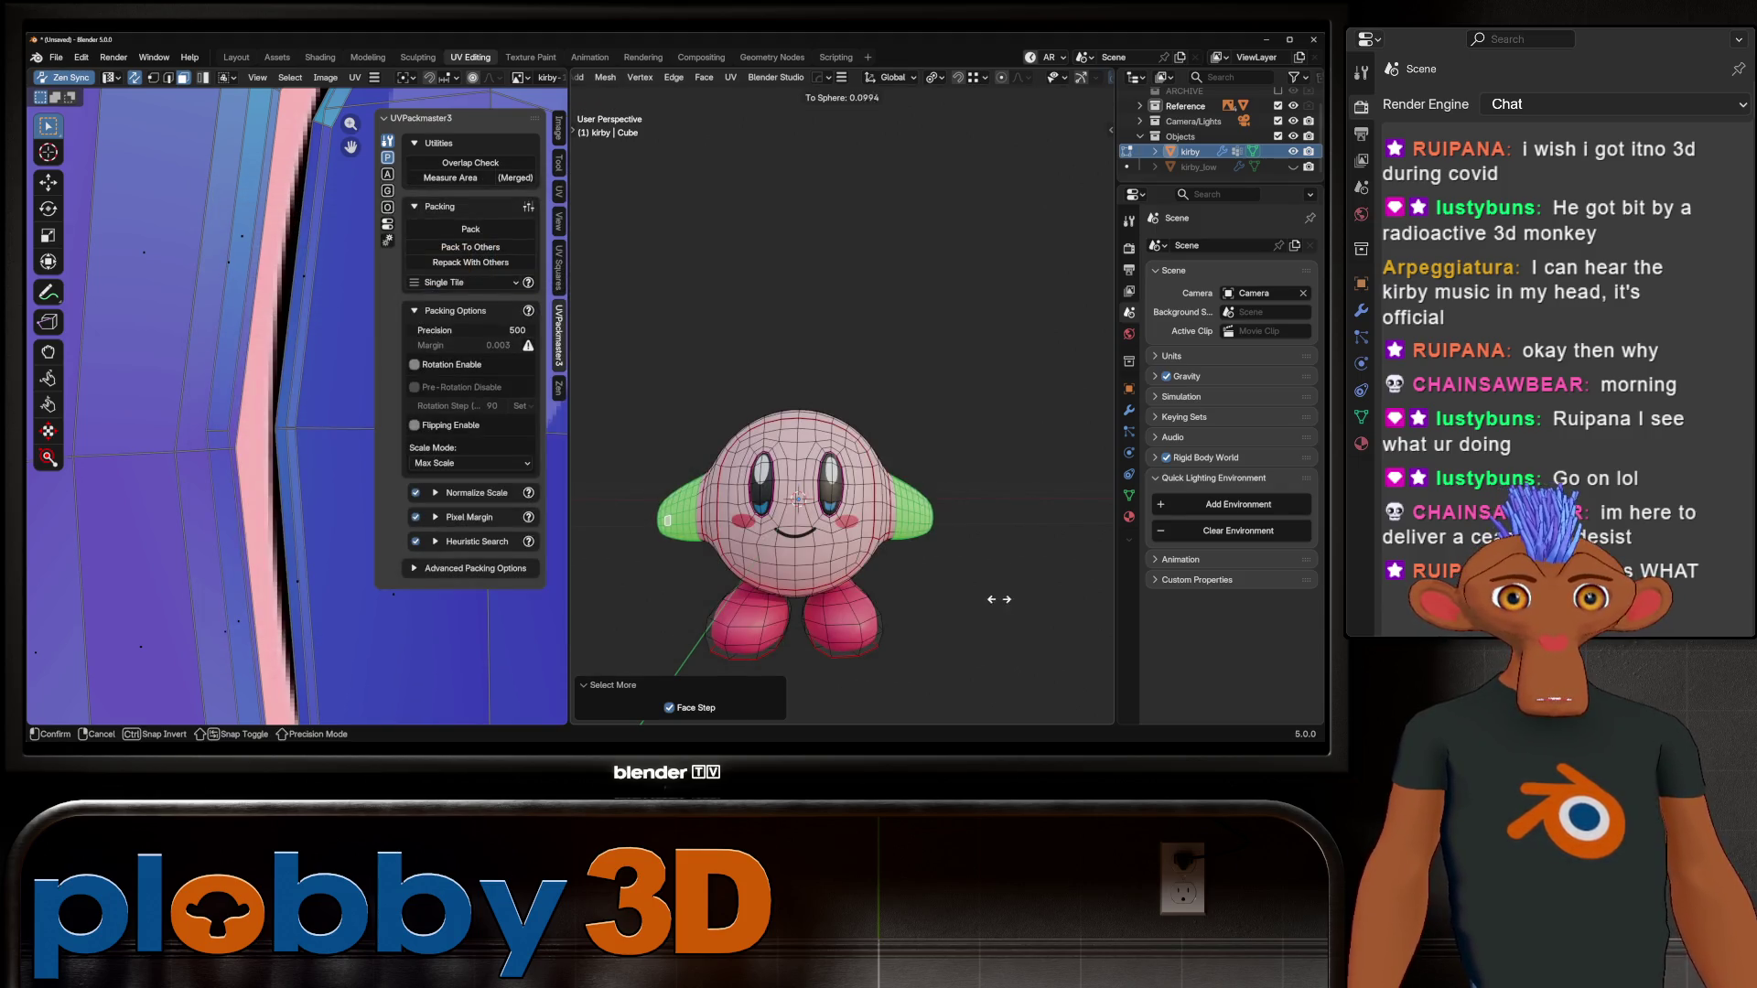
pyautogui.press('Return')
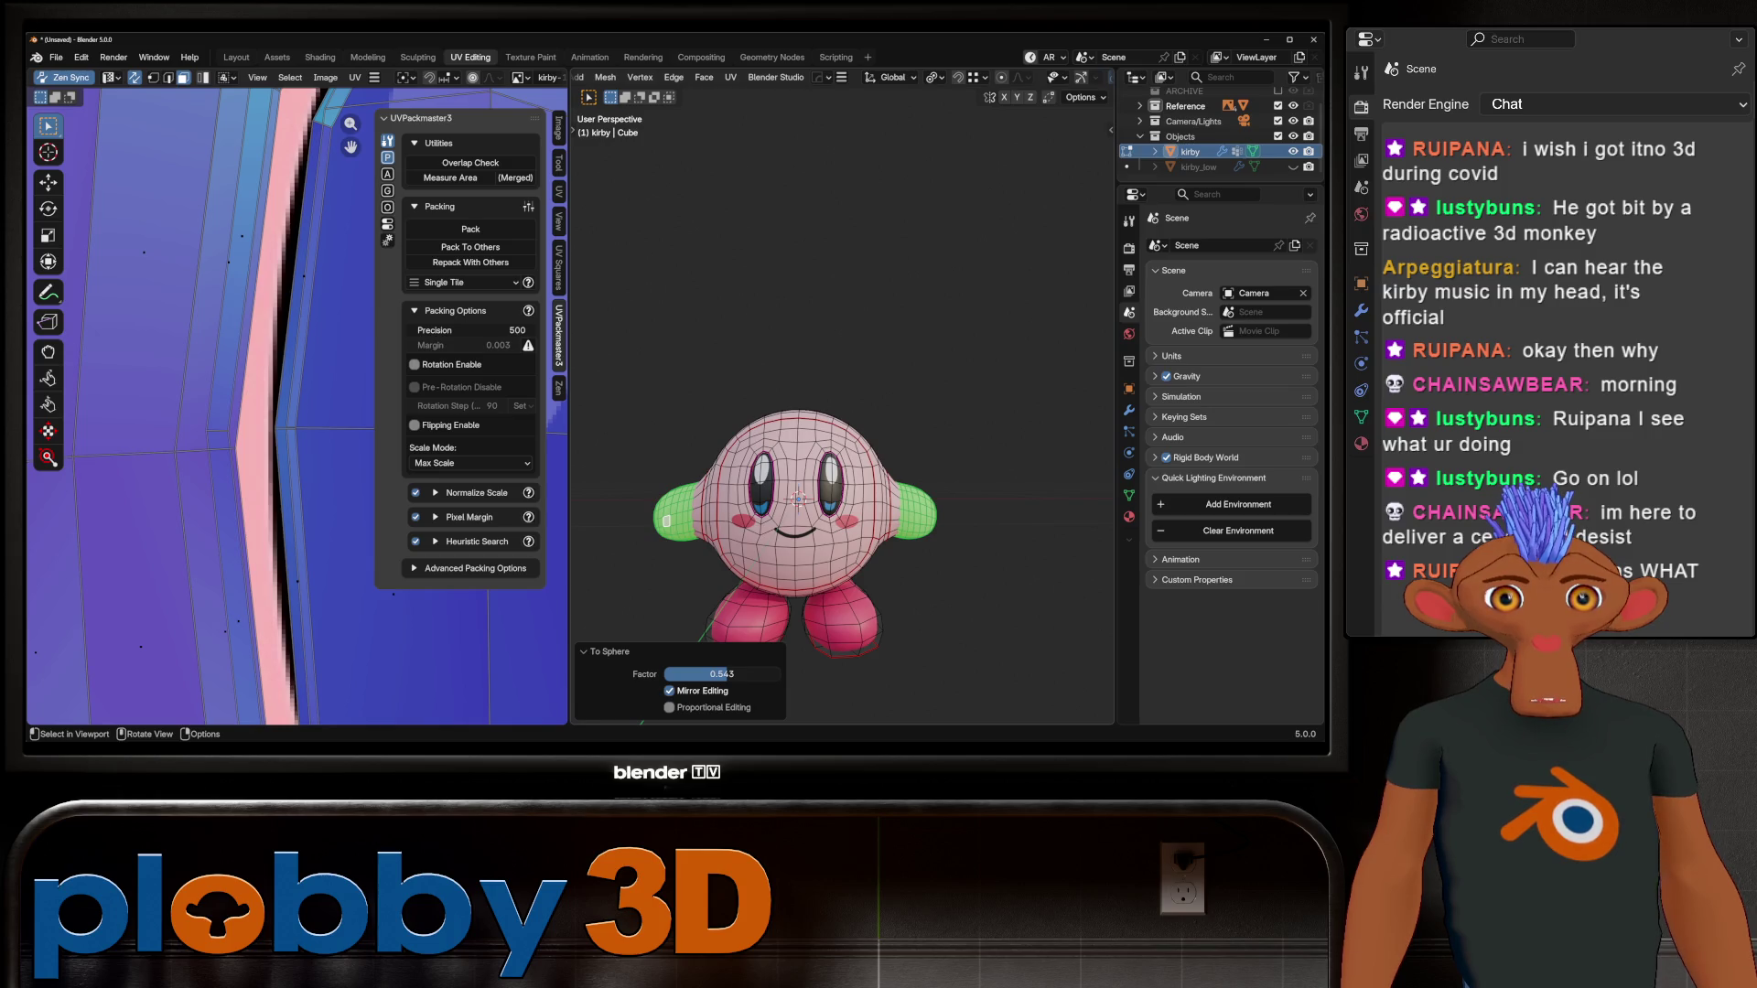
# Step: Nudge the arms twice along the X axis, checking the smoothed result
pyautogui.moveTo(842, 367); pyautogui.dragTo(812, 360, button='middle')
pyautogui.keyDown('shift'); pyautogui.moveTo(776, 485); pyautogui.dragTo(792, 456, button='middle'); pyautogui.keyUp('shift')
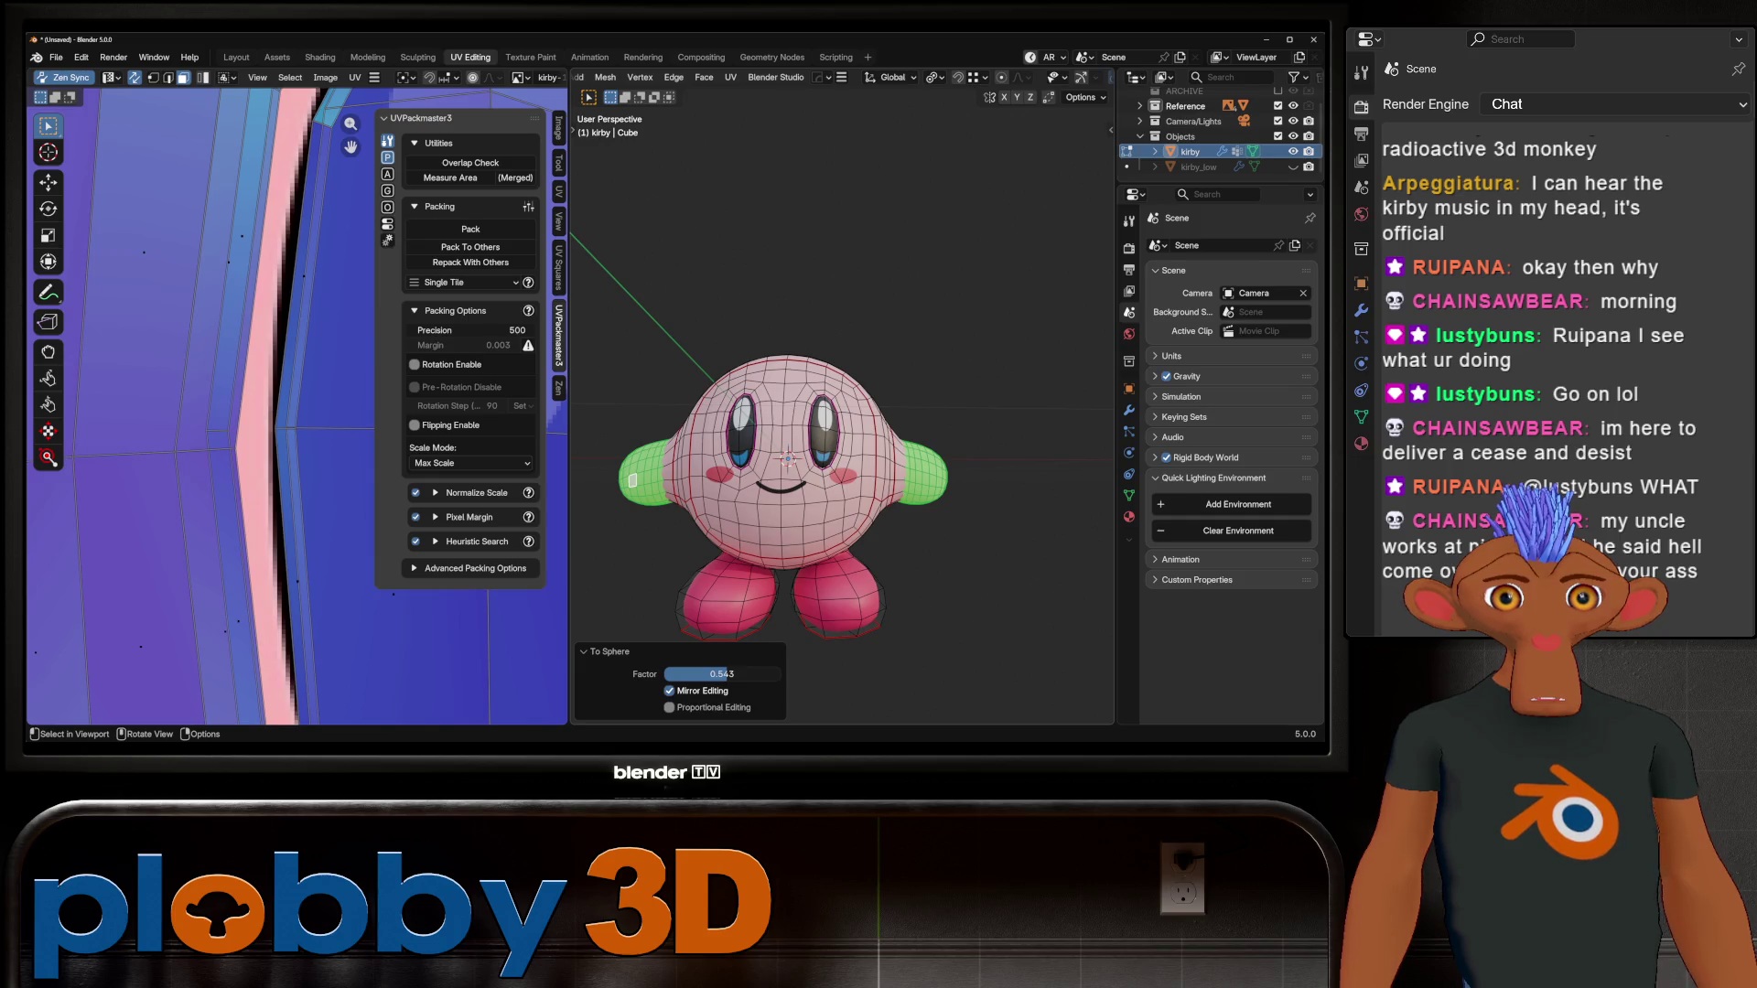
pyautogui.press('Tab')
pyautogui.press('Tab')
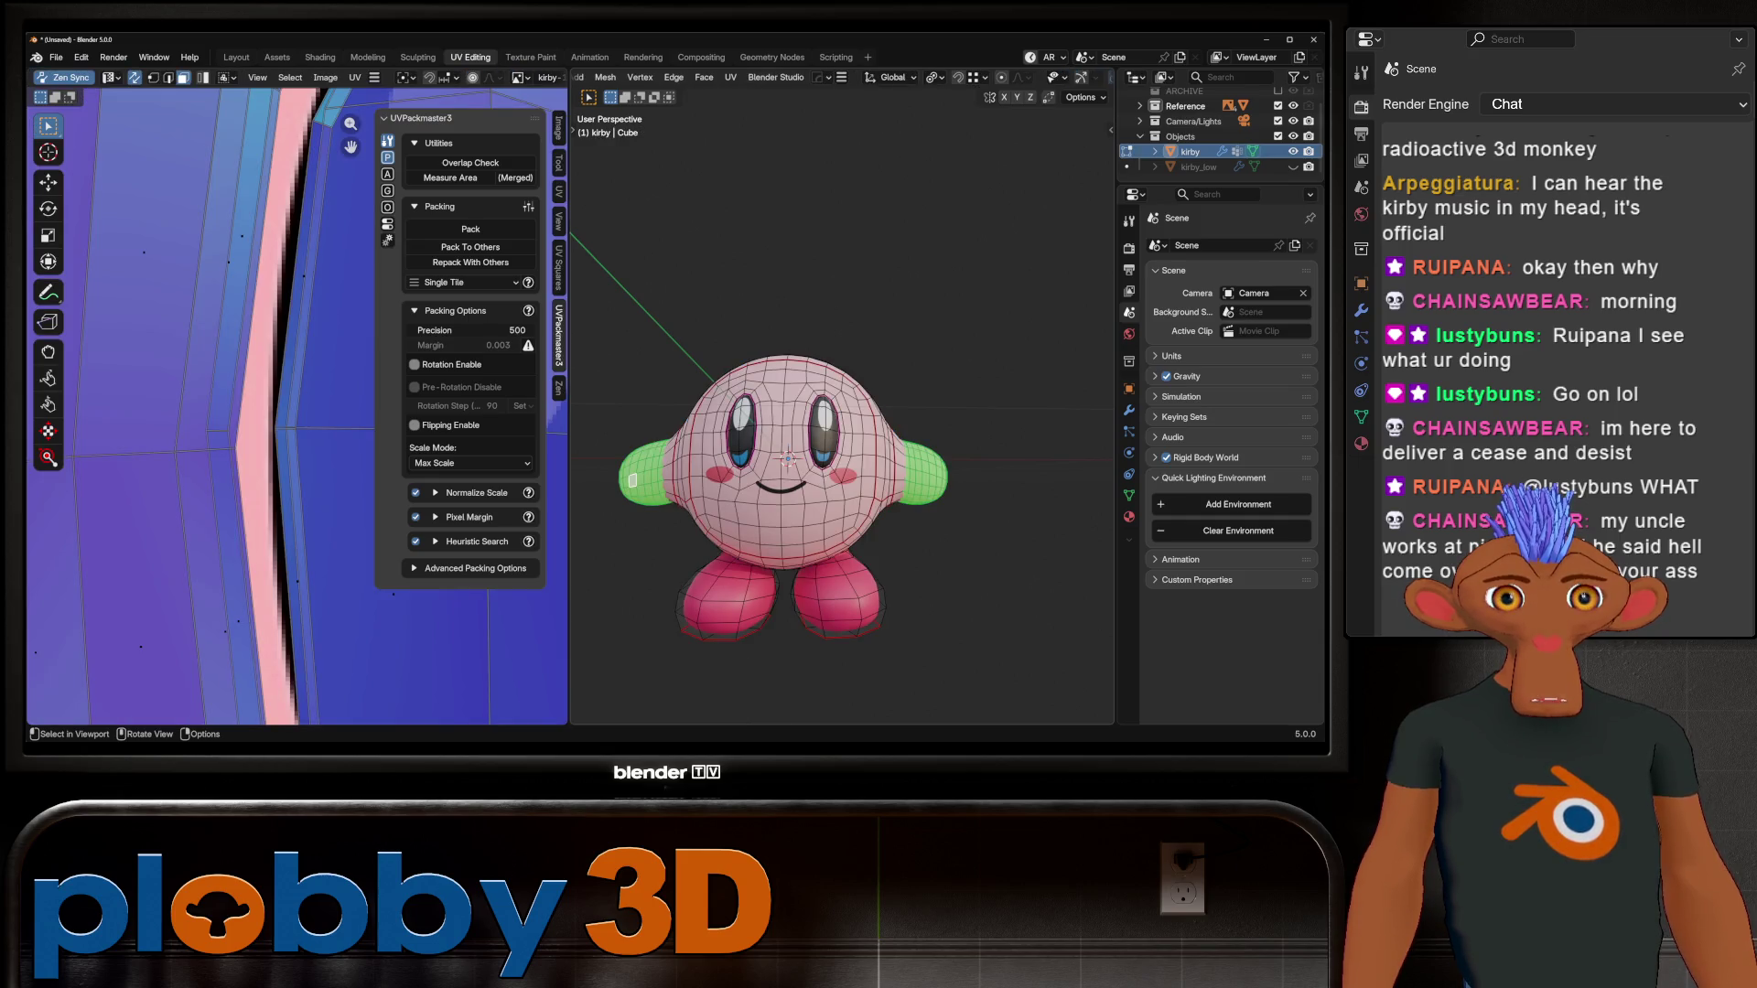
pyautogui.press('g')
pyautogui.press('x')
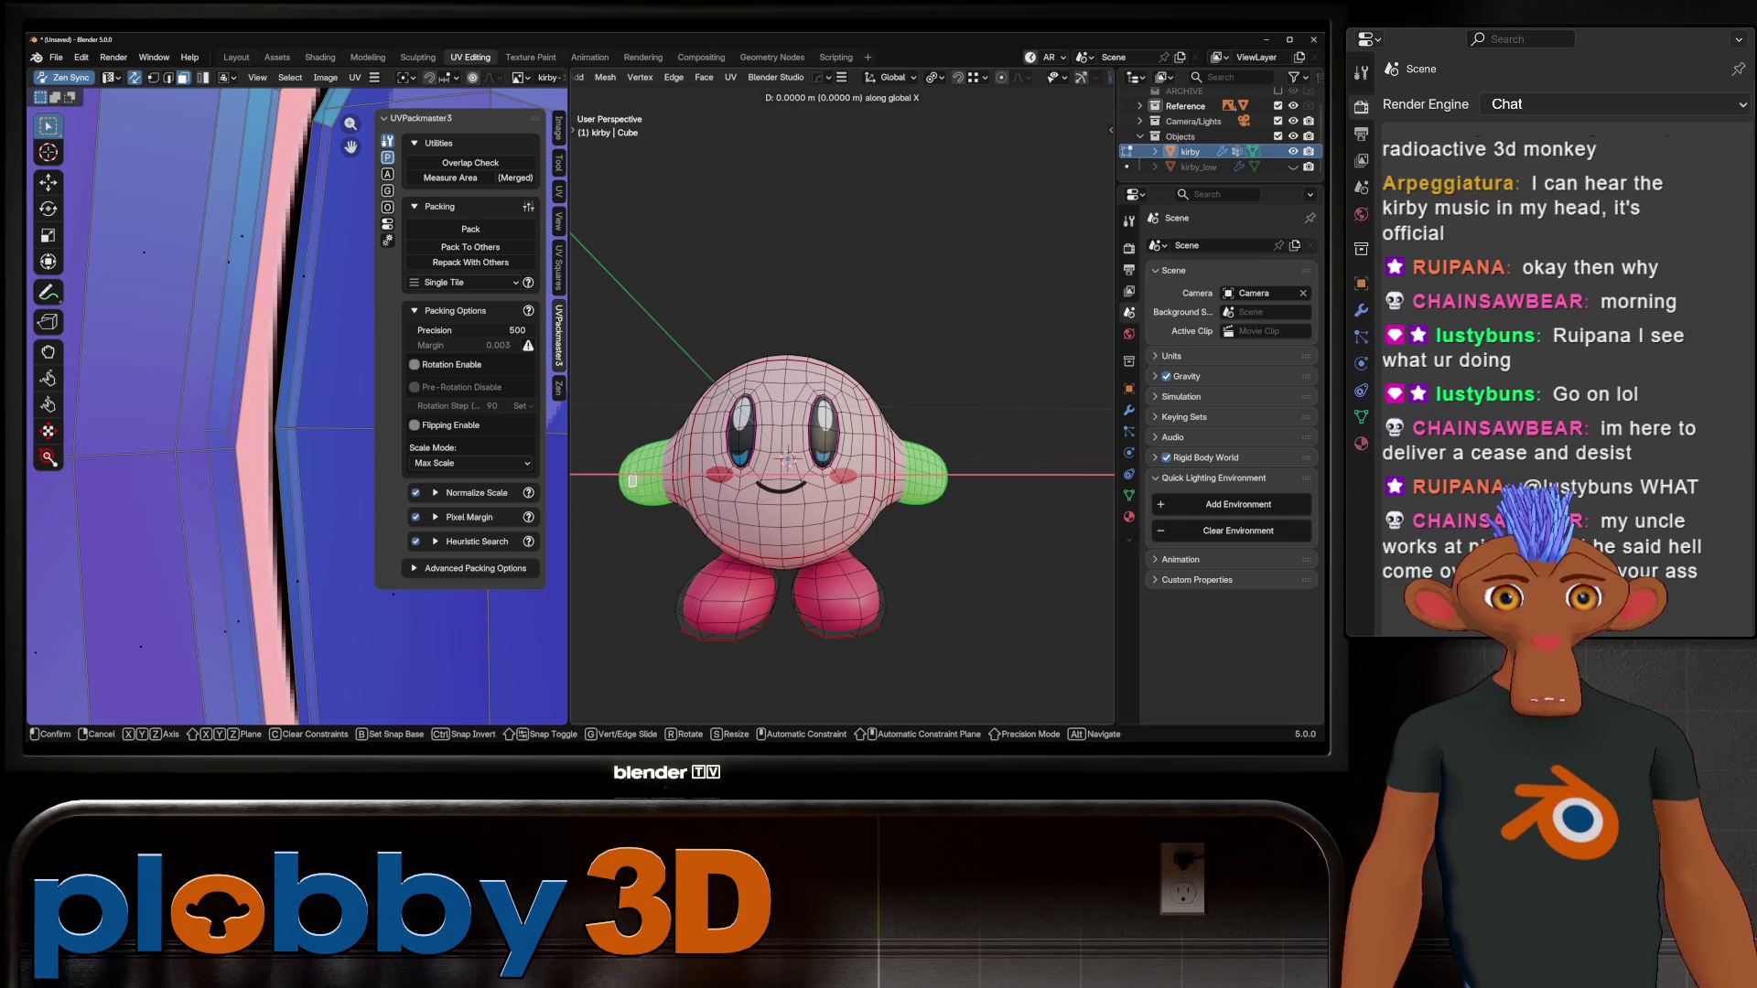
pyautogui.press('Return')
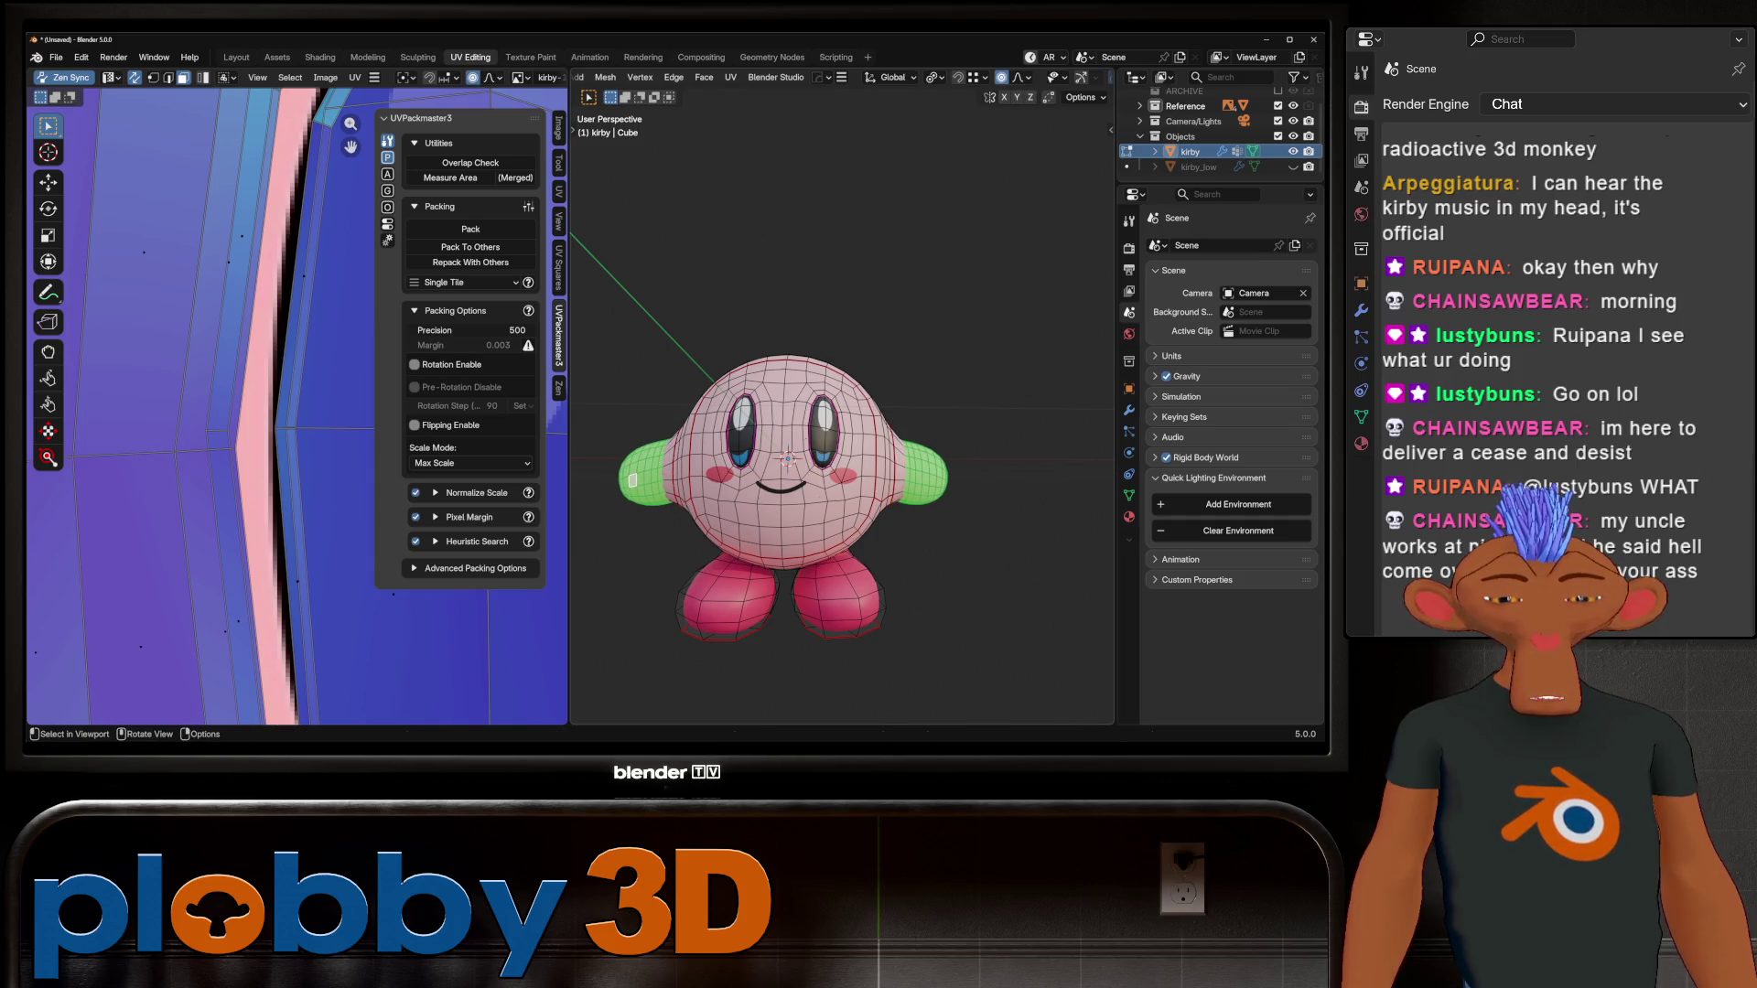
pyautogui.press('g')
pyautogui.press('x')
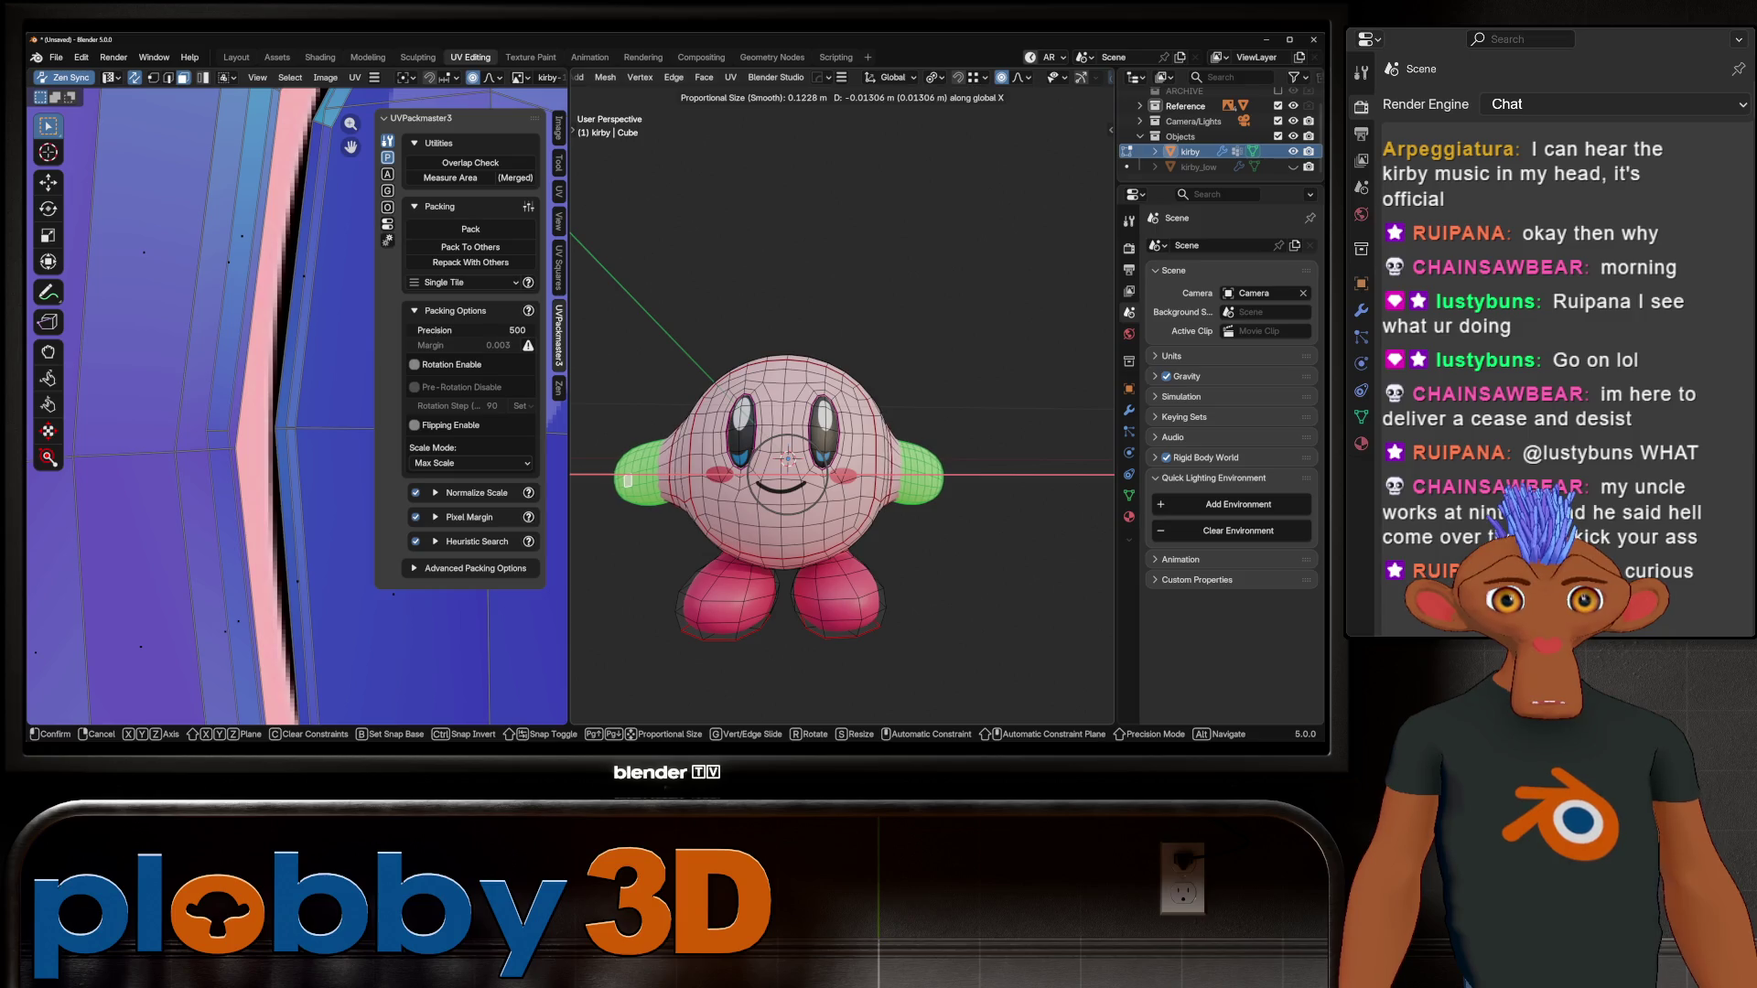
pyautogui.press('Return')
pyautogui.press('Tab')
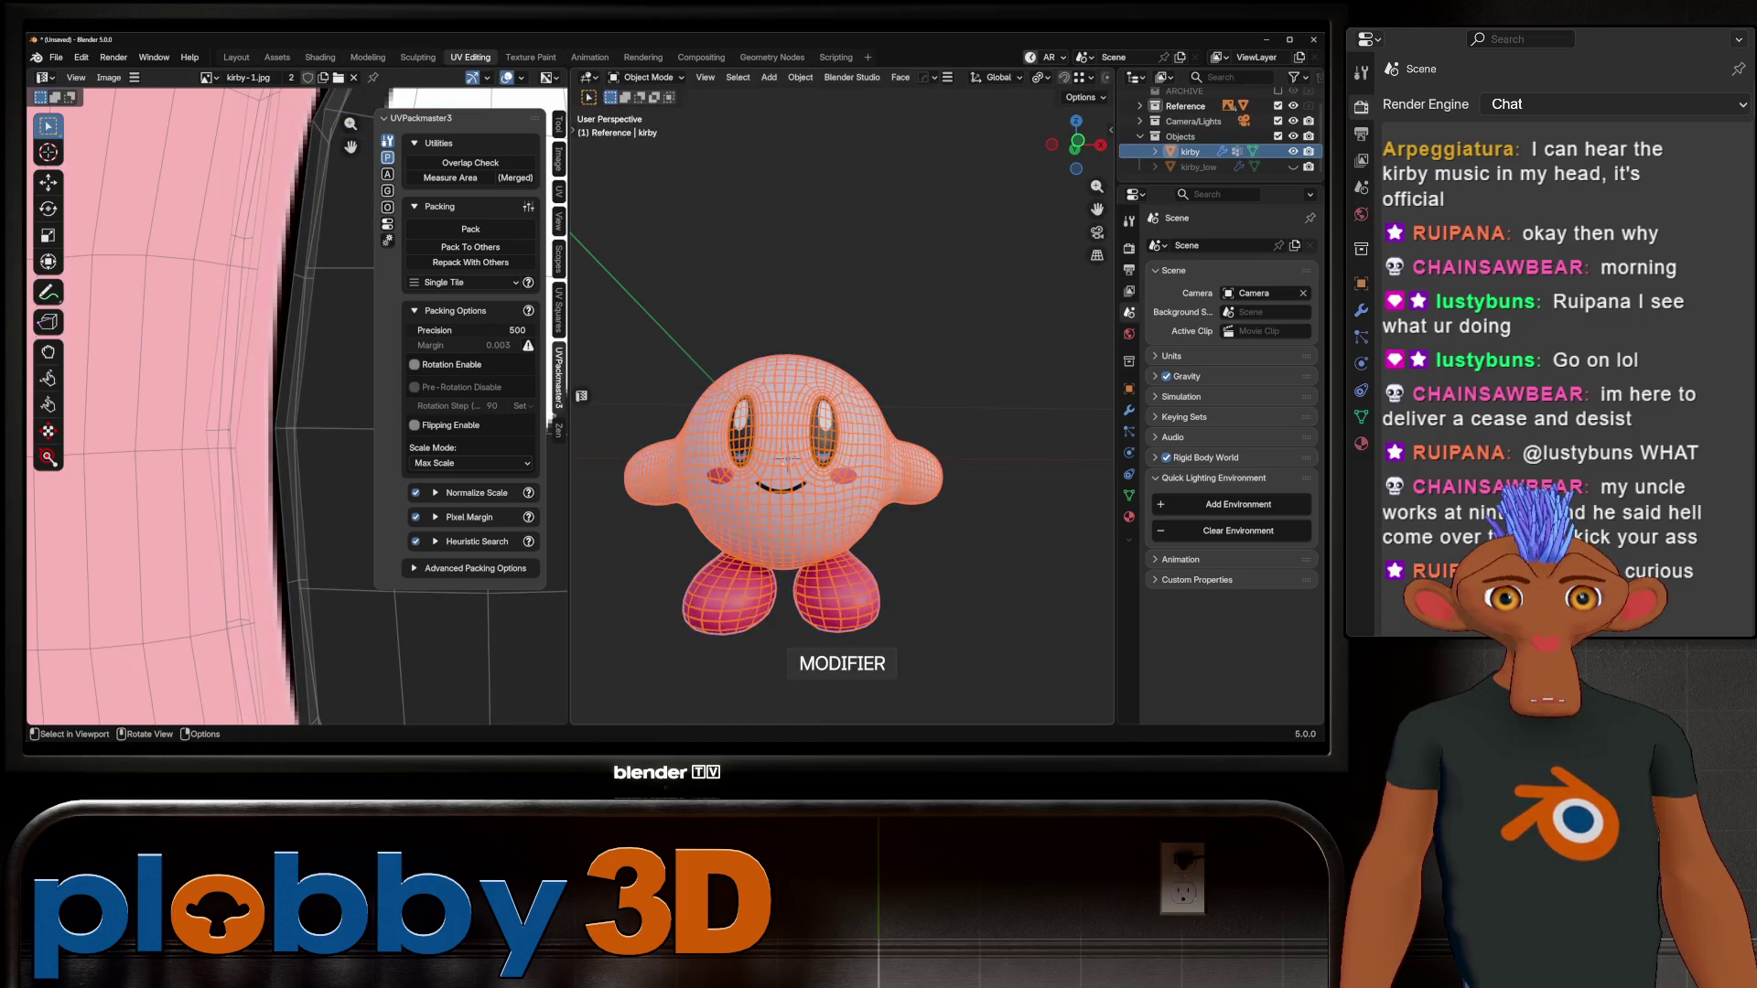
pyautogui.scroll(-3, 806, 458)
pyautogui.moveTo(806, 458)
pyautogui.mouseDown(button='middle')
pyautogui.moveTo(823, 512)
pyautogui.moveTo(823, 444)
pyautogui.mouseUp(button='middle')
pyautogui.scroll(3, 810, 449)
# Step: Rotate the arms slightly inward (−1.52° about Z) with proportional editing
pyautogui.press('Tab')
pyautogui.press('g')
pyautogui.press('x')
pyautogui.scroll(8, 817, 432)
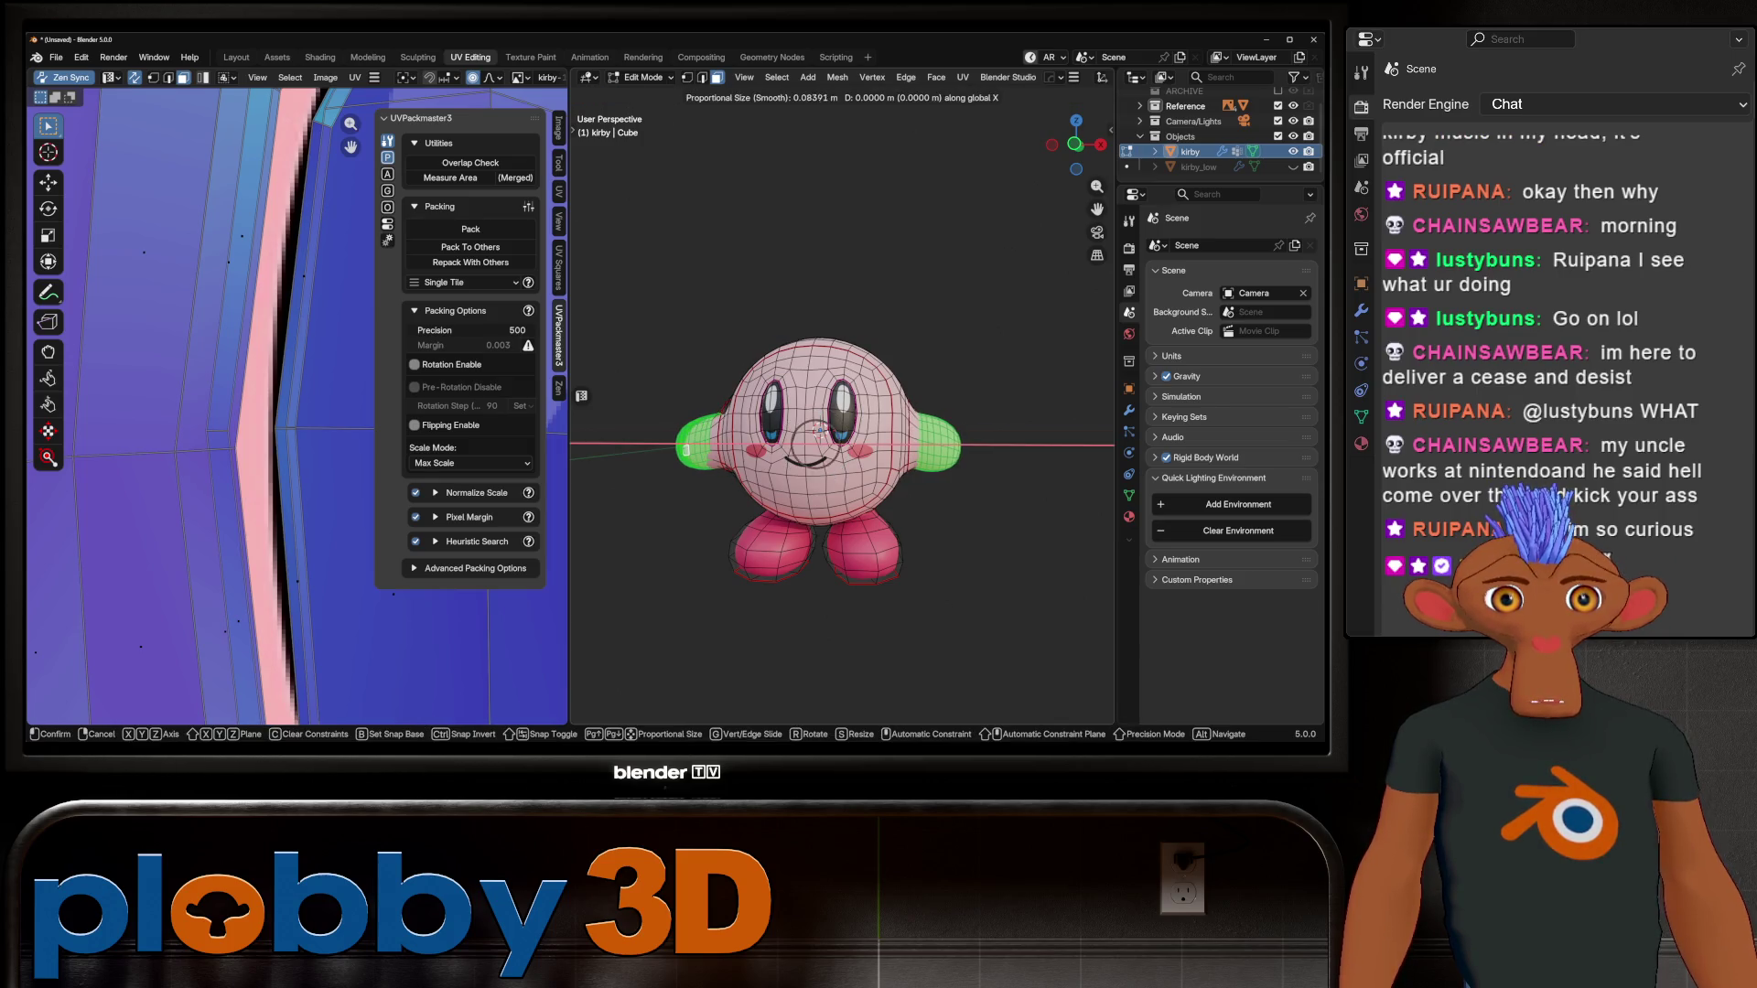
pyautogui.press('r')
pyautogui.click(817, 430)
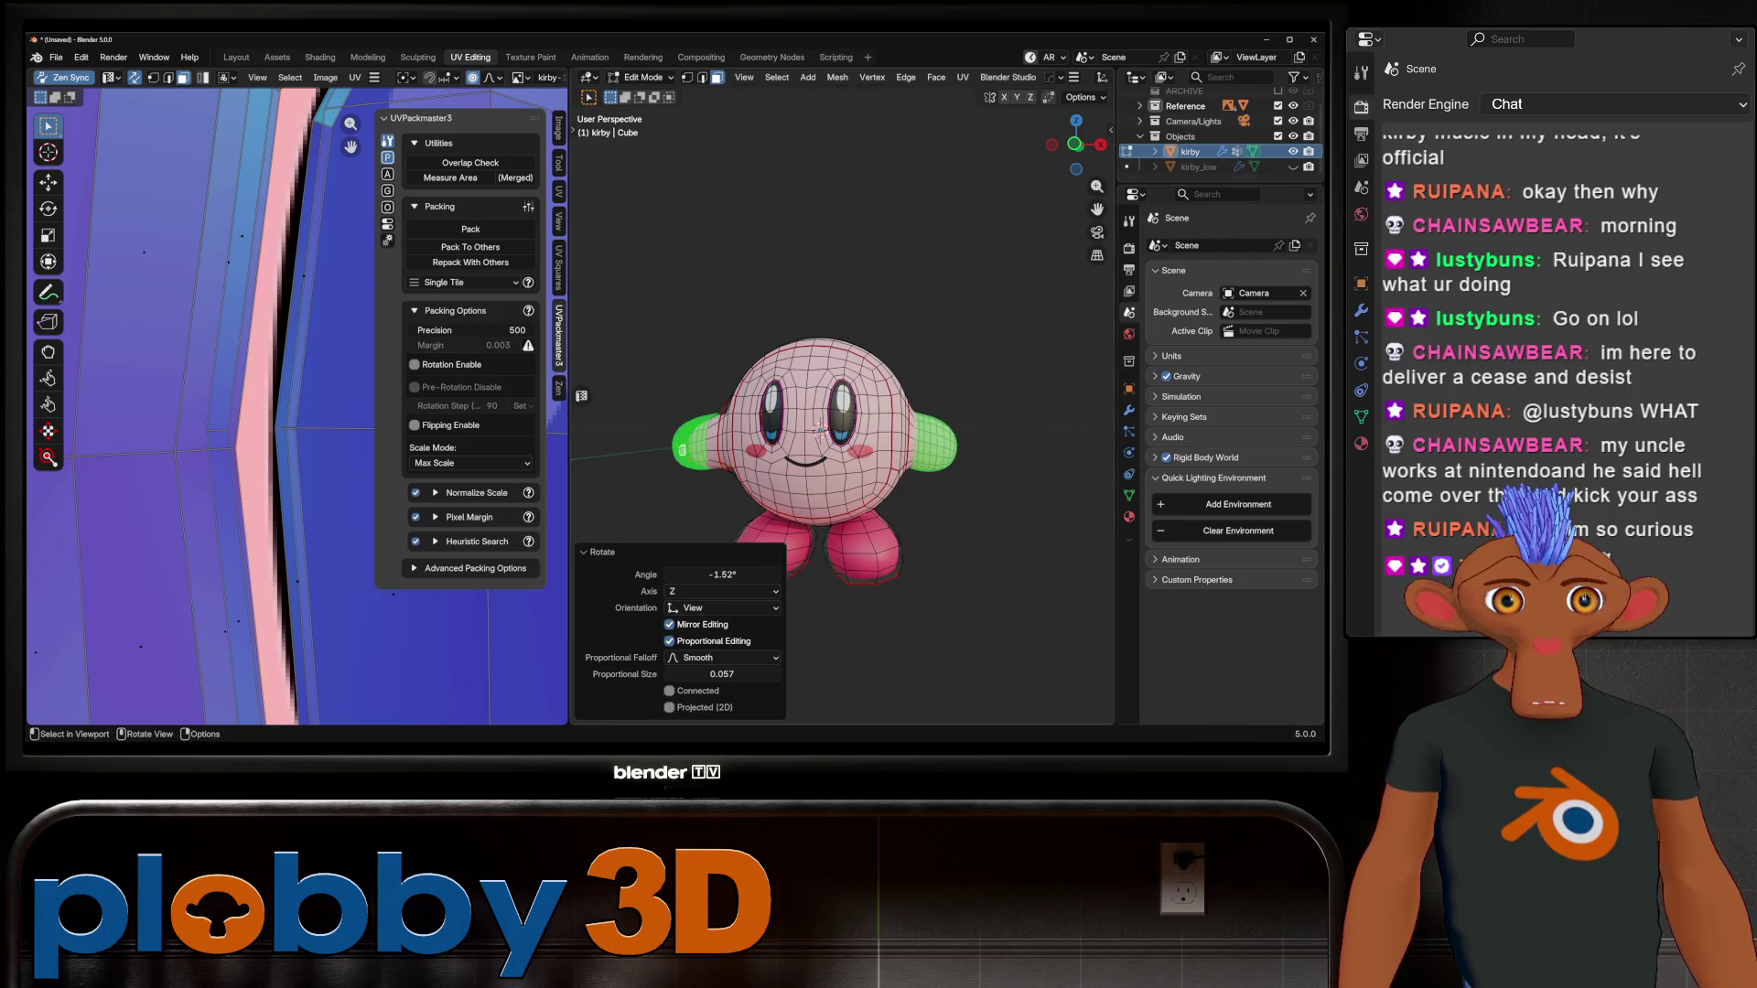
pyautogui.press('Tab')
pyautogui.moveTo(818, 430); pyautogui.dragTo(842, 468, button='middle')
pyautogui.scroll(-2, 833, 441)
pyautogui.press('Tab')
pyautogui.press('Tab')
# Step: Move Subdivision below Hops_Mirror in the modifier stack and apply Hops_Mirror
pyautogui.click(1129, 410)
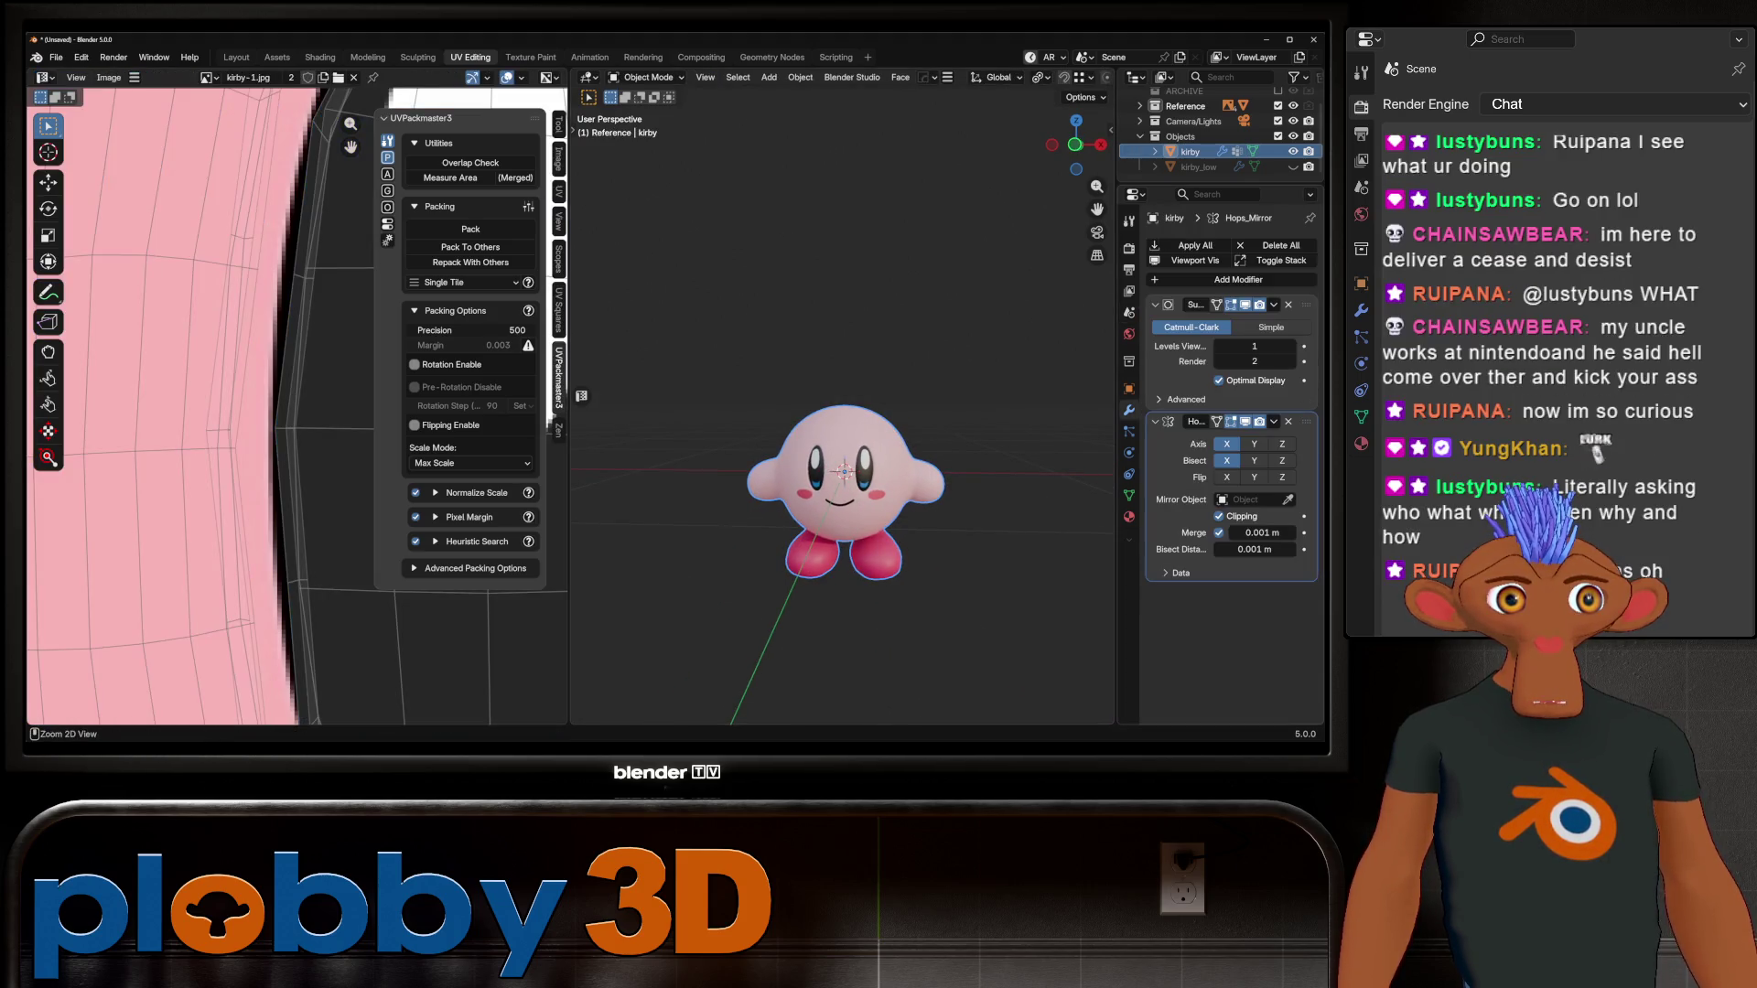
pyautogui.moveTo(1306, 305); pyautogui.dragTo(1306, 476)
pyautogui.hotkey('ctrl', 'a')
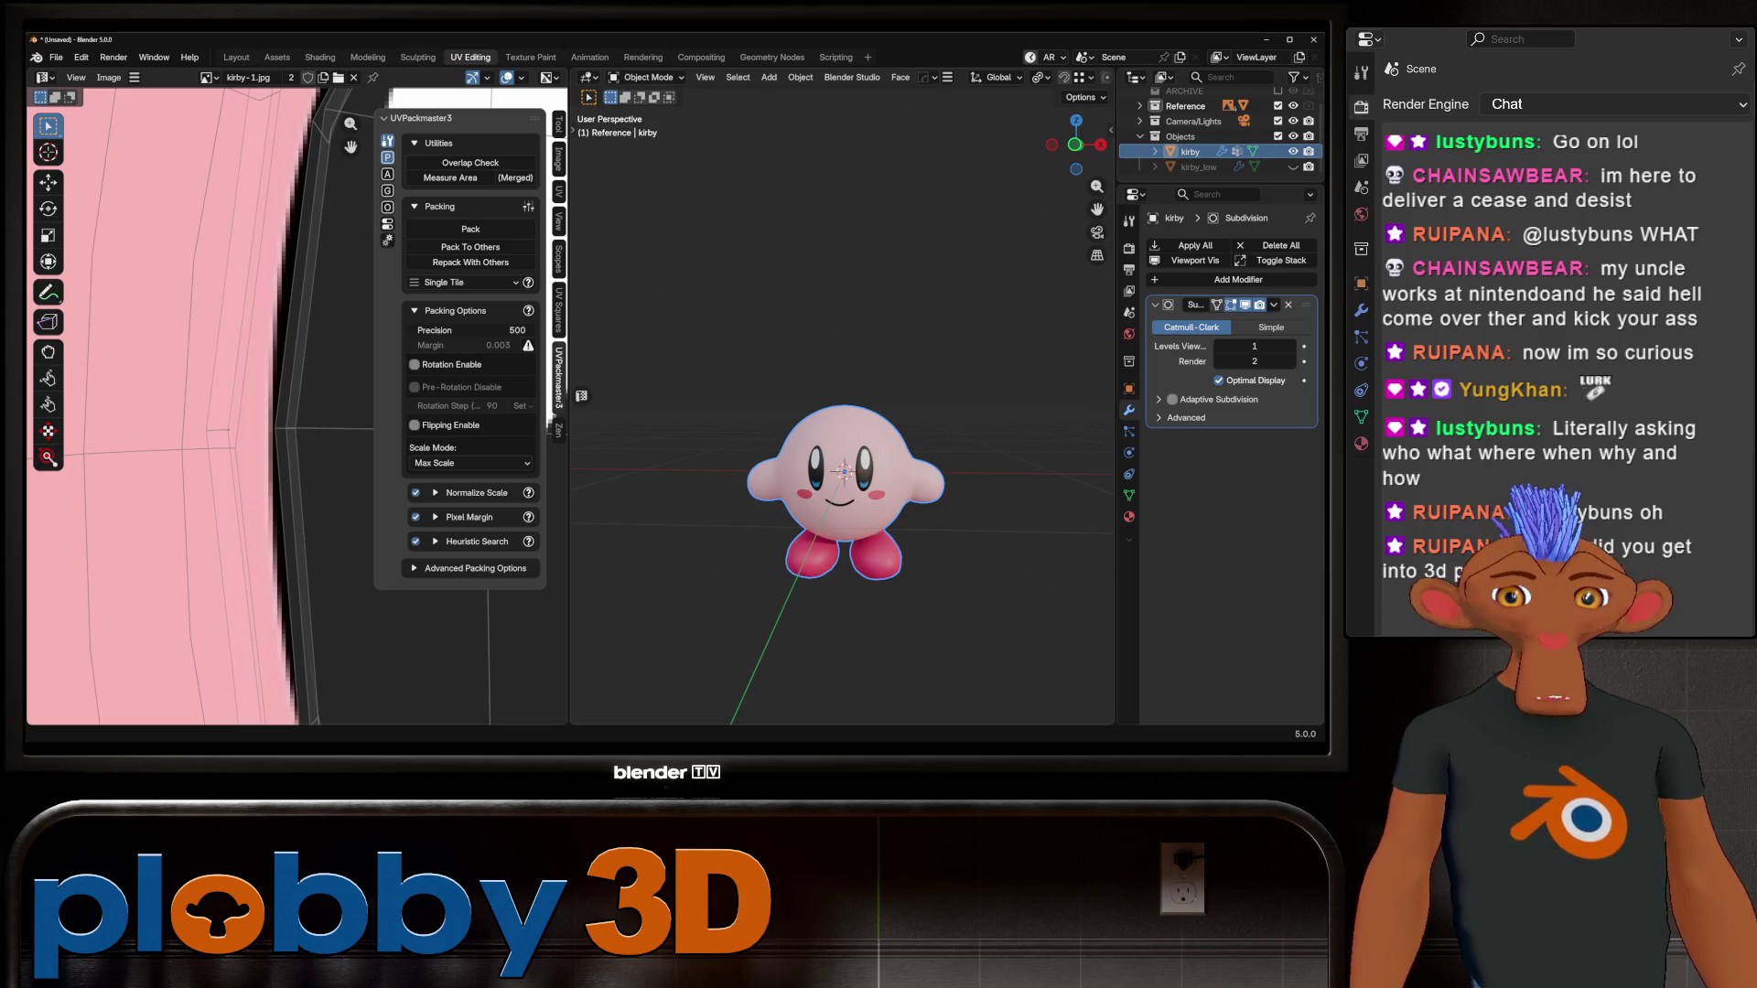
pyautogui.scroll(6, 842, 430)
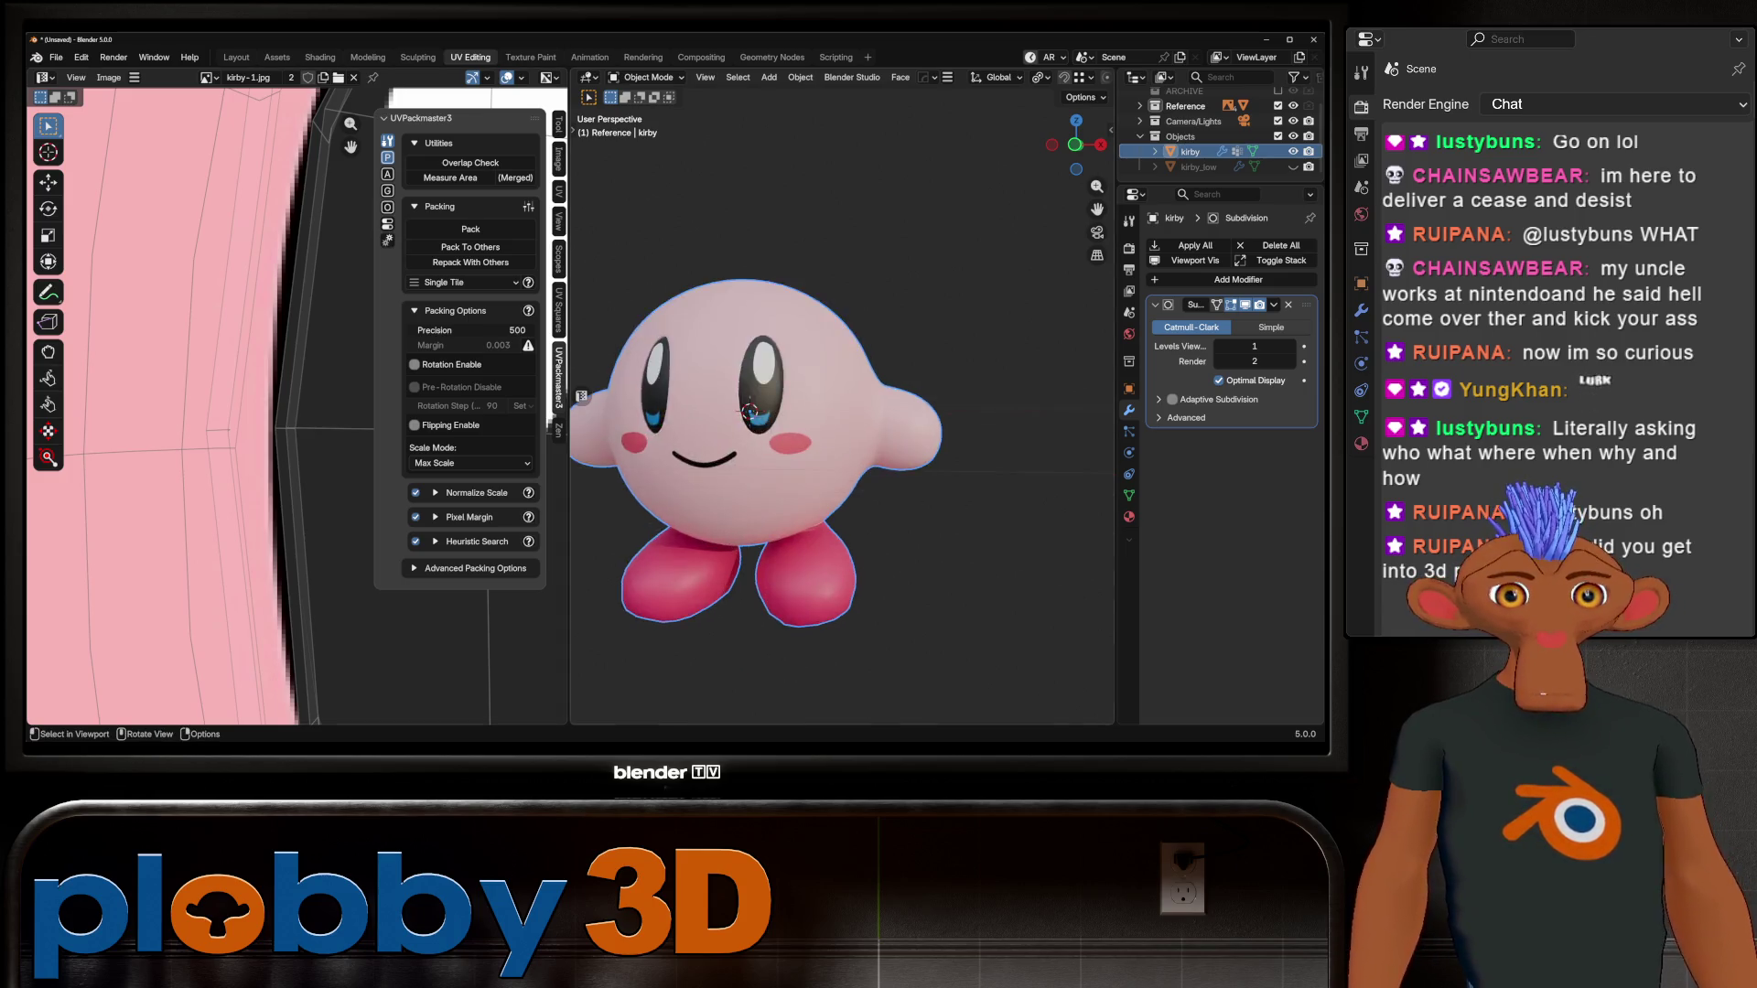
# Step: Check Kirby's mesh from the front view, then add an X-axis HardOps mirror in Object Mode
pyautogui.press('Tab')
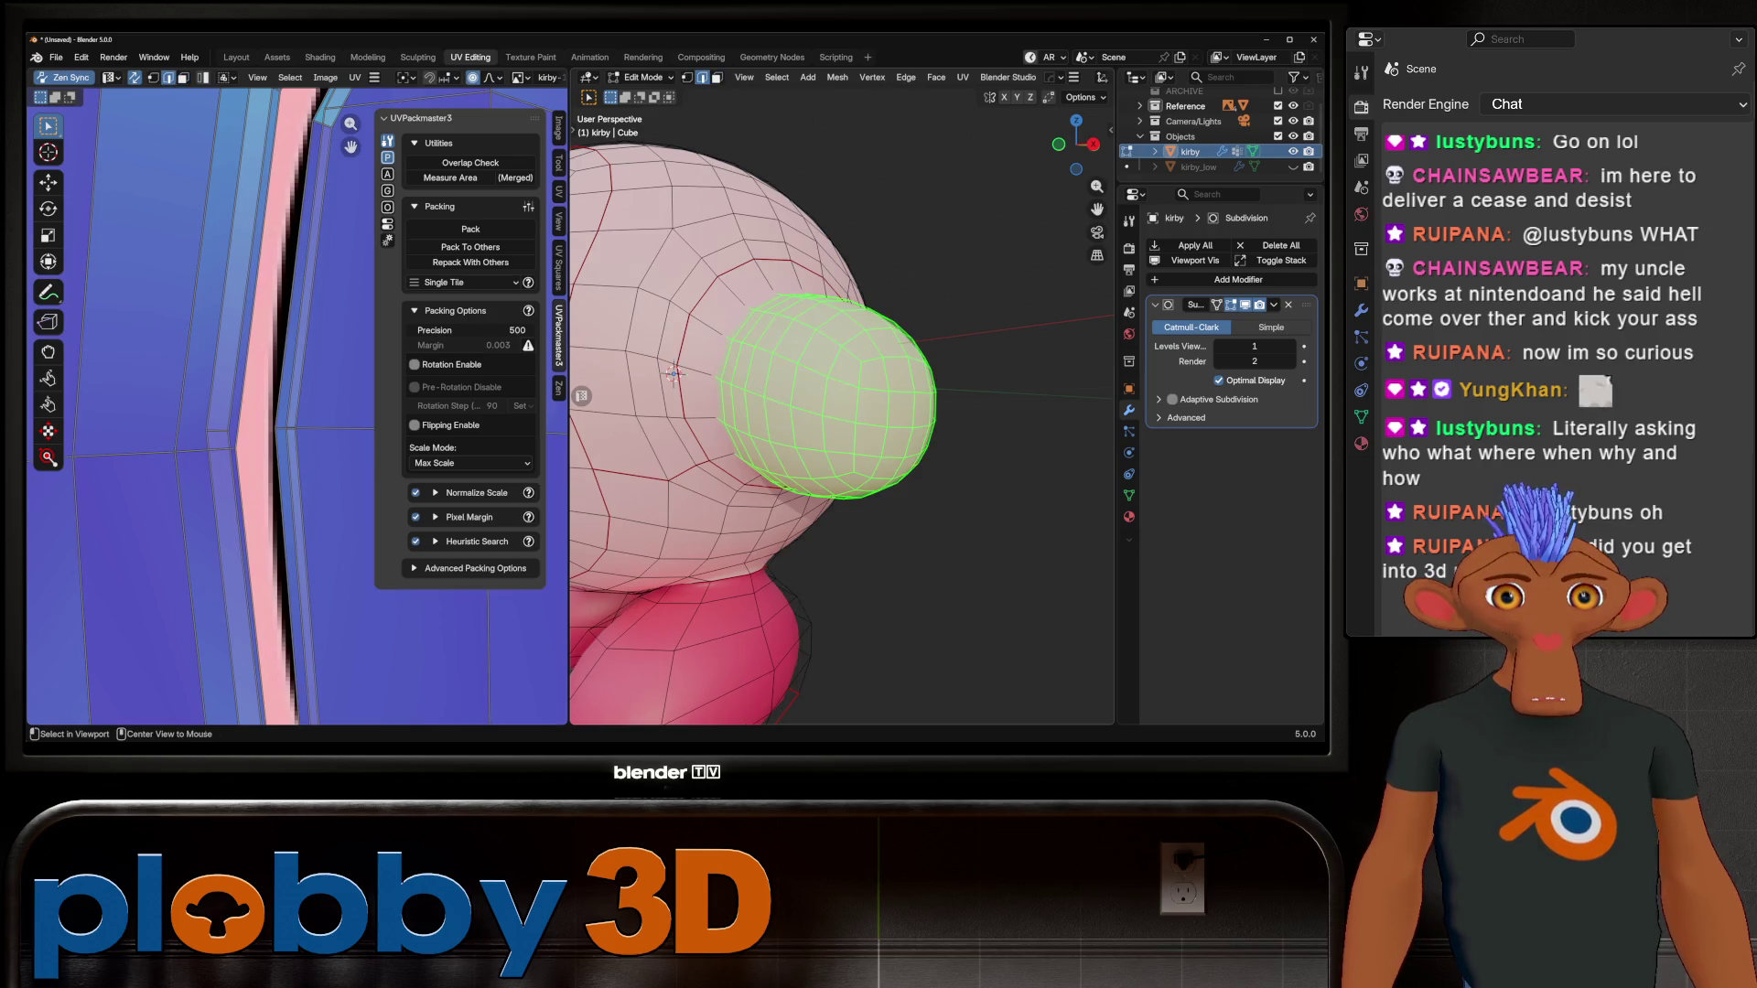
pyautogui.rightClick(837, 451)
pyautogui.click(837, 331)
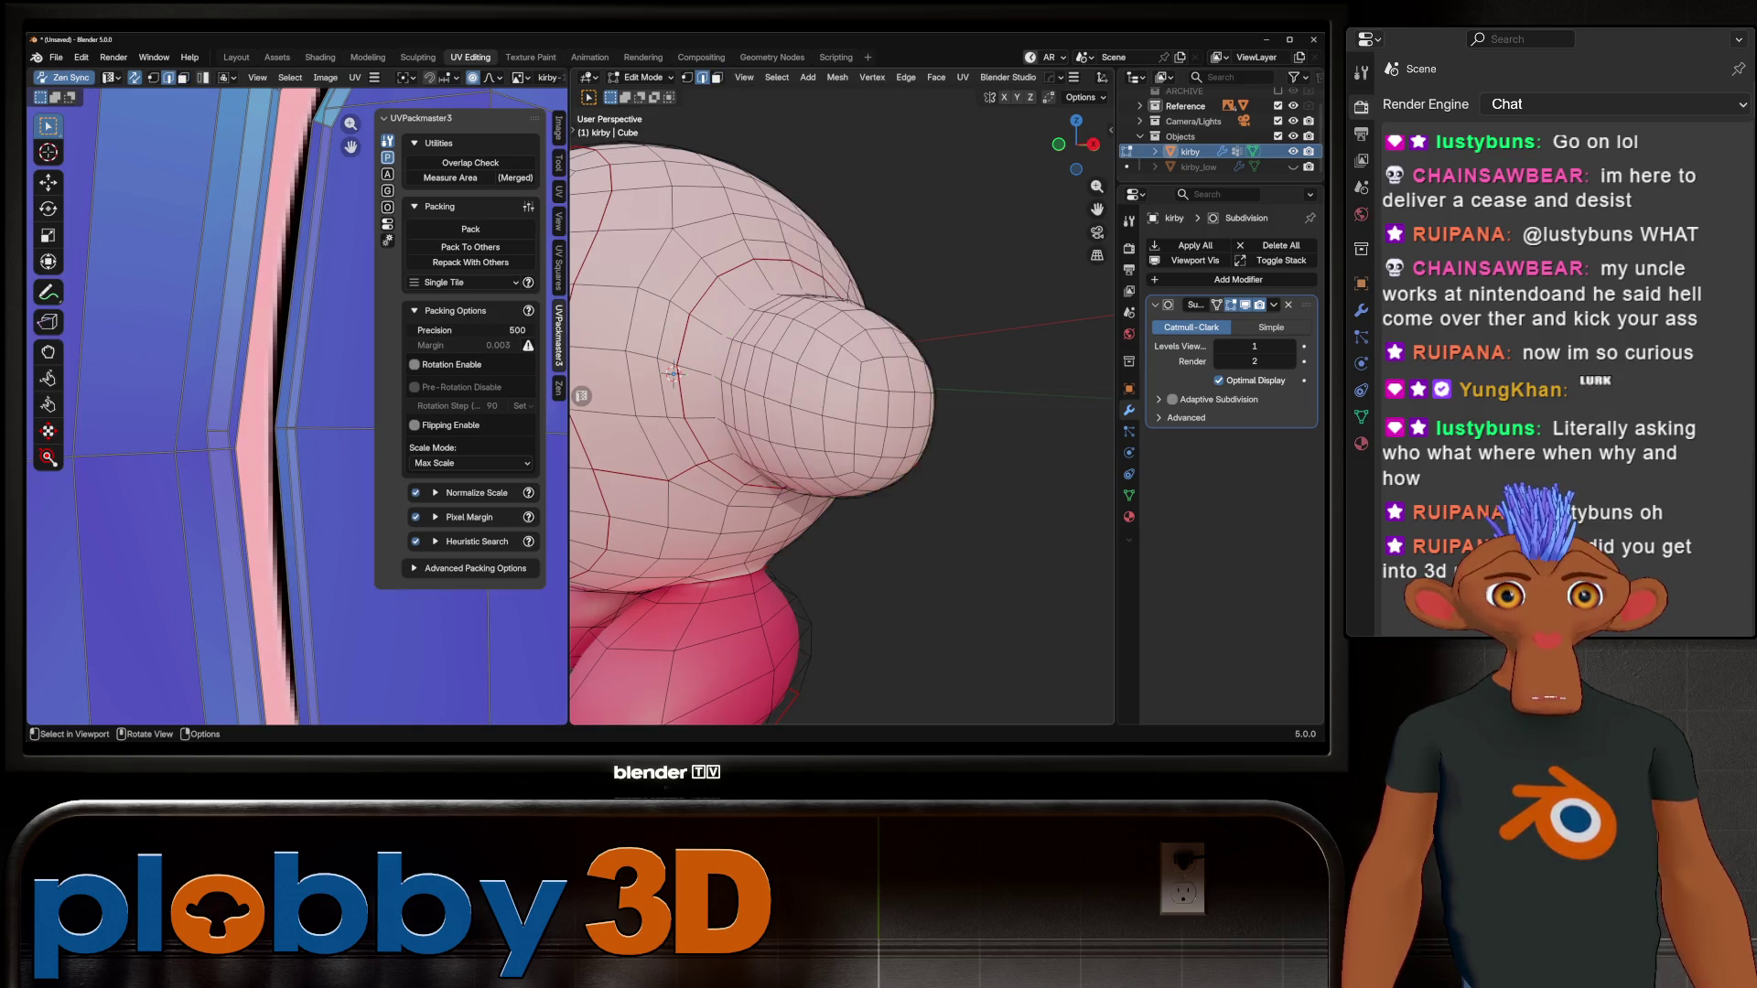
pyautogui.scroll(-5, 838, 385)
pyautogui.press('KP_1')
pyautogui.press('Tab')
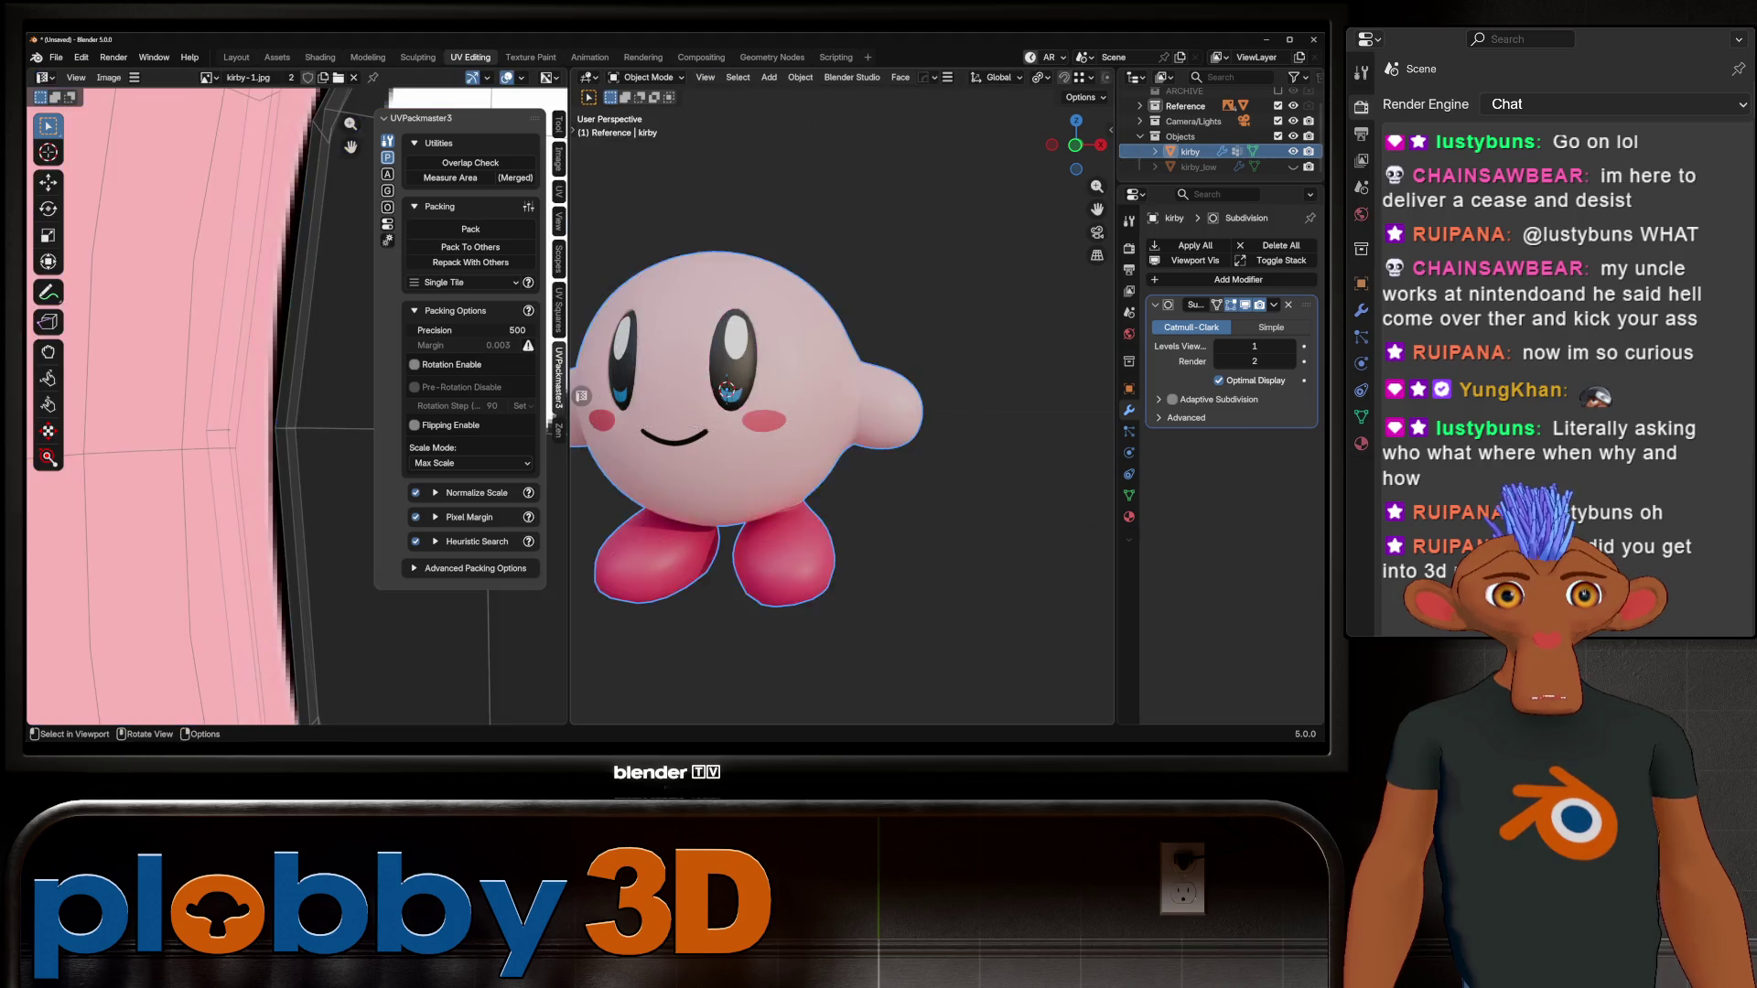
pyautogui.press('Tab')
pyautogui.scroll(3, 842, 407)
pyautogui.press('g')
pyautogui.press('x')
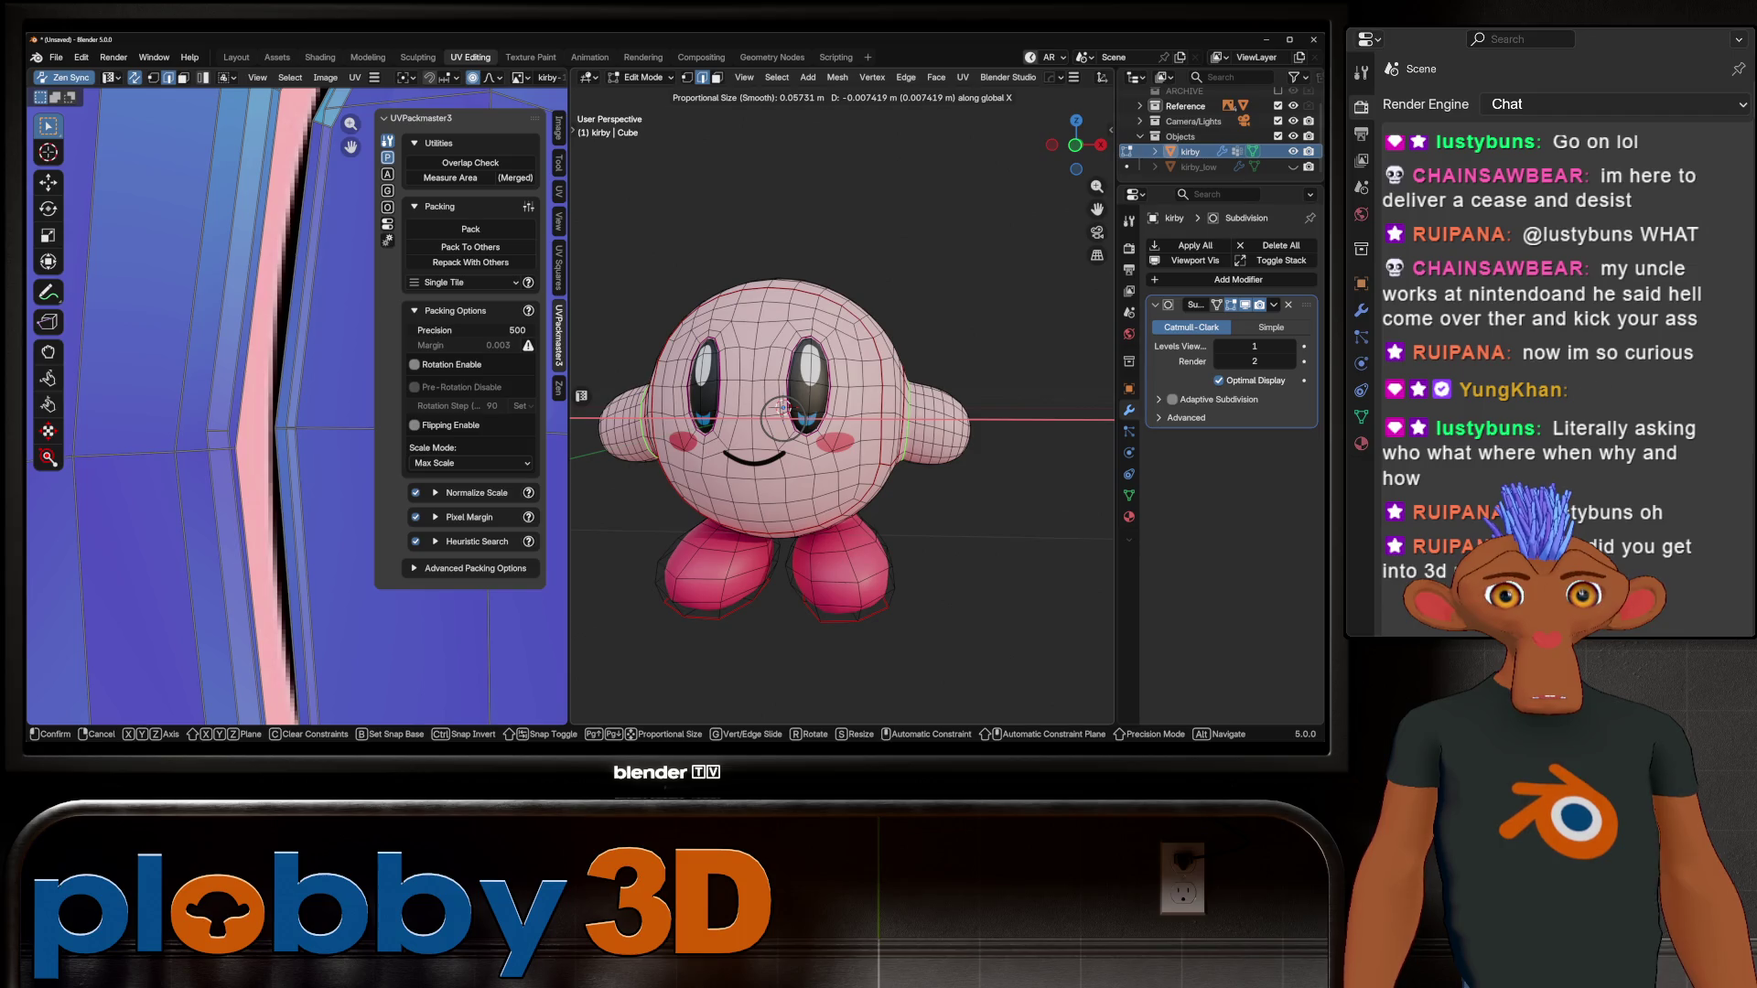
pyautogui.press('Escape')
pyautogui.press('Tab')
pyautogui.hotkey('alt', 'x')
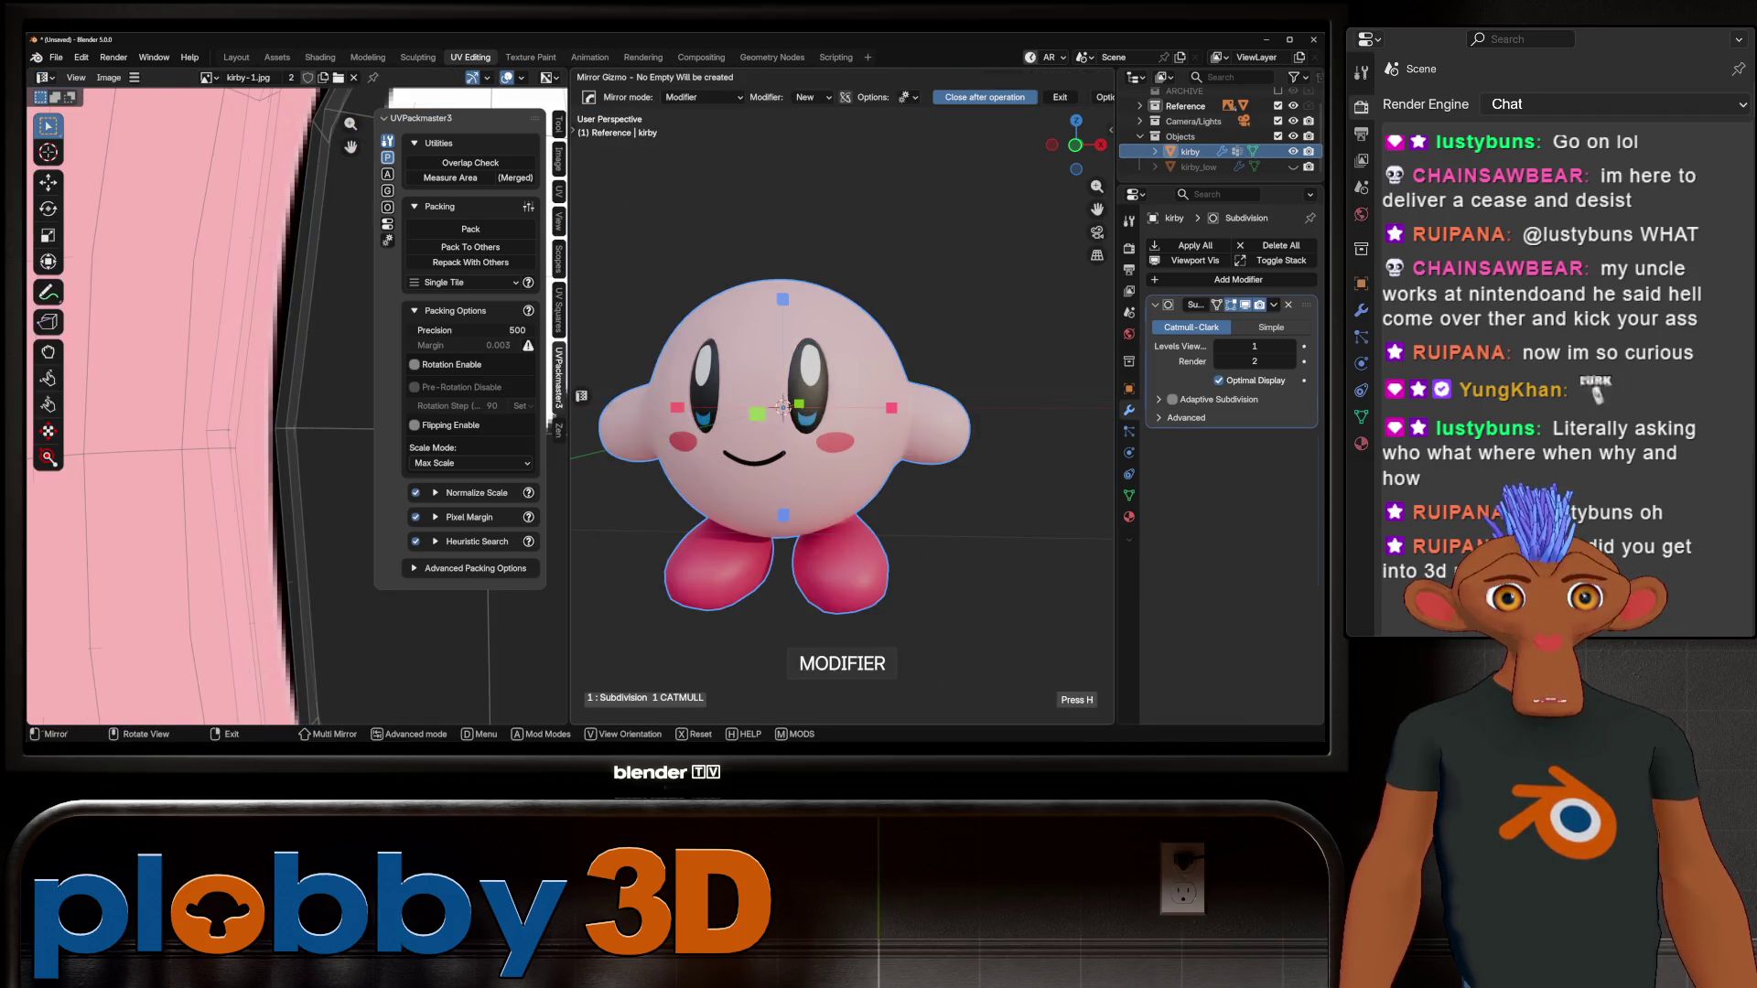
# Step: Apply the Hops_Mirror modifier and check the merged mesh in Edit Mode
pyautogui.hotkey('ctrl', 'a')
pyautogui.scroll(-3, 842, 412)
pyautogui.moveTo(842, 412)
pyautogui.mouseDown(button='middle')
pyautogui.moveTo(901, 430)
pyautogui.moveTo(901, 494)
pyautogui.moveTo(897, 439)
pyautogui.moveTo(824, 449)
pyautogui.moveTo(897, 417)
pyautogui.moveTo(842, 476)
pyautogui.moveTo(778, 439)
pyautogui.moveTo(834, 442)
pyautogui.mouseUp(button='middle')
pyautogui.scroll(6, 851, 438)
pyautogui.press('Tab')
pyautogui.scroll(-5, 842, 412)
pyautogui.press('Tab')
pyautogui.scroll(-2, 842, 411)
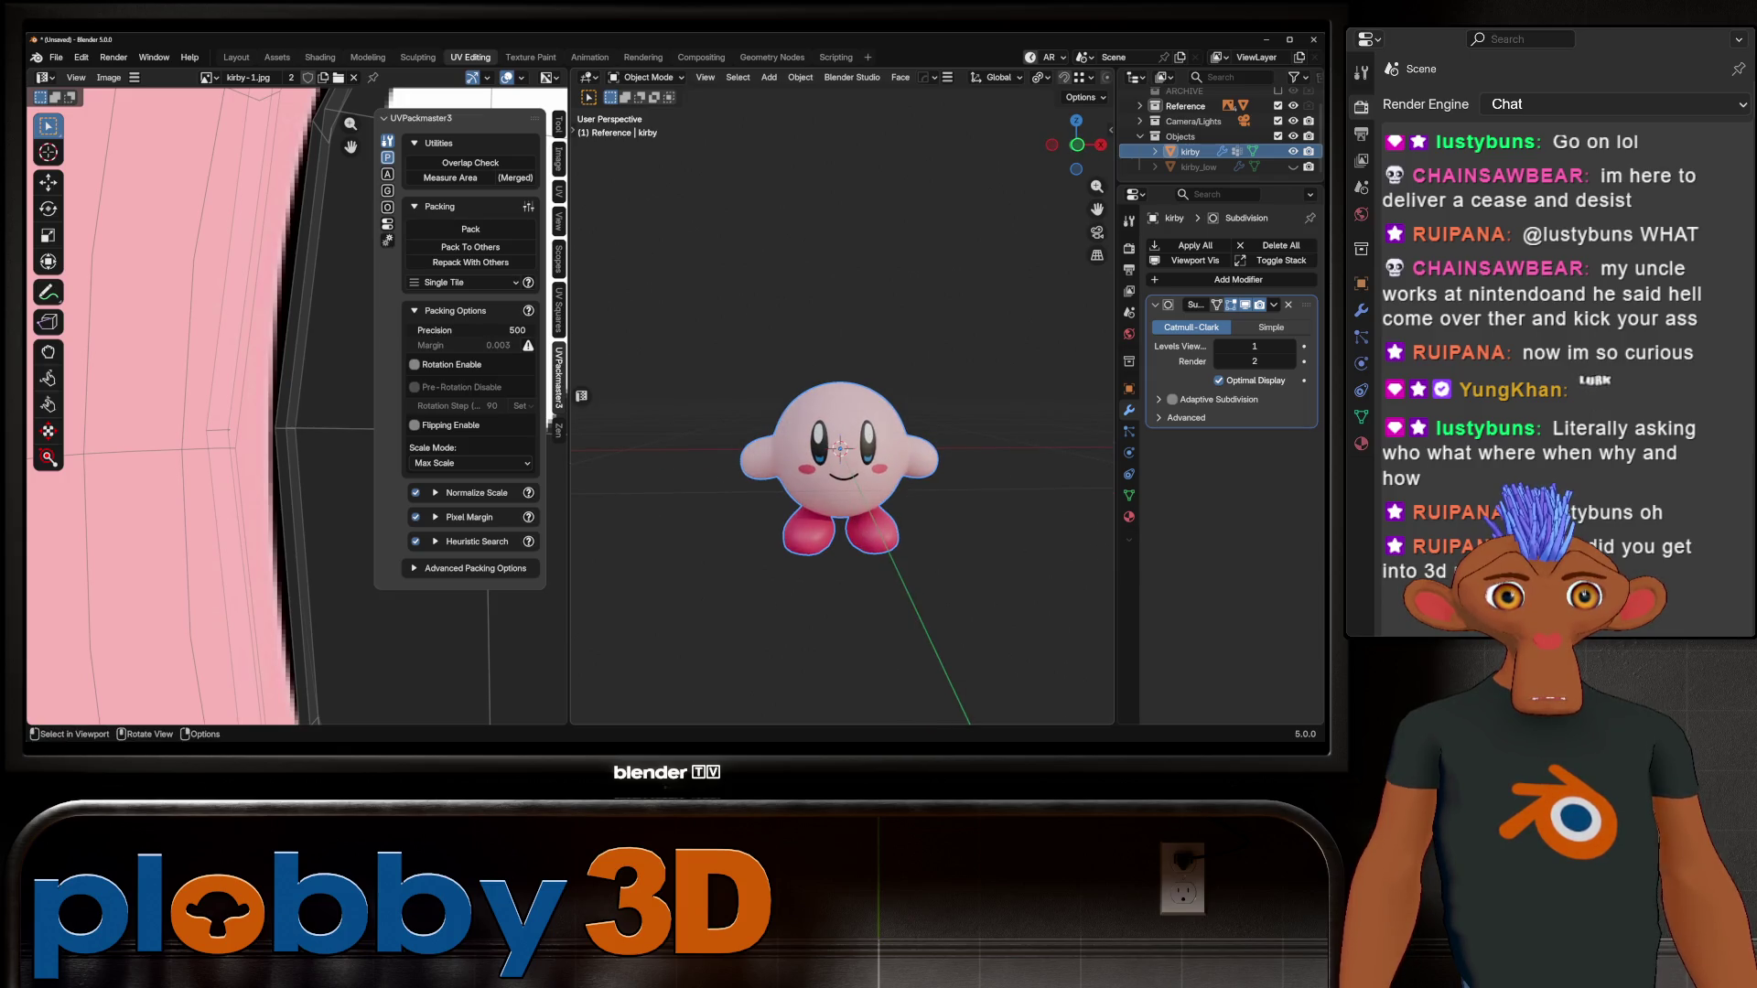
# Step: Inspect Kirby from the front orthographic view and other angles, then switch to Layout
pyautogui.press('KP_1')
pyautogui.hotkey('alt', 'z')
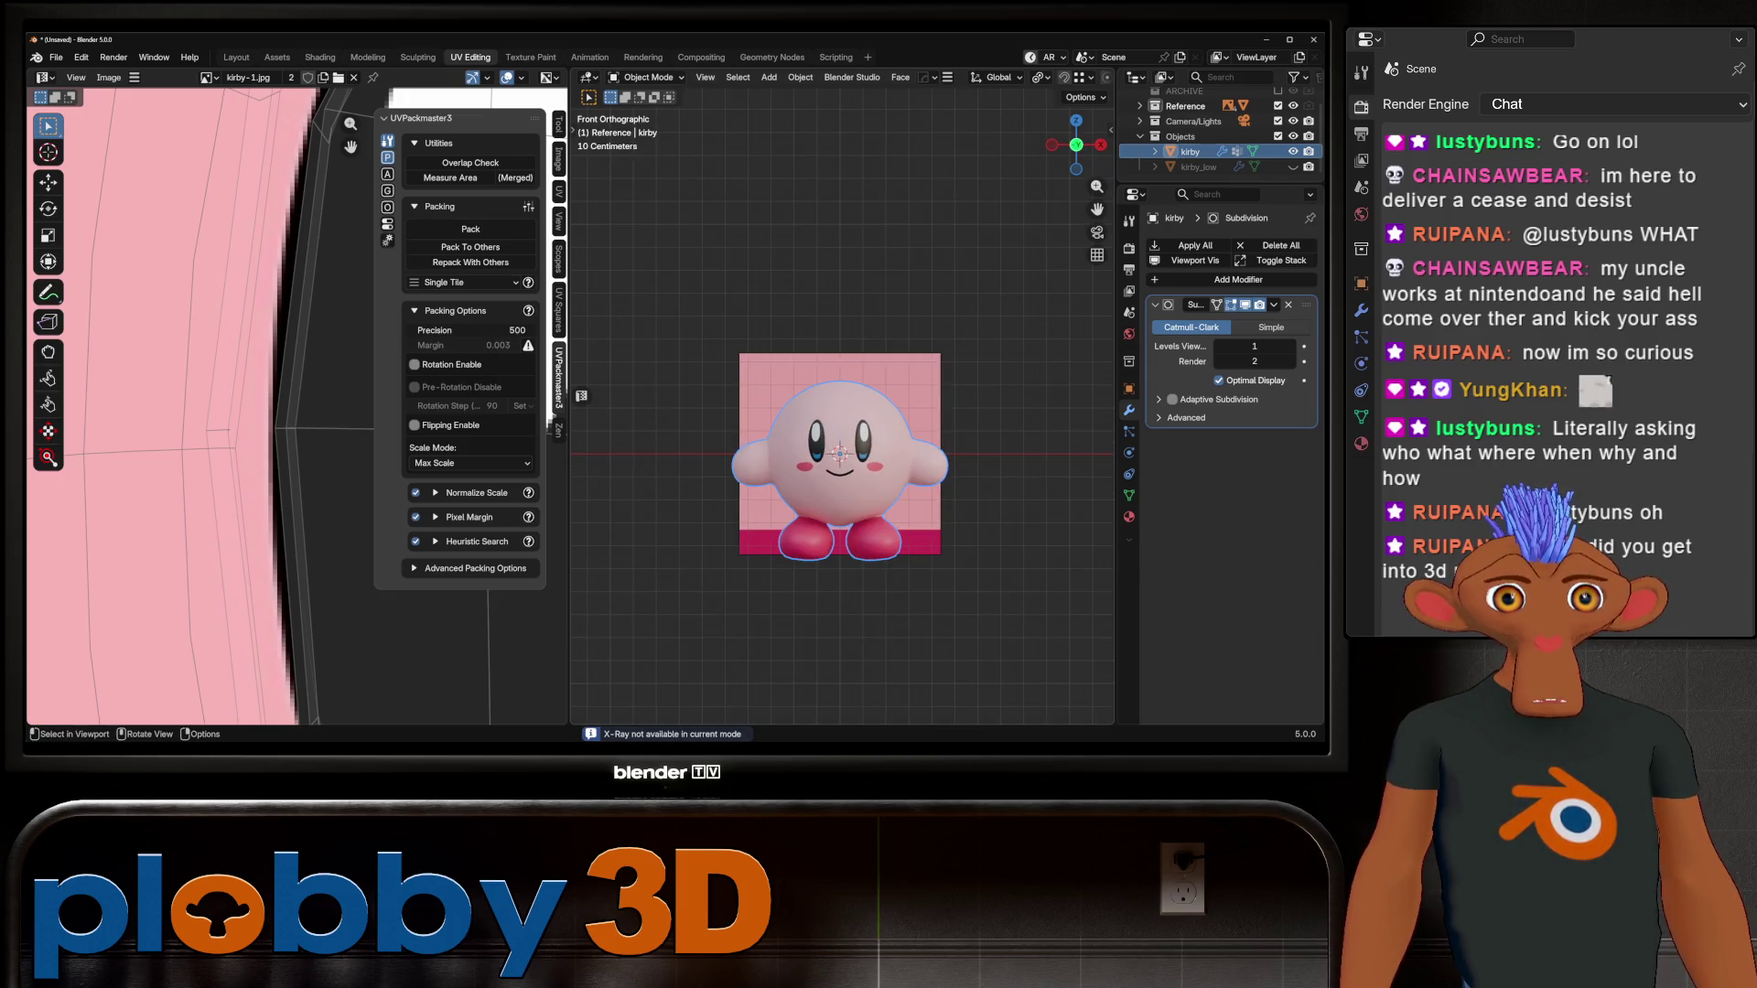
pyautogui.scroll(3, 833, 440)
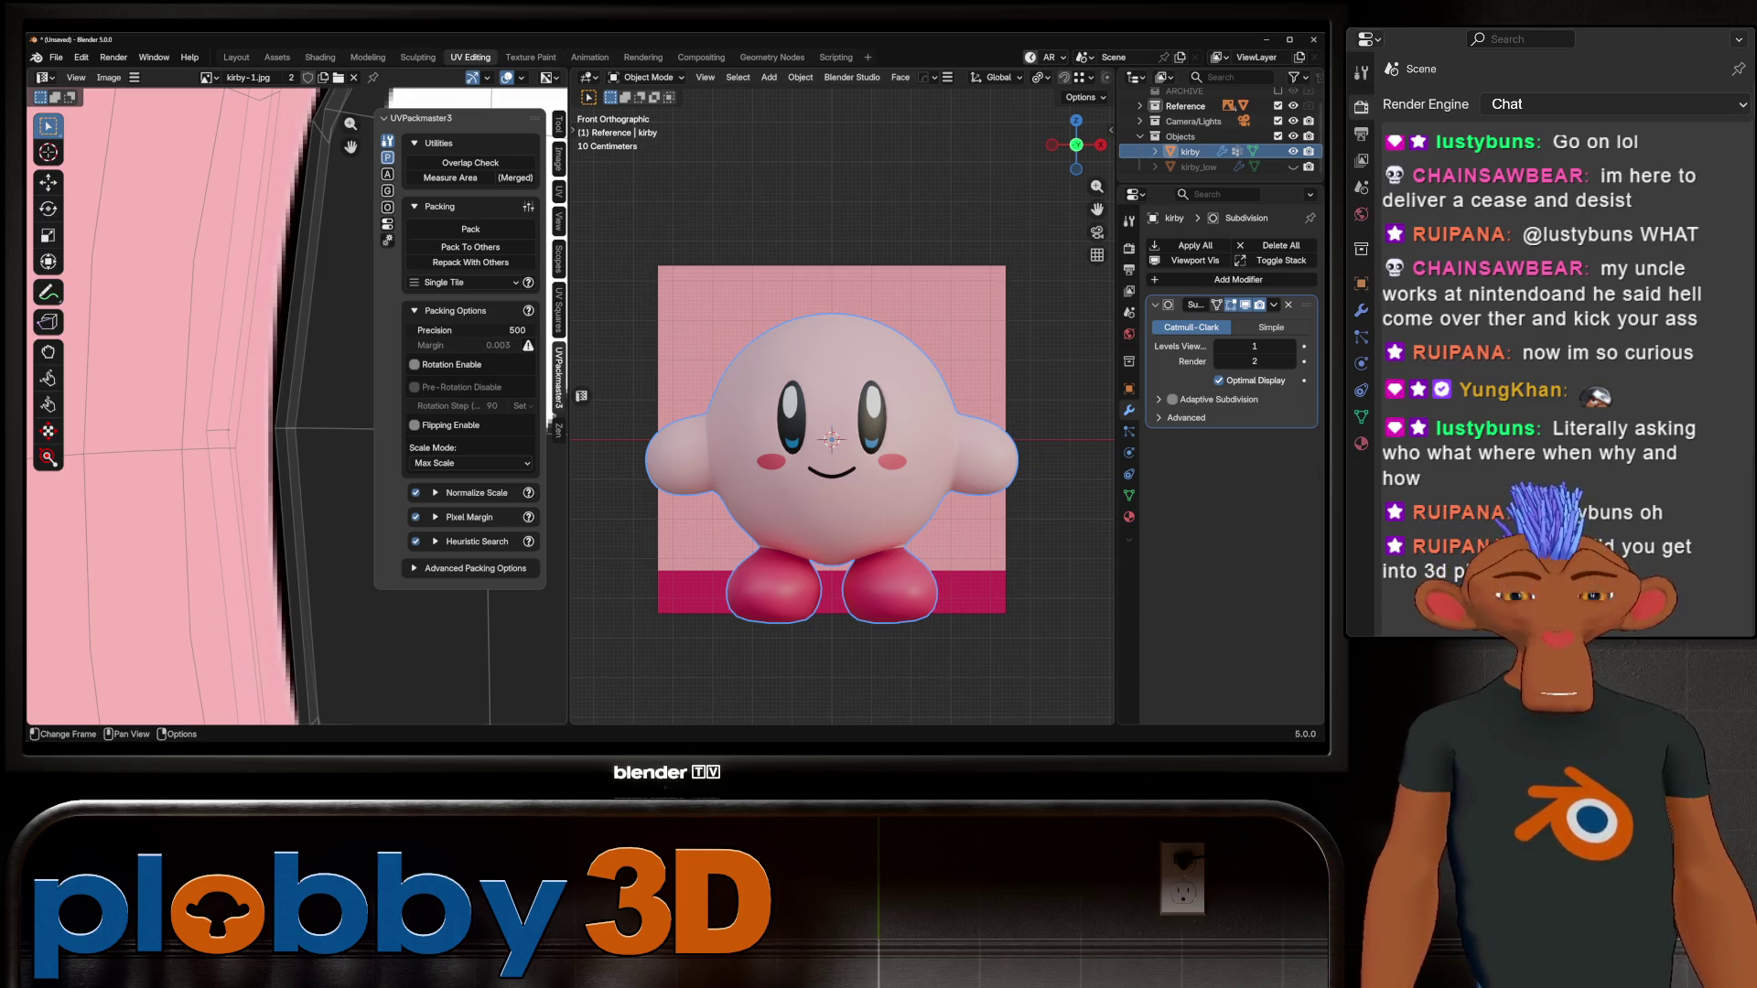
pyautogui.moveTo(832, 439)
pyautogui.mouseDown(button='middle')
pyautogui.moveTo(952, 431)
pyautogui.moveTo(906, 384)
pyautogui.moveTo(787, 393)
pyautogui.moveTo(842, 402)
pyautogui.moveTo(764, 419)
pyautogui.mouseUp(button='middle')
pyautogui.scroll(3, 821, 409)
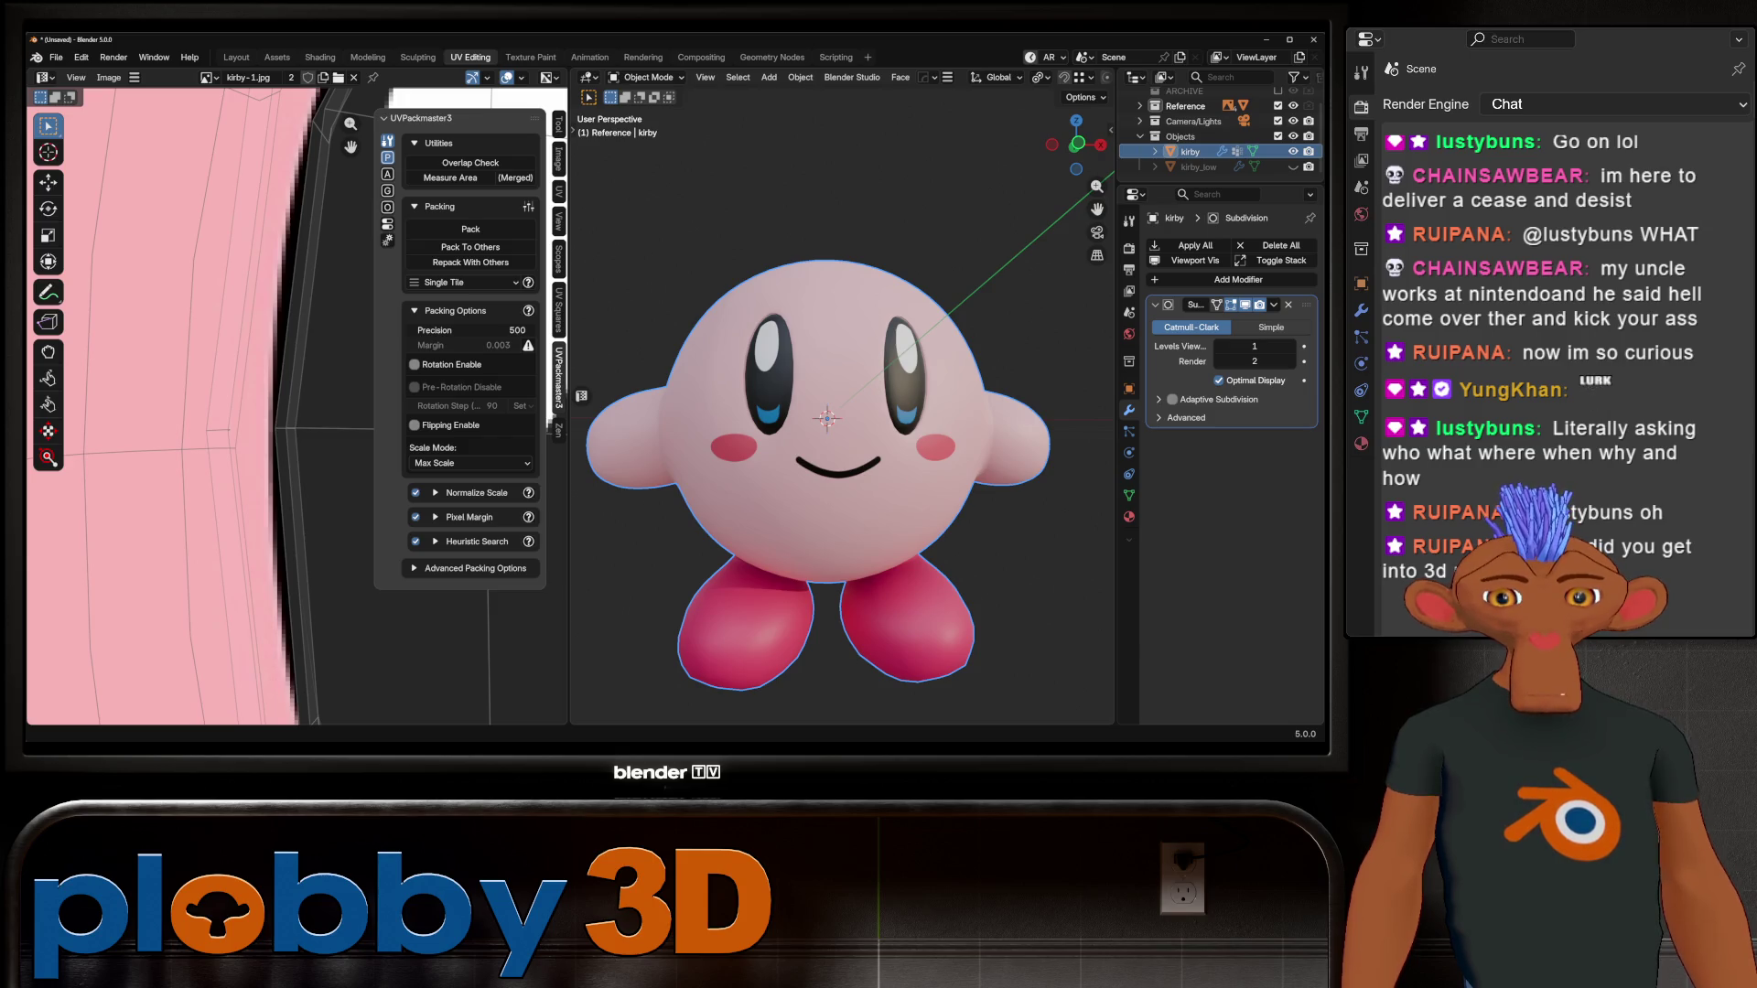
pyautogui.moveTo(824, 412)
pyautogui.mouseDown(button='middle')
pyautogui.moveTo(915, 389)
pyautogui.moveTo(851, 402)
pyautogui.moveTo(952, 402)
pyautogui.moveTo(878, 407)
pyautogui.mouseUp(button='middle')
pyautogui.click(236, 56)
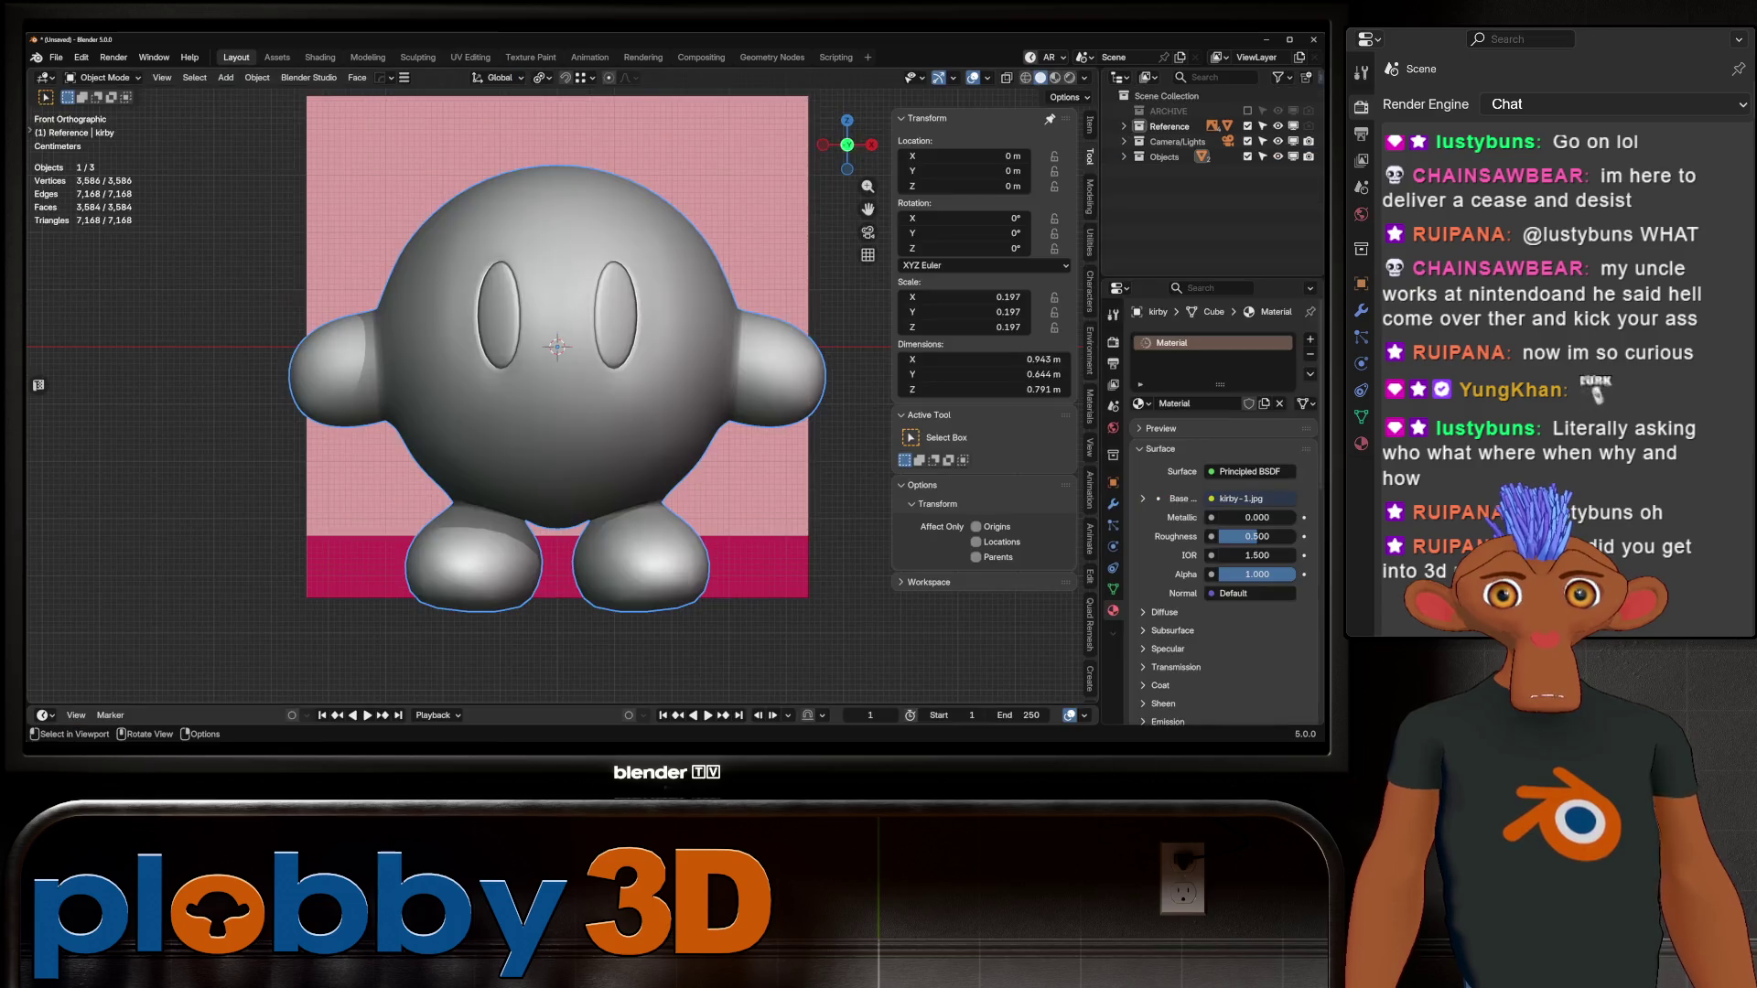
# Step: Switch the viewport to Material Preview shading to show Kirby's textures
pyautogui.scroll(-3, 739, 682)
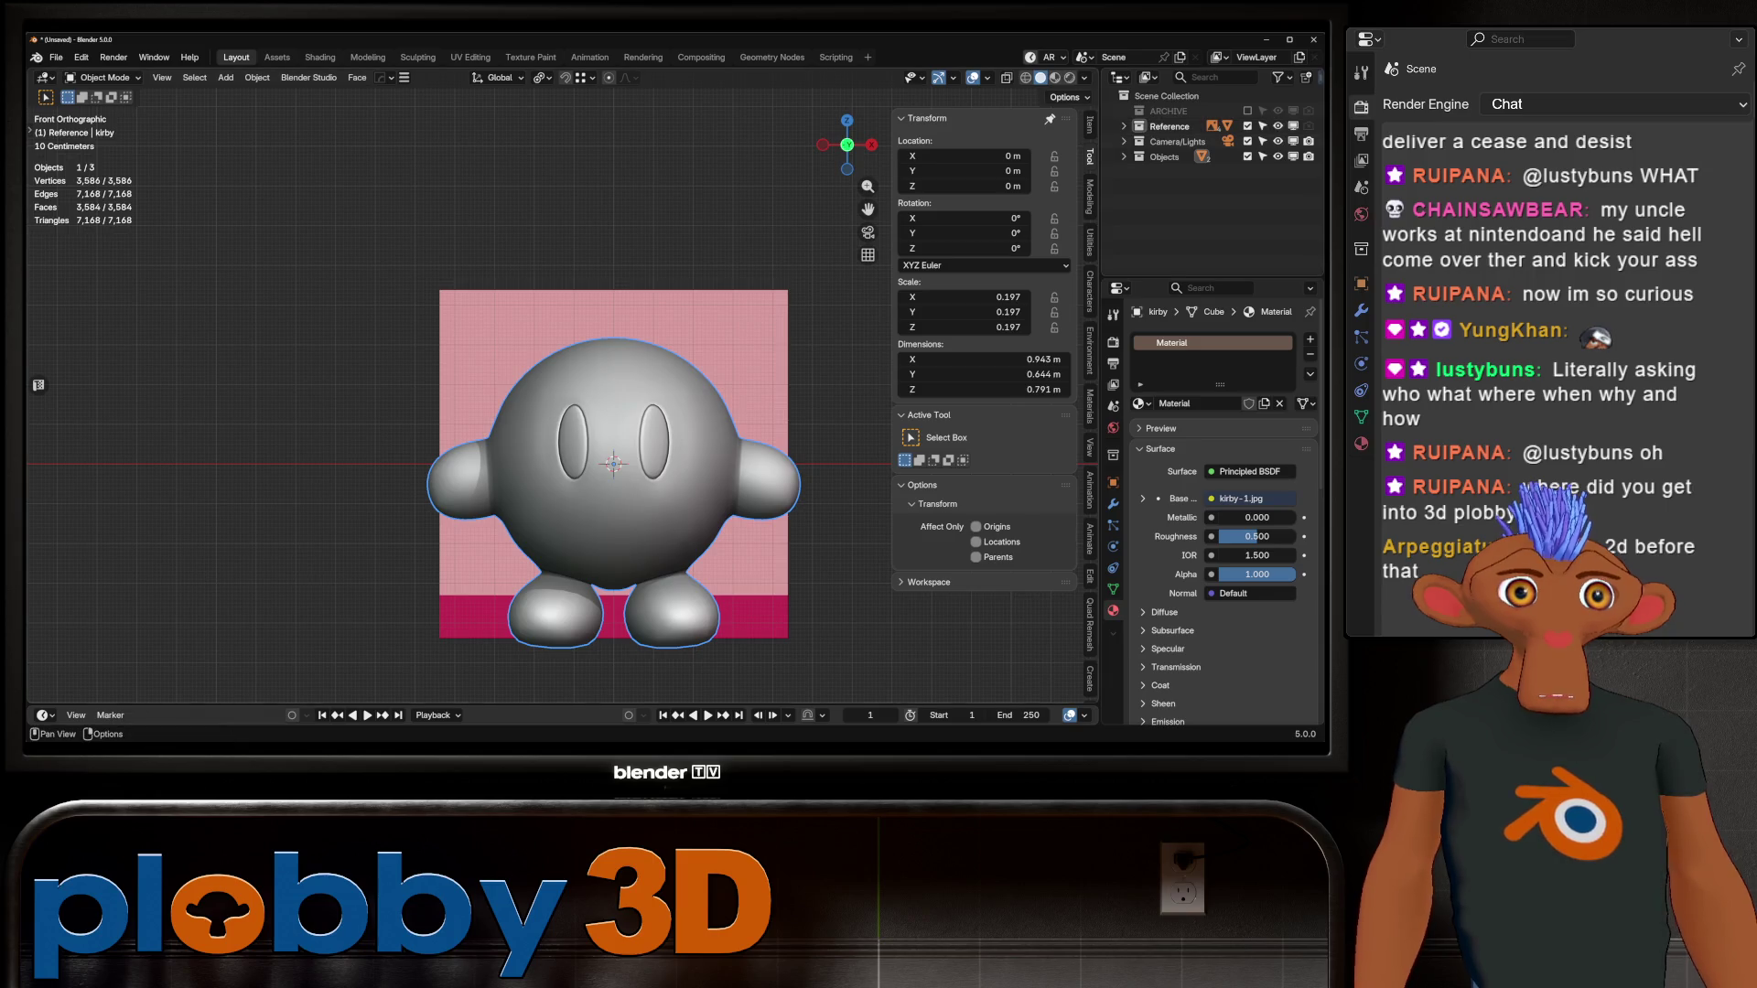
pyautogui.click(1055, 77)
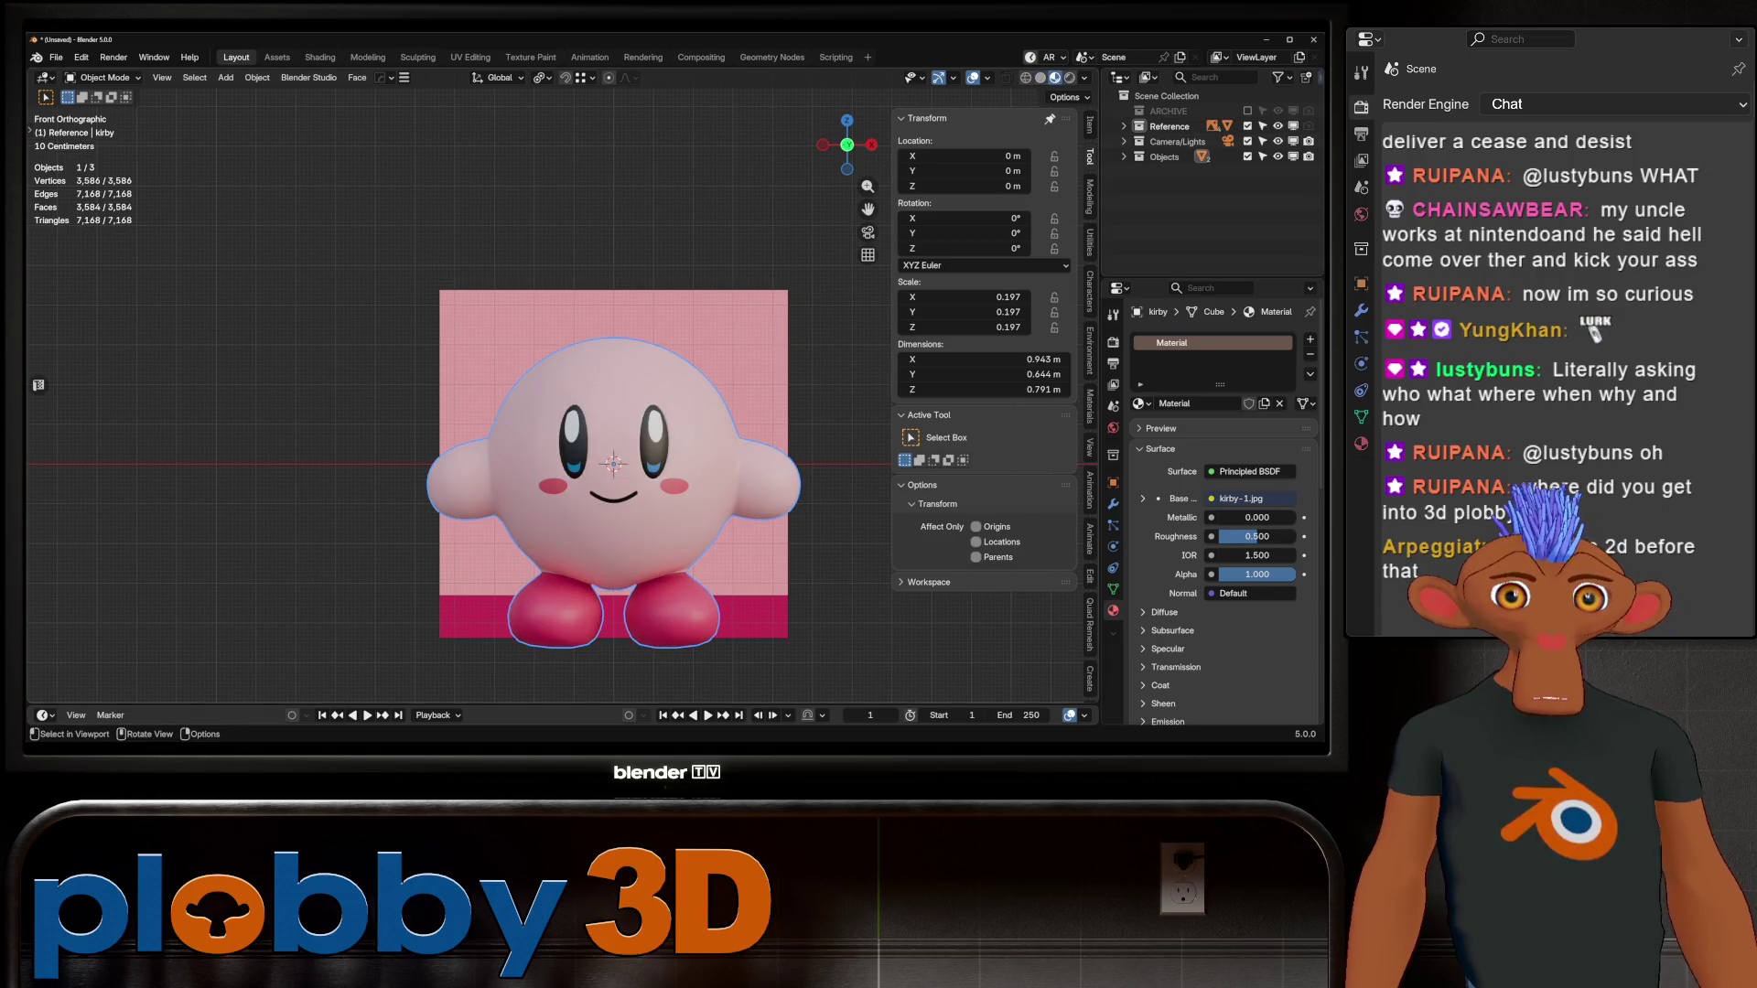
pyautogui.click(462, 366)
pyautogui.press('g')
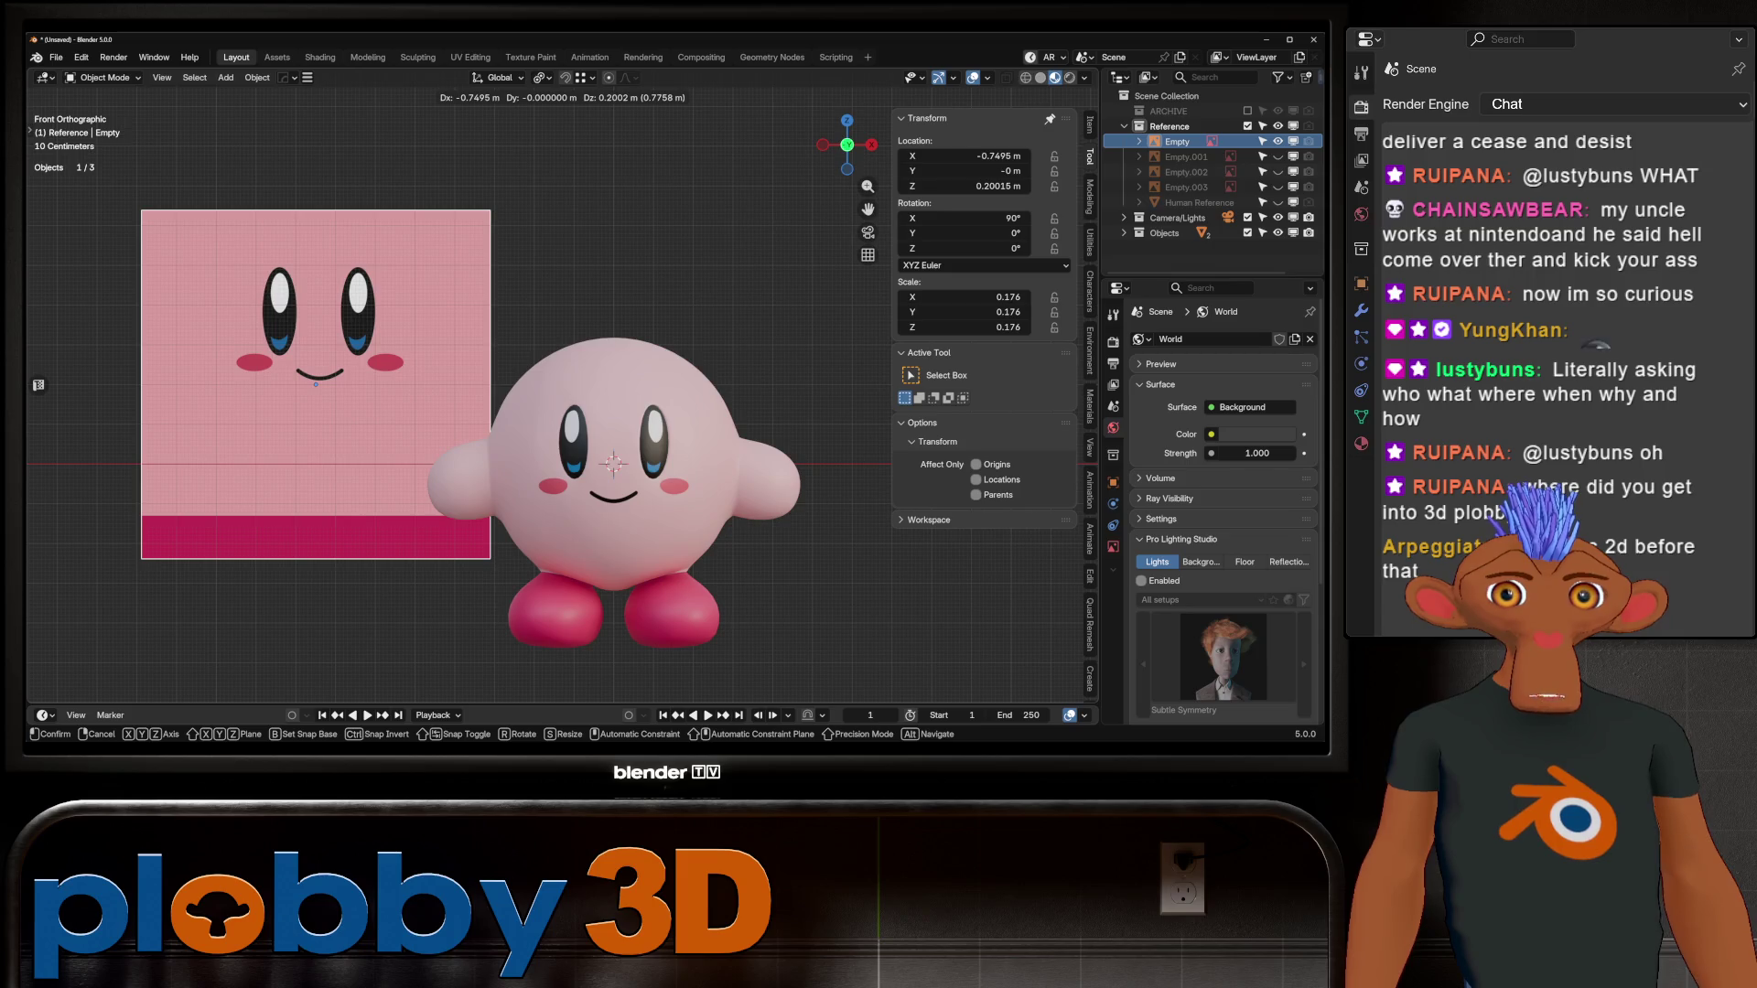
pyautogui.press('Escape')
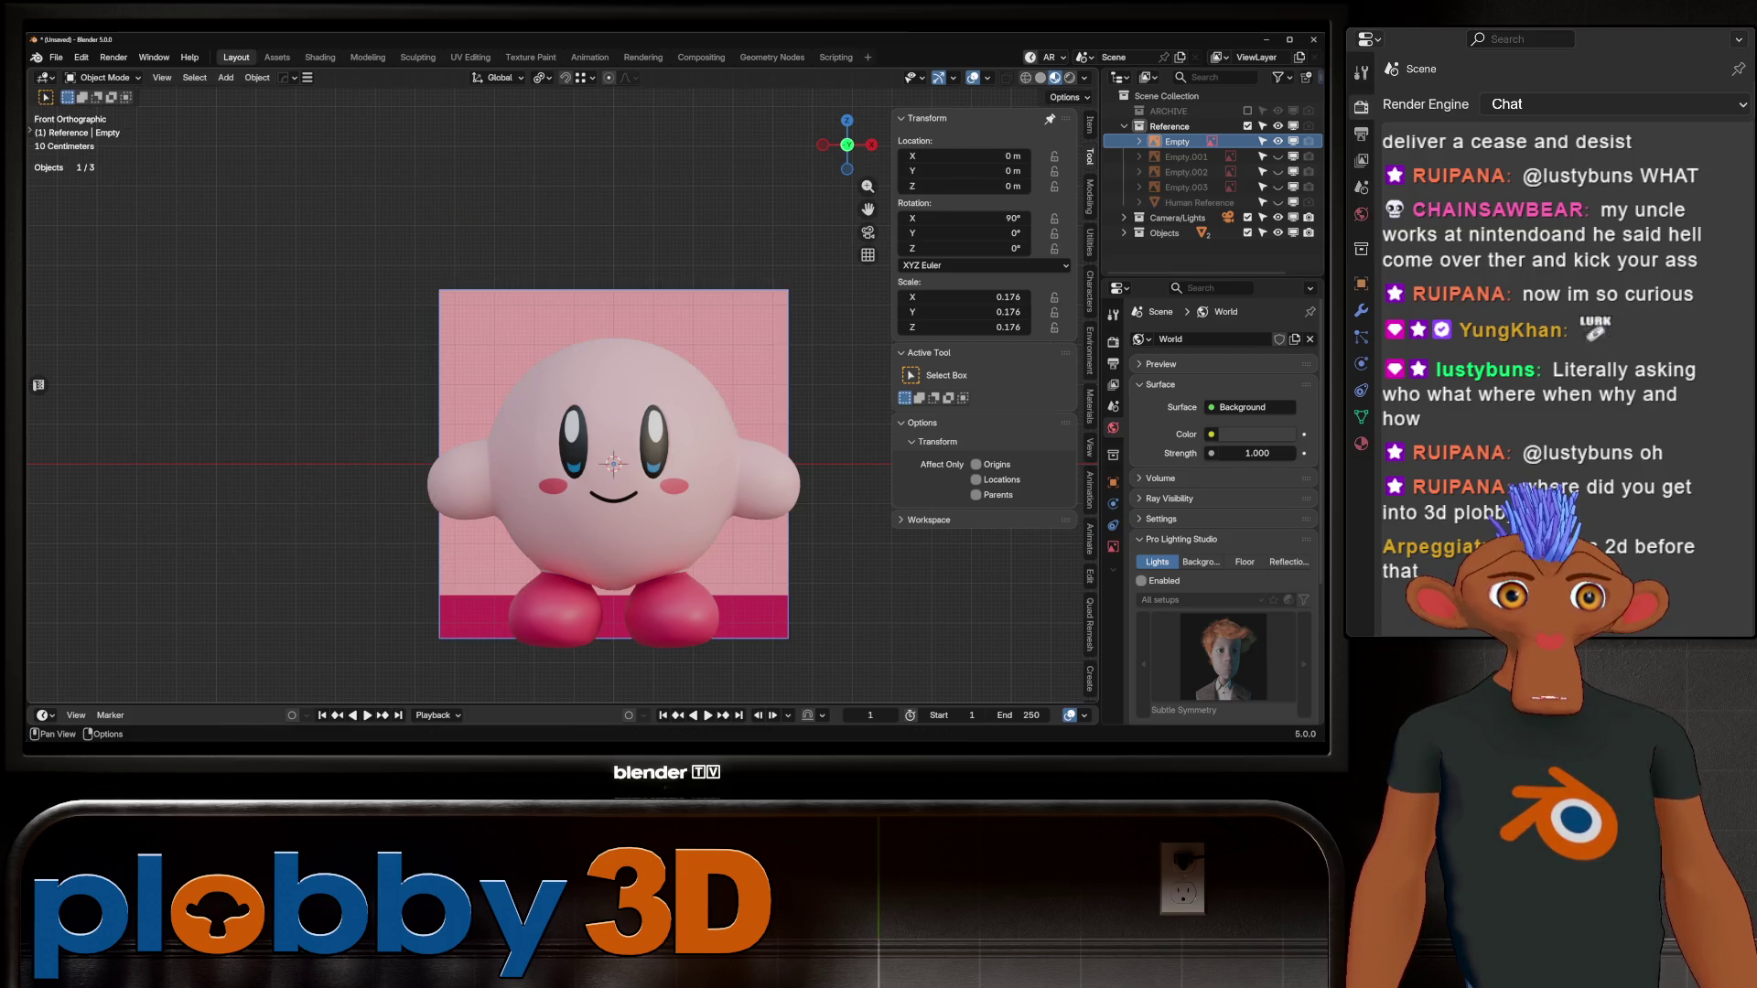
# Step: Set the Color Management view transform to Standard and hide the reference image
pyautogui.click(1112, 341)
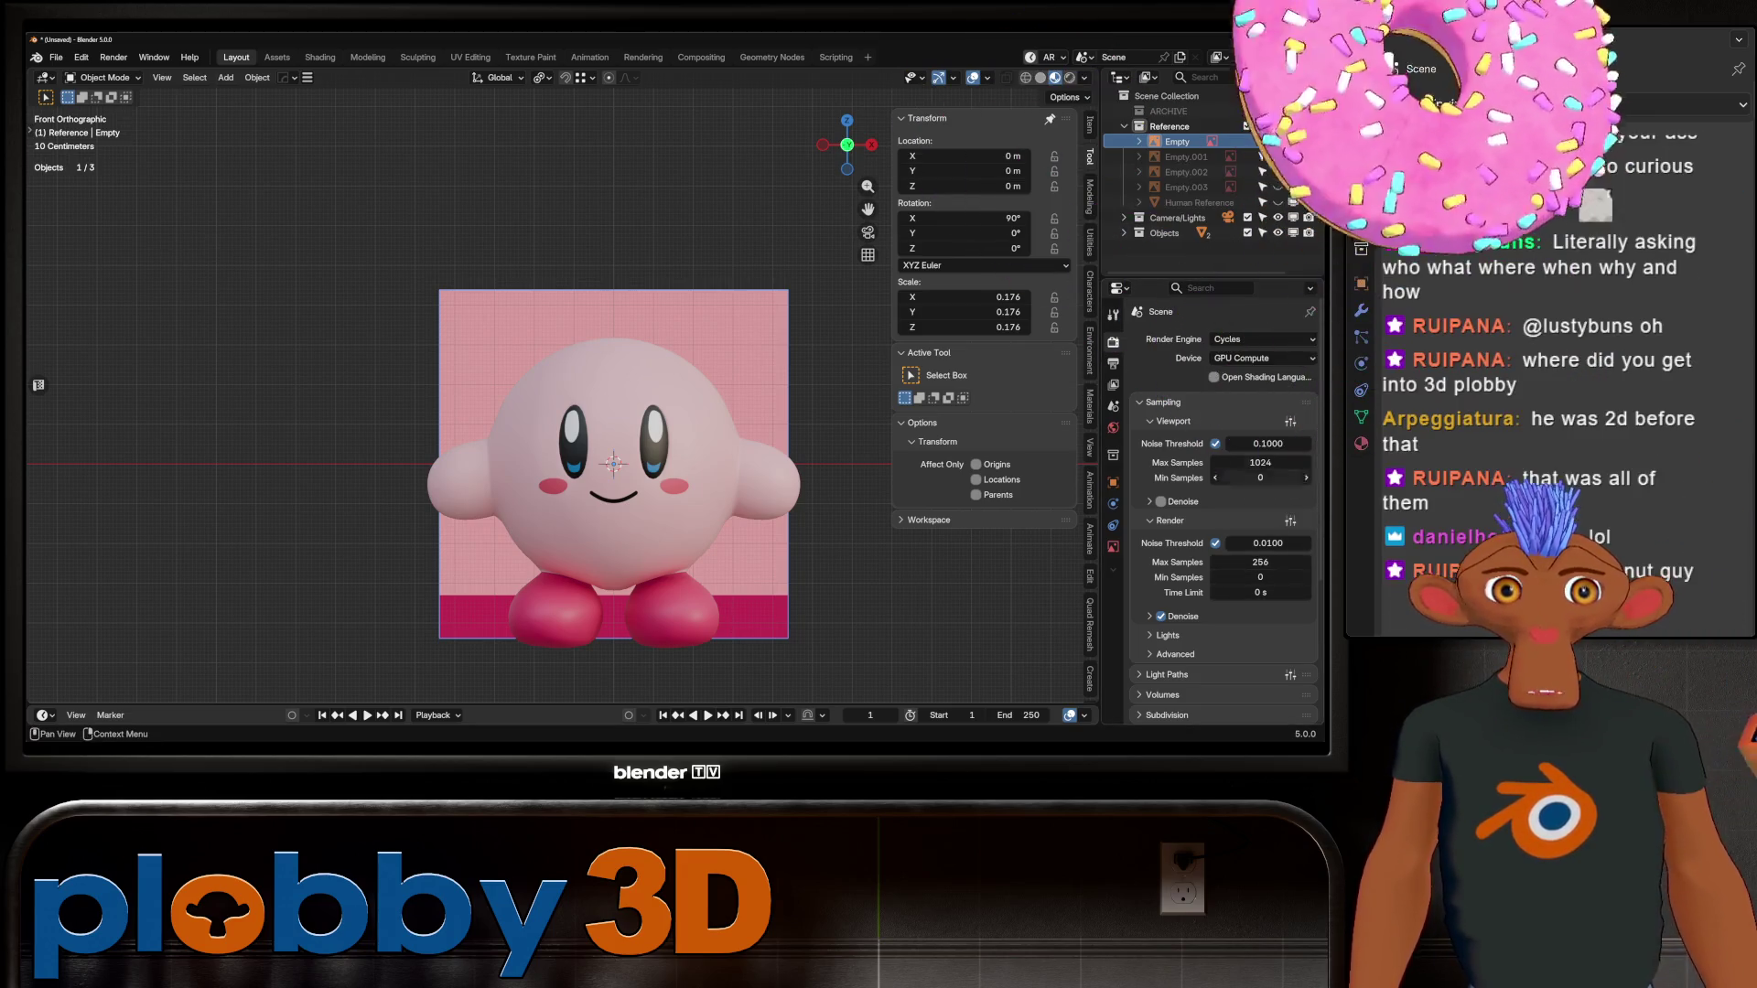
pyautogui.scroll(-5, 1263, 394)
pyautogui.scroll(-1, 1263, 394)
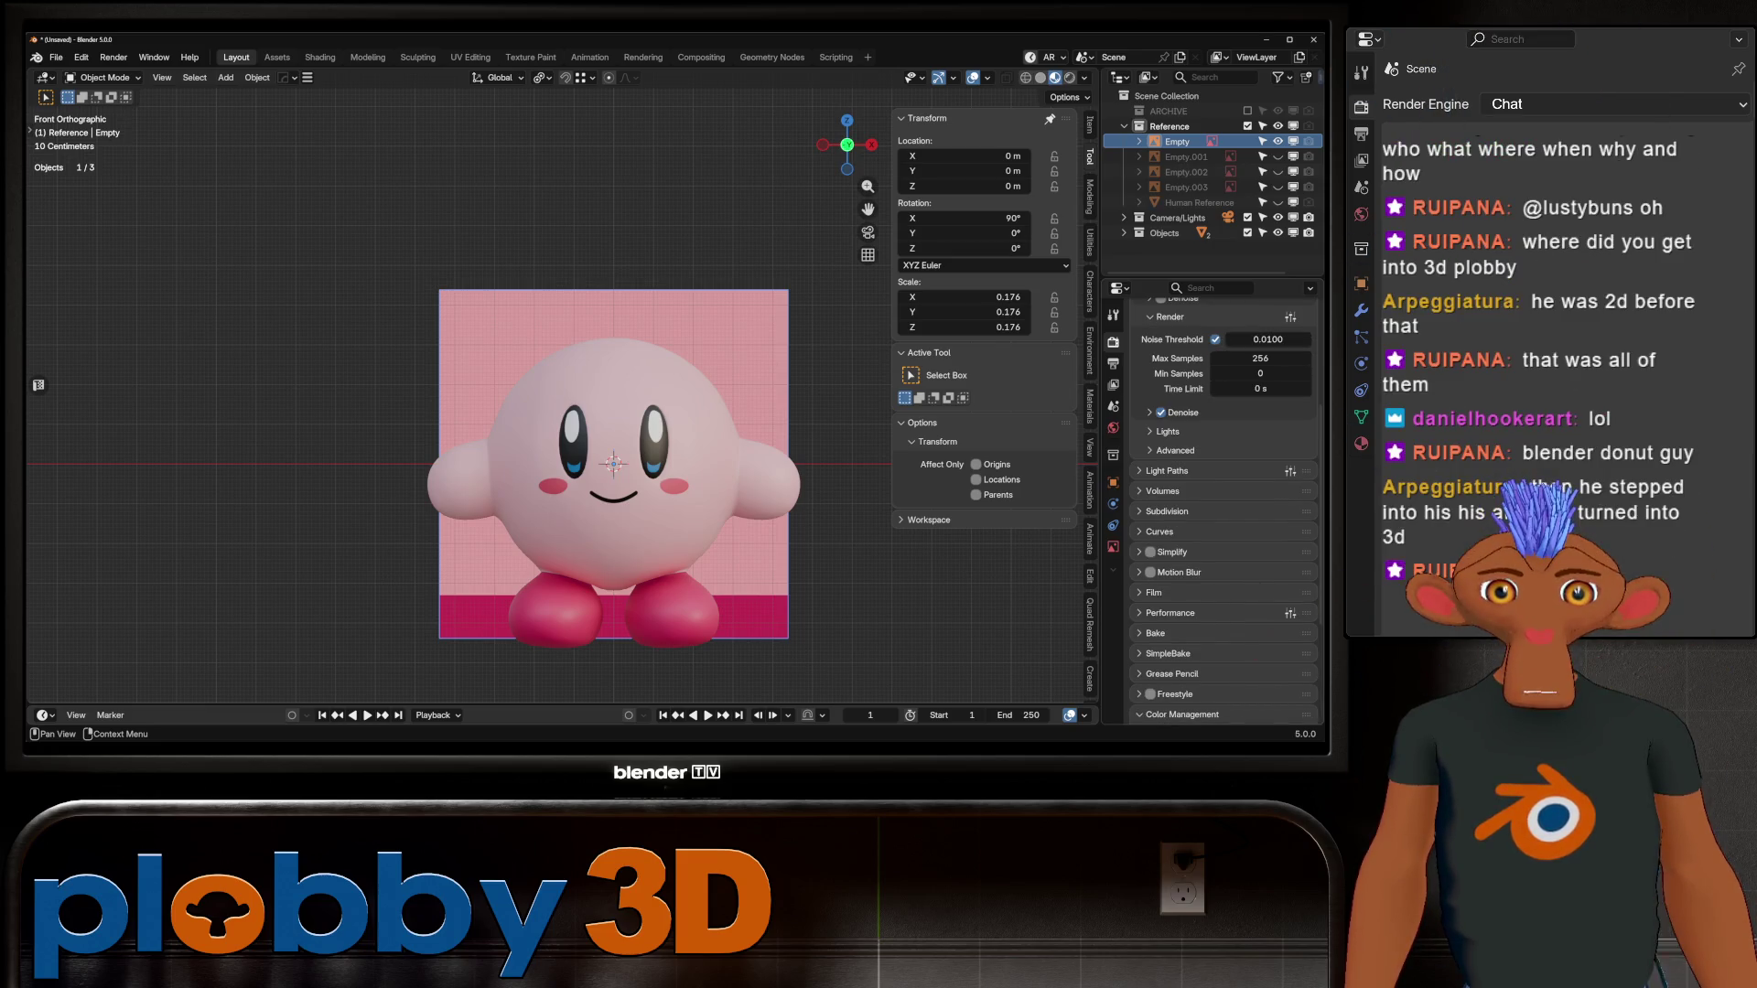
pyautogui.click(1183, 715)
pyautogui.scroll(-4, 1217, 549)
pyautogui.click(1261, 607)
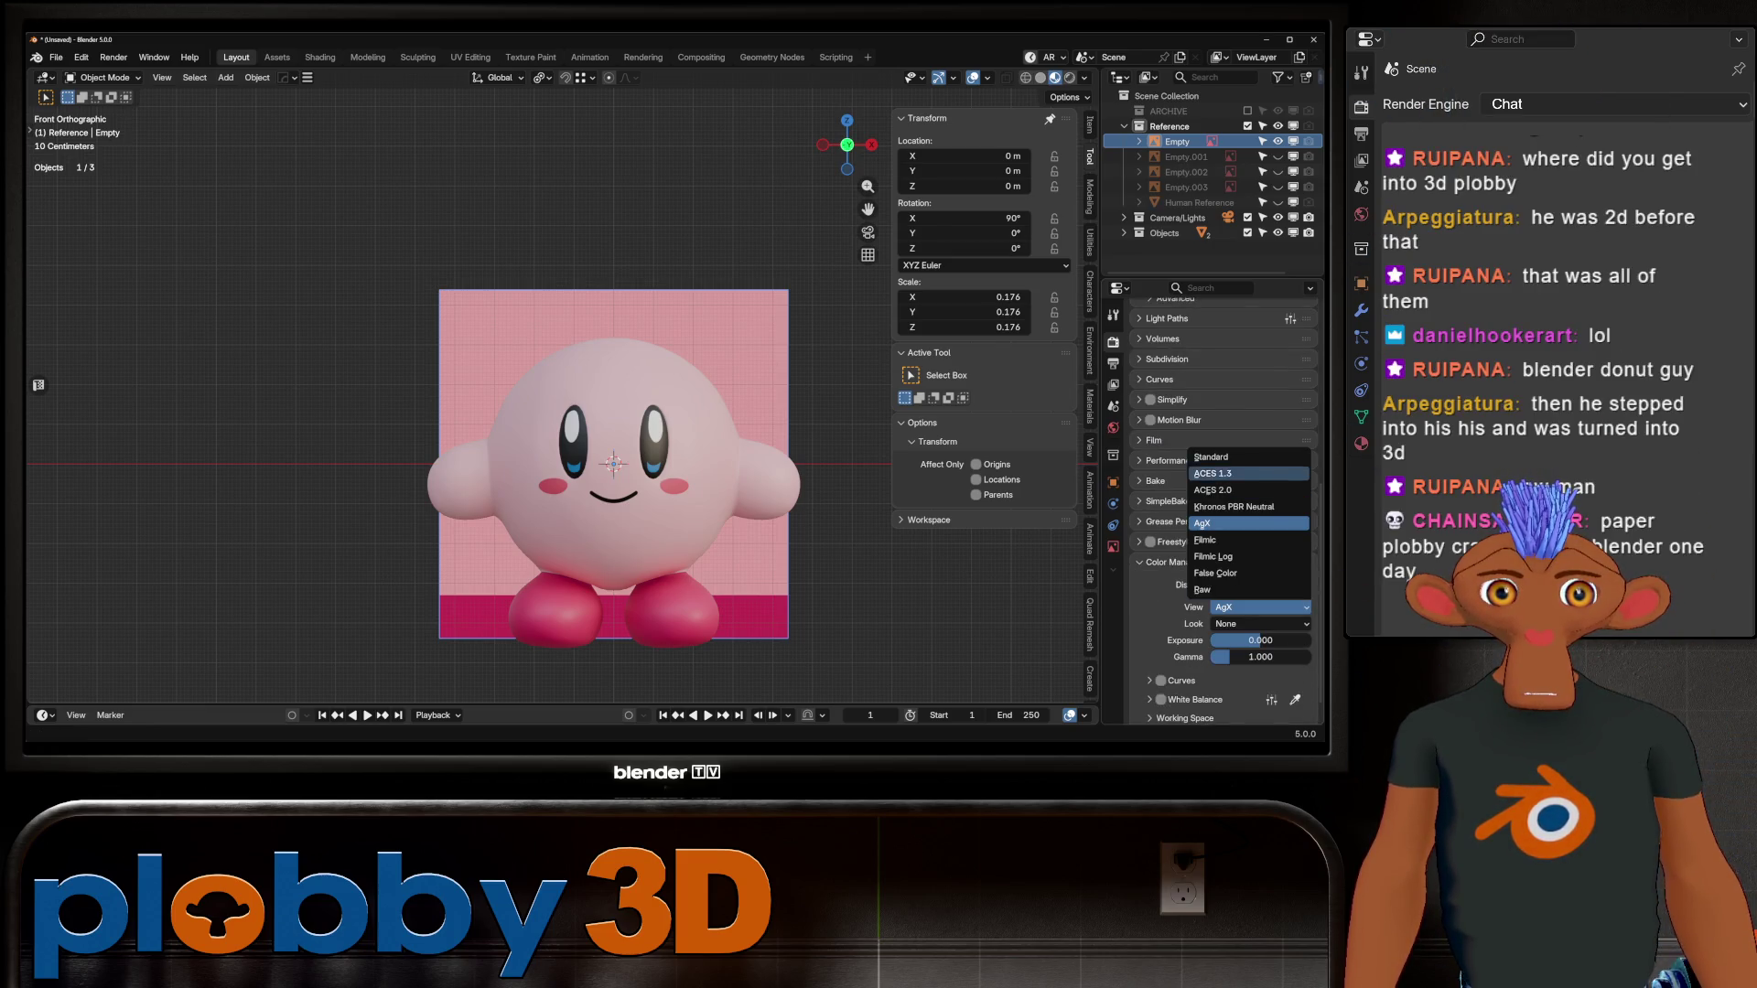
pyautogui.click(1244, 458)
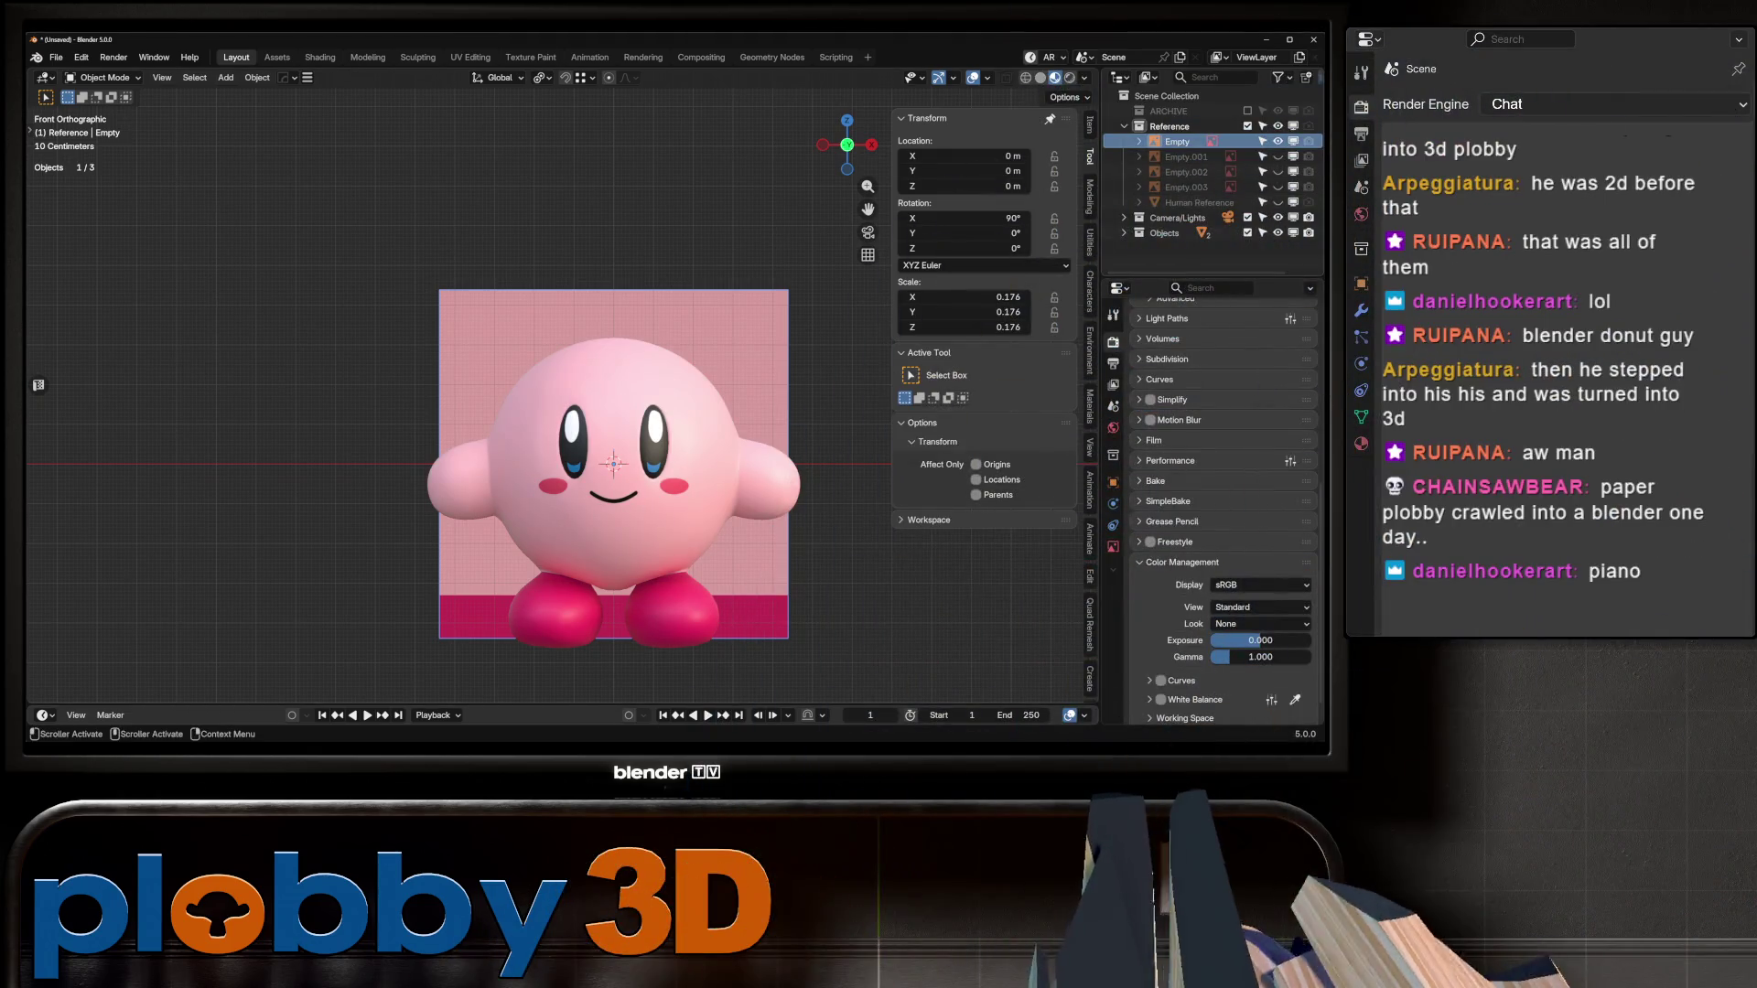
pyautogui.press('h')
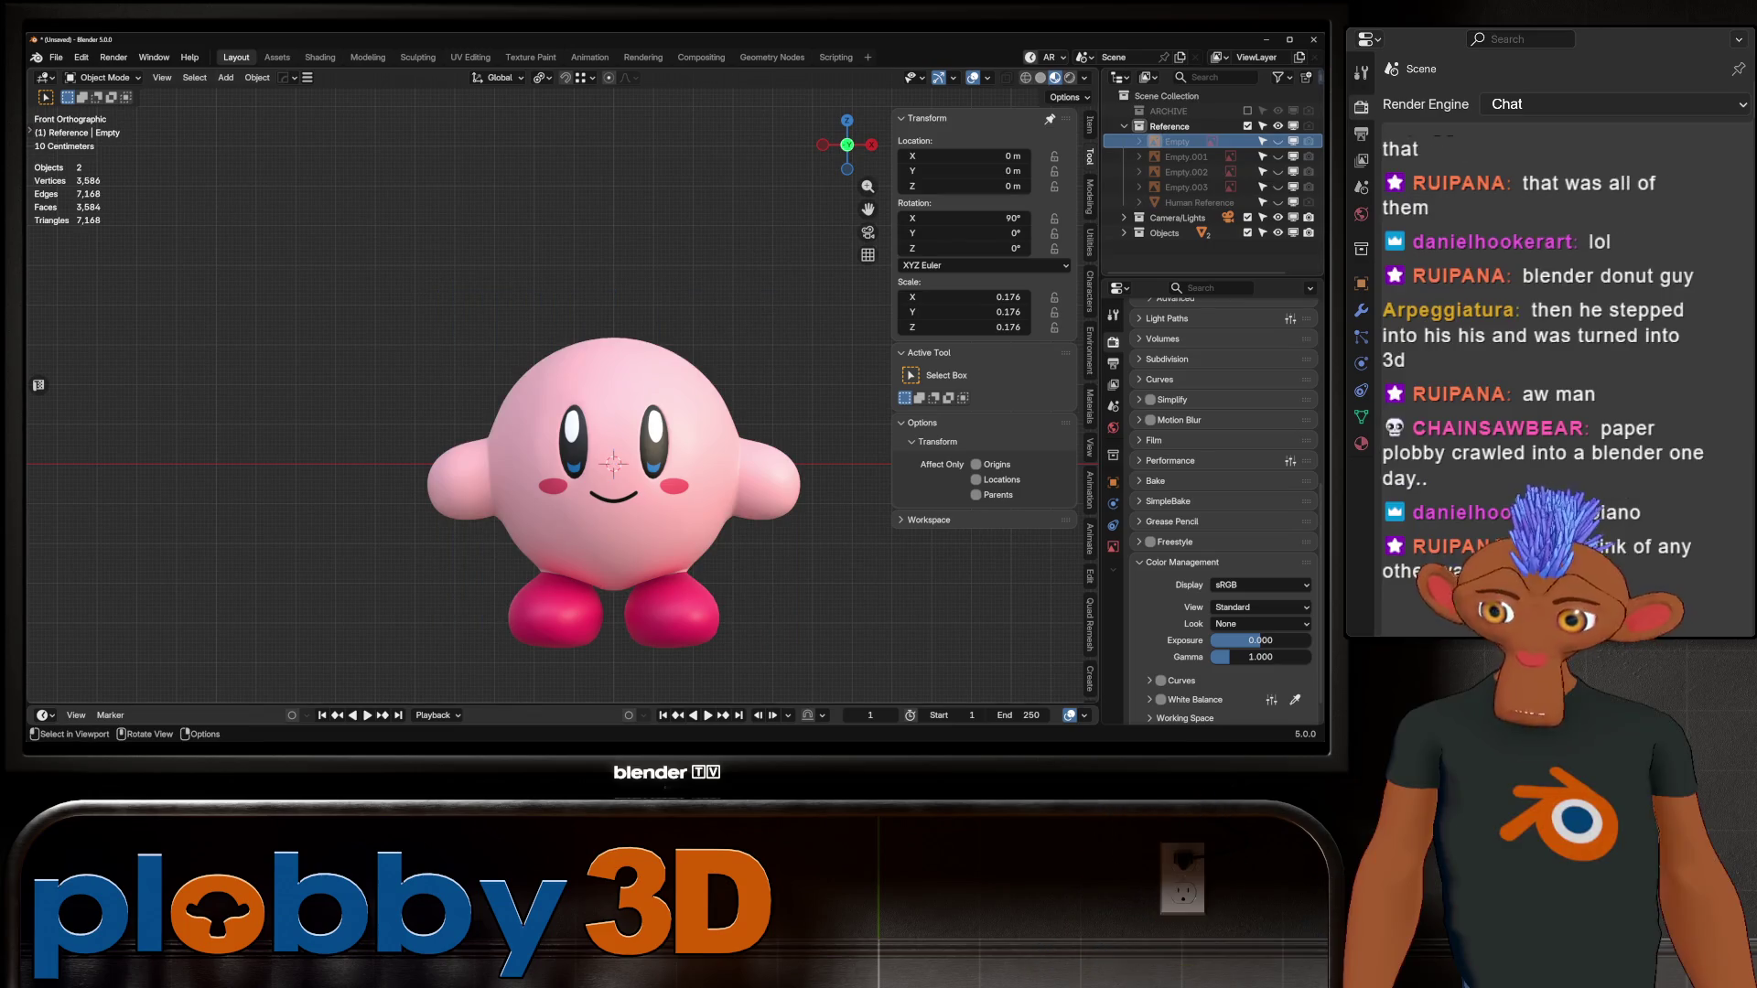
pyautogui.scroll(2, 613, 458)
# Step: Edge-slide the loop at Kirby's lower head in Edit Mode
pyautogui.moveTo(613, 457)
pyautogui.mouseDown(button='middle')
pyautogui.moveTo(540, 457)
pyautogui.moveTo(476, 393)
pyautogui.mouseUp(button='middle')
pyautogui.scroll(2, 713, 457)
pyautogui.press('Tab')
pyautogui.moveTo(641, 412); pyautogui.dragTo(640, 302, button='middle')
pyautogui.keyDown('alt'); pyautogui.click(704, 544); pyautogui.keyUp('alt')
pyautogui.press('g')
pyautogui.press('g')
pyautogui.click(747, 494)
pyautogui.moveTo(746, 494)
pyautogui.mouseDown(button='middle')
pyautogui.moveTo(747, 384)
pyautogui.moveTo(640, 385)
pyautogui.mouseUp(button='middle')
# Step: Select the neck loop, invert the selection, and run LoopTools on it
pyautogui.press('a')
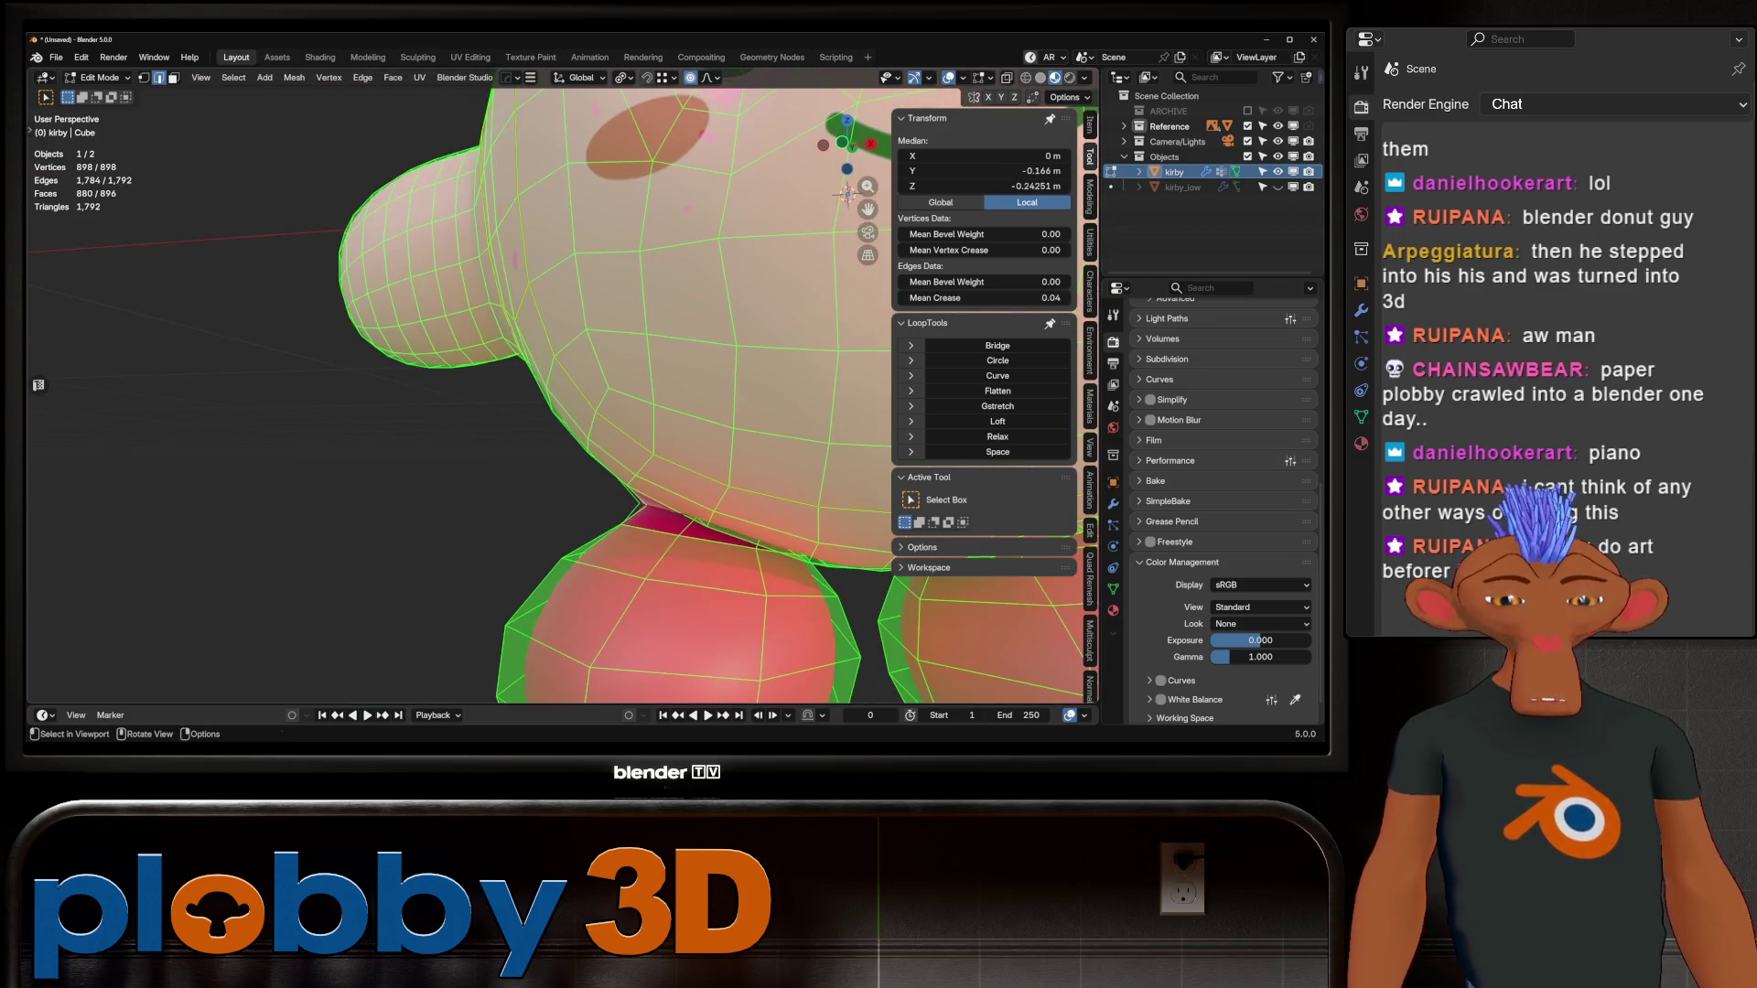
pyautogui.keyDown('alt'); pyautogui.click(664, 510); pyautogui.keyUp('alt')
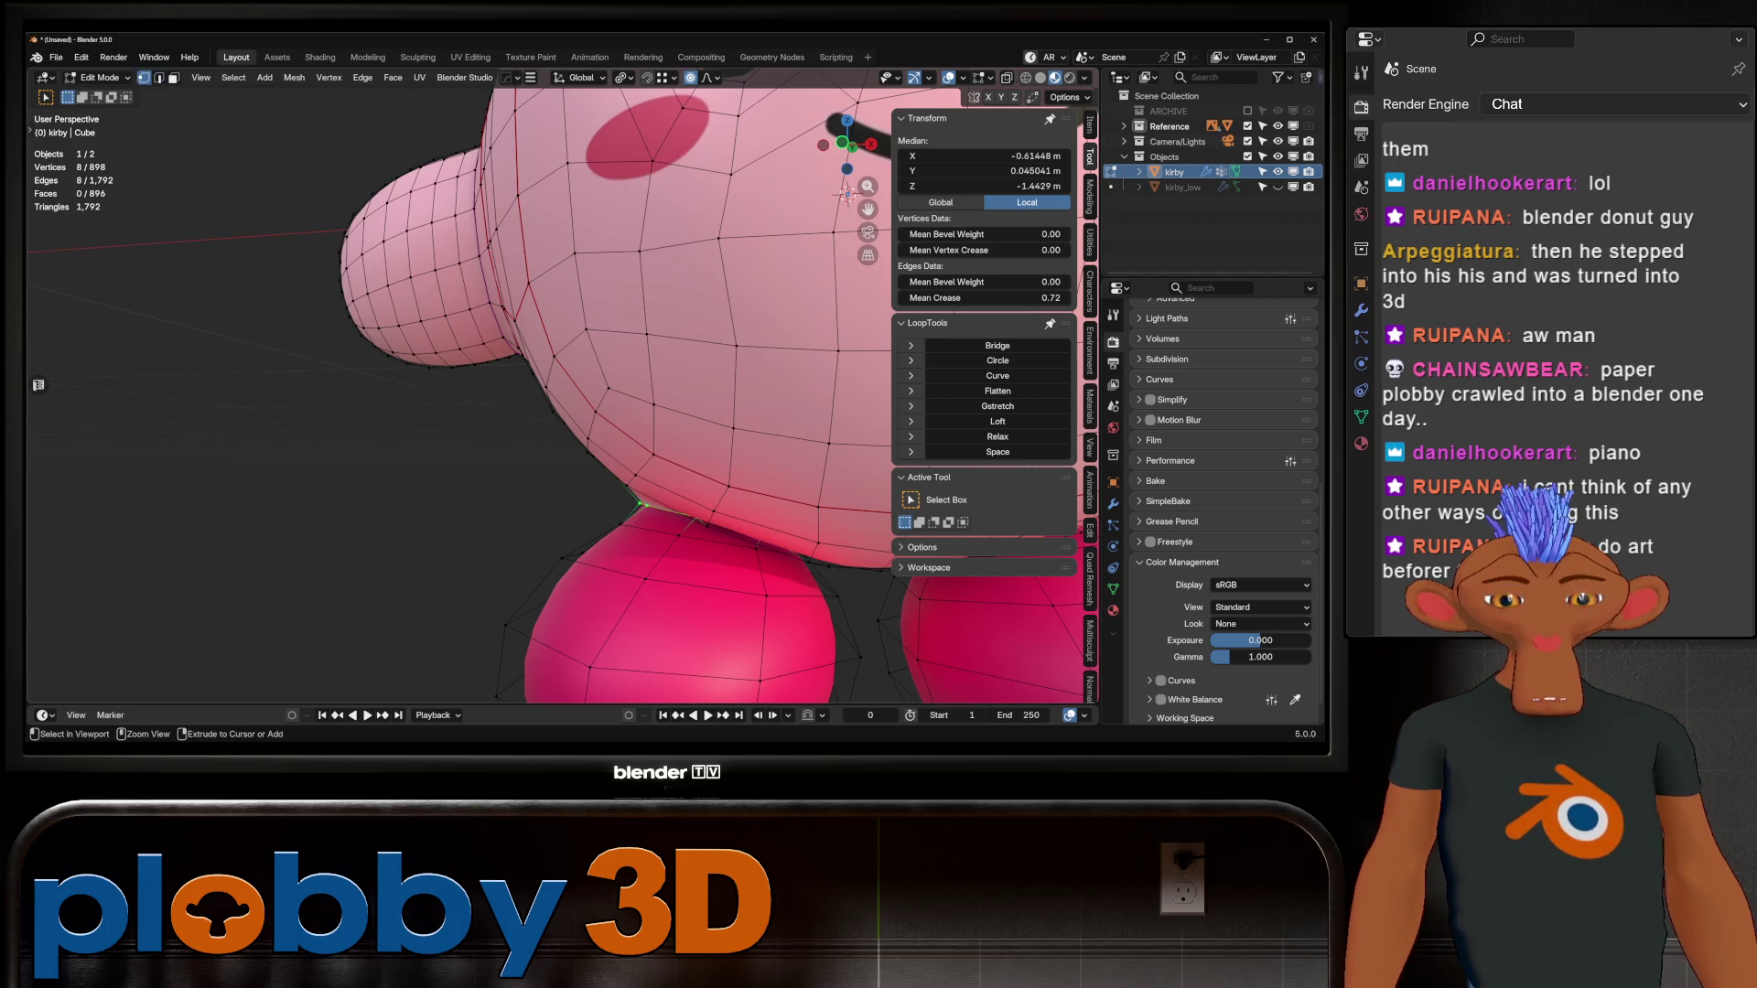
pyautogui.hotkey('ctrl', 'i')
pyautogui.press('KP_Decimal')
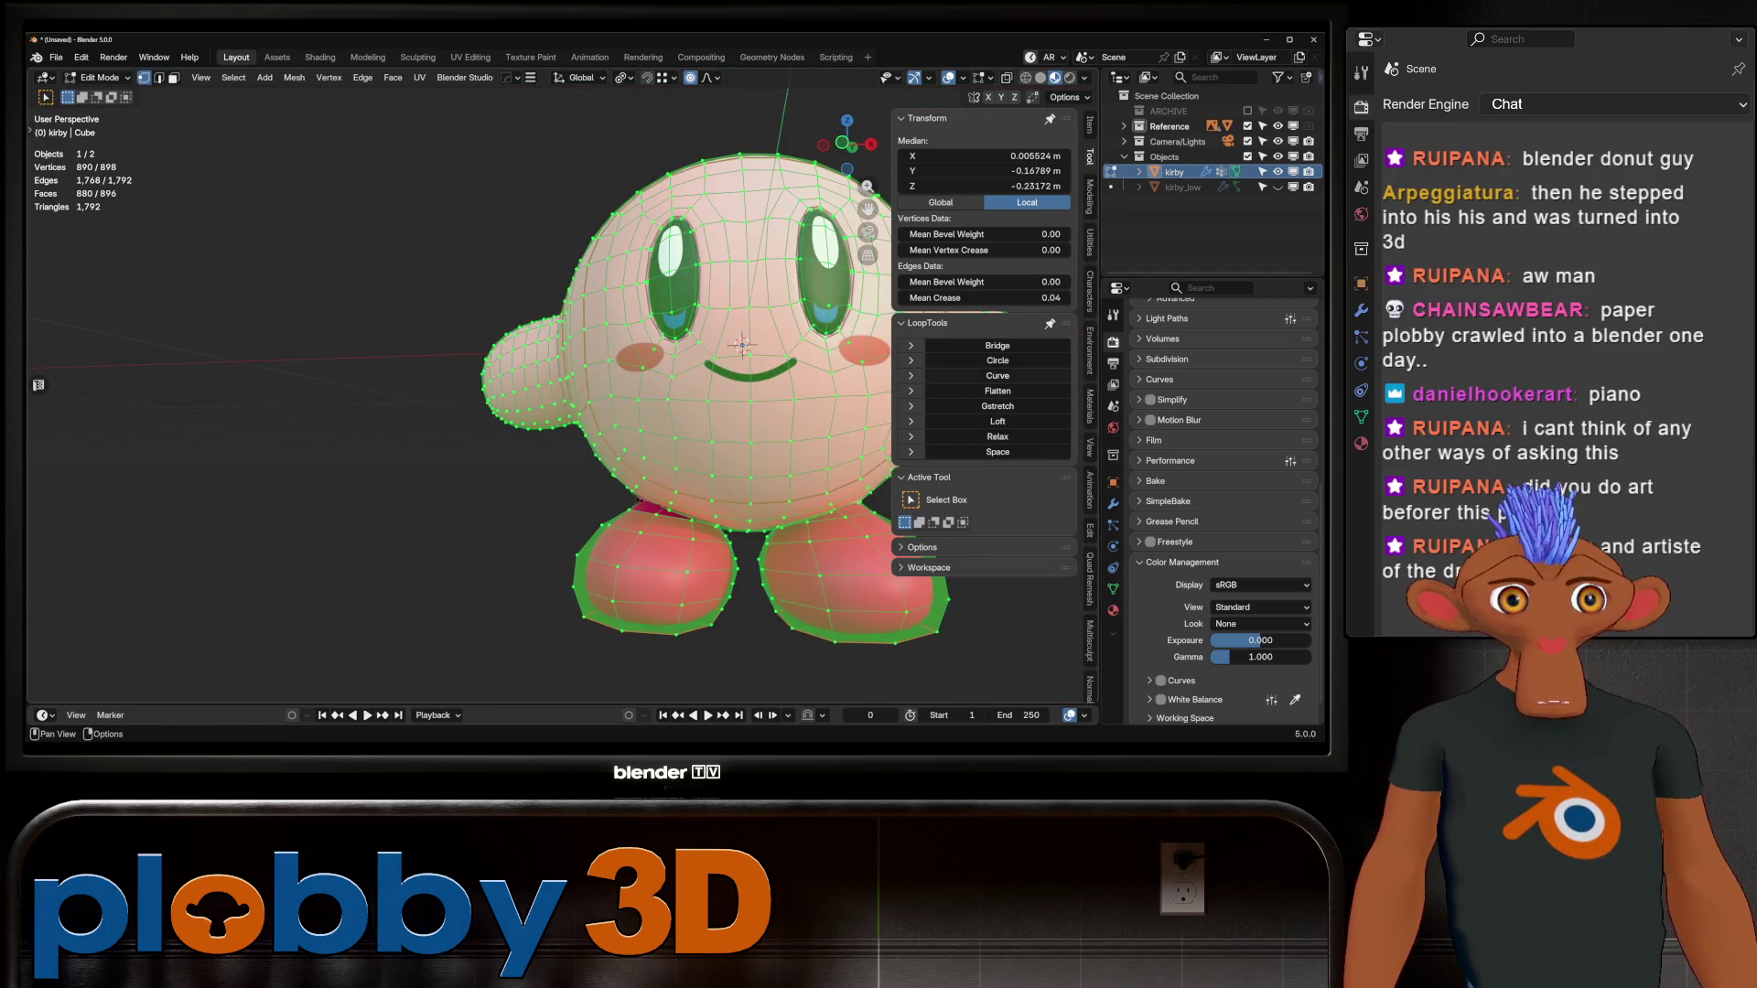
pyautogui.click(997, 375)
pyautogui.moveTo(641, 385)
pyautogui.mouseDown(button='middle')
pyautogui.moveTo(778, 375)
pyautogui.moveTo(641, 375)
pyautogui.mouseUp(button='middle')
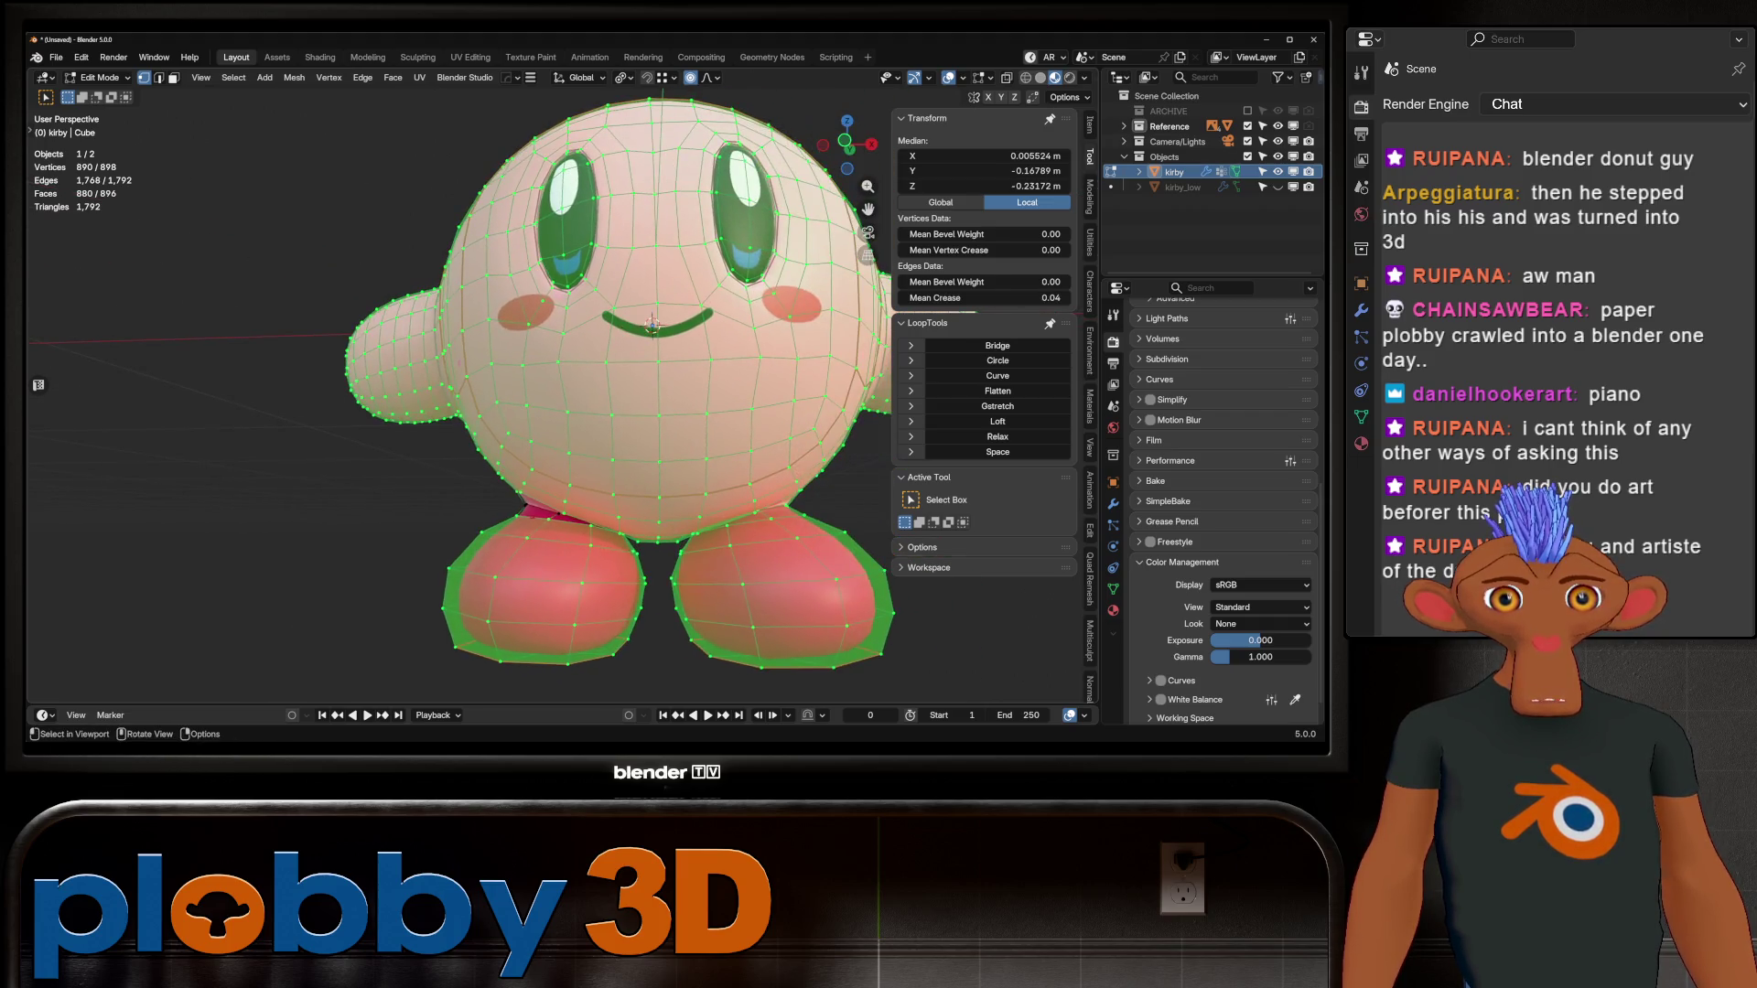
# Step: Back in Object Mode, apply the mirror modifier, leaving only Subdivision
pyautogui.press('Tab')
pyautogui.hotkey('alt', 'x')
pyautogui.press('Escape')
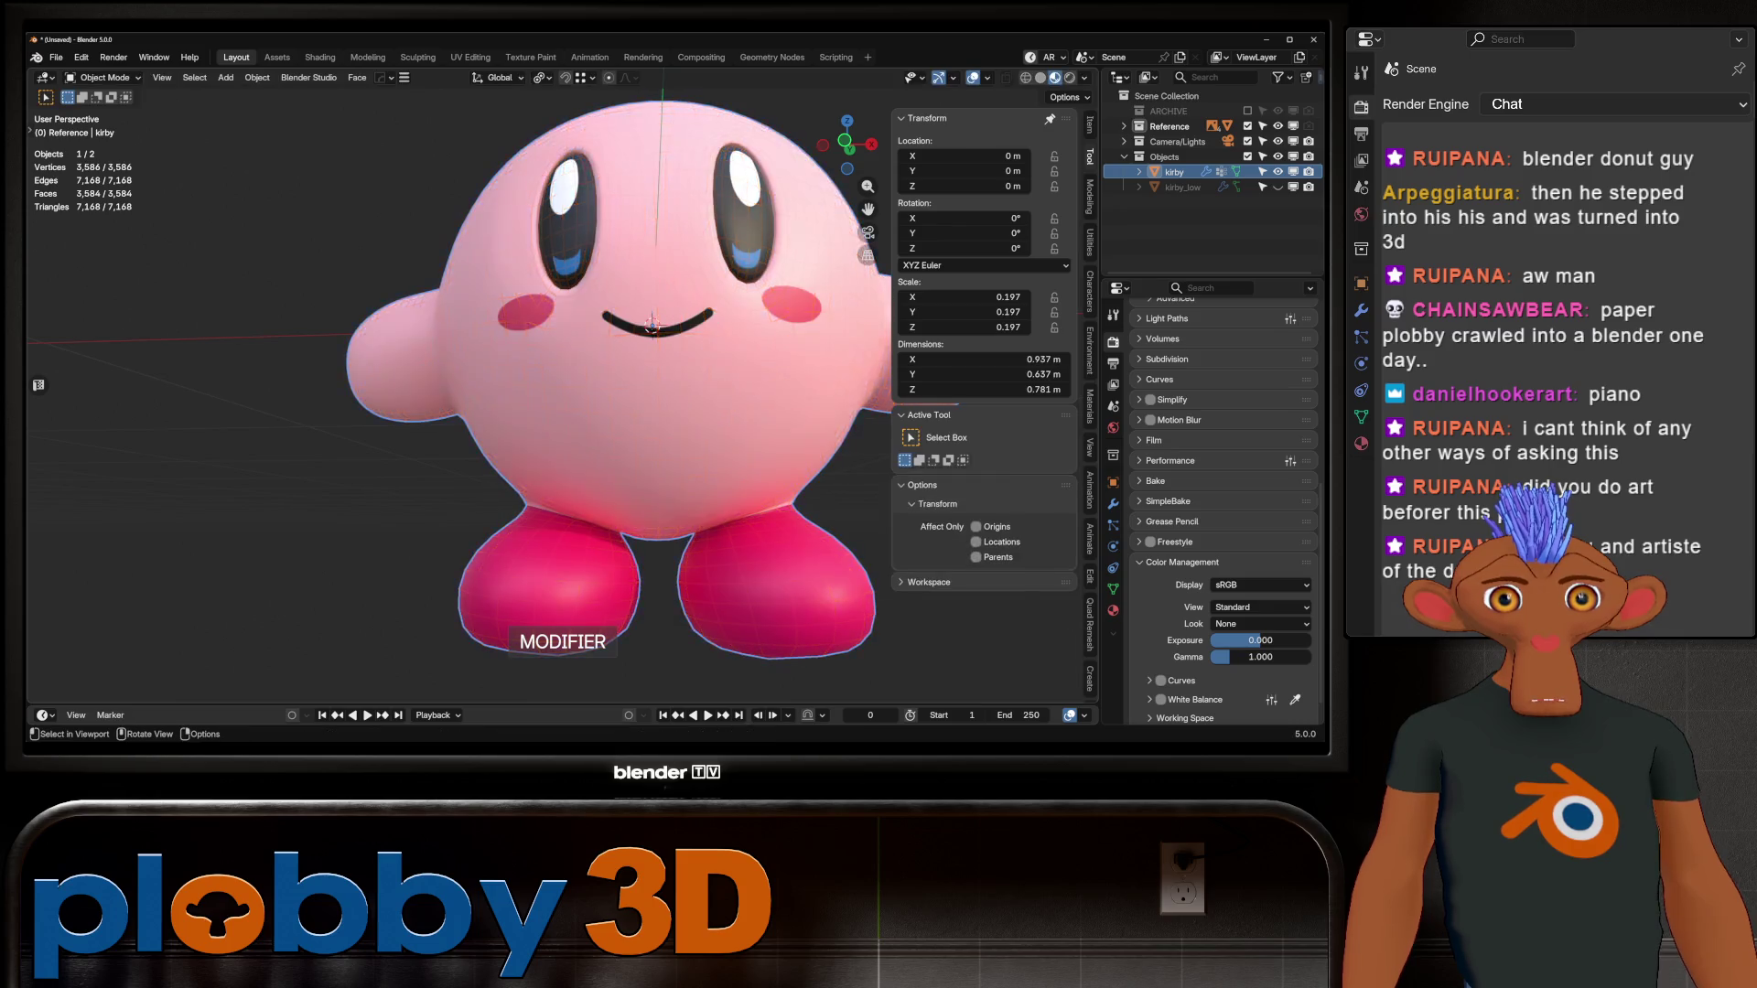
pyautogui.scroll(-3, 640, 385)
pyautogui.moveTo(640, 384); pyautogui.dragTo(823, 385, button='middle')
pyautogui.scroll(2, 687, 366)
pyautogui.moveTo(641, 385)
pyautogui.mouseDown(button='middle')
pyautogui.moveTo(824, 384)
pyautogui.moveTo(778, 389)
pyautogui.mouseUp(button='middle')
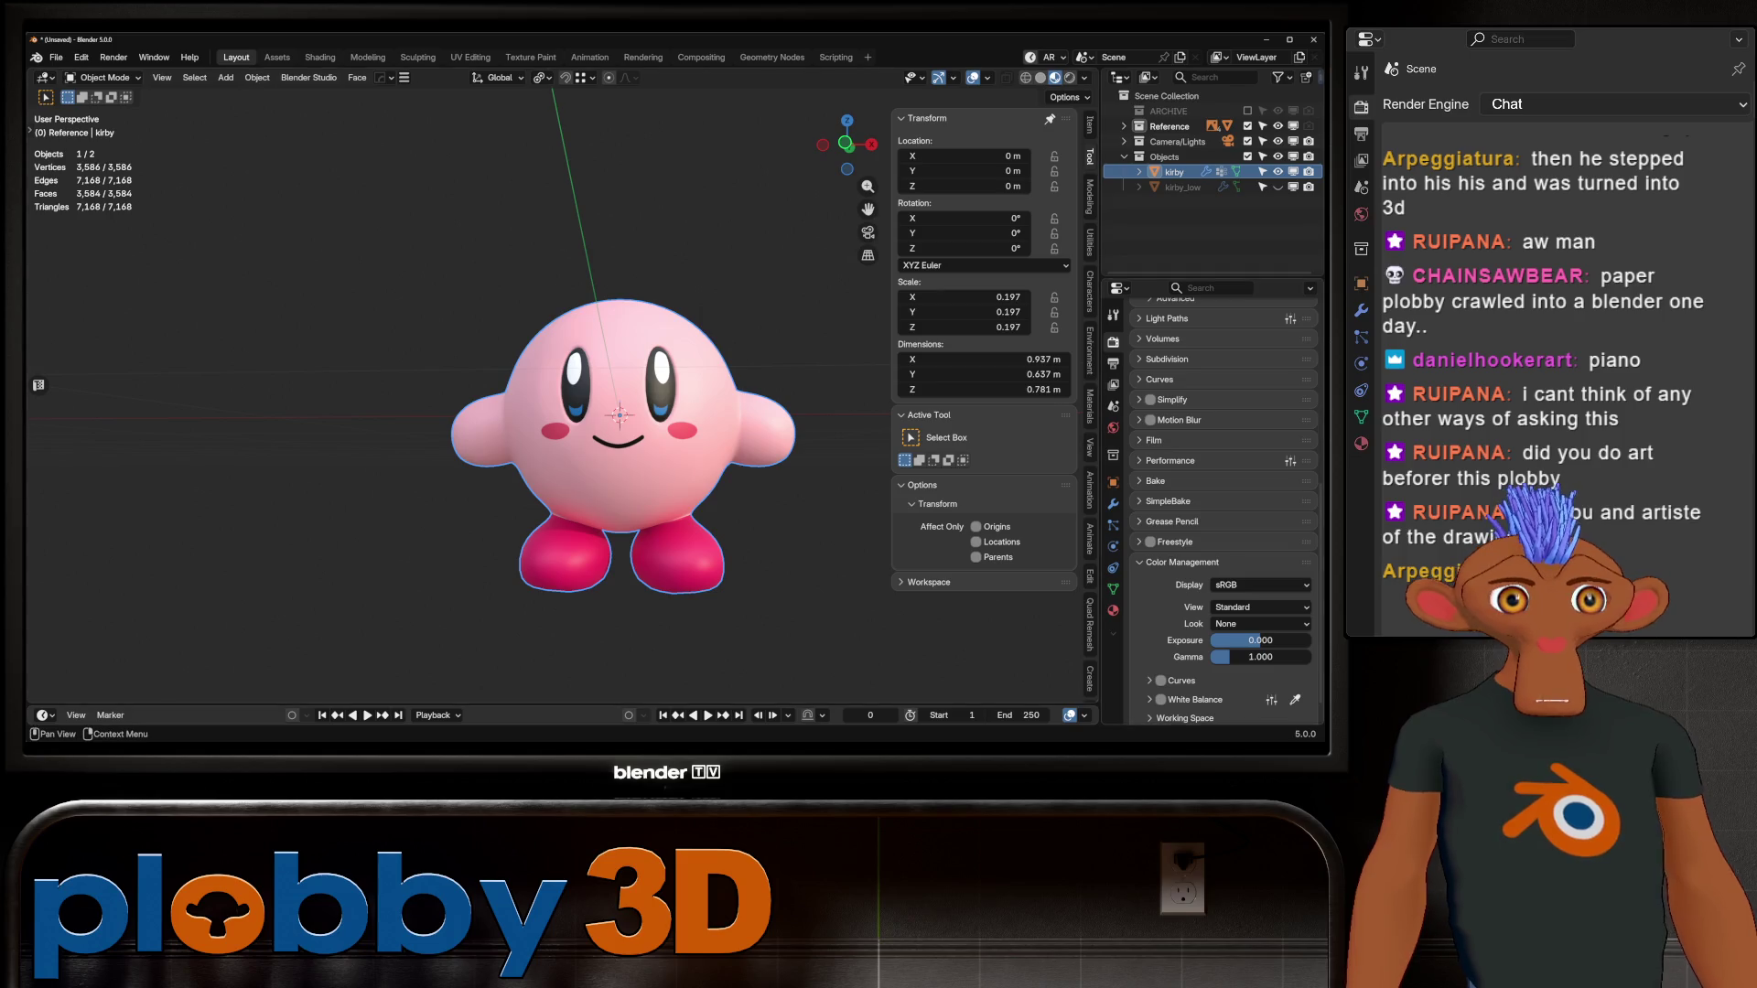
pyautogui.click(1113, 504)
pyautogui.hotkey('ctrl', 'a')
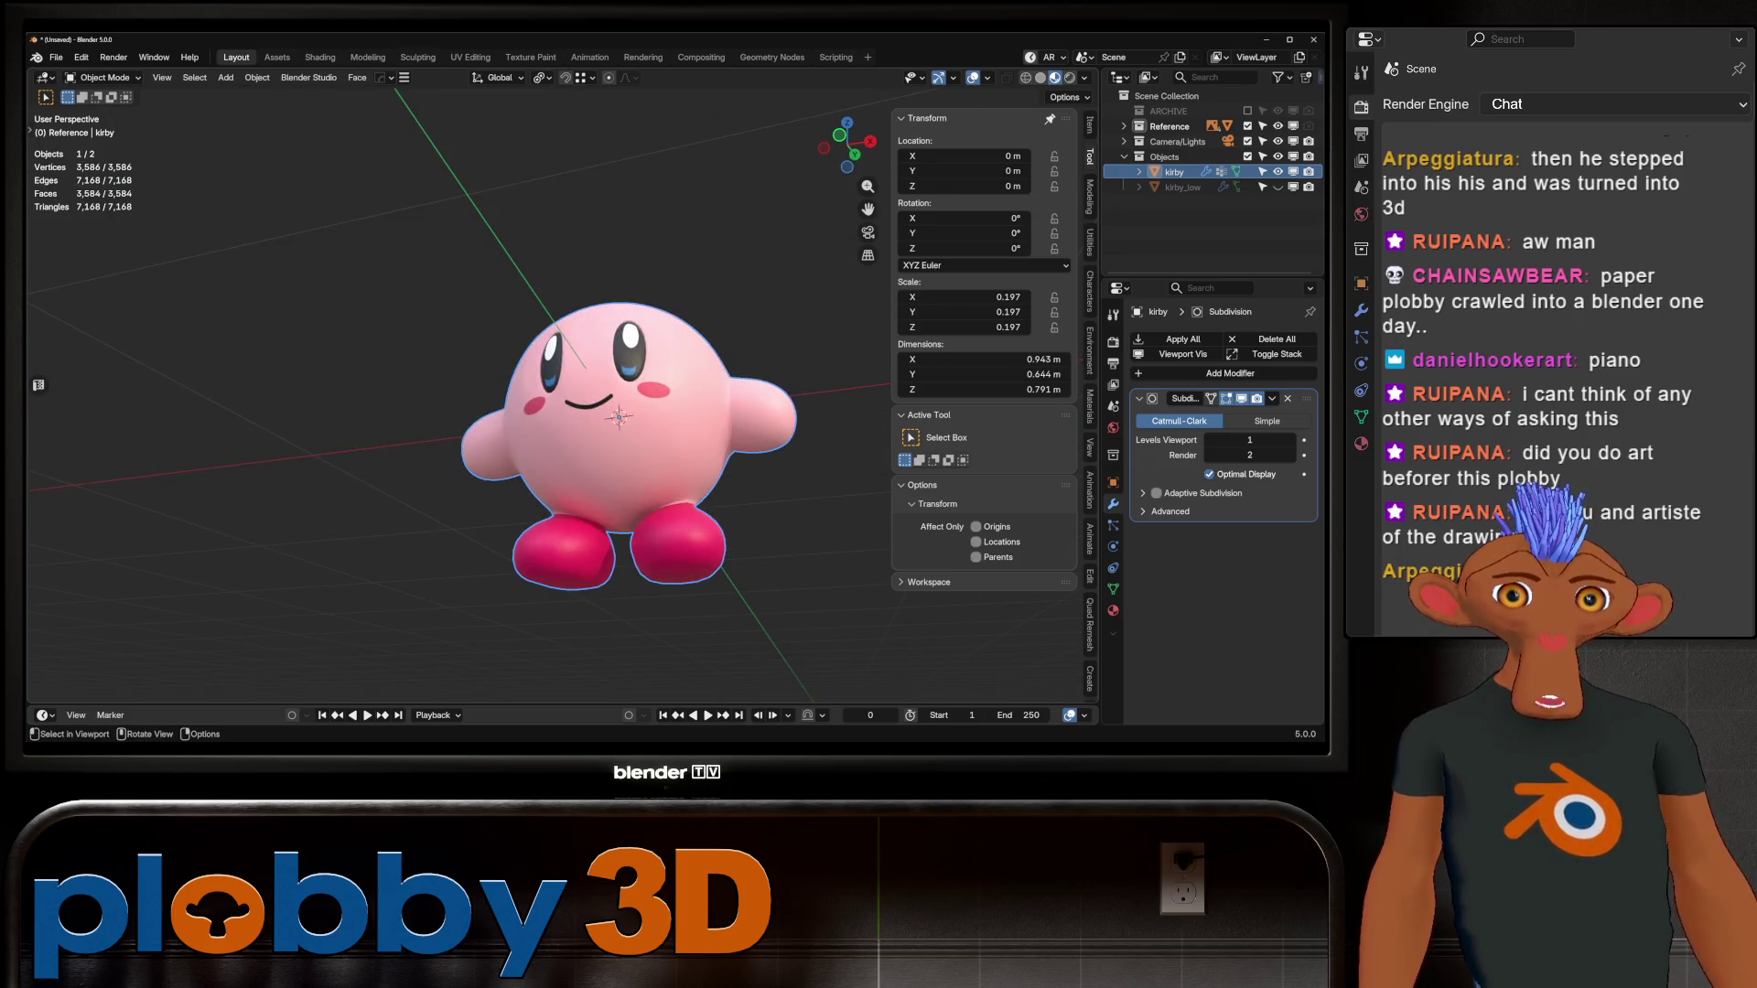
# Step: Select the complete edge loop around the bottom of Kirby's foot
pyautogui.press('Tab')
pyautogui.press('3')
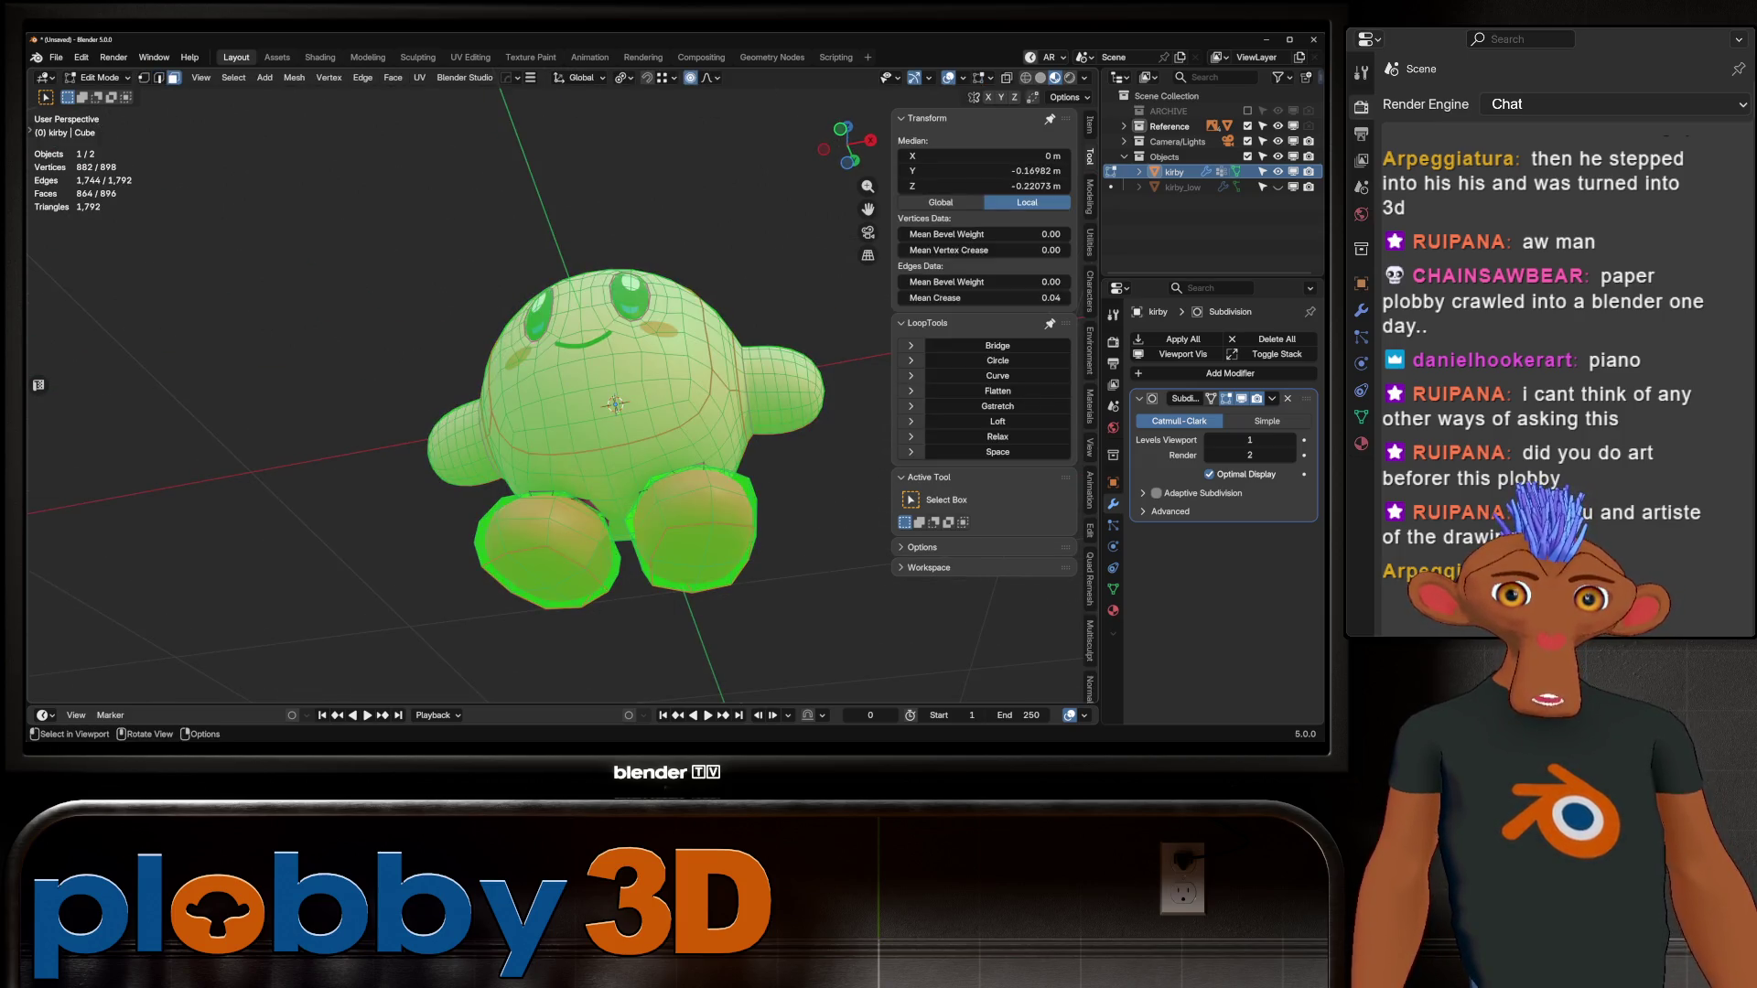
pyautogui.click(572, 544)
pyautogui.keyDown('alt'); pyautogui.click(599, 526); pyautogui.keyUp('alt')
pyautogui.press('Tab')
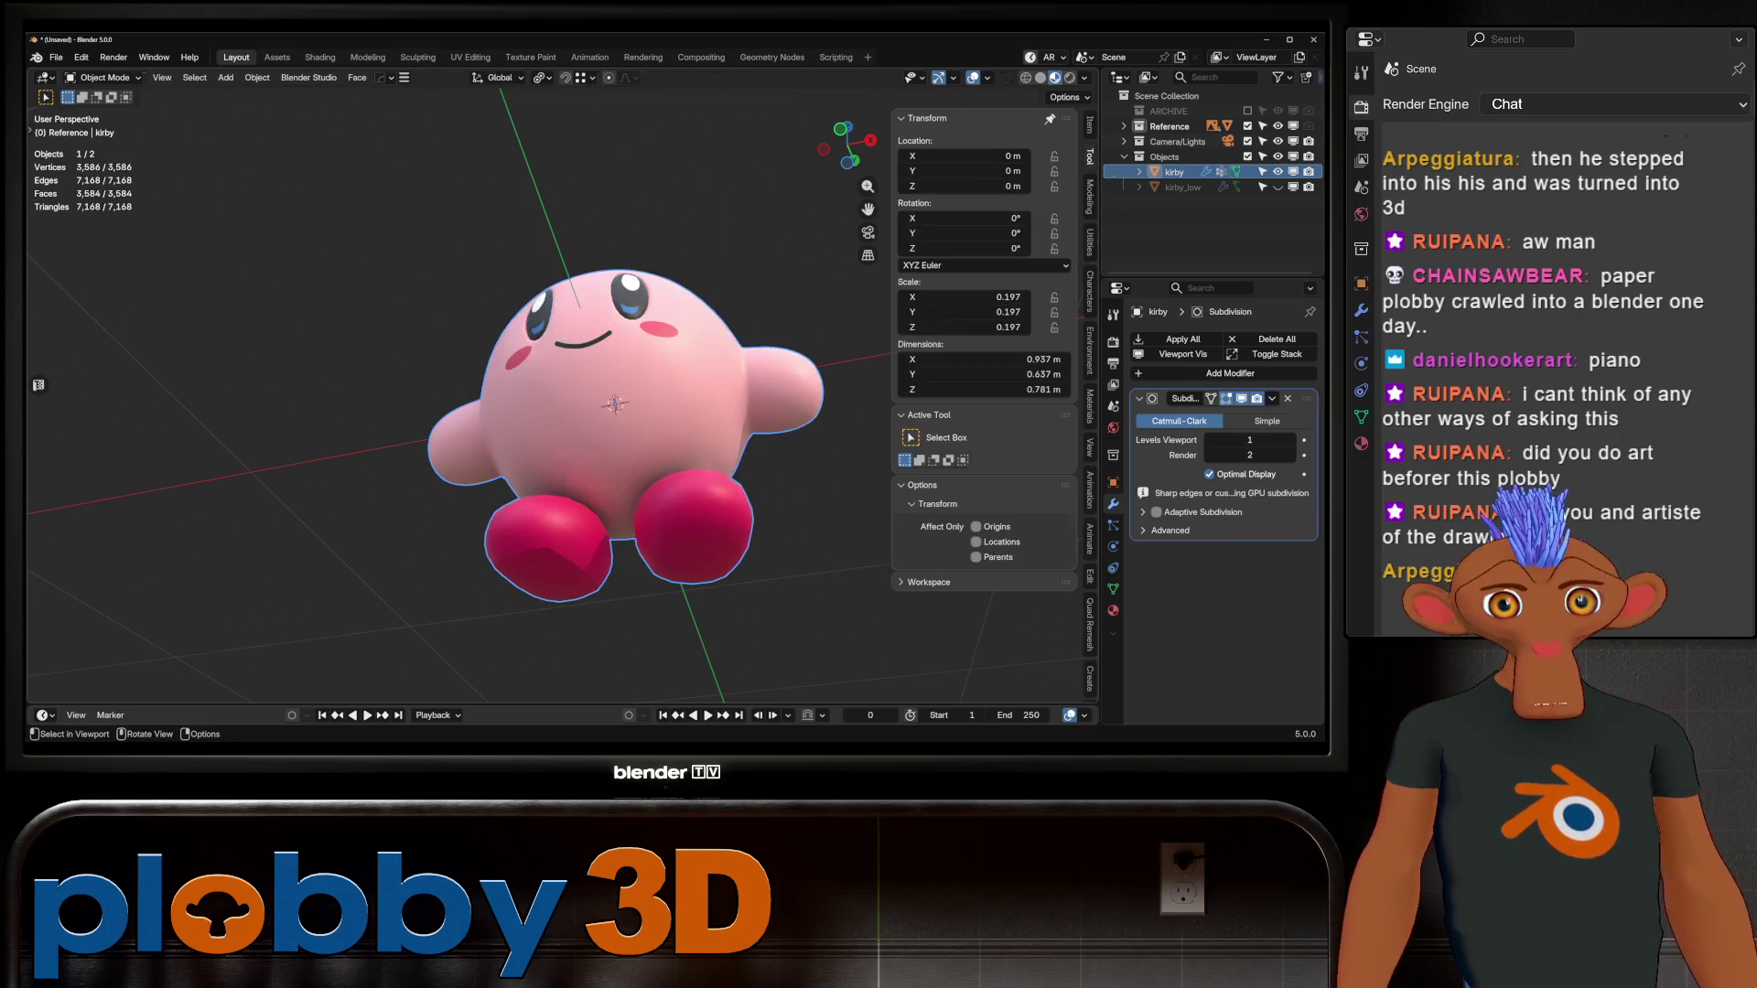
pyautogui.press('Tab')
pyautogui.moveTo(585, 631); pyautogui.dragTo(600, 464, button='middle')
pyautogui.hotkey('ctrl', 'shift', 'm')
pyautogui.press('2')
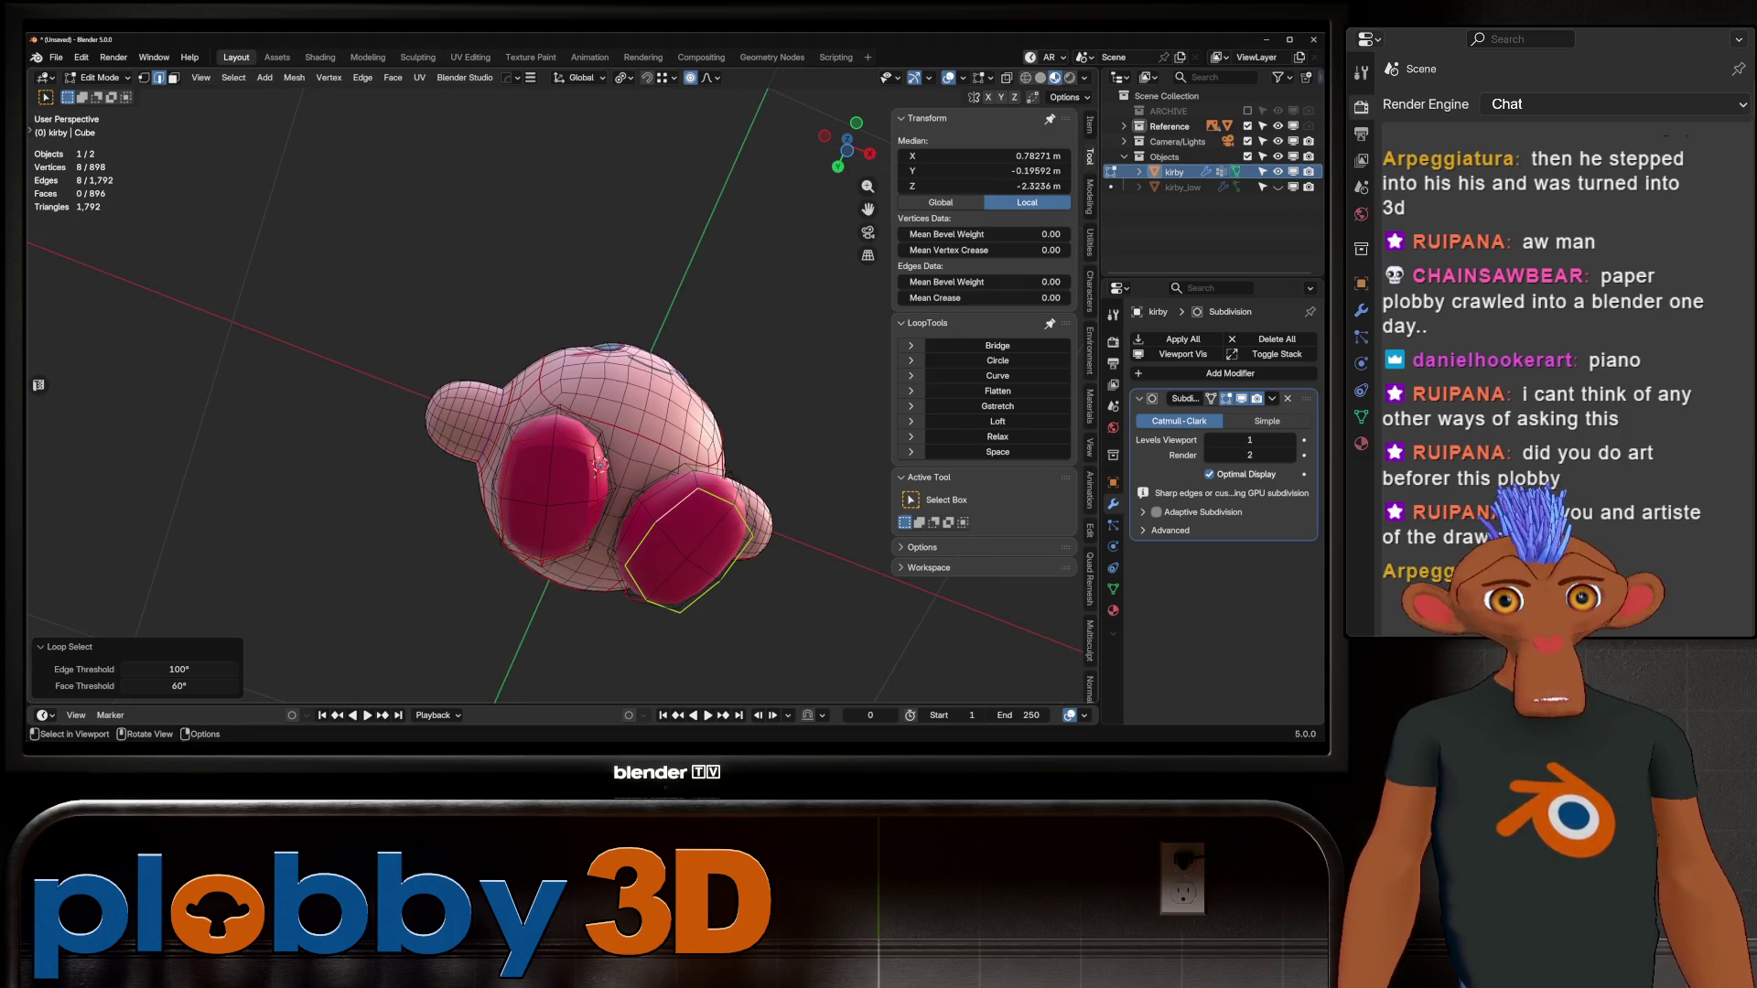
pyautogui.scroll(3, 577, 453)
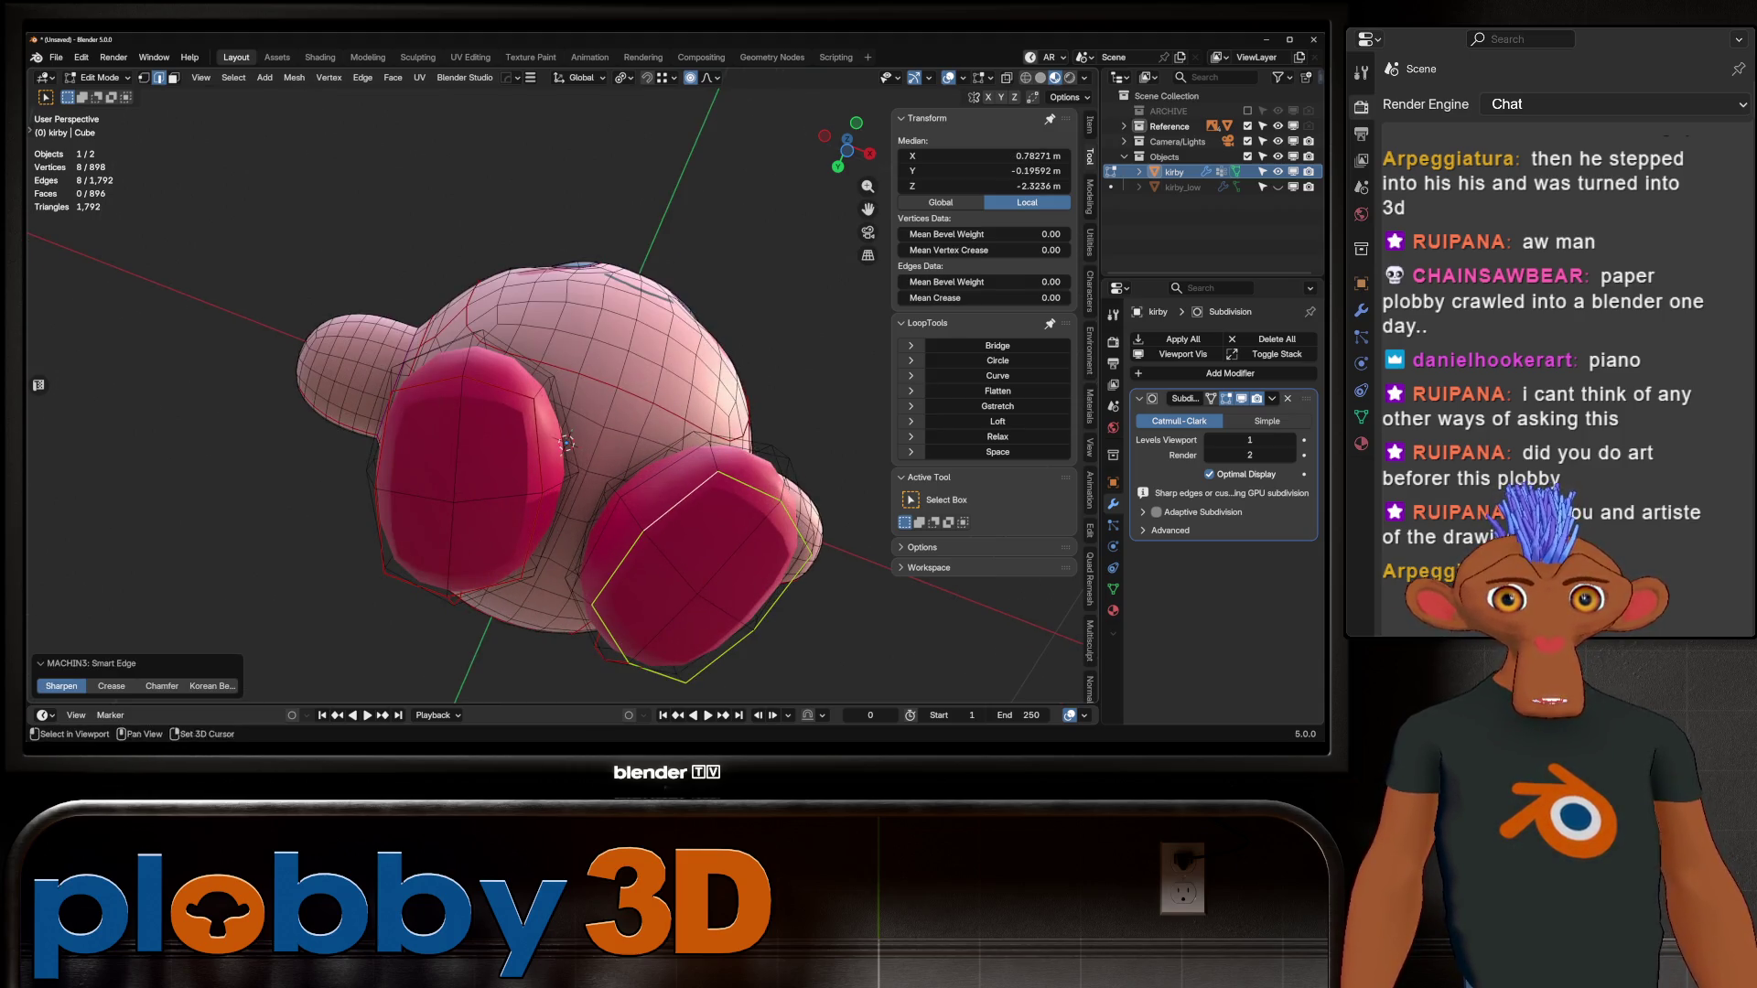
pyautogui.keyDown('shift'); pyautogui.click(566, 443); pyautogui.keyUp('shift')
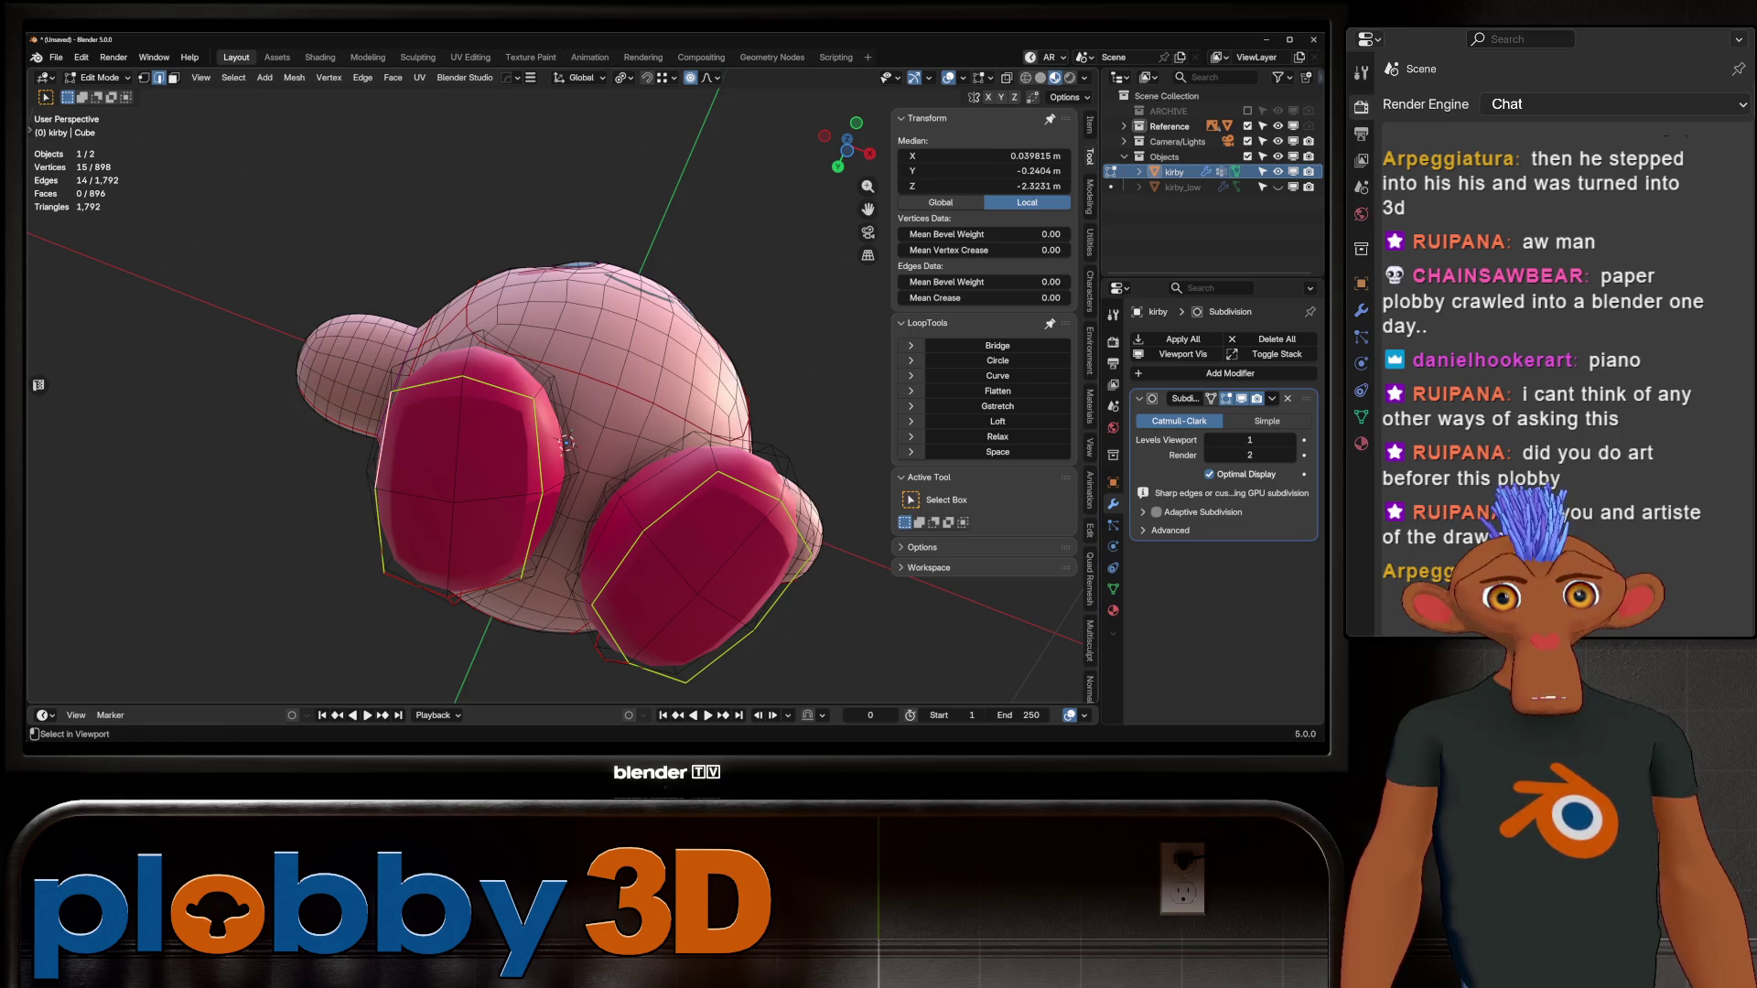
pyautogui.keyDown('shift'); pyautogui.click(566, 443); pyautogui.keyUp('shift')
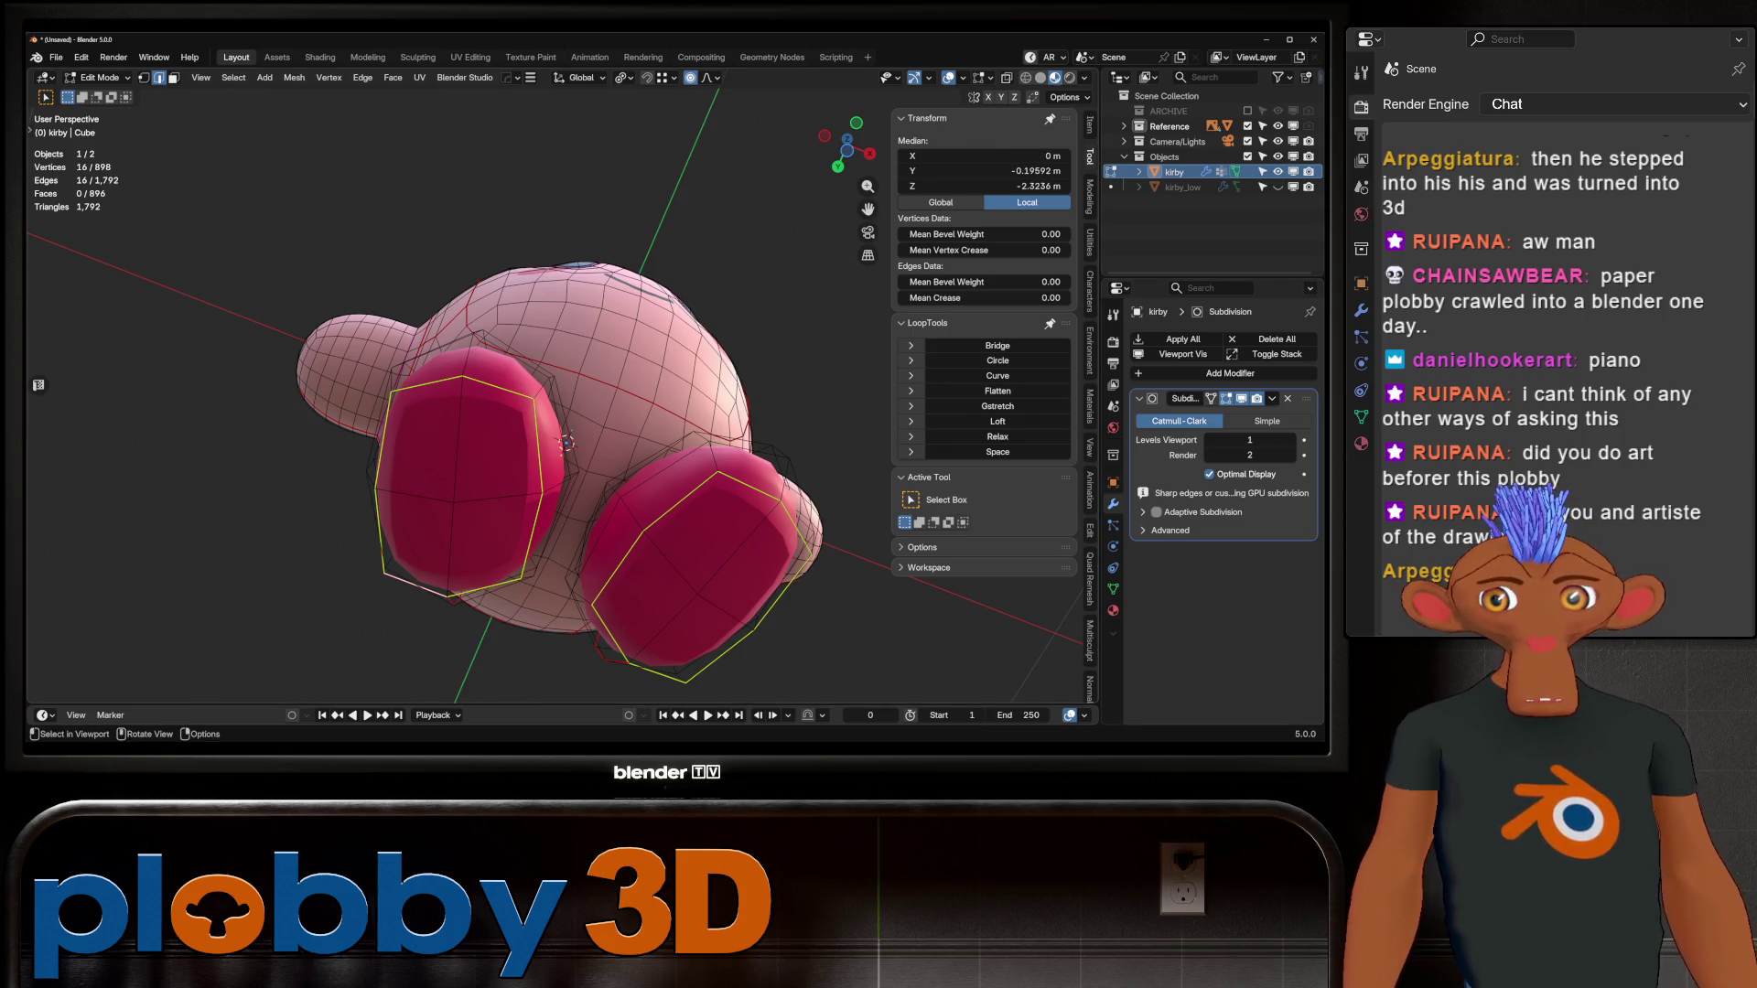
# Step: Relax the foot loop from Quick Favorites and return to Object Mode
pyautogui.press('q')
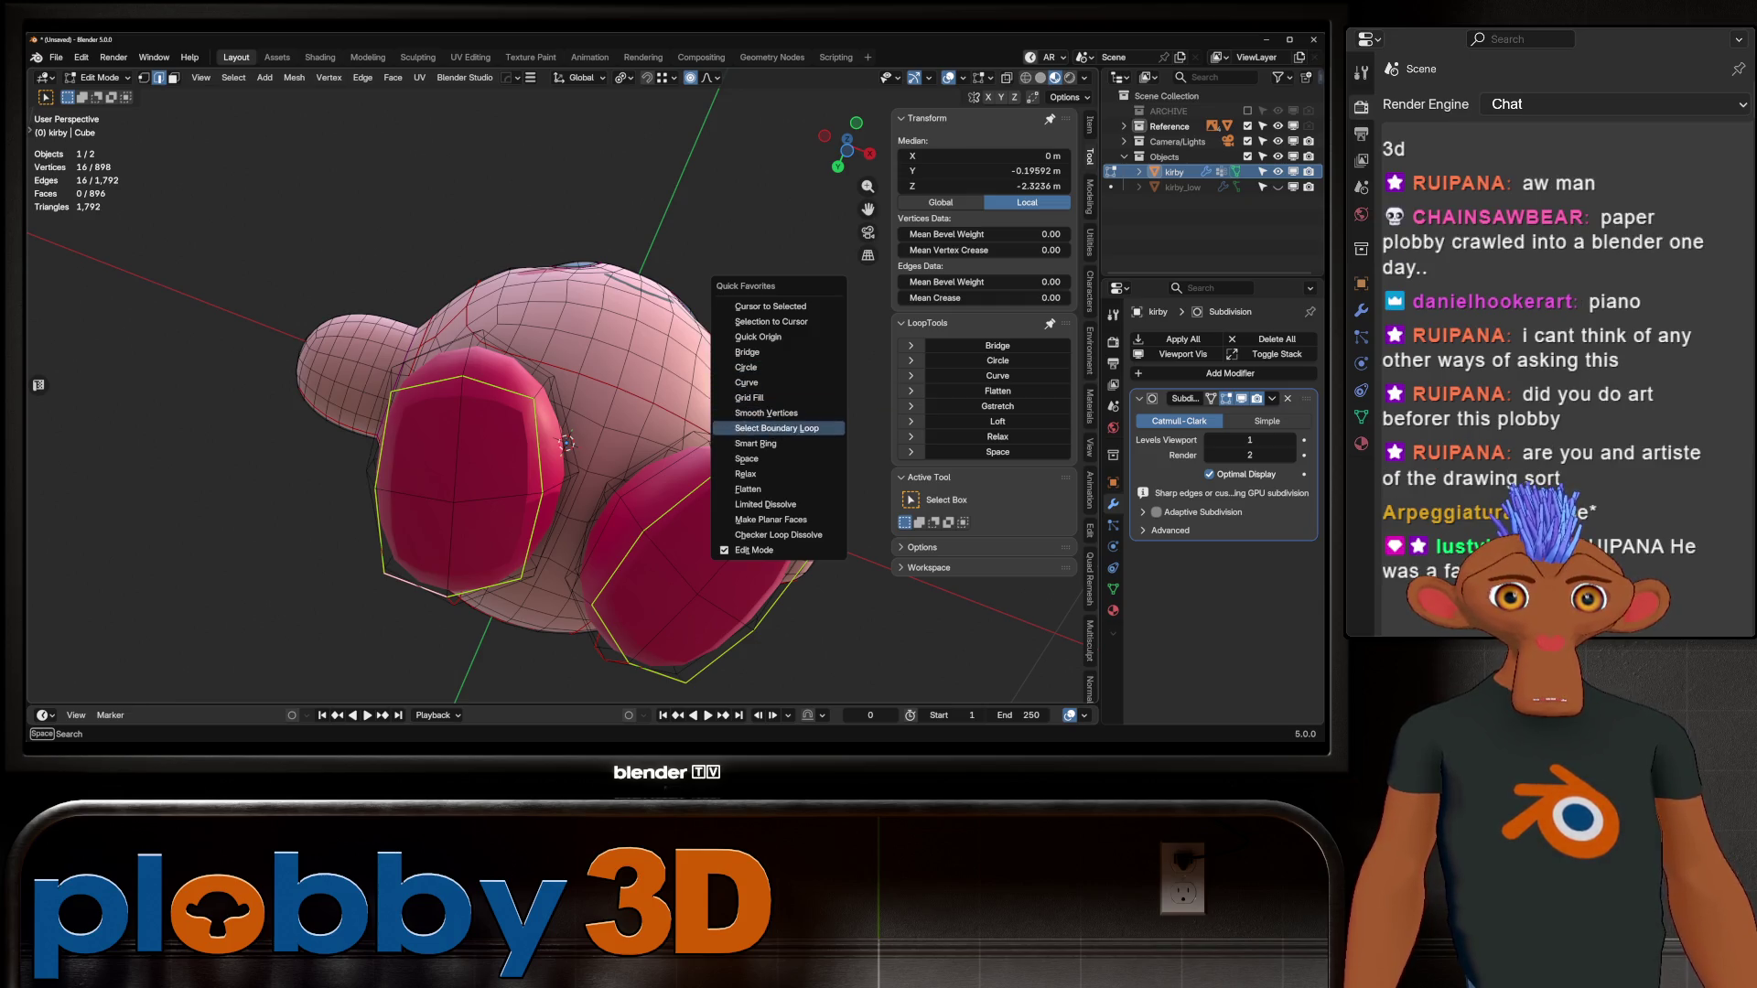
pyautogui.click(746, 474)
pyautogui.moveTo(563, 440)
pyautogui.mouseDown(button='middle')
pyautogui.moveTo(586, 347)
pyautogui.moveTo(567, 363)
pyautogui.moveTo(623, 356)
pyautogui.mouseUp(button='middle')
pyautogui.scroll(-4, 563, 393)
pyautogui.press('Tab')
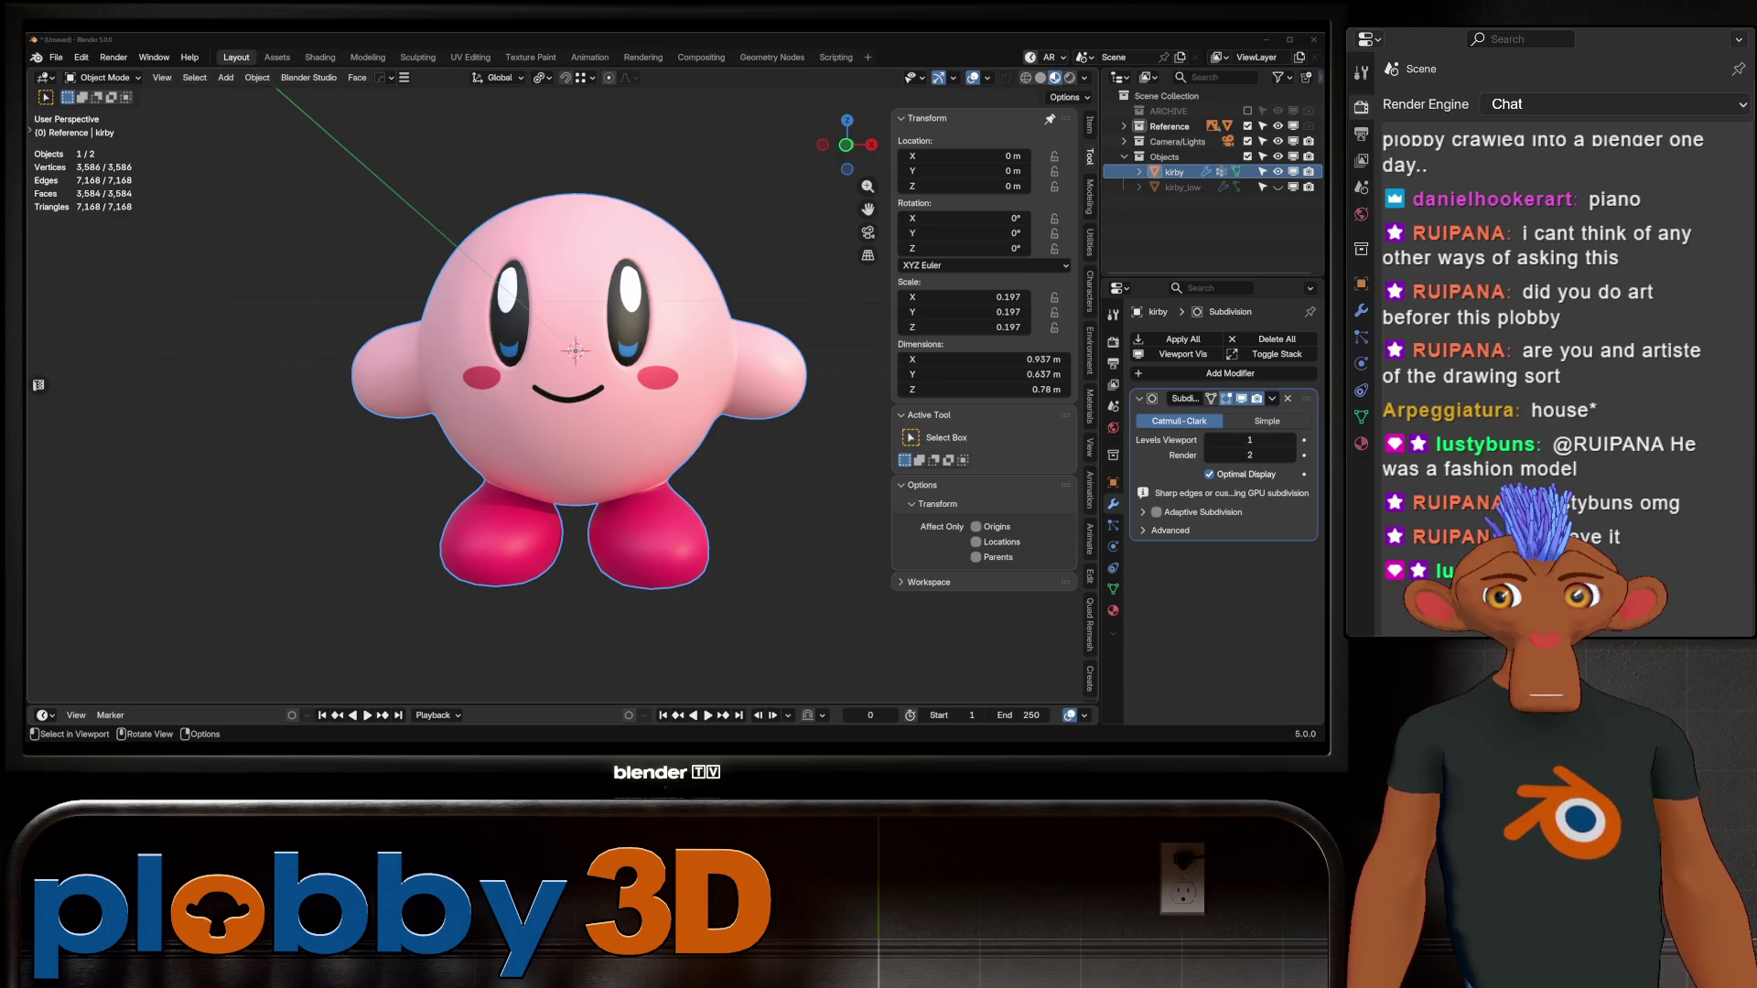
# Step: Crease the edge loop where Kirby's body meets his foot
pyautogui.moveTo(586, 366); pyautogui.dragTo(449, 365, button='middle')
pyautogui.press('Tab')
pyautogui.scroll(5, 586, 412)
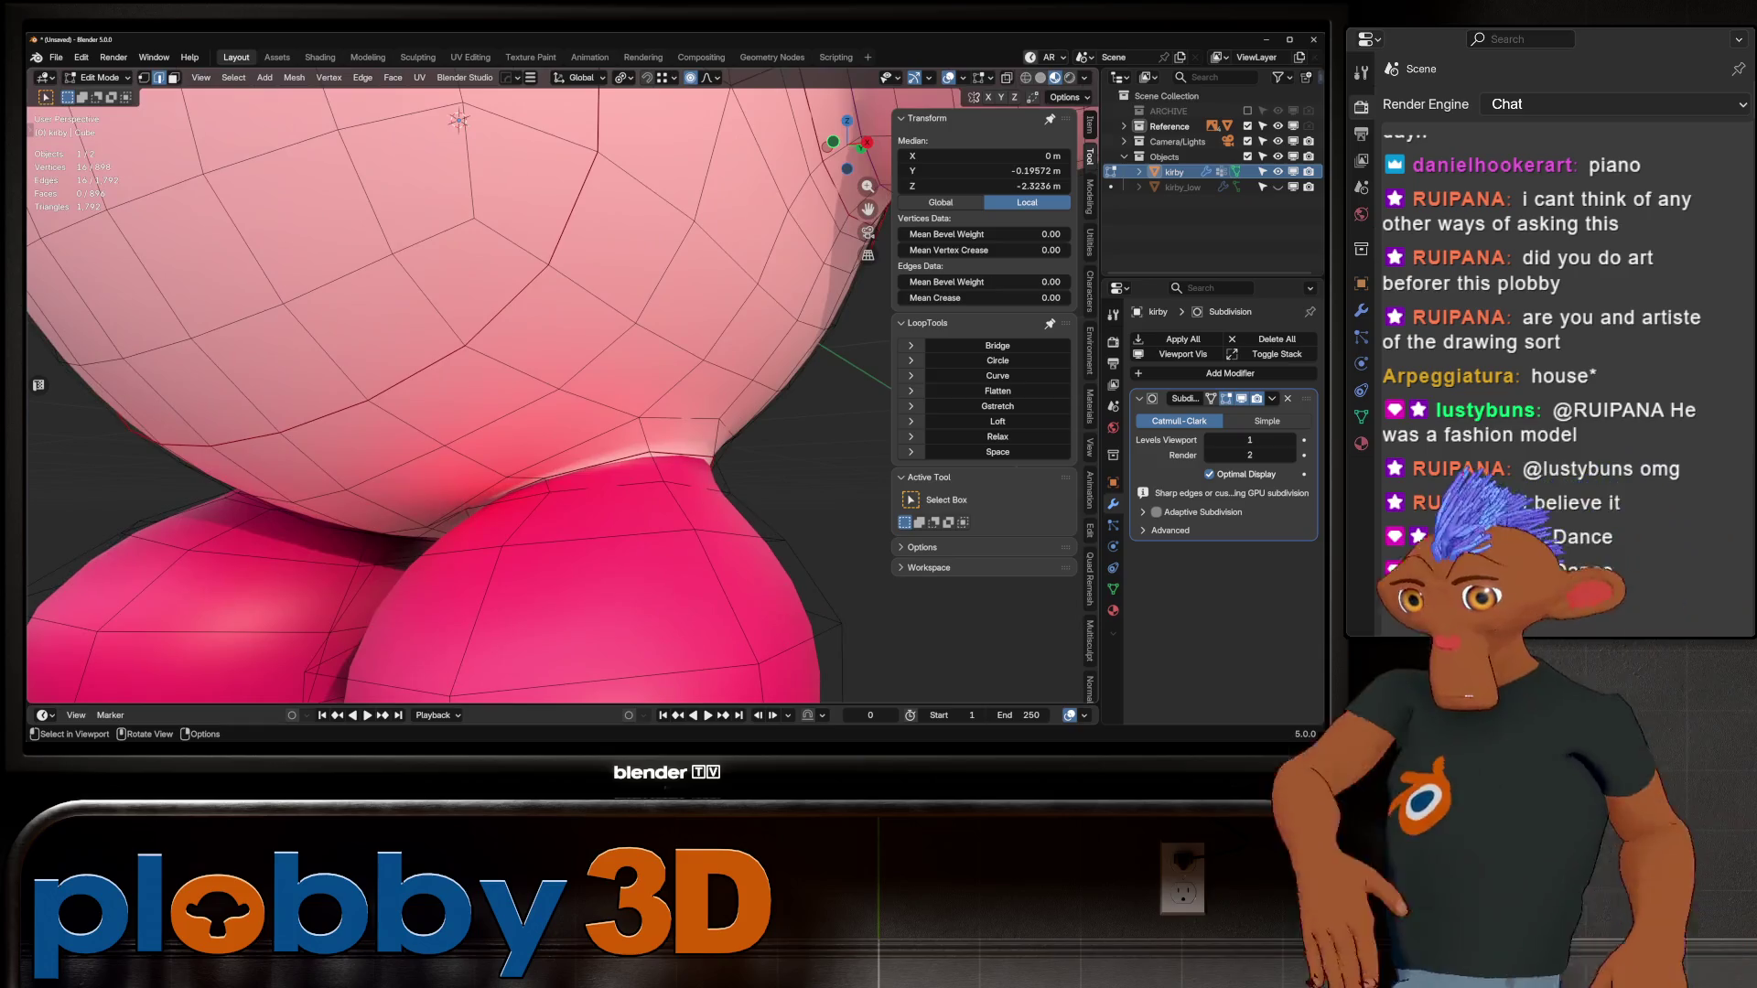
pyautogui.hotkey('shift', 'e')
pyautogui.click(789, 500)
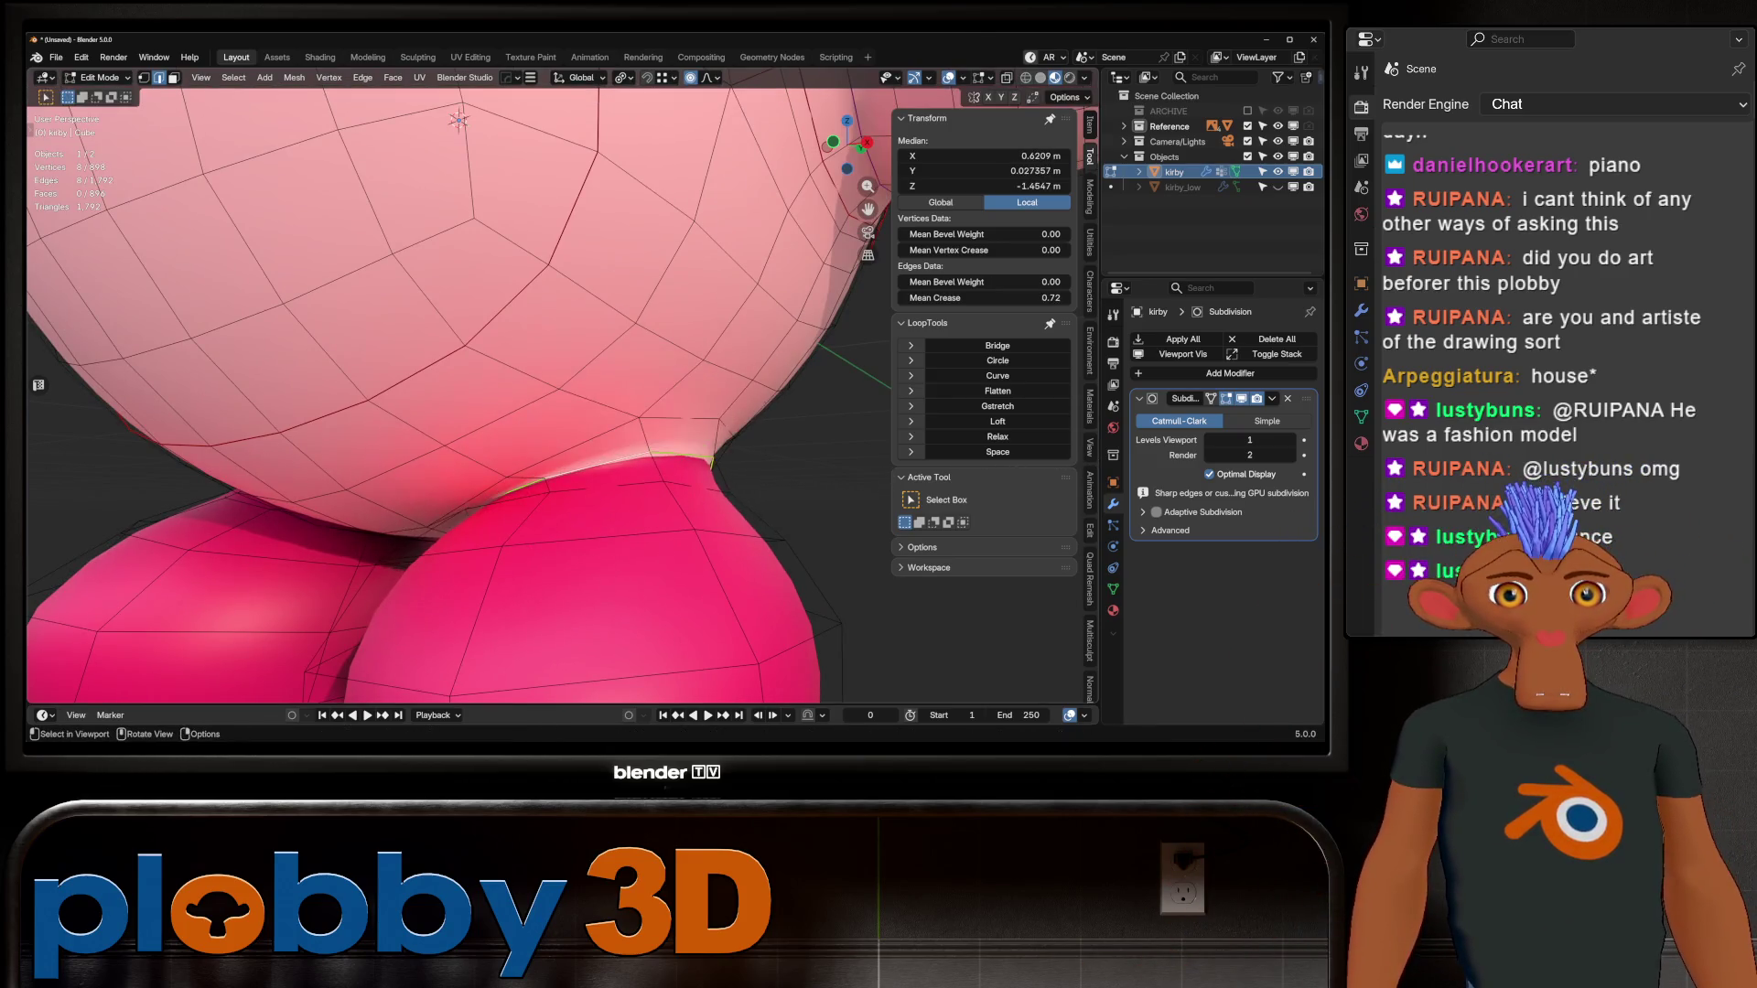
pyautogui.scroll(-4, 458, 394)
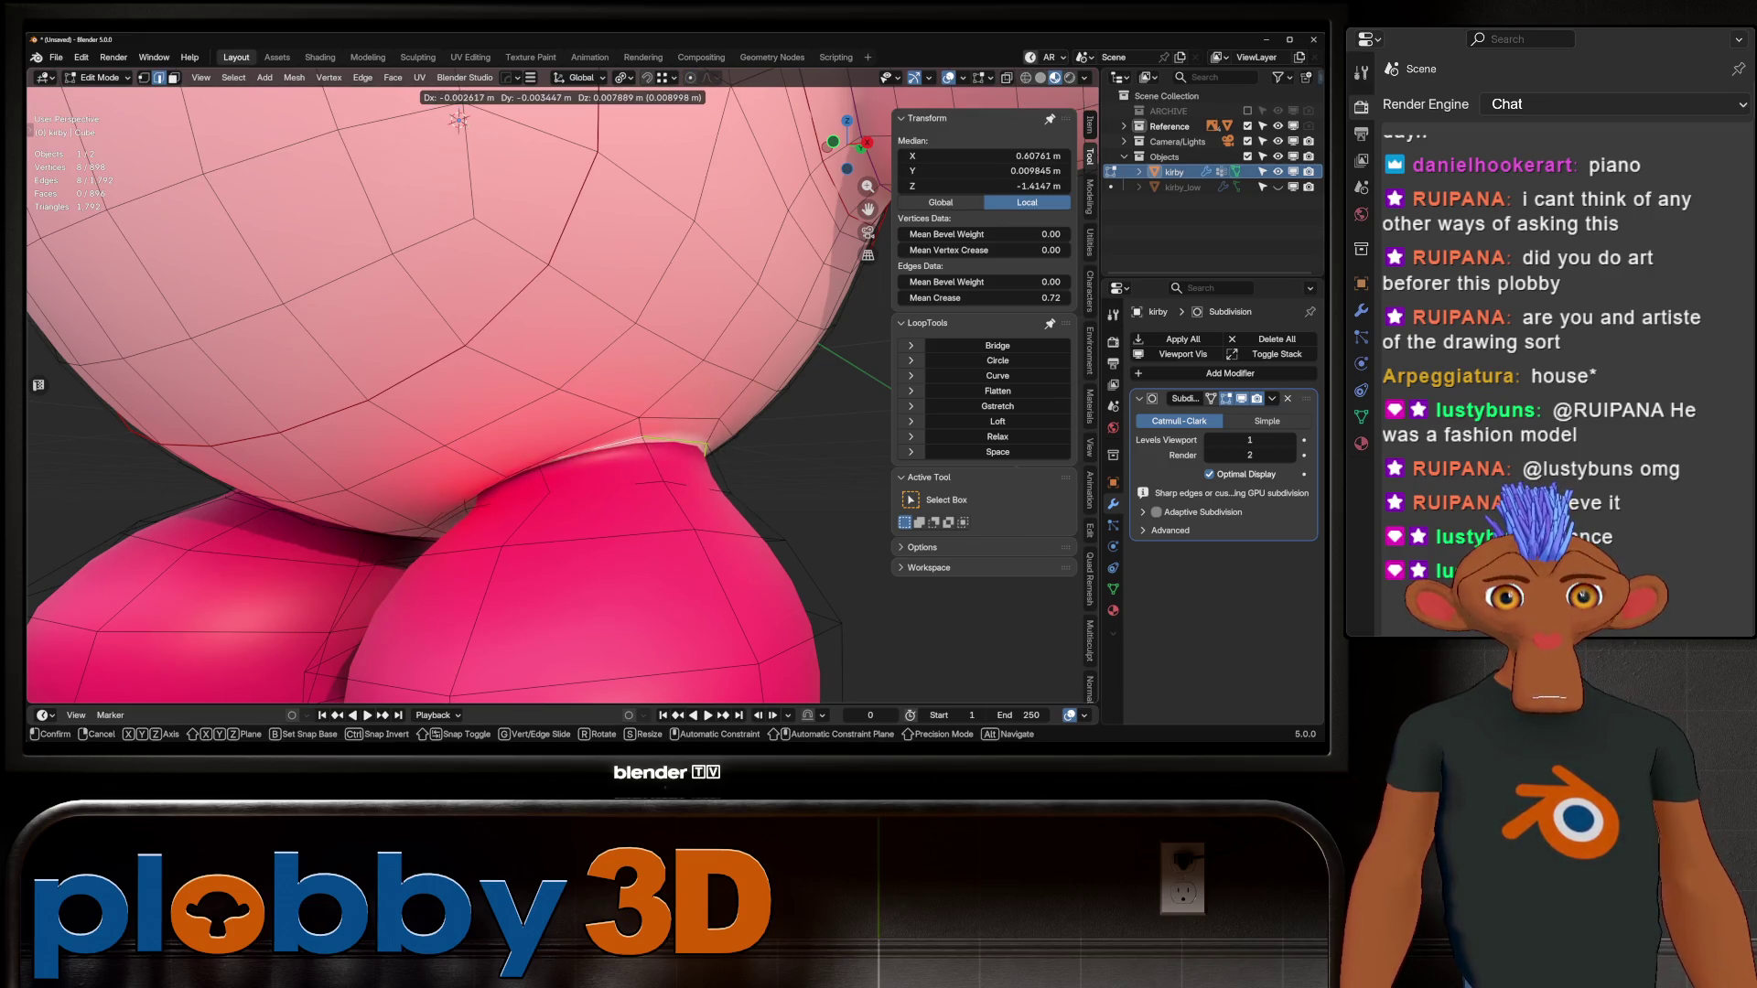
pyautogui.scroll(-2, 458, 394)
pyautogui.scroll(-3, 458, 393)
# Step: Check Kirby from the front and back, then extend the selection along the whole foot–body junction loop
pyautogui.press('Tab')
pyautogui.press('KP_1')
pyautogui.moveTo(549, 412); pyautogui.dragTo(686, 412, button='middle')
pyautogui.scroll(3, 631, 394)
pyautogui.scroll(3, 631, 394)
pyautogui.press('Tab')
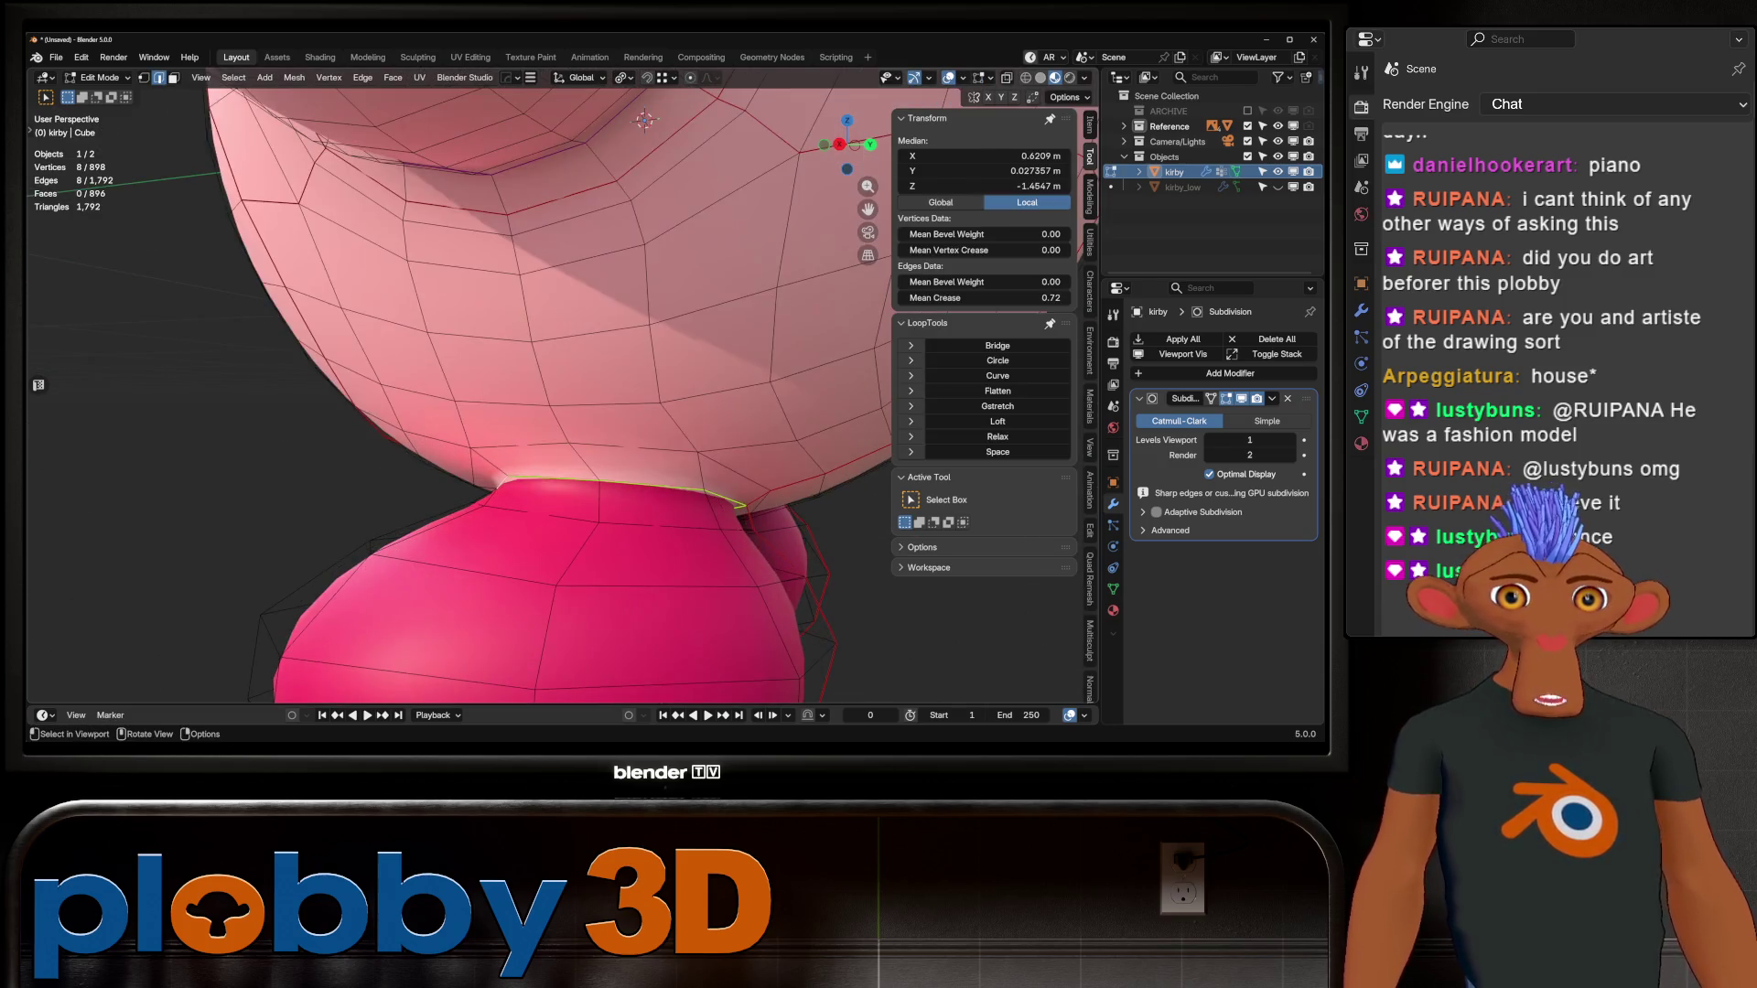
pyautogui.keyDown('alt'); pyautogui.click(613, 480); pyautogui.keyUp('alt')
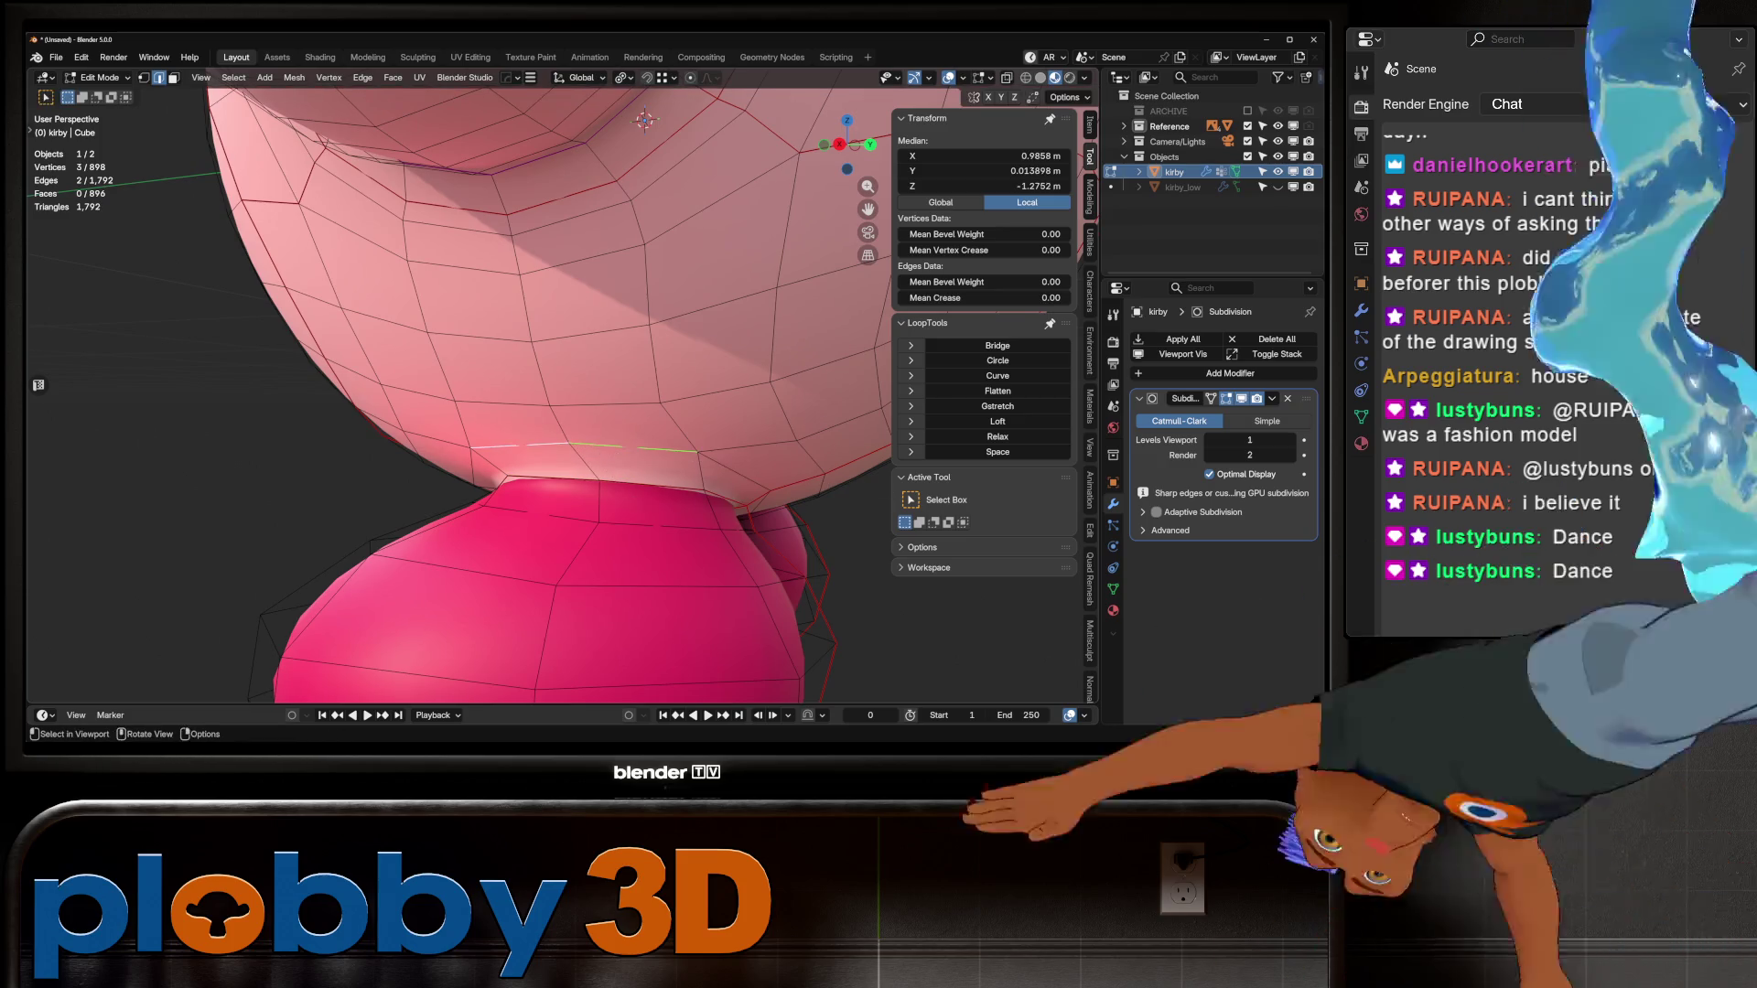
# Step: Crease the junction edges to a full 1.0 and add a Hops mirror on the X axis
pyautogui.hotkey('shift', 'e')
pyautogui.scroll(-3, 636, 124)
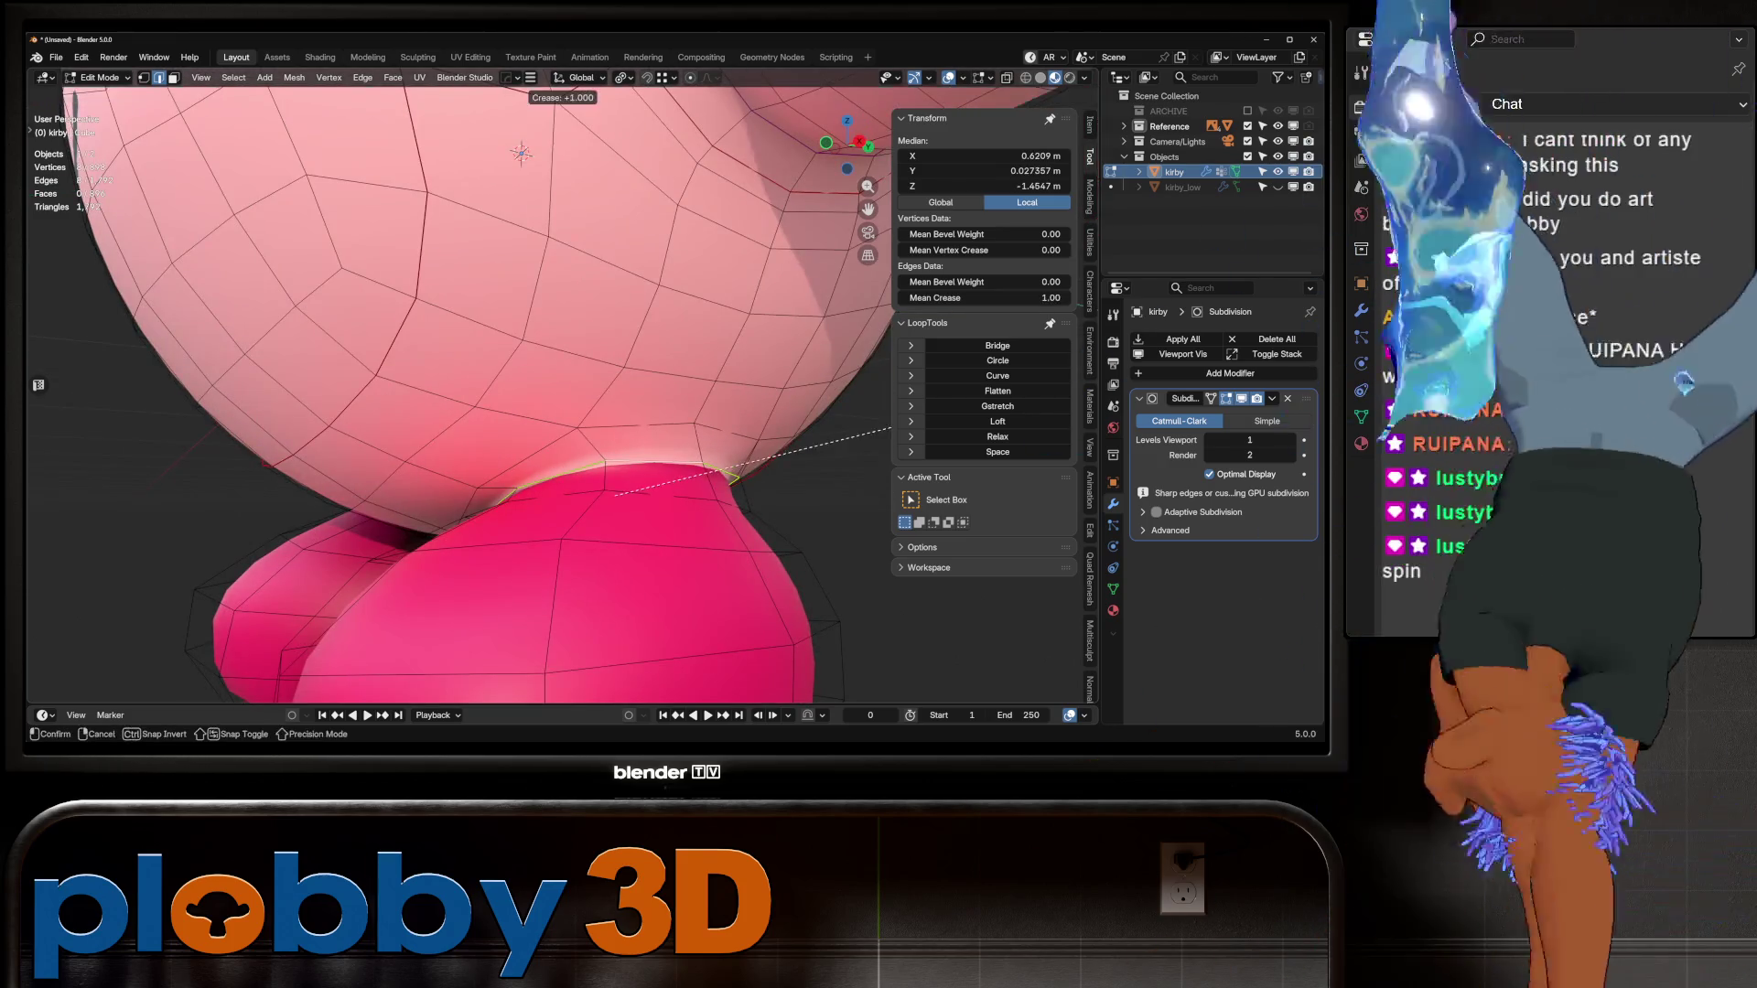
pyautogui.scroll(-3, 637, 124)
pyautogui.moveTo(641, 279); pyautogui.dragTo(590, 279, button='middle')
pyautogui.press('s')
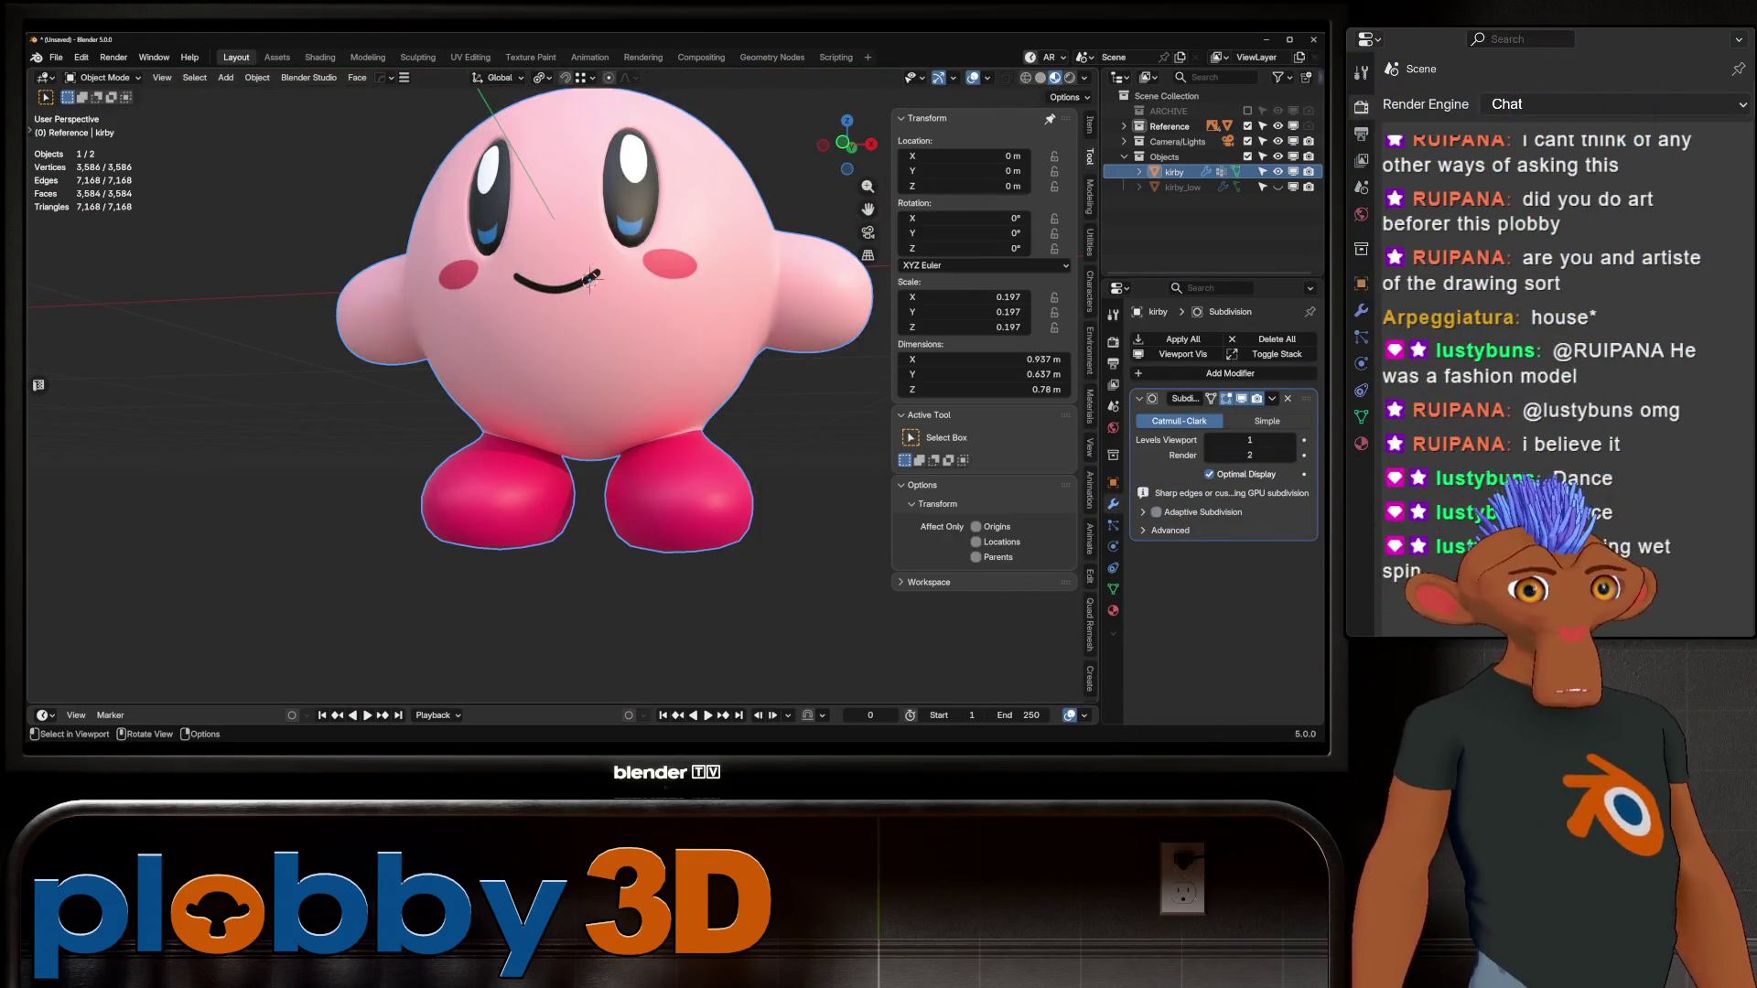
pyautogui.press('Escape')
pyautogui.press('Tab')
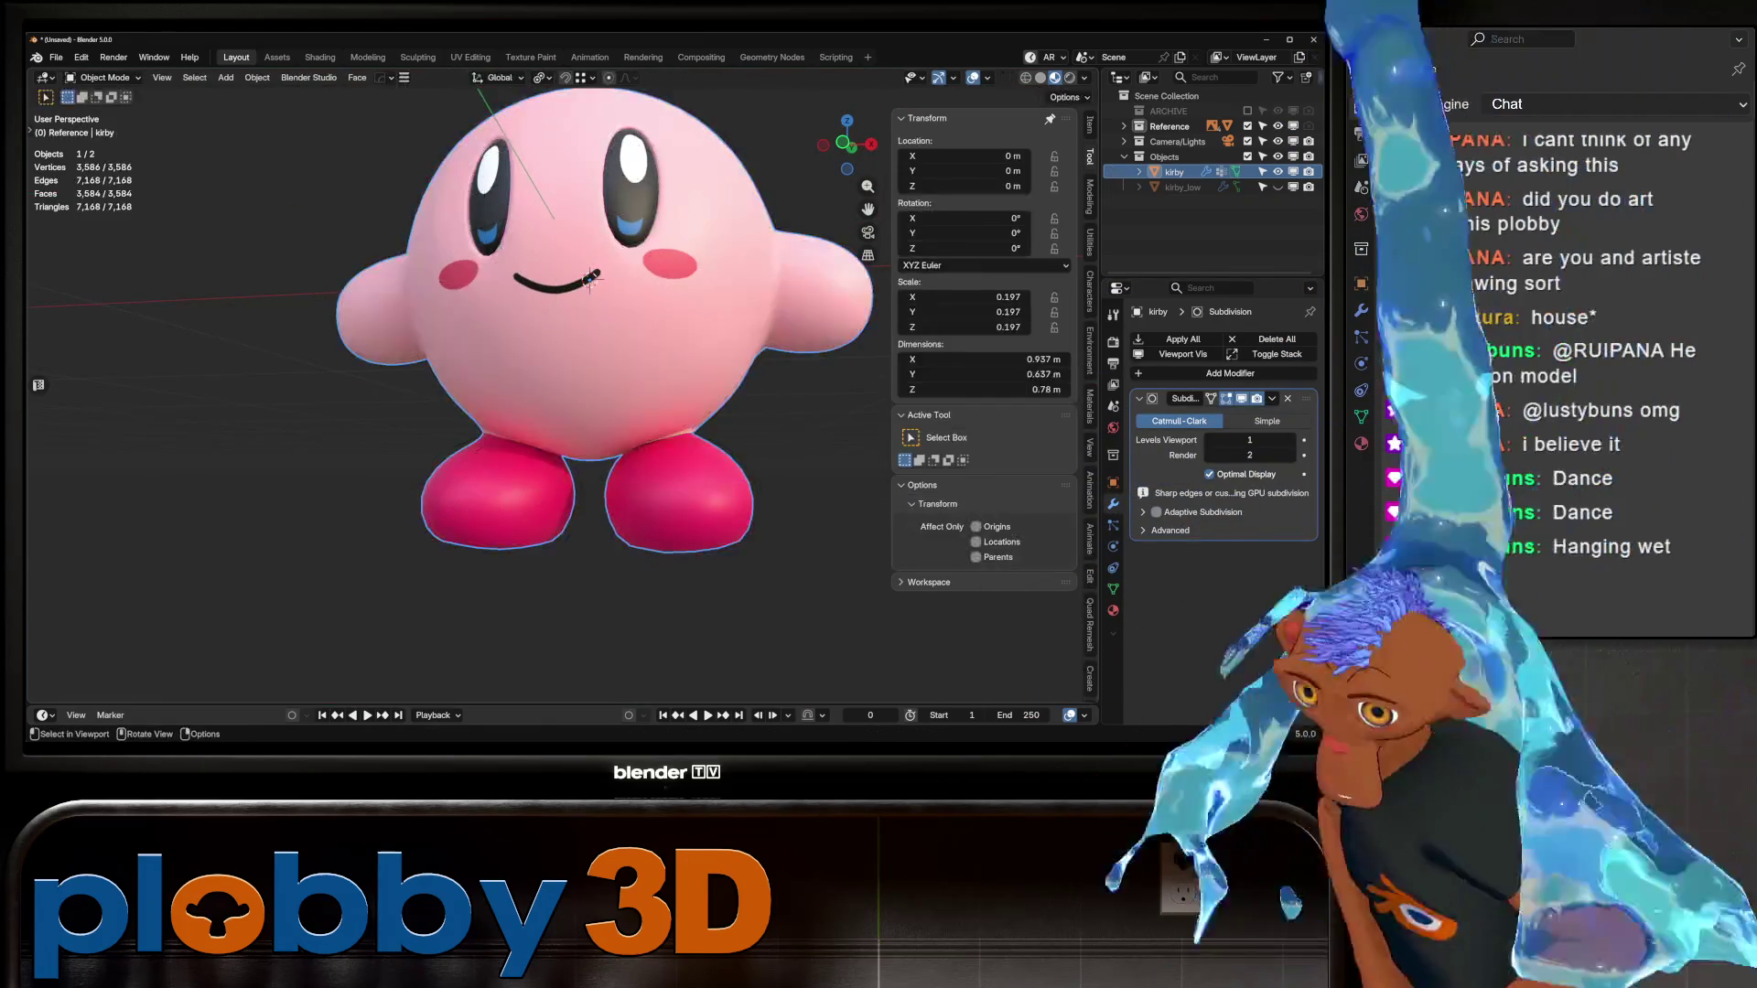
pyautogui.hotkey('alt', 'x')
pyautogui.click(699, 274)
# Step: Rotate the selected edges slightly in Edit Mode while viewing from the front
pyautogui.moveTo(699, 274)
pyautogui.mouseDown(button='middle')
pyautogui.moveTo(636, 337)
pyautogui.moveTo(604, 320)
pyautogui.moveTo(659, 316)
pyautogui.moveTo(633, 313)
pyautogui.moveTo(608, 263)
pyautogui.mouseUp(button='middle')
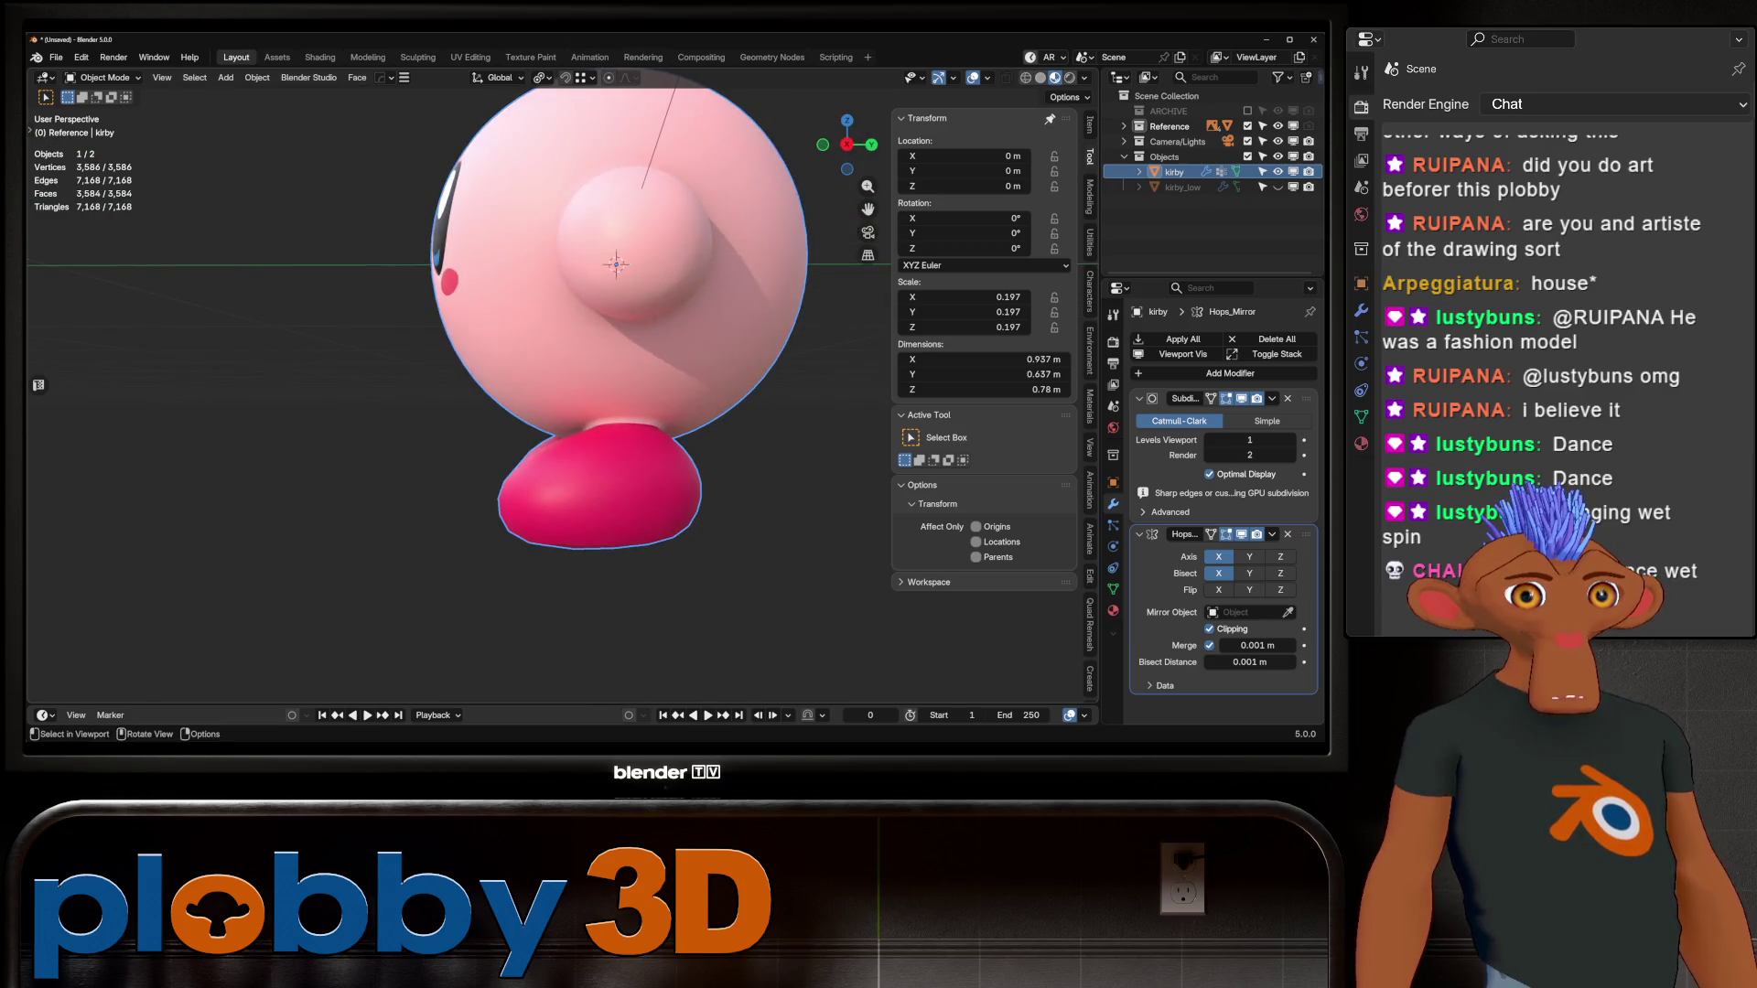
pyautogui.press('Tab')
pyautogui.scroll(5, 622, 187)
pyautogui.moveTo(622, 186)
pyautogui.mouseDown(button='middle')
pyautogui.moveTo(604, 219)
pyautogui.moveTo(581, 212)
pyautogui.mouseUp(button='middle')
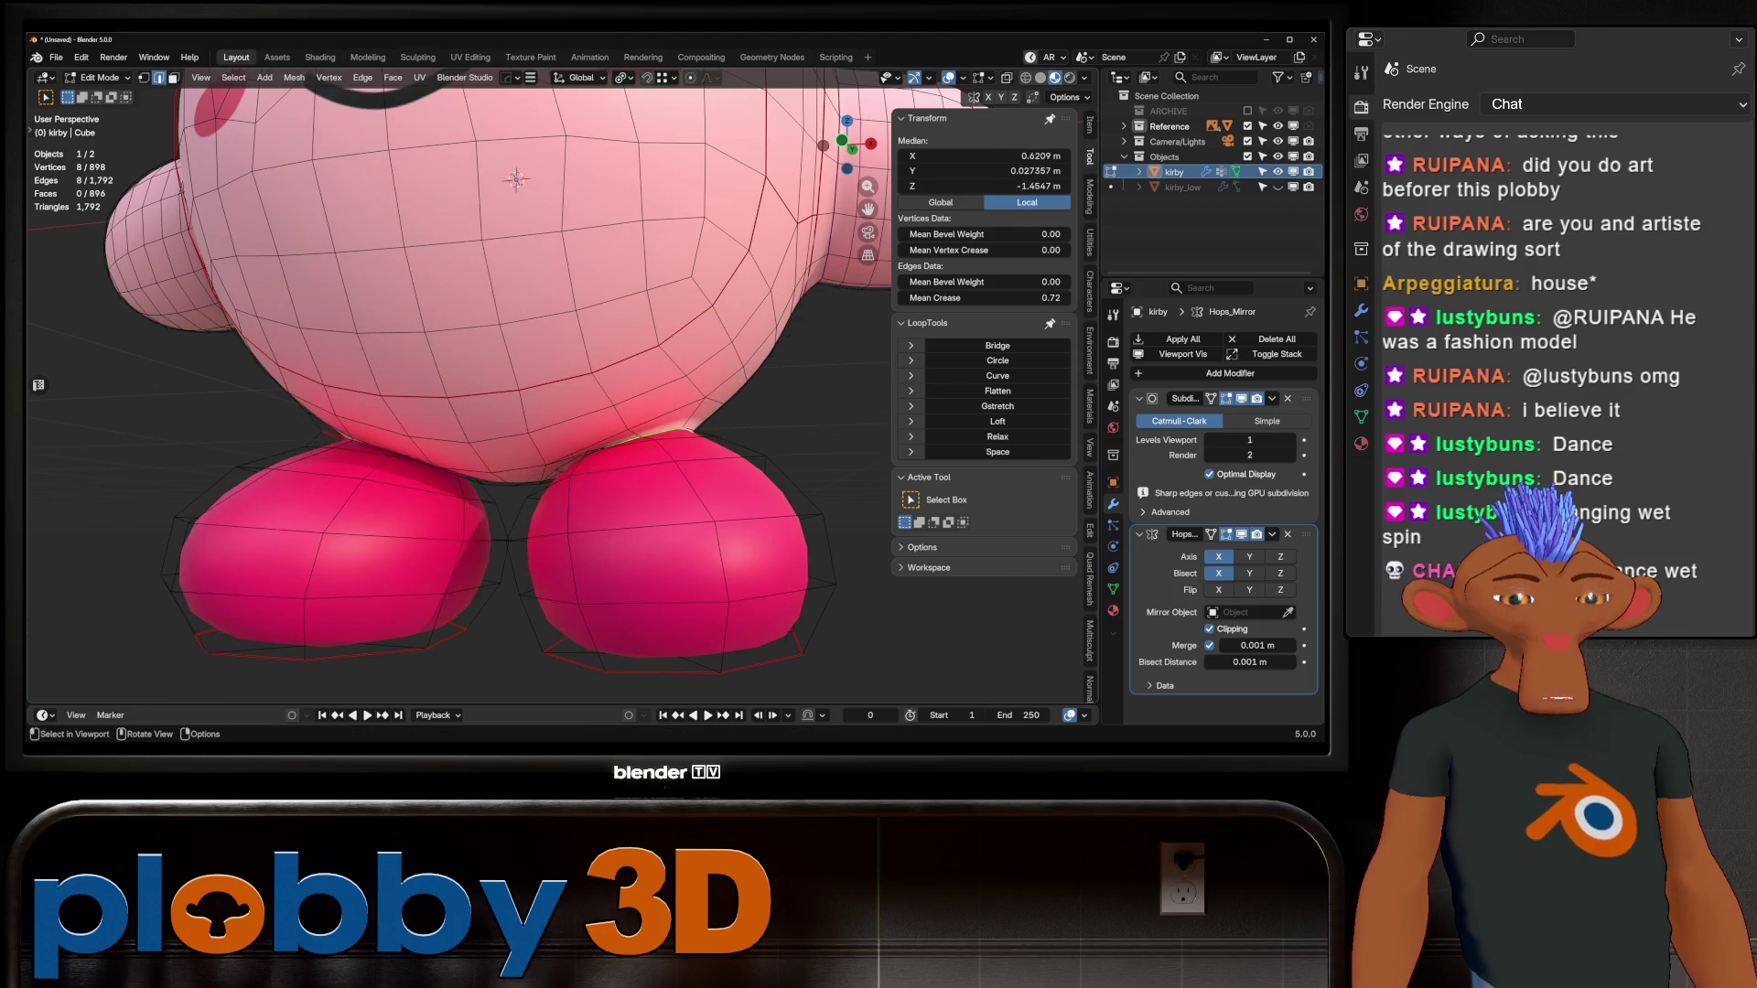
pyautogui.press('KP_1')
pyautogui.press('r')
pyautogui.press('Return')
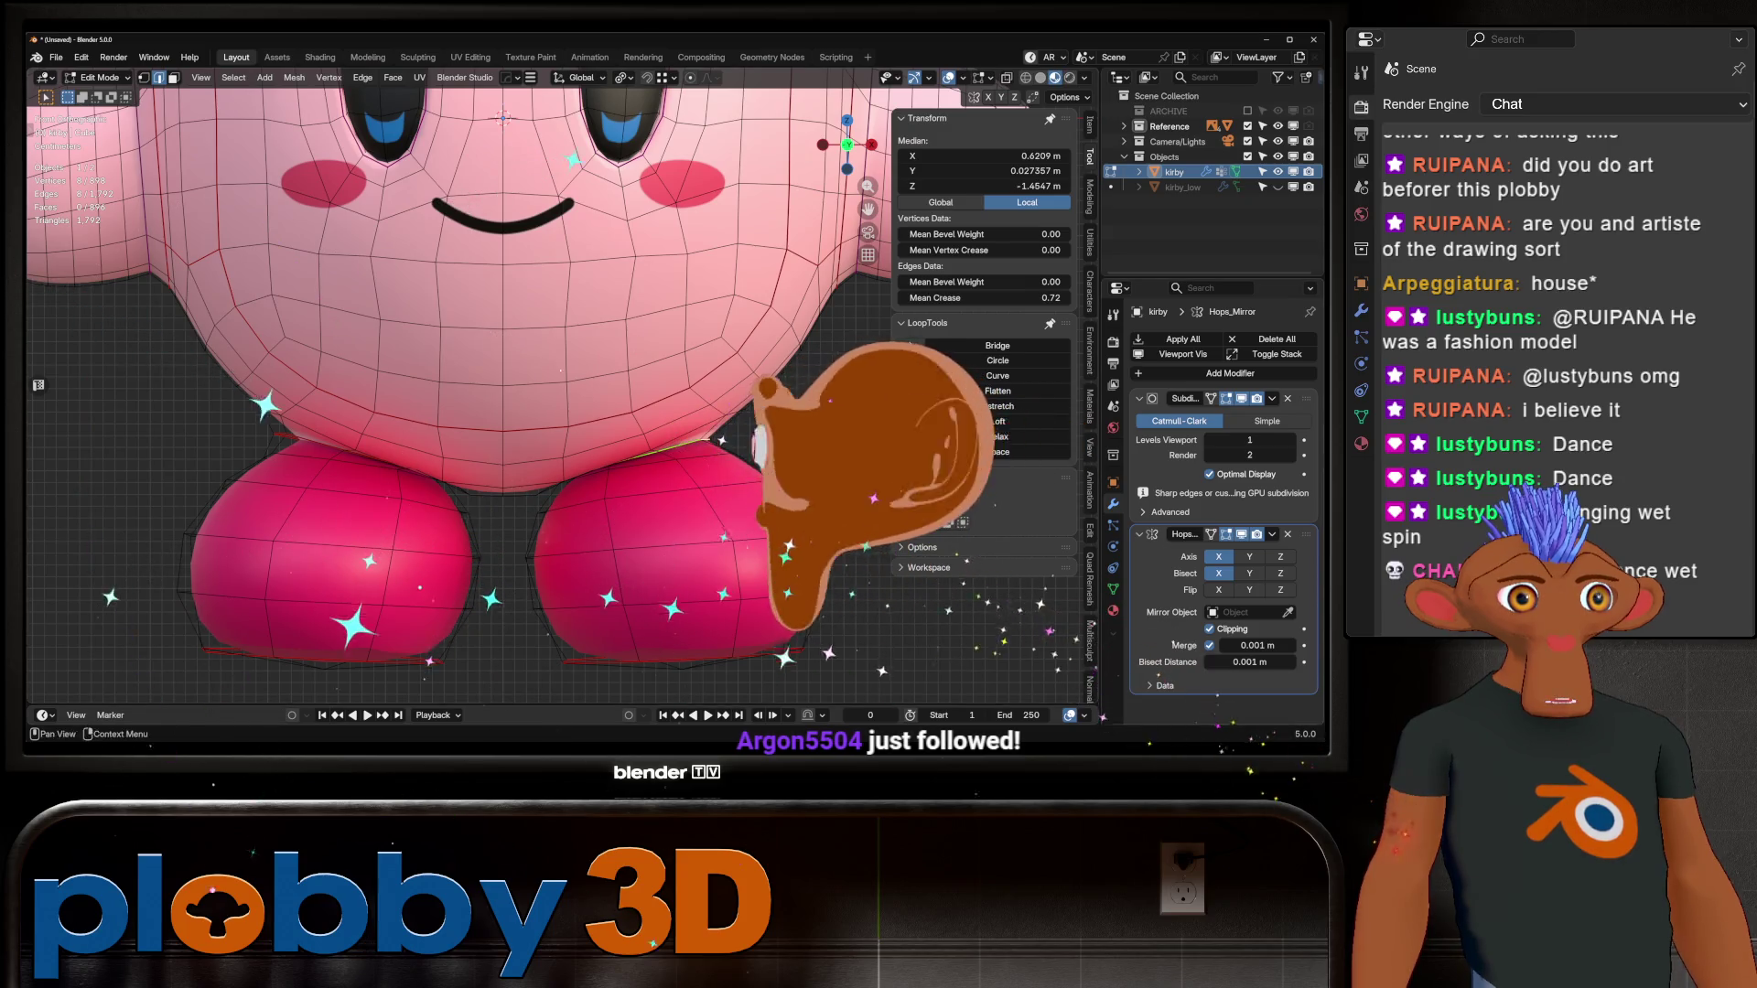
# Step: Apply the Hops_Mirror modifier to Kirby, leaving only Subdivision in the stack
pyautogui.press('Tab')
pyautogui.hotkey('ctrl', 'a')
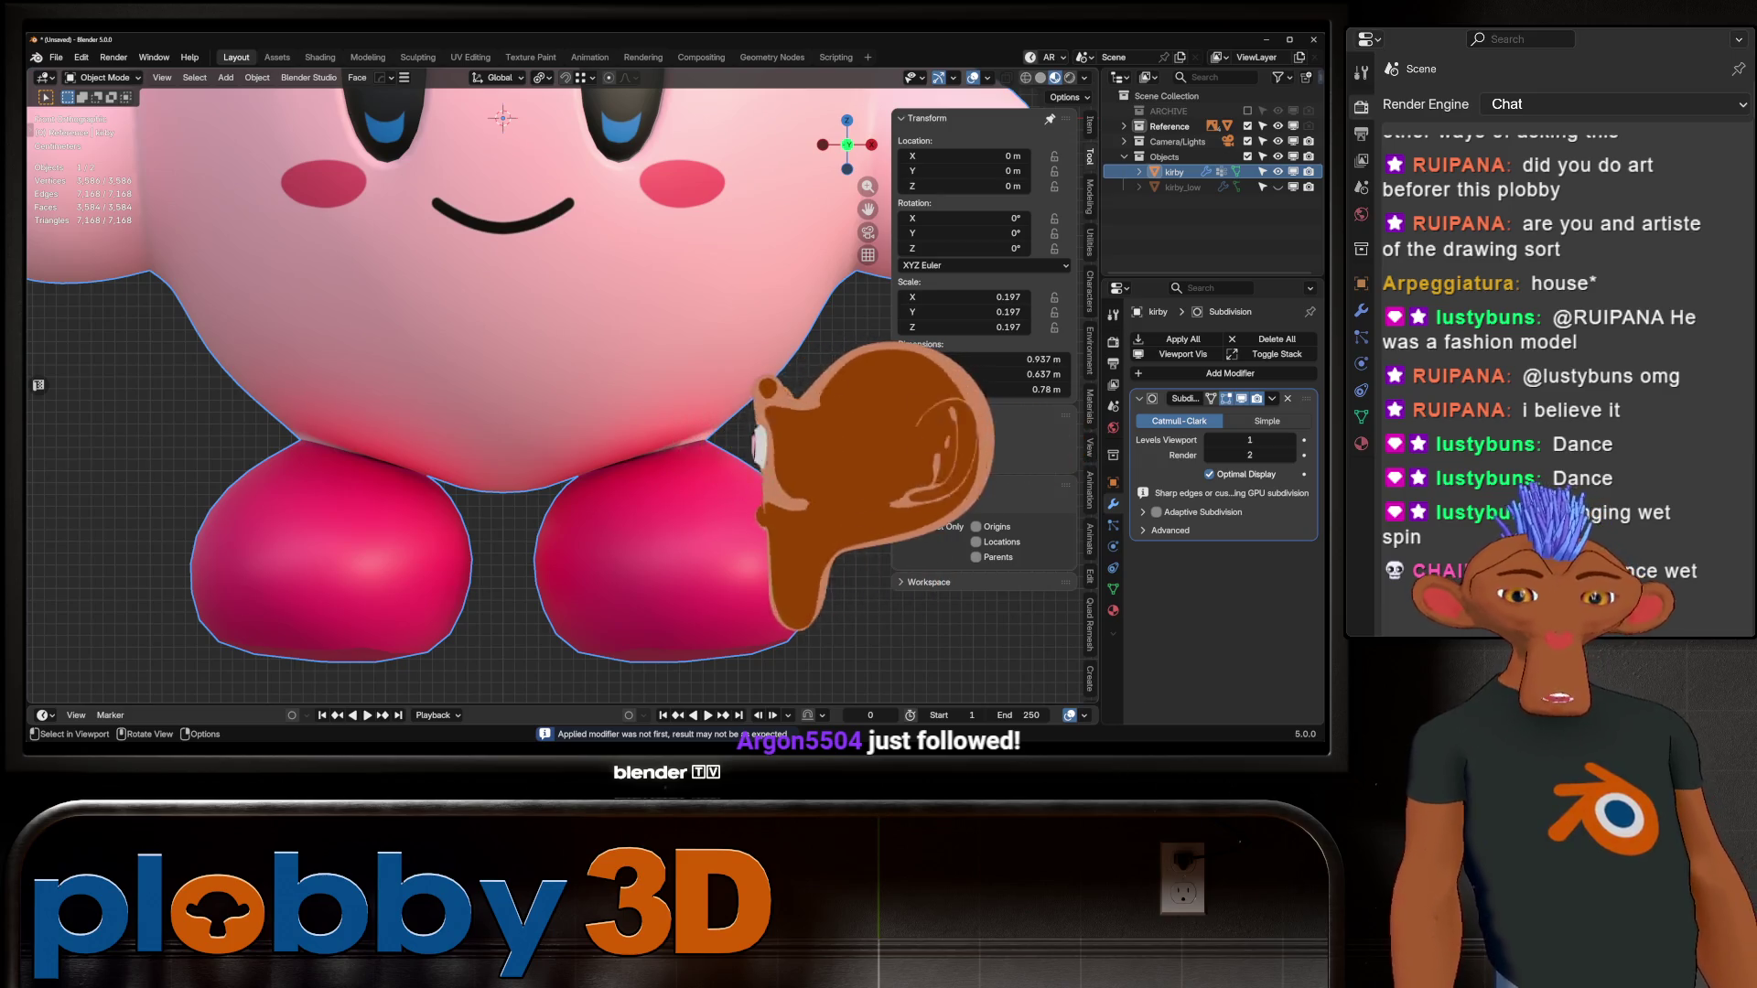
pyautogui.press('KP_Decimal')
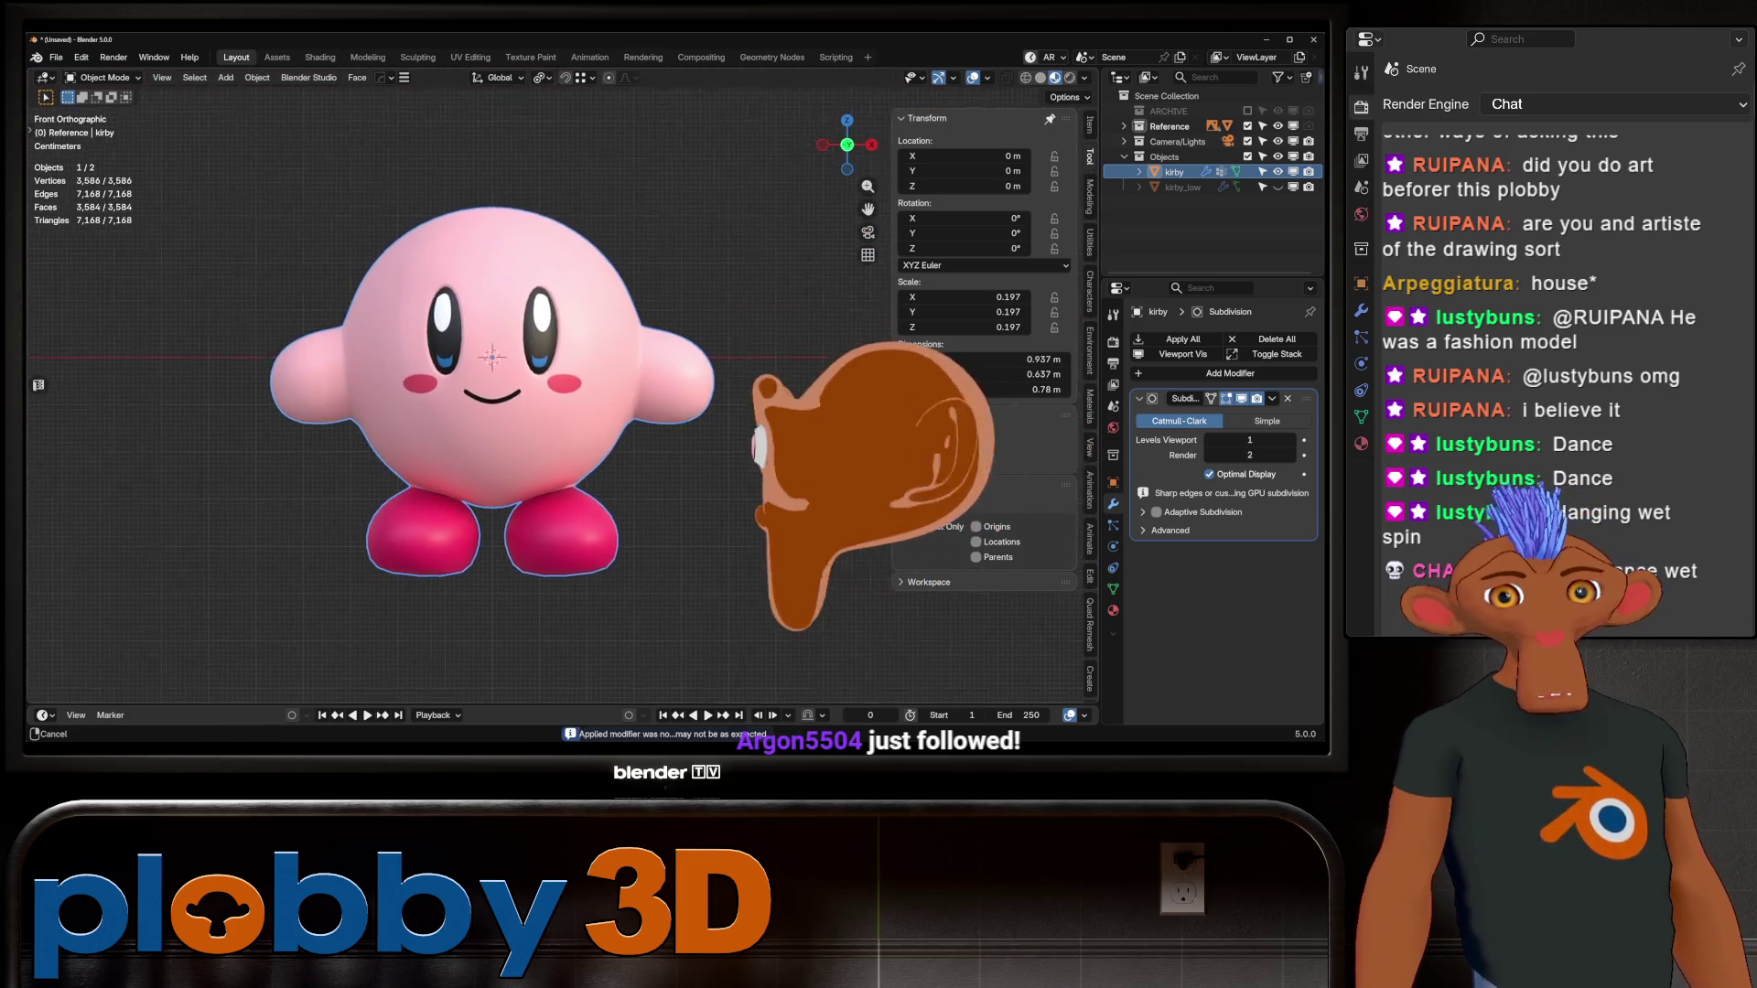
pyautogui.moveTo(476, 394); pyautogui.dragTo(366, 430, button='middle')
pyautogui.moveTo(549, 411)
pyautogui.mouseDown(button='middle')
pyautogui.moveTo(664, 408)
pyautogui.moveTo(668, 389)
pyautogui.moveTo(679, 438)
pyautogui.mouseUp(button='middle')
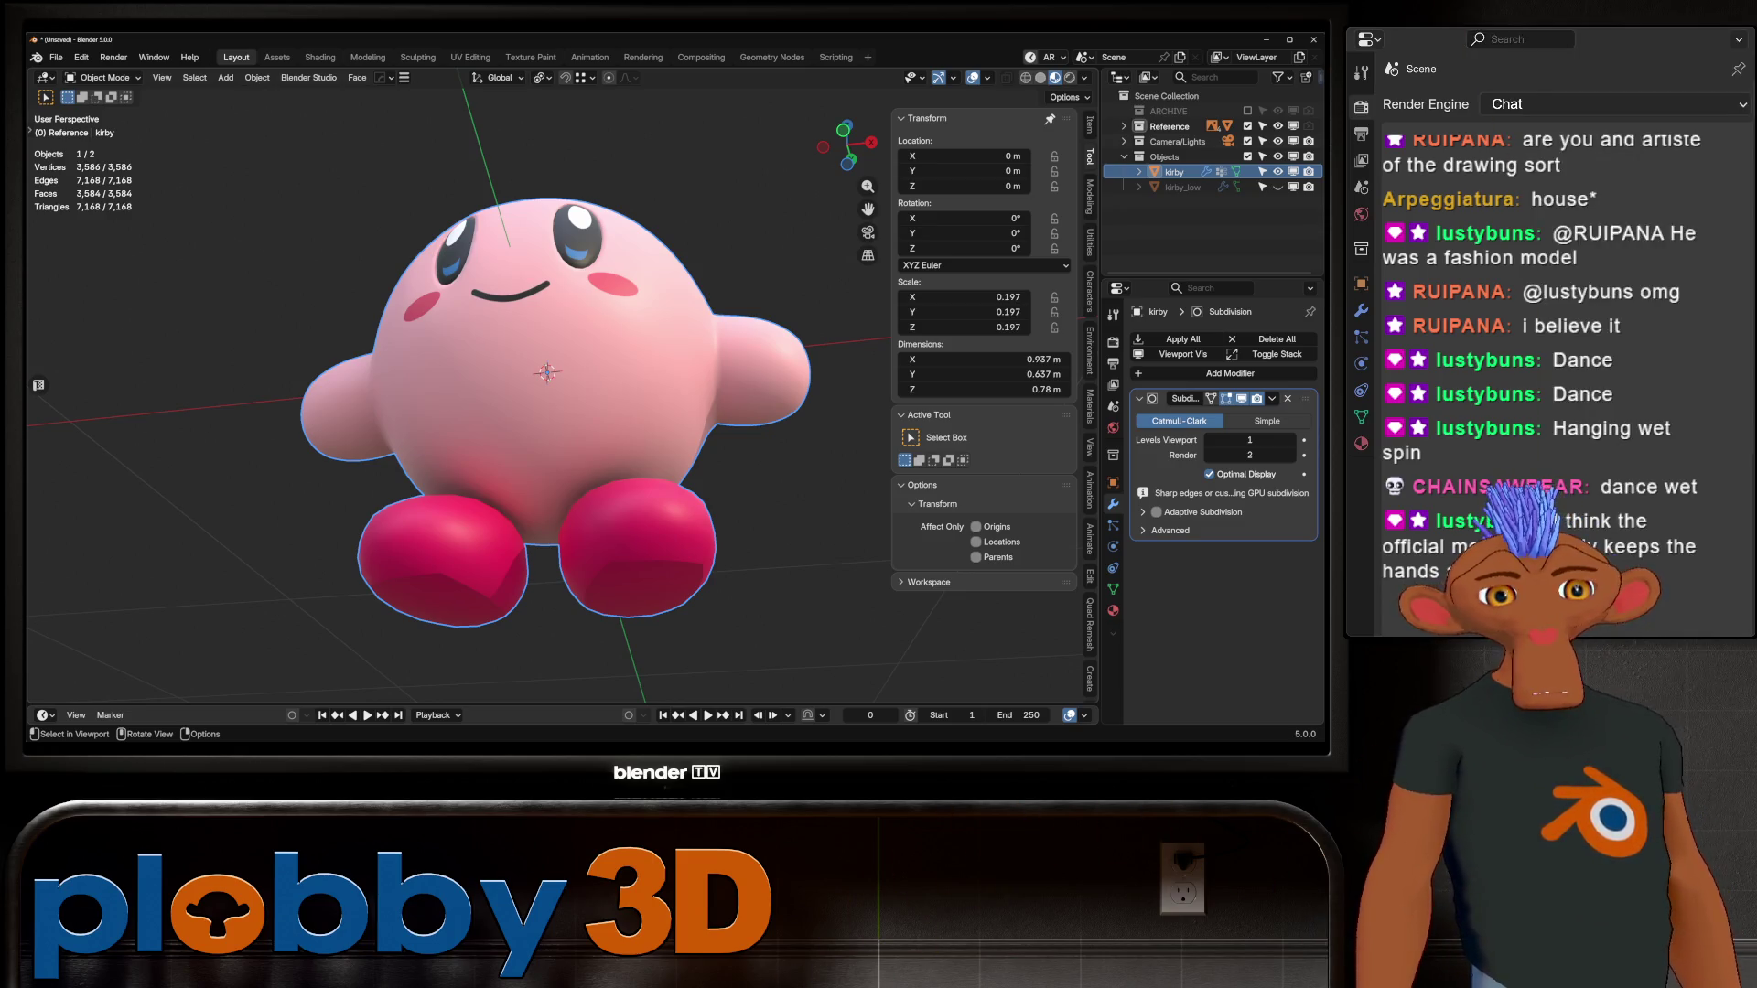
pyautogui.press('Tab')
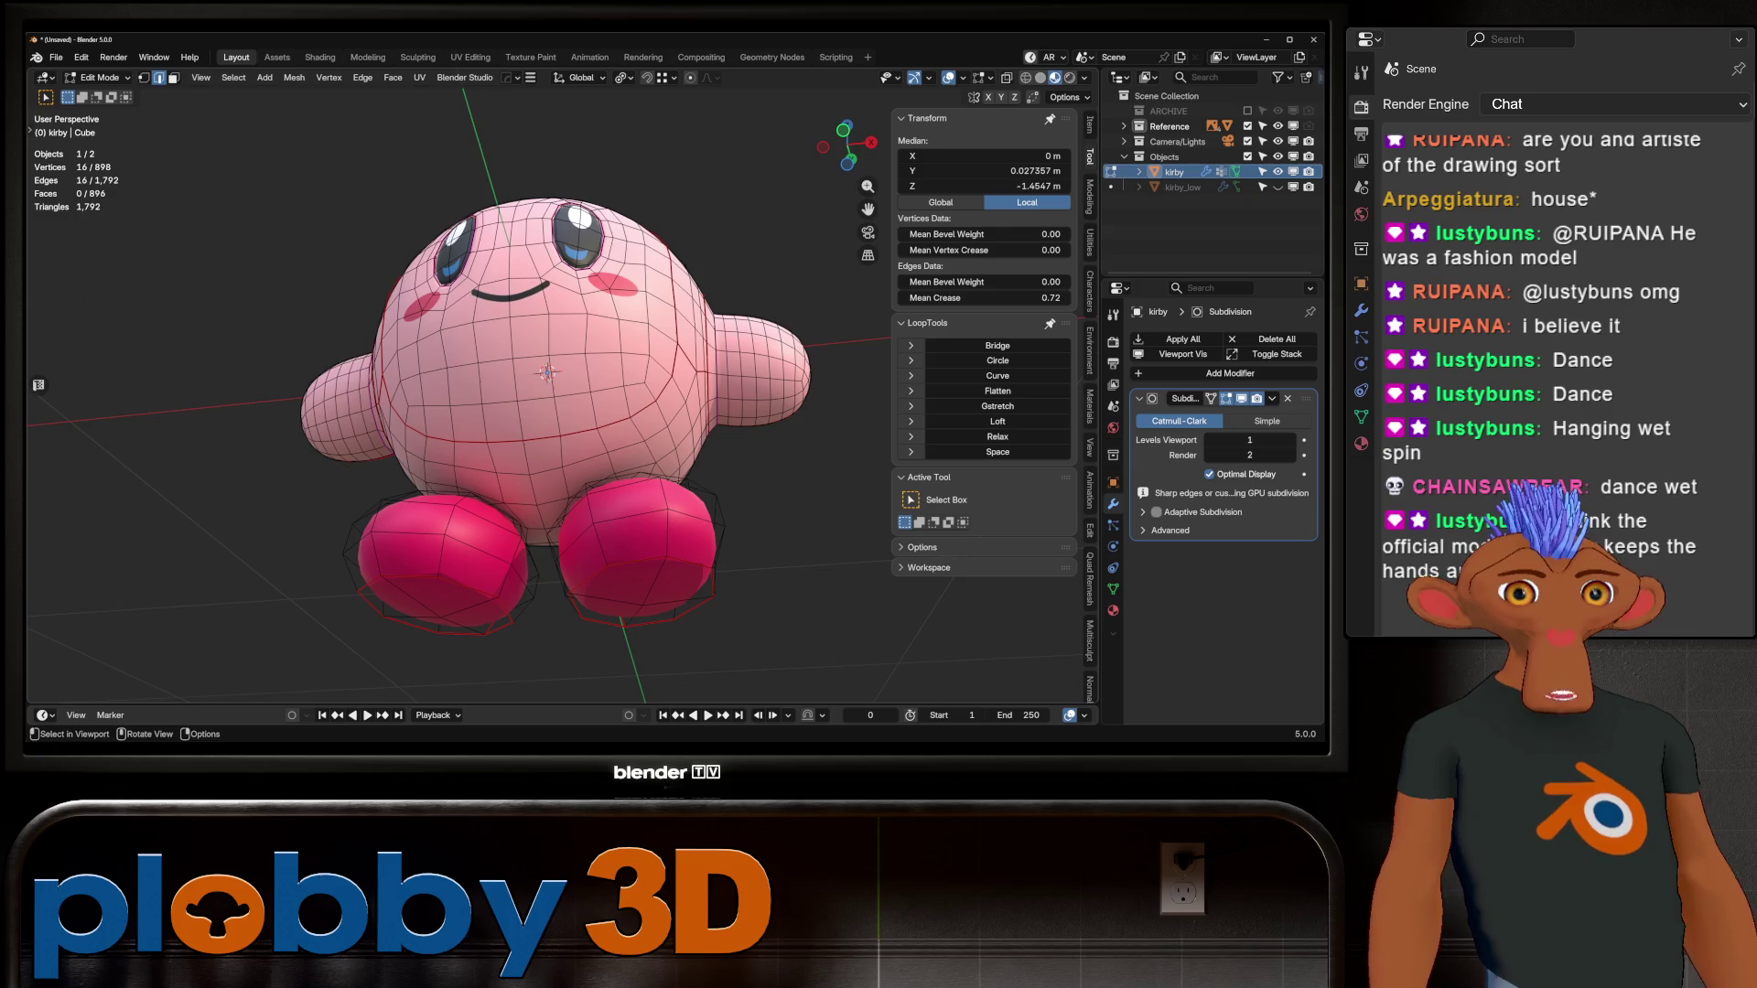
pyautogui.press('KP_1')
pyautogui.scroll(-3, 549, 384)
pyautogui.press('Tab')
pyautogui.moveTo(641, 412)
pyautogui.mouseDown(button='middle')
pyautogui.moveTo(824, 412)
pyautogui.moveTo(540, 407)
pyautogui.mouseUp(button='middle')
pyautogui.scroll(-3, 615, 472)
pyautogui.moveTo(617, 455)
pyautogui.mouseDown(button='middle')
pyautogui.moveTo(664, 455)
pyautogui.moveTo(604, 473)
pyautogui.mouseUp(button='middle')
pyautogui.scroll(3, 615, 453)
pyautogui.scroll(-2, 664, 455)
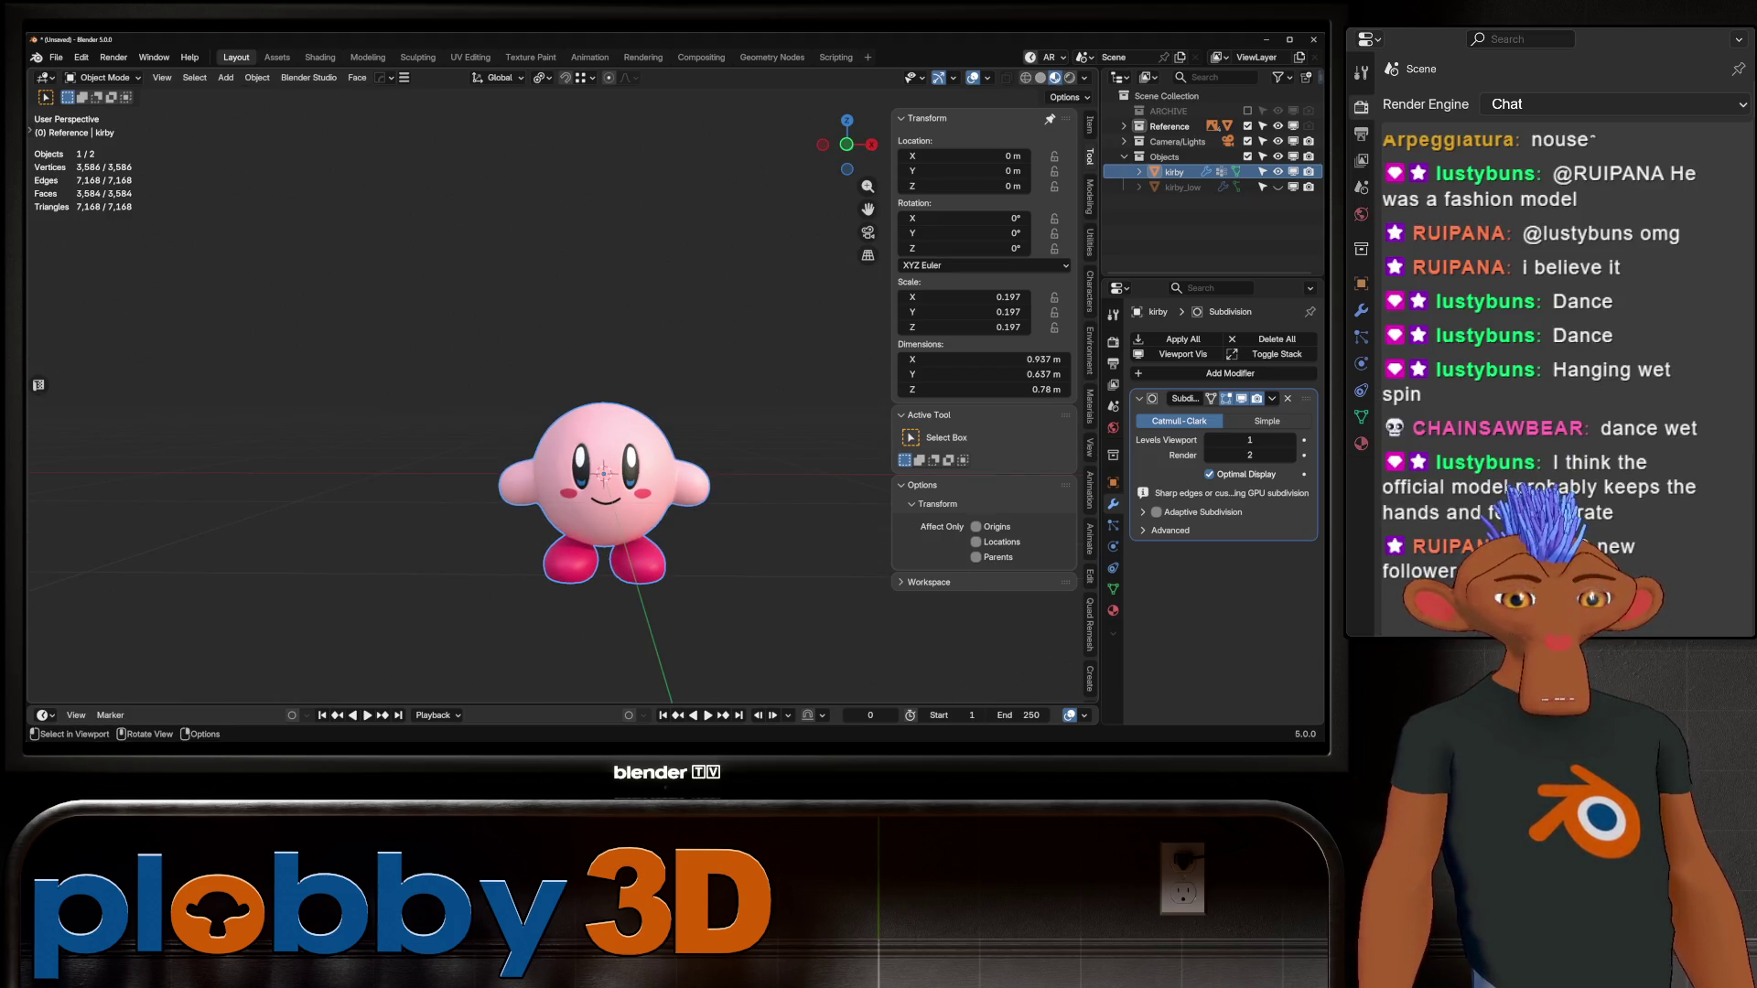
pyautogui.press('KP_1')
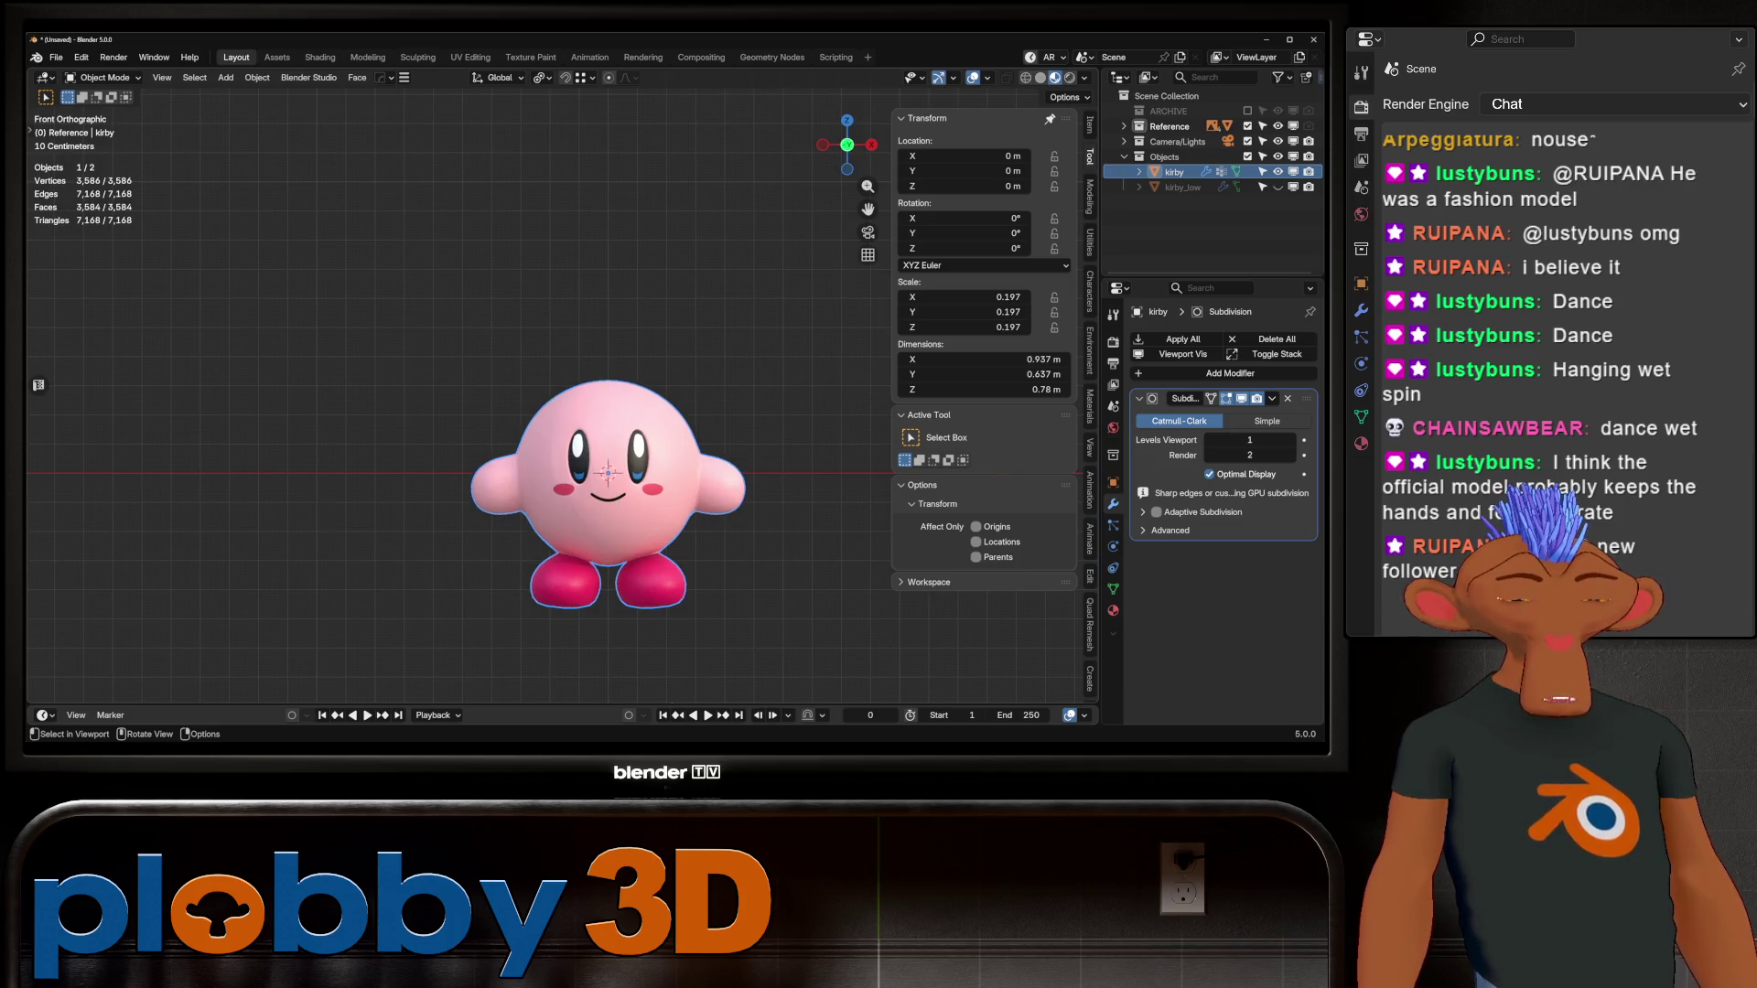
pyautogui.moveTo(608, 474)
pyautogui.mouseDown(button='middle')
pyautogui.moveTo(606, 434)
pyautogui.moveTo(586, 435)
pyautogui.moveTo(641, 439)
pyautogui.moveTo(512, 444)
pyautogui.mouseUp(button='middle')
pyautogui.press('Tab')
pyautogui.press('Tab')
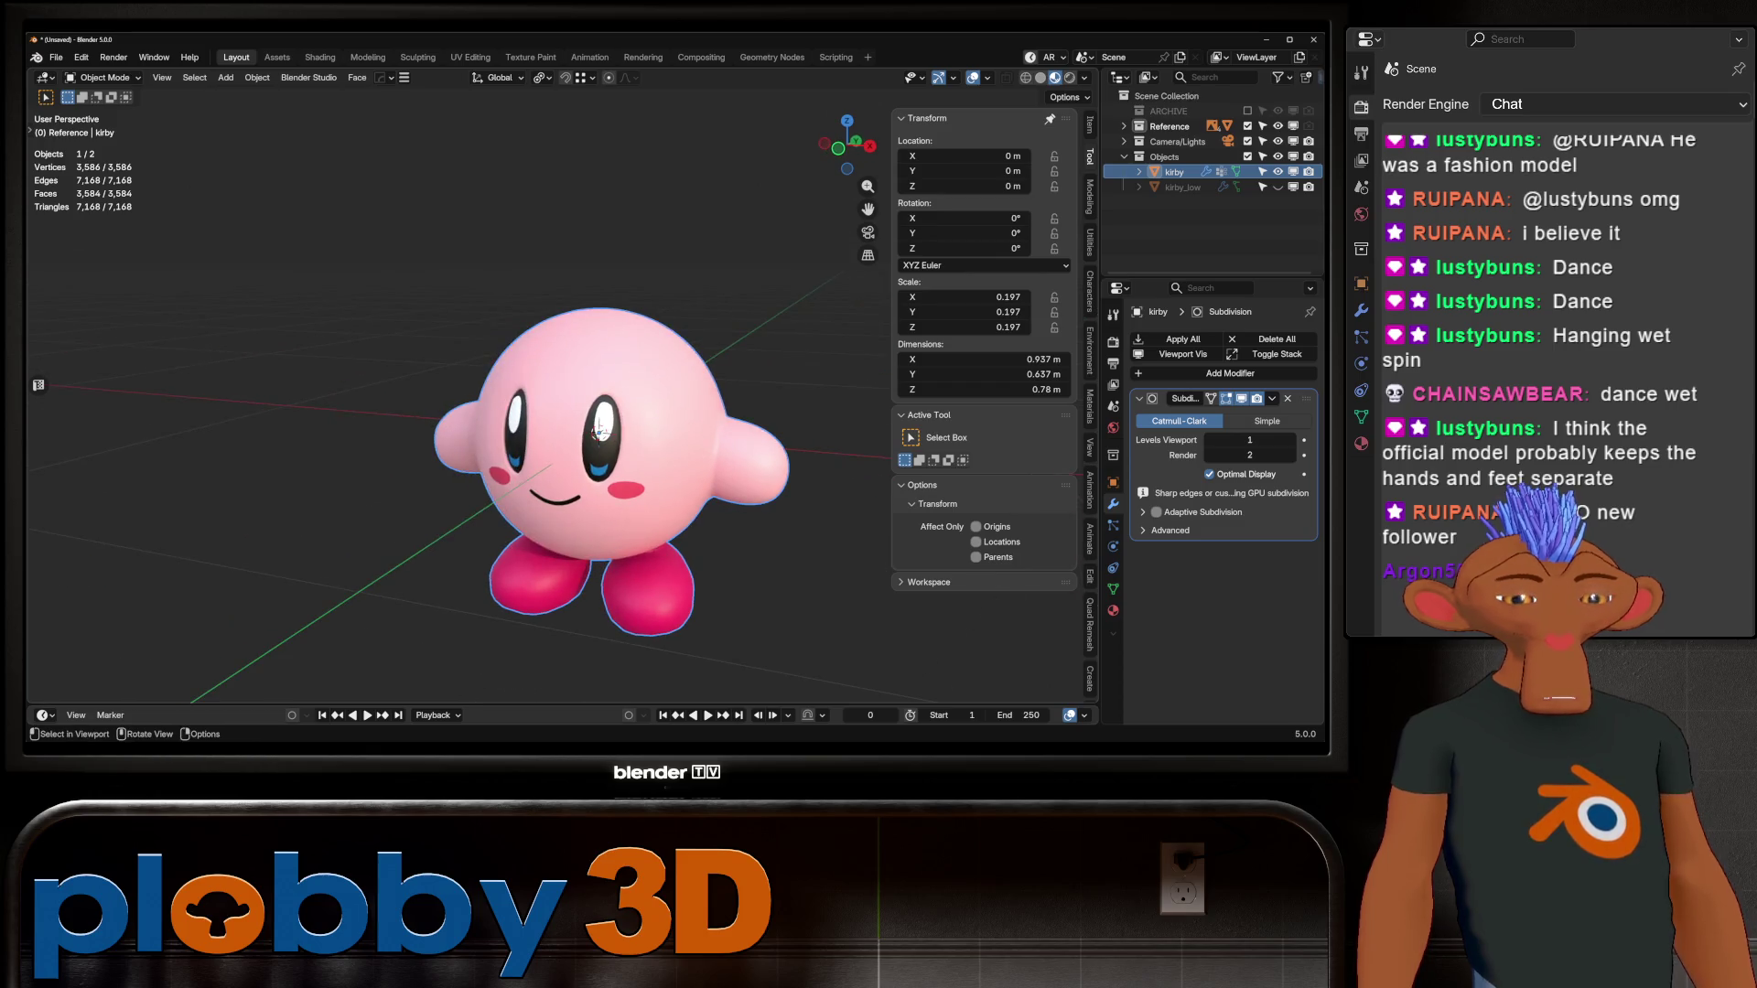
# Step: Raise Kirby about 0.46 m along Z so his feet rest on the ground line
pyautogui.press('KP_1')
pyautogui.press('g')
pyautogui.press('z')
pyautogui.moveTo(598, 302)
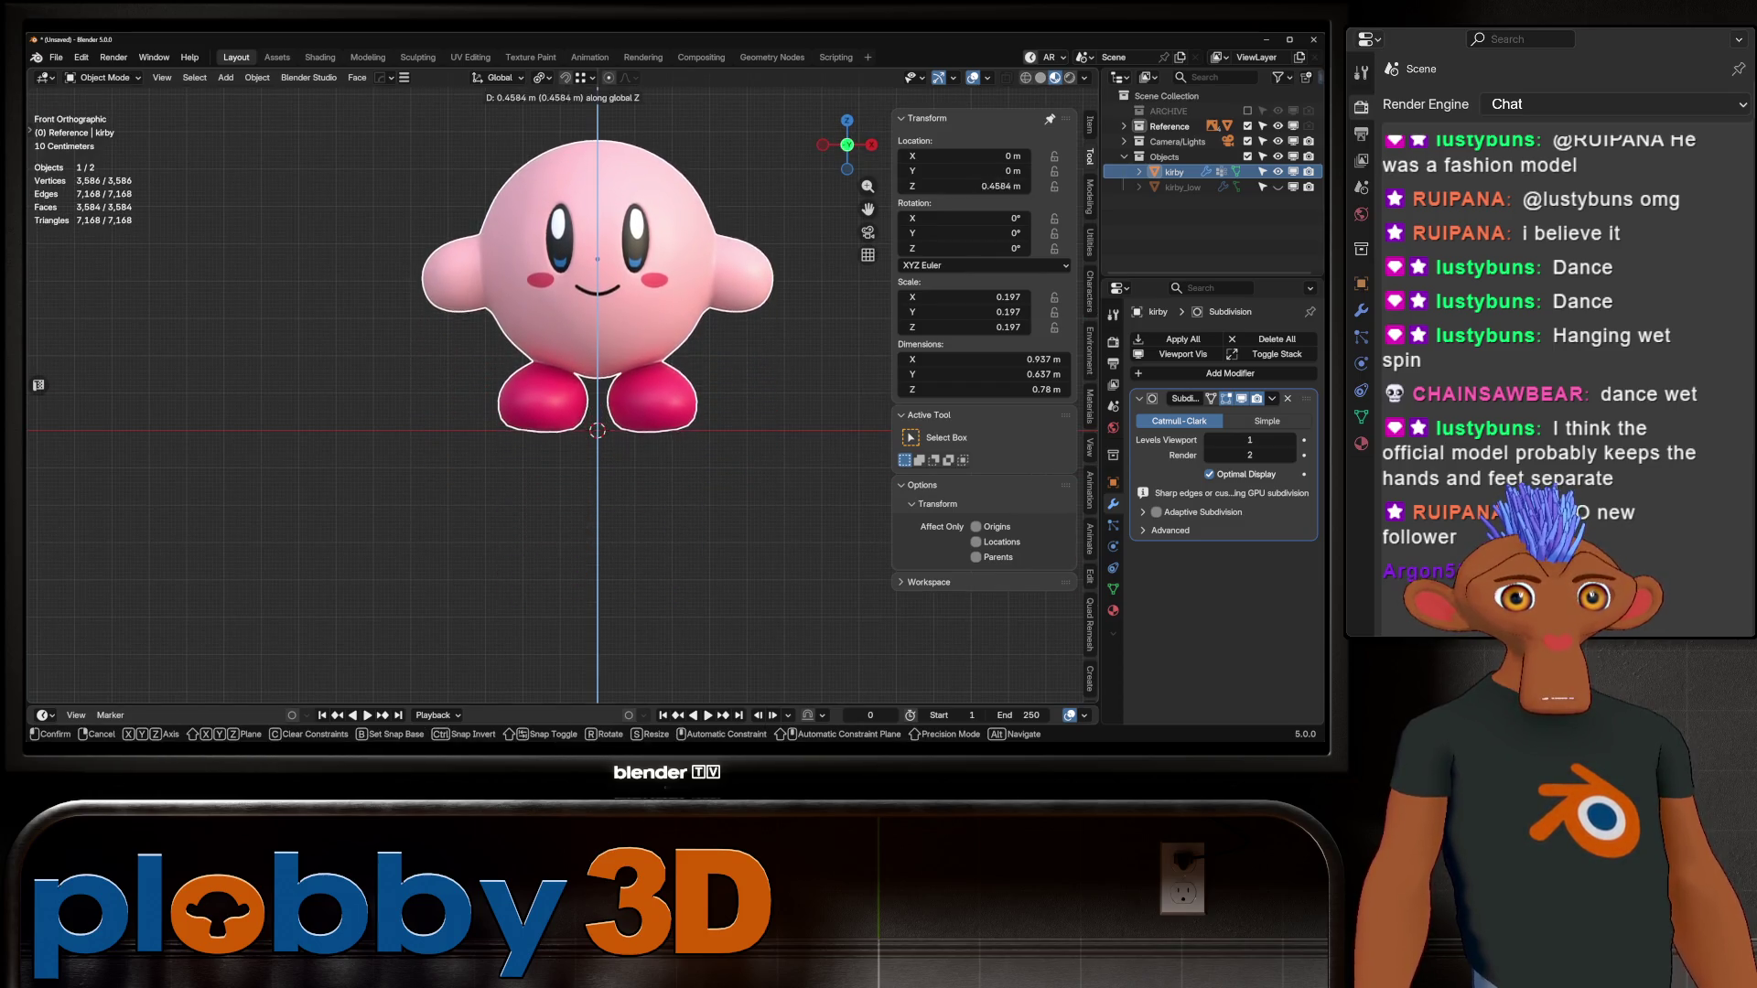
pyautogui.press('Return')
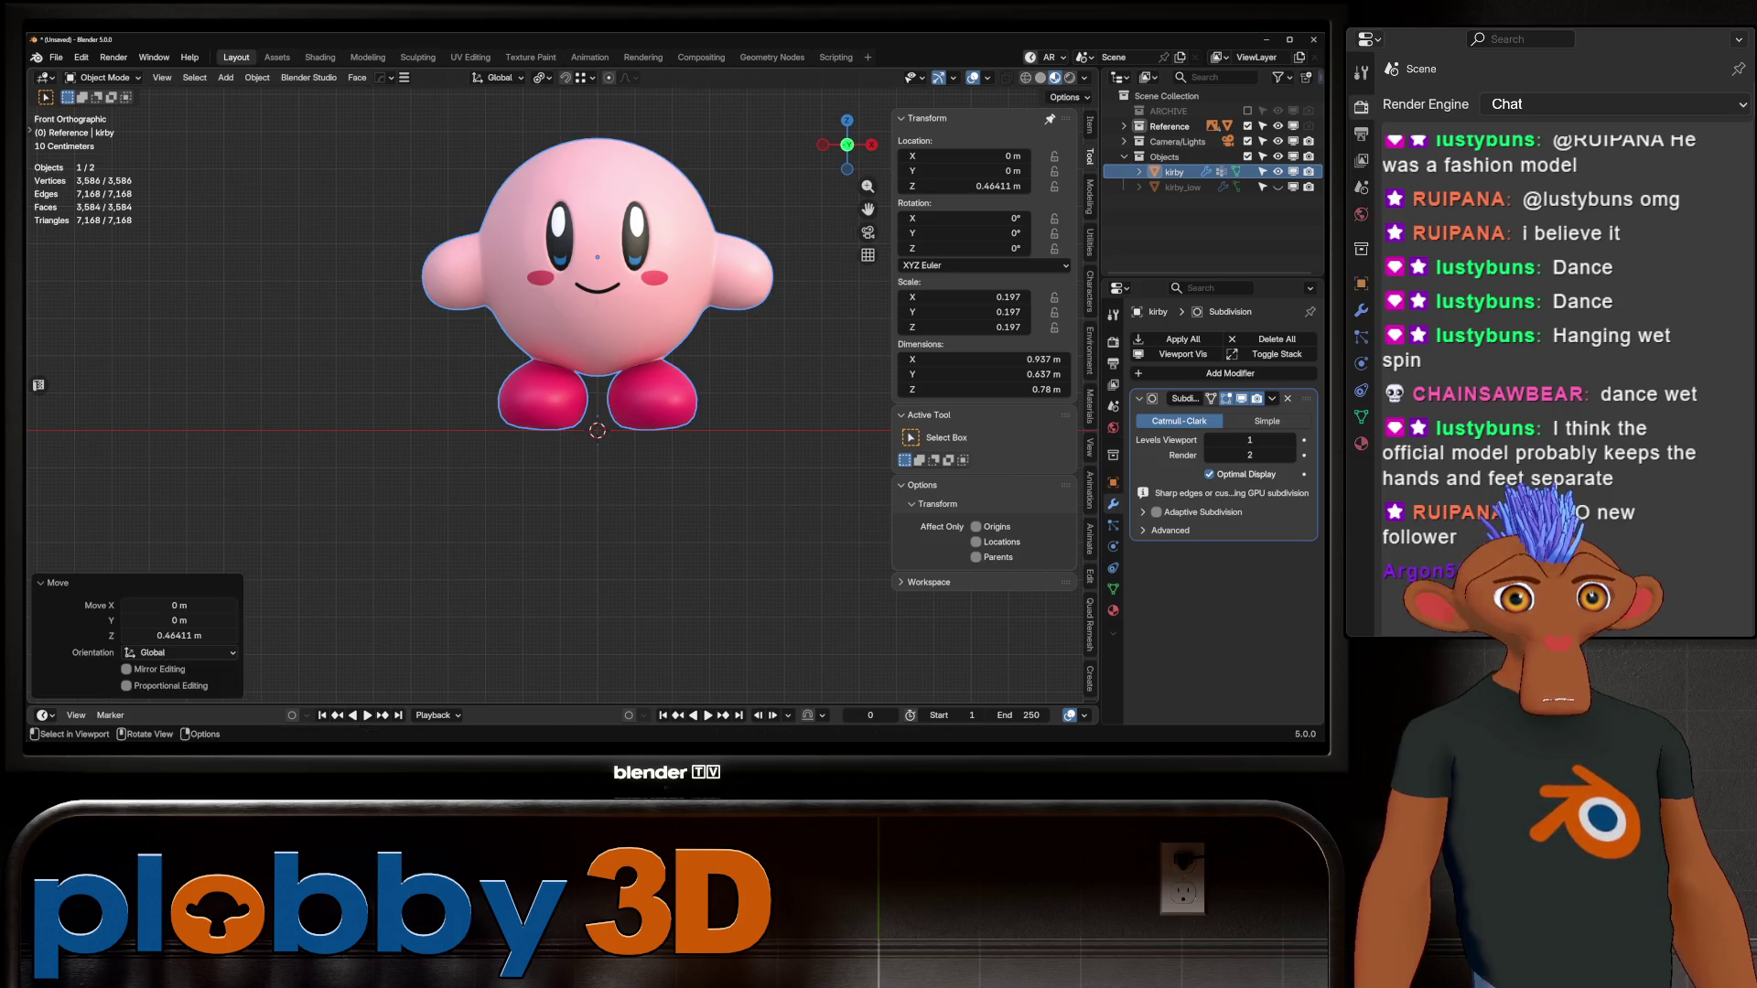
# Step: Apply all transforms to Kirby and go back to editing his mesh
pyautogui.hotkey('ctrl', 'a')
pyautogui.press('Return')
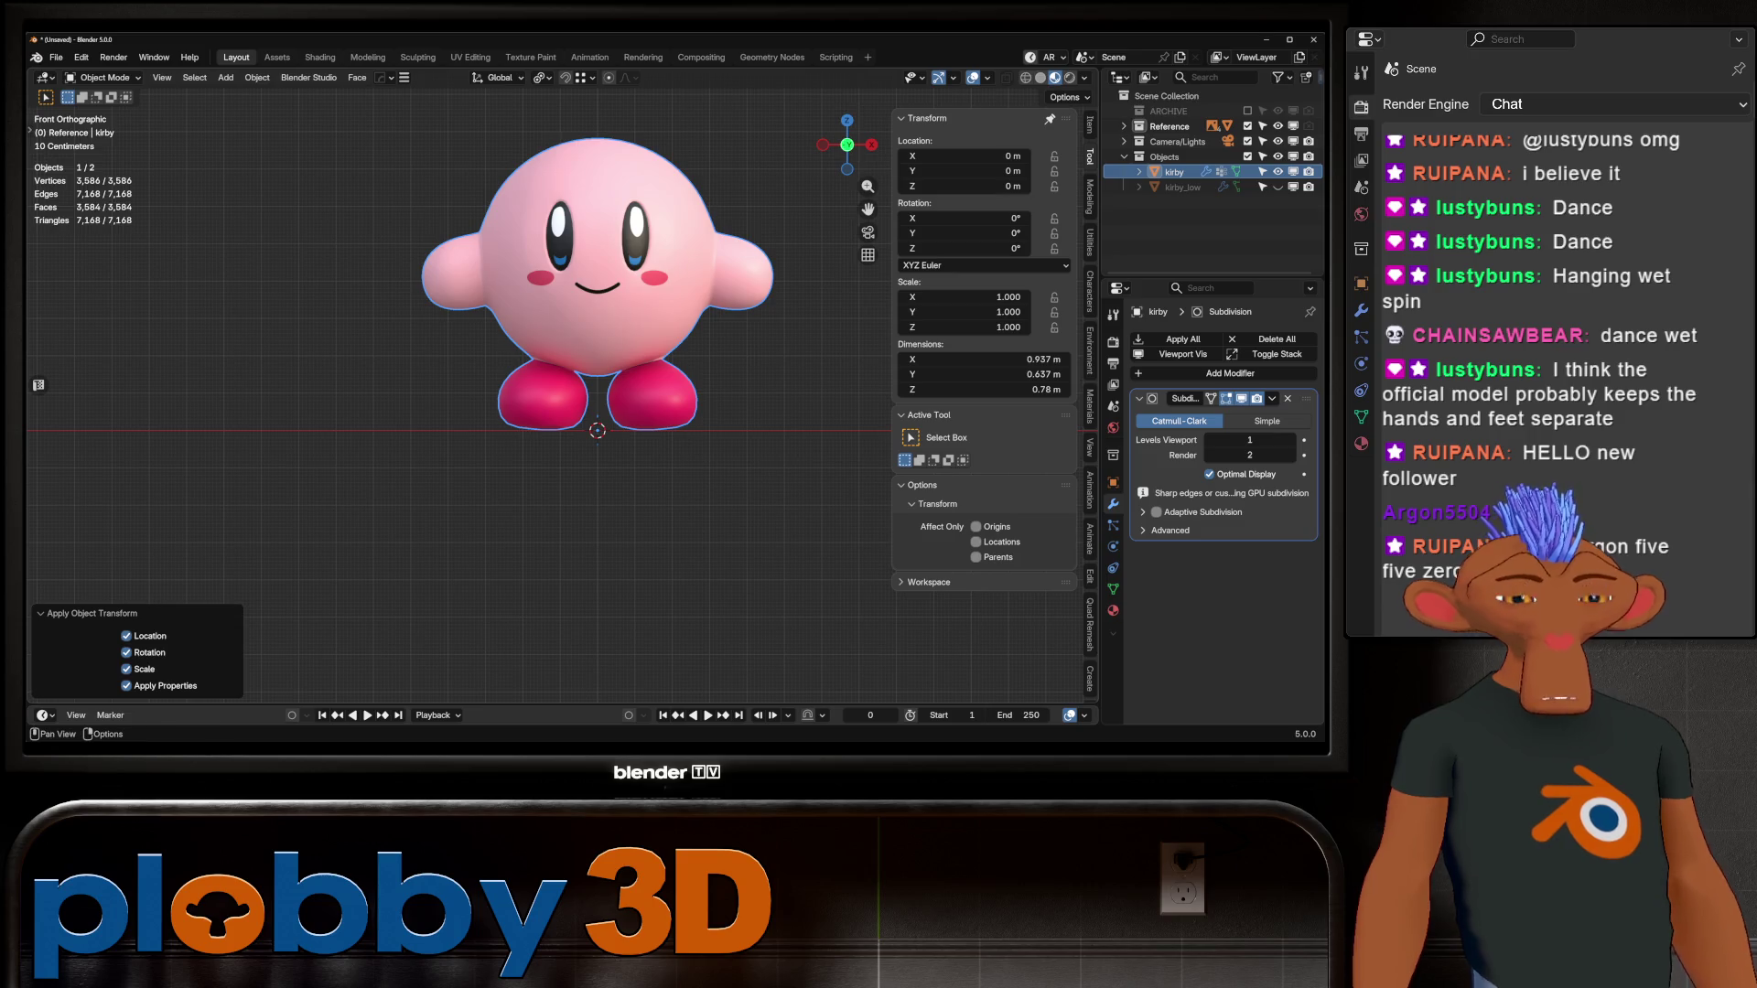
pyautogui.keyDown('shift'); pyautogui.moveTo(595, 366); pyautogui.dragTo(591, 446, button='middle'); pyautogui.keyUp('shift')
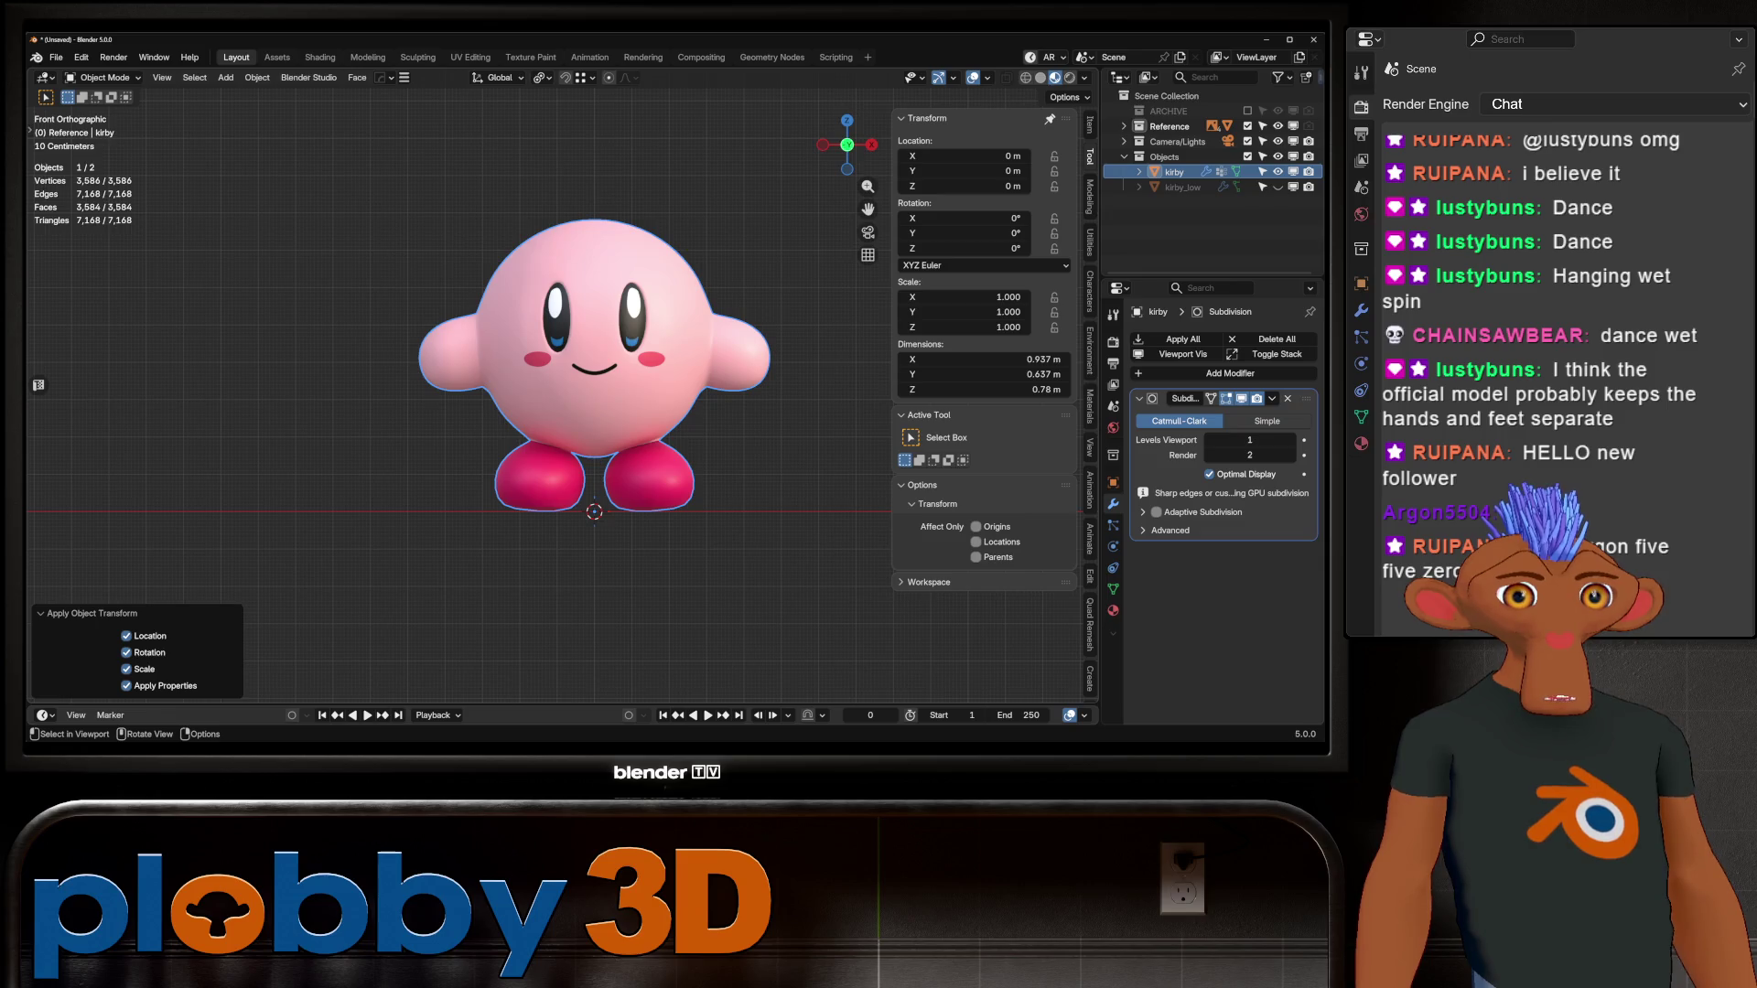
pyautogui.press('Tab')
pyautogui.moveTo(591, 447)
pyautogui.mouseDown(button='middle')
pyautogui.moveTo(591, 531)
pyautogui.moveTo(586, 458)
pyautogui.moveTo(636, 456)
pyautogui.moveTo(476, 448)
pyautogui.mouseUp(button='middle')
pyautogui.scroll(2, 586, 366)
pyautogui.keyDown('alt'); pyautogui.click(535, 430); pyautogui.keyUp('alt')
pyautogui.scroll(2, 586, 366)
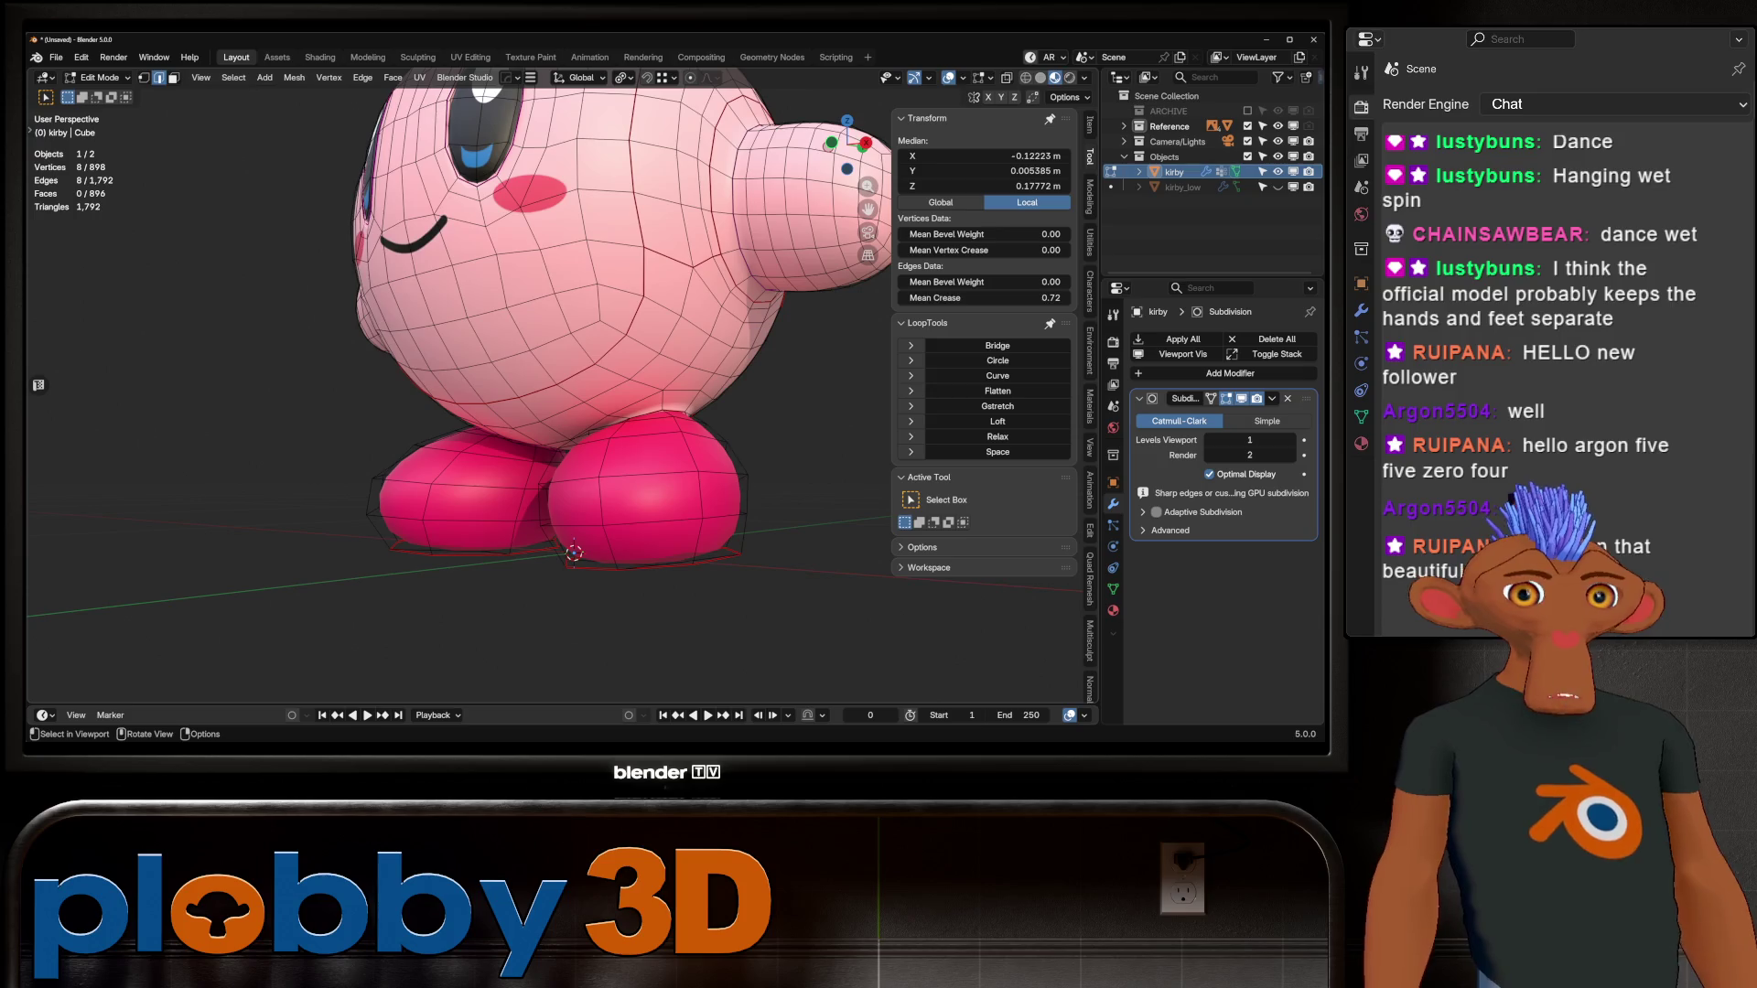
pyautogui.press('Tab')
pyautogui.scroll(-3, 586, 366)
pyautogui.moveTo(586, 366)
pyautogui.mouseDown(button='middle')
pyautogui.moveTo(549, 366)
pyautogui.moveTo(732, 366)
pyautogui.mouseUp(button='middle')
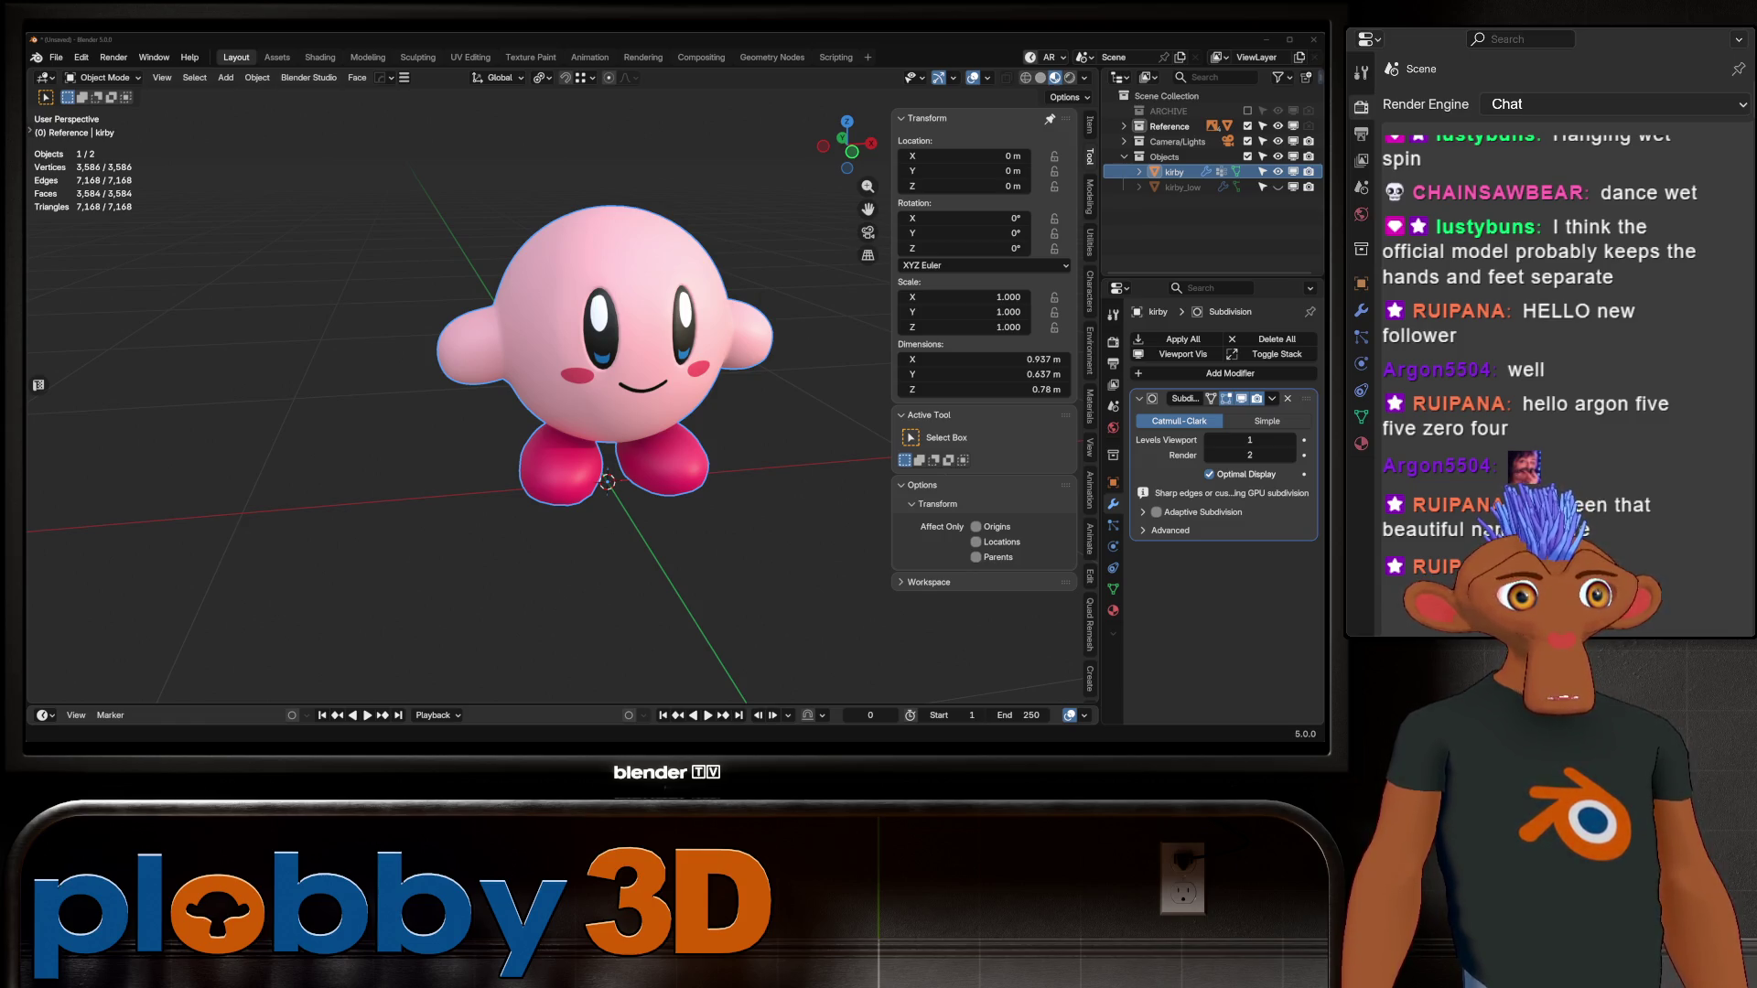
pyautogui.moveTo(641, 549); pyautogui.dragTo(645, 485, button='middle')
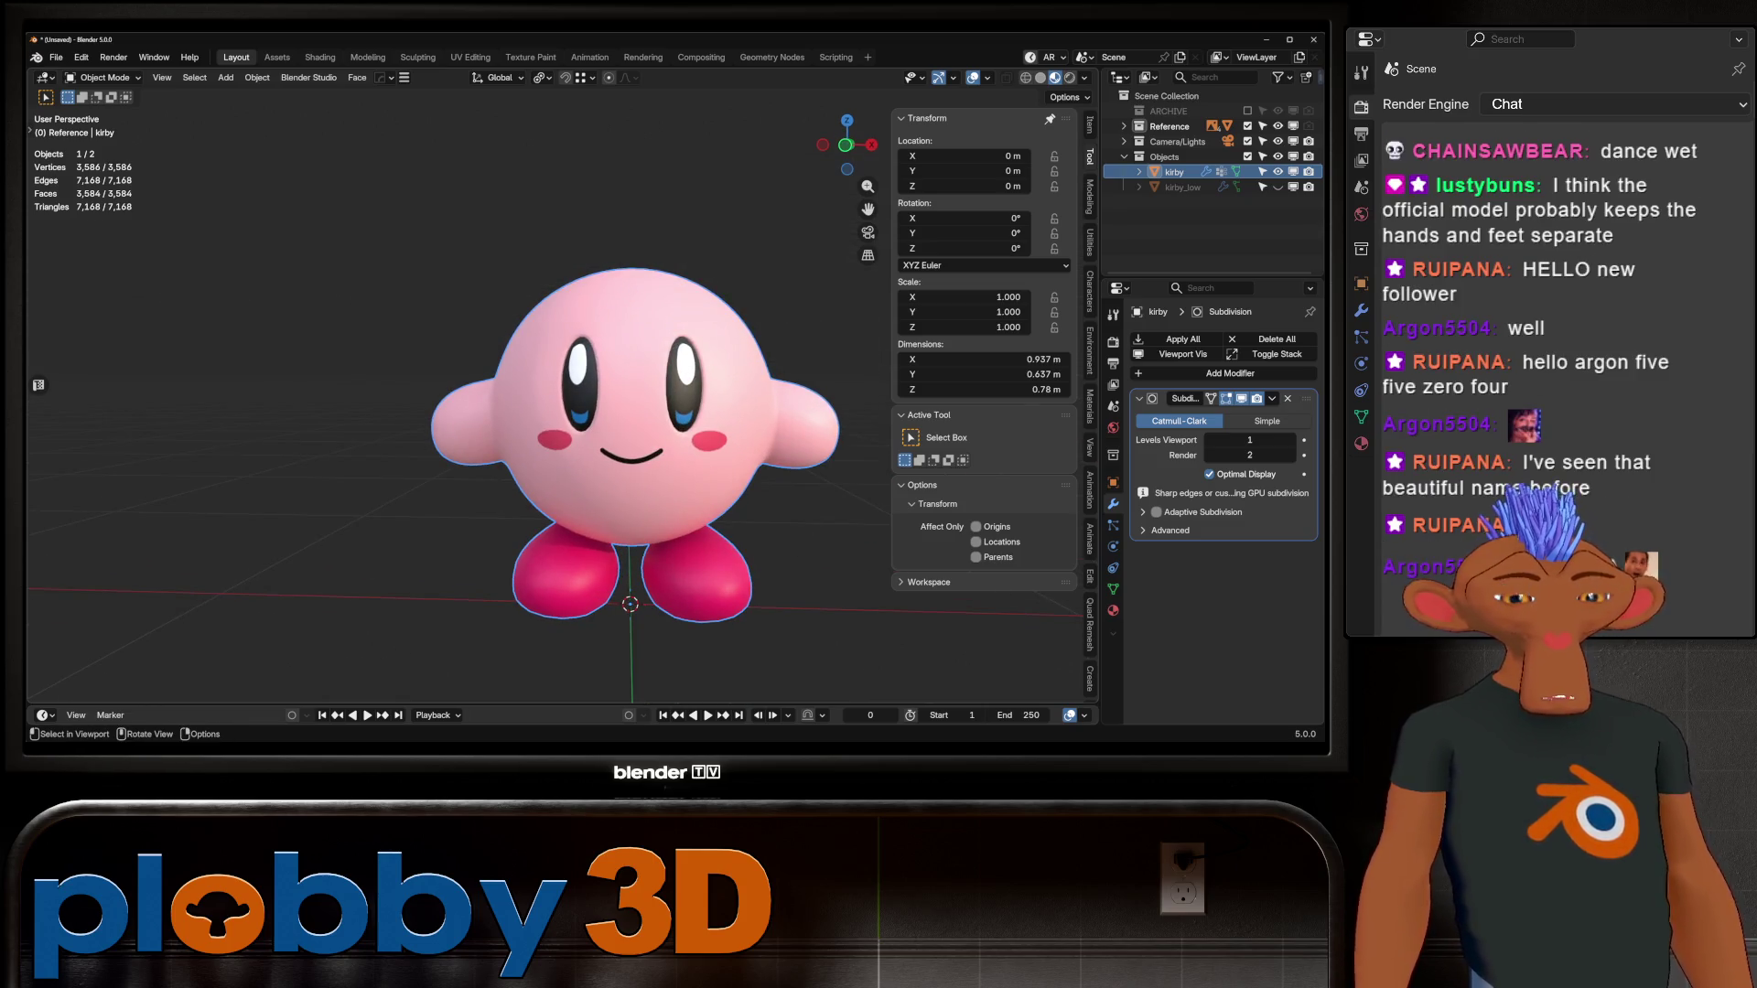
pyautogui.scroll(-5, 632, 440)
pyautogui.moveTo(641, 457); pyautogui.dragTo(677, 512, button='middle')
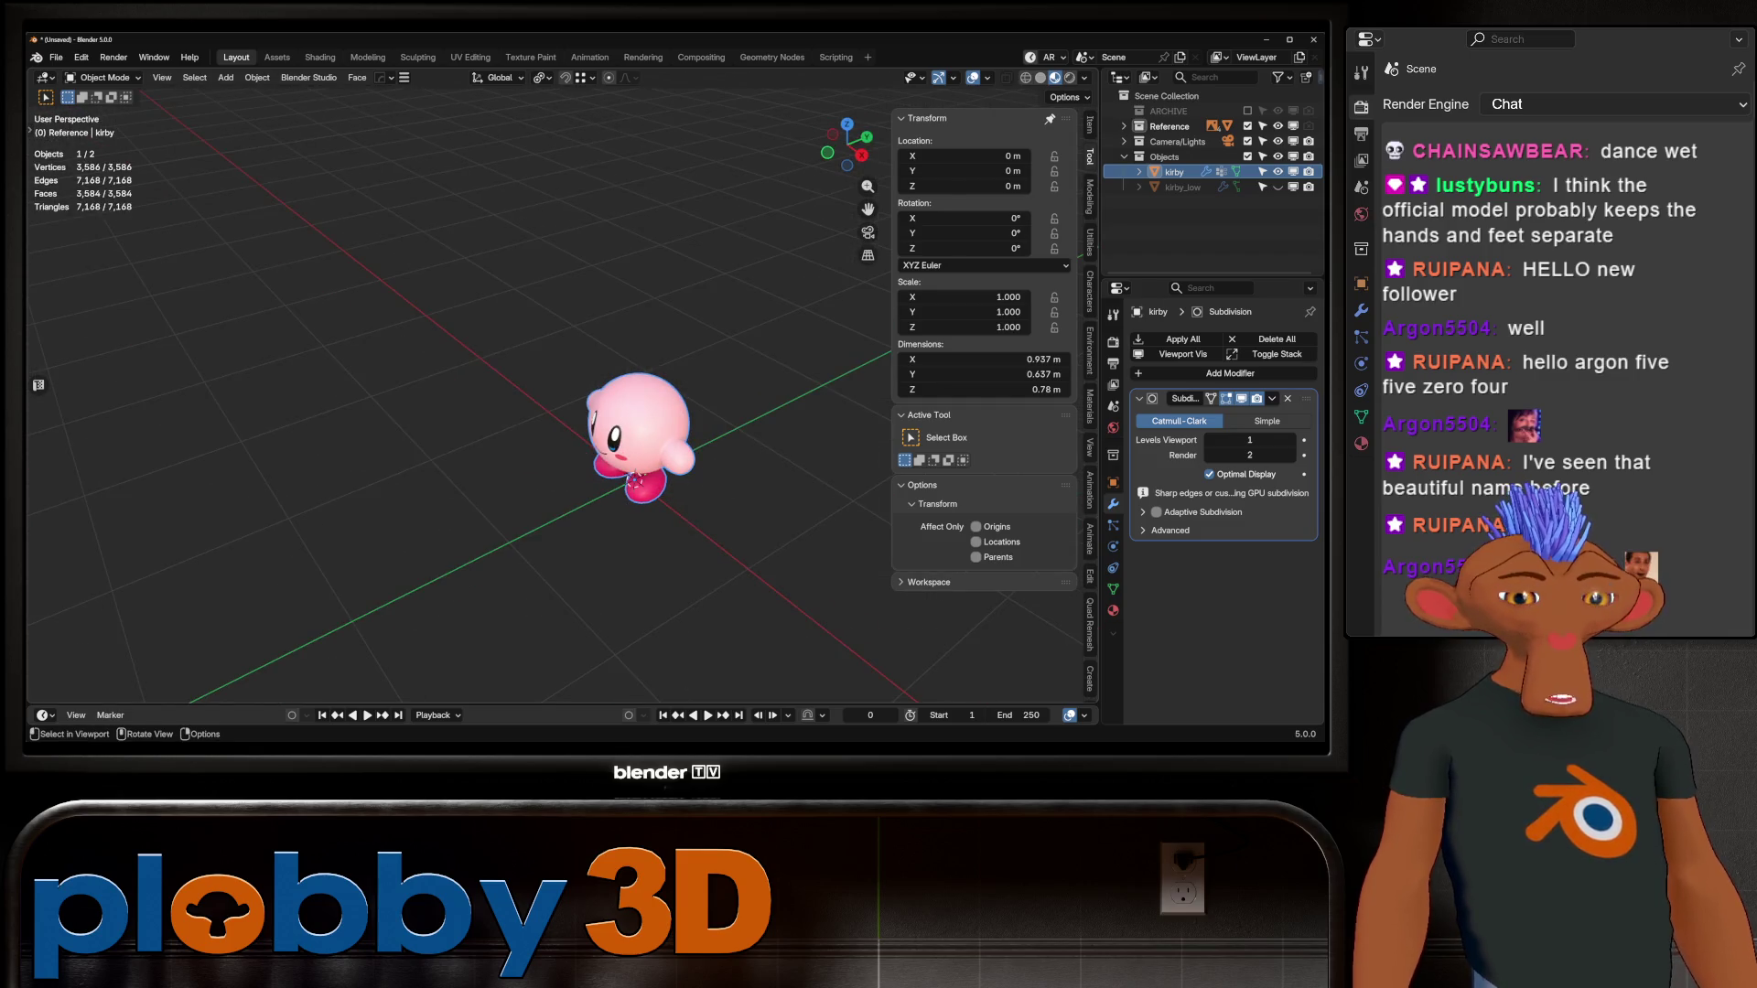
pyautogui.press('KP_1')
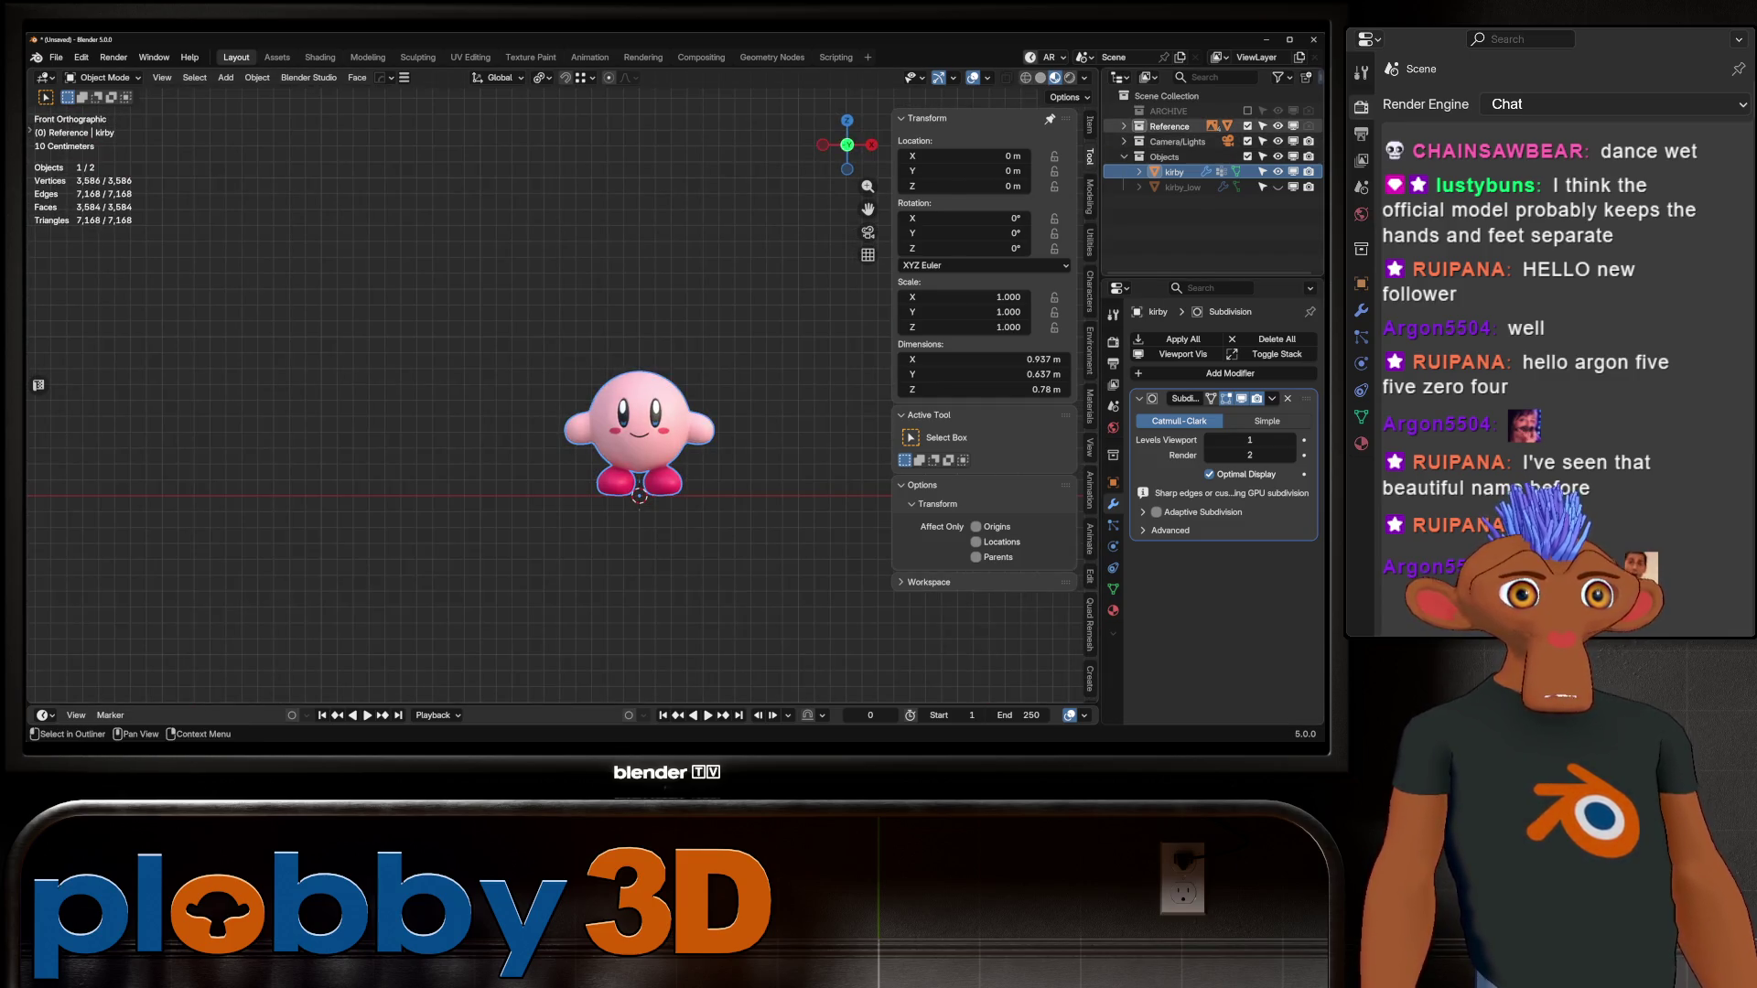
# Step: Expand the Reference collection and show the Kirby-on-star reference image (Empty.001)
pyautogui.click(1124, 126)
pyautogui.click(1278, 141)
pyautogui.click(1277, 141)
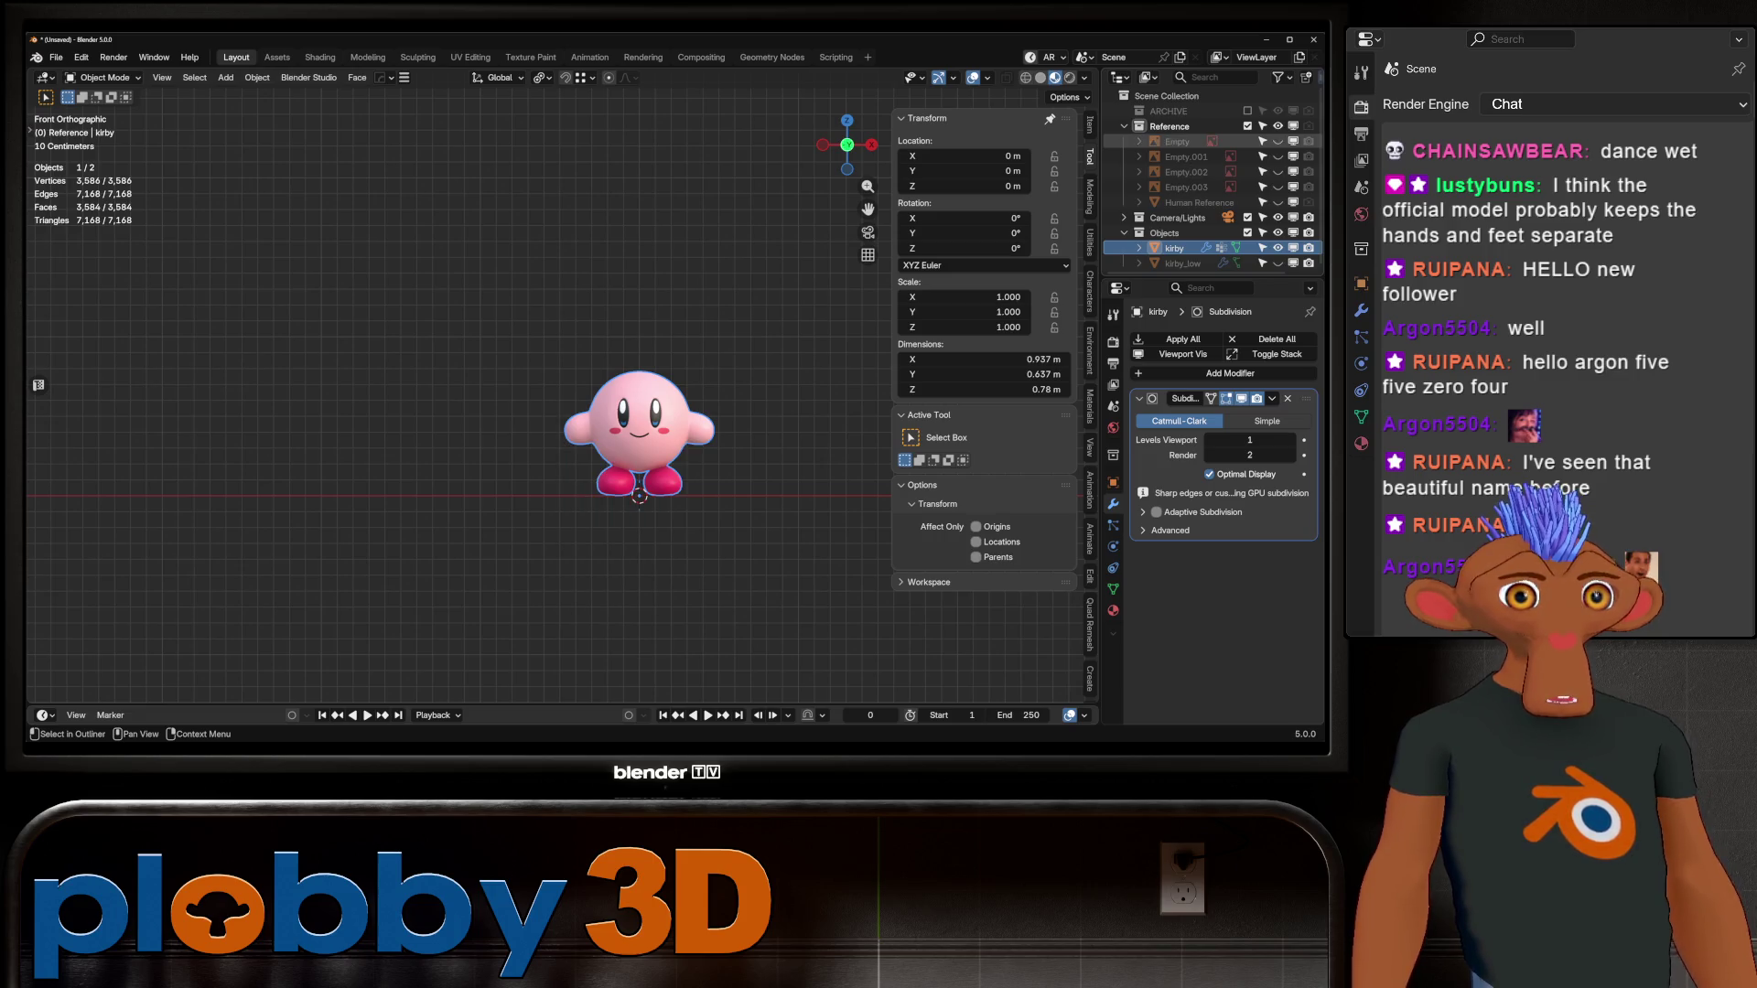
pyautogui.click(1277, 156)
pyautogui.scroll(-2, 568, 421)
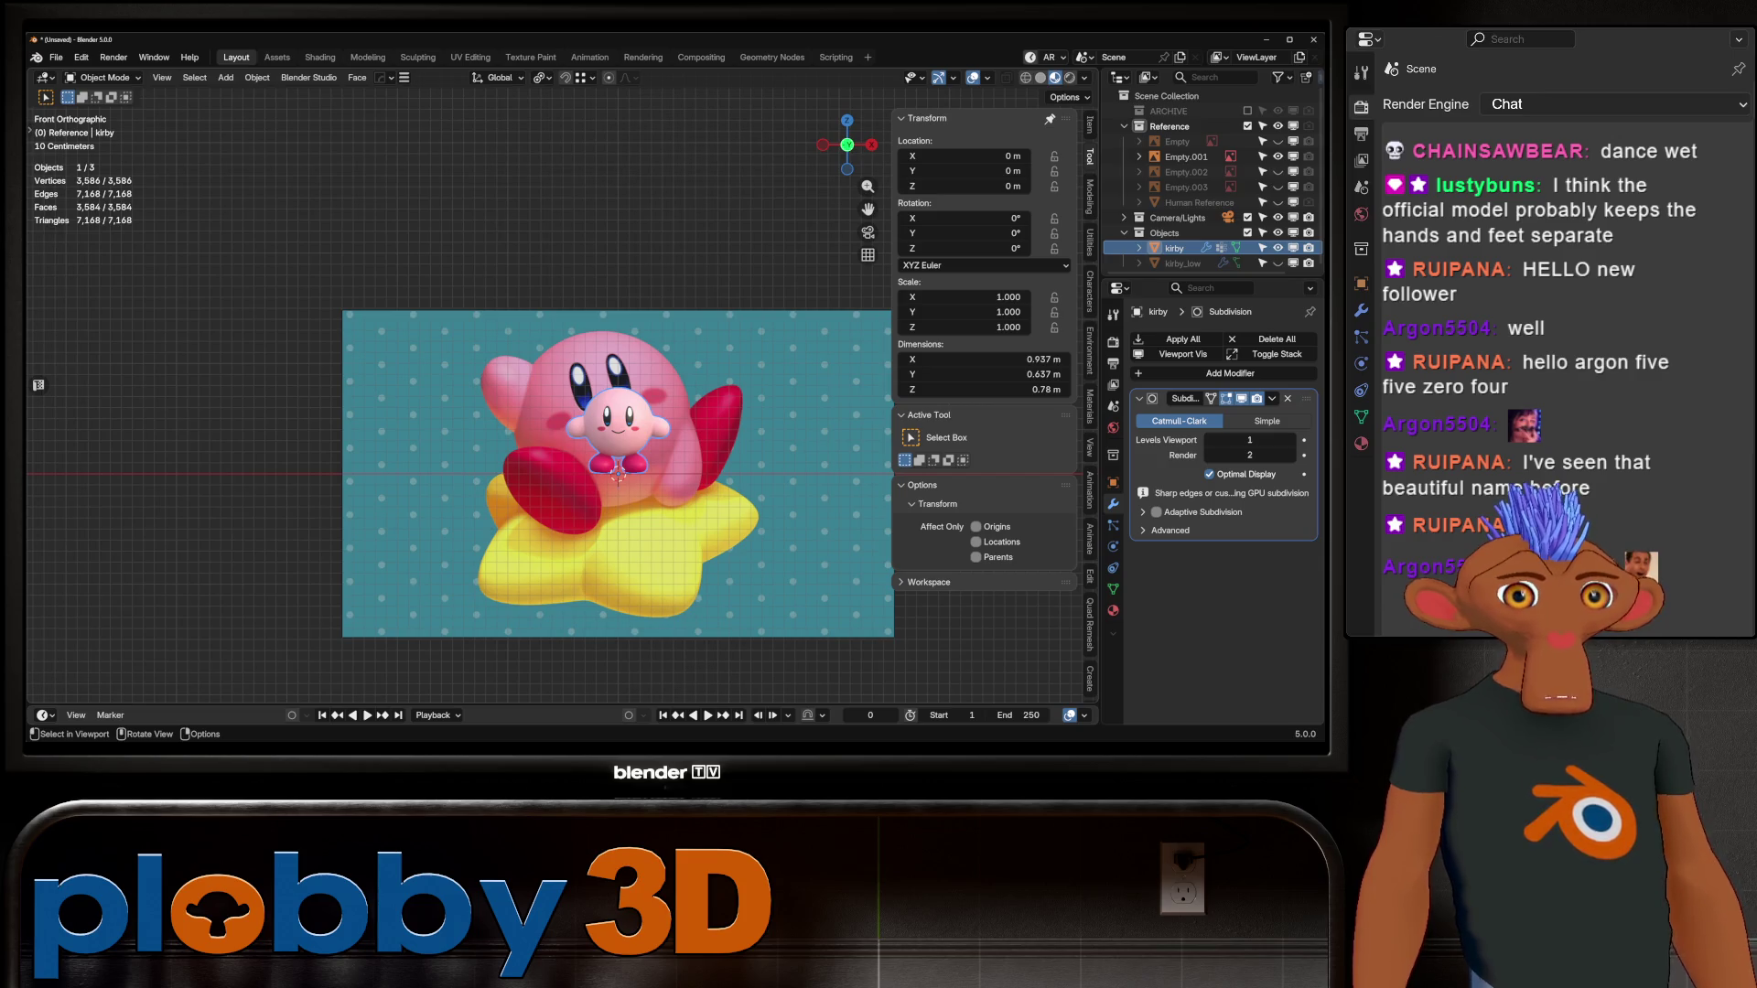
# Step: Add a five-point Simple Star mesh beneath Kirby with outer radius 0.78
pyautogui.moveTo(618, 430); pyautogui.dragTo(641, 418, button='middle')
pyautogui.hotkey('shift', 'a')
pyautogui.moveTo(641, 418)
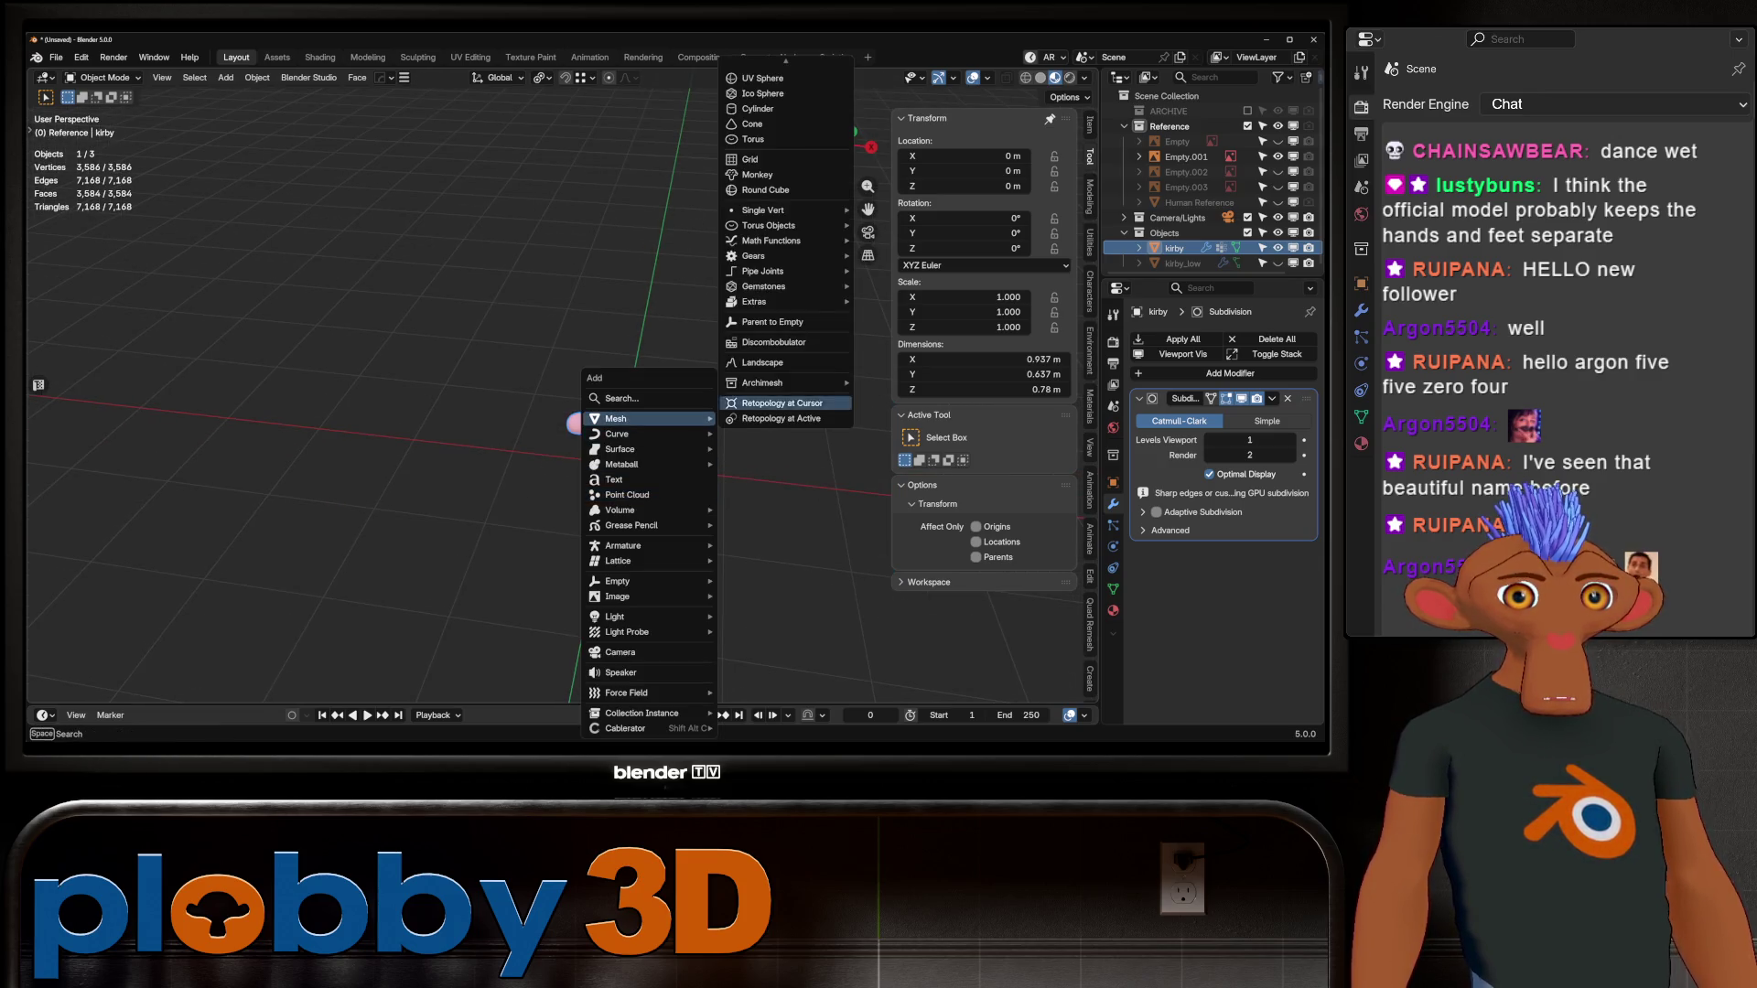
pyautogui.scroll(3, 774, 92)
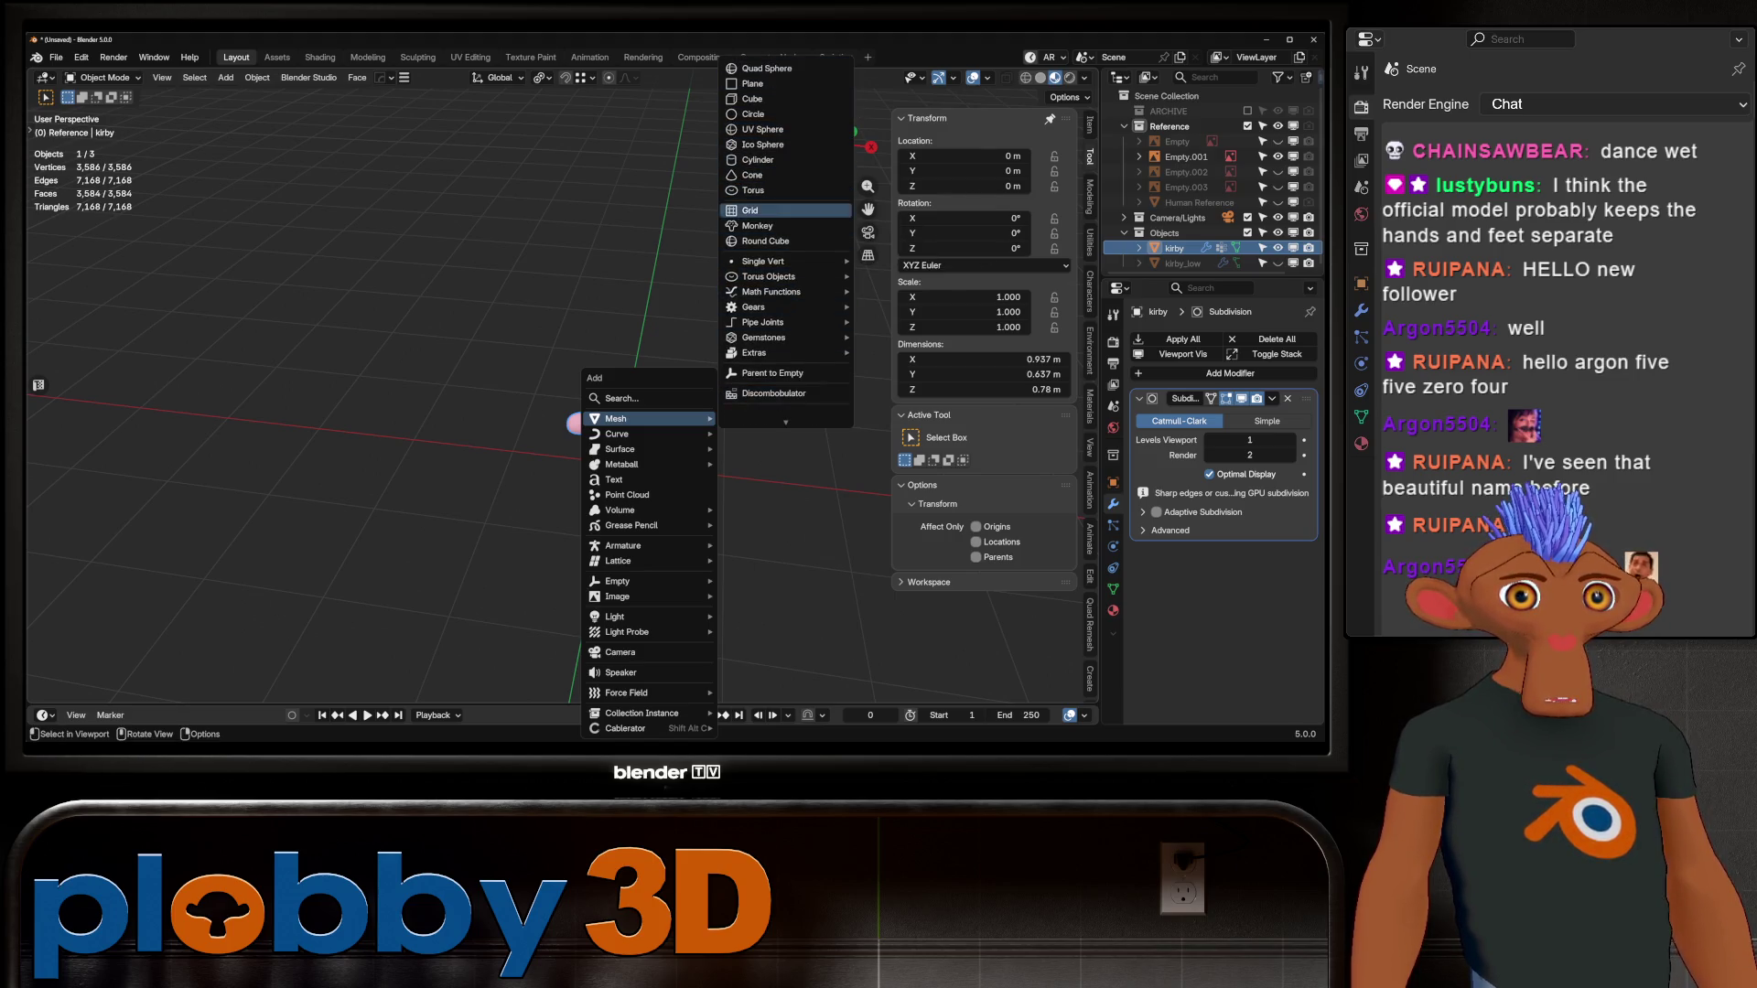
pyautogui.moveTo(778, 352)
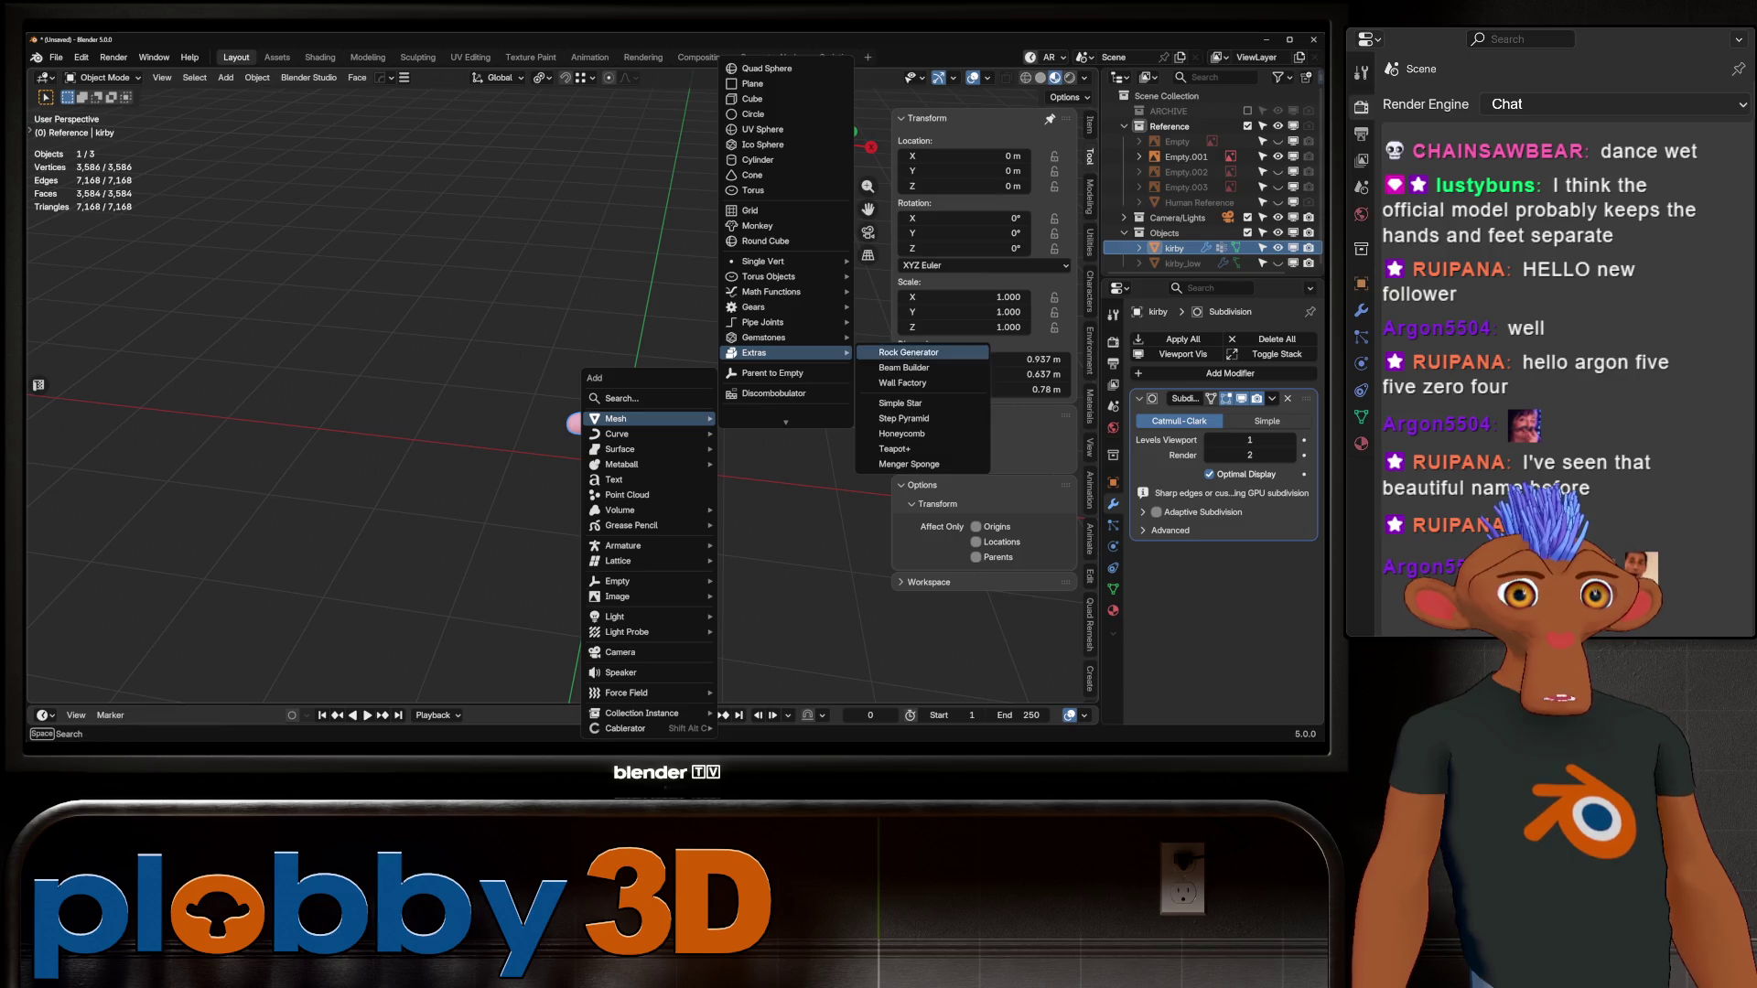
pyautogui.click(901, 404)
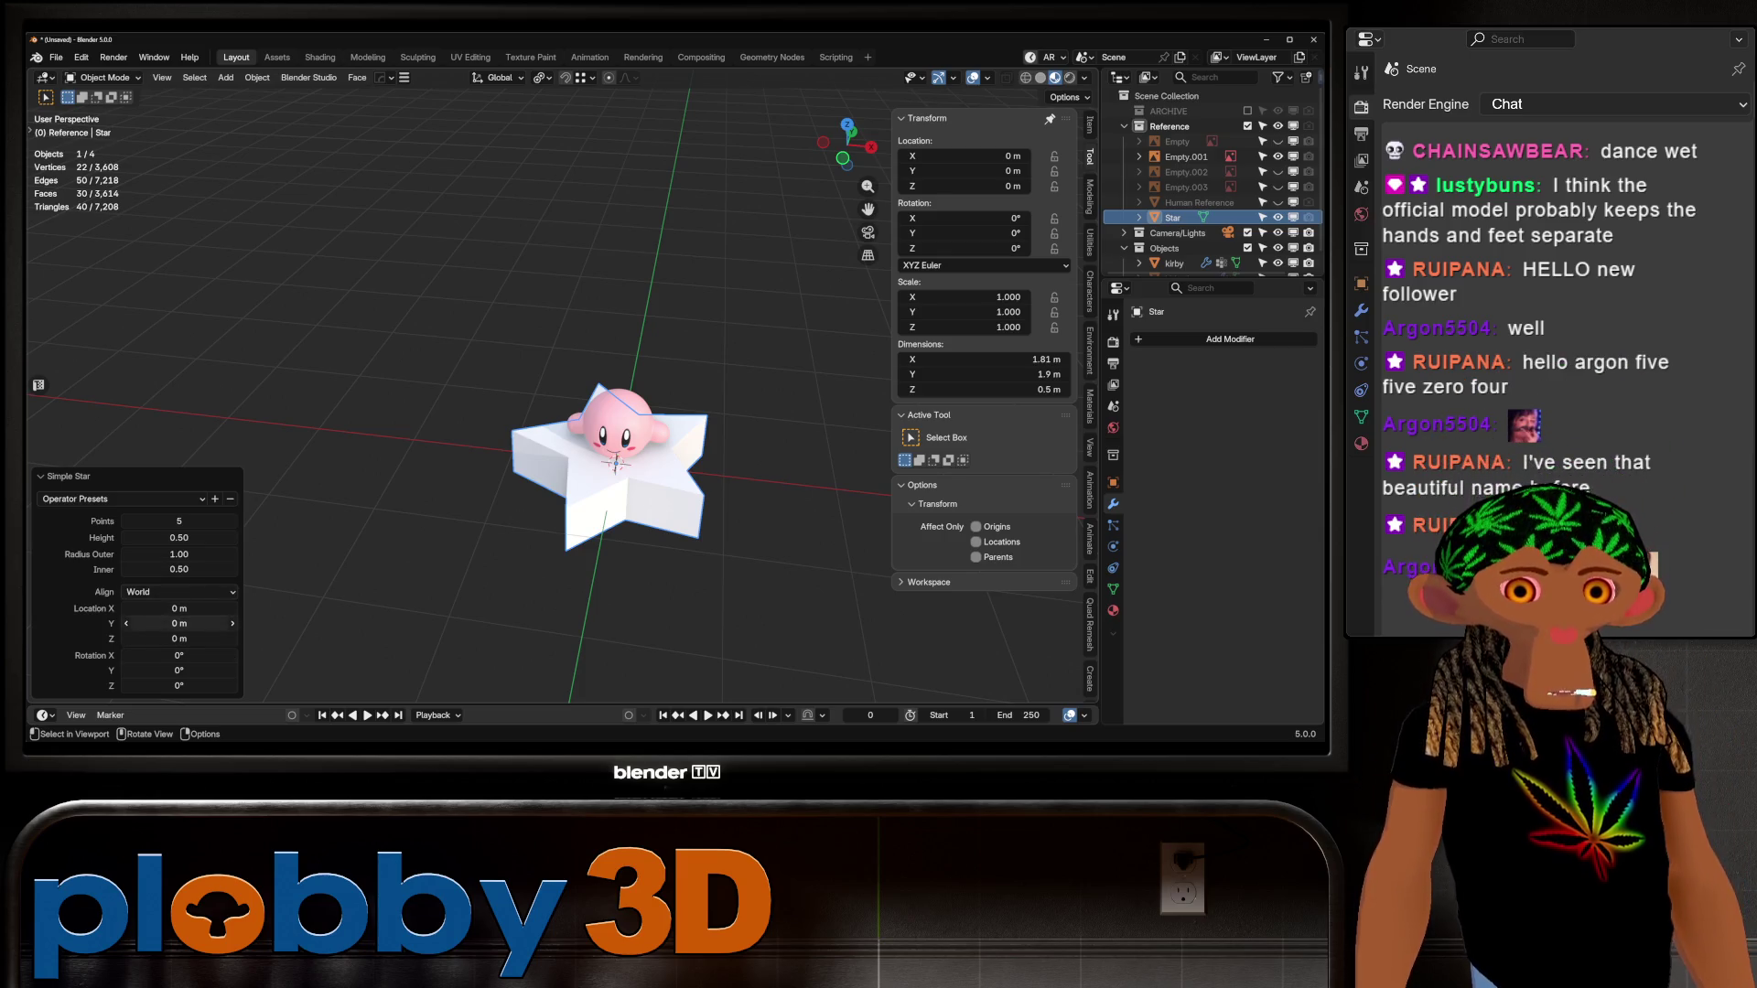
pyautogui.moveTo(179, 553)
pyautogui.mouseDown()
pyautogui.moveTo(203, 554)
pyautogui.moveTo(157, 554)
pyautogui.moveTo(196, 569)
pyautogui.mouseUp()
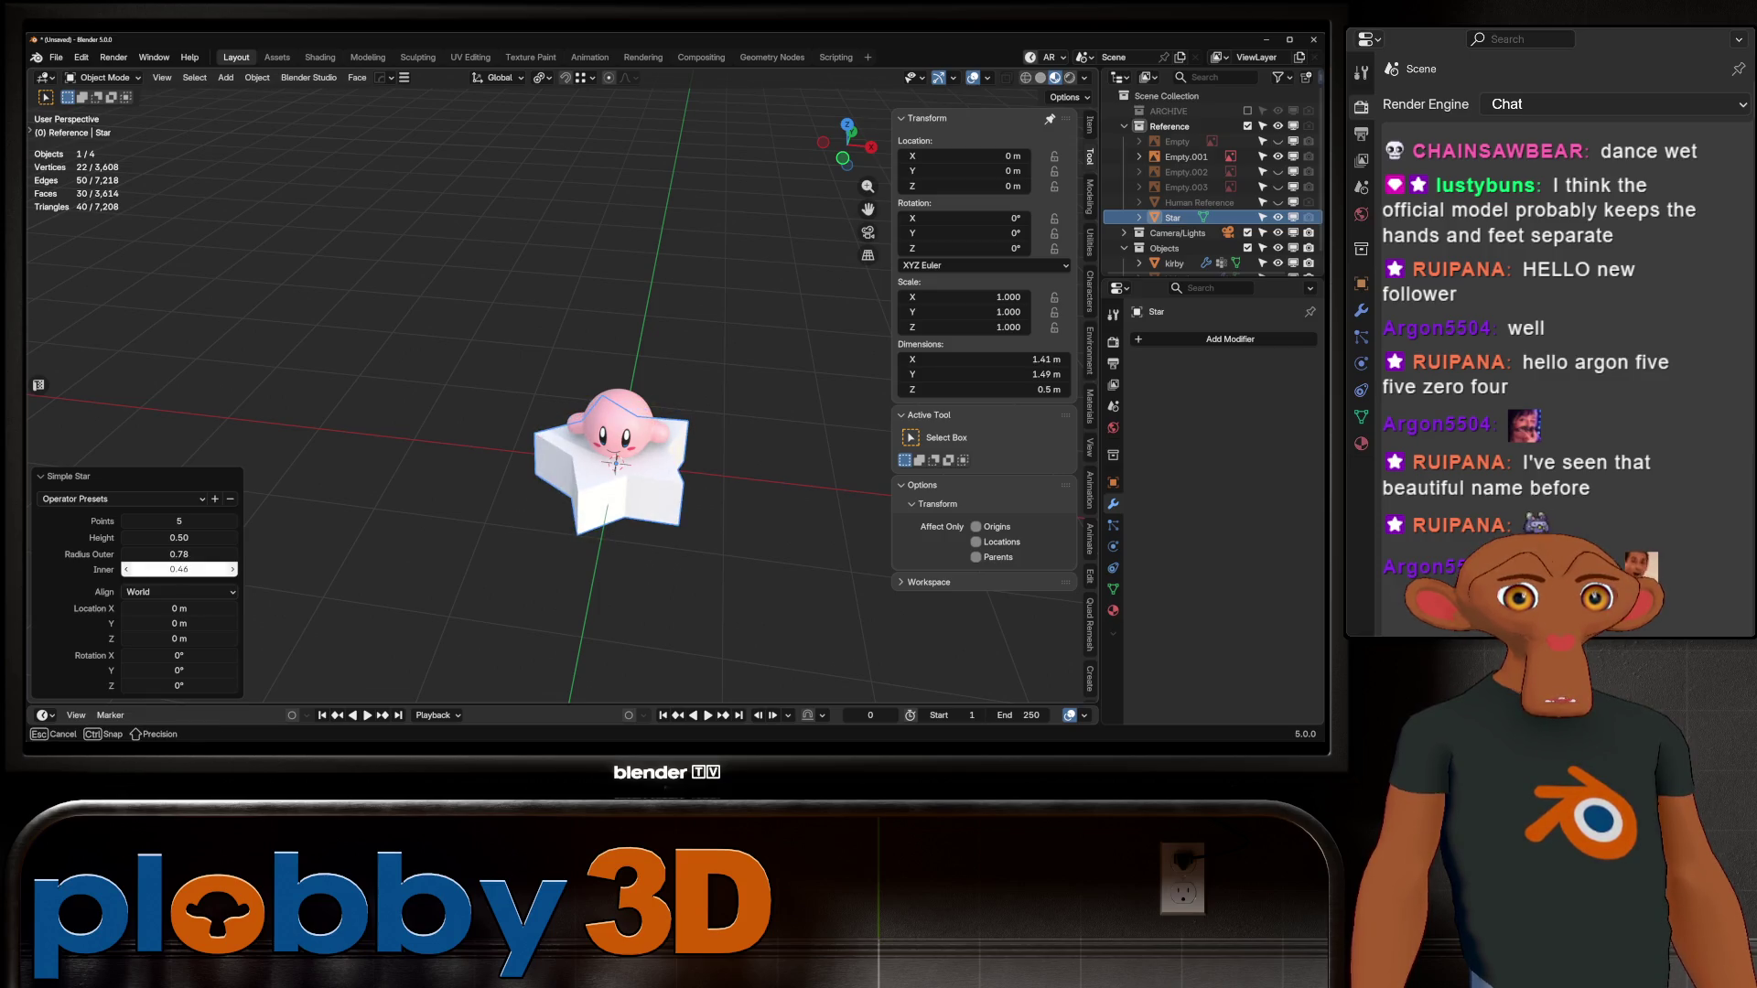
# Step: Undo the old star and add a fresh Simple Star beneath Kirby
pyautogui.hotkey('ctrl', 'z')
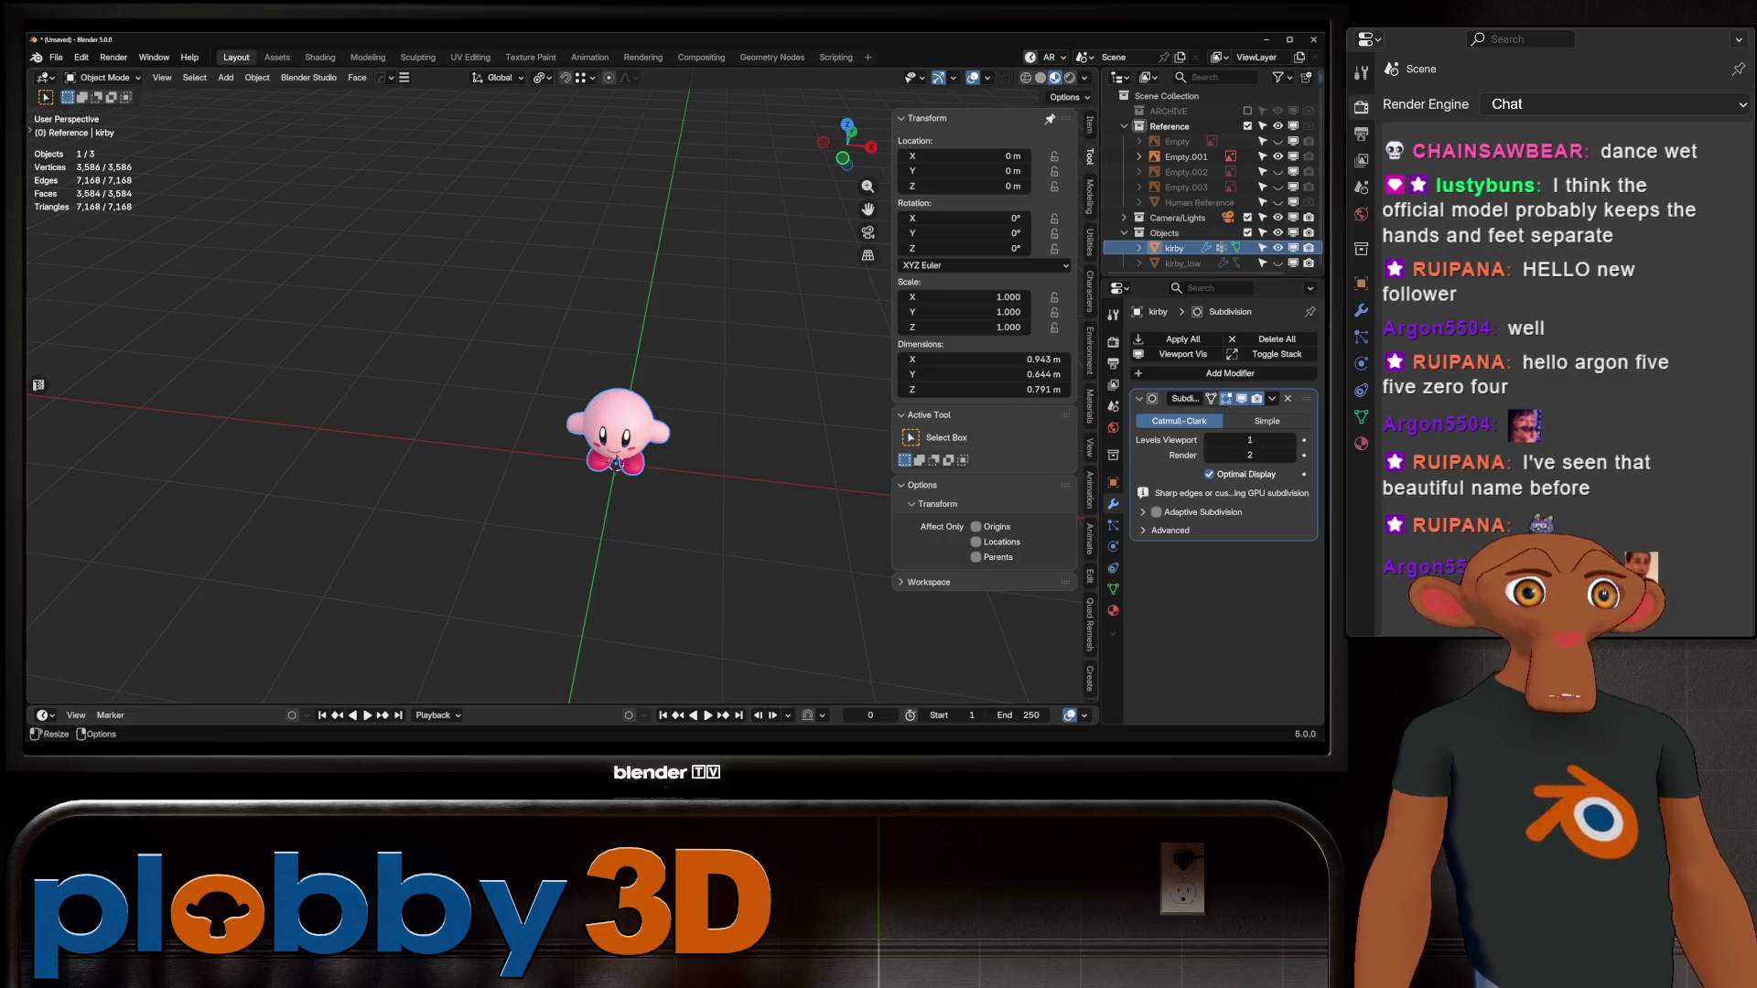
pyautogui.hotkey('shift', 'a')
pyautogui.moveTo(549, 396)
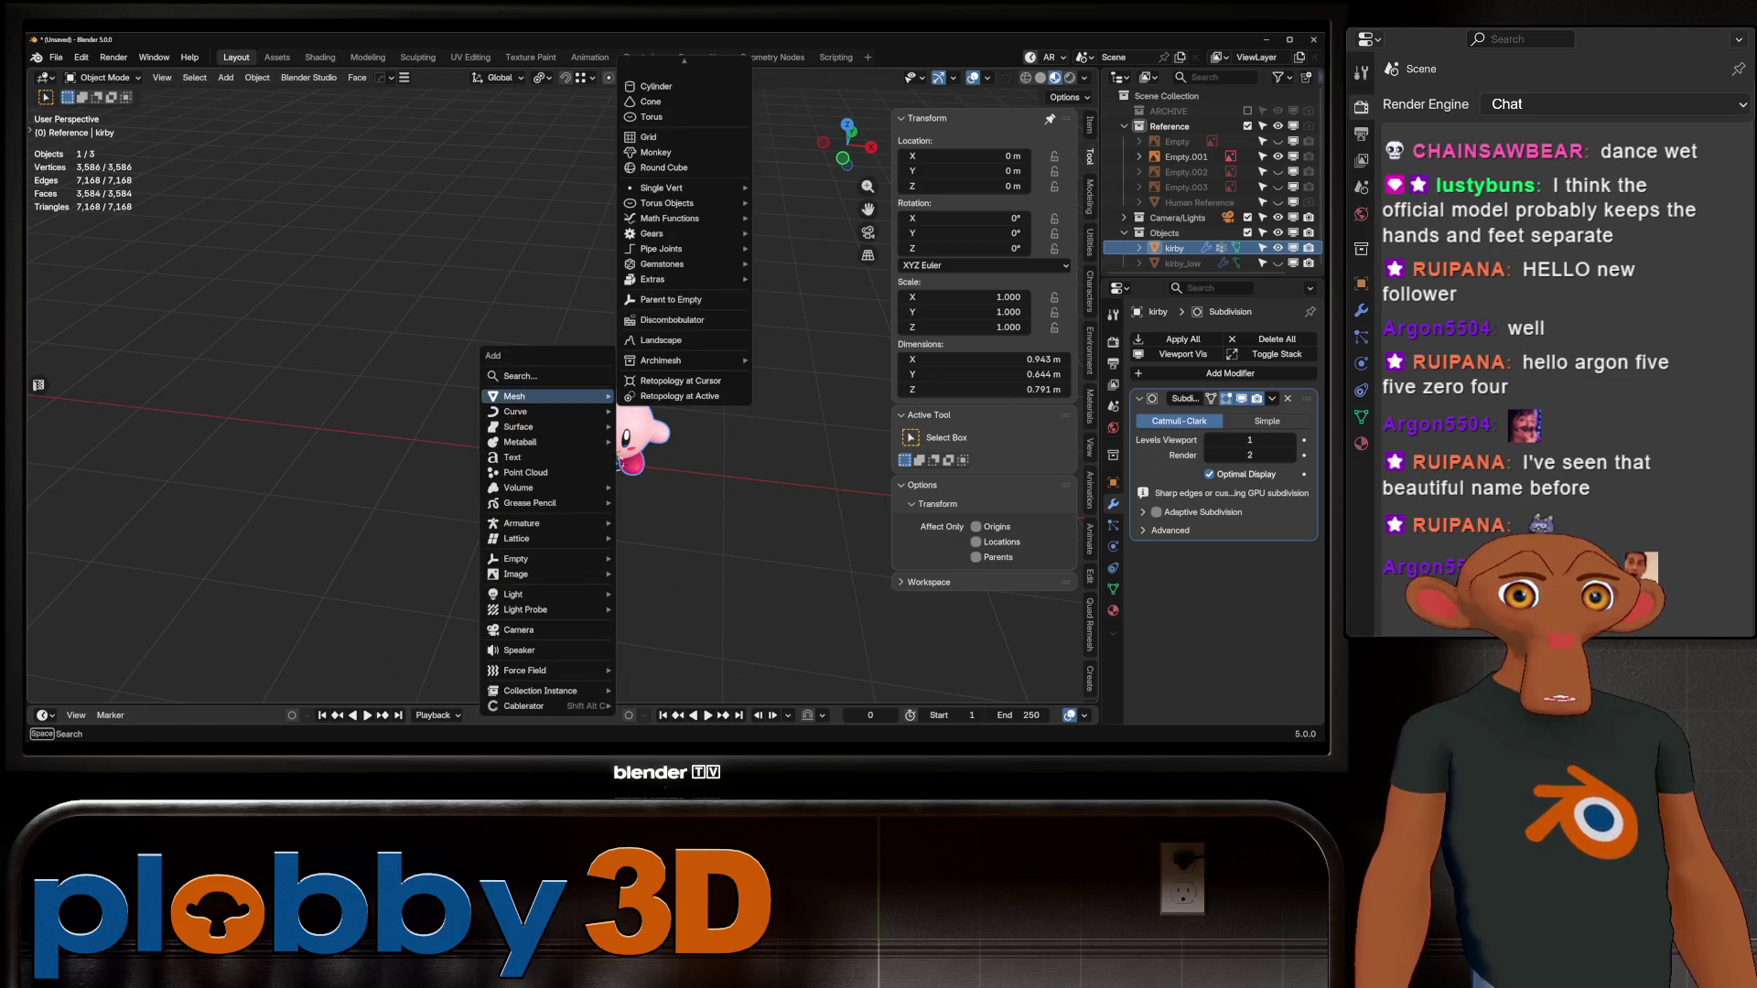
pyautogui.moveTo(677, 279)
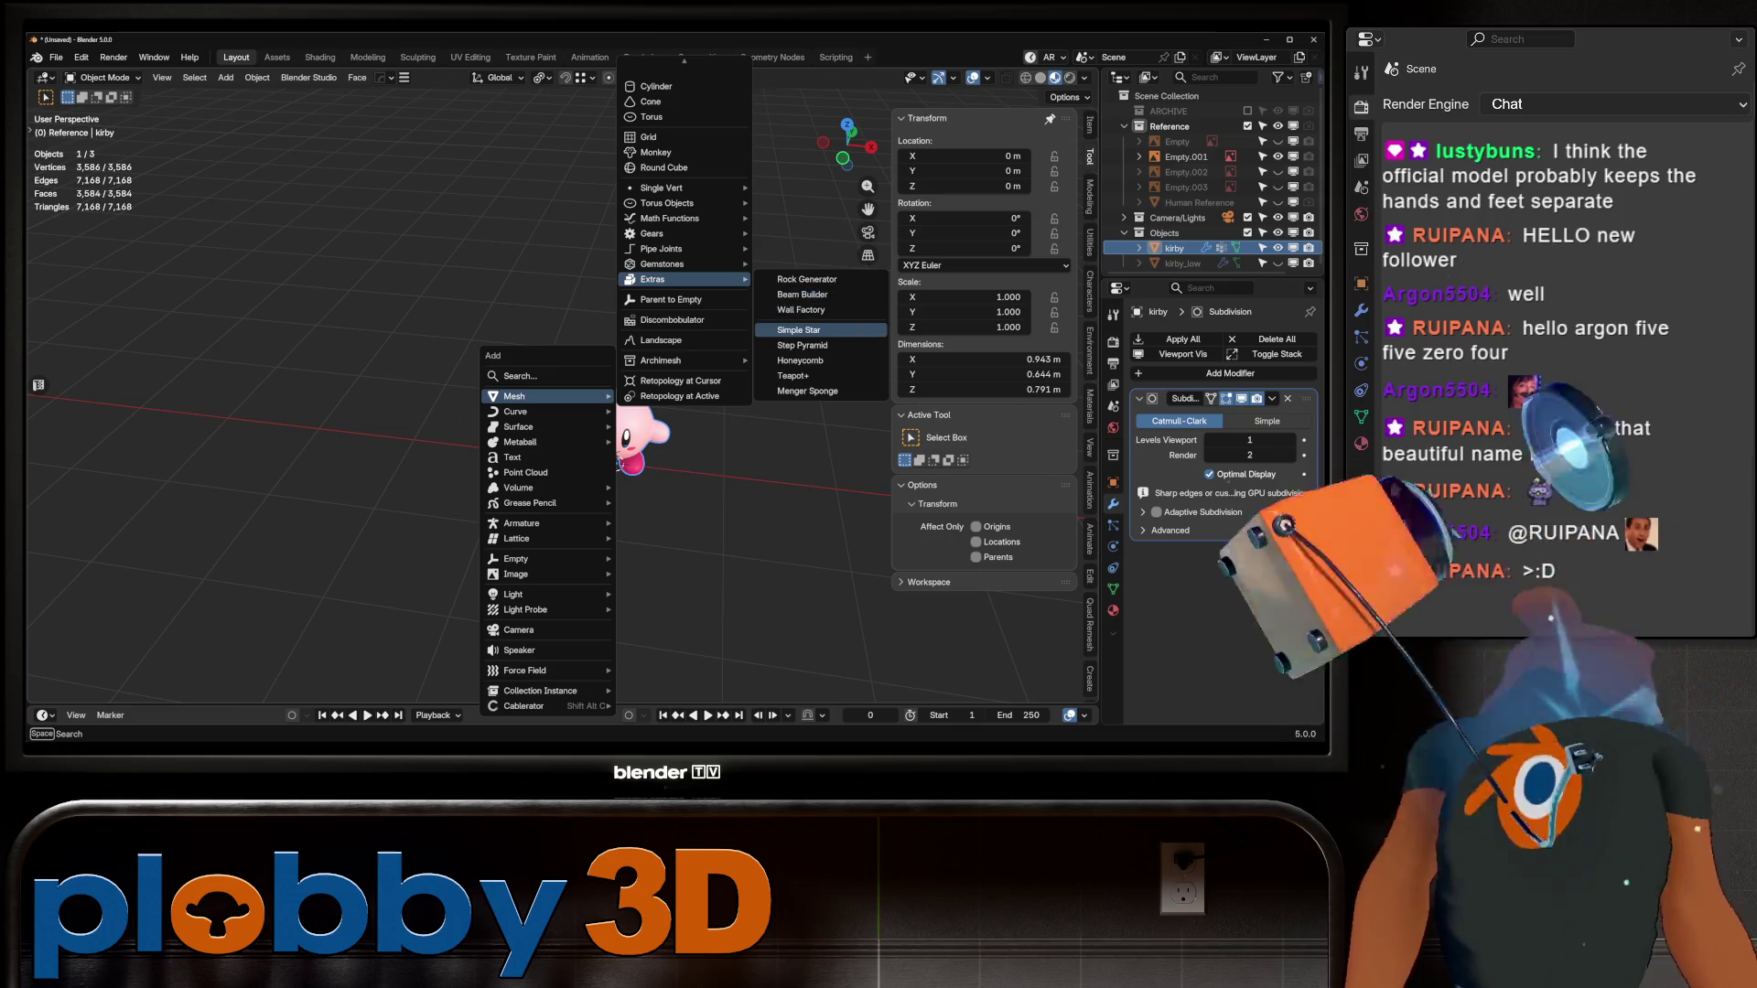
pyautogui.click(798, 330)
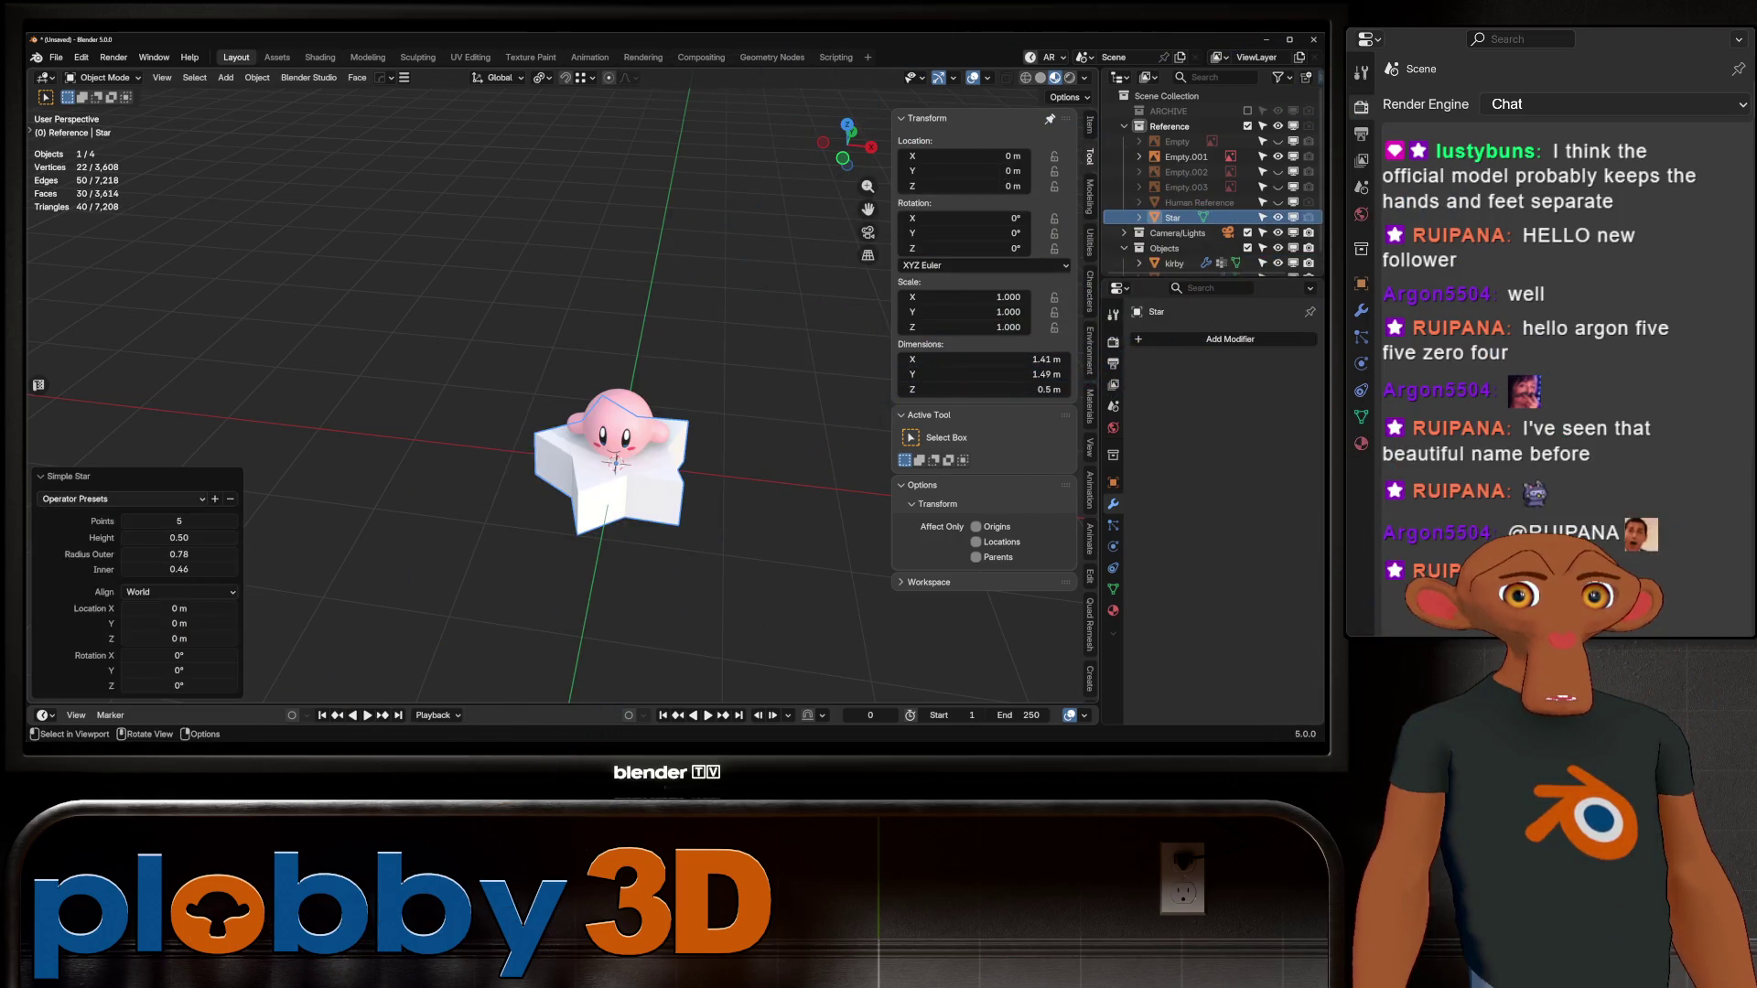
# Step: Set the star's outer radius to 0.82 and inner radius to 0.50
pyautogui.click(178, 554)
pyautogui.write('1')
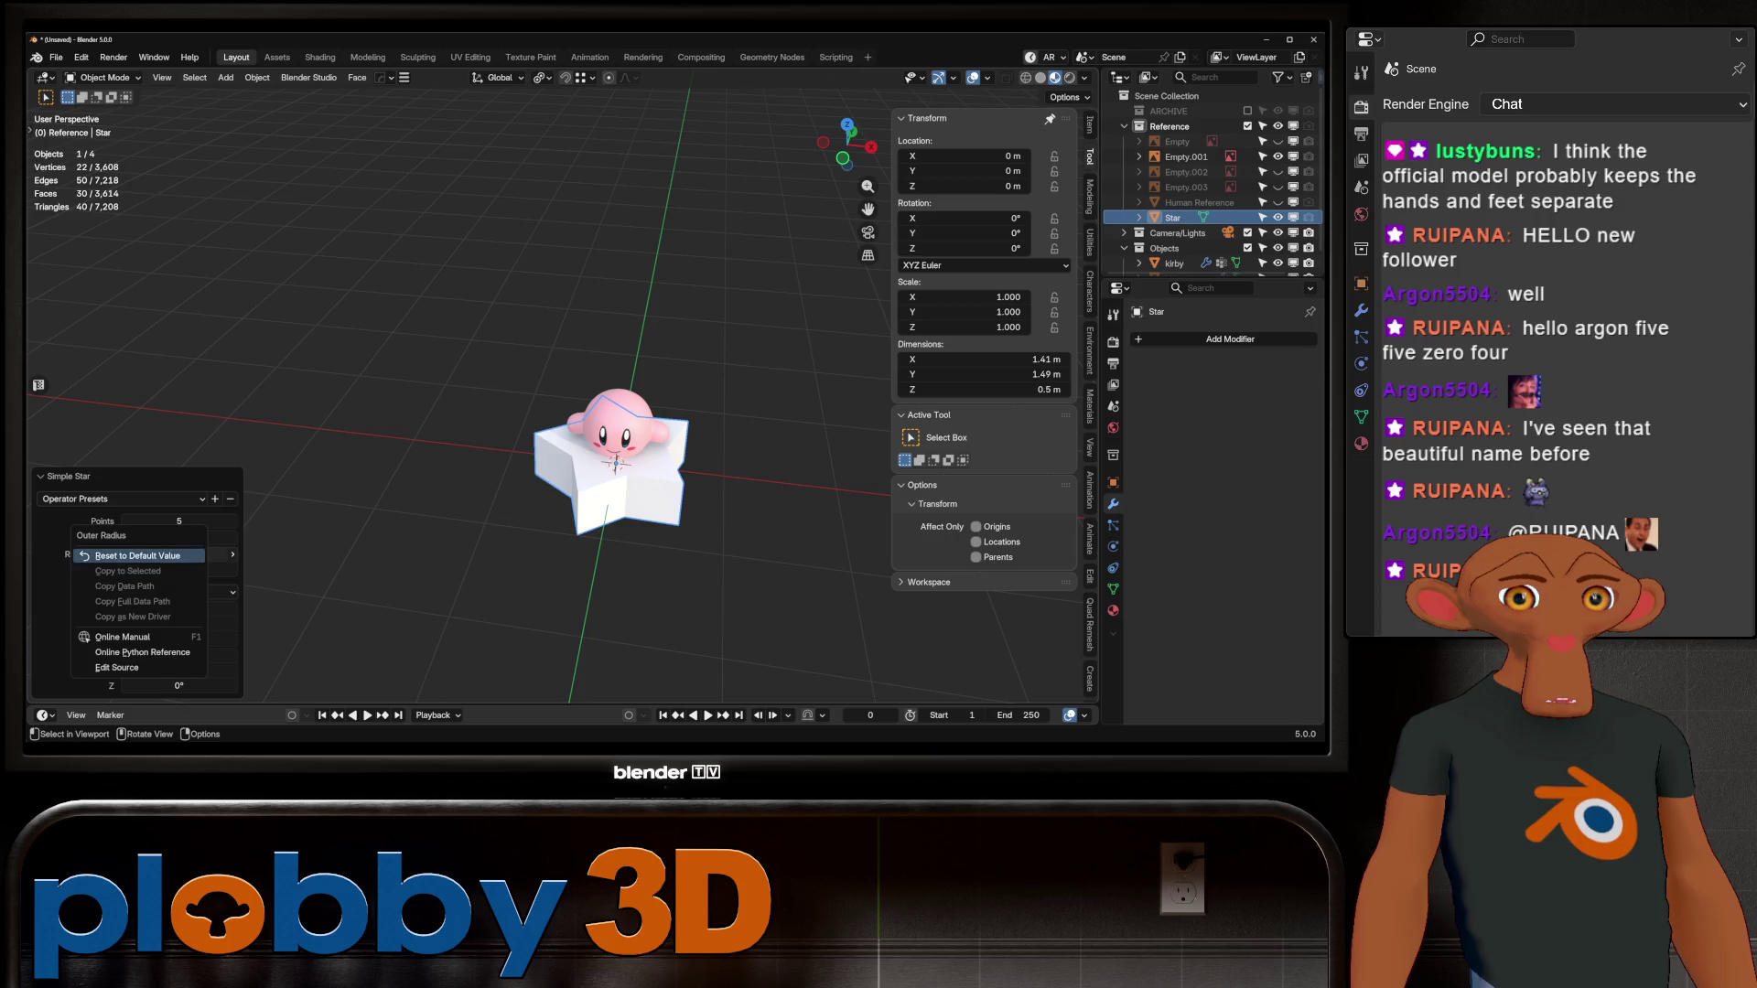
pyautogui.press('Return')
pyautogui.moveTo(179, 570)
pyautogui.mouseDown()
pyautogui.moveTo(194, 569)
pyautogui.moveTo(146, 554)
pyautogui.mouseUp()
pyautogui.scroll(4, 609, 457)
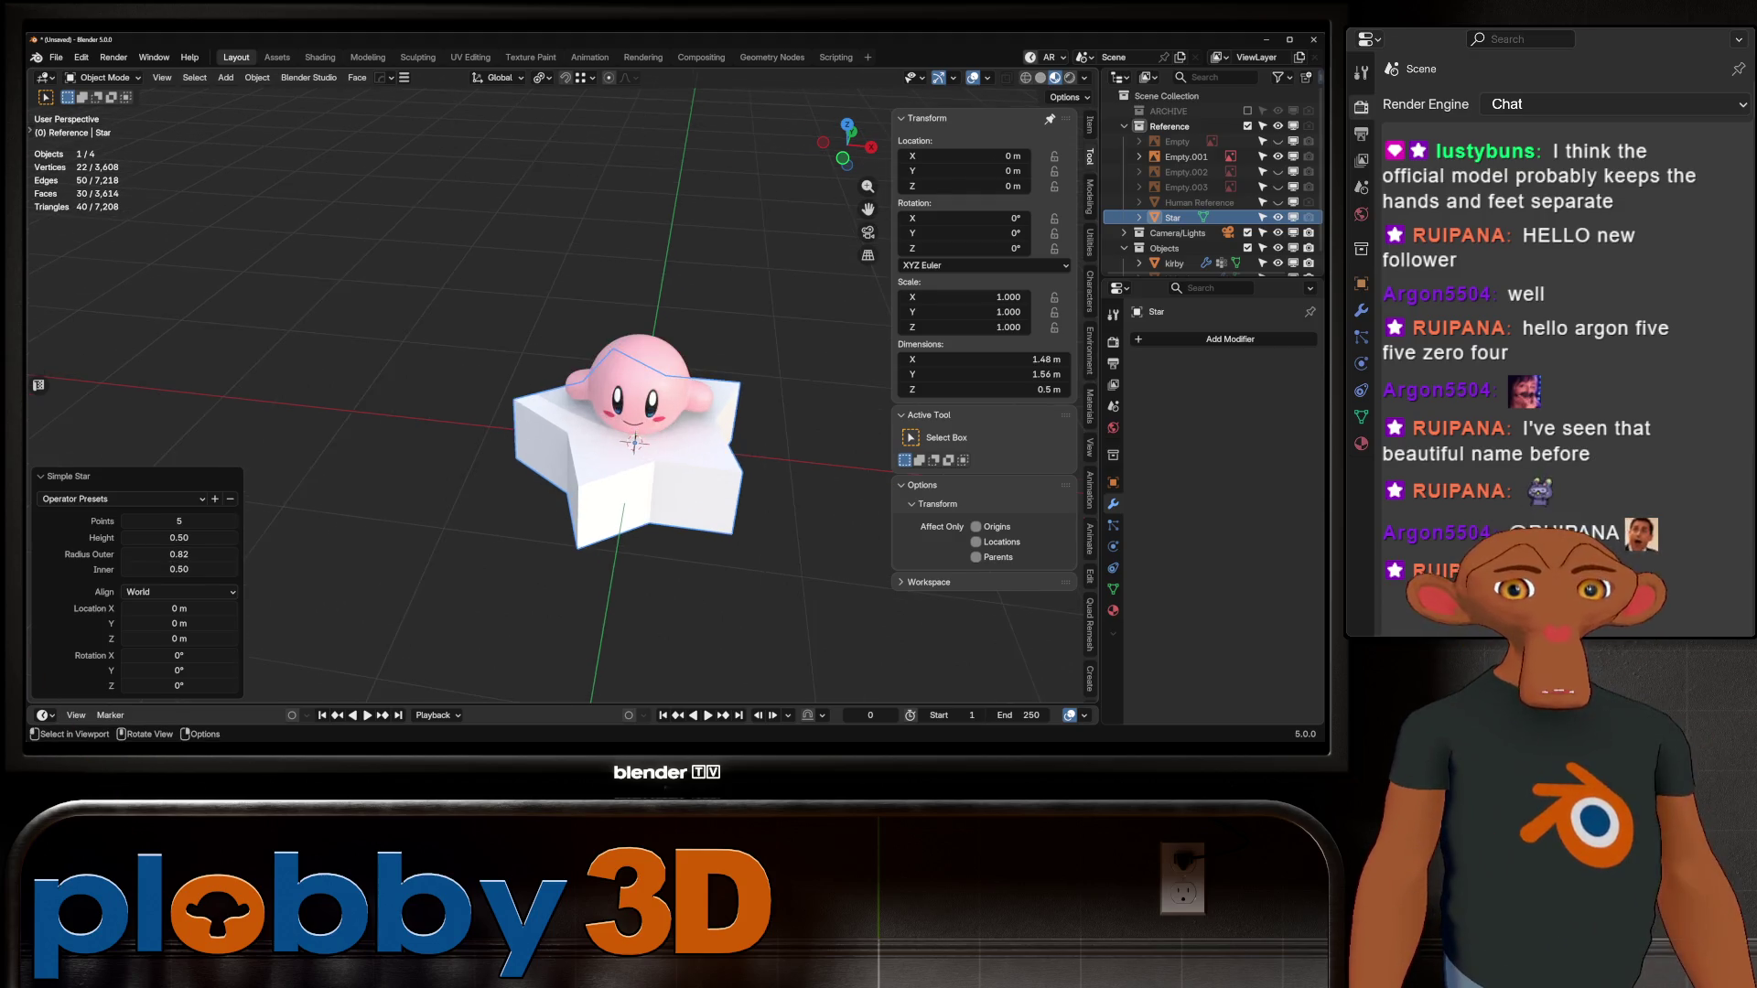
pyautogui.moveTo(608, 457)
pyautogui.mouseDown(button='middle')
pyautogui.moveTo(608, 329)
pyautogui.moveTo(609, 384)
pyautogui.mouseUp(button='middle')
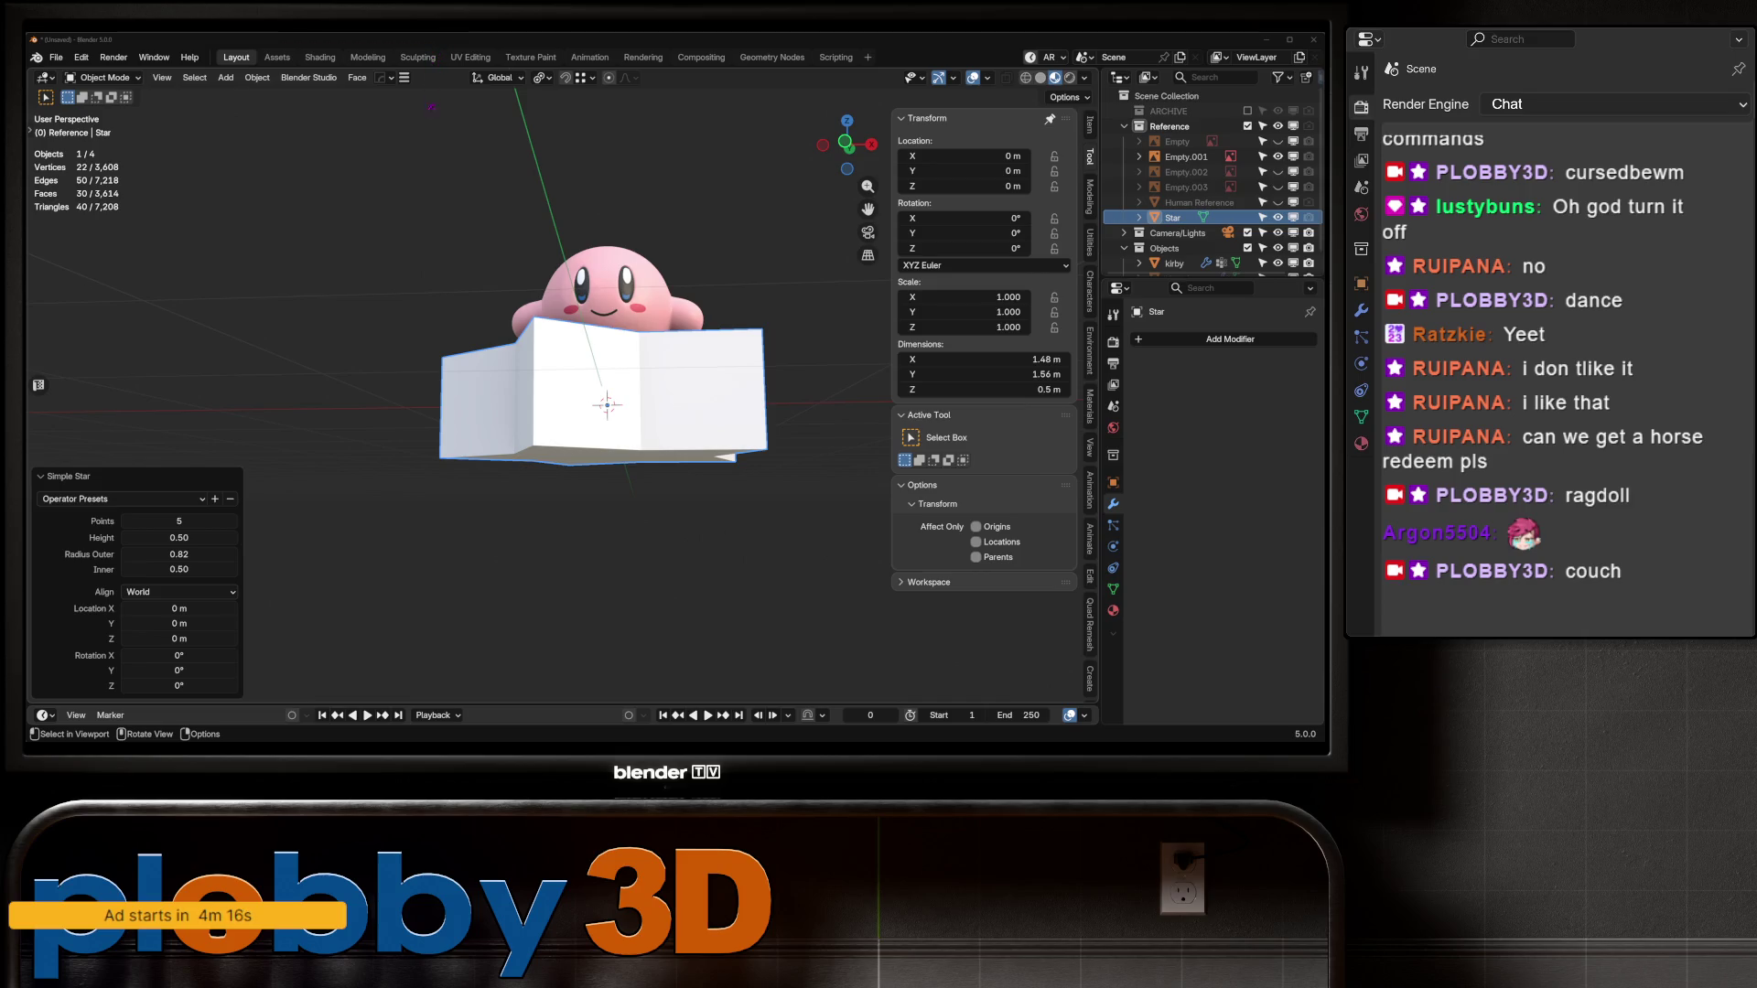
# Step: Switch to Top Orthographic view to see the star's points spread around Kirby
pyautogui.press('KP_7')
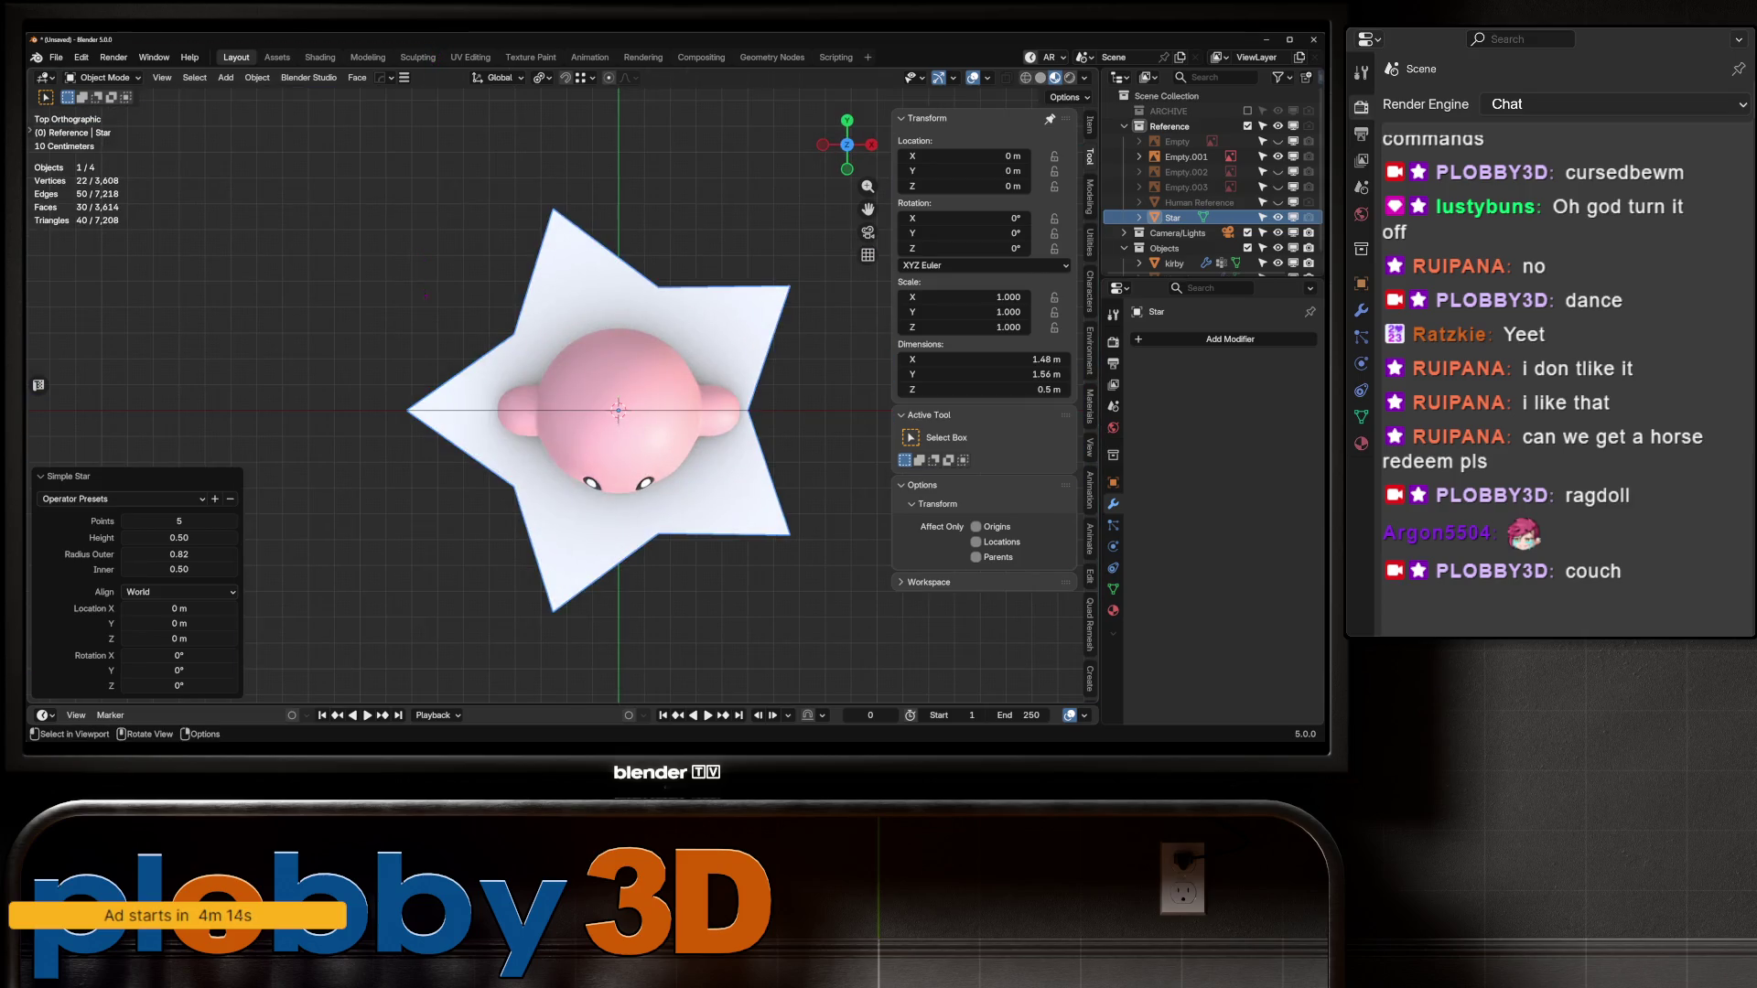
# Step: Rotate the star 18° around Z so a point faces forward, and apply rotation and scale
pyautogui.press('KP_1')
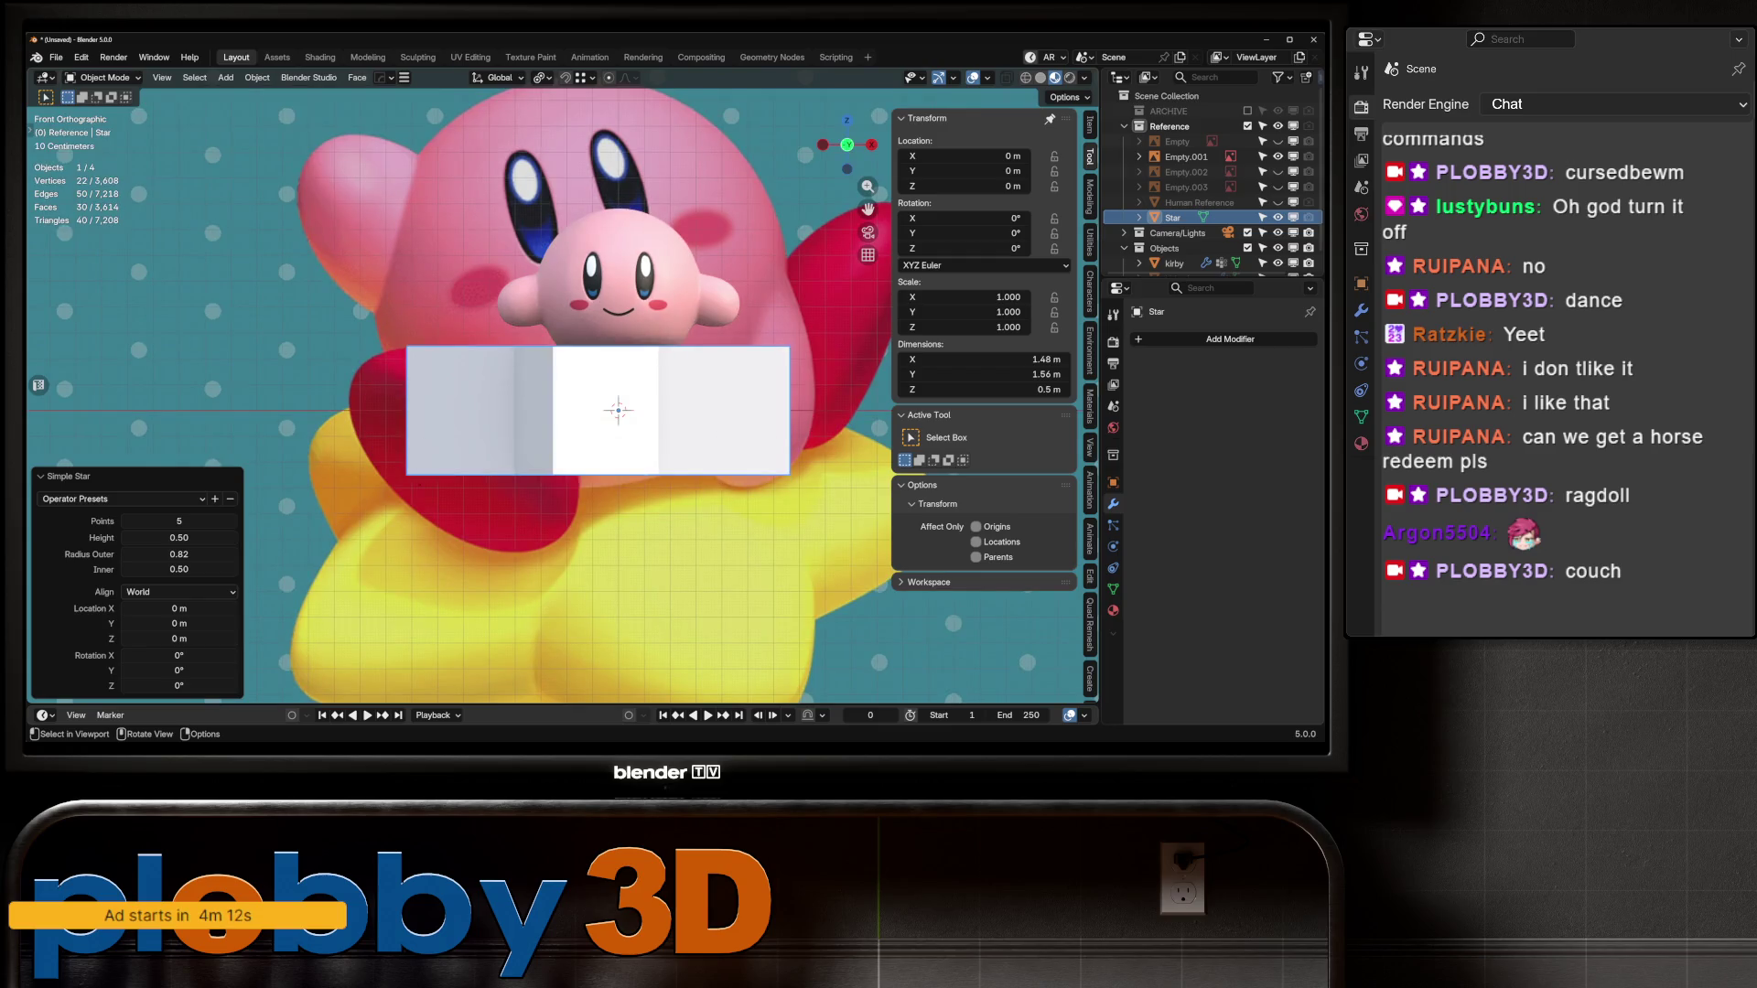
pyautogui.scroll(-3, 586, 421)
pyautogui.press('KP_7')
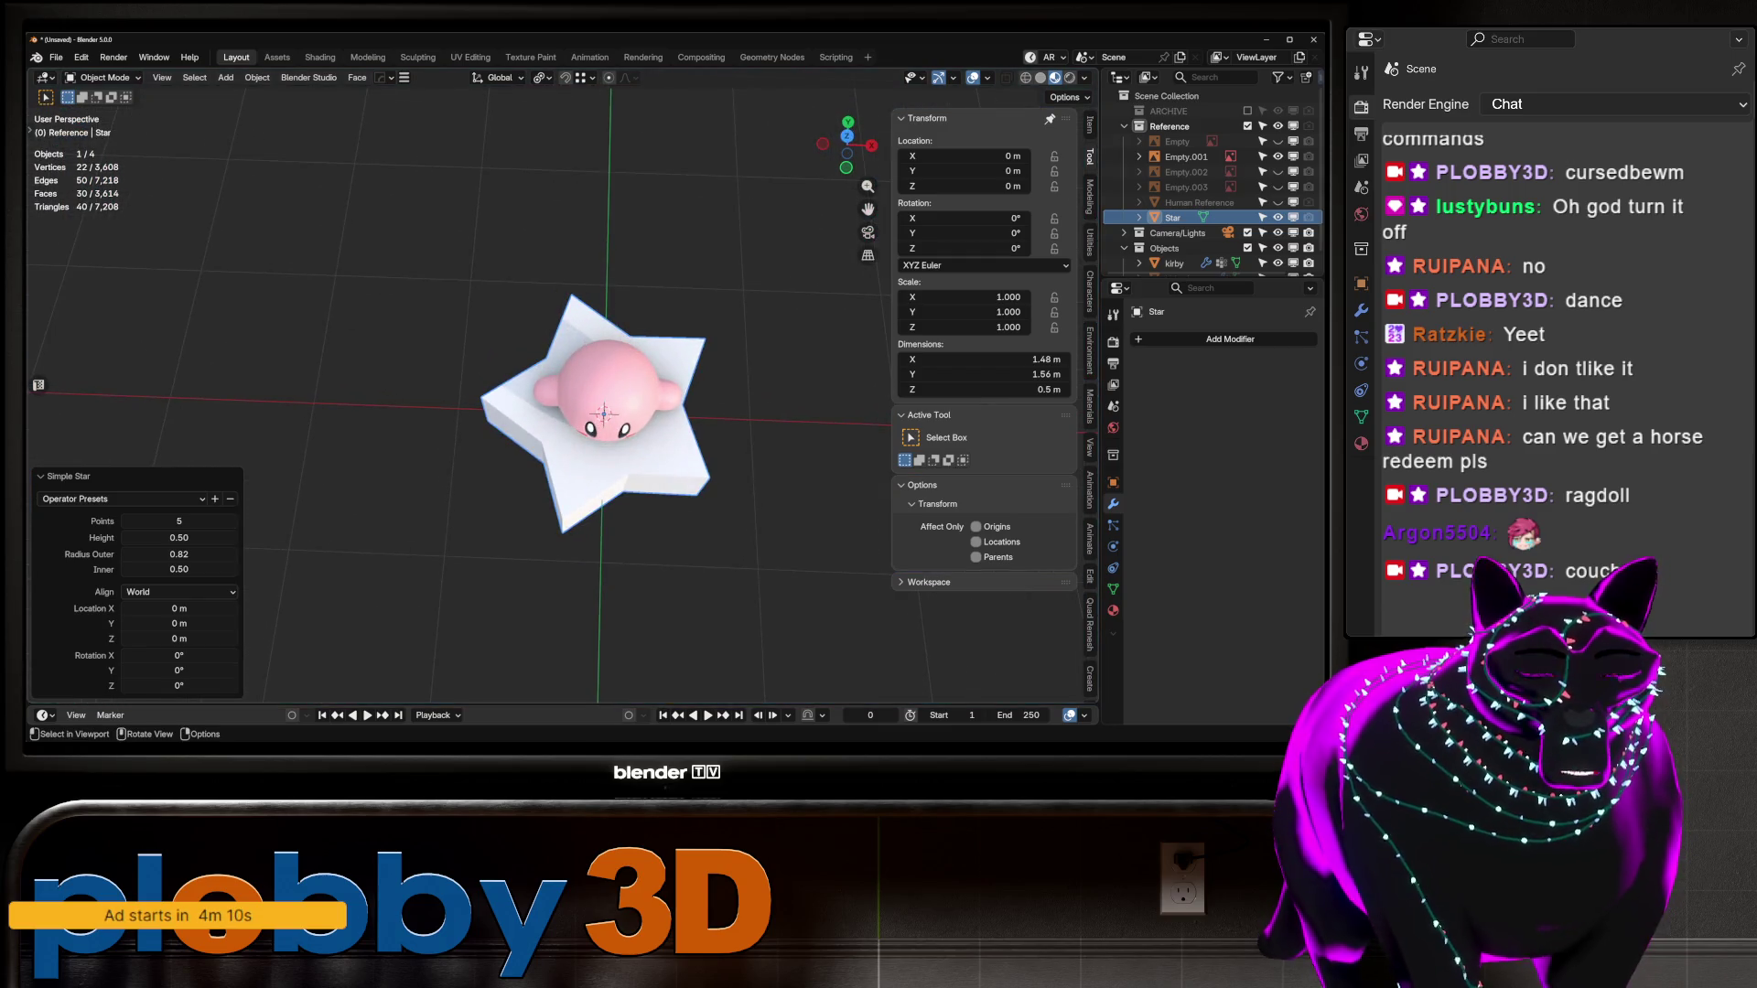
pyautogui.press('r')
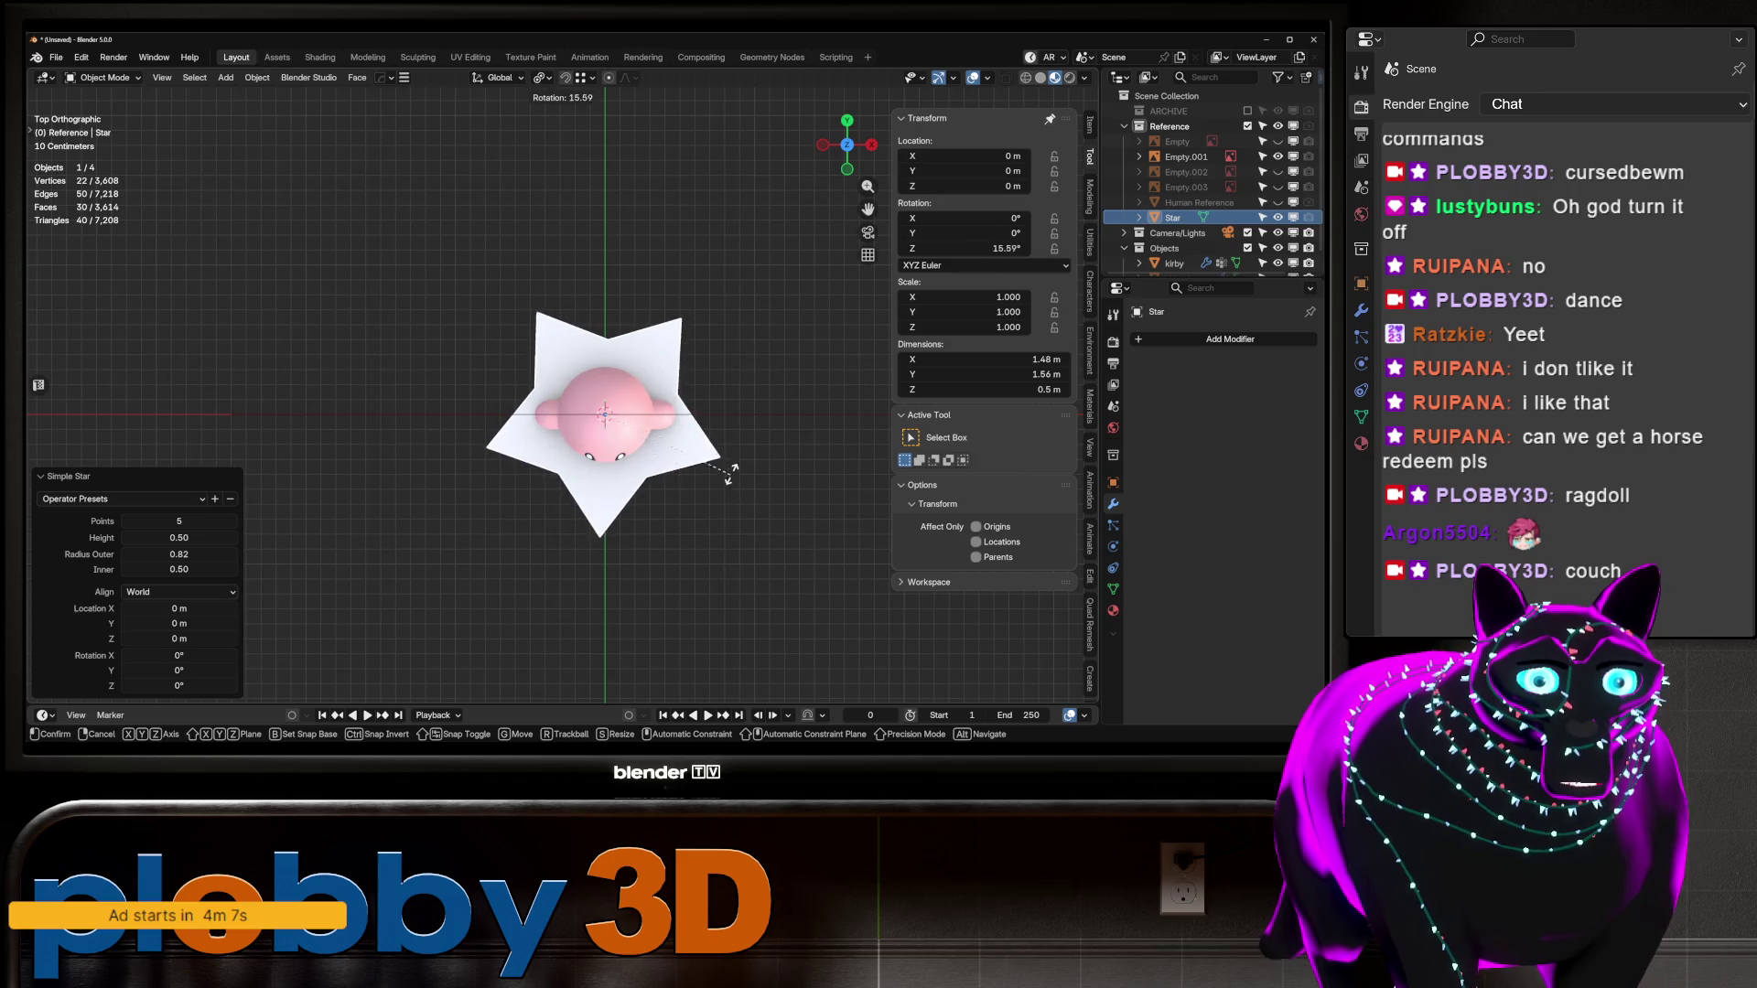
pyautogui.click(648, 365)
pyautogui.hotkey('ctrl', 'a')
pyautogui.click(733, 488)
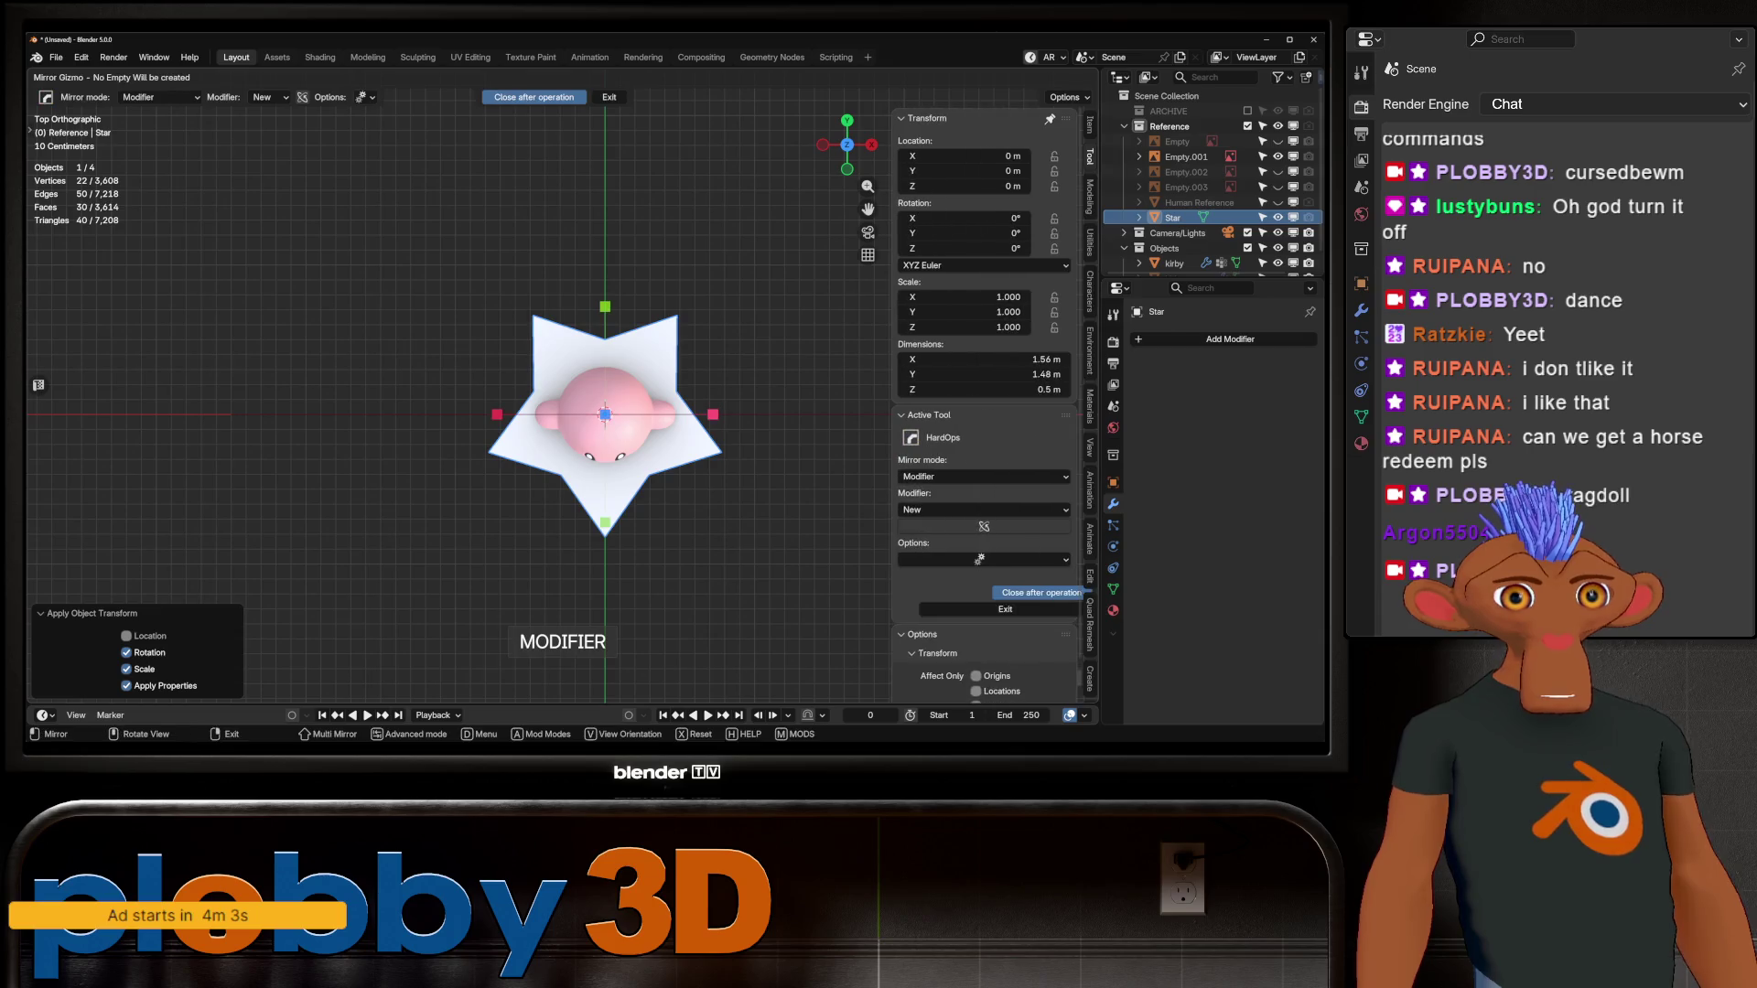
# Step: Run MACHIN3 Clean Up on the star's mesh, leaving 22 vertices, 50 edges, 30 faces
pyautogui.press('Tab')
pyautogui.moveTo(732, 412)
pyautogui.mouseDown(button='middle')
pyautogui.moveTo(750, 330)
pyautogui.moveTo(746, 449)
pyautogui.moveTo(796, 540)
pyautogui.moveTo(760, 389)
pyautogui.moveTo(797, 531)
pyautogui.moveTo(778, 463)
pyautogui.moveTo(806, 439)
pyautogui.moveTo(778, 378)
pyautogui.mouseUp(button='middle')
pyautogui.hotkey('alt', '3')
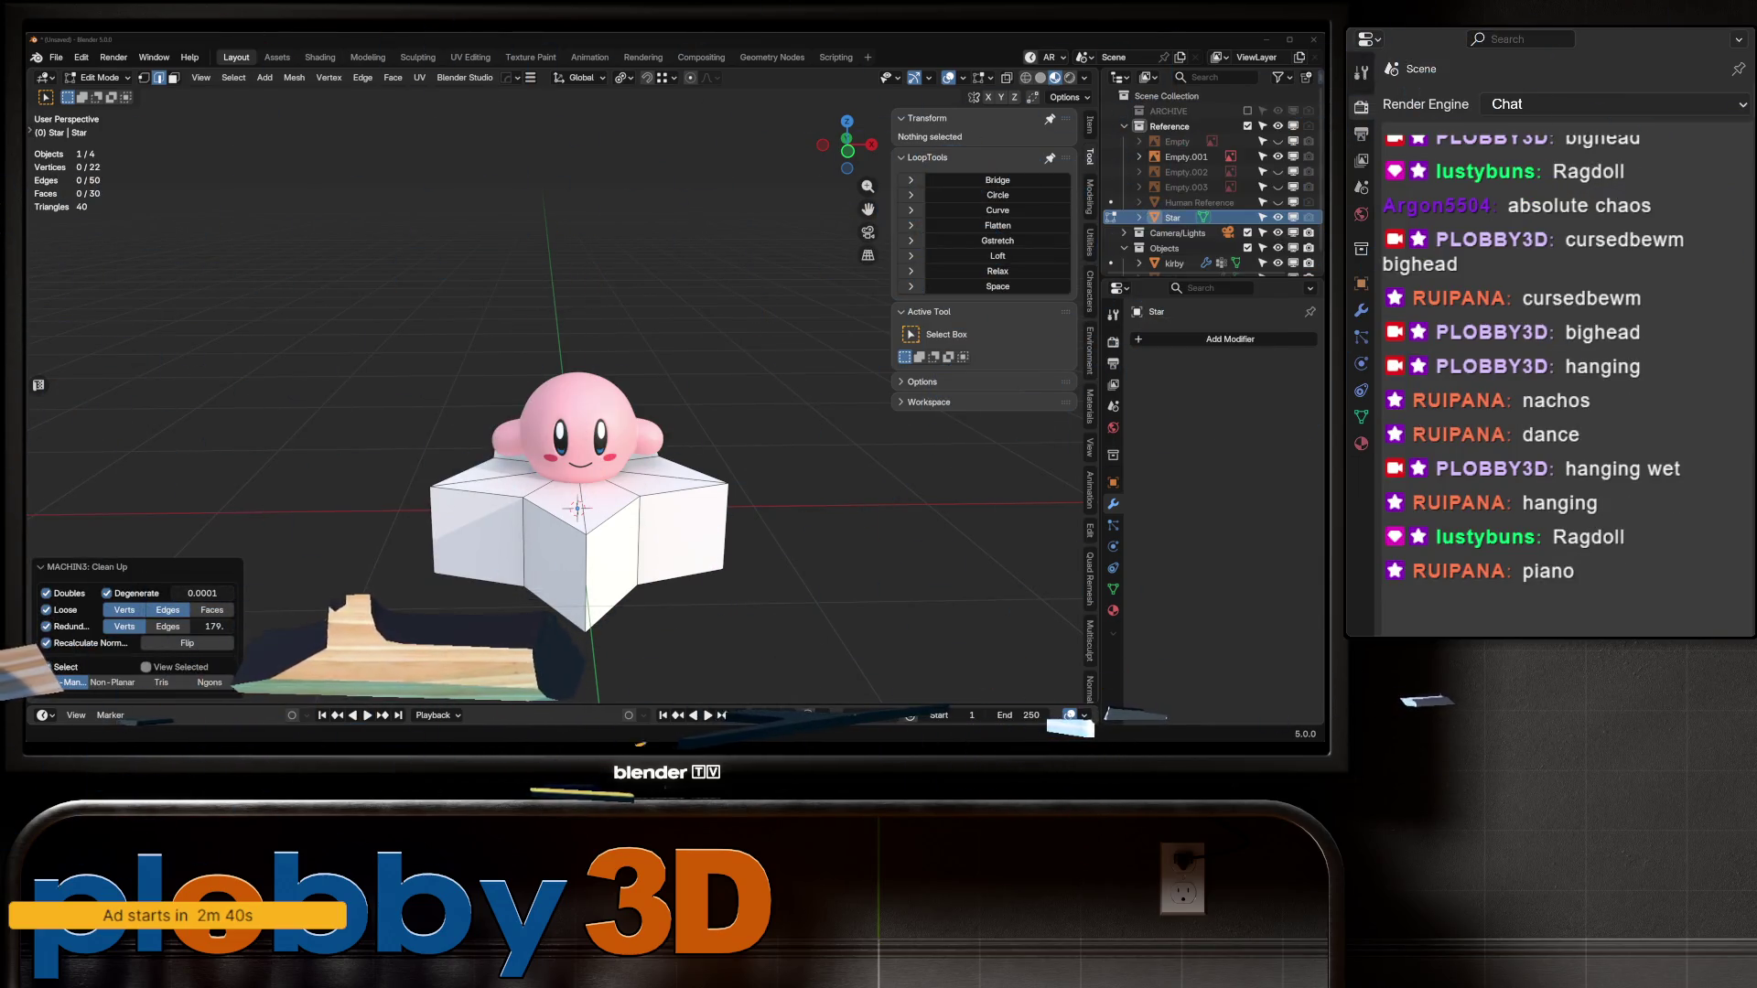
# Step: Scale the star to about 0.53 from the front view and apply scale, giving 0.827 × 0.787 × 0.265 m
pyautogui.moveTo(640, 411); pyautogui.dragTo(586, 412, button='middle')
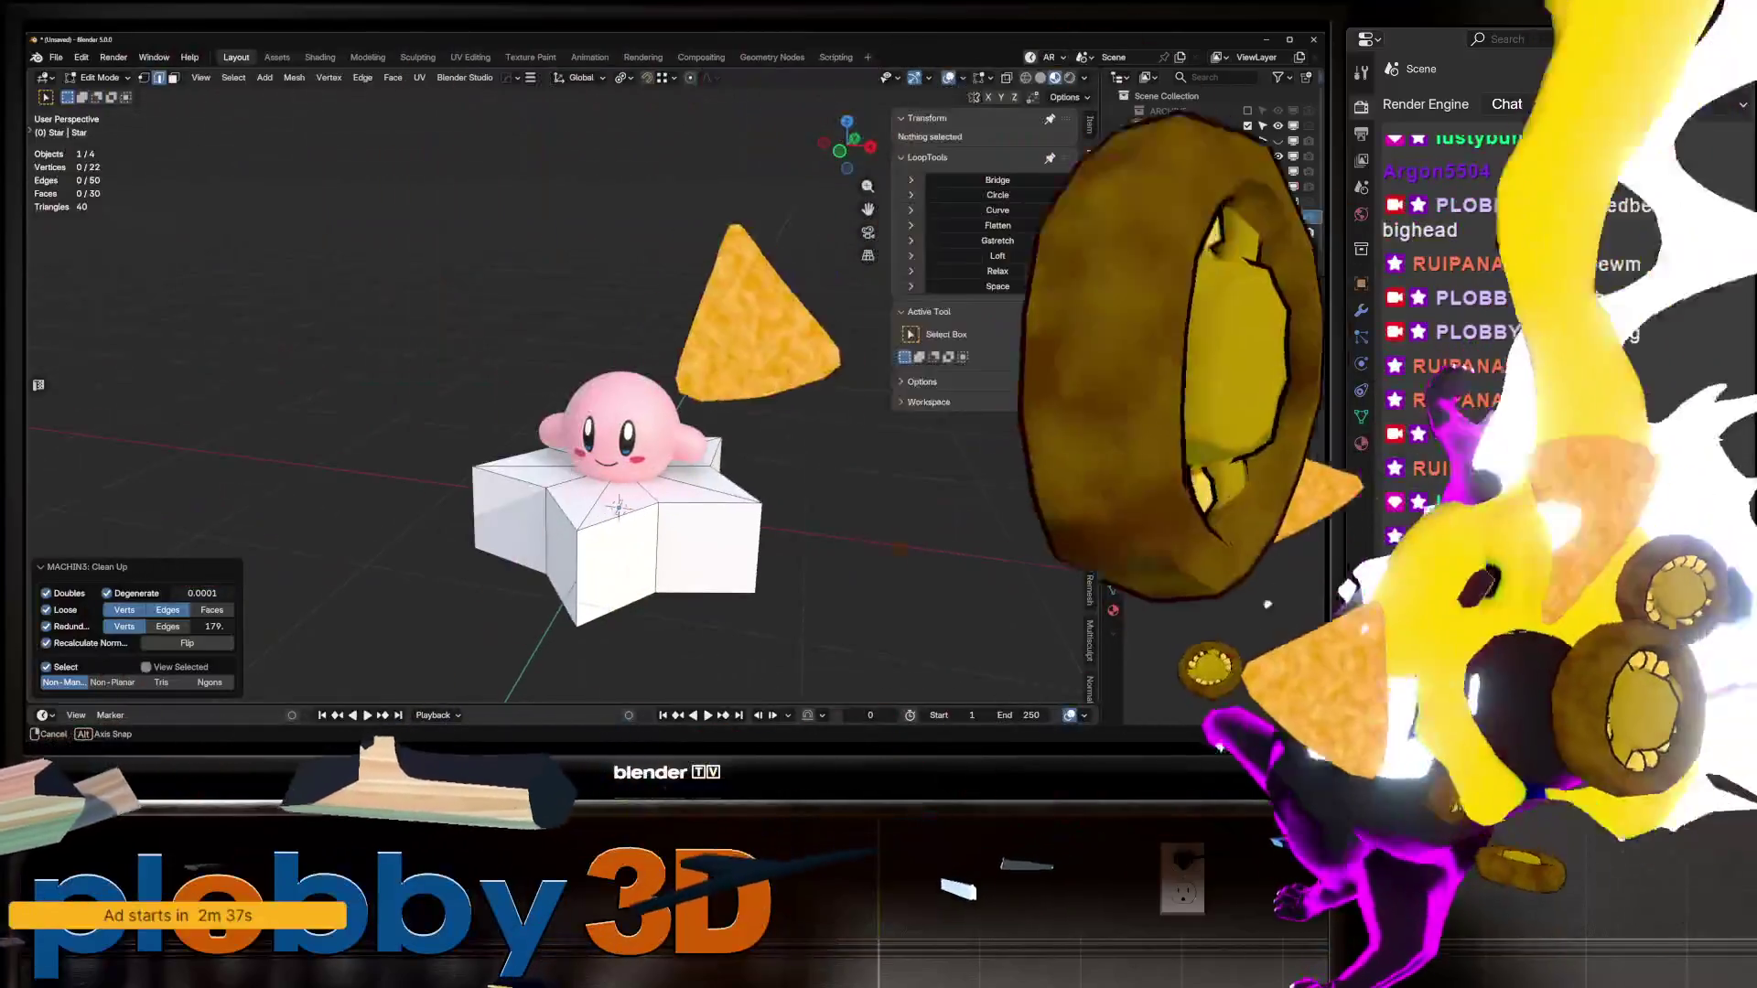
pyautogui.press('Tab')
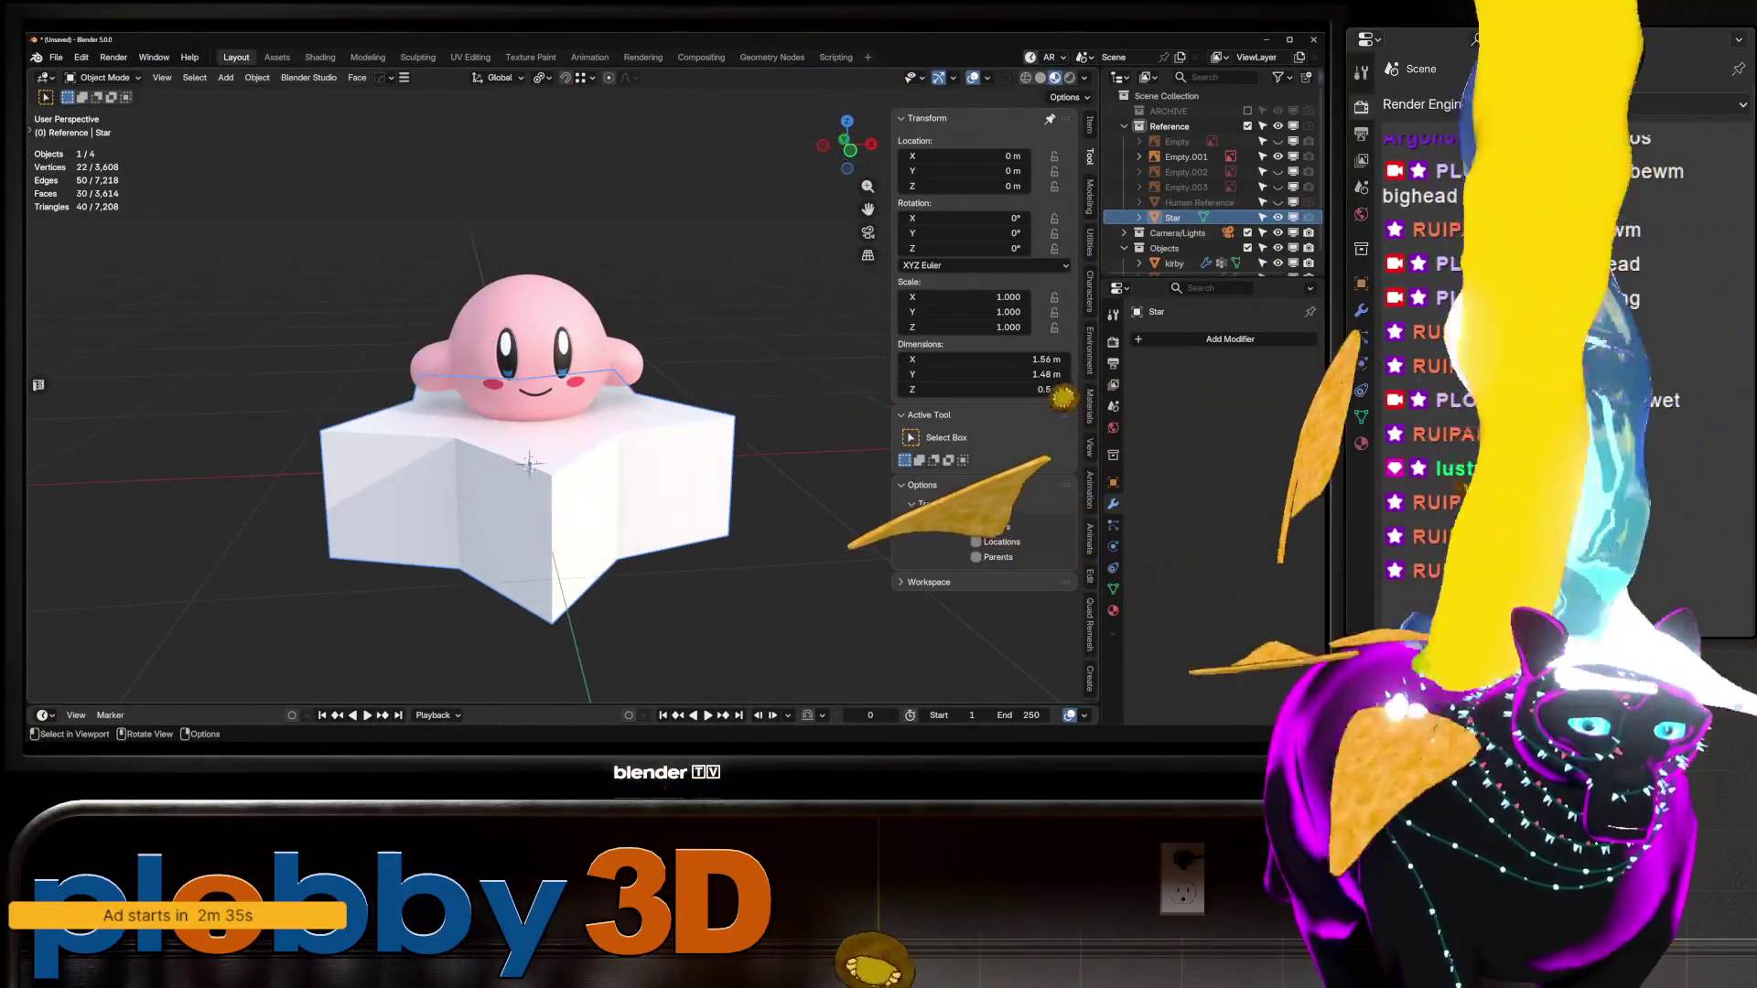
pyautogui.press('KP_1')
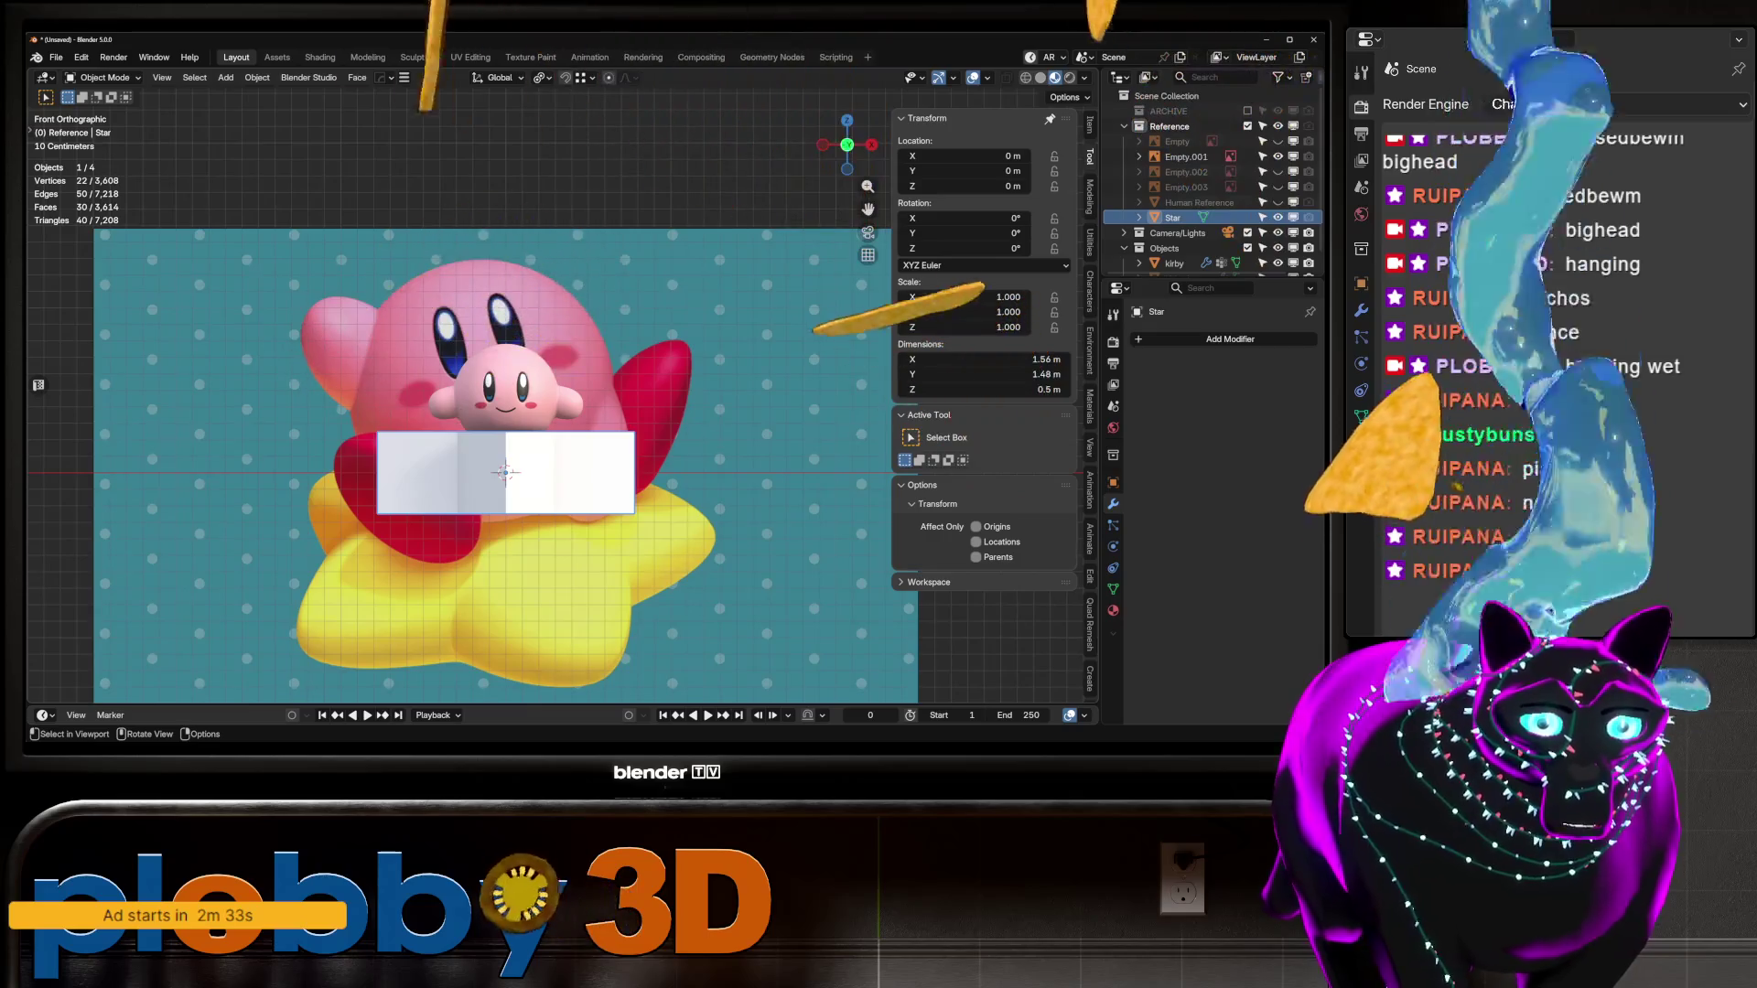
pyautogui.scroll(1, 484, 472)
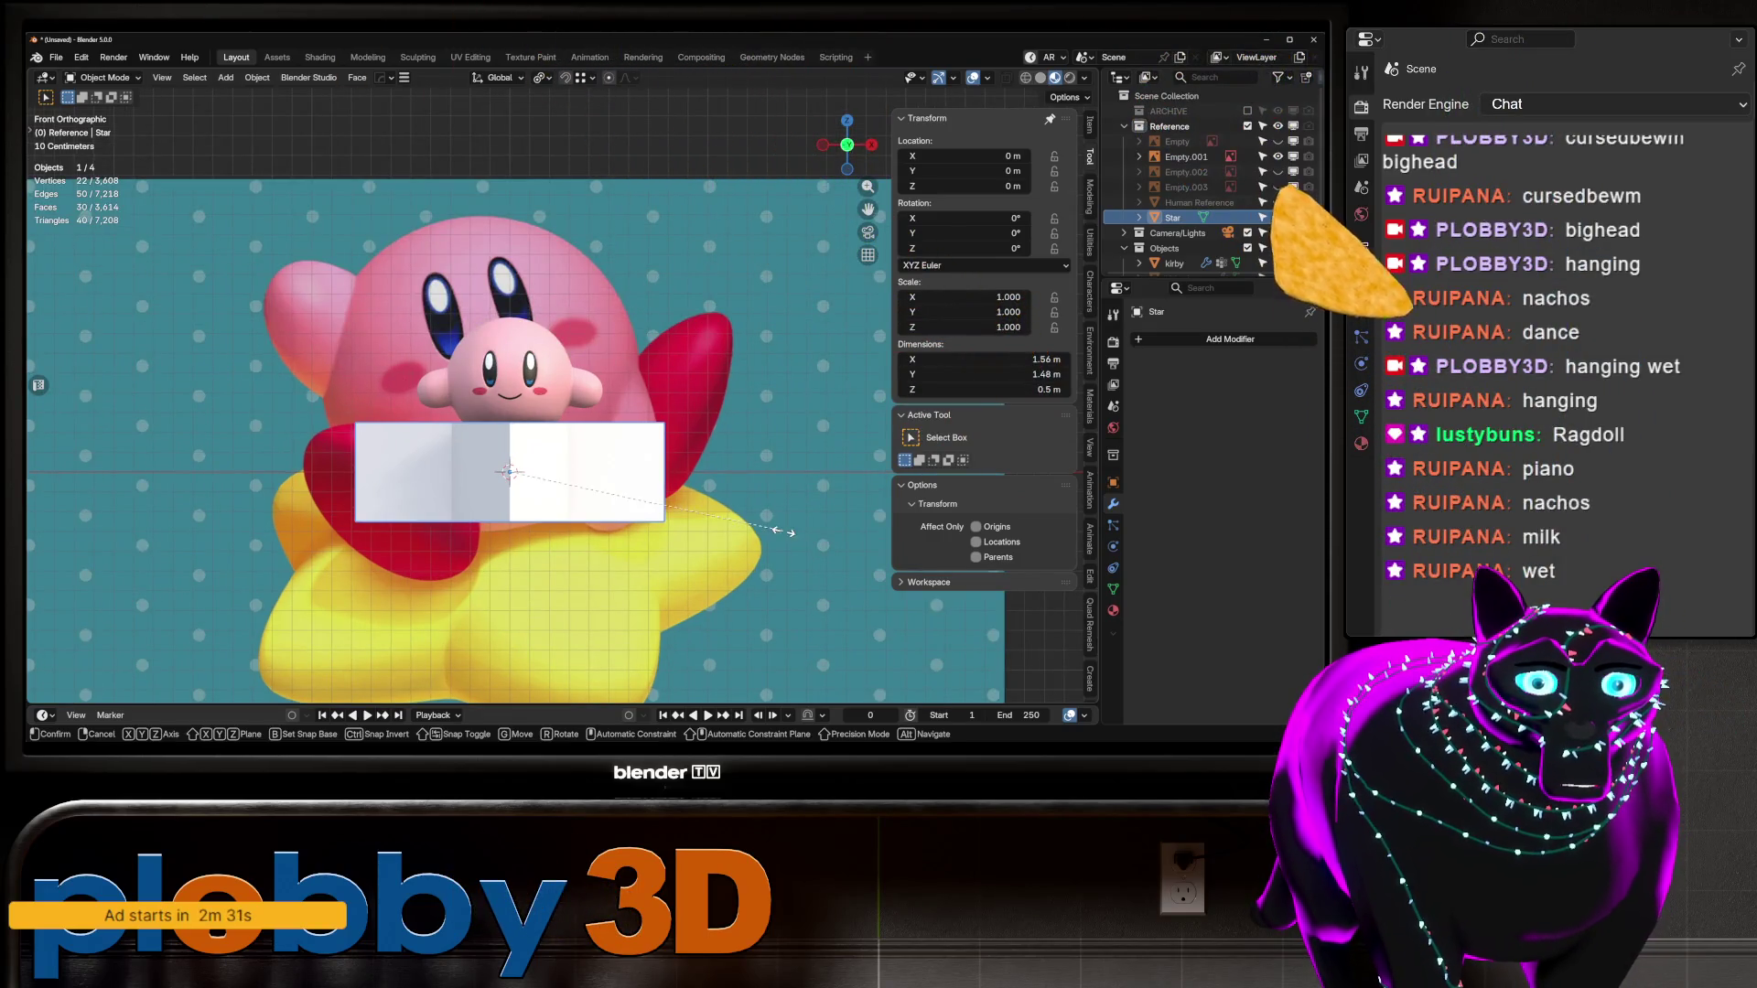
pyautogui.press('s')
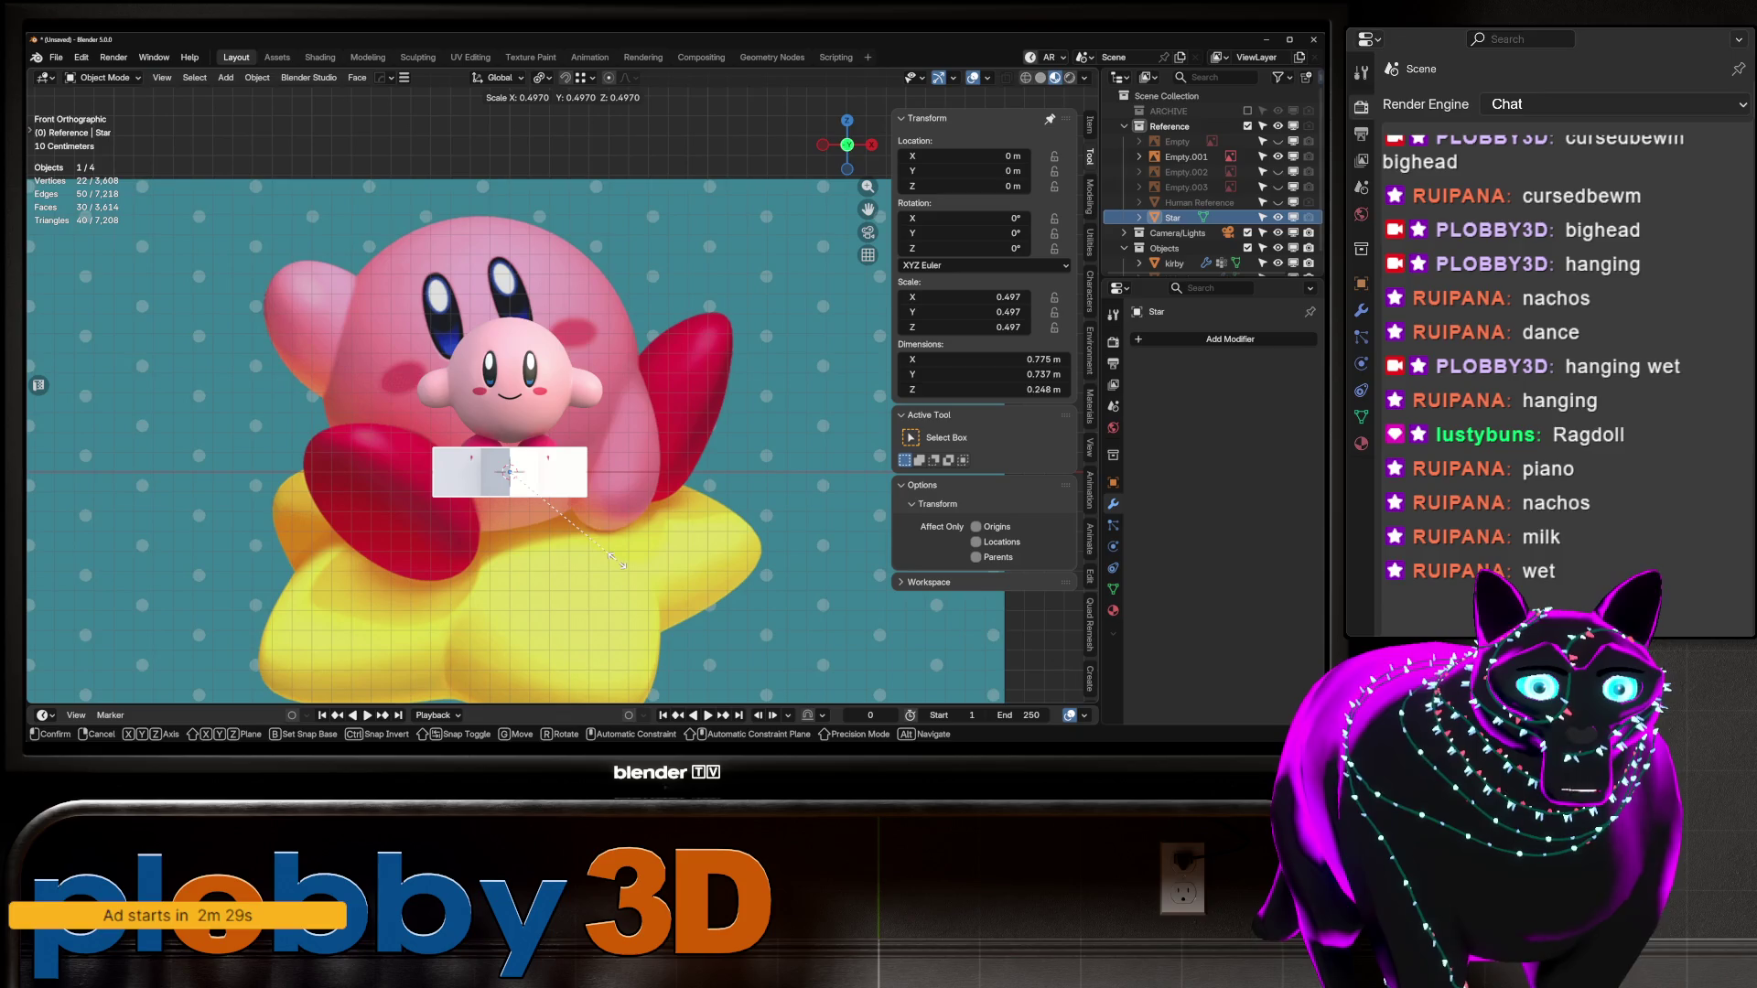
pyautogui.click(631, 558)
pyautogui.moveTo(632, 558)
pyautogui.mouseDown(button='middle')
pyautogui.moveTo(641, 538)
pyautogui.moveTo(600, 522)
pyautogui.mouseUp(button='middle')
pyautogui.hotkey('ctrl', 'a')
pyautogui.click(653, 537)
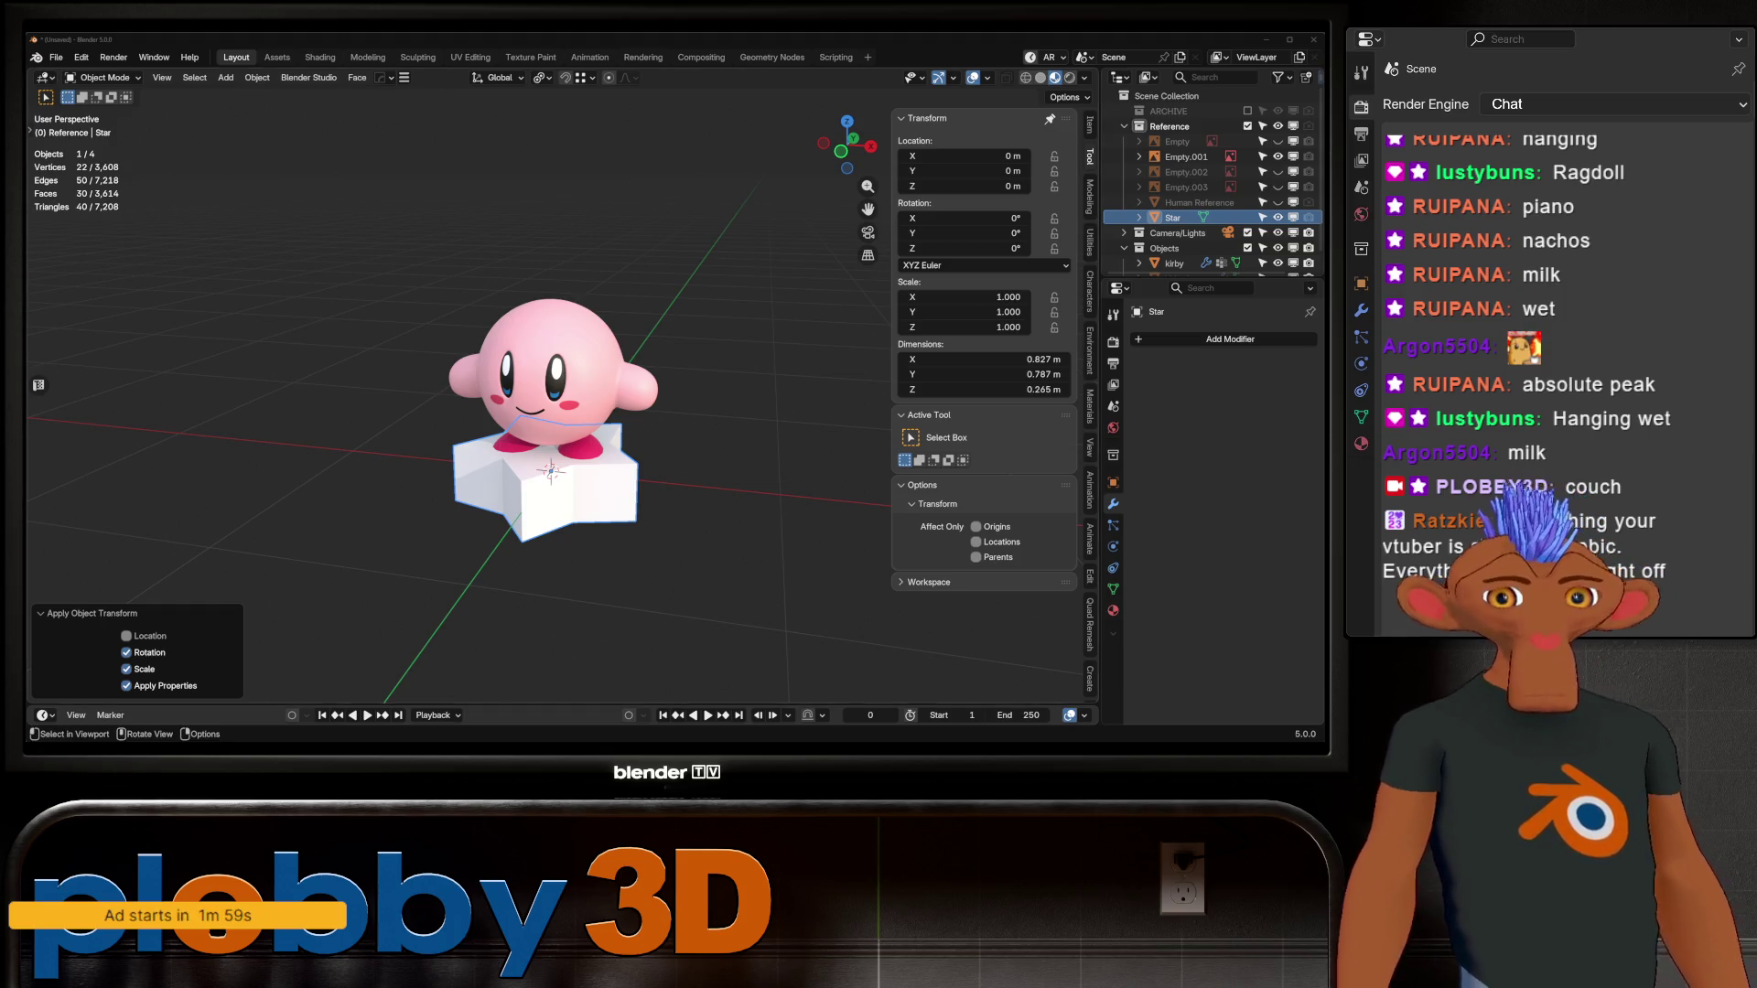
# Step: Bring up the Quad Remesher settings in the sidebar with the star in object mode
pyautogui.press('Tab')
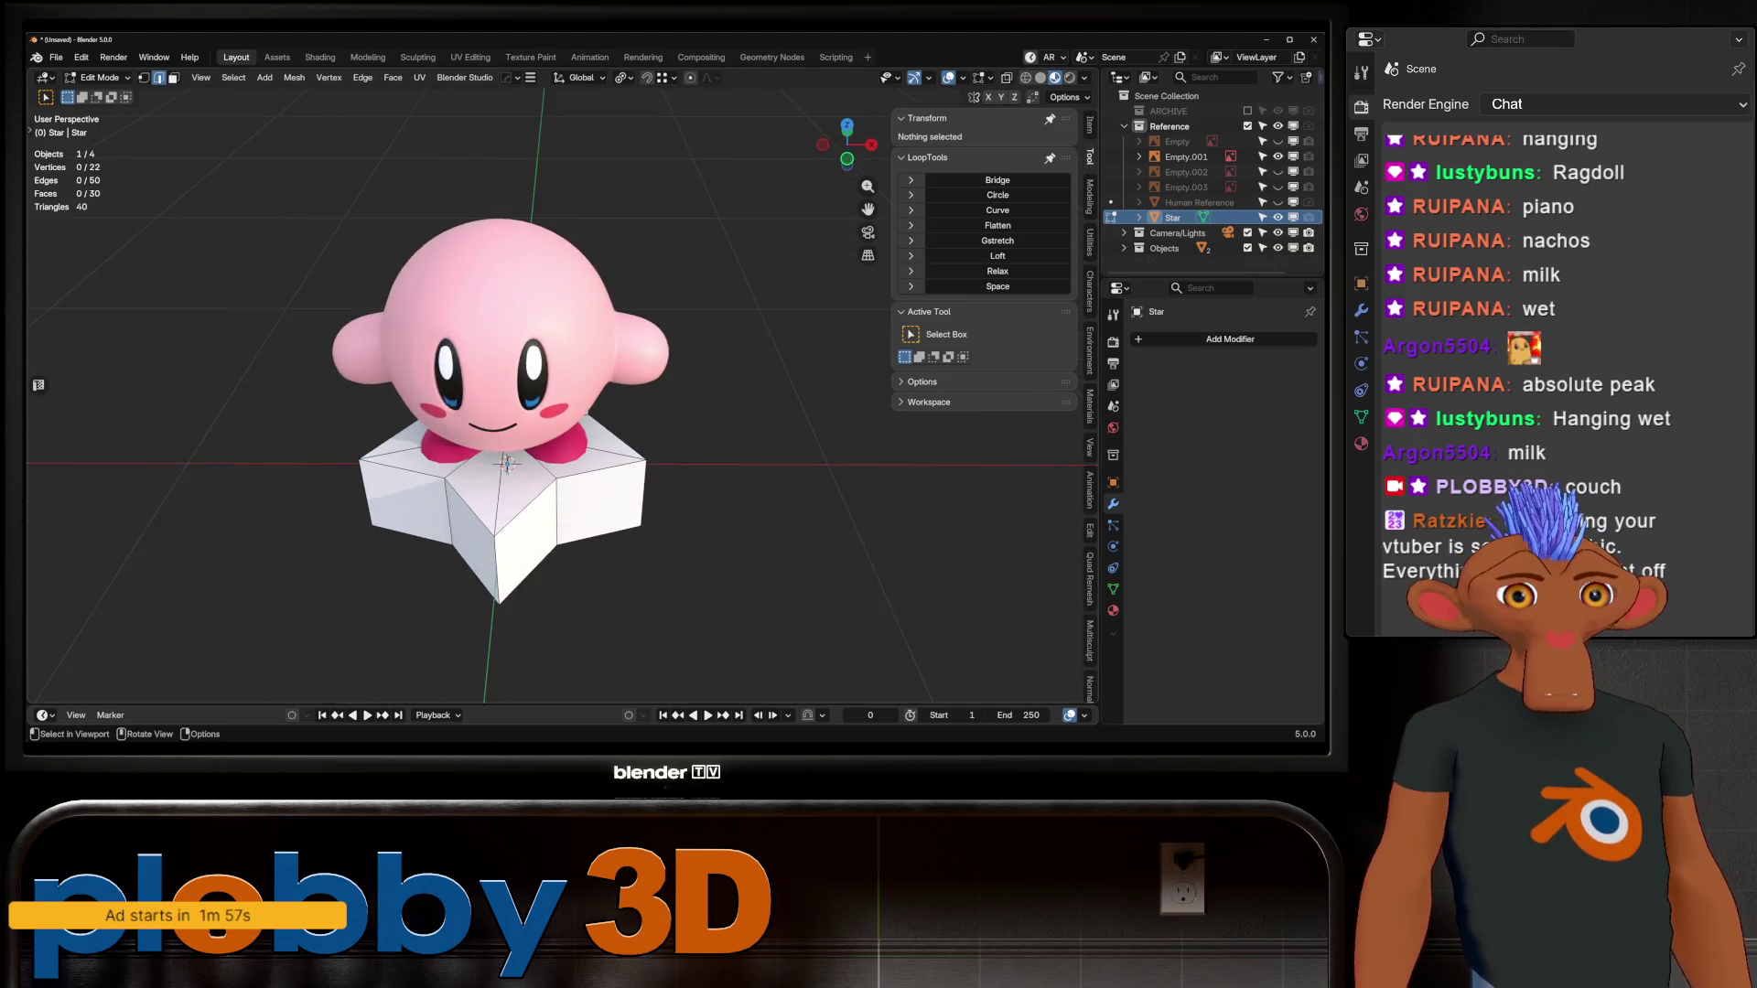
pyautogui.keyDown('shift'); pyautogui.moveTo(508, 464); pyautogui.dragTo(605, 393, button='middle'); pyautogui.keyUp('shift')
pyautogui.press('Tab')
pyautogui.click(1090, 625)
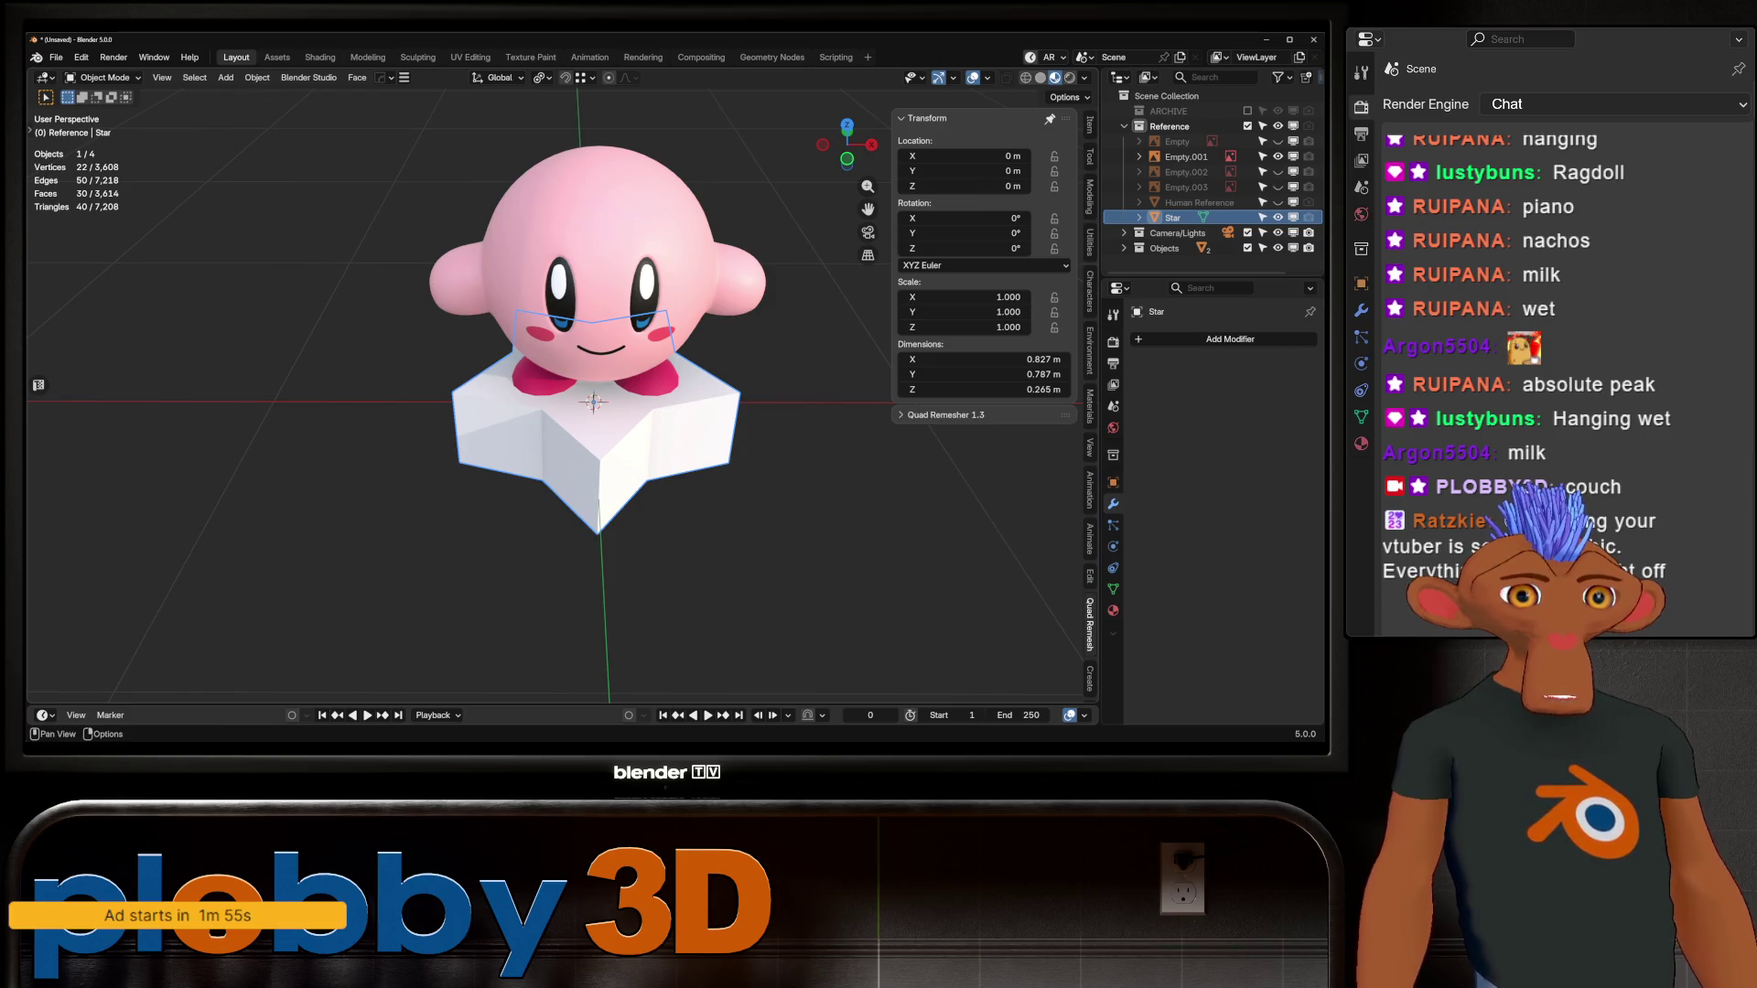
pyautogui.click(942, 415)
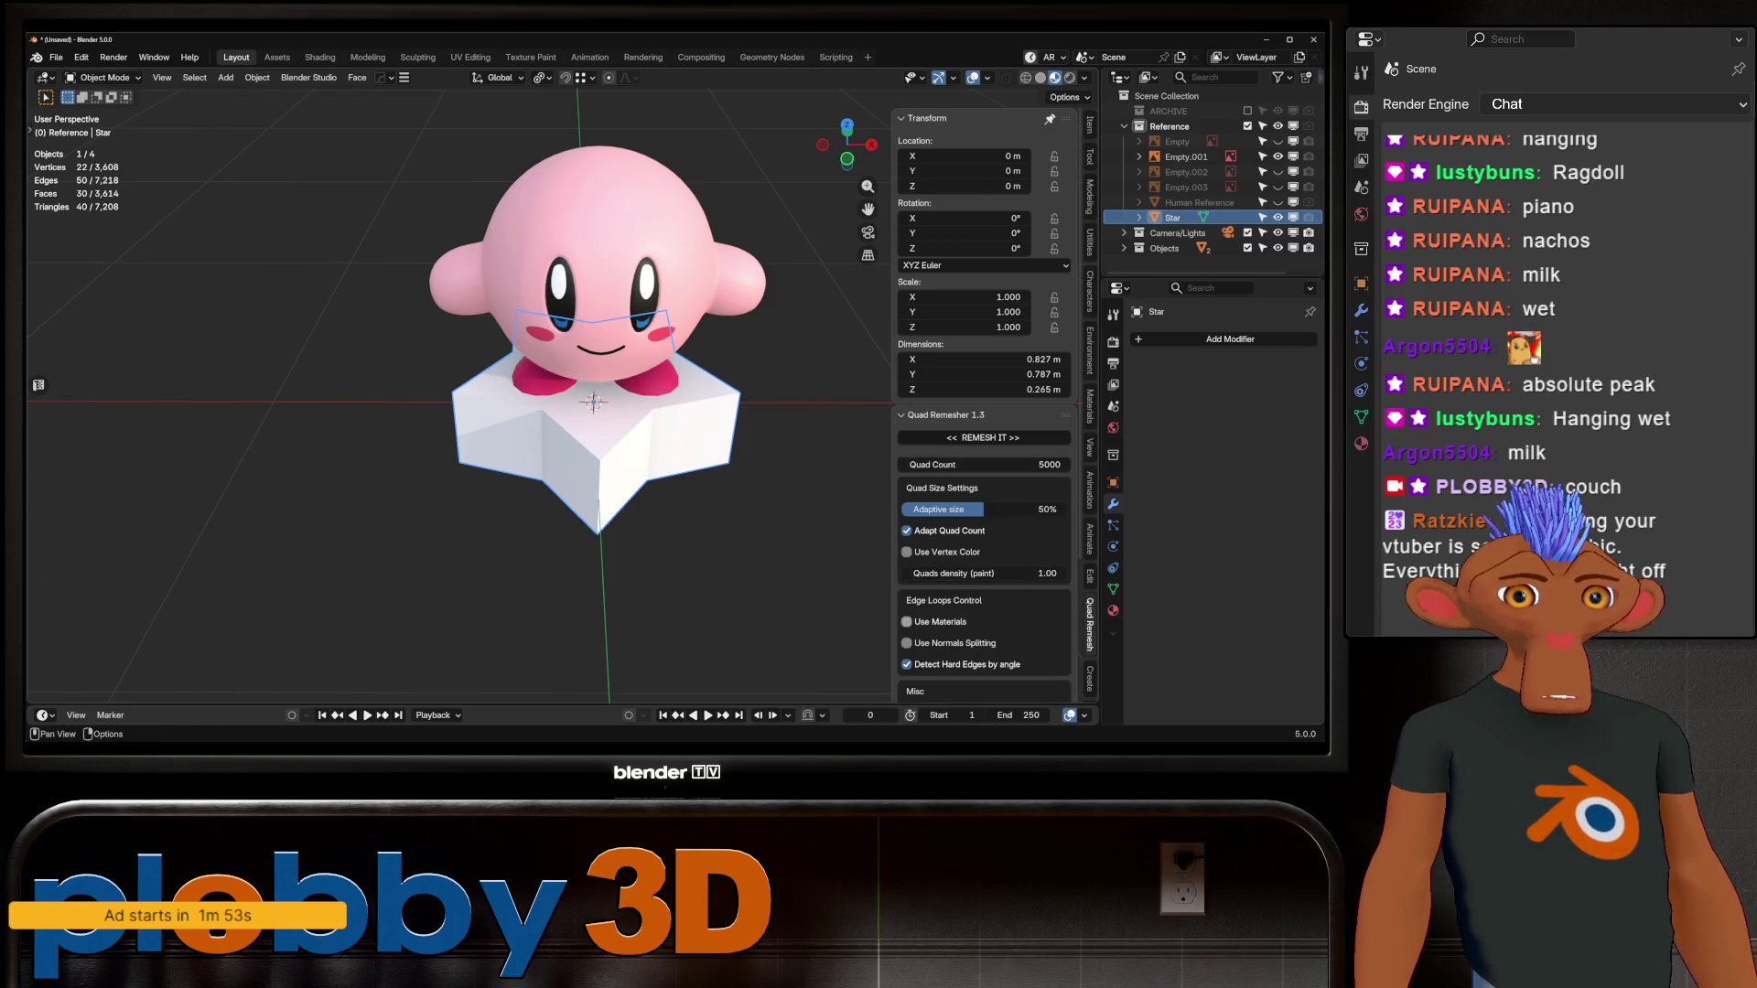
pyautogui.scroll(-3, 984, 412)
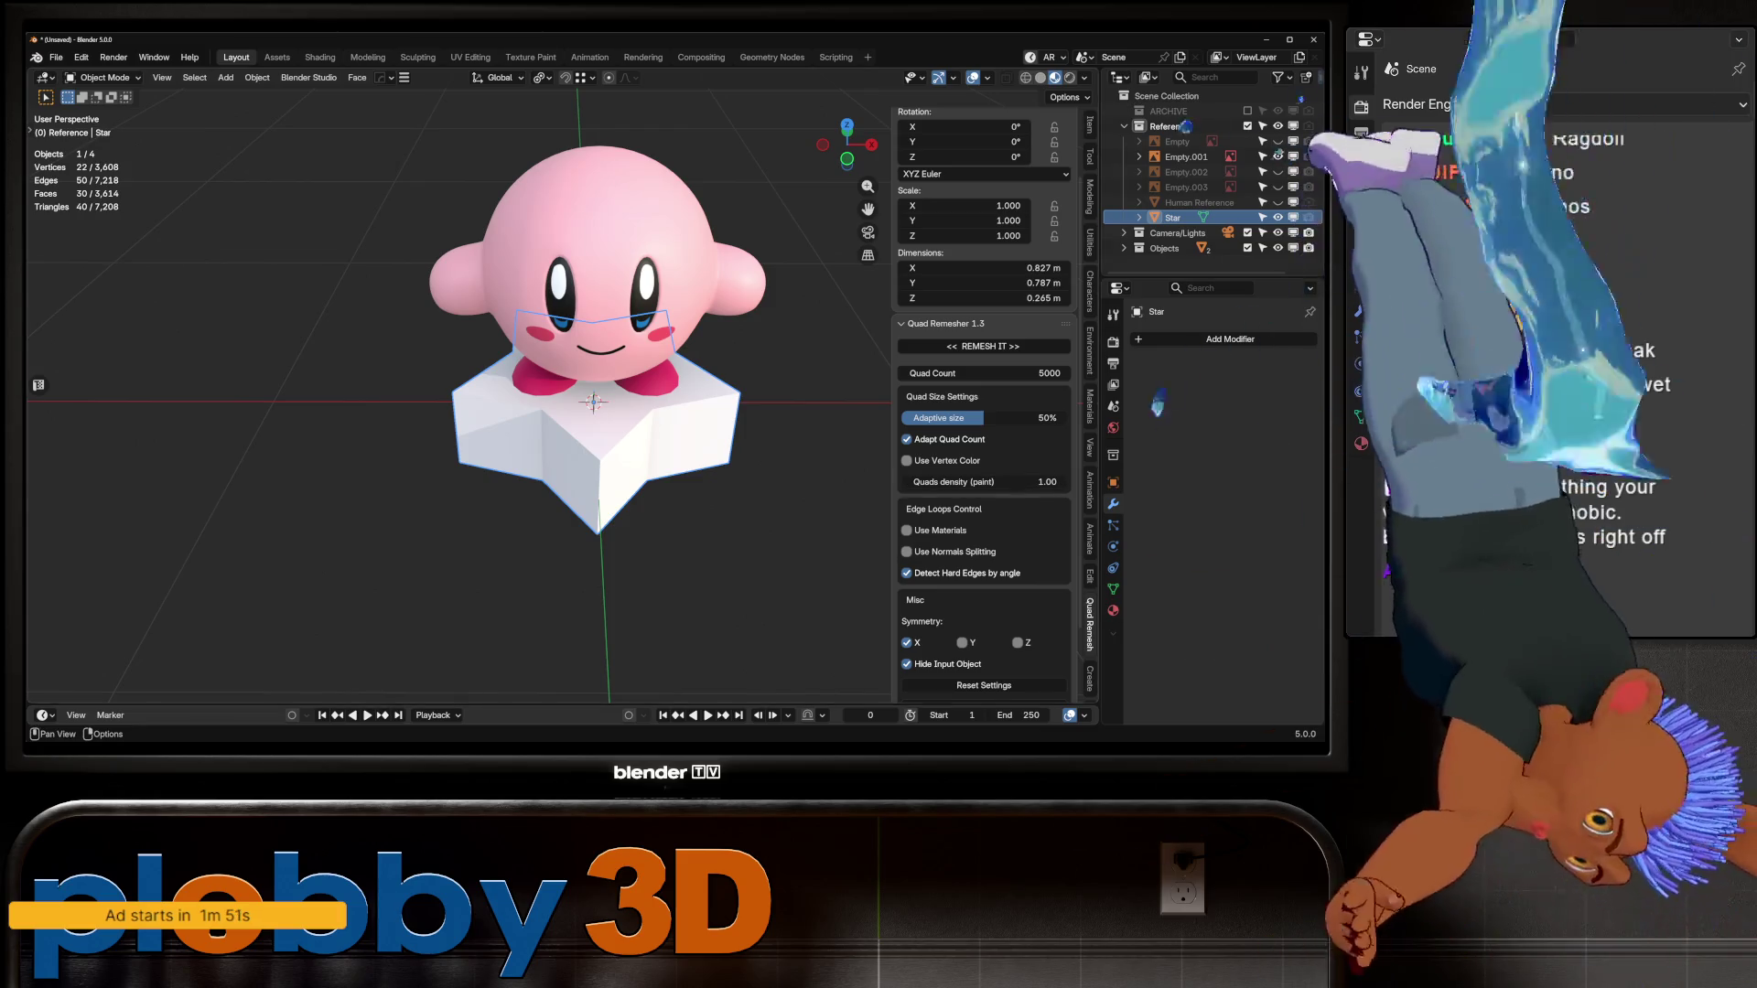
# Step: Remesh the star at Quad Count 250 into Retopo_Star, then bring up the save-as browser
pyautogui.click(984, 374)
pyautogui.write('2')
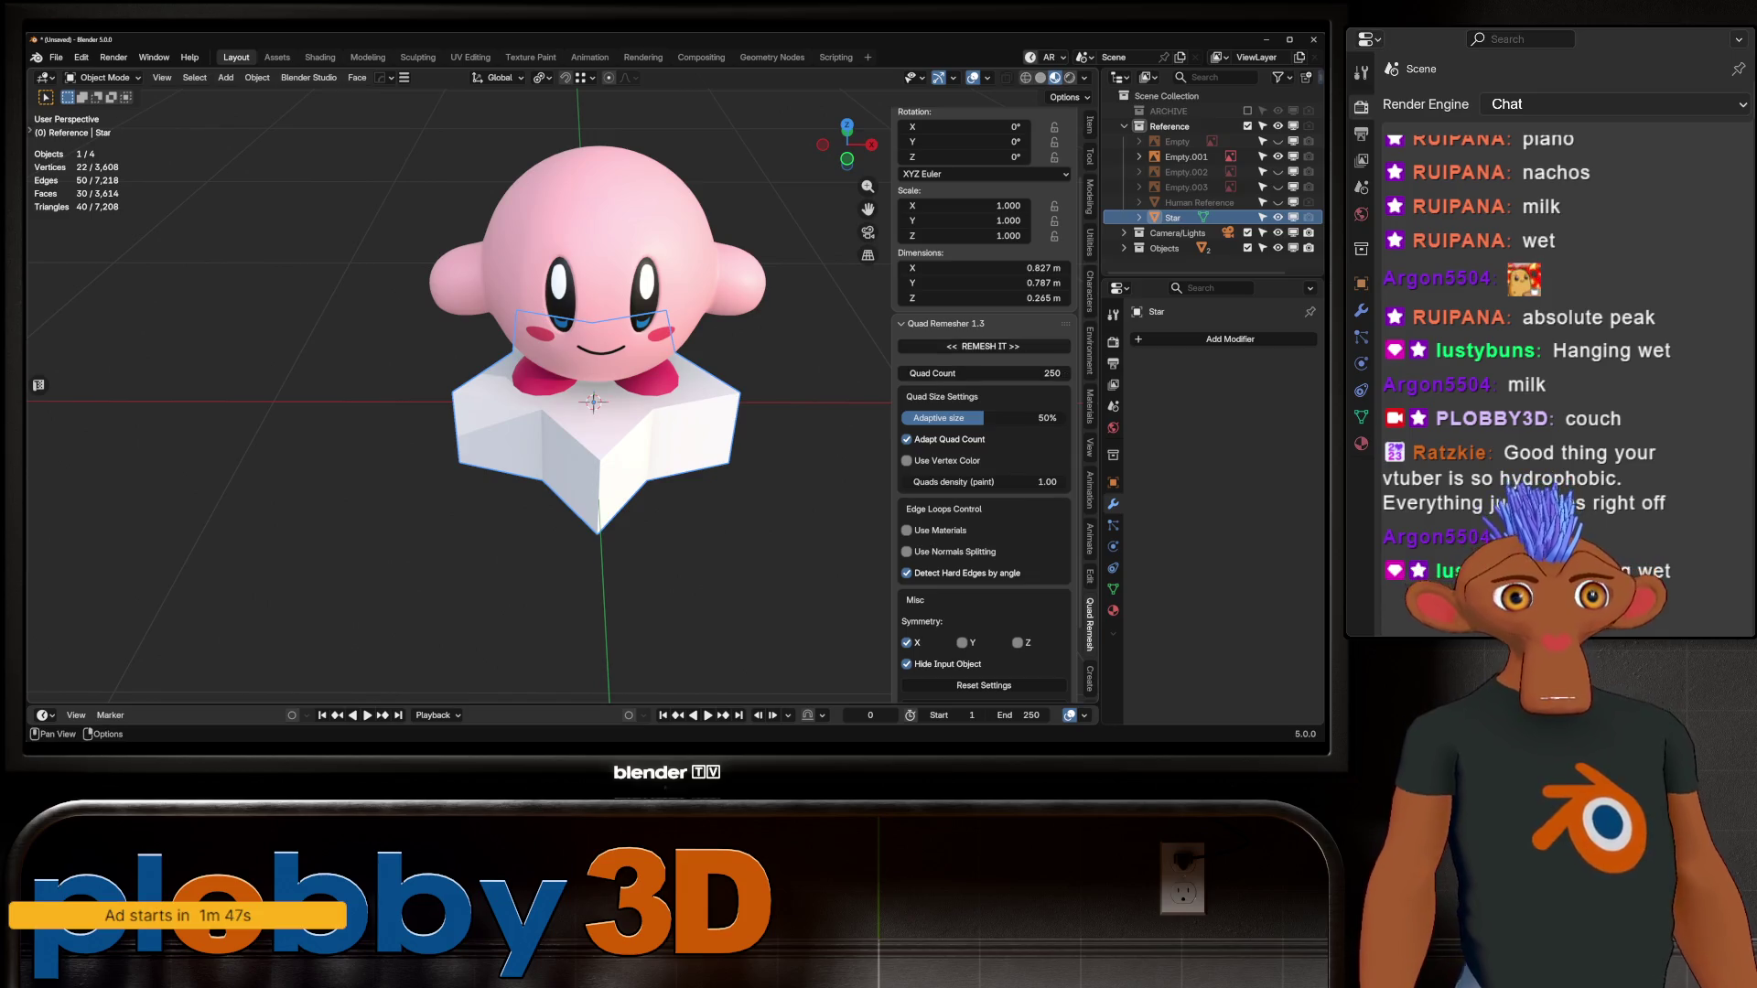
pyautogui.moveTo(594, 412)
pyautogui.mouseDown(button='middle')
pyautogui.moveTo(842, 402)
pyautogui.moveTo(595, 440)
pyautogui.moveTo(604, 458)
pyautogui.moveTo(585, 403)
pyautogui.moveTo(604, 440)
pyautogui.mouseUp(button='middle')
pyautogui.scroll(3, 604, 435)
pyautogui.scroll(-5, 606, 434)
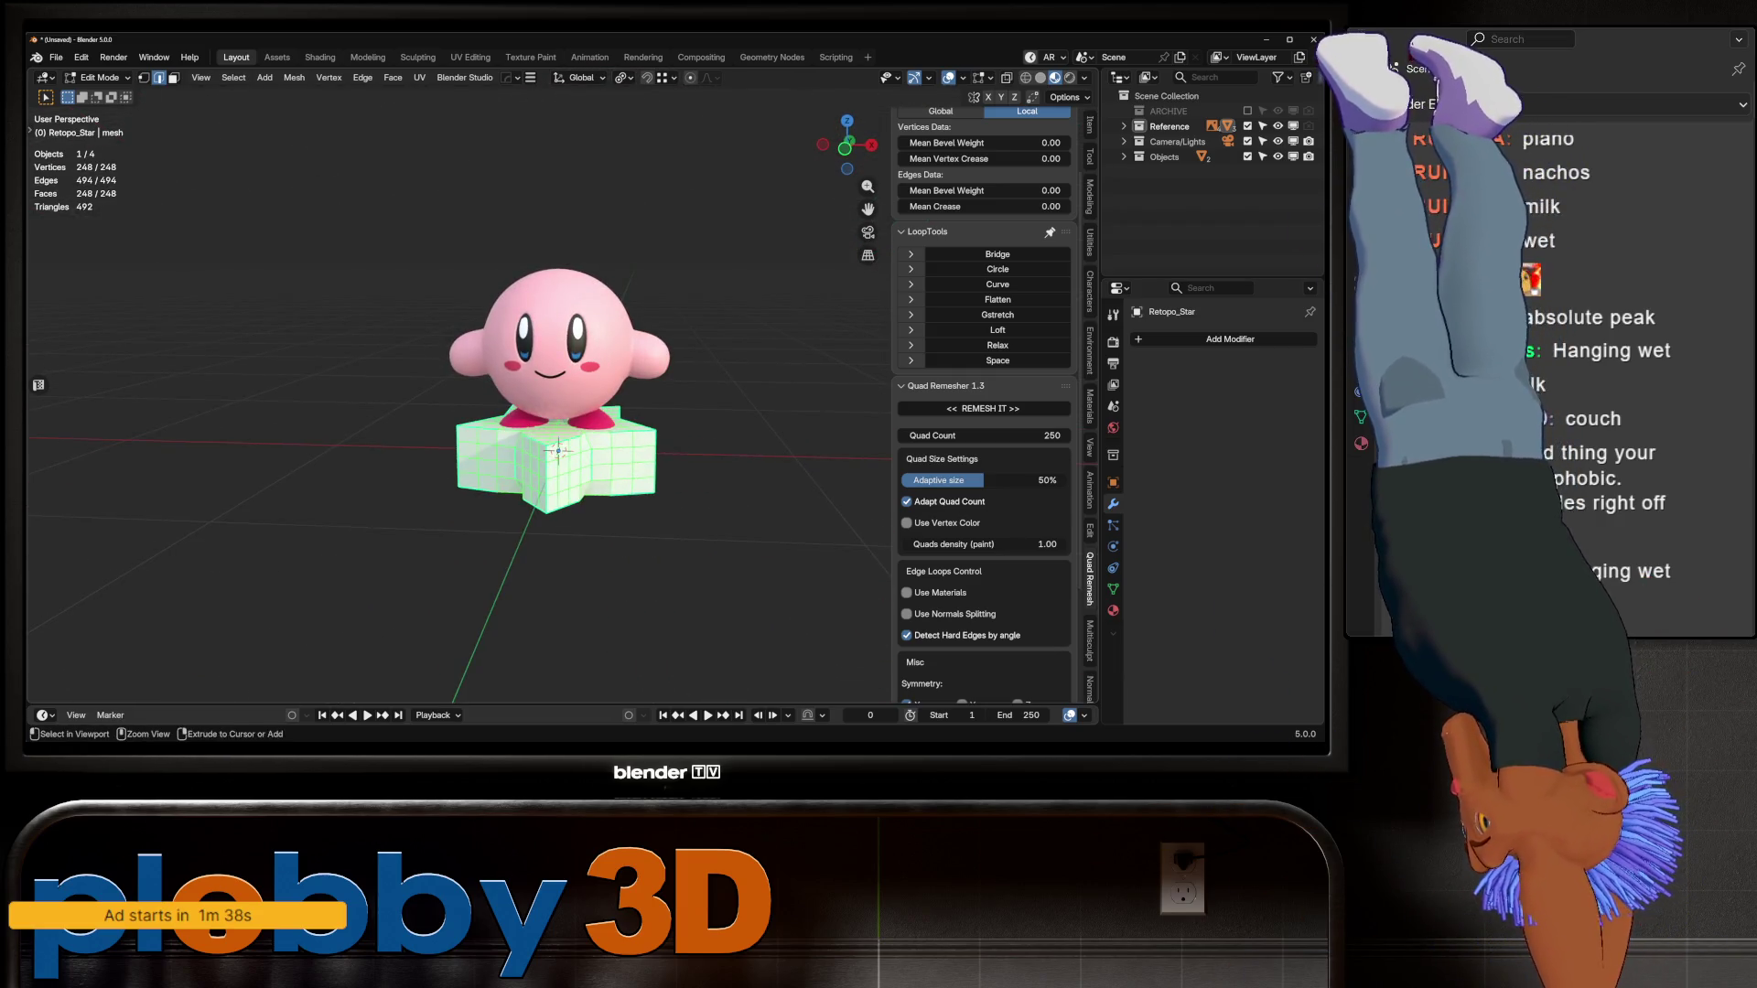
pyautogui.press('Tab')
pyautogui.hotkey('ctrl', 's')
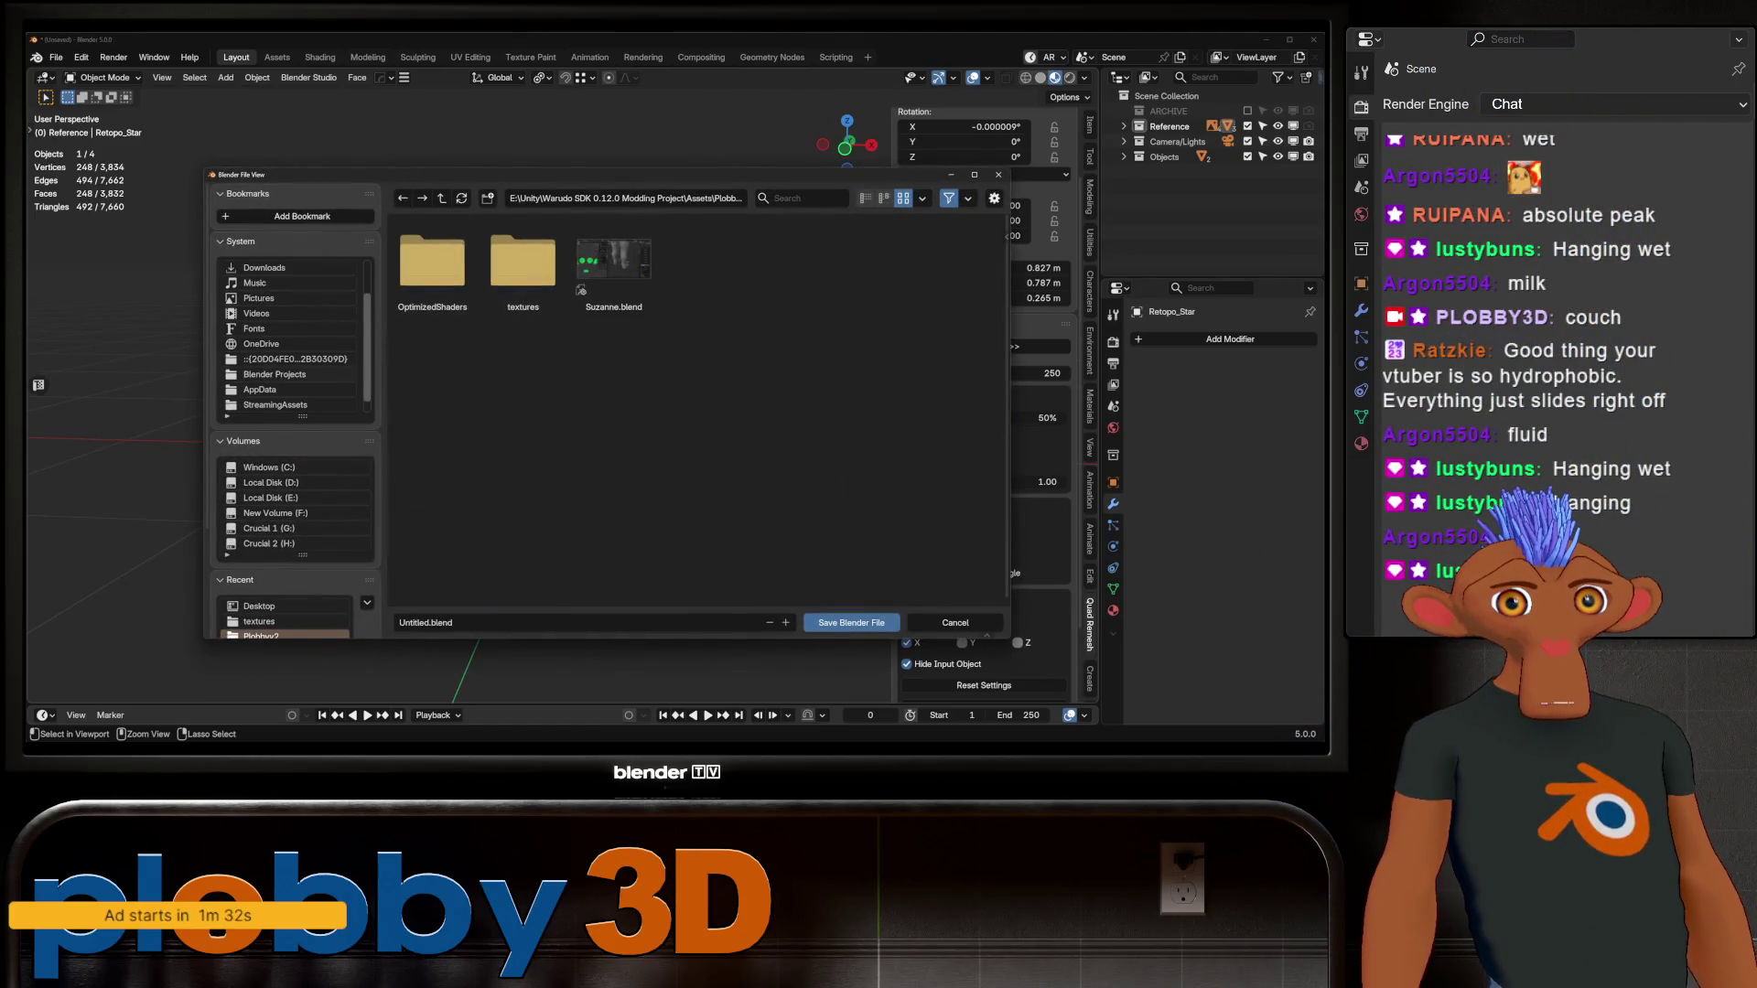
# Step: Make a kirby folder in STREAM ASSETS, open it, and save the scene as kirby.blend
pyautogui.hotkey('alt', 'Left')
pyautogui.write('i')
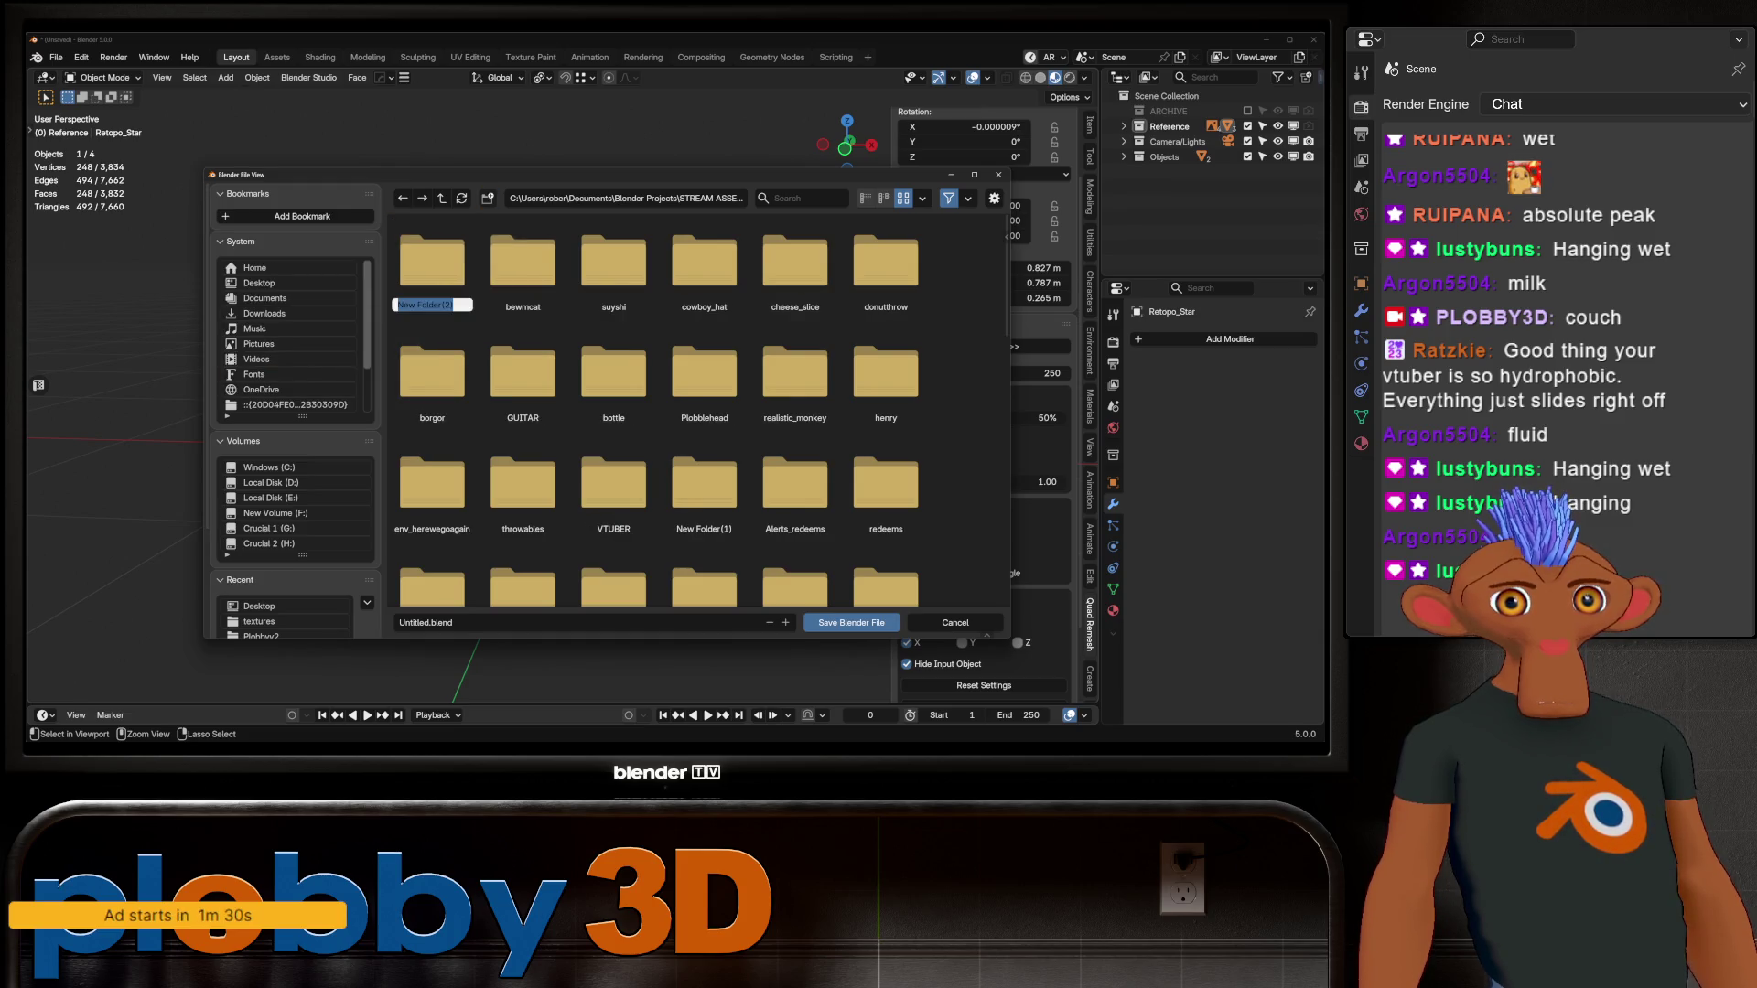
pyautogui.write('kirby')
pyautogui.press('Return')
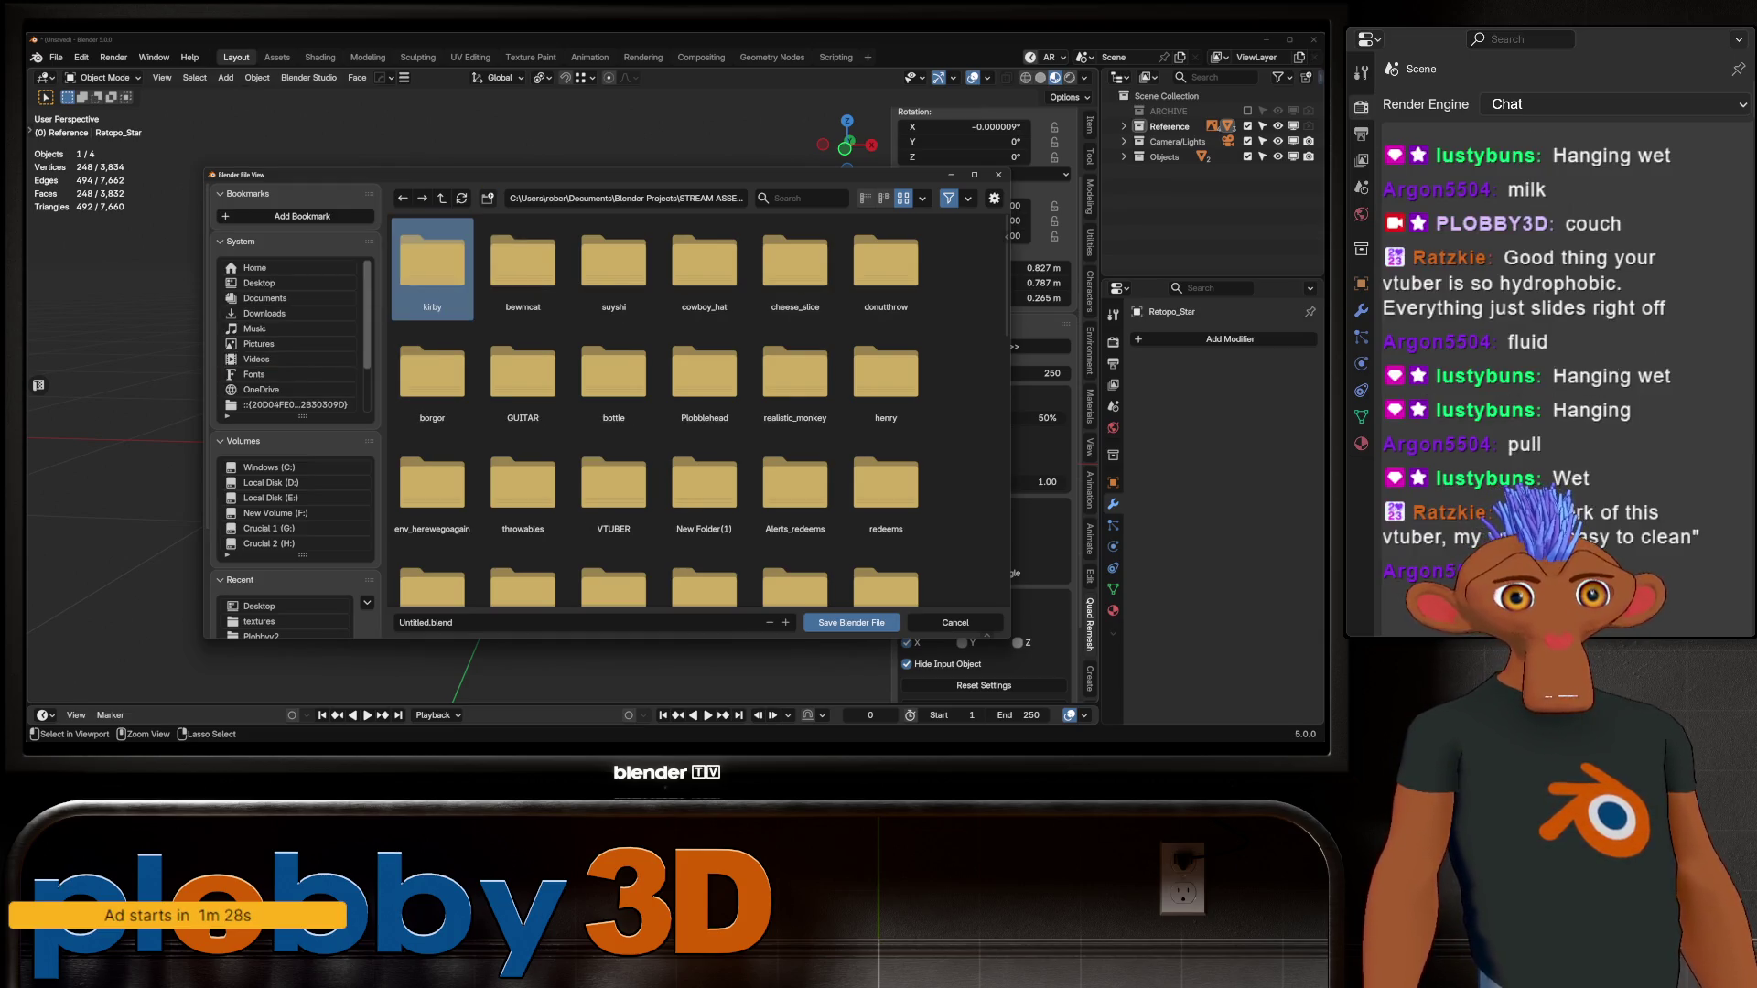
pyautogui.press('Return')
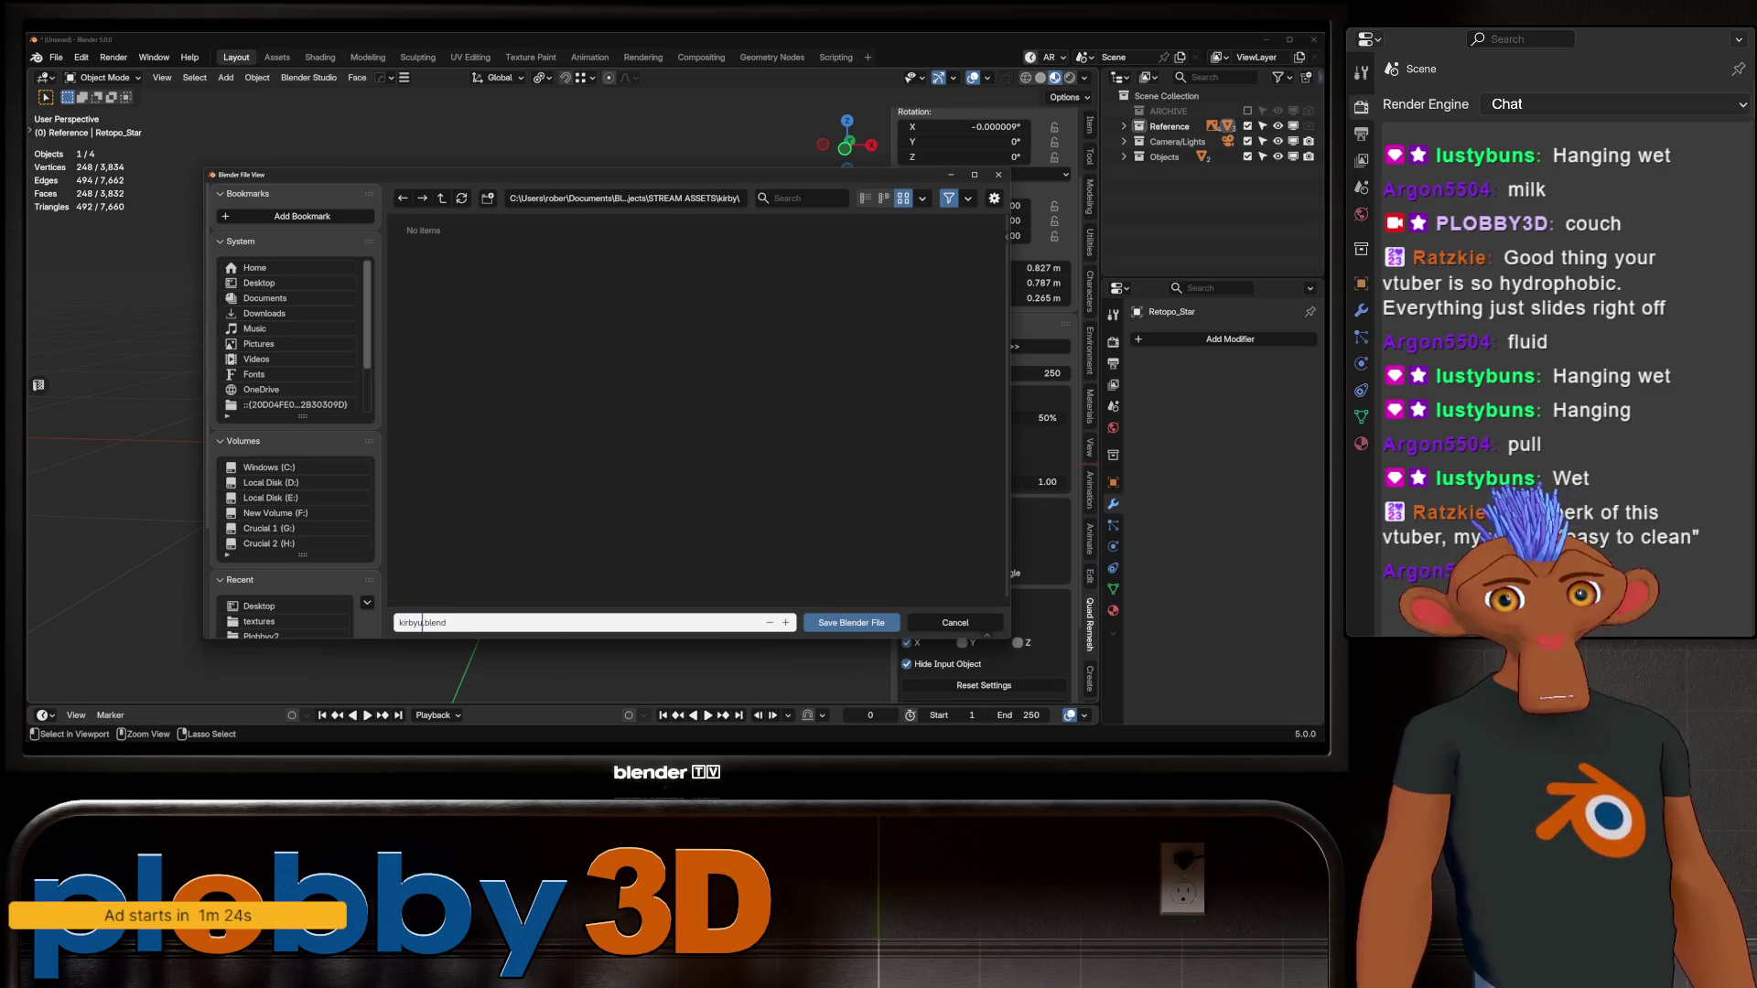
pyautogui.press('Return')
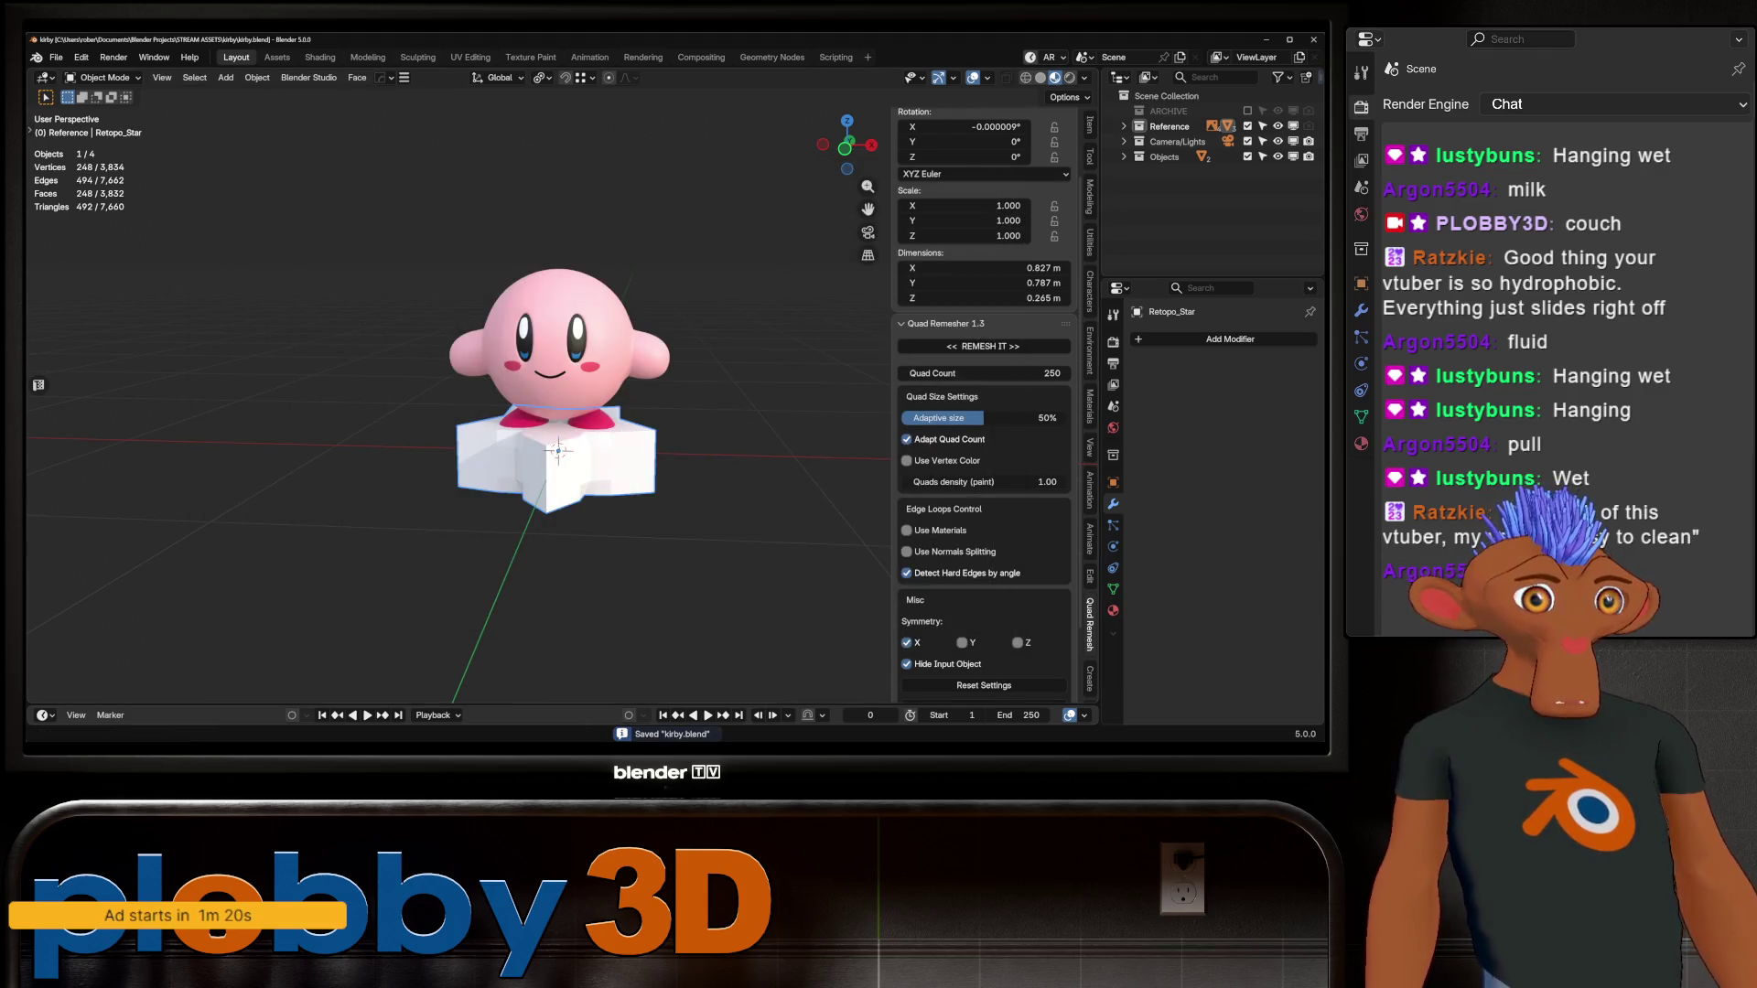
pyautogui.hotkey('alt', 'Tab')
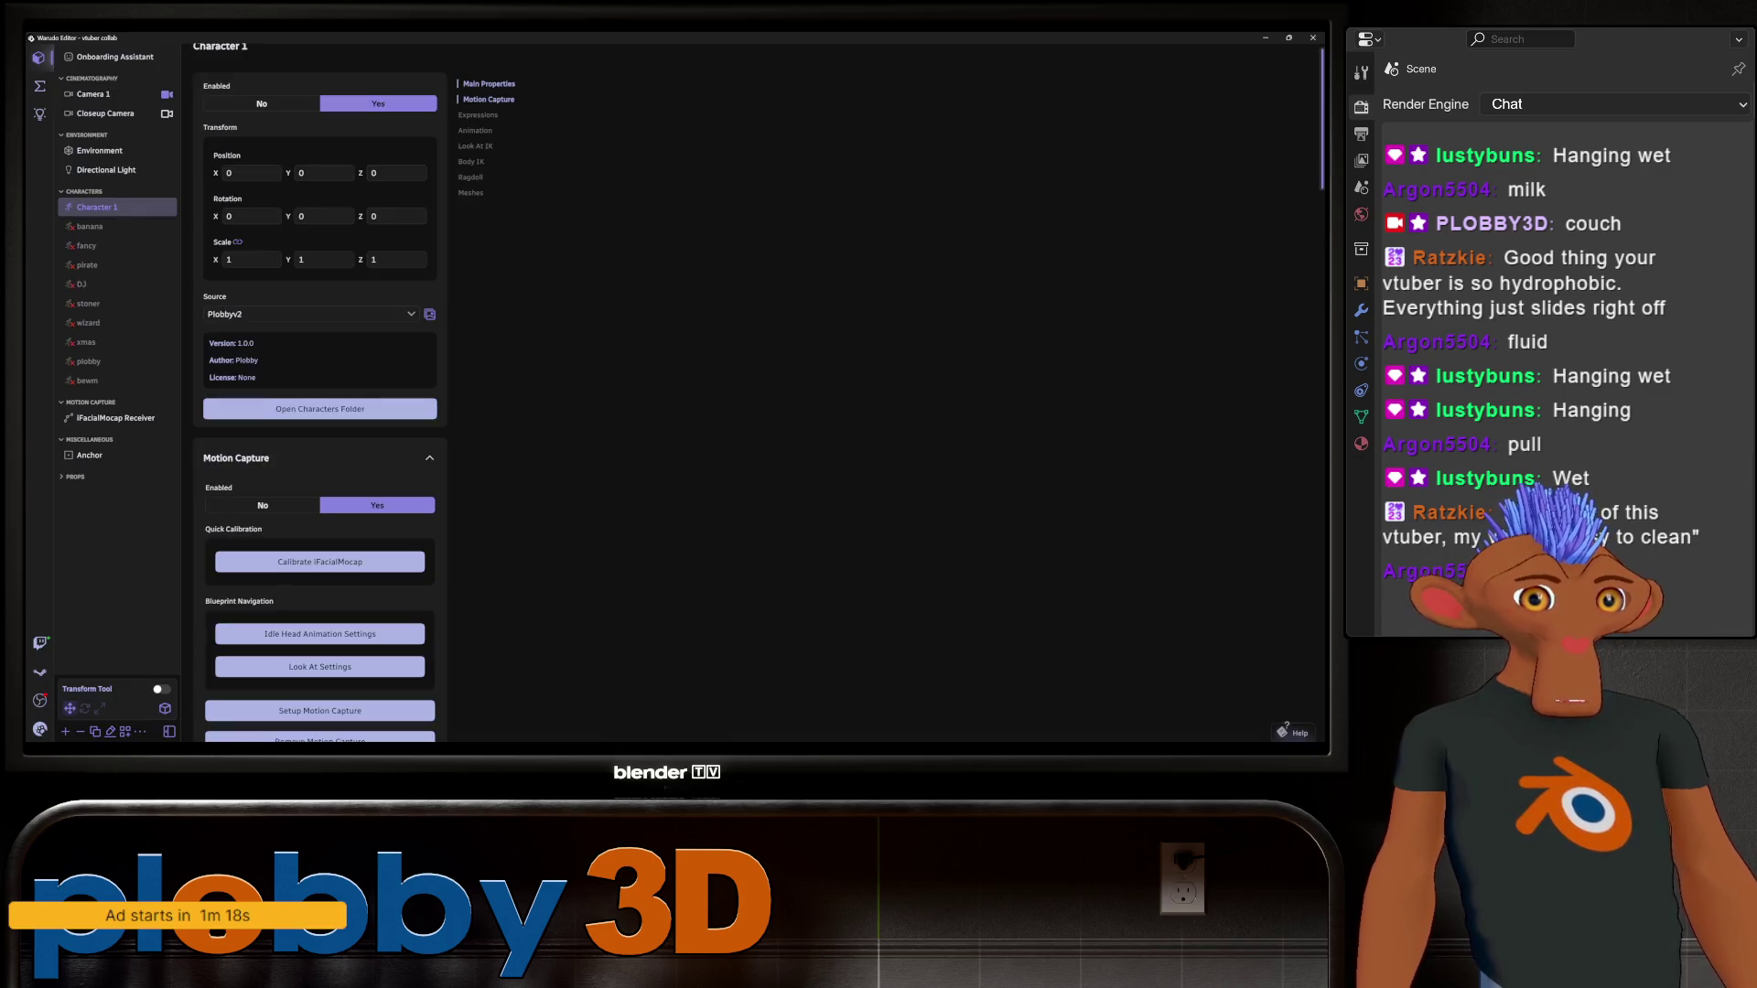
pyautogui.hotkey('alt', 'Tab')
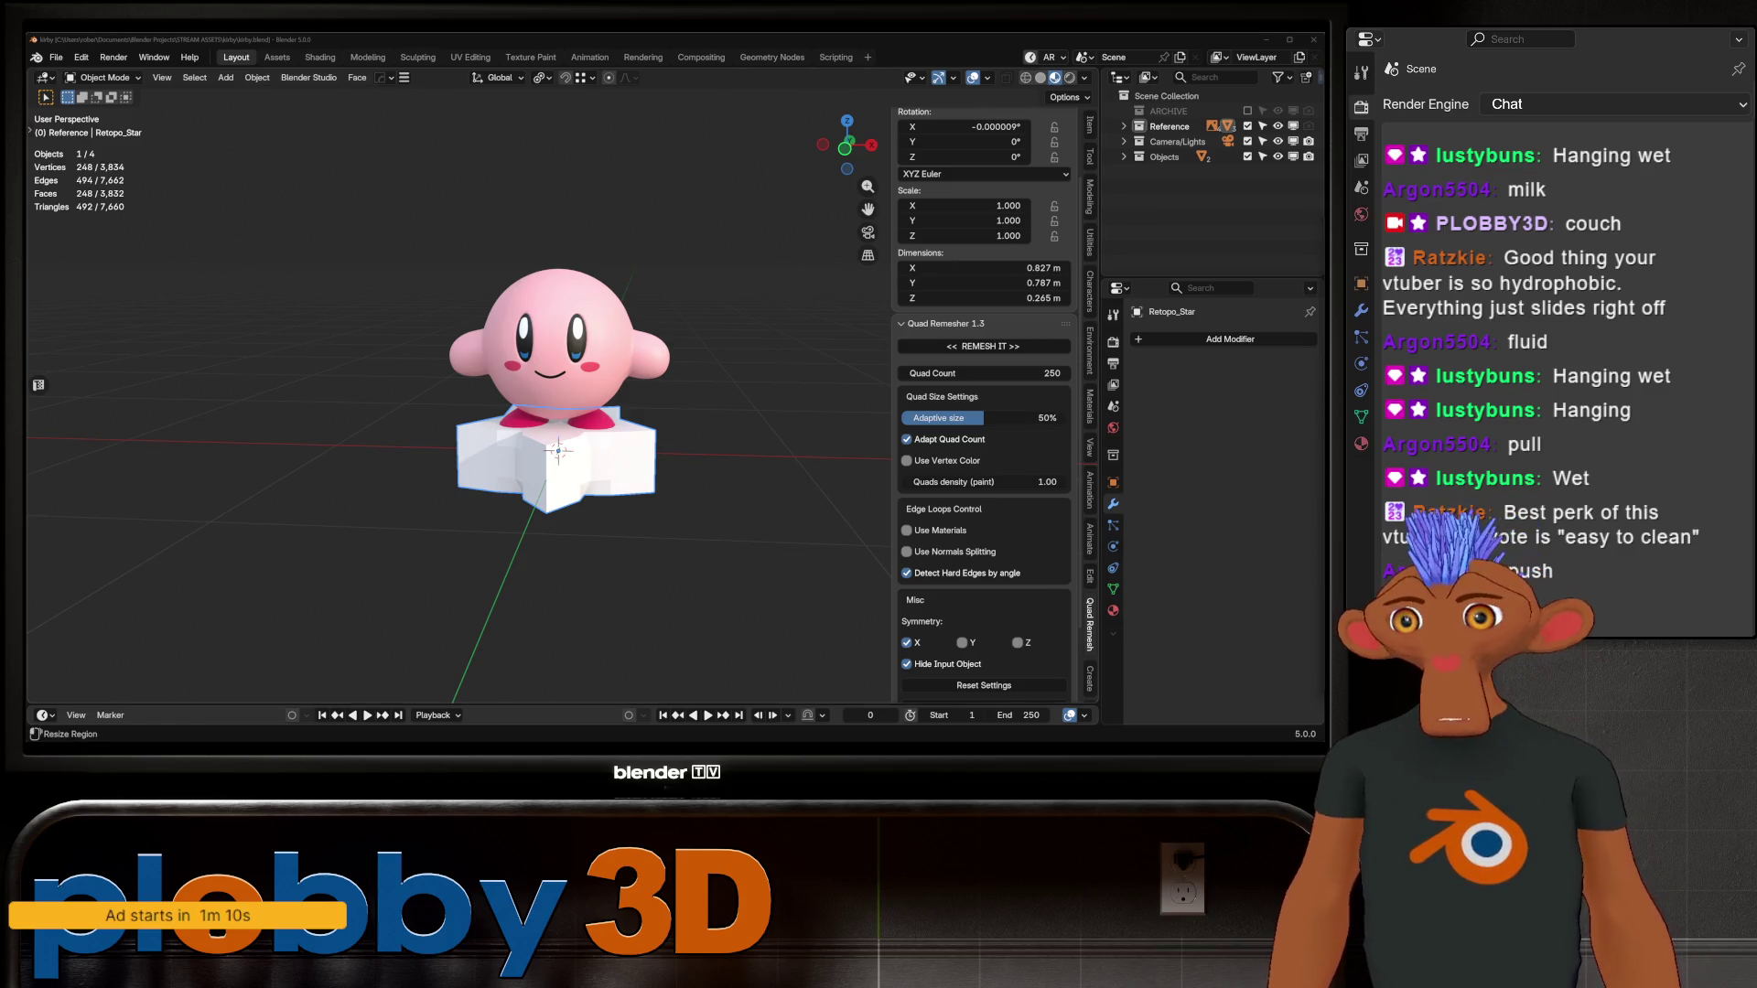
# Step: Delete Retopo_Star, then unhide and select the original Star object
pyautogui.click(1124, 126)
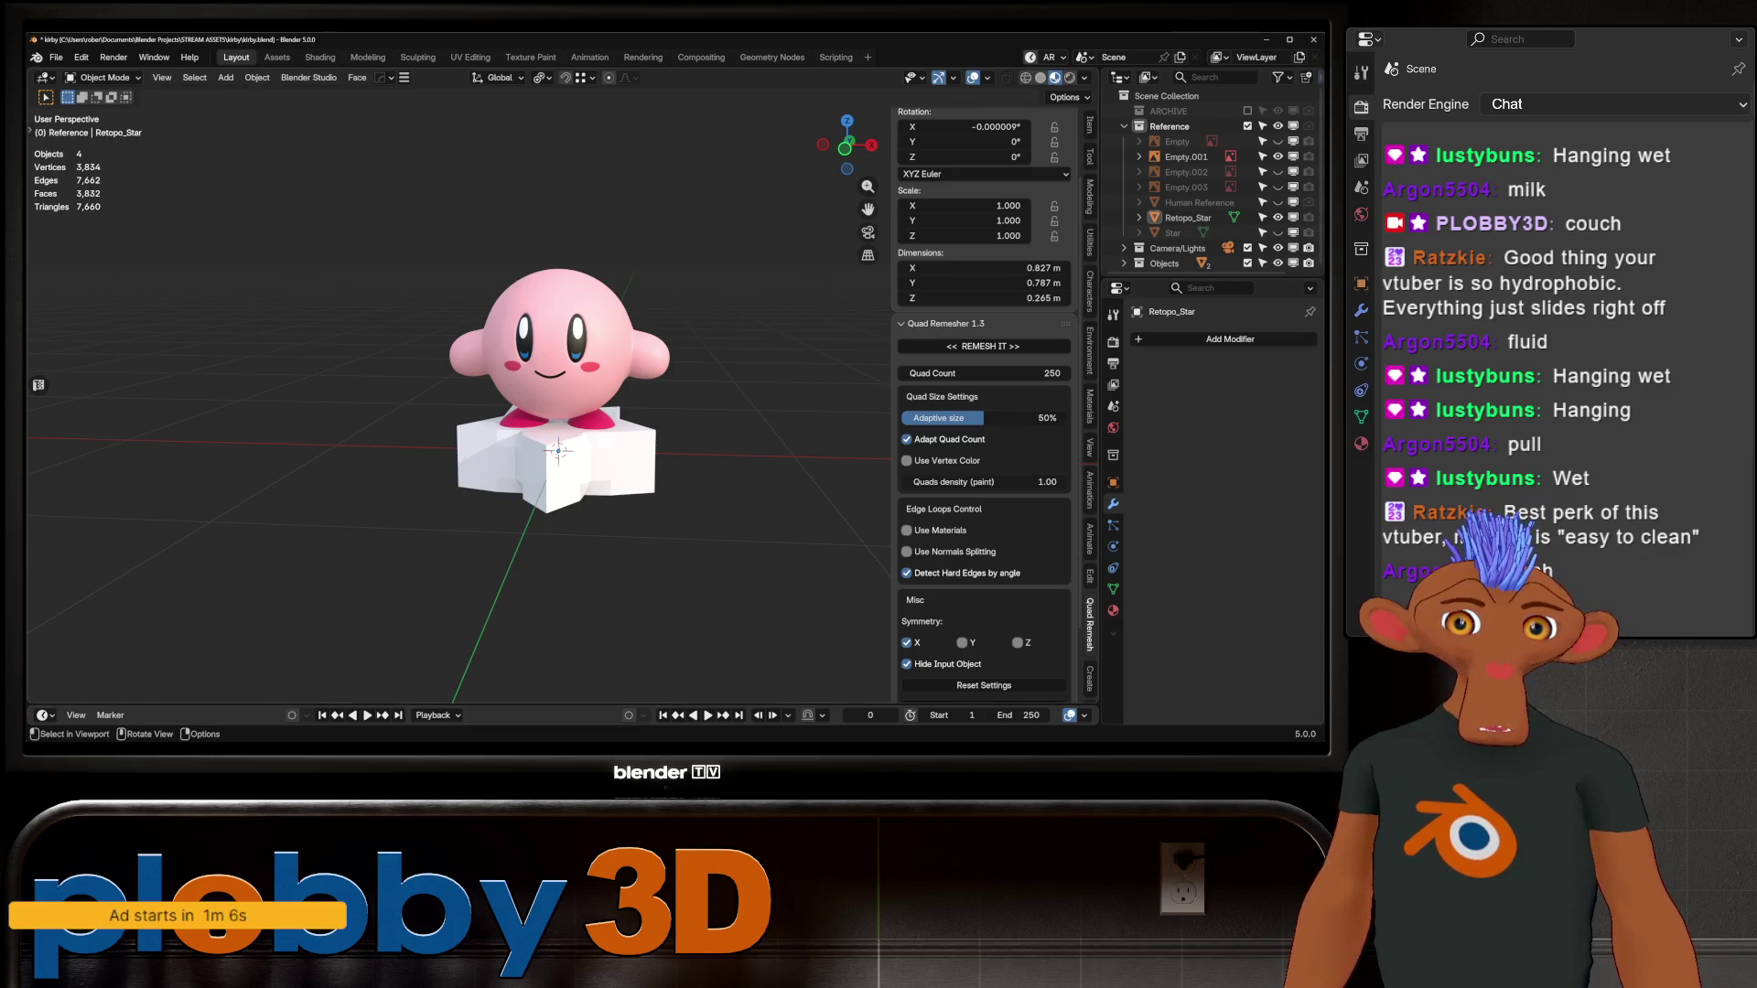
pyautogui.click(1188, 218)
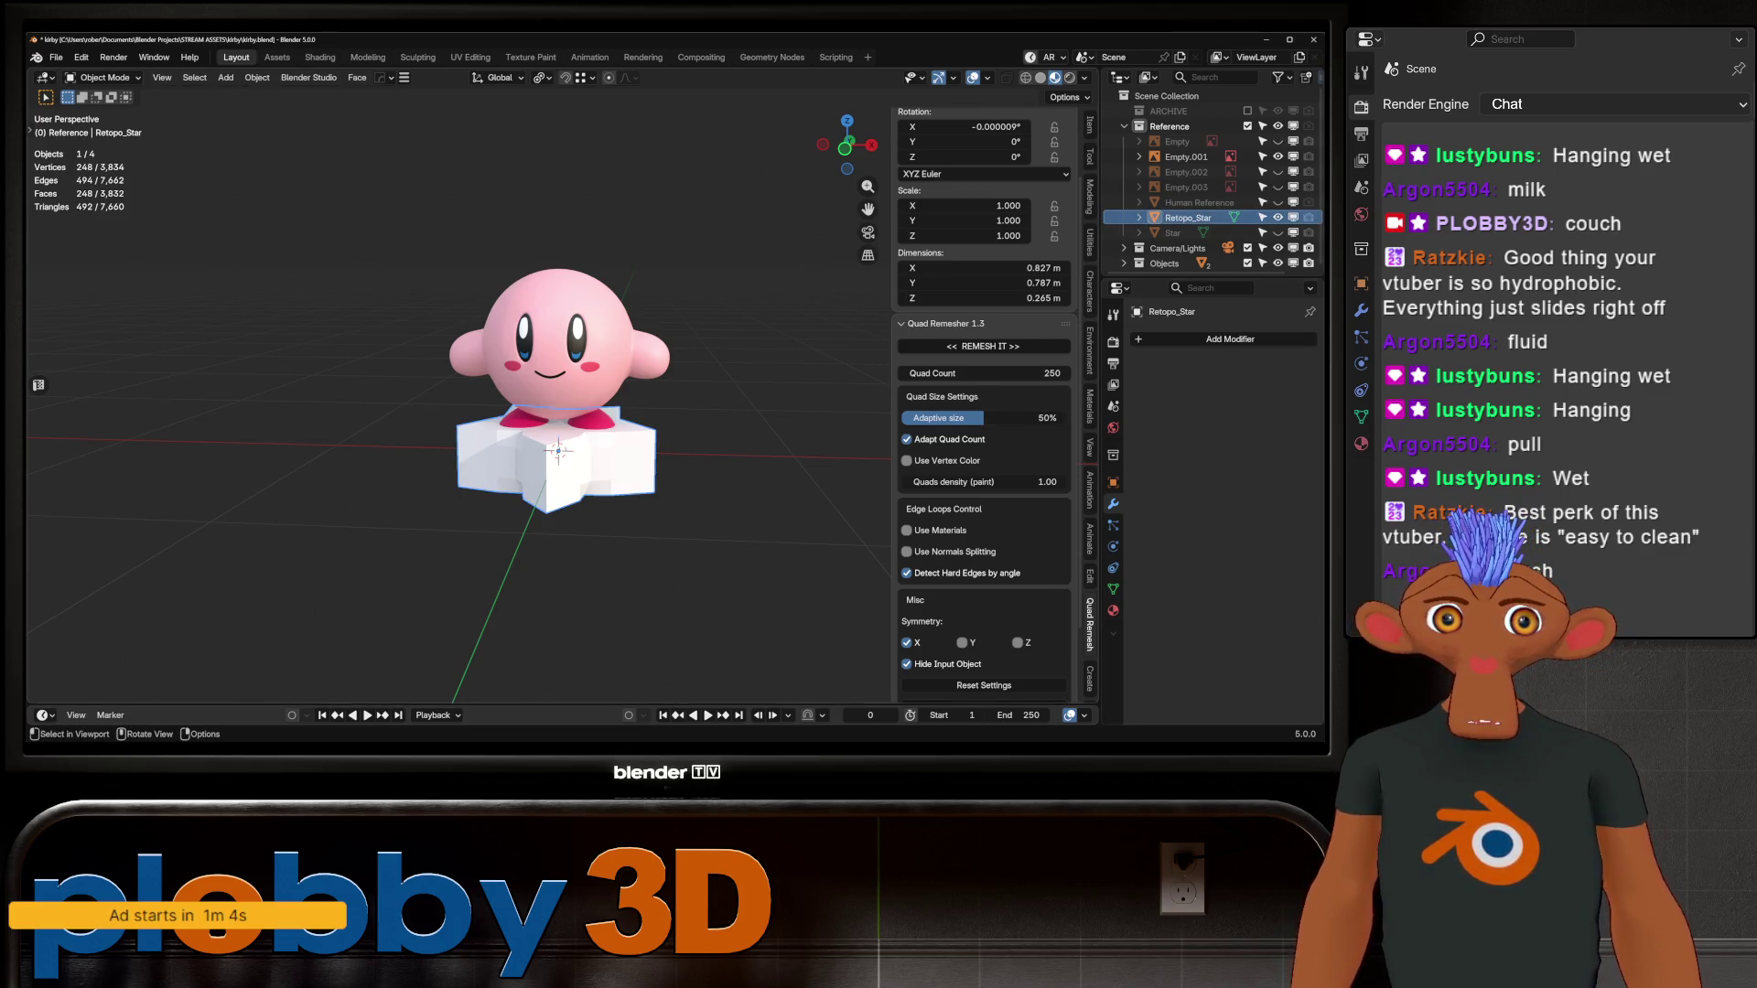
pyautogui.press('Delete')
pyautogui.click(1279, 218)
pyautogui.scroll(2, 517, 447)
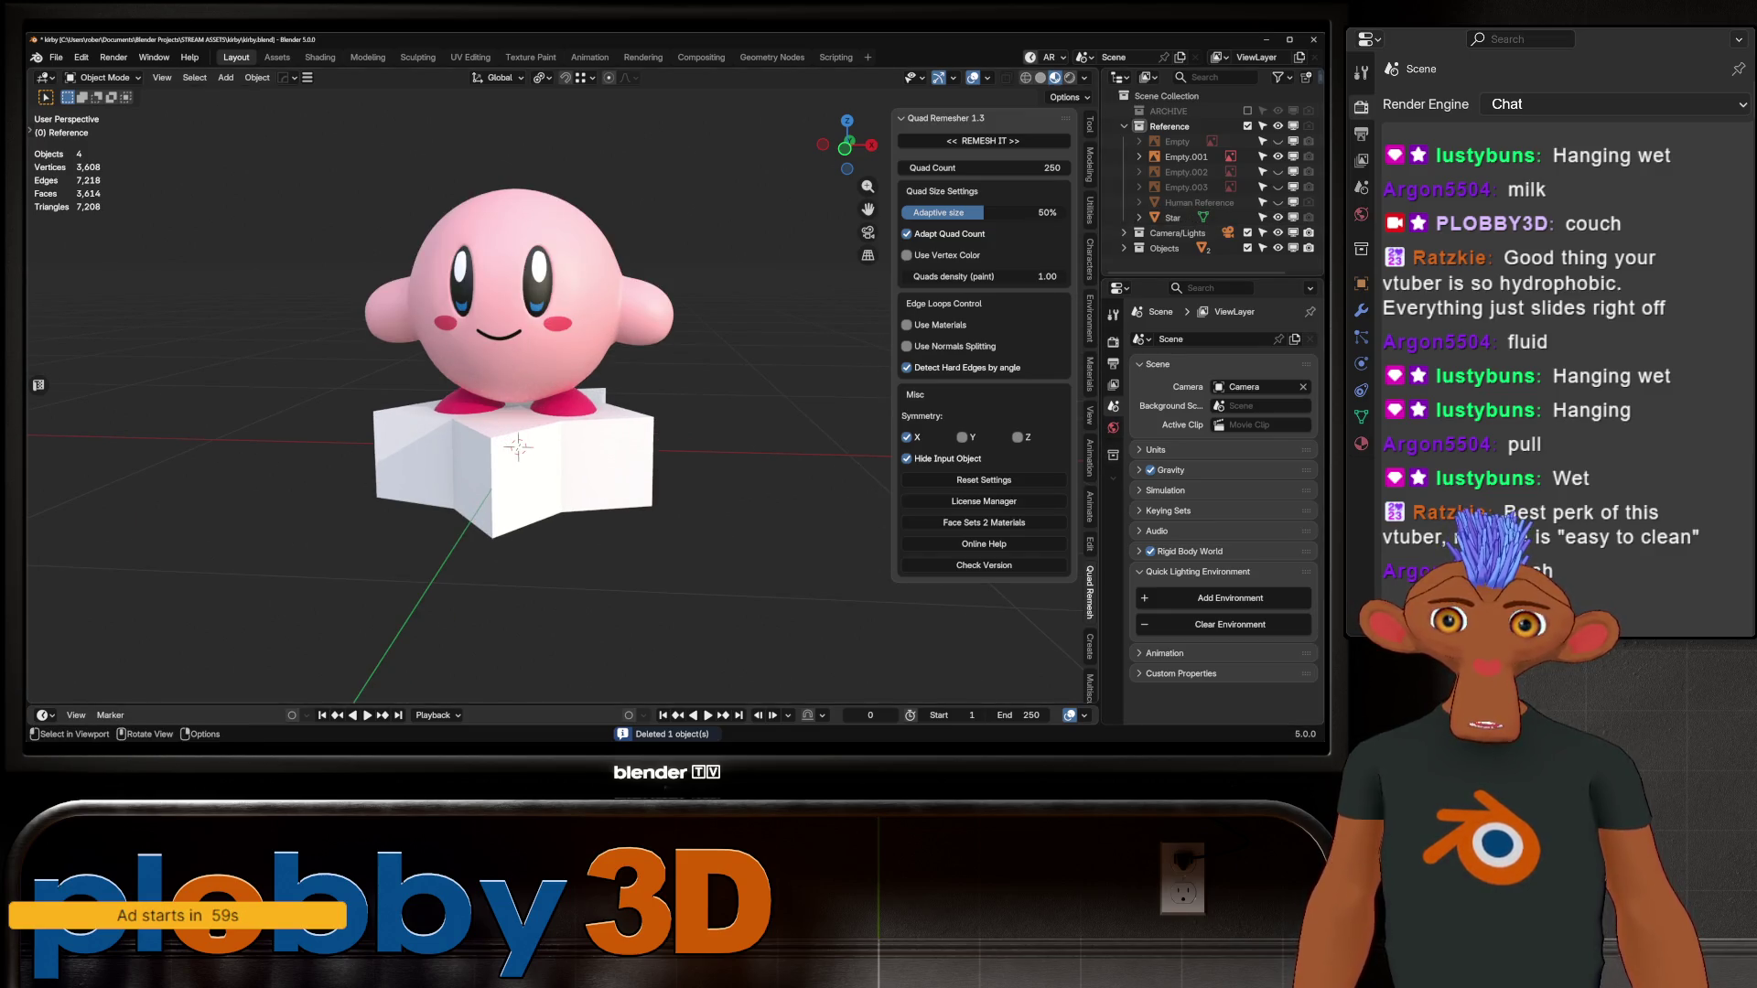
pyautogui.click(517, 458)
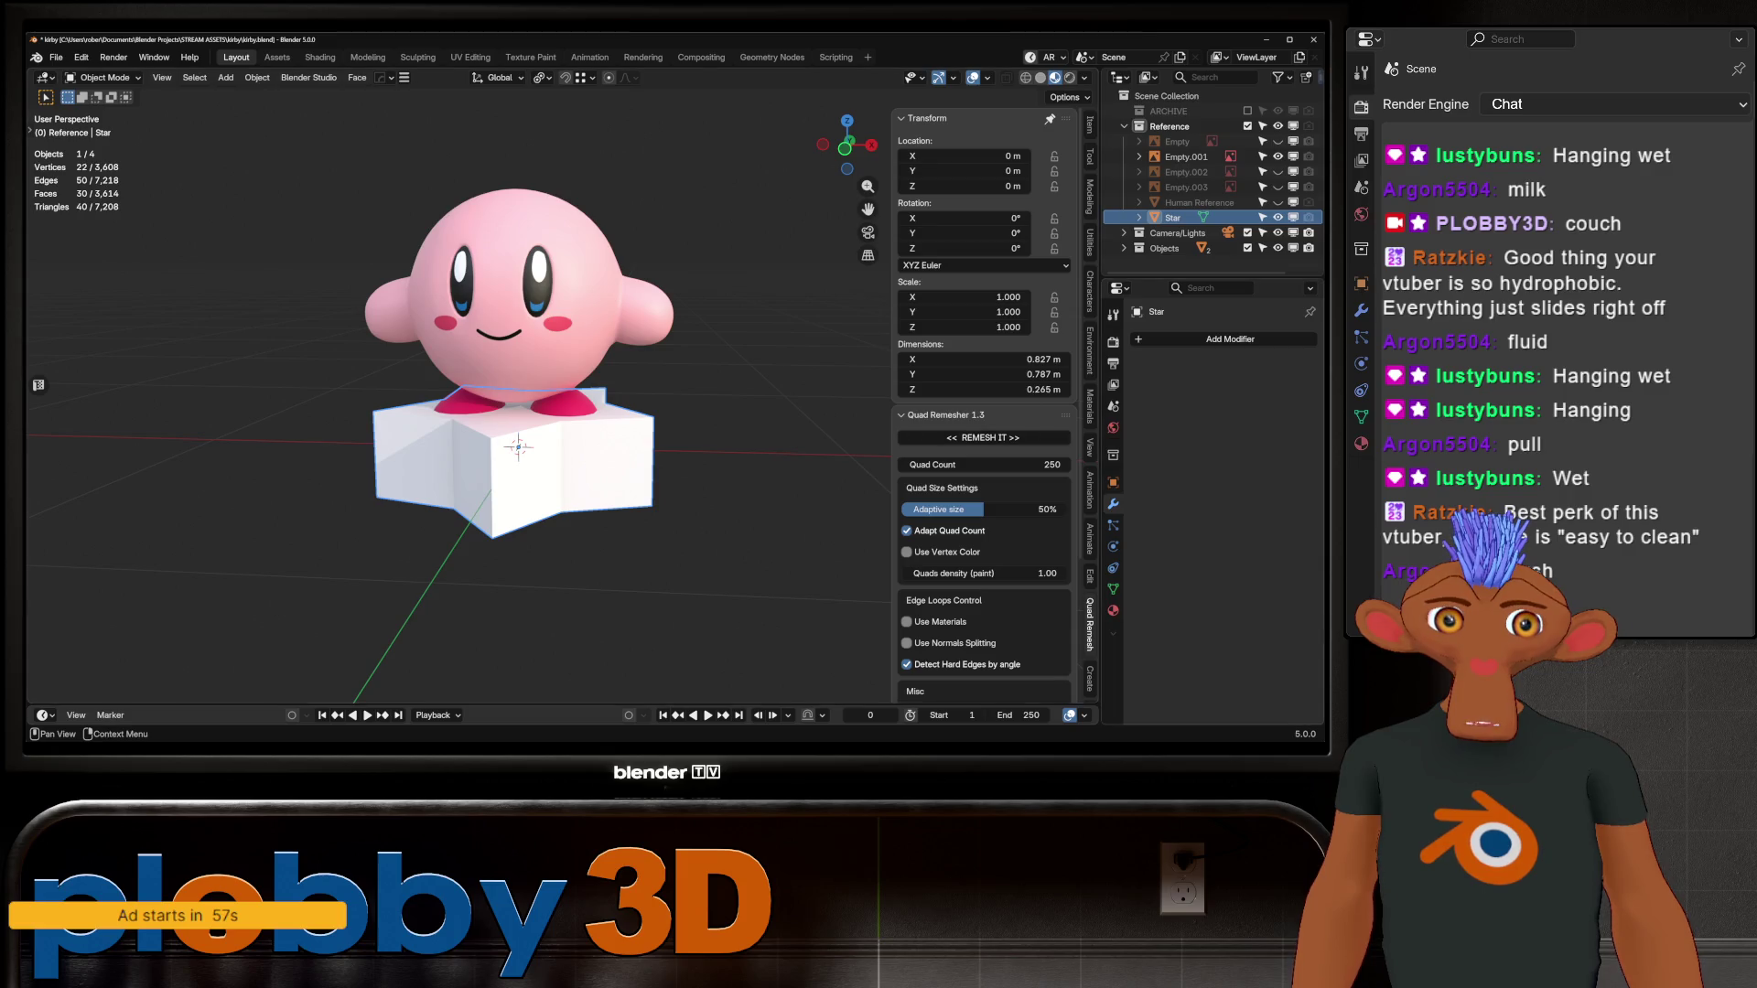
# Step: Give the Star Material.001 and select its coplanar top and bottom faces in Edit Mode
pyautogui.click(1113, 611)
pyautogui.click(1242, 404)
pyautogui.press('Tab')
pyautogui.hotkey('shift', 'g')
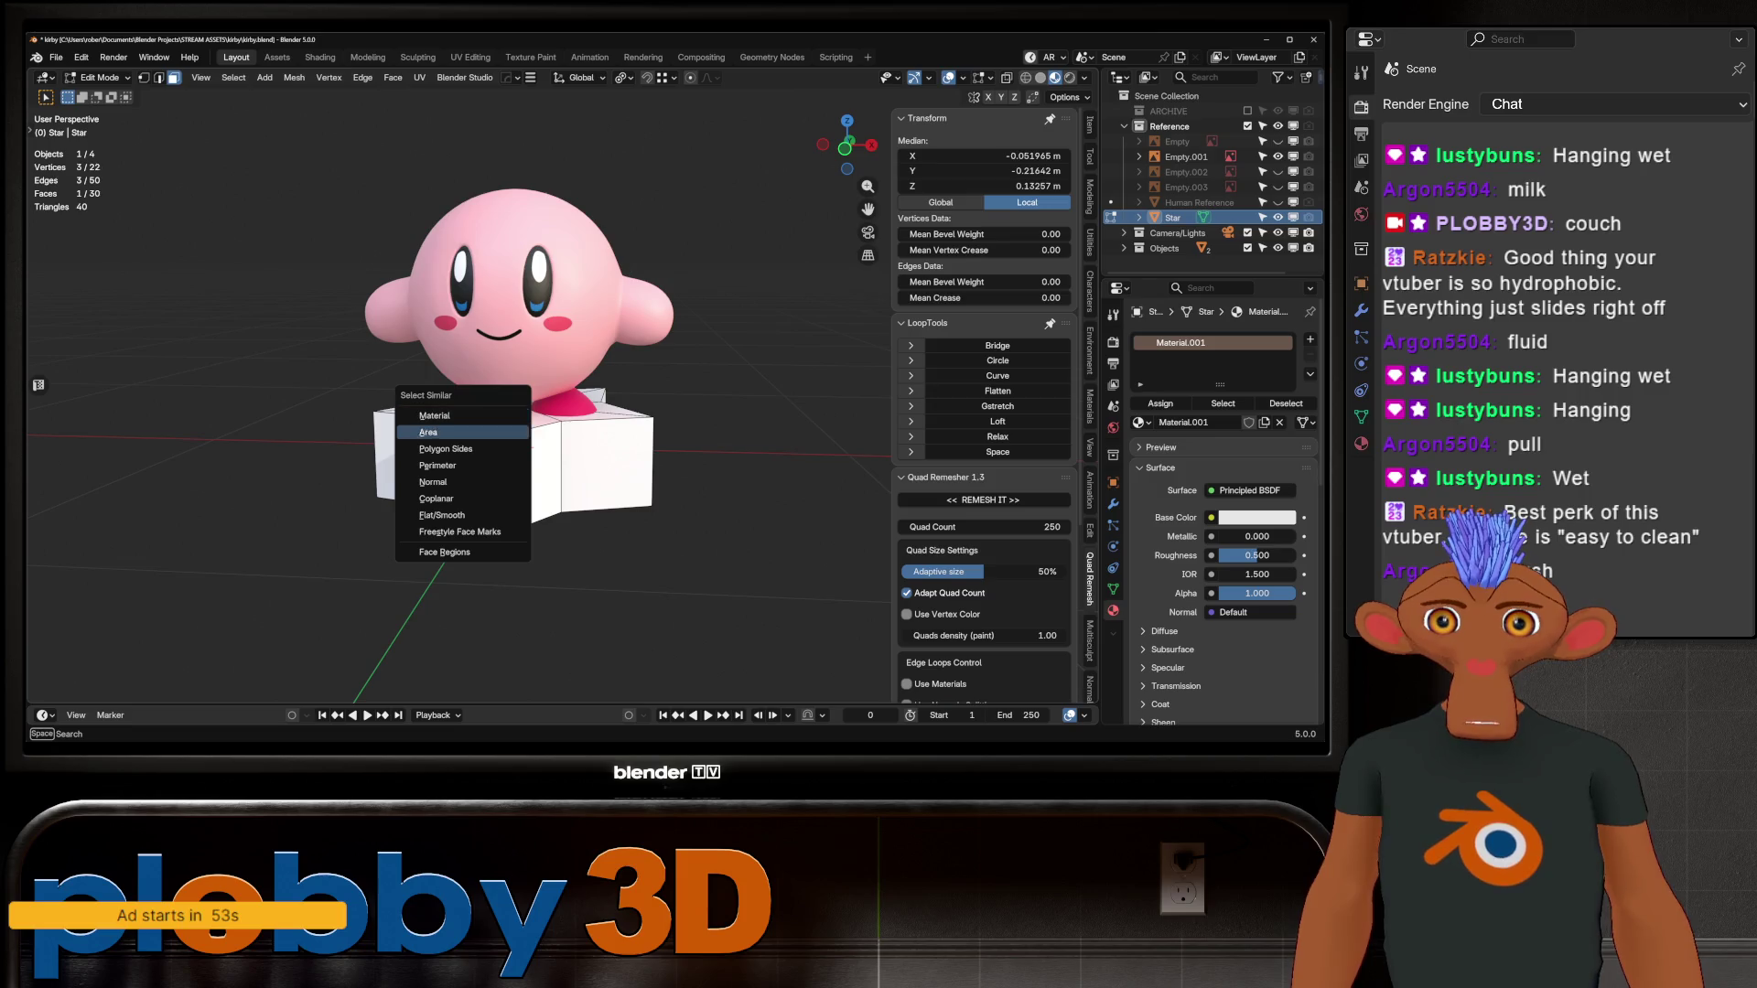
pyautogui.click(436, 499)
pyautogui.moveTo(436, 499)
pyautogui.mouseDown(button='middle')
pyautogui.moveTo(440, 384)
pyautogui.moveTo(499, 476)
pyautogui.moveTo(516, 439)
pyautogui.mouseUp(button='middle')
pyautogui.hotkey('shift', 'g')
pyautogui.click(485, 425)
# Step: Add a second slot with a new Material.002 and return to Object Mode
pyautogui.click(1311, 339)
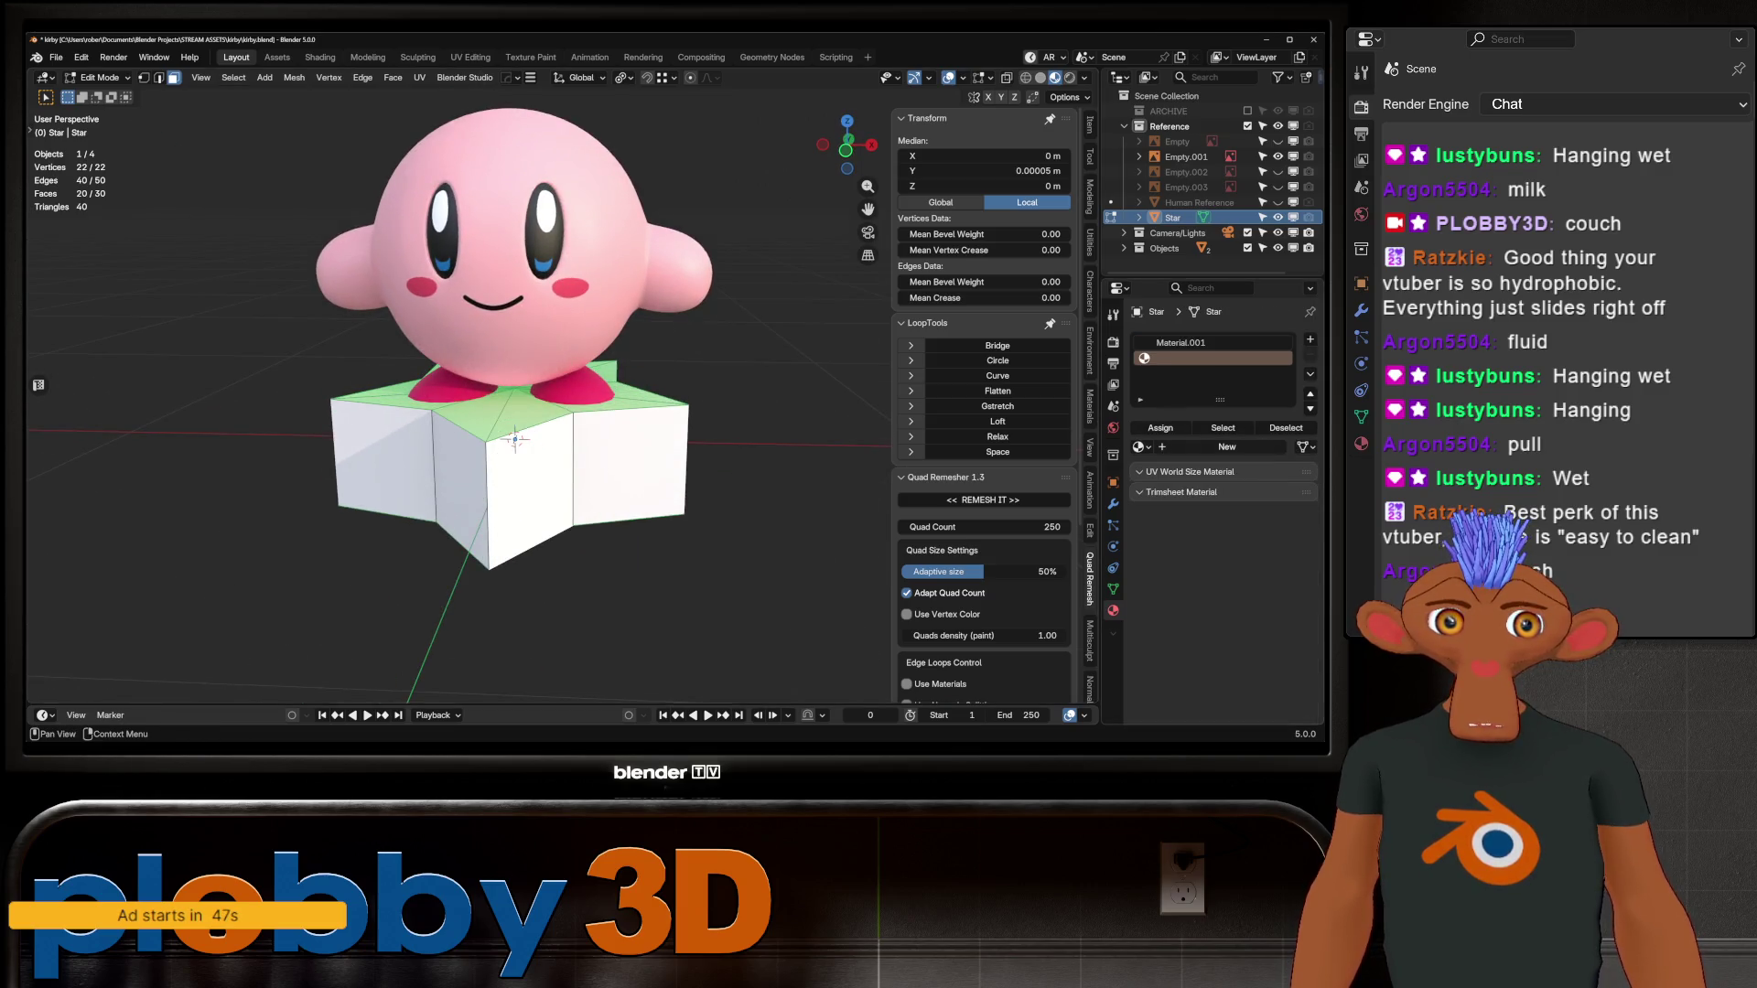
pyautogui.click(1226, 446)
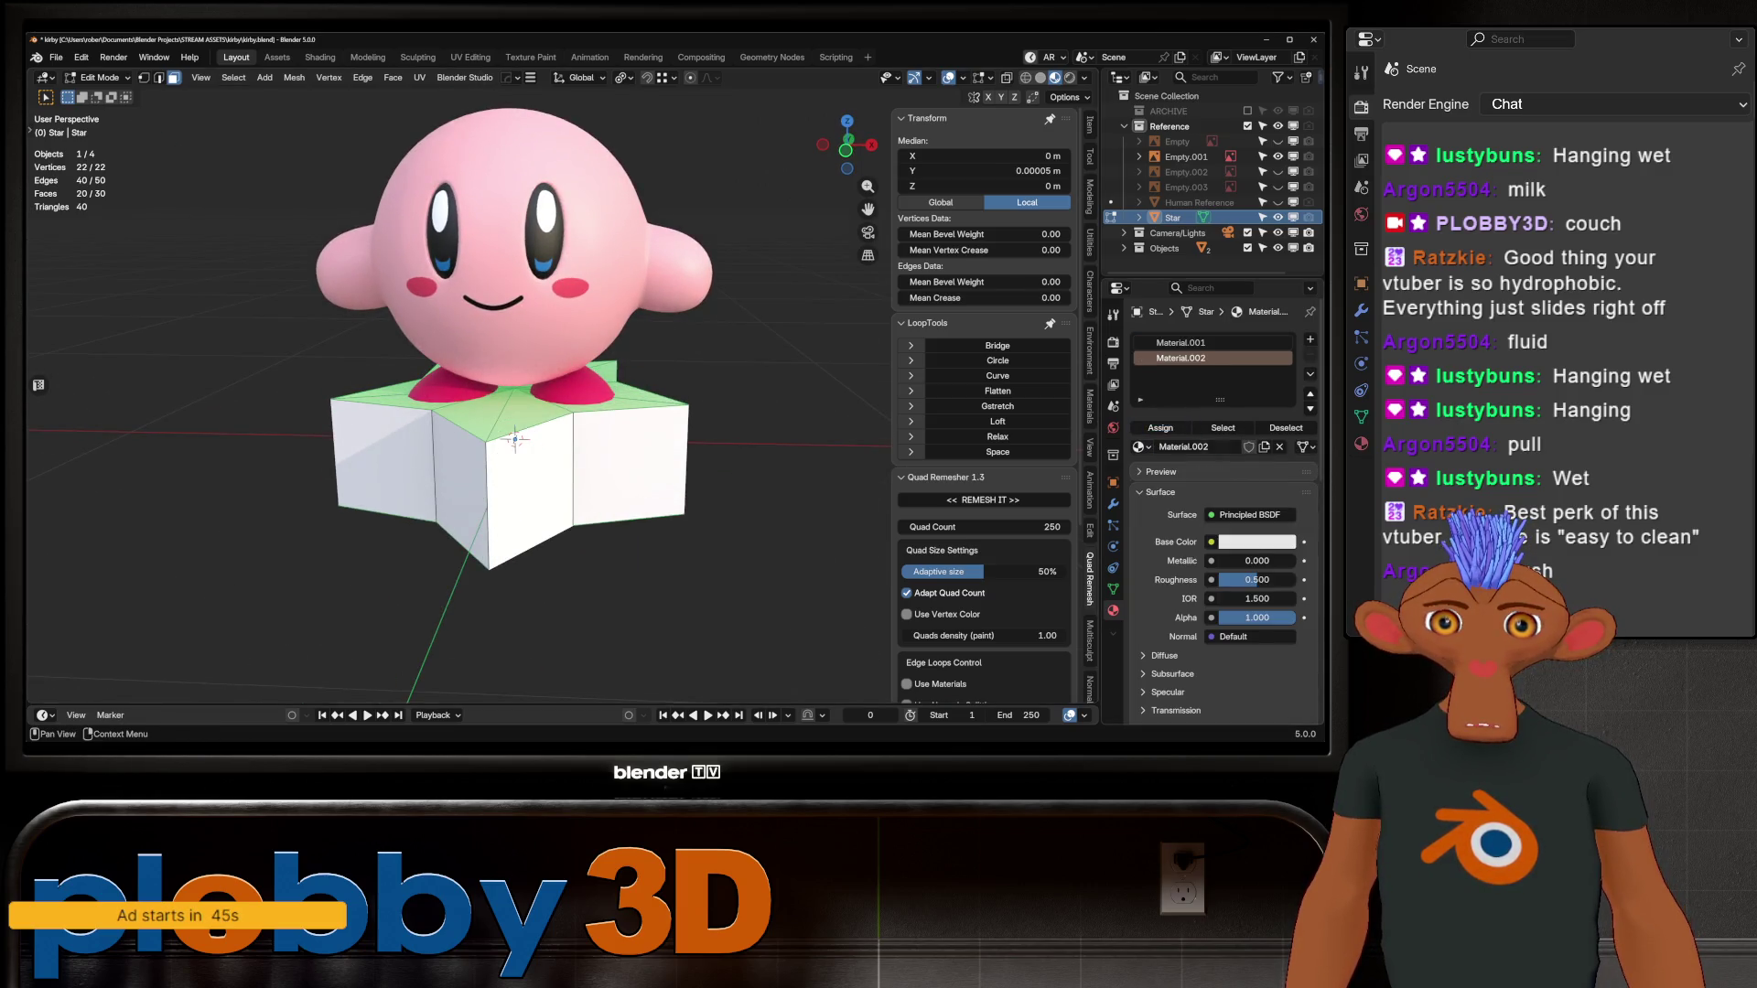
pyautogui.press('Tab')
pyautogui.scroll(-2, 984, 412)
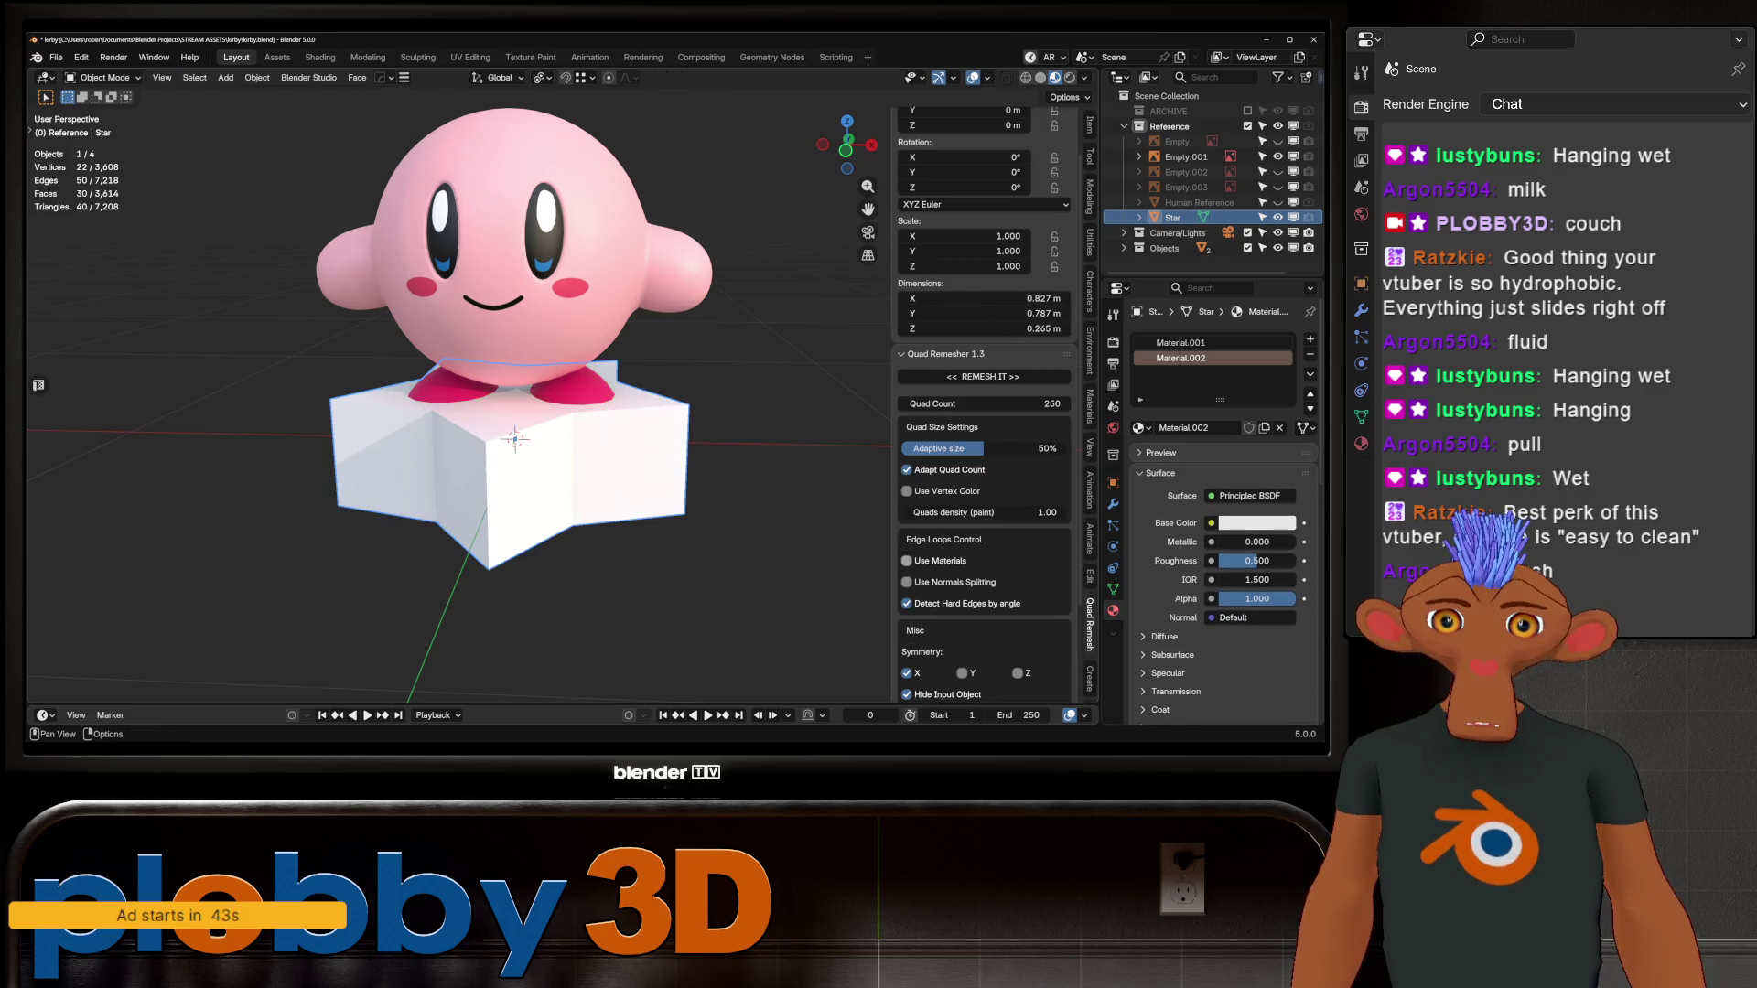
pyautogui.scroll(-3, 984, 411)
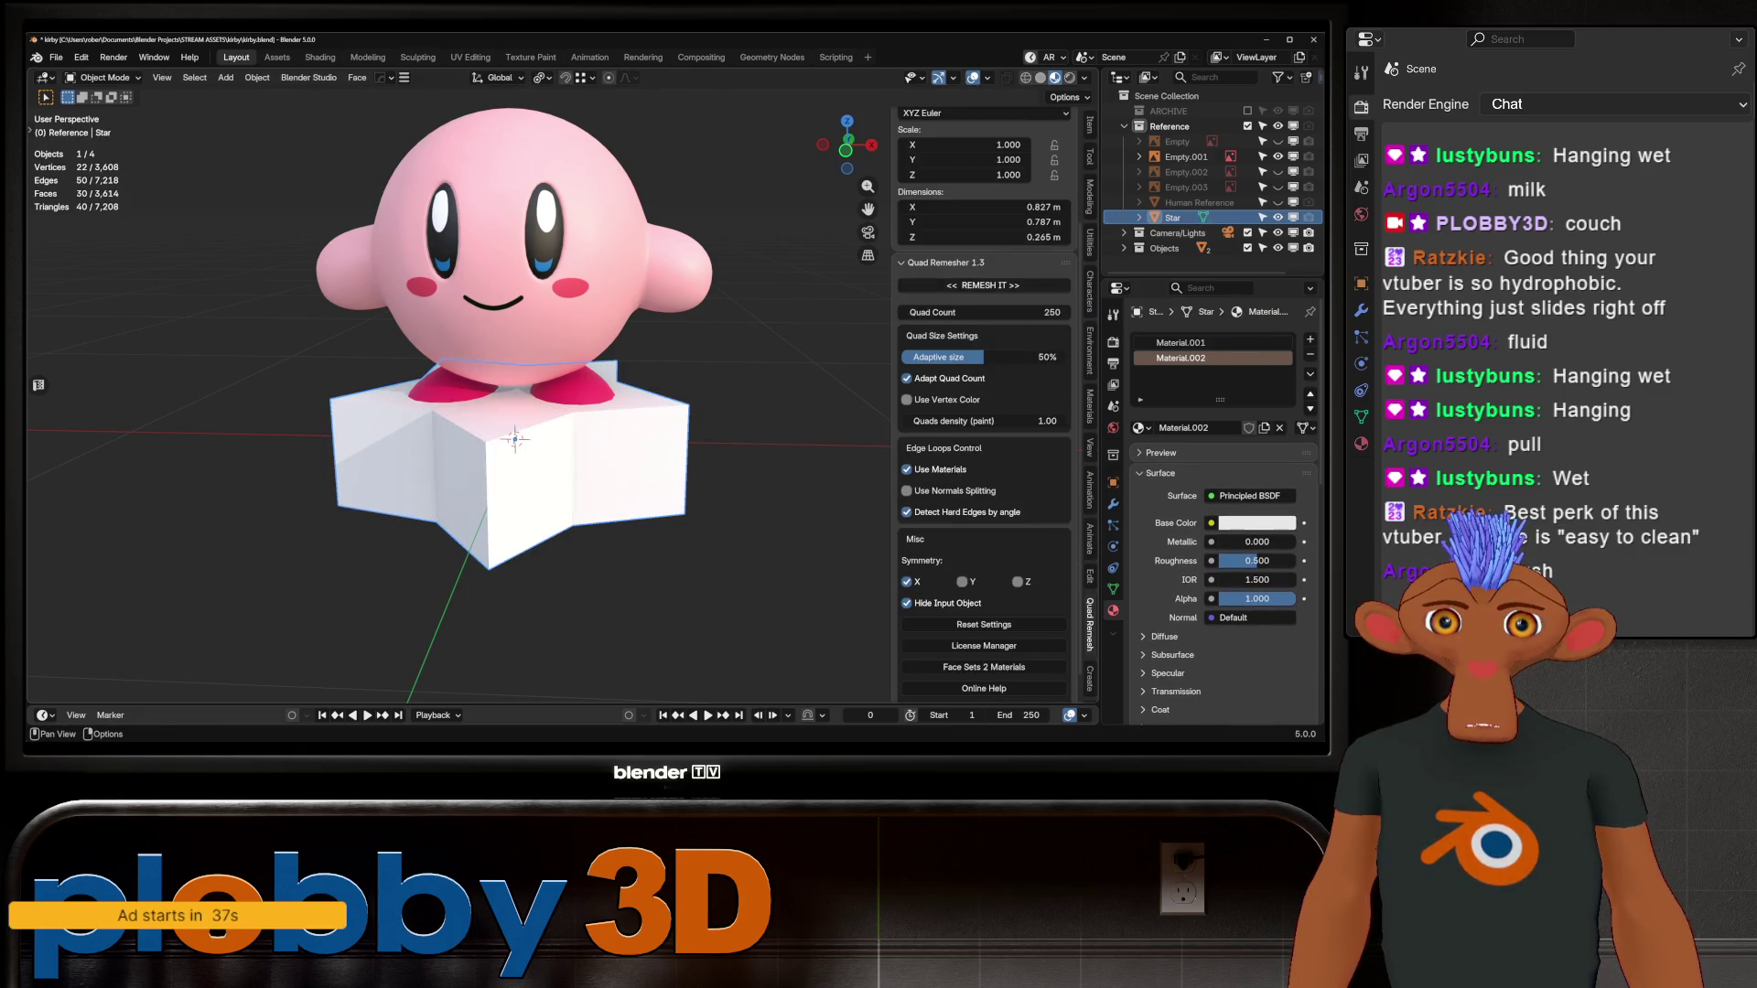
# Step: Undo the previous remesh result and select a single top face of the star
pyautogui.moveTo(457, 412); pyautogui.dragTo(824, 398, button='middle')
pyautogui.press('Tab')
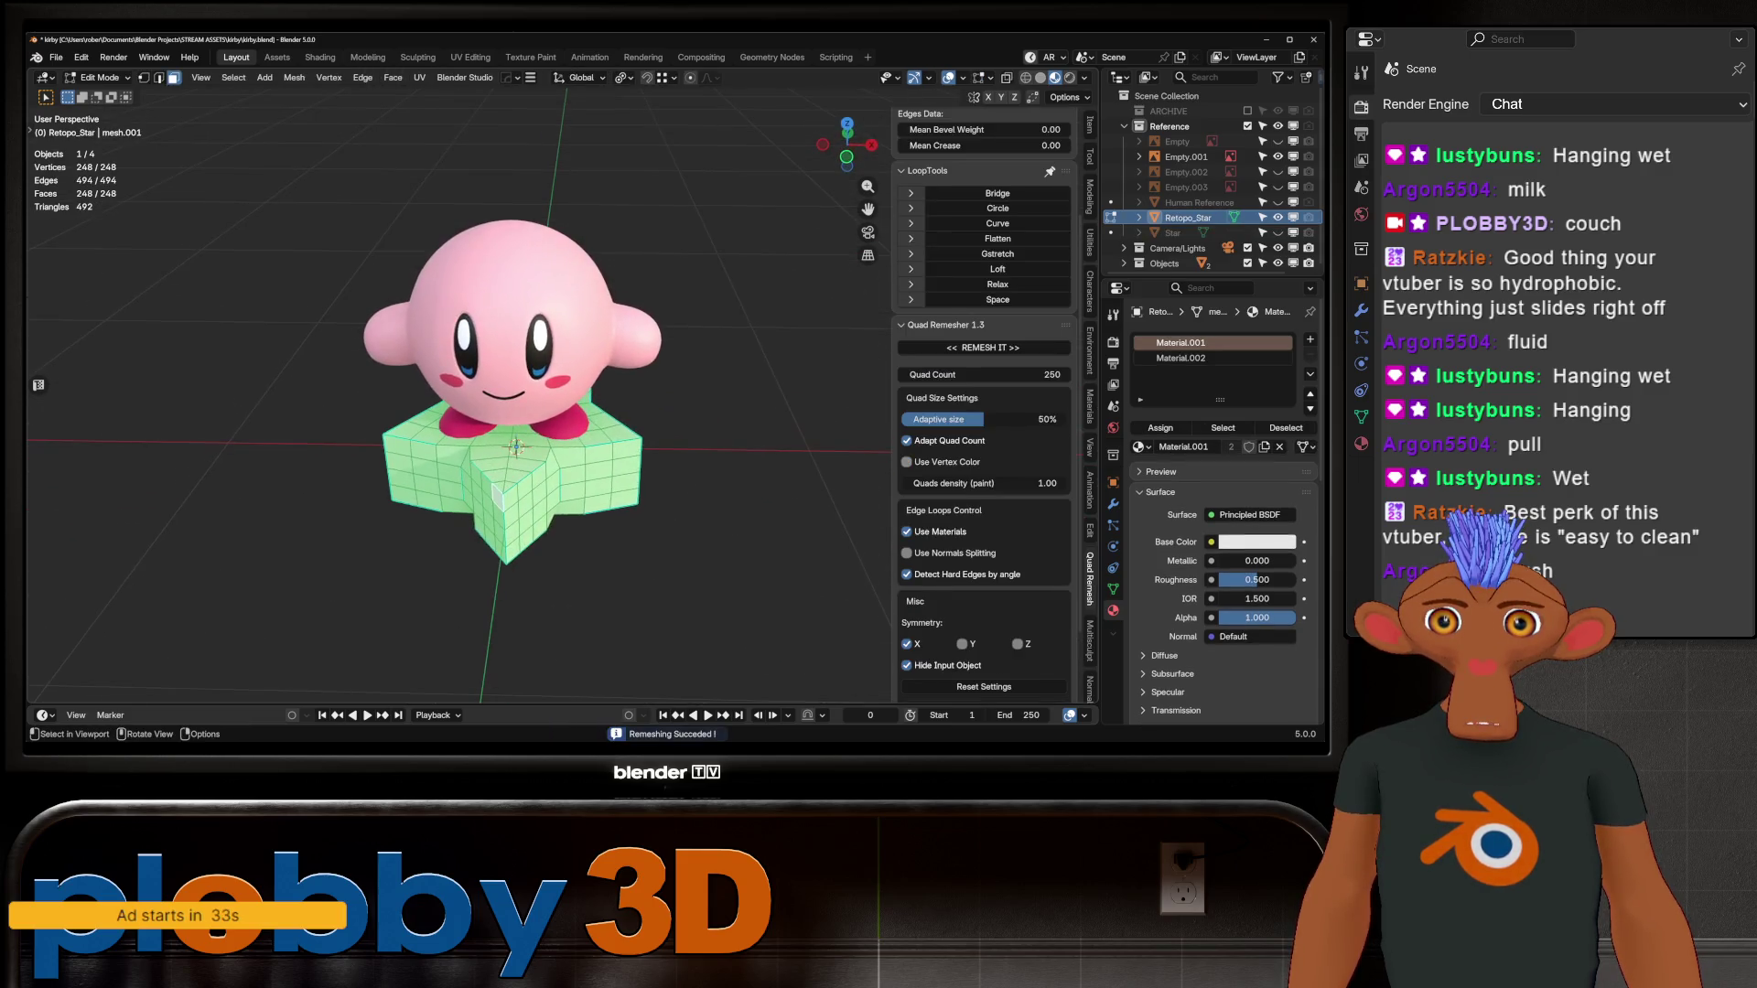
pyautogui.hotkey('ctrl', 'z')
pyautogui.scroll(2, 517, 440)
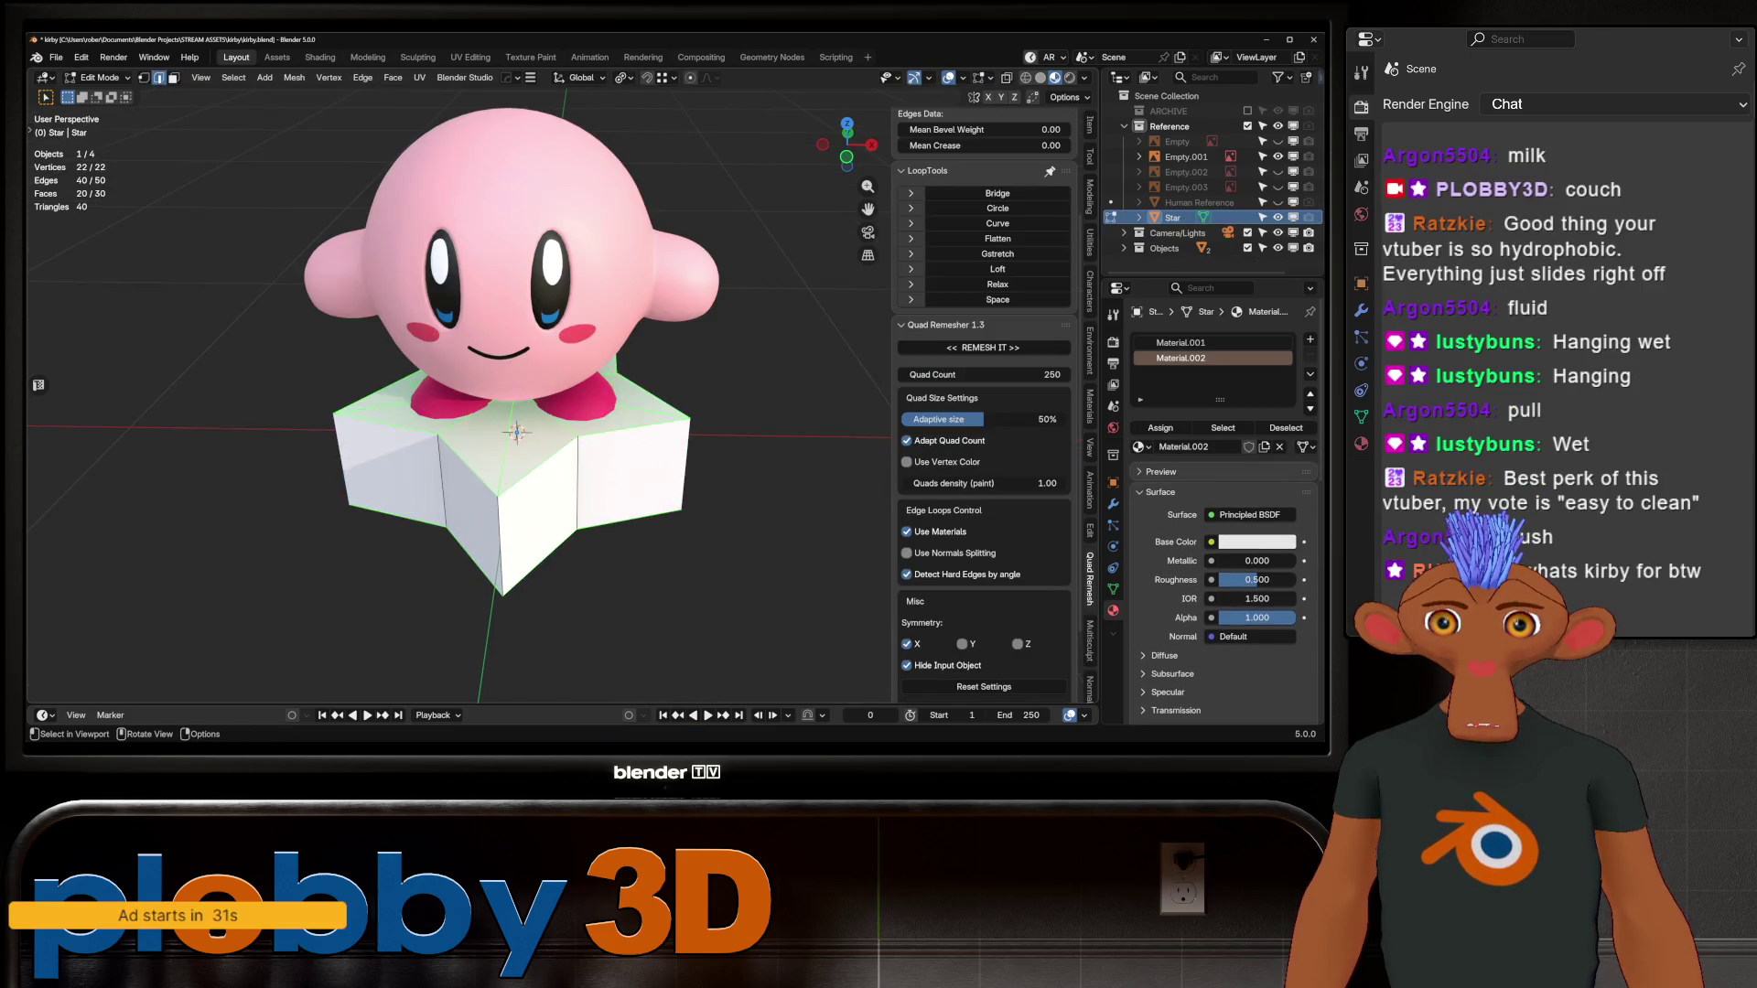
pyautogui.keyDown('alt'); pyautogui.click(641, 423); pyautogui.keyUp('alt')
pyautogui.press('3')
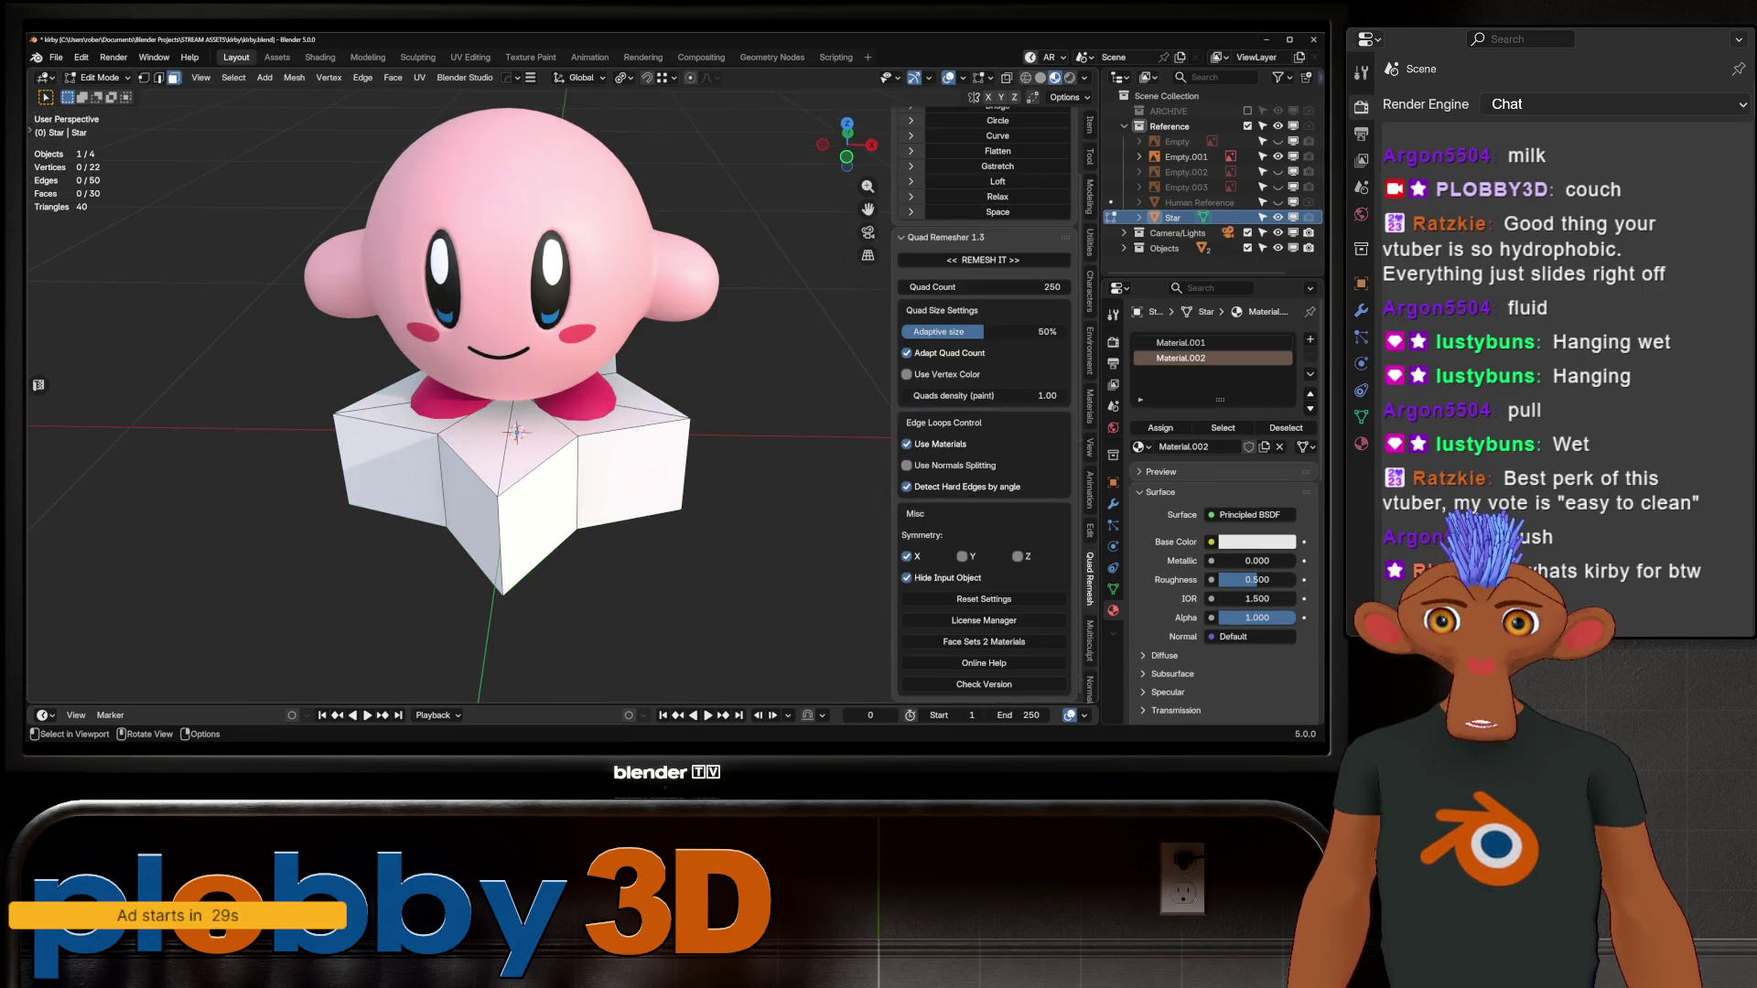
pyautogui.click(540, 459)
# Step: Select all coplanar top faces and their boundary loop, then leave Edit Mode
pyautogui.hotkey('shift', 'g')
pyautogui.click(534, 459)
pyautogui.moveTo(534, 460); pyautogui.dragTo(534, 403, button='middle')
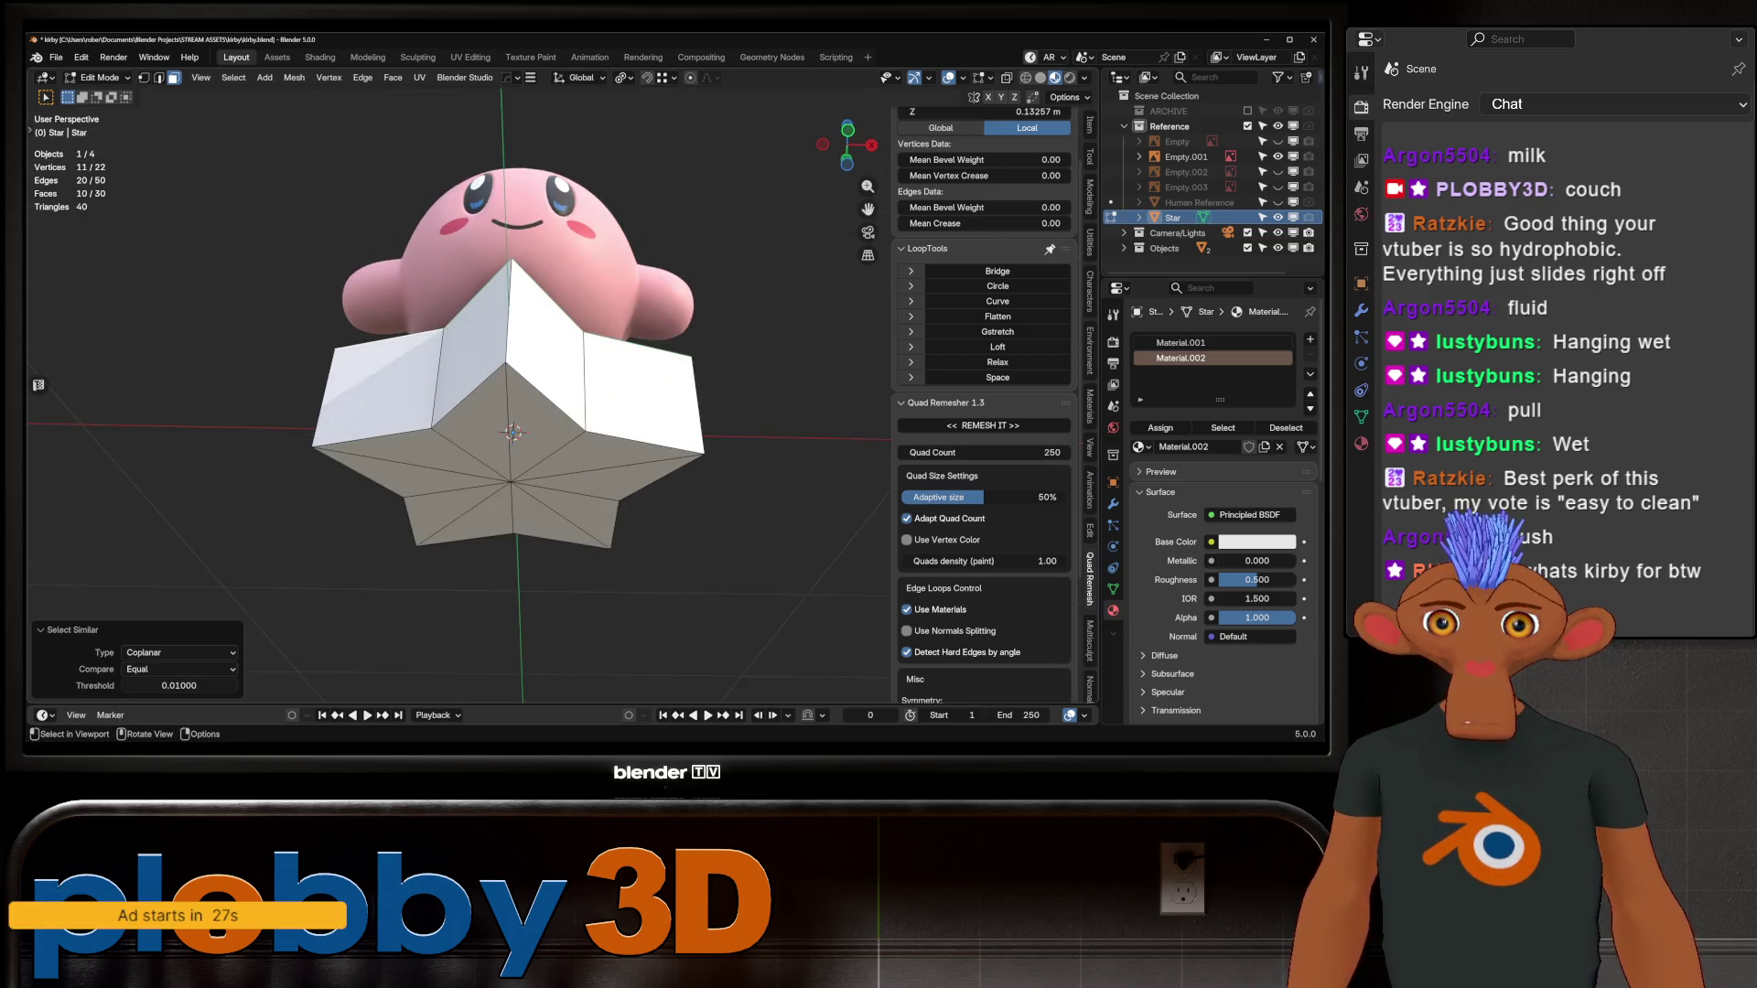
pyautogui.press('q')
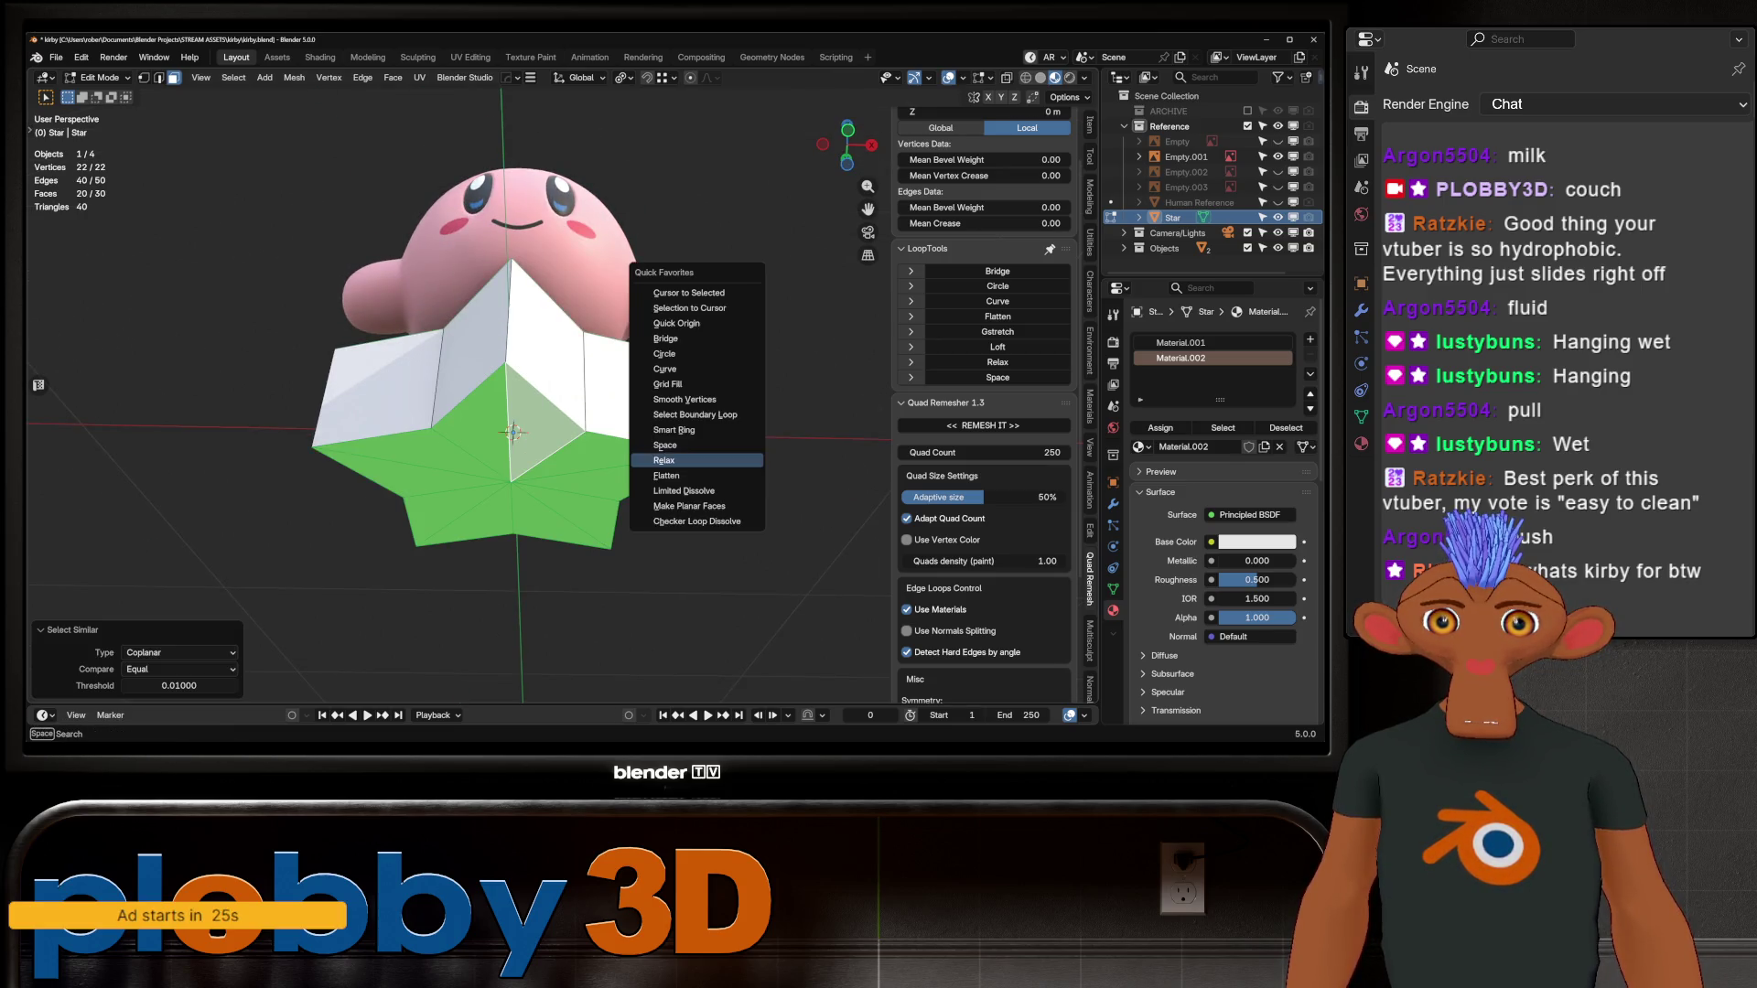
pyautogui.click(695, 415)
pyautogui.press('Tab')
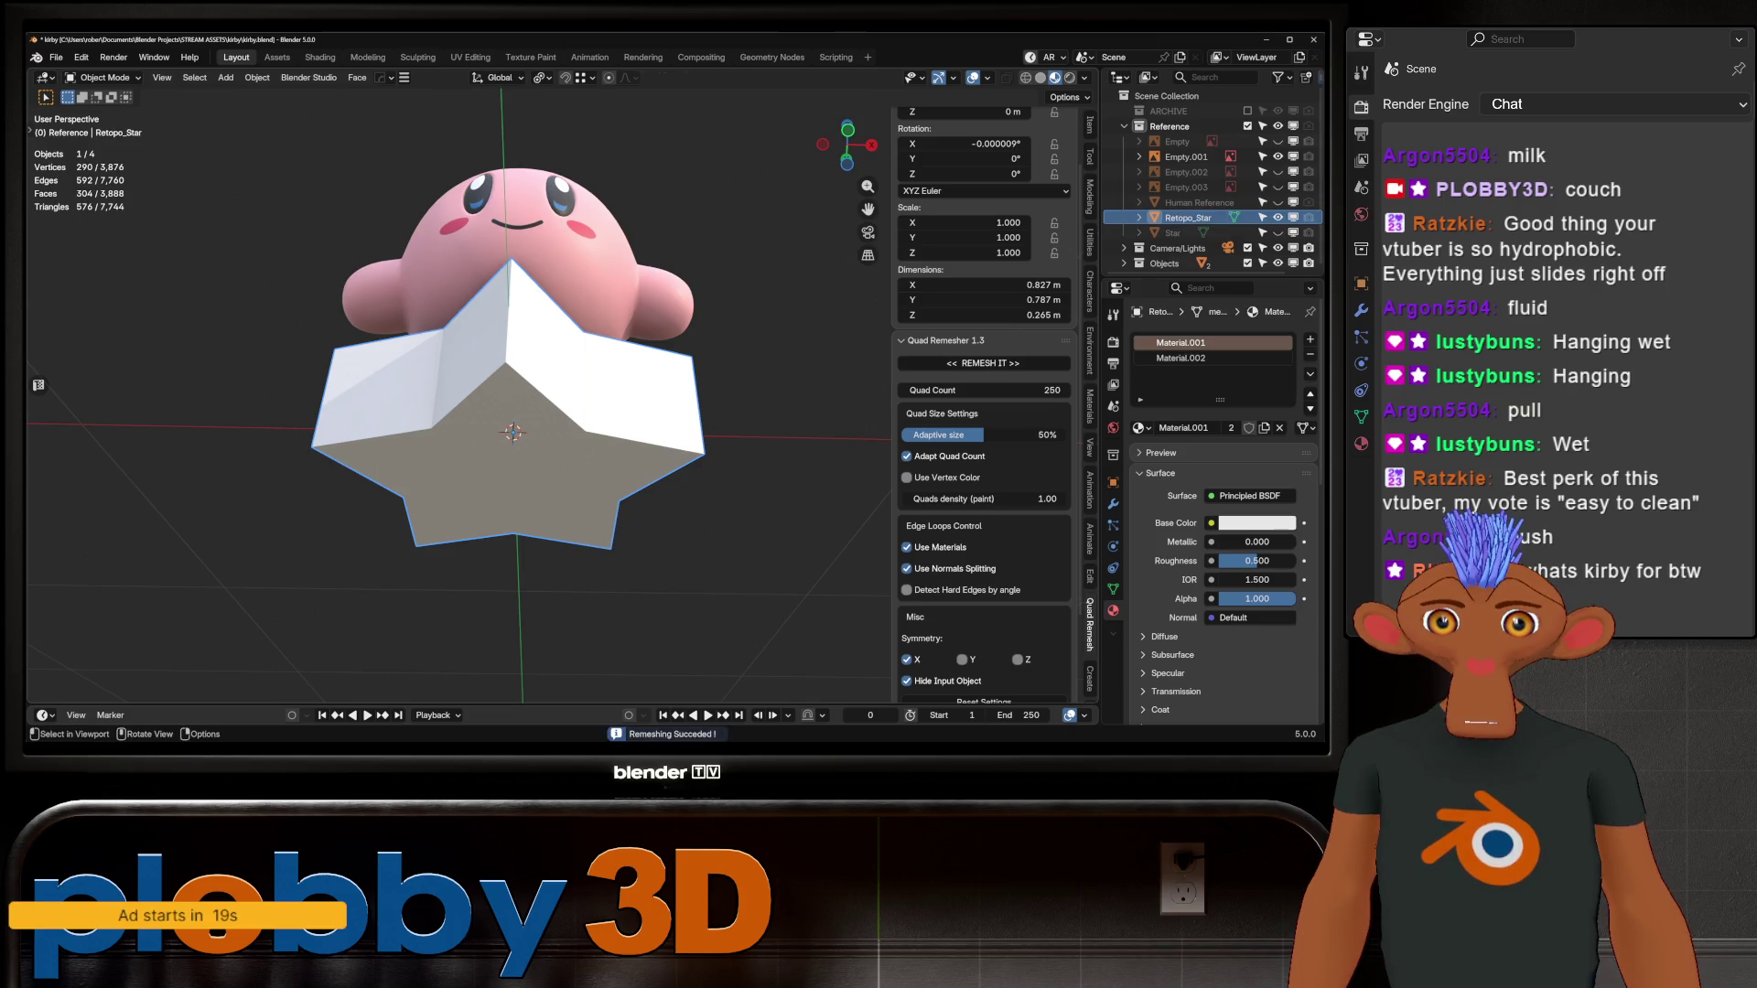
# Step: Inspect the new 290-vertex Retopo_Star in Edit Mode and remove its material slots
pyautogui.press('Tab')
pyautogui.moveTo(512, 430)
pyautogui.mouseDown(button='middle')
pyautogui.moveTo(558, 403)
pyautogui.moveTo(870, 430)
pyautogui.mouseUp(button='middle')
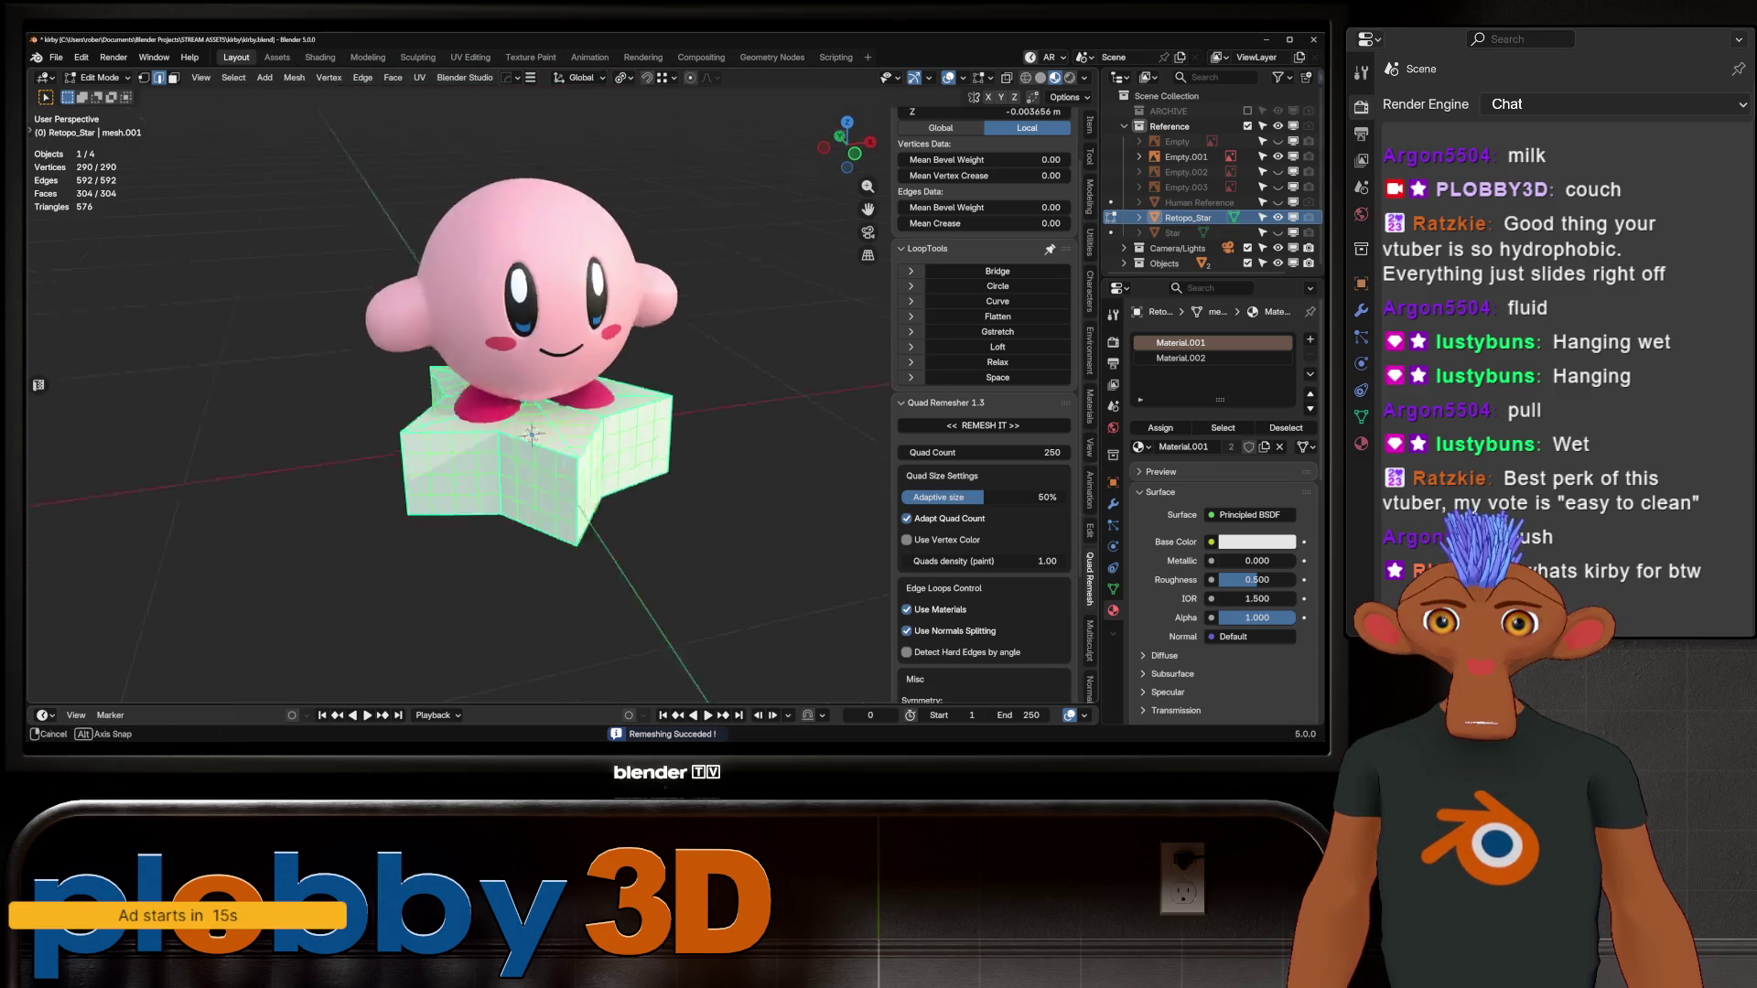
pyautogui.moveTo(531, 394)
pyautogui.mouseDown(button='middle')
pyautogui.moveTo(549, 466)
pyautogui.moveTo(534, 330)
pyautogui.mouseUp(button='middle')
pyautogui.moveTo(532, 403); pyautogui.dragTo(552, 480, button='middle')
pyautogui.press('Tab')
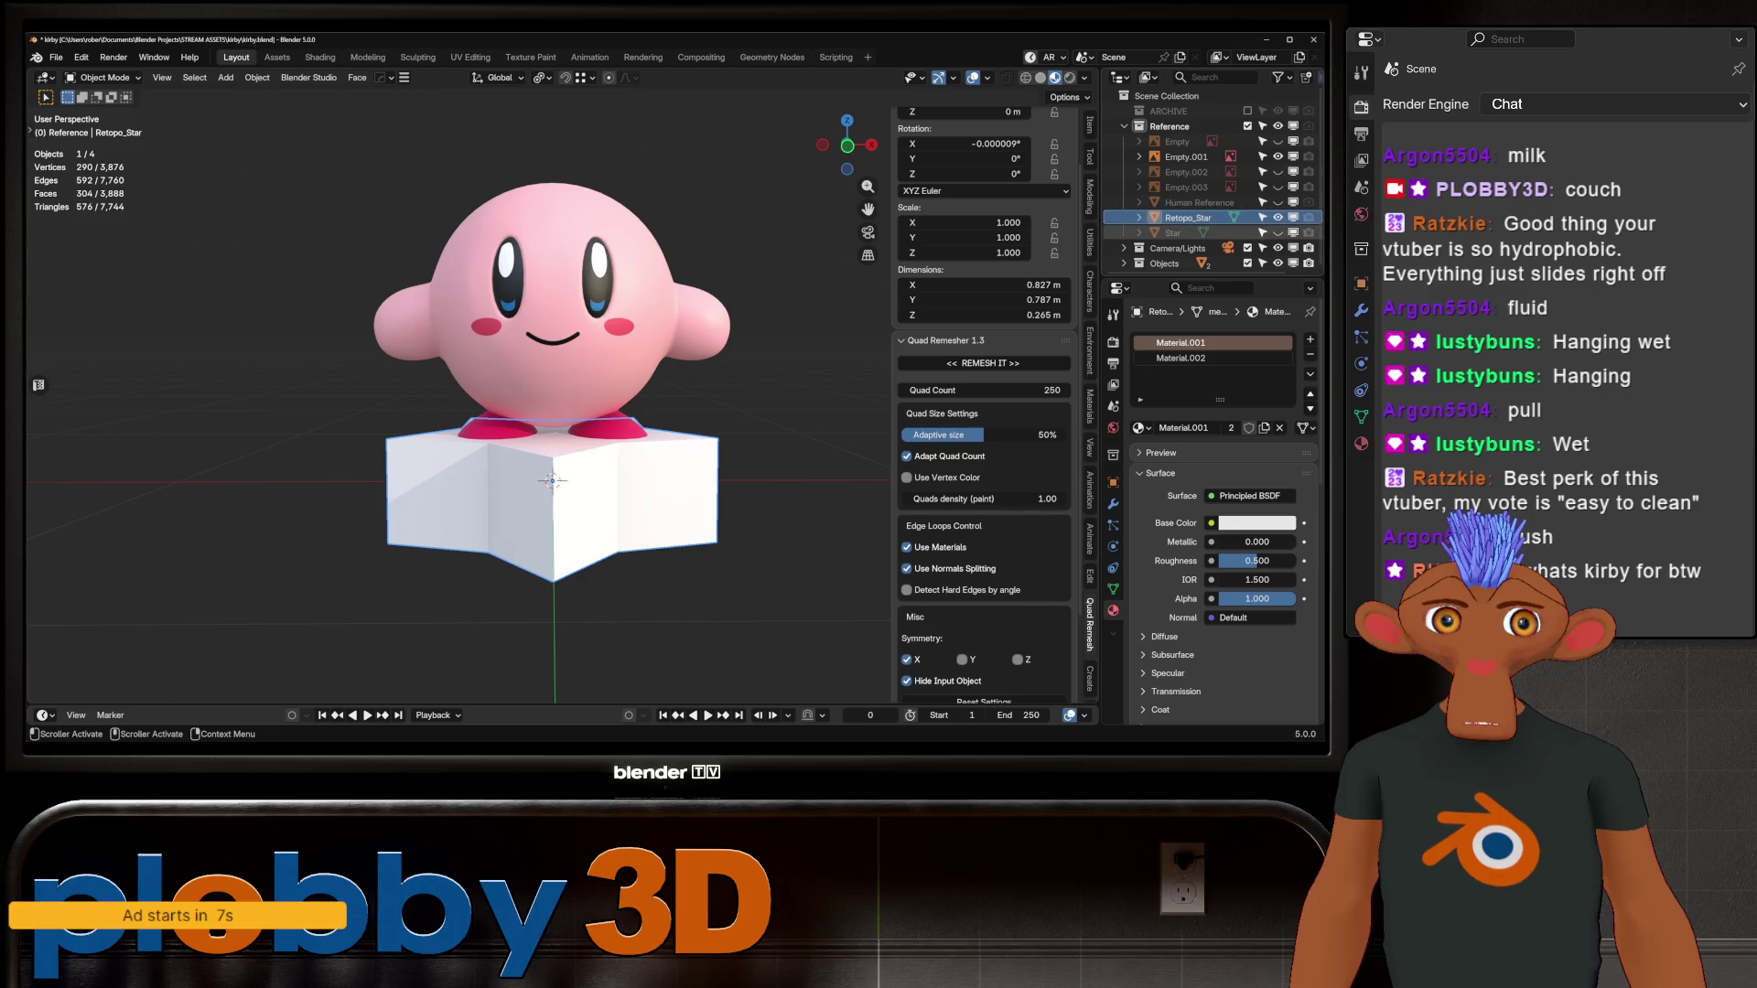
pyautogui.click(1309, 355)
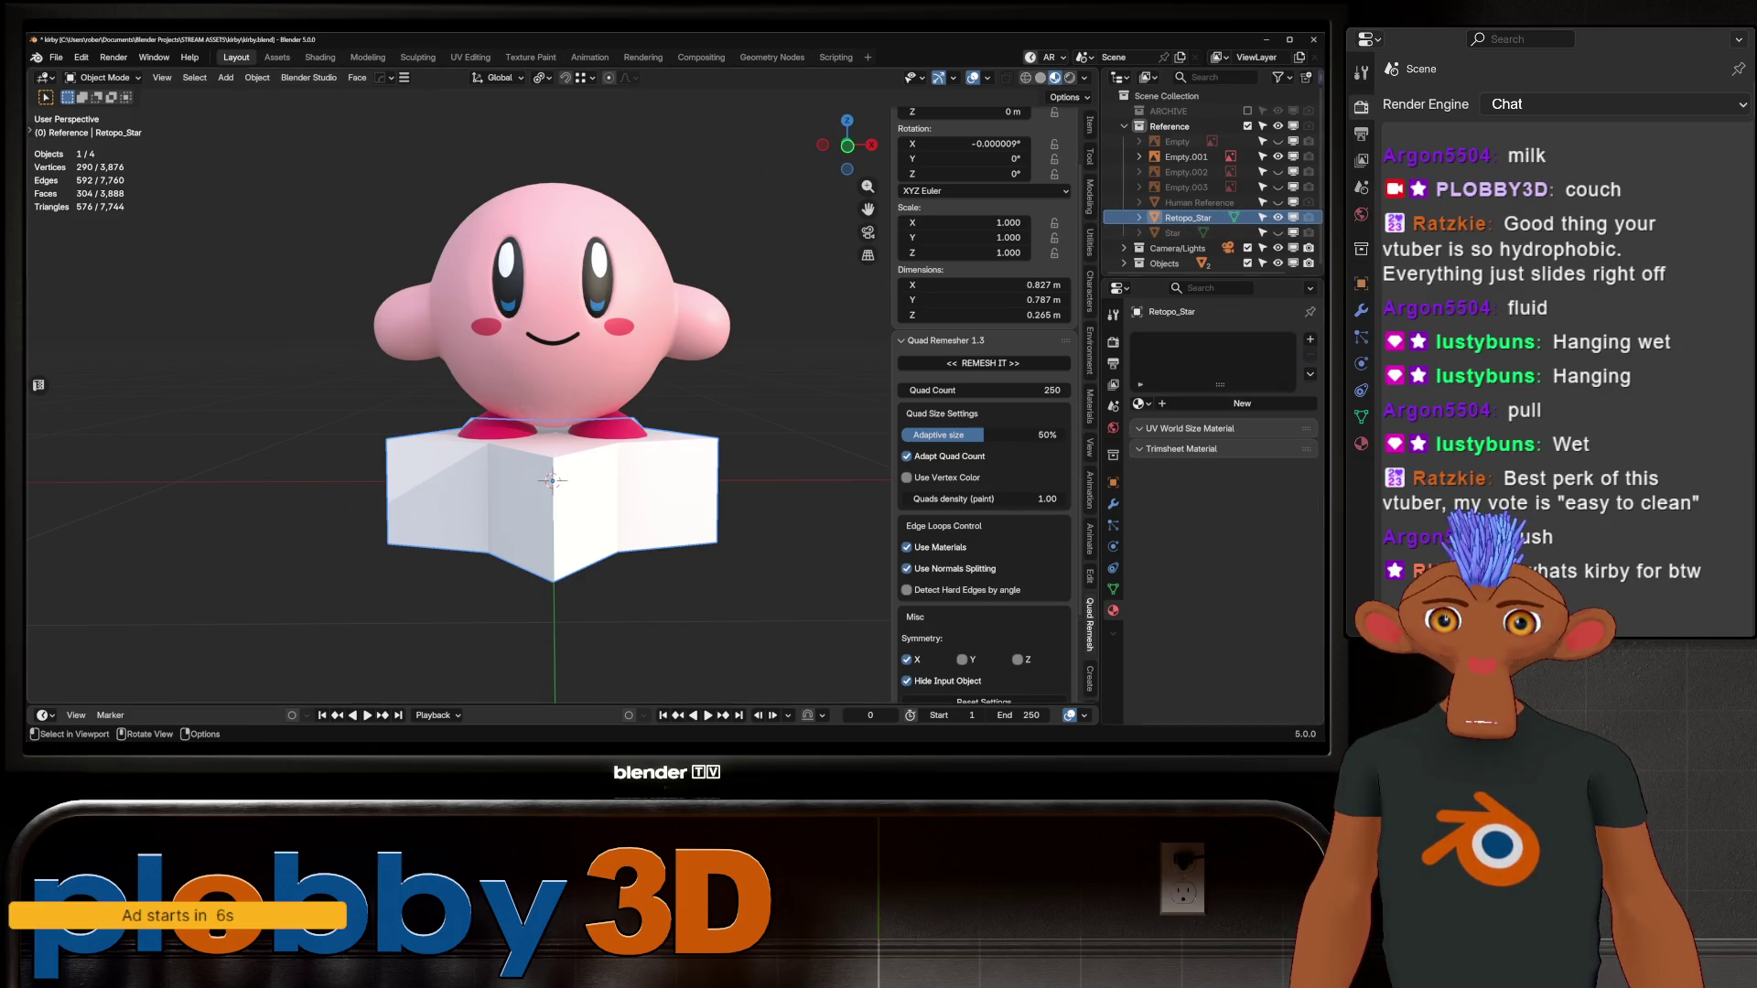
# Step: Try smoothing the star's vertices, then undo the smoothing
pyautogui.press('Tab')
pyautogui.press('q')
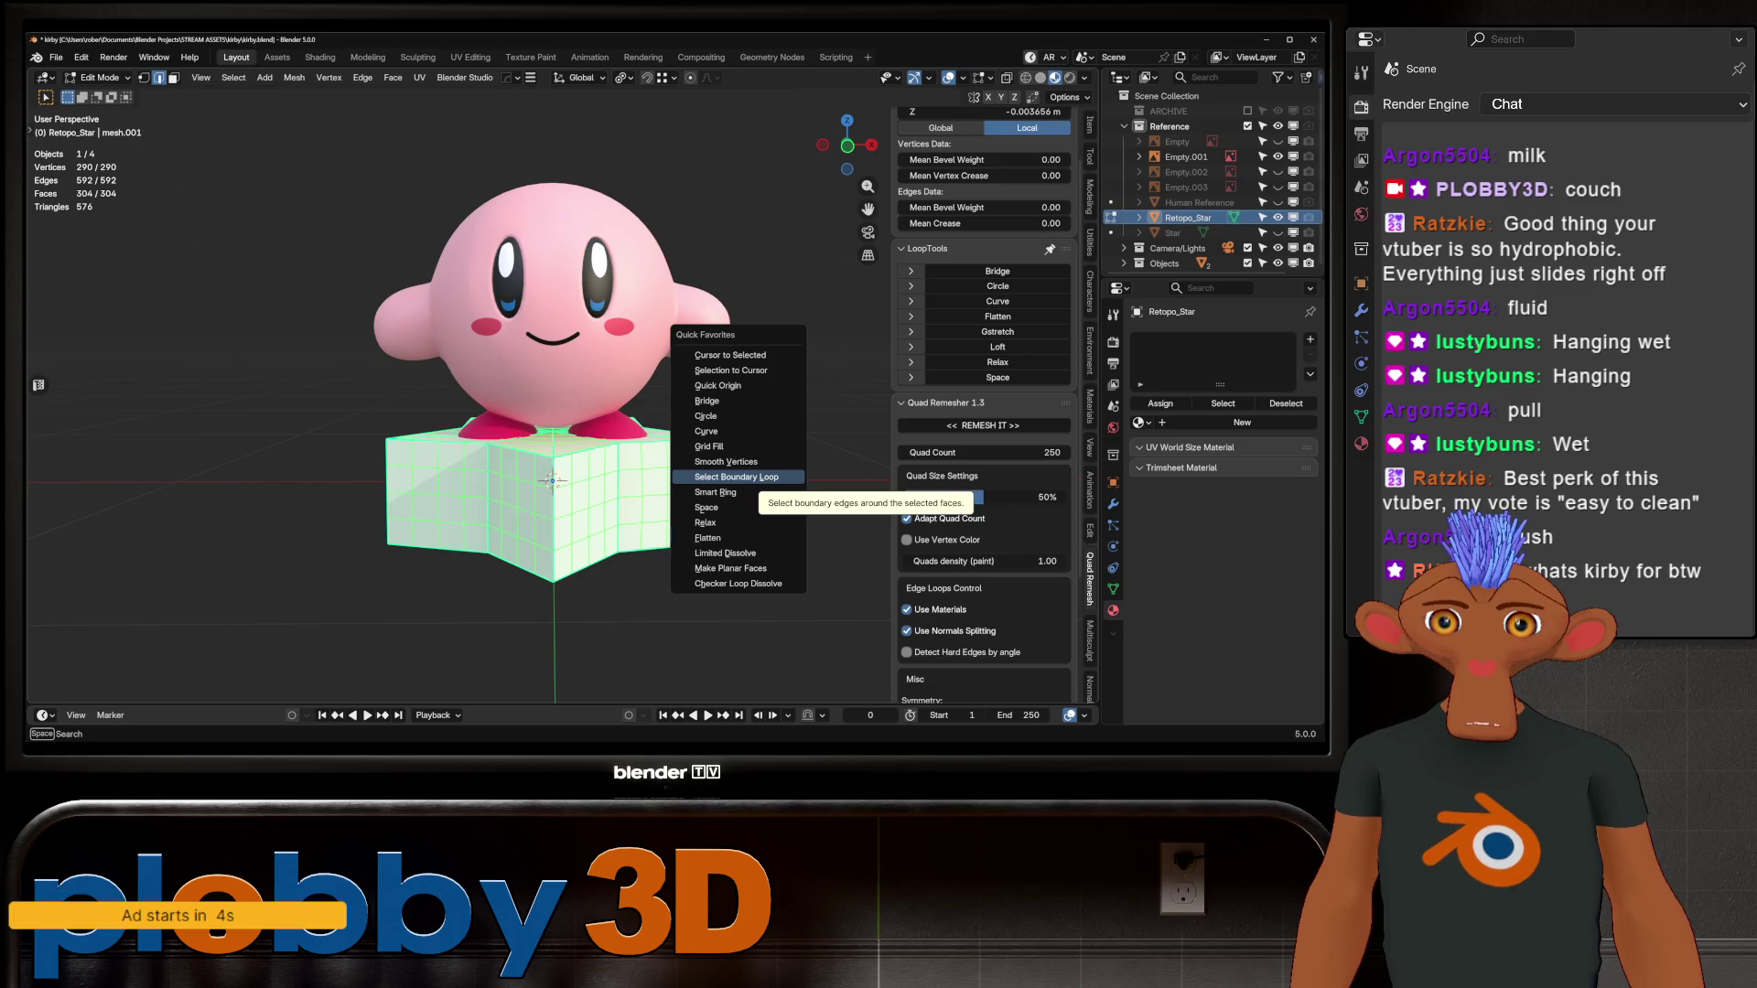
pyautogui.click(726, 462)
pyautogui.press('q')
pyautogui.click(726, 461)
pyautogui.moveTo(725, 461)
pyautogui.mouseDown(button='middle')
pyautogui.moveTo(819, 508)
pyautogui.moveTo(750, 494)
pyautogui.moveTo(723, 522)
pyautogui.moveTo(705, 513)
pyautogui.moveTo(732, 512)
pyautogui.moveTo(732, 480)
pyautogui.mouseUp(button='middle')
pyautogui.hotkey('ctrl', 'z')
pyautogui.press('Tab')
pyautogui.hotkey('ctrl', 'z')
pyautogui.press('Tab')
# Step: Add three centred loop cuts around the star's side faces
pyautogui.hotkey('ctrl', 'r')
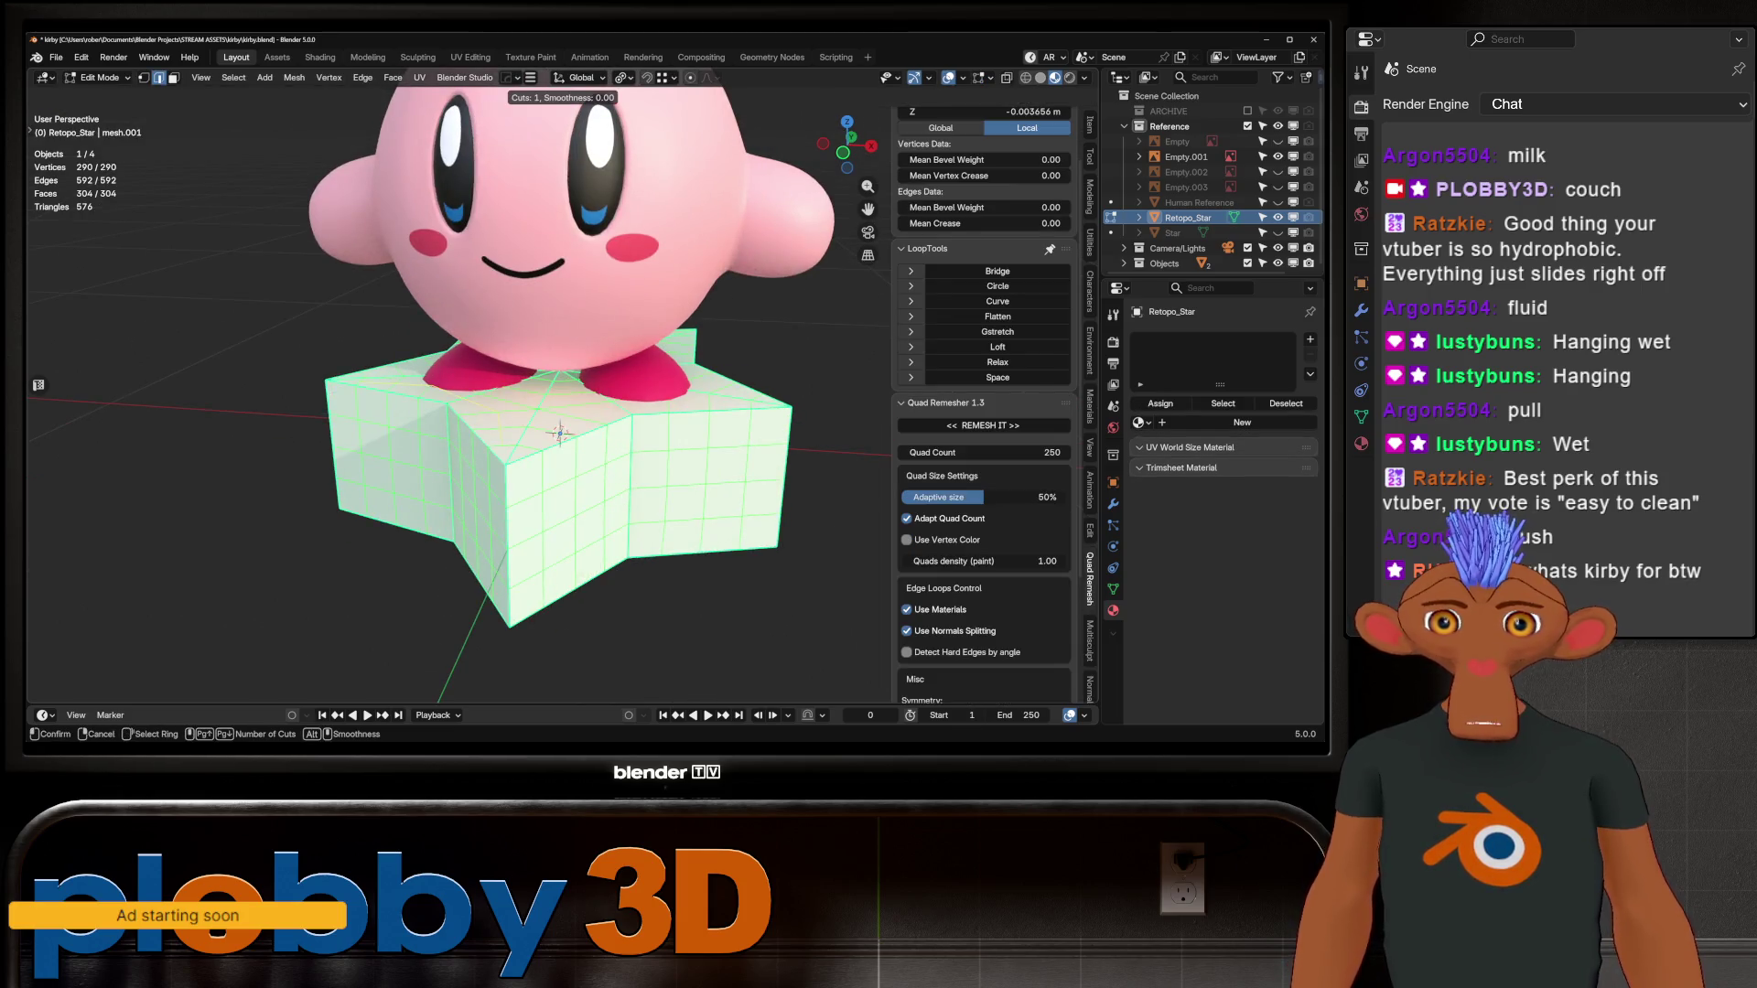
pyautogui.click(486, 485)
pyautogui.rightClick(485, 485)
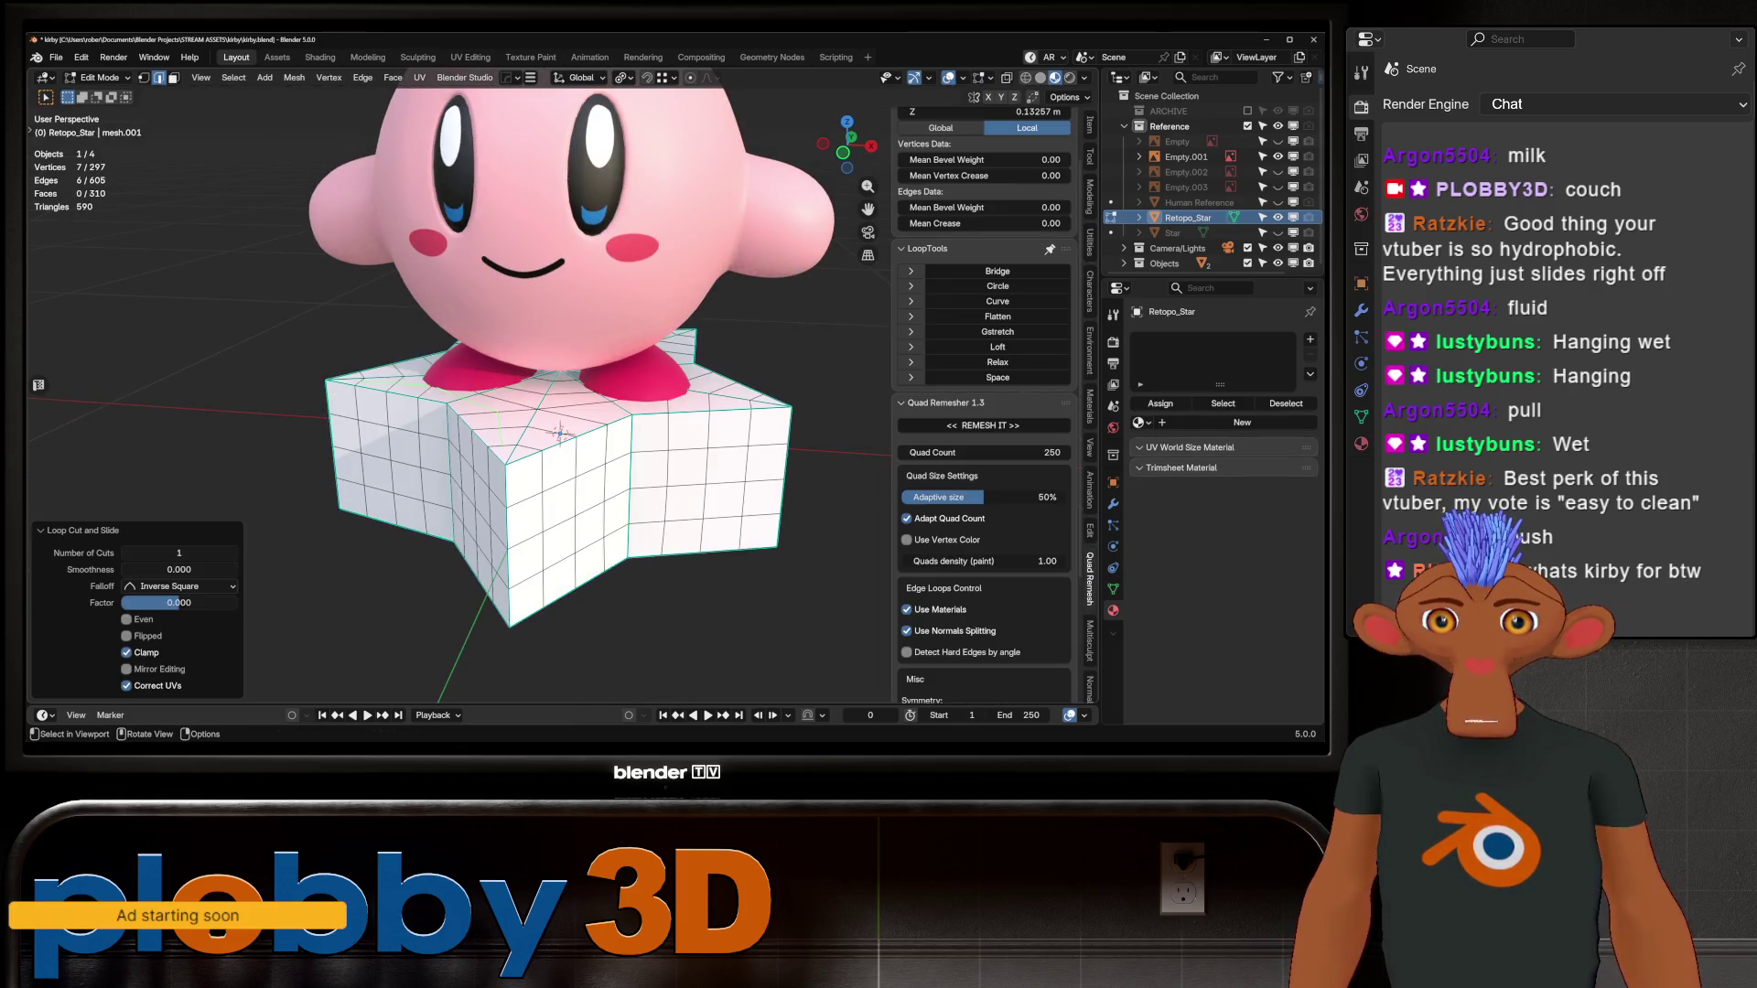
pyautogui.rightClick(560, 428)
pyautogui.moveTo(560, 428)
pyautogui.mouseDown(button='middle')
pyautogui.moveTo(502, 421)
pyautogui.moveTo(658, 522)
pyautogui.moveTo(622, 486)
pyautogui.moveTo(609, 421)
pyautogui.moveTo(659, 366)
pyautogui.moveTo(728, 458)
pyautogui.moveTo(555, 464)
pyautogui.moveTo(600, 352)
pyautogui.mouseUp(button='middle')
pyautogui.hotkey('ctrl', 'r')
pyautogui.click(567, 457)
pyautogui.rightClick(568, 458)
pyautogui.hotkey('ctrl', 'r')
pyautogui.scroll(-3, 622, 485)
pyautogui.click(599, 447)
pyautogui.rightClick(599, 446)
# Step: Run Smart Edge on all of the star's geometry and return to Object Mode
pyautogui.press('a')
pyautogui.press('2')
pyautogui.press('Tab')
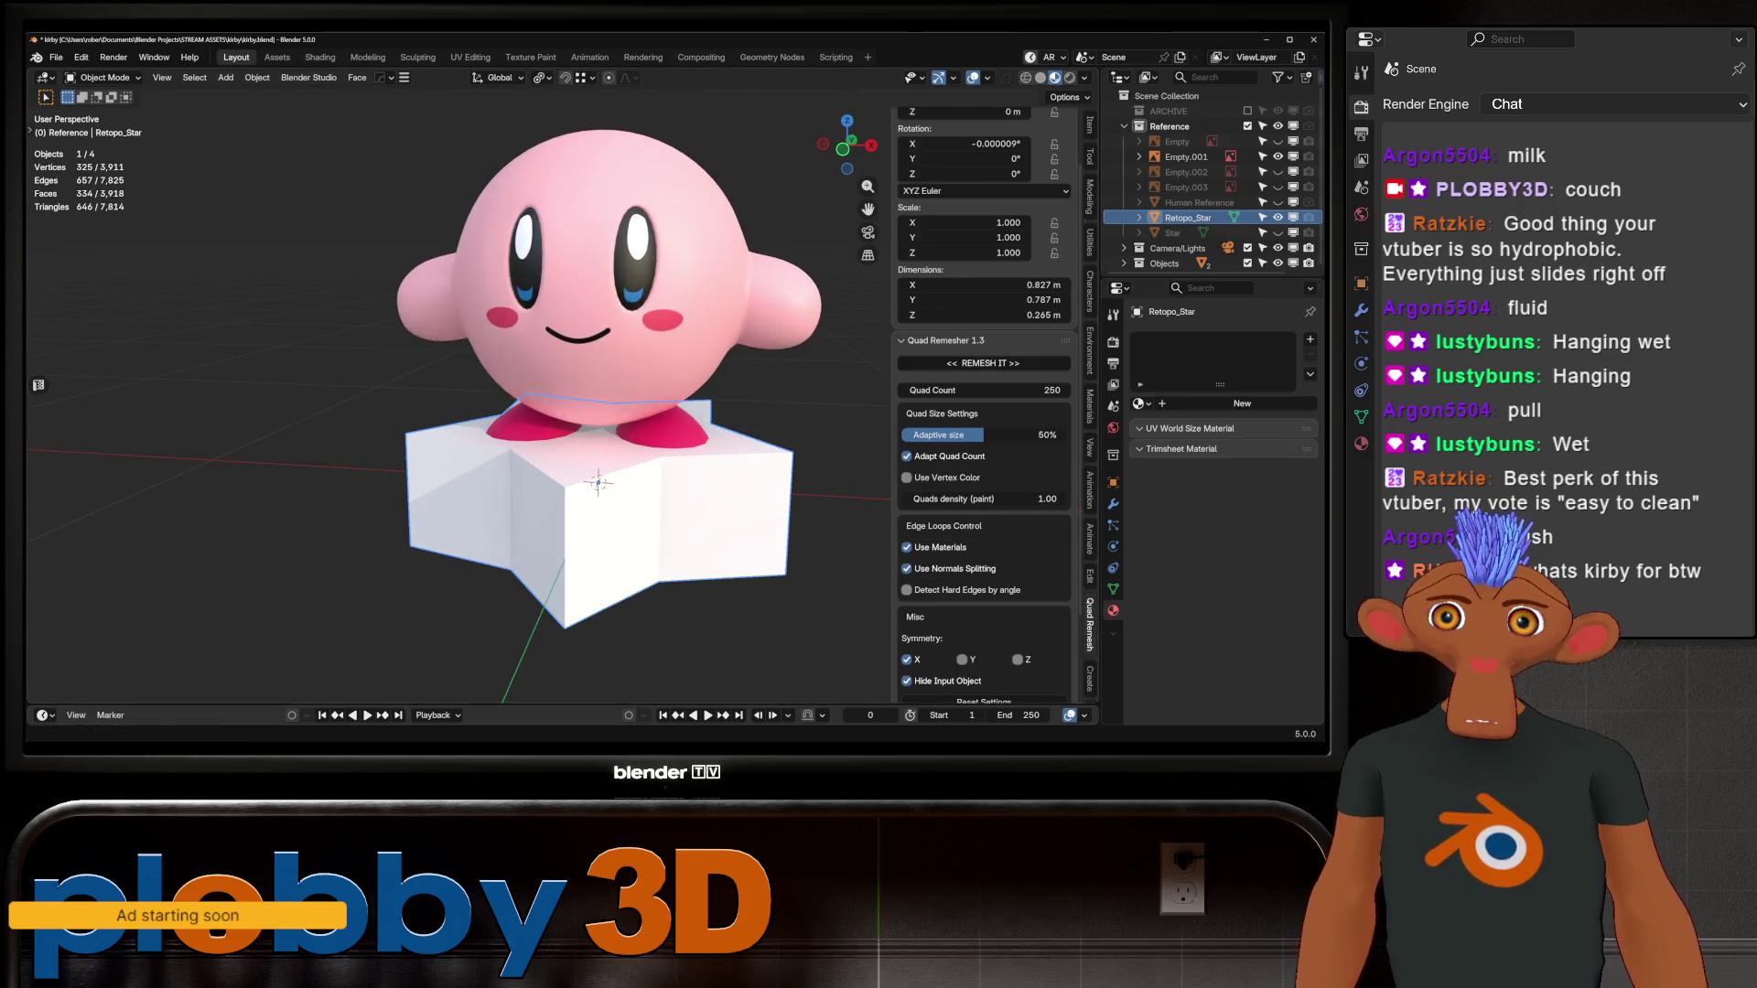
pyautogui.click(417, 57)
# Step: Enable Z symmetry and pull the star's front point with the Grab brush
pyautogui.scroll(-5, 615, 108)
pyautogui.moveTo(615, 108)
pyautogui.mouseDown(button='middle')
pyautogui.moveTo(668, 82)
pyautogui.moveTo(628, 463)
pyautogui.mouseUp(button='middle')
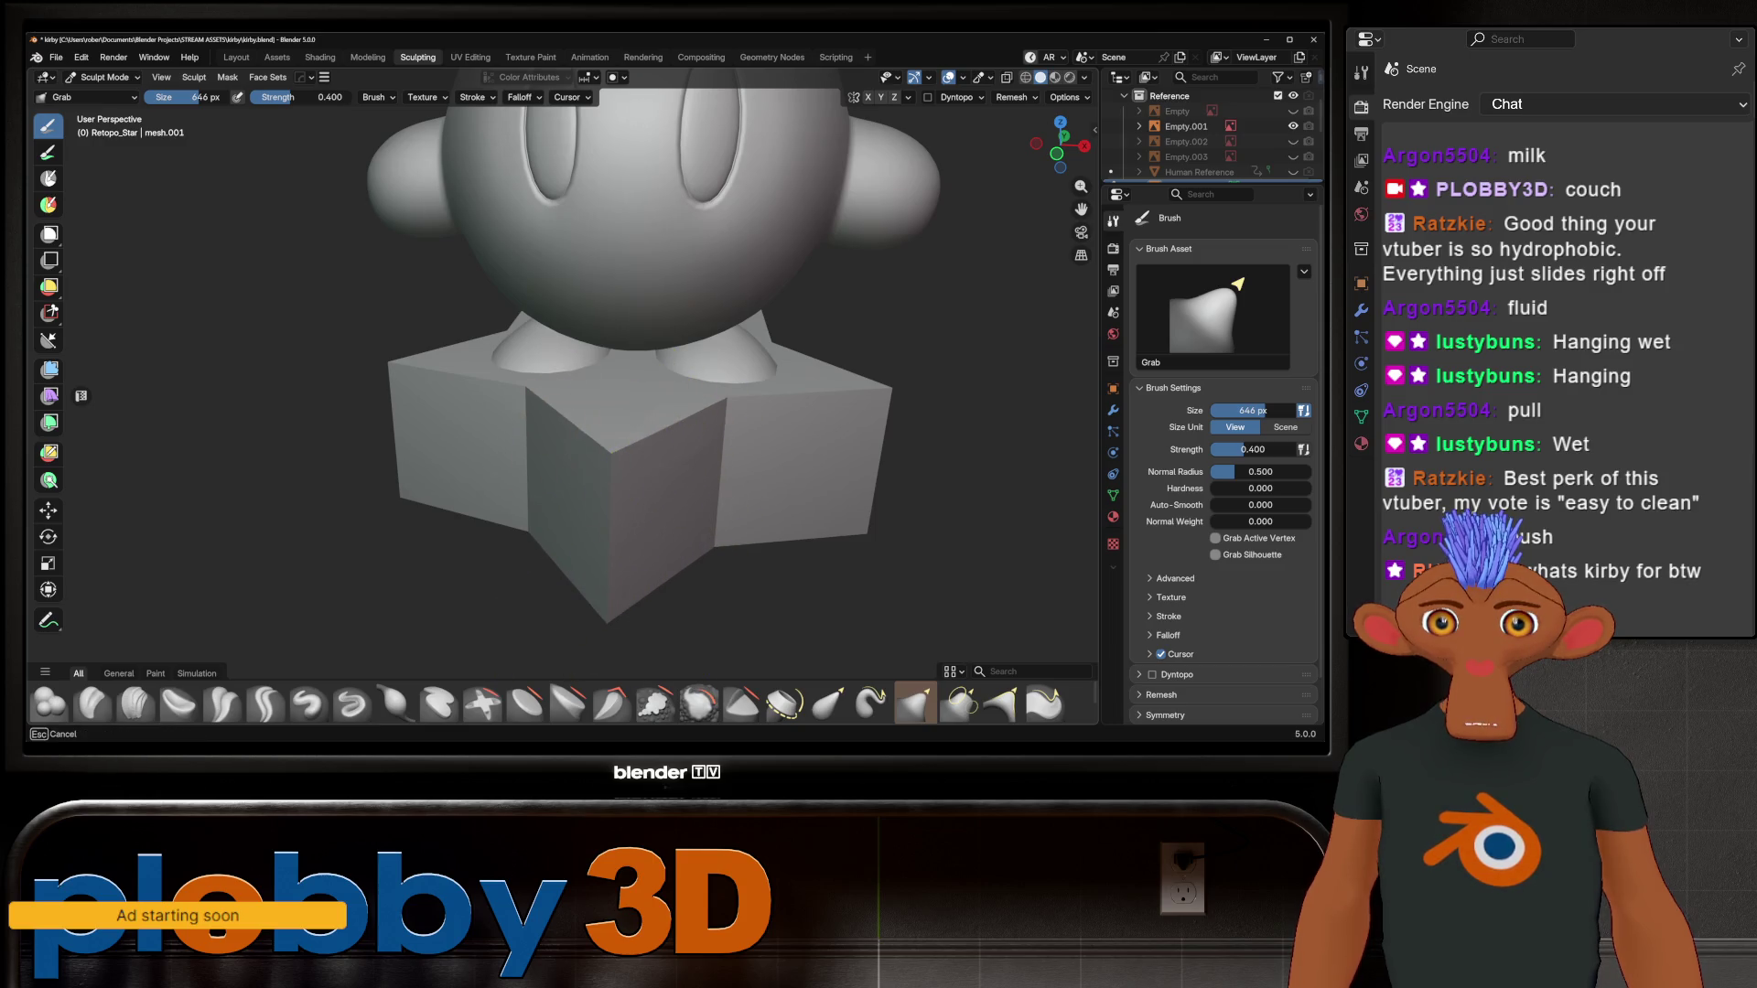
pyautogui.moveTo(700, 451); pyautogui.dragTo(844, 129, button='middle')
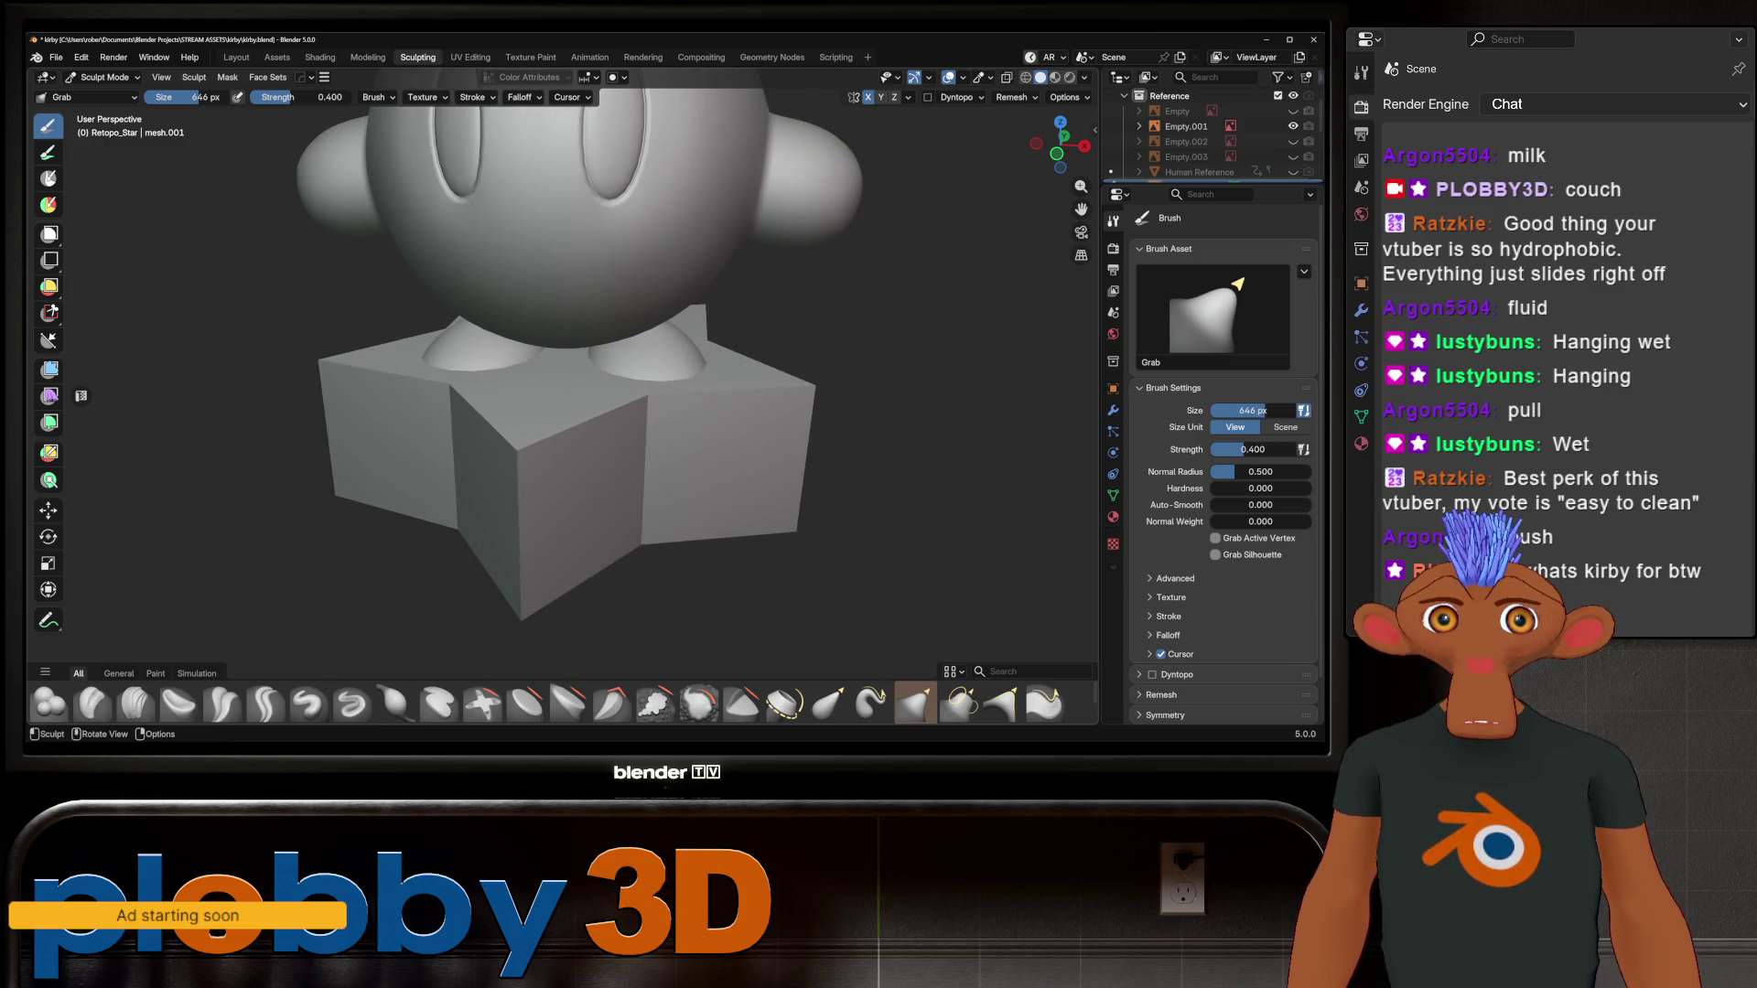
pyautogui.scroll(3, 640, 385)
pyautogui.moveTo(641, 384); pyautogui.dragTo(659, 375, button='middle')
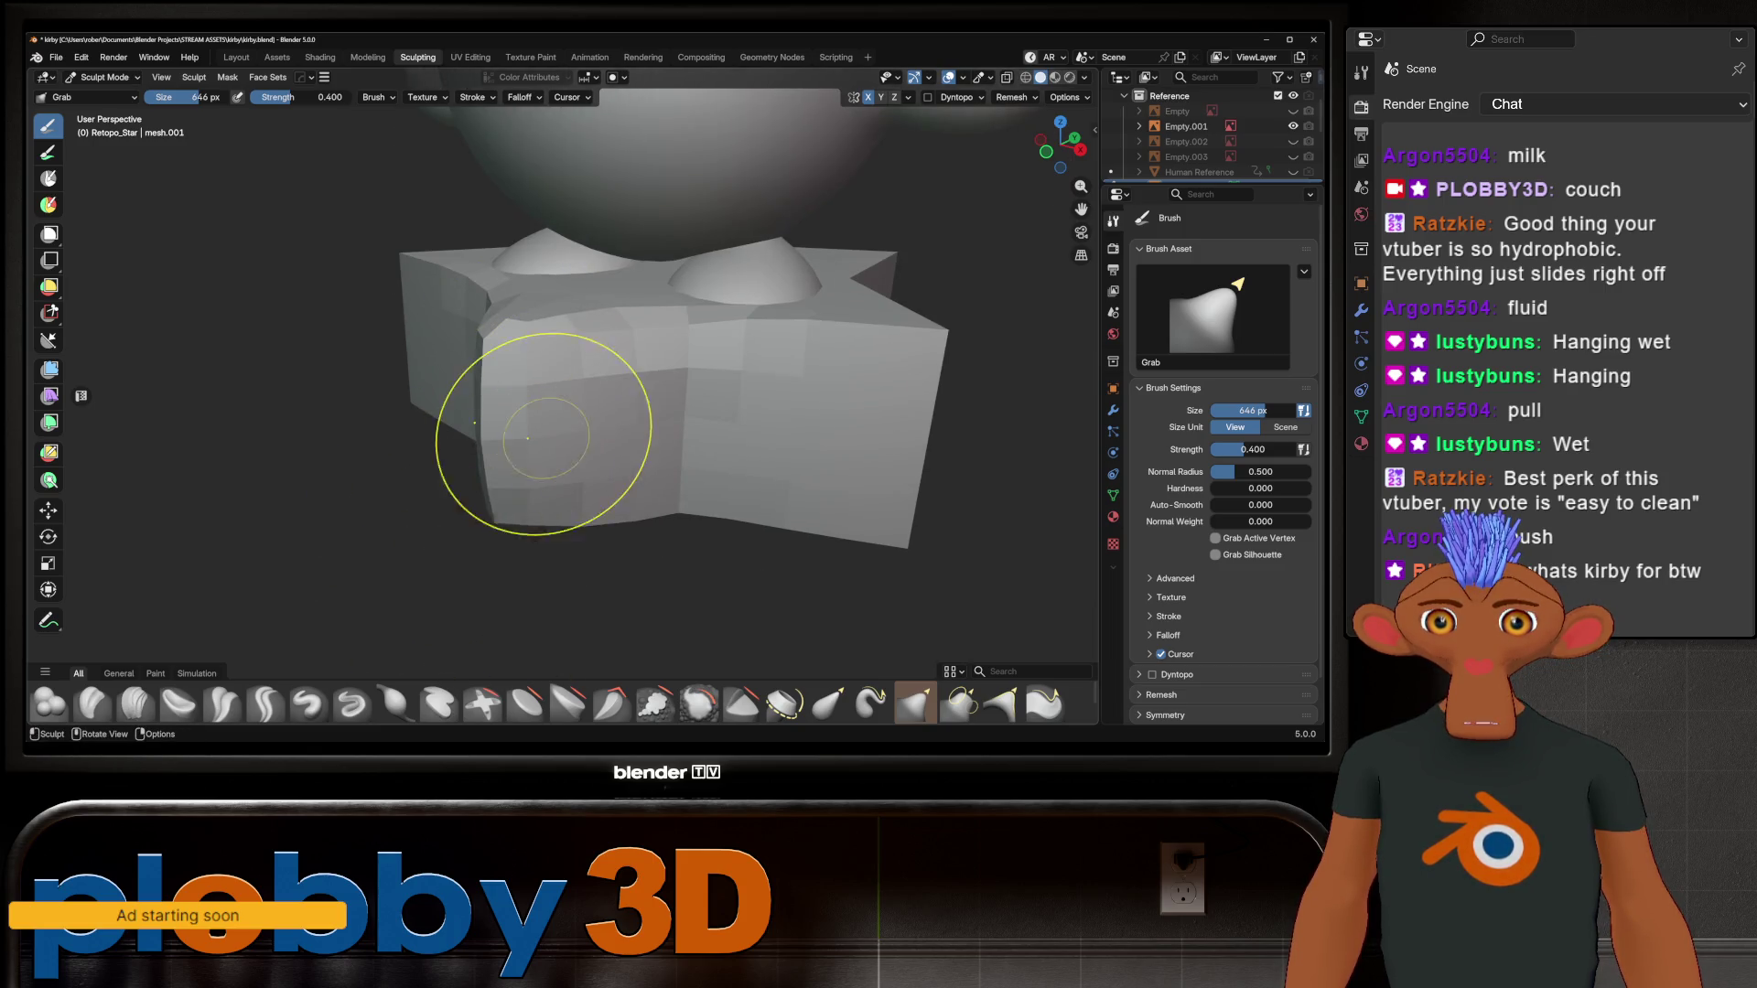
pyautogui.scroll(-3, 604, 412)
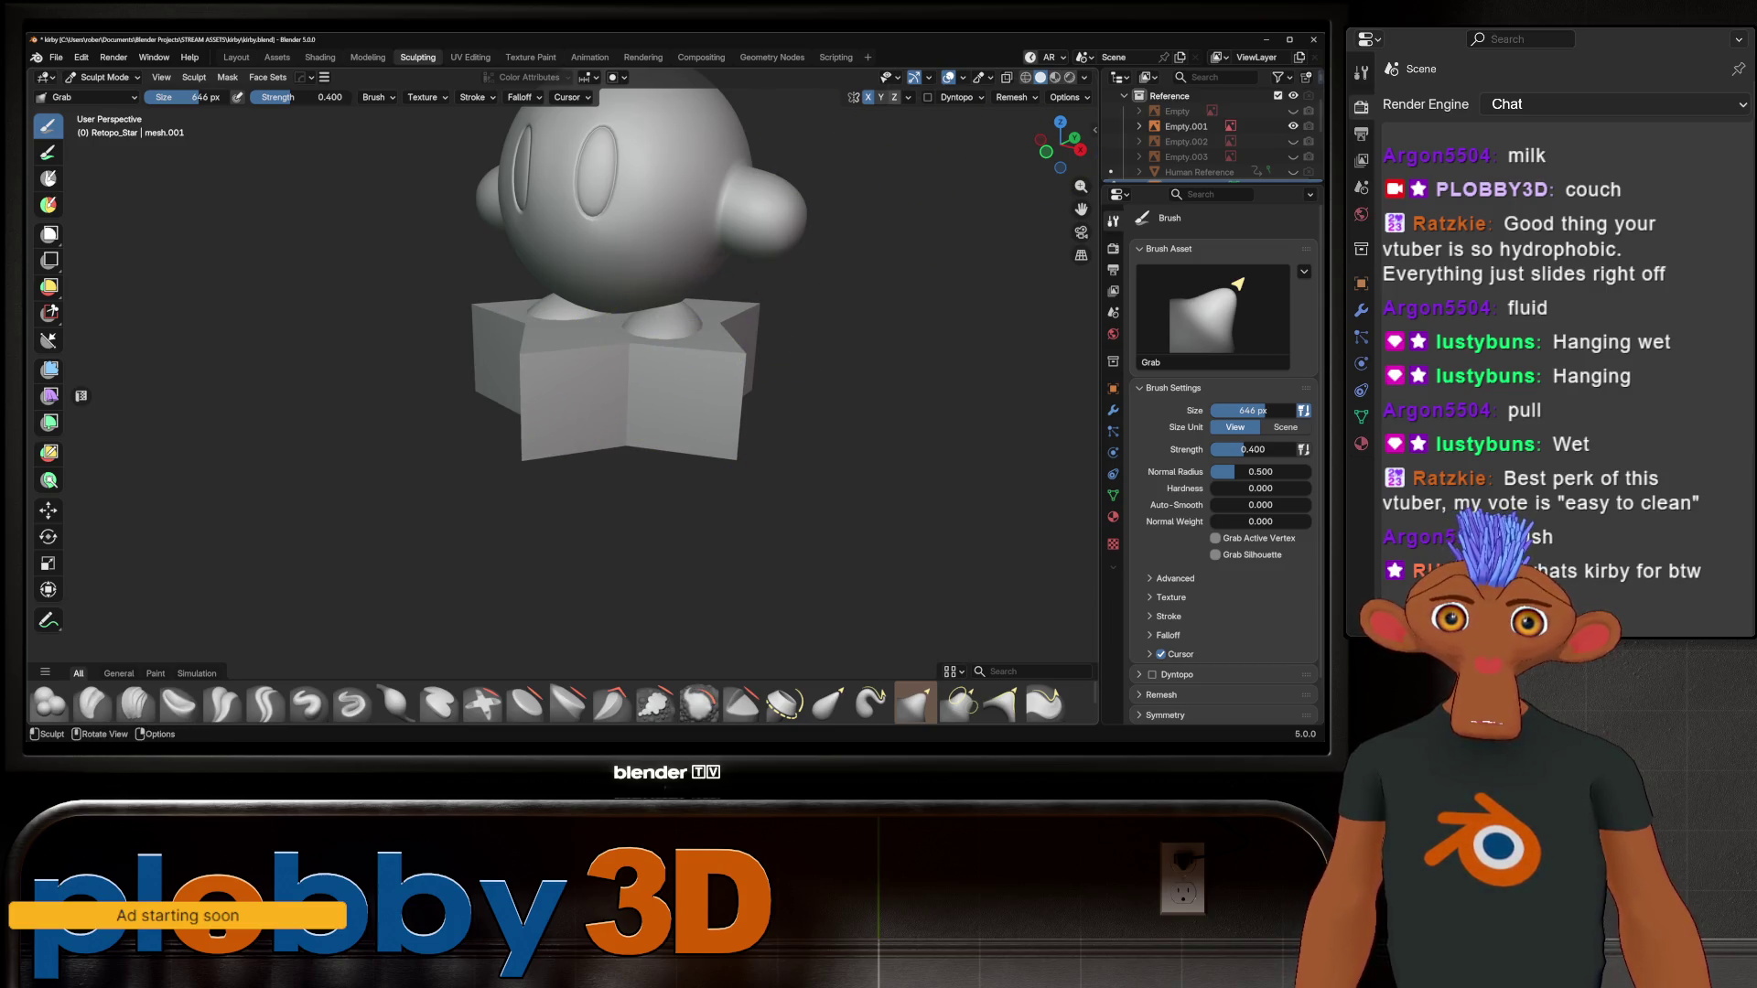
pyautogui.click(894, 97)
pyautogui.moveTo(629, 343)
pyautogui.mouseDown()
pyautogui.moveTo(533, 365)
pyautogui.moveTo(611, 346)
pyautogui.mouseUp()
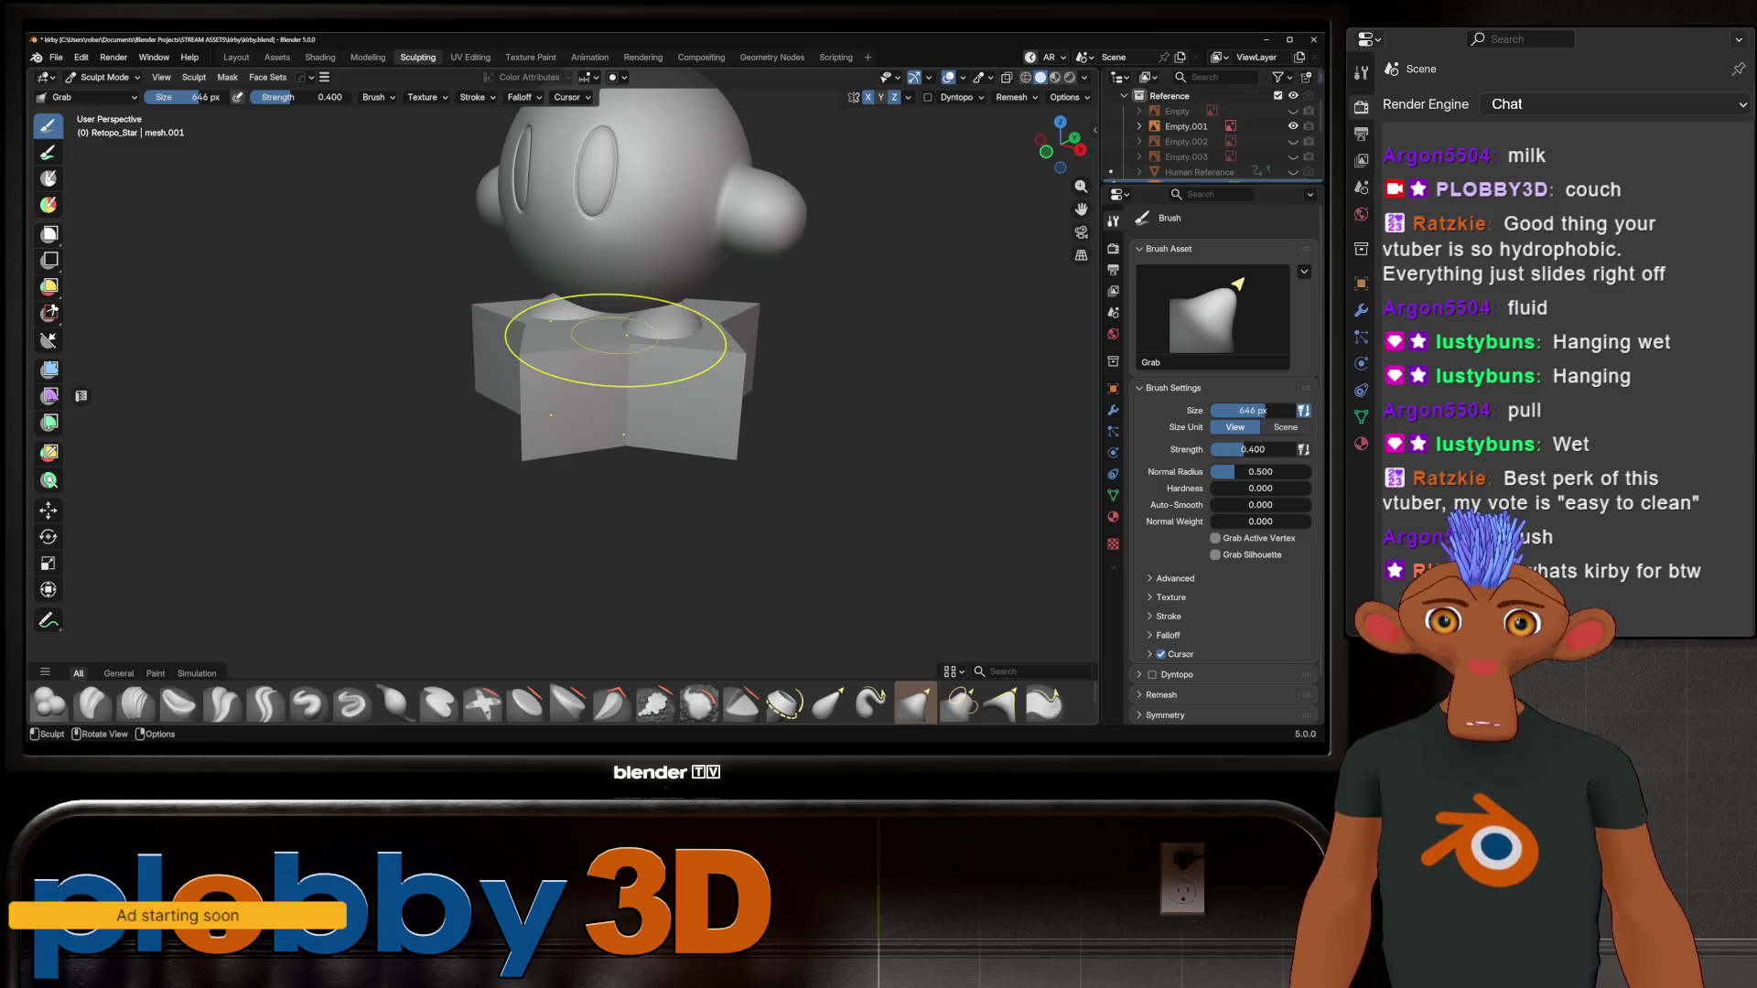
pyautogui.scroll(3, 611, 348)
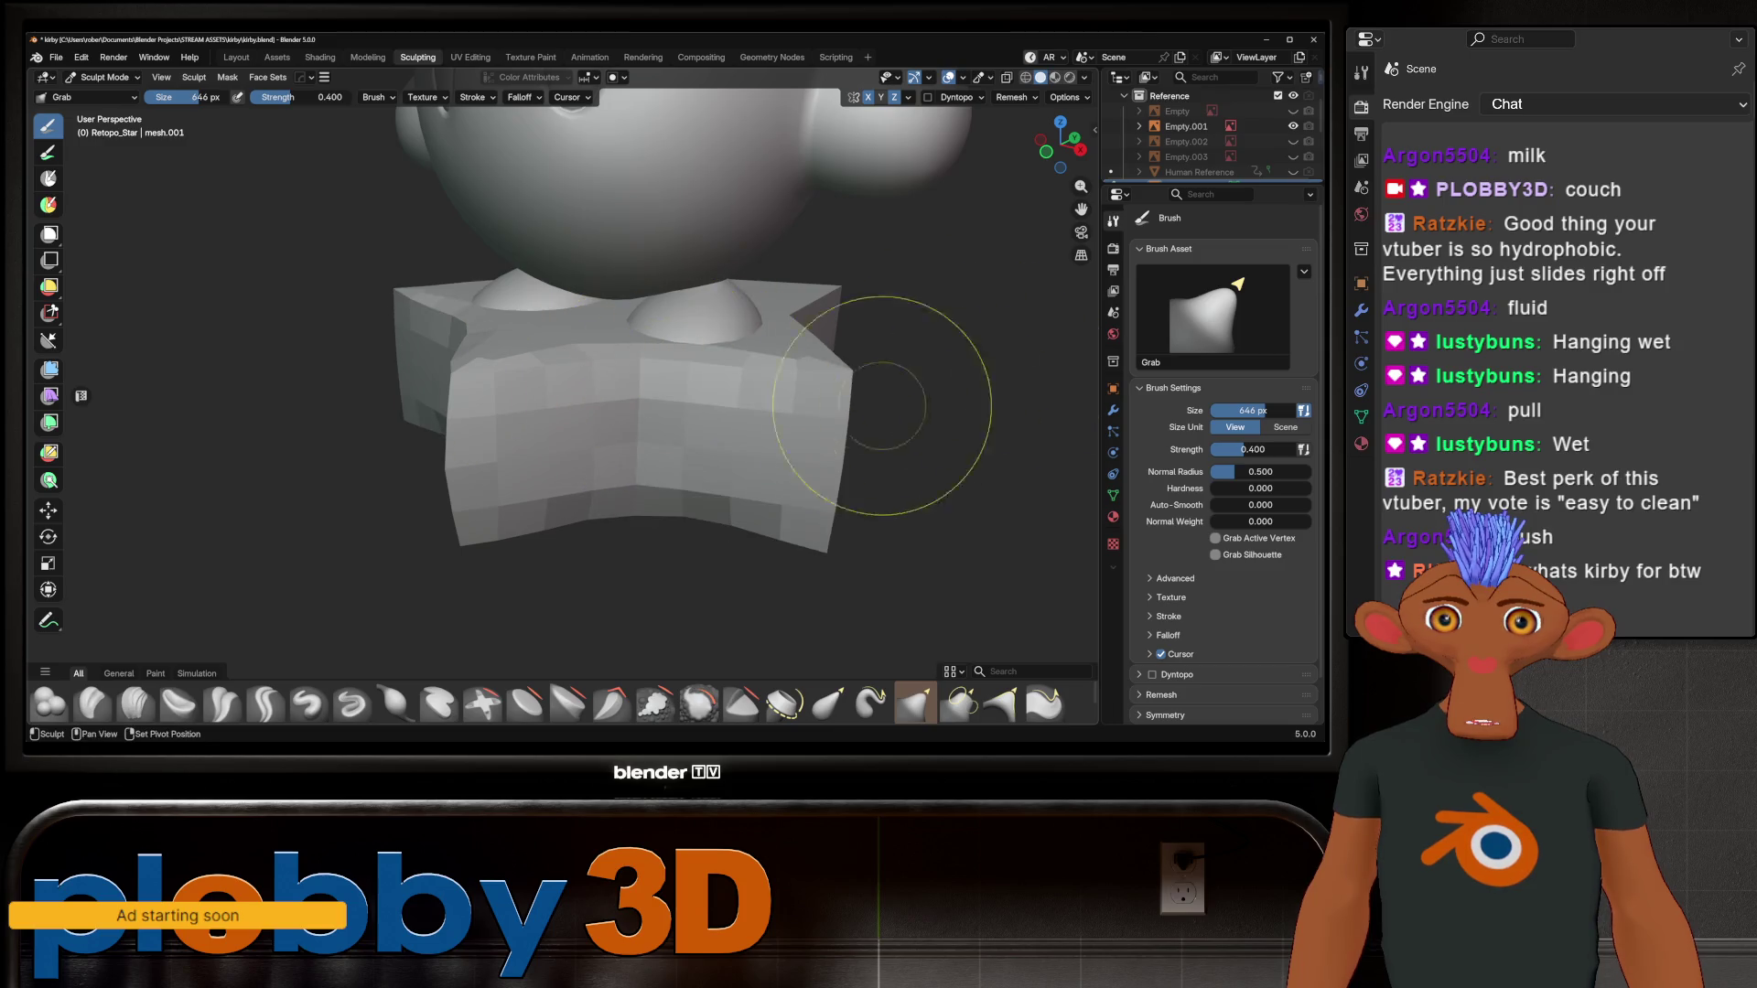
# Step: Inspect the sculpted star from several angles, then bring up the Shading workspace
pyautogui.moveTo(915, 334)
pyautogui.mouseDown(button='middle')
pyautogui.moveTo(823, 322)
pyautogui.moveTo(569, 406)
pyautogui.mouseUp(button='middle')
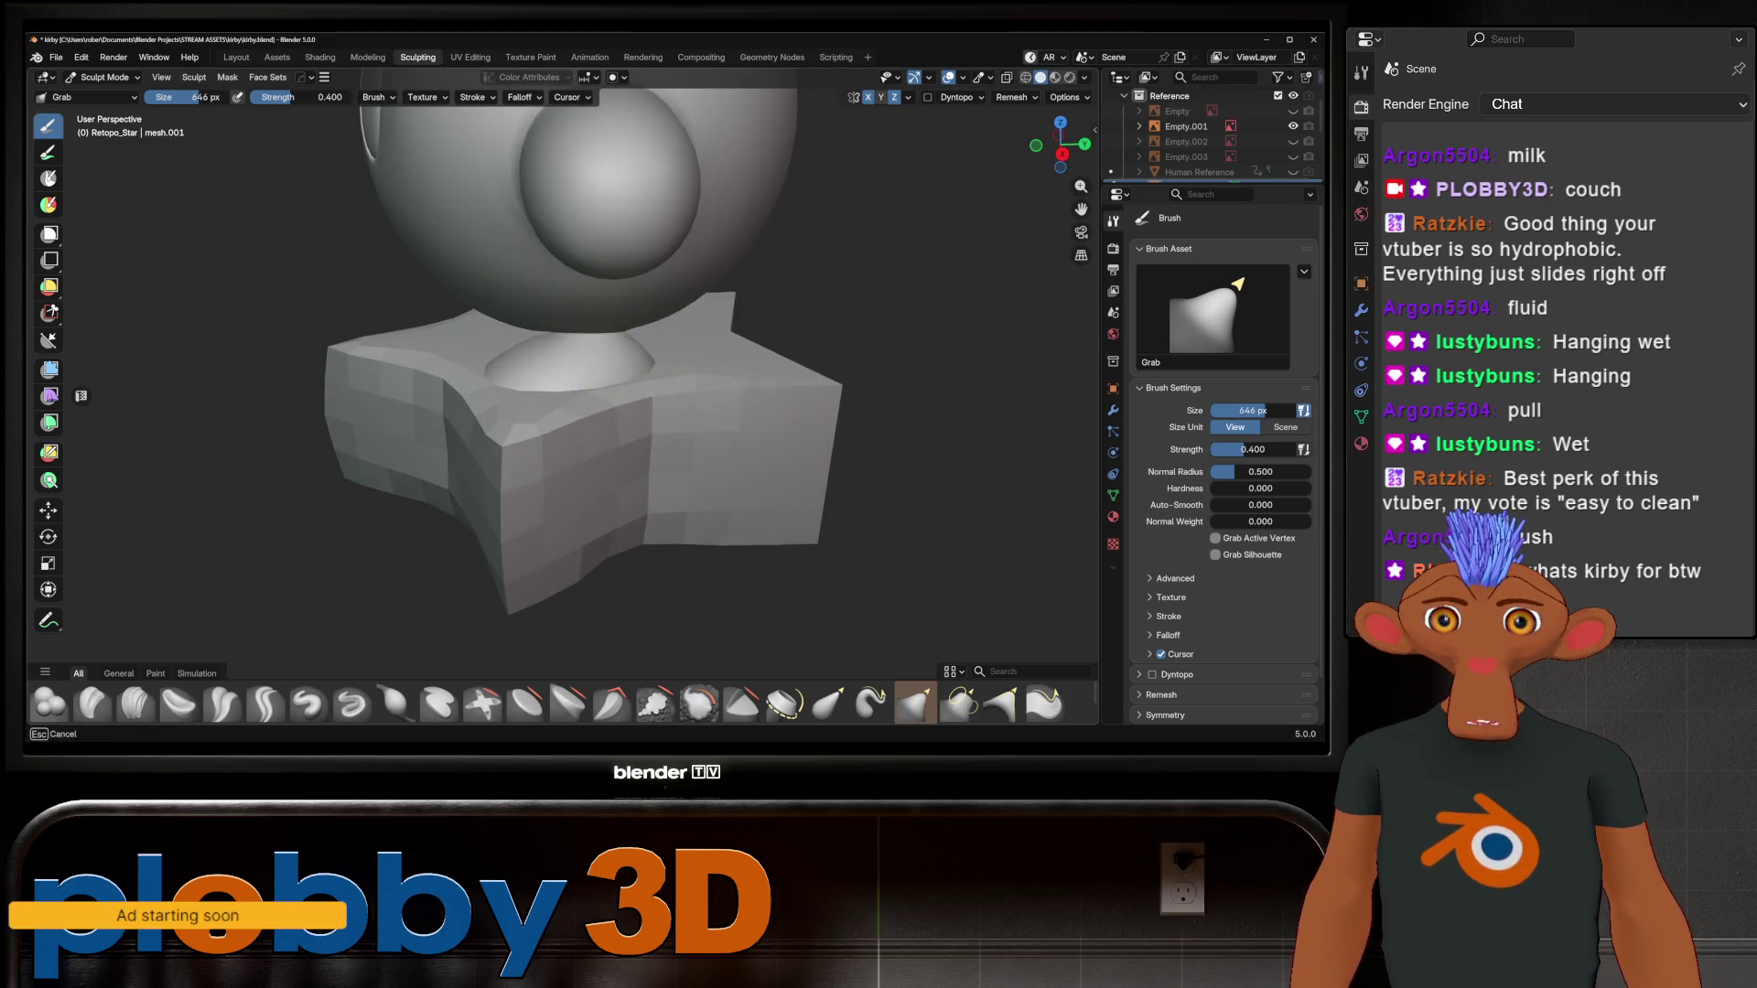
pyautogui.moveTo(787, 421); pyautogui.dragTo(725, 451, button='middle')
pyautogui.moveTo(1040, 353)
pyautogui.mouseDown(button='middle')
pyautogui.moveTo(805, 393)
pyautogui.moveTo(886, 357)
pyautogui.moveTo(635, 490)
pyautogui.mouseUp(button='middle')
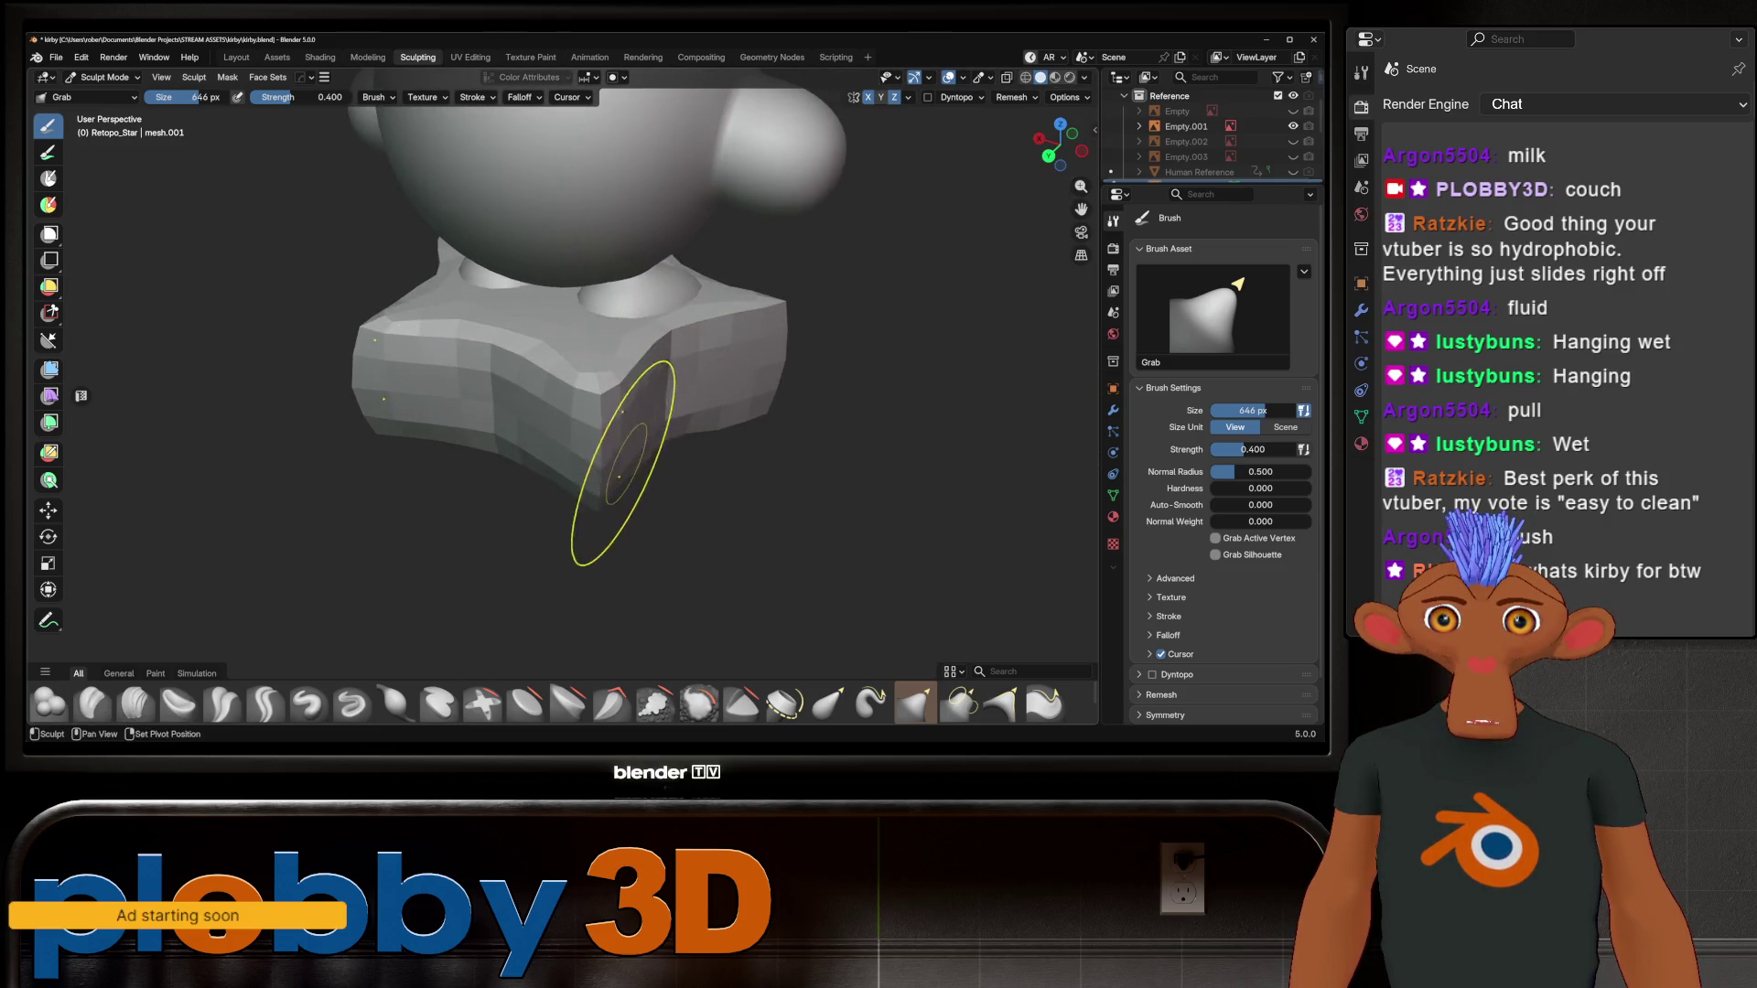
pyautogui.moveTo(647, 431); pyautogui.dragTo(677, 458, button='middle')
pyautogui.press('Tab')
pyautogui.press('Tab')
pyautogui.moveTo(705, 540)
pyautogui.mouseDown(button='middle')
pyautogui.moveTo(810, 723)
pyautogui.moveTo(778, 549)
pyautogui.moveTo(588, 412)
pyautogui.mouseUp(button='middle')
pyautogui.moveTo(765, 503)
pyautogui.mouseDown(button='middle')
pyautogui.moveTo(765, 567)
pyautogui.moveTo(552, 445)
pyautogui.mouseUp(button='middle')
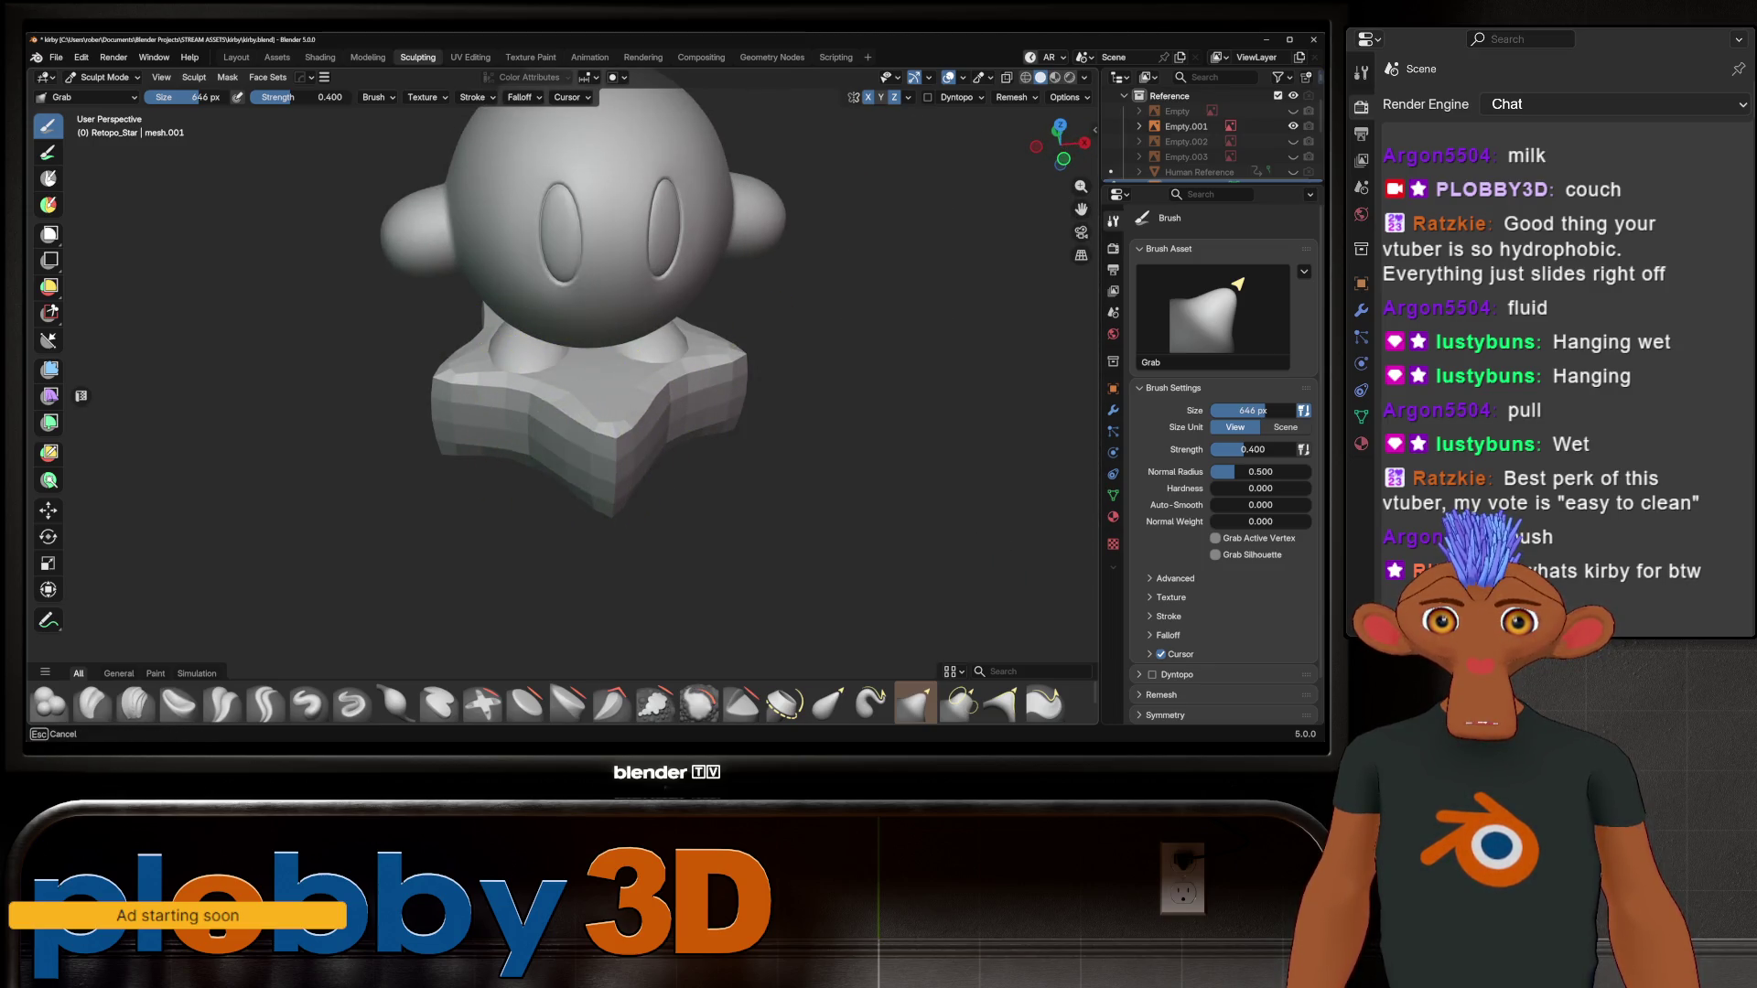
pyautogui.moveTo(745, 470)
pyautogui.mouseDown(button='middle')
pyautogui.moveTo(581, 510)
pyautogui.moveTo(549, 494)
pyautogui.moveTo(530, 476)
pyautogui.moveTo(620, 452)
pyautogui.moveTo(647, 393)
pyautogui.moveTo(627, 440)
pyautogui.moveTo(737, 483)
pyautogui.moveTo(641, 376)
pyautogui.mouseUp(button='middle')
pyautogui.moveTo(595, 458)
pyautogui.mouseDown(button='middle')
pyautogui.moveTo(696, 513)
pyautogui.moveTo(677, 494)
pyautogui.mouseUp(button='middle')
pyautogui.scroll(-5, 695, 512)
pyautogui.hotkey('ctrl', 'pageup')
pyautogui.hotkey('ctrl', 'pageup')
pyautogui.moveTo(600, 245)
pyautogui.mouseDown(button='middle')
pyautogui.moveTo(696, 257)
pyautogui.moveTo(603, 250)
pyautogui.moveTo(619, 236)
pyautogui.mouseUp(button='middle')
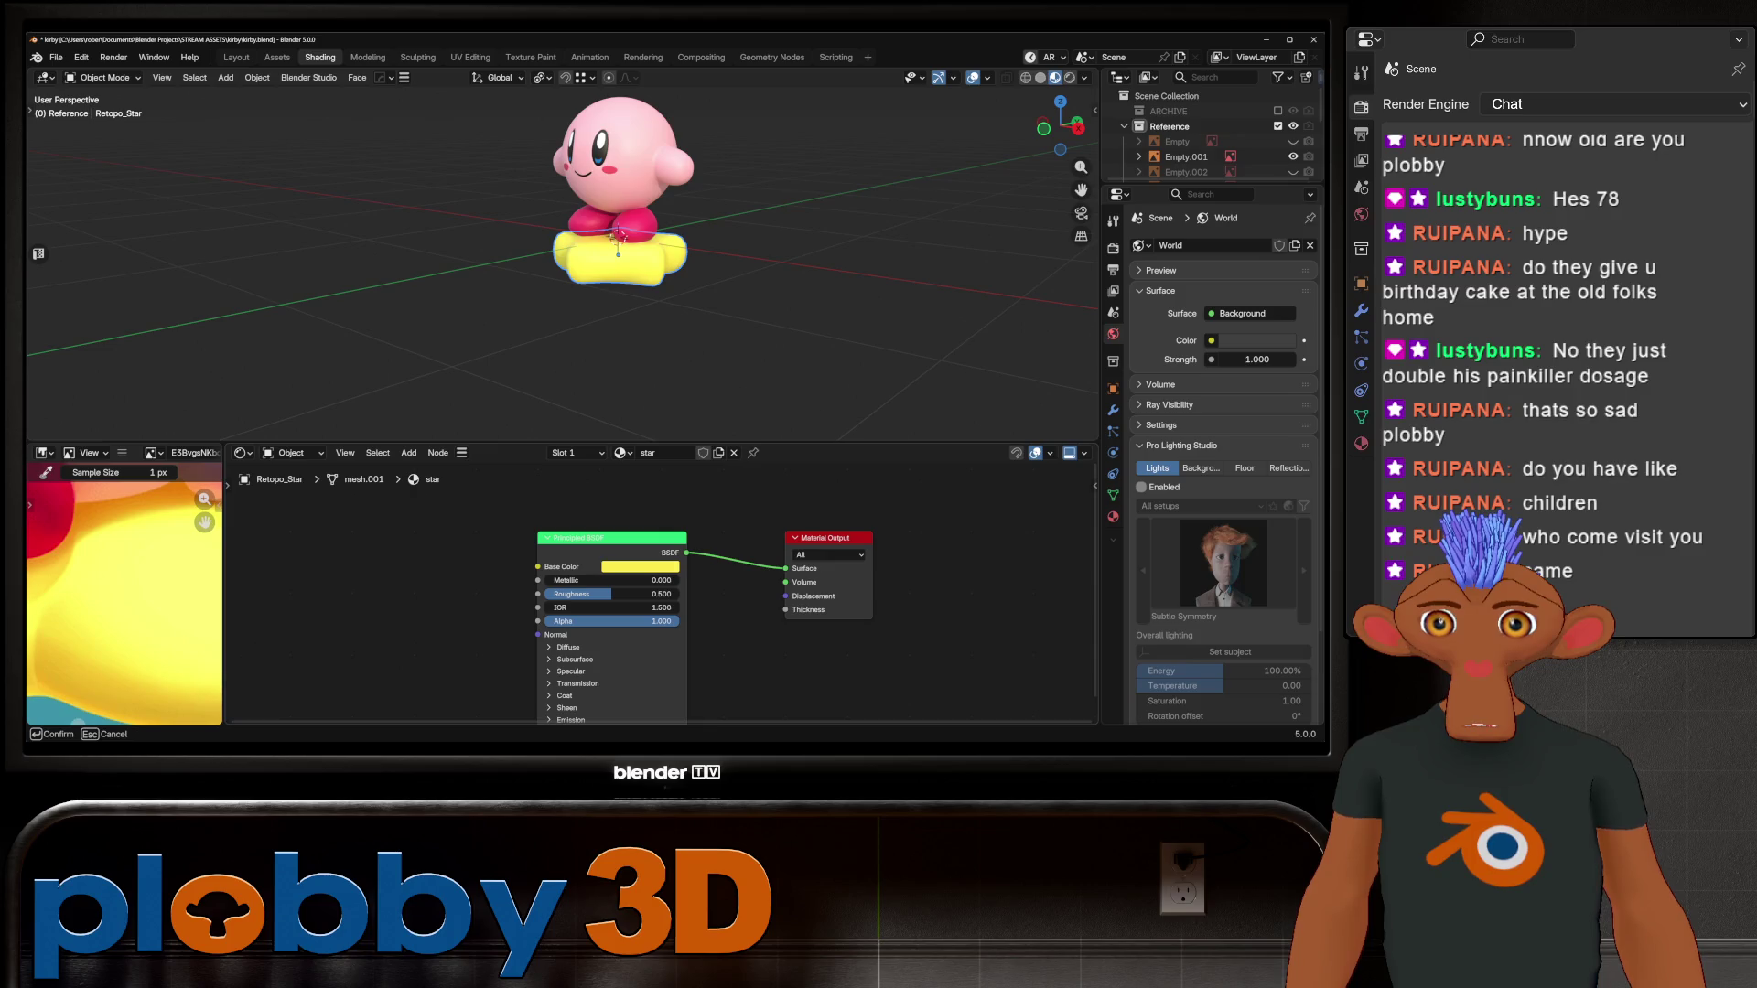
# Step: Raise the star material's base colour saturation to 0.775 and orbit to check it
pyautogui.moveTo(618, 236); pyautogui.dragTo(615, 239, button='middle')
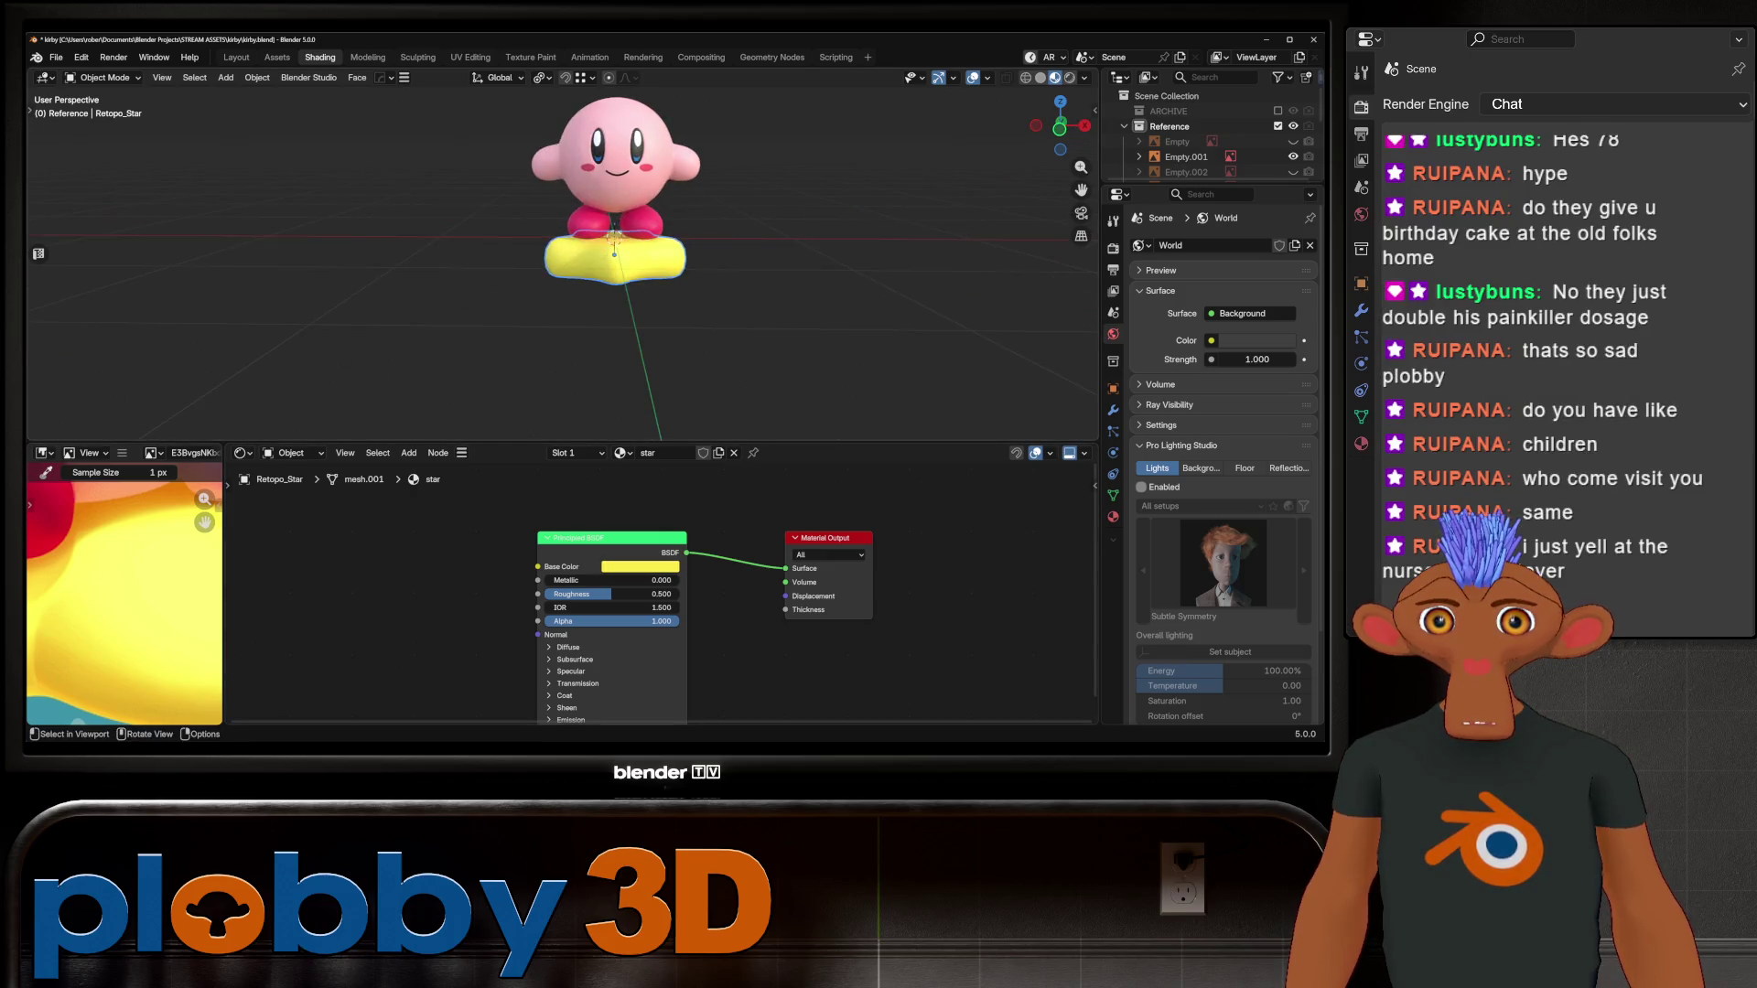
pyautogui.scroll(3, 615, 240)
pyautogui.click(641, 567)
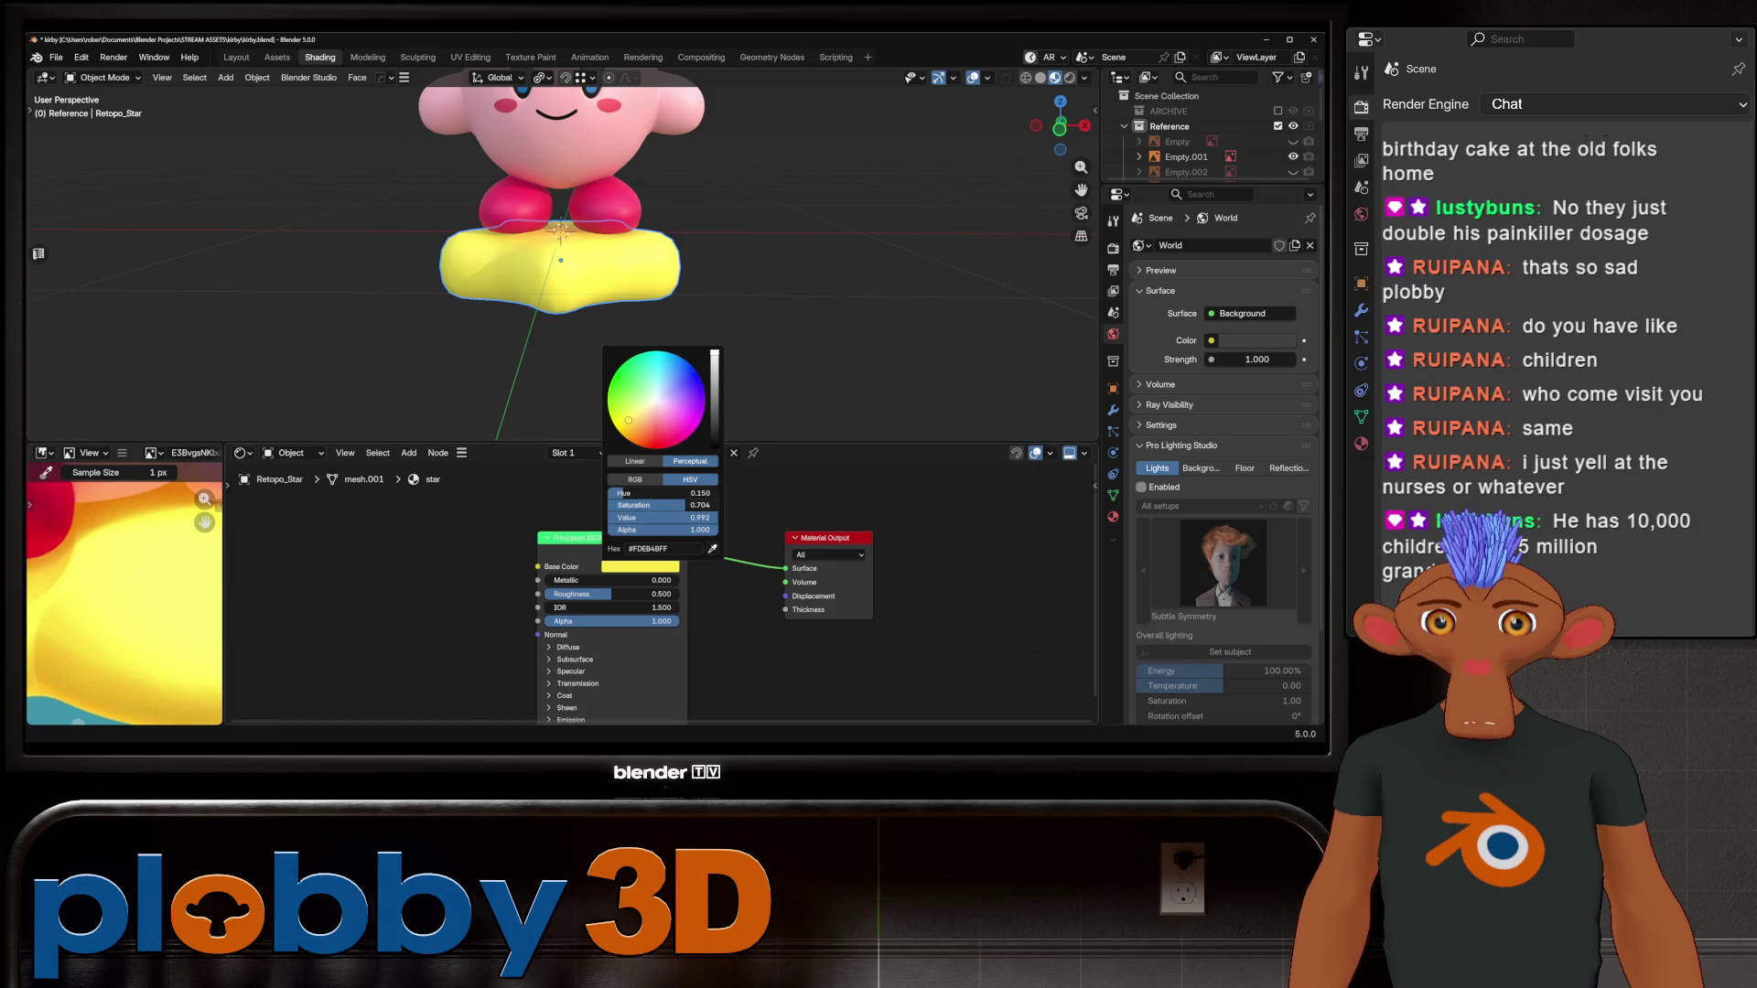
pyautogui.moveTo(658, 505); pyautogui.dragTo(683, 505)
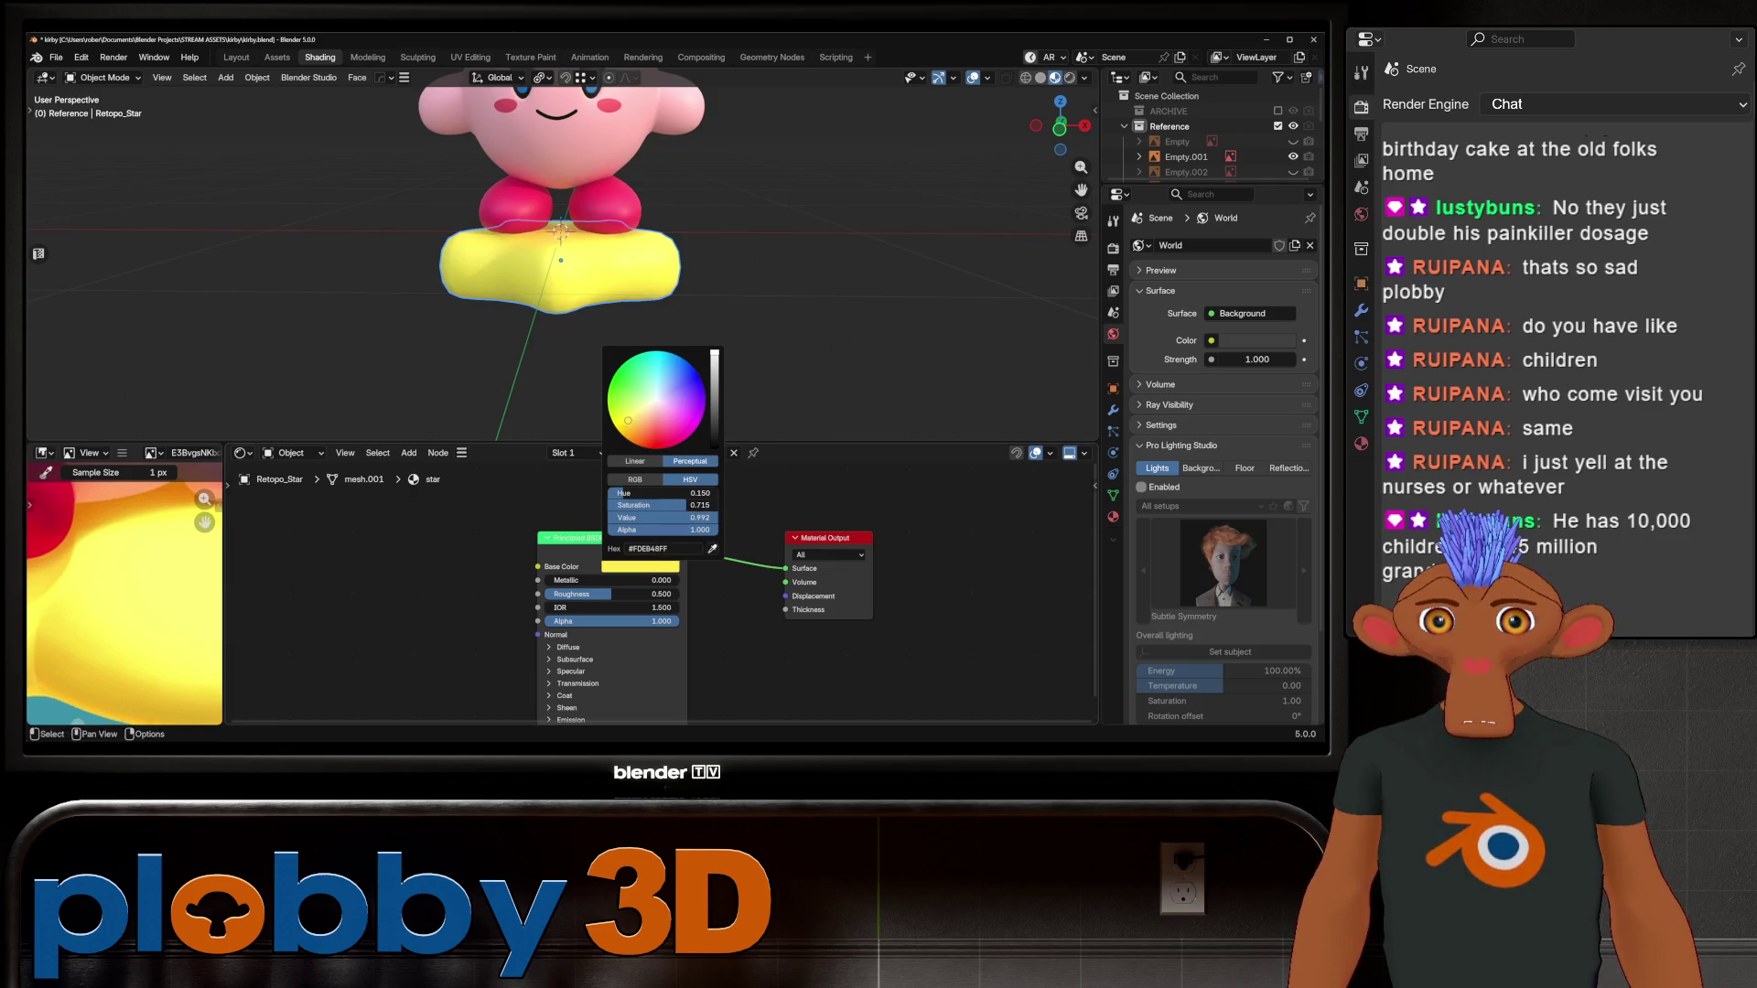
pyautogui.scroll(-4, 586, 274)
pyautogui.moveTo(586, 274)
pyautogui.mouseDown(button='middle')
pyautogui.moveTo(549, 275)
pyautogui.moveTo(659, 260)
pyautogui.mouseUp(button='middle')
pyautogui.scroll(4, 586, 257)
pyautogui.scroll(-3, 585, 256)
pyautogui.moveTo(593, 350)
pyautogui.mouseDown(button='middle')
pyautogui.moveTo(477, 331)
pyautogui.moveTo(625, 343)
pyautogui.mouseUp(button='middle')
pyautogui.scroll(5, 625, 343)
pyautogui.press('Home')
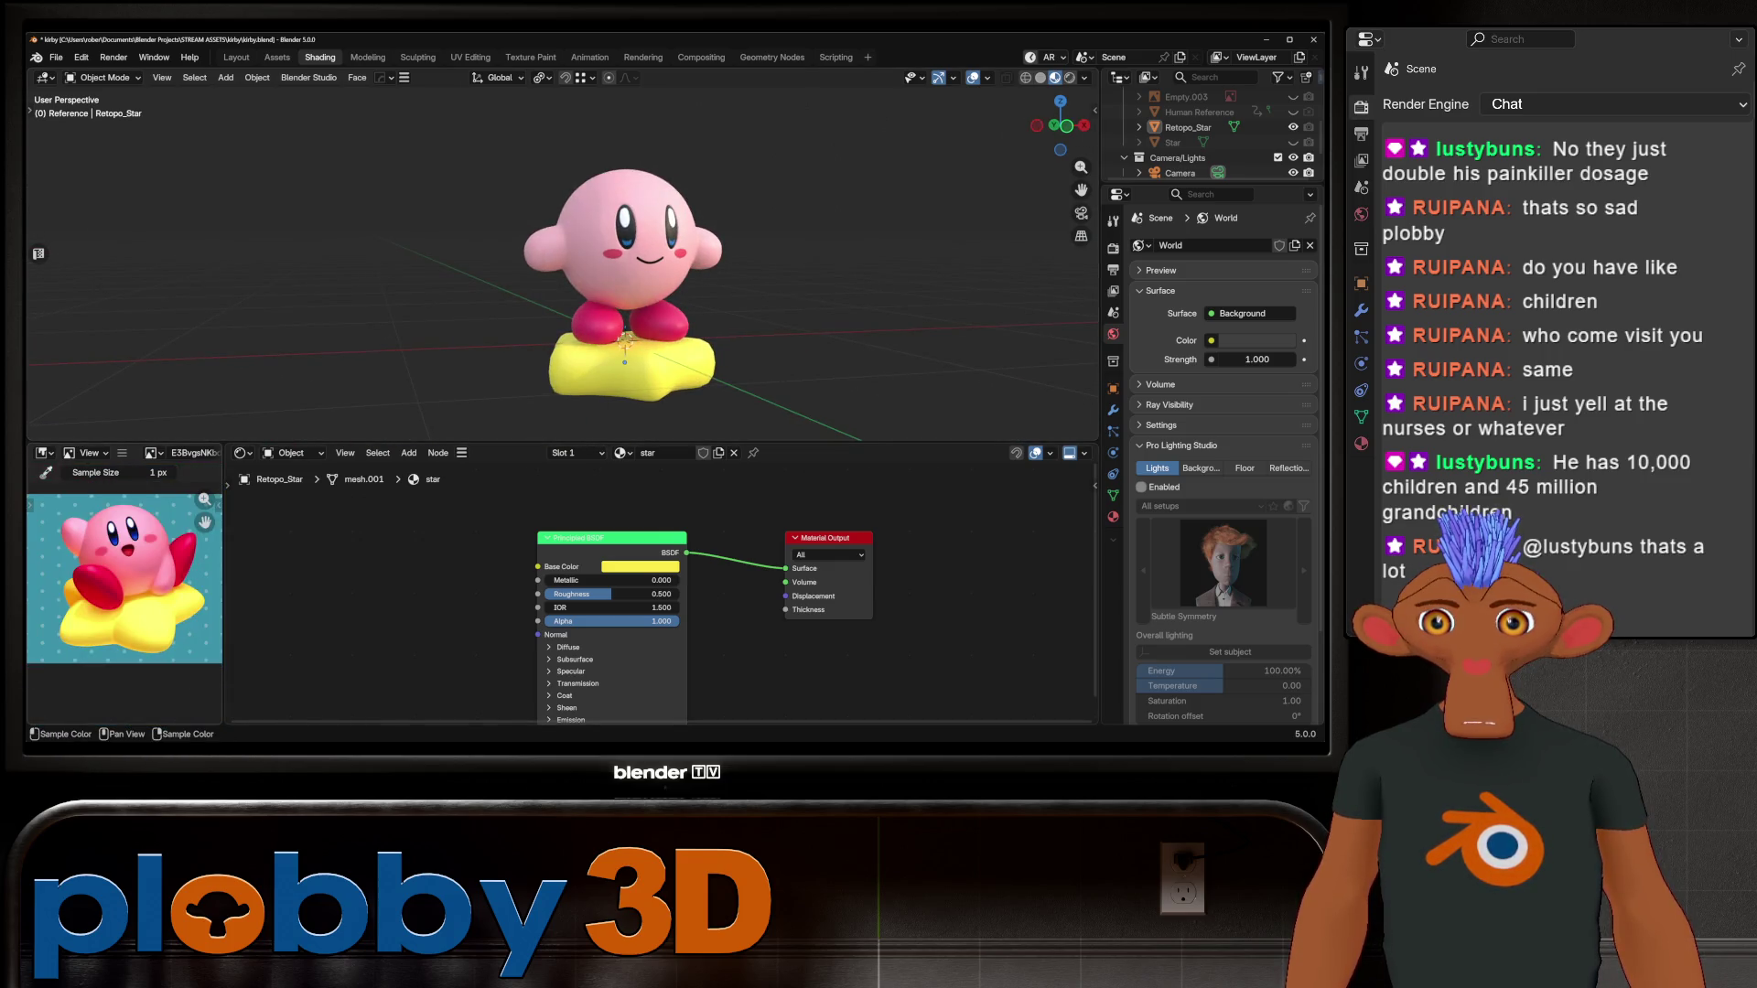
# Step: Select the star base and scale it up by about 1.12
pyautogui.scroll(3, 604, 256)
pyautogui.click(714, 357)
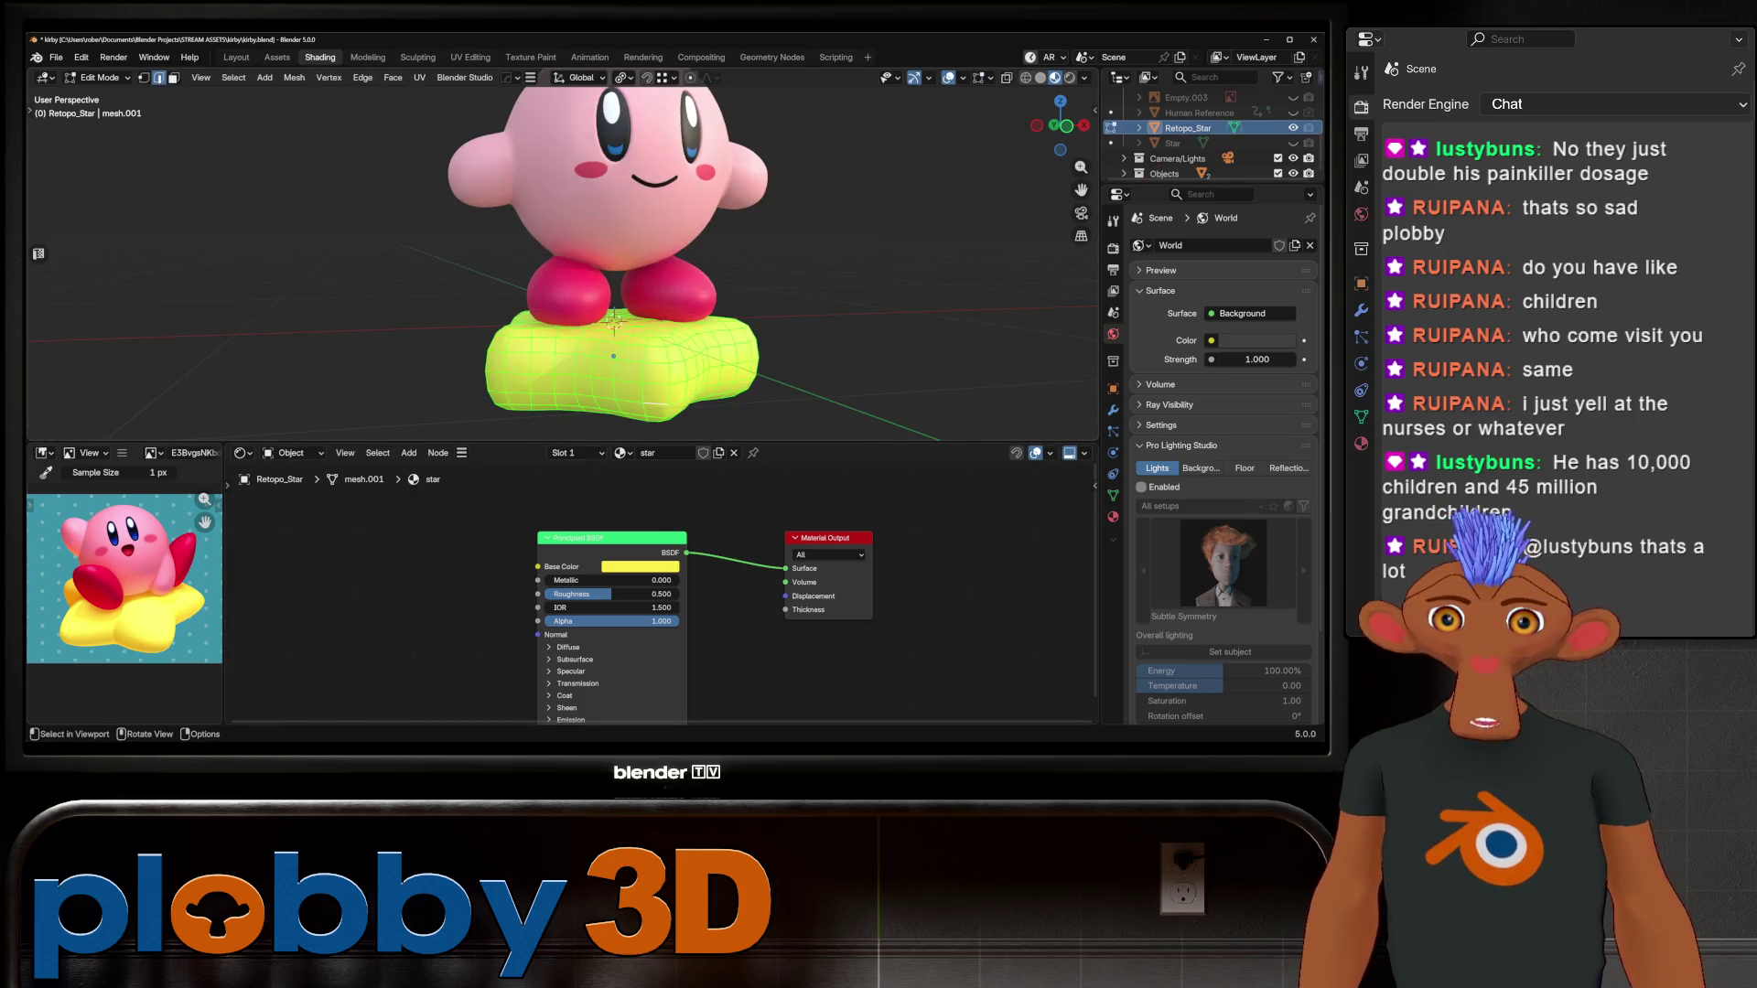
pyautogui.moveTo(714, 357); pyautogui.dragTo(723, 333, button='middle')
pyautogui.press('s')
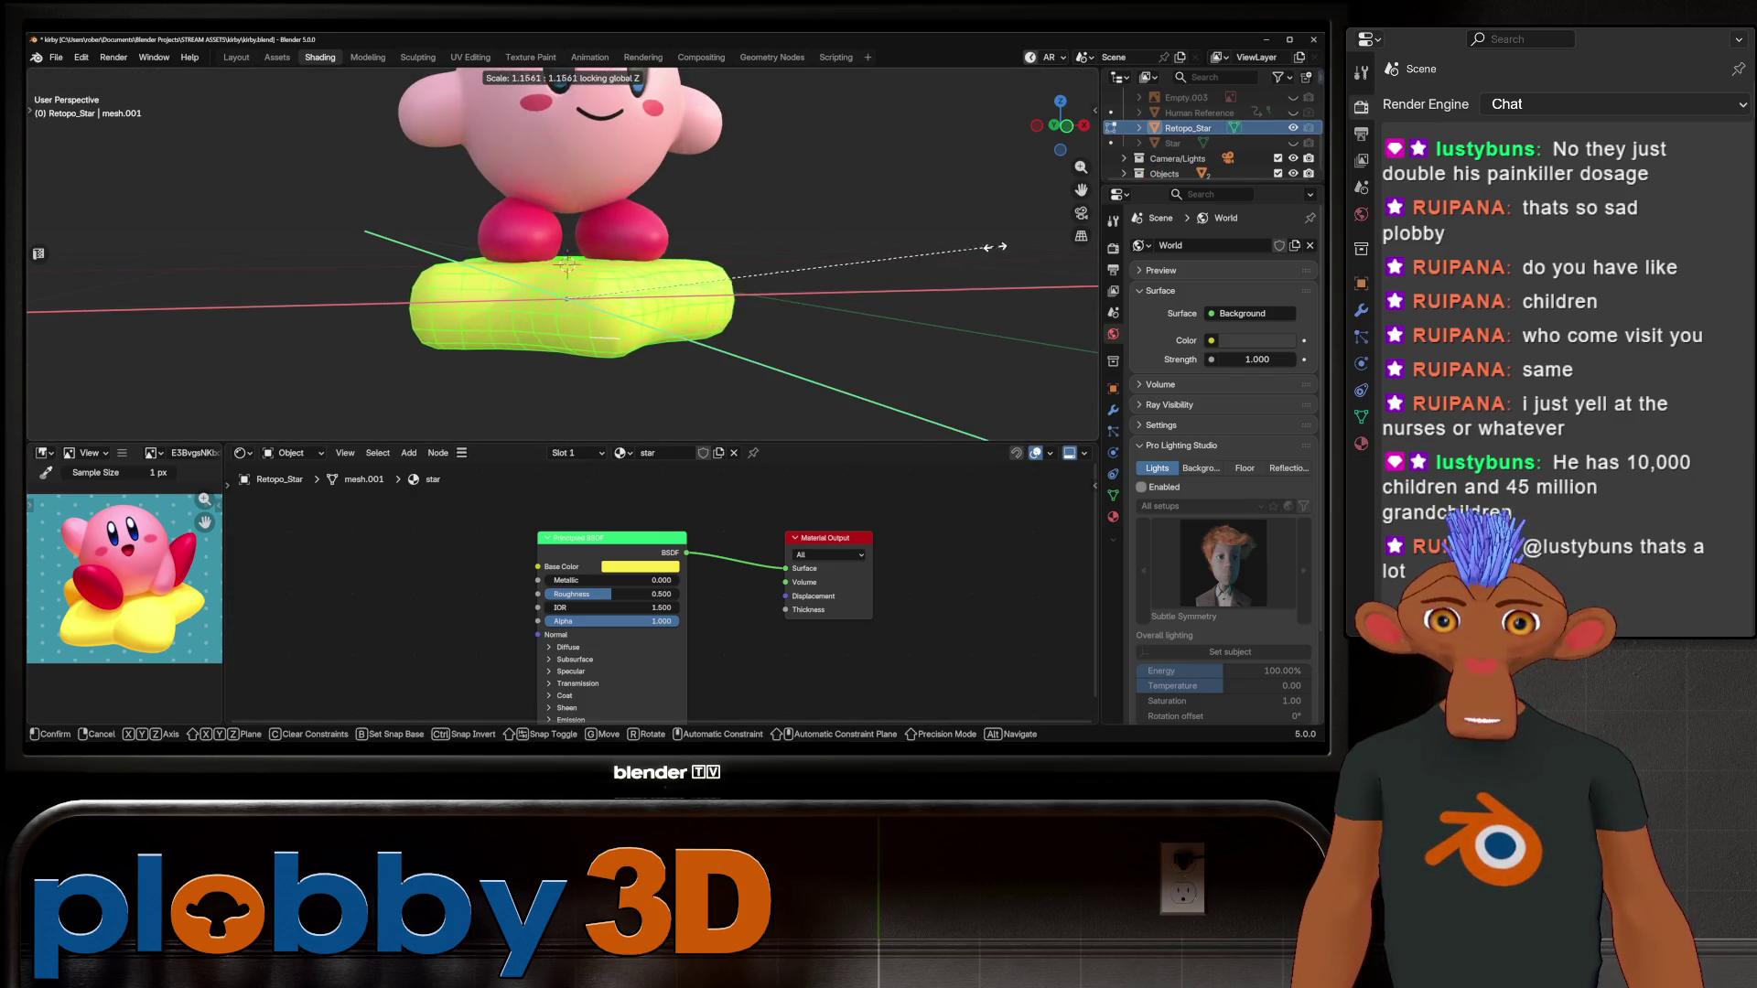
pyautogui.click(742, 336)
pyautogui.press('KP_8')
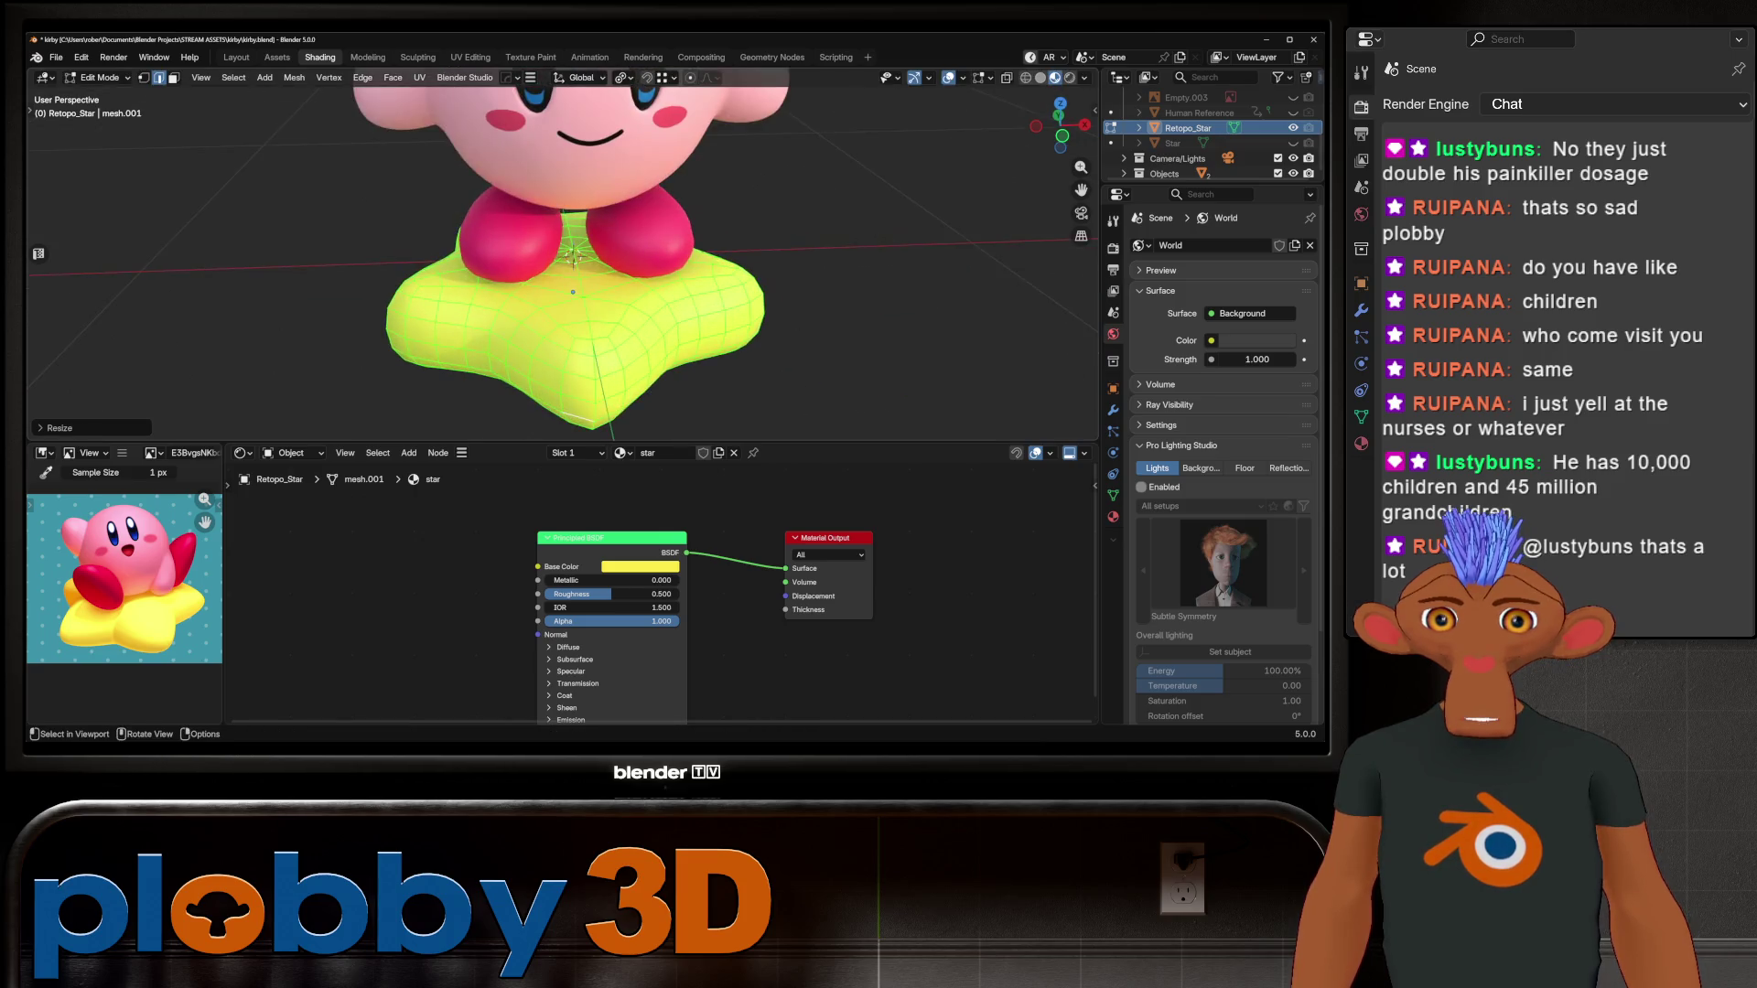
pyautogui.press('KP_8')
# Step: Slide an edge loop around the star by −0.4628 in Edit Mode
pyautogui.hotkey('alt', 'z')
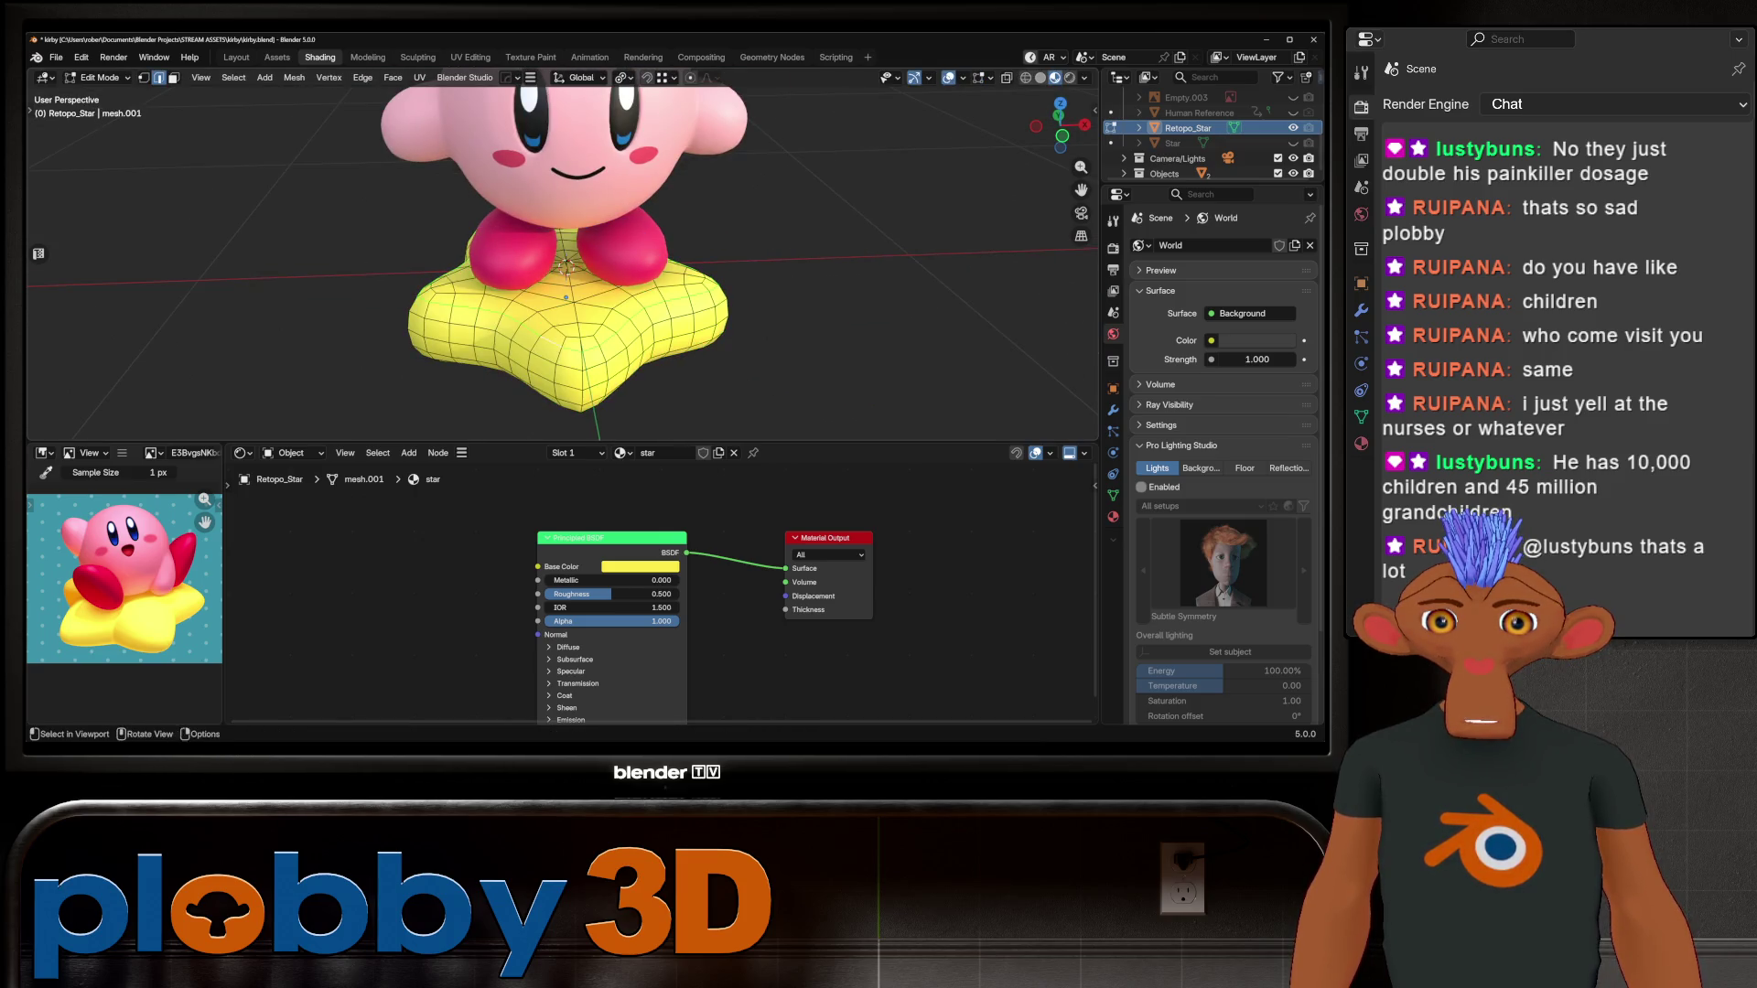
pyautogui.keyDown('alt'); pyautogui.click(604, 357); pyautogui.keyUp('alt')
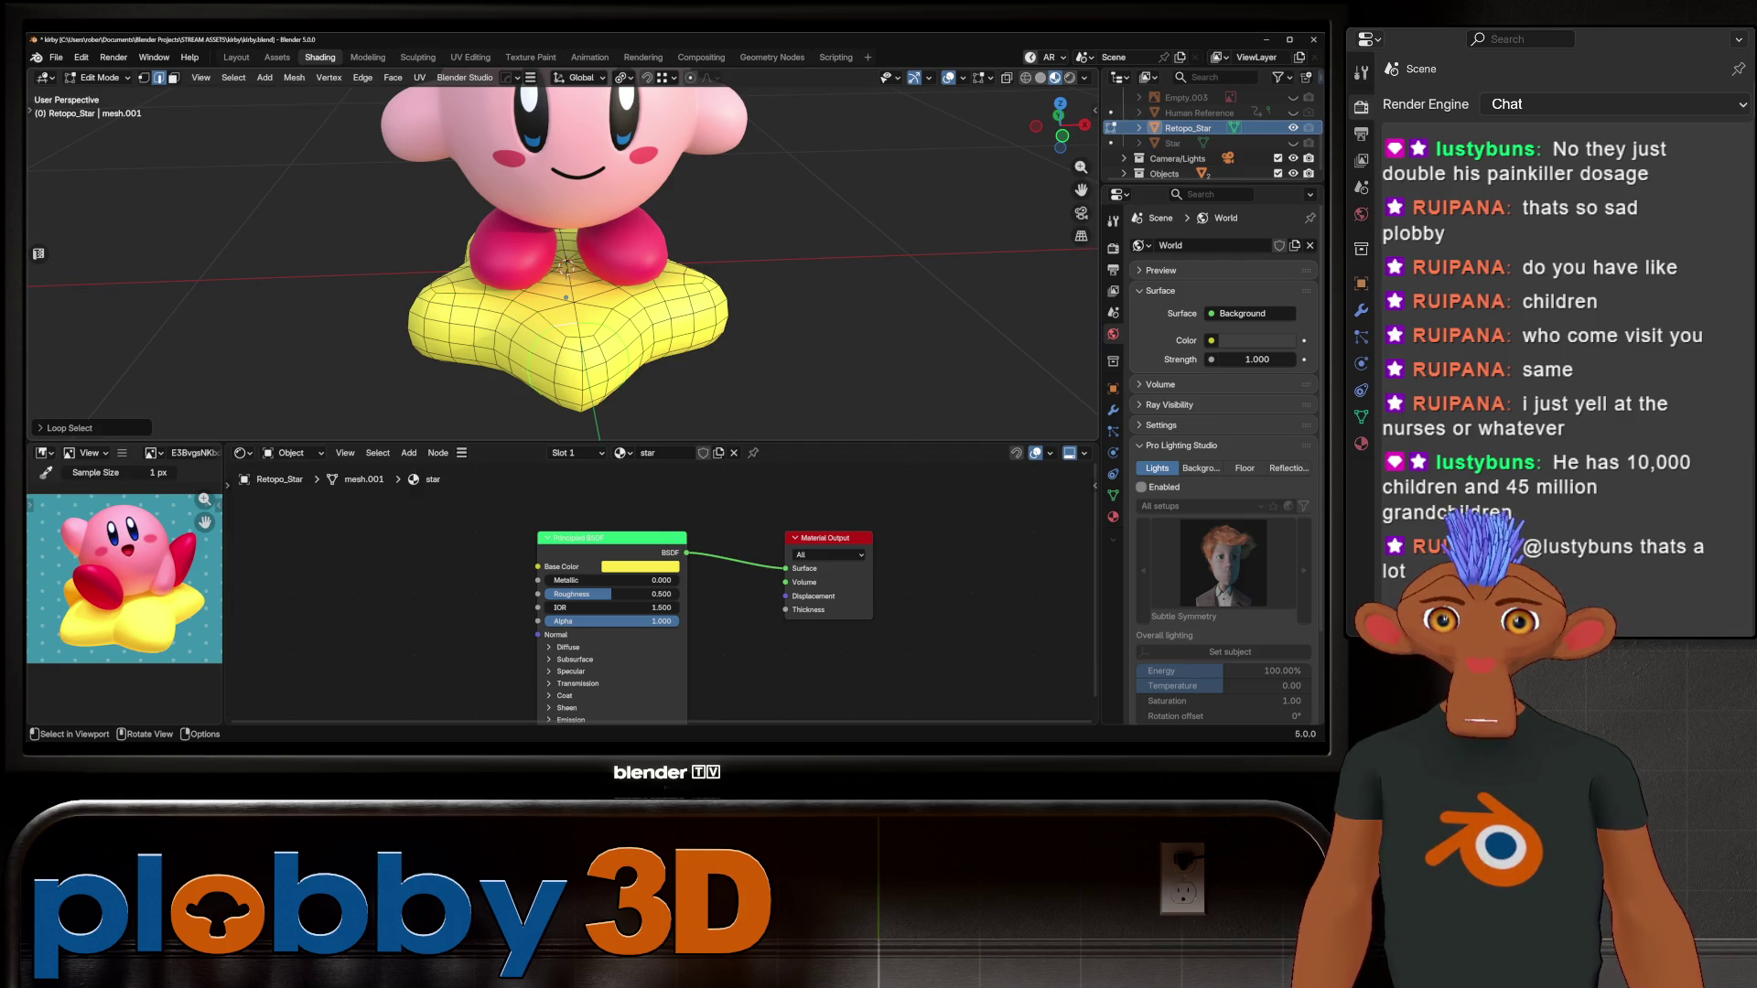
pyautogui.press('g')
pyautogui.press('g')
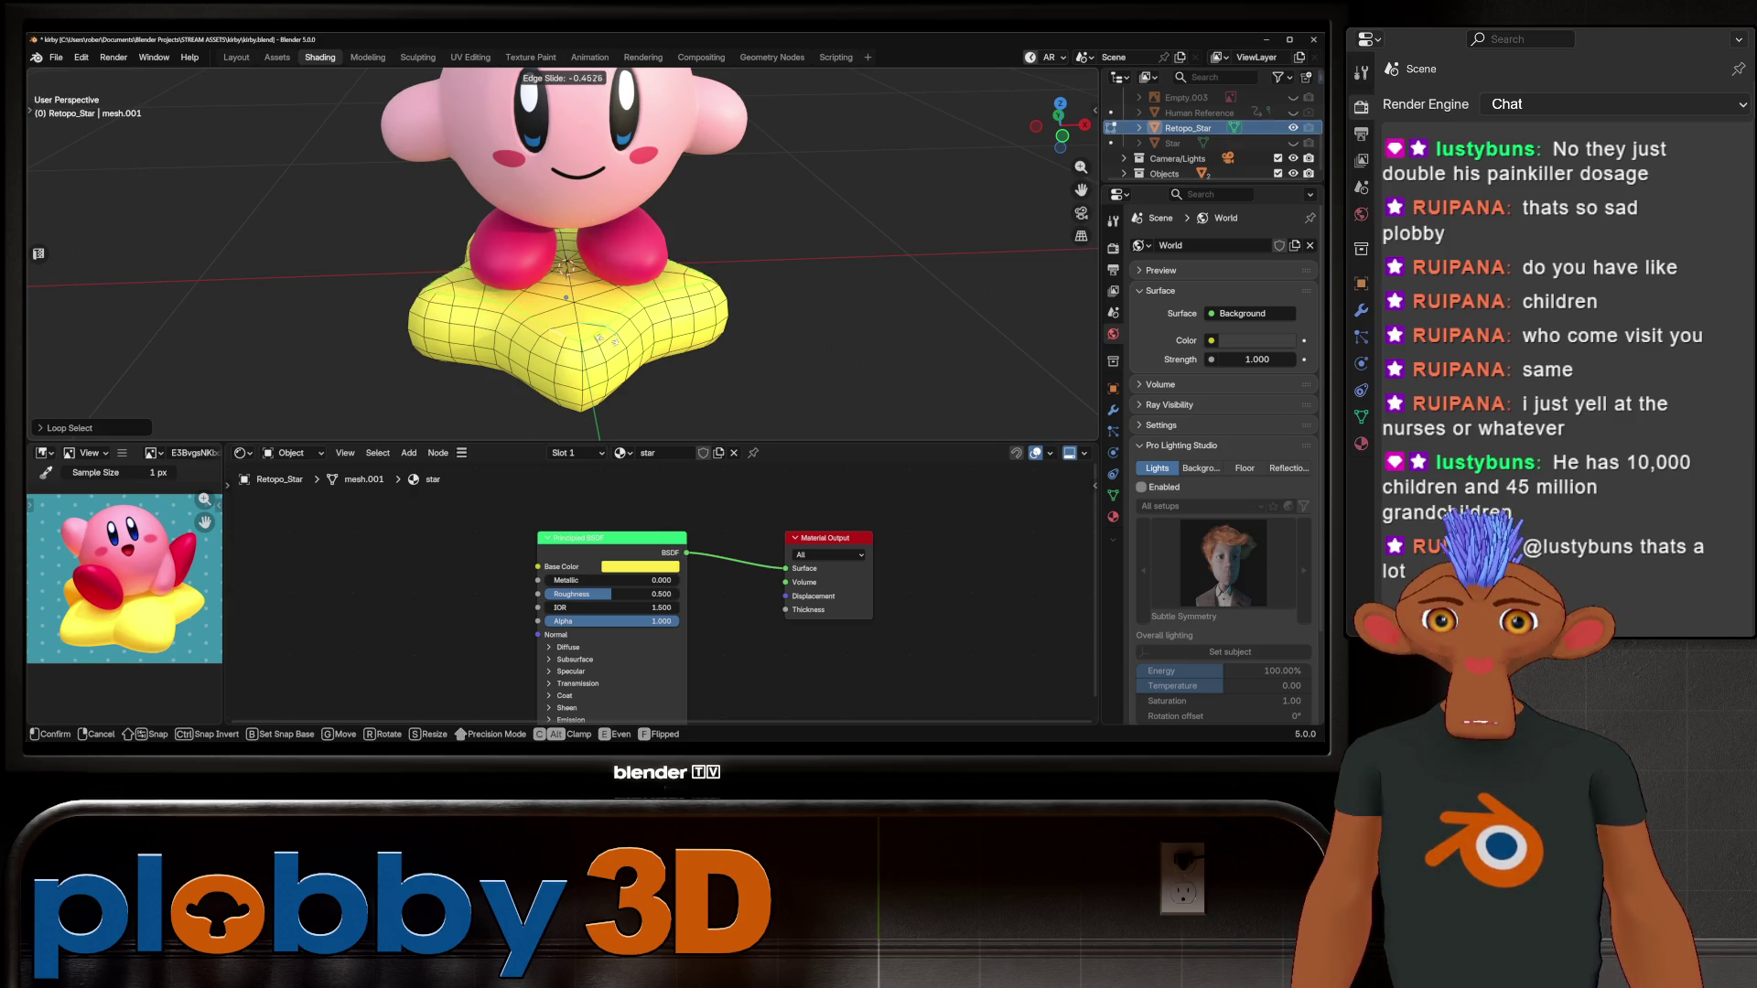
pyautogui.click(606, 405)
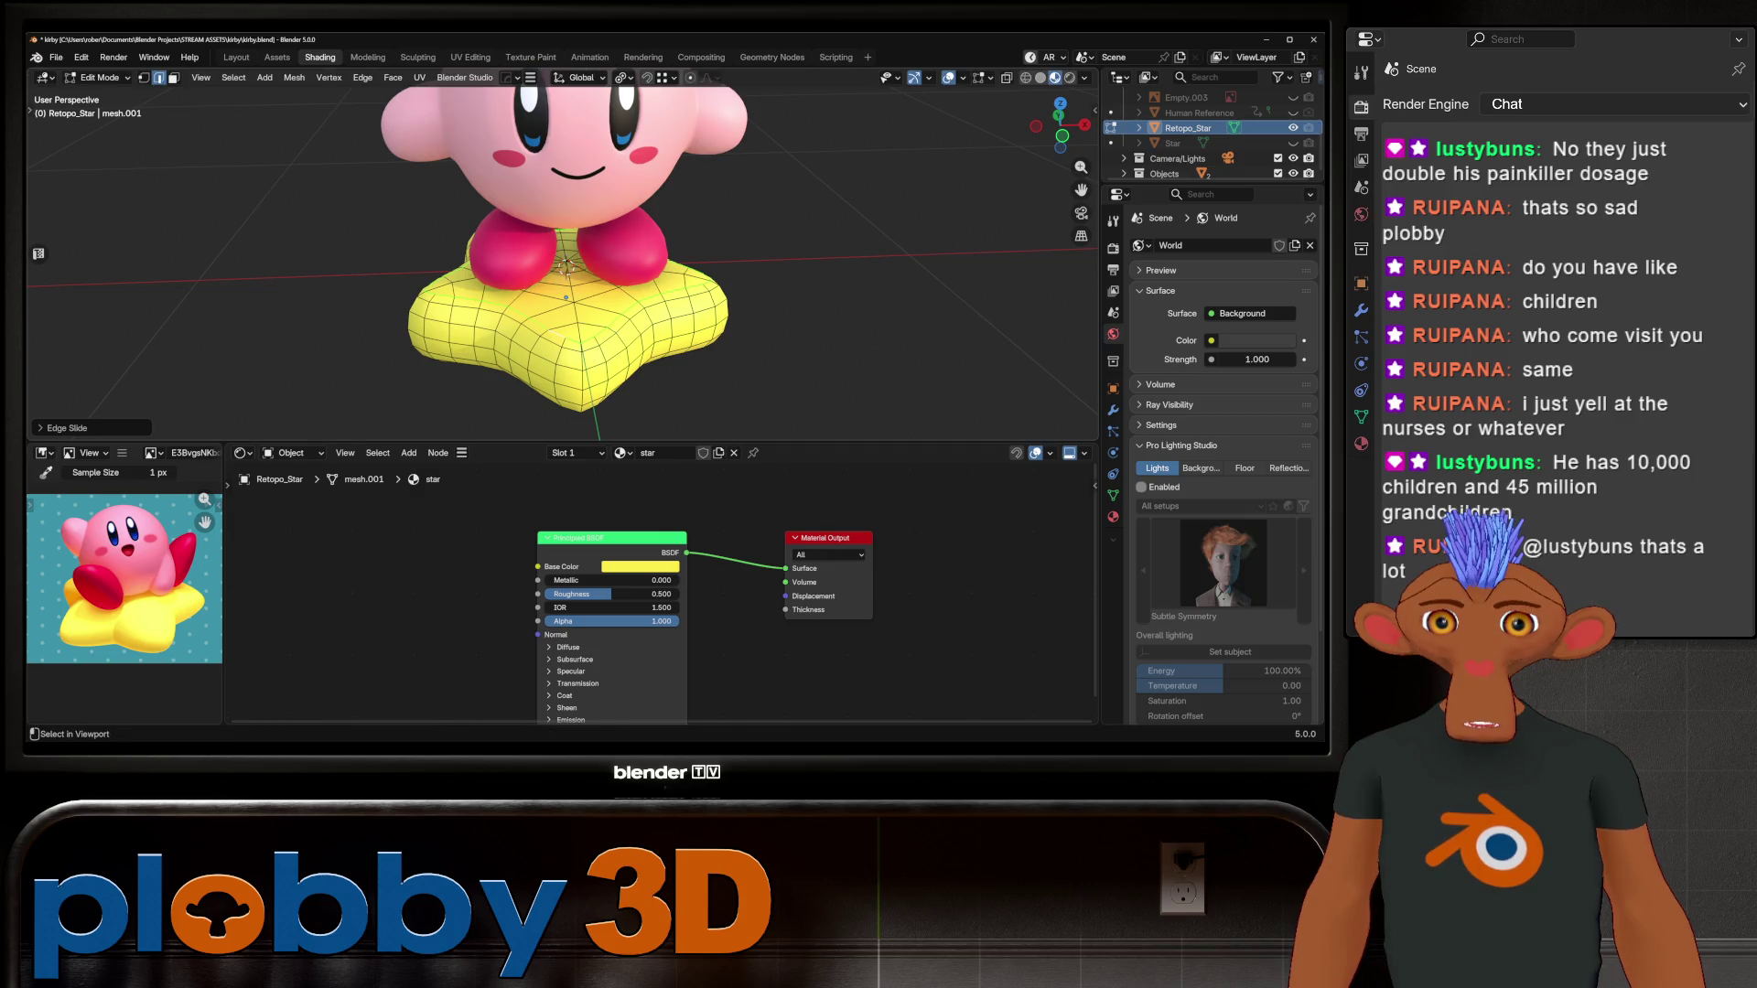
pyautogui.press('Tab')
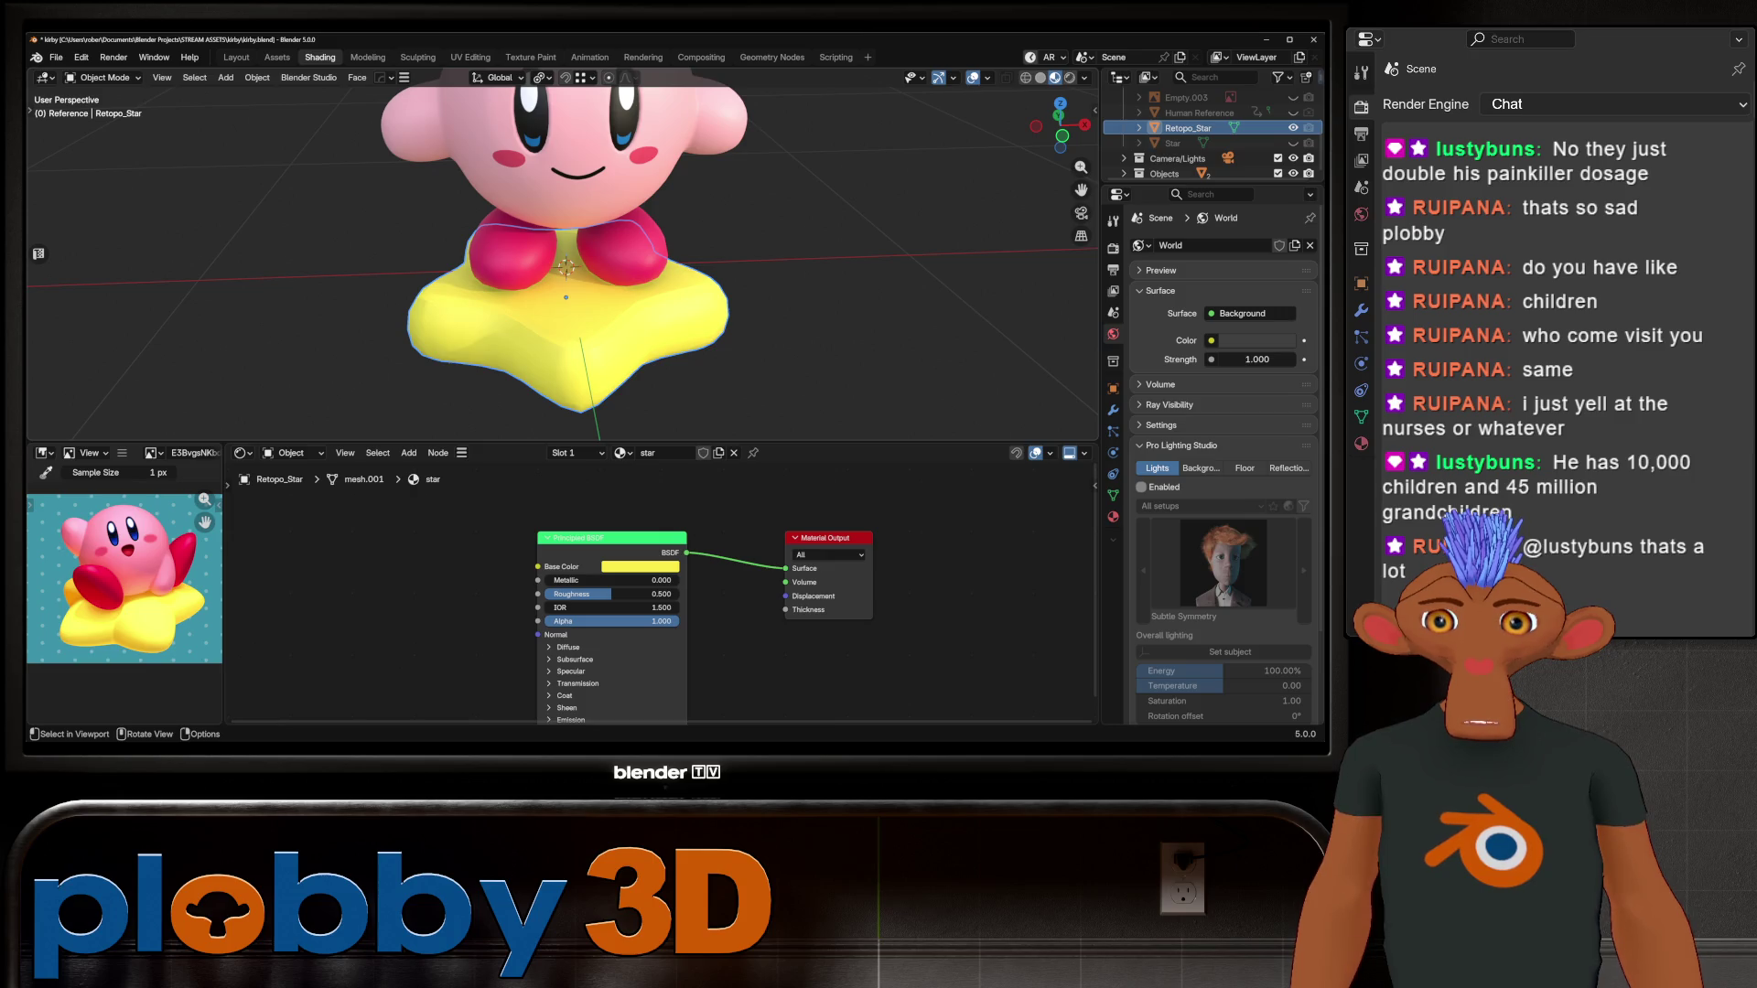
pyautogui.press('Tab')
# Step: Mirror the star base with HardOps and apply the Hops_Mirror modifier
pyautogui.moveTo(568, 321)
pyautogui.mouseDown(button='middle')
pyautogui.moveTo(573, 209)
pyautogui.moveTo(569, 316)
pyautogui.mouseUp(button='middle')
pyautogui.hotkey('alt', 'x')
pyautogui.press('Return')
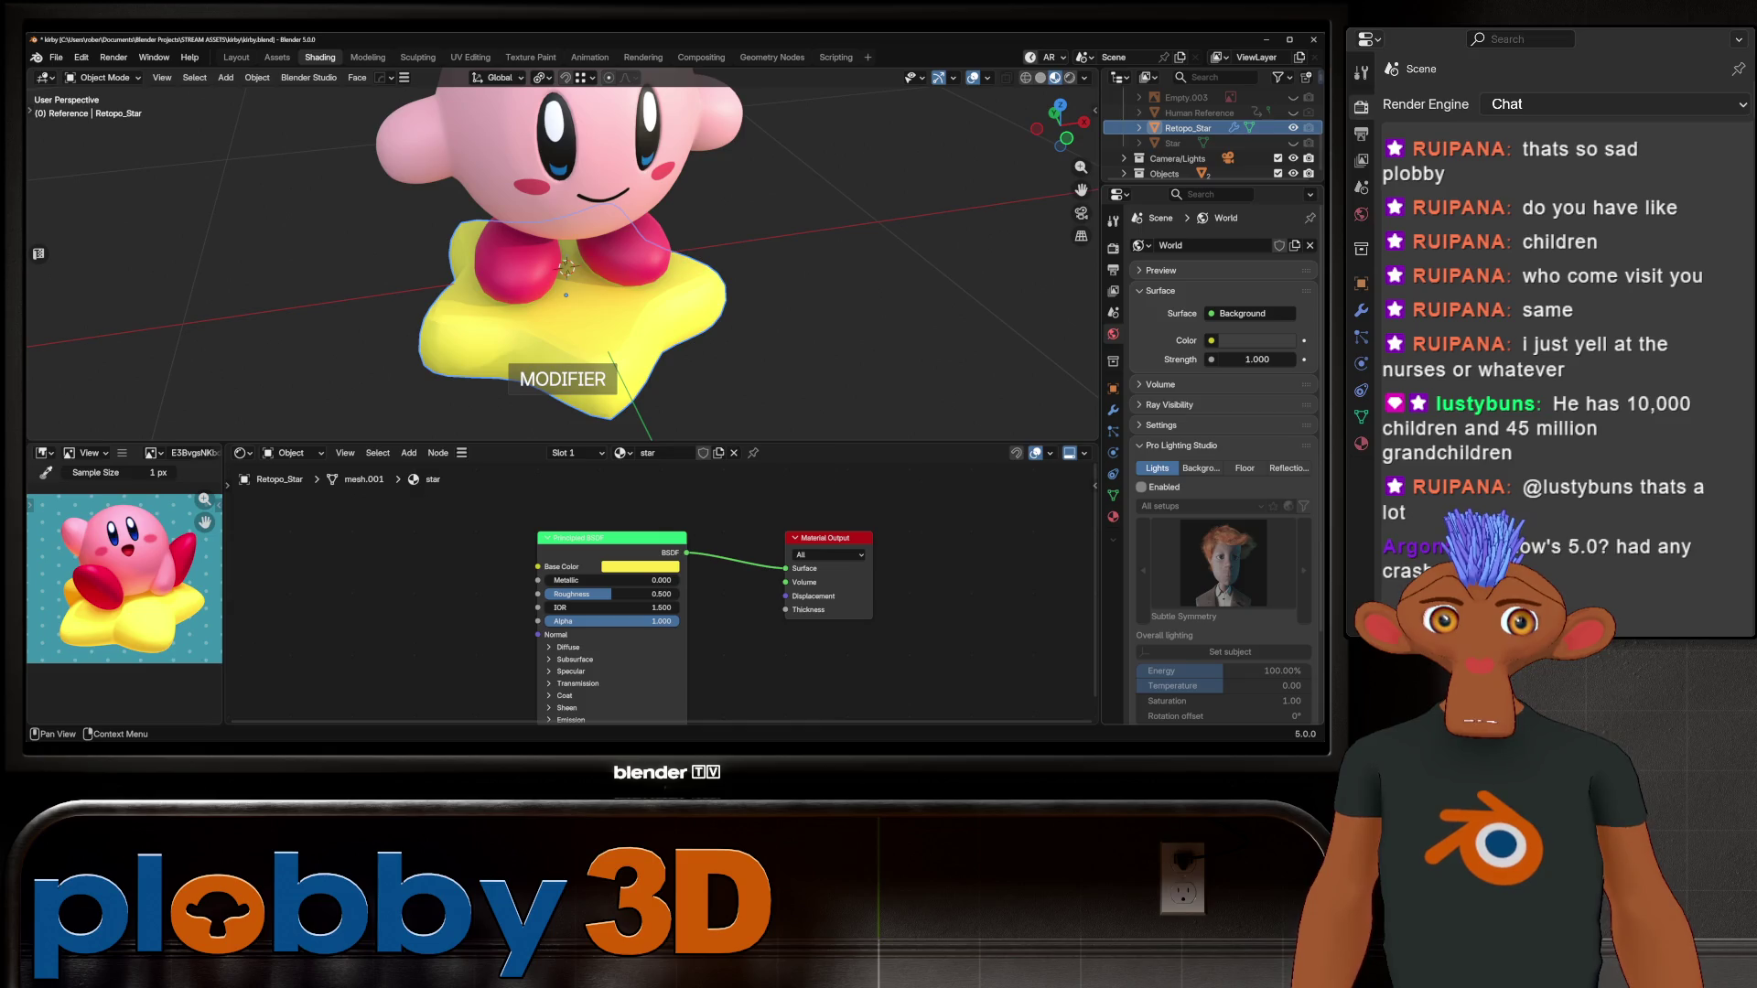
pyautogui.click(1113, 410)
pyautogui.hotkey('ctrl', 'a')
pyautogui.moveTo(568, 302)
pyautogui.mouseDown(button='middle')
pyautogui.moveTo(568, 178)
pyautogui.moveTo(590, 265)
pyautogui.moveTo(599, 197)
pyautogui.moveTo(618, 238)
pyautogui.mouseUp(button='middle')
# Step: Select an edge path and its surrounding edge loop on the star with Smart Edge
pyautogui.press('Tab')
pyautogui.press('2')
pyautogui.press('2')
pyautogui.keyDown('shift'); pyautogui.click(777, 302); pyautogui.keyUp('shift')
pyautogui.press('2')
pyautogui.moveTo(776, 302)
pyautogui.mouseDown(button='middle')
pyautogui.moveTo(815, 240)
pyautogui.moveTo(888, 256)
pyautogui.moveTo(787, 293)
pyautogui.mouseUp(button='middle')
pyautogui.press('2')
pyautogui.keyDown('ctrl'); pyautogui.click(752, 309); pyautogui.keyUp('ctrl')
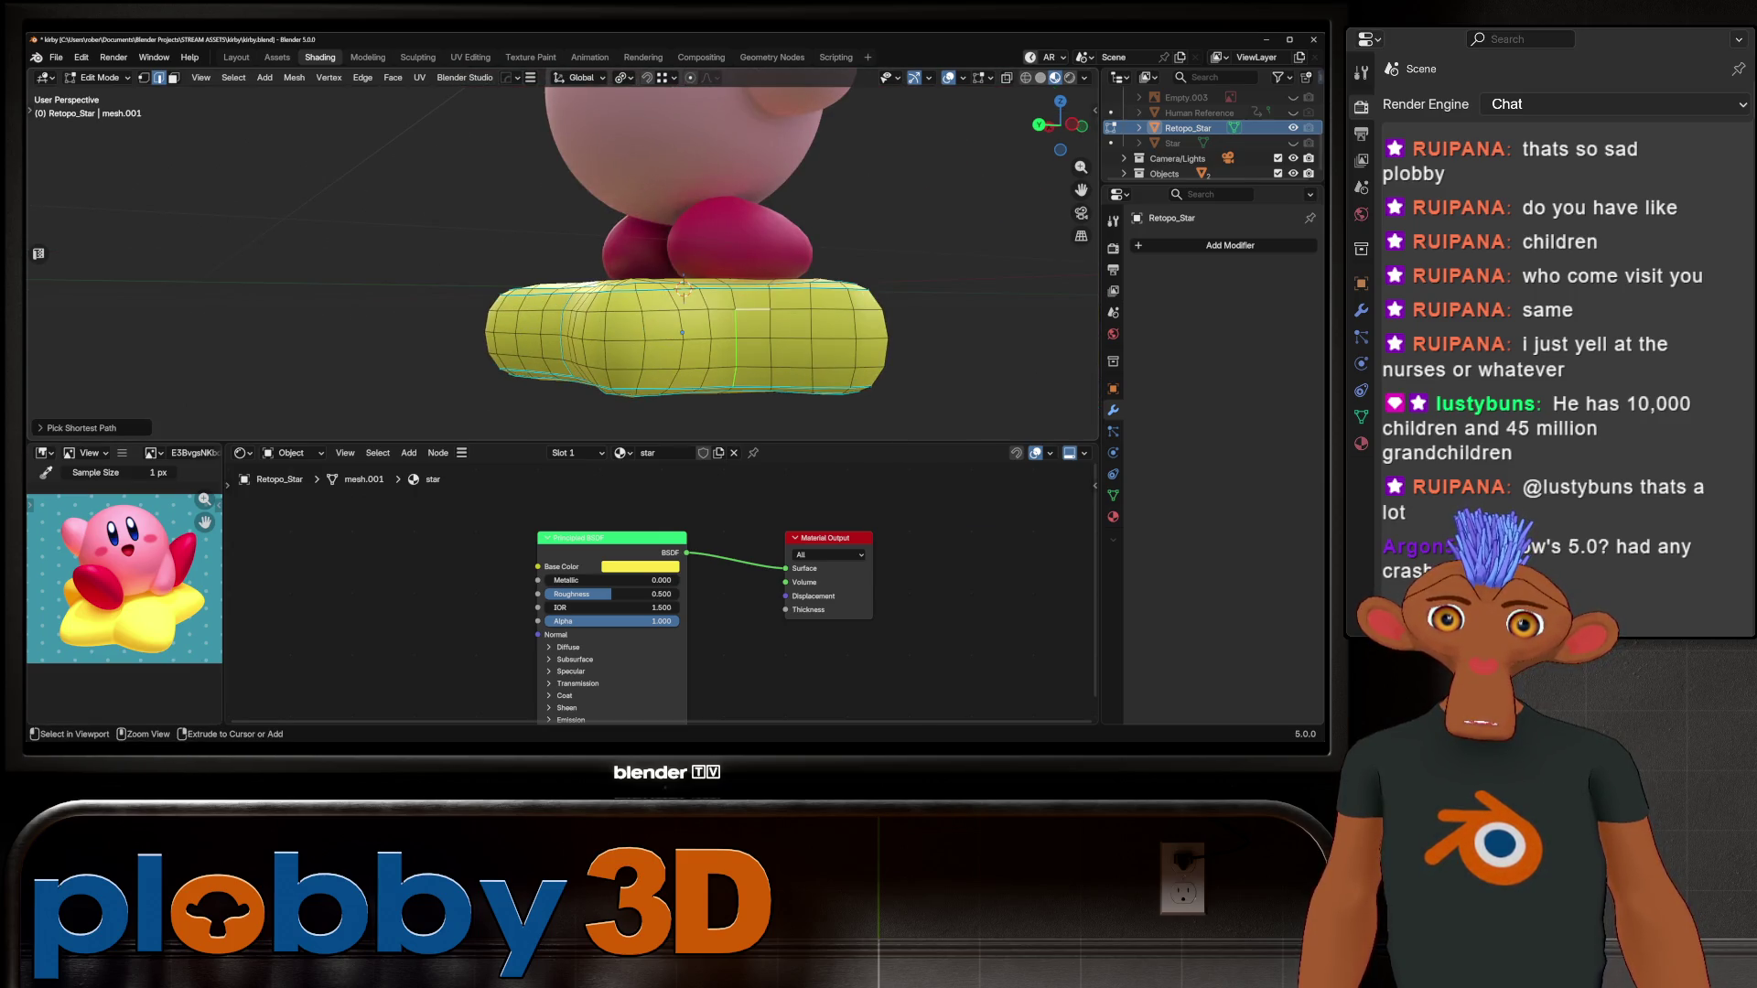
pyautogui.press('2')
# Step: Return to Object Mode and review the reshaped star under Kirby
pyautogui.moveTo(787, 293)
pyautogui.mouseDown(button='middle')
pyautogui.moveTo(851, 265)
pyautogui.moveTo(824, 302)
pyautogui.moveTo(712, 286)
pyautogui.moveTo(652, 318)
pyautogui.moveTo(629, 270)
pyautogui.moveTo(604, 274)
pyautogui.moveTo(636, 271)
pyautogui.mouseUp(button='middle')
pyautogui.scroll(-3, 824, 302)
pyautogui.press('Tab')
pyautogui.scroll(-2, 682, 294)
pyautogui.scroll(3, 675, 306)
pyautogui.scroll(-3, 630, 270)
# Step: Save kirby.blend, then start a new Video Editing project
pyautogui.hotkey('ctrl', 's')
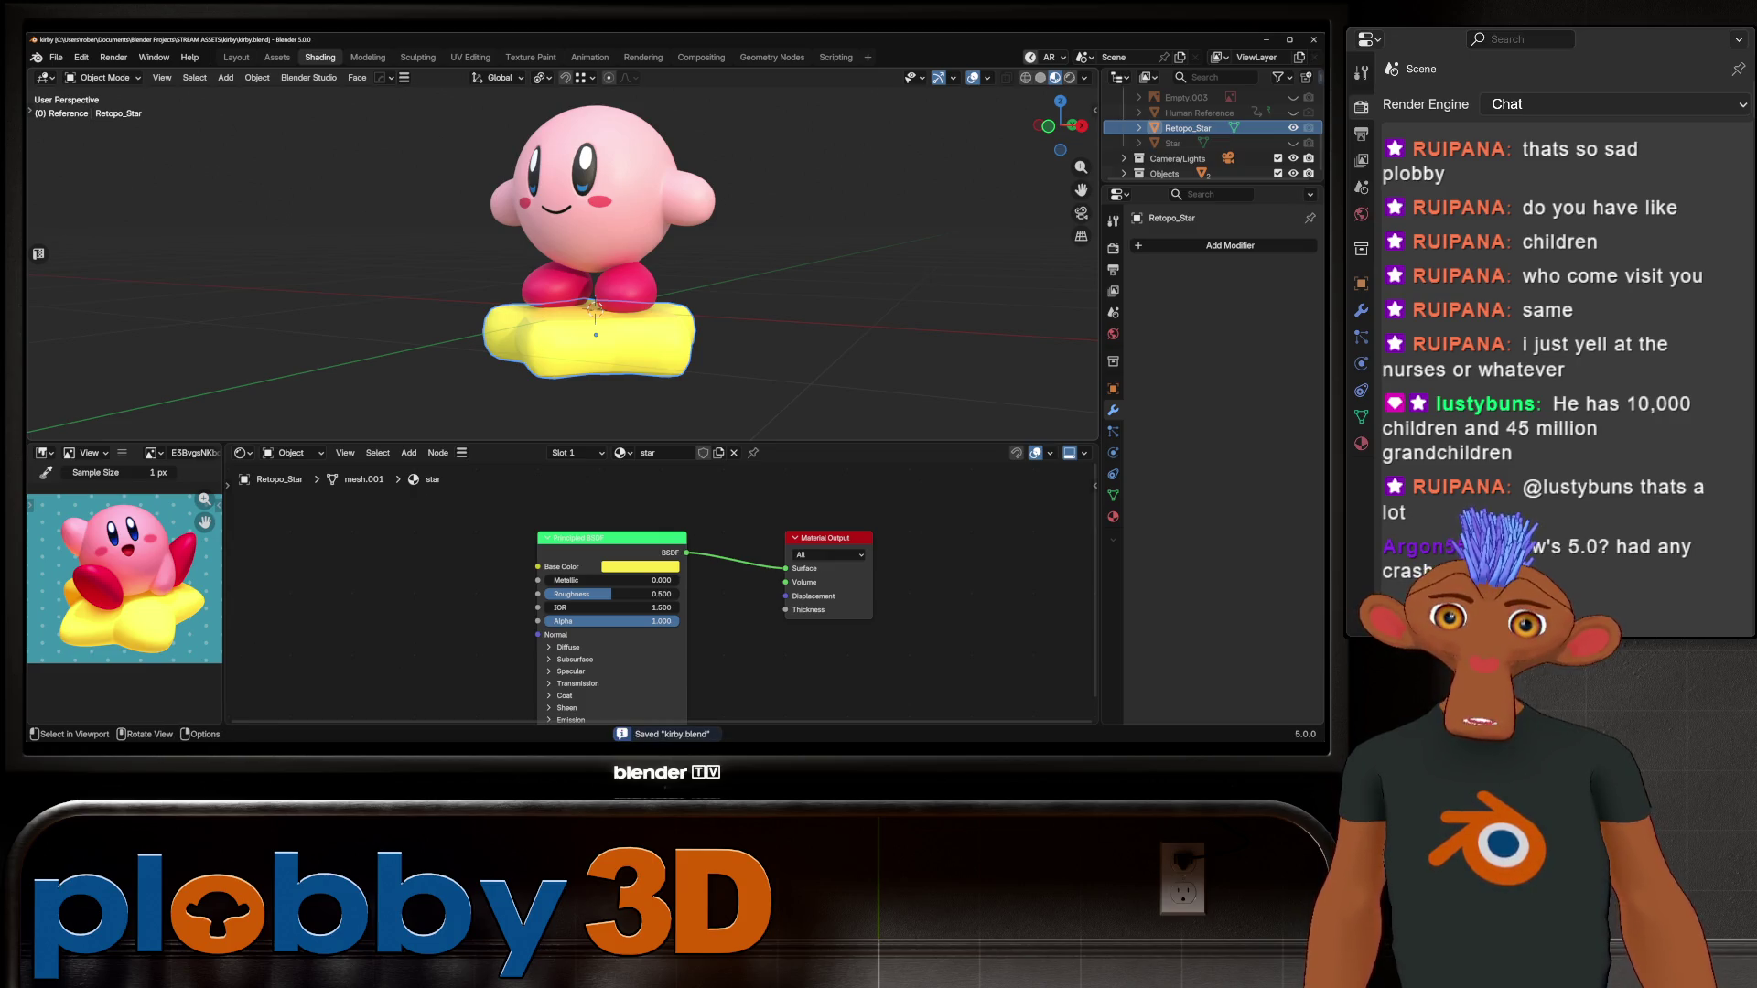
pyautogui.click(56, 57)
pyautogui.moveTo(78, 74)
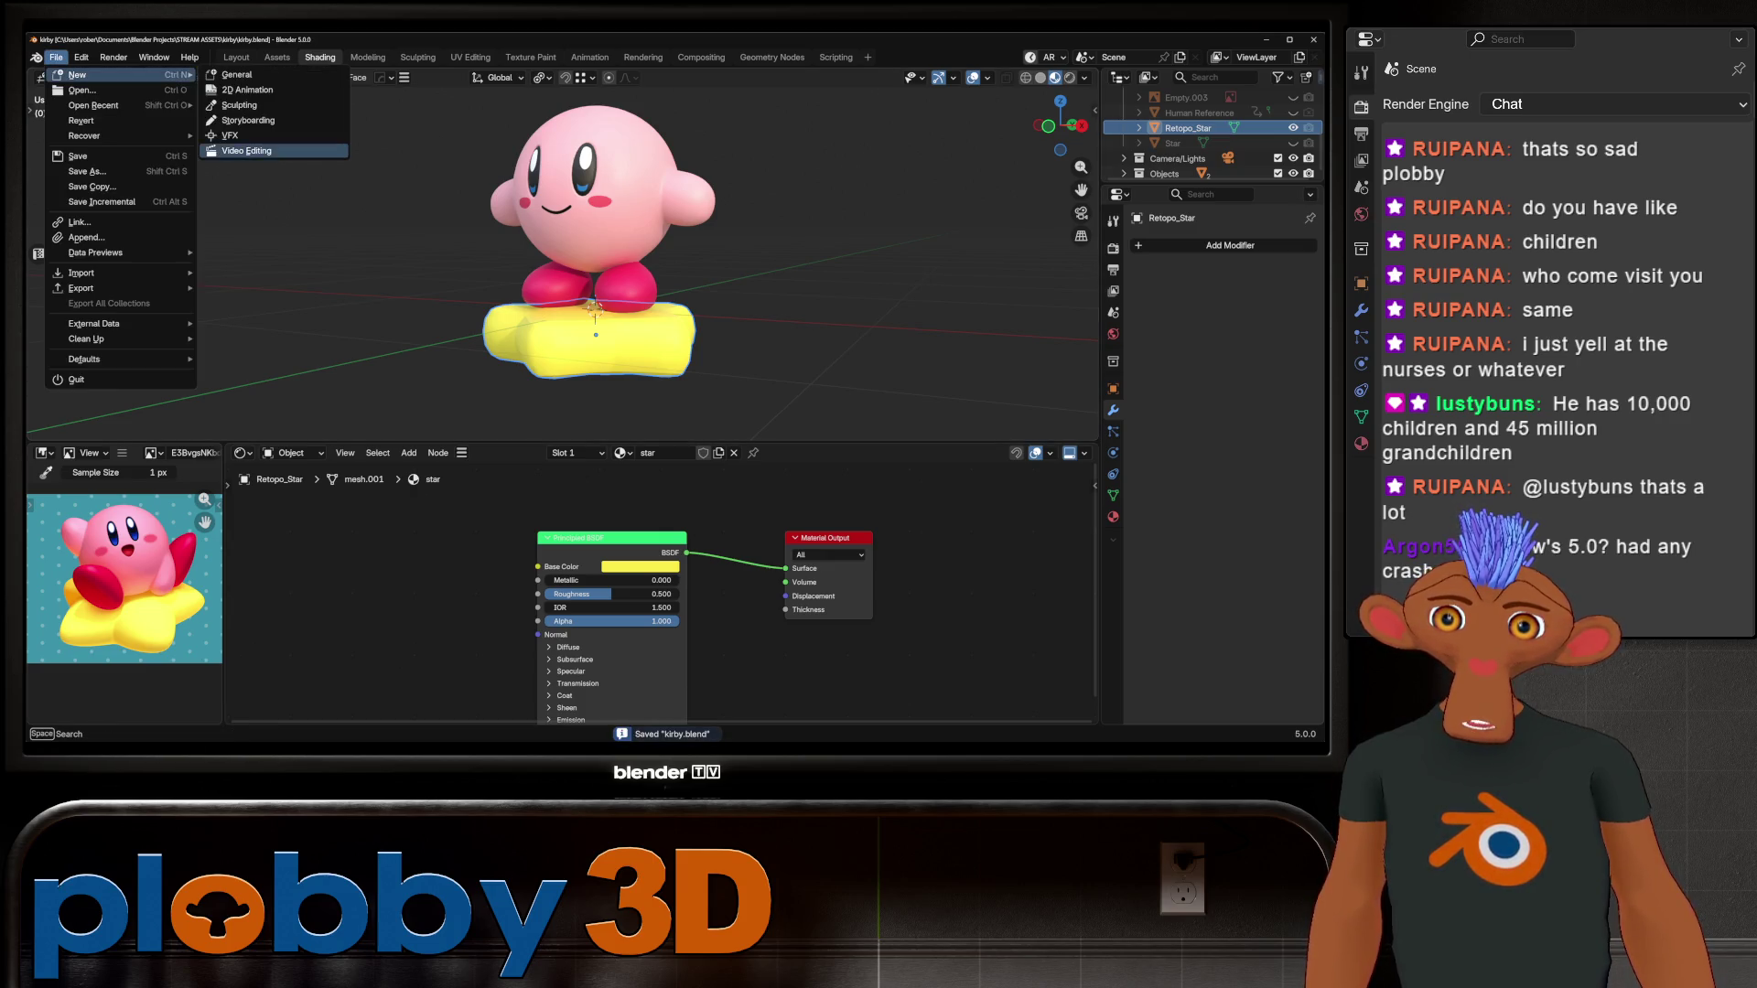
pyautogui.click(246, 150)
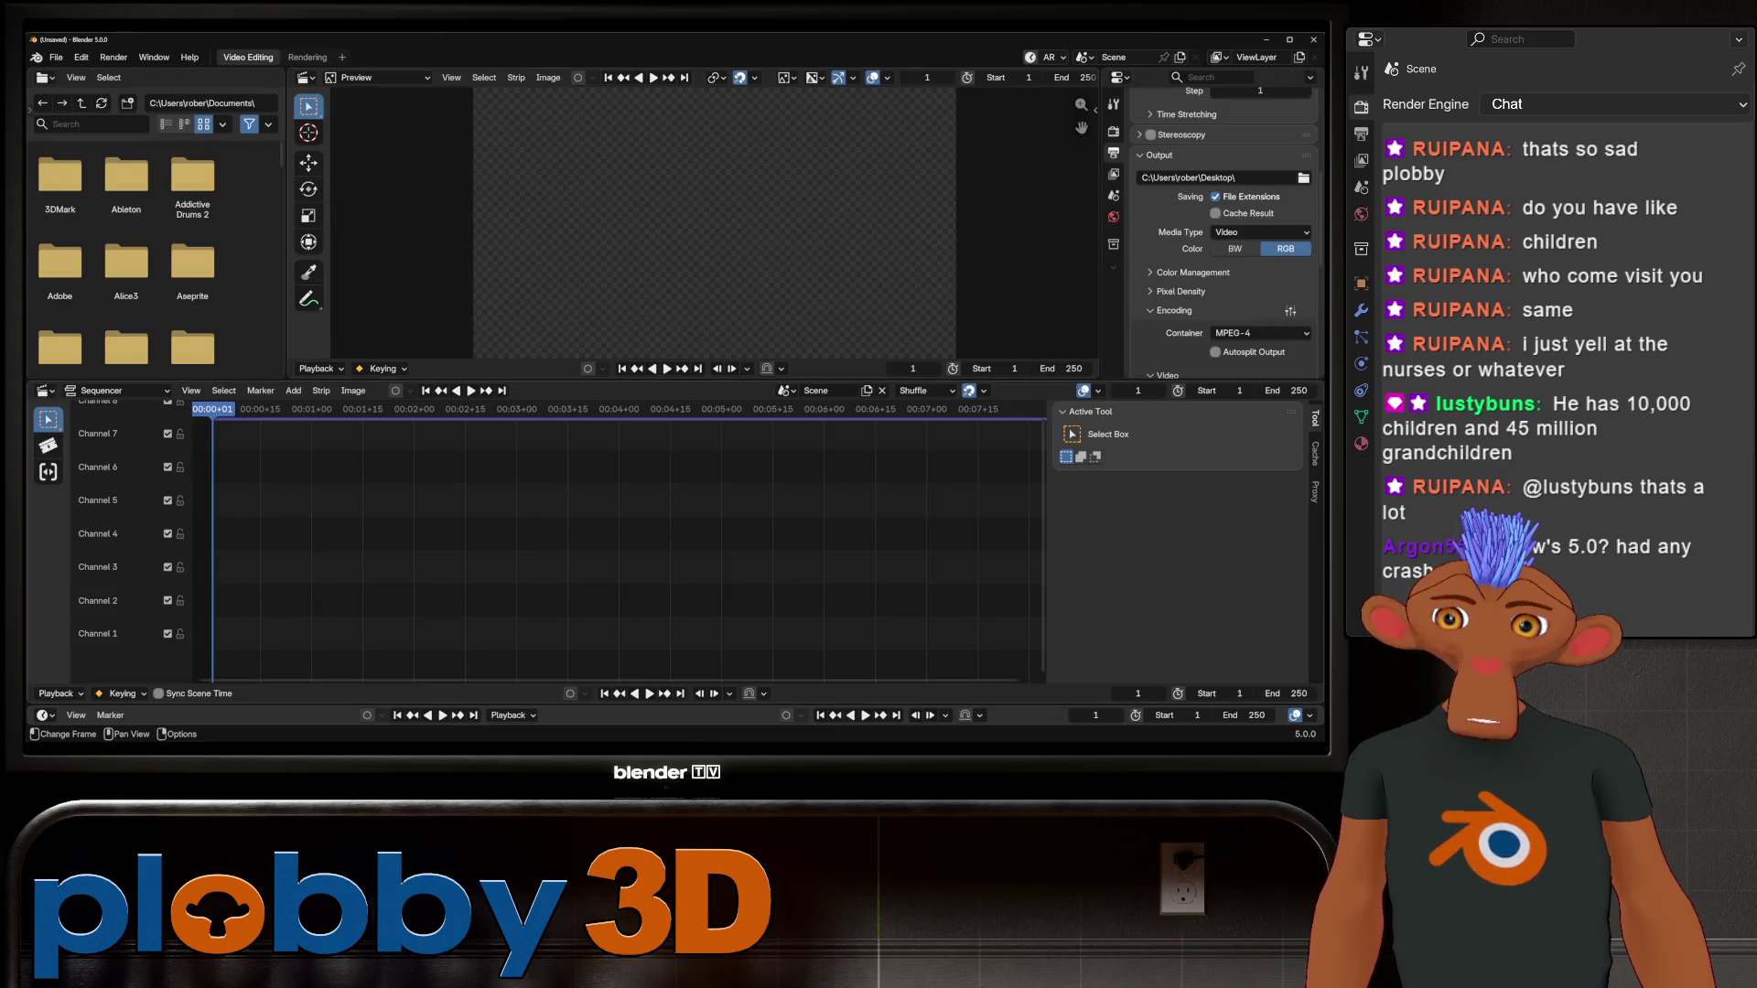
# Step: Place the kirby image strip on Channel 2 of the sequencer
pyautogui.press('F3')
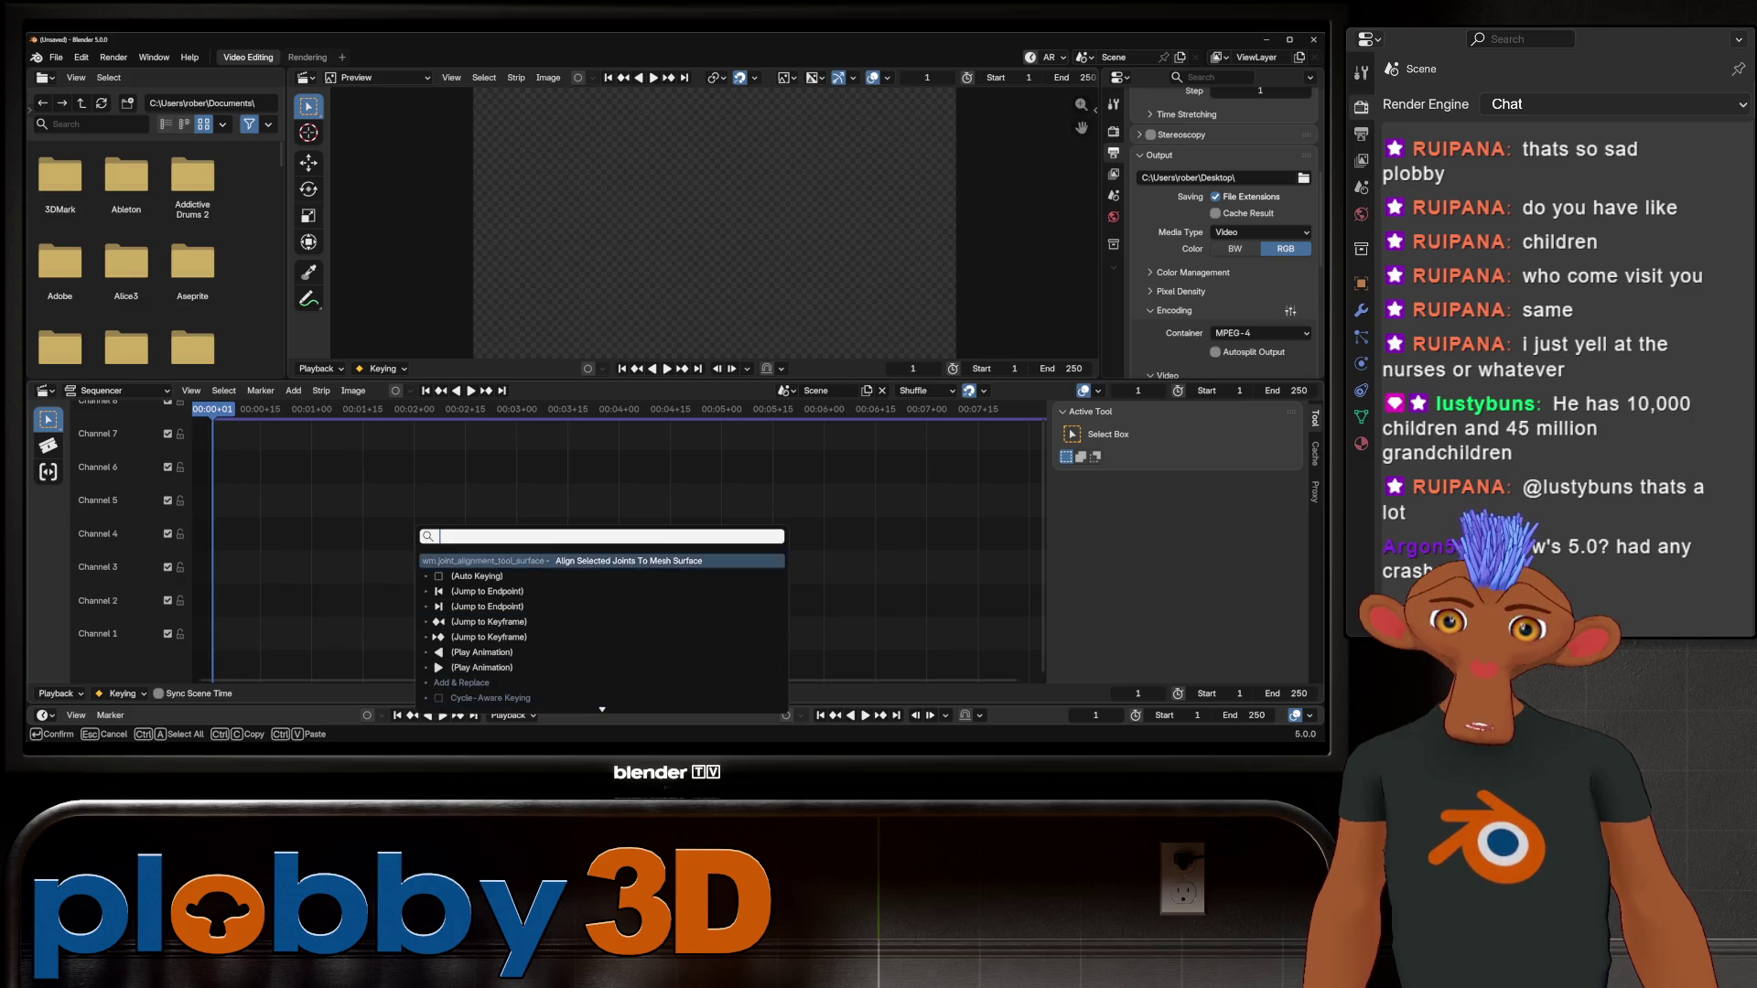
pyautogui.scroll(-5, 602, 640)
pyautogui.scroll(10, 602, 632)
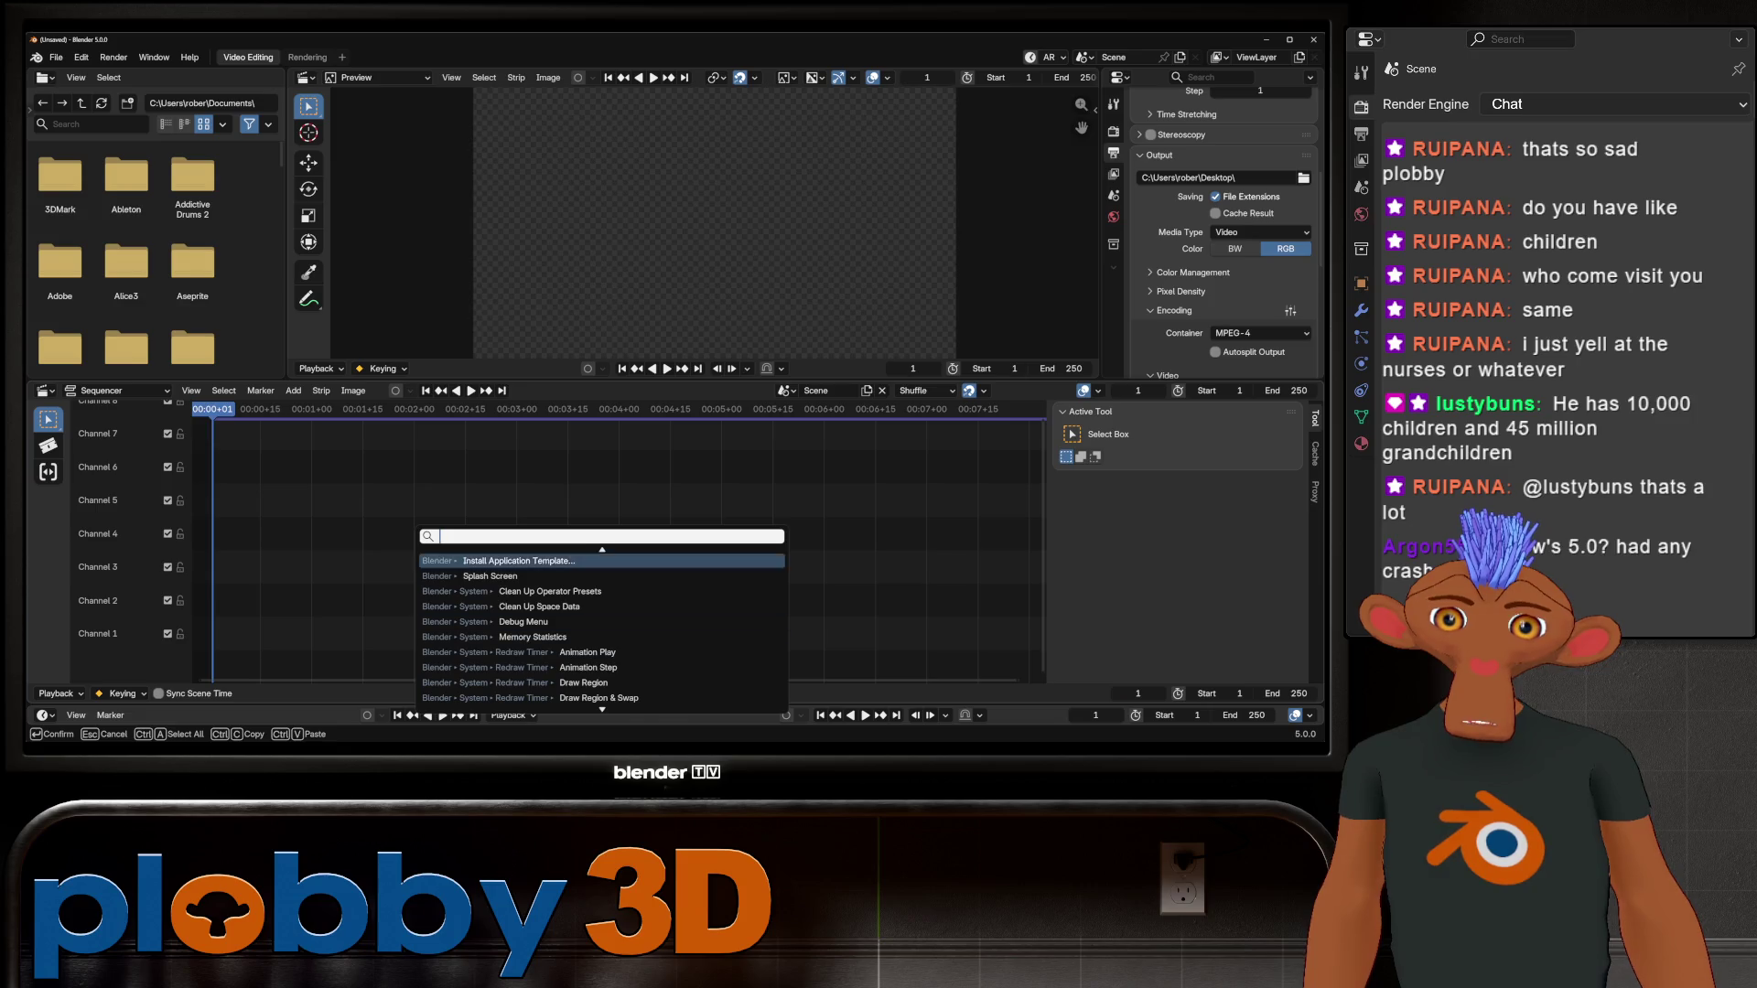
pyautogui.press('Escape')
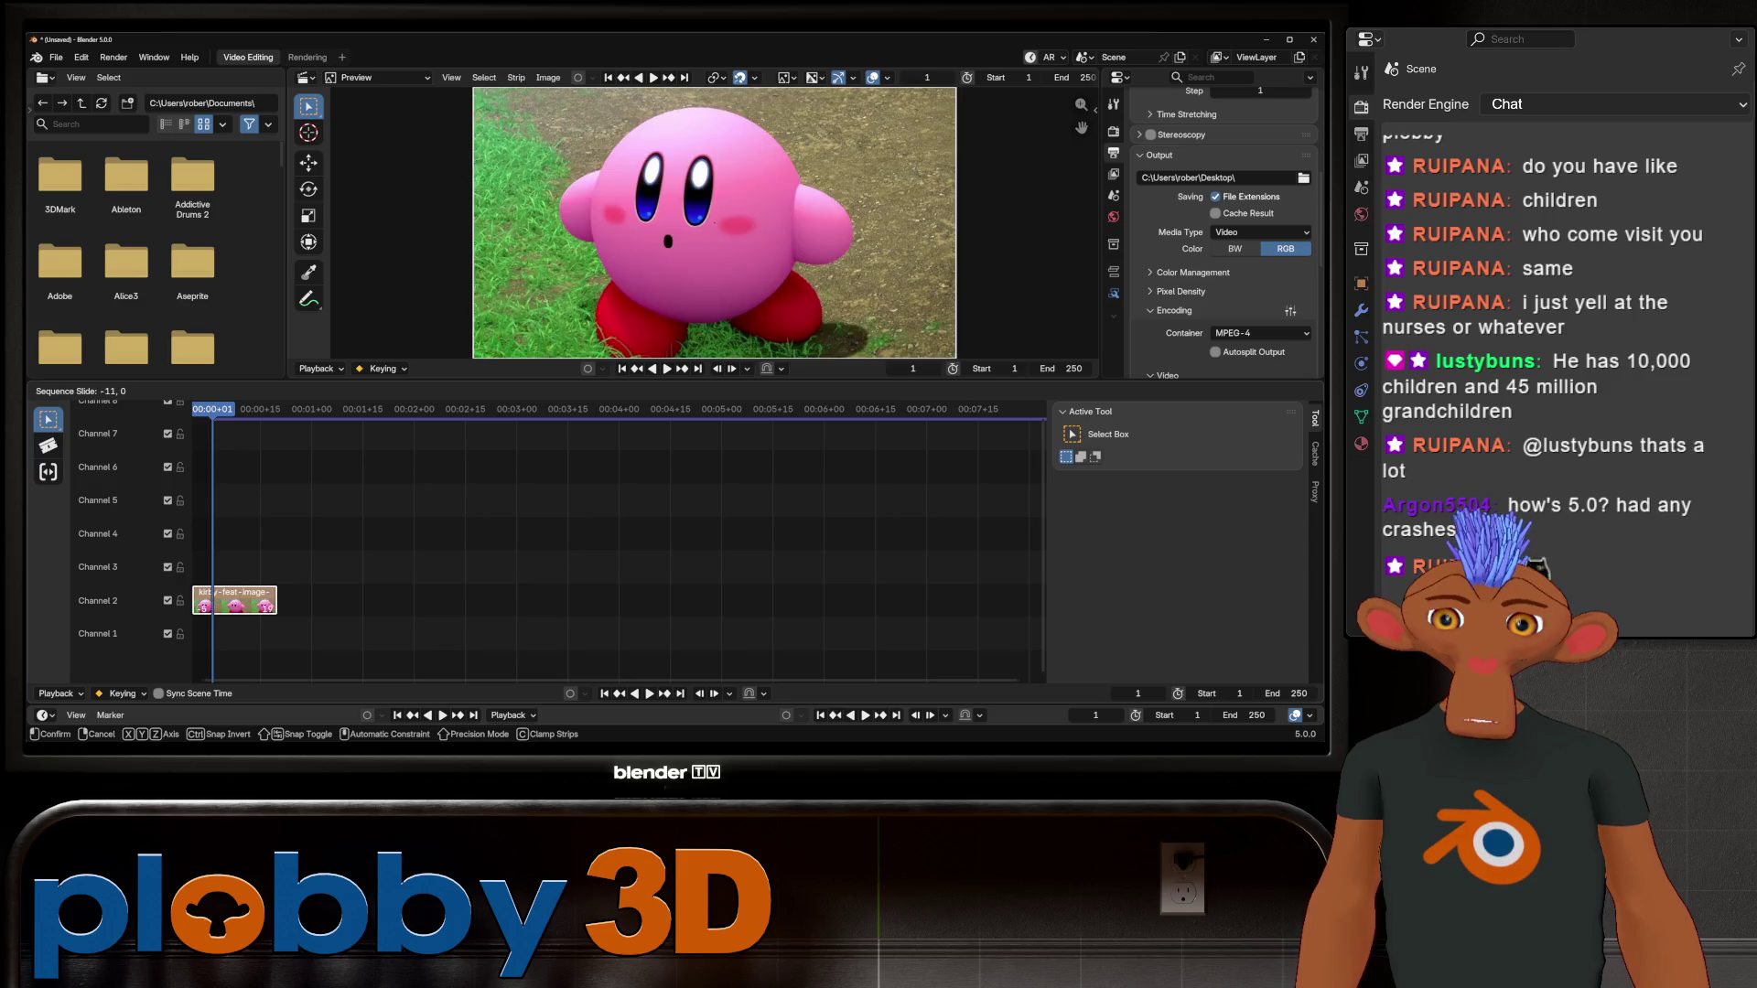
pyautogui.click(256, 601)
# Step: Quit Blender, discarding the untitled video-editing project's changes
pyautogui.press('F3')
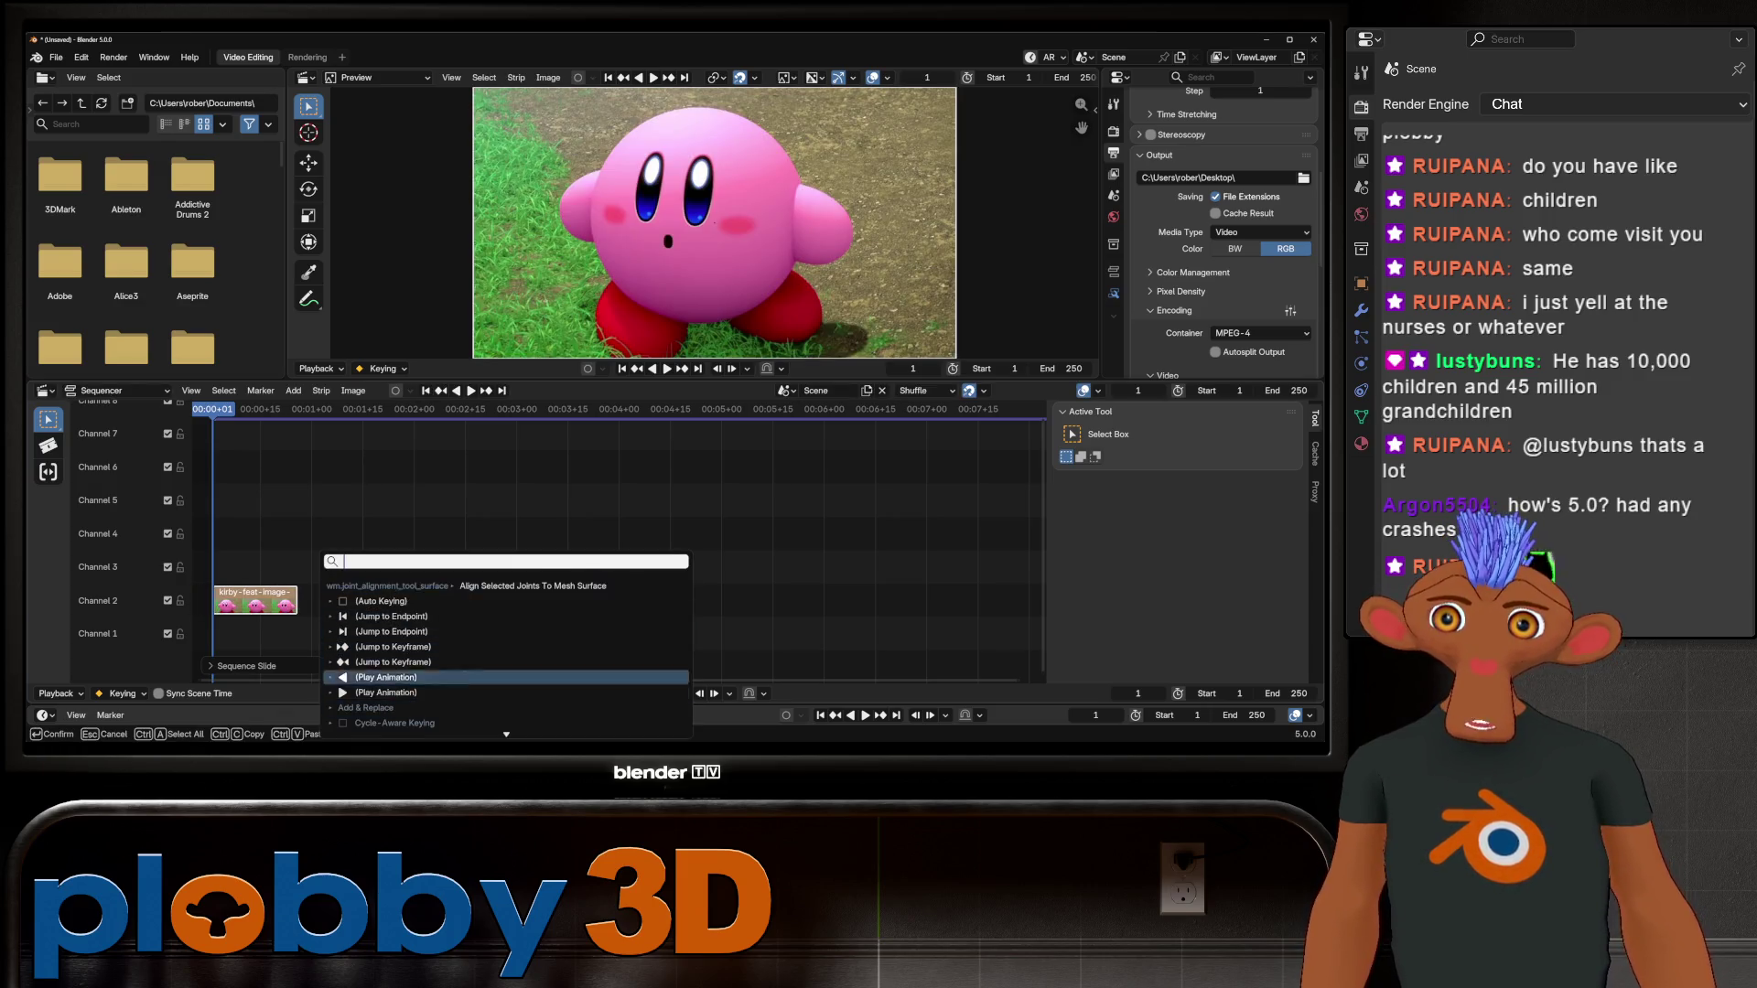
pyautogui.press('Escape')
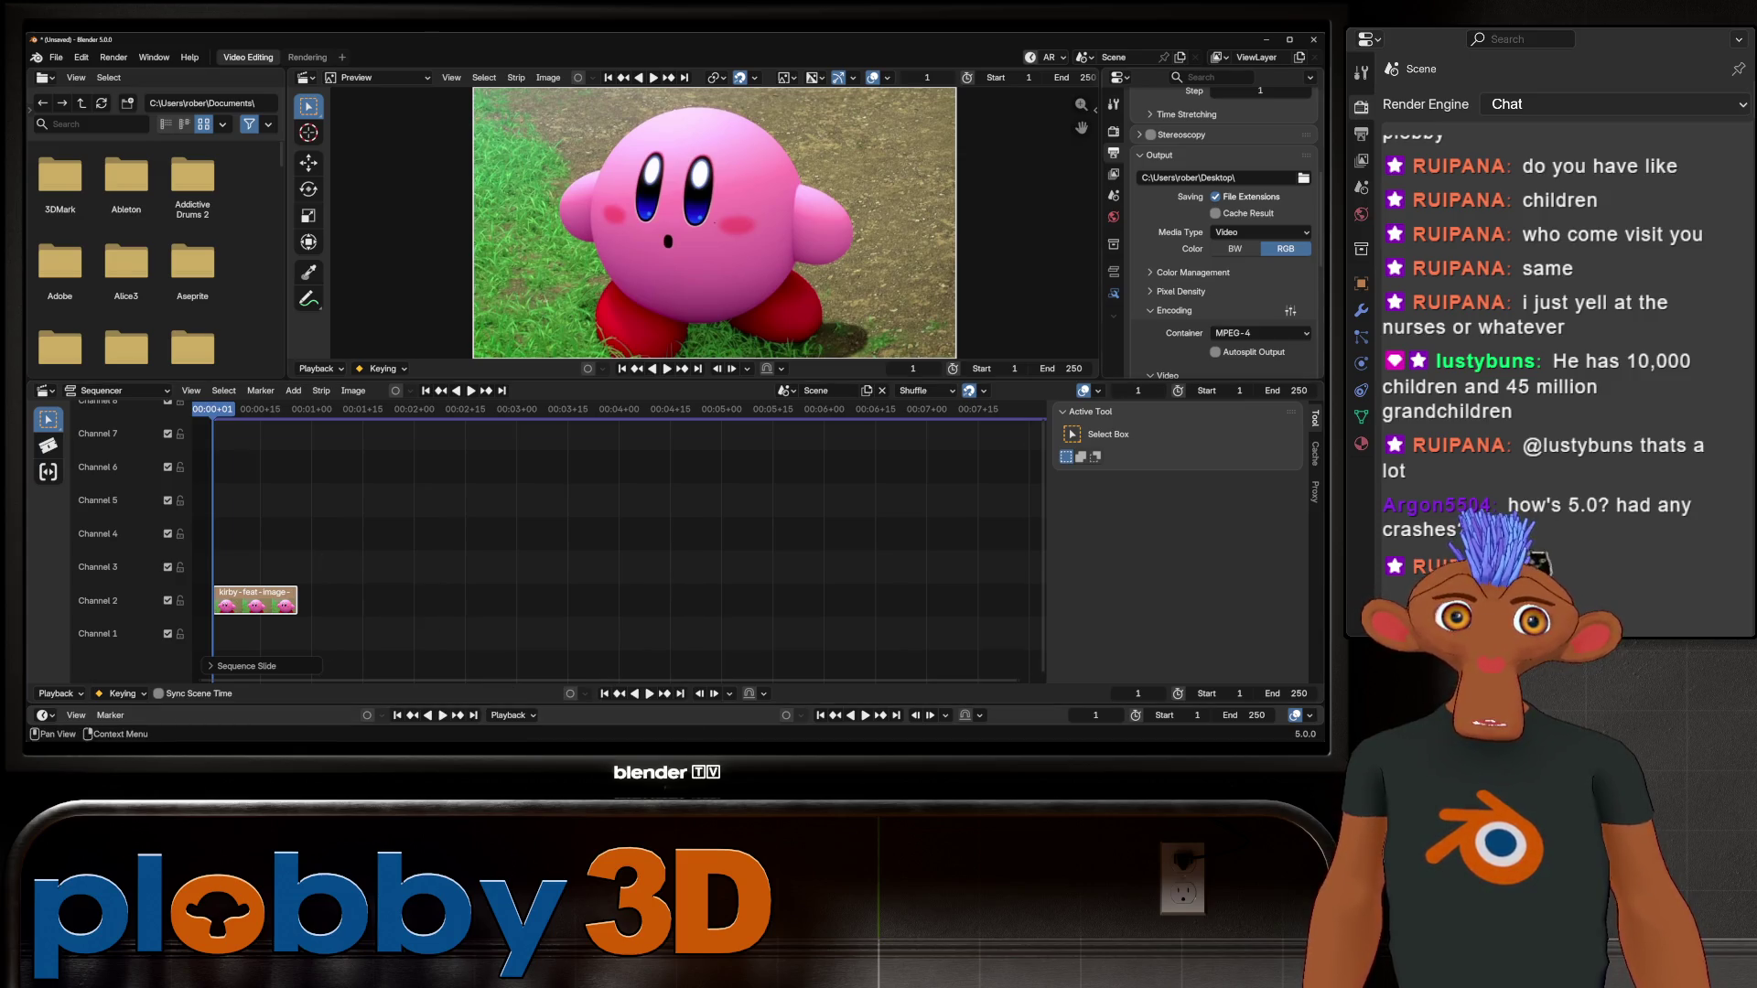
pyautogui.click(1313, 39)
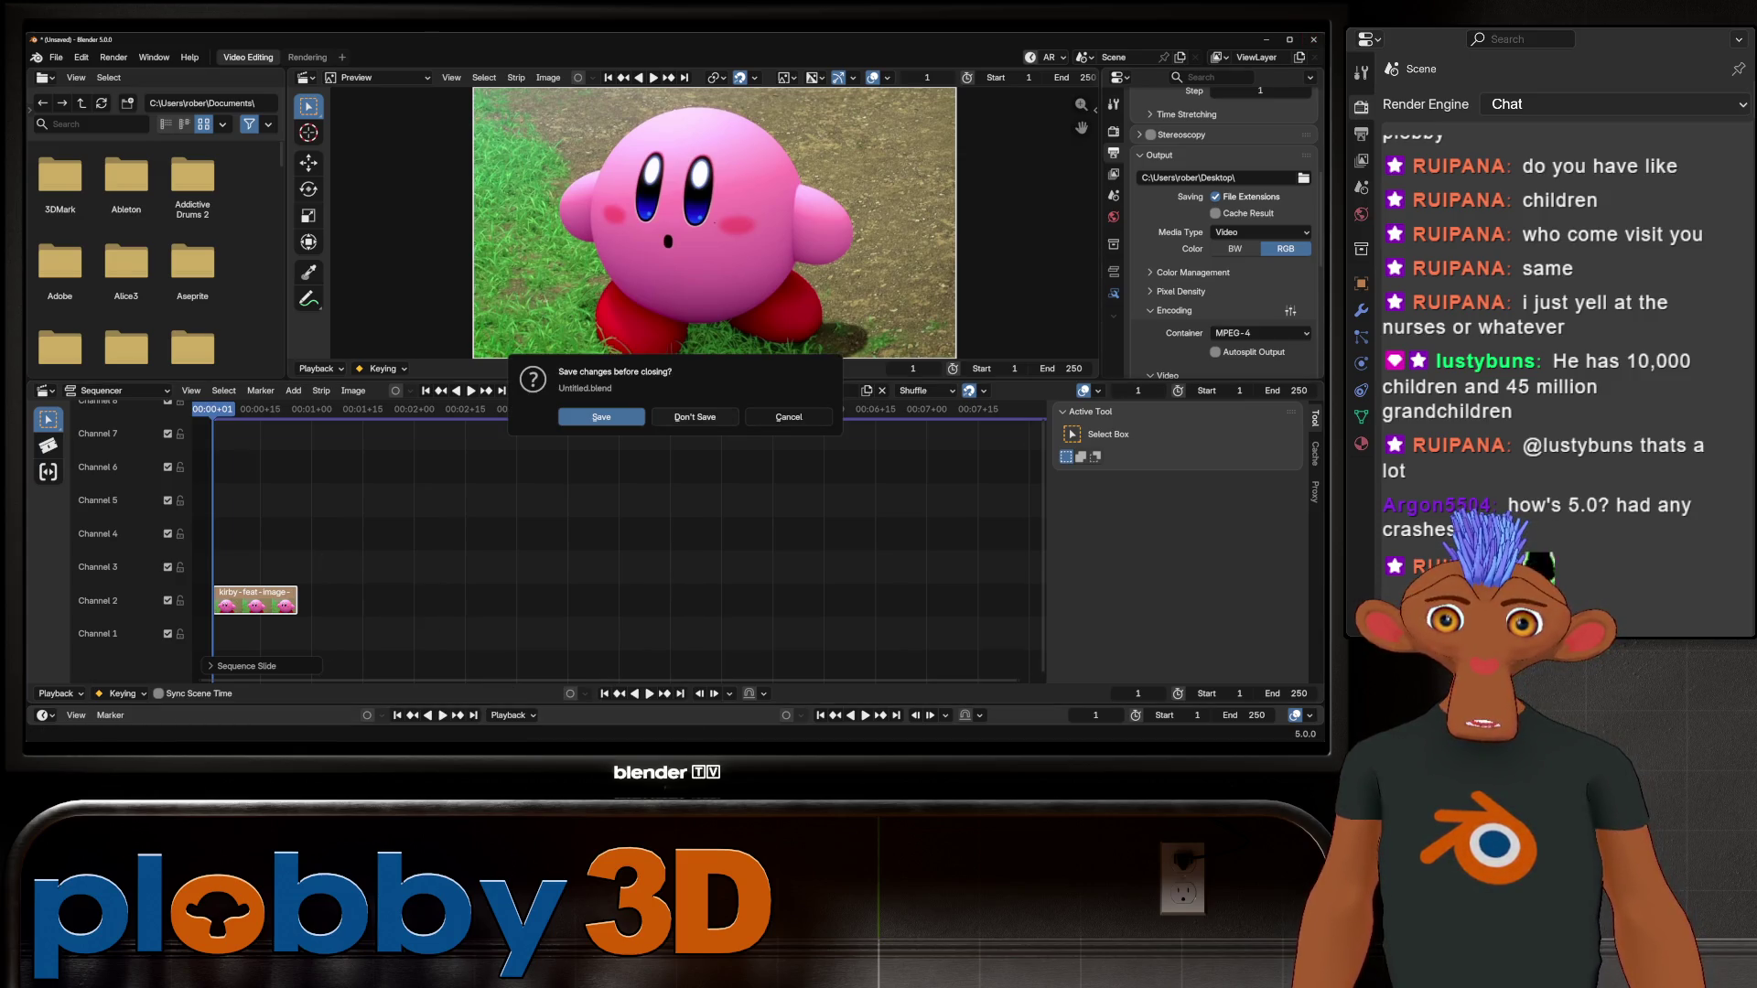
pyautogui.press('d')
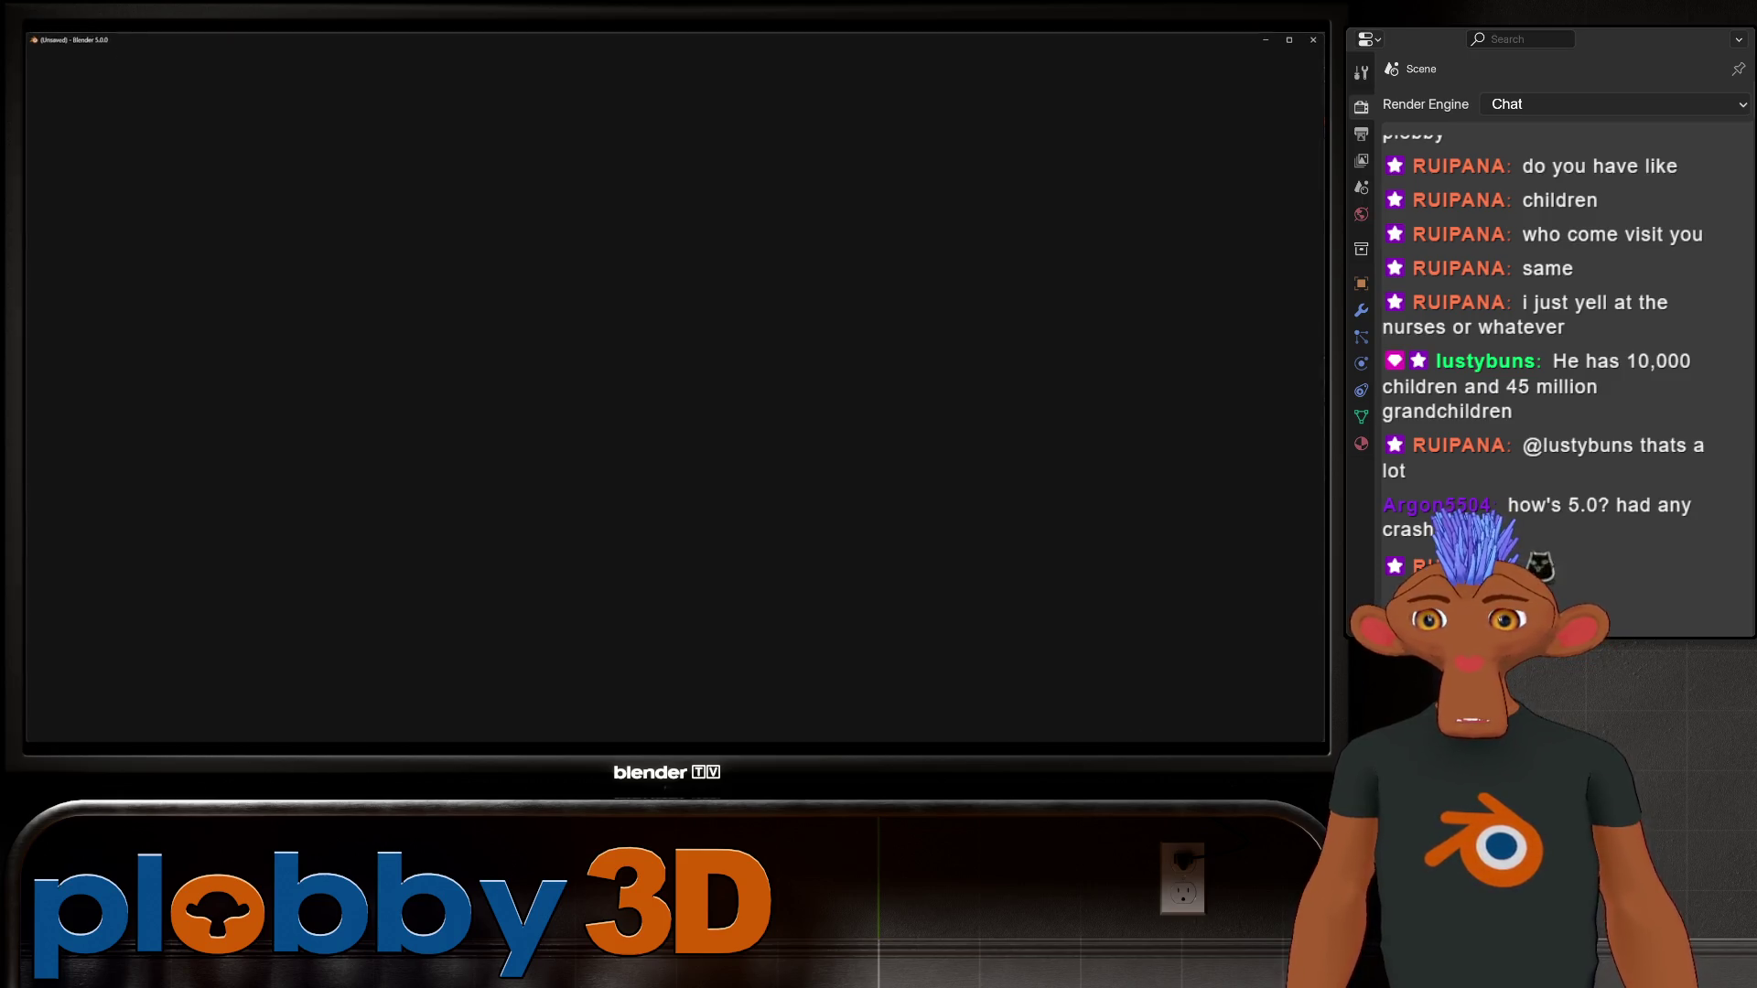
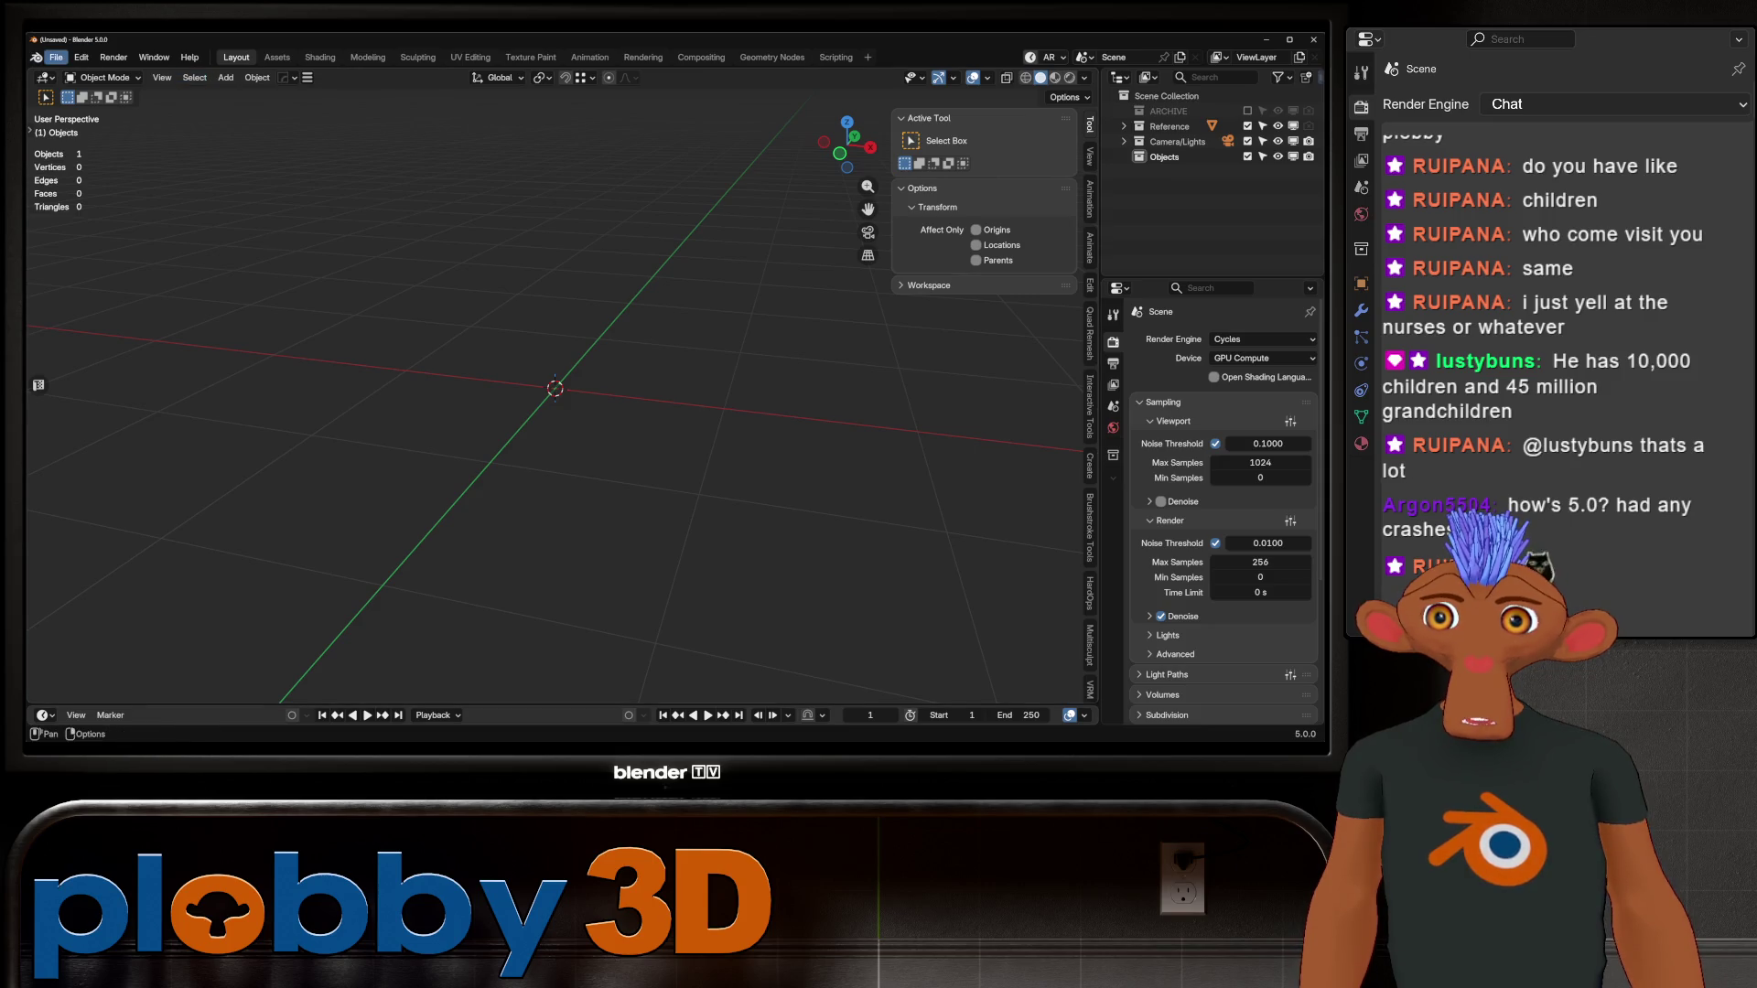
# Step: Open the recent file kirby.blend
pyautogui.click(56, 56)
pyautogui.moveTo(101, 136)
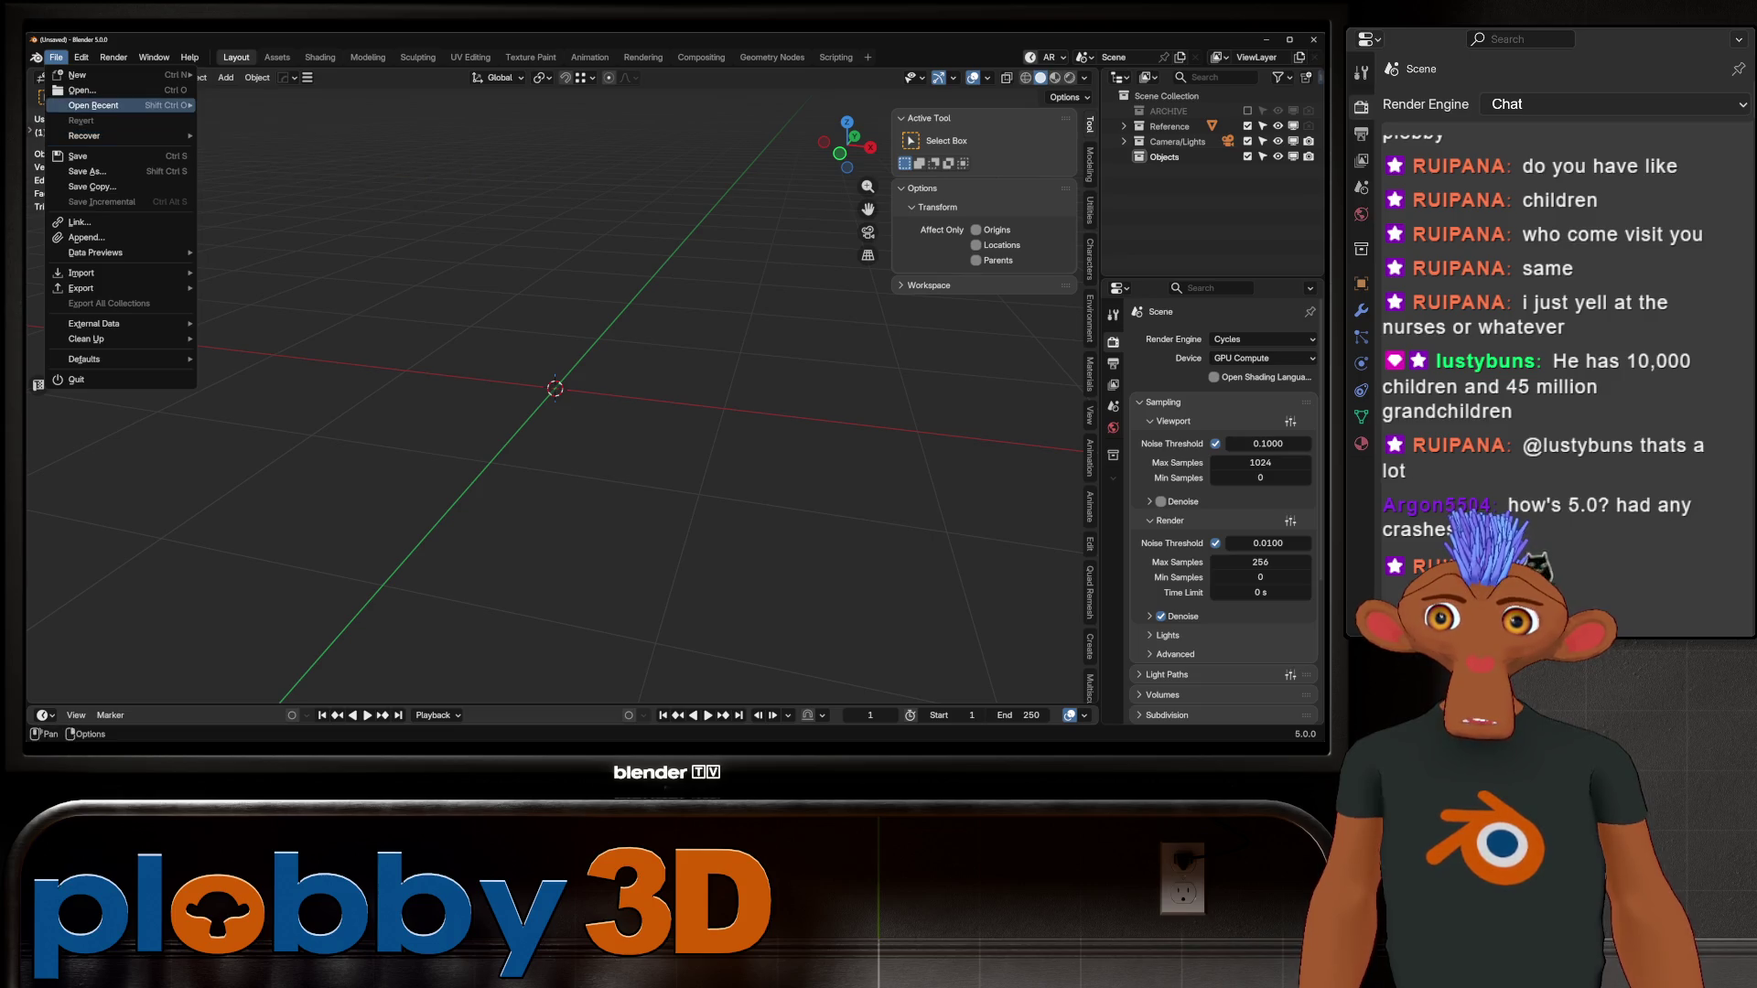
pyautogui.moveTo(93, 105)
pyautogui.click(243, 106)
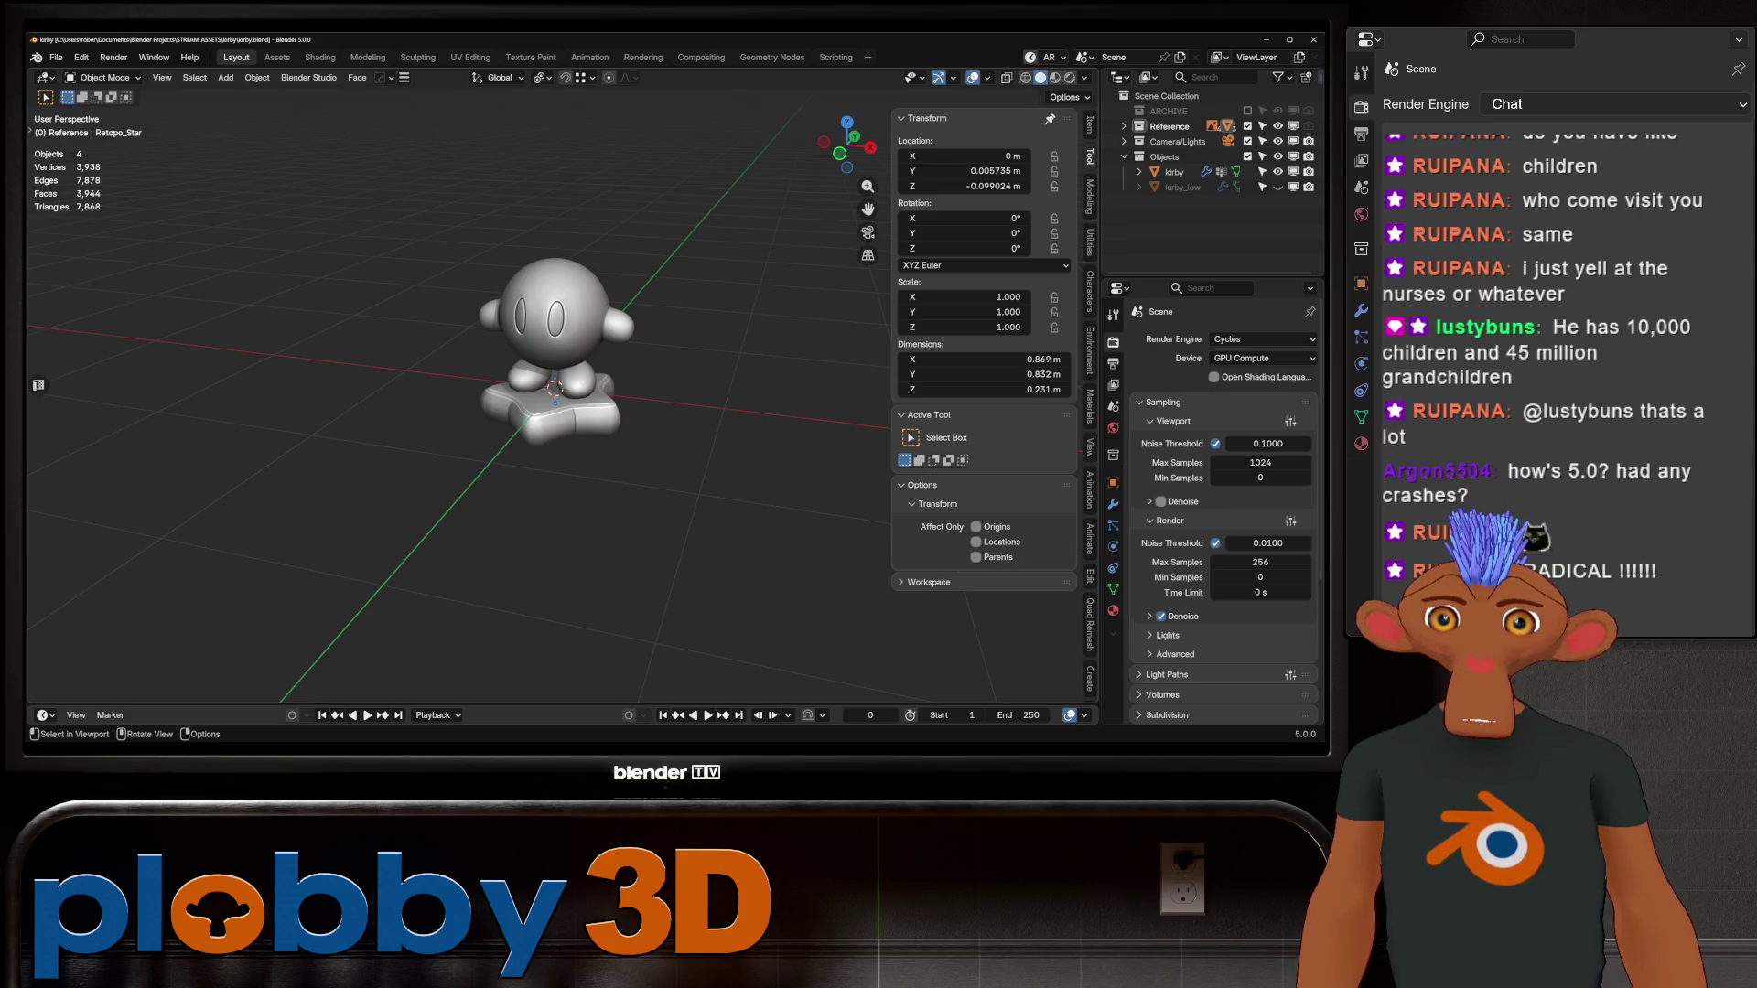
# Step: Start a new empty General file
pyautogui.click(56, 57)
pyautogui.moveTo(83, 75)
pyautogui.click(236, 74)
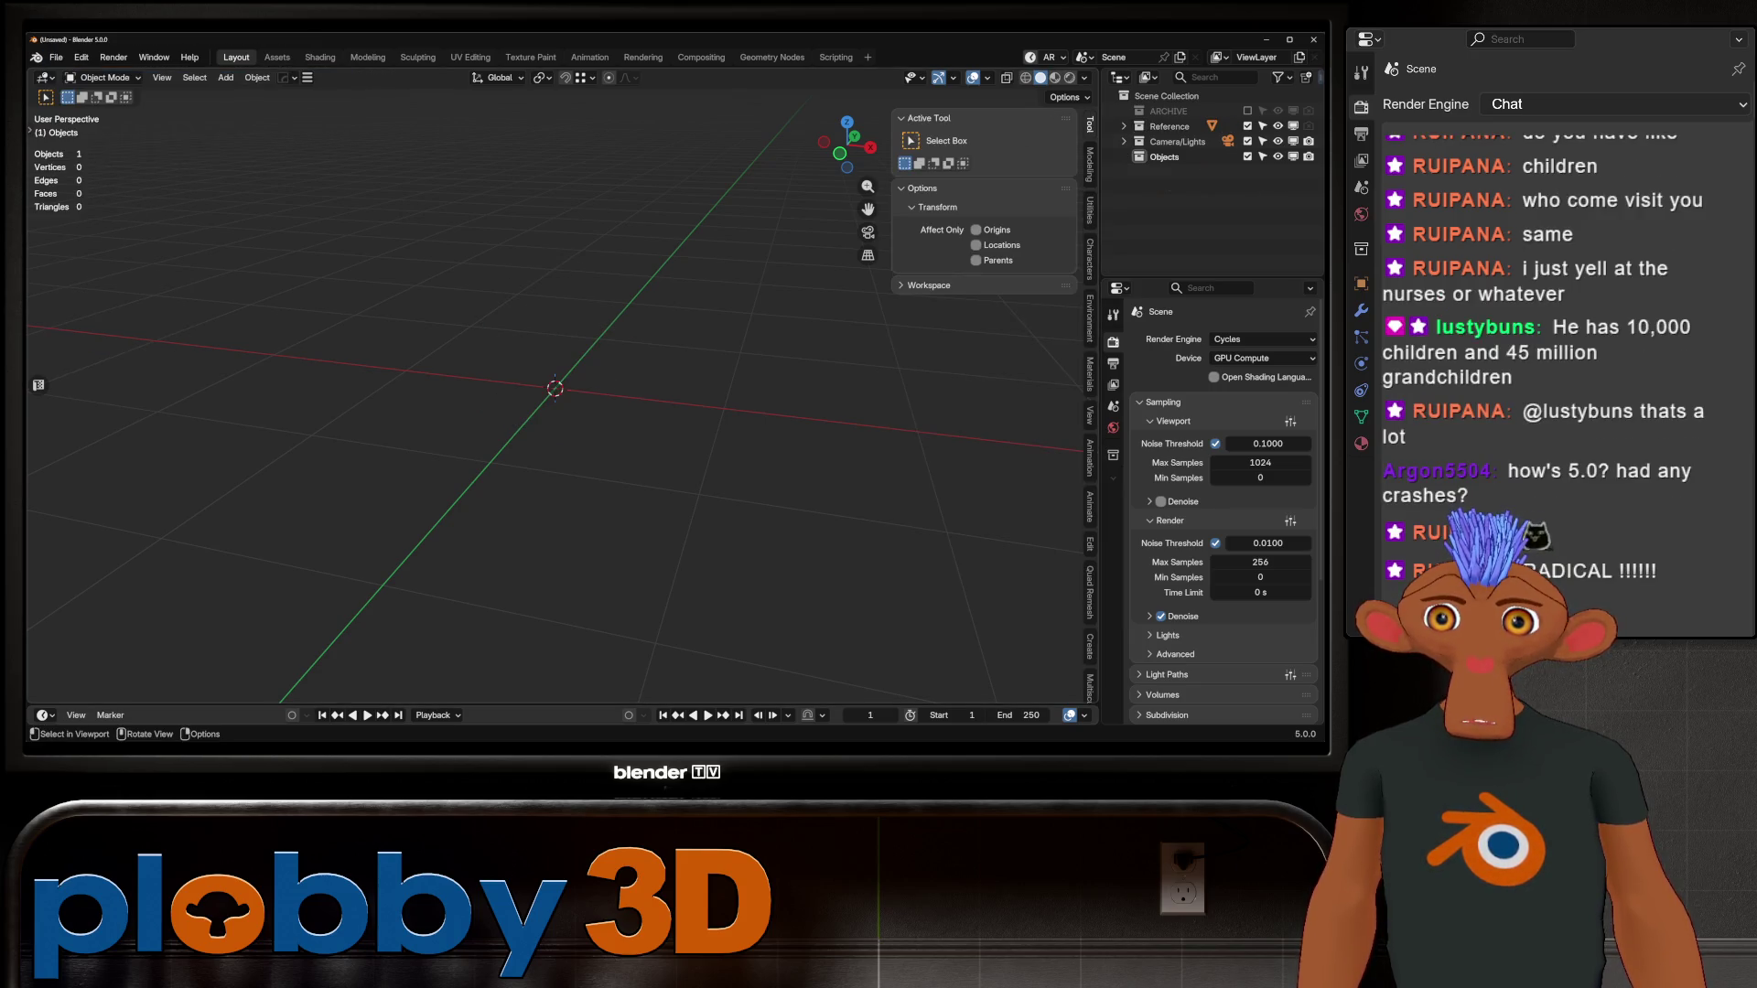
pyautogui.hotkey('shift', 'a')
# Step: Add a plane, scale it up into a large floor and apply its scale
pyautogui.moveTo(549, 390)
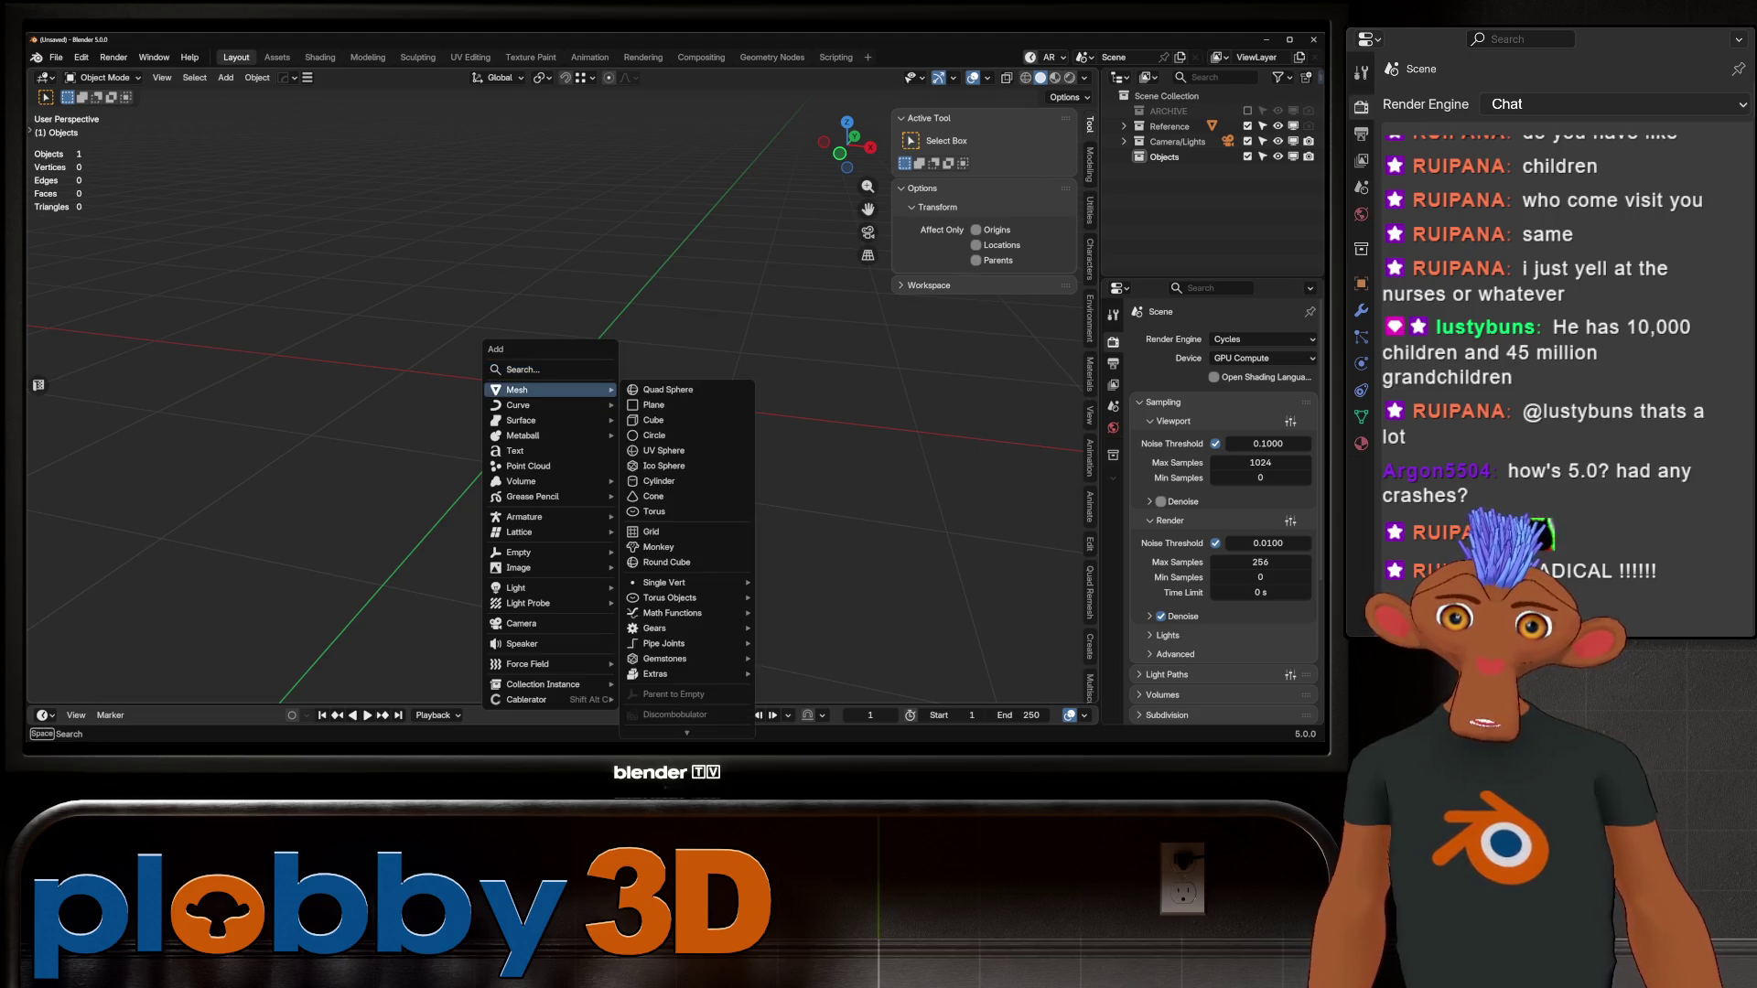
pyautogui.click(653, 405)
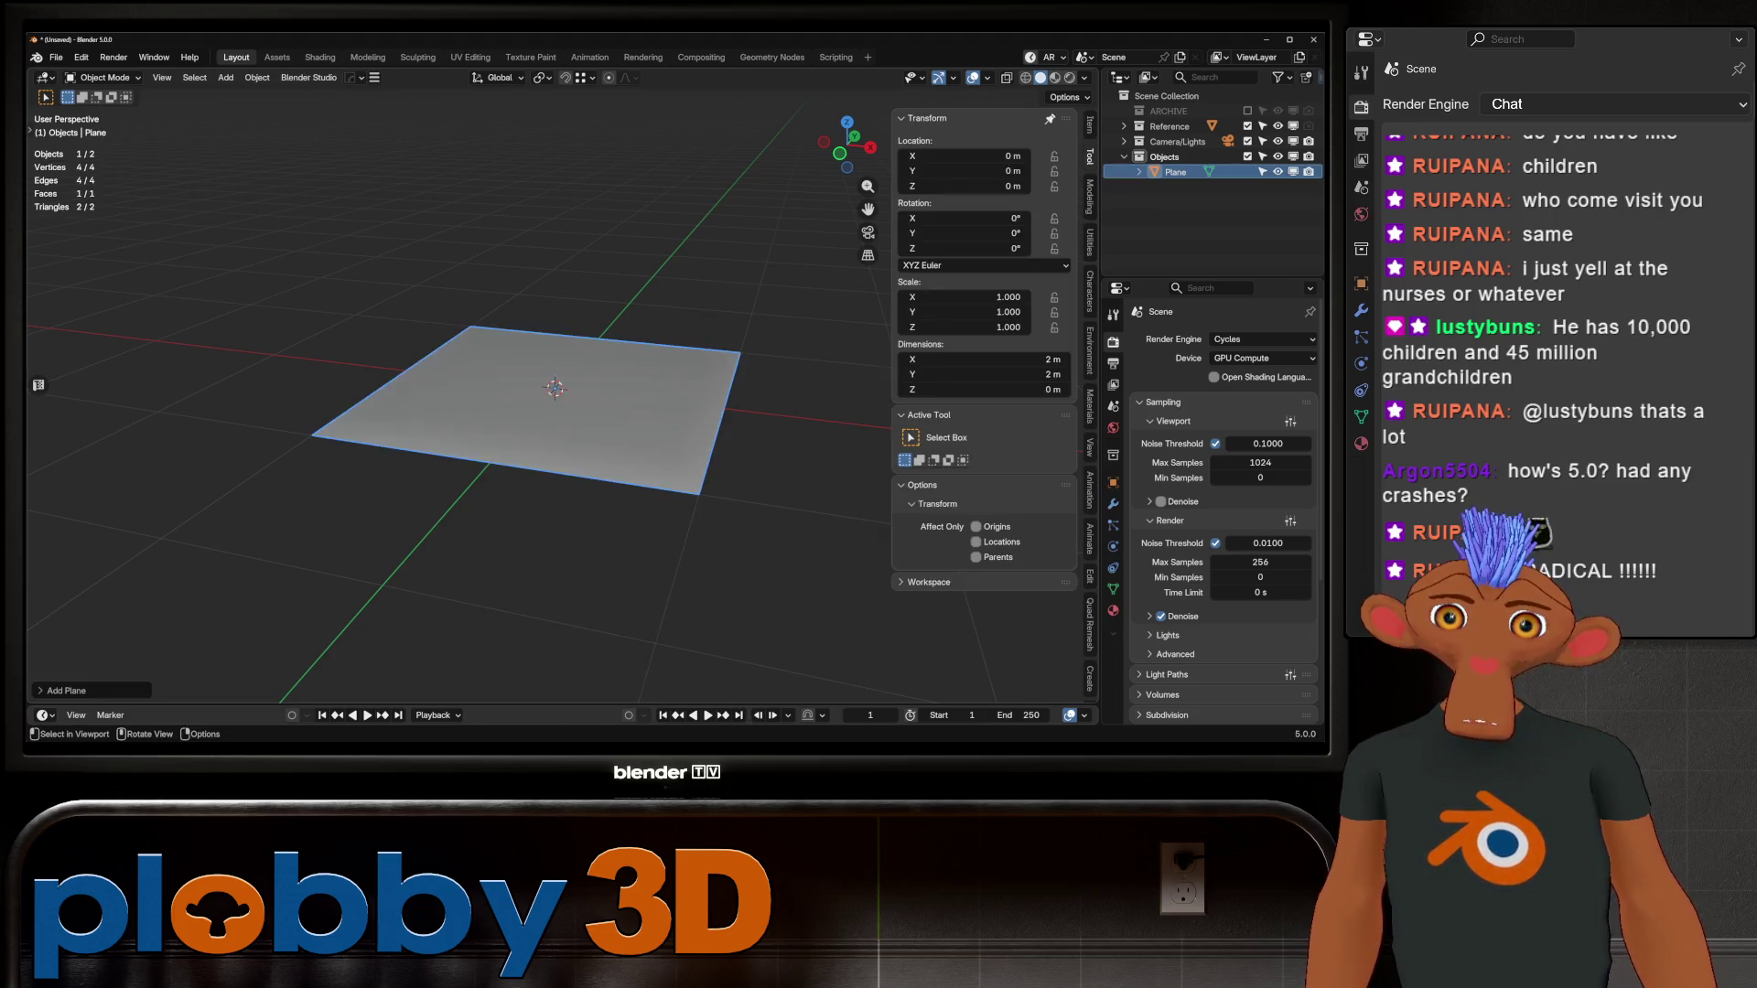
pyautogui.scroll(-3, 556, 389)
pyautogui.press('s')
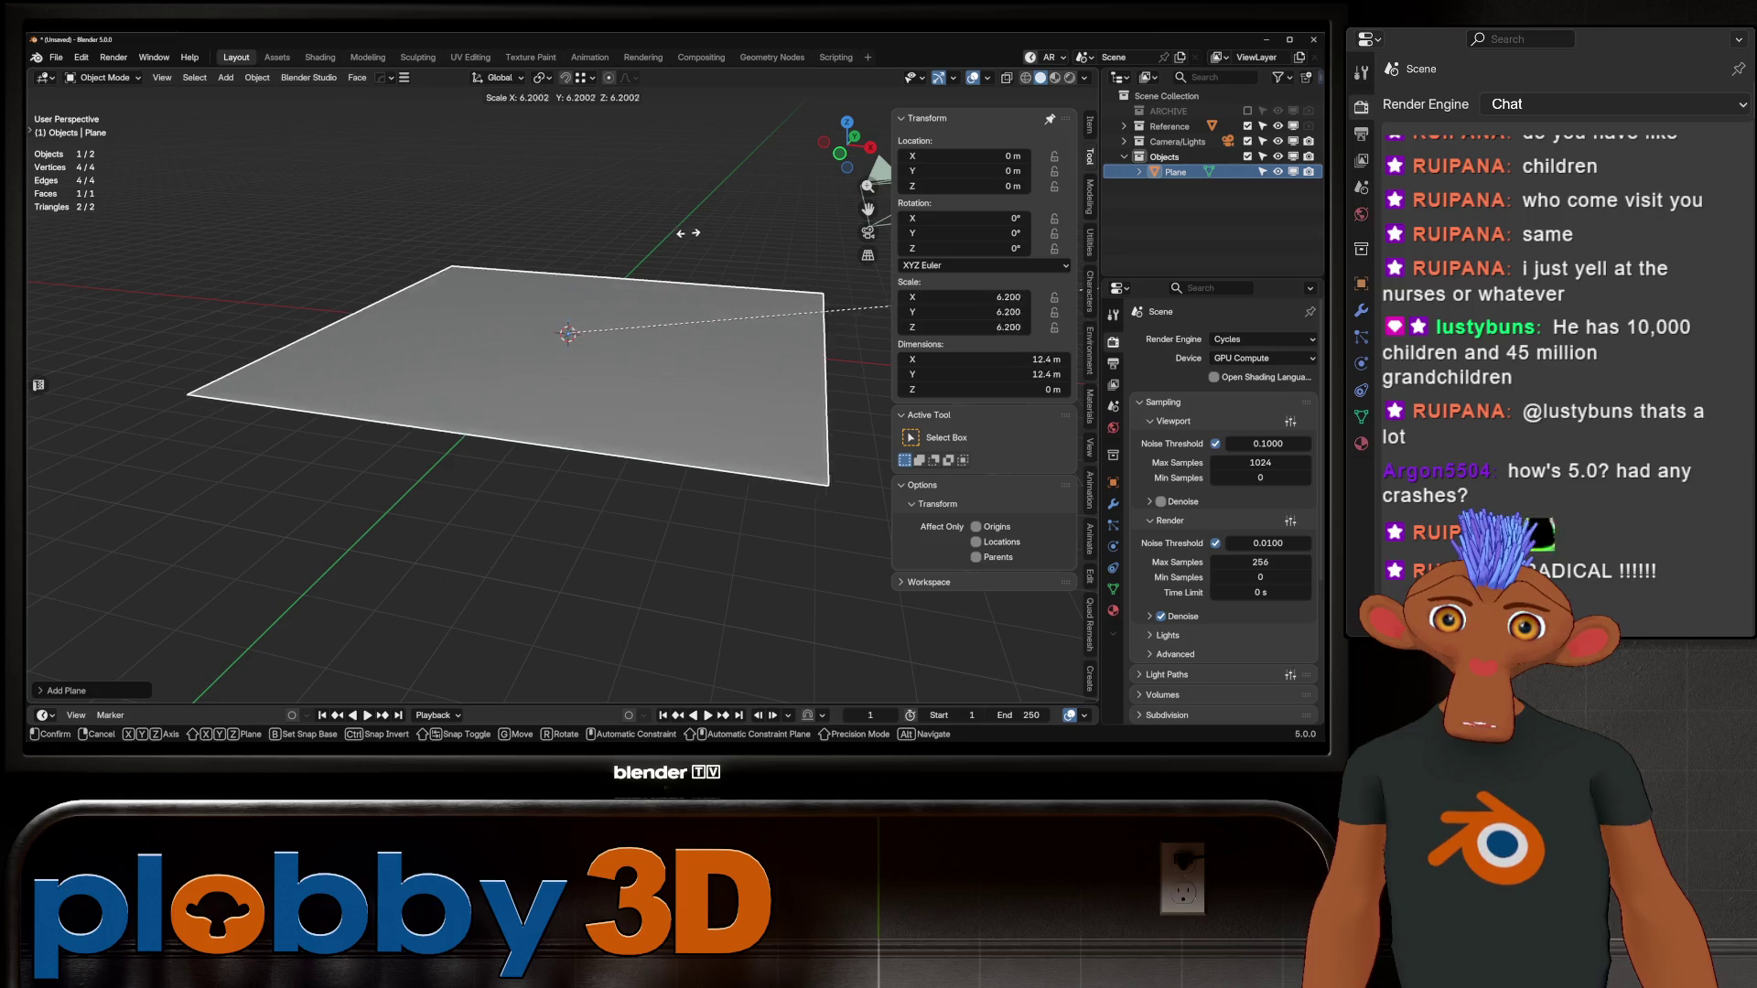
pyautogui.click(877, 167)
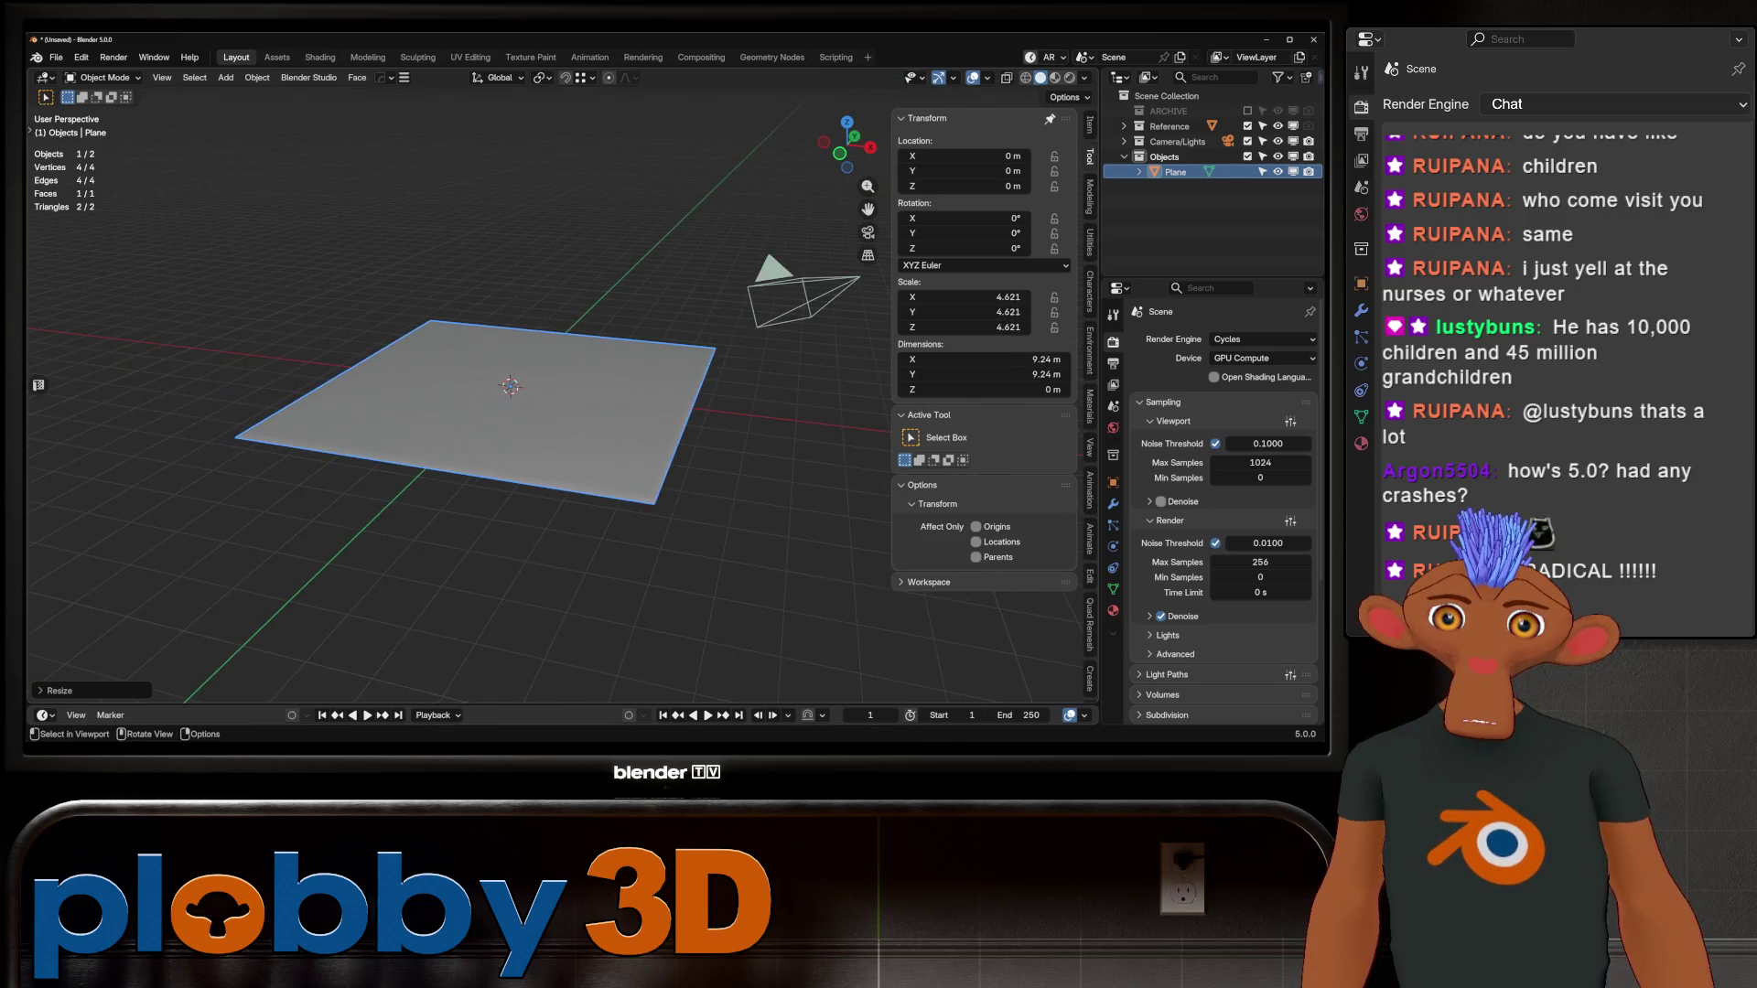
pyautogui.hotkey('ctrl', 'a')
pyautogui.click(522, 483)
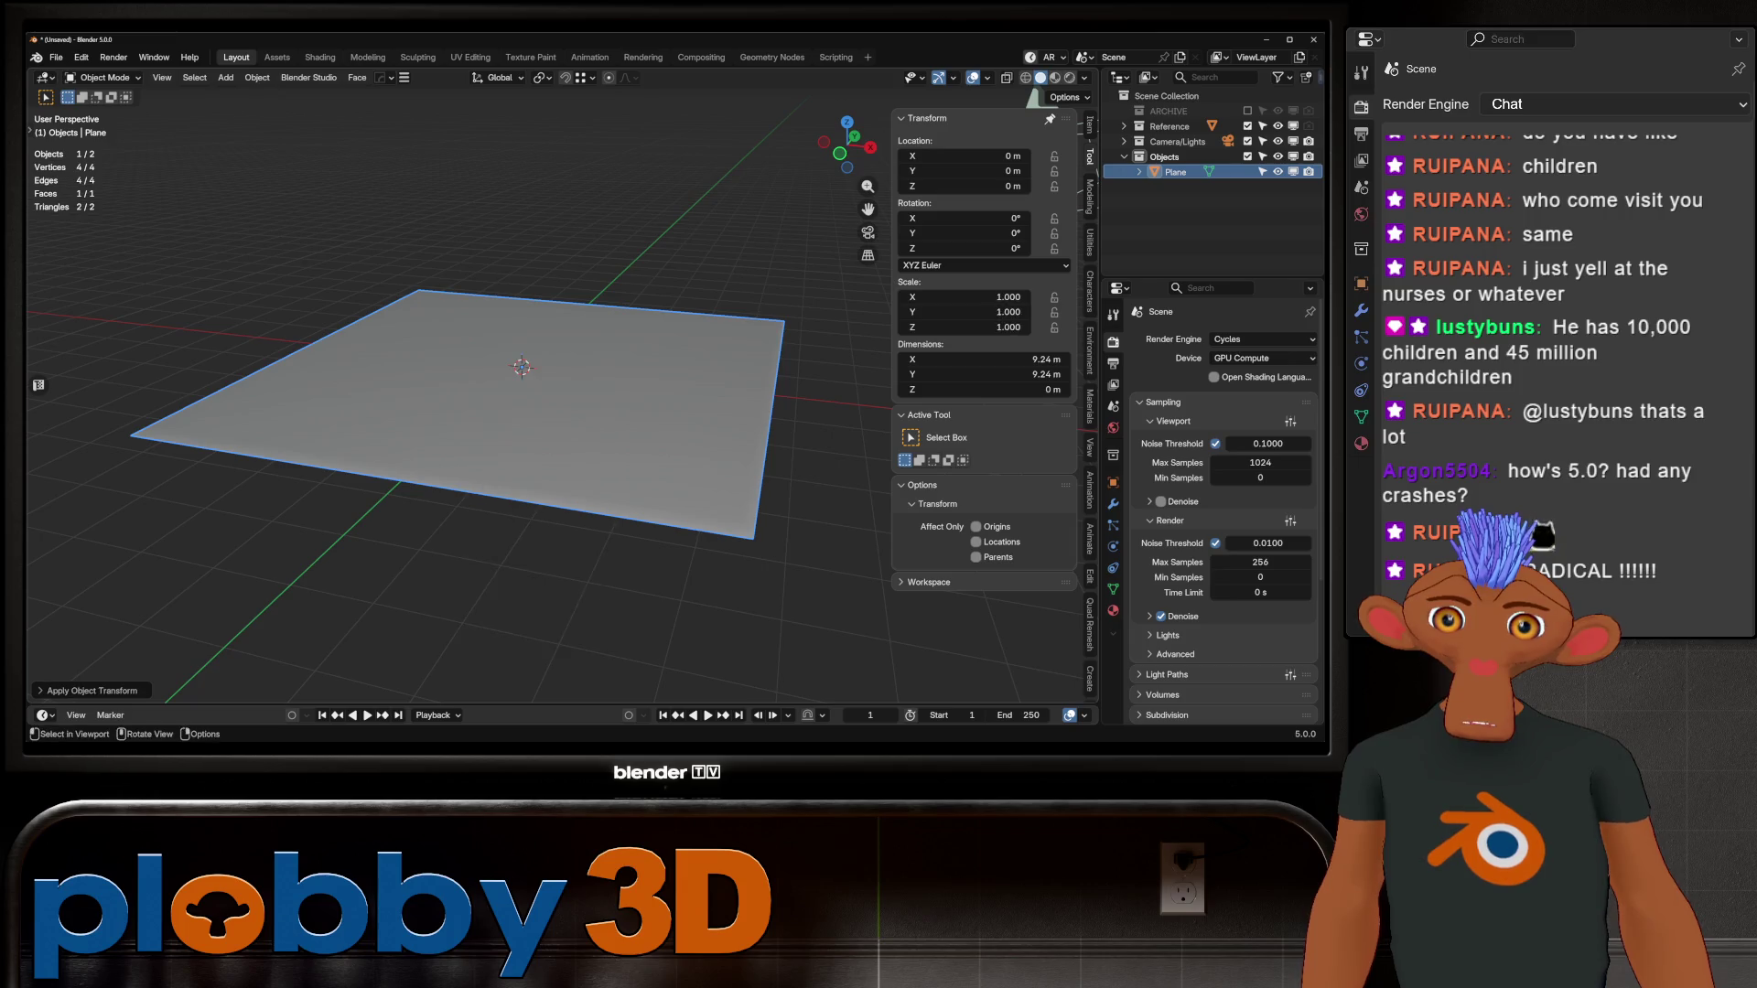
# Step: Add a Quad Sphere scaled to 0.125, raise it above the plane and apply its transforms
pyautogui.hotkey('shift', 'a')
pyautogui.moveTo(550, 371)
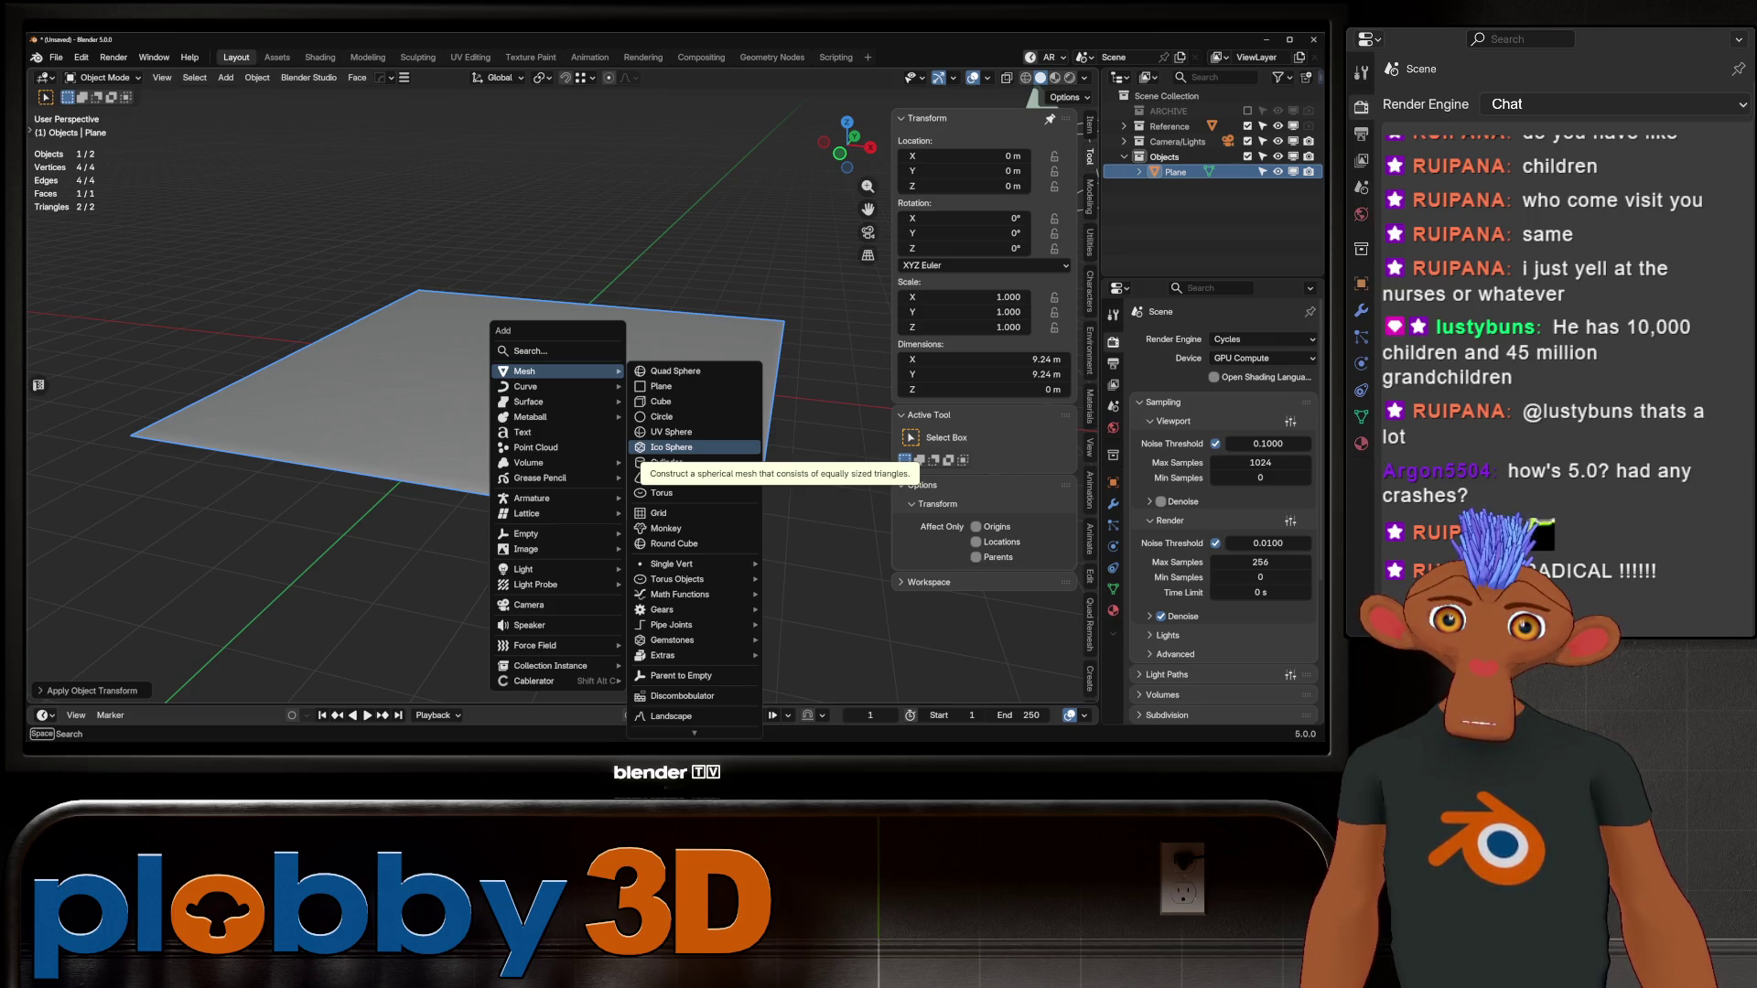
pyautogui.click(674, 371)
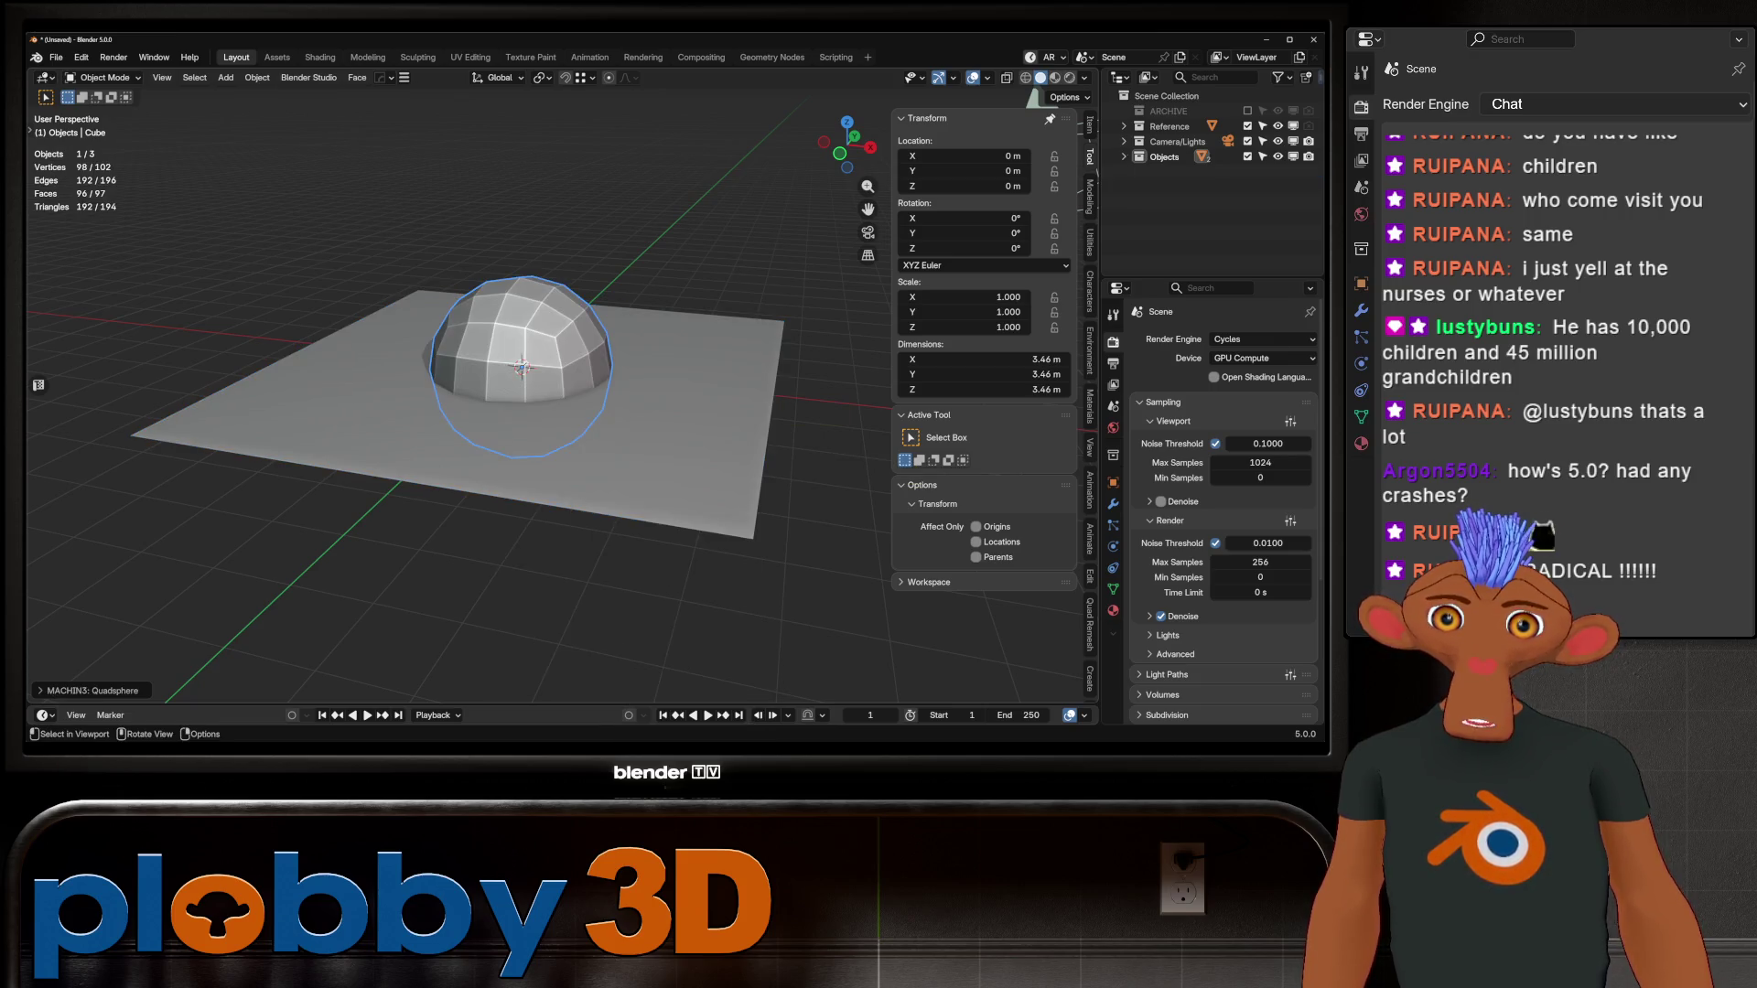
pyautogui.write('s.125')
pyautogui.press('Return')
pyautogui.press('g')
pyautogui.press('z')
pyautogui.click(506, 350)
pyautogui.hotkey('ctrl', 'a')
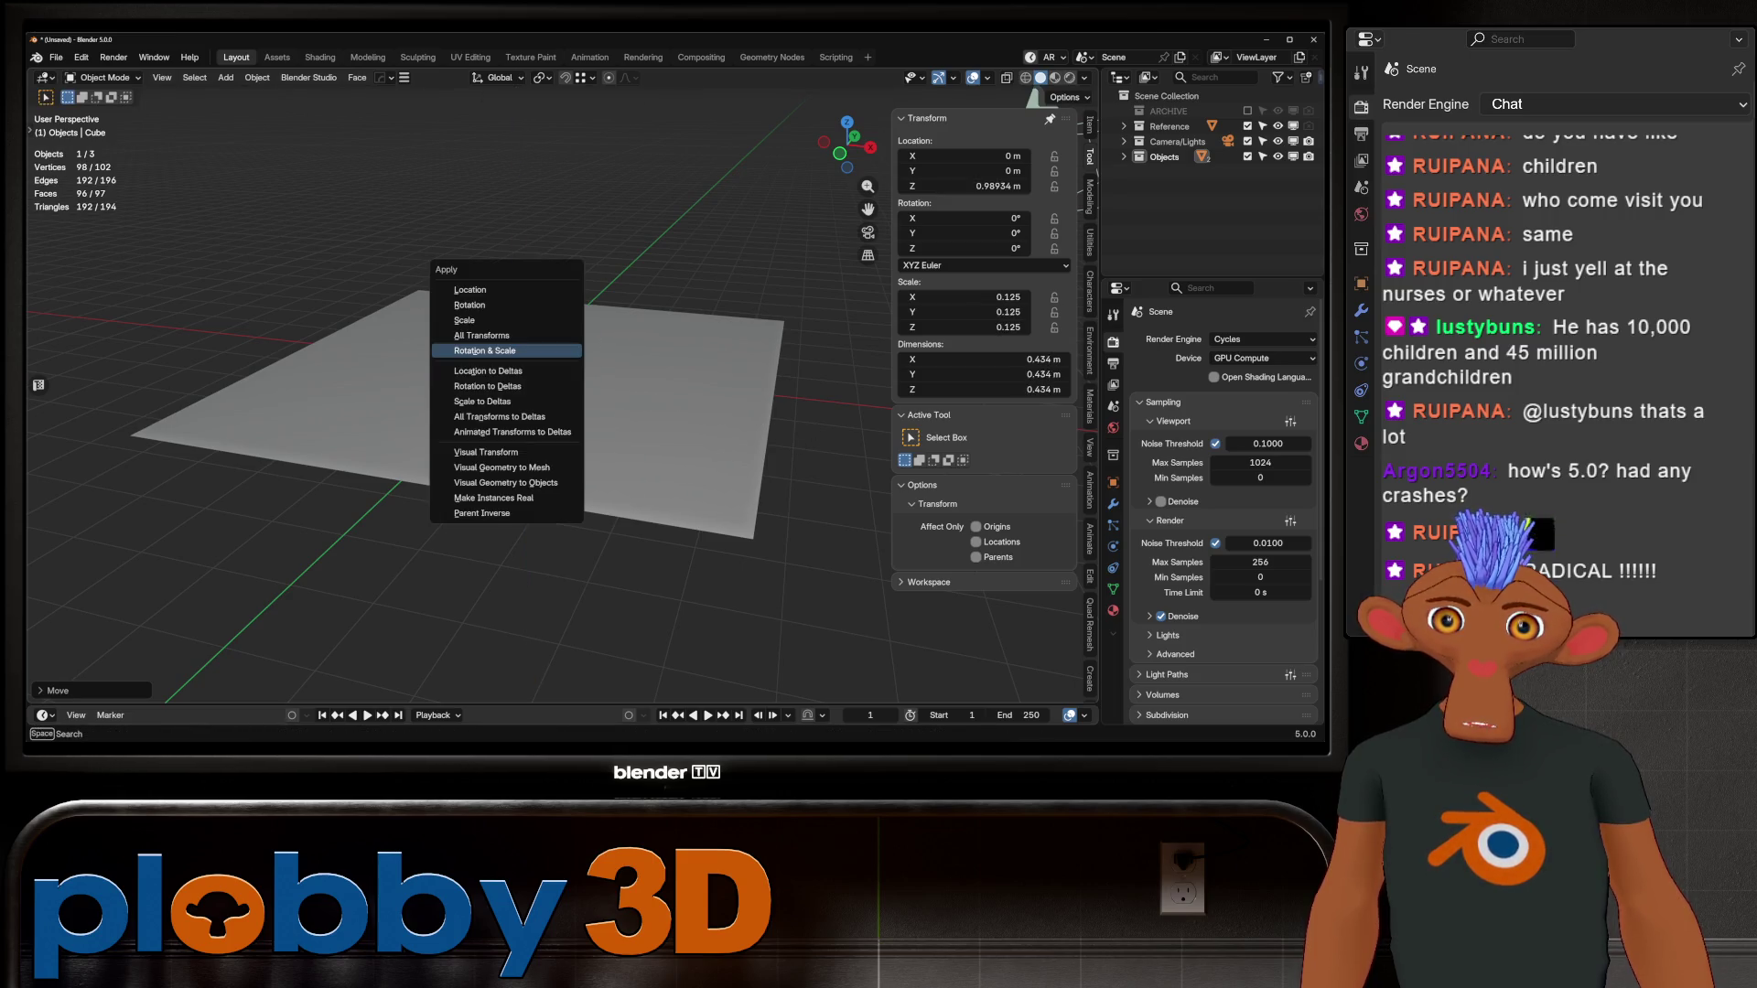
pyautogui.click(484, 351)
# Step: Add an Array modifier to the sphere, making three copies in a row
pyautogui.scroll(3, 485, 351)
pyautogui.click(641, 549)
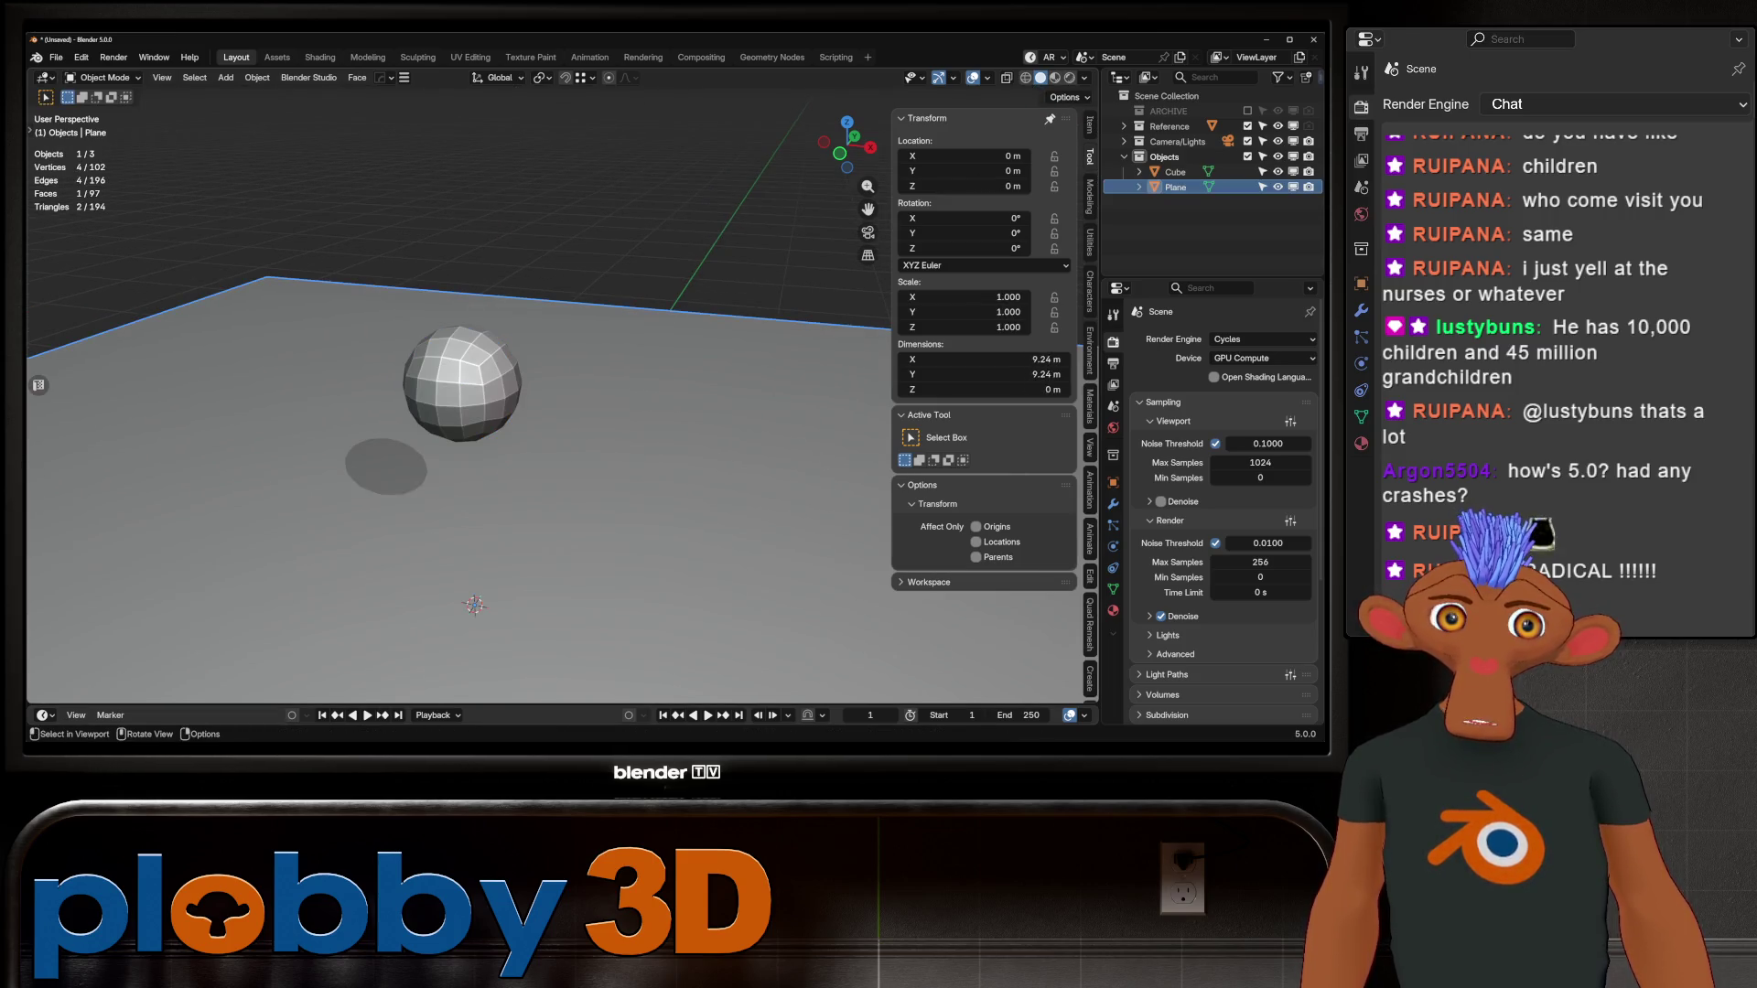
pyautogui.click(462, 385)
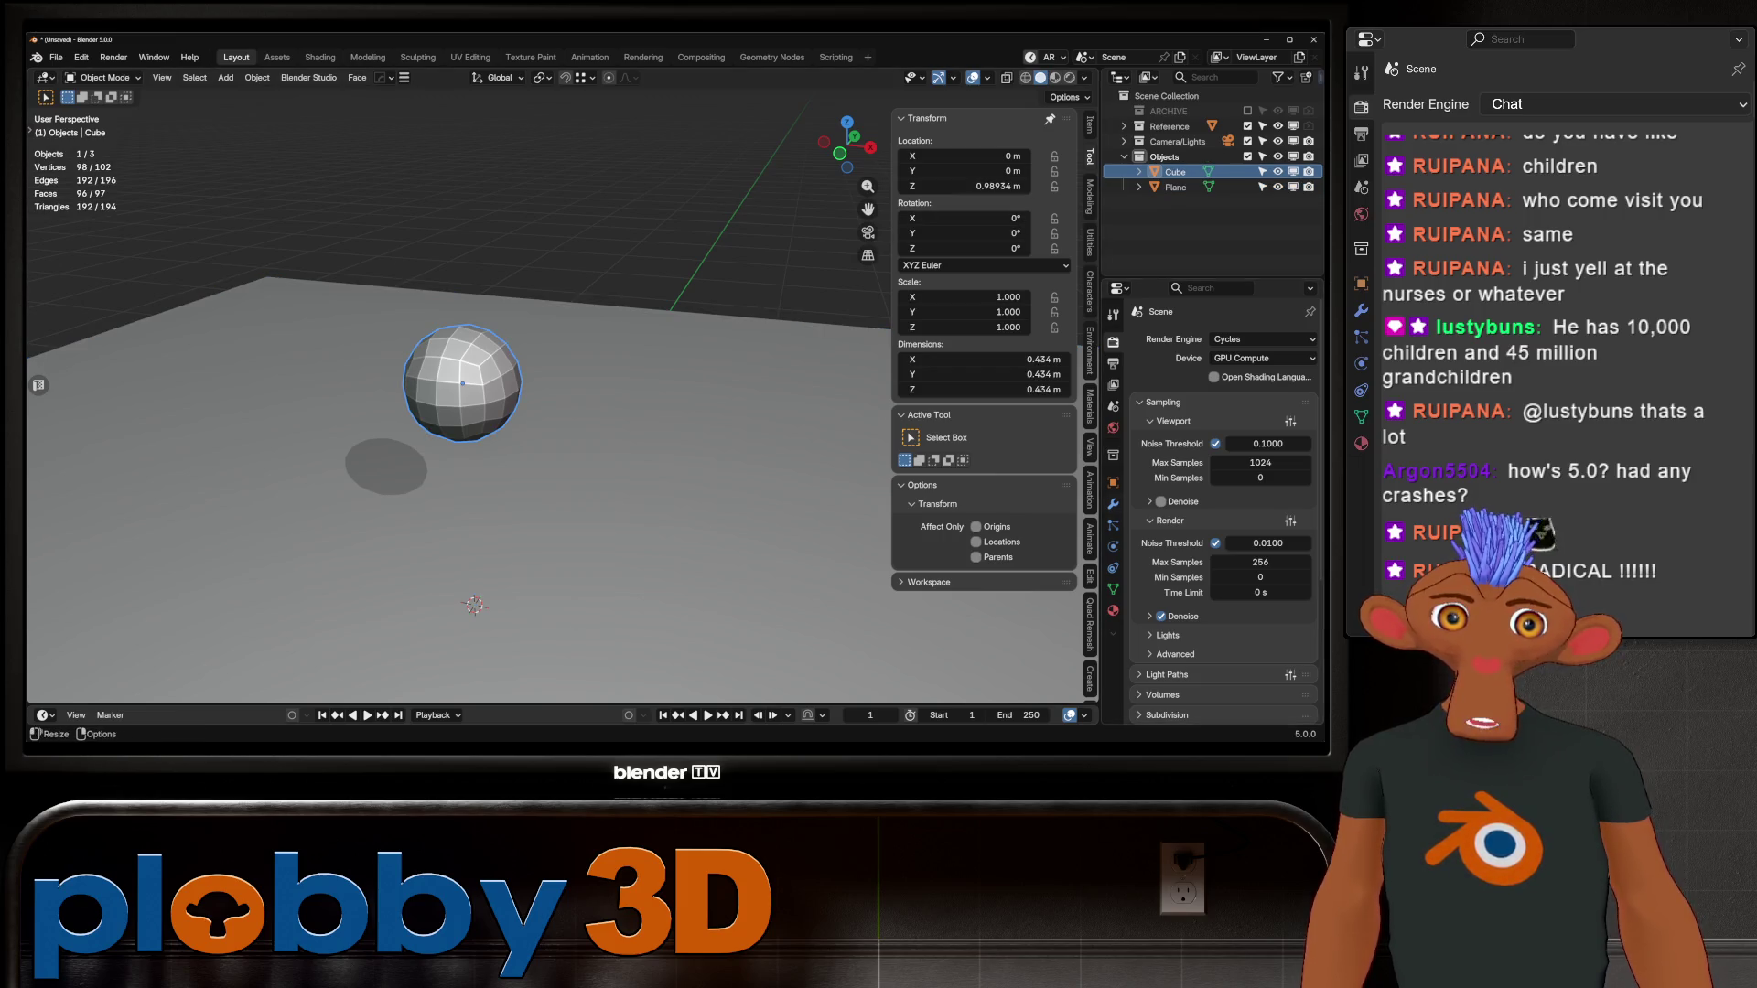
pyautogui.click(1112, 504)
pyautogui.click(1190, 339)
pyautogui.moveTo(1153, 368)
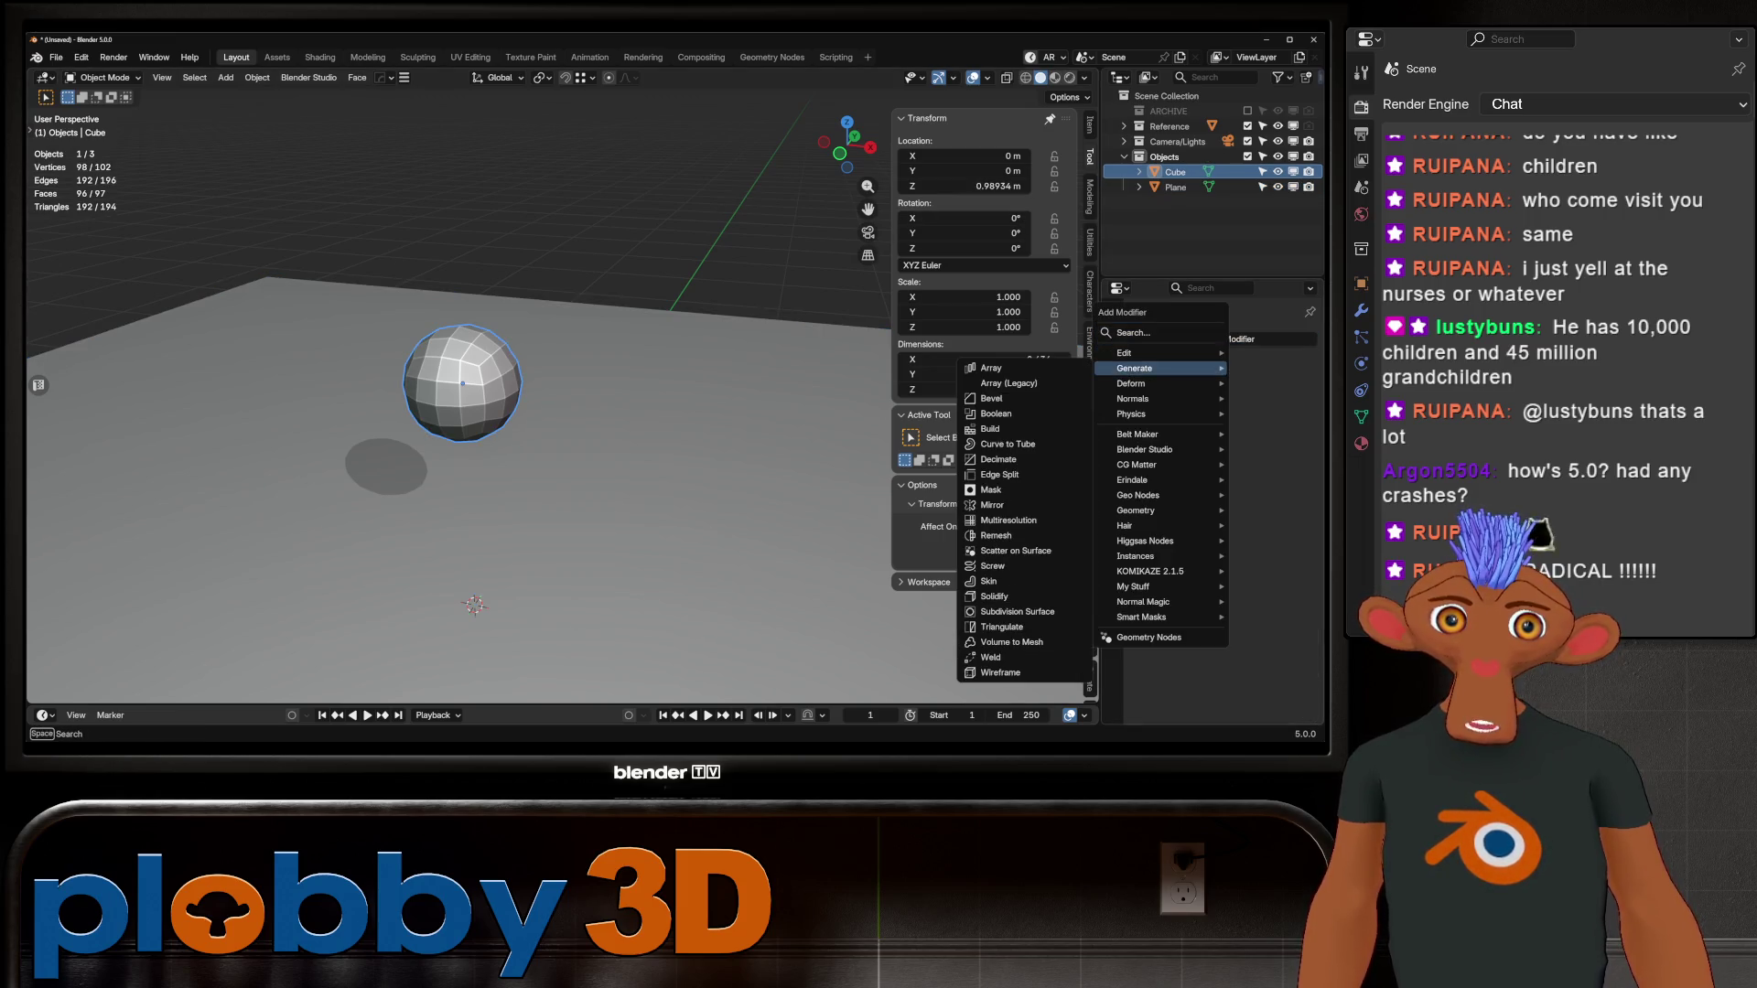
pyautogui.click(991, 368)
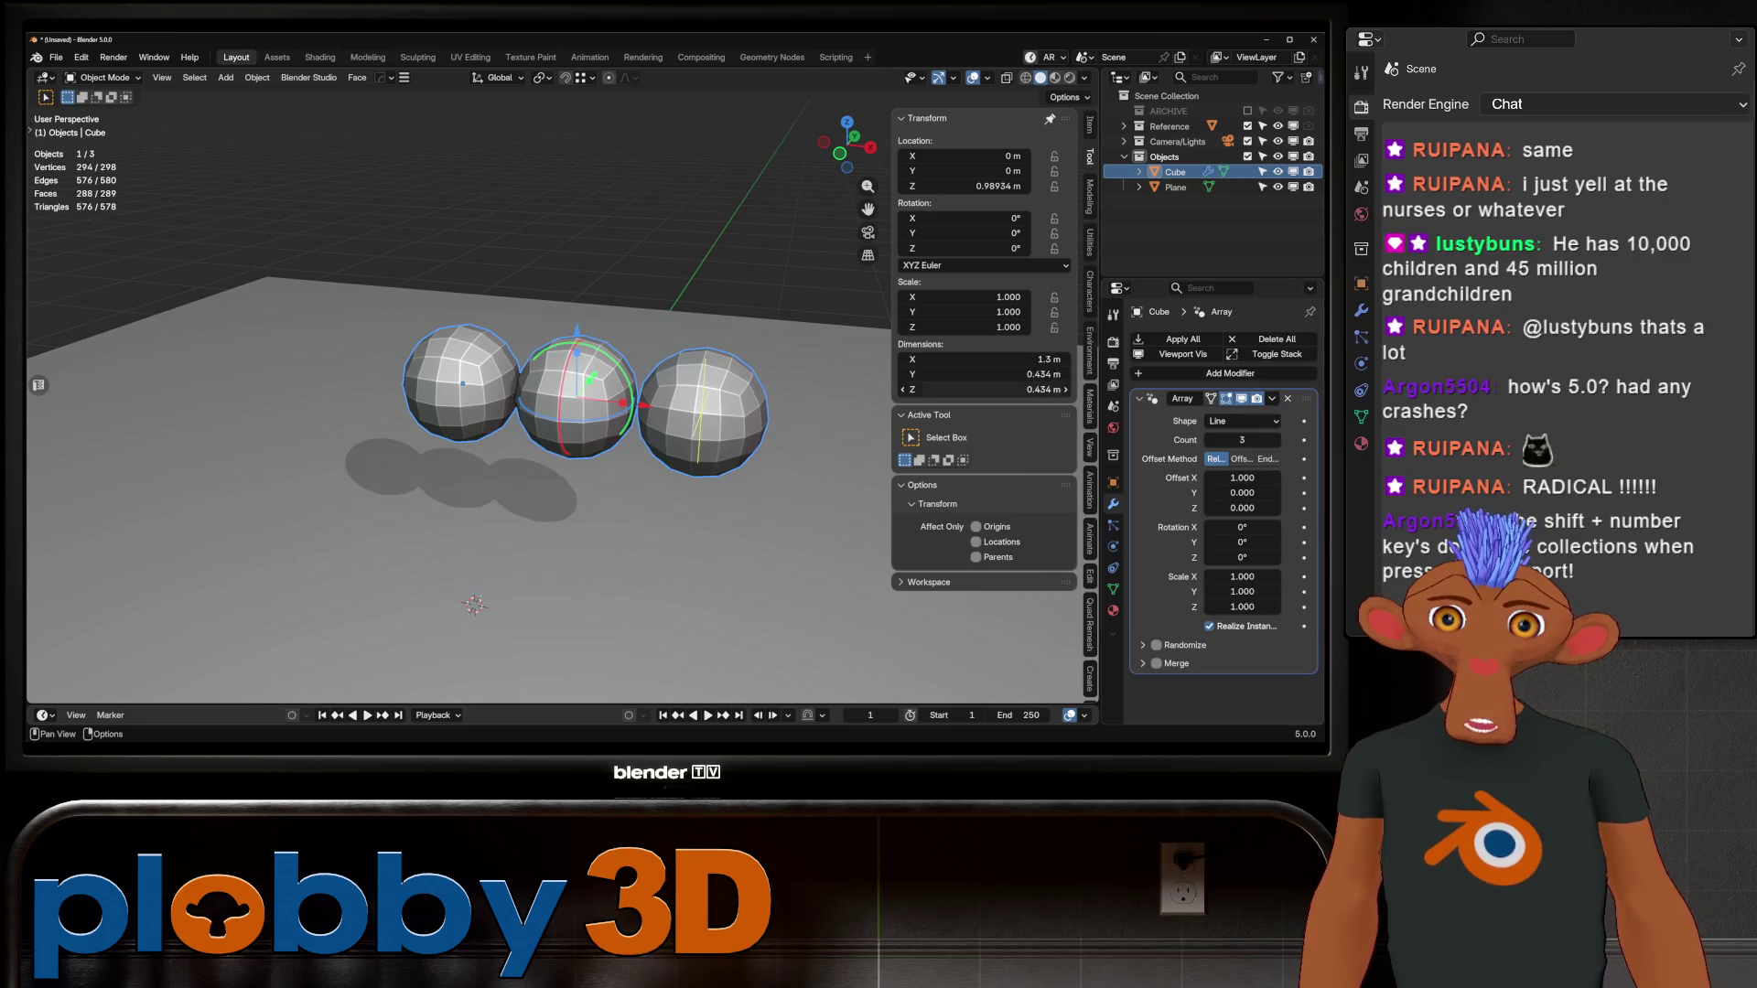
# Step: Set the Array count to 7, reverting the trial Y rotation and Z stretch
pyautogui.moveTo(549, 457); pyautogui.dragTo(529, 325, button='middle')
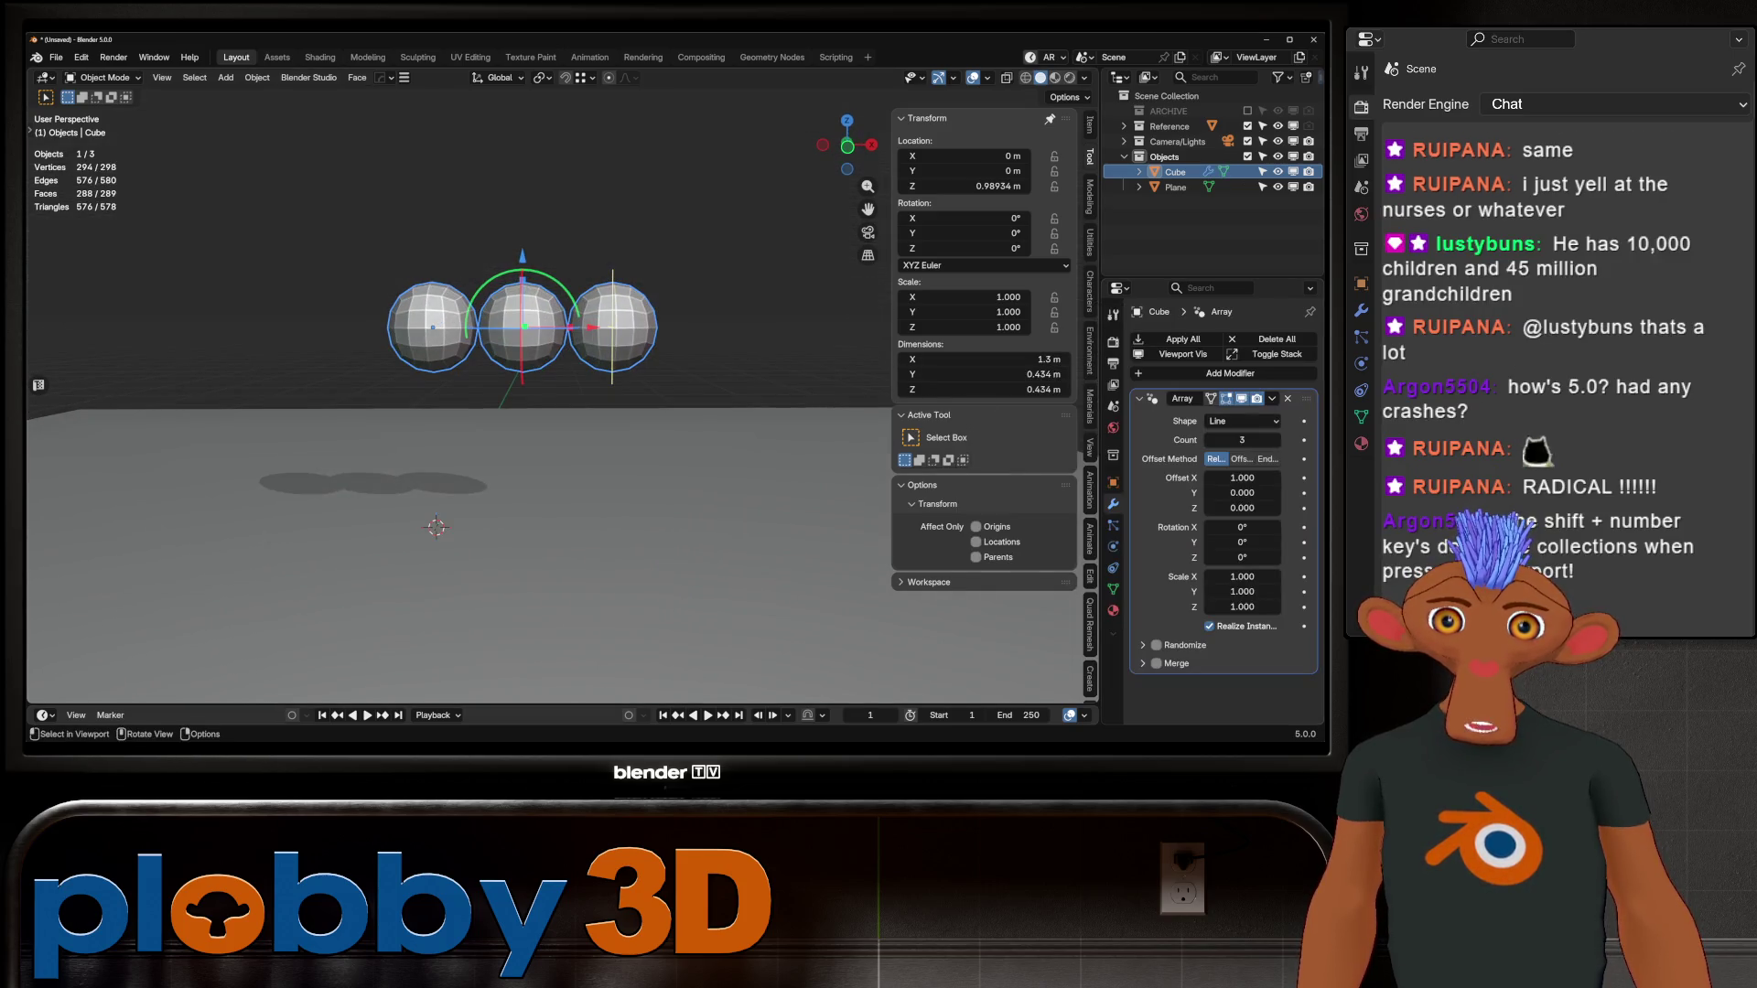
pyautogui.scroll(3, 521, 366)
pyautogui.scroll(-6, 521, 366)
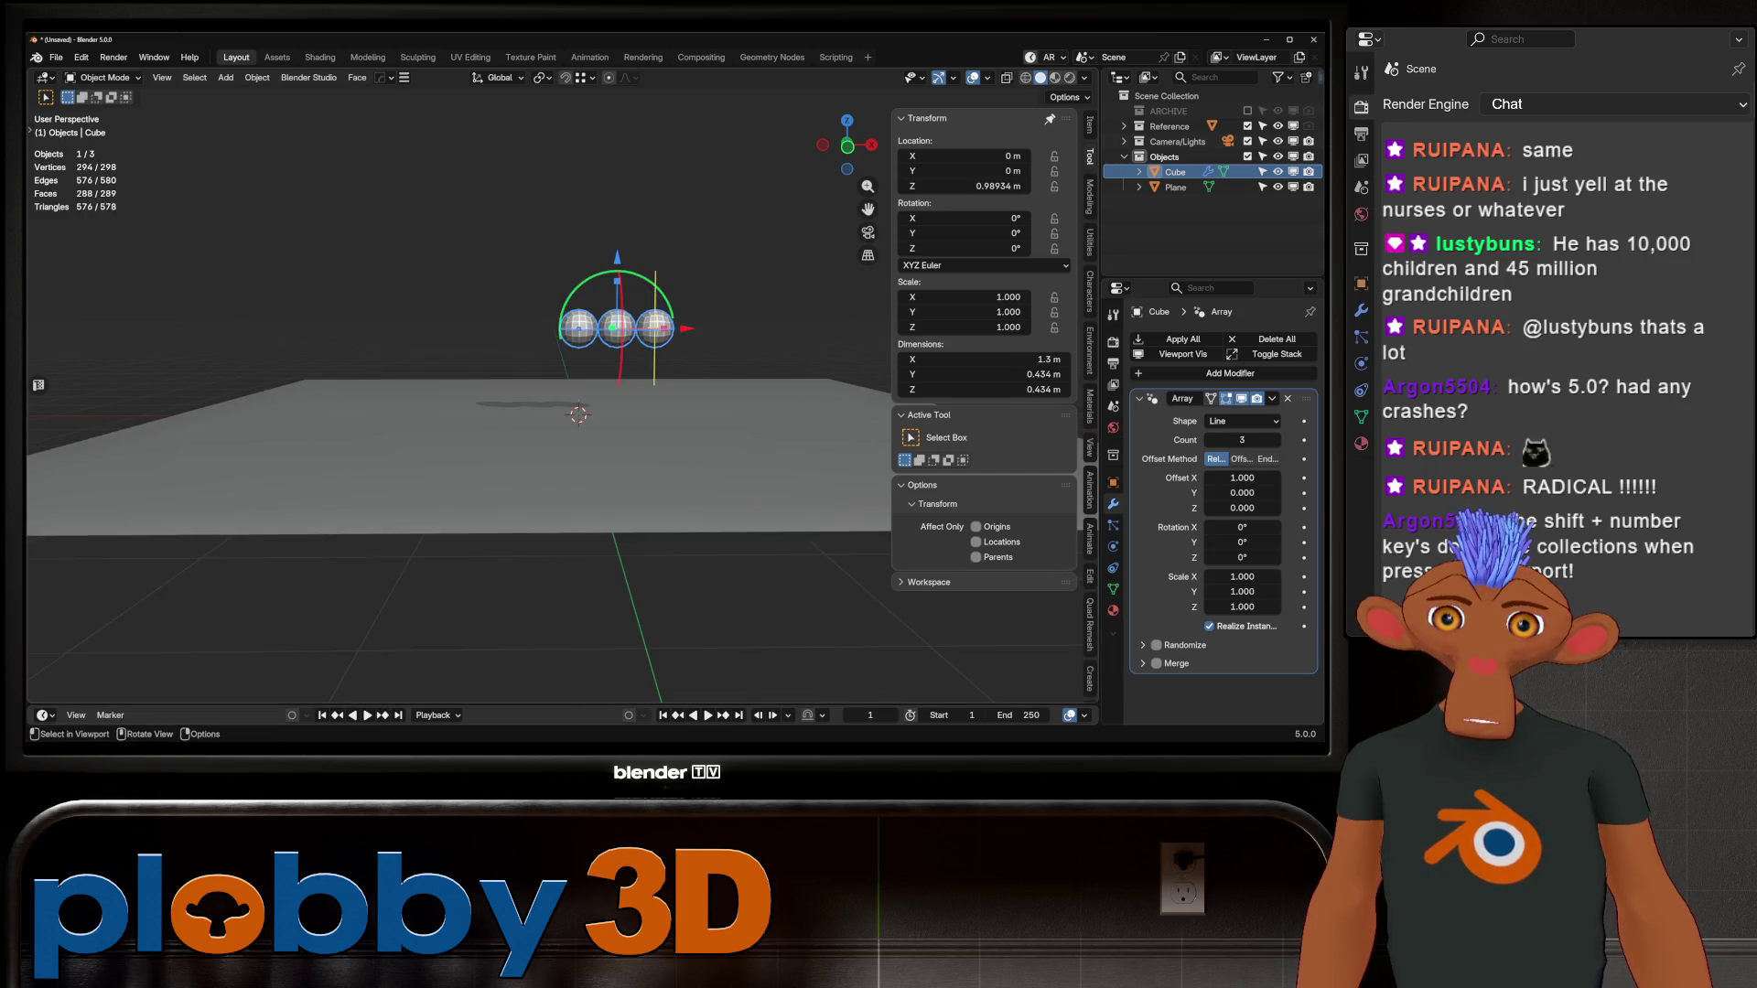
pyautogui.moveTo(549, 412); pyautogui.dragTo(512, 403, button='middle')
pyautogui.moveTo(1242, 440)
pyautogui.mouseDown()
pyautogui.moveTo(1300, 440)
pyautogui.moveTo(1227, 440)
pyautogui.moveTo(1256, 440)
pyautogui.mouseUp()
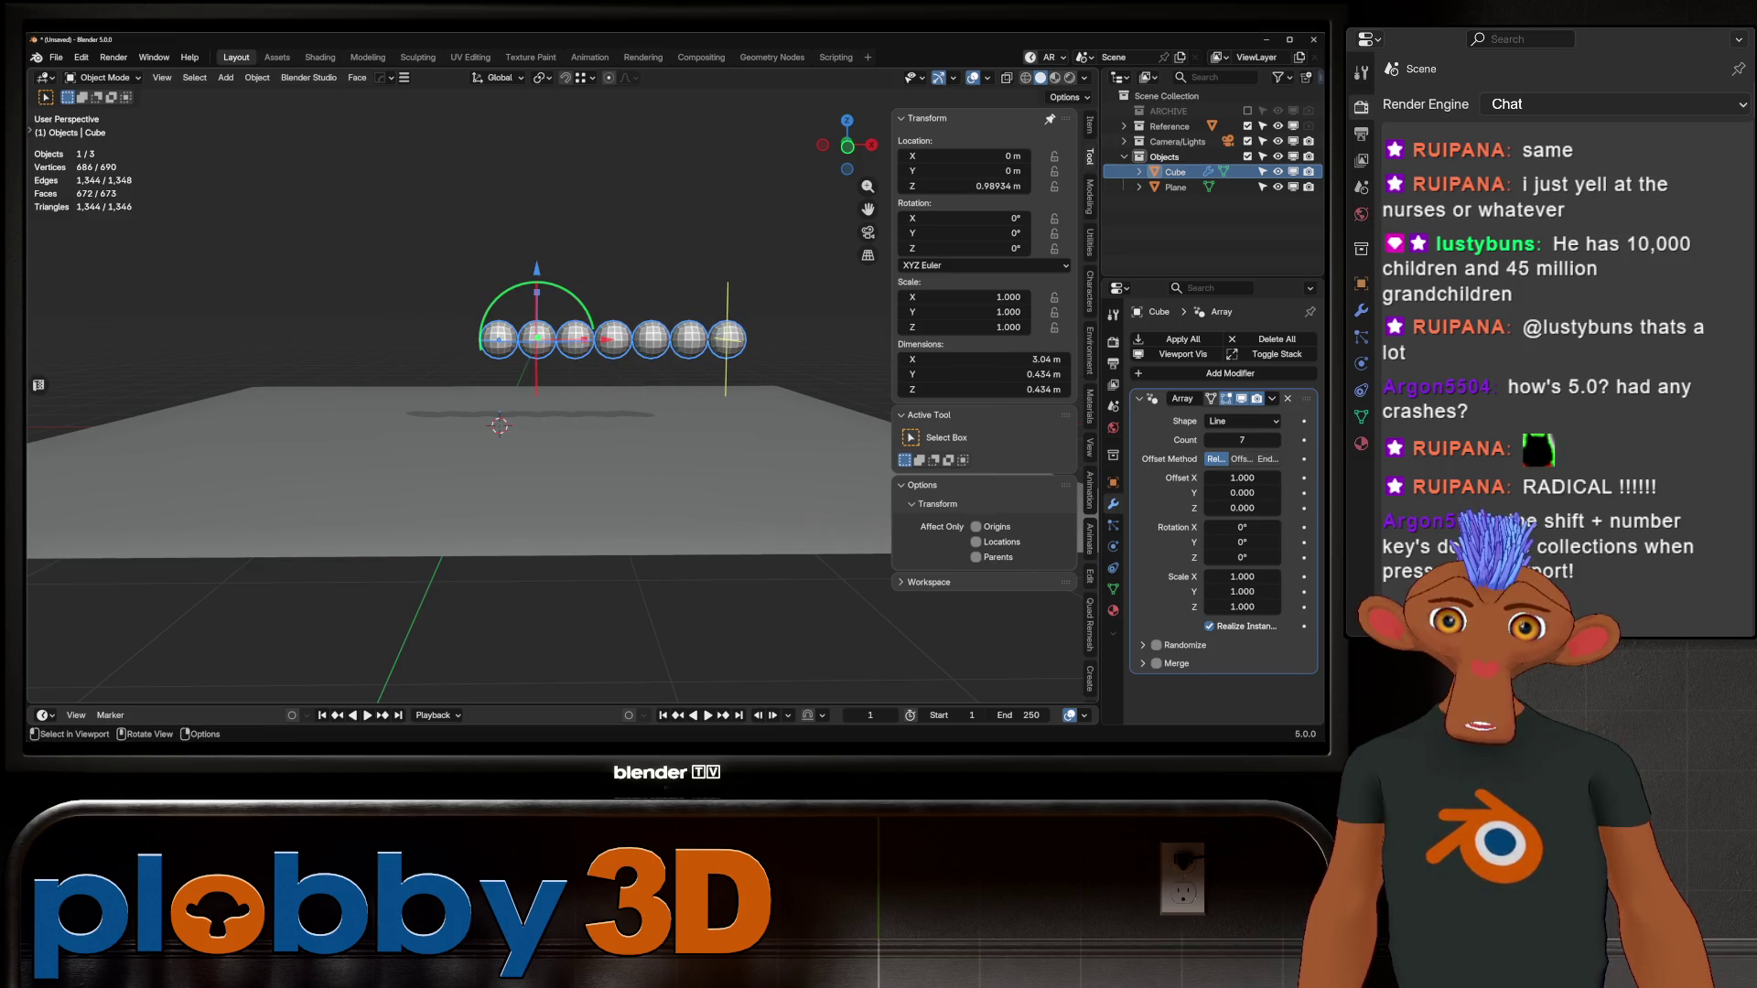
pyautogui.moveTo(538, 285)
pyautogui.mouseDown()
pyautogui.moveTo(585, 316)
pyautogui.moveTo(590, 368)
pyautogui.moveTo(572, 302)
pyautogui.moveTo(540, 288)
pyautogui.moveTo(567, 302)
pyautogui.moveTo(537, 267)
pyautogui.moveTo(537, 215)
pyautogui.moveTo(537, 292)
pyautogui.moveTo(537, 224)
pyautogui.mouseUp()
pyautogui.press('Escape')
pyautogui.press('Escape')
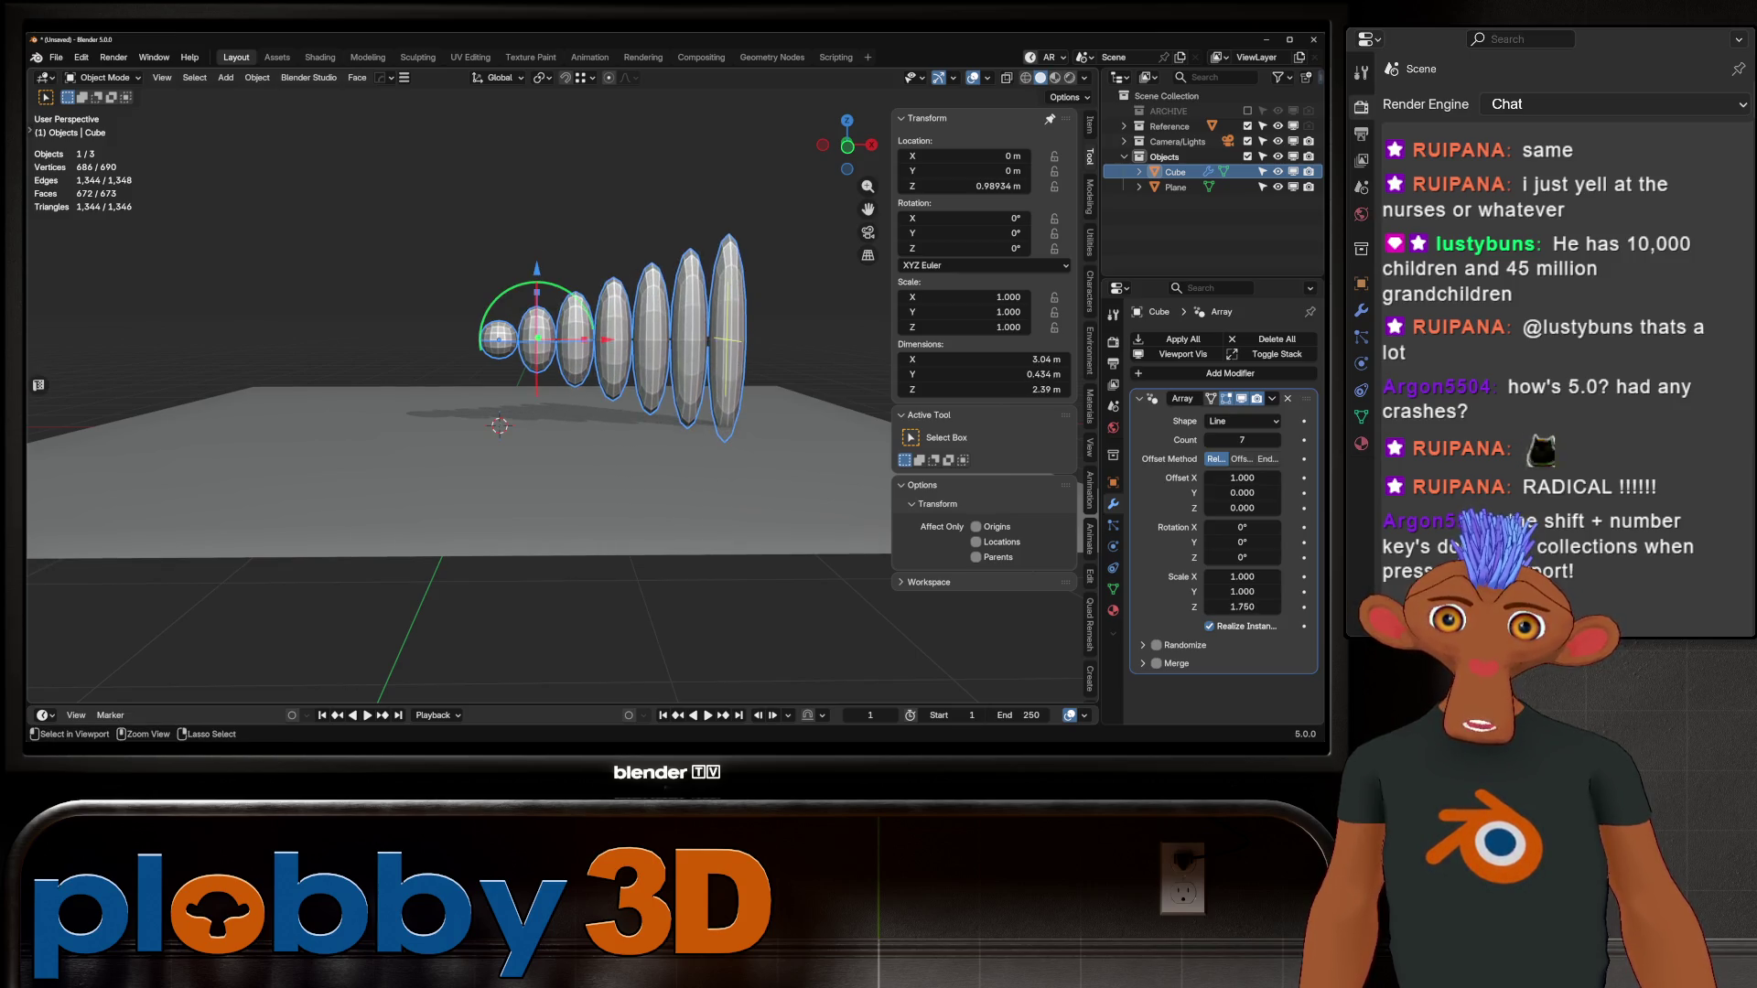
pyautogui.hotkey('ctrl', 'z')
pyautogui.moveTo(537, 224); pyautogui.dragTo(512, 274, button='middle')
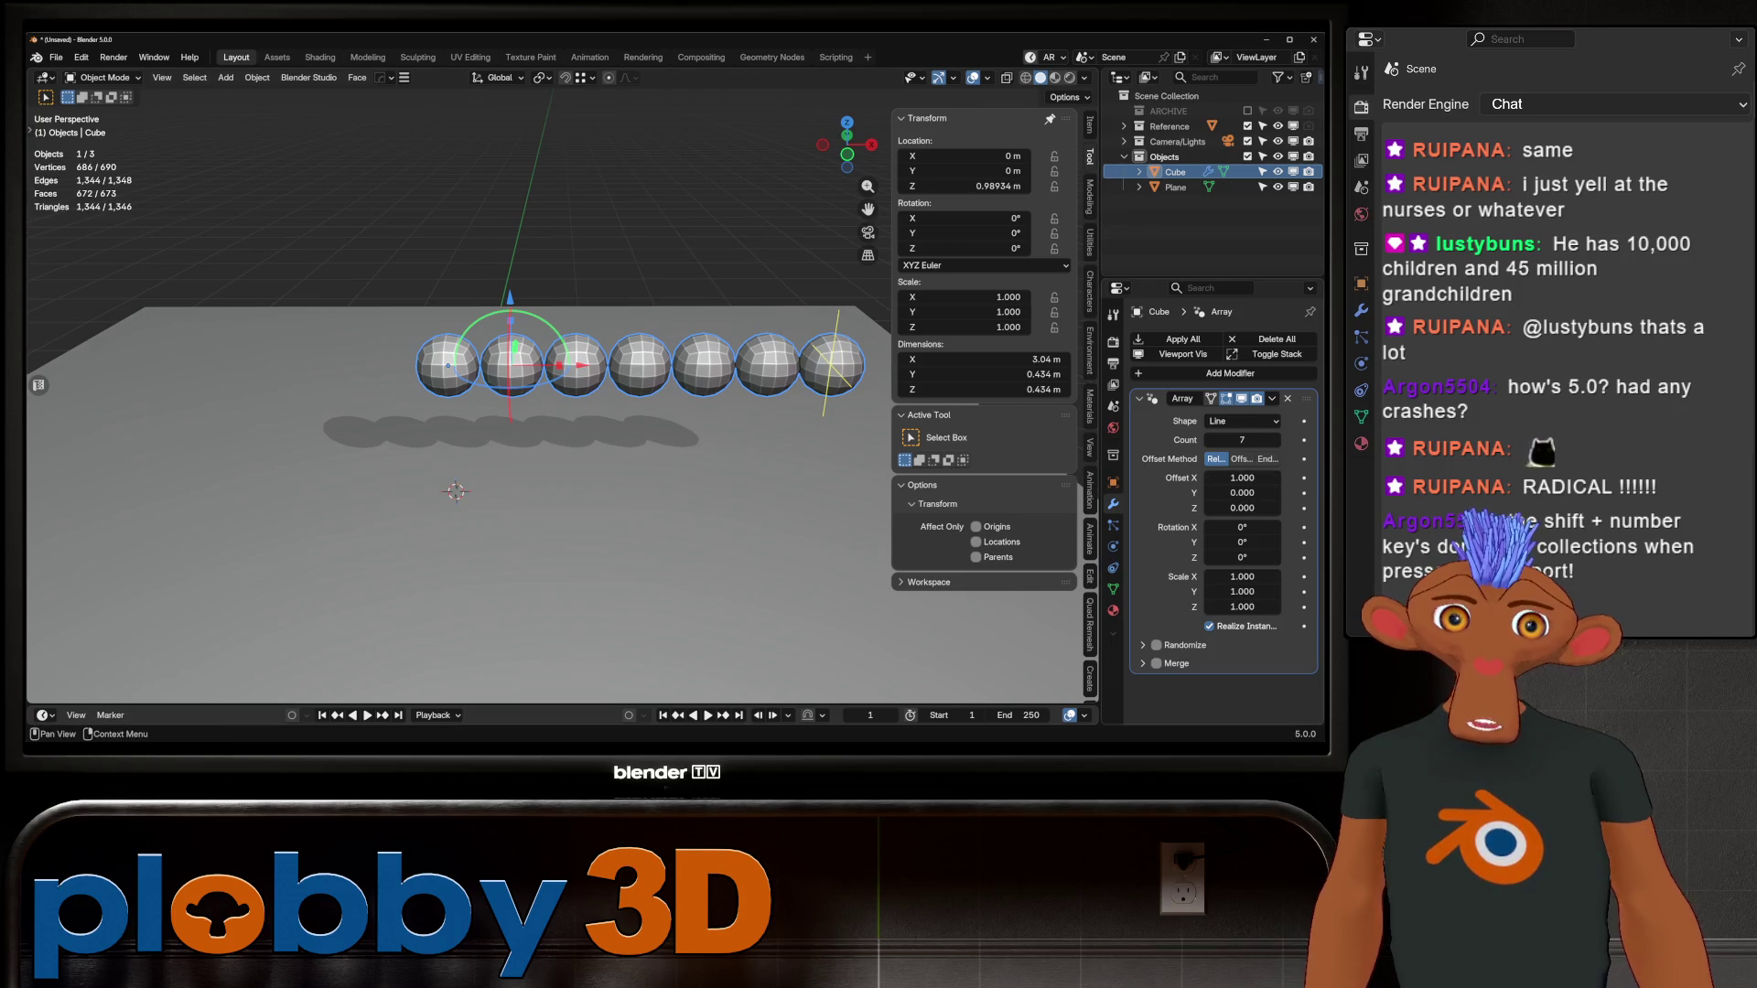
pyautogui.click(1243, 421)
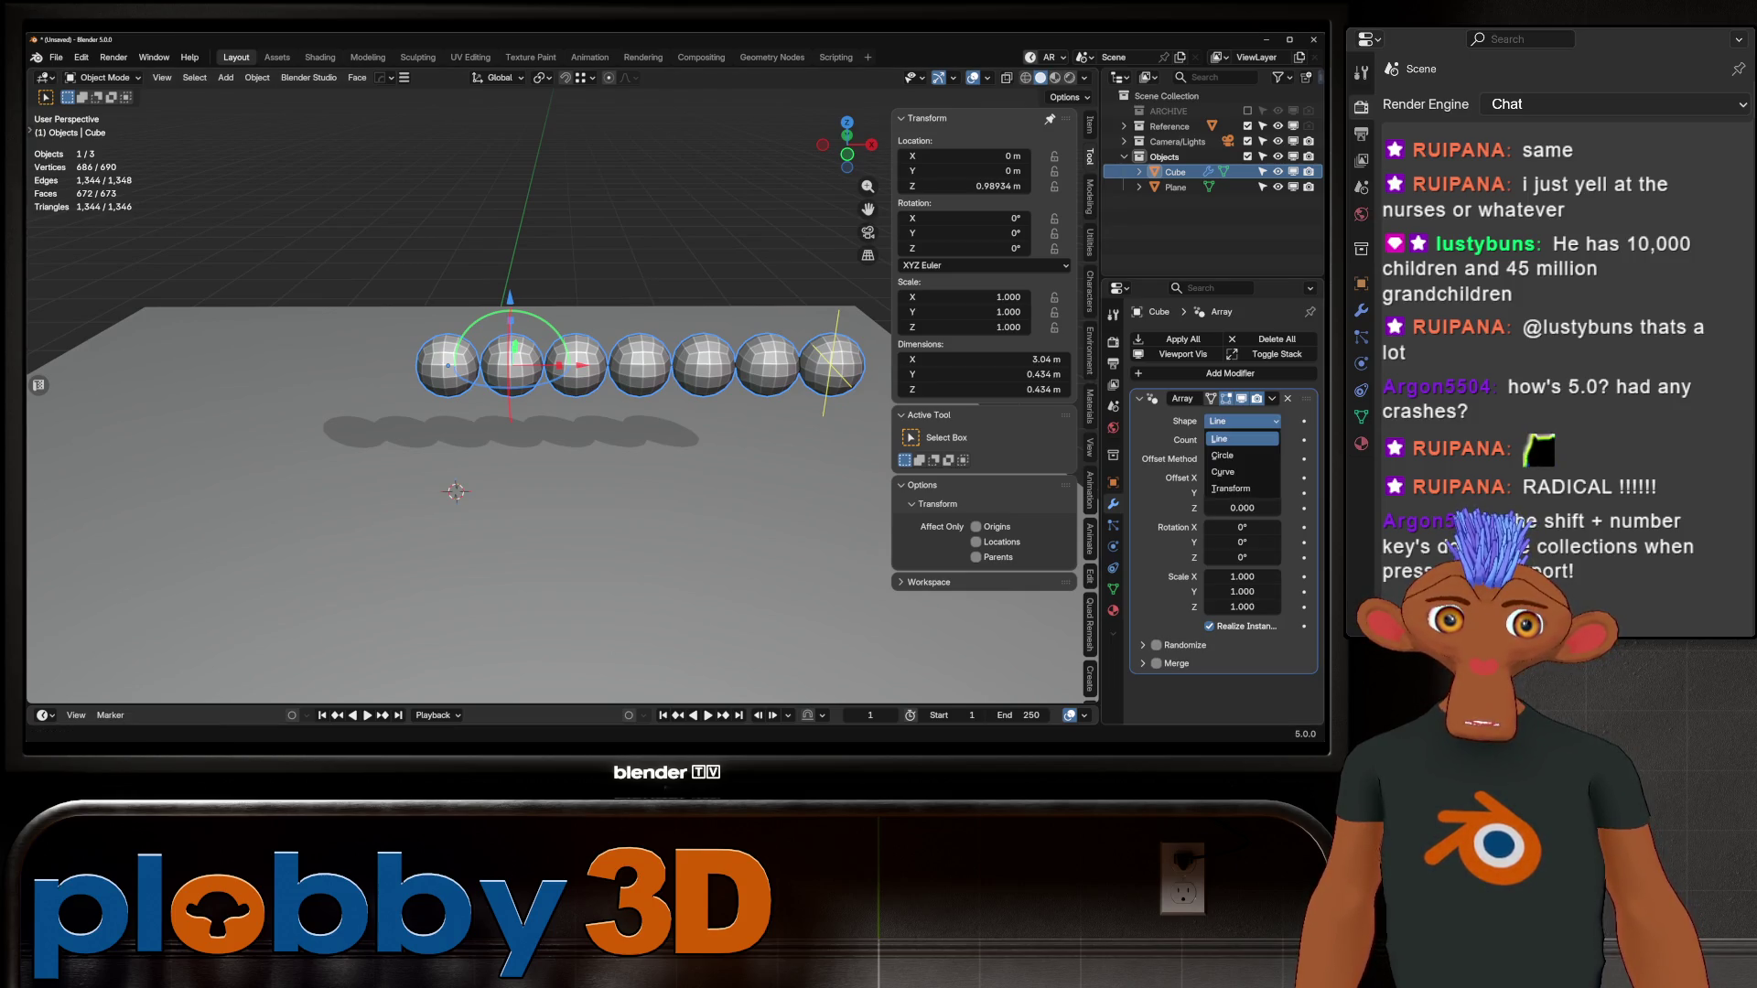
# Step: Make the Array a Circle shape with 1.15 m radius and 11 spheres
pyautogui.click(1227, 455)
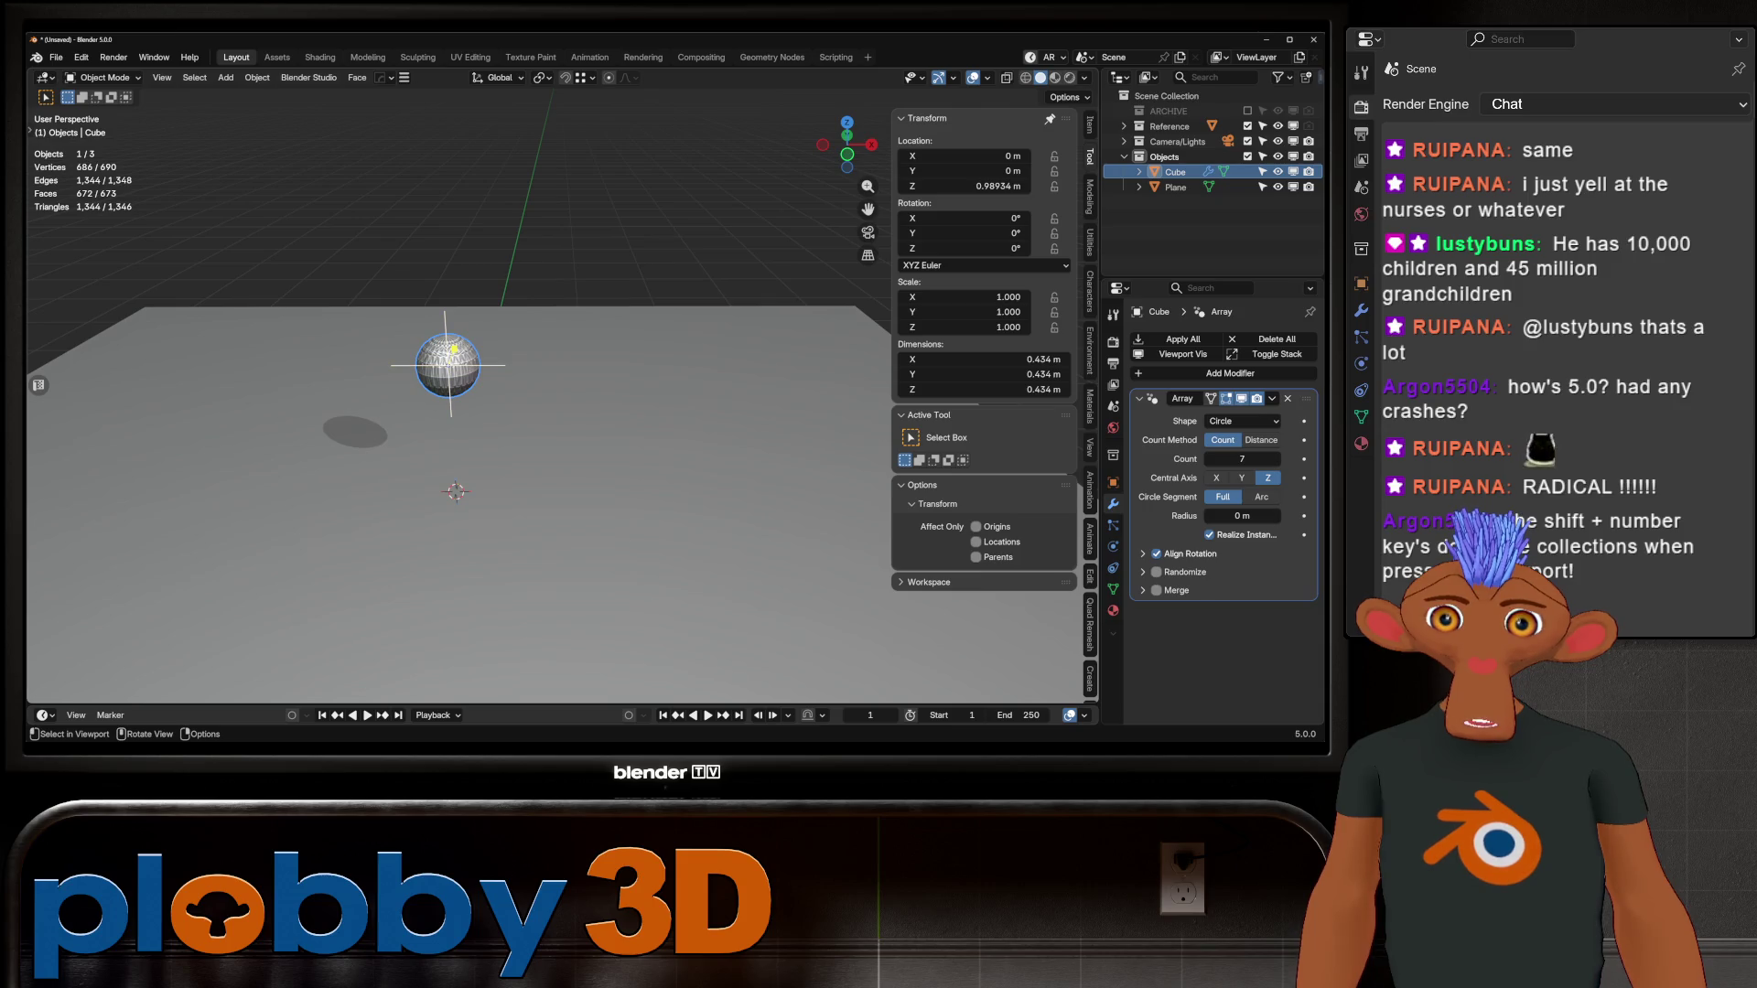
pyautogui.moveTo(1242, 516)
pyautogui.mouseDown()
pyautogui.moveTo(1382, 516)
pyautogui.moveTo(1293, 517)
pyautogui.mouseUp()
pyautogui.press('KP_Decimal')
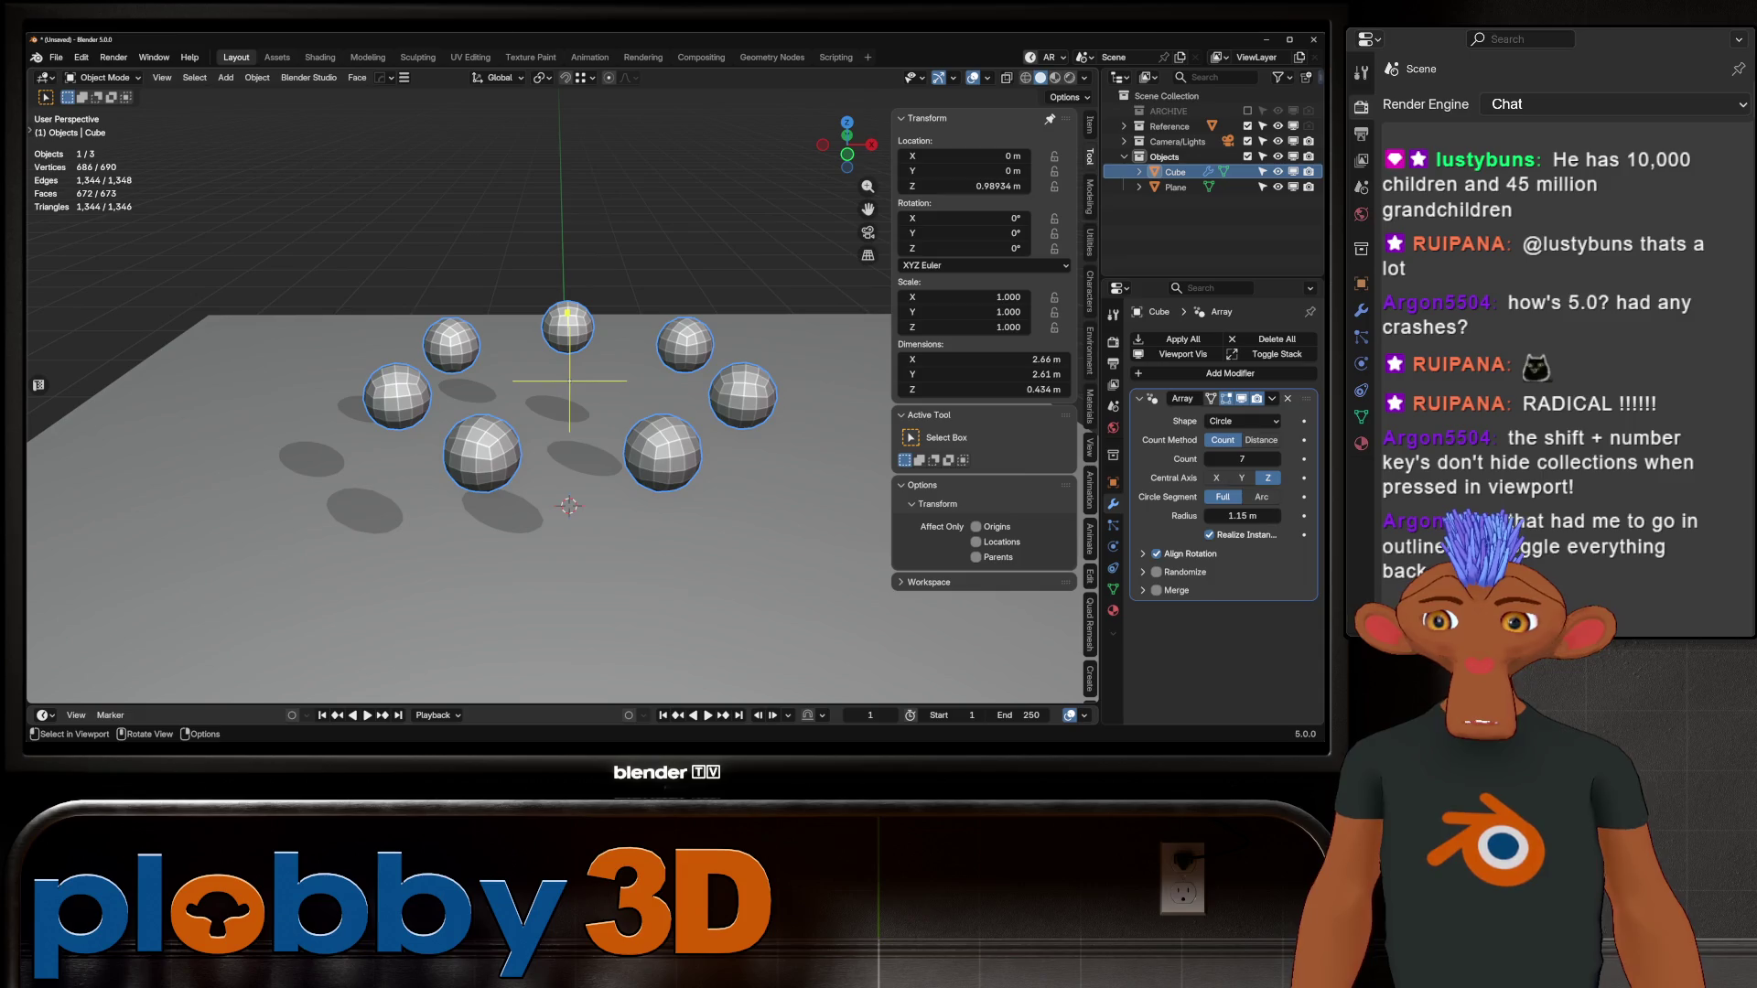
pyautogui.moveTo(550, 412); pyautogui.dragTo(475, 385, button='middle')
pyautogui.press('g')
pyautogui.moveTo(1242, 459)
pyautogui.mouseDown()
pyautogui.moveTo(1281, 458)
pyautogui.moveTo(1199, 458)
pyautogui.moveTo(1215, 459)
pyautogui.mouseUp()
pyautogui.moveTo(733, 189)
pyautogui.mouseDown()
pyautogui.moveTo(353, 381)
pyautogui.moveTo(841, 192)
pyautogui.moveTo(741, 188)
pyautogui.mouseUp()
pyautogui.moveTo(741, 188); pyautogui.dragTo(513, 351, button='middle')
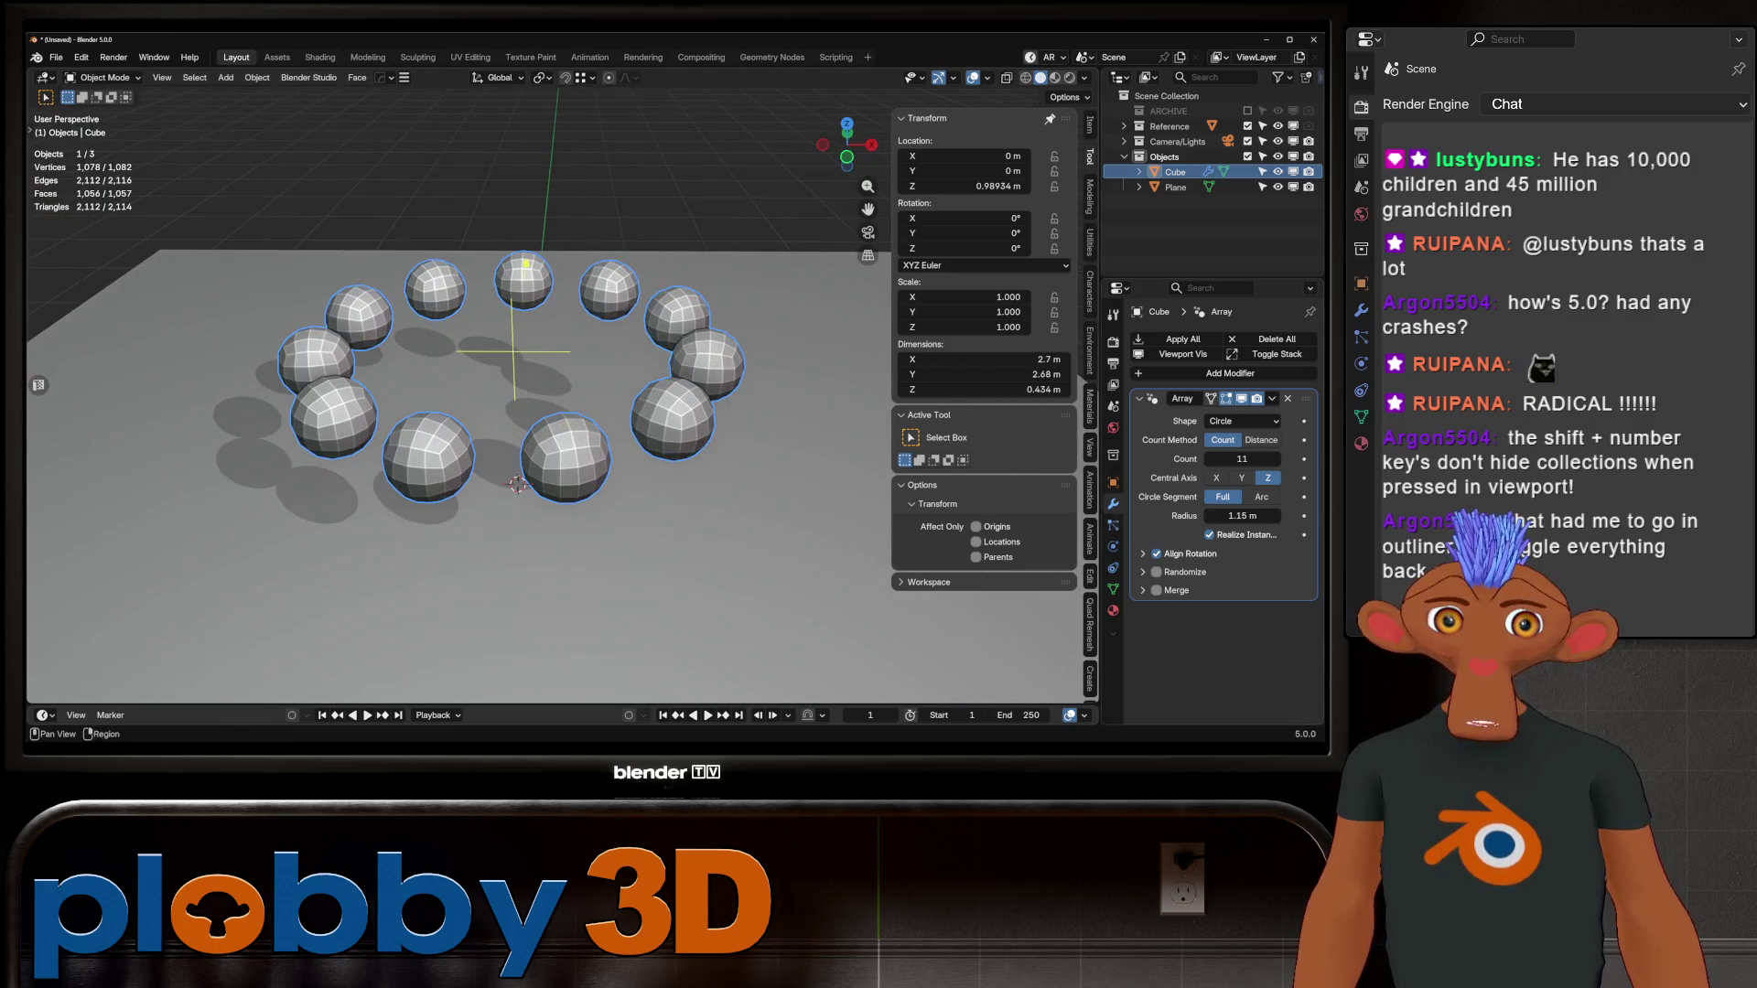
# Step: Enable Array randomization with scale 0.683 and random Z rotation
pyautogui.scroll(-2, 876, 252)
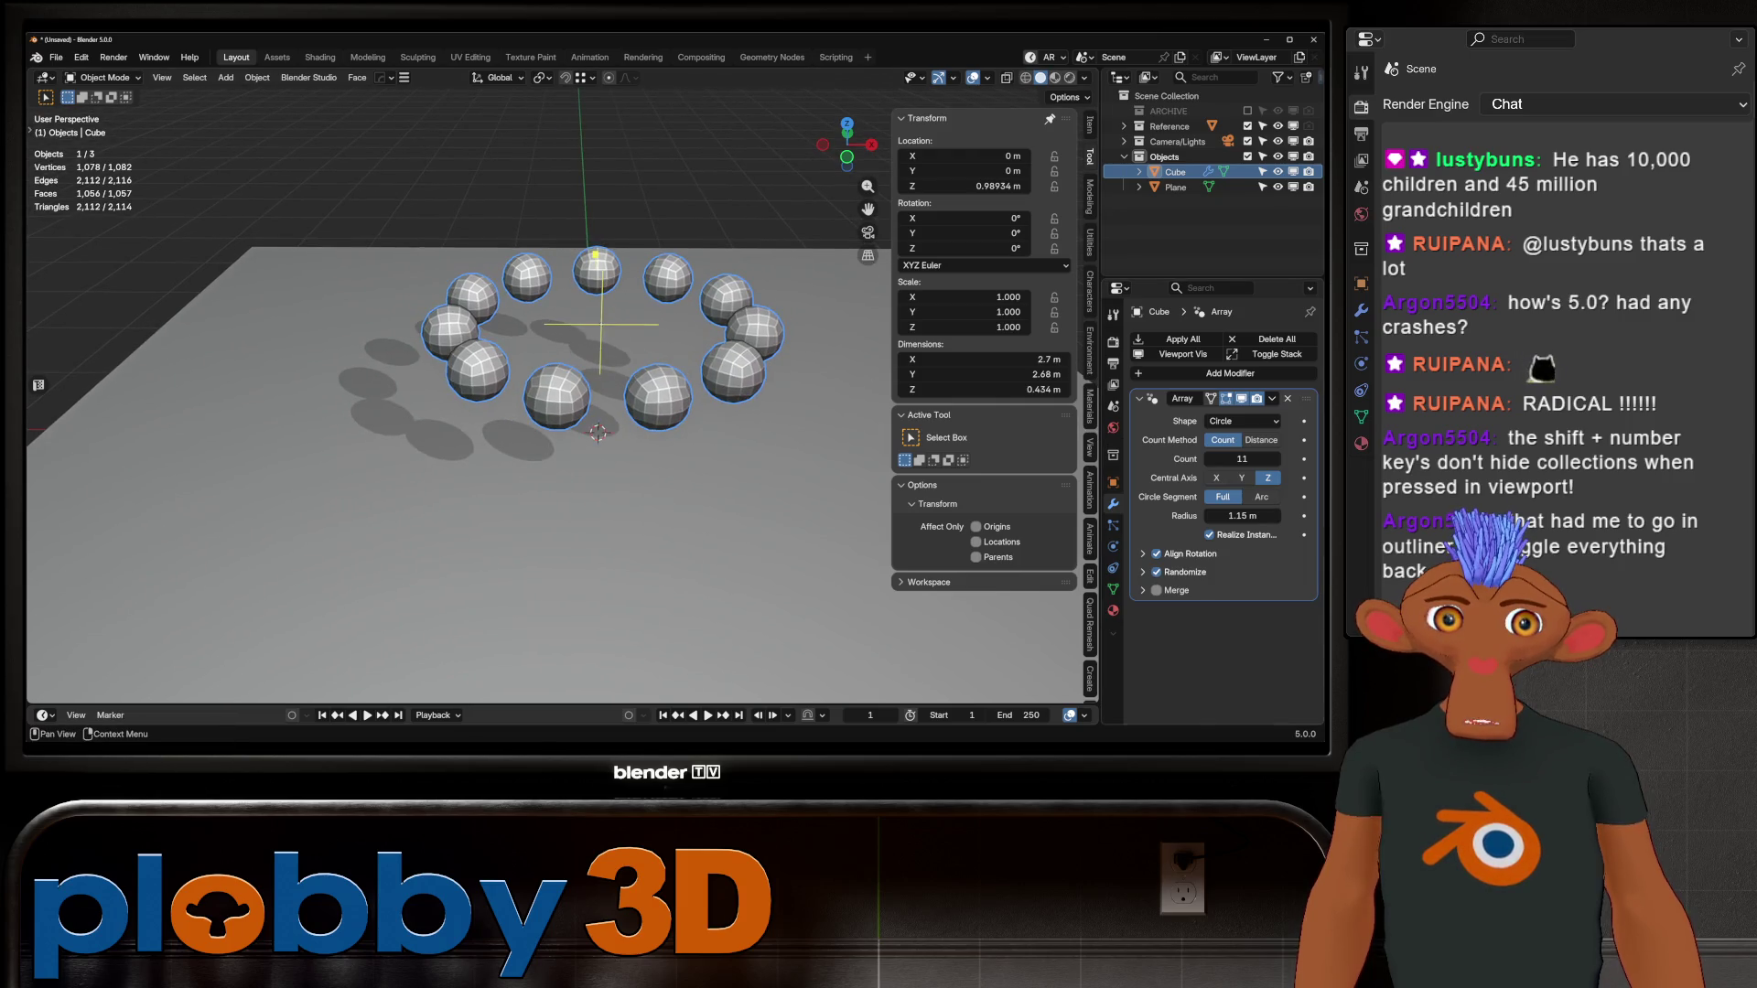
pyautogui.click(1143, 572)
pyautogui.moveTo(550, 457); pyautogui.dragTo(549, 394, button='middle')
pyautogui.scroll(-2, 1227, 512)
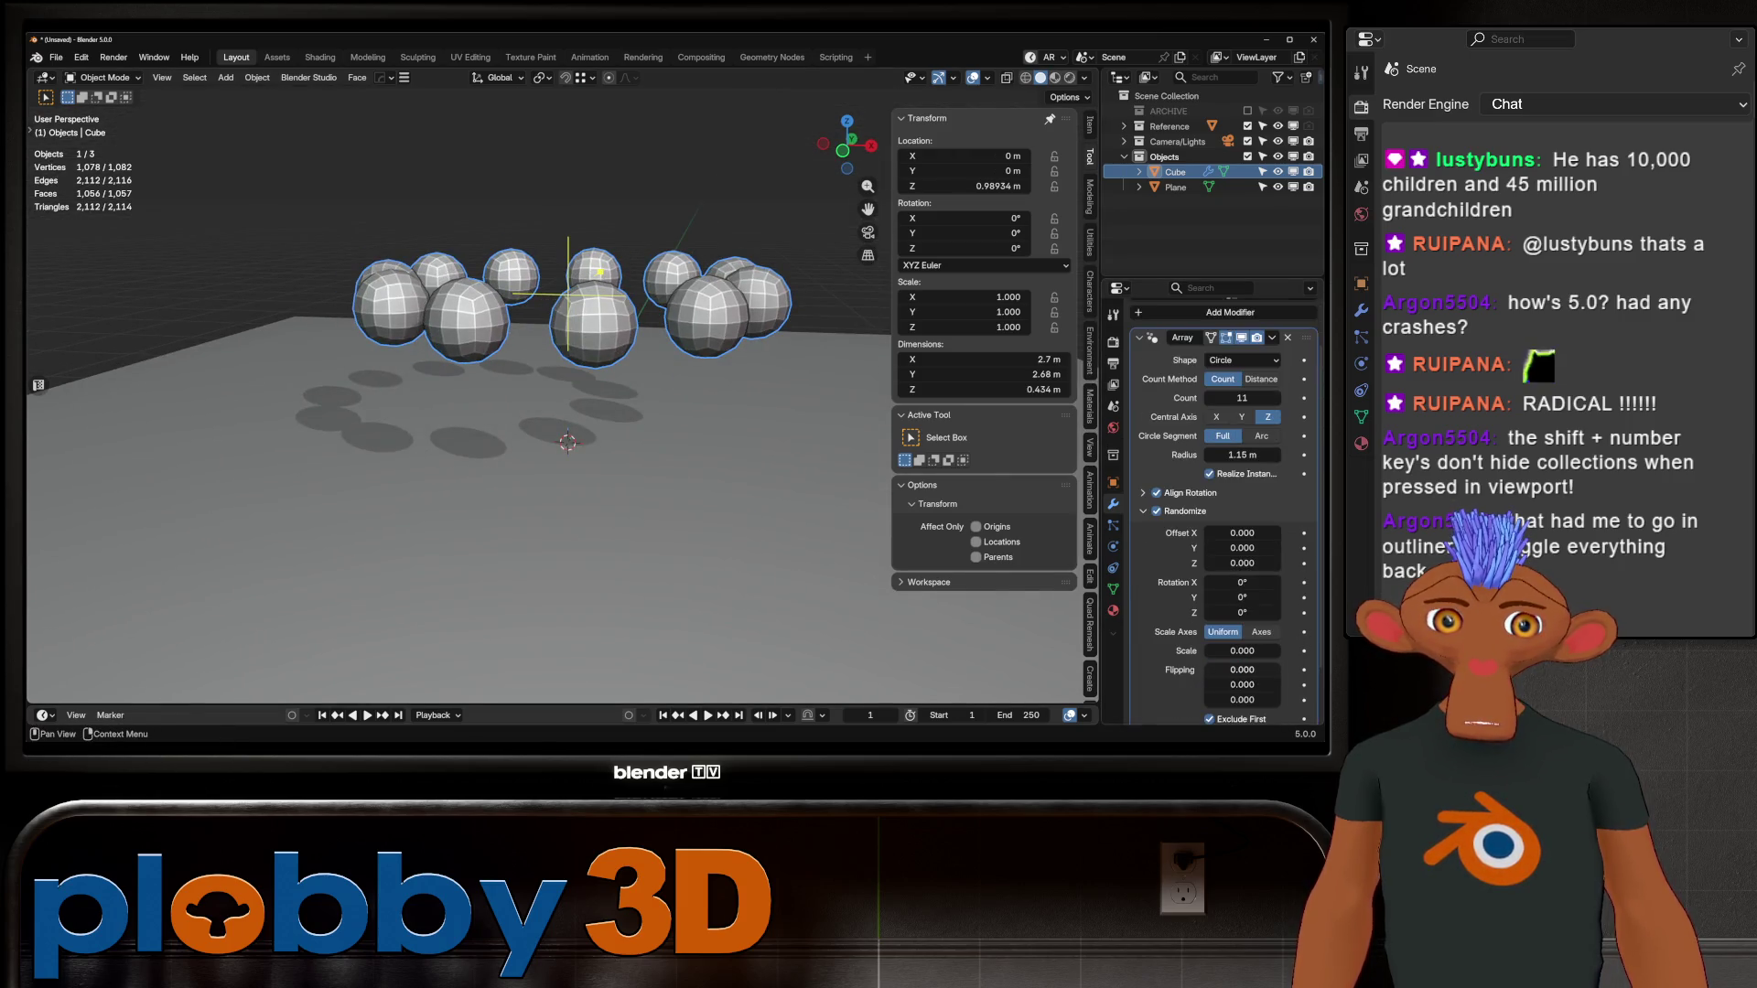
pyautogui.moveTo(1242, 651); pyautogui.dragTo(1300, 651)
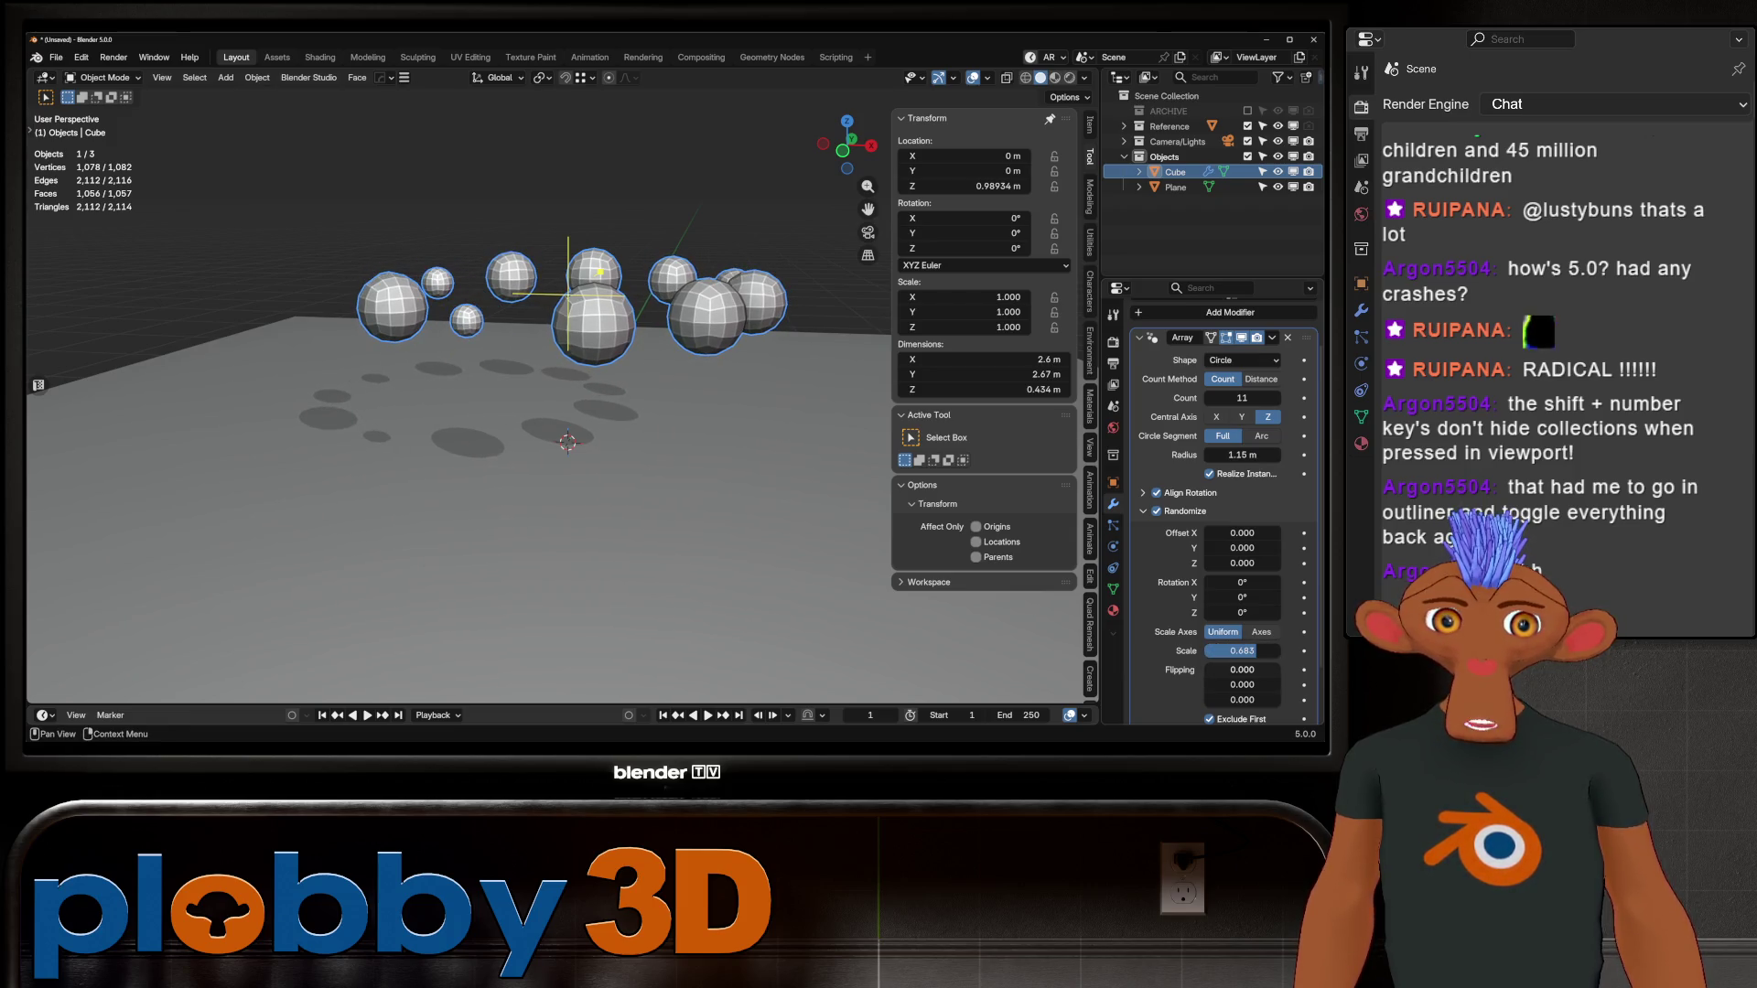
pyautogui.scroll(-2, 1245, 552)
pyautogui.moveTo(1242, 552); pyautogui.dragTo(1300, 551)
pyautogui.moveTo(550, 411)
pyautogui.mouseDown(button='middle')
pyautogui.moveTo(549, 476)
pyautogui.moveTo(595, 439)
pyautogui.mouseUp(button='middle')
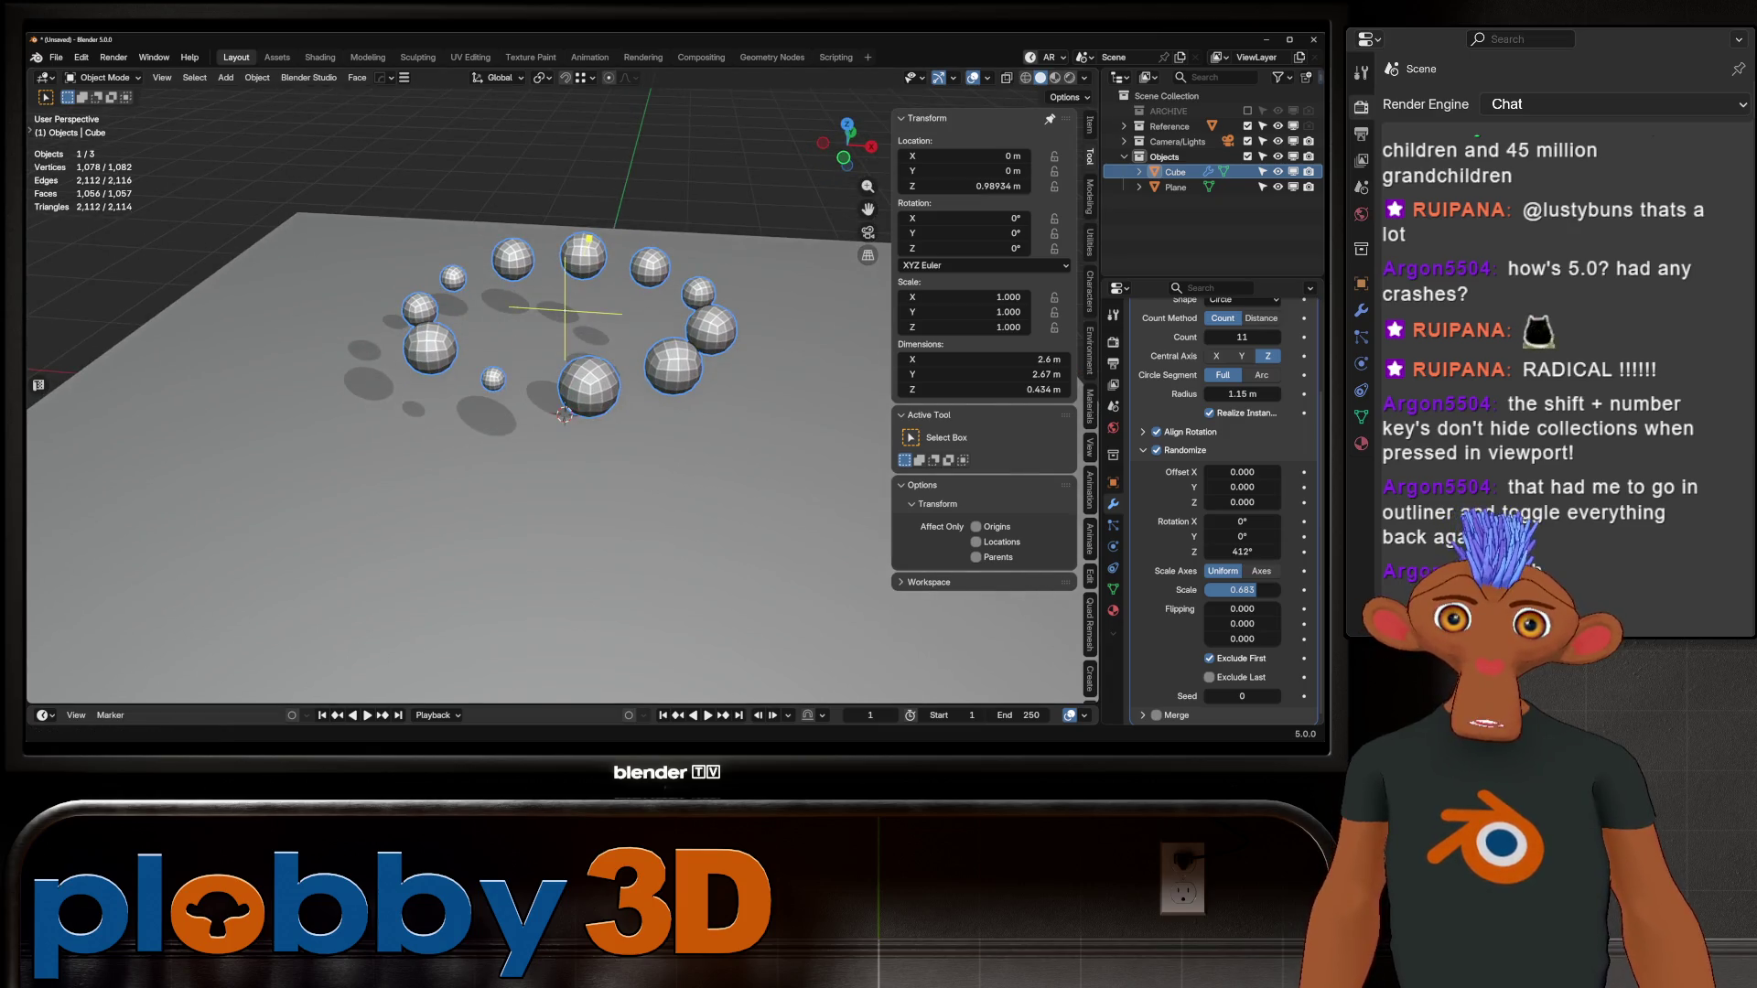
# Step: Switch to the Geometry Nodes workspace and pan across the array's node tree
pyautogui.click(771, 57)
pyautogui.scroll(-6, 563, 503)
pyautogui.moveTo(563, 503); pyautogui.dragTo(593, 591, button='middle')
pyautogui.scroll(5, 593, 591)
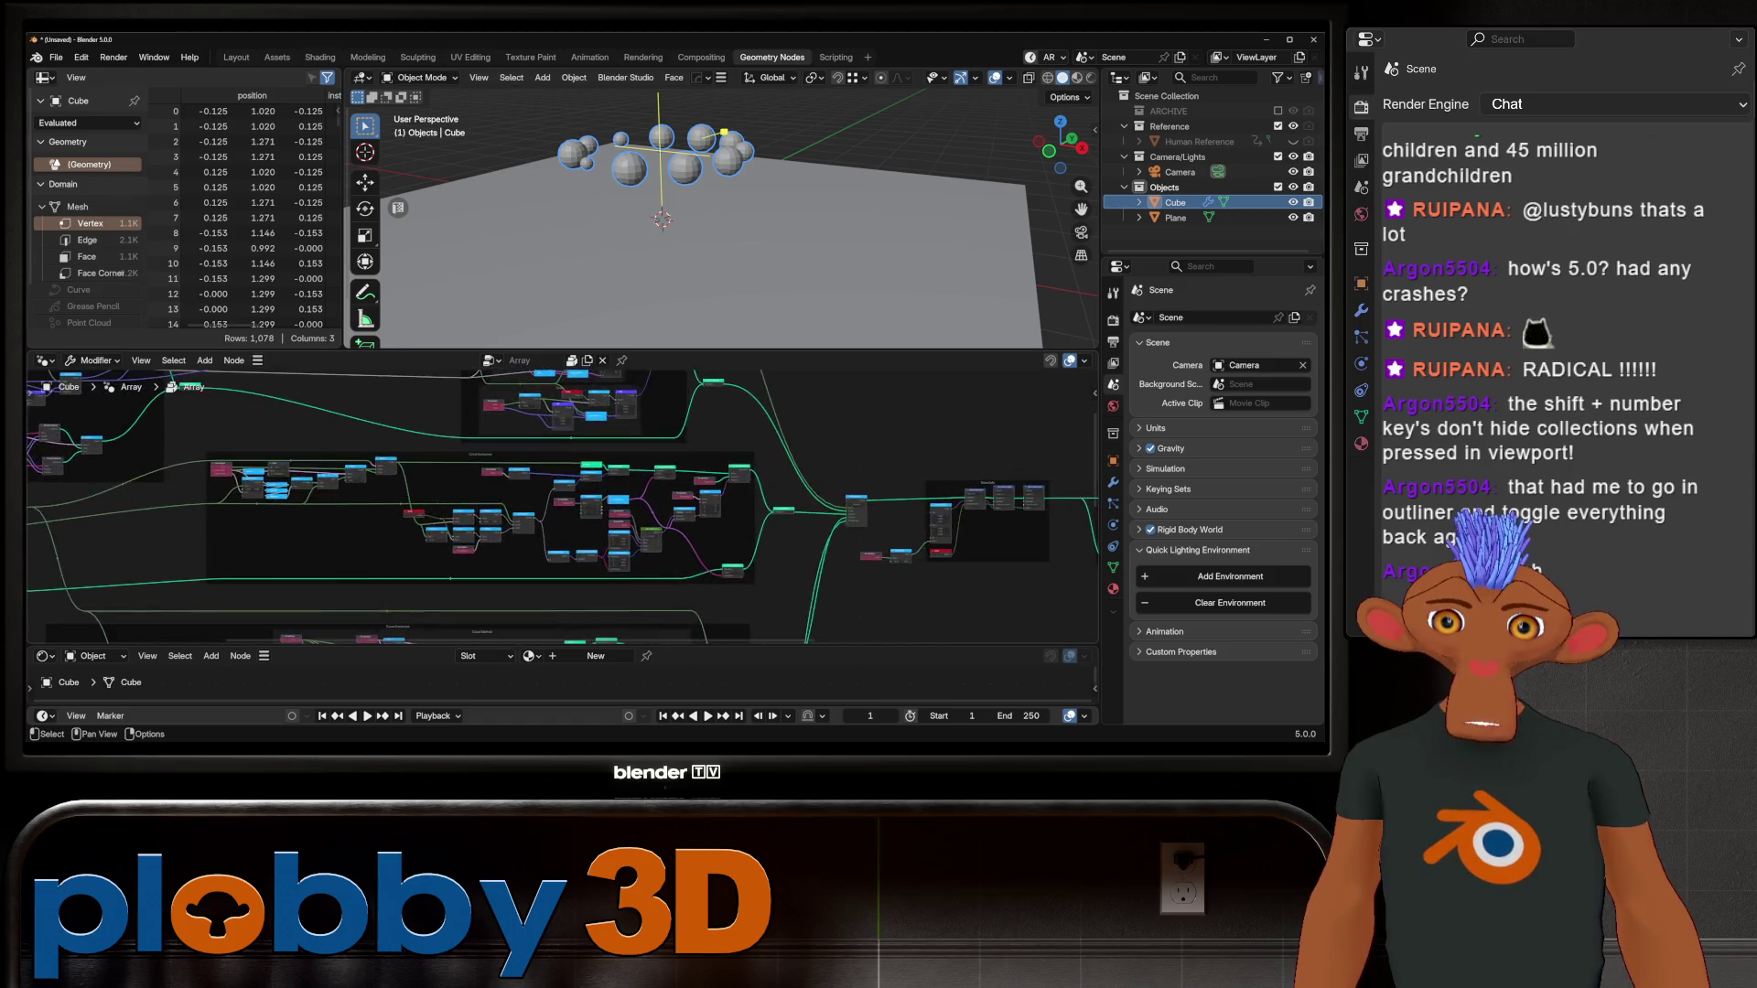
# Step: Look over the node tree's Randomization frame, then return to the Layout workspace
pyautogui.scroll(6, 778, 508)
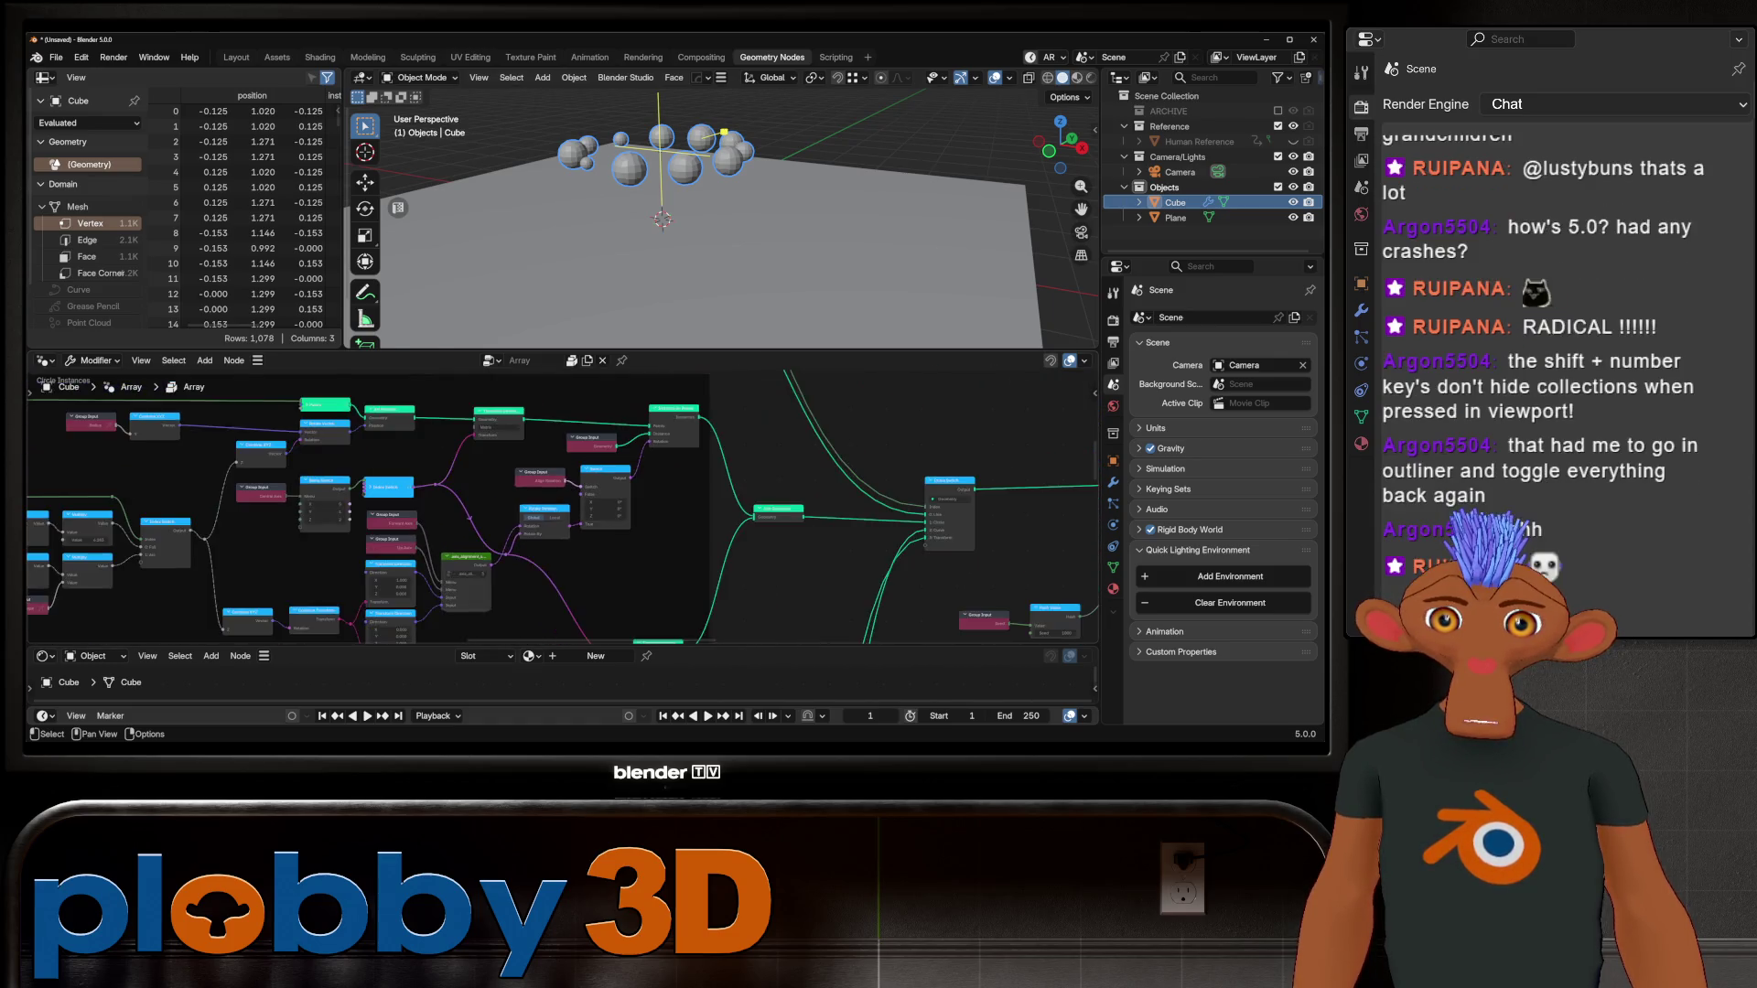
pyautogui.scroll(-4, 562, 508)
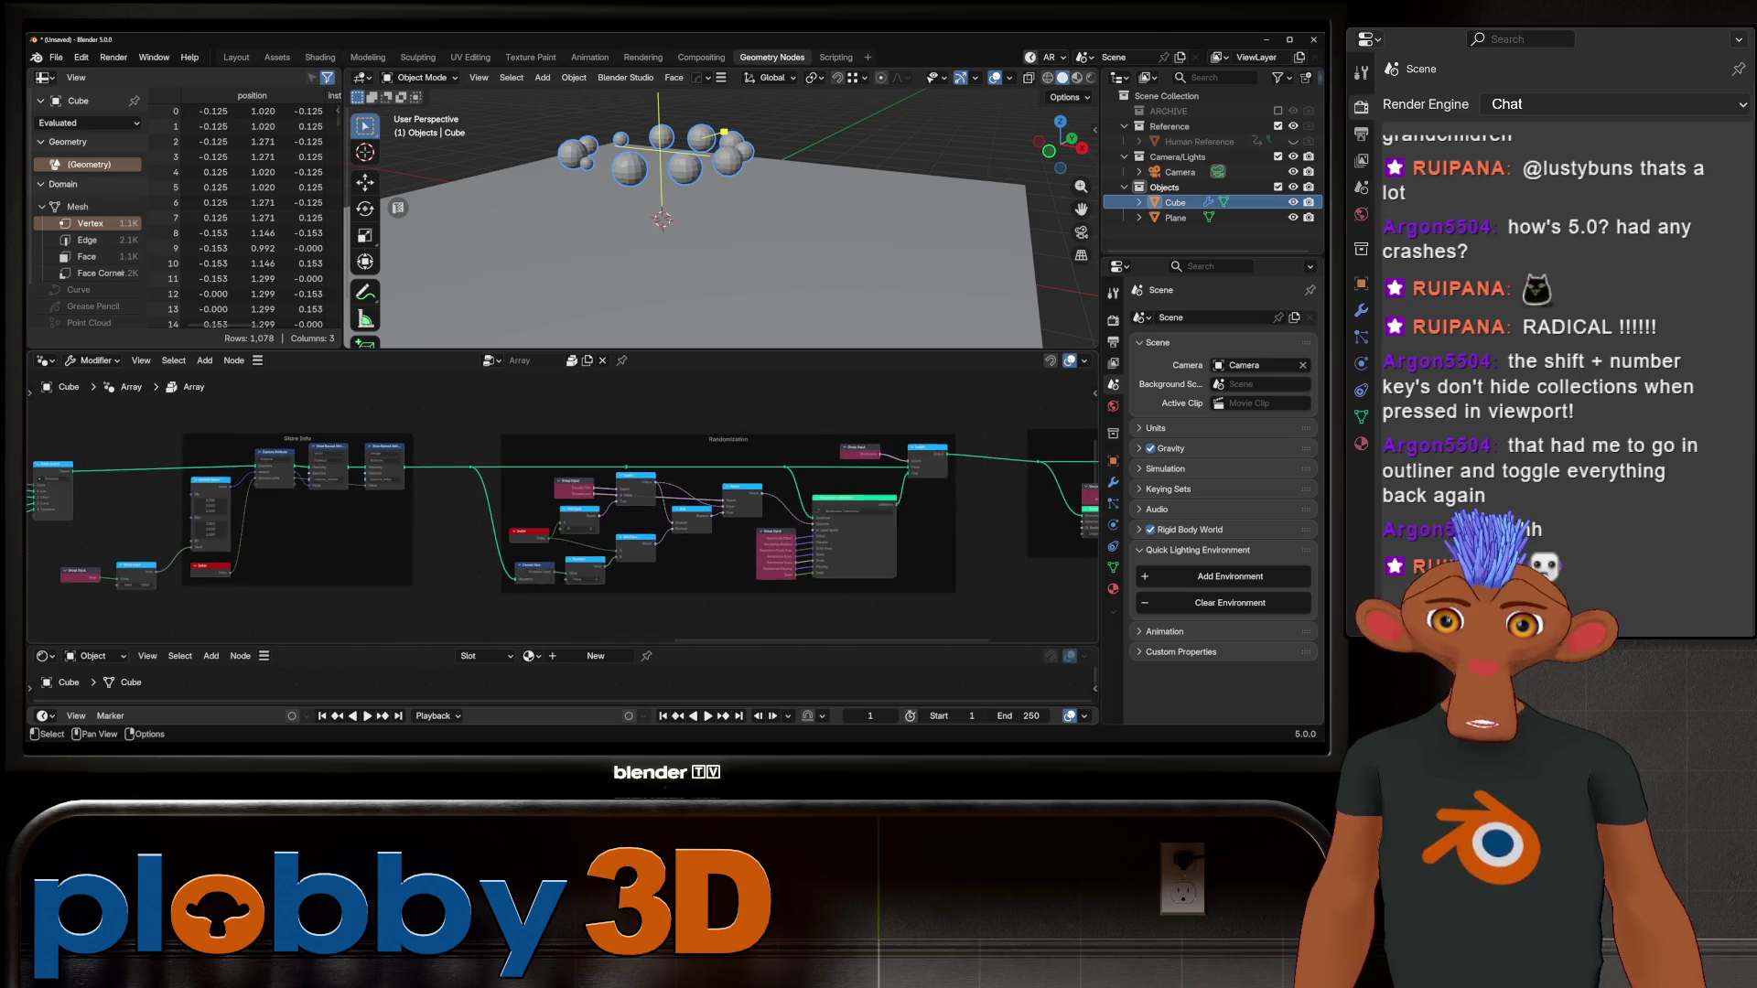
pyautogui.moveTo(563, 508); pyautogui.dragTo(535, 513, button='middle')
pyautogui.scroll(3, 732, 512)
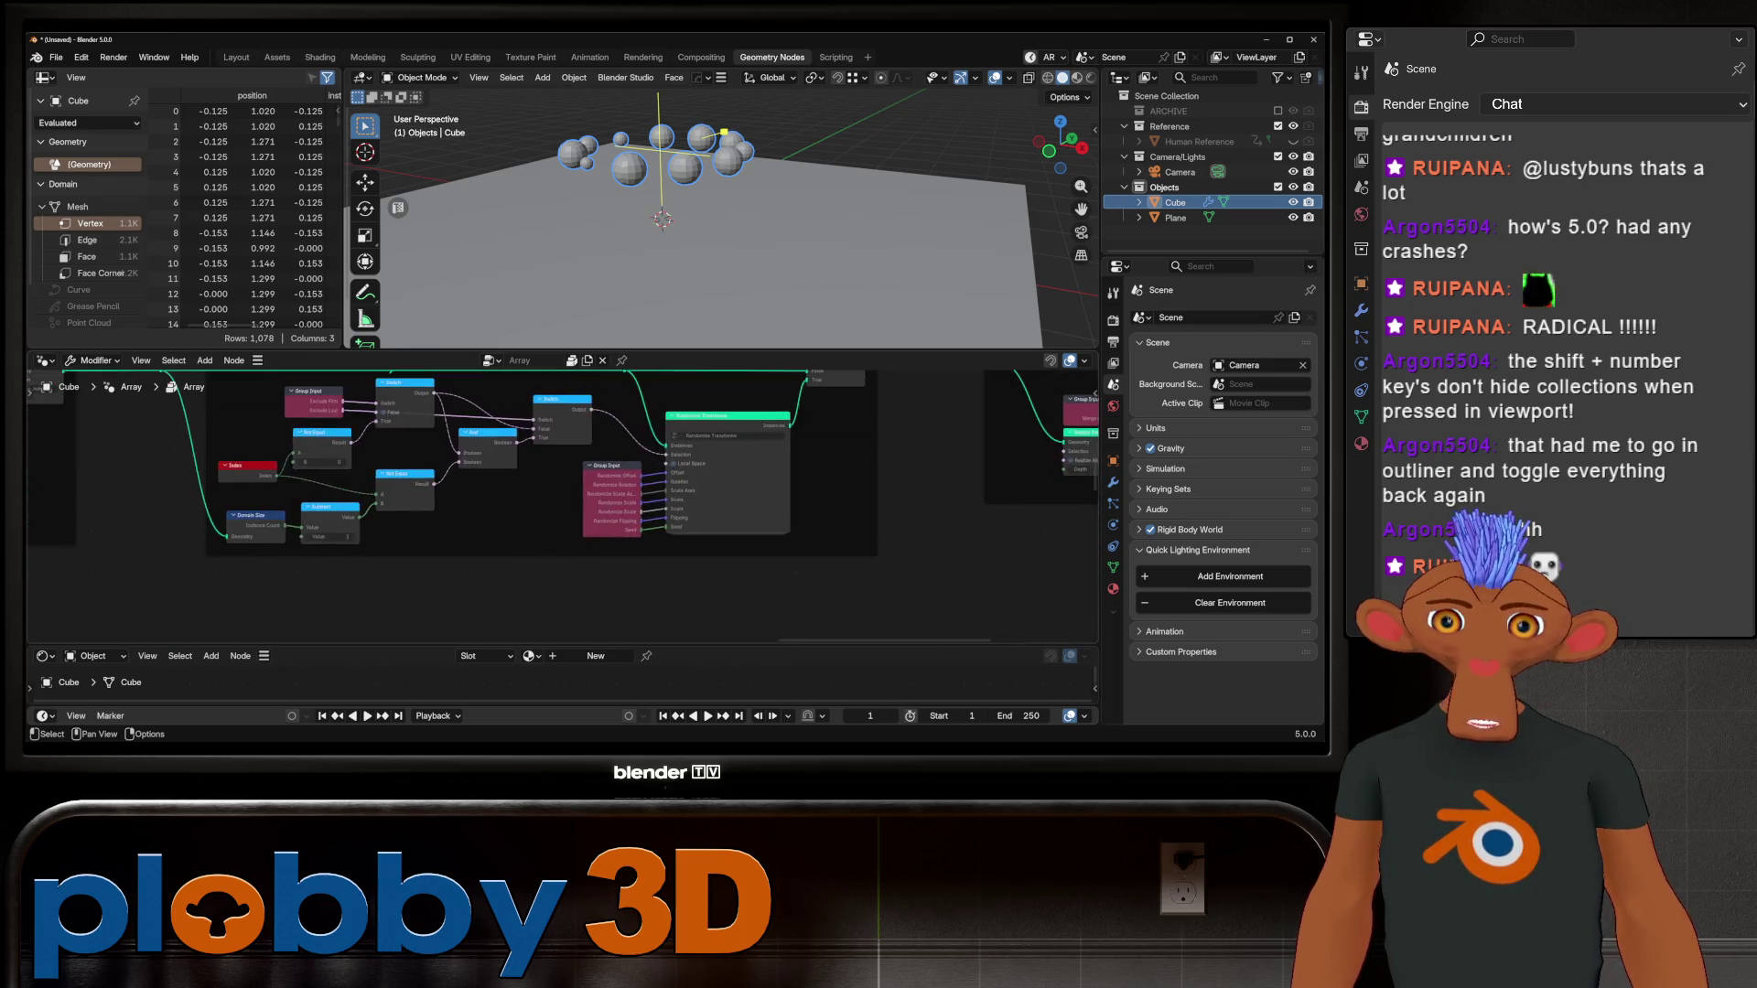
pyautogui.scroll(-5, 563, 508)
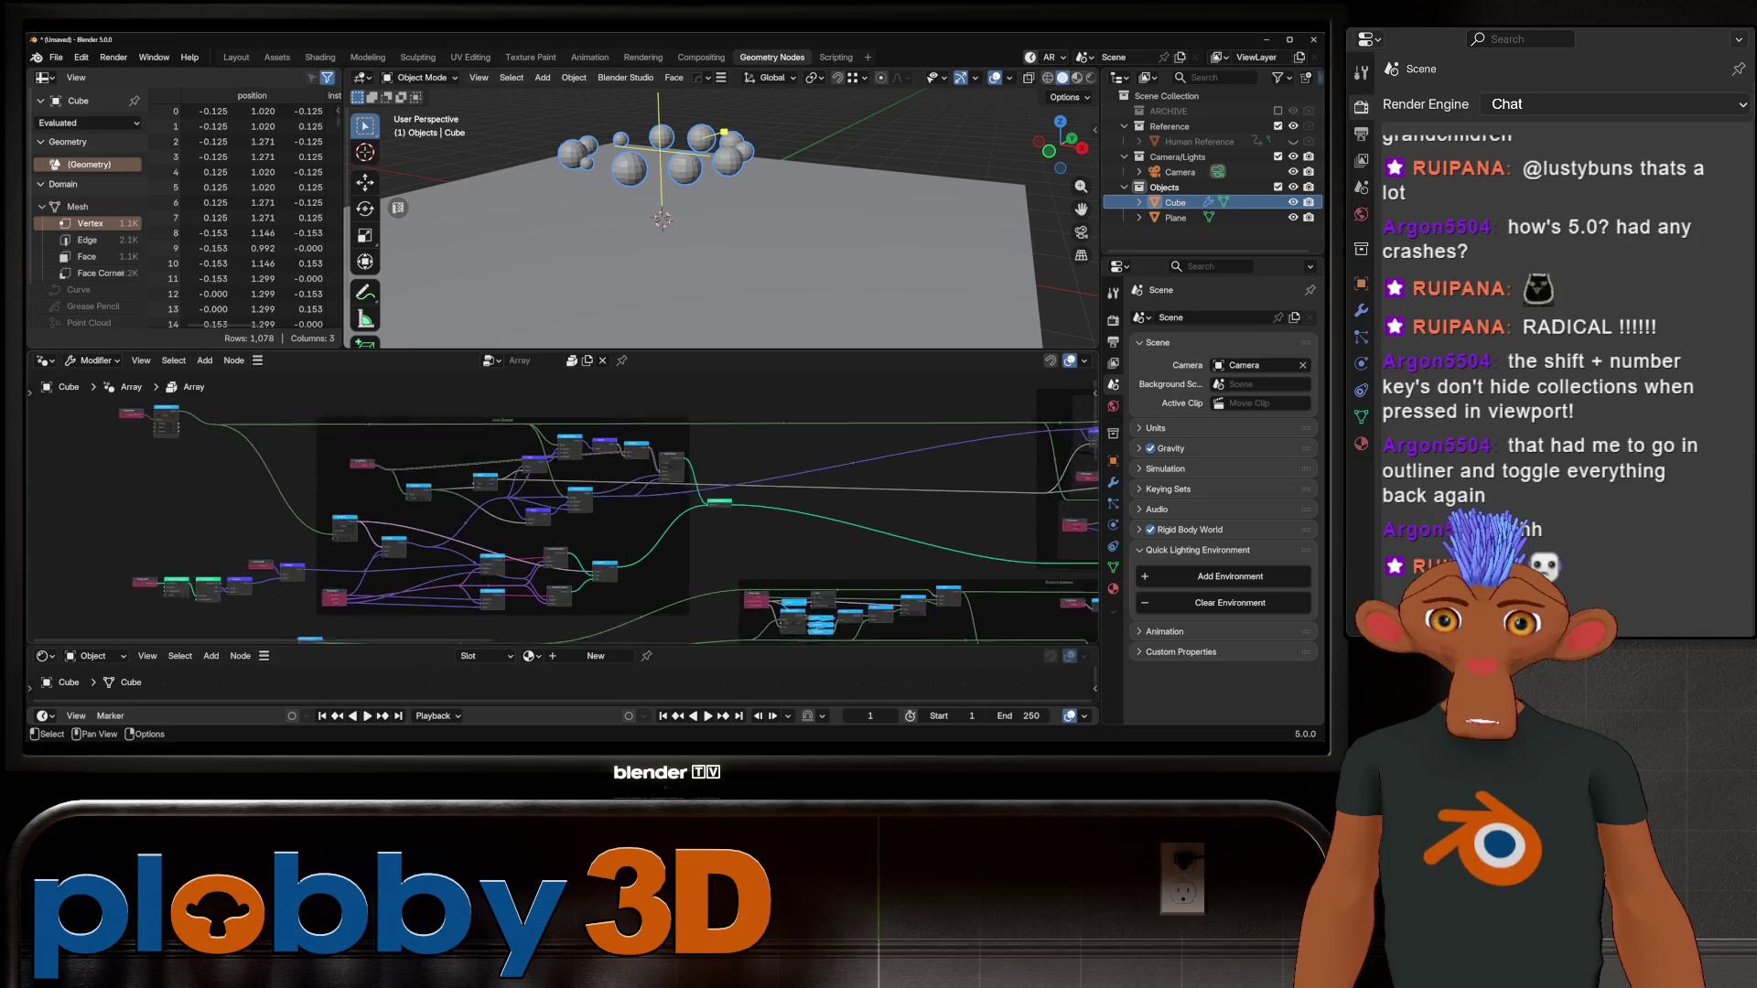
pyautogui.scroll(2, 537, 506)
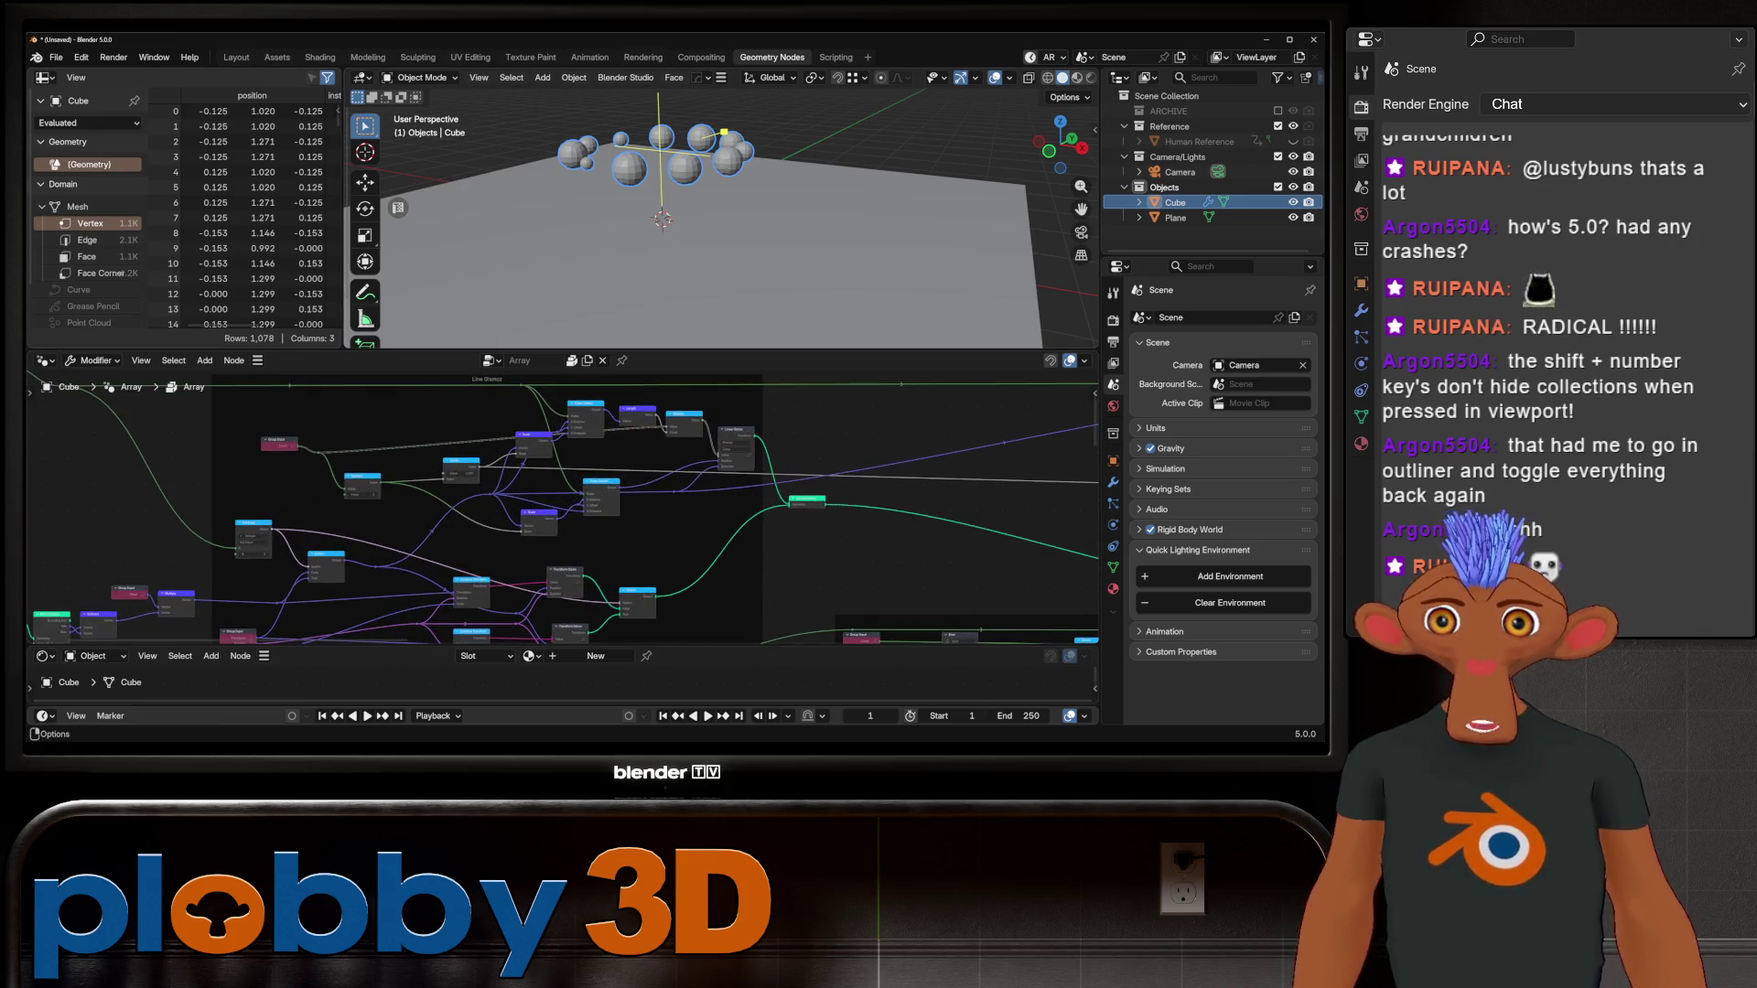
pyautogui.click(236, 57)
pyautogui.scroll(3, 458, 412)
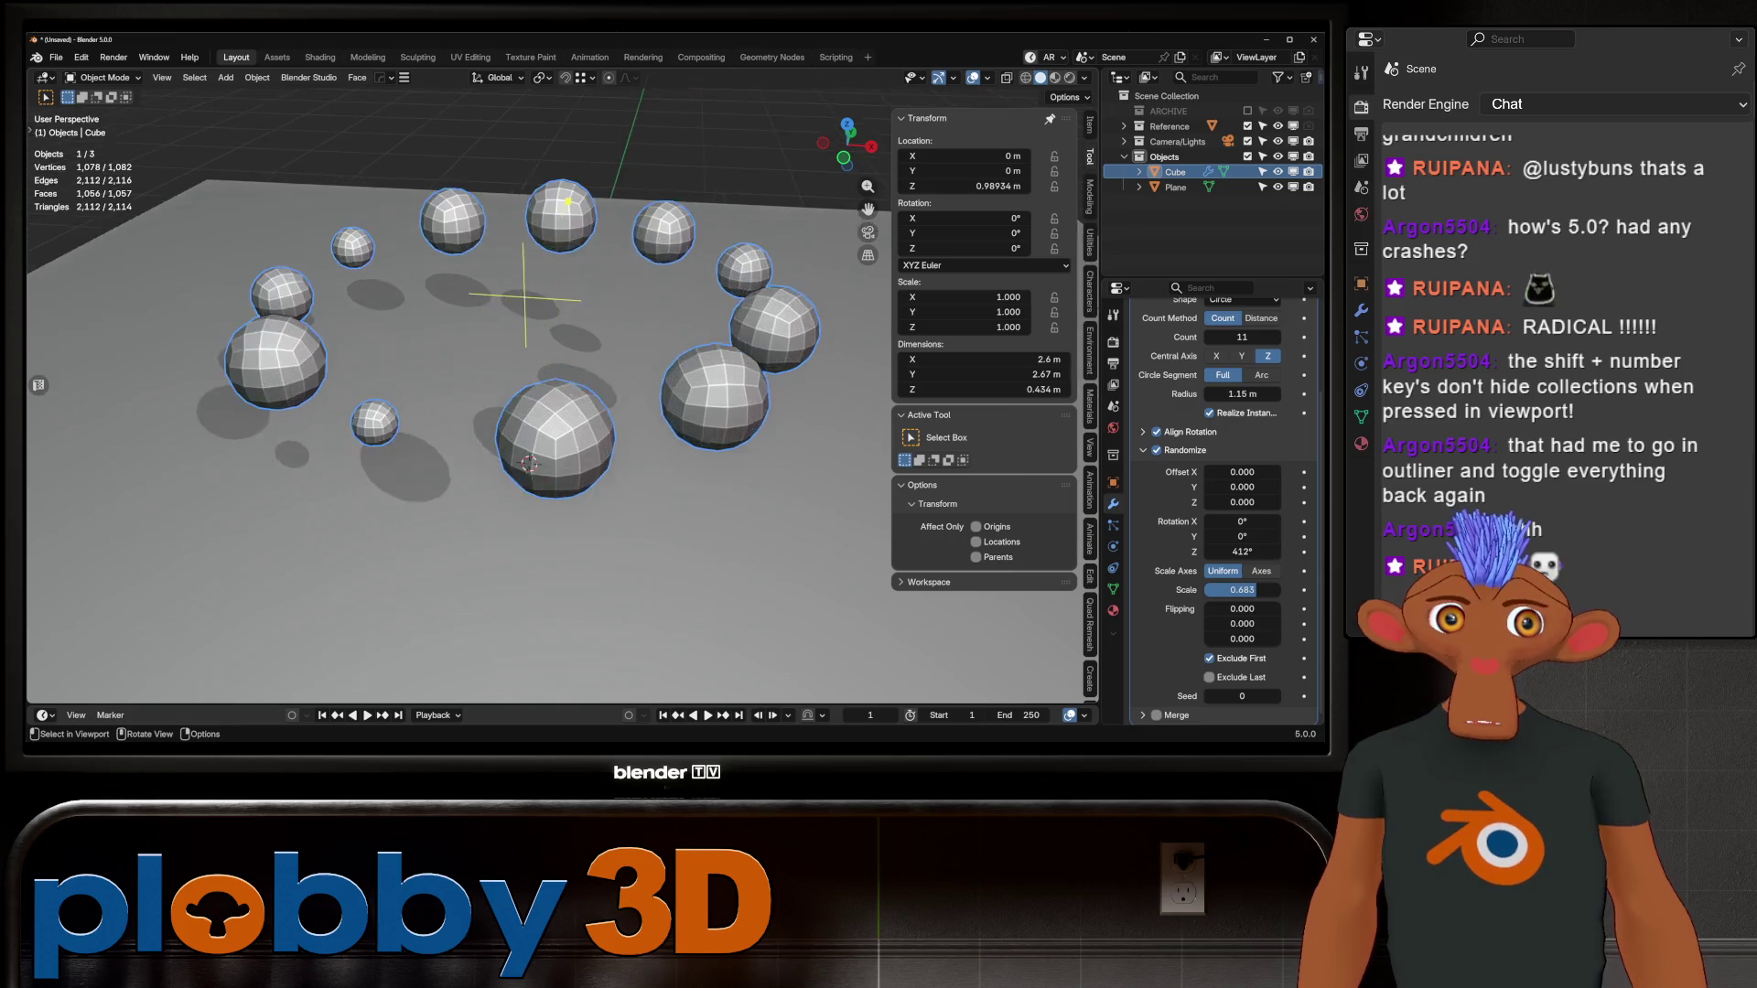
# Step: Try the Curve and Line array shapes, then delete the sphere's Array modifier
pyautogui.moveTo(457, 412); pyautogui.dragTo(457, 366, button='middle')
pyautogui.scroll(3, 1217, 512)
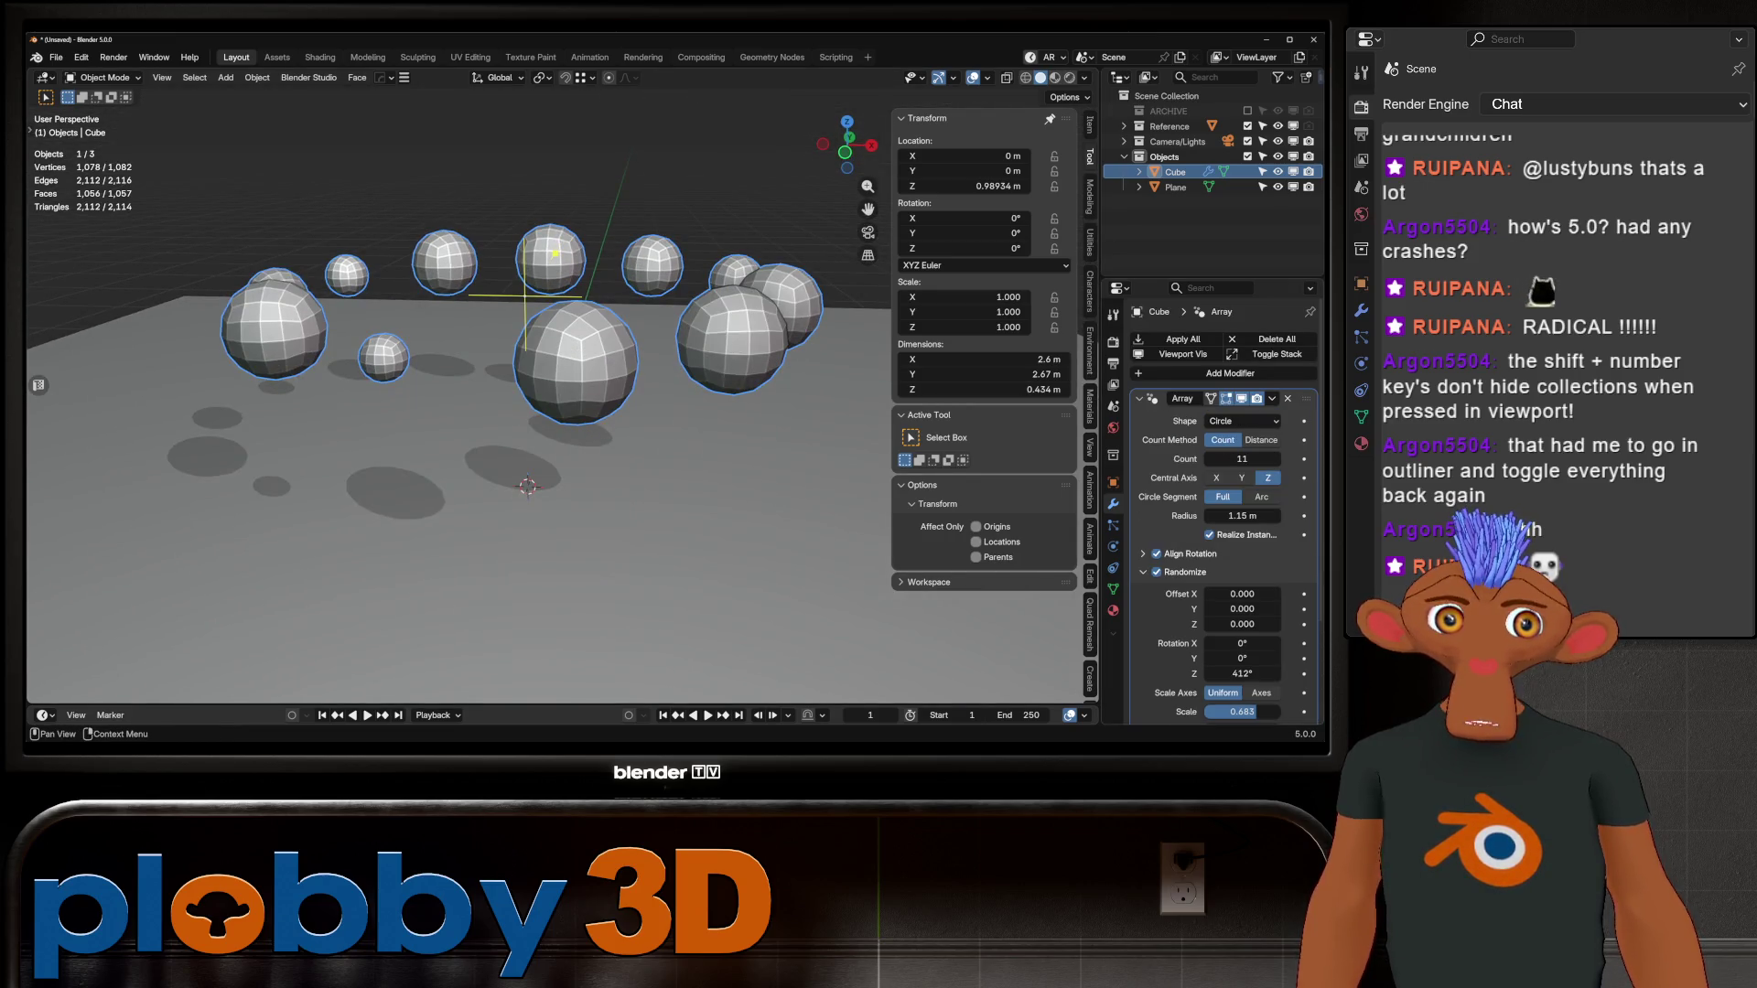
pyautogui.click(1242, 421)
pyautogui.click(1222, 472)
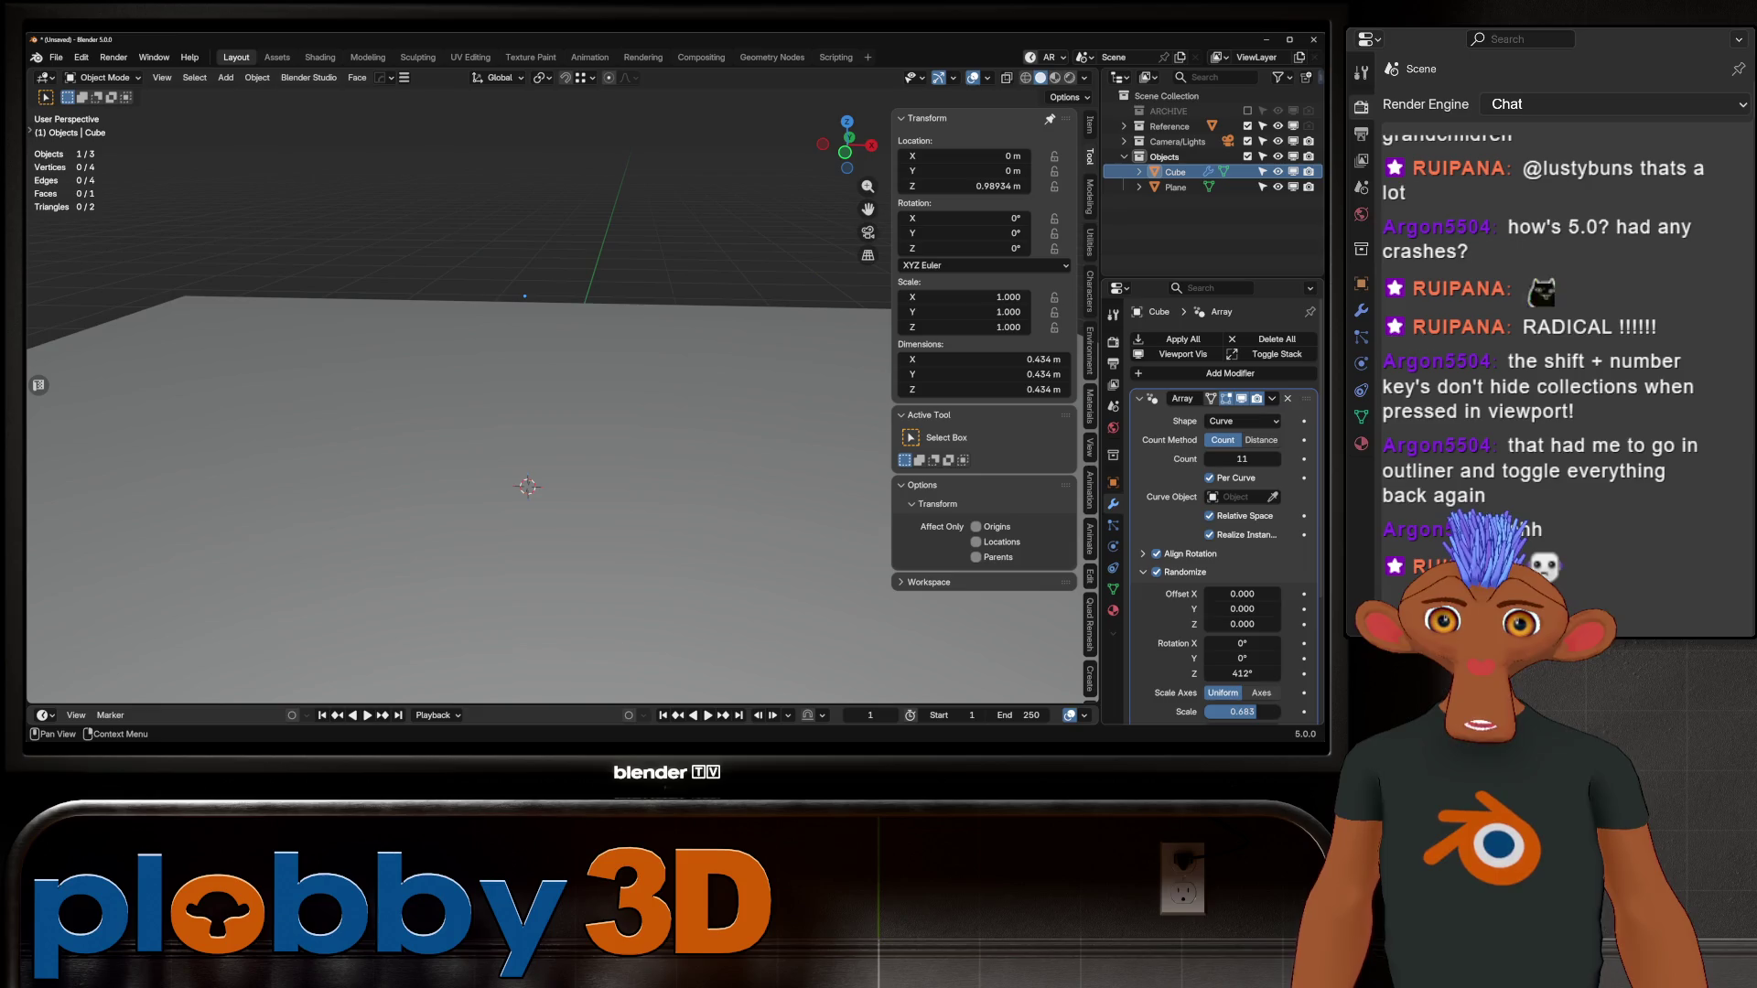
pyautogui.click(1242, 421)
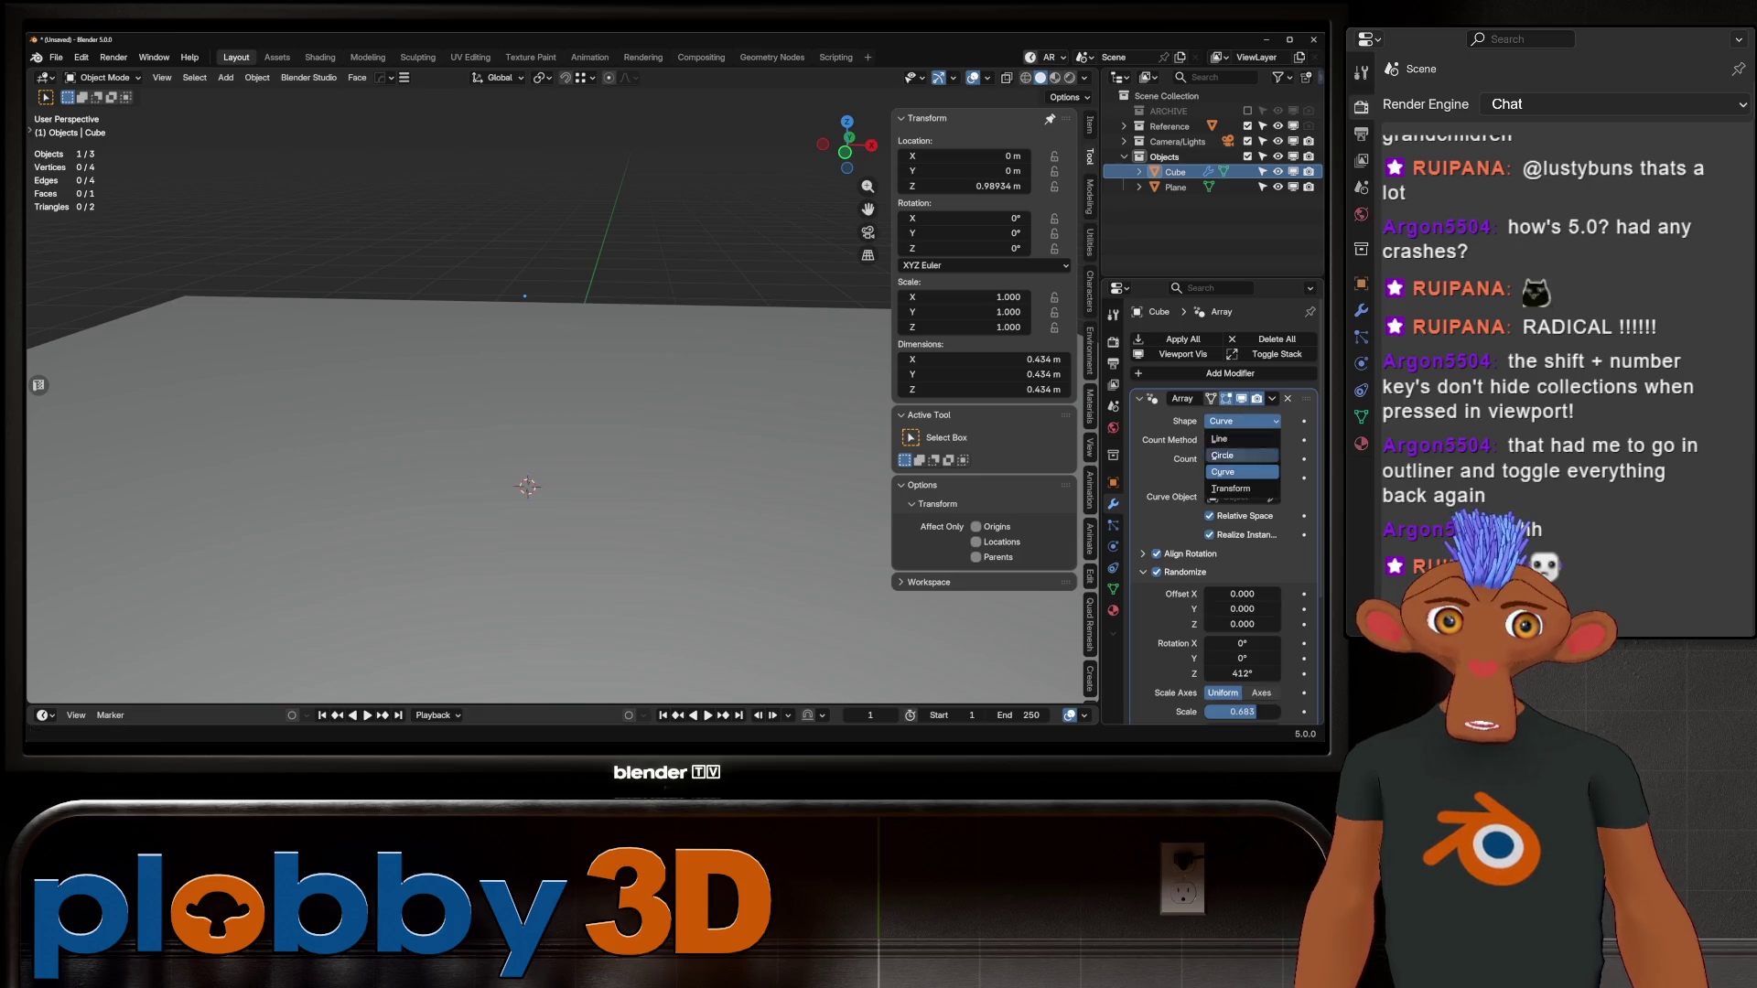
pyautogui.click(1219, 440)
pyautogui.hotkey('ctrl', 'x')
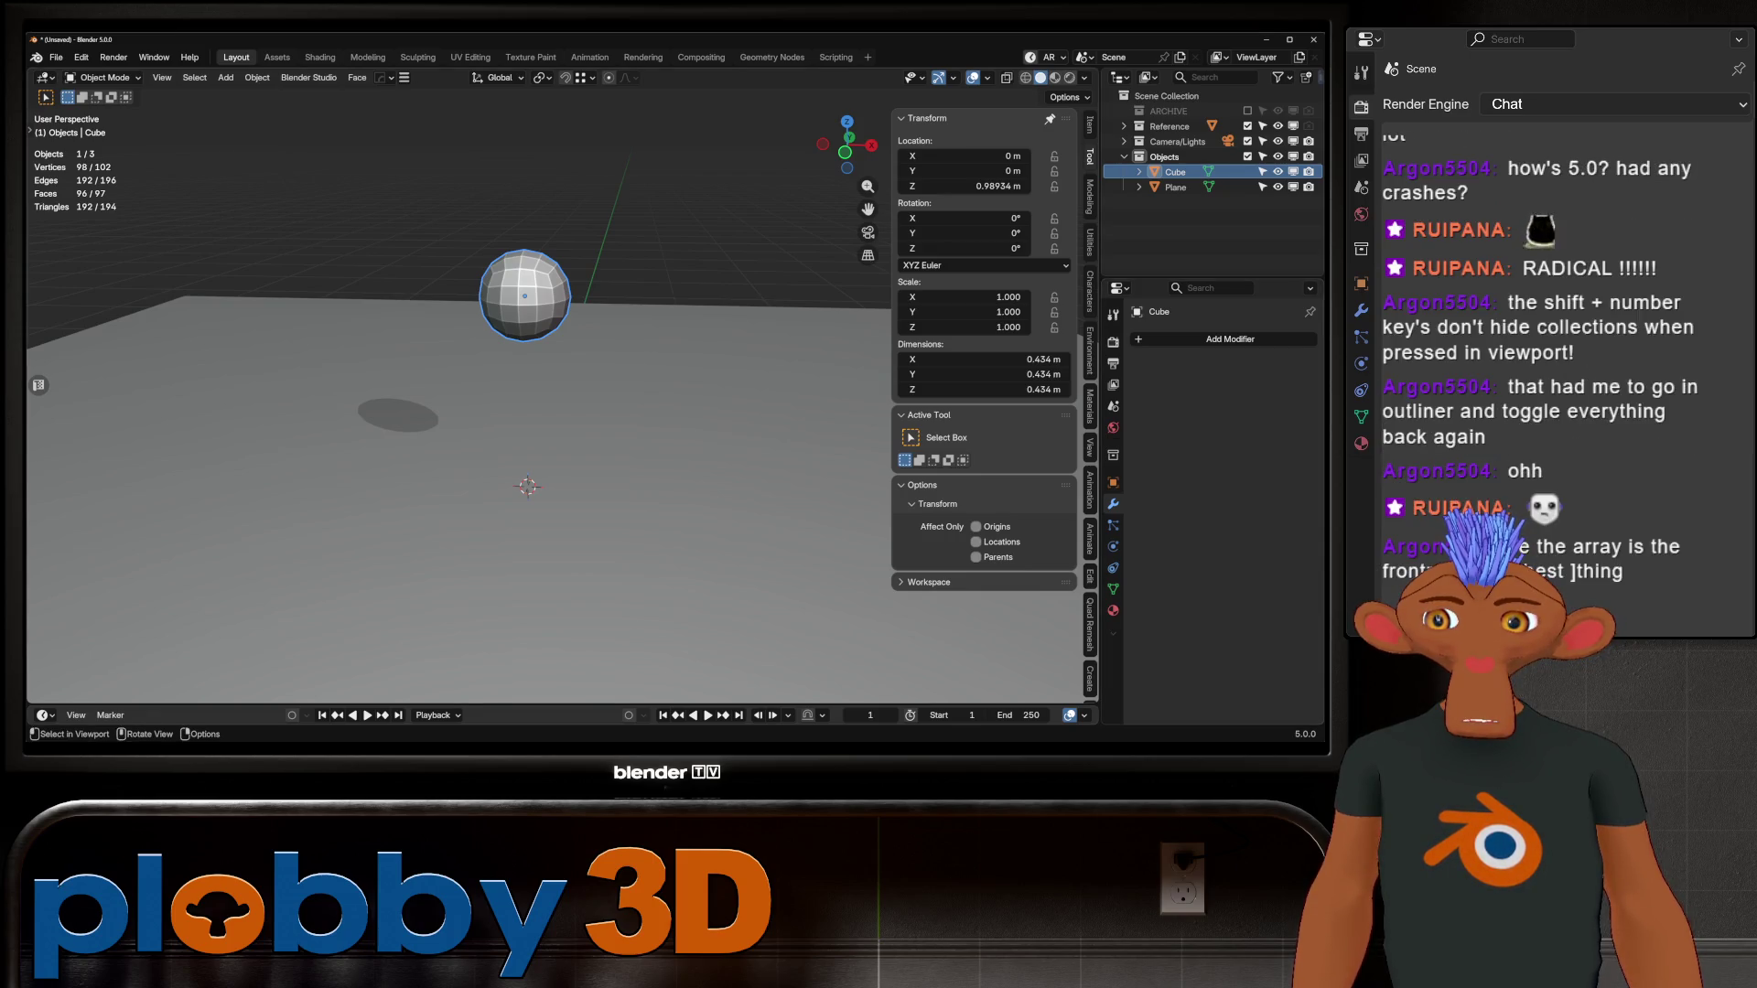
# Step: Select the ground plane and add four loop cuts across it in Edit Mode
pyautogui.scroll(-3, 458, 403)
pyautogui.click(1175, 187)
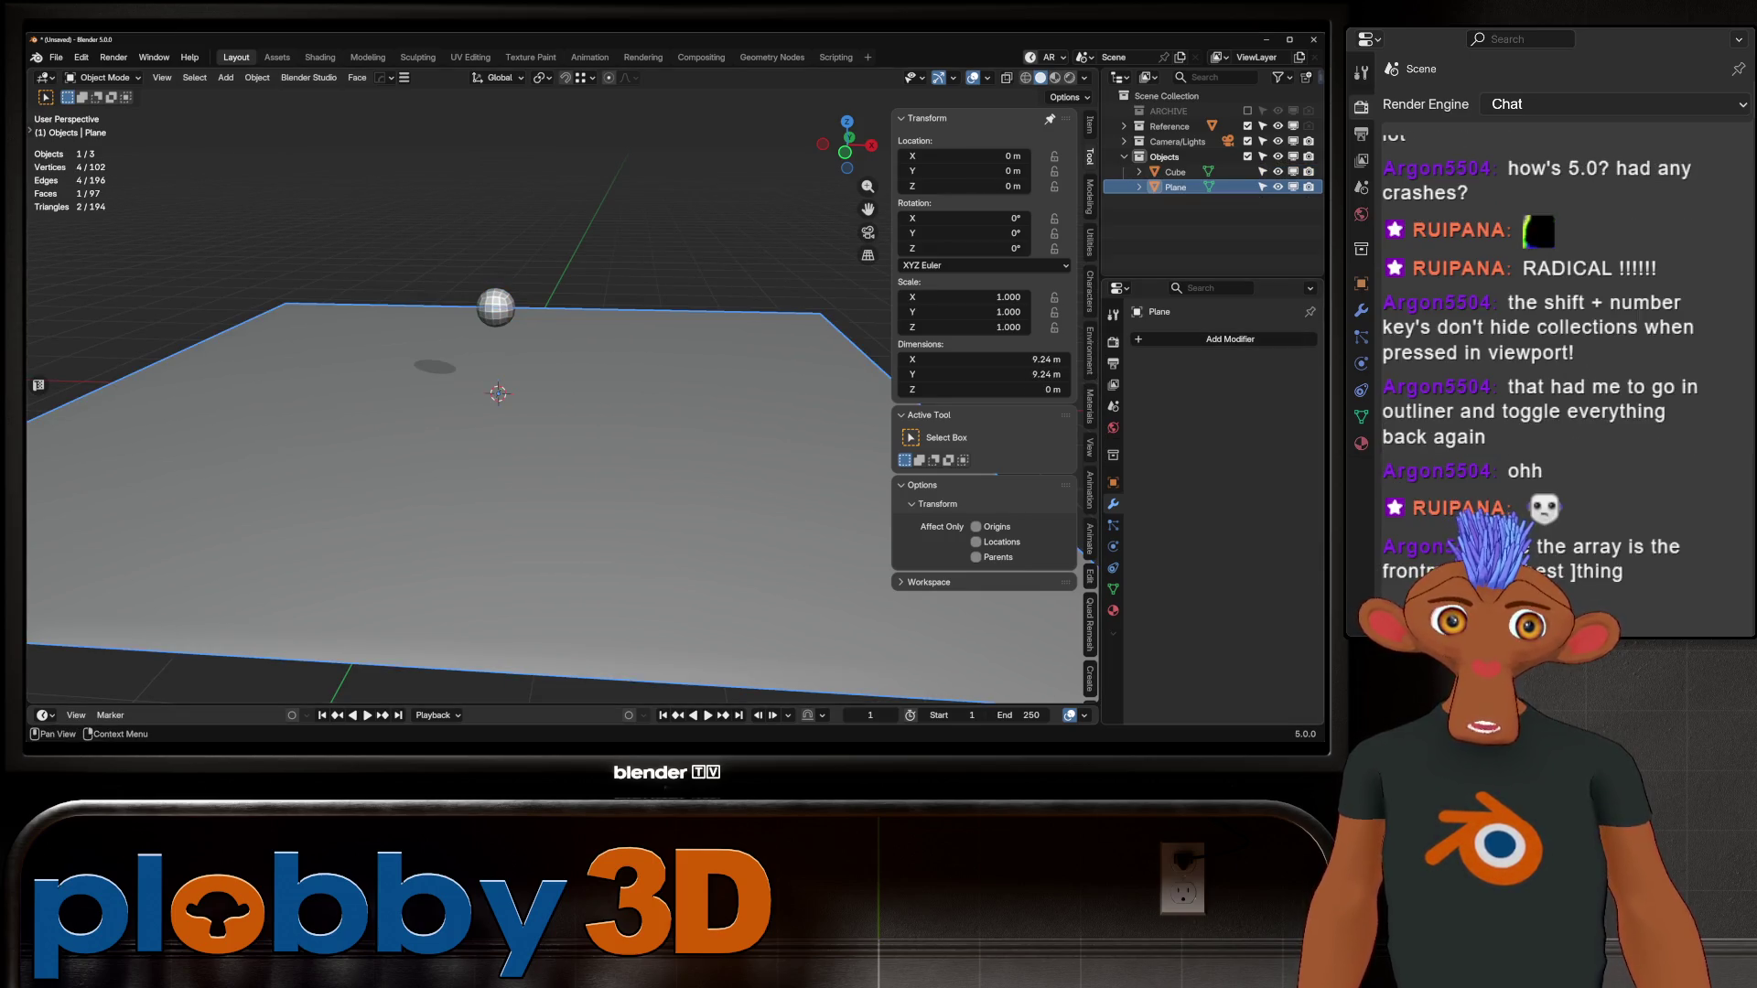
pyautogui.scroll(-3, 499, 403)
pyautogui.press('Tab')
pyautogui.hotkey('ctrl', 'r')
pyautogui.doubleClick(547, 414)
pyautogui.hotkey('ctrl', 'r')
pyautogui.doubleClick(526, 476)
pyautogui.hotkey('ctrl', 'r')
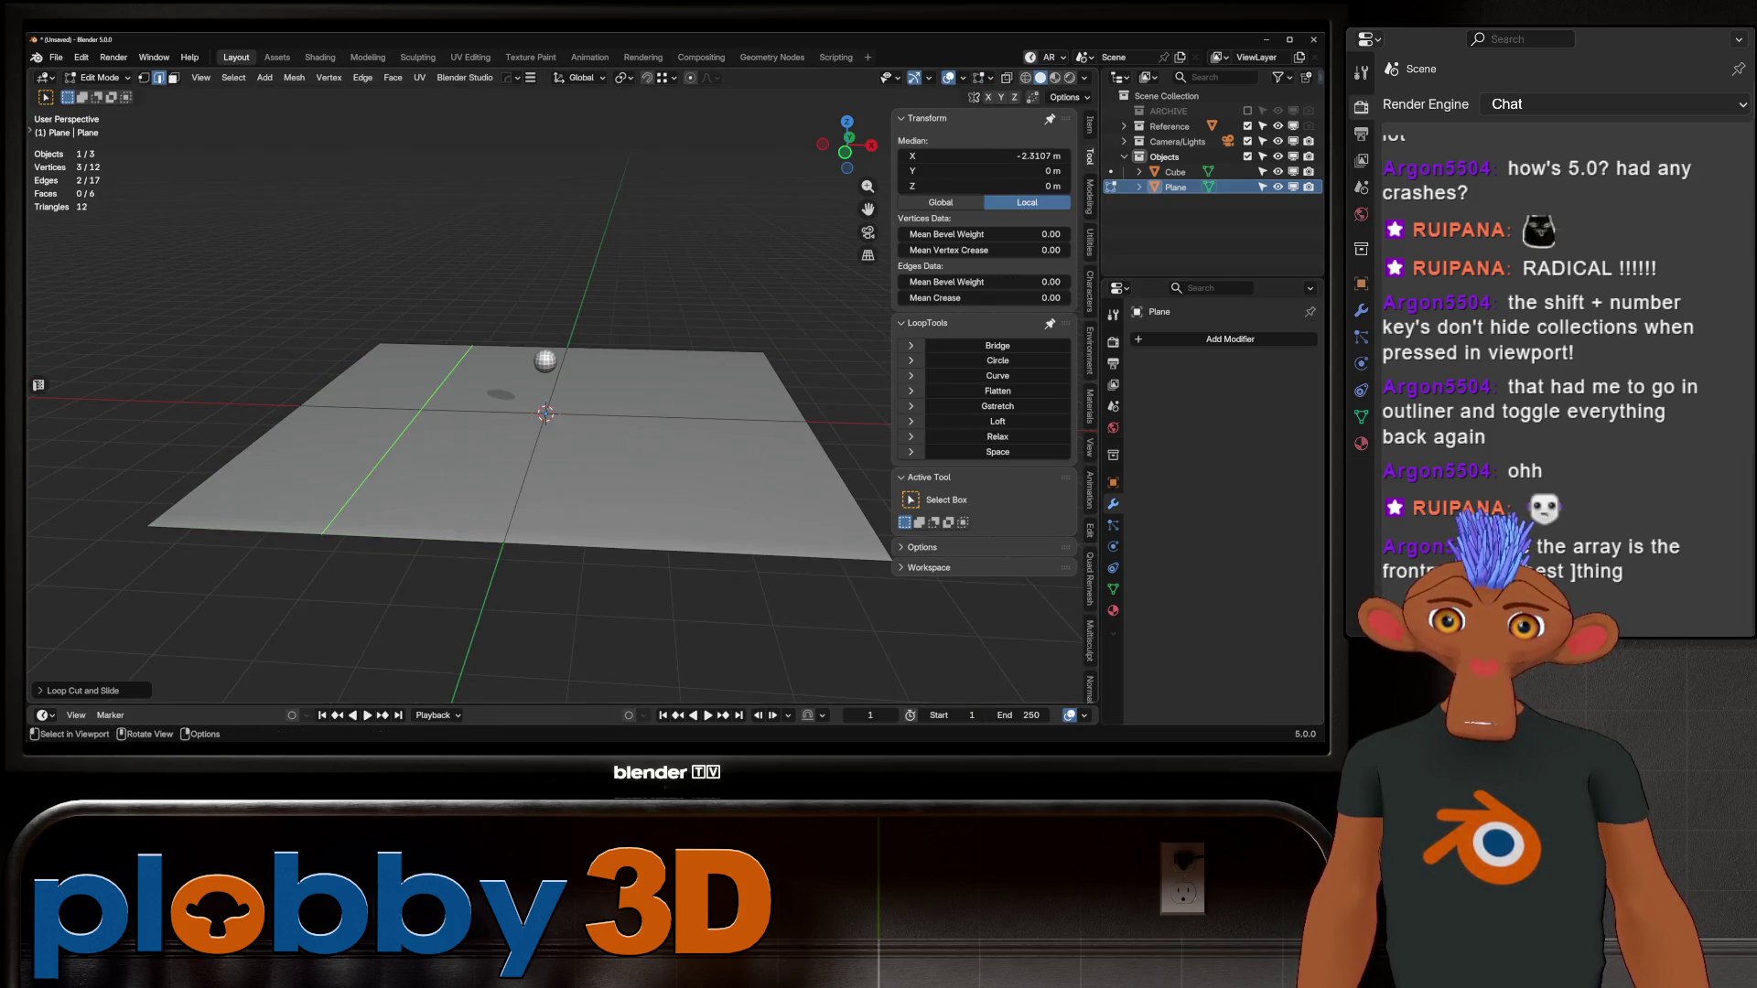
pyautogui.doubleClick(394, 421)
pyautogui.hotkey('ctrl', 'r')
pyautogui.click(662, 526)
pyautogui.click(662, 526)
# Step: Apply a level-2 Subdivision to the plane to round its corners
pyautogui.press('Tab')
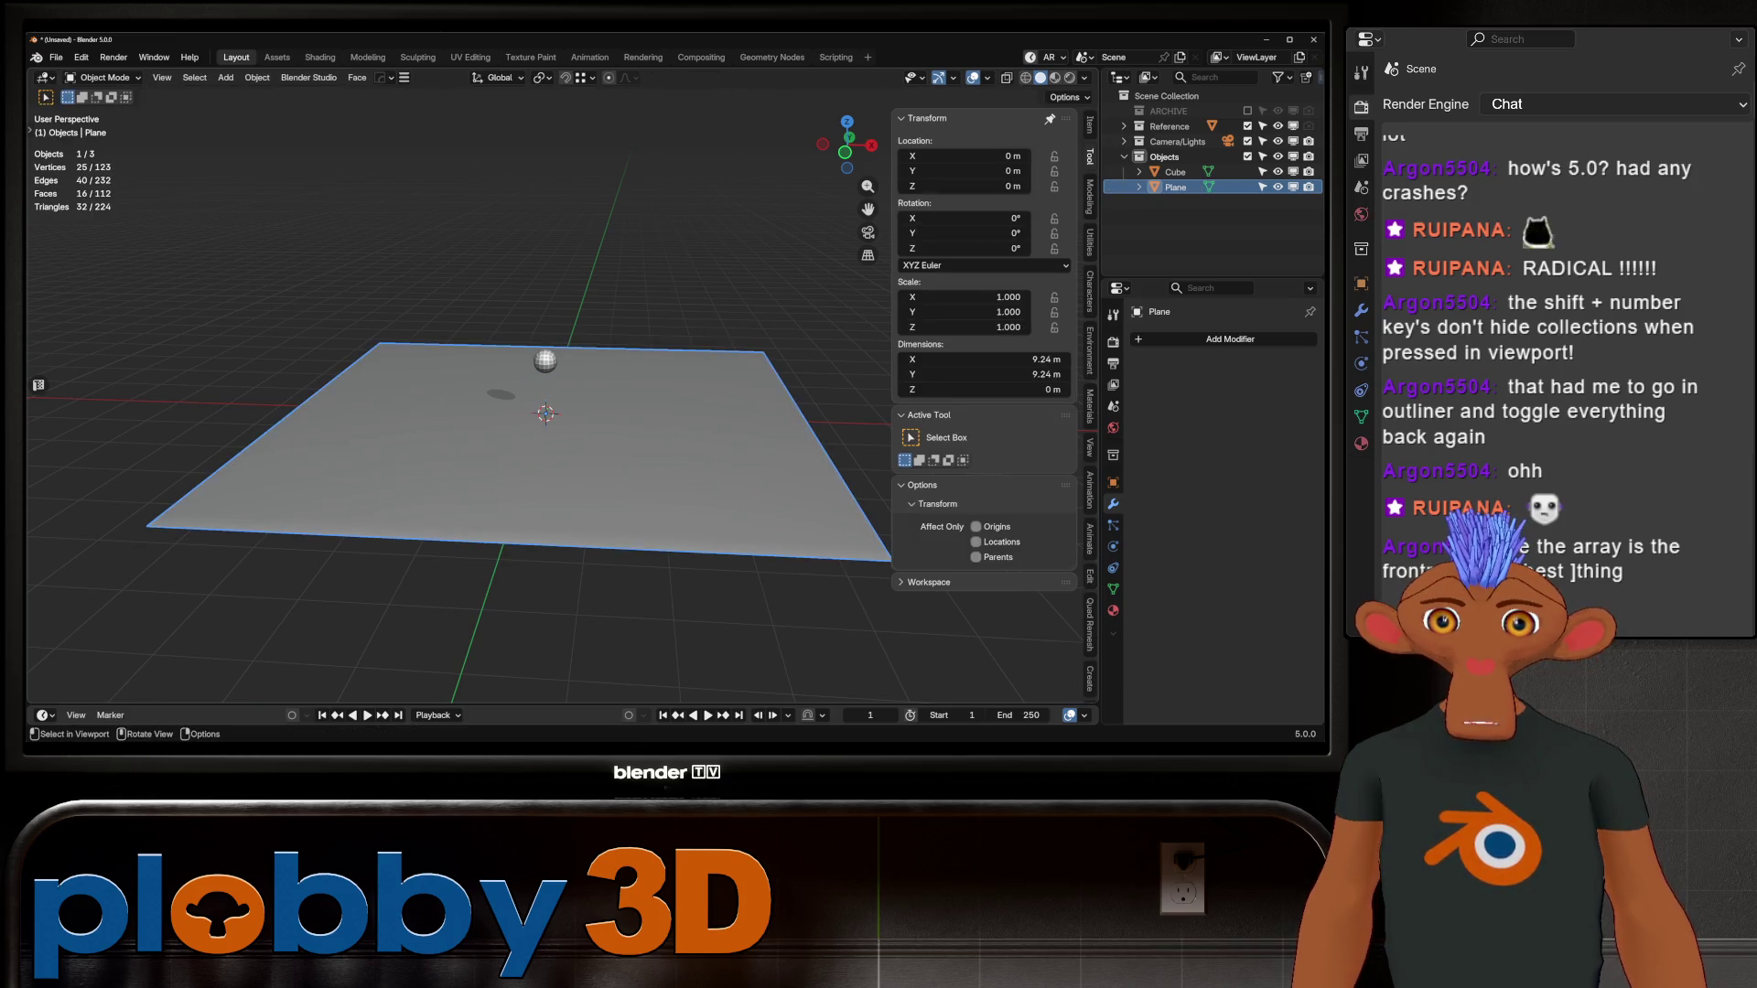
pyautogui.hotkey('ctrl', '1')
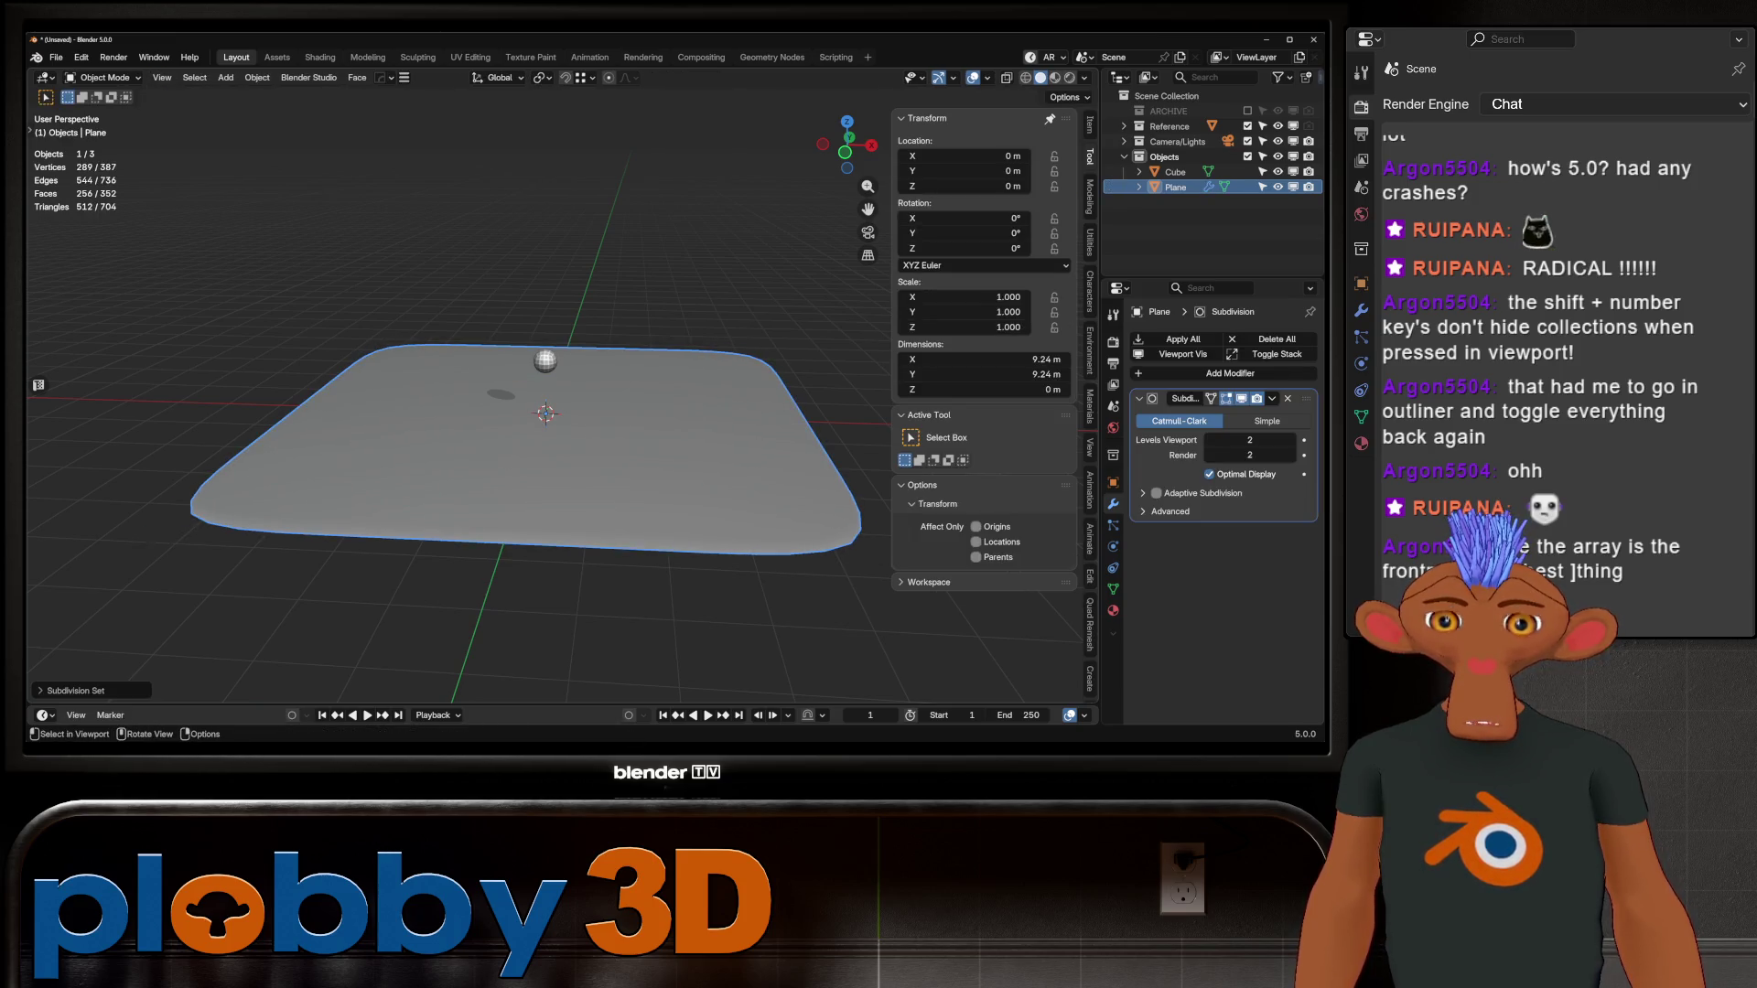
pyautogui.hotkey('ctrl', 'a')
pyautogui.press('Tab')
pyautogui.press('Tab')
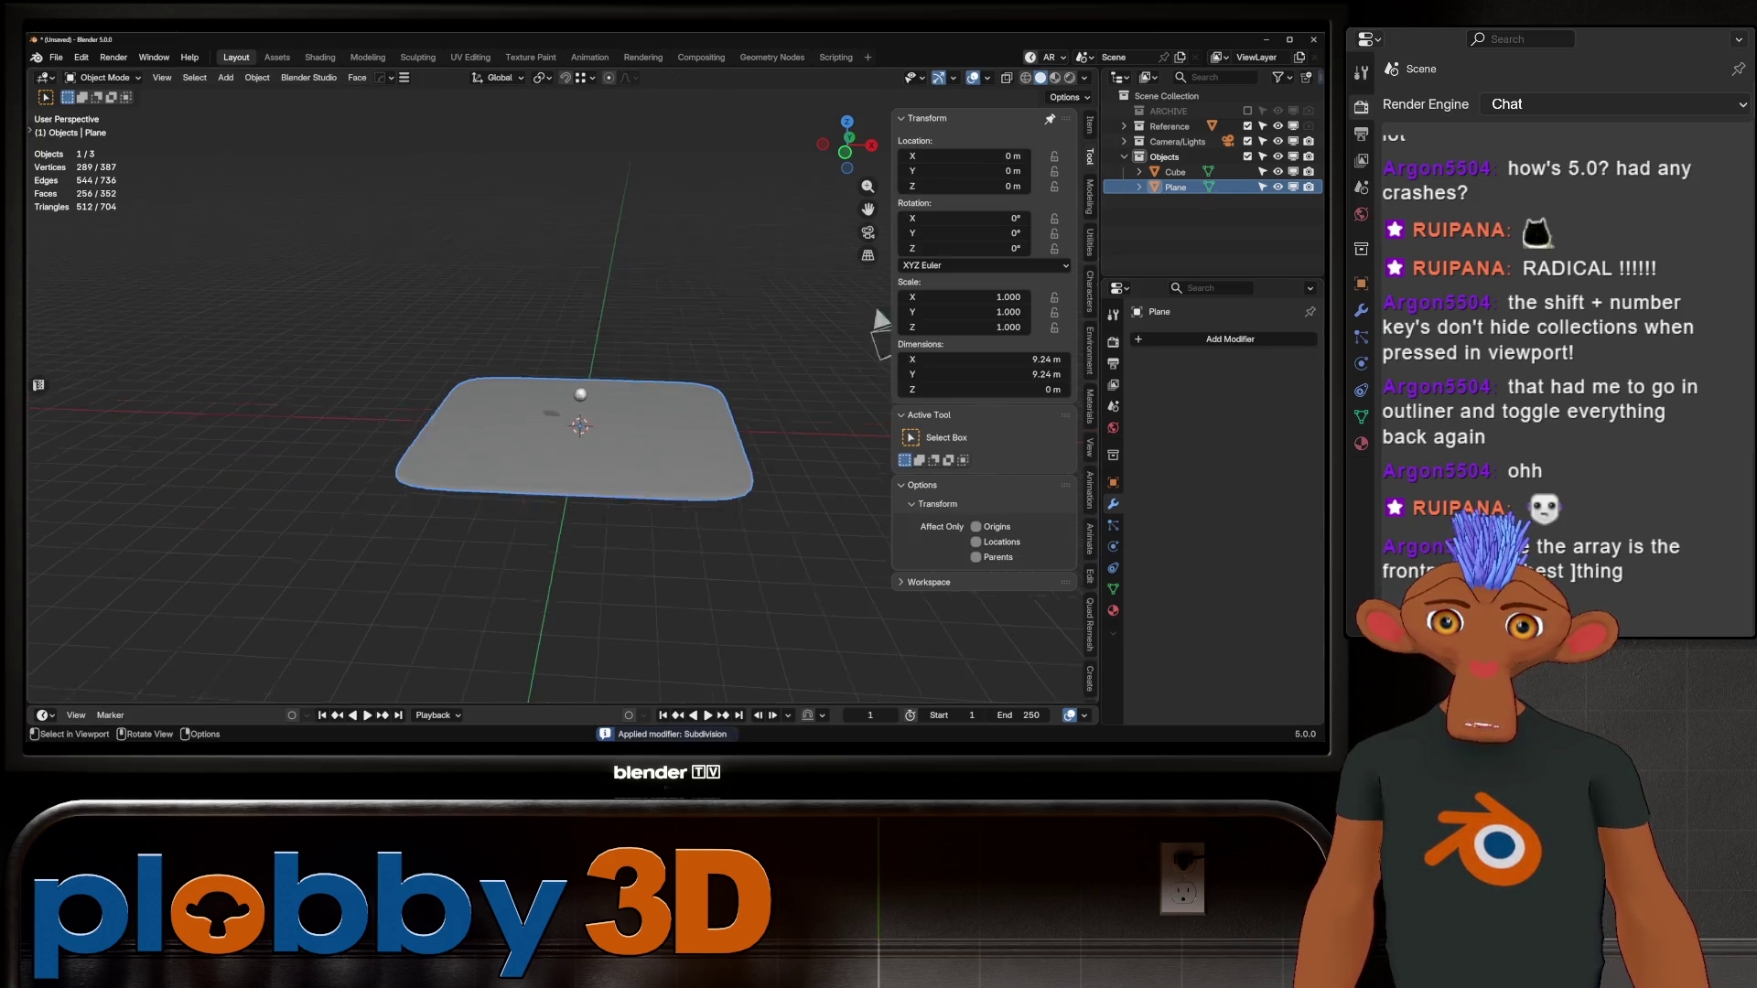
# Step: Replace the sphere with a small Suzanne monkey head raised above the plane
pyautogui.moveTo(549, 412); pyautogui.dragTo(586, 408, button='middle')
pyautogui.scroll(3, 552, 411)
pyautogui.click(1153, 338)
pyautogui.moveTo(1153, 338)
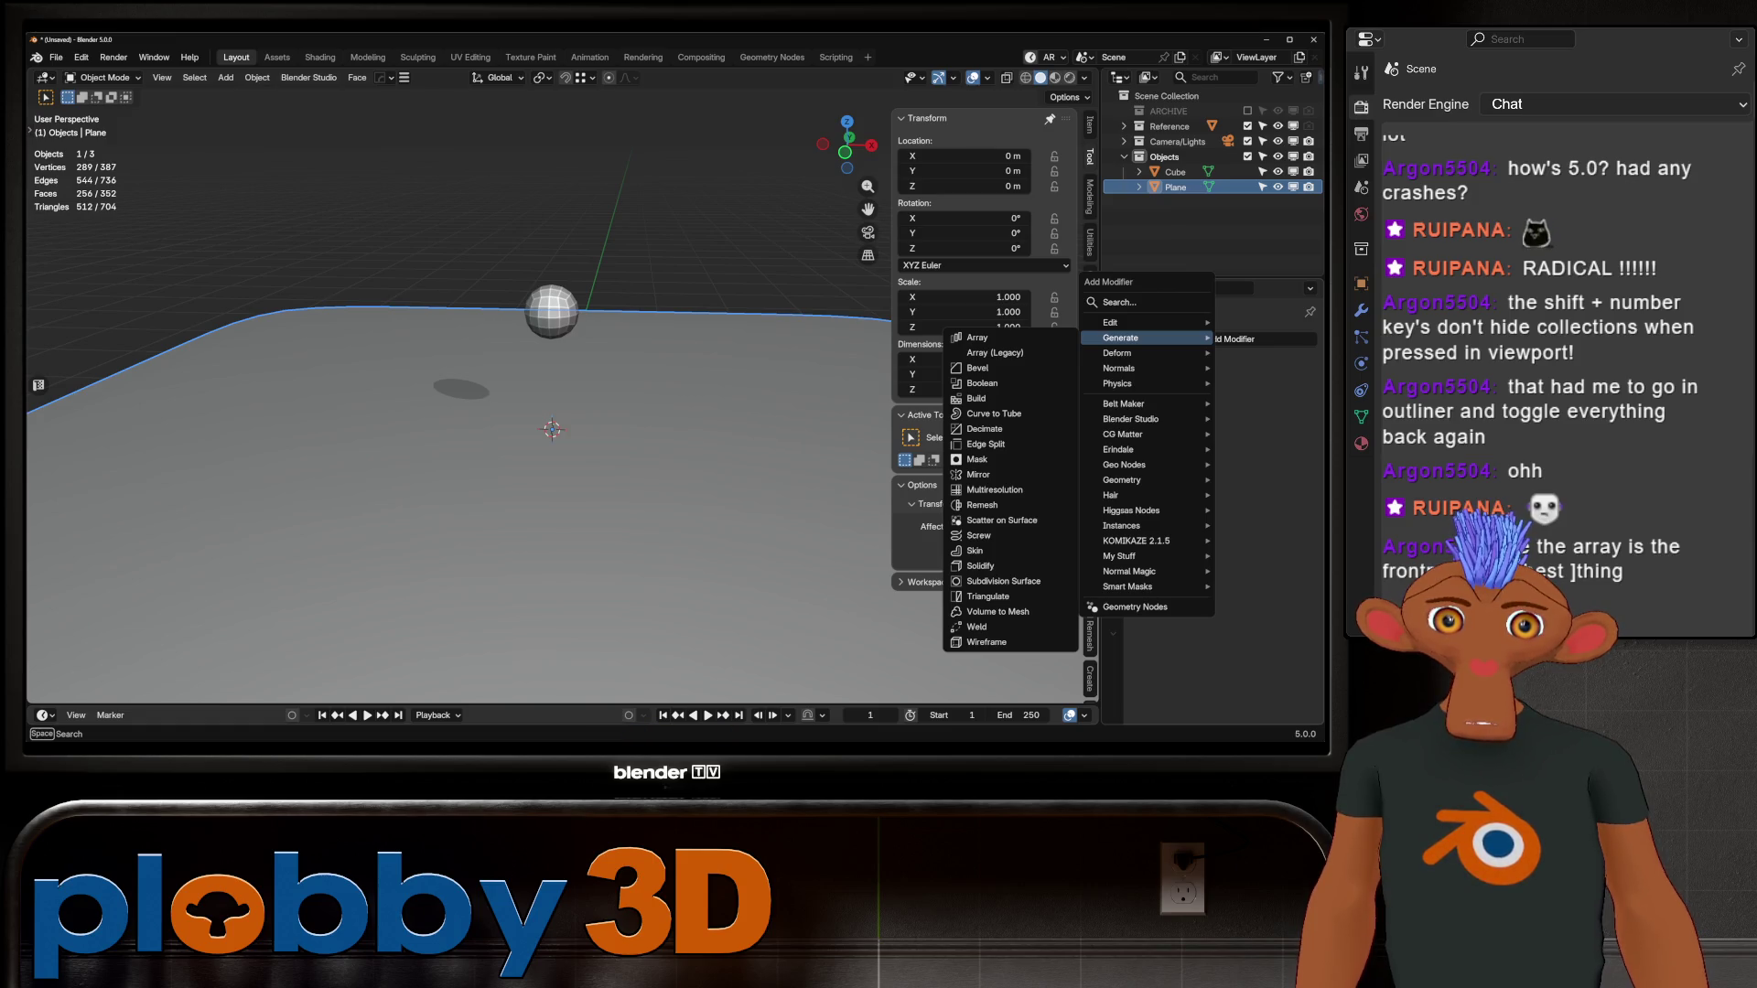
pyautogui.click(551, 311)
pyautogui.press('Delete')
pyautogui.hotkey('shift', 'a')
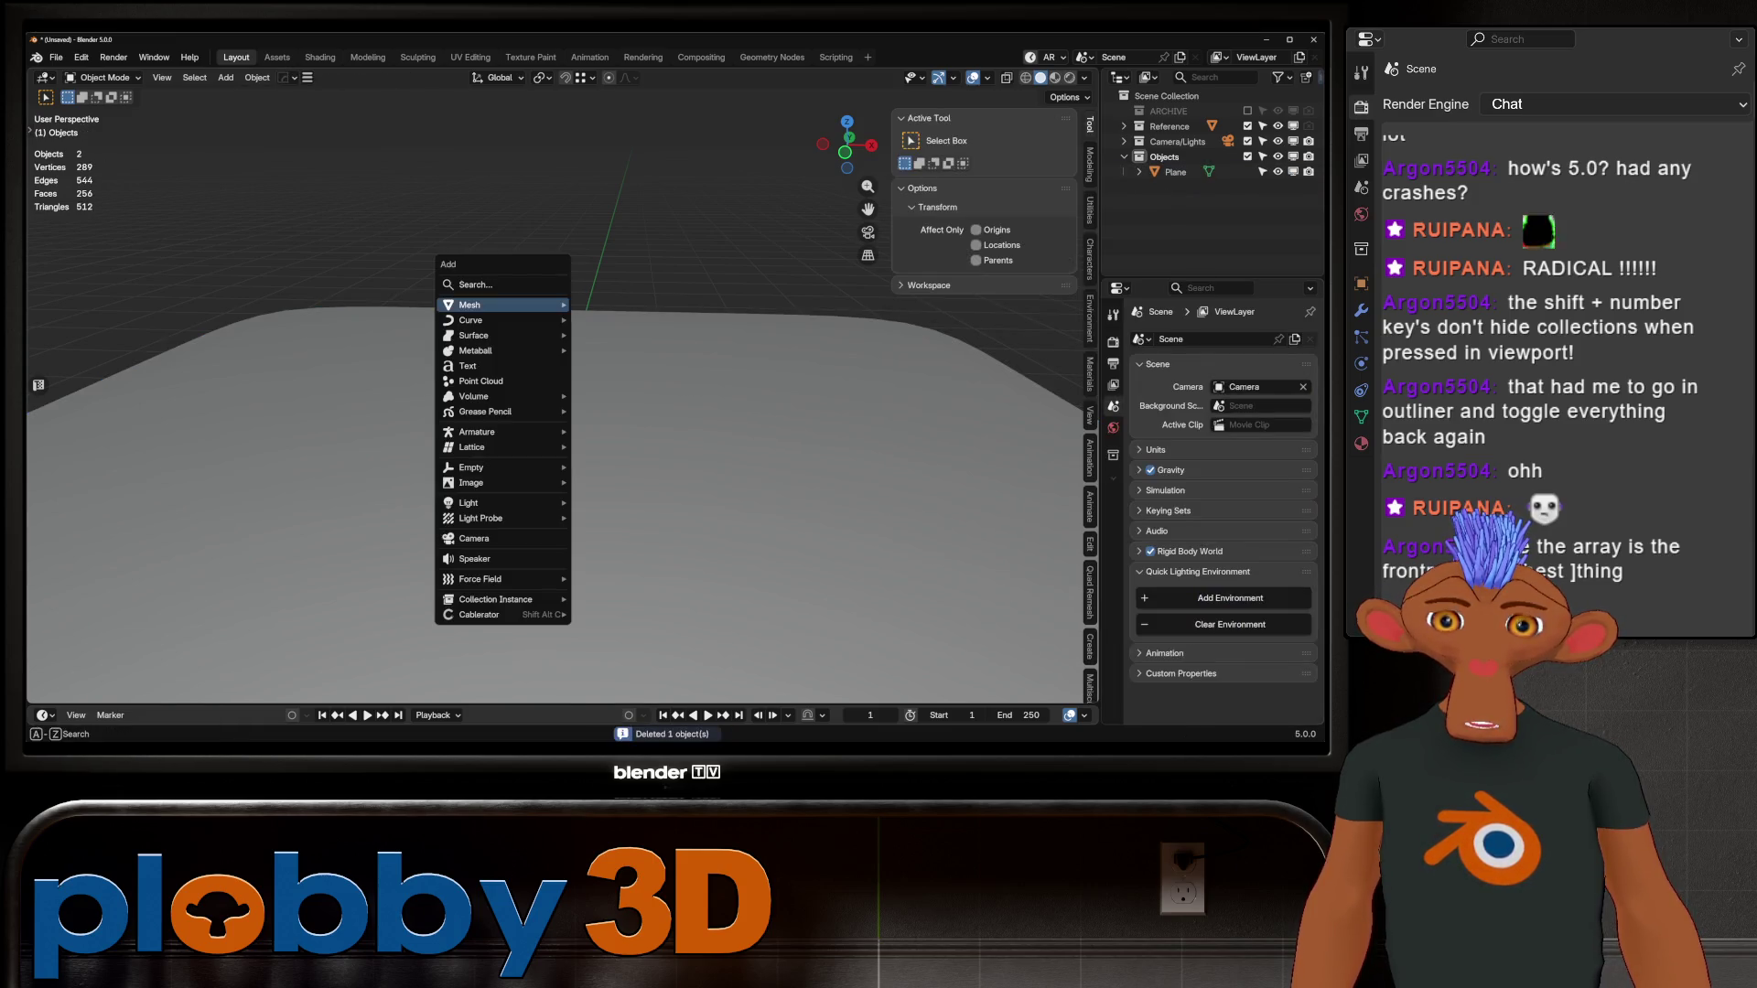
pyautogui.moveTo(508, 304)
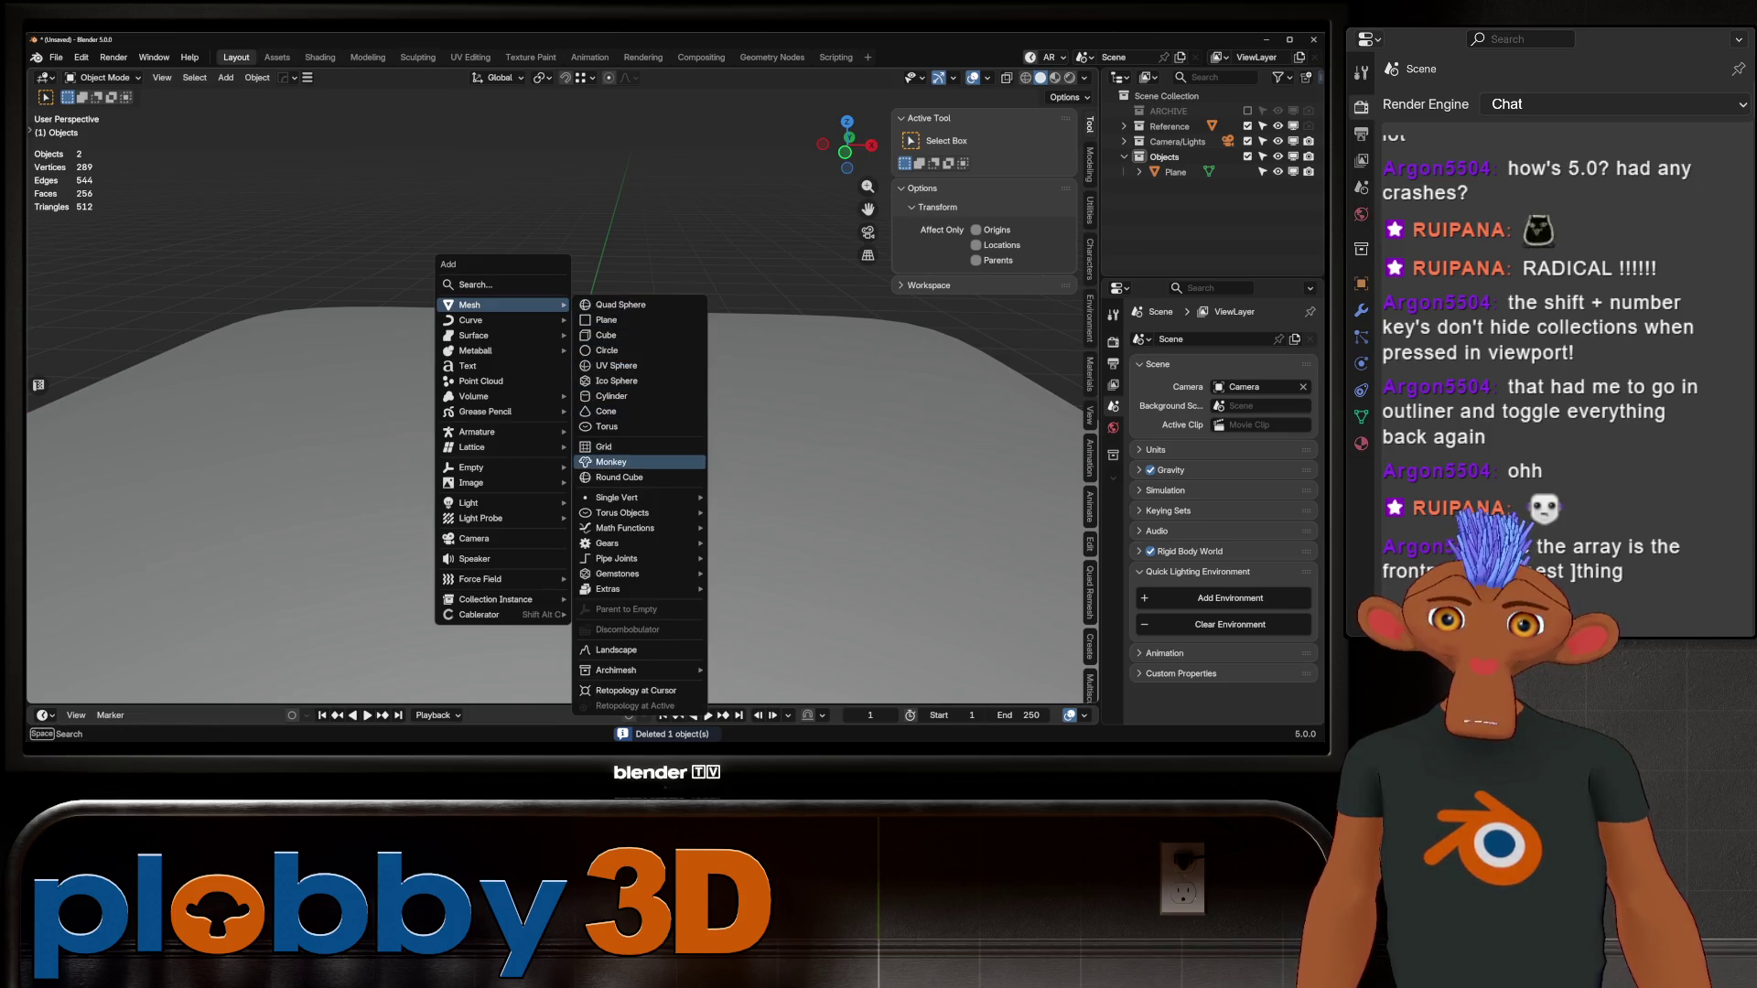
pyautogui.click(611, 463)
pyautogui.press('s')
pyautogui.press('g')
pyautogui.press('z')
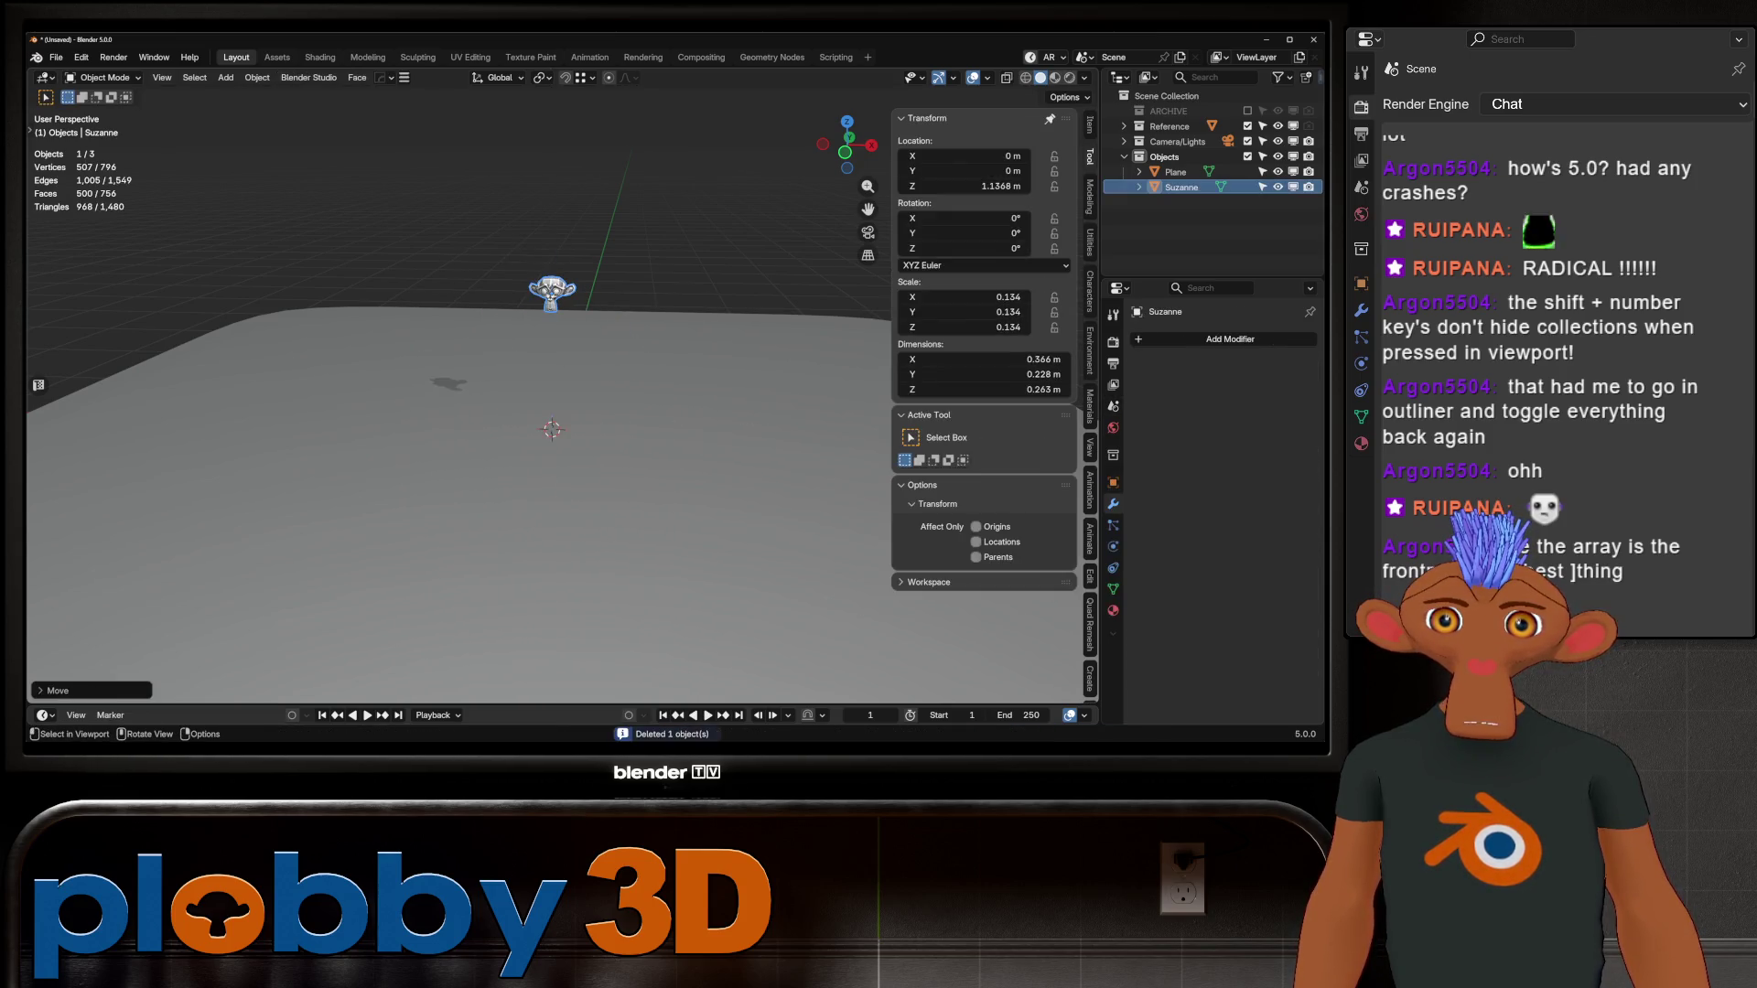
pyautogui.press('Home')
# Step: Add a Scatter on Surface modifier to the plane
pyautogui.click(1175, 171)
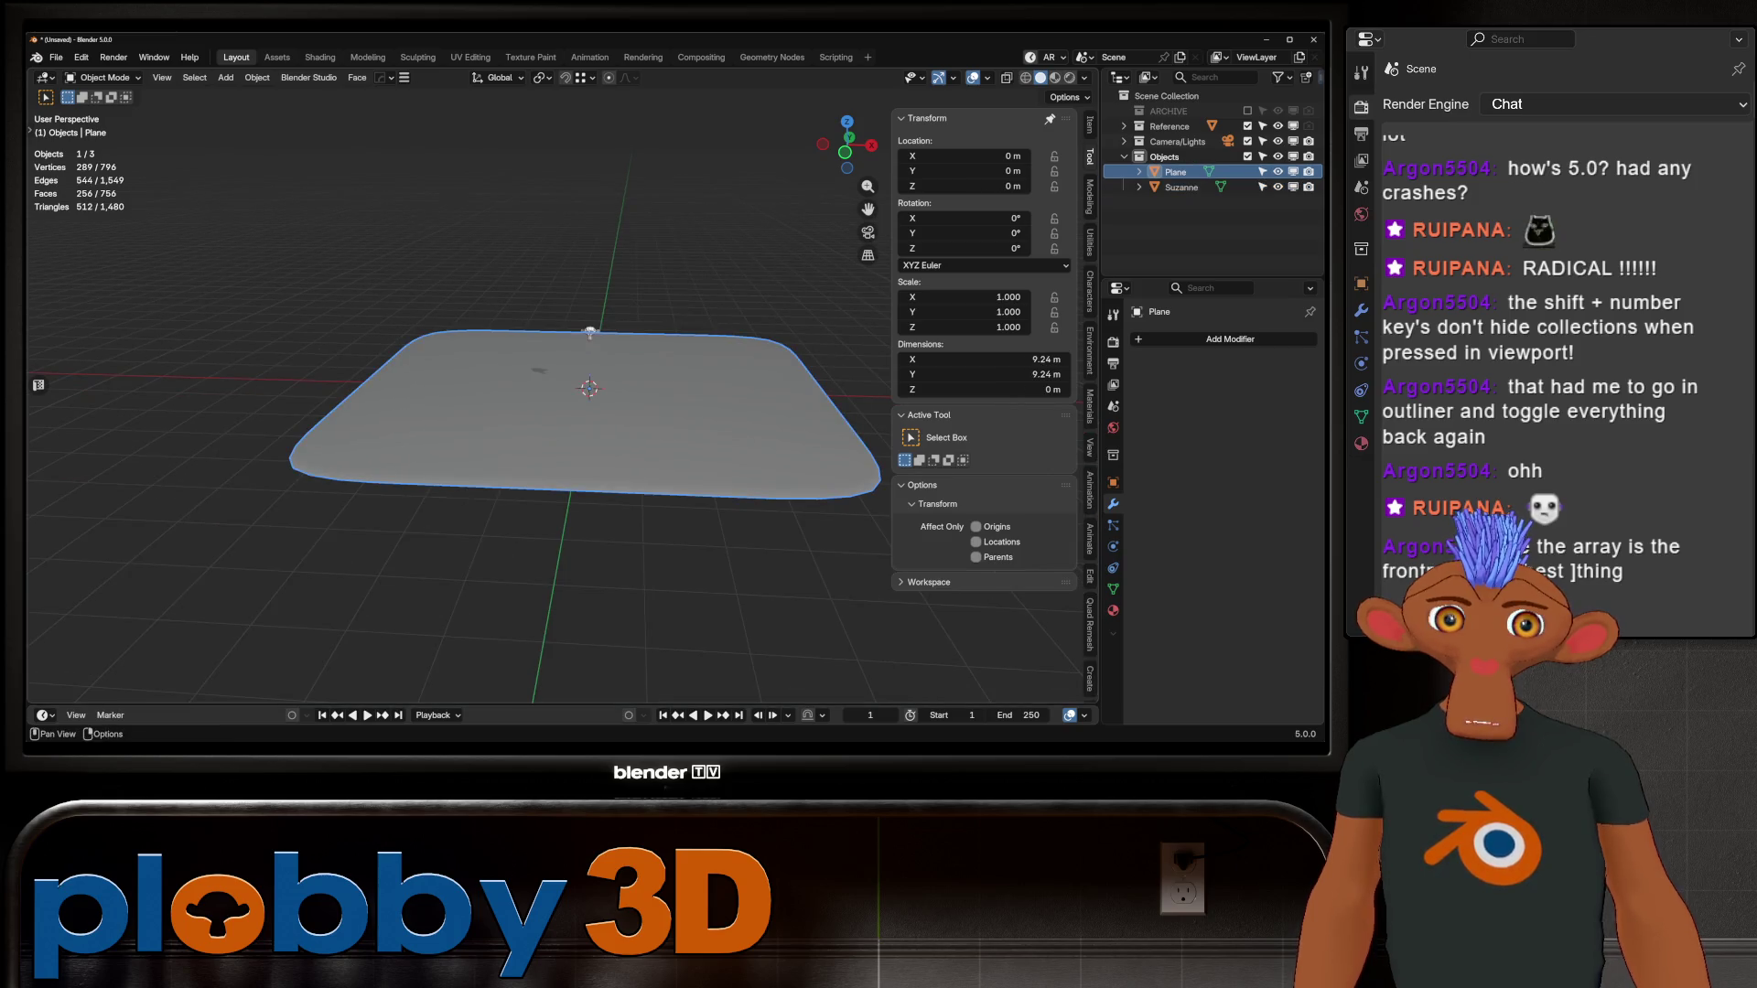
pyautogui.hotkey('shift', 'a')
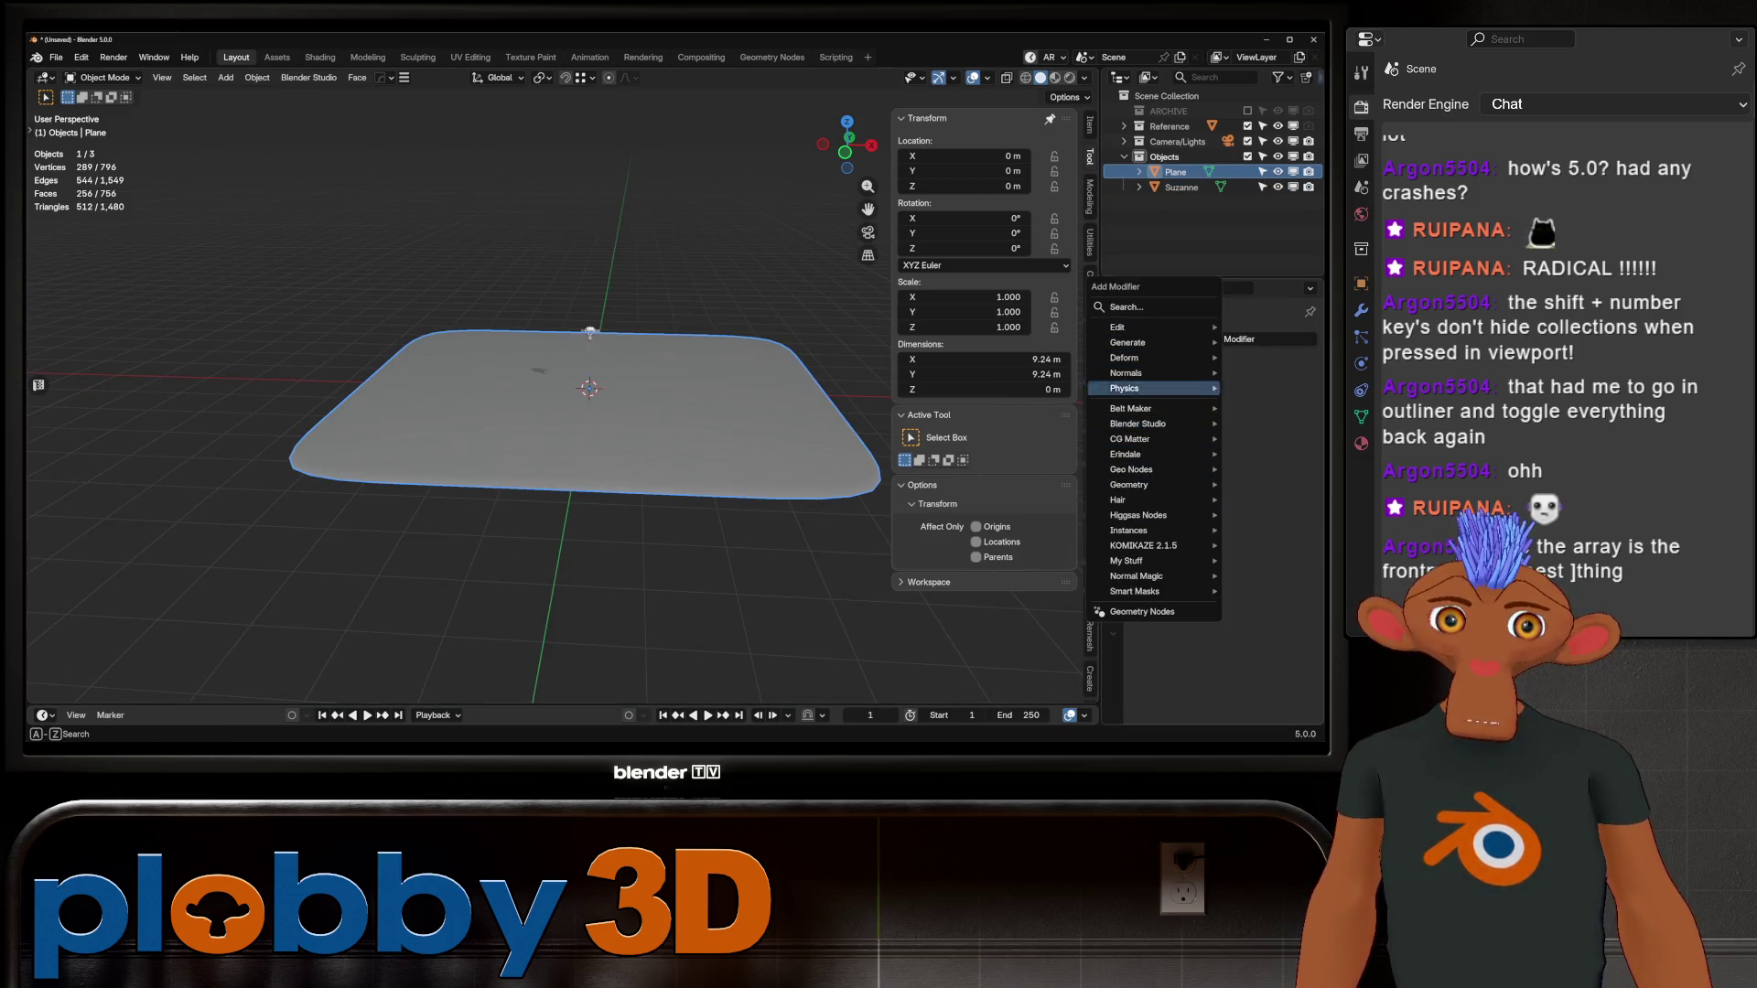
pyautogui.moveTo(1127, 342)
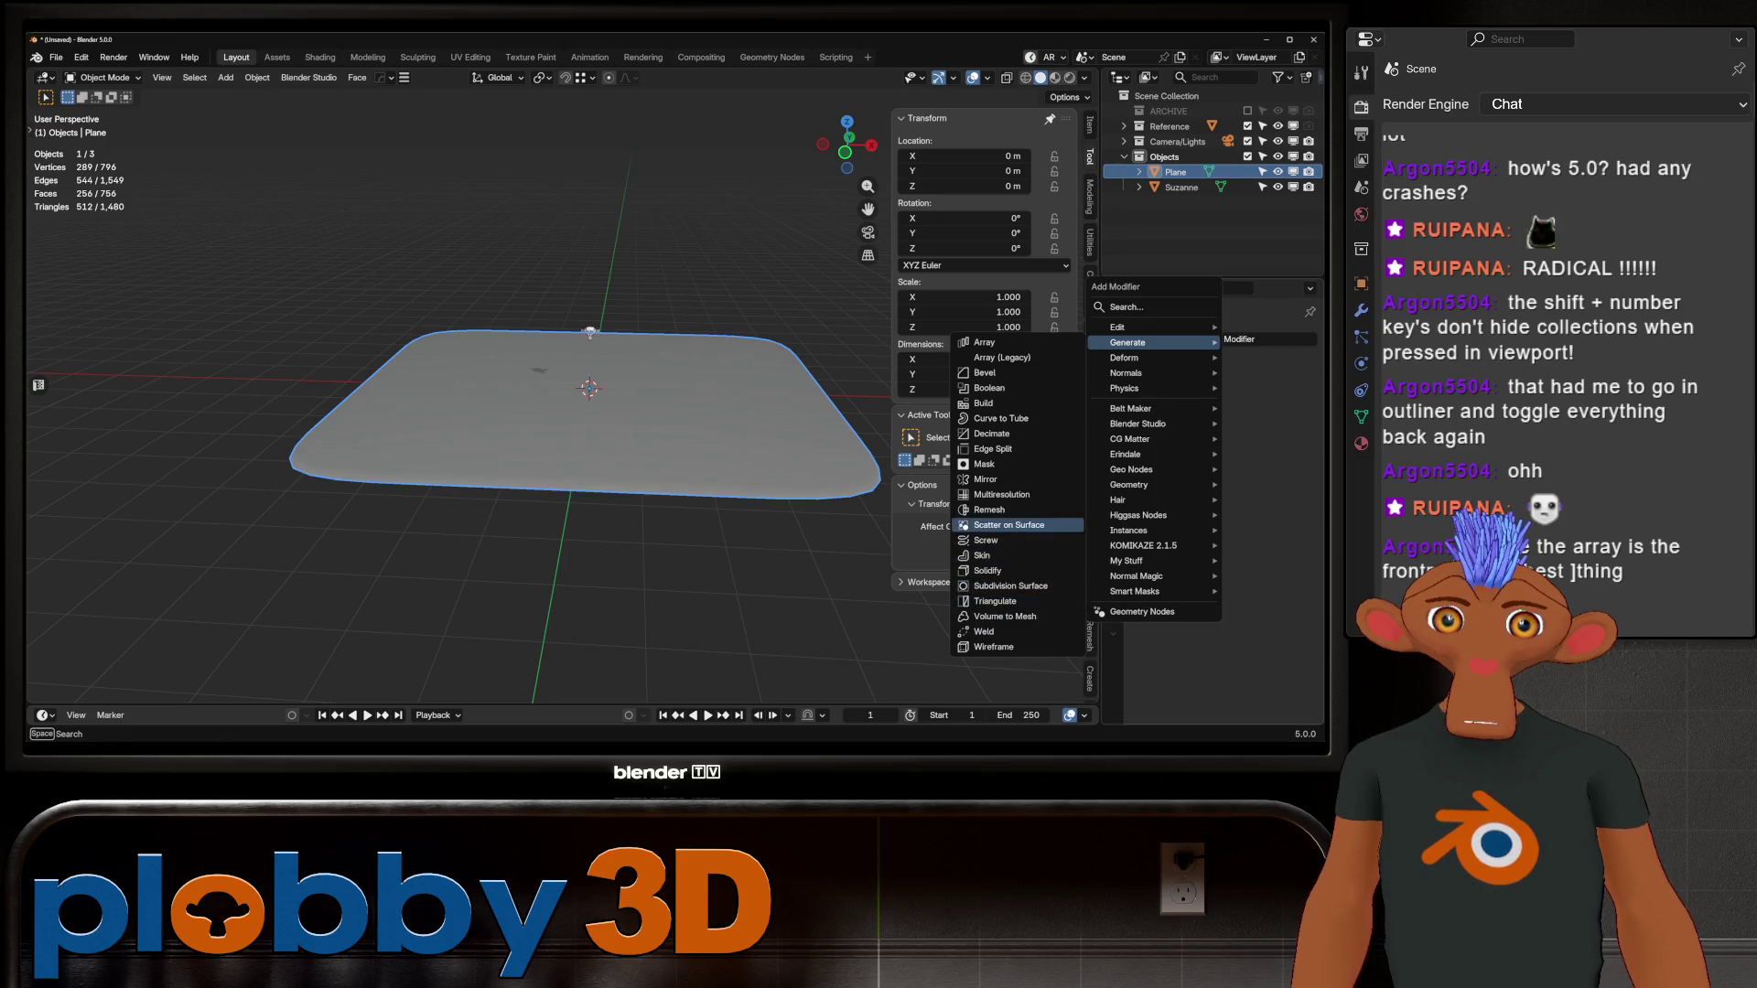
pyautogui.click(1009, 525)
pyautogui.moveTo(695, 549); pyautogui.dragTo(604, 549, button='middle')
# Step: Make the scatter instance Suzanne heads instead of cubes
pyautogui.moveTo(586, 458)
pyautogui.keyDown('ctrl'); pyautogui.mouseDown(button='middle')
pyautogui.moveTo(585, 331)
pyautogui.moveTo(621, 357)
pyautogui.mouseUp(button='middle'); pyautogui.keyUp('ctrl')
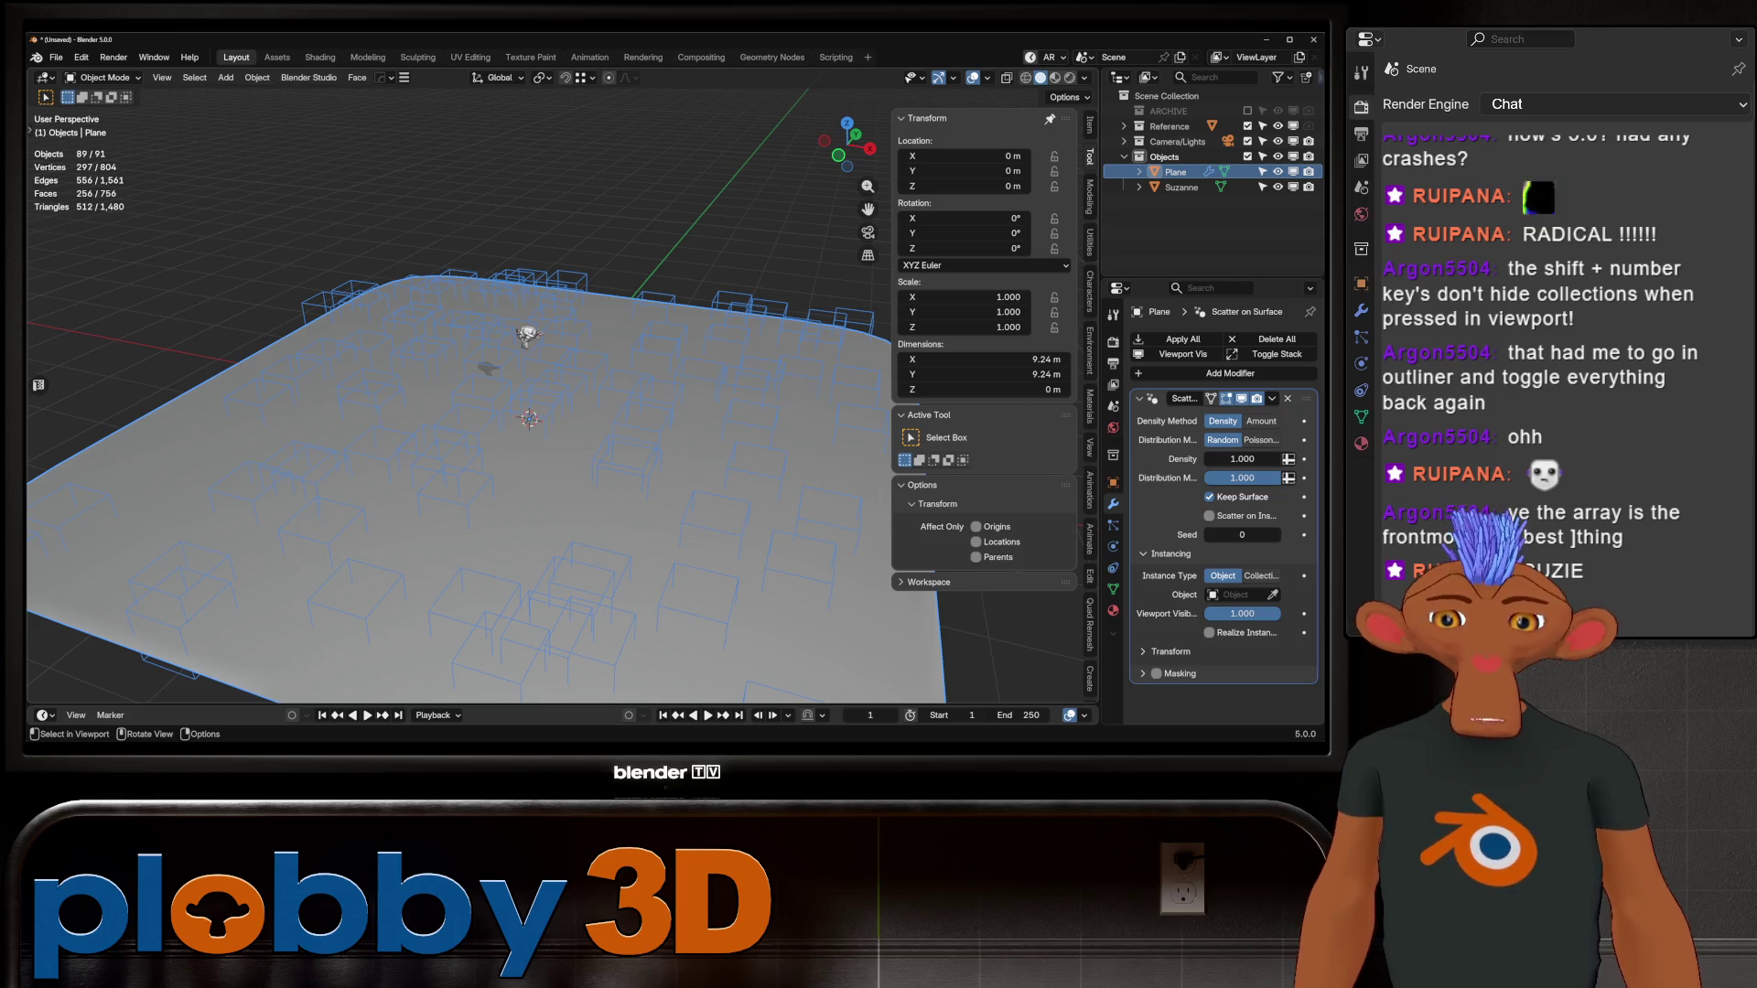
pyautogui.moveTo(549, 457)
pyautogui.mouseDown(button='middle')
pyautogui.moveTo(549, 403)
pyautogui.moveTo(604, 380)
pyautogui.mouseUp(button='middle')
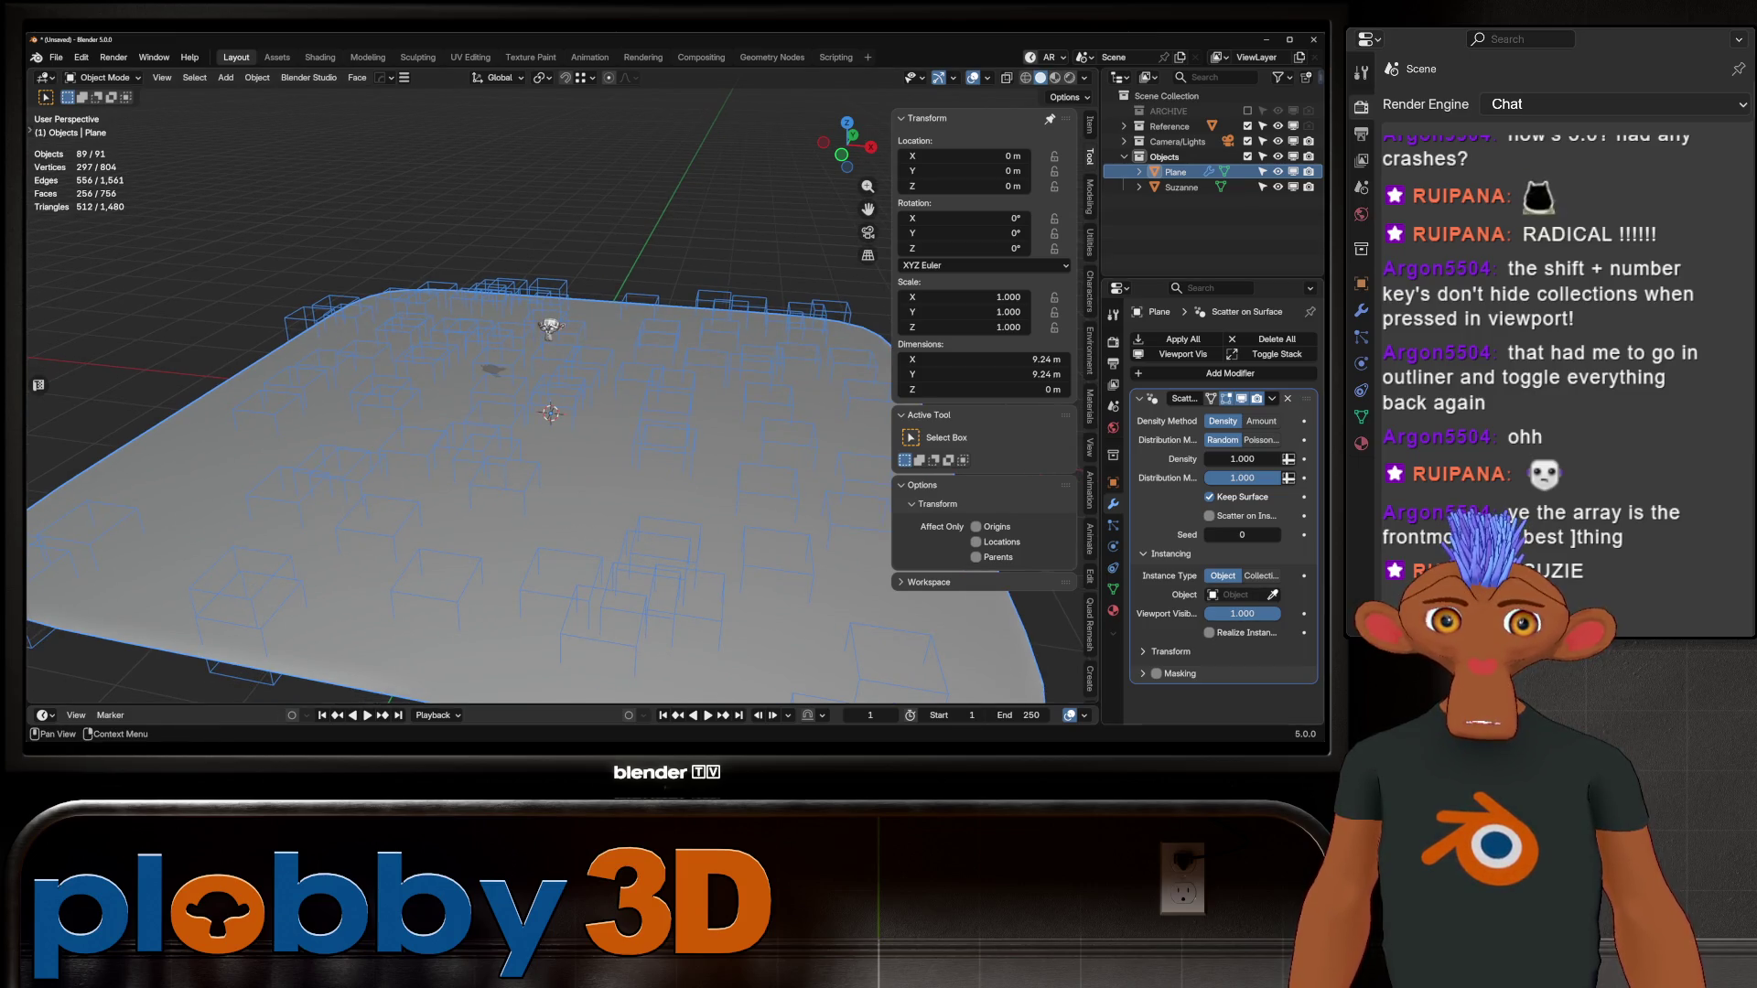
pyautogui.click(1176, 185)
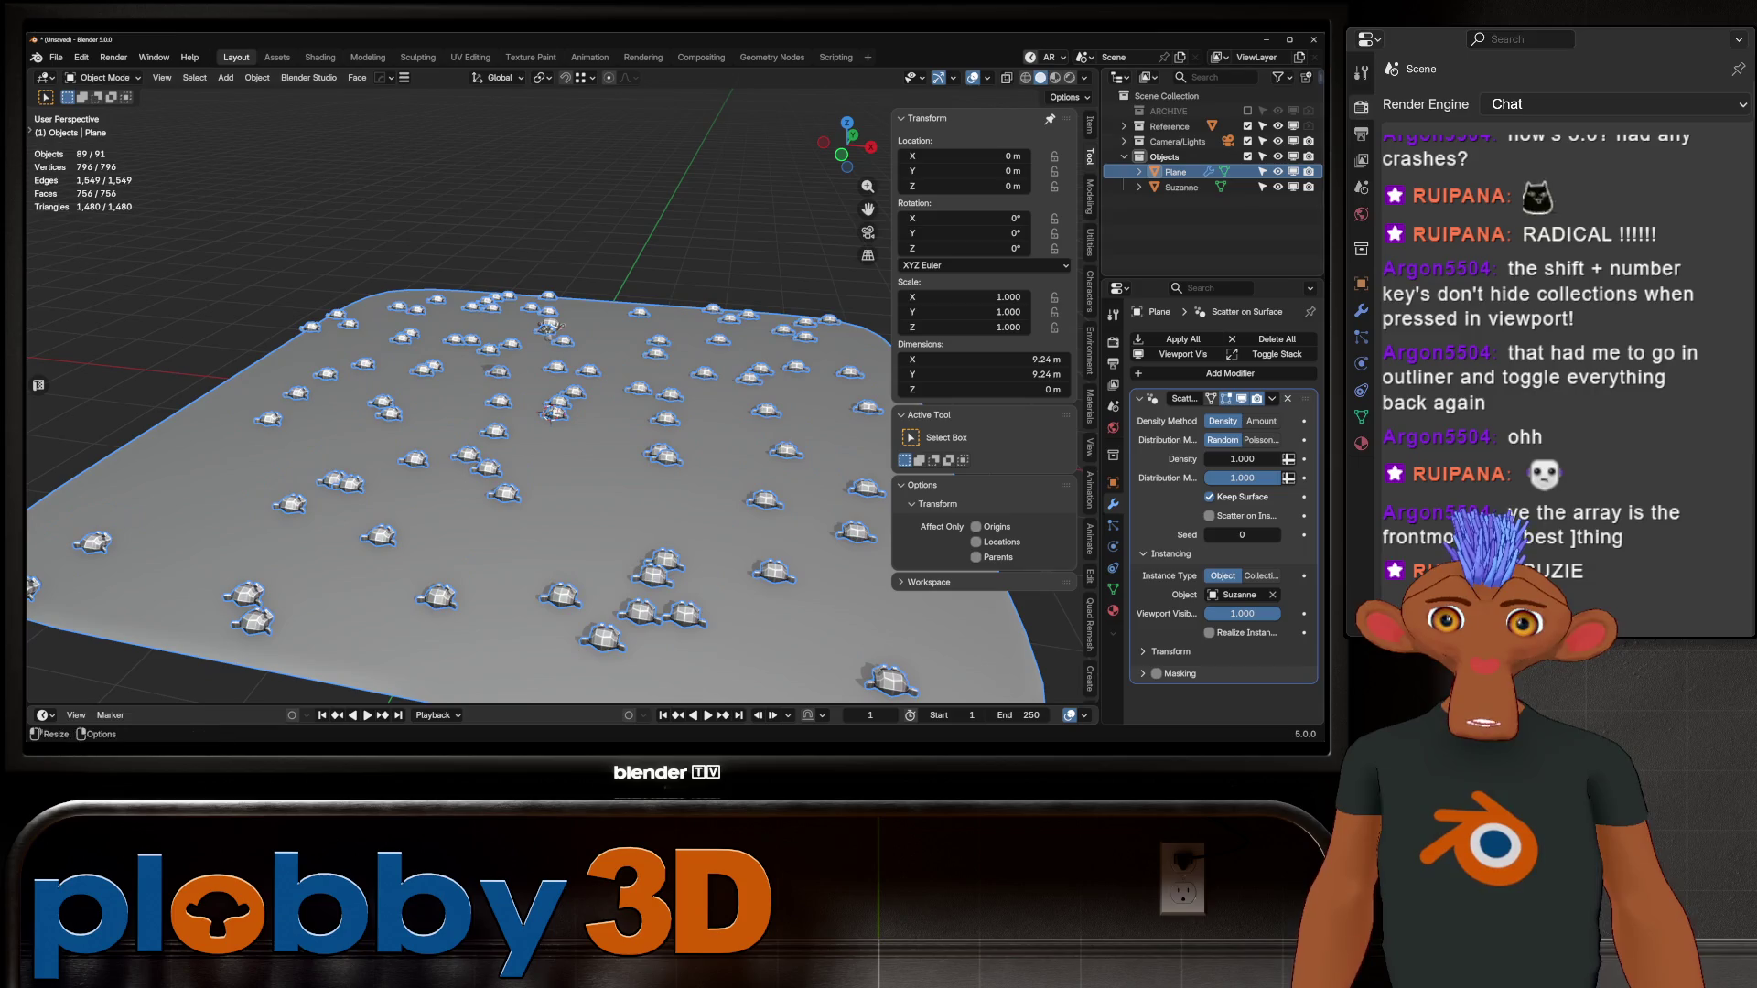
pyautogui.moveTo(550, 412); pyautogui.dragTo(596, 352, button='middle')
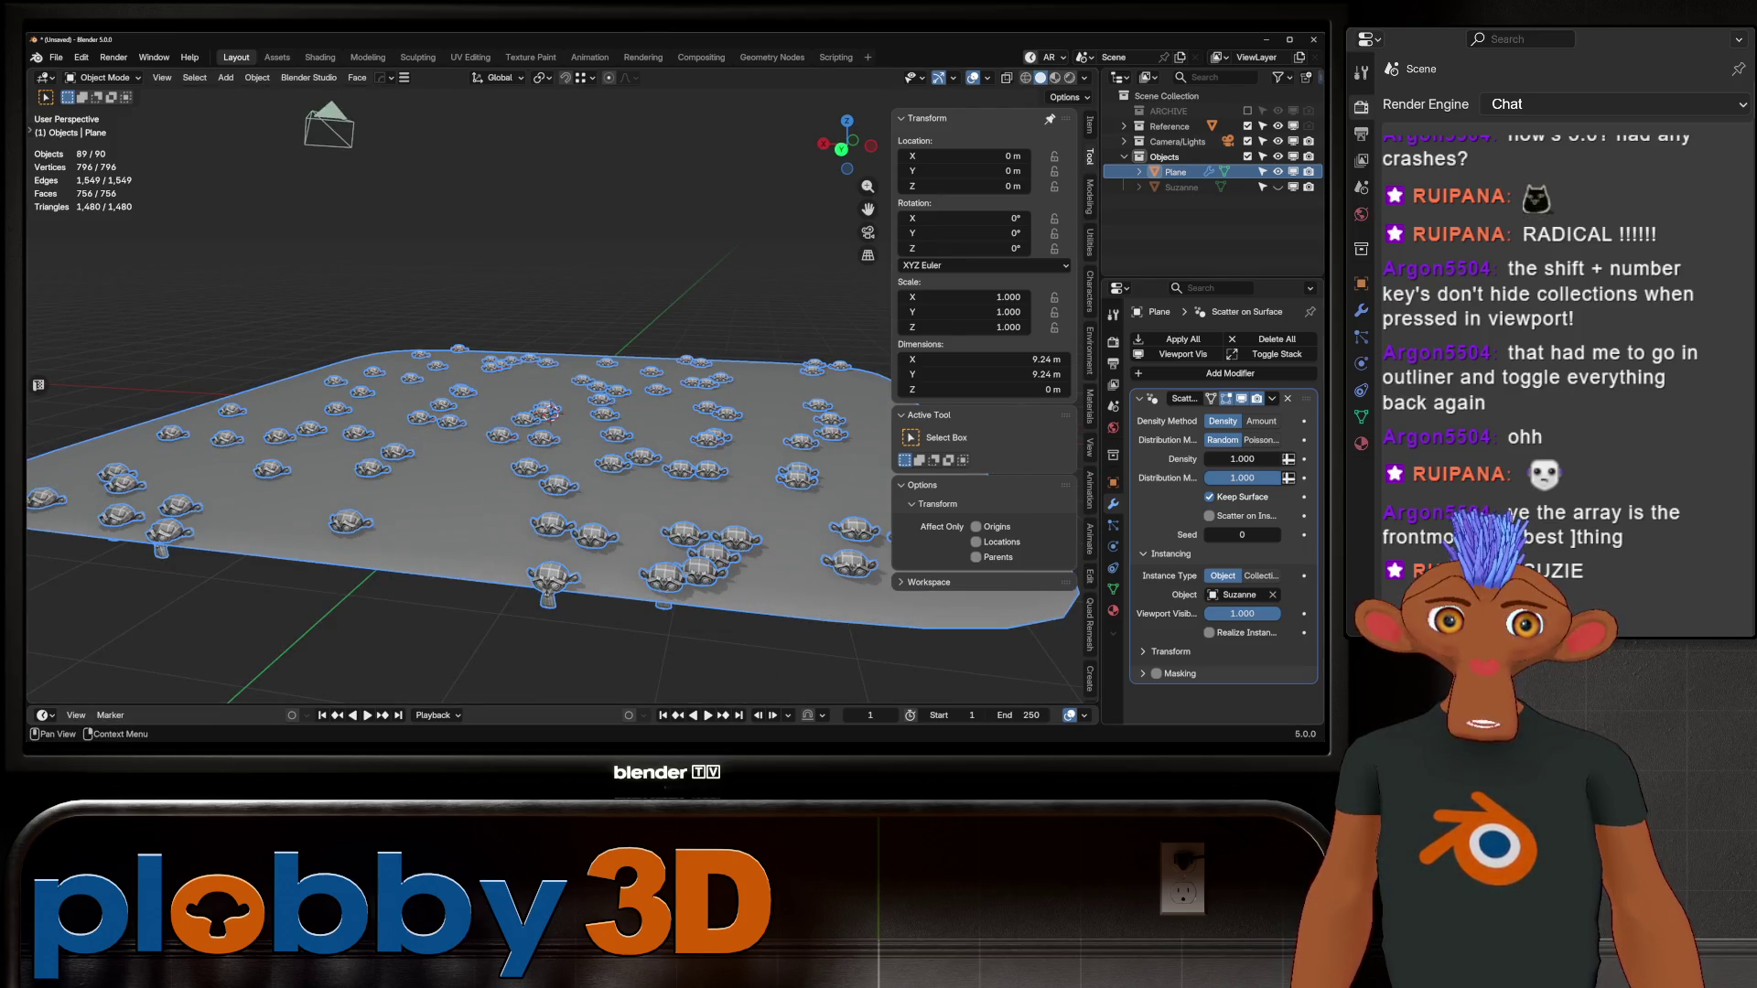
# Step: Test X/Y/Z instance alignment and X scale, keeping Z alignment and scale 1
pyautogui.click(1158, 652)
pyautogui.scroll(-2, 1158, 652)
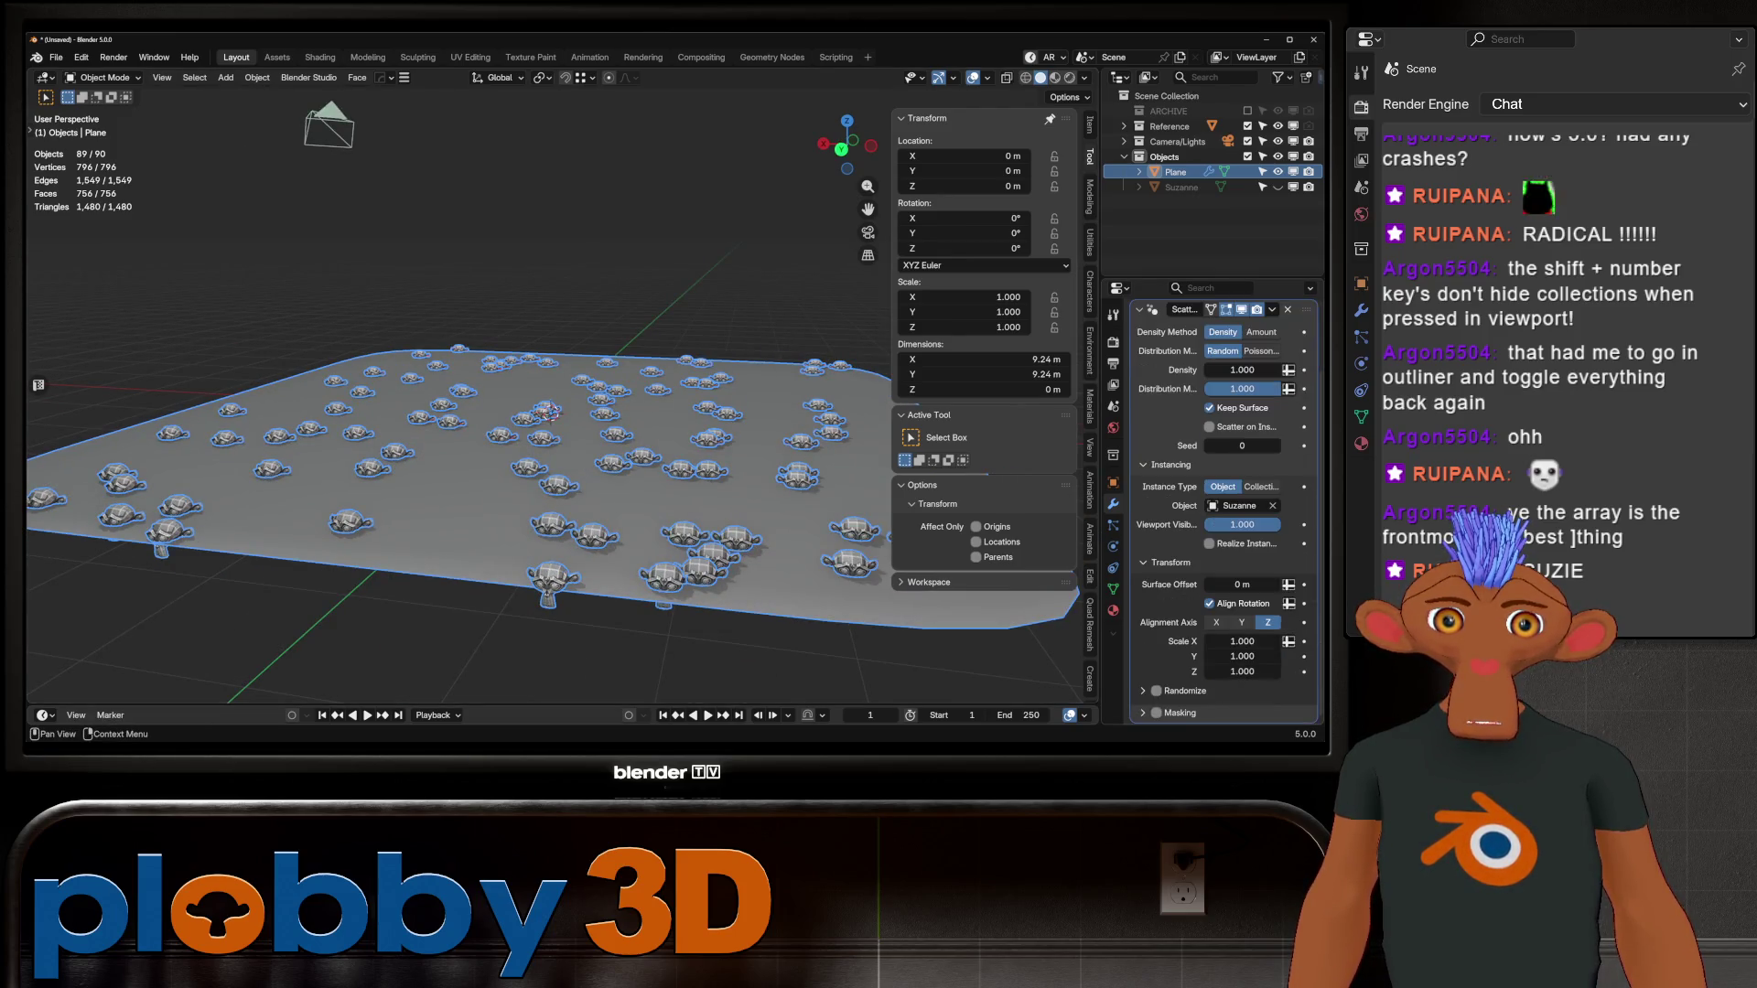
pyautogui.click(1242, 623)
pyautogui.click(1216, 622)
pyautogui.click(1268, 622)
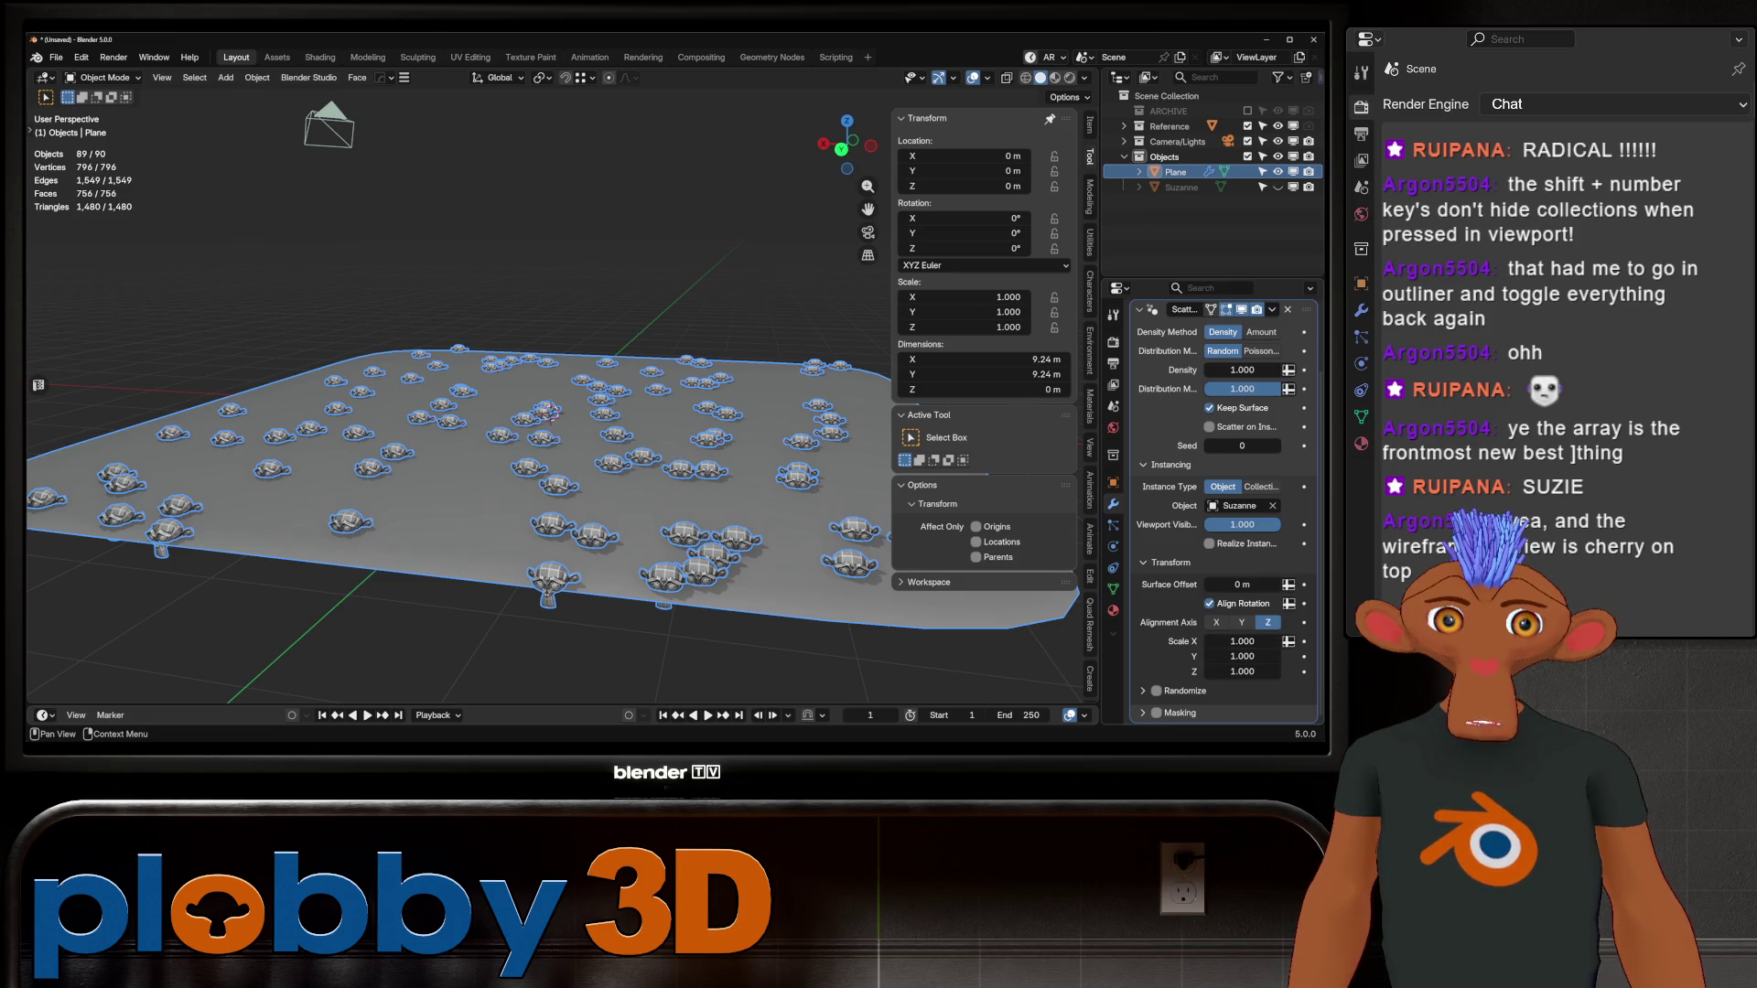
pyautogui.moveTo(549, 412); pyautogui.dragTo(1080, 499, button='middle')
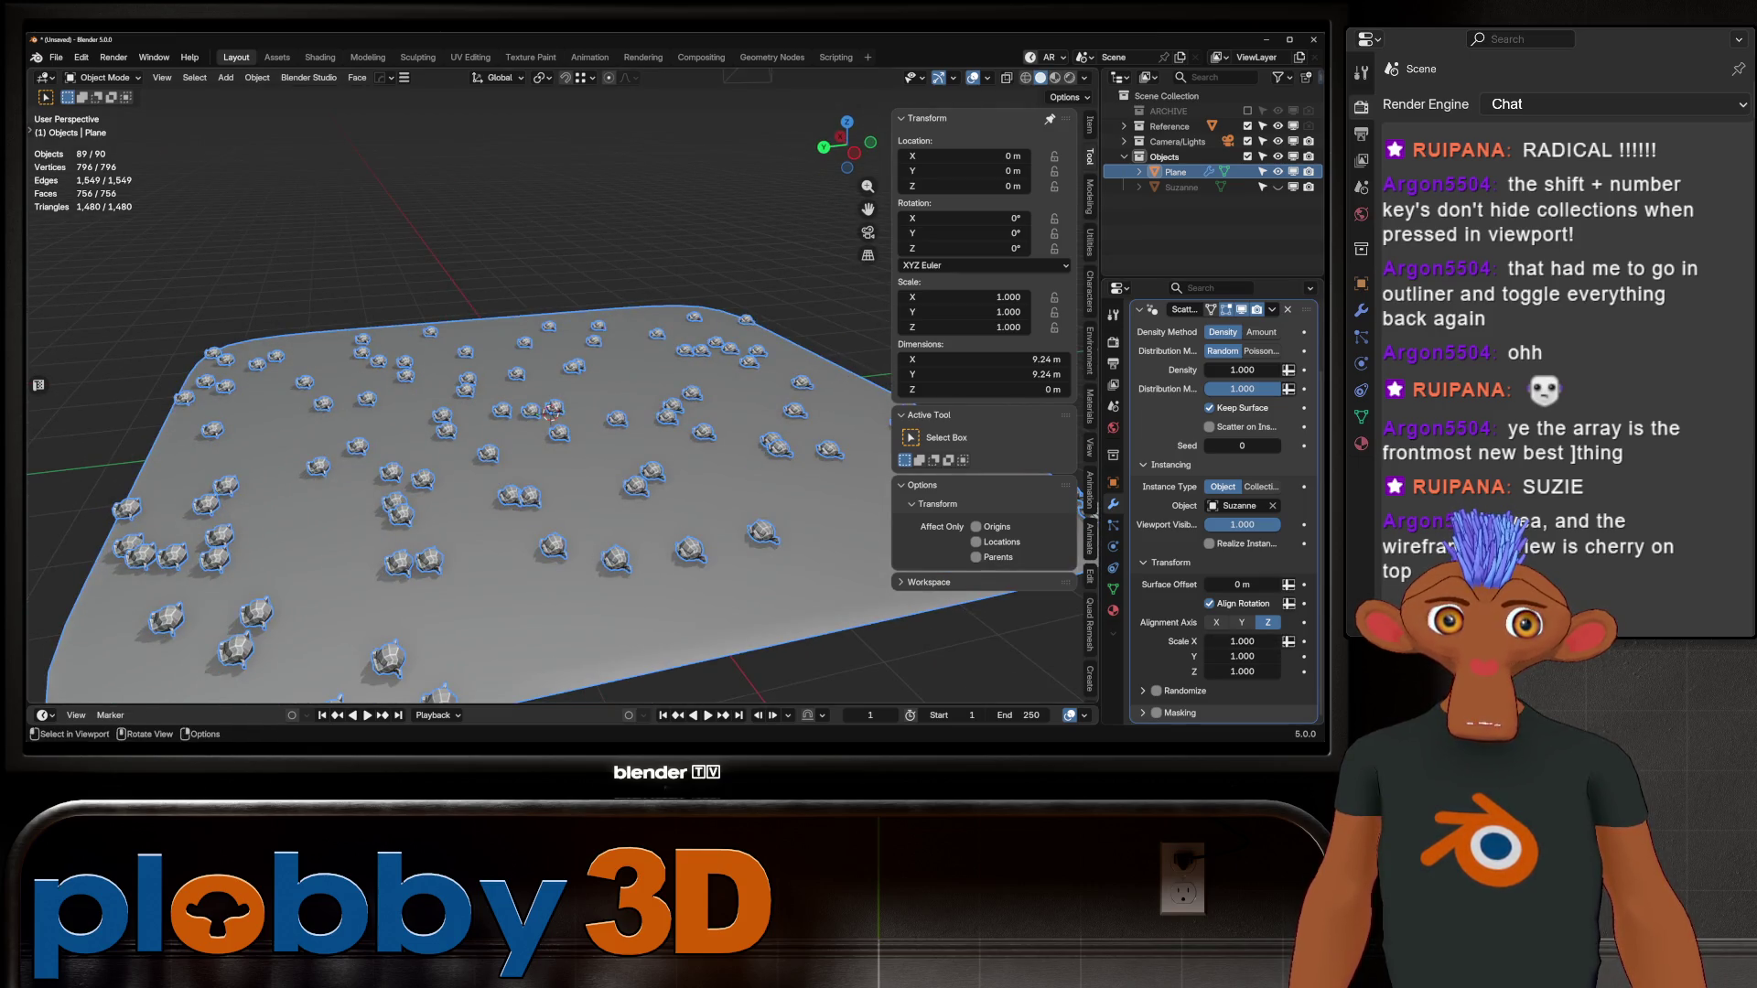
pyautogui.moveTo(1242, 641); pyautogui.dragTo(1300, 640)
pyautogui.press('Escape')
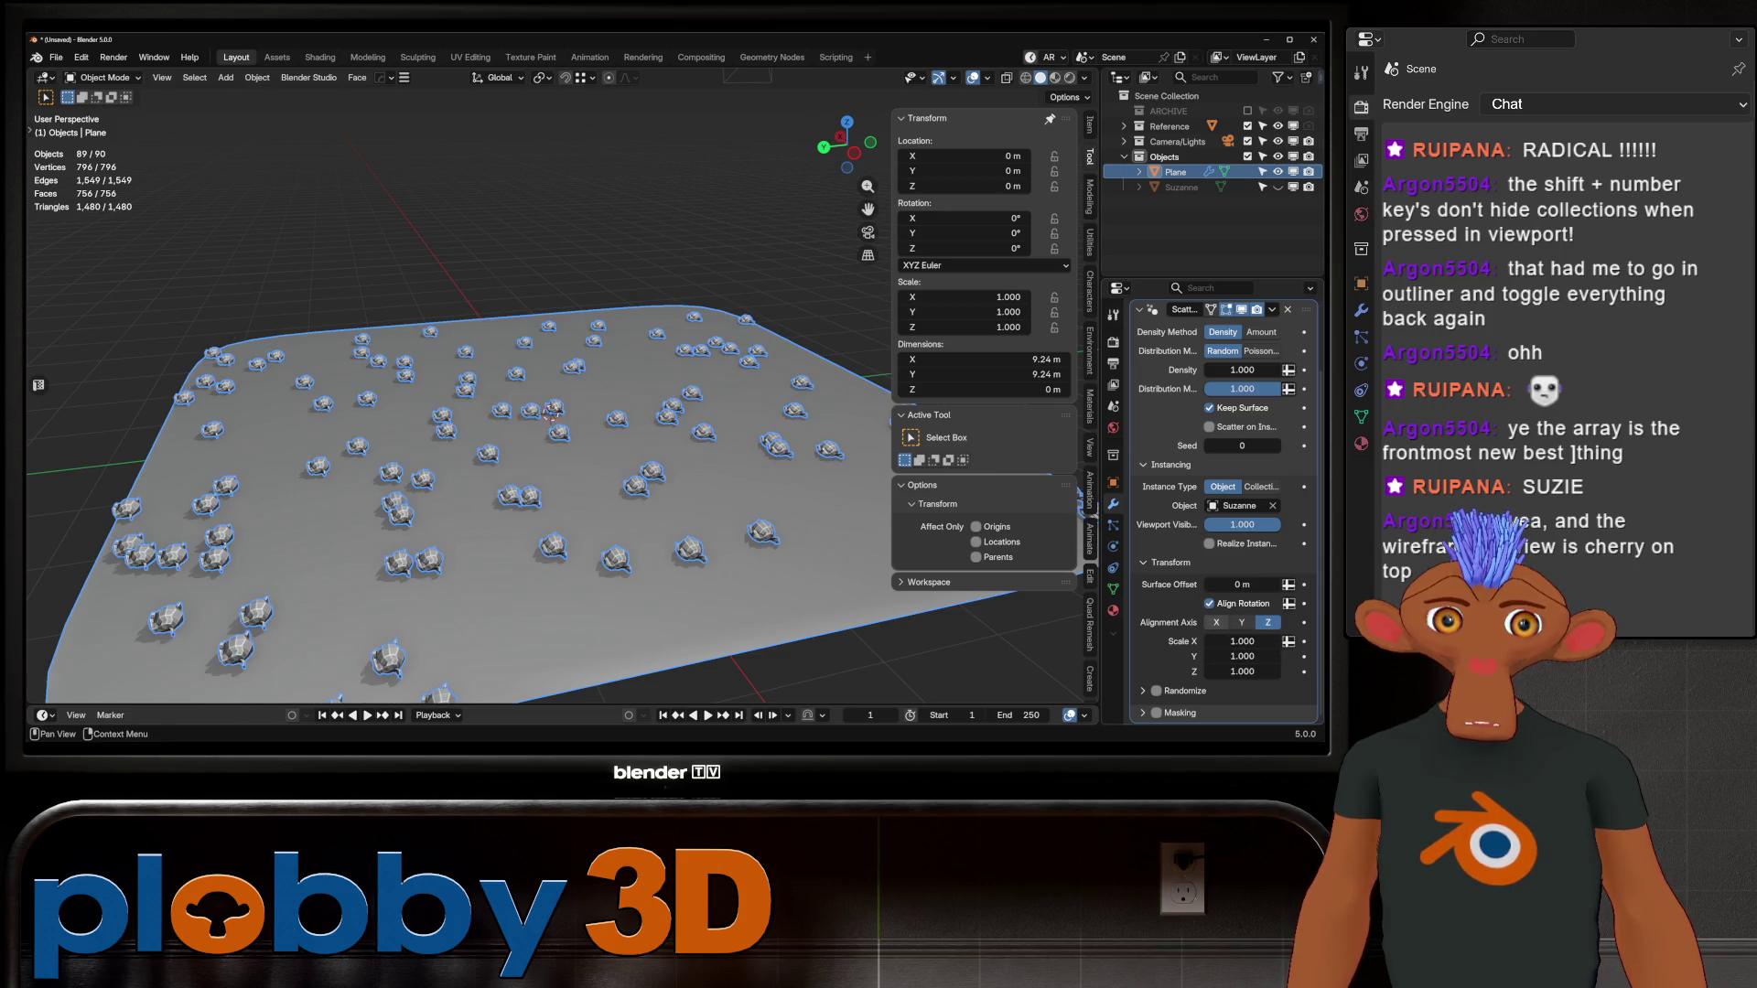
pyautogui.click(1217, 622)
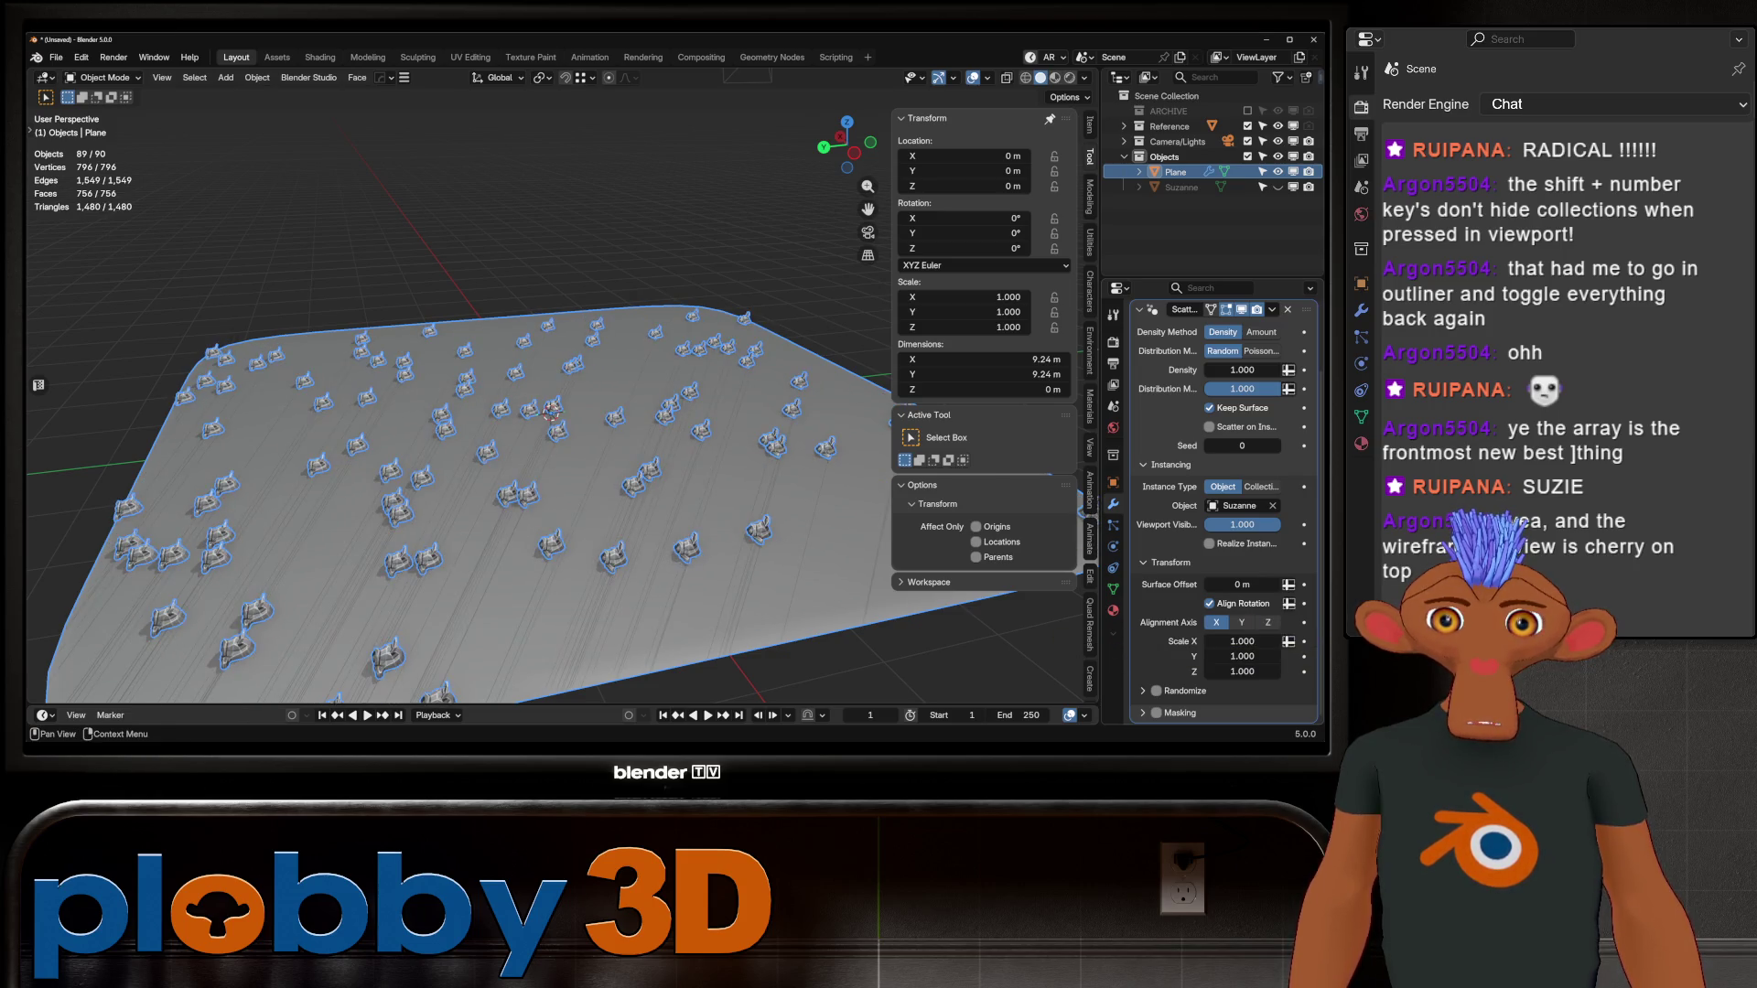
pyautogui.click(1267, 622)
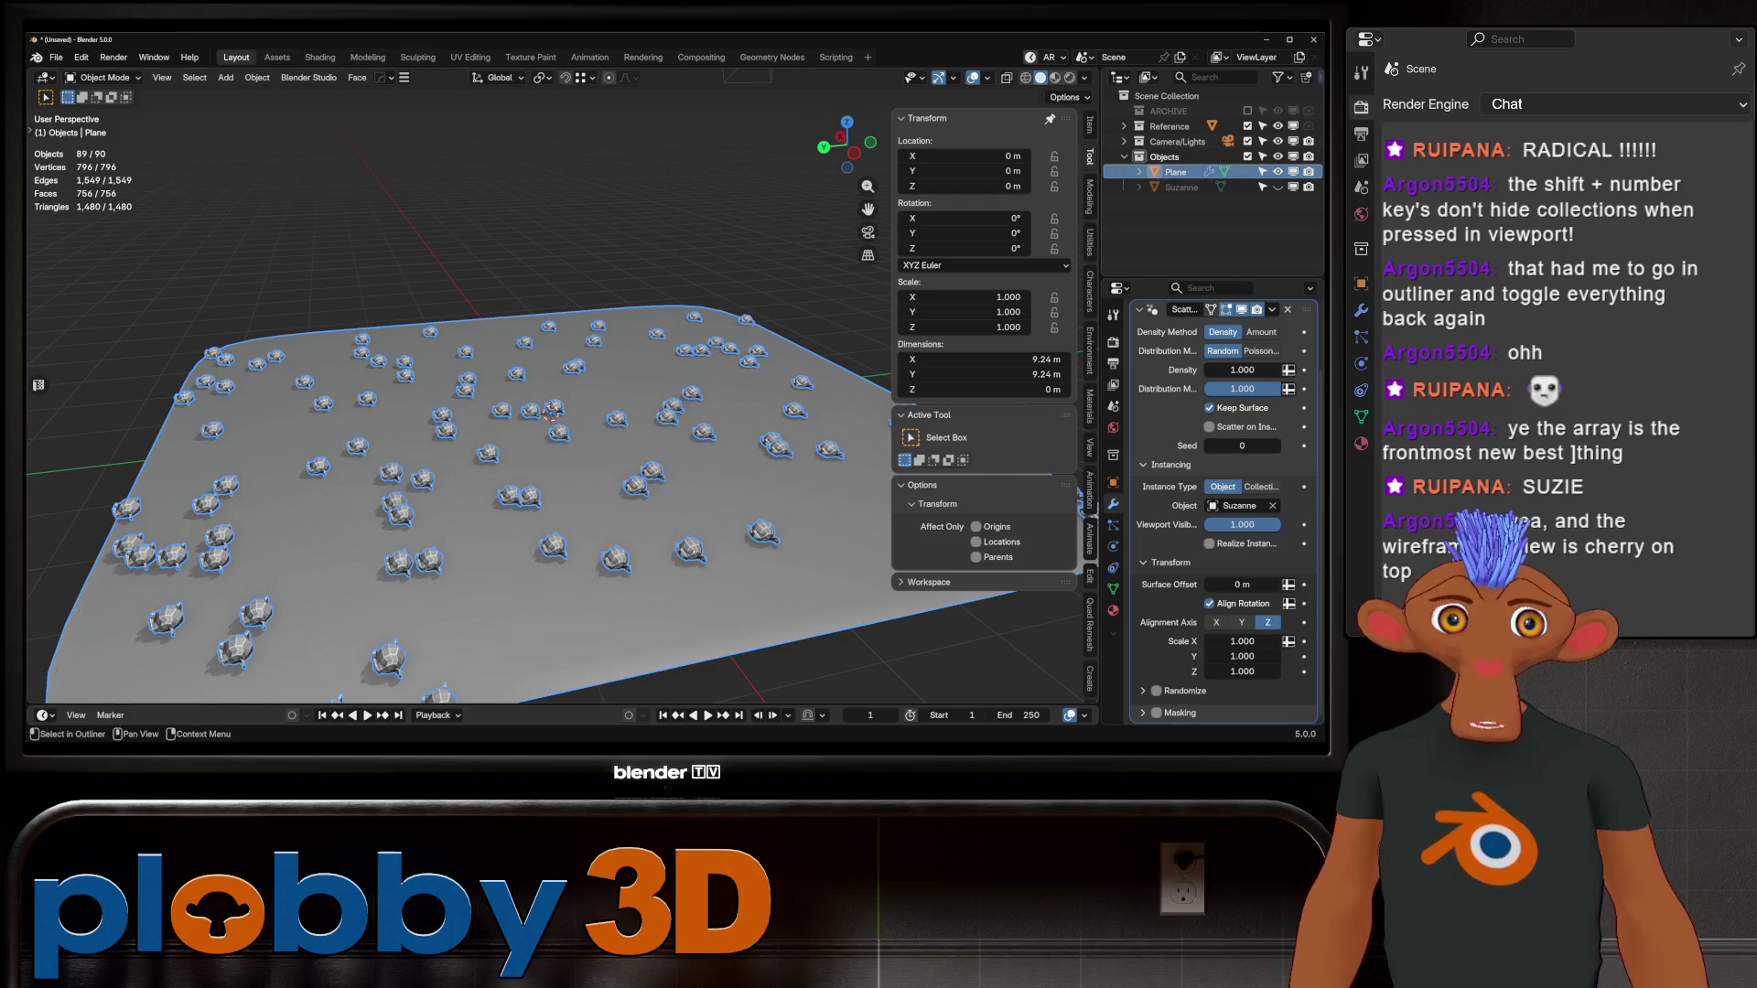
# Step: Rotate Suzanne 90° about X and apply the rotation
pyautogui.click(1181, 187)
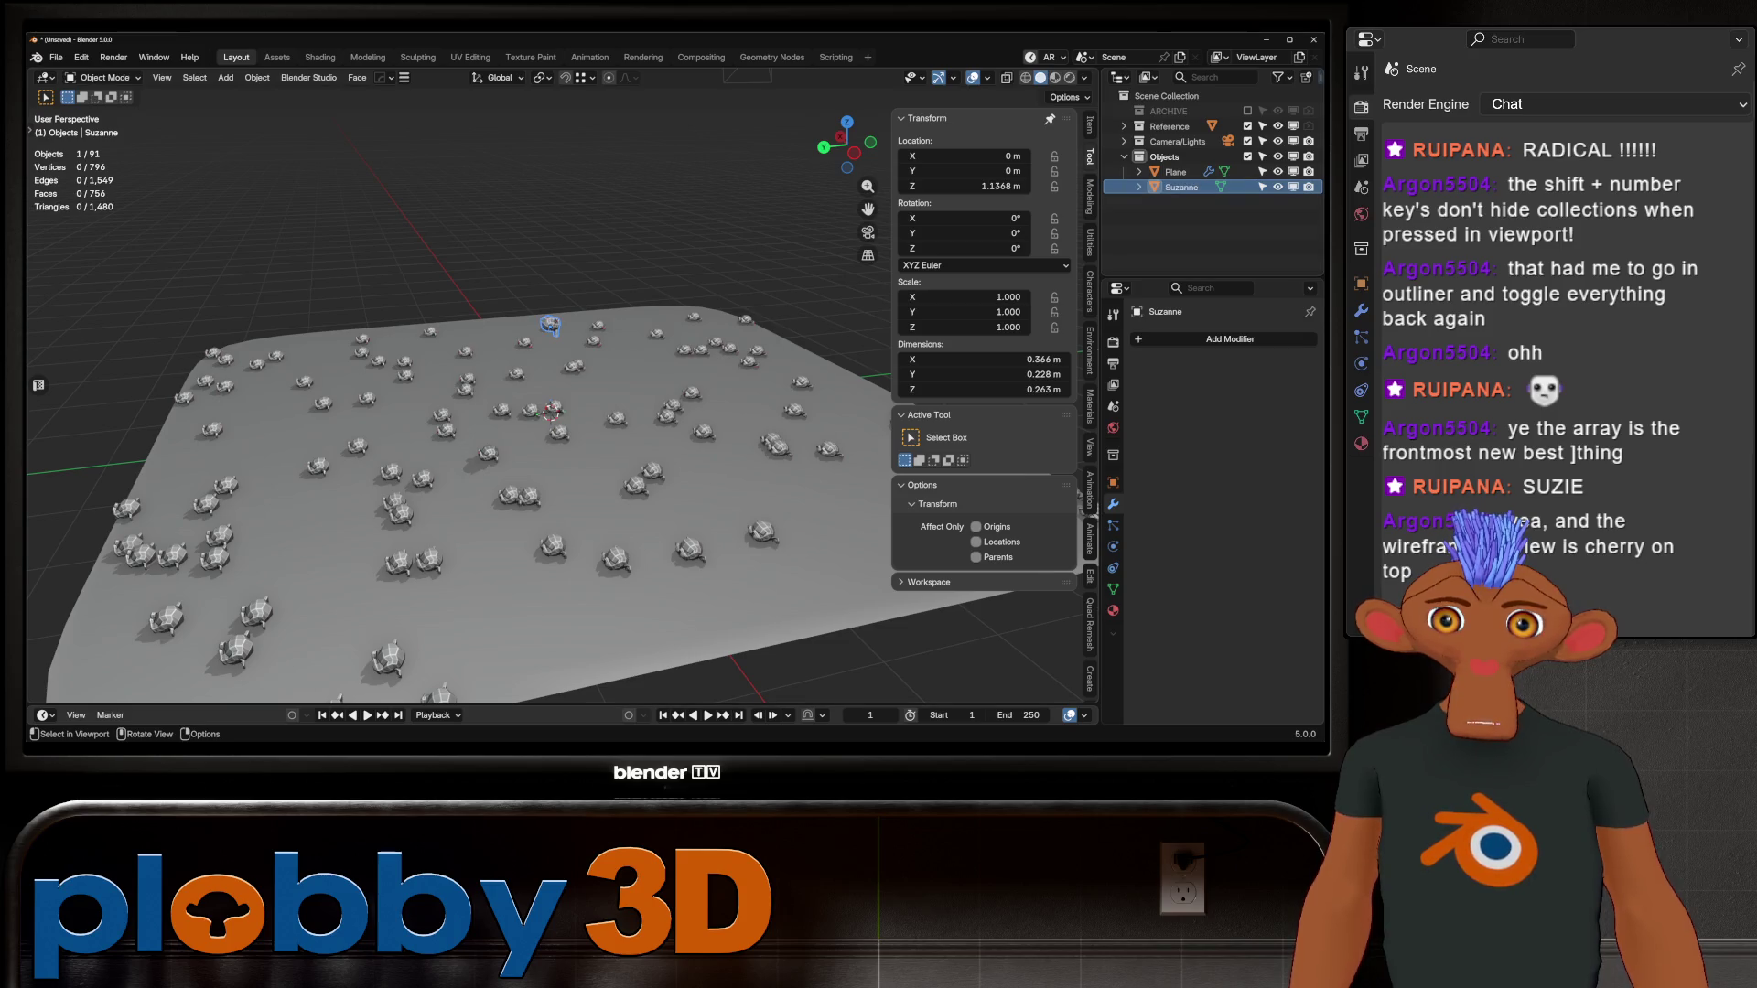
pyautogui.press('r')
pyautogui.press('x')
pyautogui.press('Return')
pyautogui.hotkey('ctrl', 'a')
pyautogui.click(601, 341)
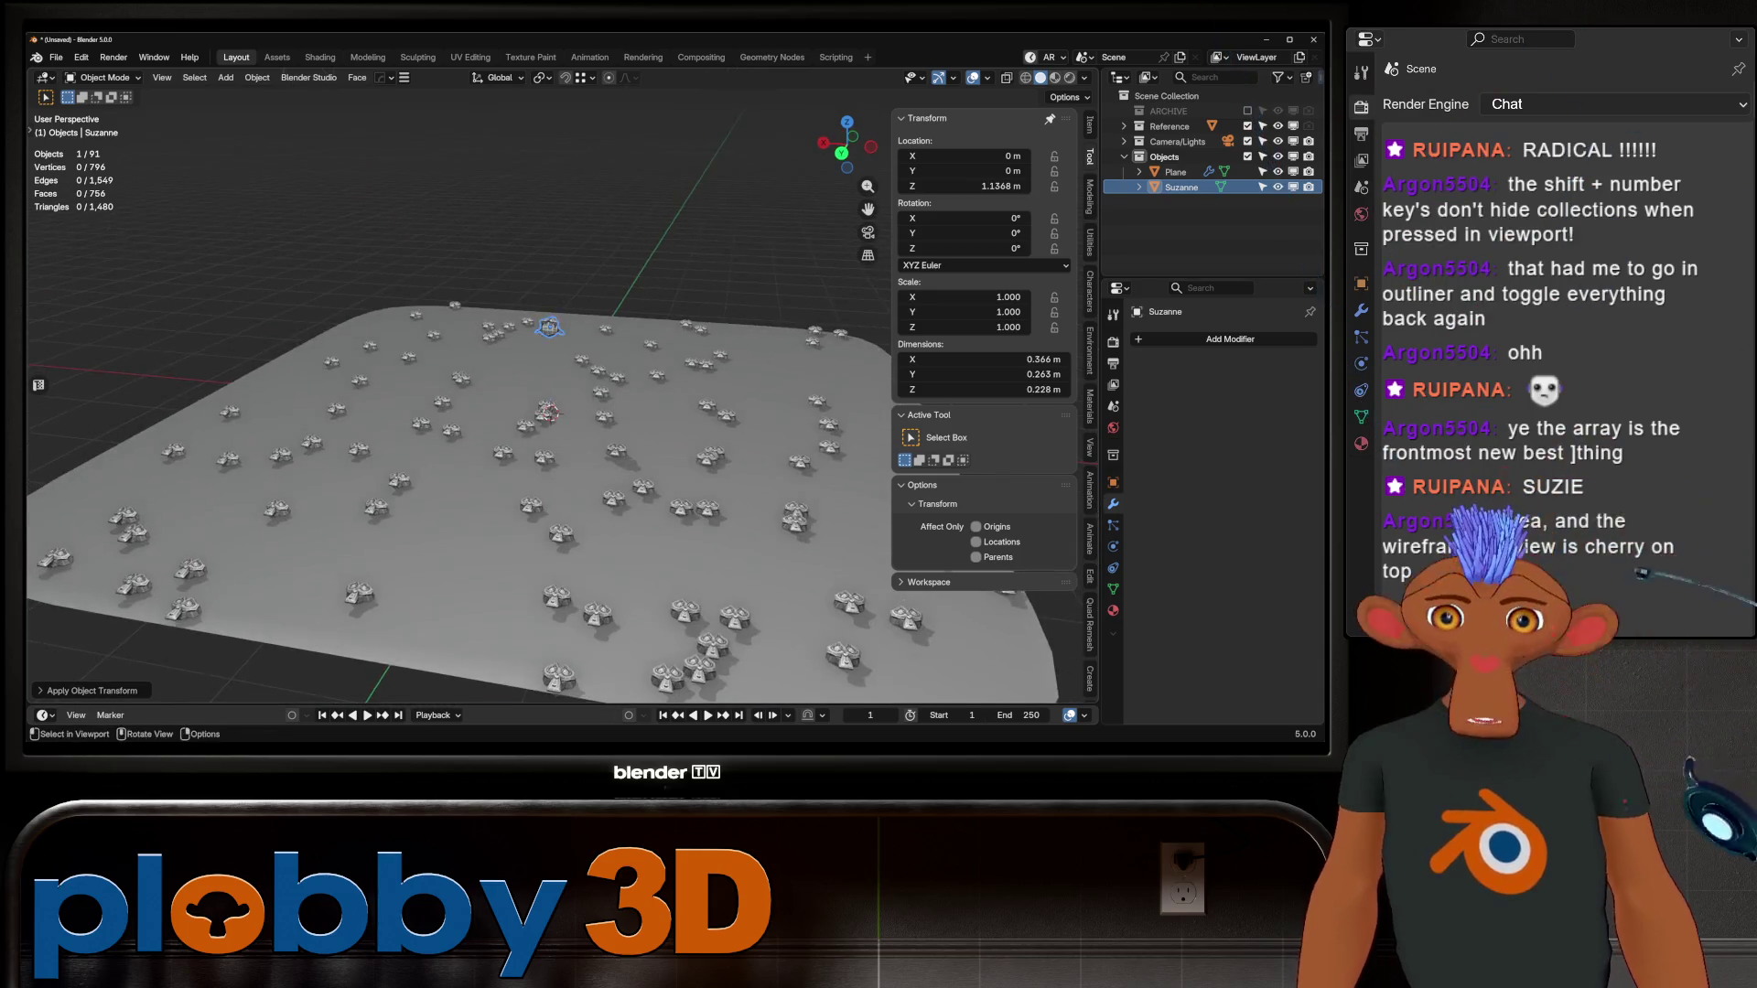
# Step: Select the Plane and view the reoriented scattered heads from a low angle
pyautogui.click(1175, 171)
pyautogui.scroll(5, 549, 394)
pyautogui.moveTo(578, 318)
pyautogui.mouseDown(button='middle')
pyautogui.moveTo(567, 275)
pyautogui.moveTo(558, 359)
pyautogui.mouseUp(button='middle')
pyautogui.scroll(-5, 570, 293)
pyautogui.moveTo(558, 288); pyautogui.dragTo(555, 273, button='middle')
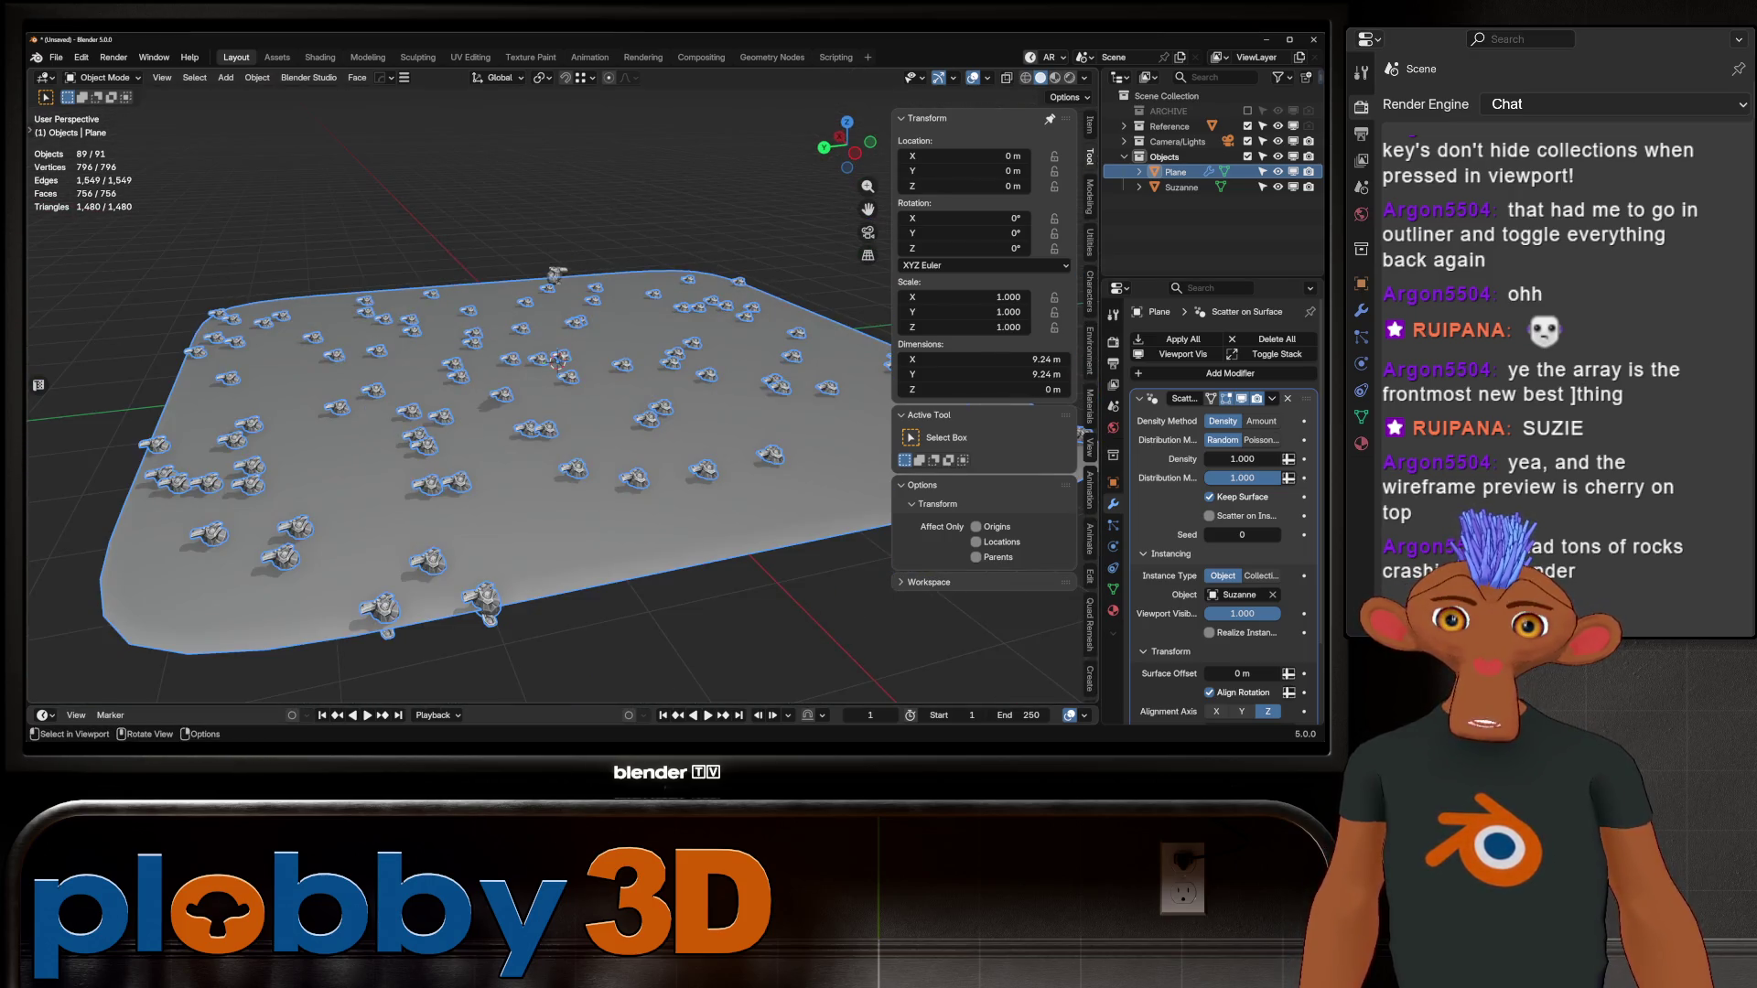
pyautogui.press('Tab')
# Step: Raise one plane vertex with proportional editing into a smooth 1.08 m hill, then return to Object Mode
pyautogui.click(607, 327)
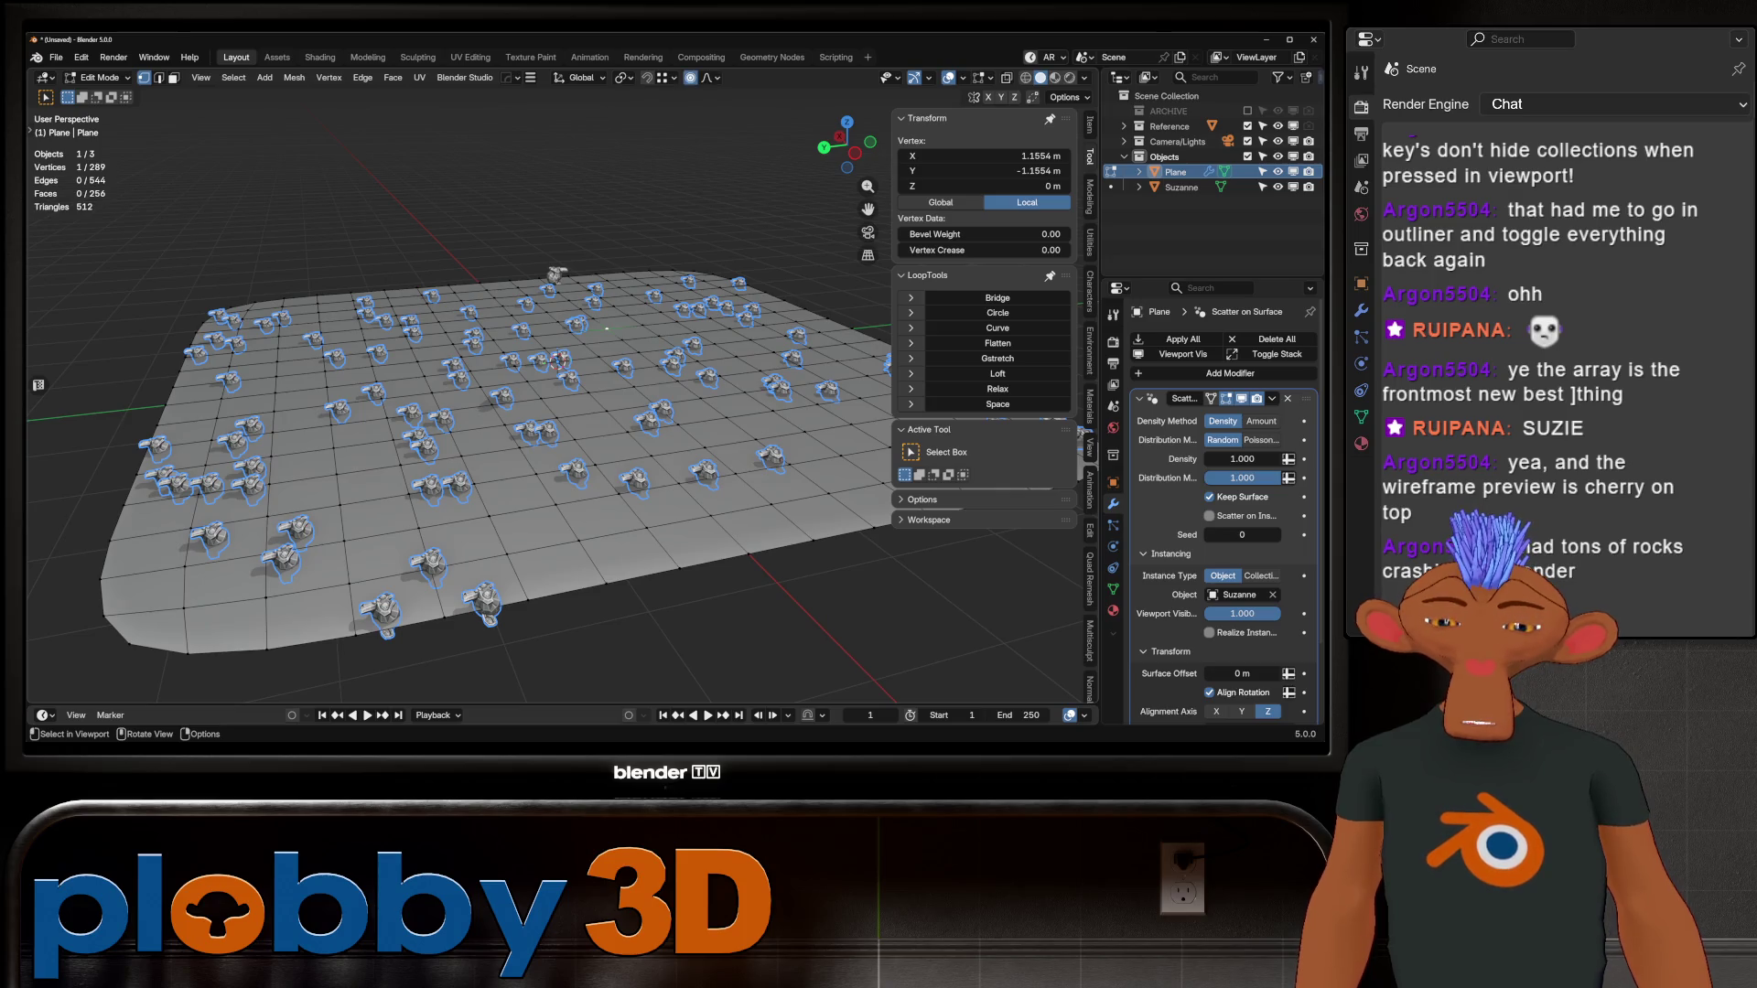
pyautogui.press('g')
pyautogui.scroll(-3, 607, 327)
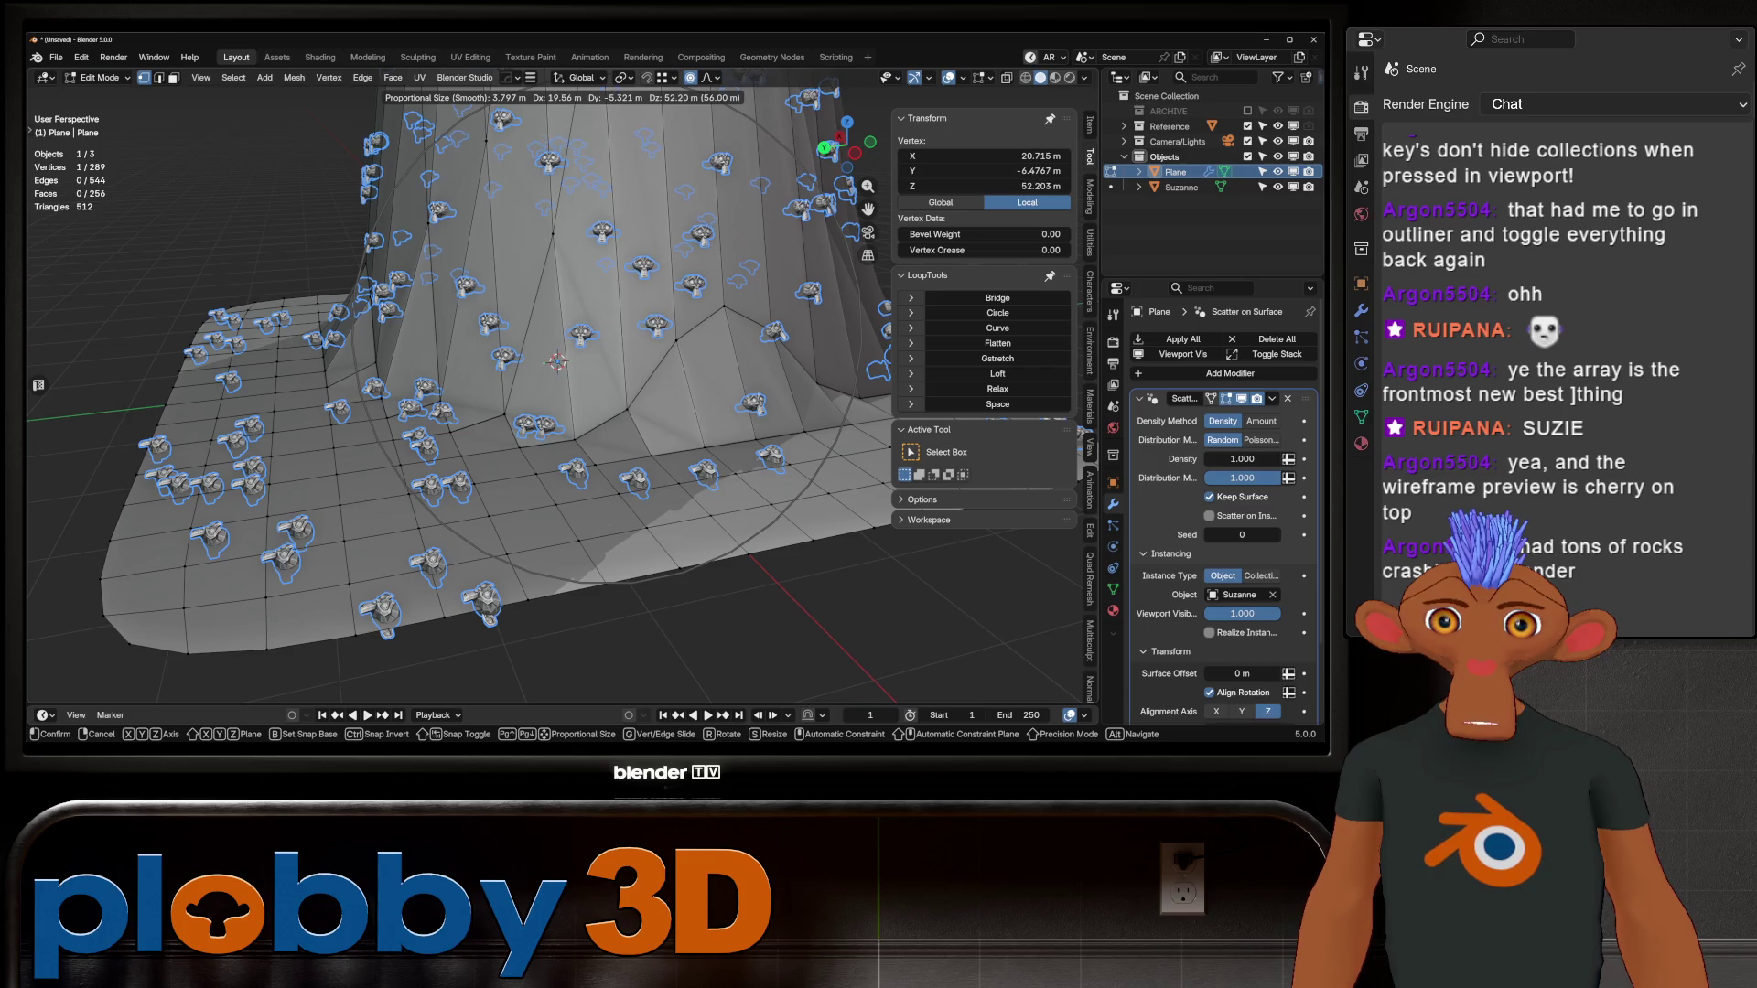
pyautogui.press('Escape')
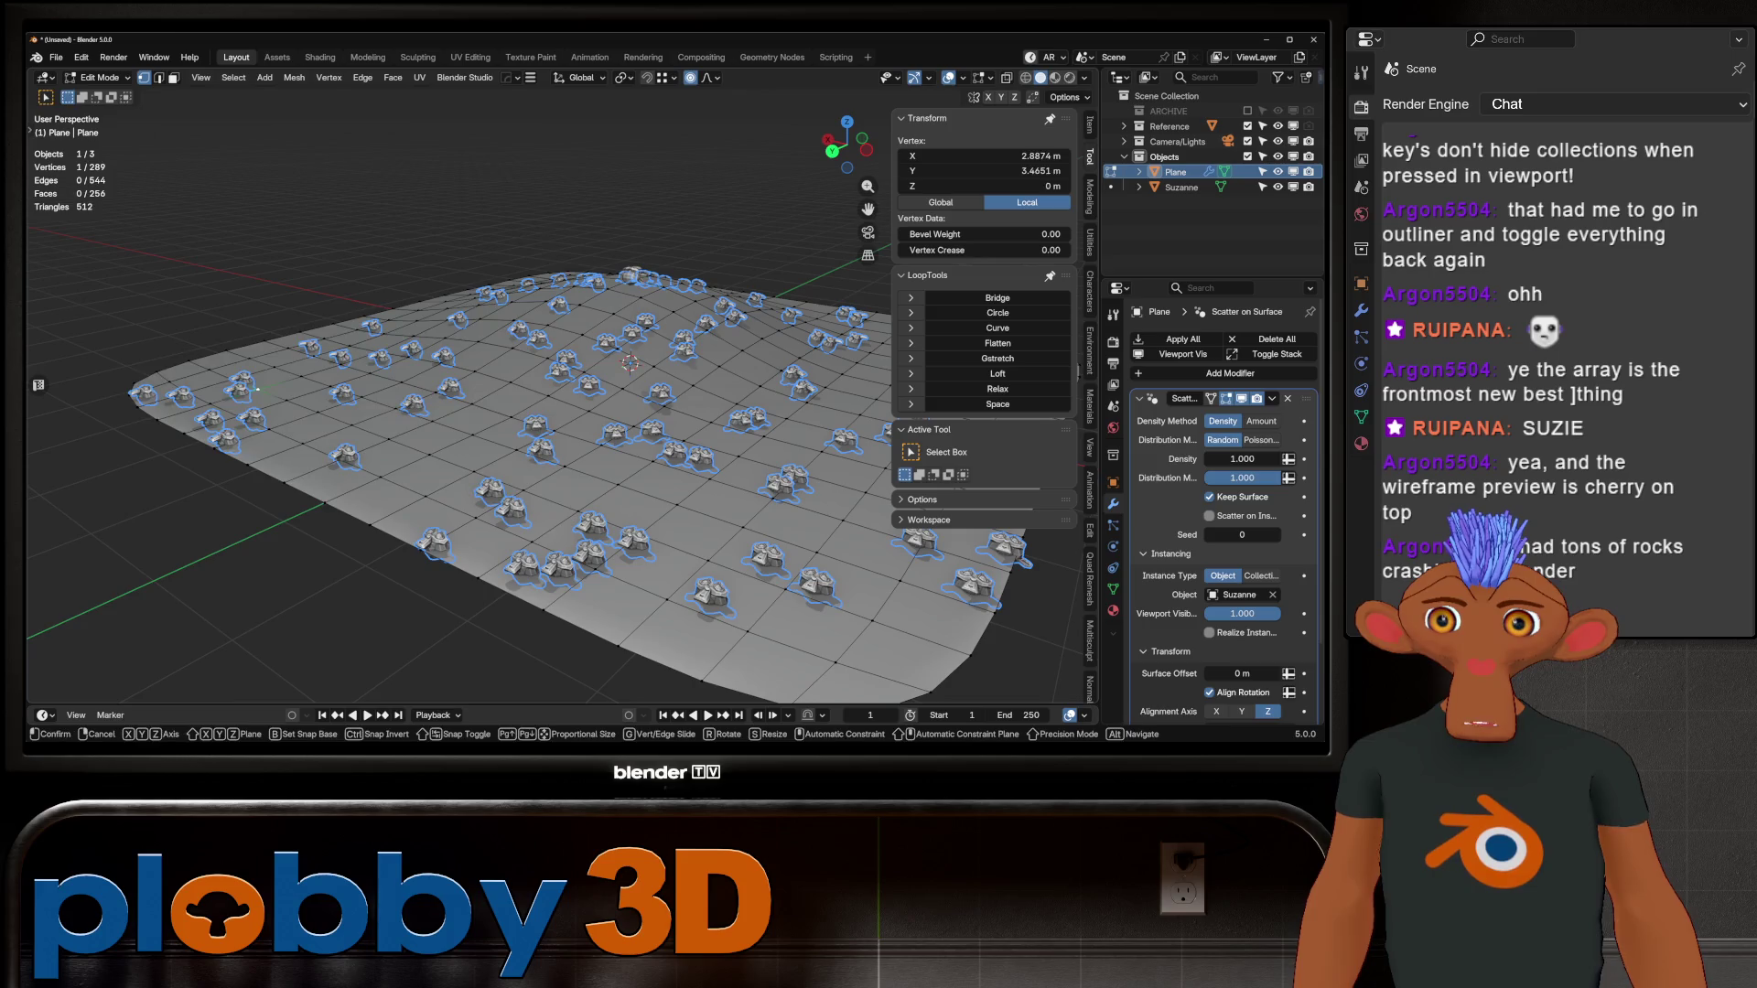
pyautogui.press('Return')
pyautogui.scroll(-5, 549, 412)
pyautogui.moveTo(549, 412); pyautogui.dragTo(495, 384, button='middle')
pyautogui.keyDown('alt'); pyautogui.moveTo(435, 325); pyautogui.dragTo(590, 261, button='middle'); pyautogui.keyUp('alt')
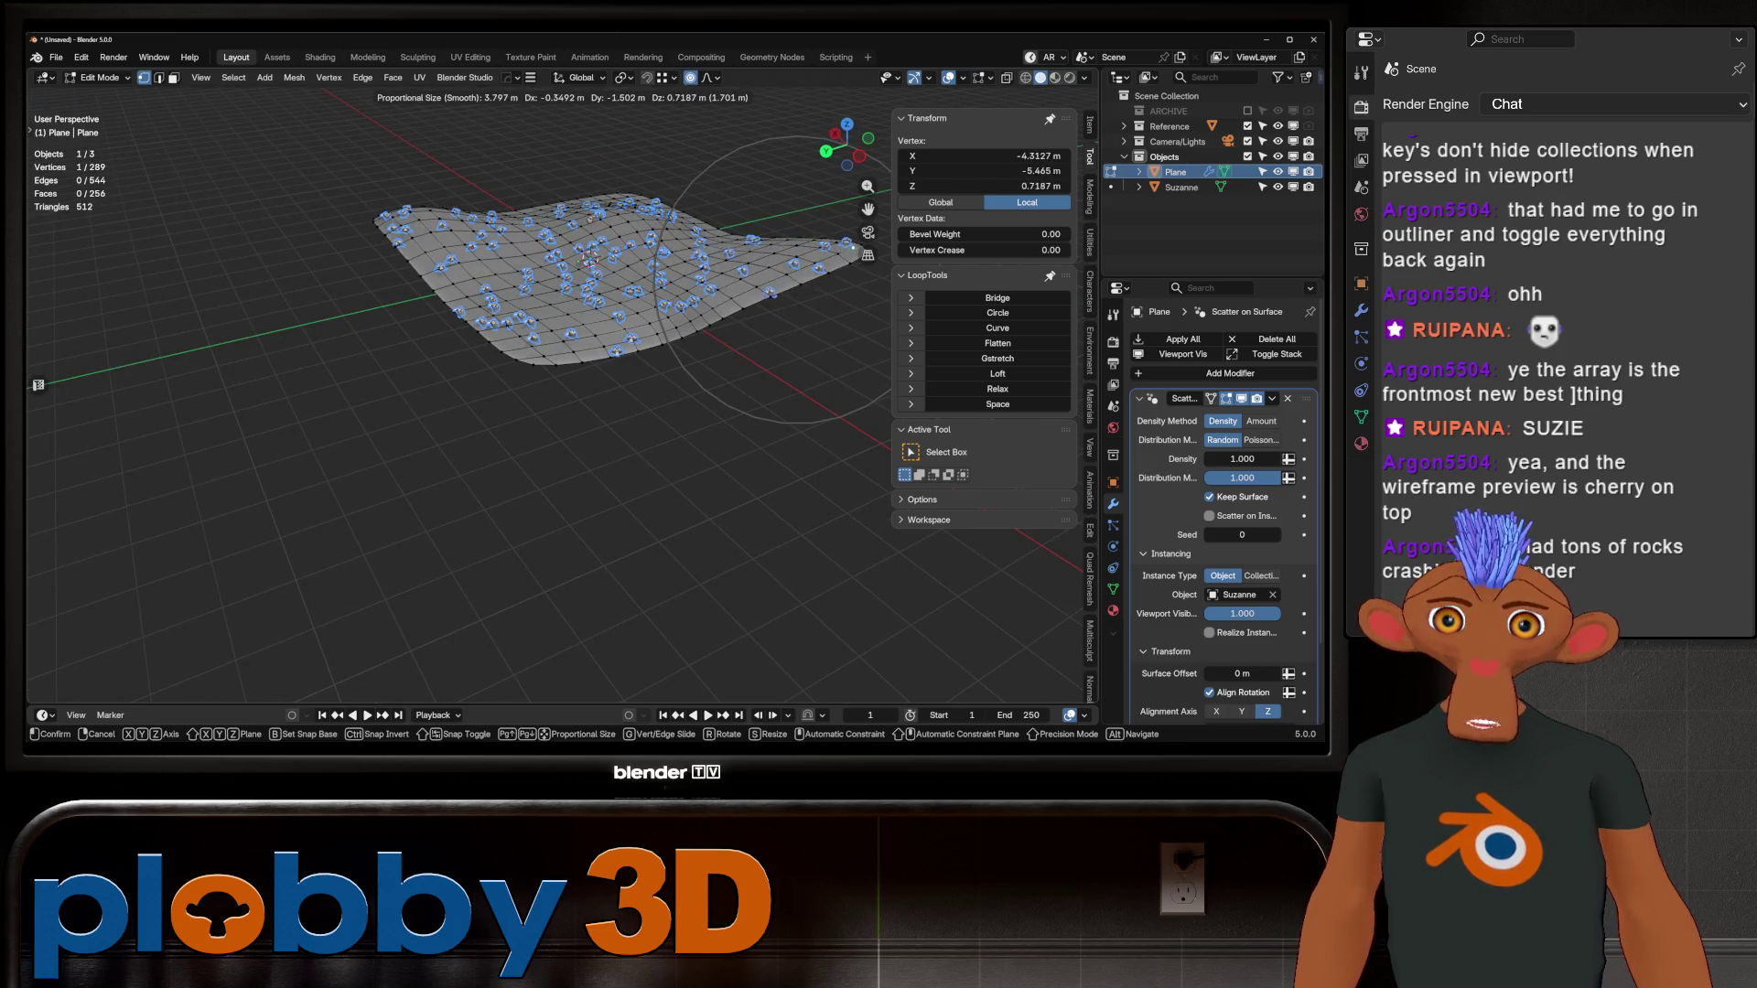
pyautogui.press('Return')
pyautogui.press('Tab')
pyautogui.scroll(5, 458, 412)
pyautogui.moveTo(458, 458)
pyautogui.mouseDown(button='middle')
pyautogui.moveTo(416, 348)
pyautogui.moveTo(439, 449)
pyautogui.moveTo(432, 361)
pyautogui.mouseUp(button='middle')
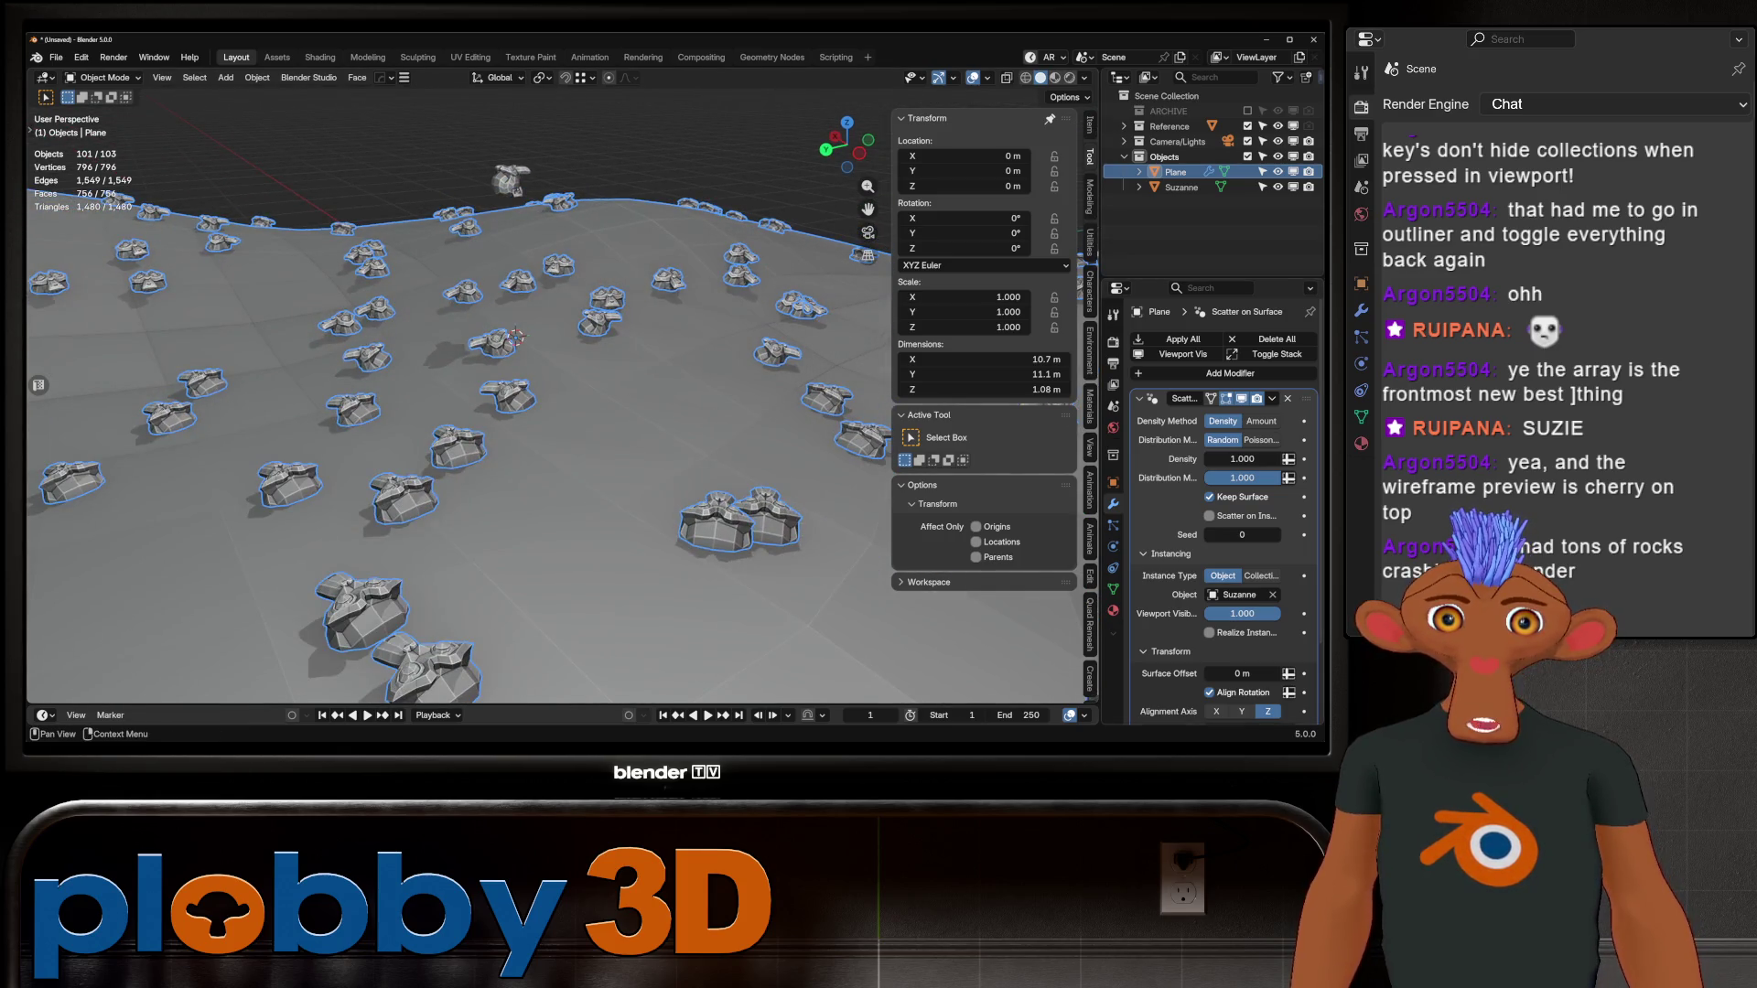
# Step: Hide the original Suzanne and reselect the Plane
pyautogui.scroll(-3, 1241, 584)
pyautogui.moveTo(1242, 584)
pyautogui.mouseDown()
pyautogui.moveTo(1277, 583)
pyautogui.moveTo(1254, 584)
pyautogui.mouseUp()
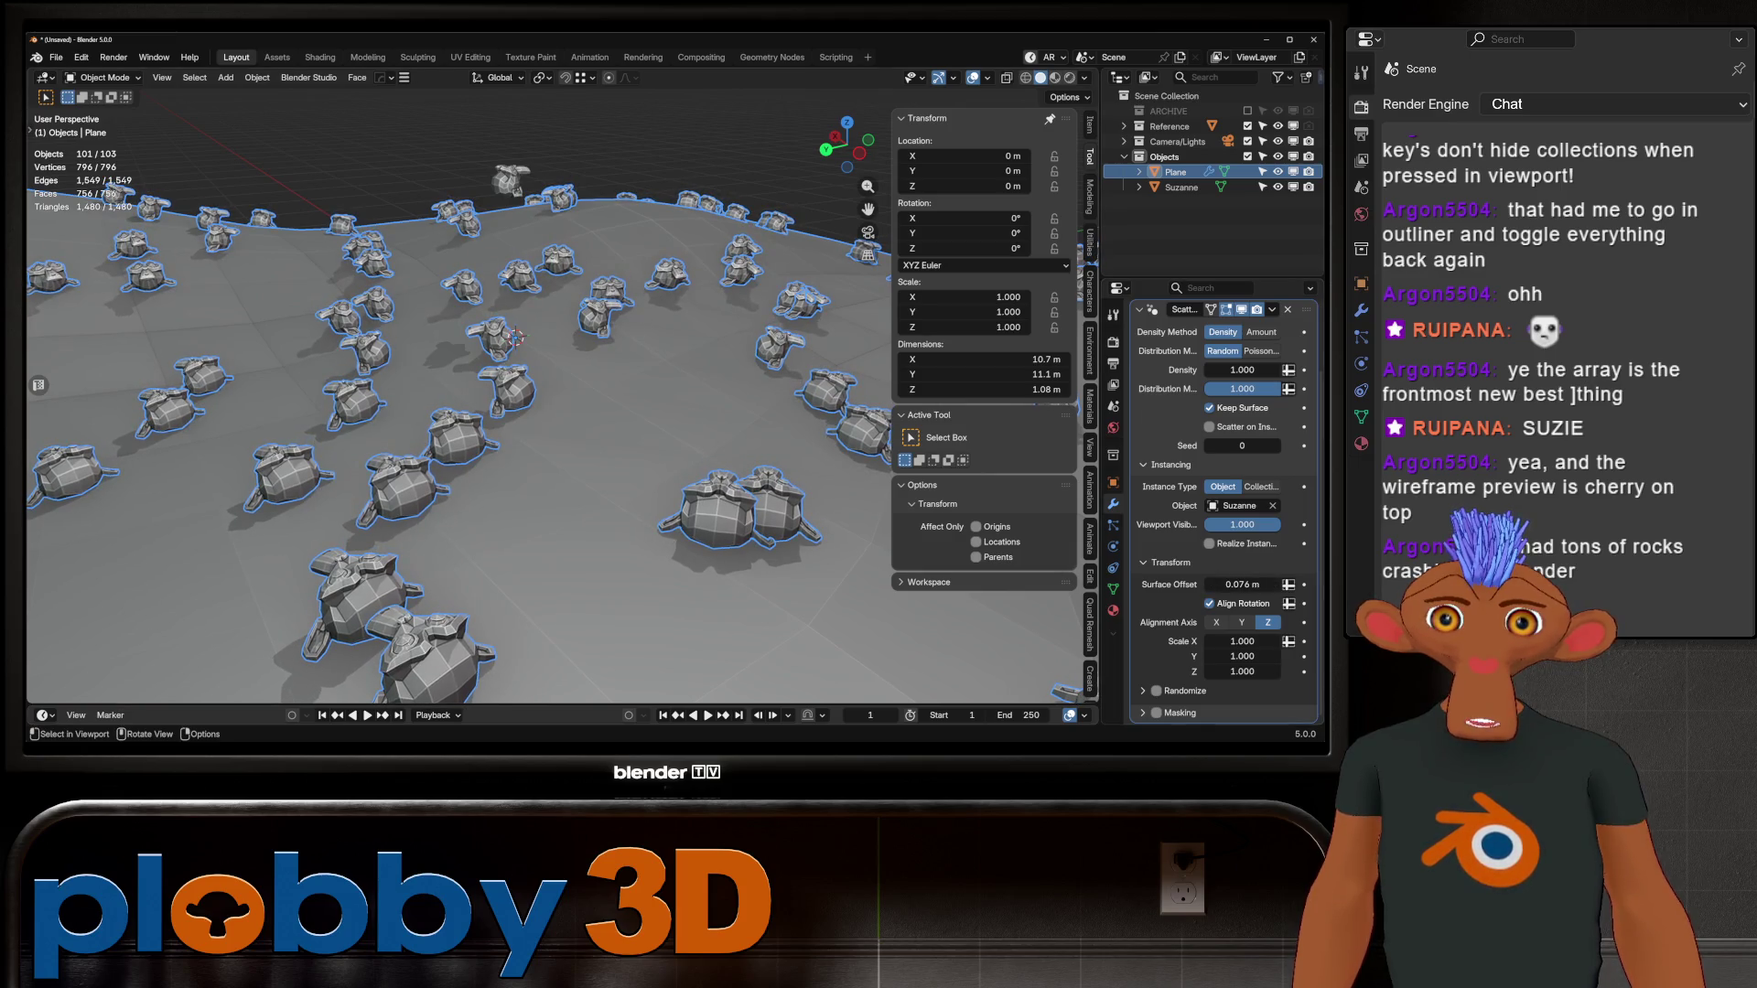
pyautogui.click(1181, 187)
pyautogui.click(1278, 187)
pyautogui.click(1176, 172)
pyautogui.moveTo(513, 476); pyautogui.dragTo(558, 439, button='middle')
pyautogui.scroll(-3, 1227, 512)
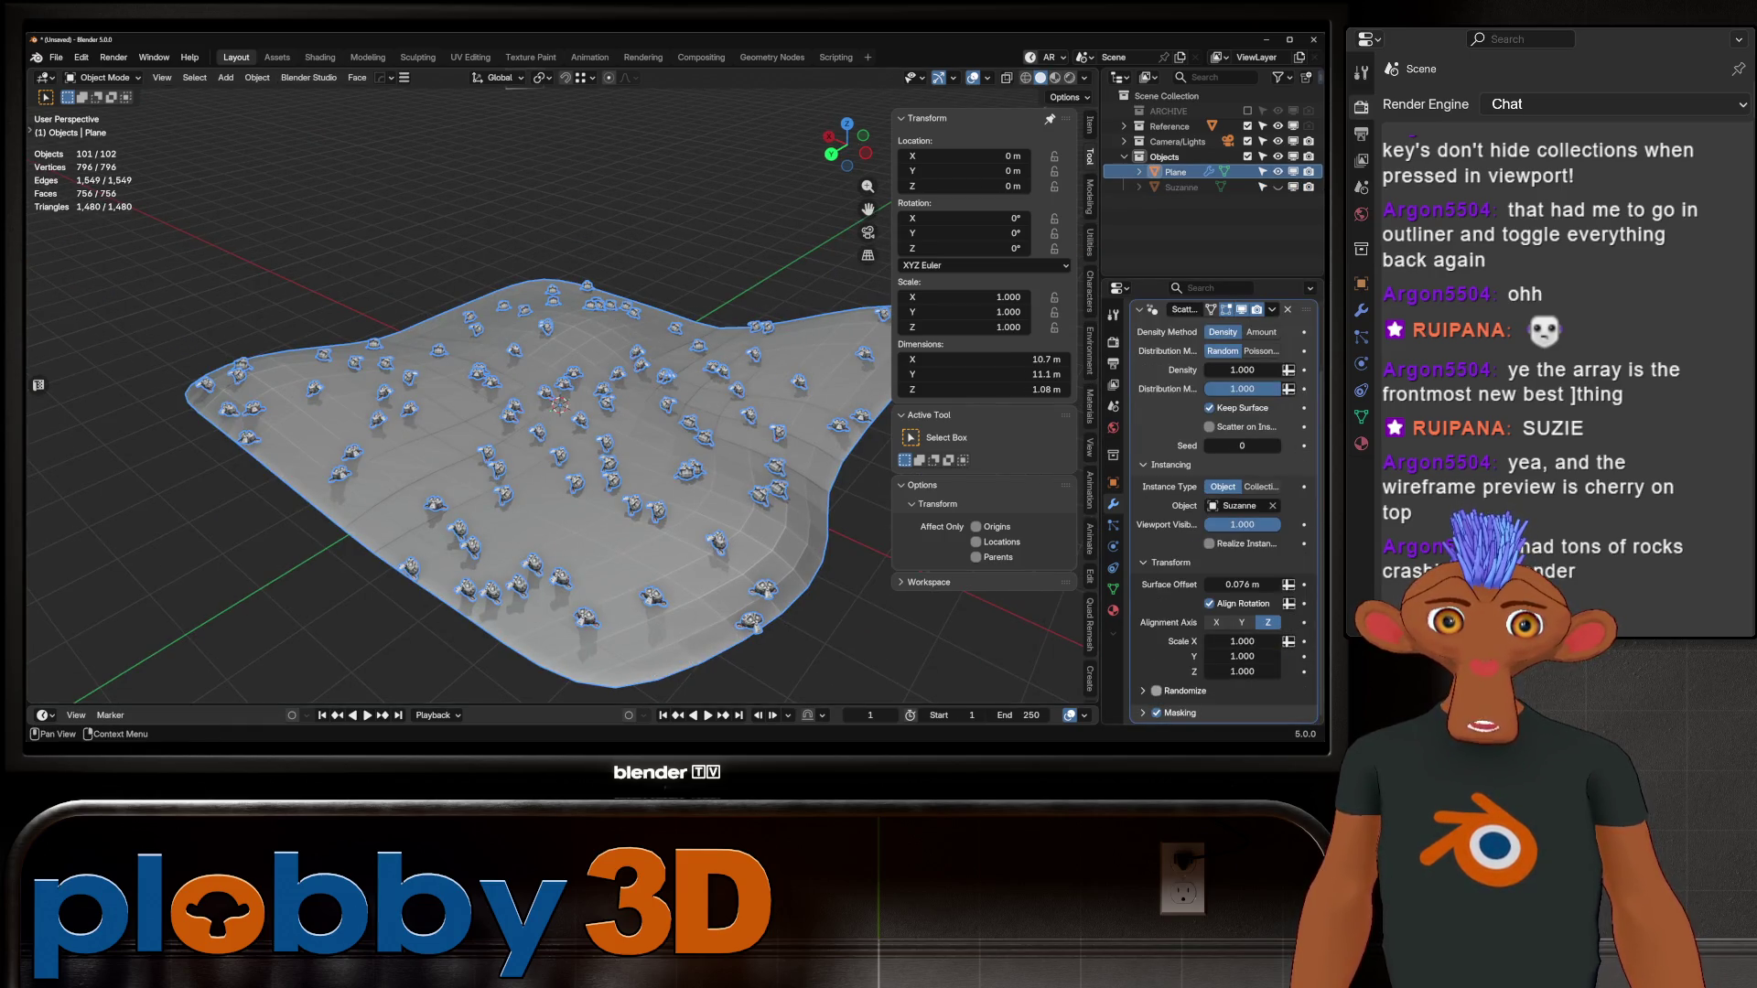
# Step: Enable Randomize on the scatter with Scale 0.517 and Rotation Z 360°
pyautogui.click(1181, 691)
pyautogui.scroll(-5, 1226, 549)
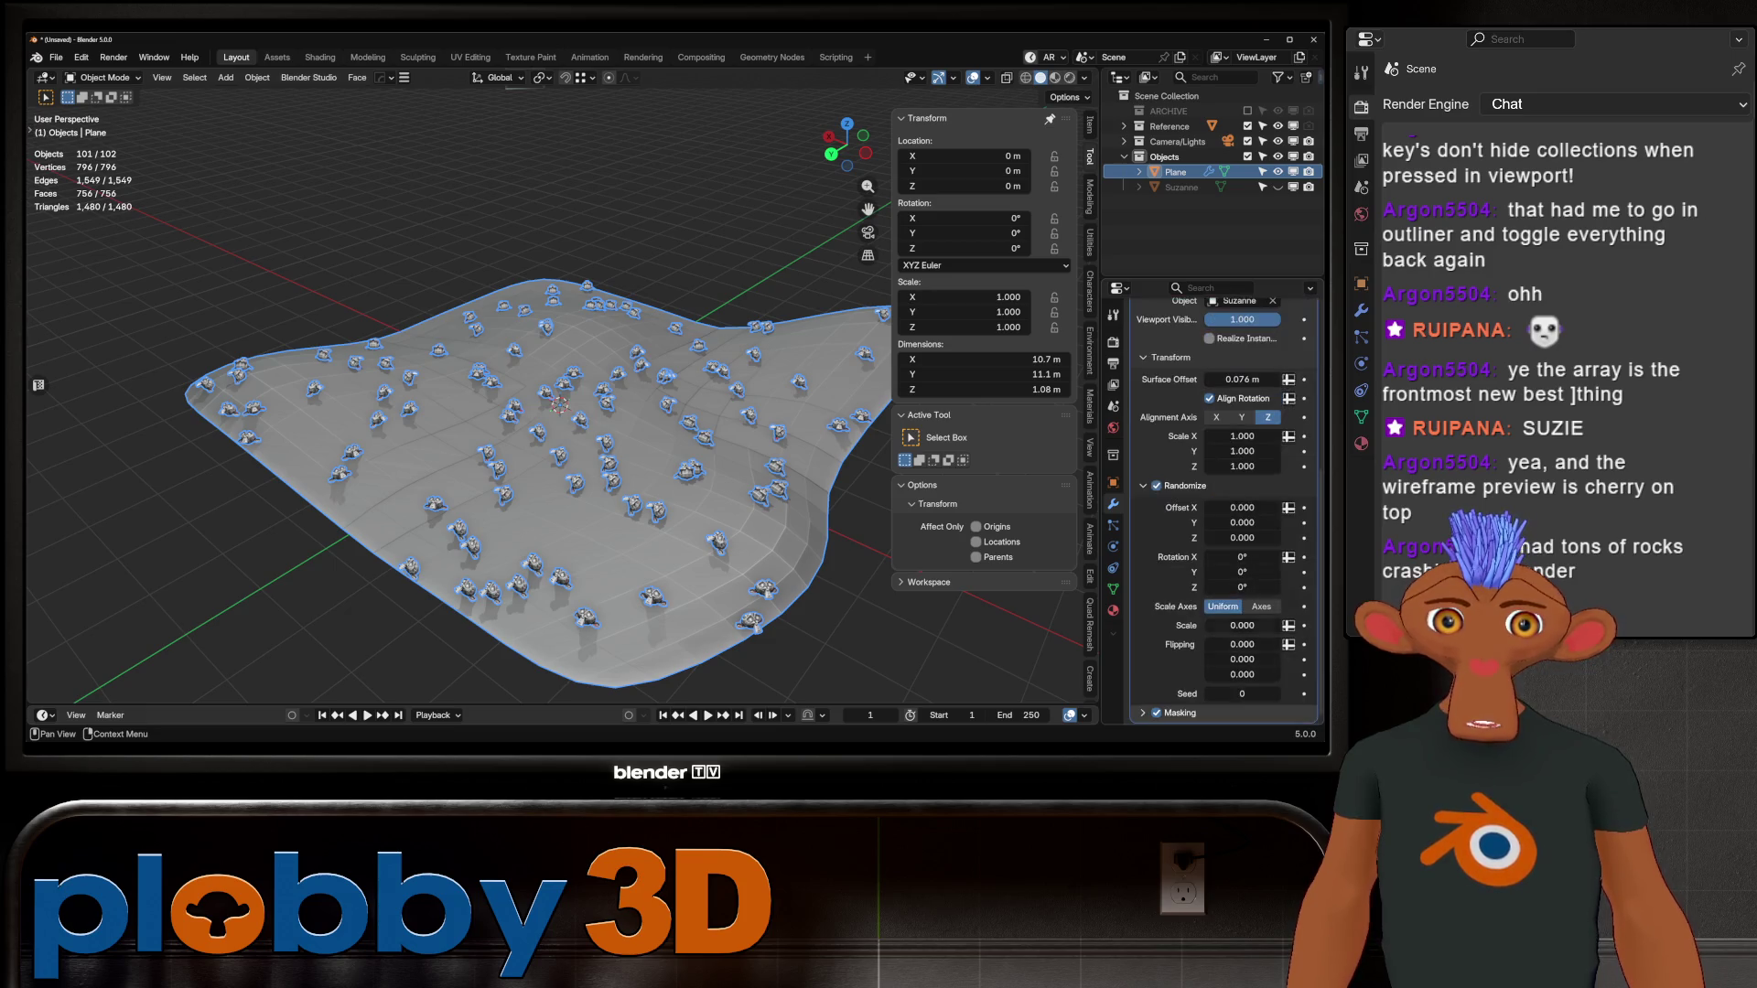
pyautogui.moveTo(1242, 625); pyautogui.dragTo(1291, 625)
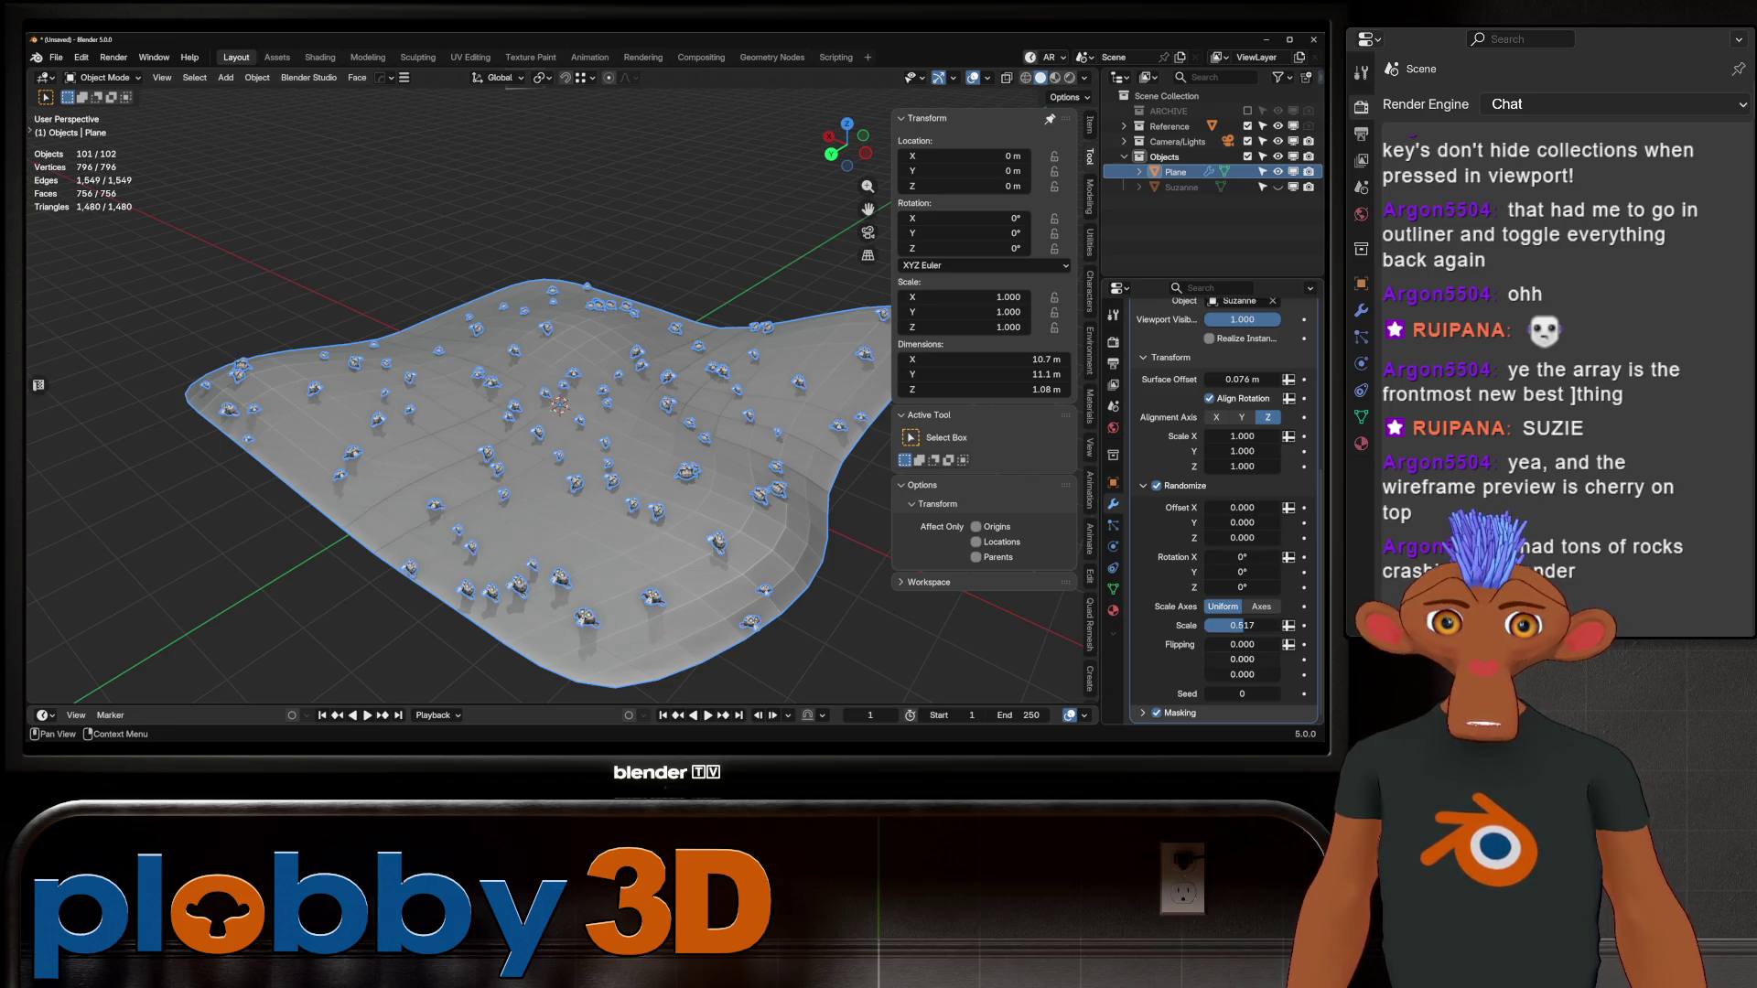
pyautogui.moveTo(1242, 587); pyautogui.dragTo(1300, 587)
pyautogui.moveTo(367, 567)
pyautogui.mouseDown(button='middle')
pyautogui.moveTo(375, 513)
pyautogui.moveTo(394, 585)
pyautogui.mouseUp(button='middle')
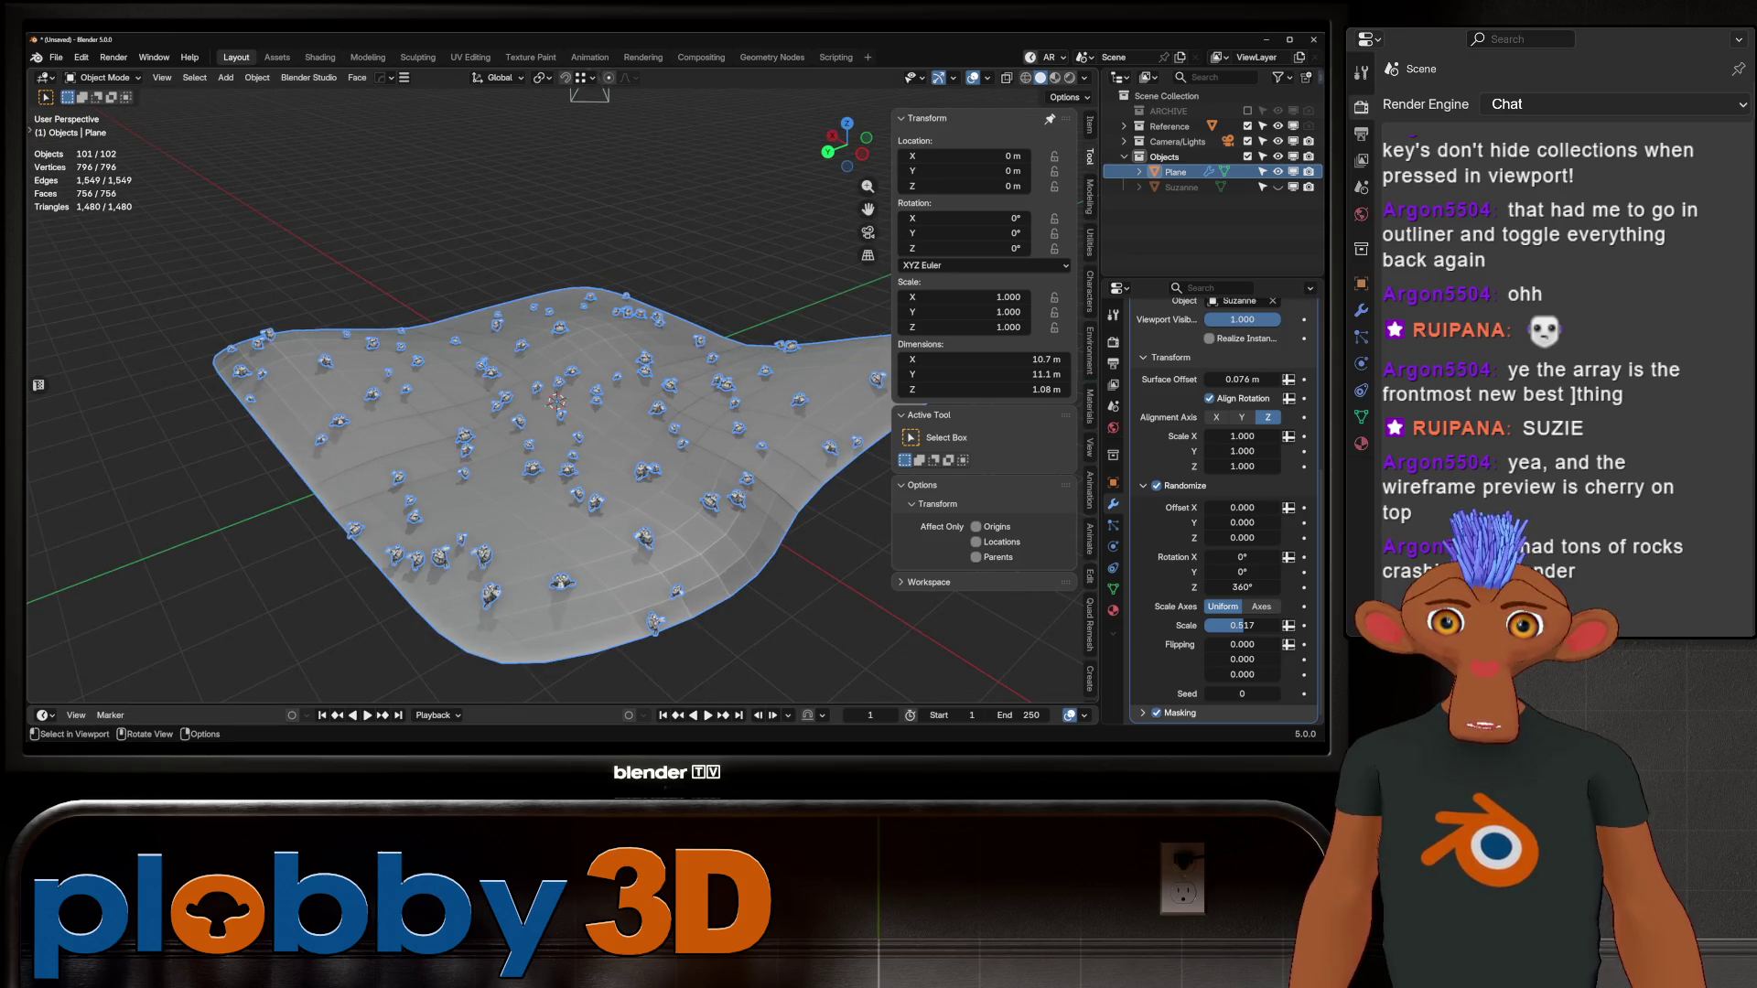
# Step: Shade the plane smooth and switch the scatter to Poisson distribution with density 6.34
pyautogui.rightClick(594, 571)
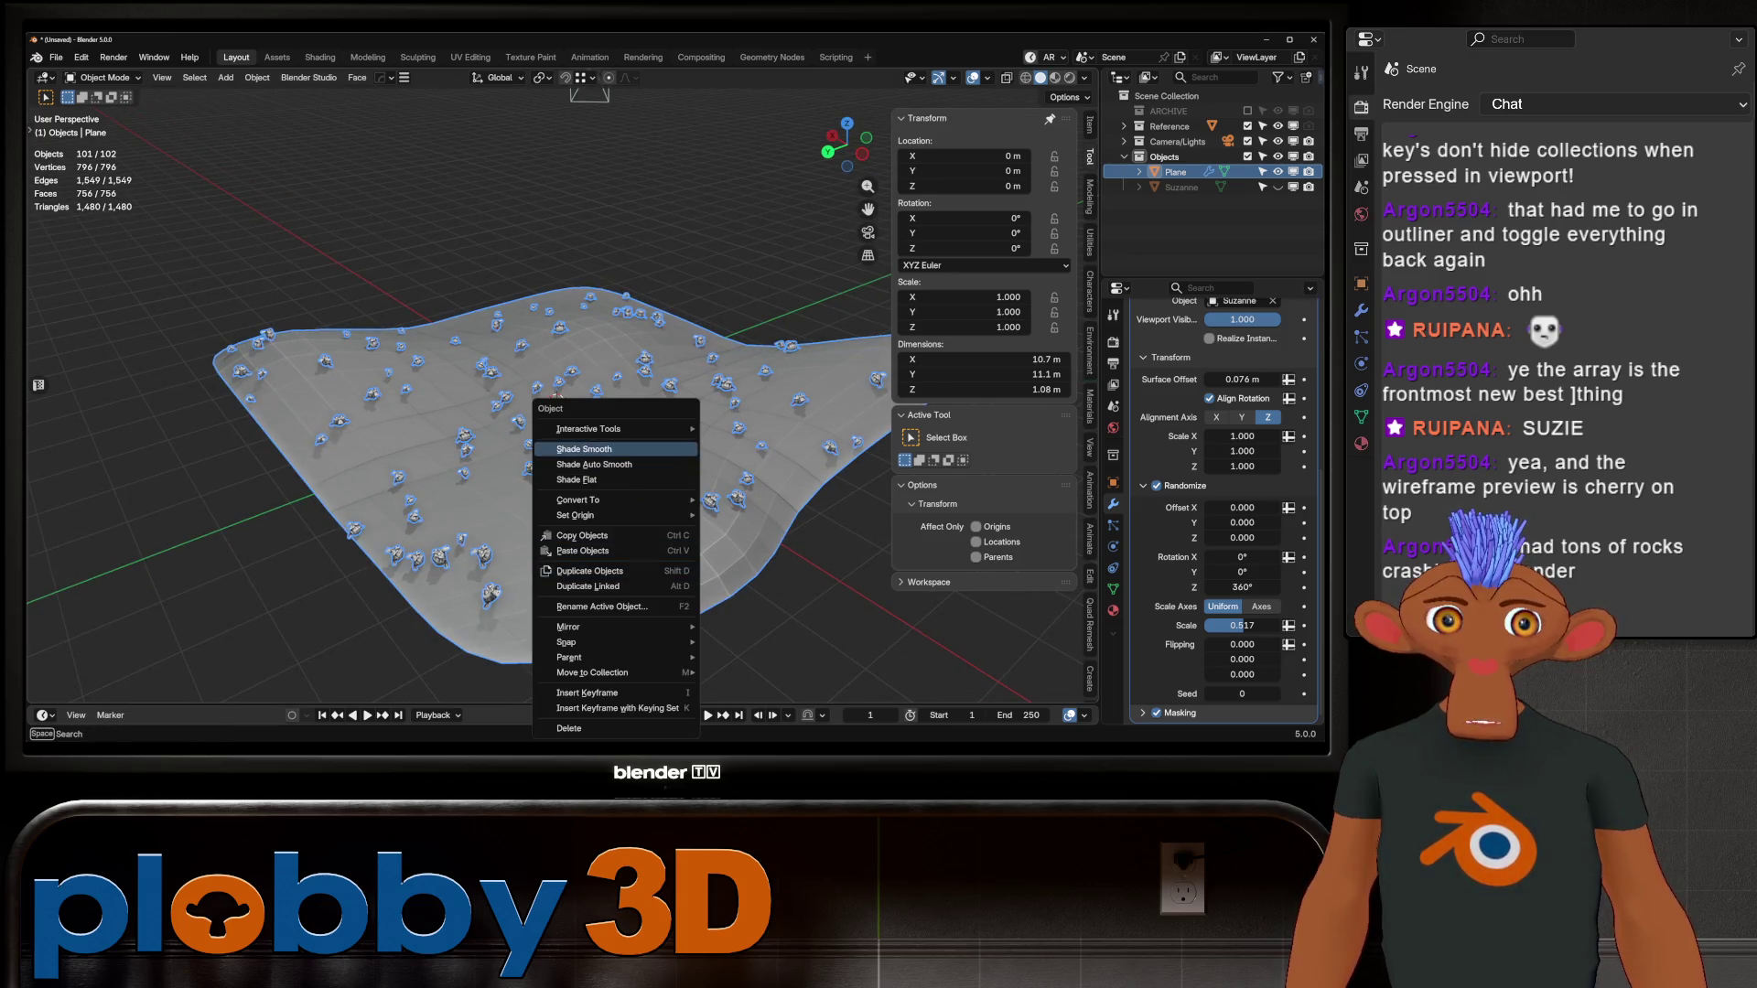
pyautogui.click(586, 449)
pyautogui.scroll(8, 1222, 512)
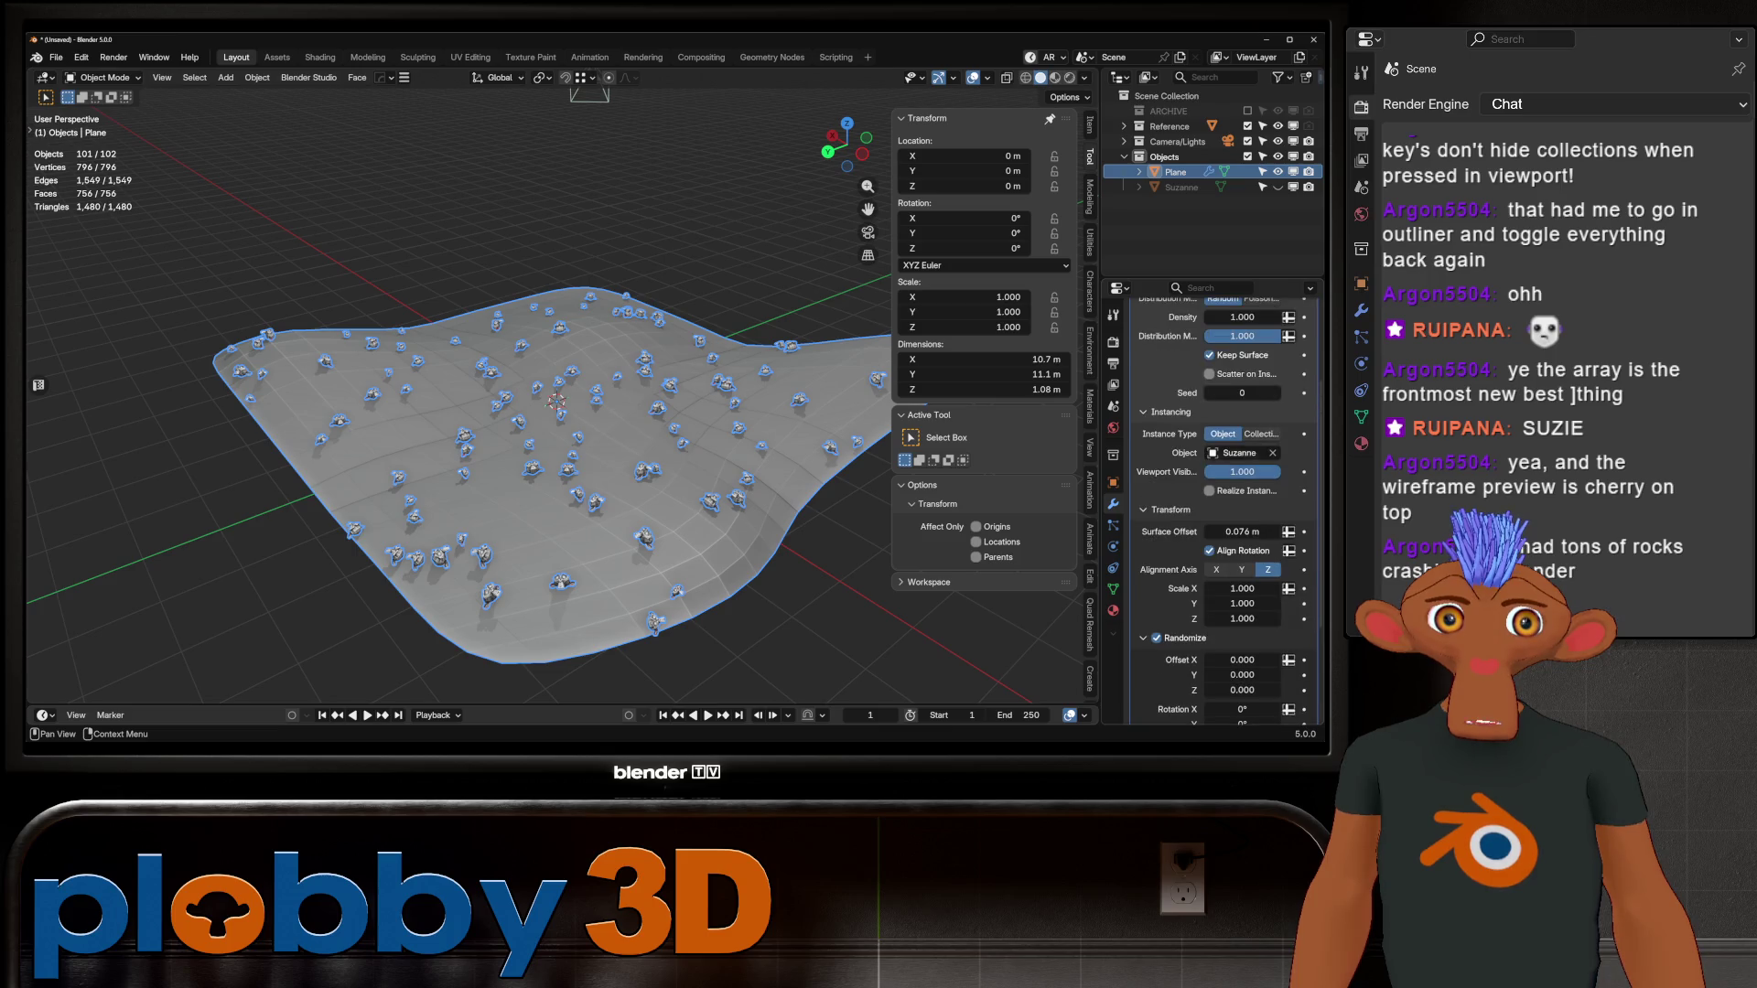
pyautogui.click(1261, 420)
pyautogui.moveTo(1242, 439)
pyautogui.mouseDown()
pyautogui.moveTo(1327, 439)
pyautogui.moveTo(1281, 439)
pyautogui.mouseUp()
pyautogui.moveTo(549, 412); pyautogui.dragTo(568, 348, button='middle')
pyautogui.rightClick(476, 421)
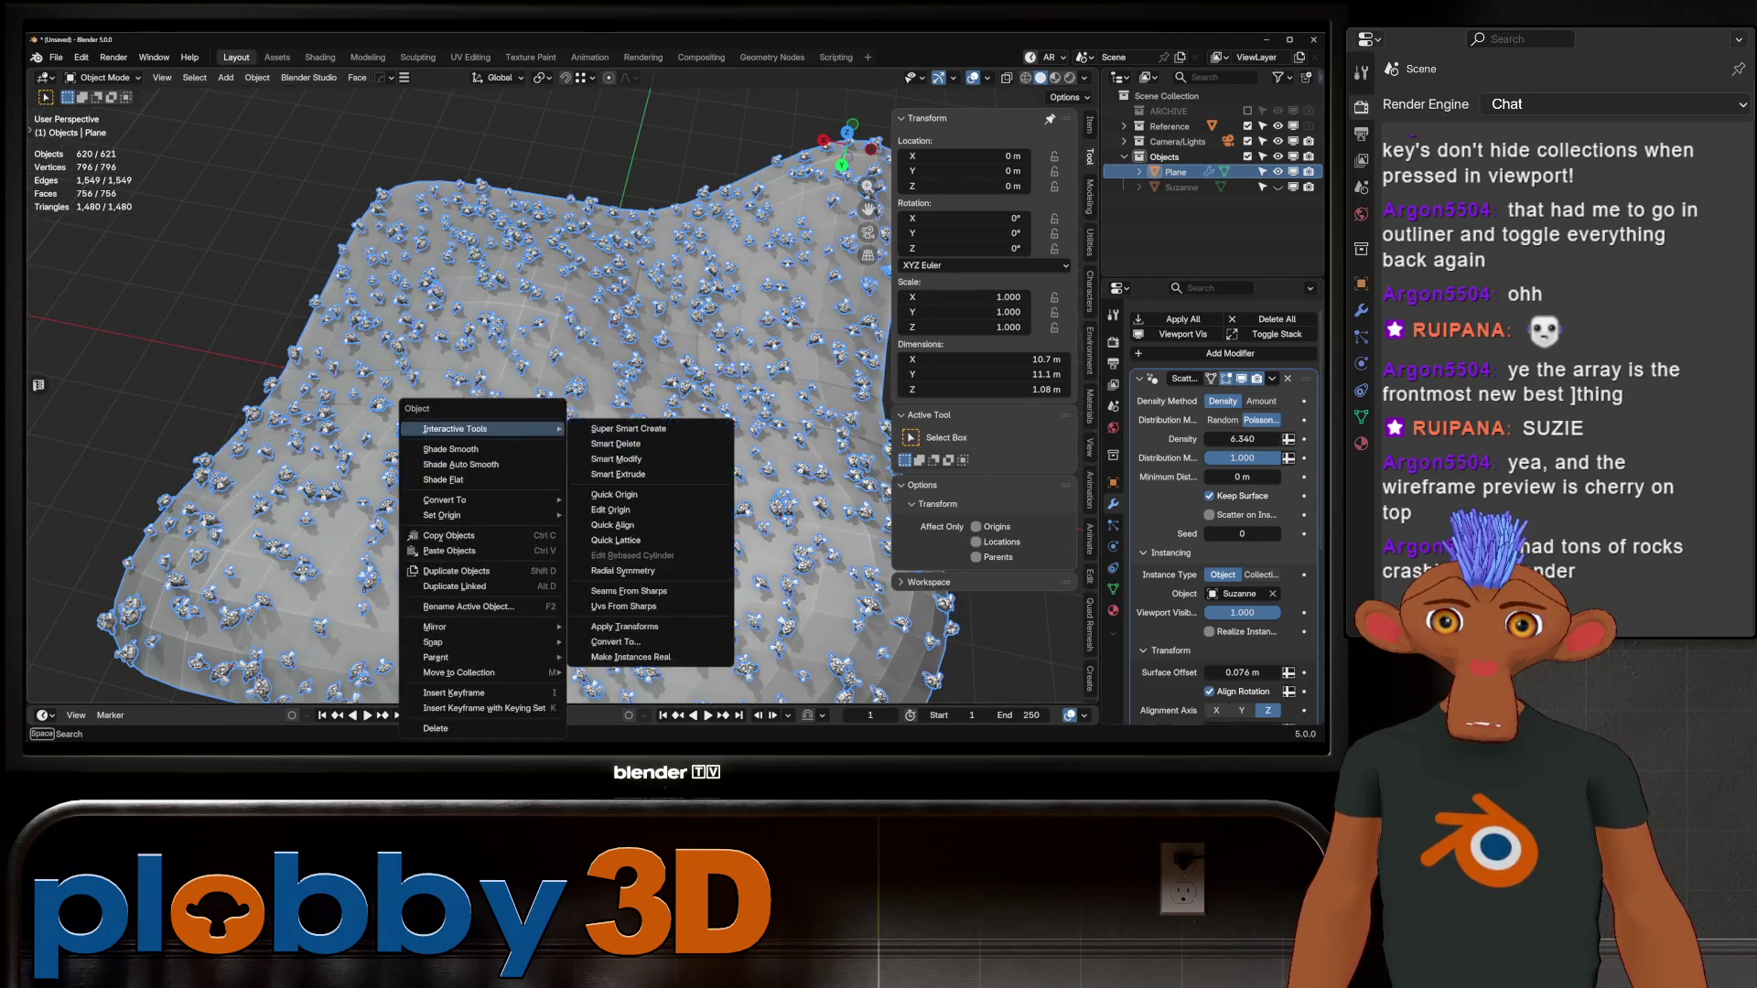
pyautogui.click(485, 443)
pyautogui.moveTo(485, 444); pyautogui.dragTo(604, 330, button='middle')
pyautogui.scroll(-5, 1225, 503)
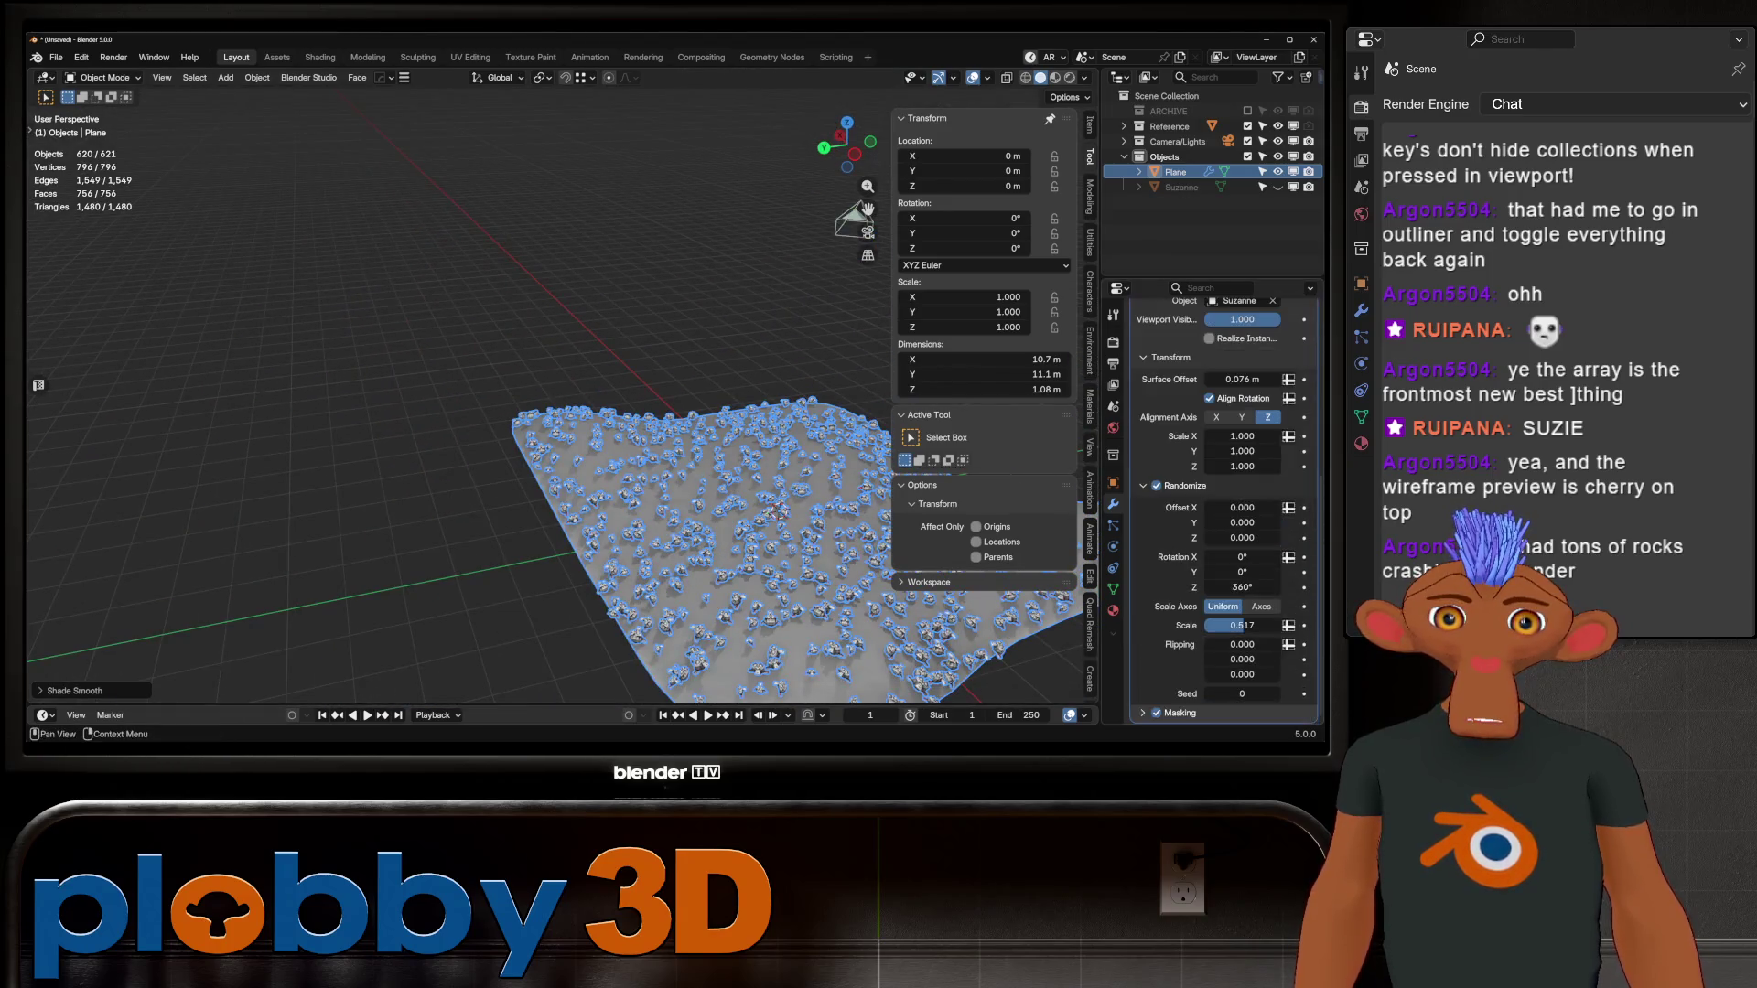
pyautogui.moveTo(867, 209); pyautogui.dragTo(749, 136)
# Step: Enable the scatter's Image Mask and create a new blank mask image
pyautogui.click(1181, 713)
pyautogui.scroll(-1, 1180, 669)
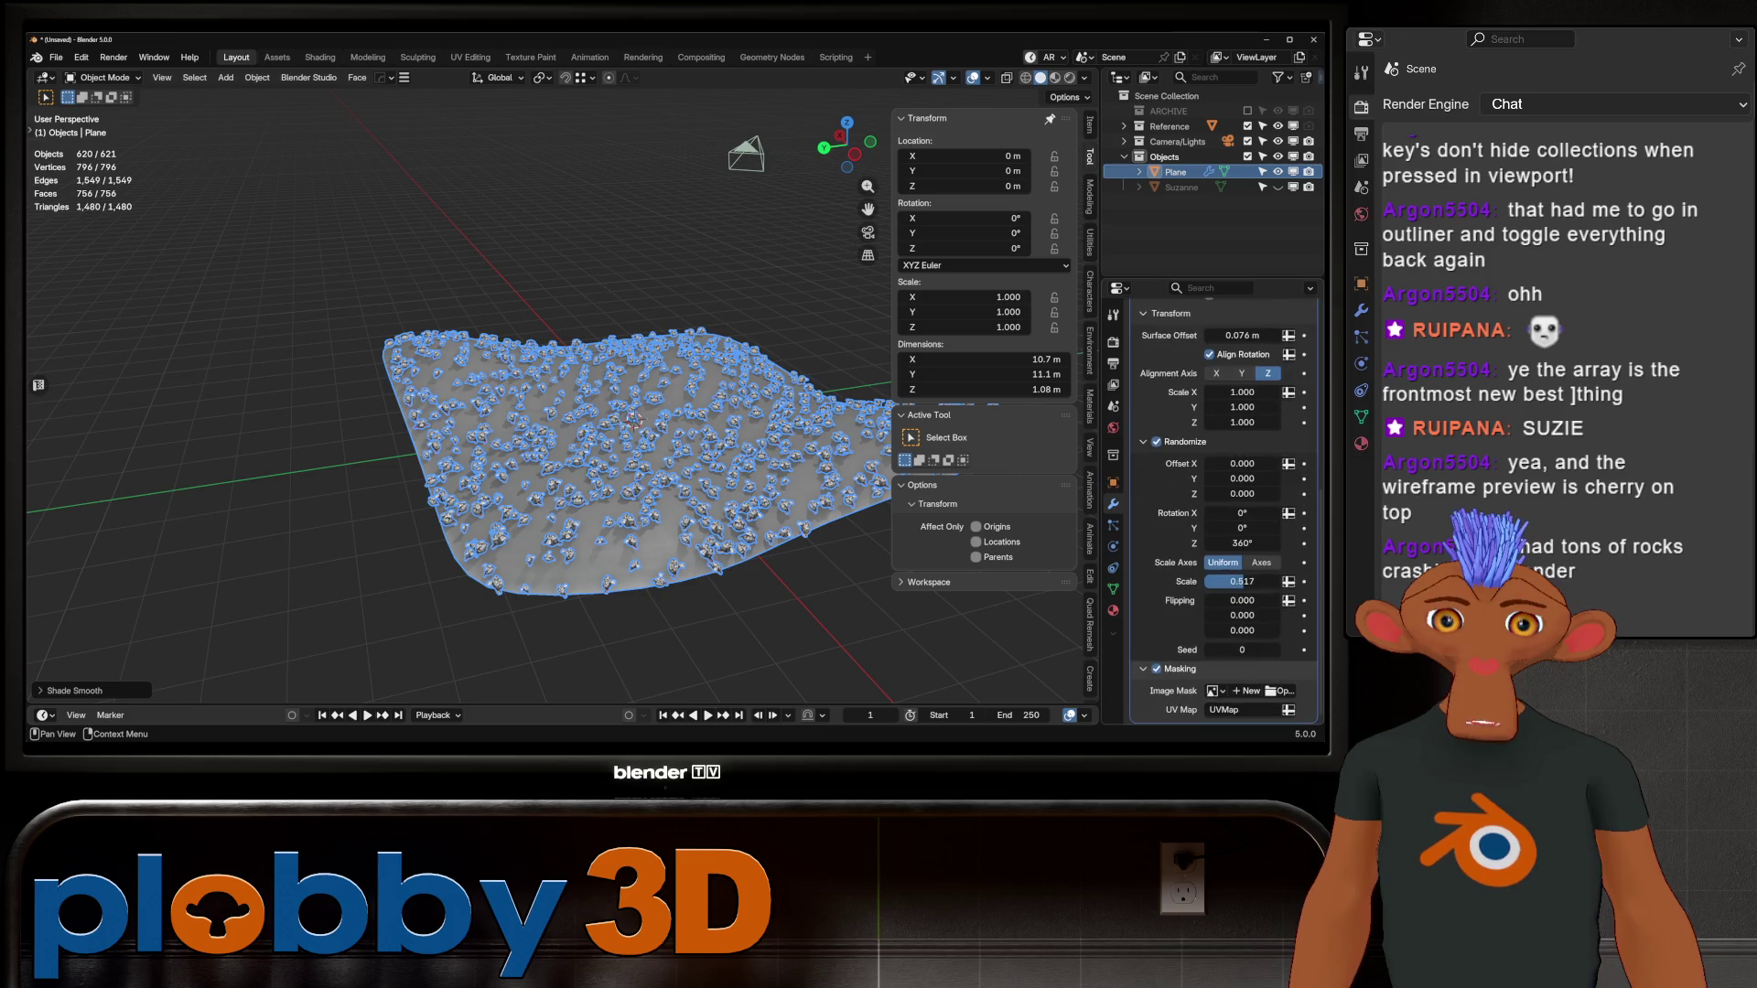
pyautogui.click(1246, 691)
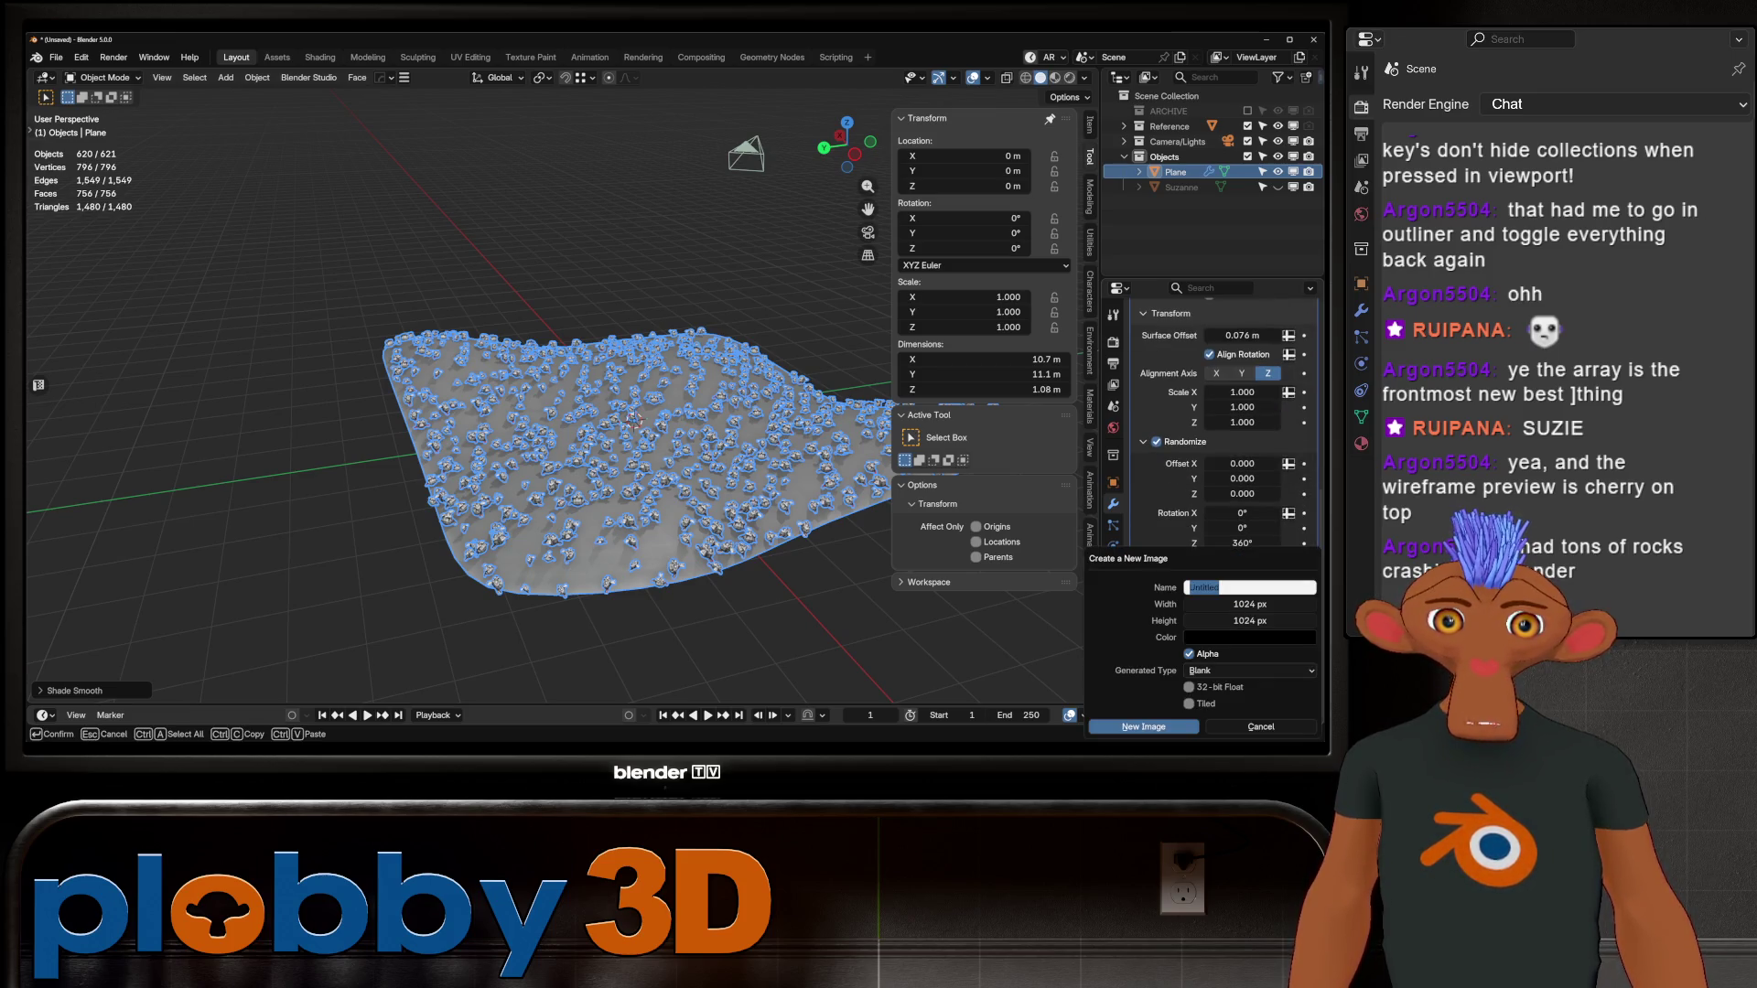
pyautogui.press('Return')
pyautogui.scroll(5, 732, 430)
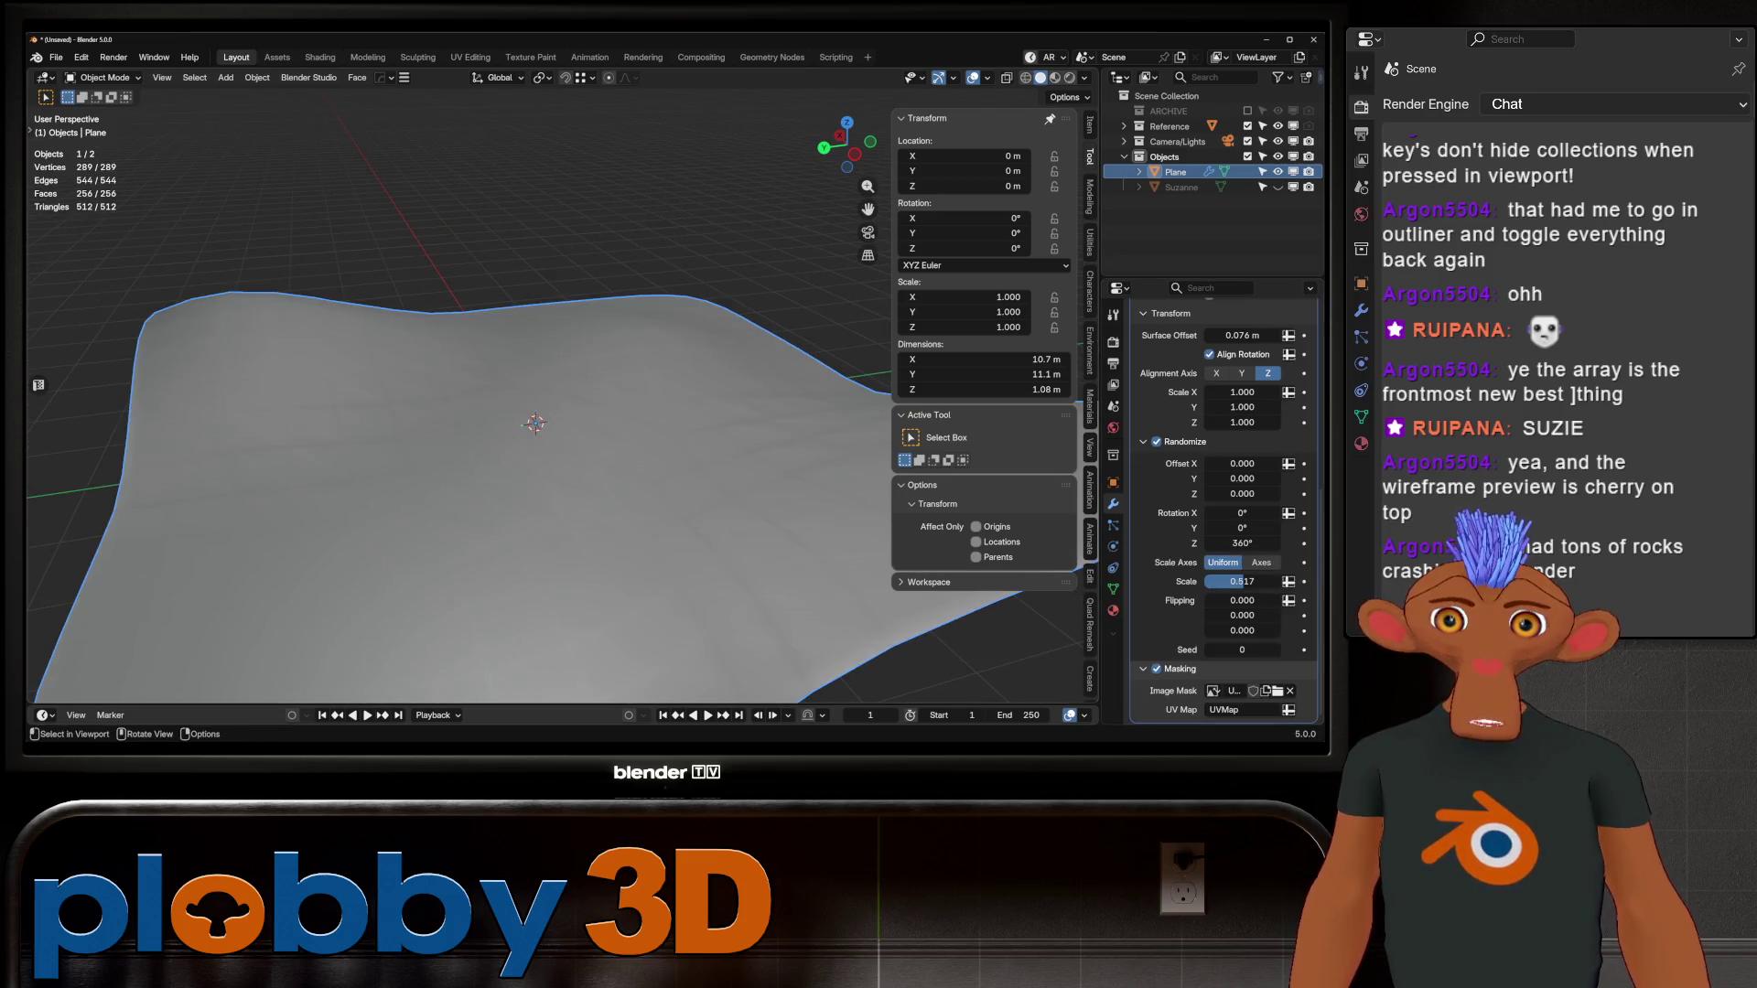
pyautogui.click(531, 57)
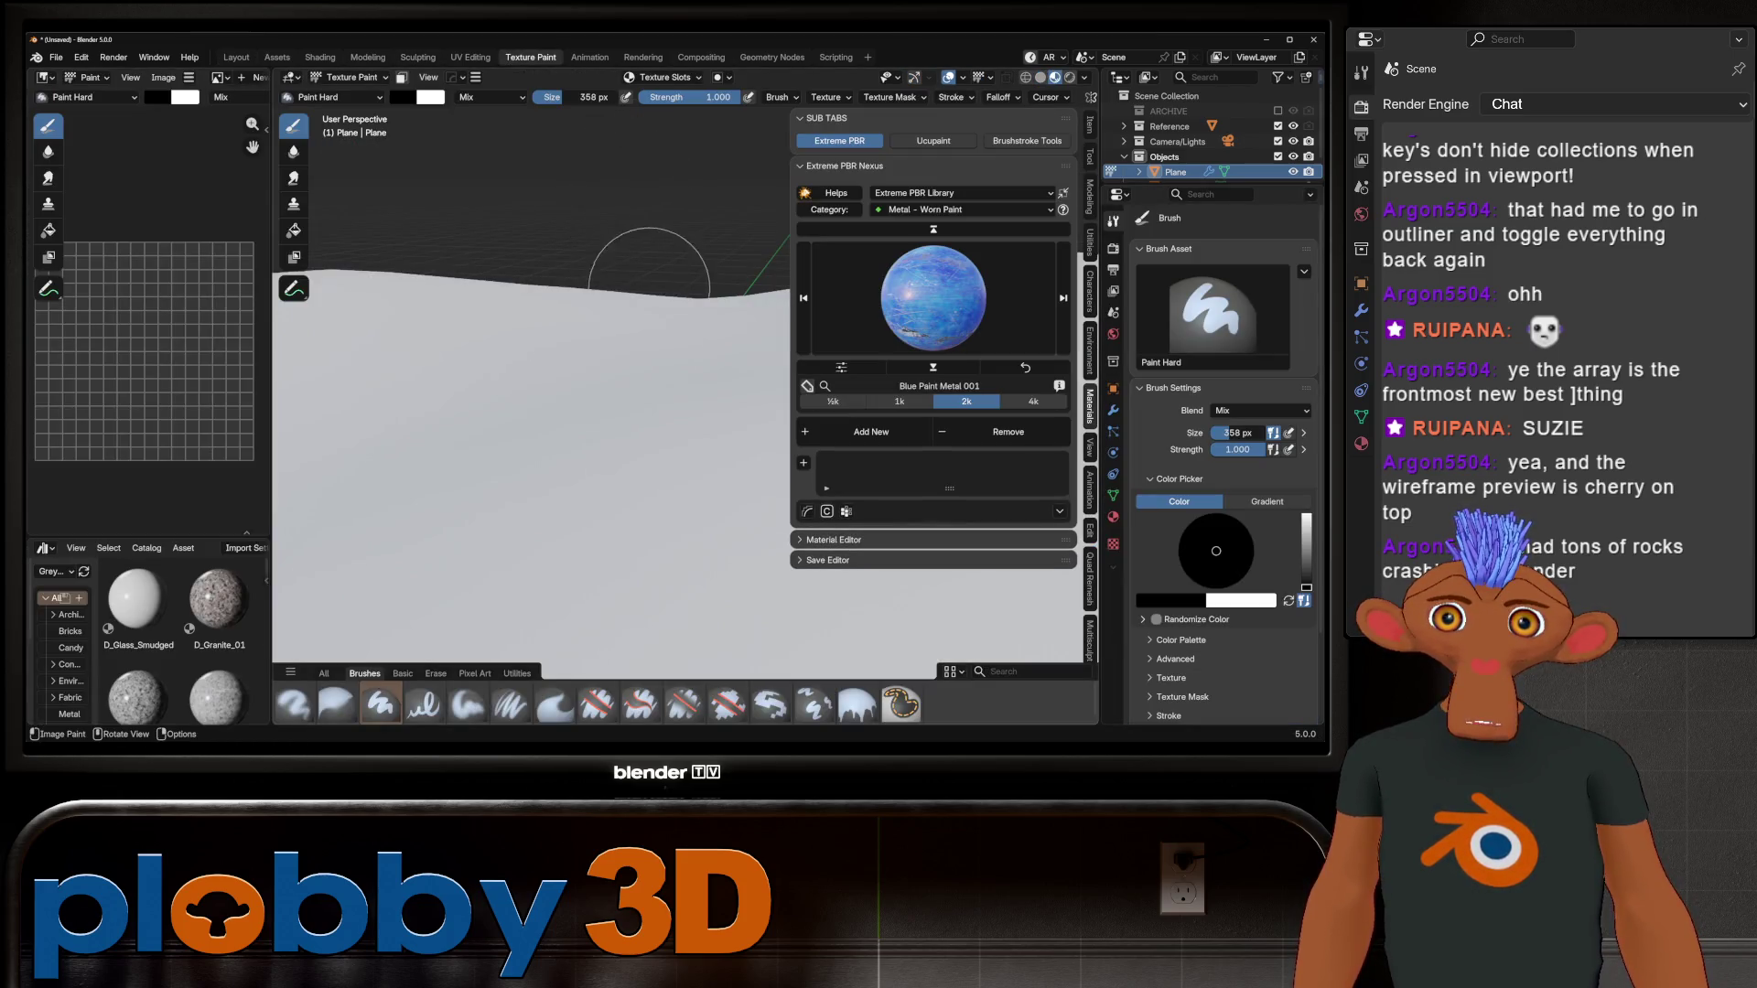
pyautogui.scroll(4, 549, 366)
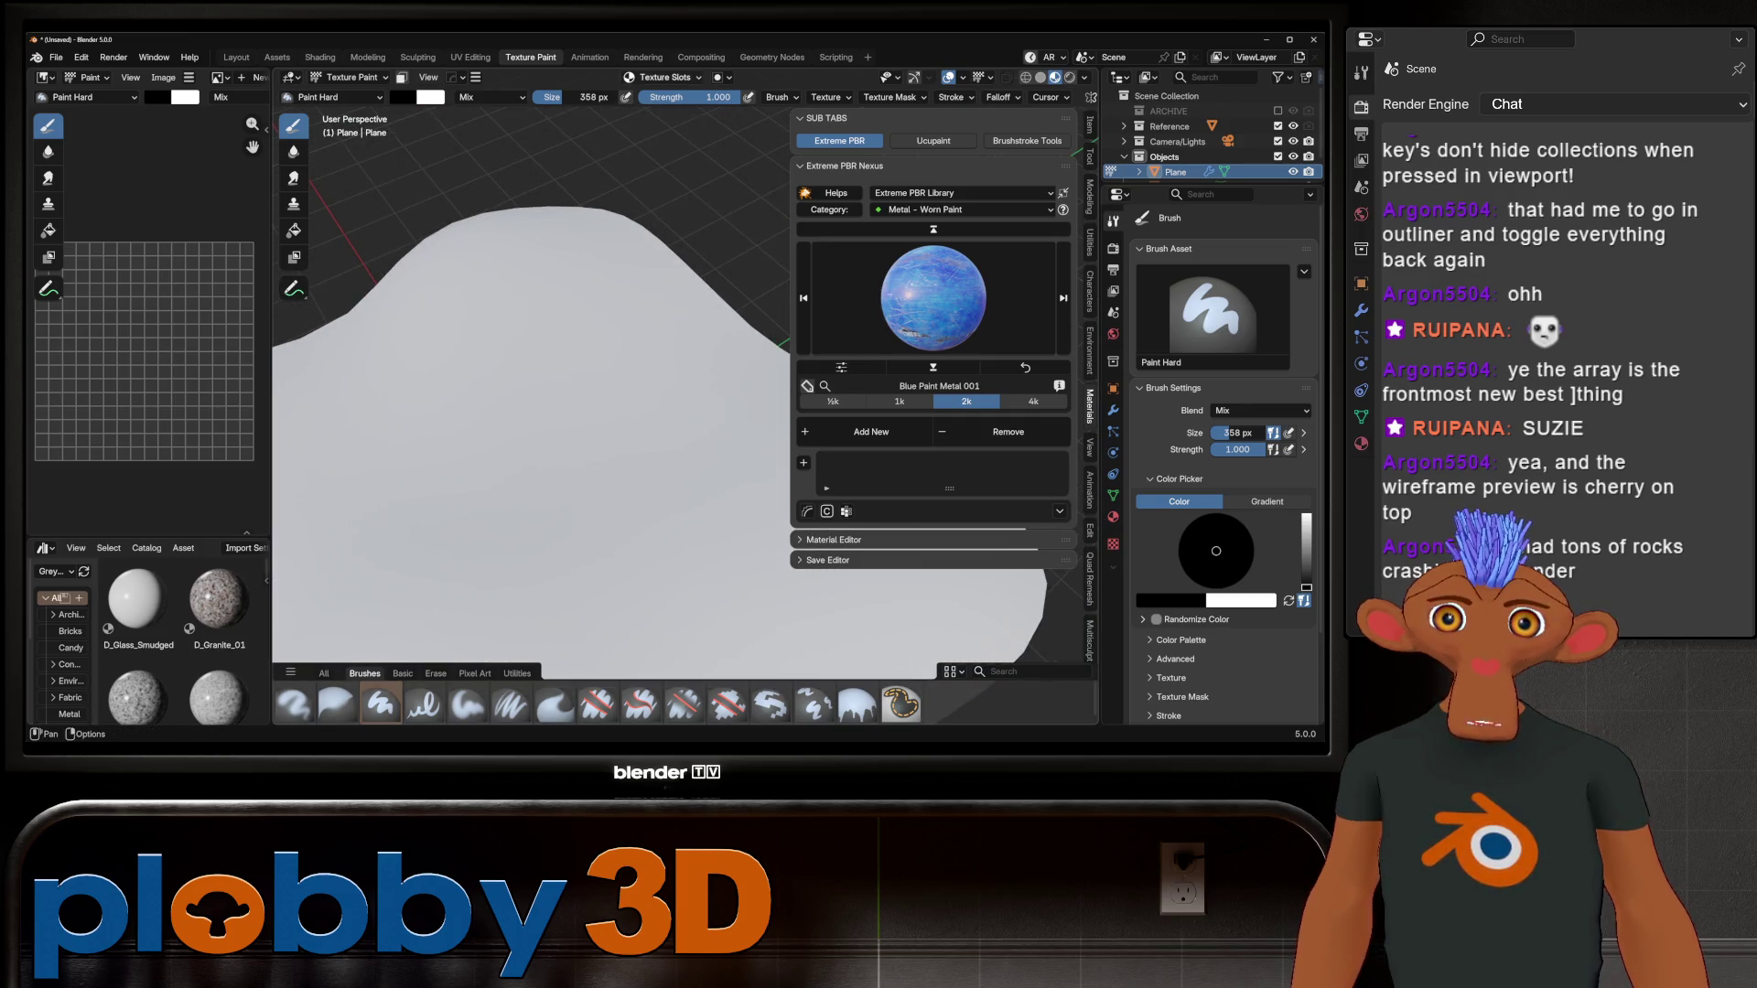
pyautogui.click(663, 77)
pyautogui.click(681, 141)
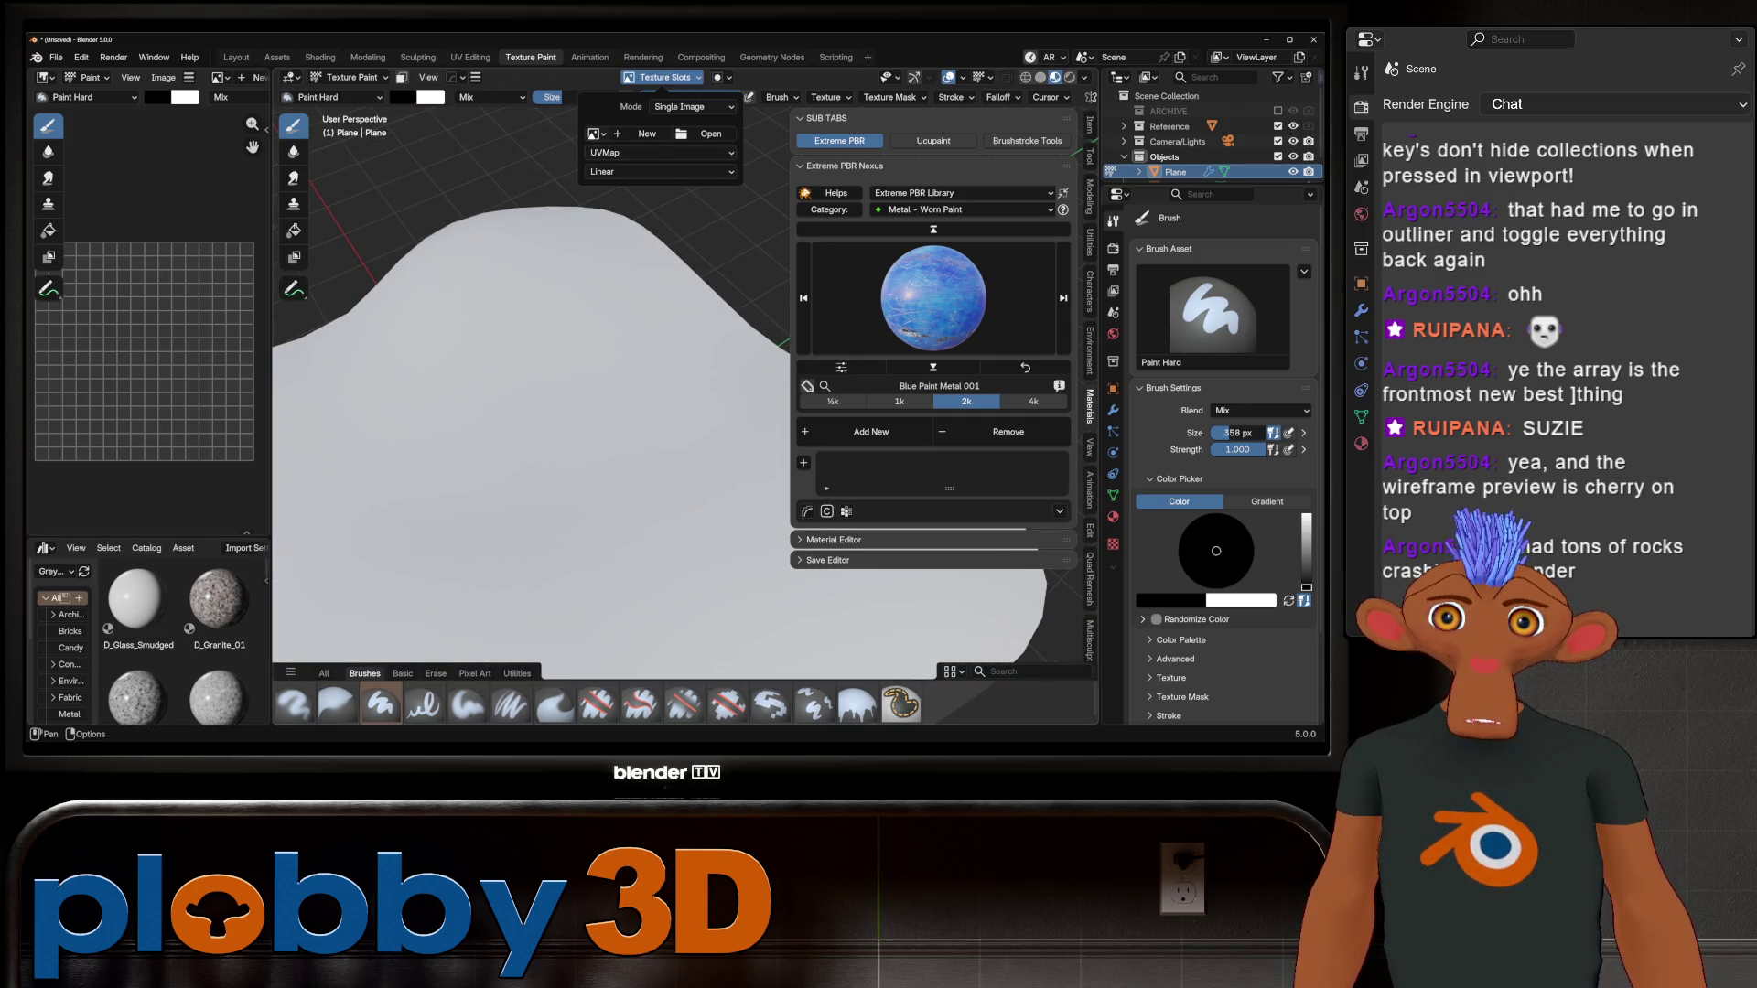
pyautogui.click(596, 134)
pyautogui.click(641, 158)
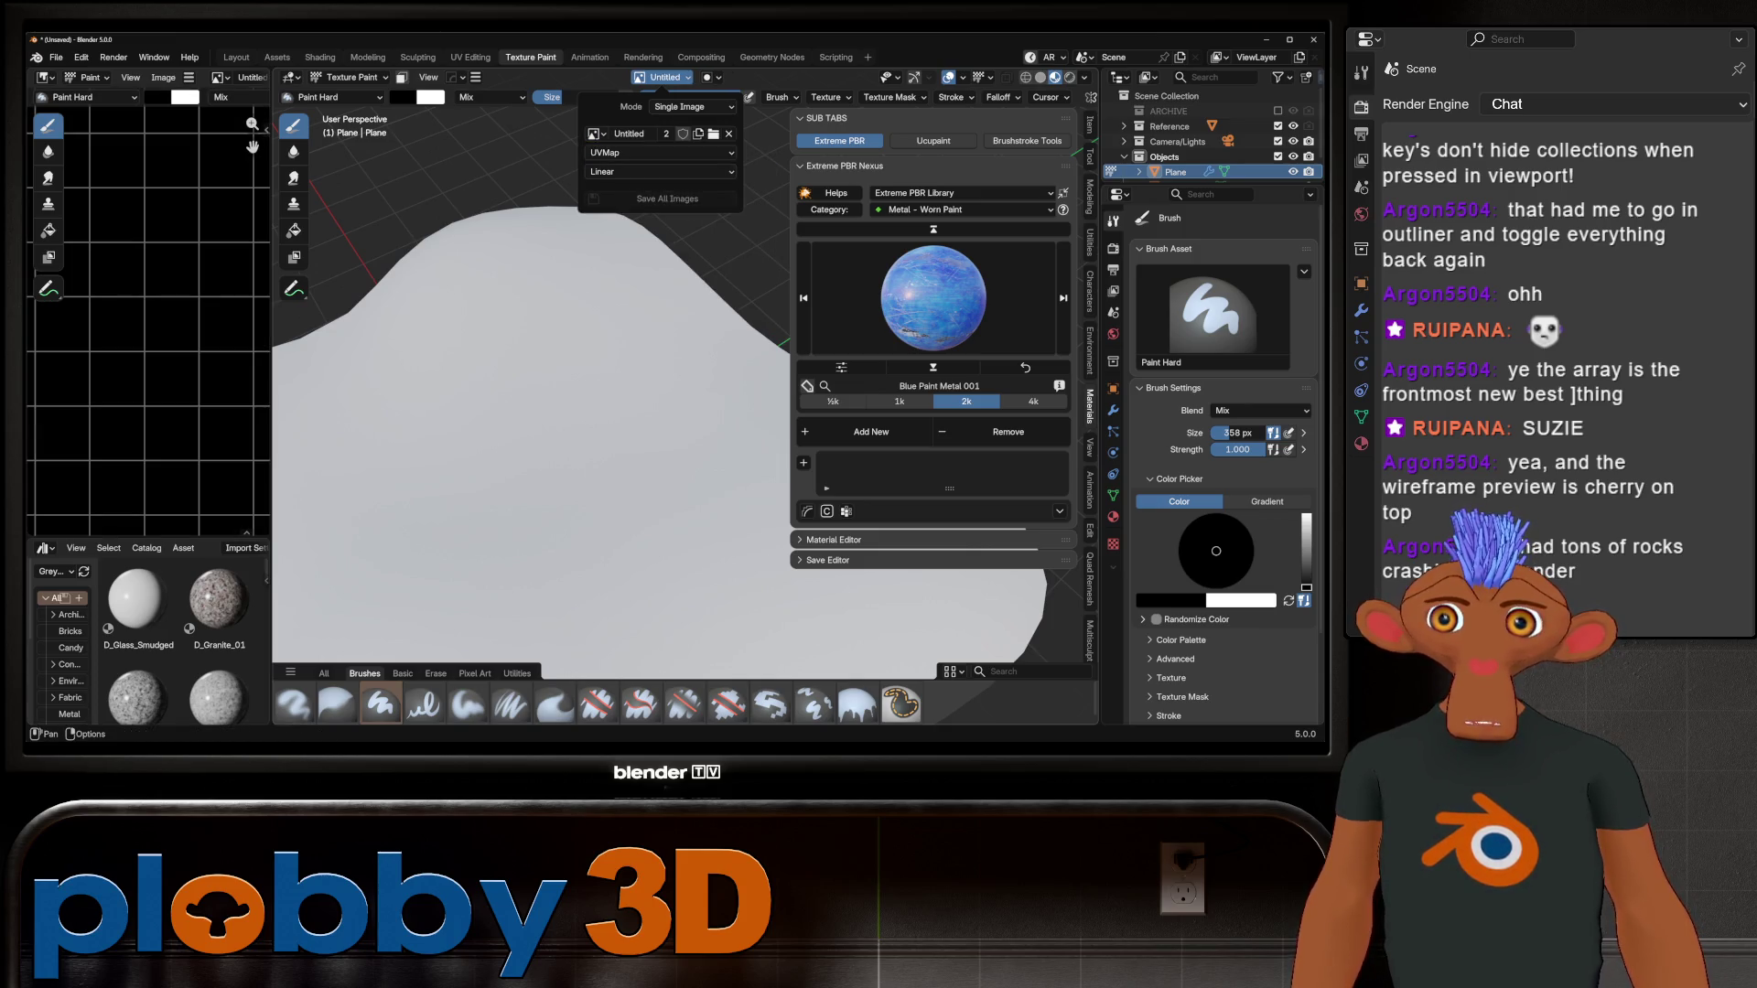
pyautogui.moveTo(470, 137)
pyautogui.mouseDown(button='middle')
pyautogui.moveTo(539, 174)
pyautogui.moveTo(422, 178)
pyautogui.mouseUp(button='middle')
pyautogui.click(403, 97)
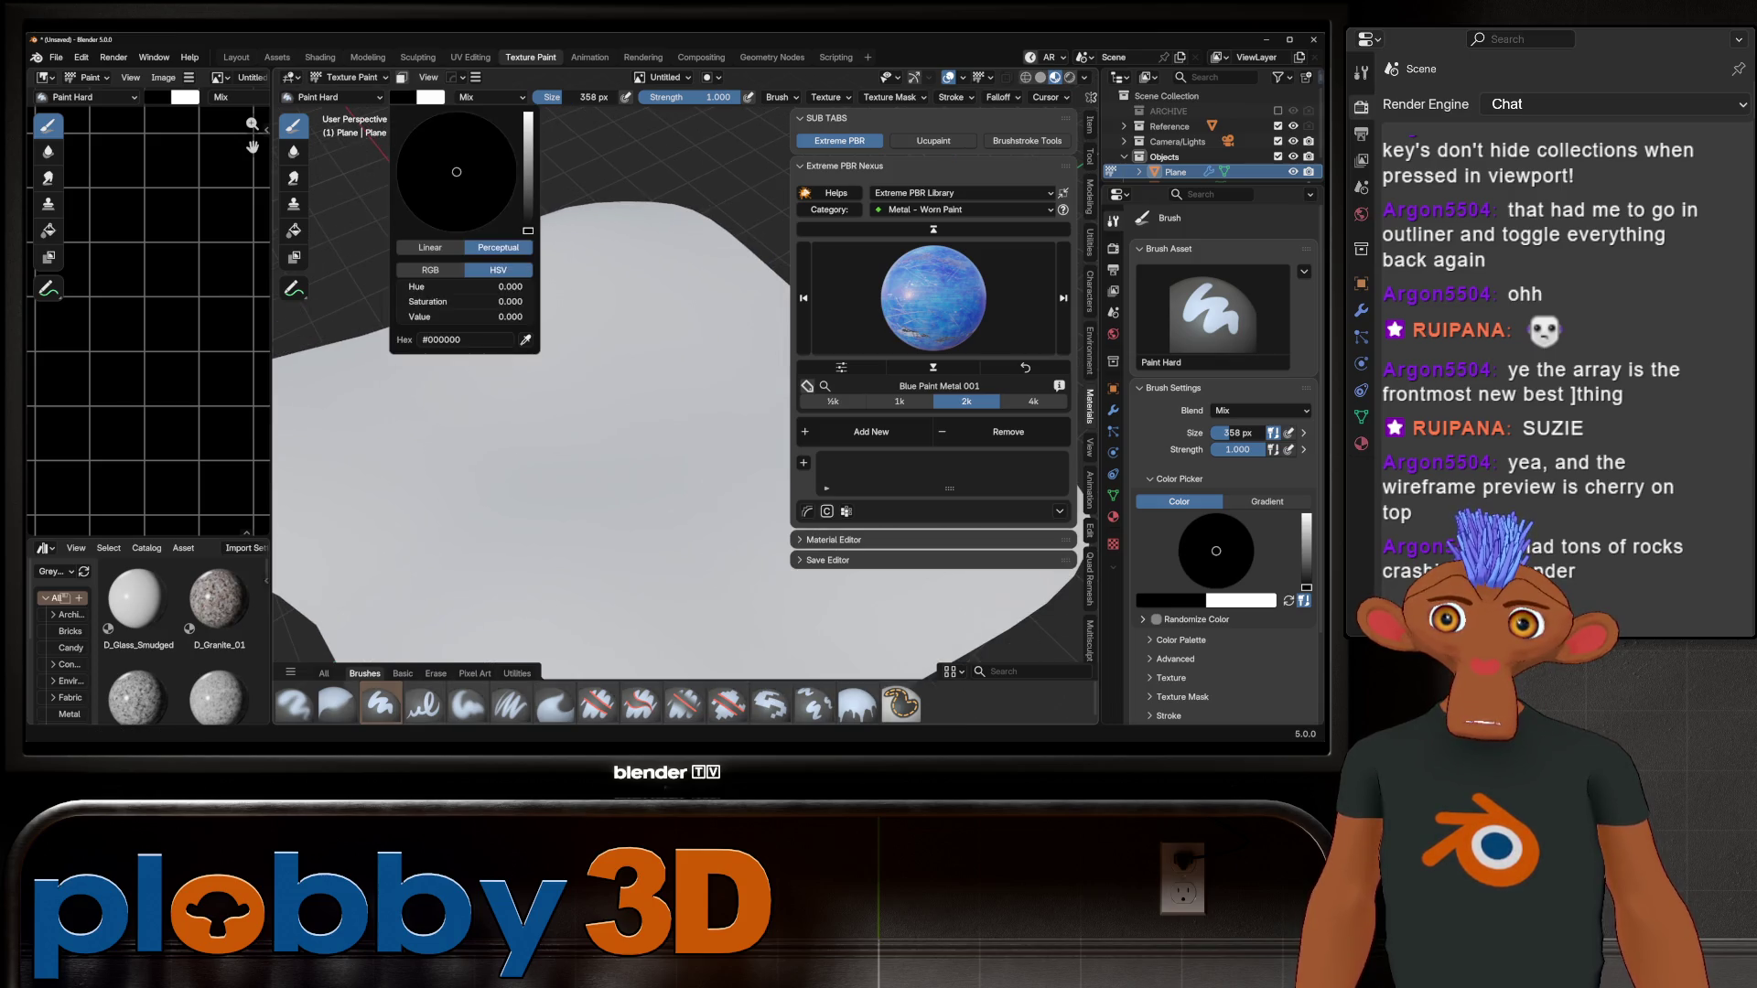
pyautogui.moveTo(465, 317); pyautogui.dragTo(513, 316)
pyautogui.press('Escape')
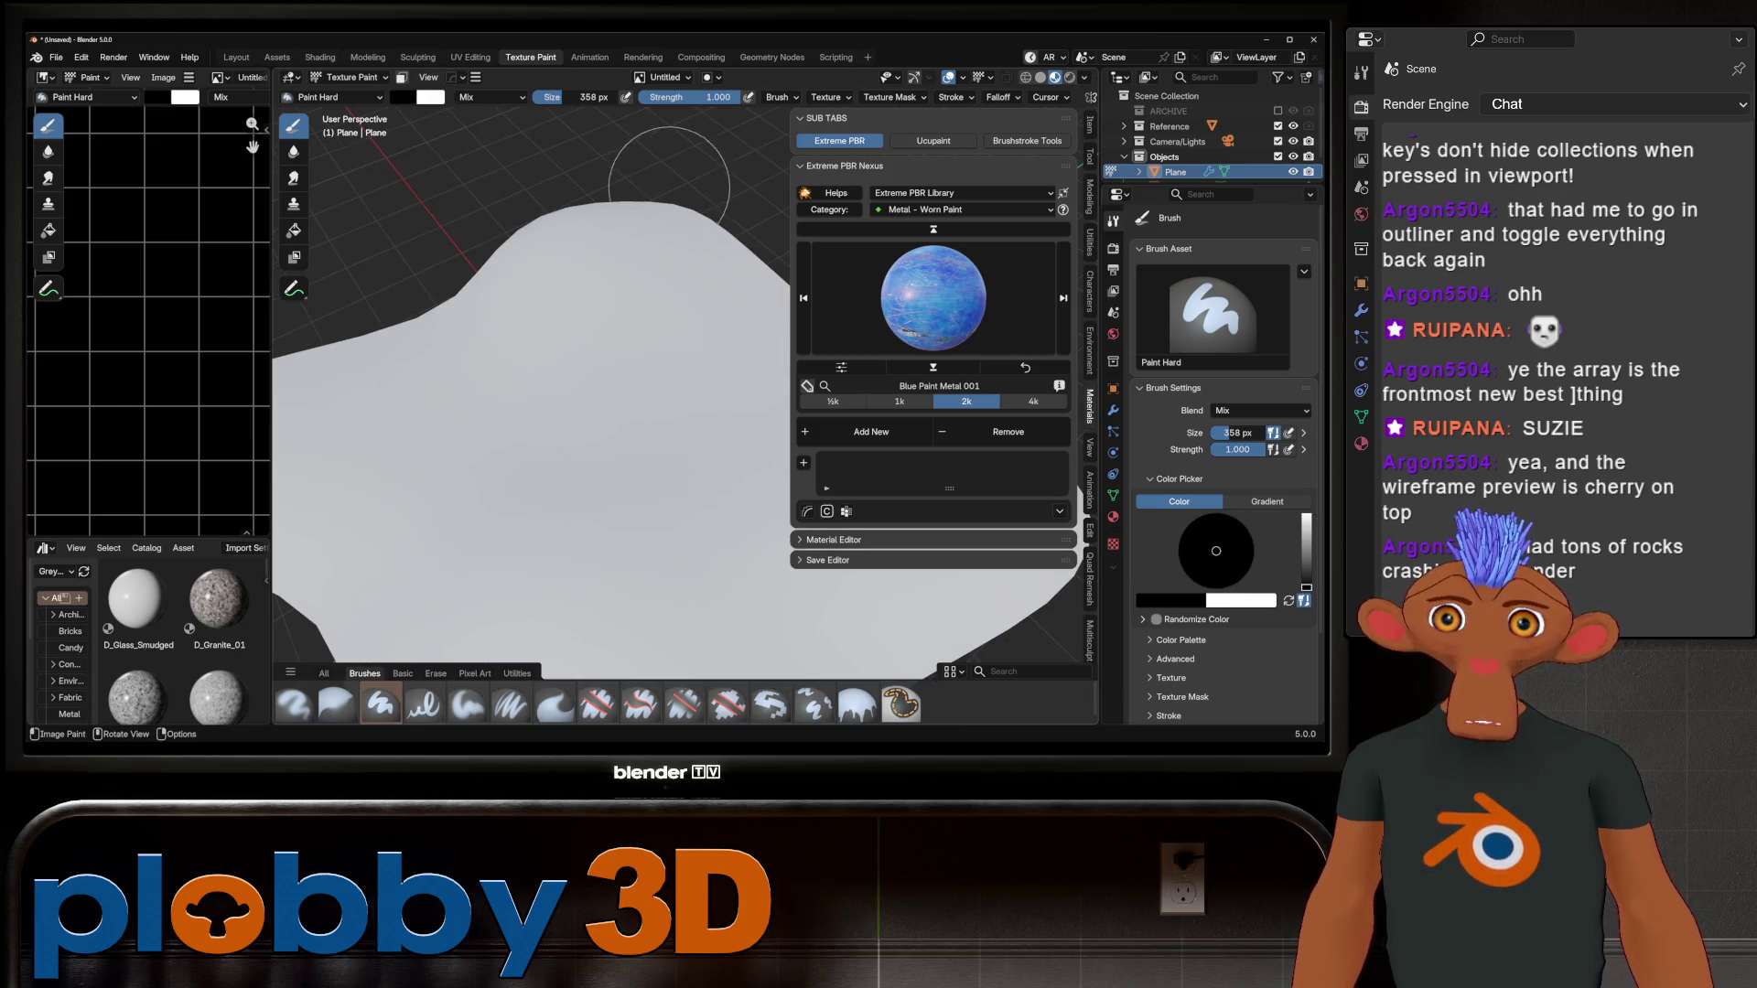
pyautogui.press('f')
pyautogui.press('Return')
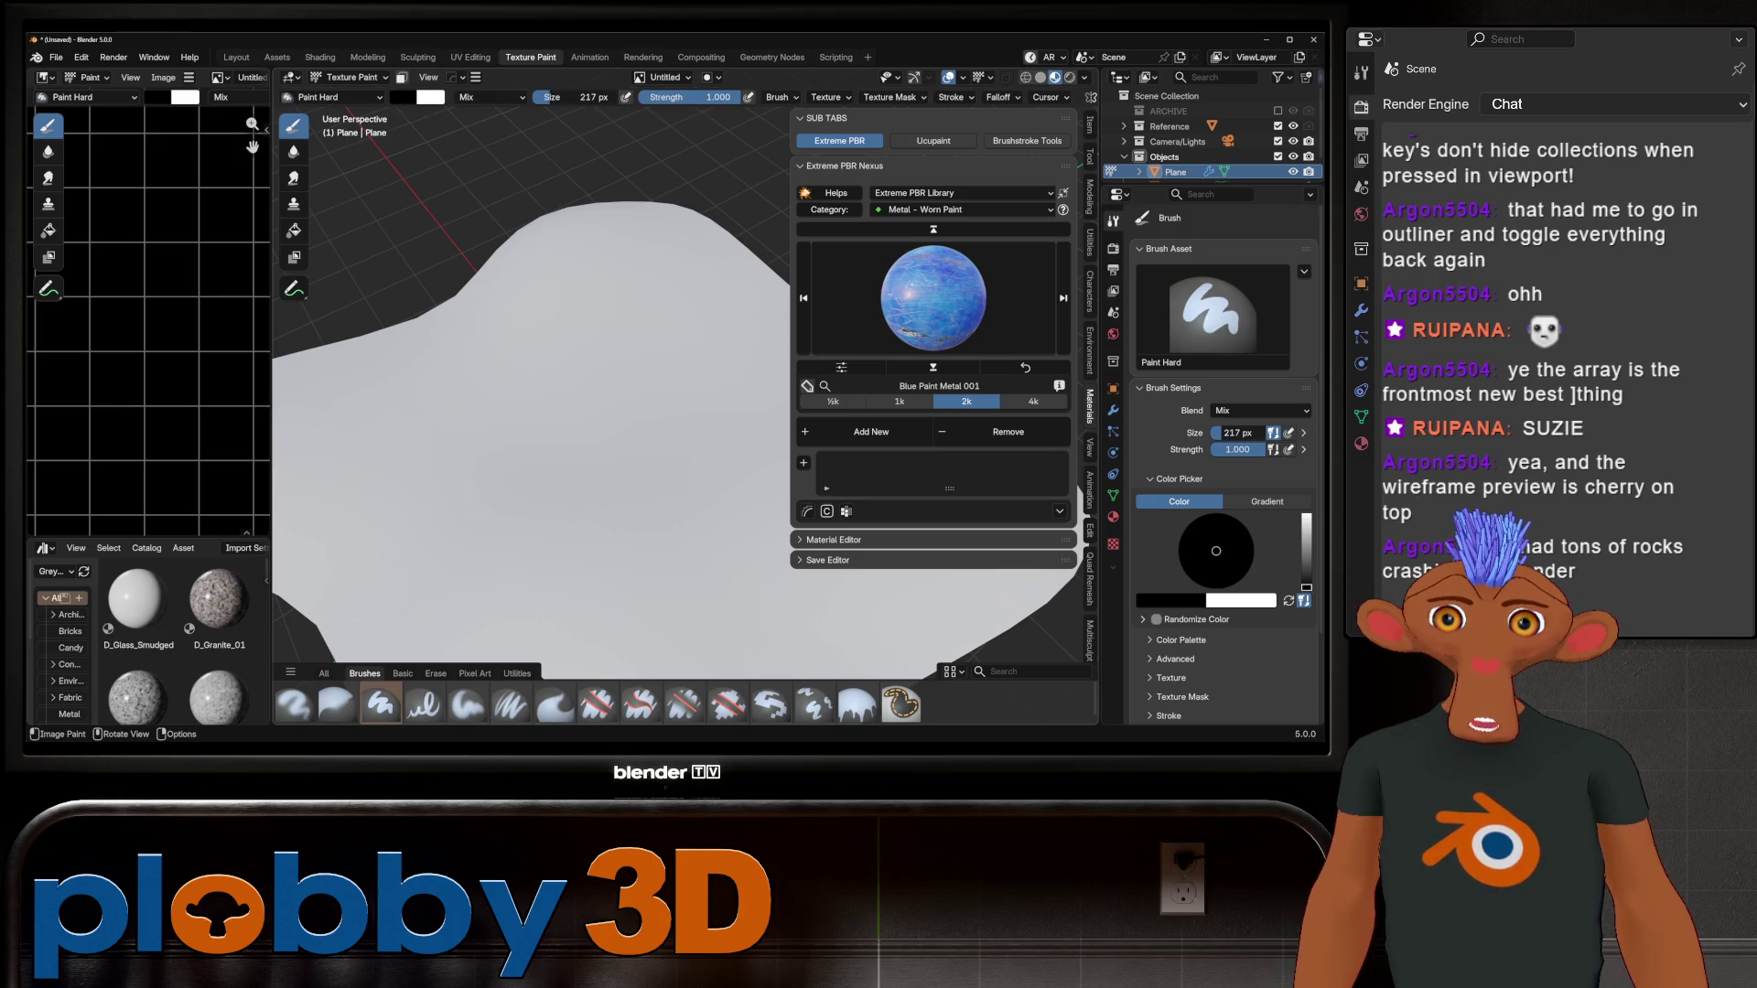
pyautogui.moveTo(451, 176)
pyautogui.mouseDown(button='middle')
pyautogui.moveTo(531, 110)
pyautogui.moveTo(540, 293)
pyautogui.moveTo(544, 128)
pyautogui.moveTo(513, 238)
pyautogui.moveTo(595, 201)
pyautogui.mouseUp(button='middle')
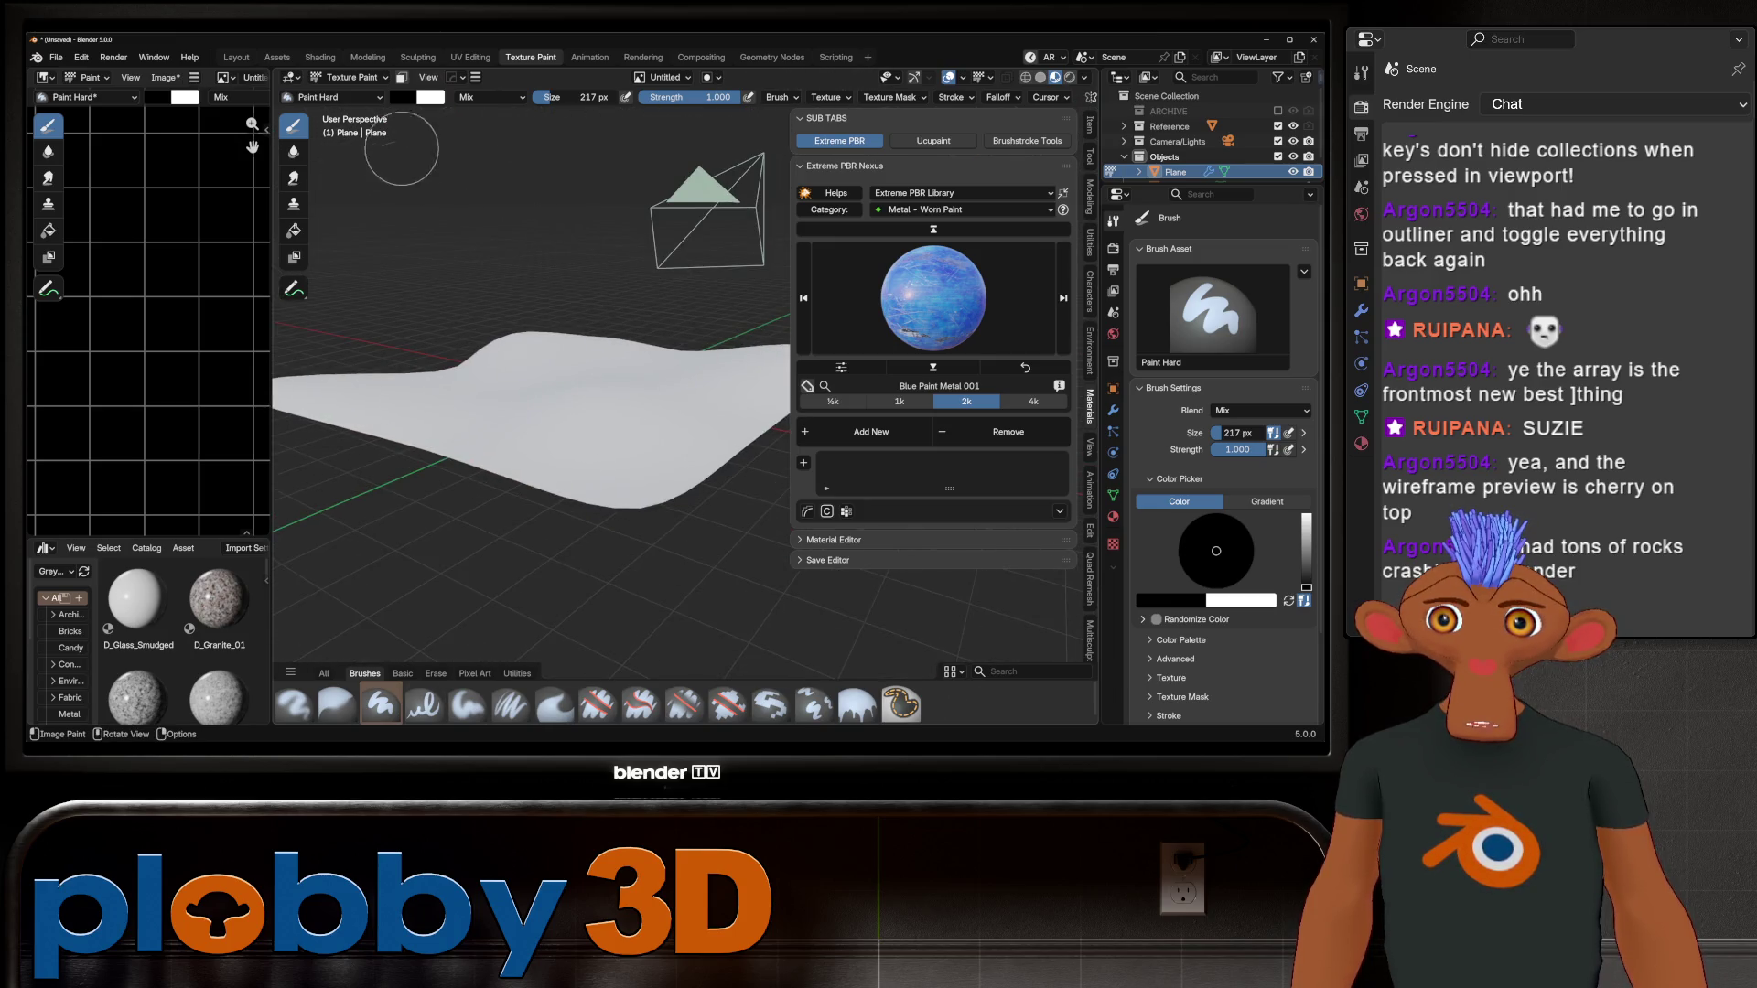
pyautogui.click(400, 97)
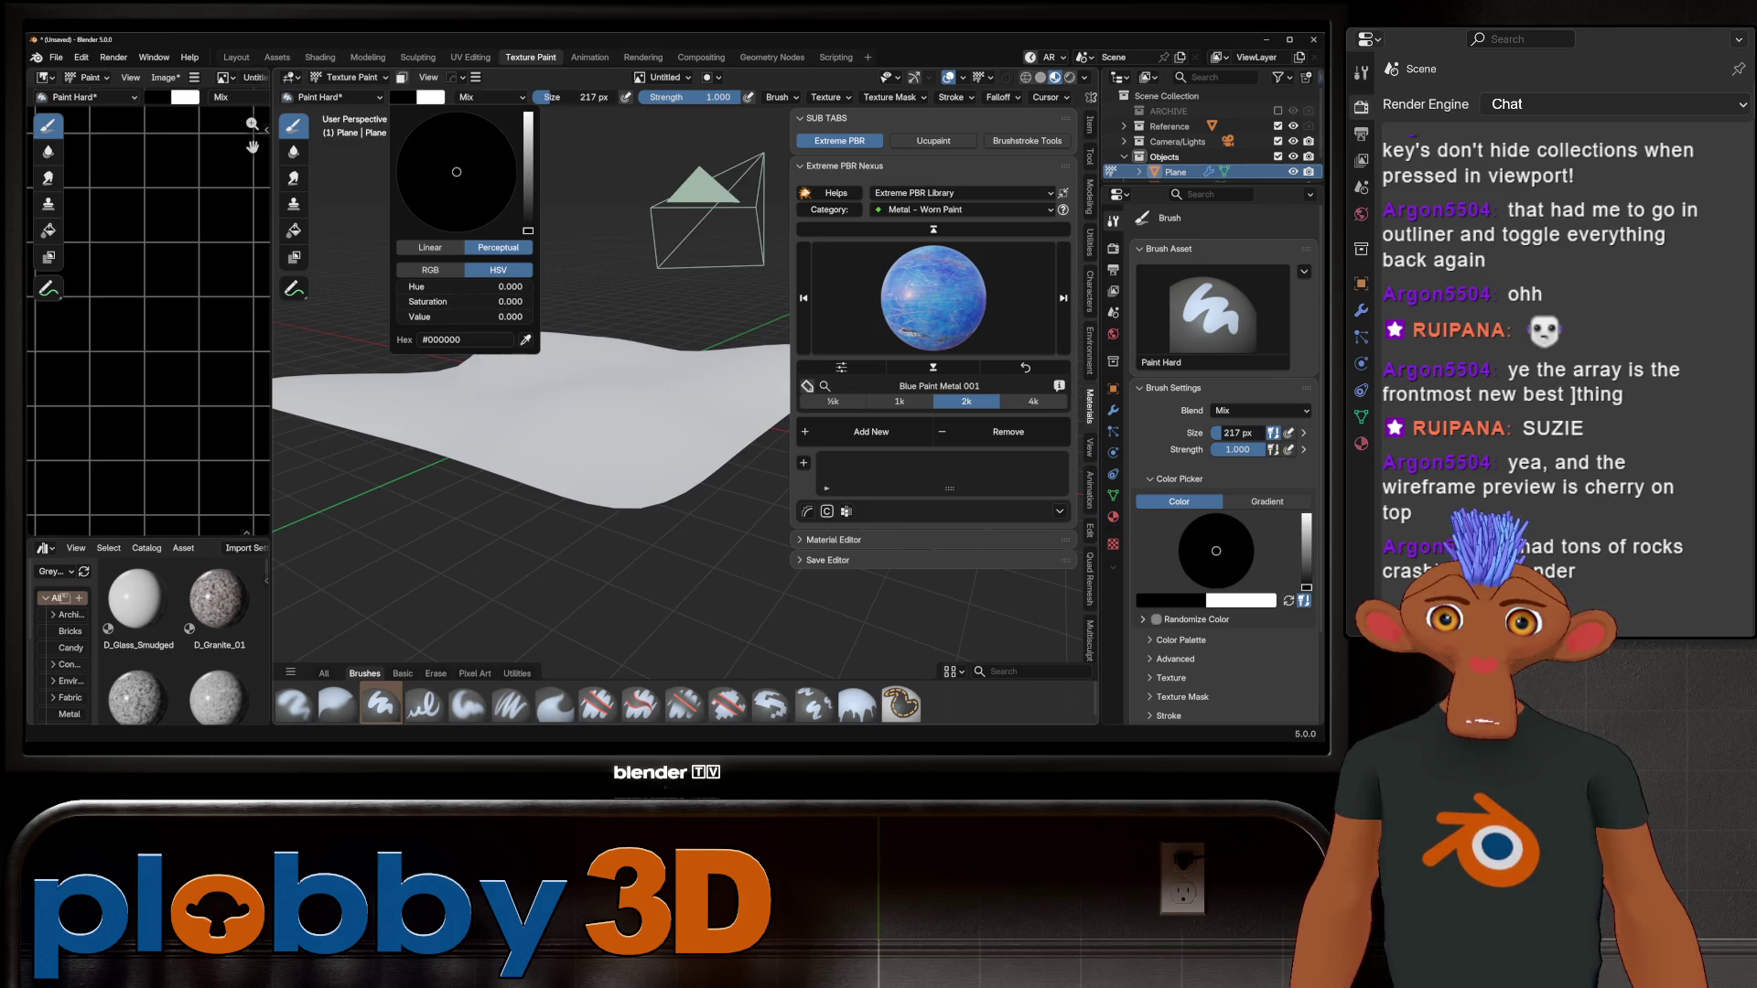
pyautogui.moveTo(412, 317); pyautogui.dragTo(531, 316)
pyautogui.moveTo(476, 403); pyautogui.dragTo(622, 384)
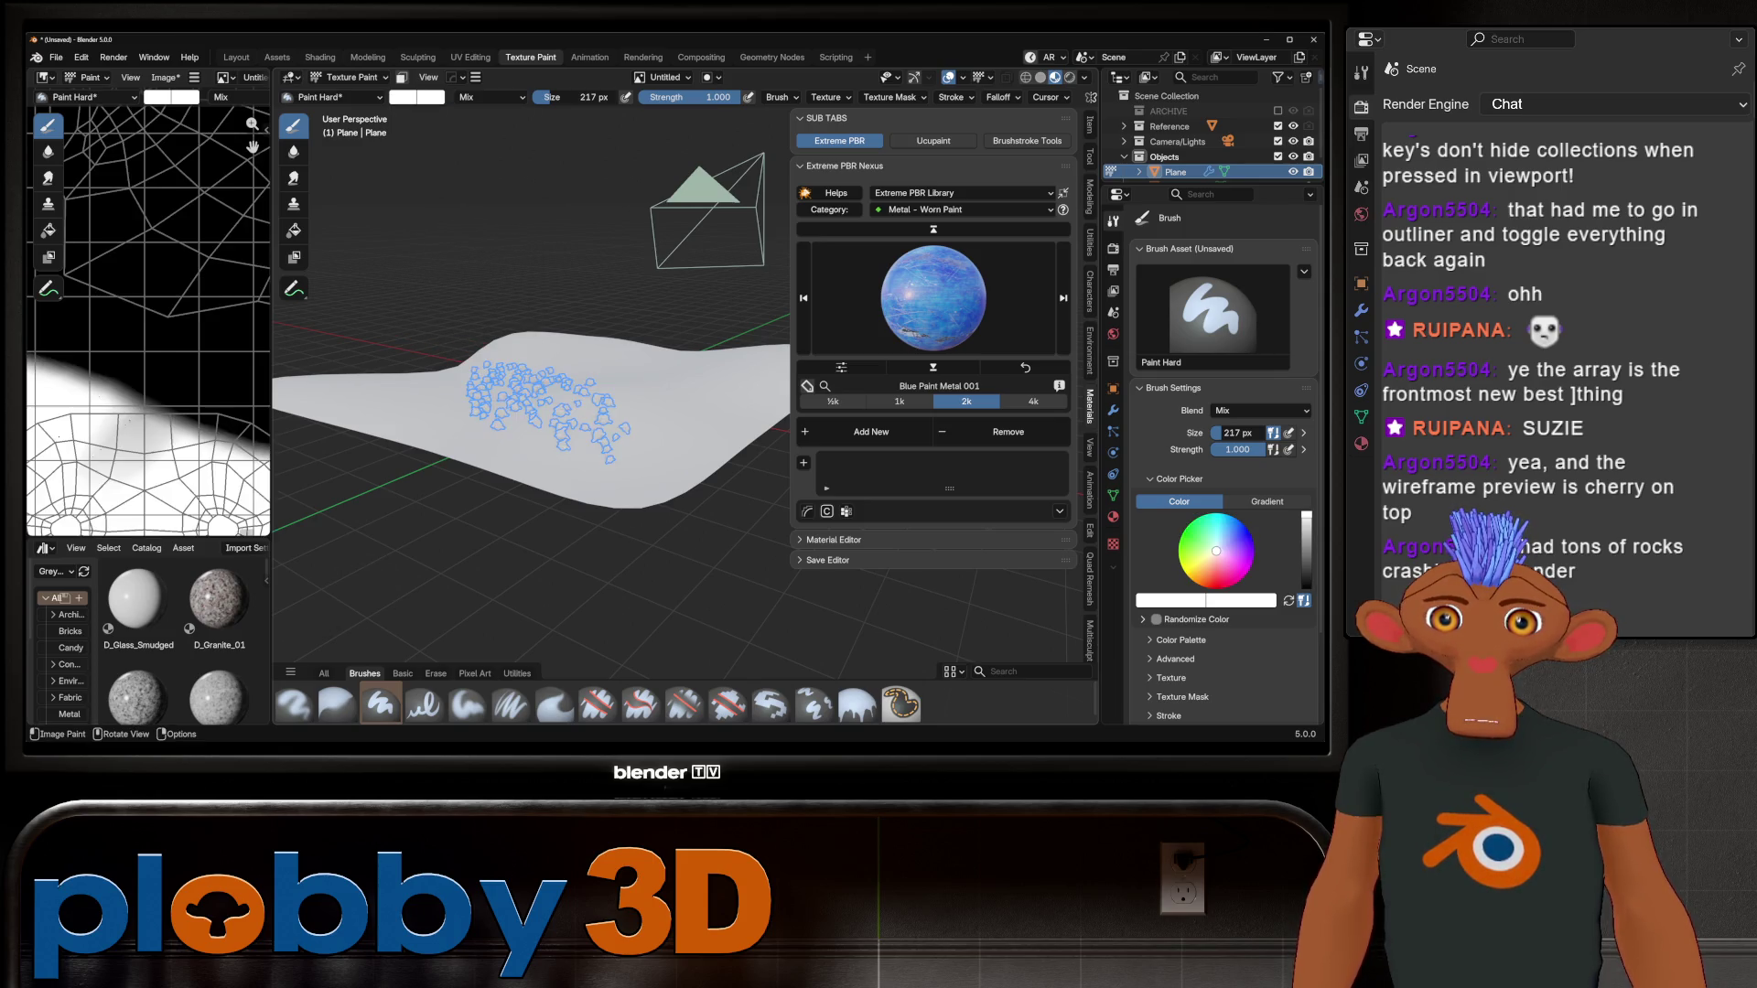
pyautogui.moveTo(549, 366); pyautogui.dragTo(550, 274, button='middle')
pyautogui.scroll(3, 549, 366)
pyautogui.hotkey('ctrl', 'z')
pyautogui.scroll(-3, 531, 394)
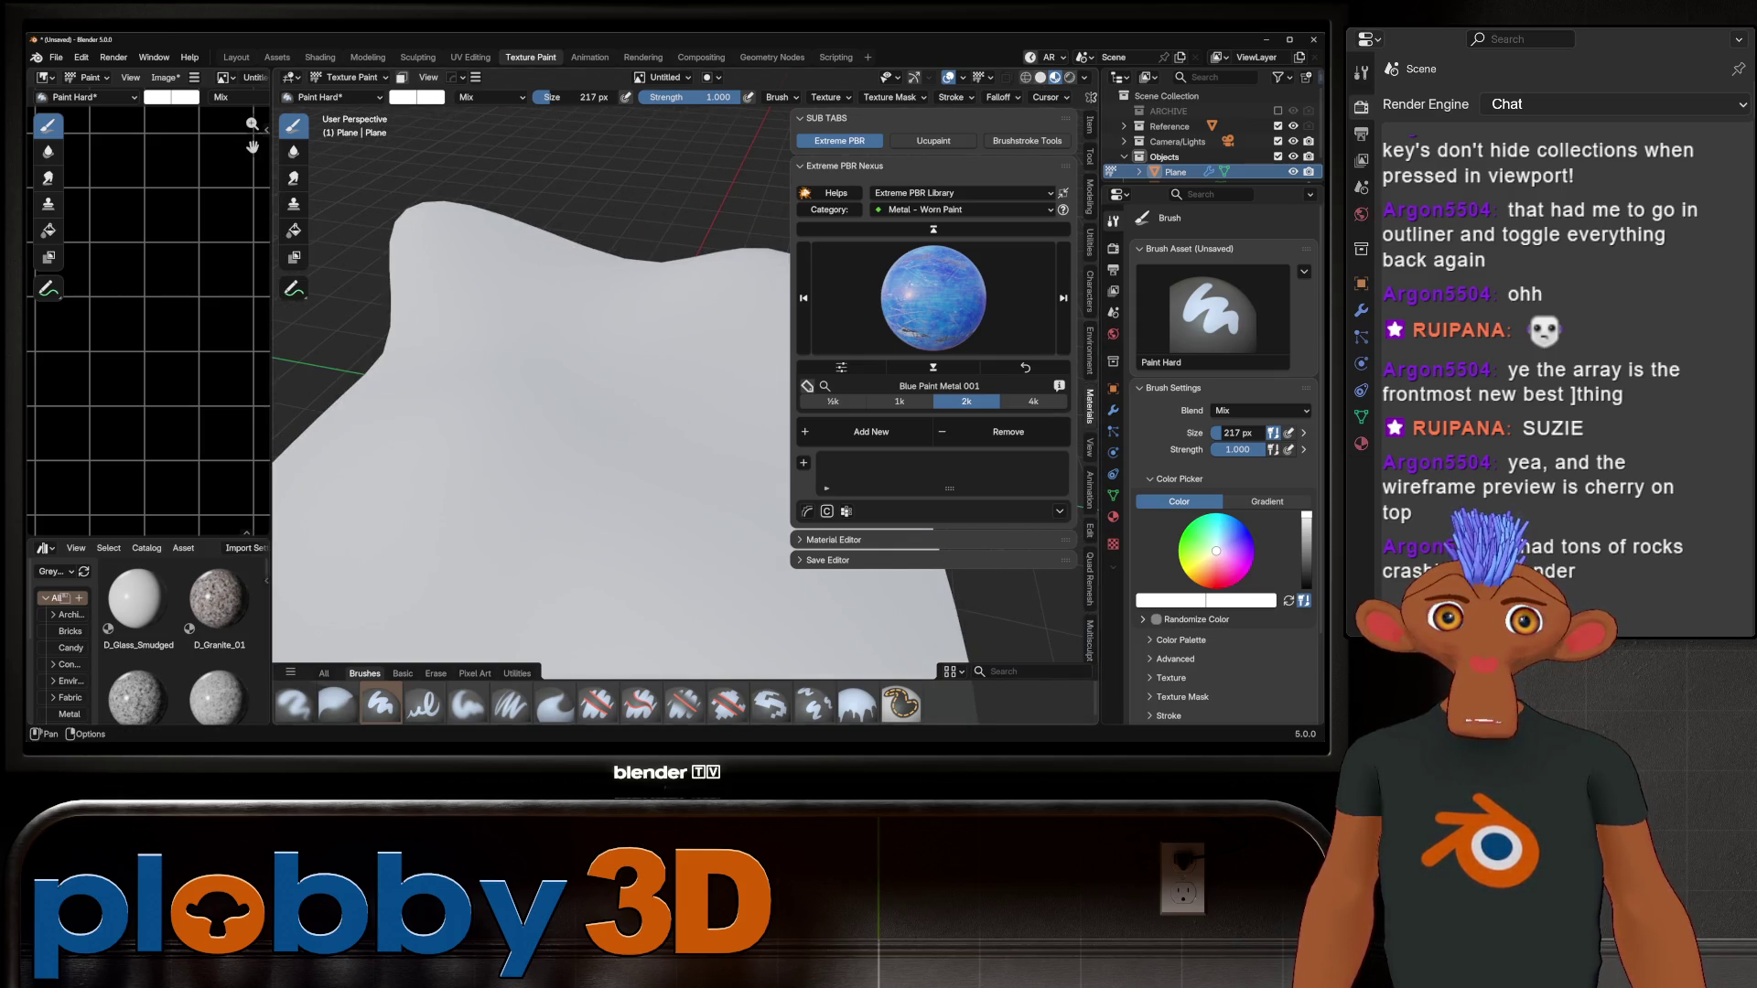
pyautogui.hotkey('ctrl', 'z')
pyautogui.moveTo(706, 345)
pyautogui.mouseDown(button='middle')
pyautogui.moveTo(380, 224)
pyautogui.moveTo(512, 508)
pyautogui.mouseUp(button='middle')
pyautogui.moveTo(513, 508)
pyautogui.mouseDown()
pyautogui.moveTo(638, 460)
pyautogui.moveTo(678, 549)
pyautogui.moveTo(659, 504)
pyautogui.mouseUp()
pyautogui.moveTo(659, 345); pyautogui.dragTo(527, 346, button='middle')
pyautogui.moveTo(582, 554)
pyautogui.mouseDown()
pyautogui.moveTo(673, 457)
pyautogui.moveTo(677, 316)
pyautogui.mouseUp()
pyautogui.moveTo(677, 316); pyautogui.dragTo(634, 388, button='middle')
pyautogui.moveTo(632, 462); pyautogui.dragTo(367, 366)
pyautogui.moveTo(366, 367)
pyautogui.mouseDown(button='middle')
pyautogui.moveTo(476, 348)
pyautogui.moveTo(595, 385)
pyautogui.mouseUp(button='middle')
pyautogui.moveTo(595, 384)
pyautogui.mouseDown()
pyautogui.moveTo(617, 391)
pyautogui.moveTo(568, 348)
pyautogui.mouseUp()
pyautogui.moveTo(567, 347); pyautogui.dragTo(476, 448, button='middle')
pyautogui.moveTo(476, 448); pyautogui.dragTo(402, 522)
pyautogui.scroll(3, 514, 460)
pyautogui.moveTo(514, 460)
pyautogui.mouseDown(button='middle')
pyautogui.moveTo(414, 465)
pyautogui.moveTo(522, 486)
pyautogui.moveTo(499, 462)
pyautogui.moveTo(691, 567)
pyautogui.mouseUp(button='middle')
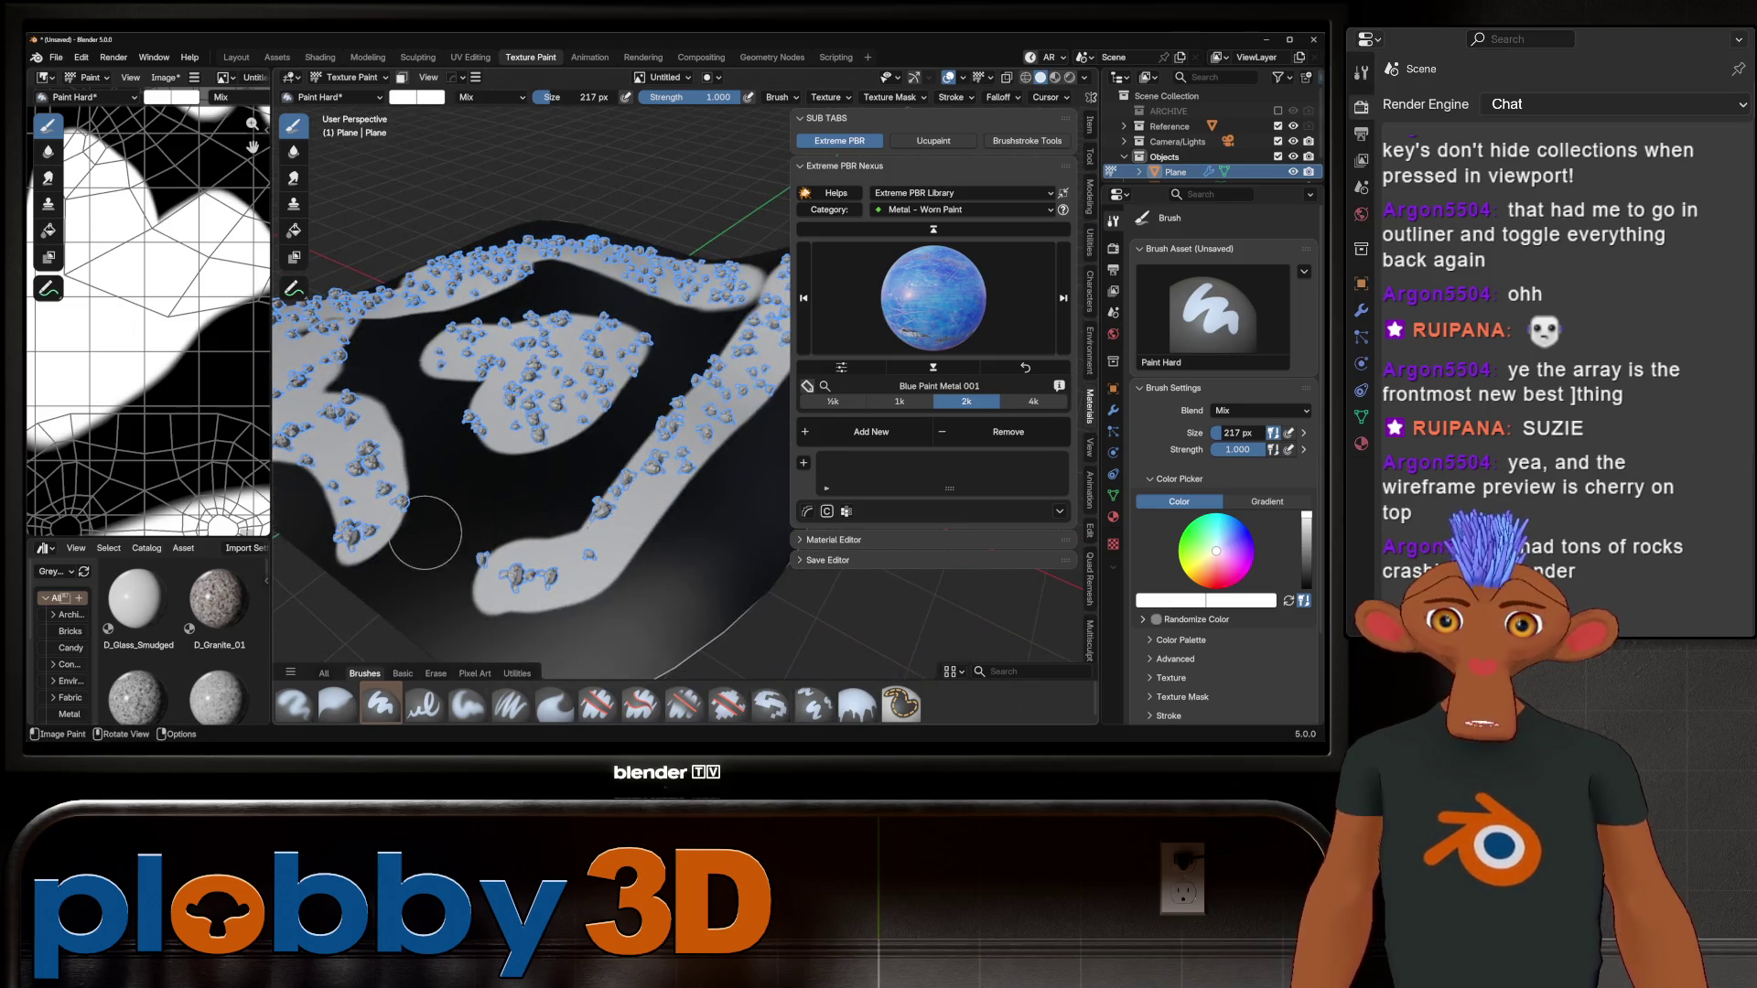
pyautogui.moveTo(594, 531)
pyautogui.mouseDown(button='middle')
pyautogui.moveTo(558, 512)
pyautogui.moveTo(549, 549)
pyautogui.moveTo(448, 549)
pyautogui.moveTo(405, 580)
pyautogui.moveTo(509, 505)
pyautogui.moveTo(485, 457)
pyautogui.moveTo(513, 457)
pyautogui.moveTo(511, 300)
pyautogui.moveTo(604, 416)
pyautogui.moveTo(530, 458)
pyautogui.moveTo(513, 430)
pyautogui.mouseUp(button='middle')
pyautogui.scroll(4, 604, 416)
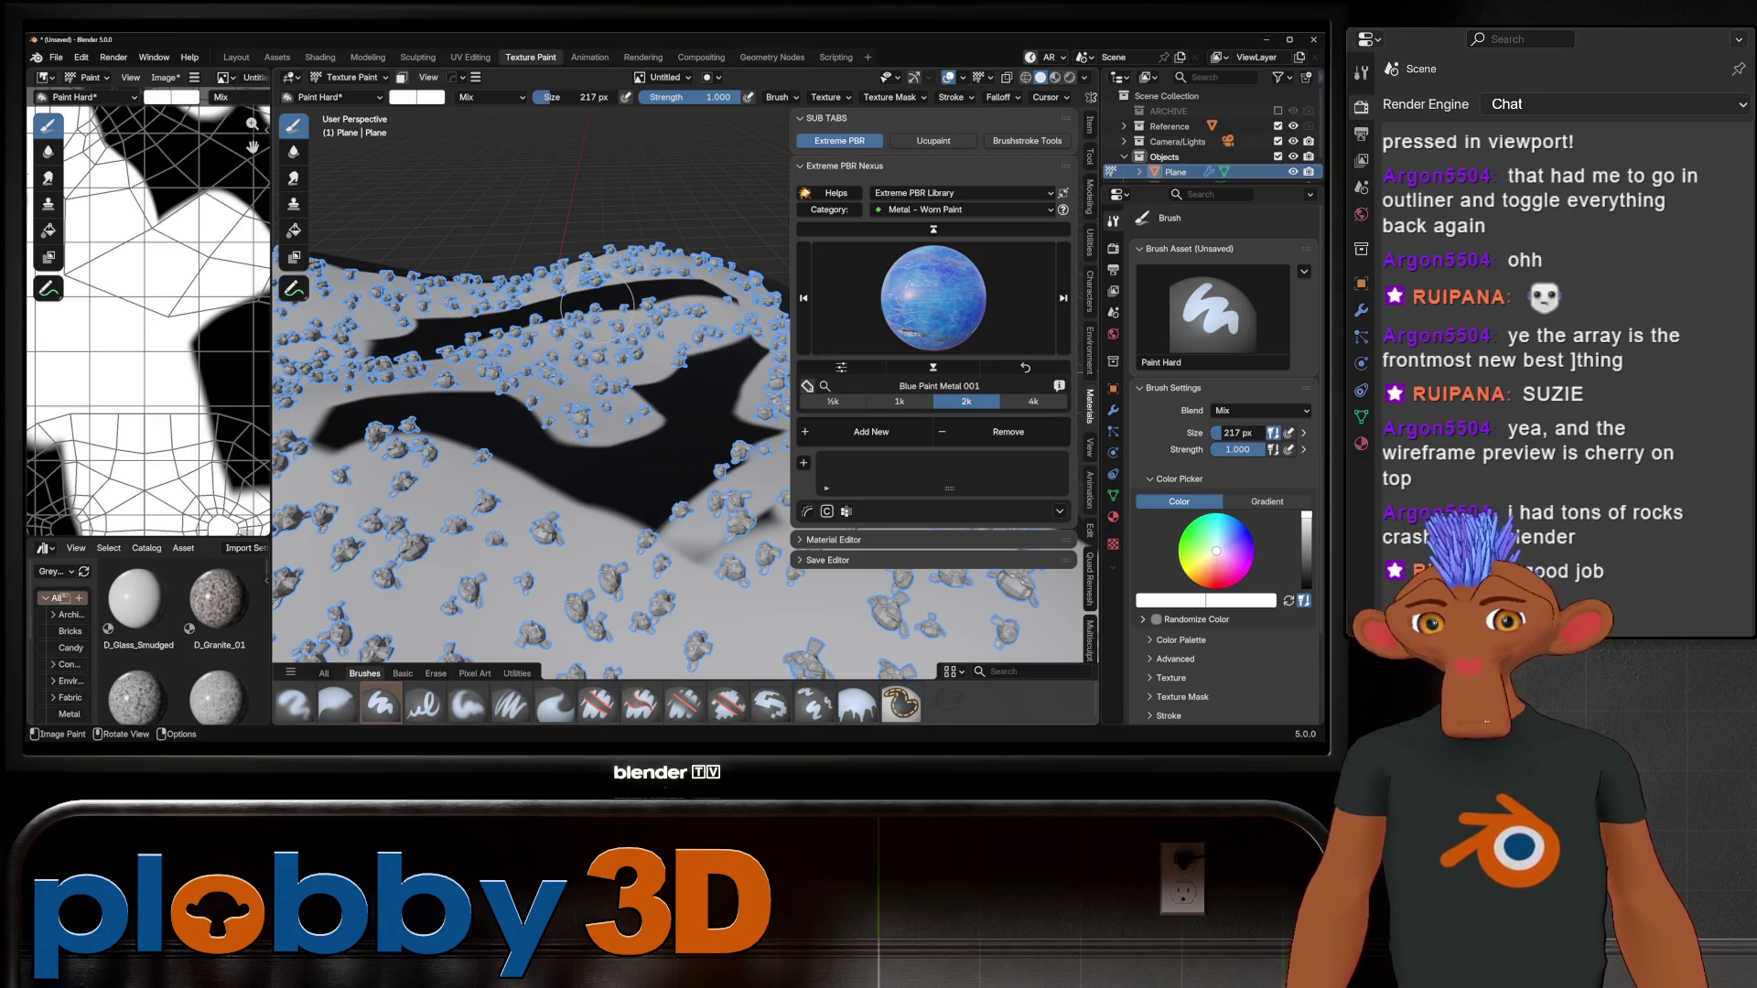
pyautogui.moveTo(547, 400)
pyautogui.mouseDown(button='middle')
pyautogui.moveTo(540, 430)
pyautogui.moveTo(569, 412)
pyautogui.mouseUp(button='middle')
pyautogui.scroll(4, 570, 412)
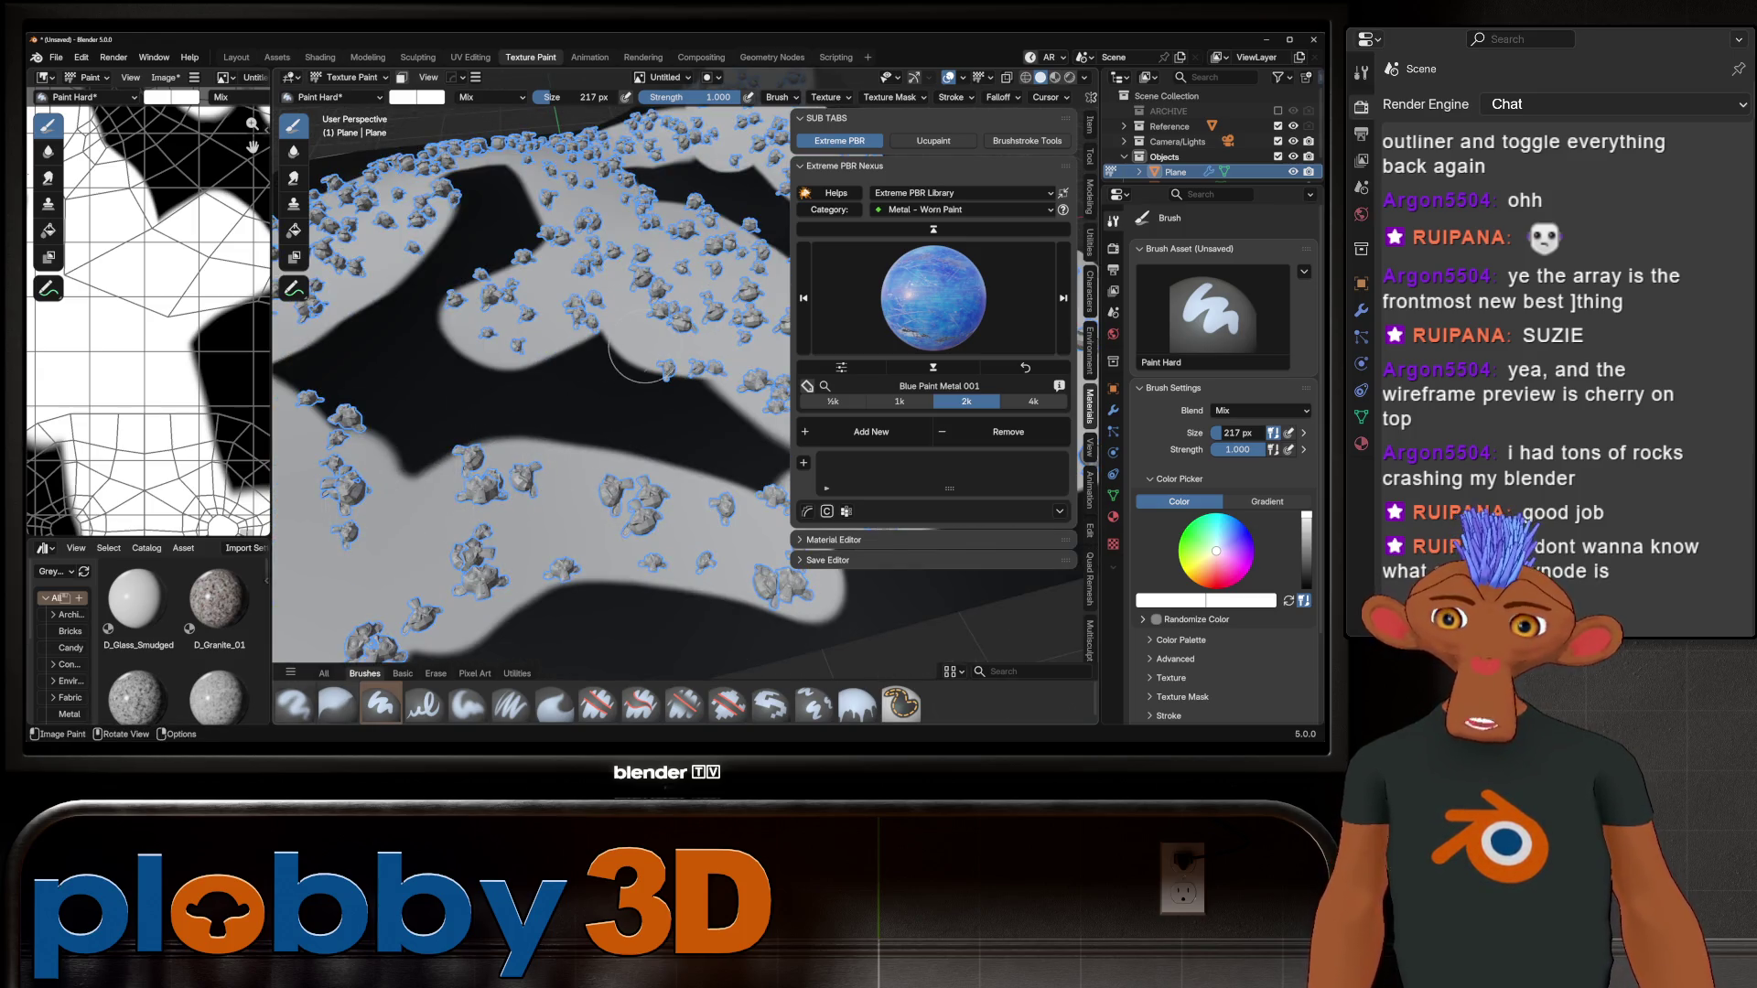
pyautogui.moveTo(569, 412)
pyautogui.mouseDown(button='middle')
pyautogui.moveTo(542, 459)
pyautogui.moveTo(535, 431)
pyautogui.moveTo(585, 458)
pyautogui.moveTo(713, 391)
pyautogui.moveTo(631, 325)
pyautogui.moveTo(216, 255)
pyautogui.moveTo(220, 439)
pyautogui.moveTo(274, 476)
pyautogui.mouseUp(button='middle')
pyautogui.click(236, 57)
# Step: Remove the Scatter on Surface modifier from the plane
pyautogui.moveTo(457, 412)
pyautogui.mouseDown(button='middle')
pyautogui.moveTo(531, 274)
pyautogui.moveTo(549, 412)
pyautogui.mouseUp(button='middle')
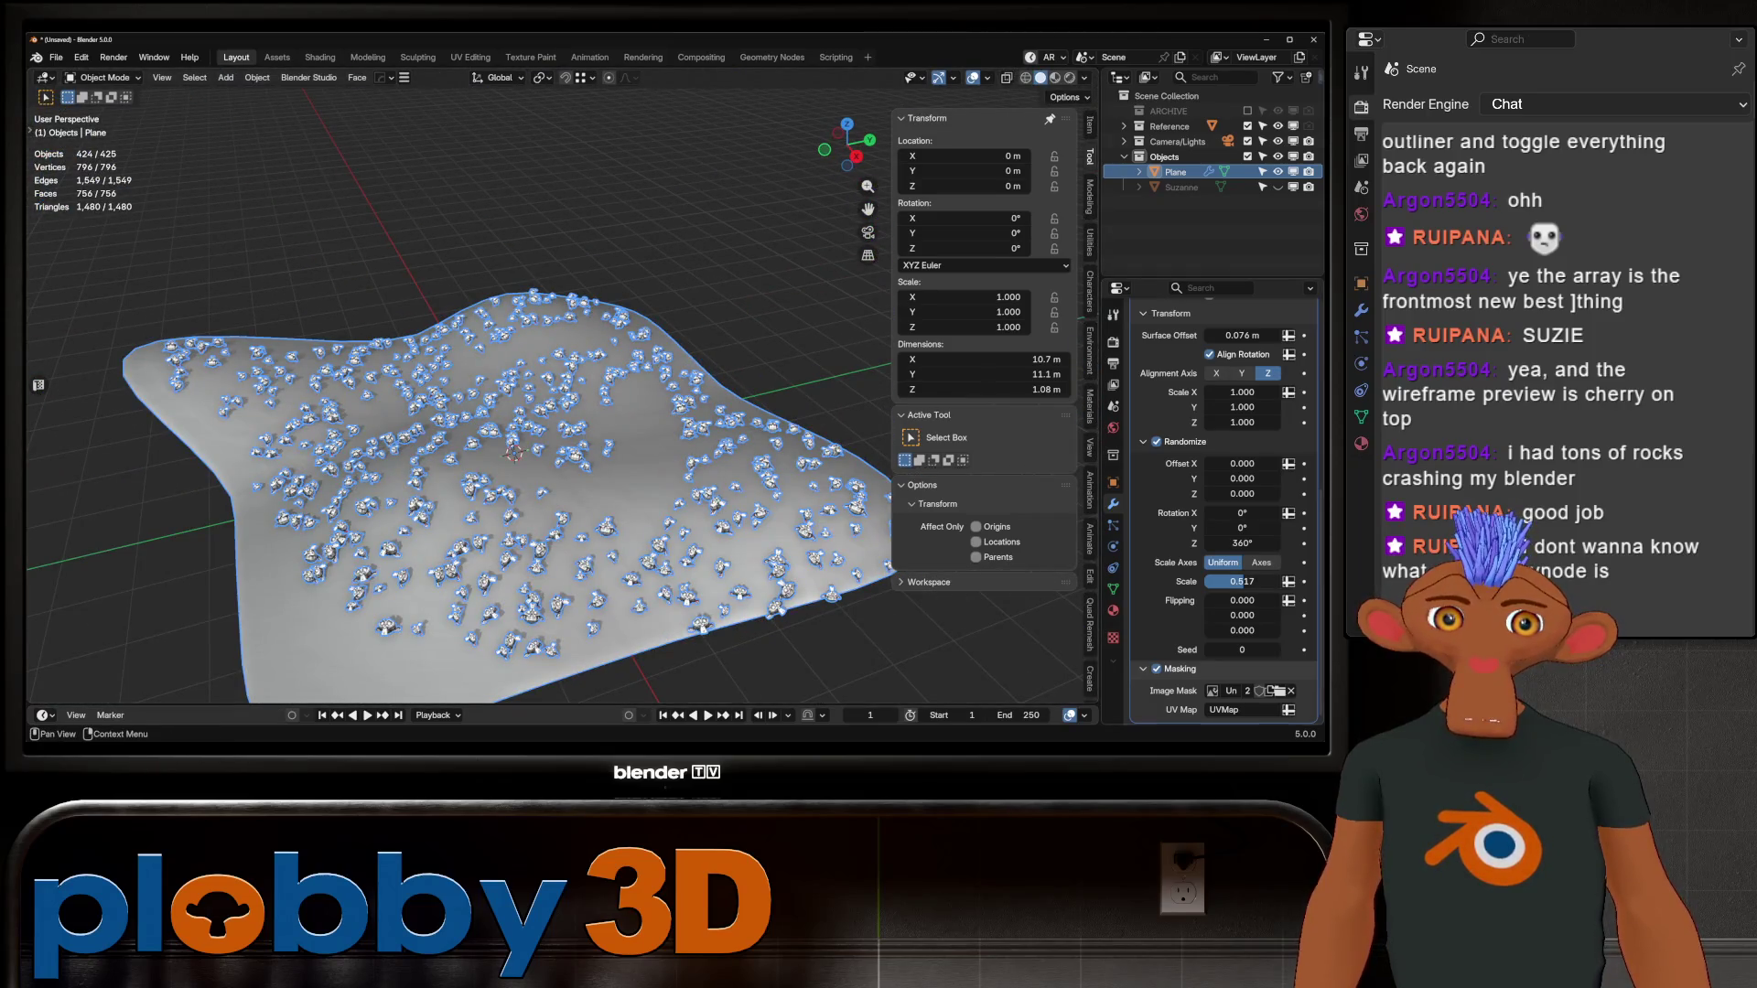
pyautogui.scroll(10, 1222, 504)
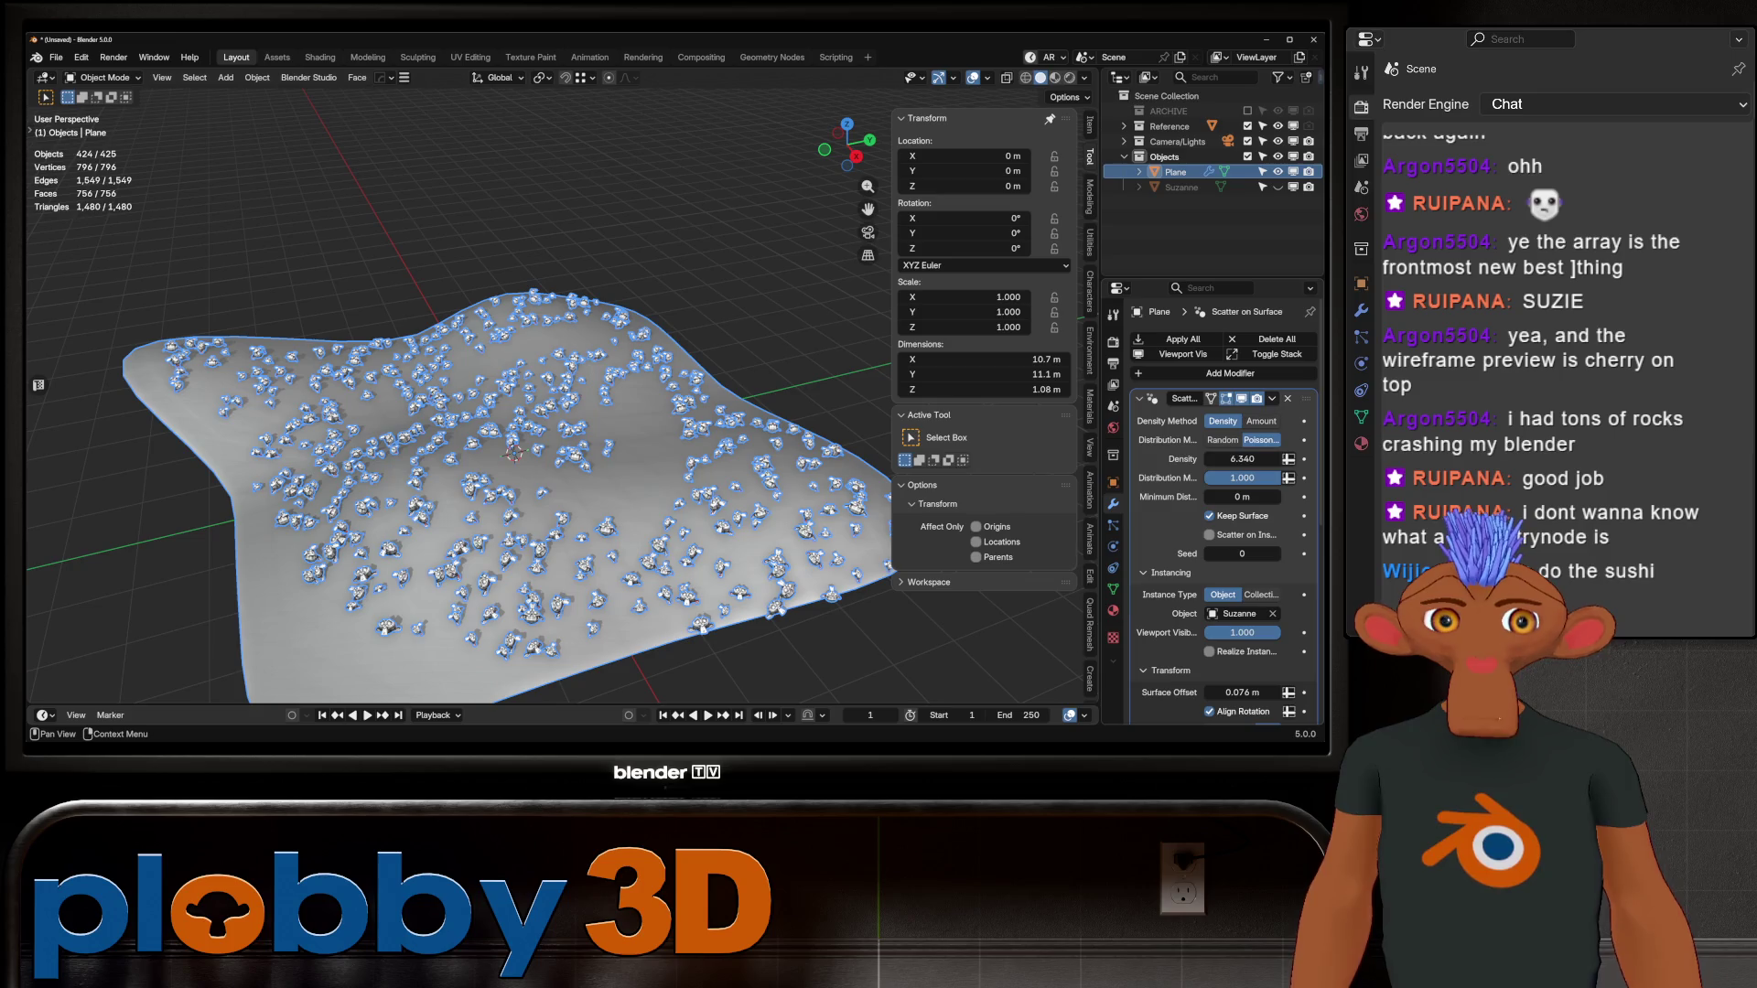
pyautogui.hotkey('ctrl', 'x')
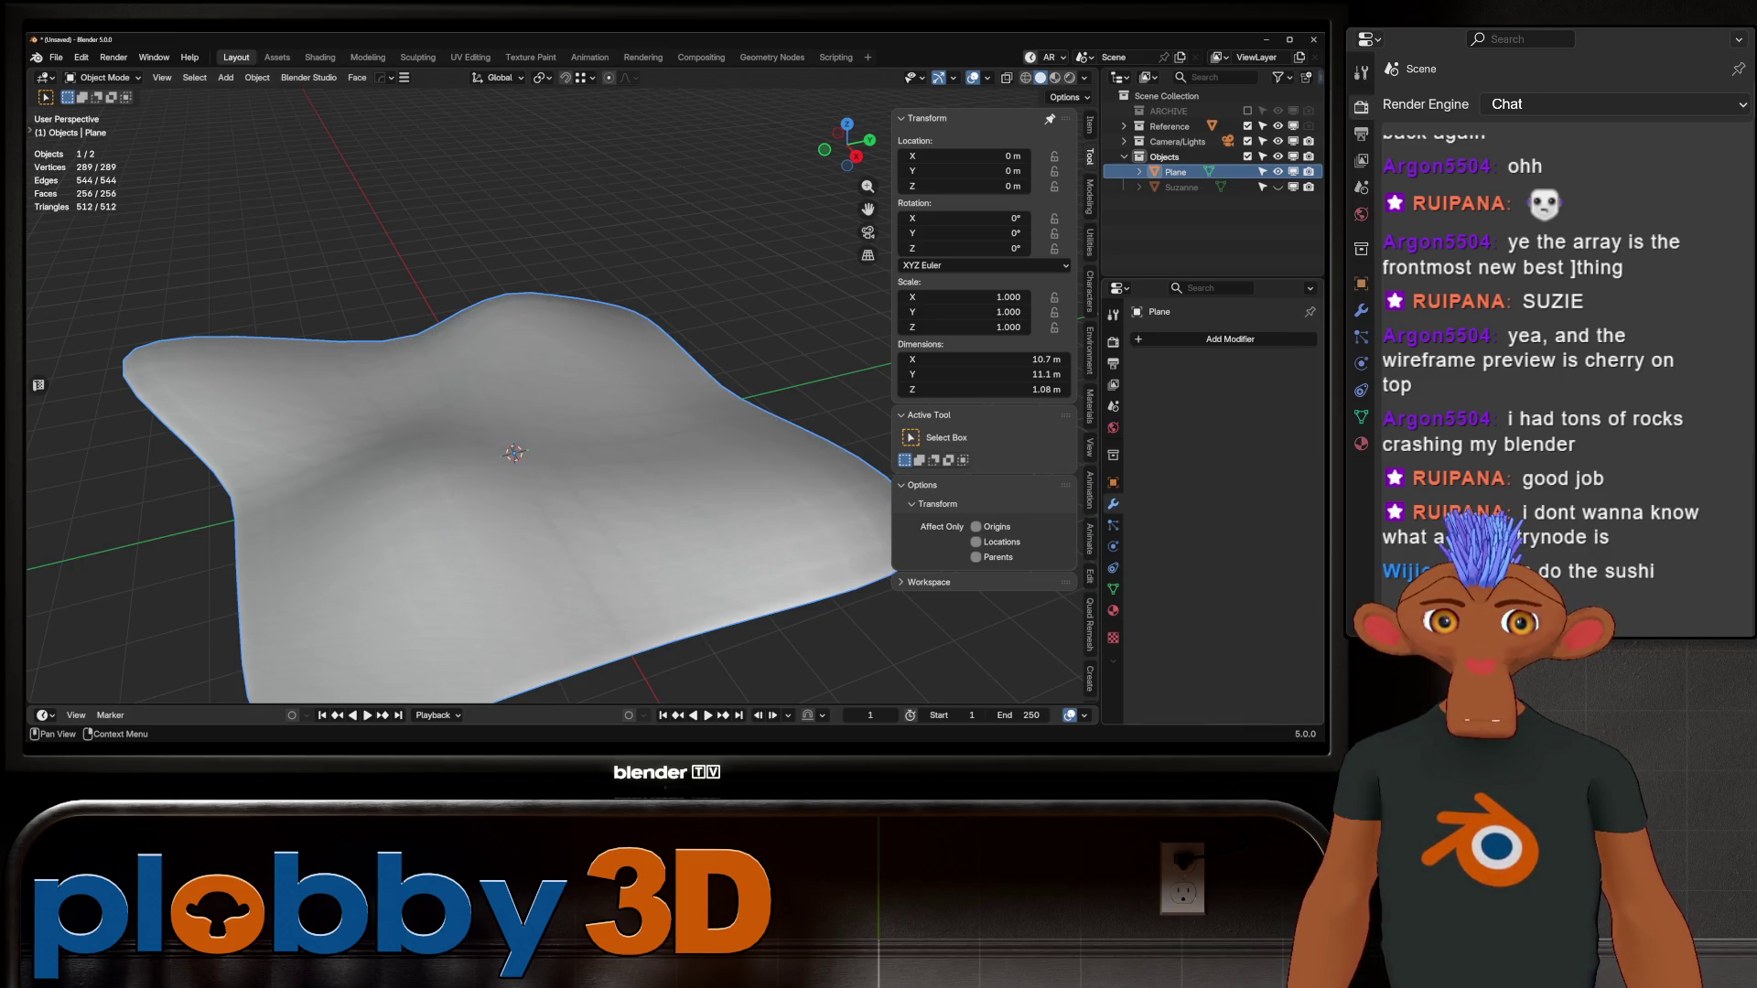
pyautogui.click(1230, 339)
pyautogui.moveTo(1230, 345)
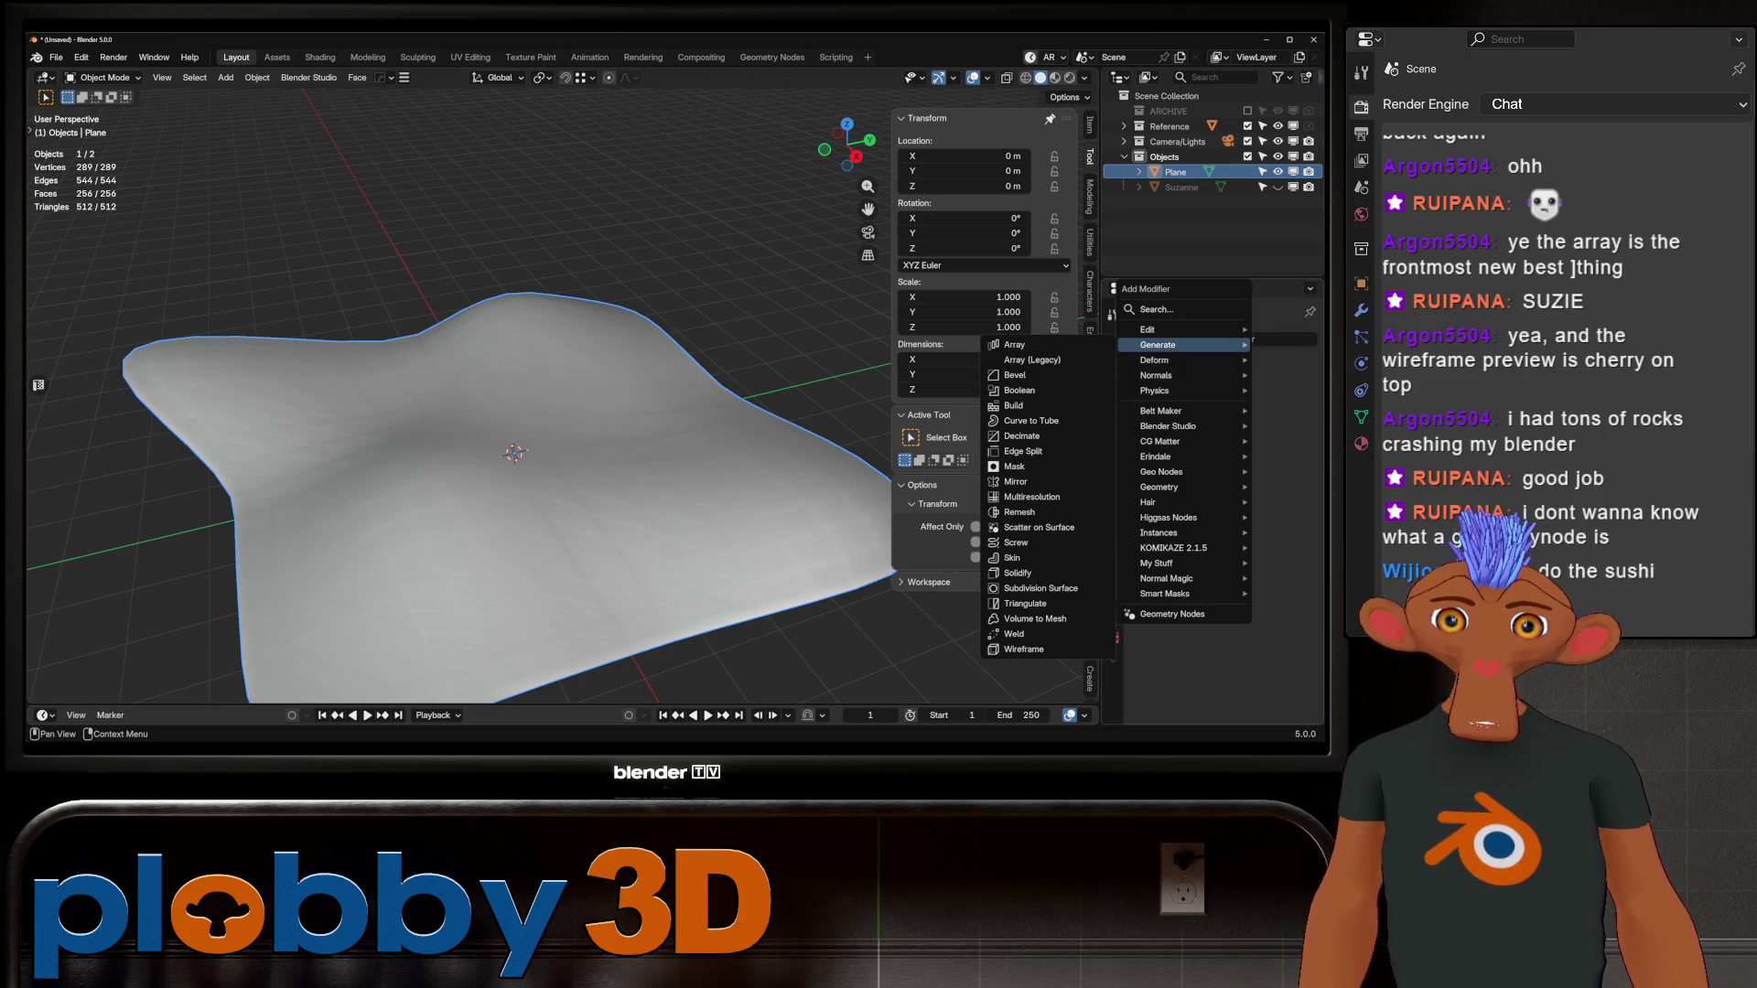
# Step: Delete the hilly Plane object
pyautogui.press('Escape')
pyautogui.press('Delete')
pyautogui.hotkey('shift', 'a')
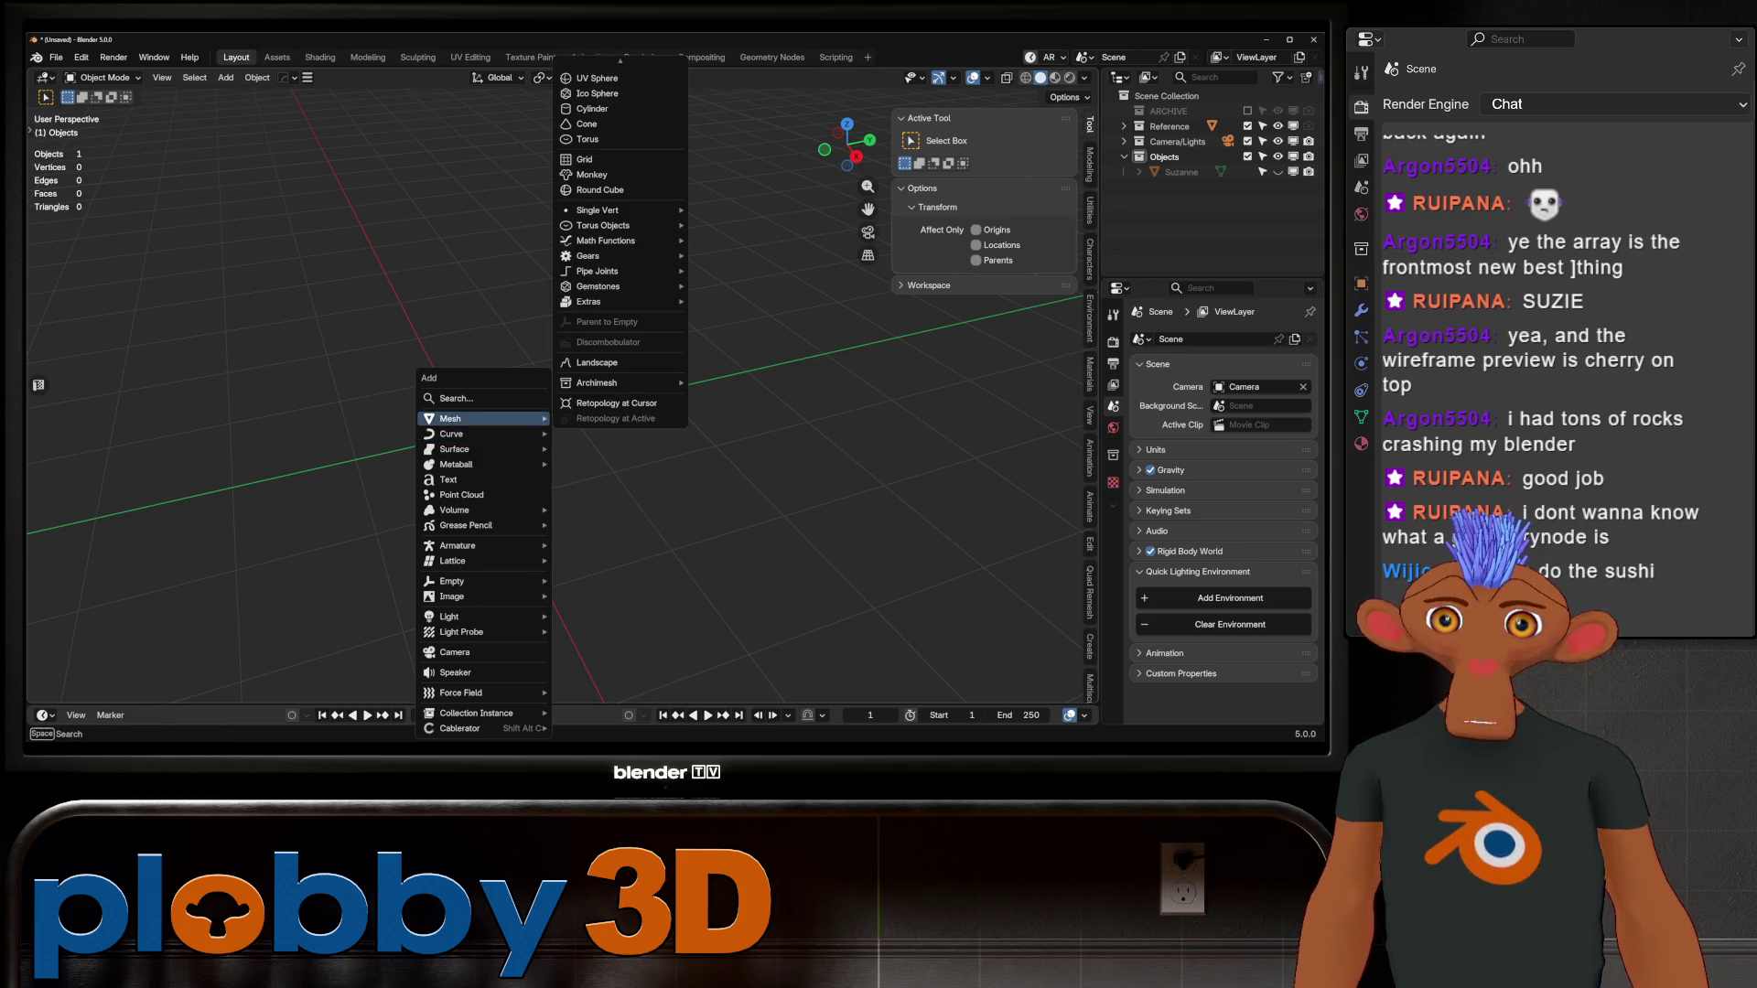
# Step: Add a Bézier curve with a Curve to Tube modifier and Round caps
pyautogui.moveTo(476, 434)
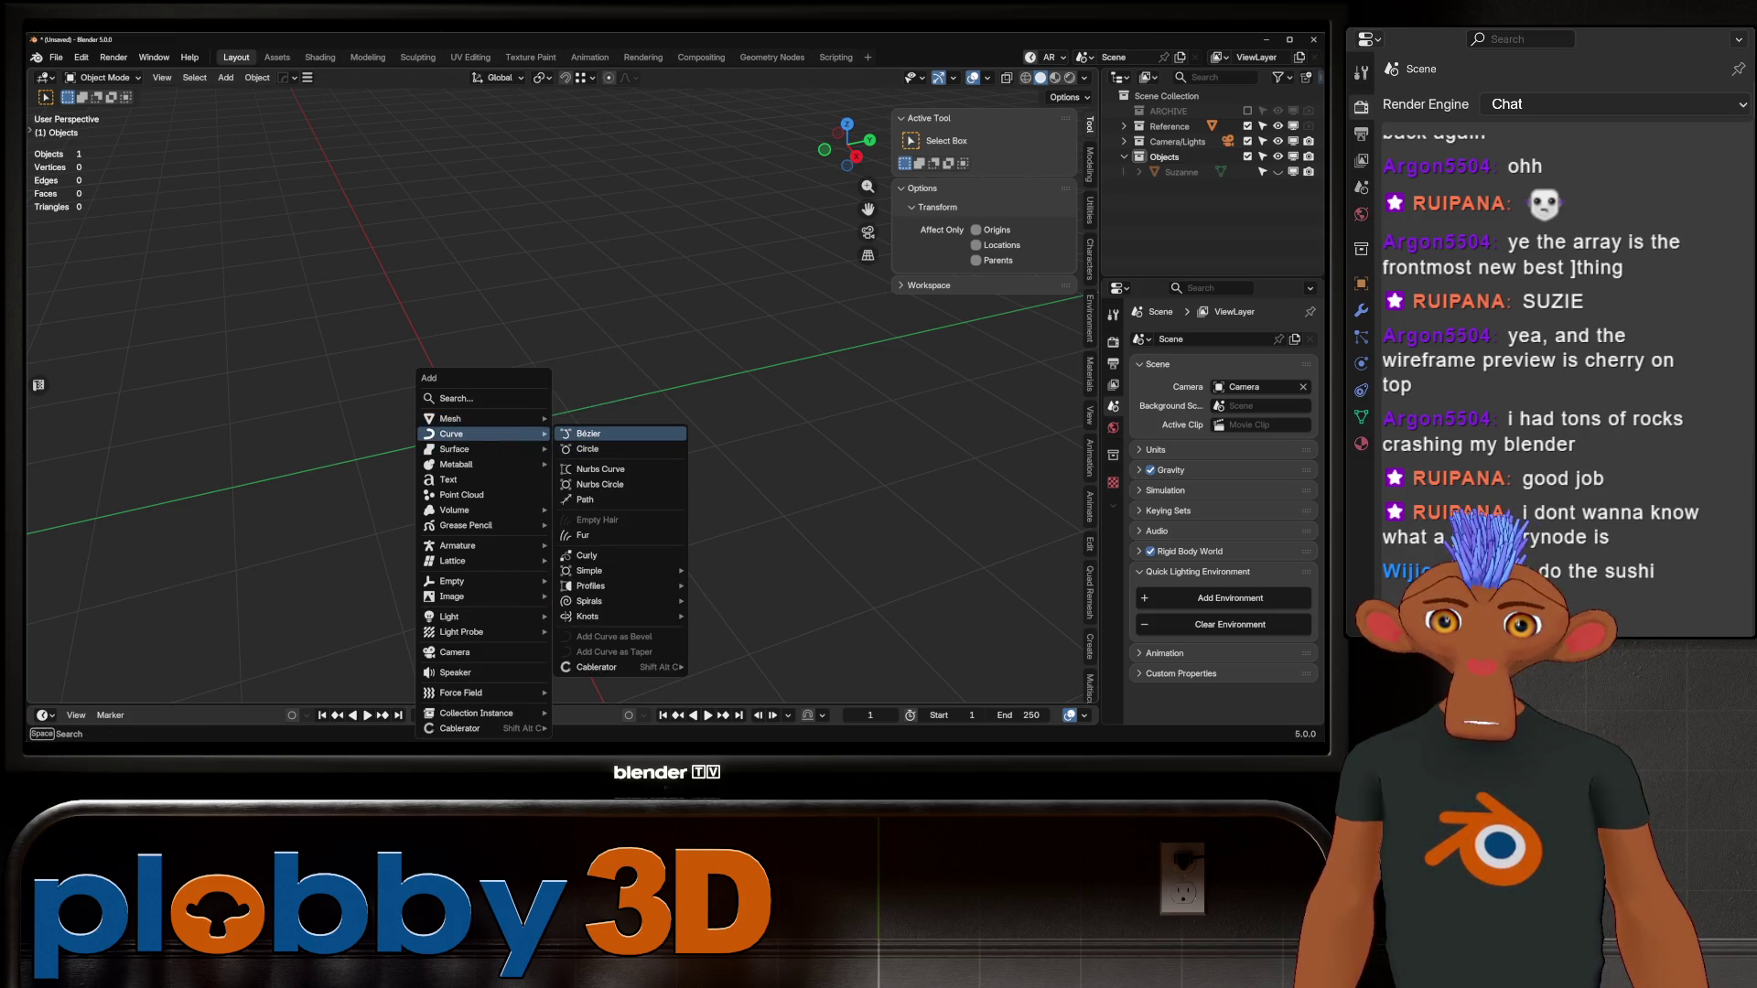
pyautogui.click(589, 433)
pyautogui.click(1189, 339)
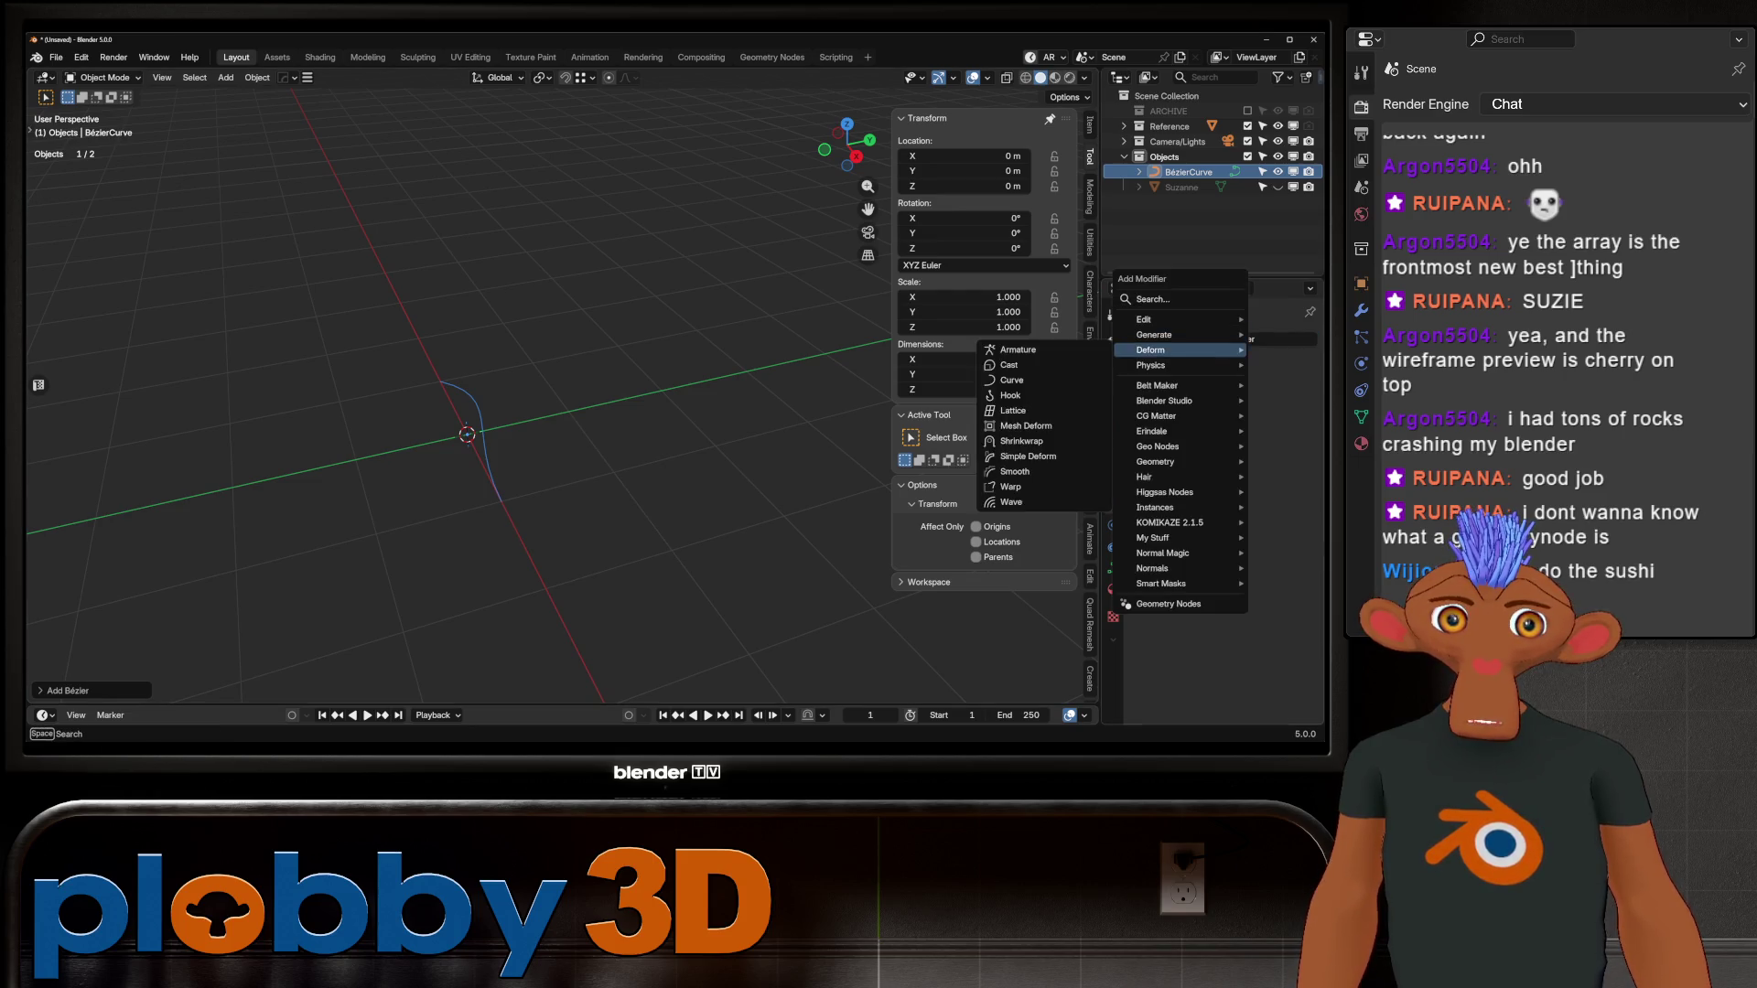
pyautogui.moveTo(1181, 335)
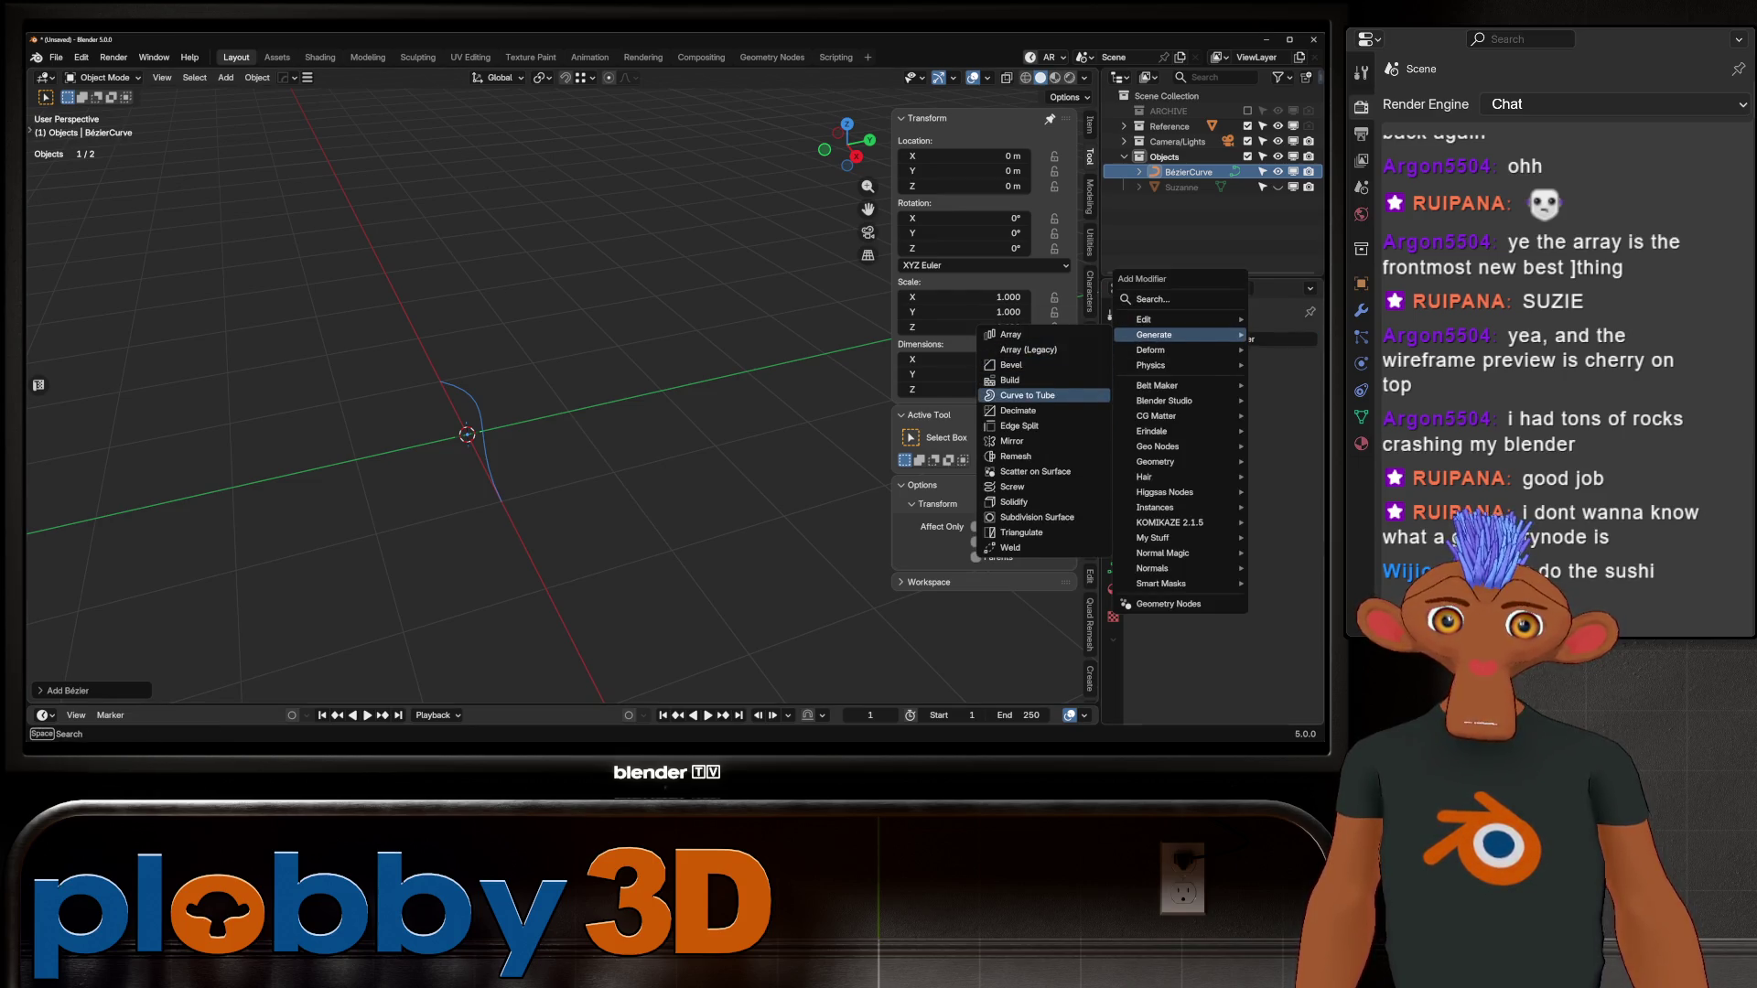
pyautogui.click(1021, 395)
pyautogui.moveTo(641, 412); pyautogui.dragTo(503, 384, button='middle')
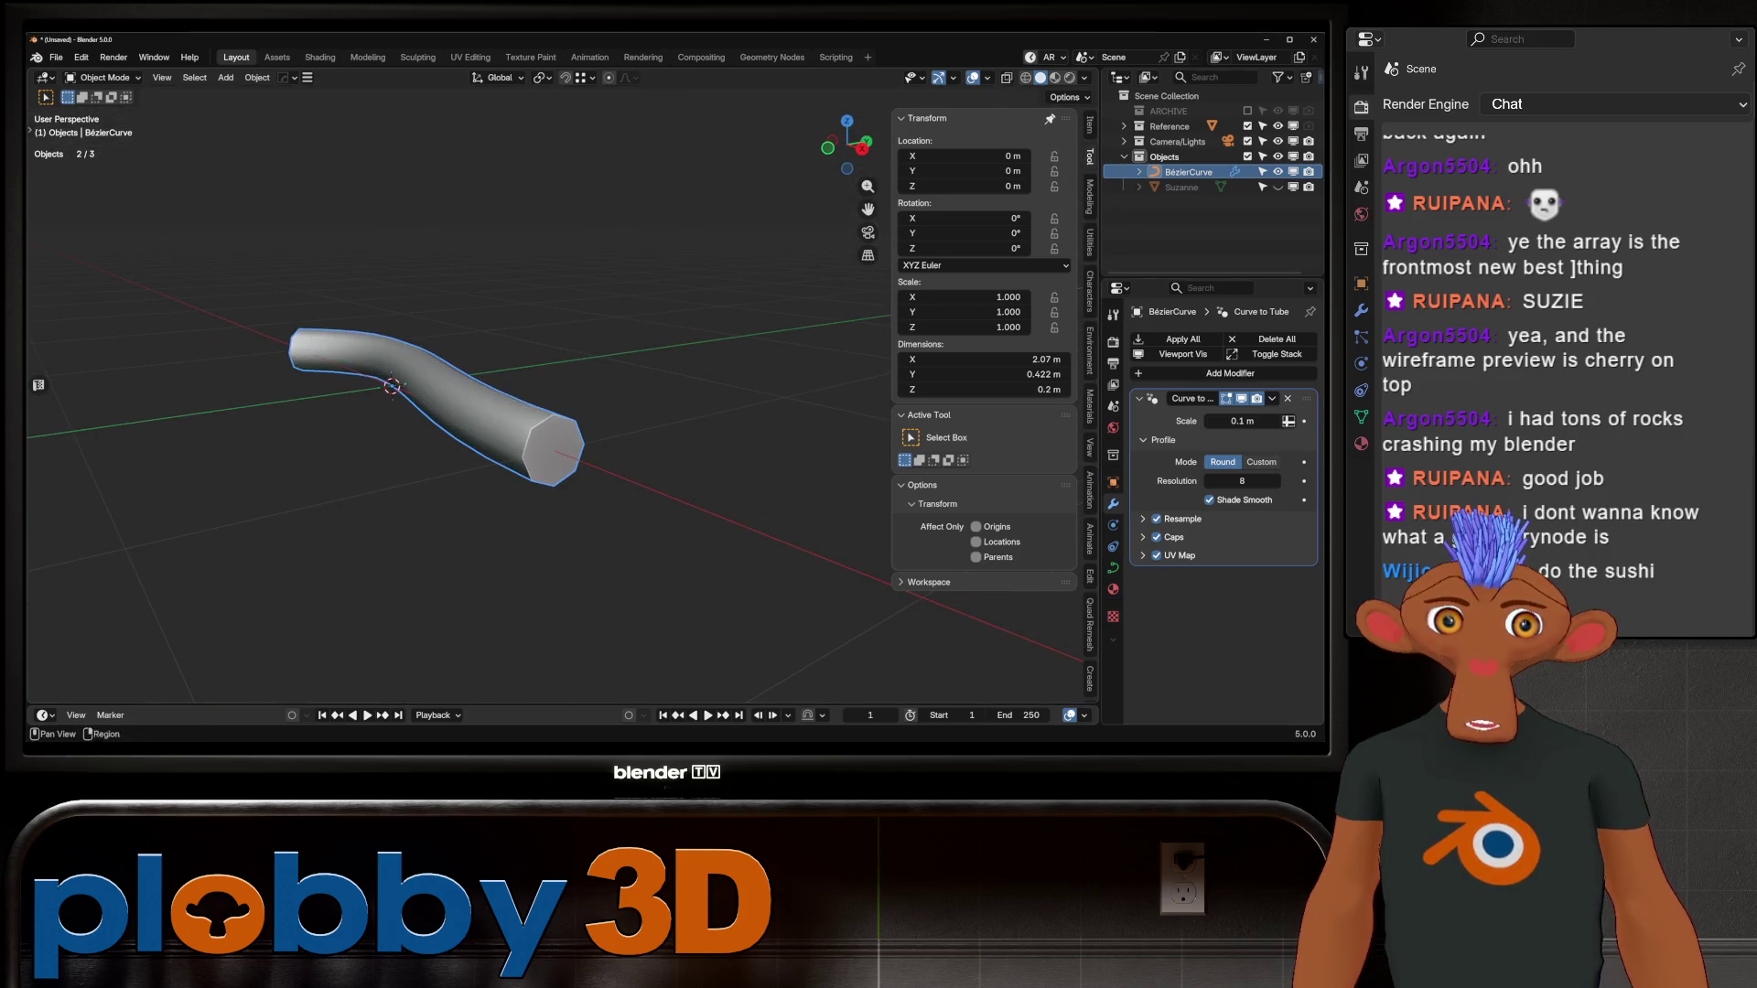
pyautogui.click(1143, 538)
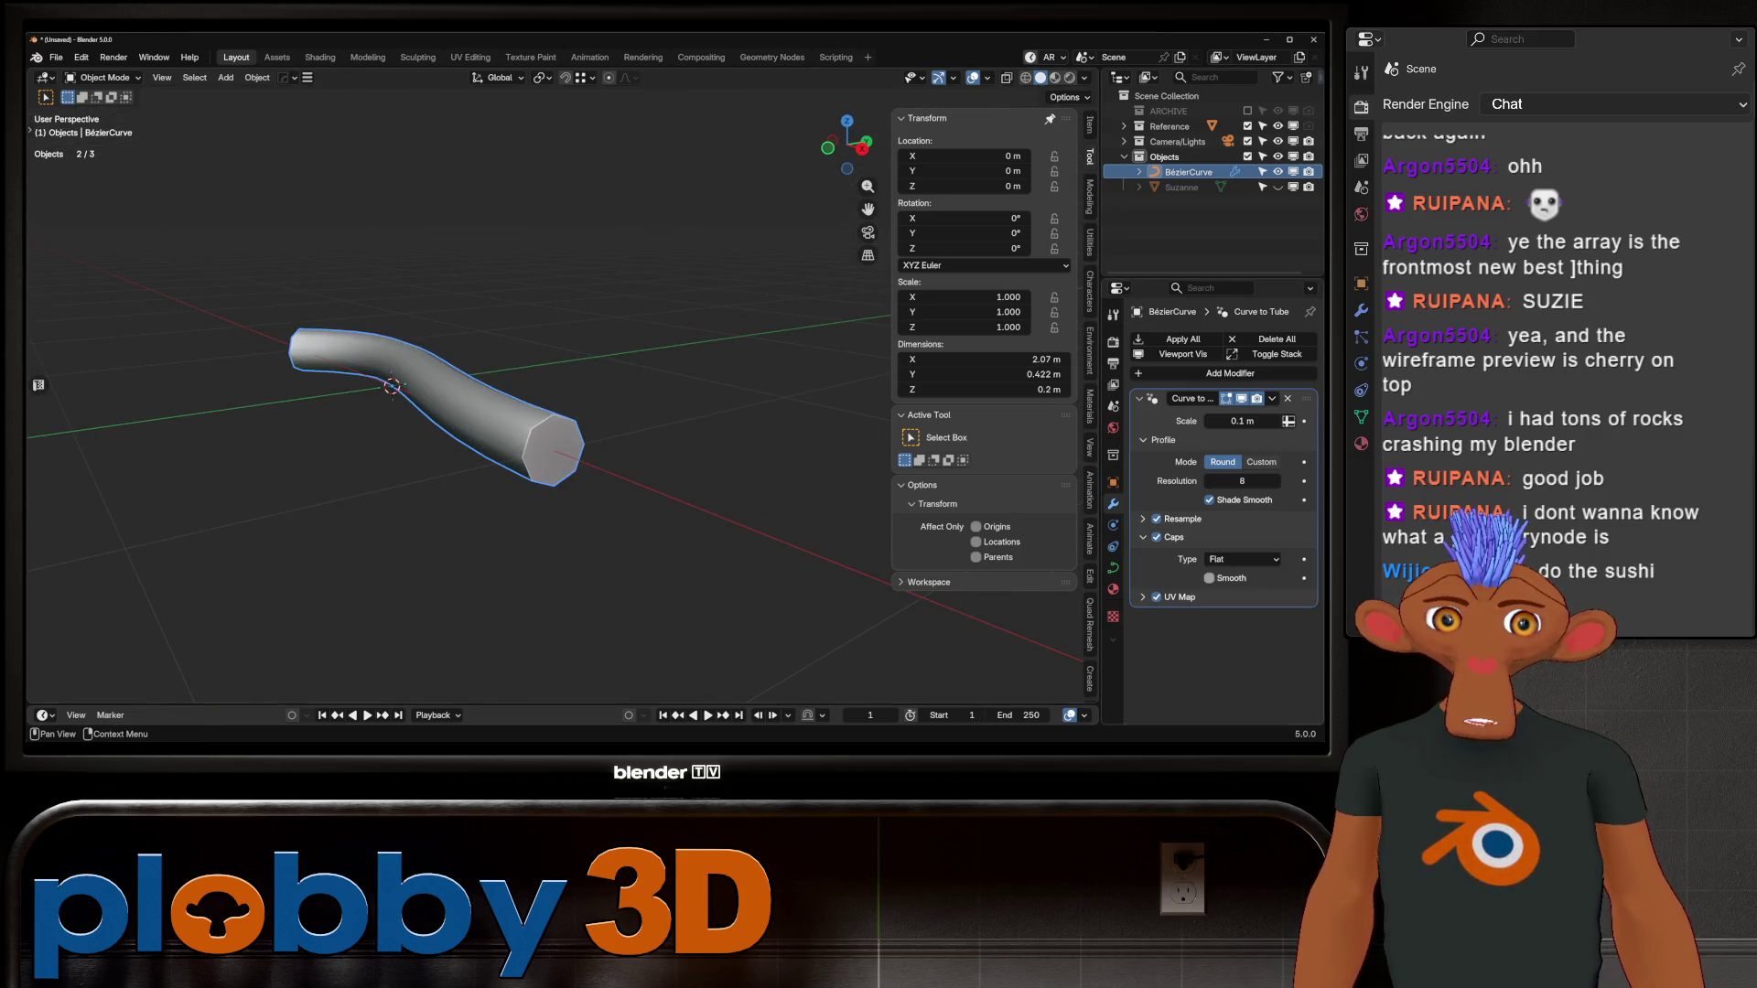
pyautogui.click(1242, 559)
pyautogui.click(1242, 593)
pyautogui.moveTo(549, 275)
pyautogui.mouseDown(button='middle')
pyautogui.moveTo(632, 258)
pyautogui.moveTo(576, 288)
pyautogui.mouseUp(button='middle')
# Step: In Edit Mode, move, rotate and lift the curve's right end point outward
pyautogui.press('Tab')
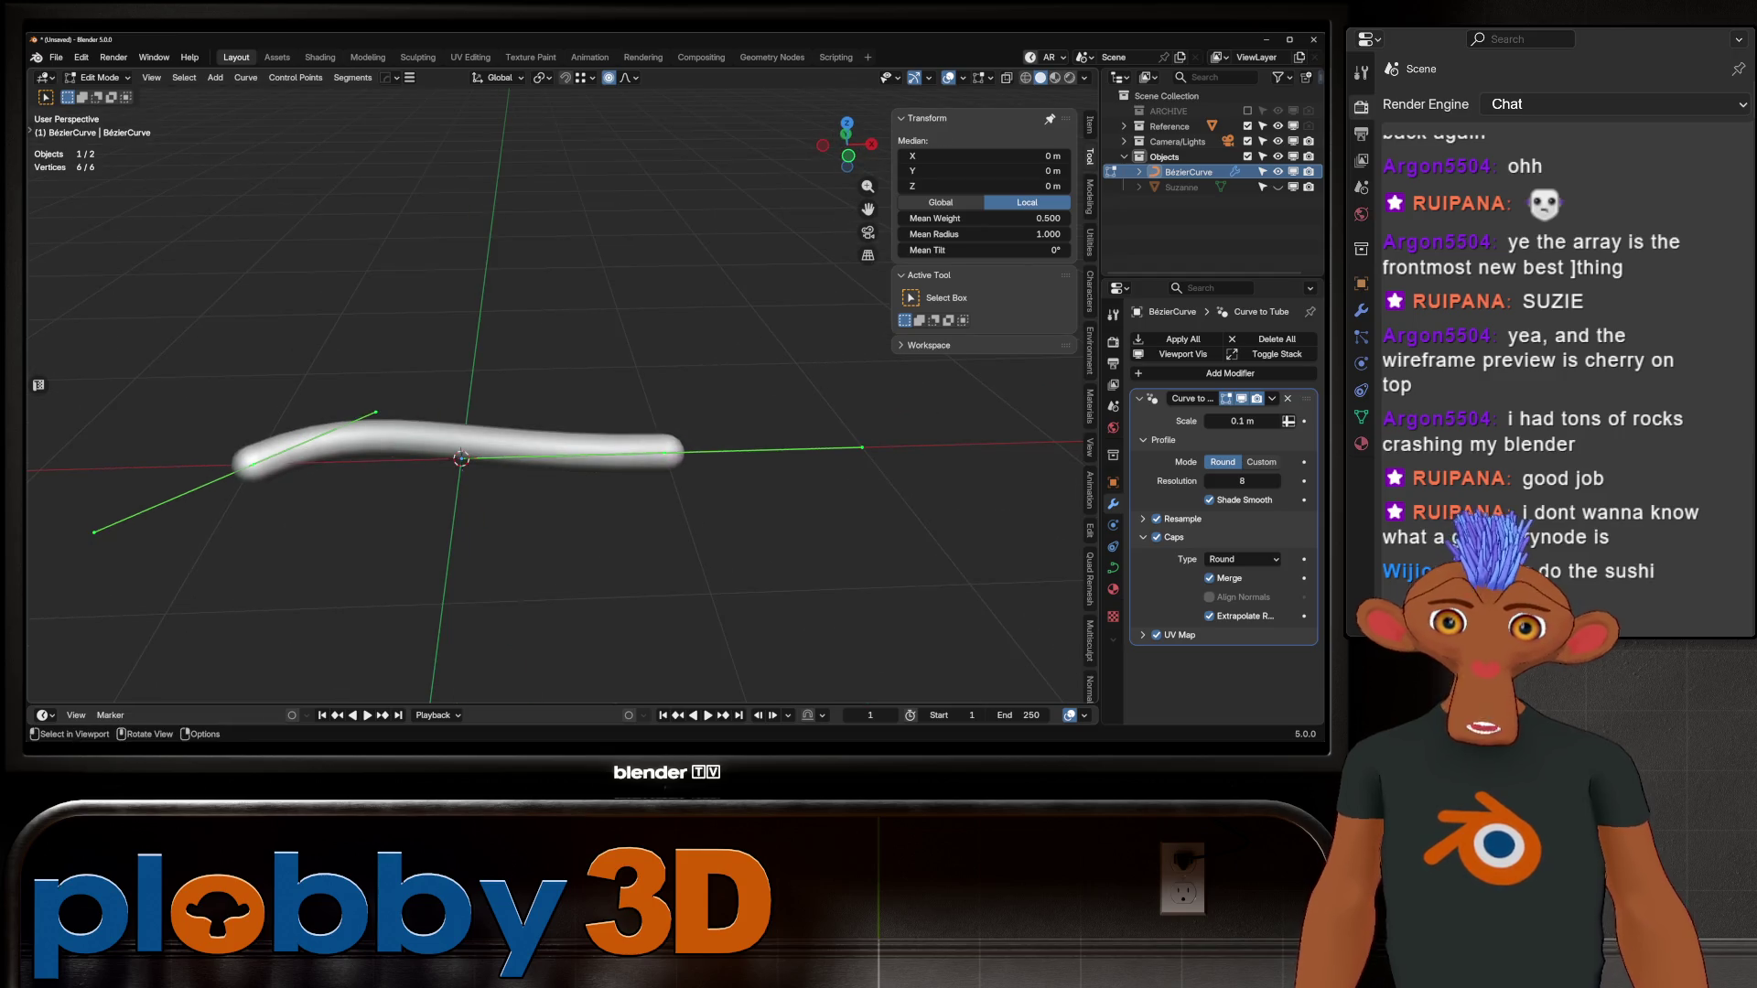
pyautogui.click(666, 452)
pyautogui.scroll(-5, 682, 449)
pyautogui.press('g')
pyautogui.press('Escape')
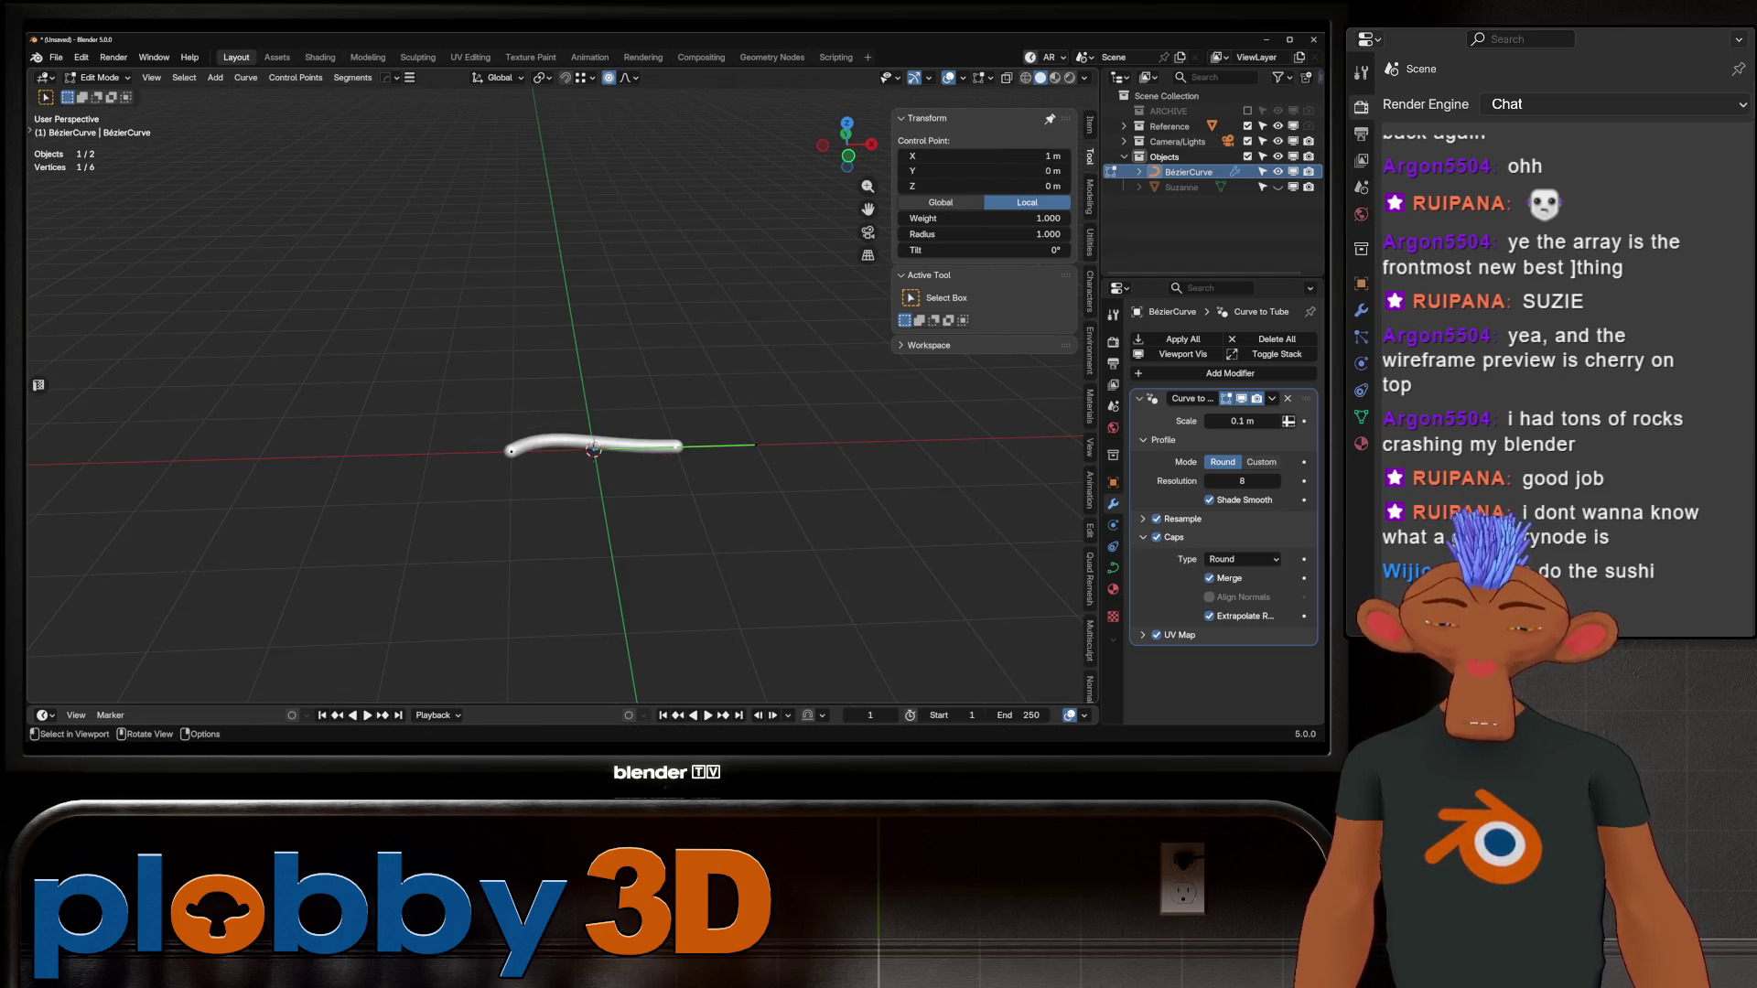
pyautogui.moveTo(696, 385); pyautogui.dragTo(732, 348, button='middle')
pyautogui.press('g')
pyautogui.click(760, 220)
pyautogui.press('r')
pyautogui.click(768, 214)
pyautogui.press('g')
pyautogui.press('Return')
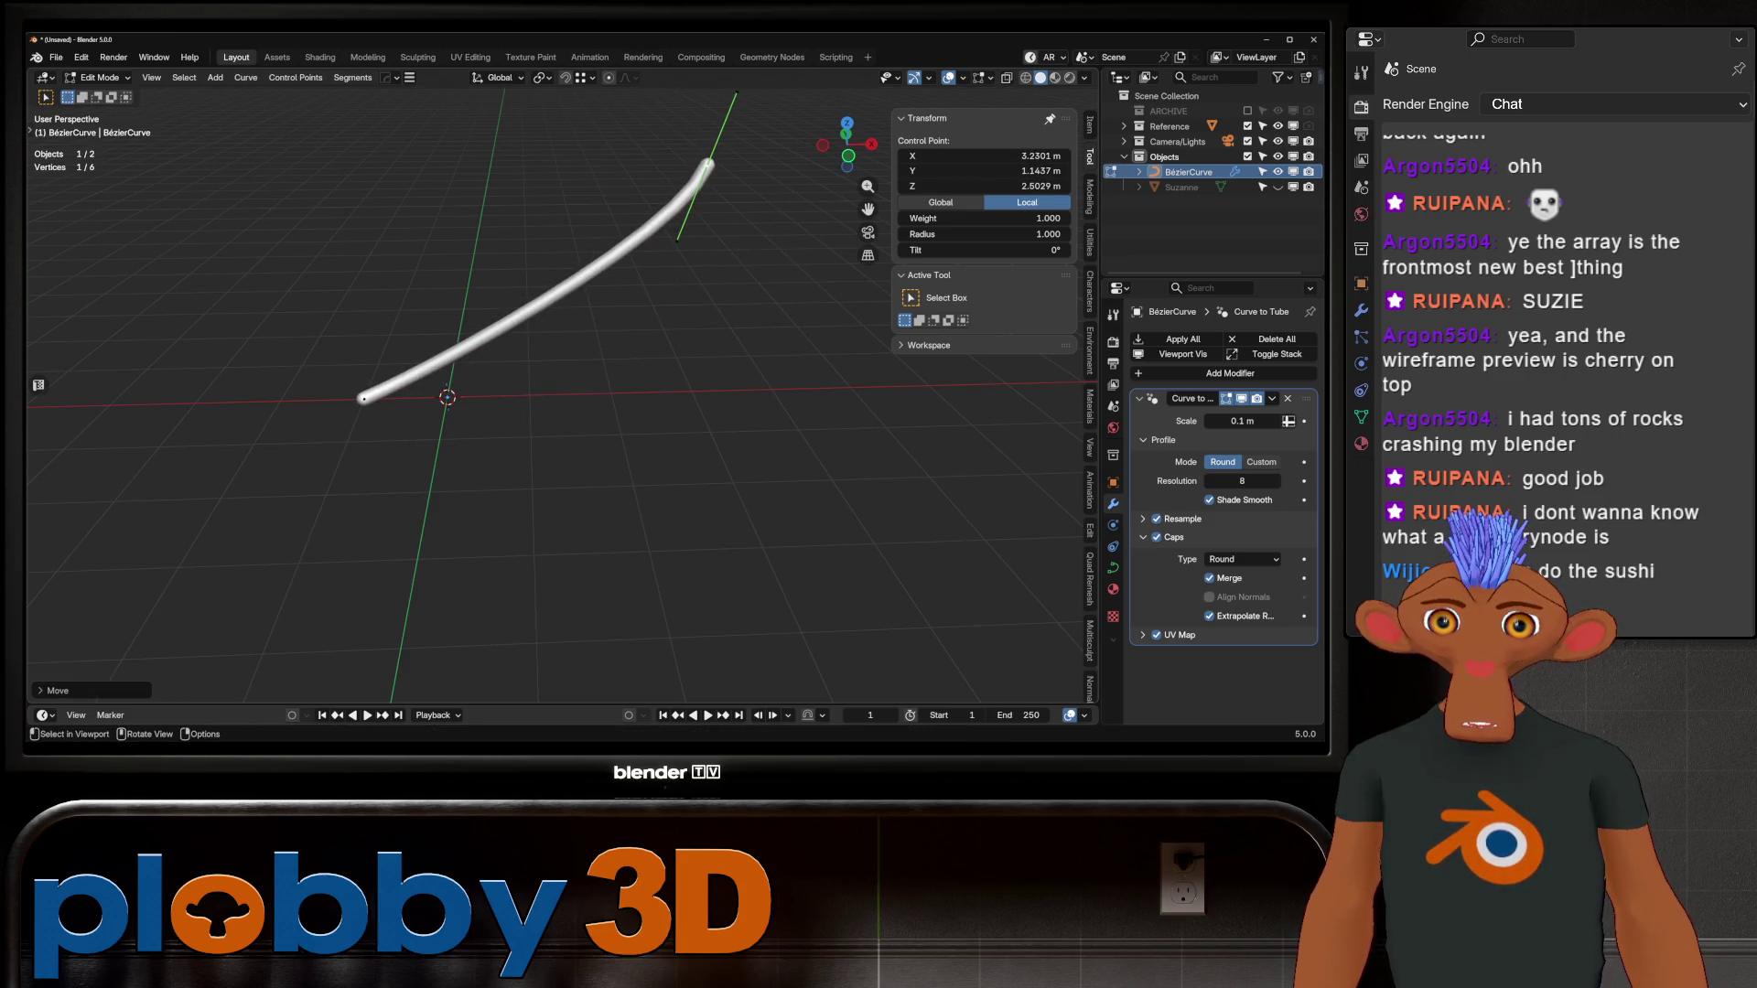
# Step: Subdivide the curve to nine points and bend a middle point into a hook
pyautogui.press('a')
pyautogui.rightClick(567, 274)
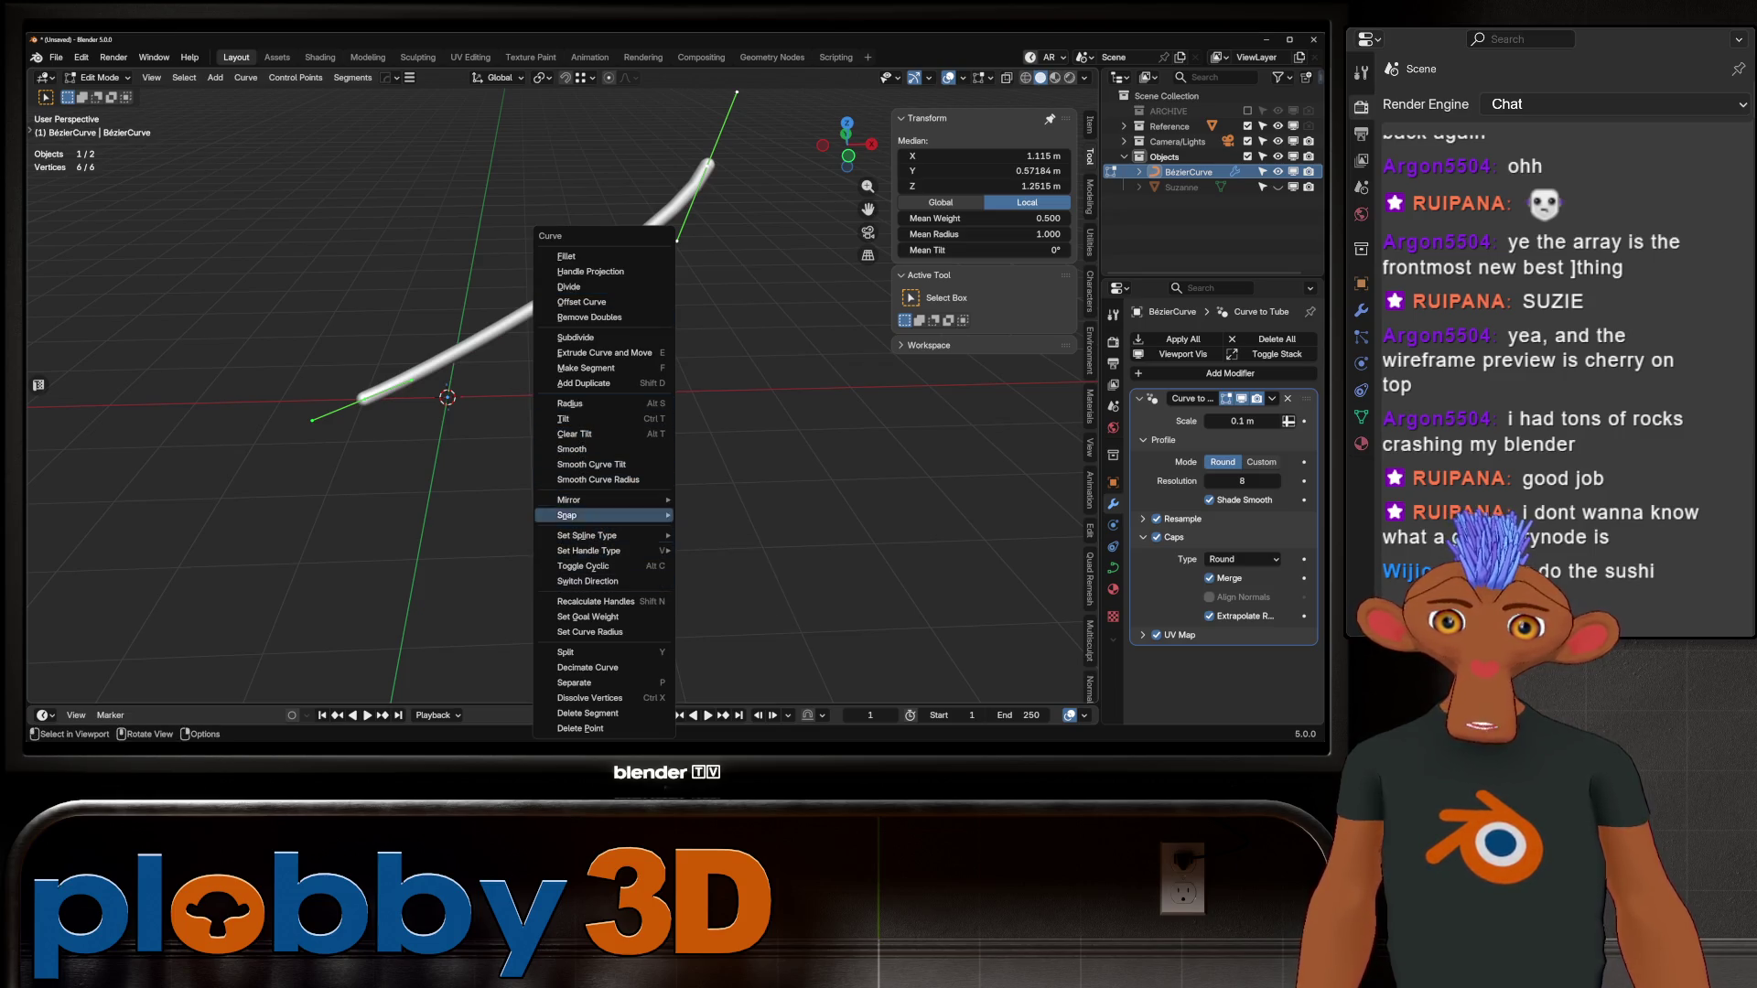
pyautogui.click(577, 338)
pyautogui.click(541, 304)
pyautogui.press('g')
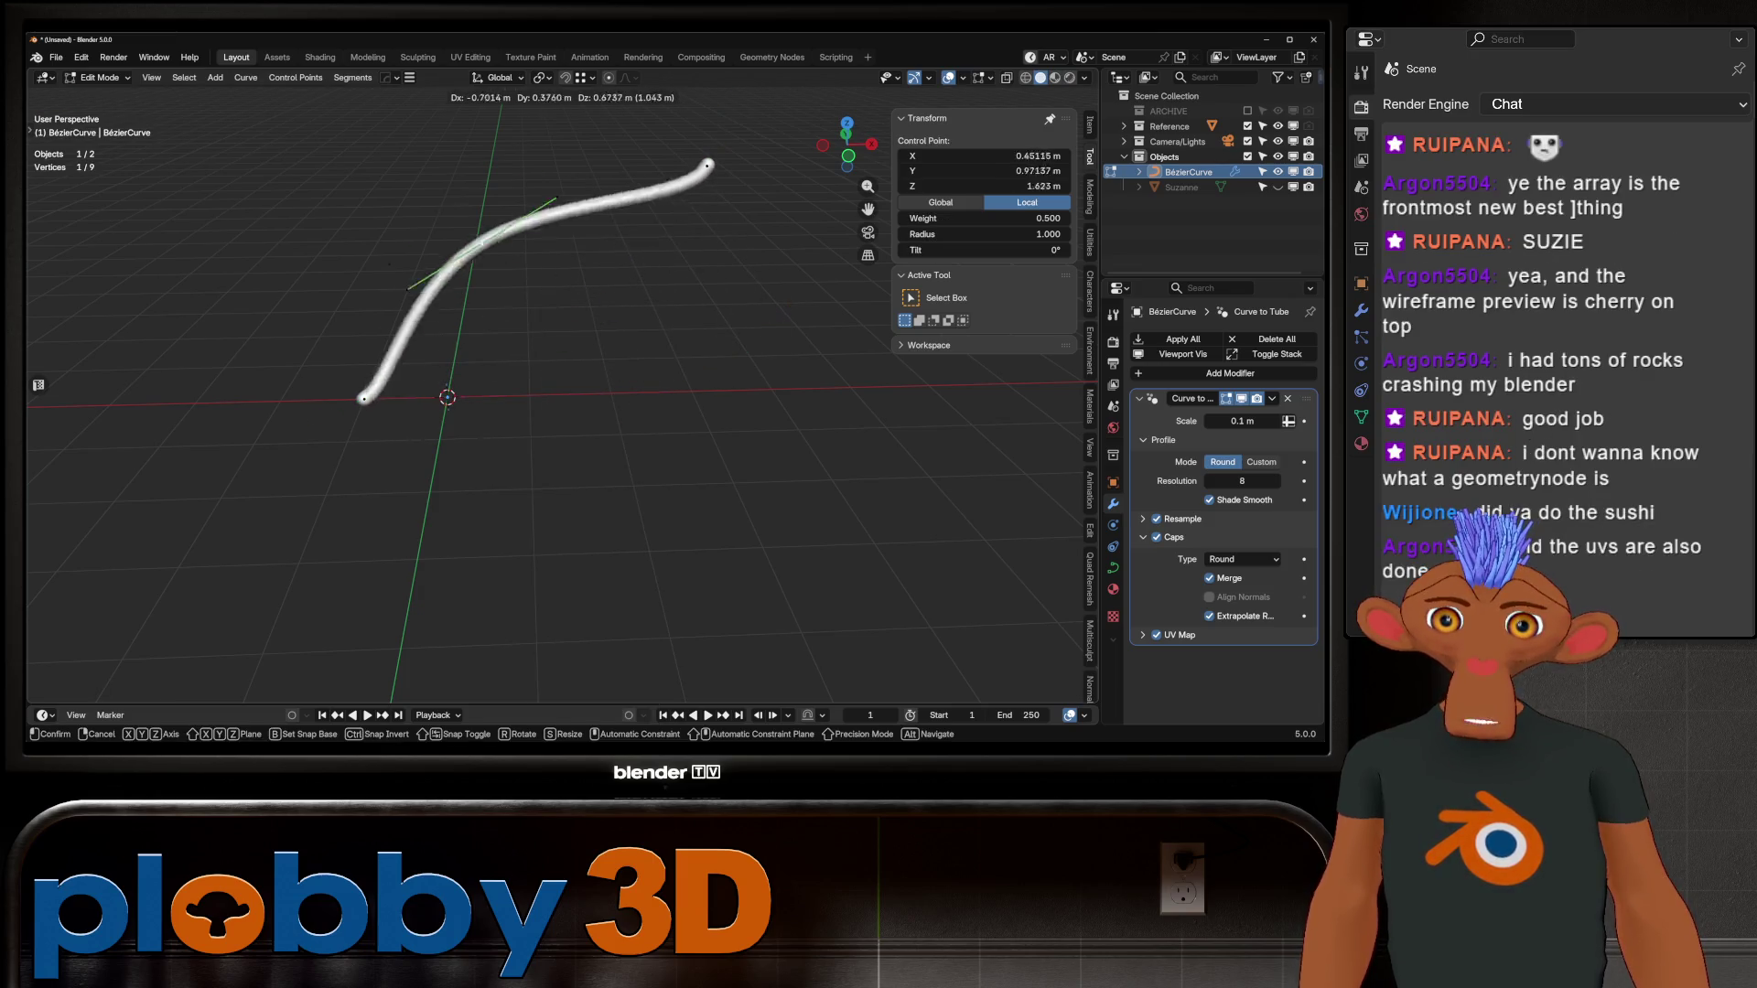
pyautogui.click(380, 146)
pyautogui.press('r')
pyautogui.click(601, 443)
pyautogui.moveTo(600, 443)
pyautogui.mouseDown(button='middle')
pyautogui.moveTo(640, 457)
pyautogui.moveTo(549, 476)
pyautogui.mouseUp(button='middle')
pyautogui.press('s')
pyautogui.press('Return')
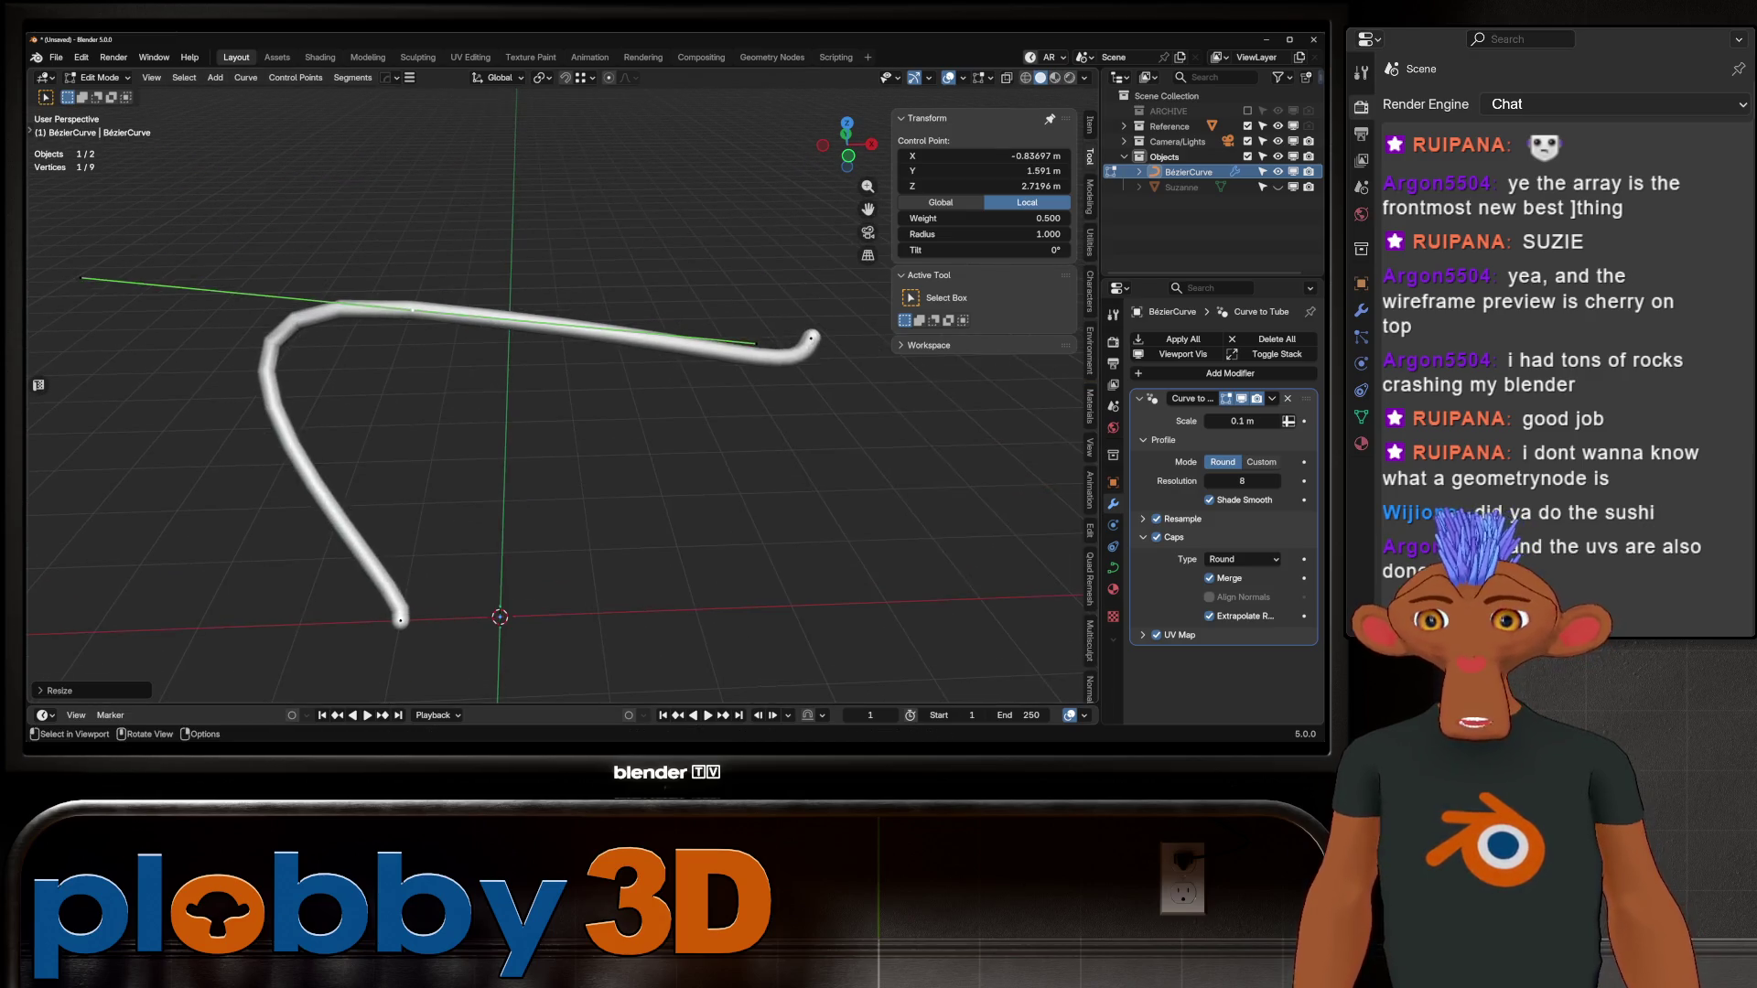
pyautogui.press('Tab')
pyautogui.press('Tab')
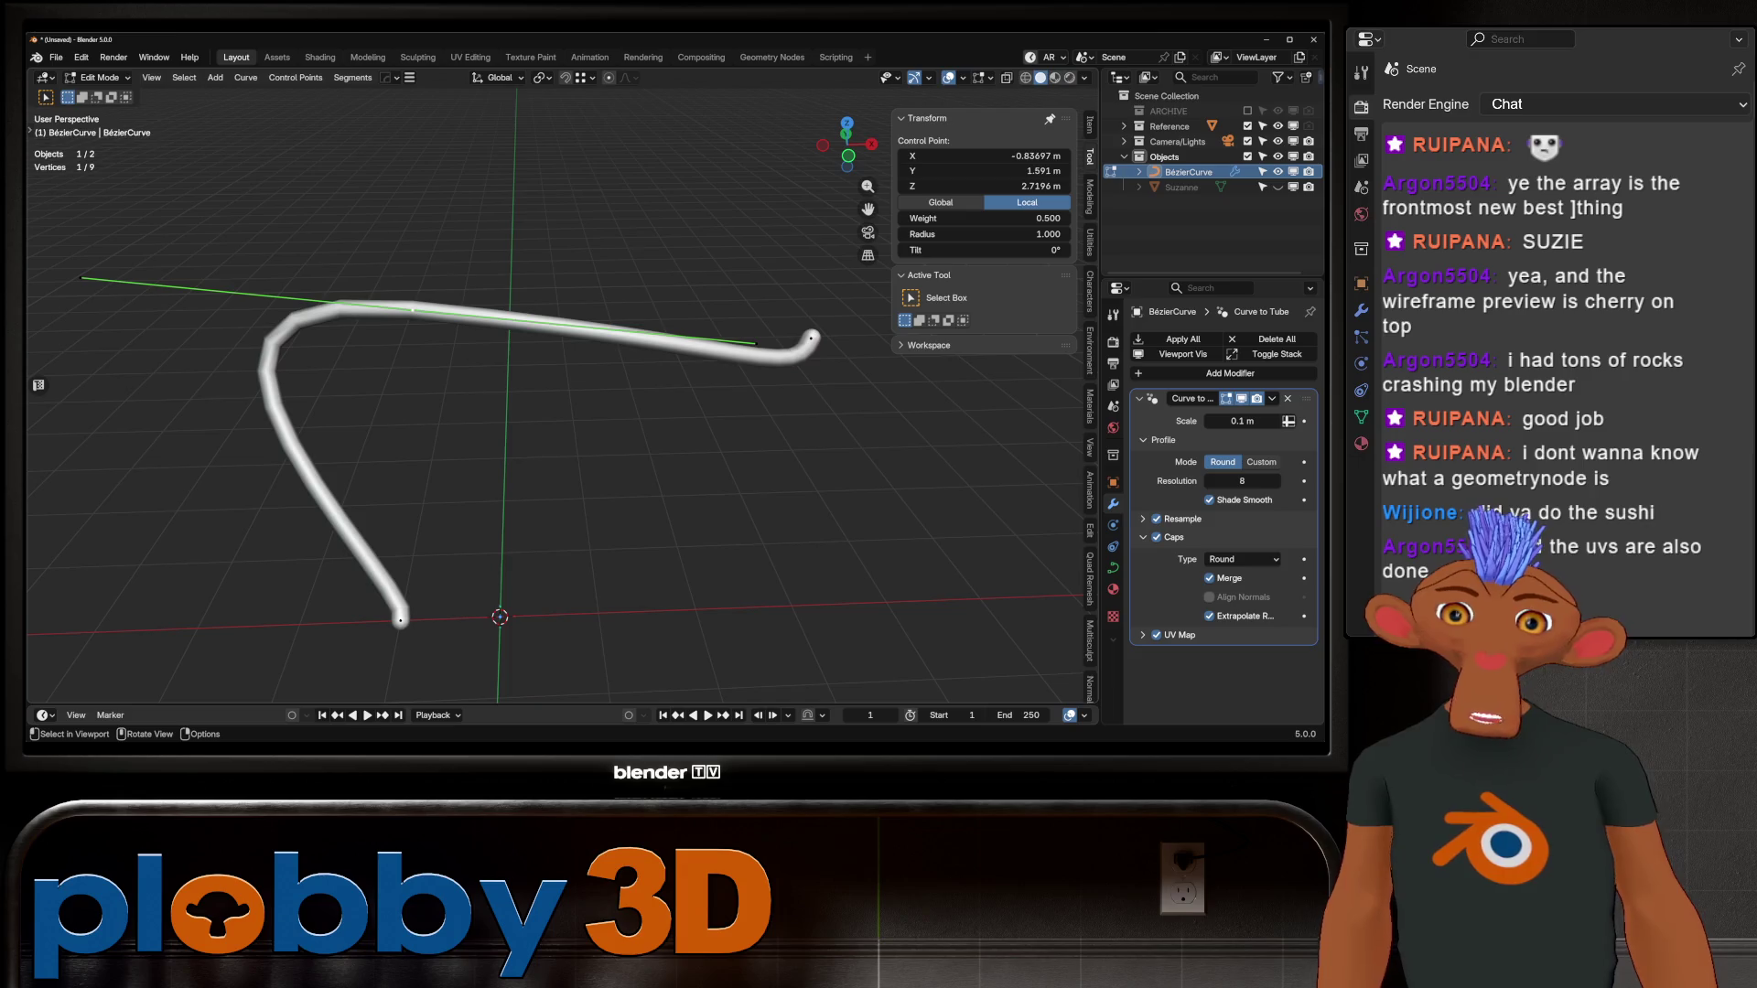
pyautogui.press('Tab')
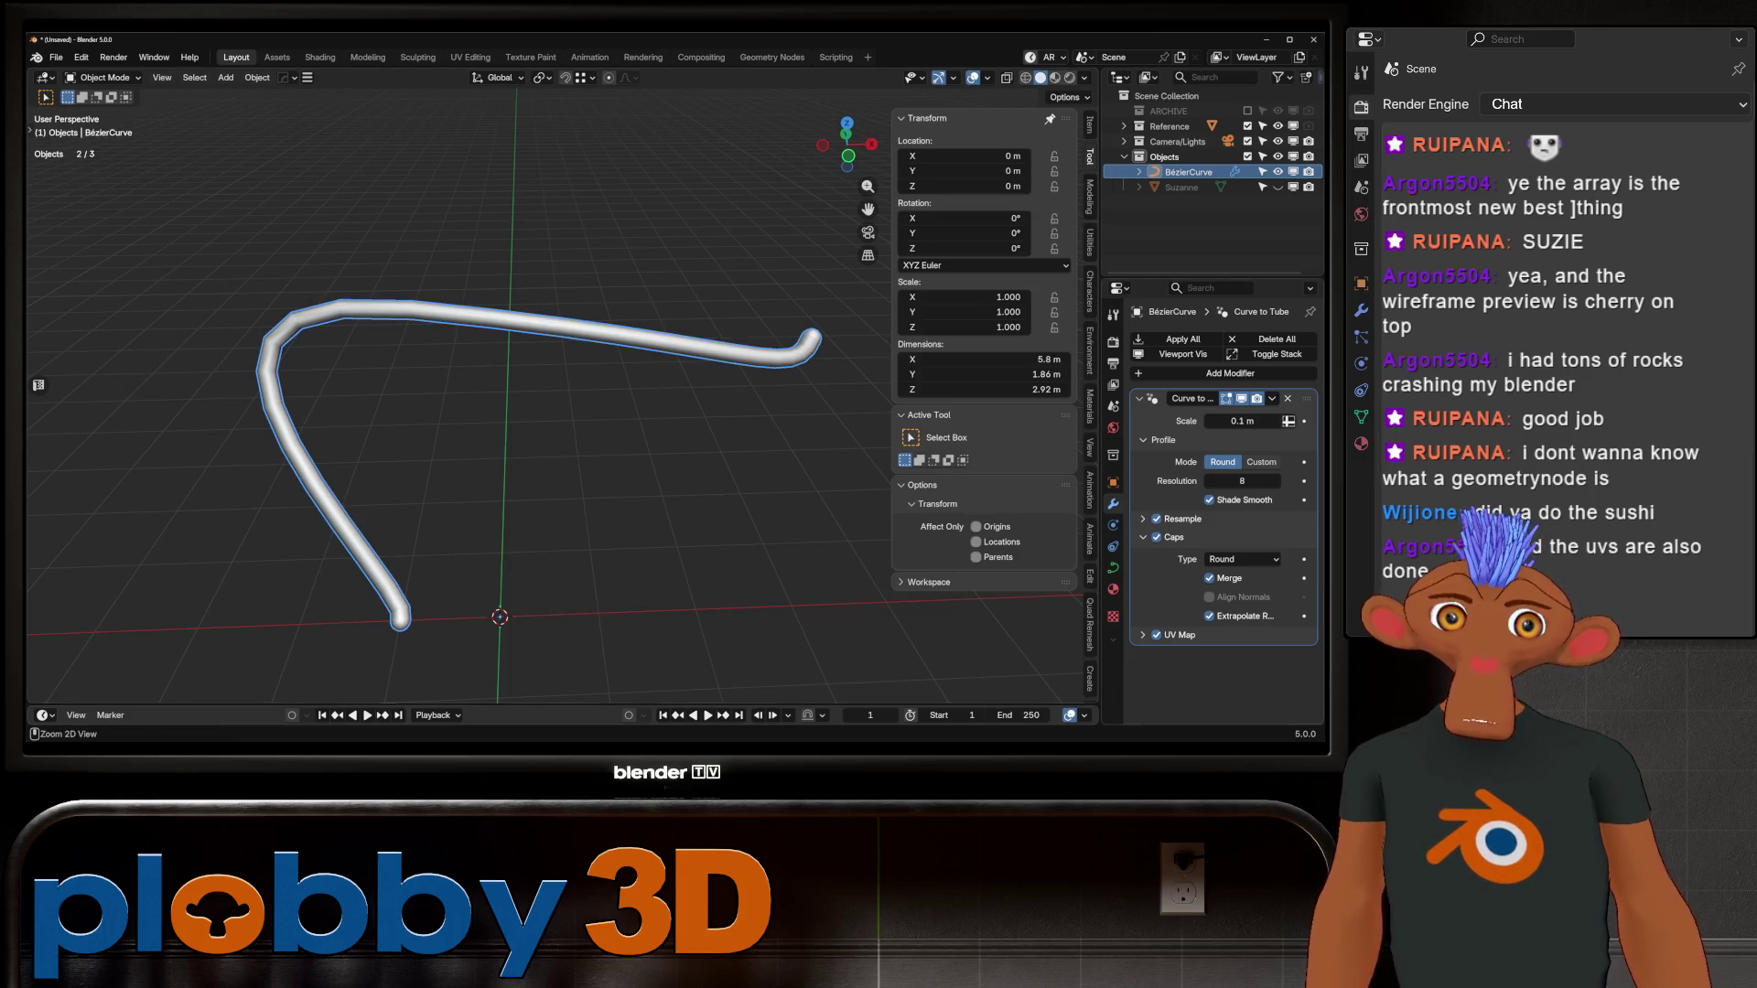
# Step: Convert the tube curve to a mesh and enter Edit Mode
pyautogui.click(1183, 340)
pyautogui.moveTo(393, 412); pyautogui.dragTo(458, 391, button='middle')
pyautogui.rightClick(458, 391)
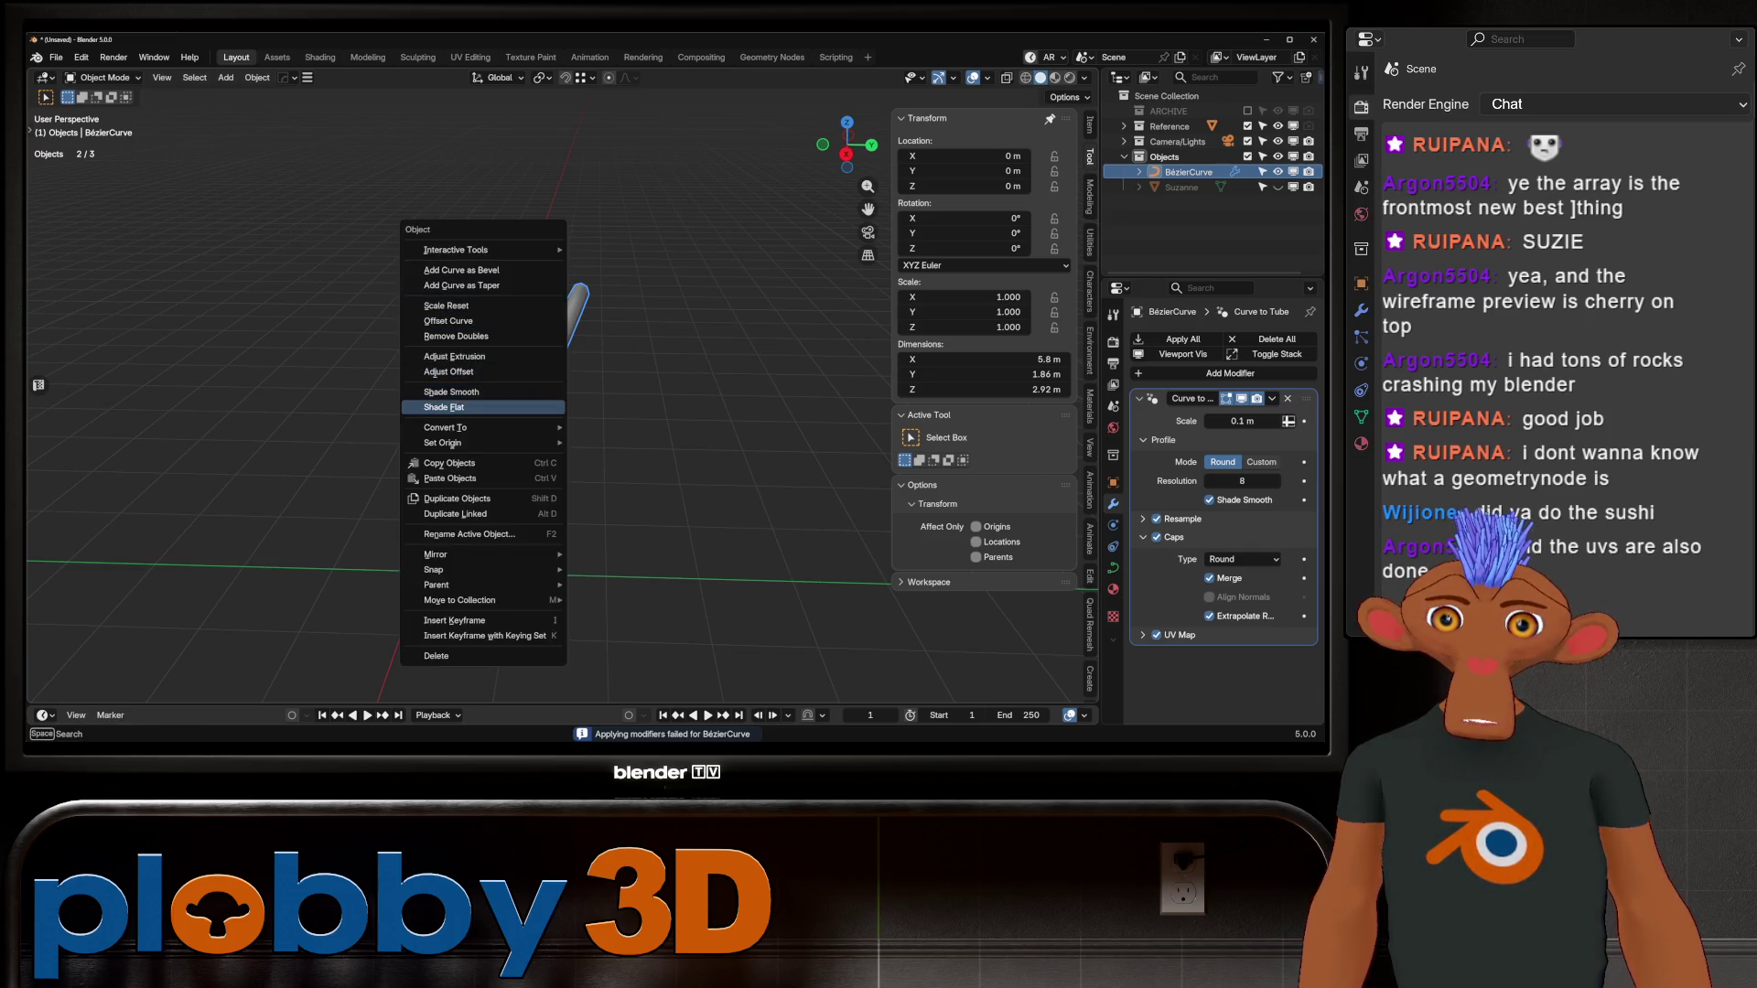
pyautogui.moveTo(485, 427)
pyautogui.click(604, 426)
pyautogui.moveTo(604, 425); pyautogui.dragTo(641, 384, button='middle')
pyautogui.press('Tab')
pyautogui.moveTo(458, 412); pyautogui.dragTo(673, 382, button='middle')
# Step: In UV Editing, select all UV islands and pack them with UVPackmaster
pyautogui.click(470, 56)
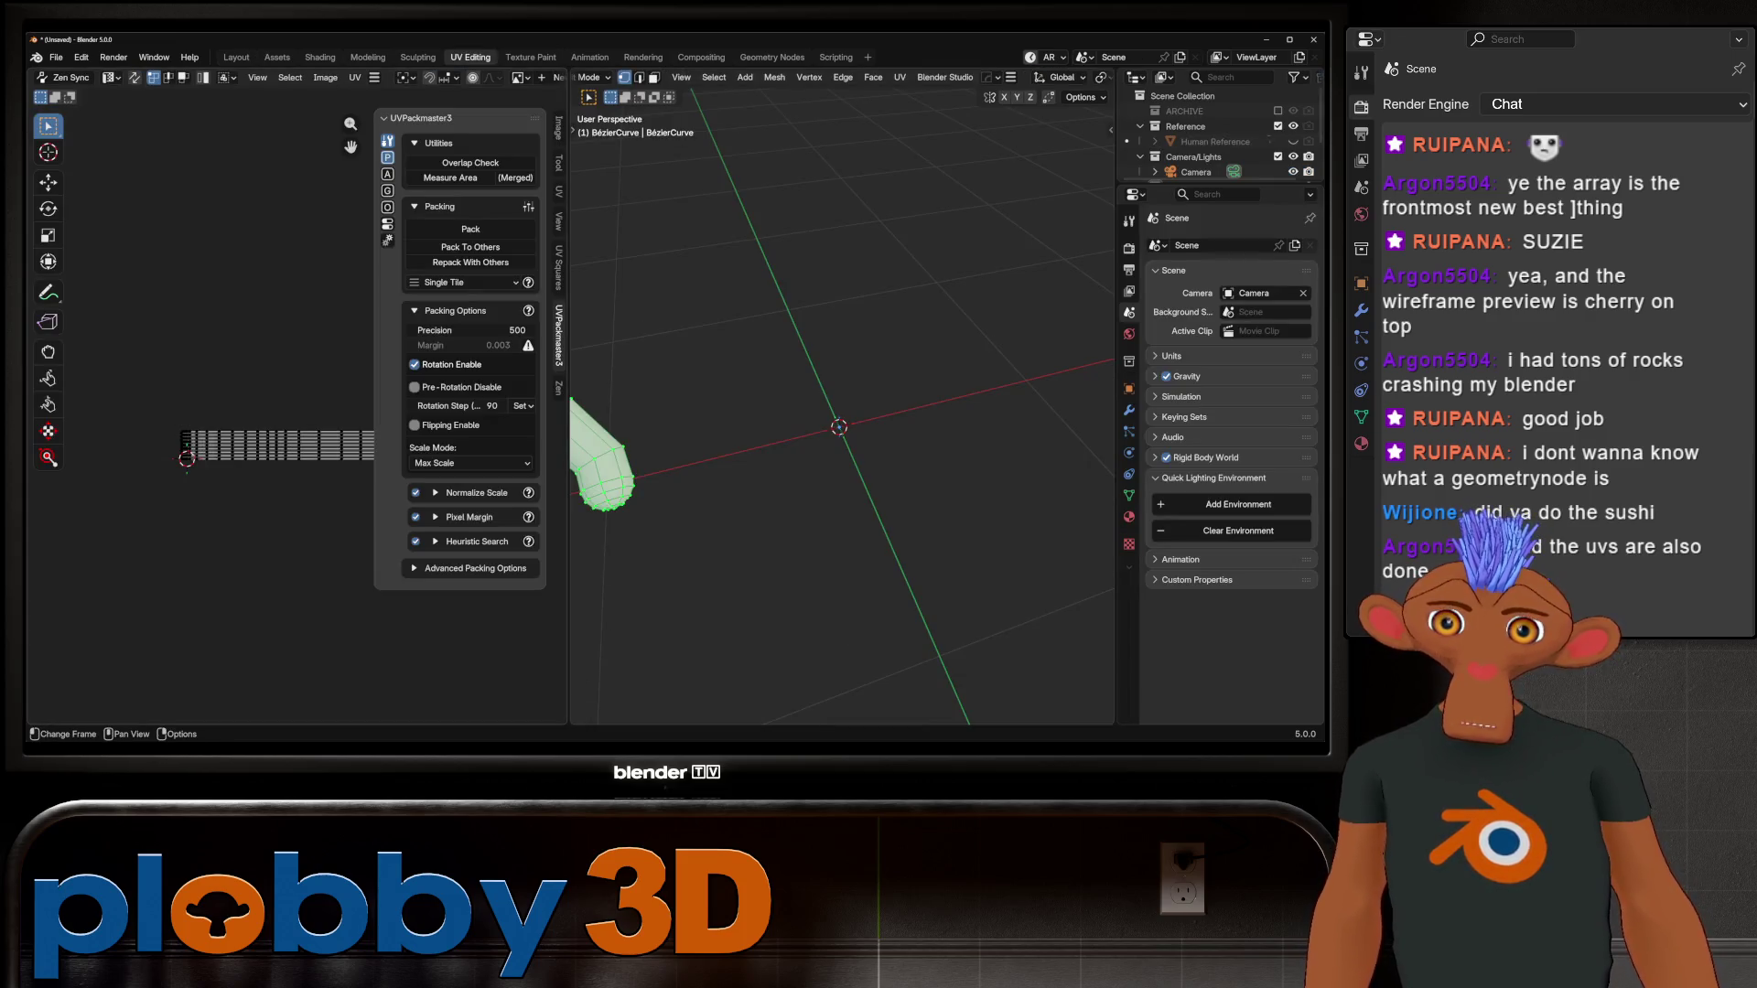
pyautogui.press('a')
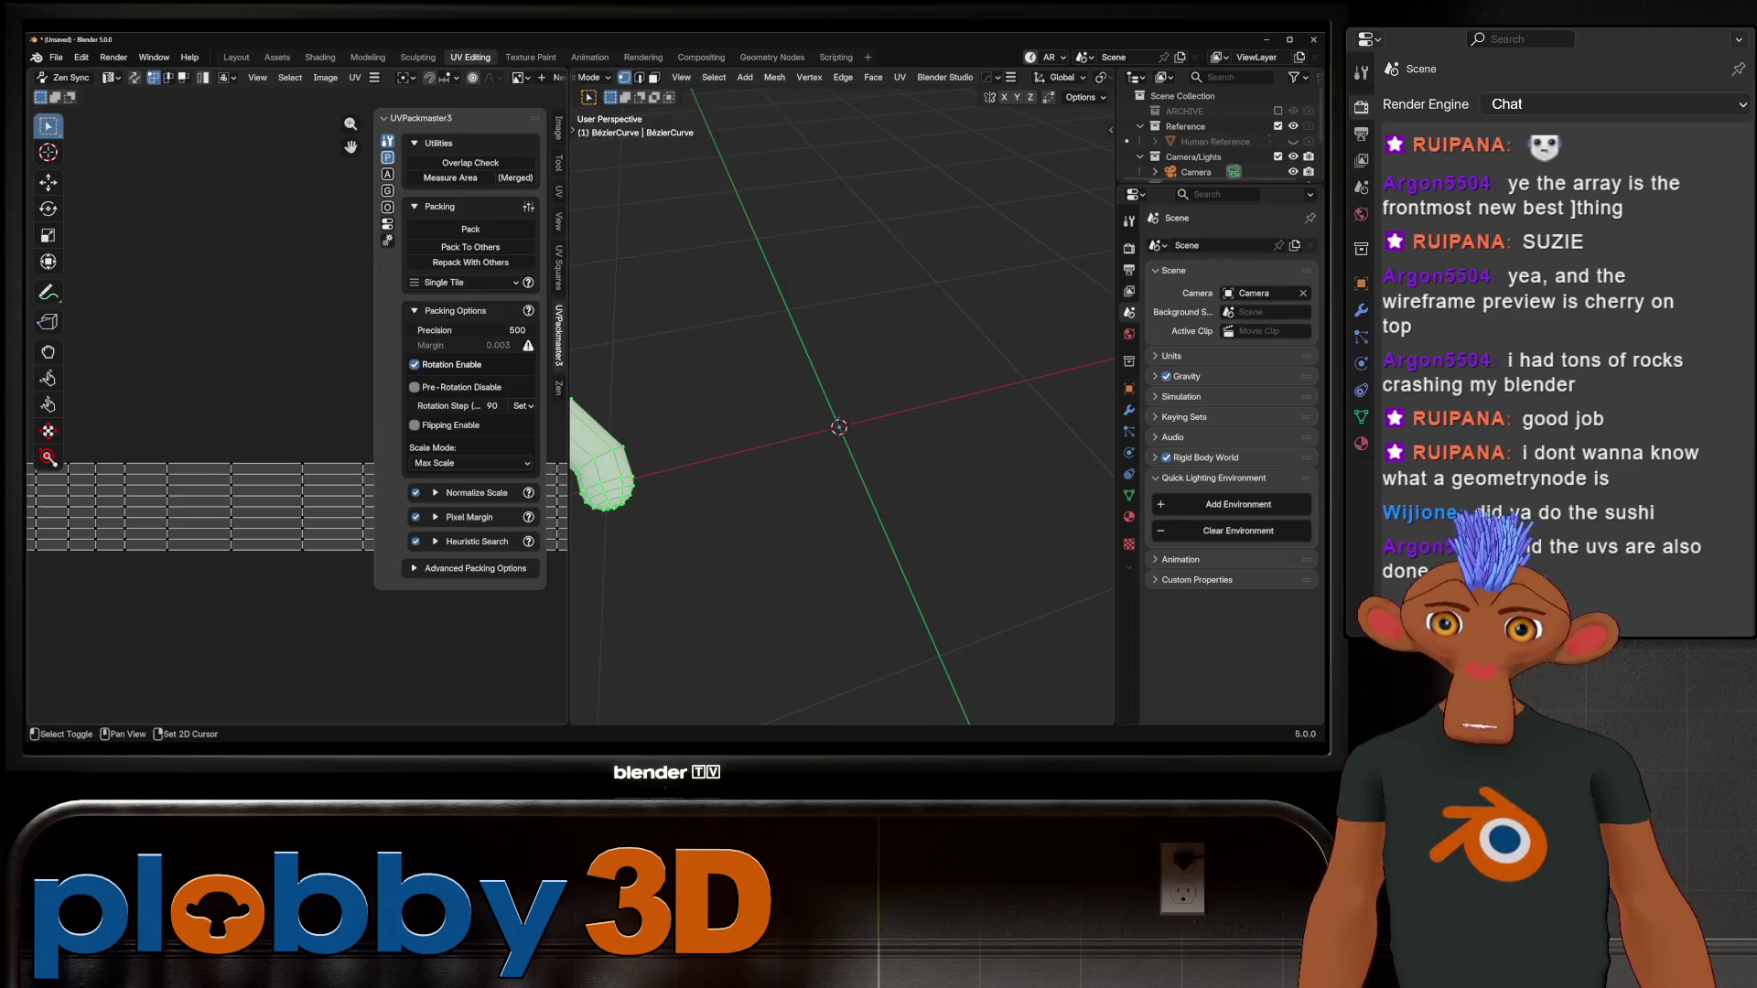
pyautogui.scroll(4, 275, 512)
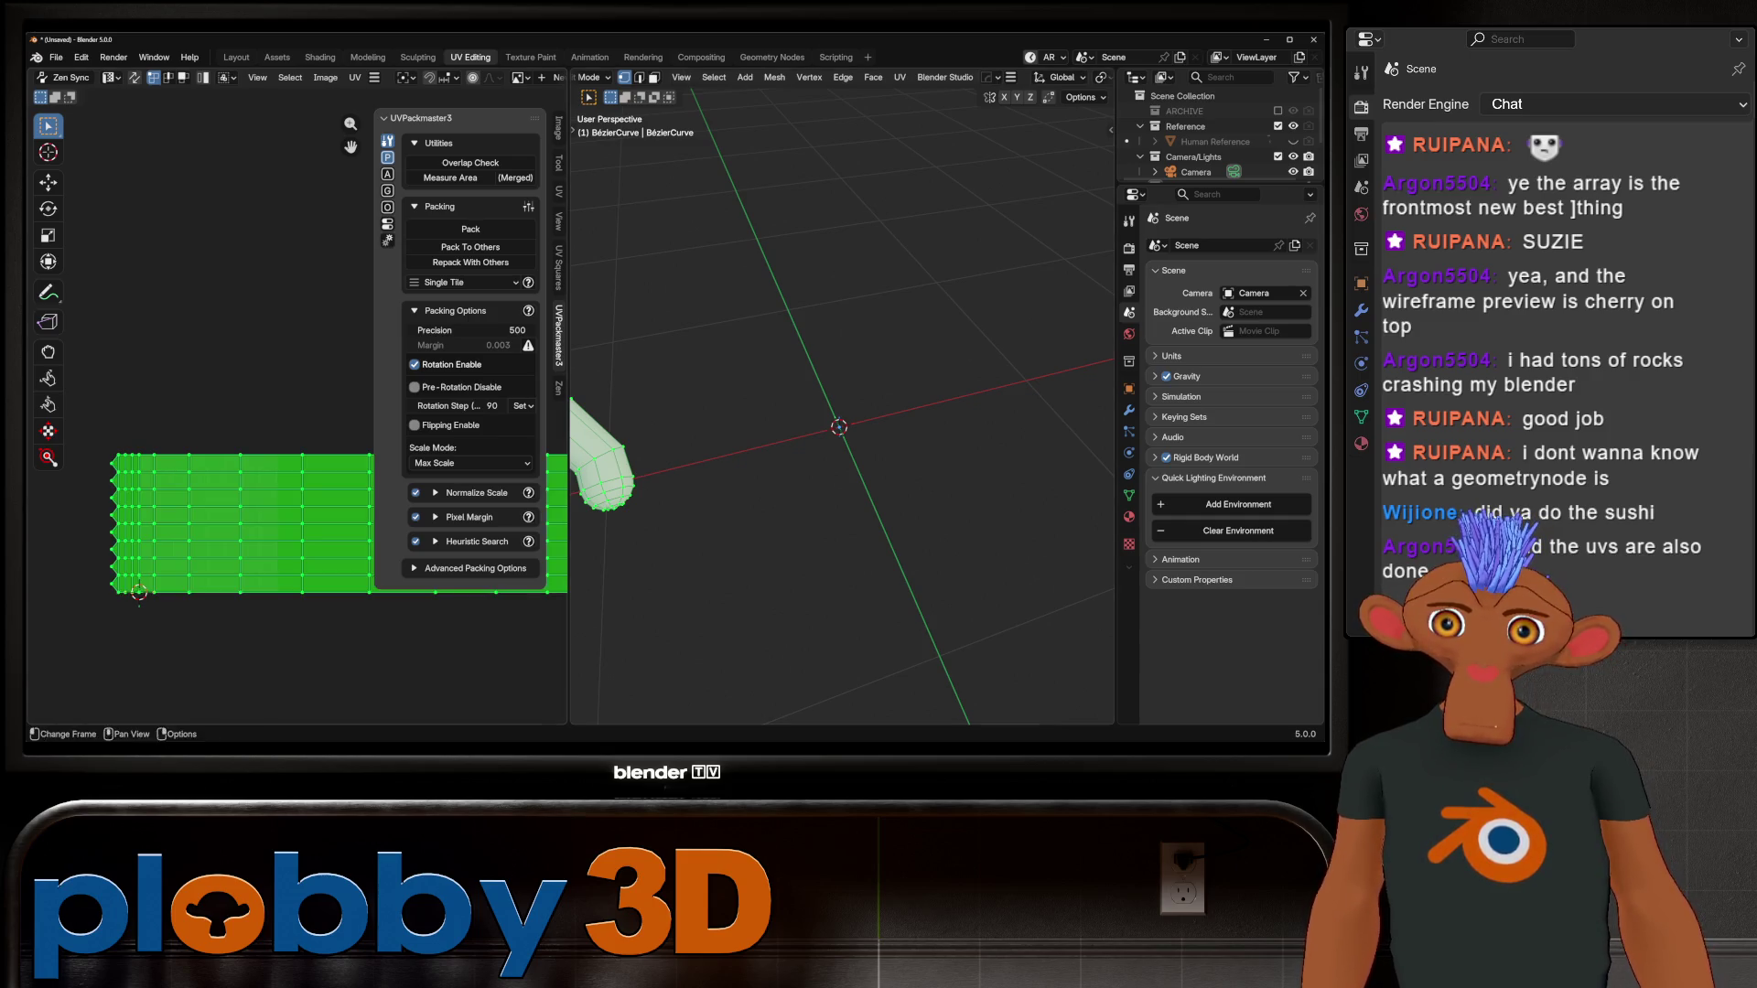
pyautogui.click(470, 229)
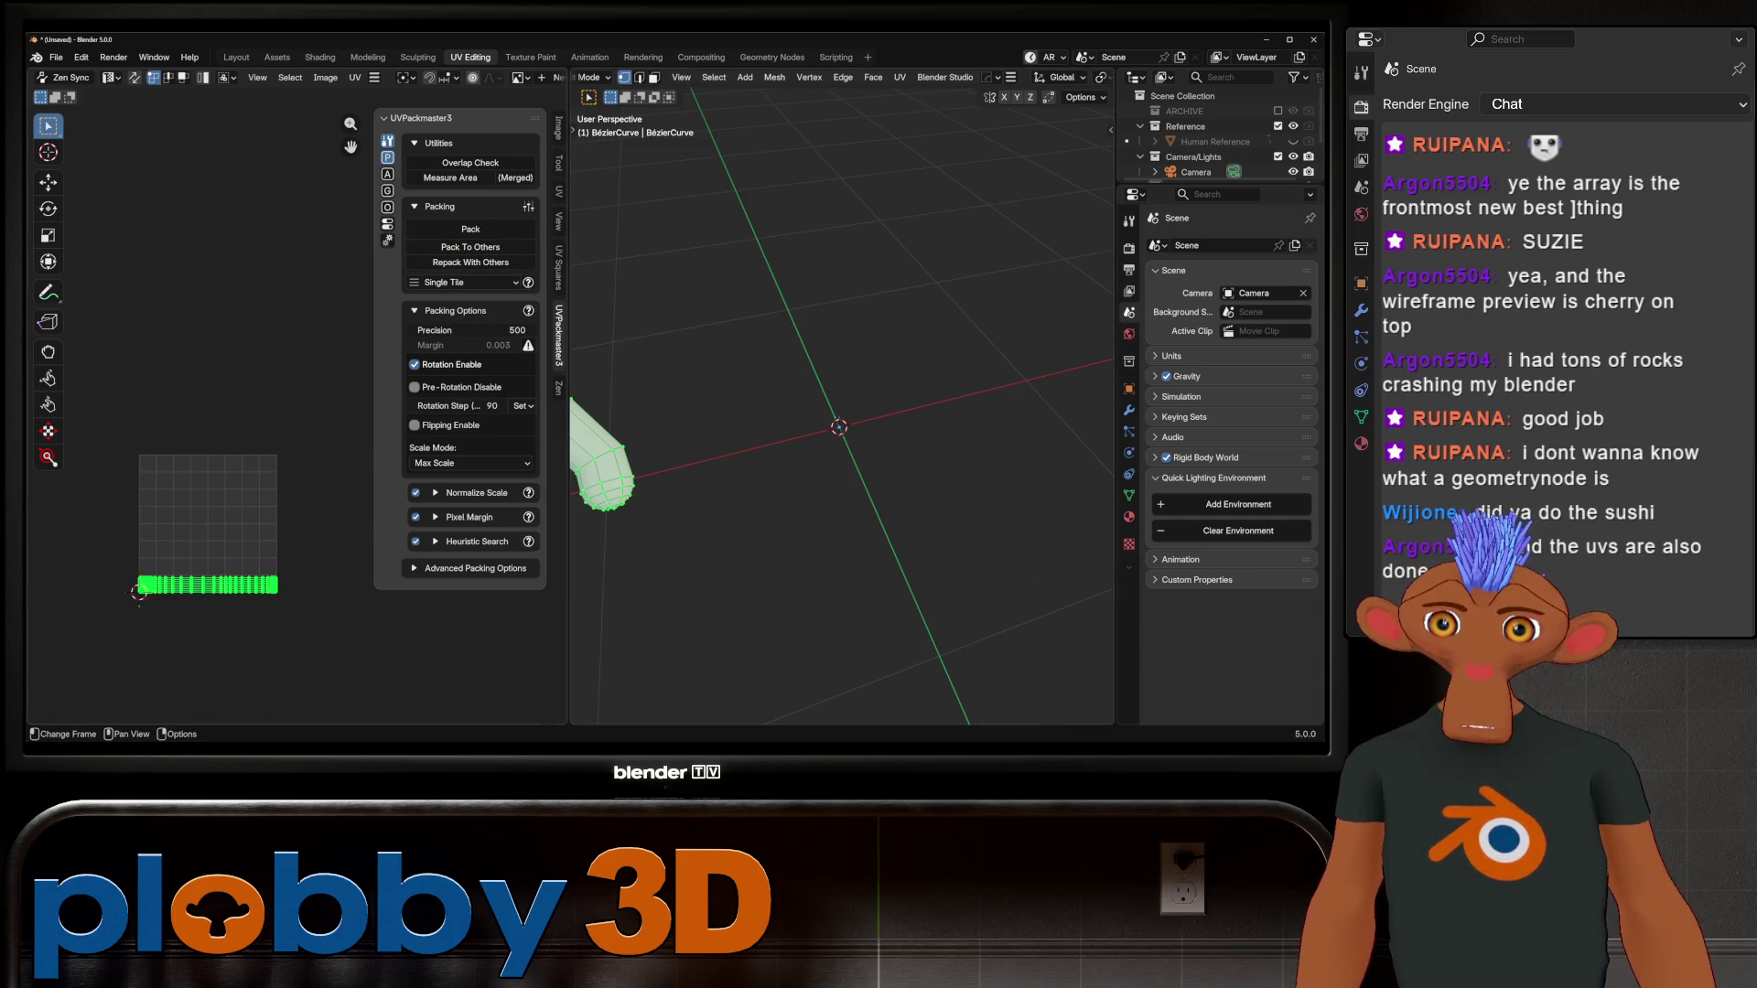
pyautogui.scroll(6, 183, 583)
# Step: Return to the Layout workspace and delete the tube object
pyautogui.press('Tab')
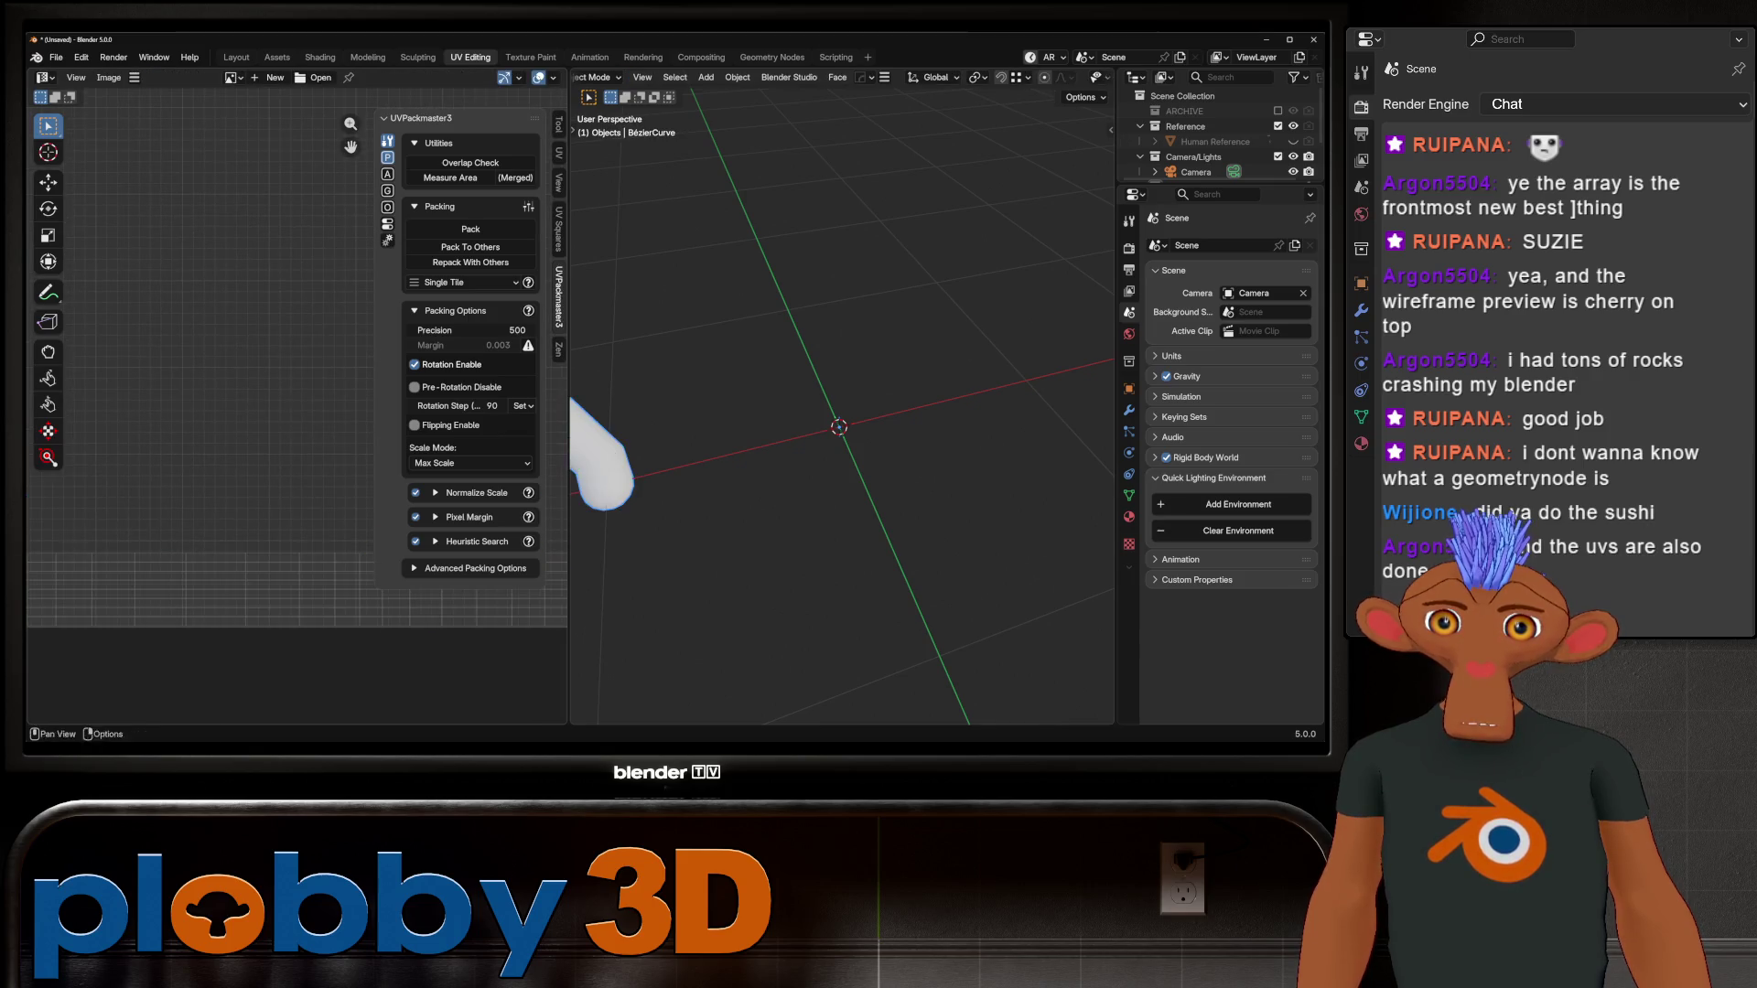
pyautogui.moveTo(842, 412); pyautogui.dragTo(915, 394, button='middle')
pyautogui.click(236, 57)
pyautogui.scroll(-3, 549, 366)
pyautogui.press('Delete')
pyautogui.moveTo(549, 412); pyautogui.dragTo(357, 421, button='middle')
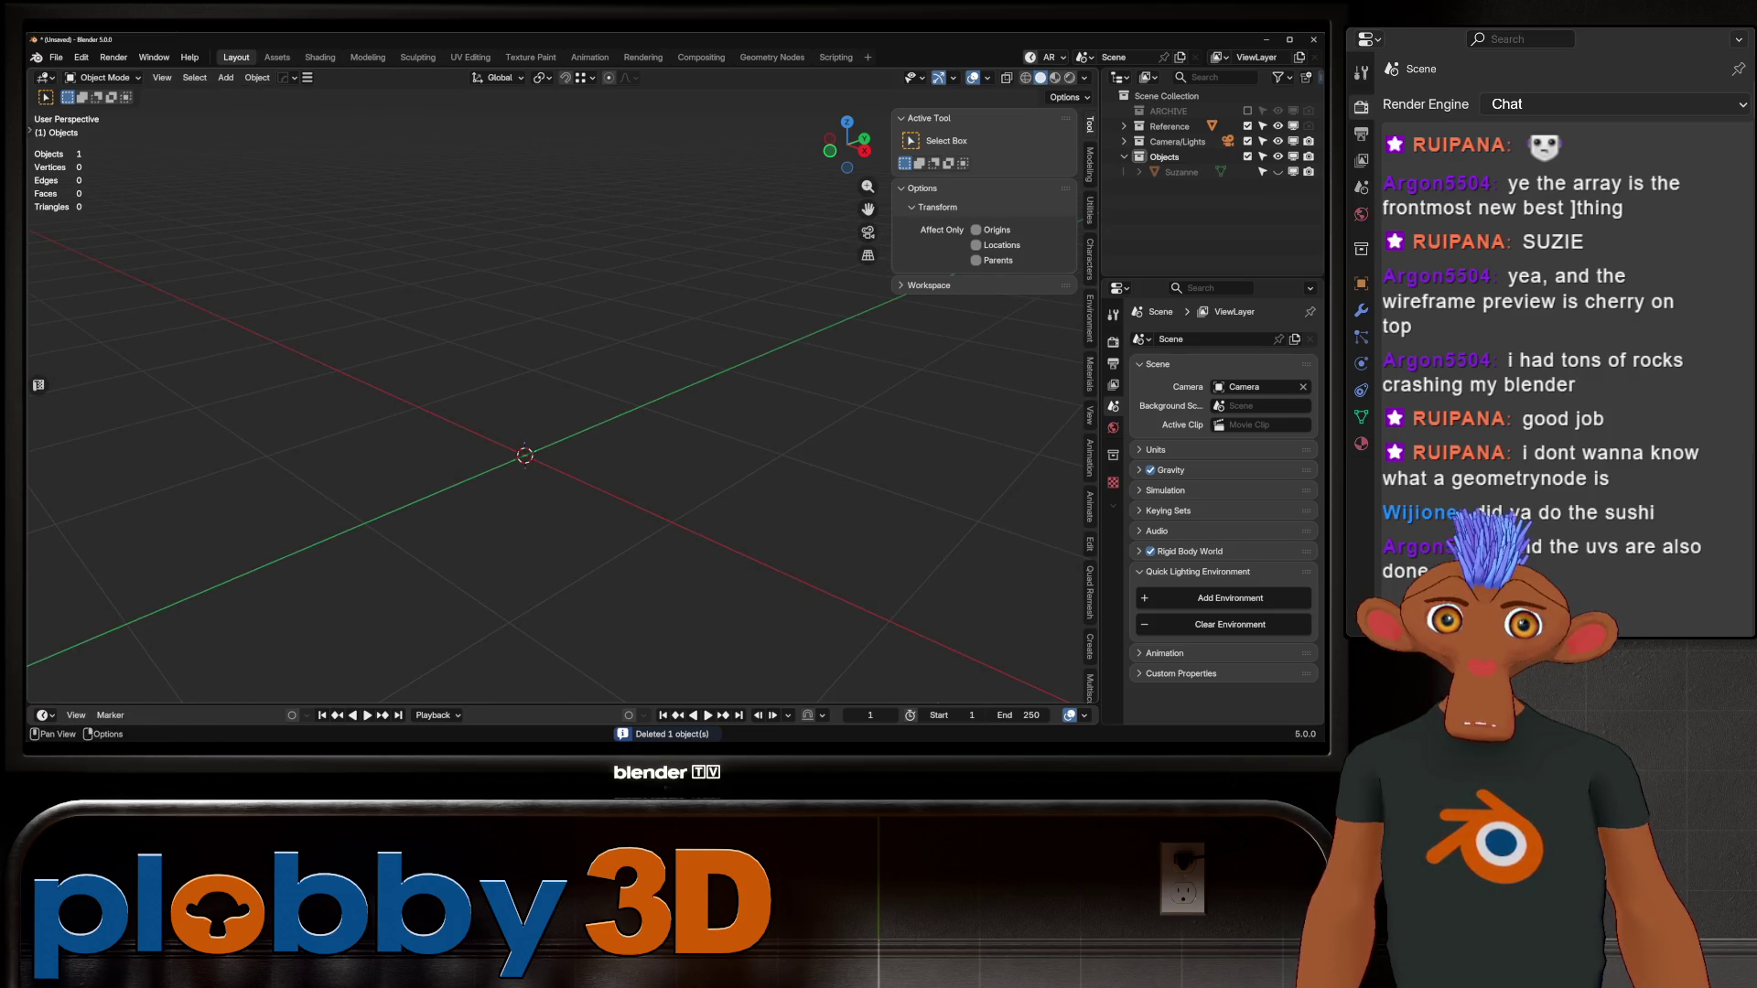
# Step: Widen the side panel and review the render settings: Cycles, GPU Compute, 256 samples
pyautogui.moveTo(893, 403)
pyautogui.mouseDown()
pyautogui.moveTo(961, 403)
pyautogui.moveTo(875, 402)
pyautogui.mouseUp()
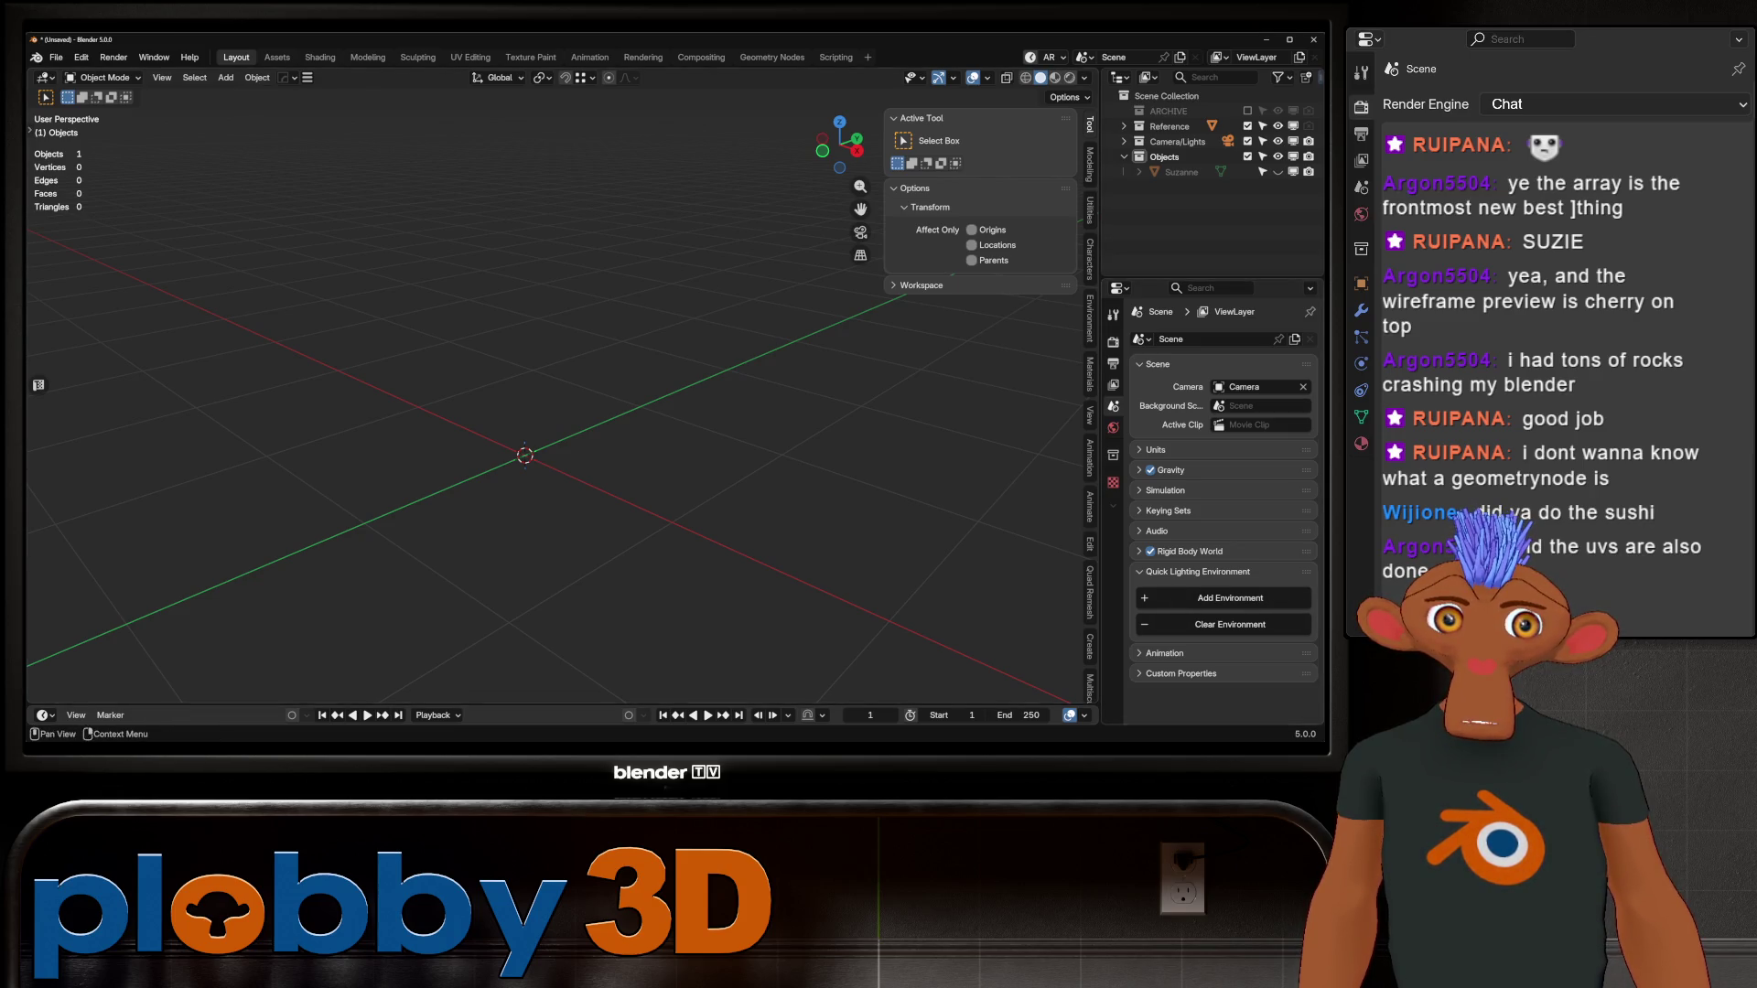
pyautogui.click(1198, 571)
pyautogui.moveTo(549, 412); pyautogui.dragTo(531, 421, button='middle')
pyautogui.click(1113, 342)
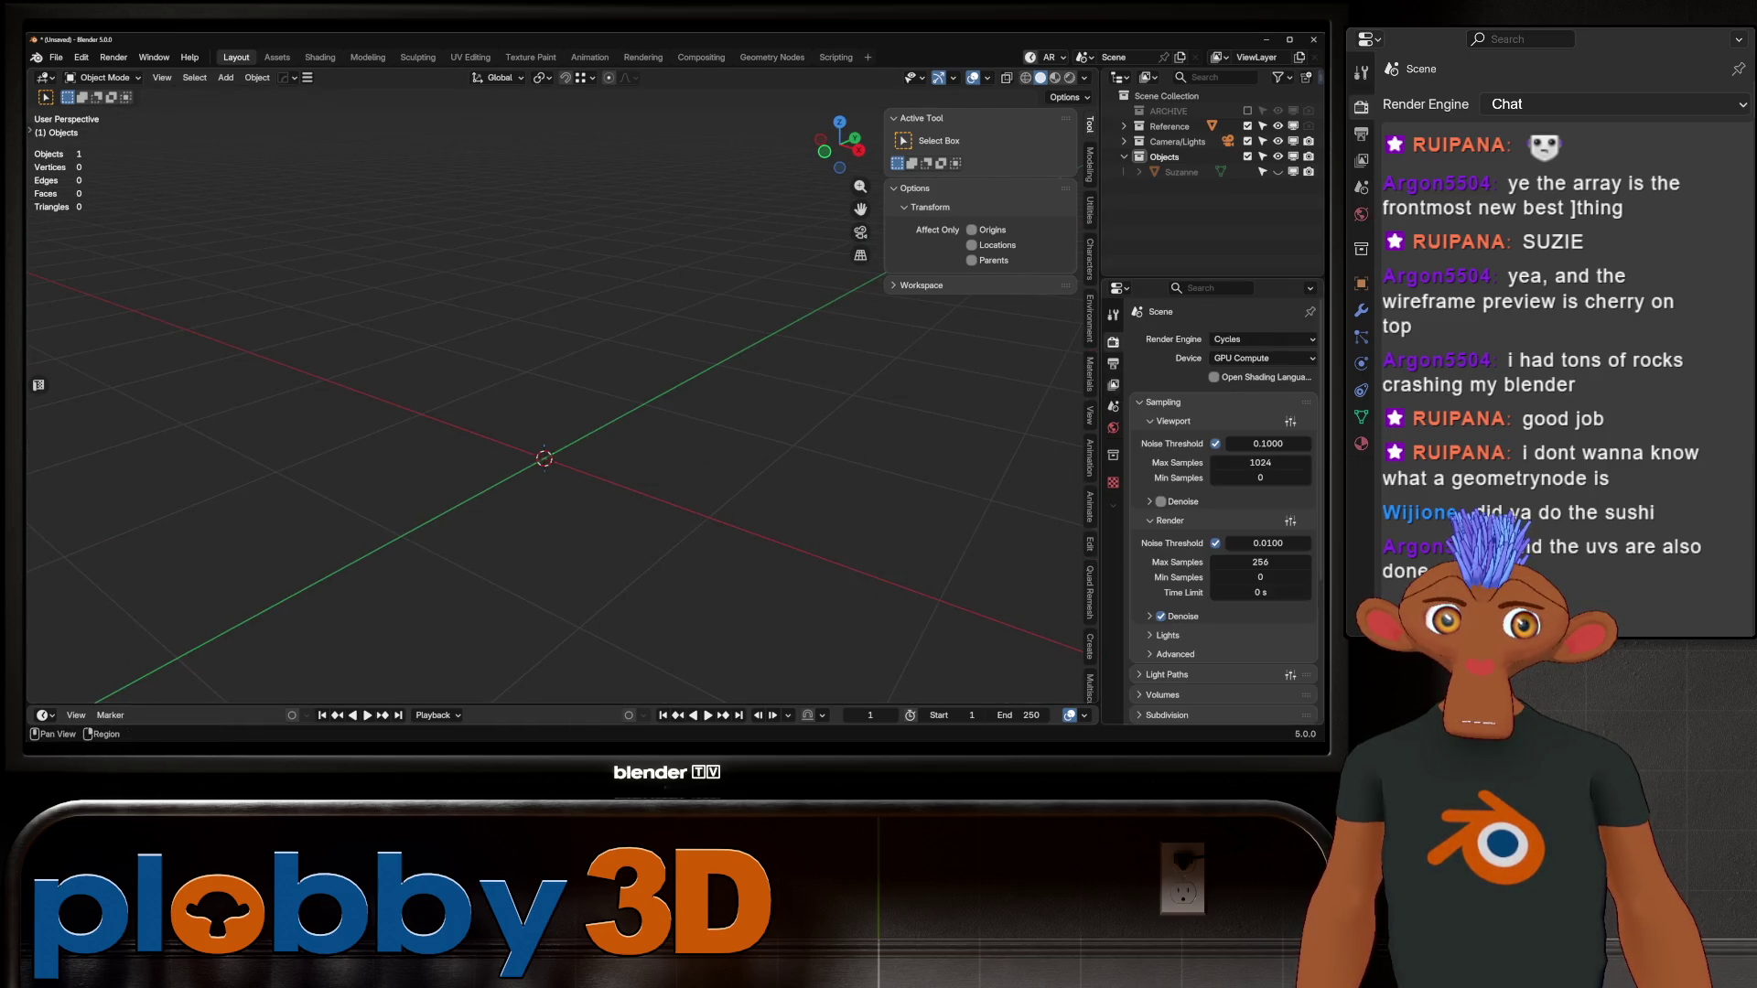
pyautogui.scroll(-5, 1222, 512)
pyautogui.scroll(5, 1222, 503)
pyautogui.scroll(-3, 1089, 412)
pyautogui.scroll(3, 1089, 412)
pyautogui.moveTo(549, 412)
pyautogui.keyDown('shift'); pyautogui.mouseDown(button='middle')
pyautogui.moveTo(243, 373)
pyautogui.moveTo(685, 449)
pyautogui.mouseUp(button='middle'); pyautogui.keyUp('shift')
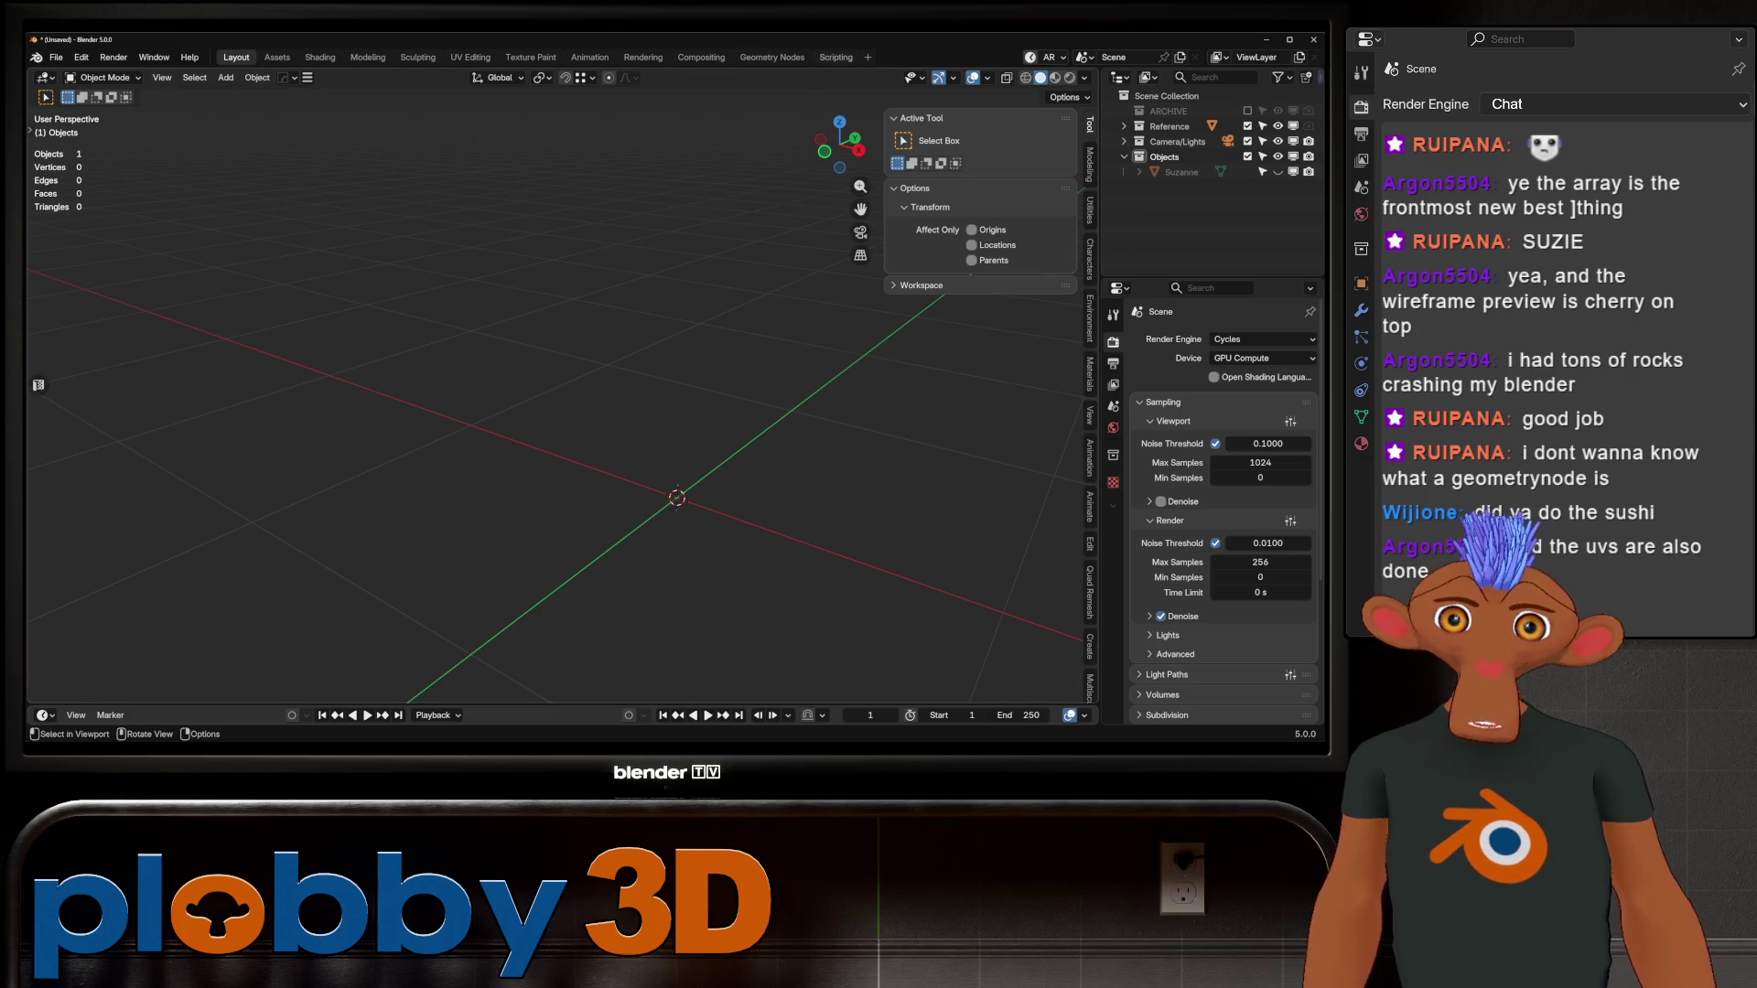
# Step: Inspect the compositor node tree in an enlarged node editor, then return to Layout
pyautogui.click(470, 56)
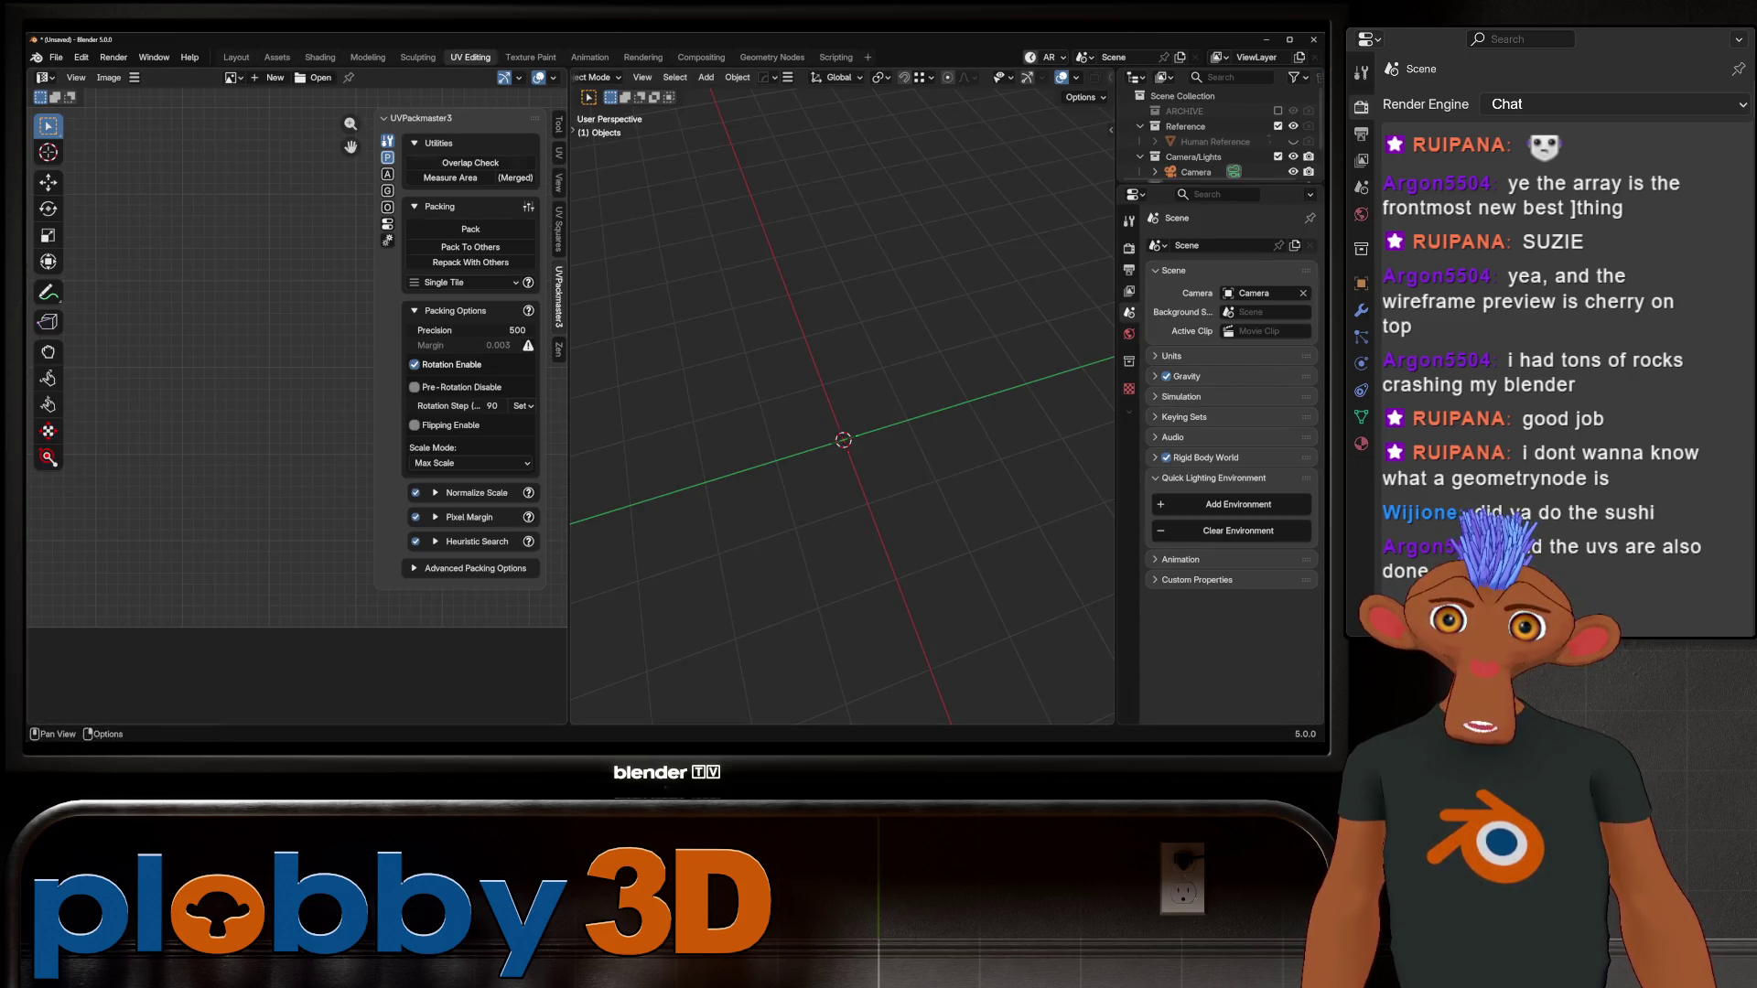
pyautogui.click(236, 57)
pyautogui.click(701, 57)
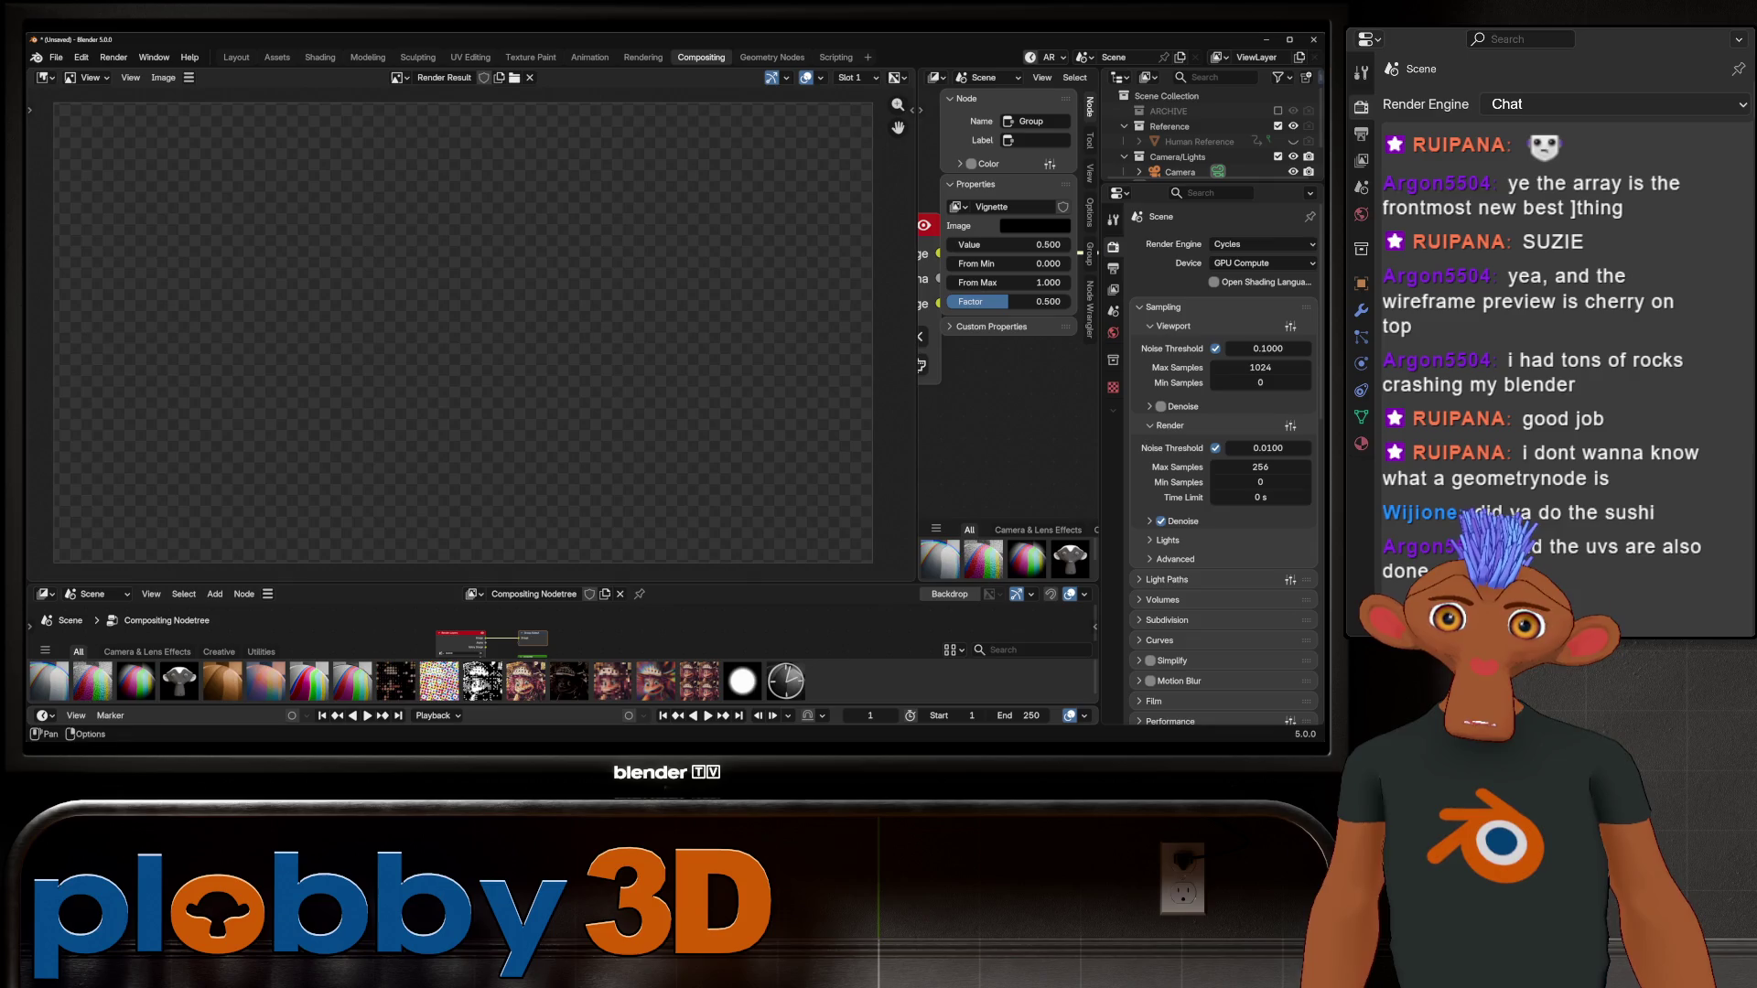
pyautogui.moveTo(458, 583)
pyautogui.mouseDown()
pyautogui.moveTo(458, 462)
pyautogui.moveTo(458, 490)
pyautogui.mouseUp()
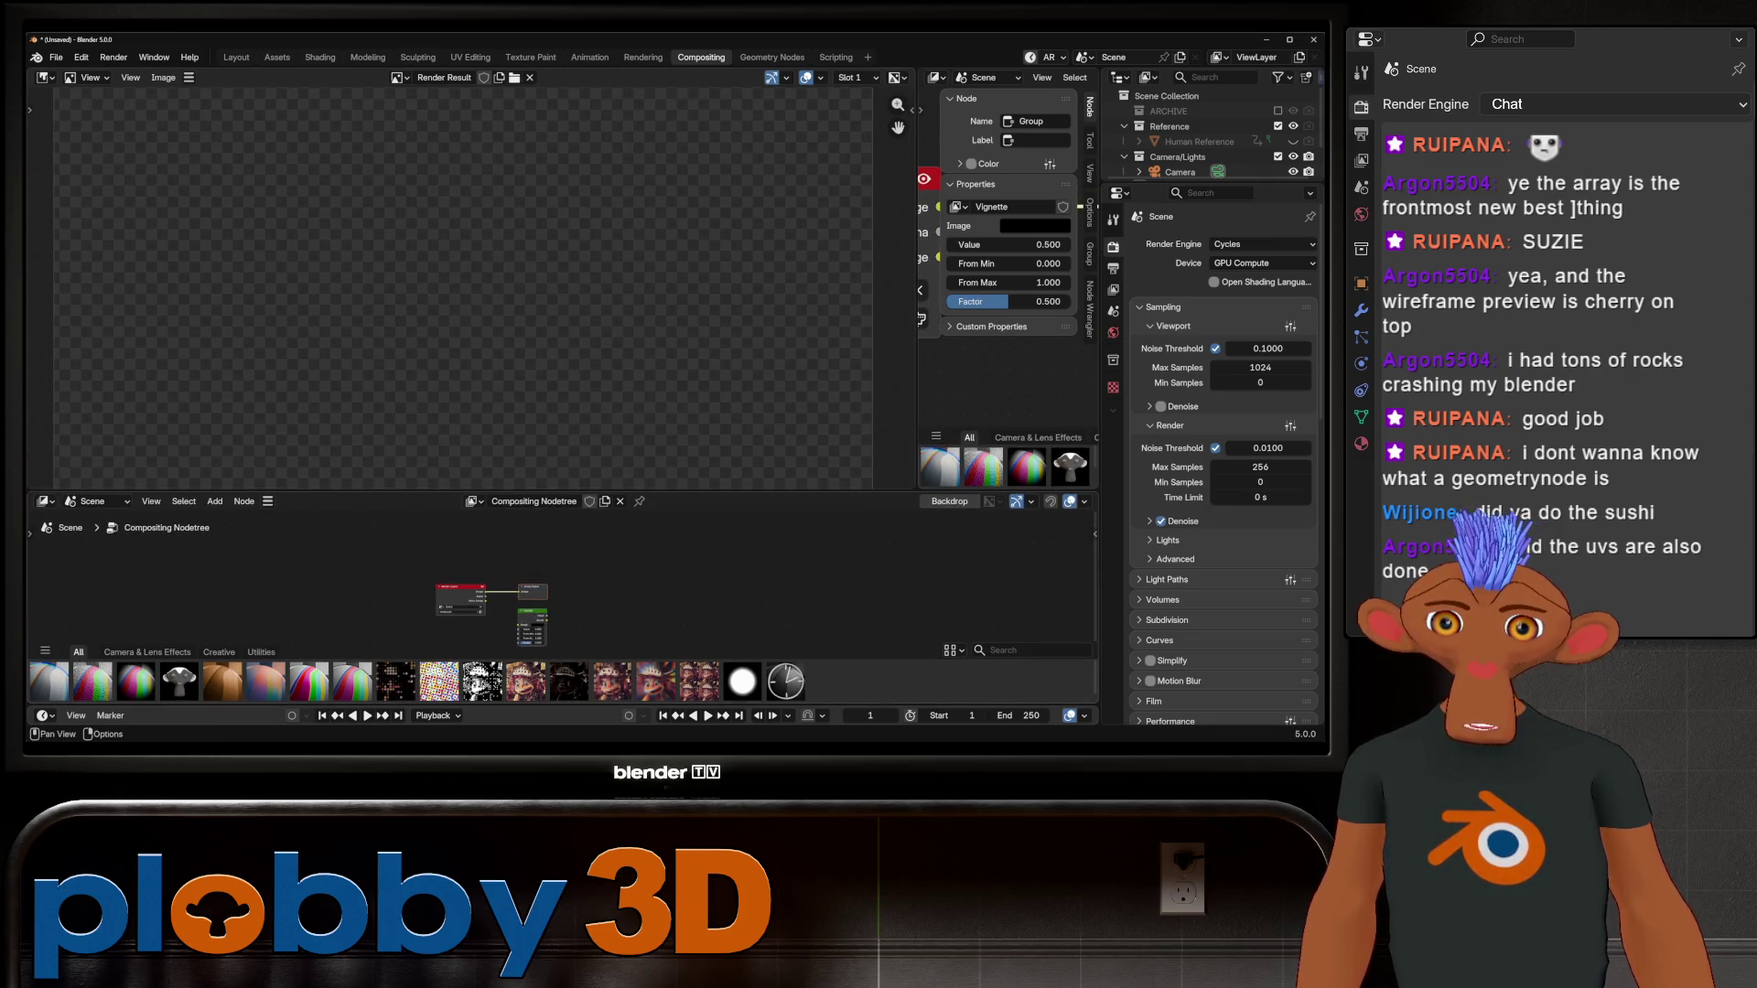
pyautogui.moveTo(549, 645)
pyautogui.mouseDown()
pyautogui.moveTo(549, 602)
pyautogui.moveTo(549, 652)
pyautogui.mouseUp()
pyautogui.moveTo(513, 595); pyautogui.dragTo(525, 574, button='middle')
pyautogui.scroll(-1, 382, 575)
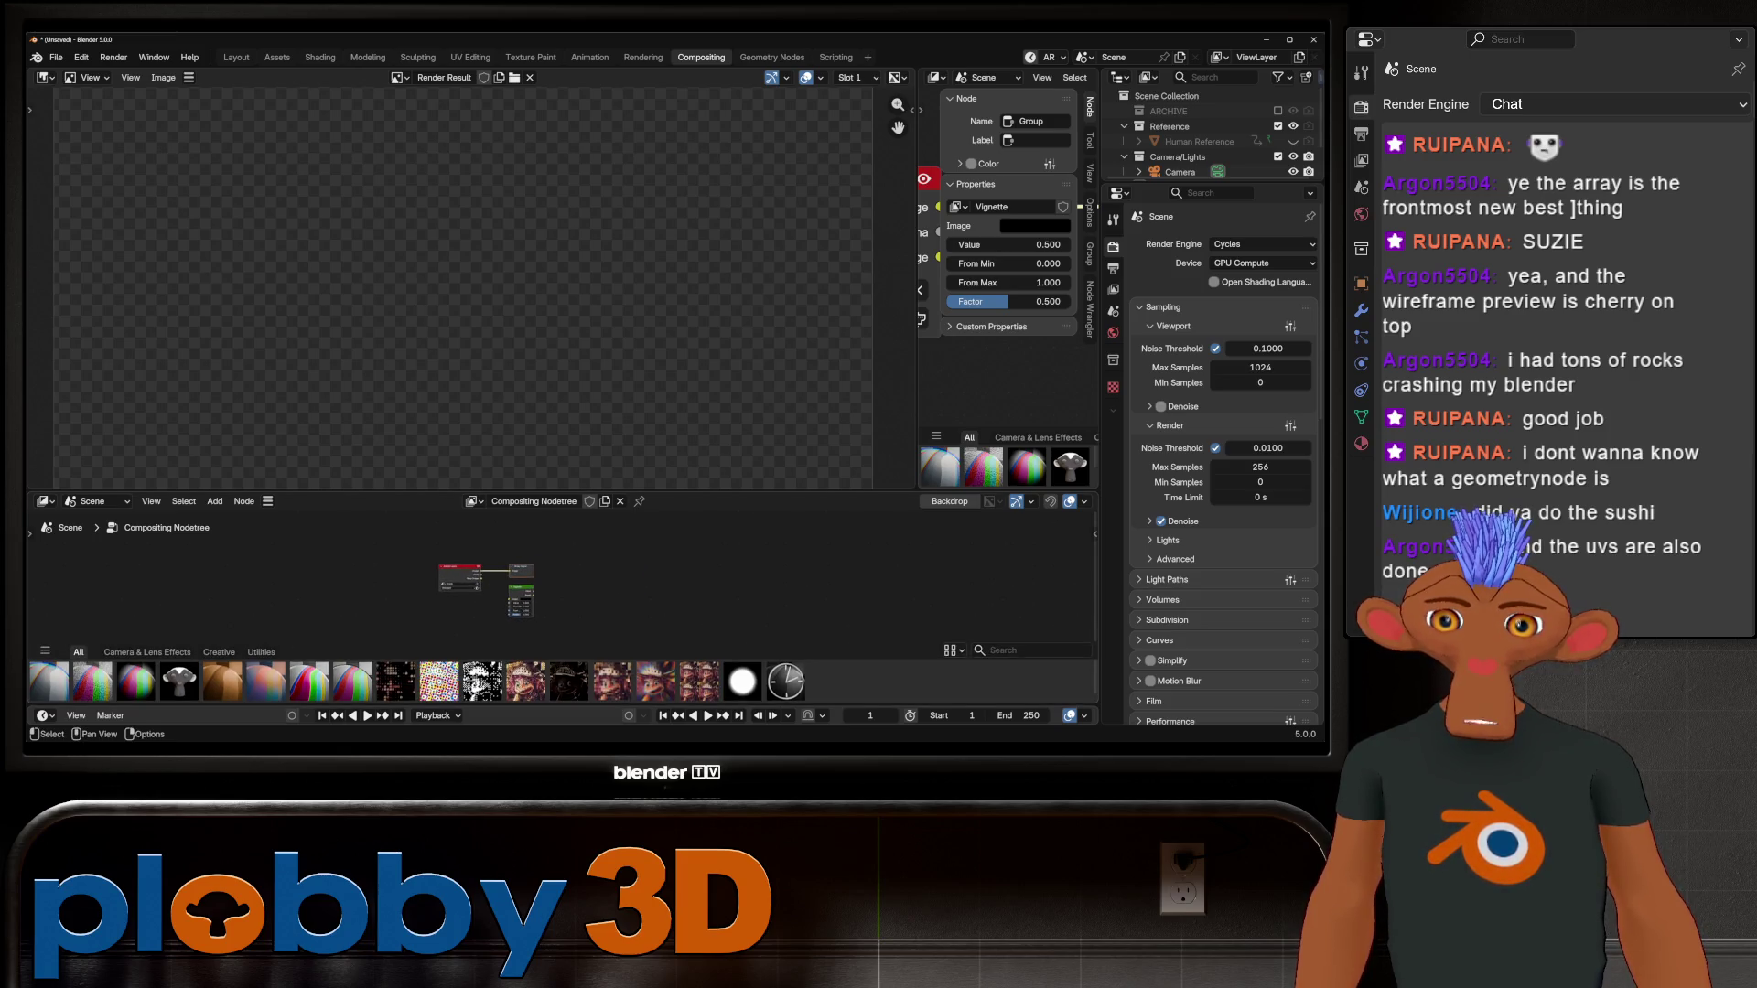
pyautogui.click(236, 57)
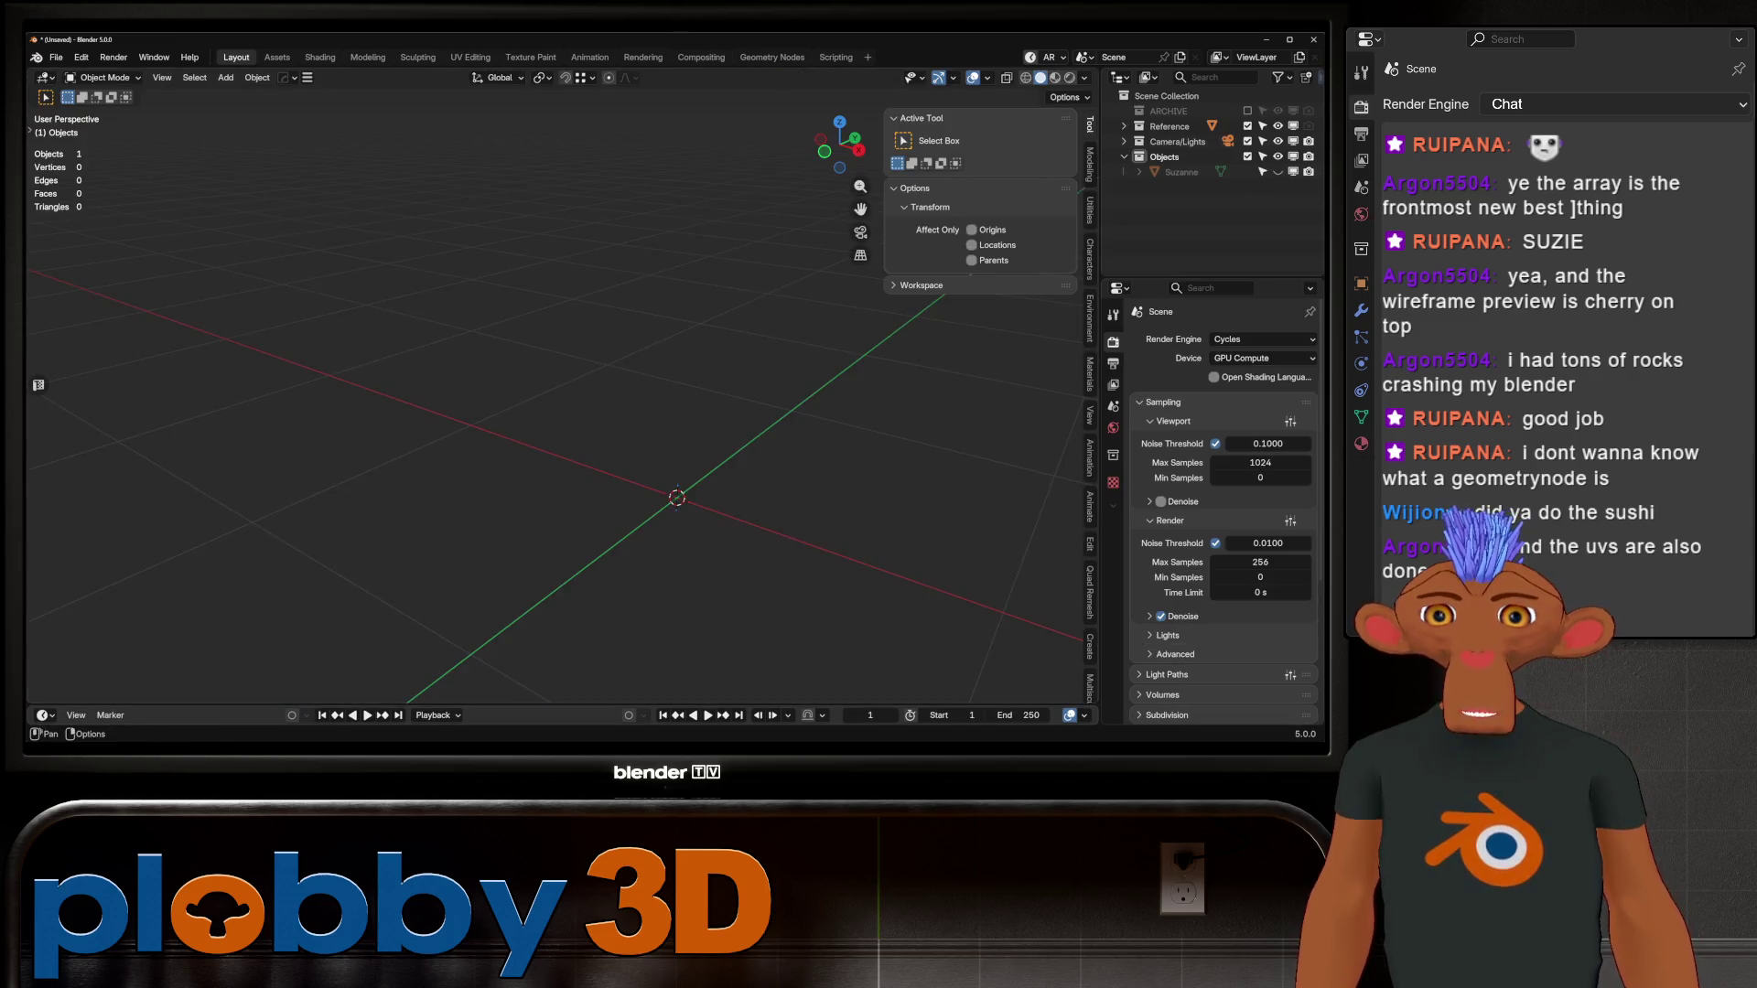
# Step: Load kirby.blend from recent files without saving, and view it in Rendered shading
pyautogui.moveTo(562, 472); pyautogui.dragTo(526, 472, button='middle')
pyautogui.hotkey('shift', 'a')
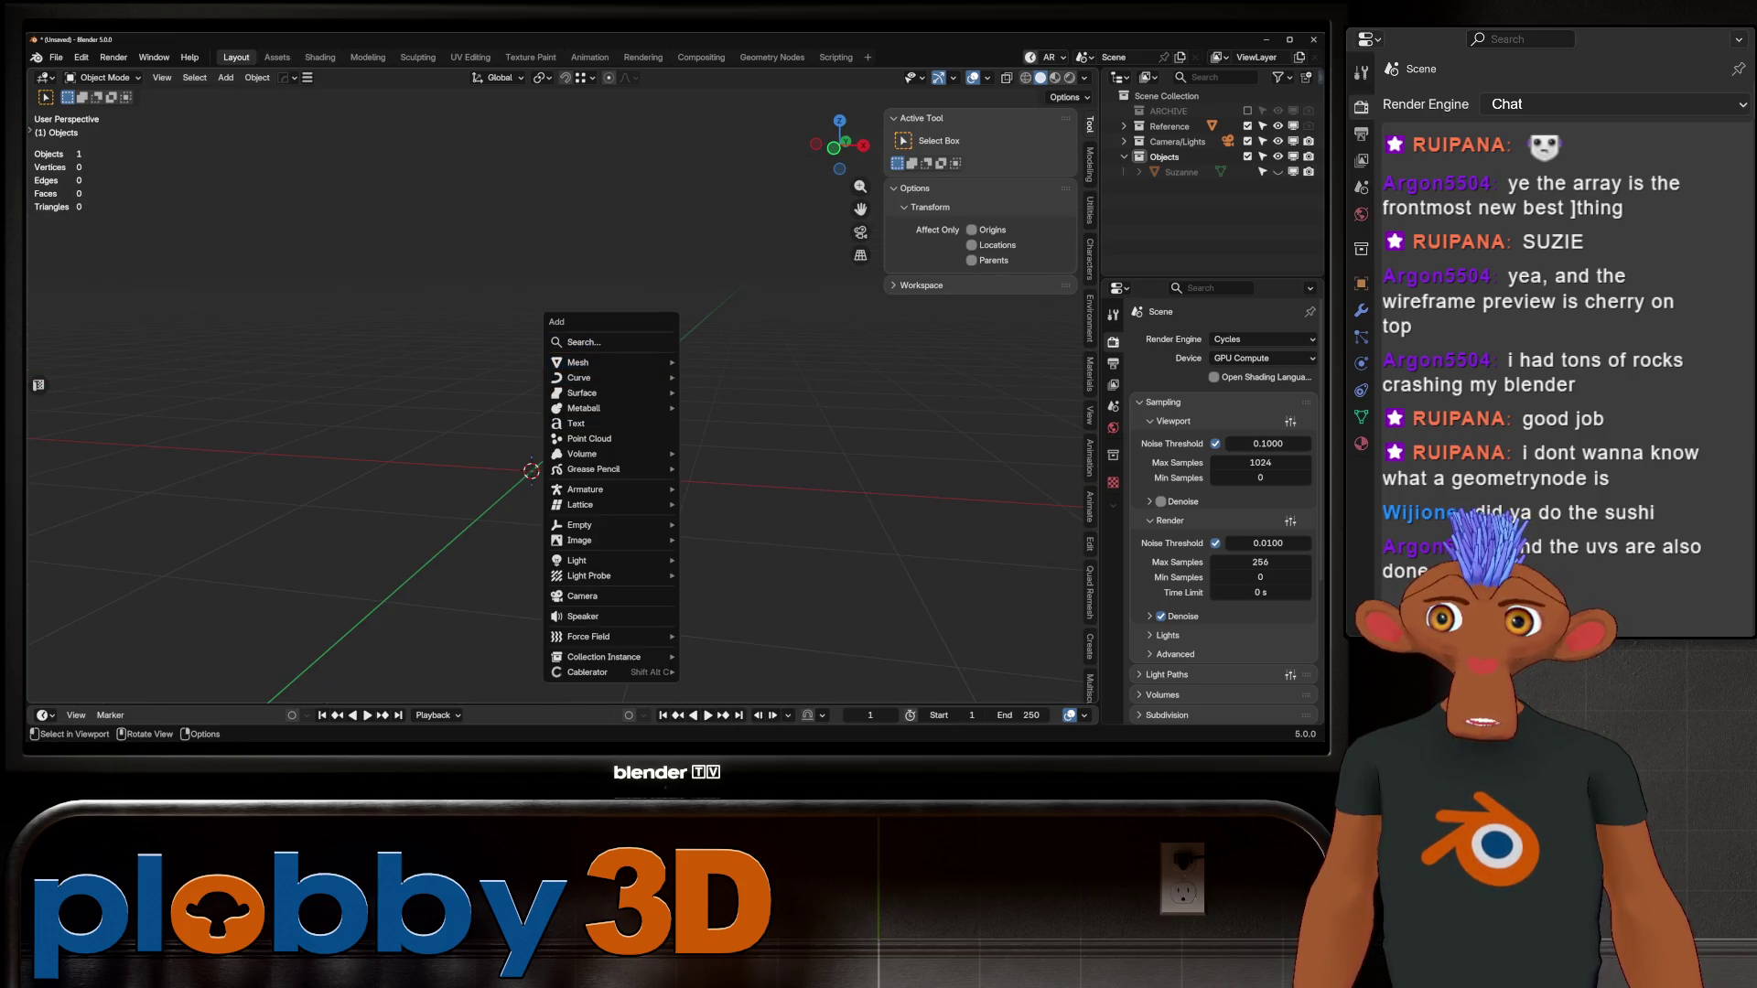
pyautogui.click(55, 57)
pyautogui.moveTo(101, 105)
pyautogui.click(242, 105)
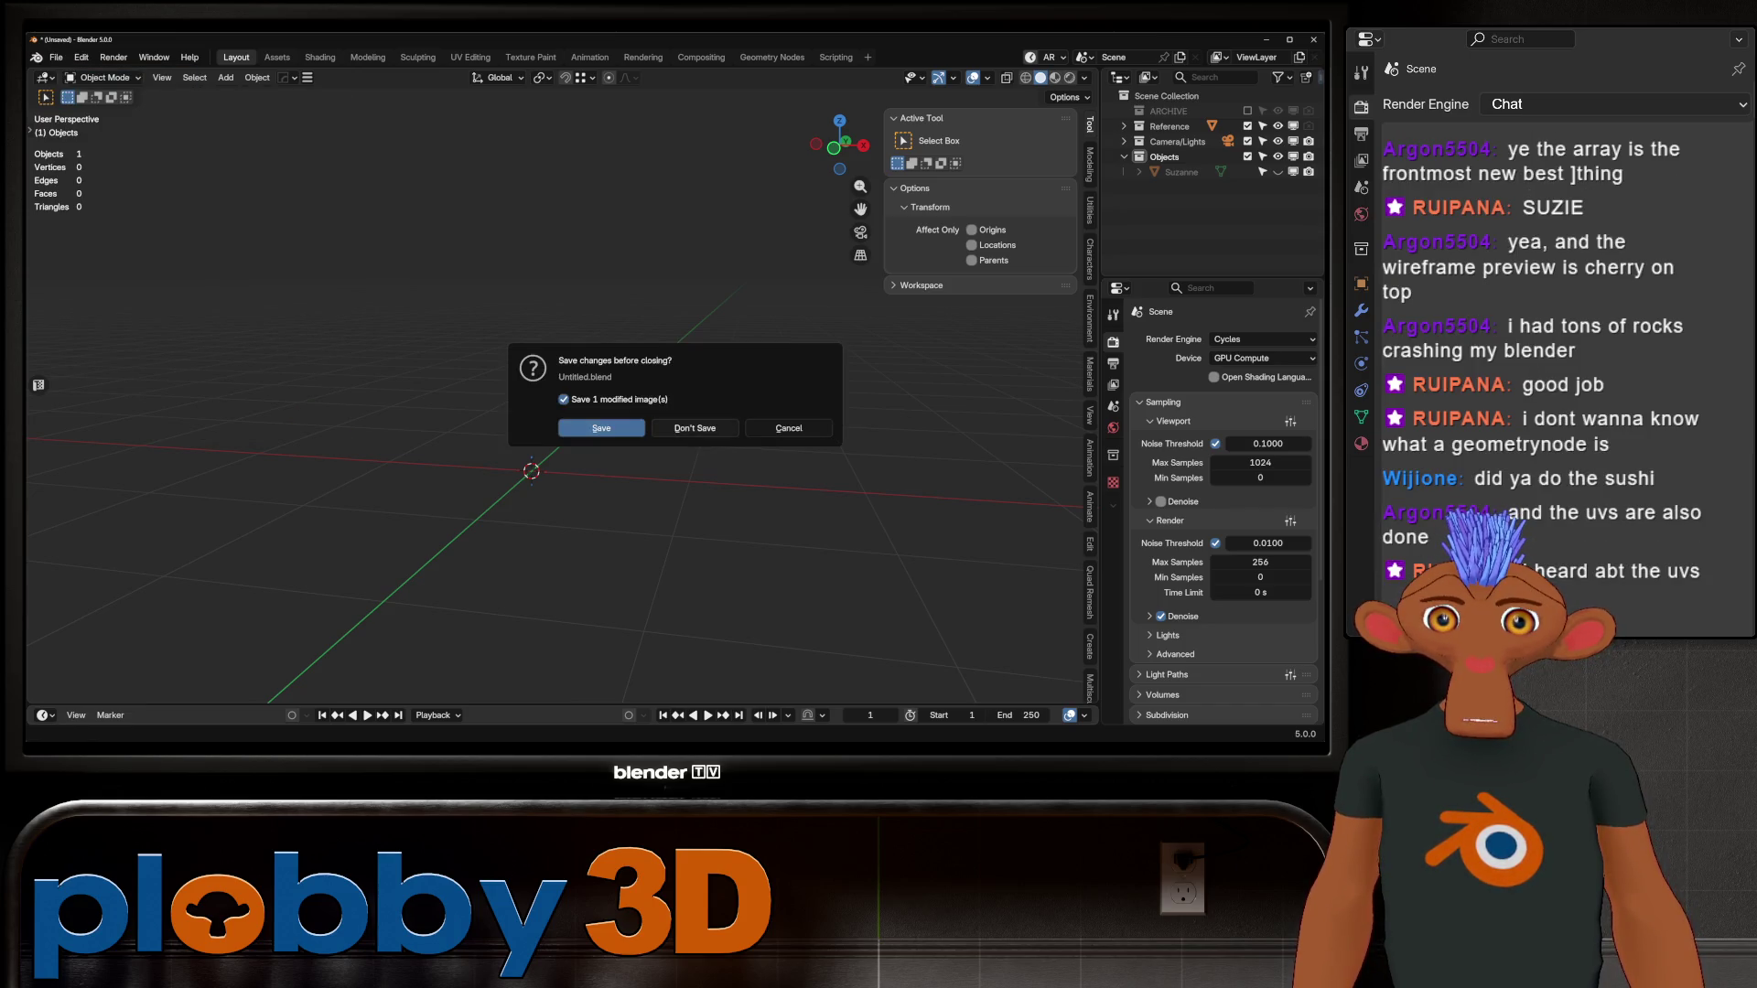
pyautogui.click(695, 429)
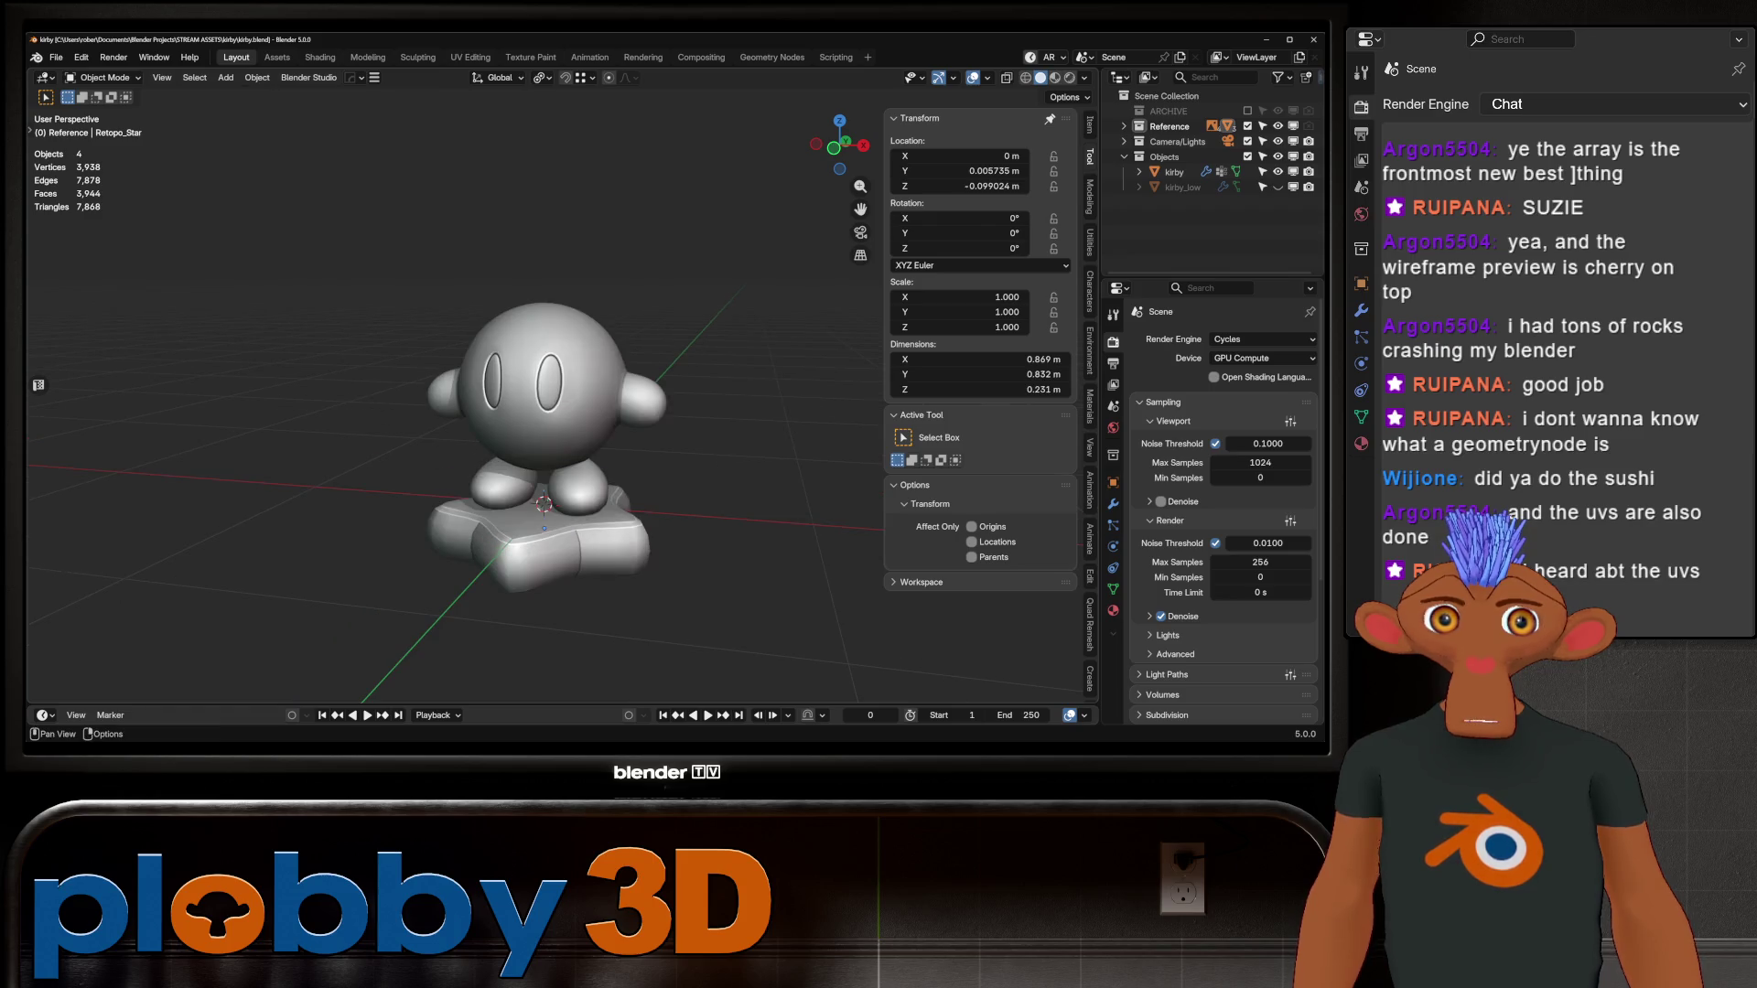
pyautogui.click(1069, 77)
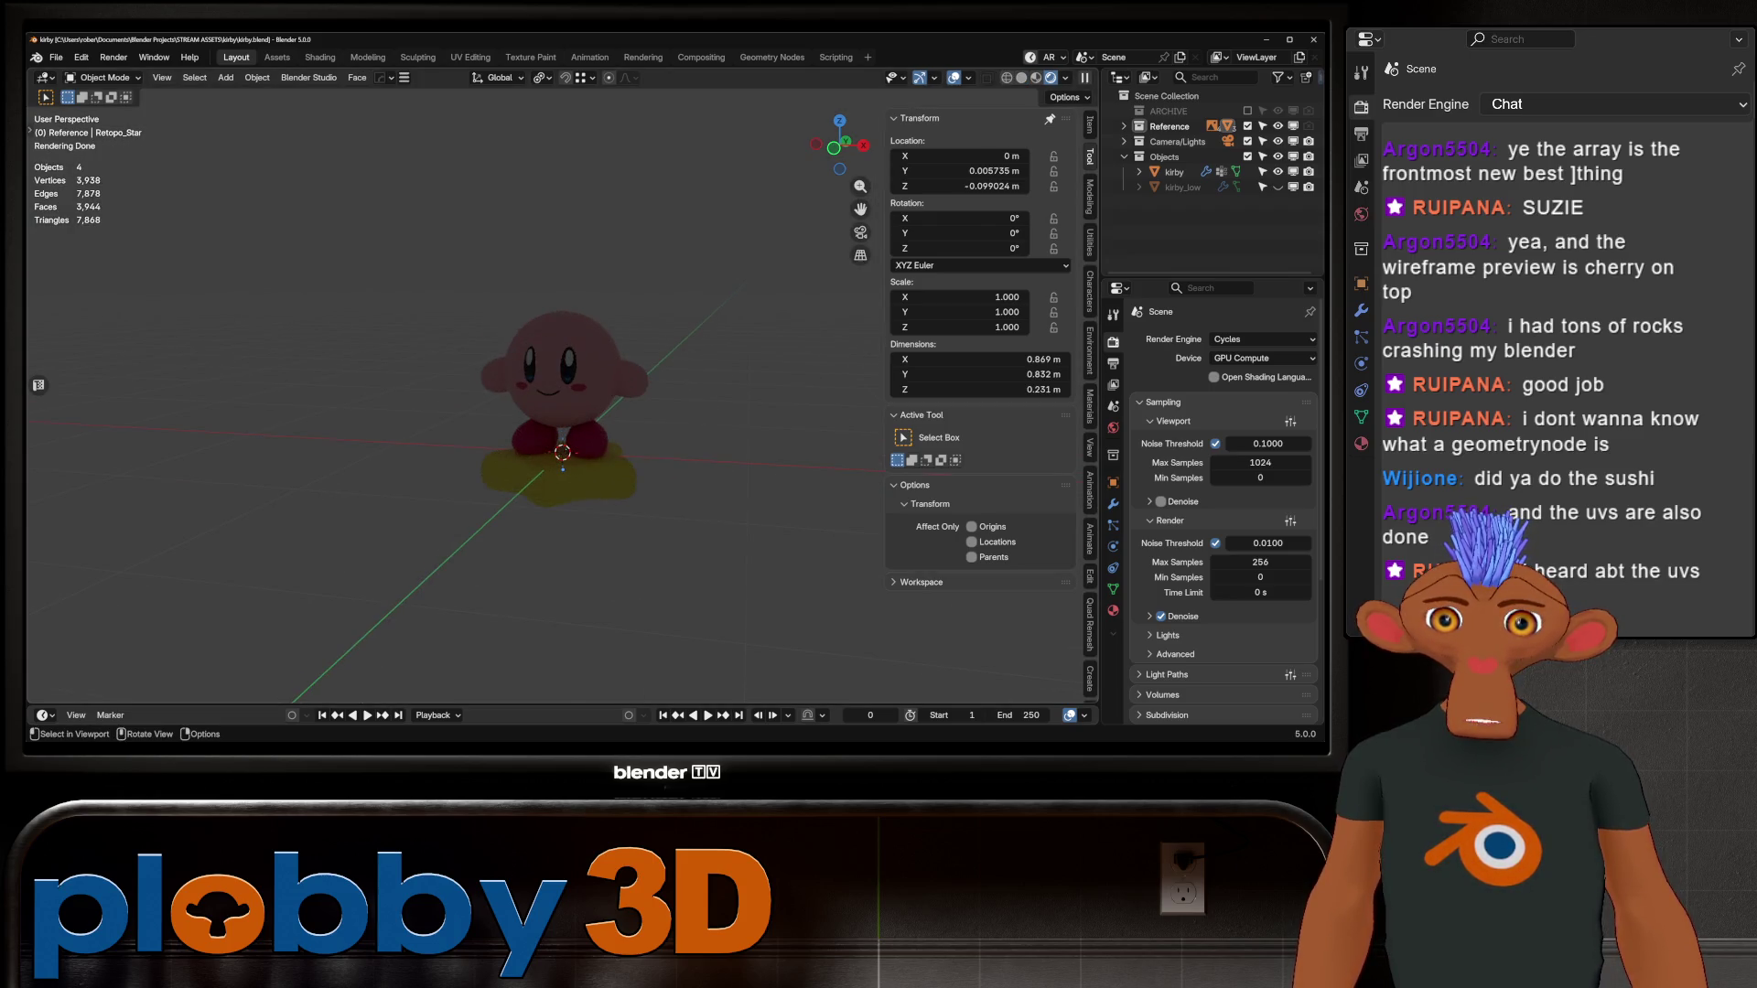
# Step: Set the World surface colour to a bright pale blue using the colour wheel and value slider
pyautogui.hotkey('shift', 'a')
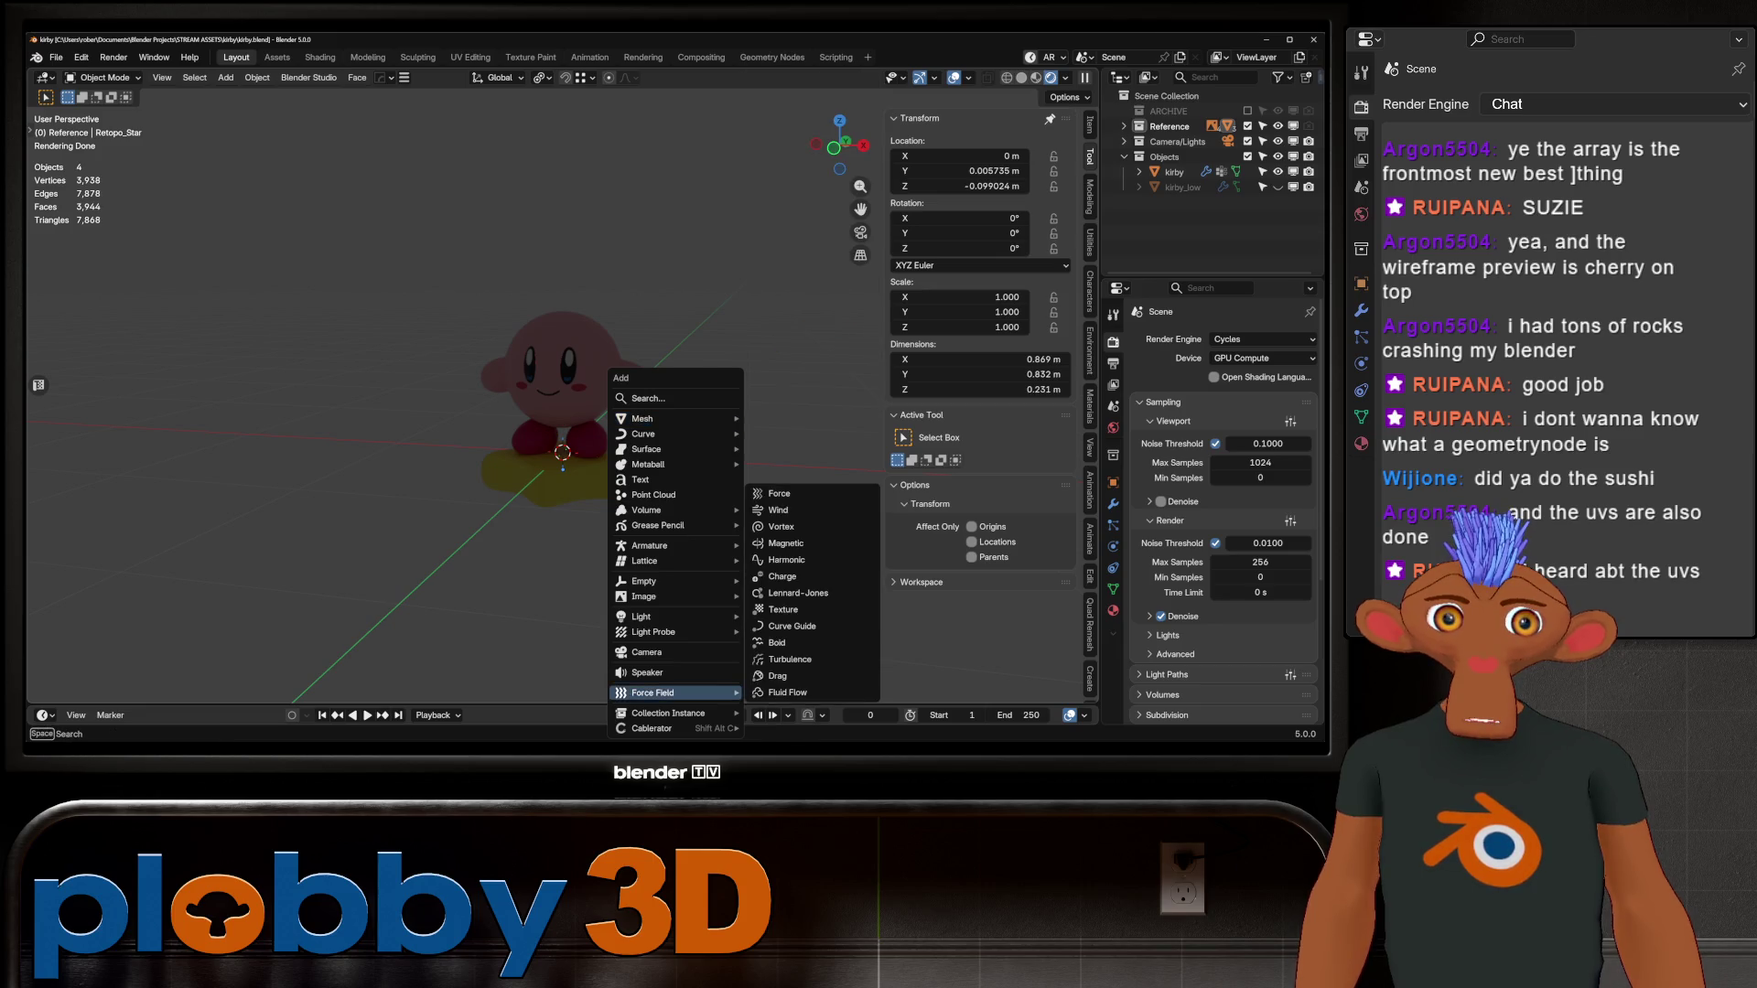
pyautogui.press('Escape')
pyautogui.click(1113, 428)
pyautogui.click(1252, 433)
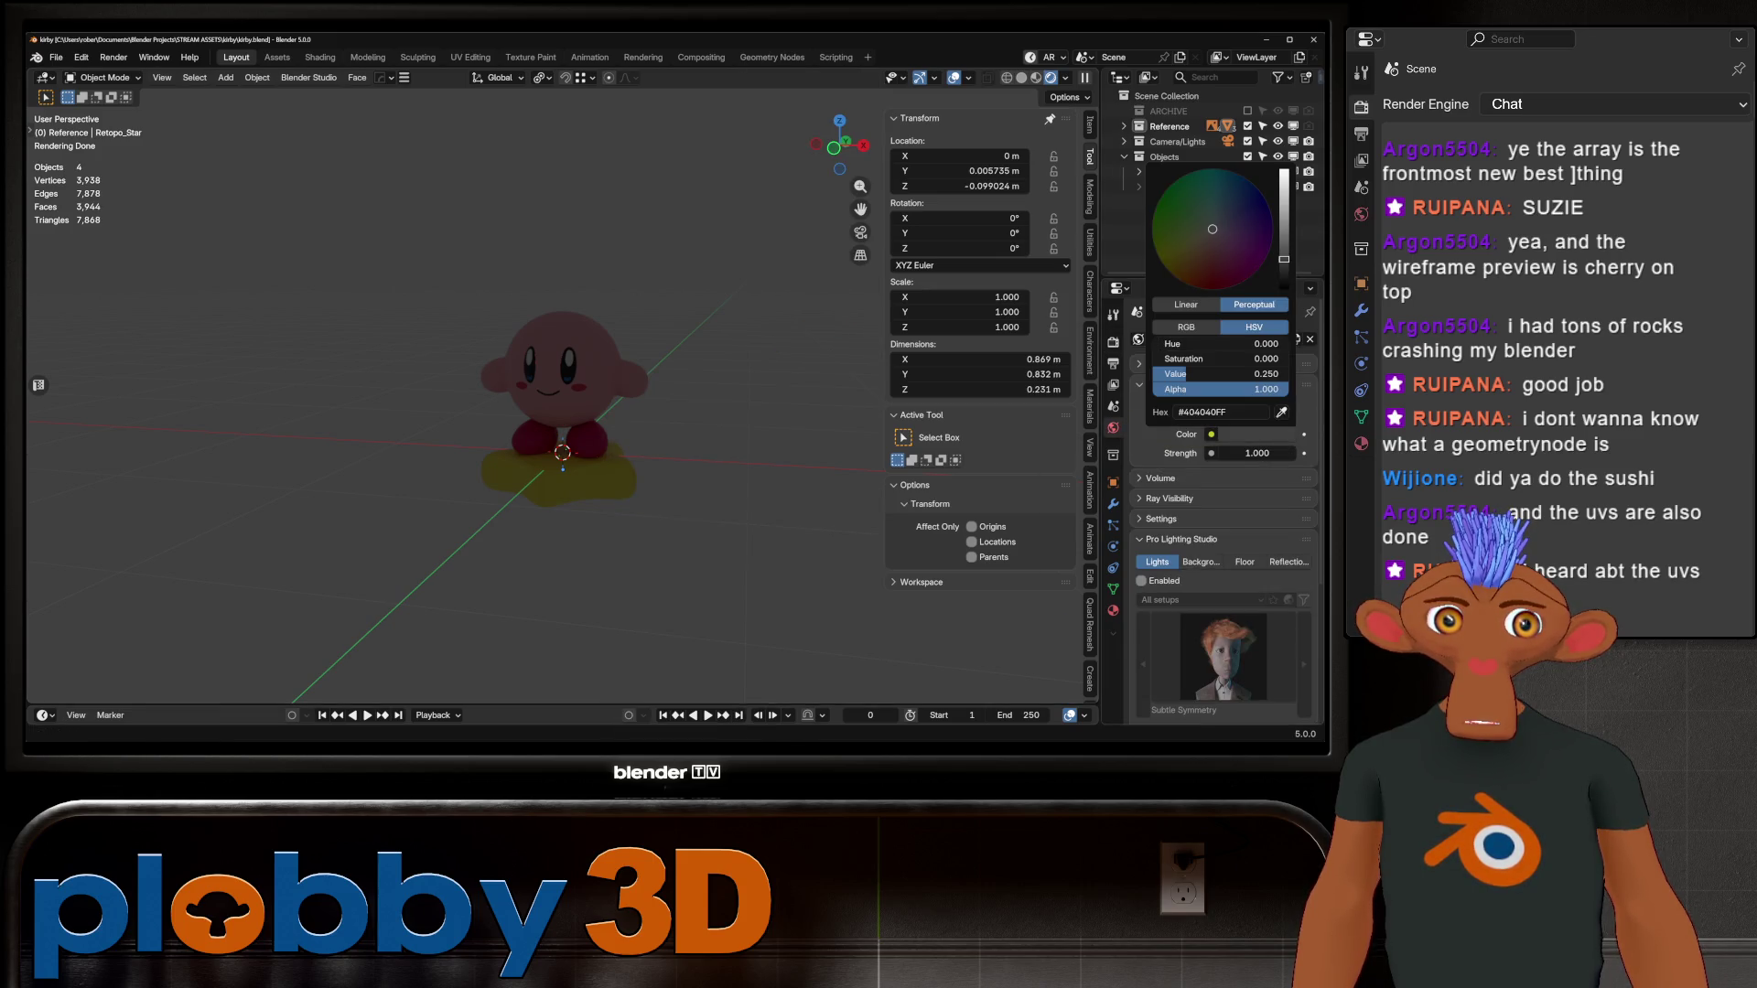
pyautogui.moveTo(1212, 229); pyautogui.dragTo(1218, 215)
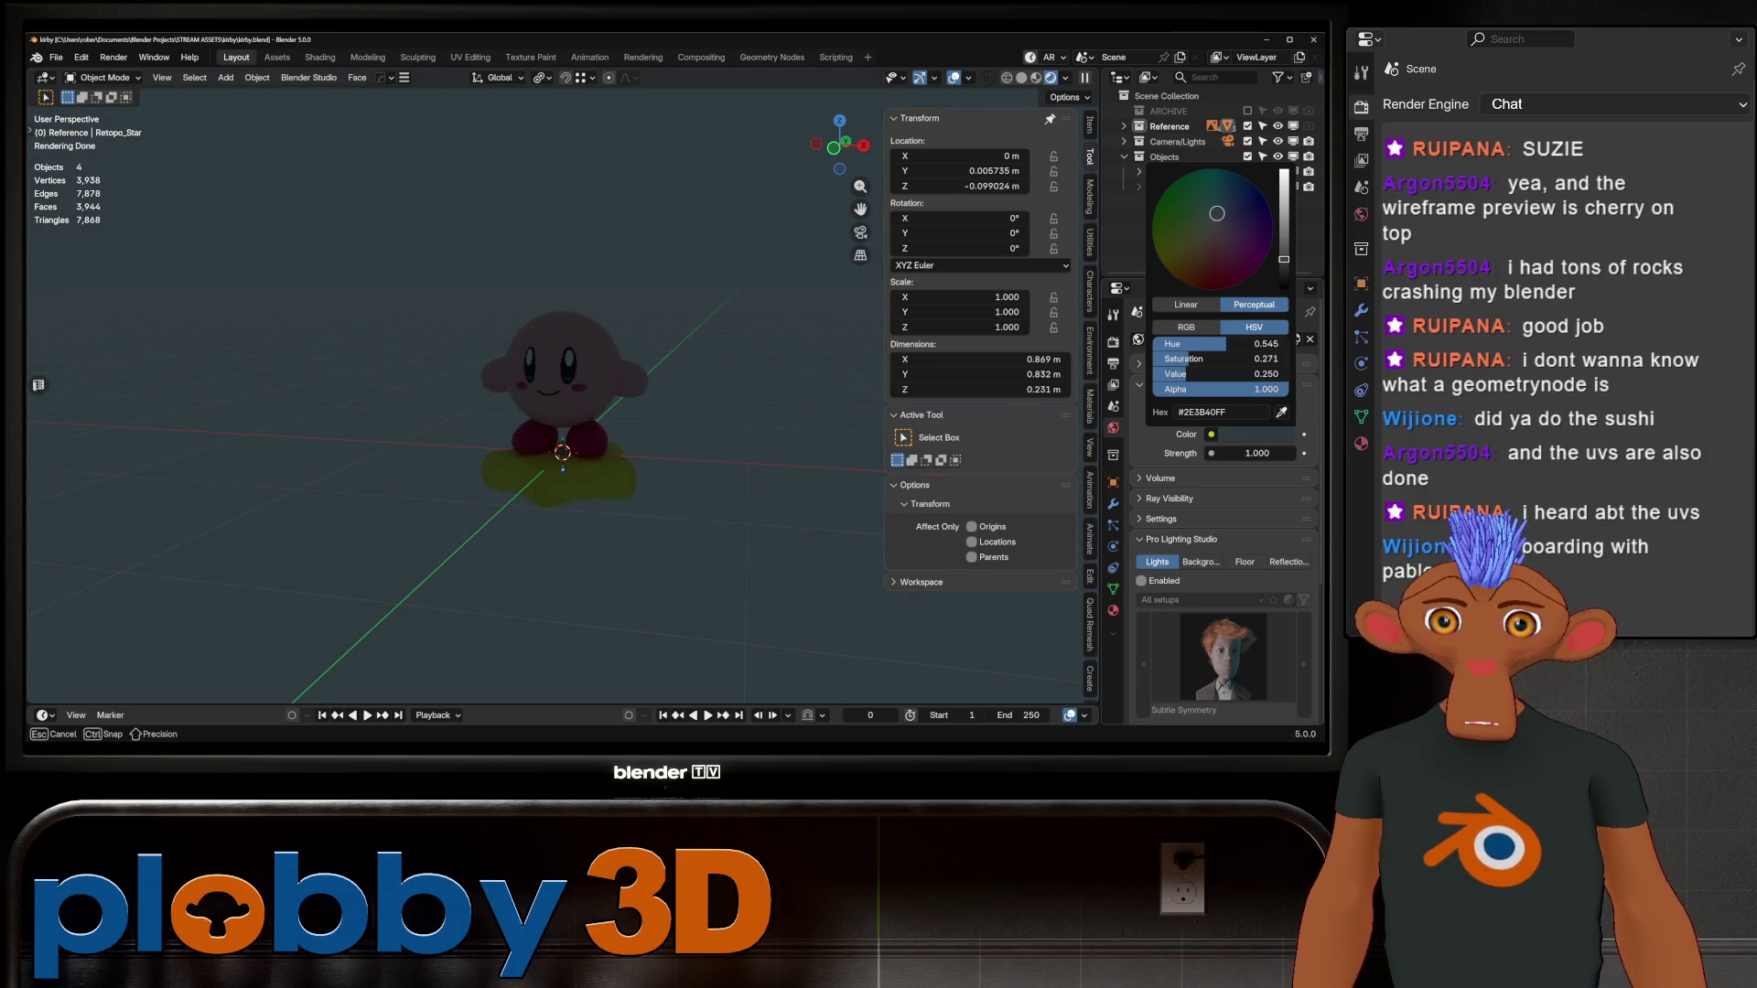
pyautogui.moveTo(1217, 374)
pyautogui.mouseDown()
pyautogui.moveTo(1285, 373)
pyautogui.moveTo(1175, 358)
pyautogui.mouseUp()
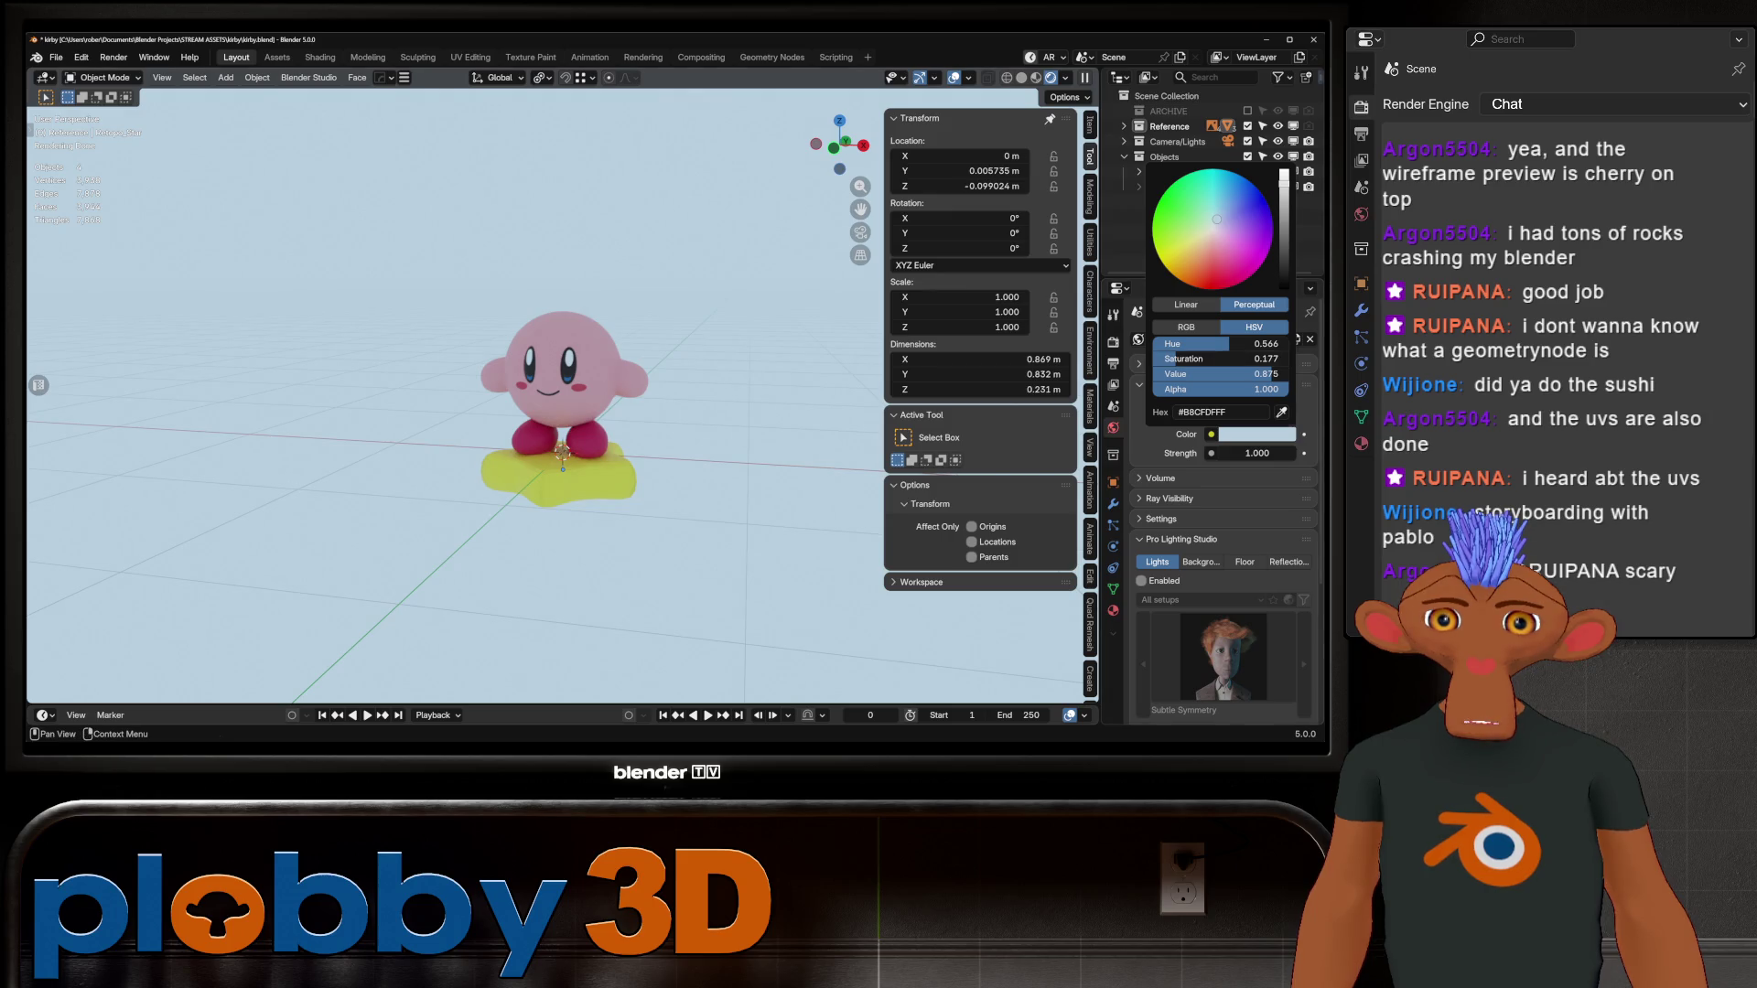
pyautogui.moveTo(567, 457); pyautogui.dragTo(585, 418, button='middle')
pyautogui.hotkey('shift', 'a')
# Step: Add an Area light raised above Kirby, tilted about -19° on X and scaled to 1.187
pyautogui.moveTo(640, 419)
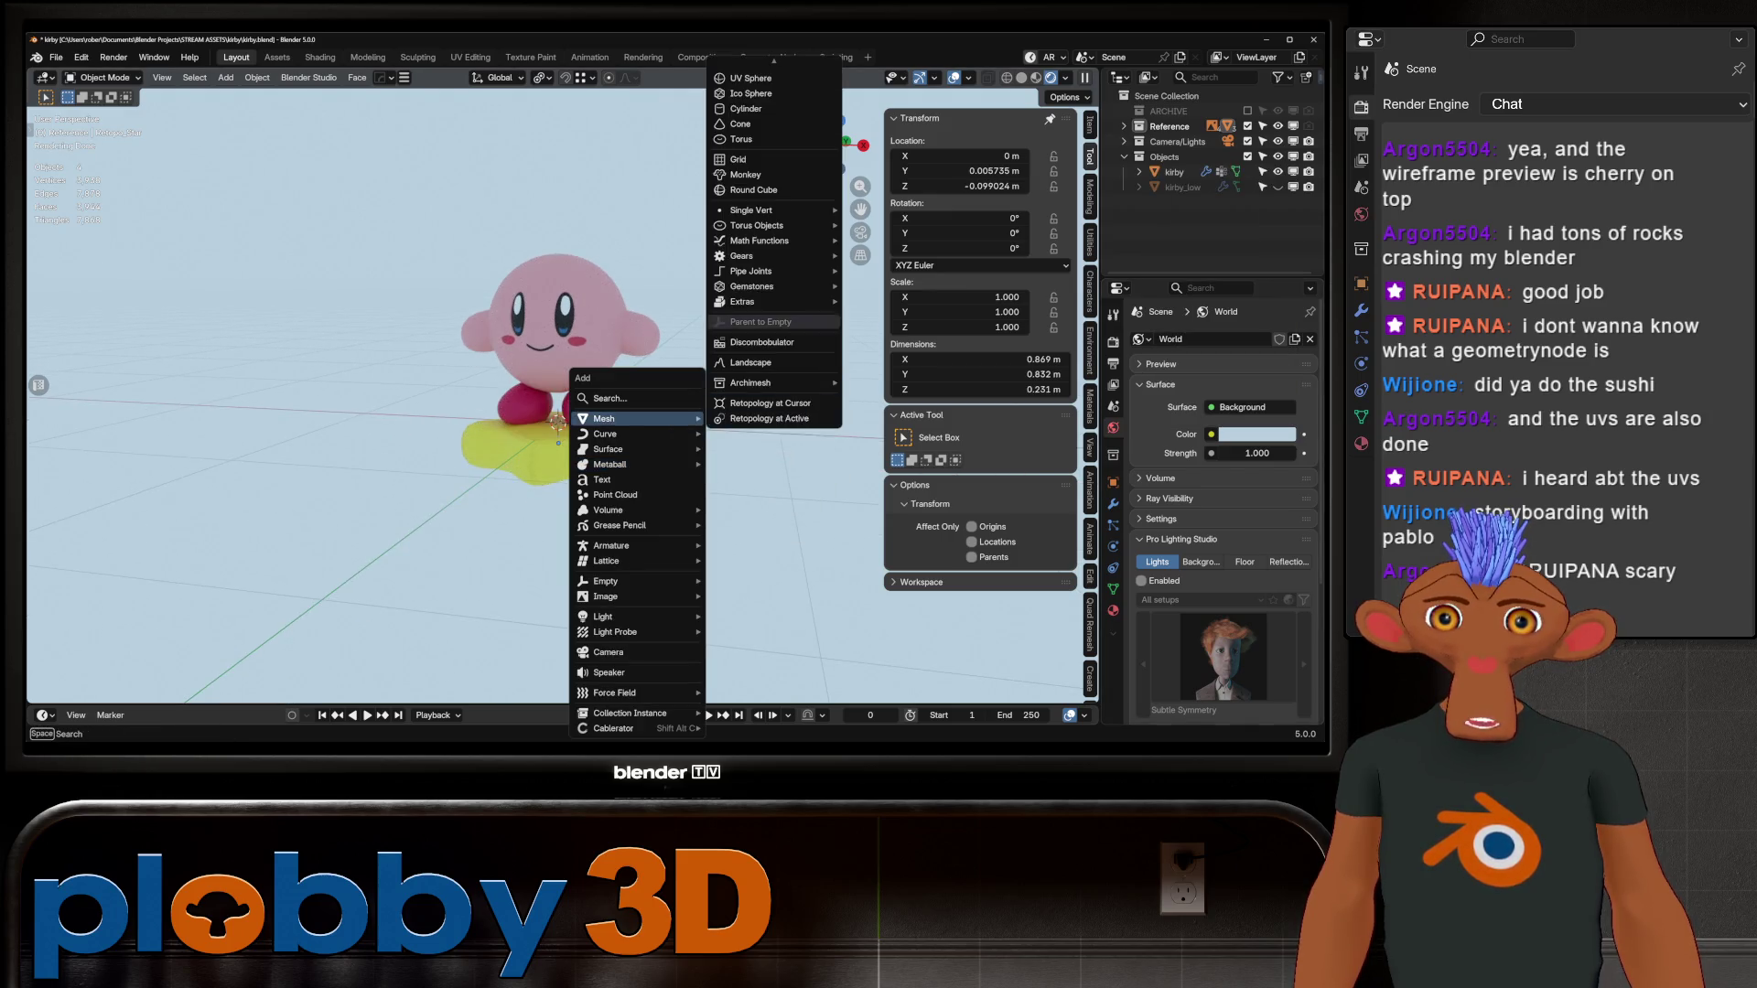
pyautogui.press('Escape')
pyautogui.hotkey('shift', 'a')
pyautogui.moveTo(558, 617)
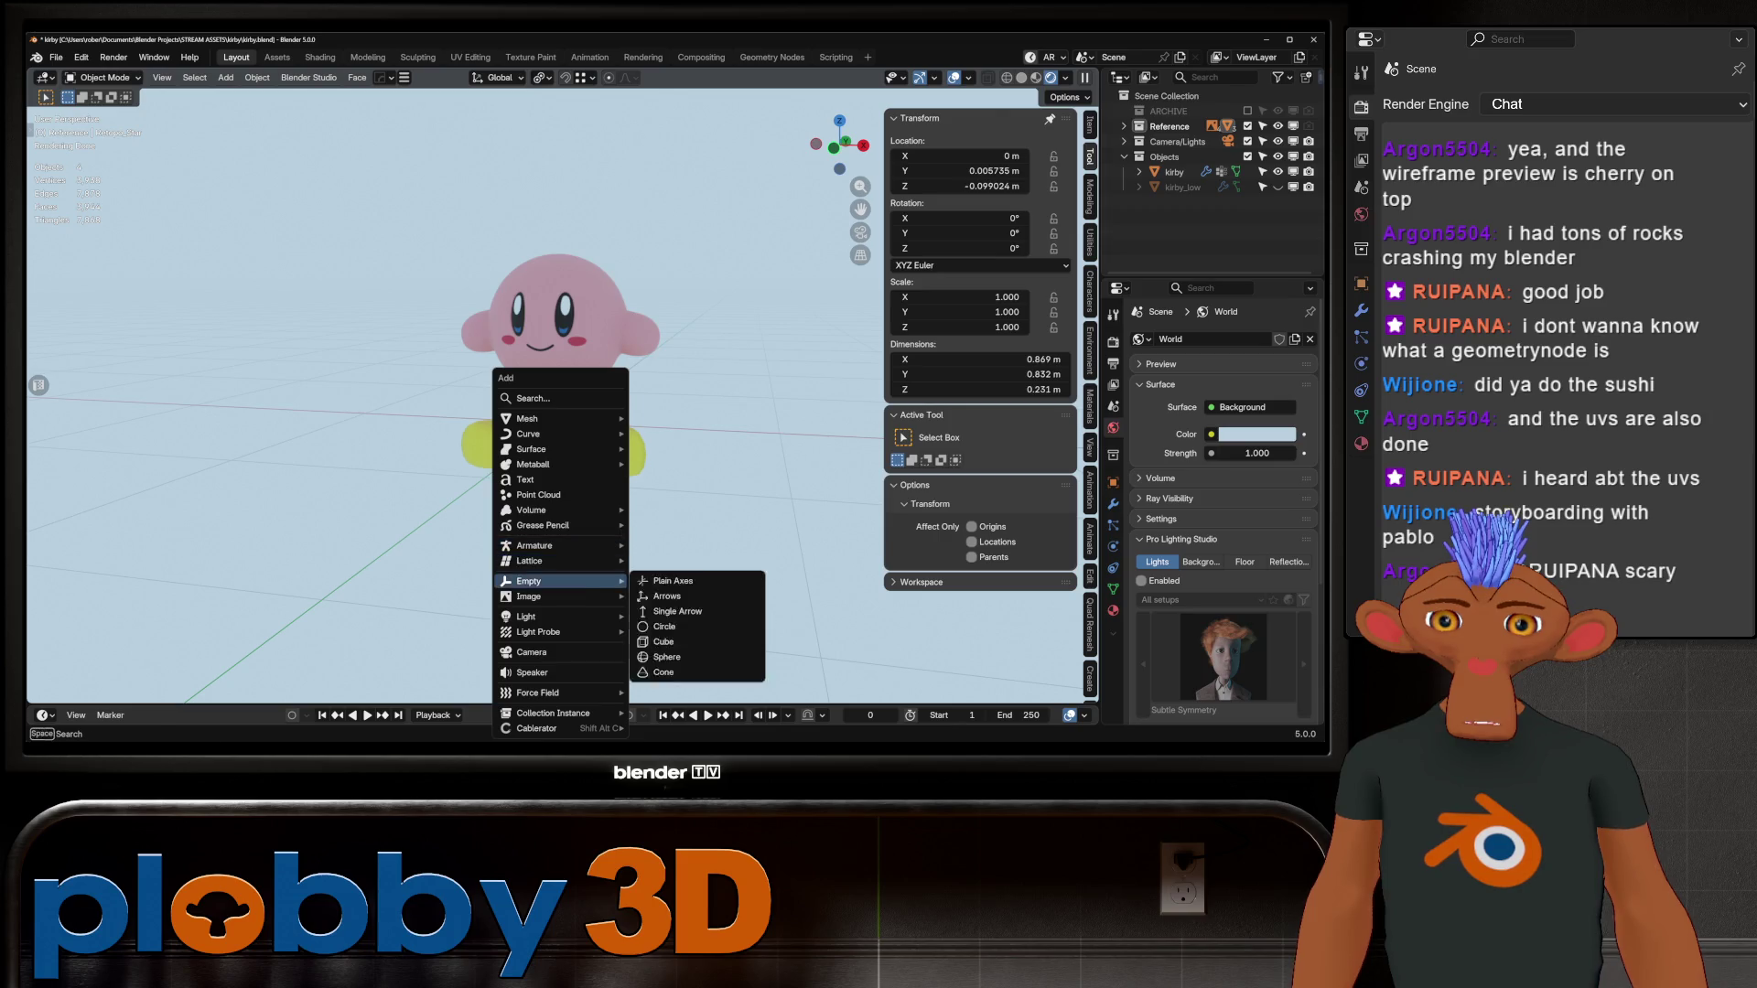
pyautogui.click(661, 666)
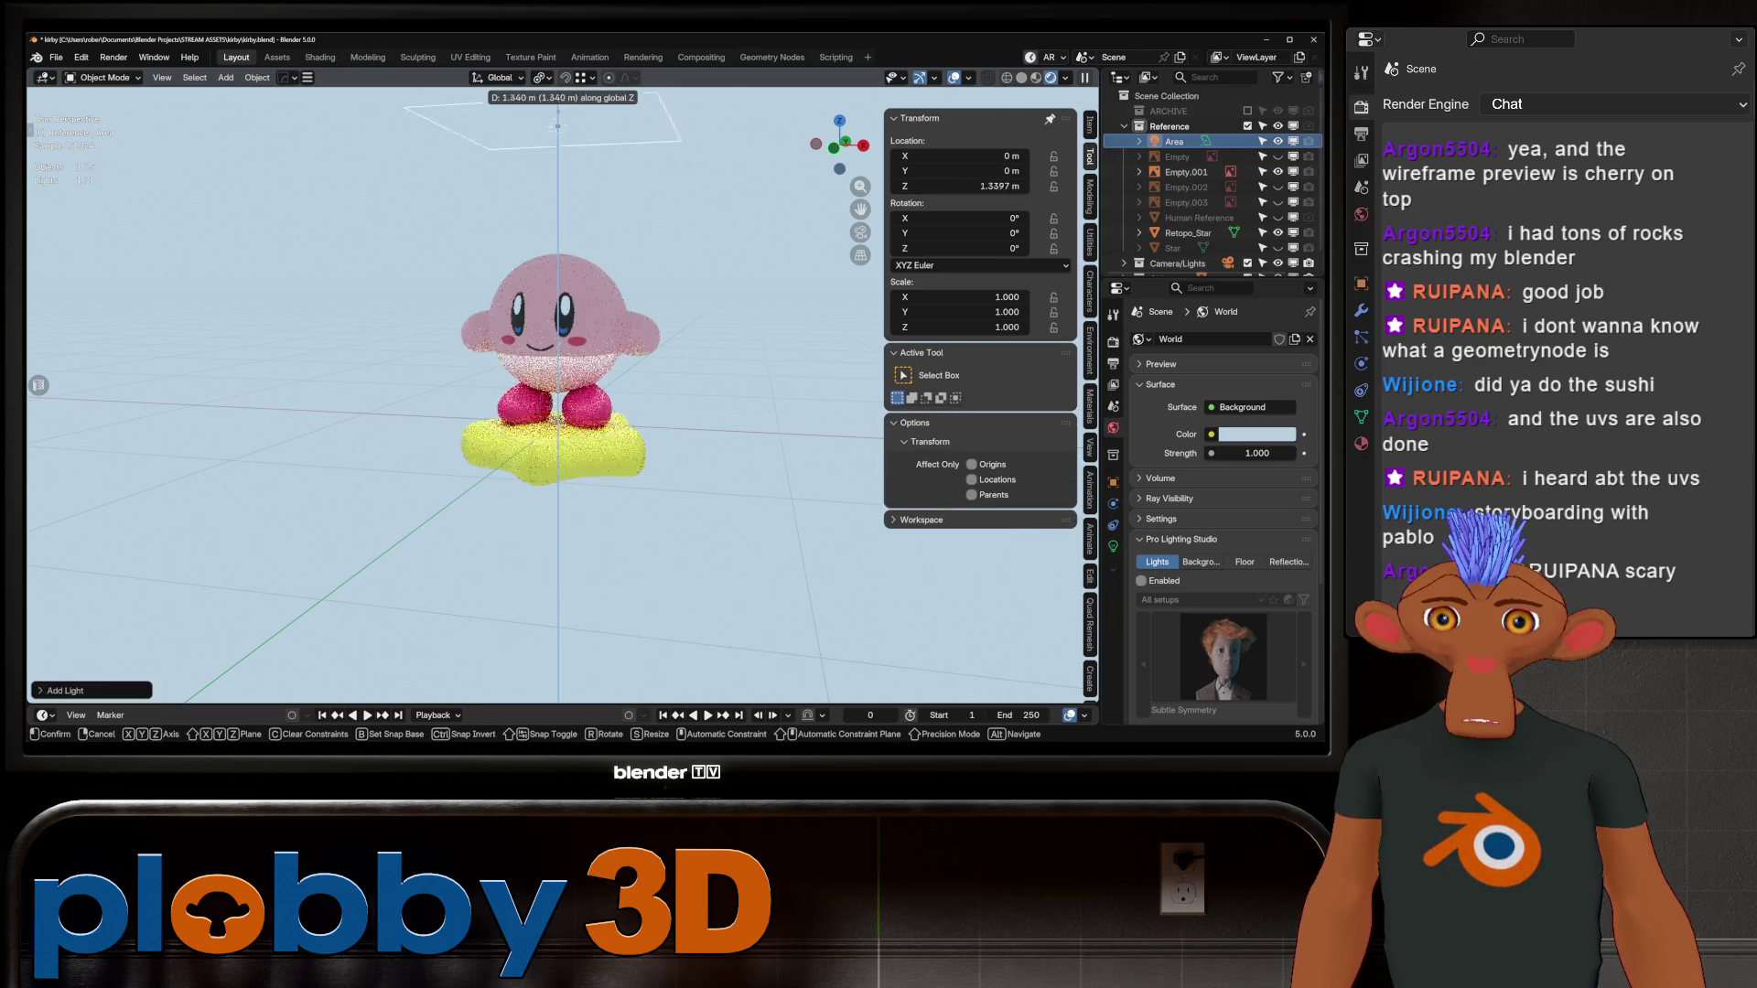
pyautogui.press('g')
pyautogui.press('z')
pyautogui.click(700, 362)
pyautogui.press('r')
pyautogui.press('x')
pyautogui.click(704, 352)
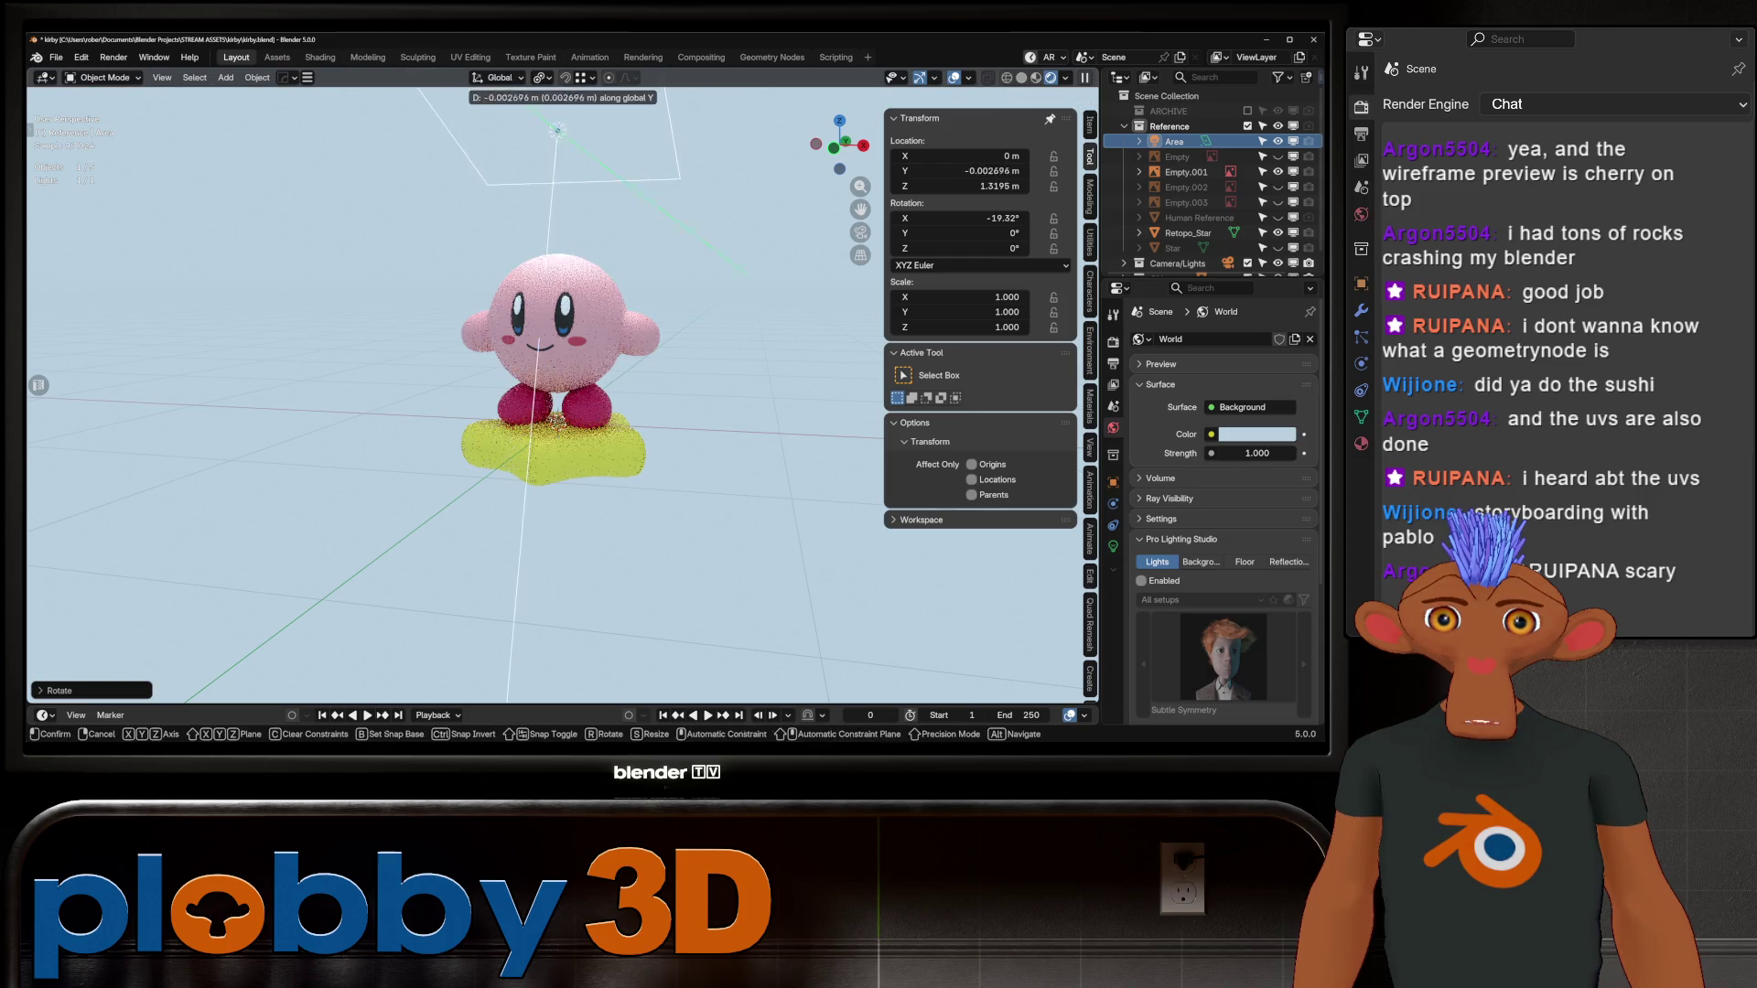
pyautogui.press('s')
pyautogui.press('Return')
# Step: Move the camera closer along its viewing axis and render a preview image
pyautogui.moveTo(641, 366); pyautogui.dragTo(659, 362, button='middle')
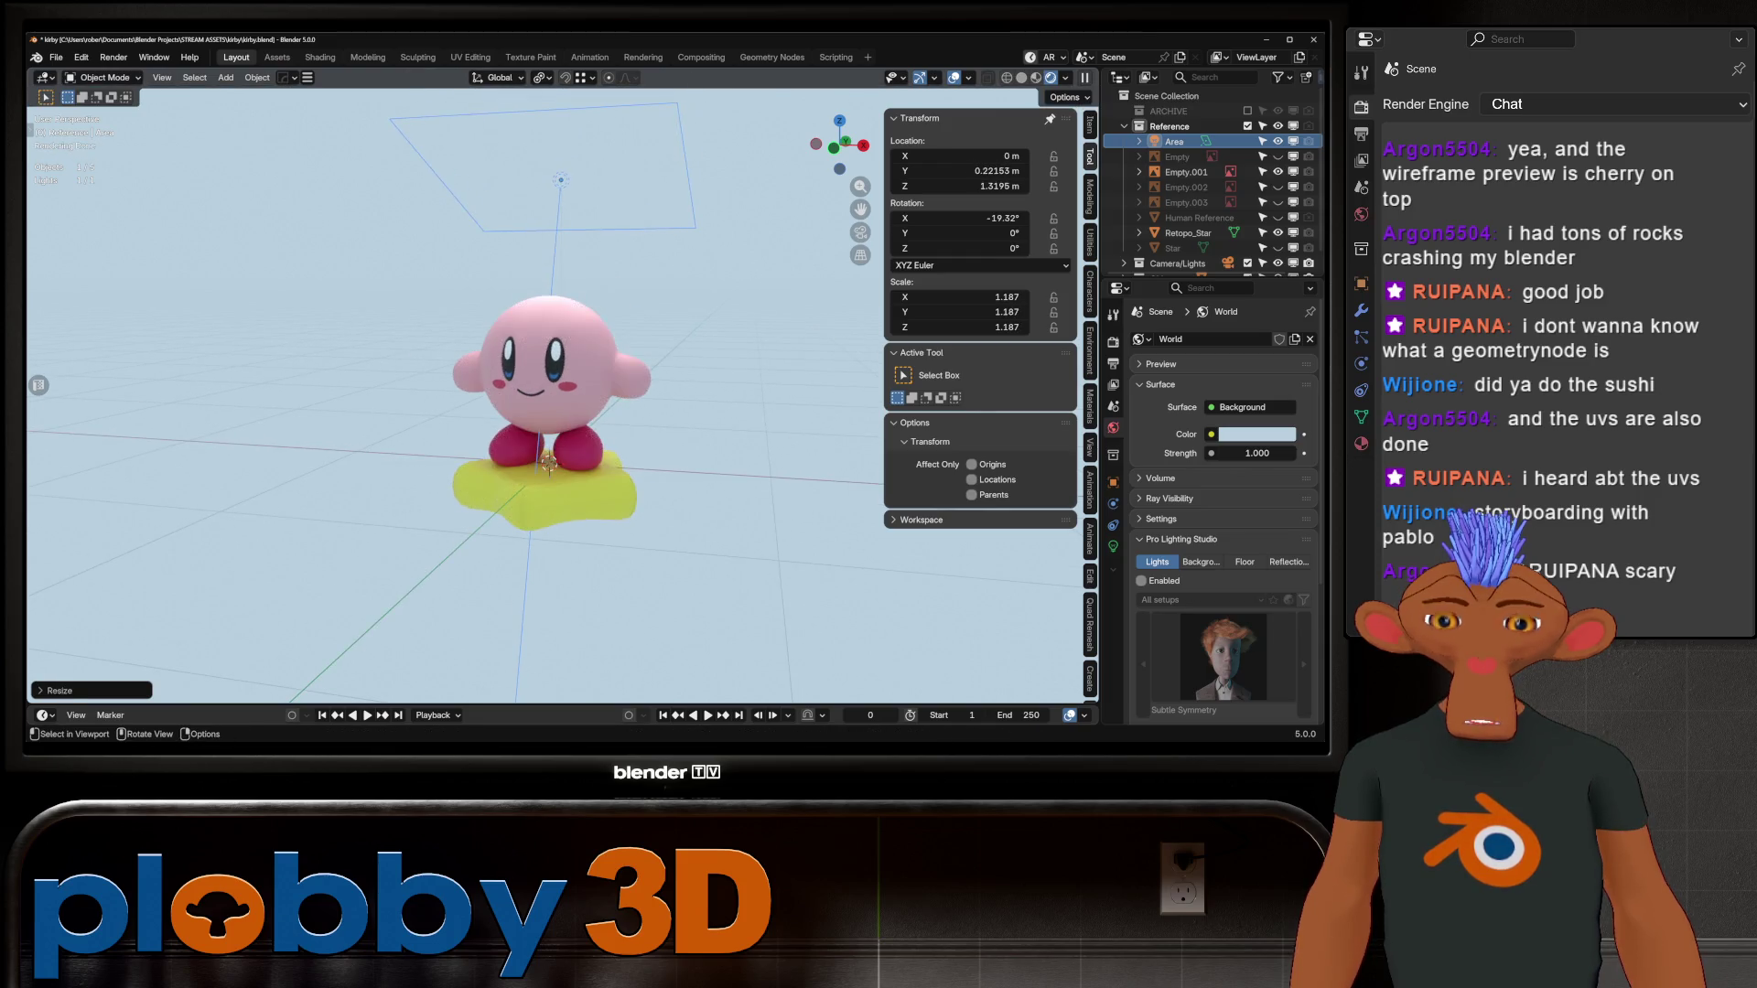
pyautogui.press('KP_0')
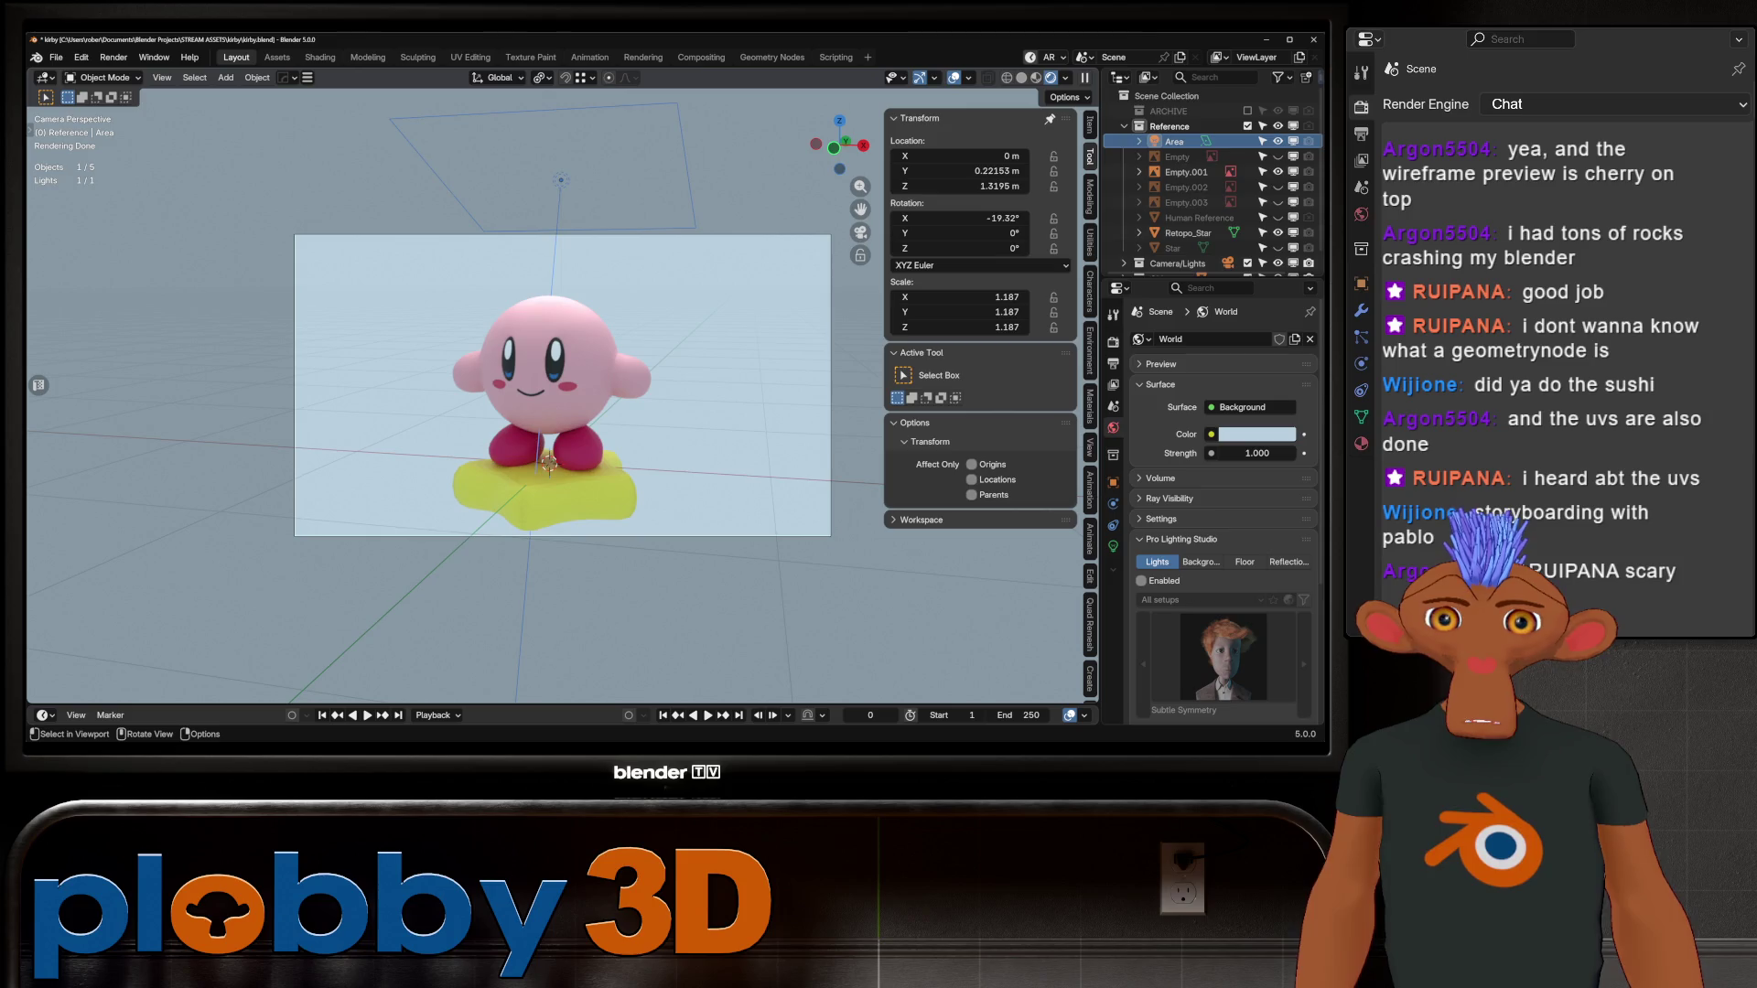
pyautogui.press('g')
pyautogui.press('z')
pyautogui.press('z')
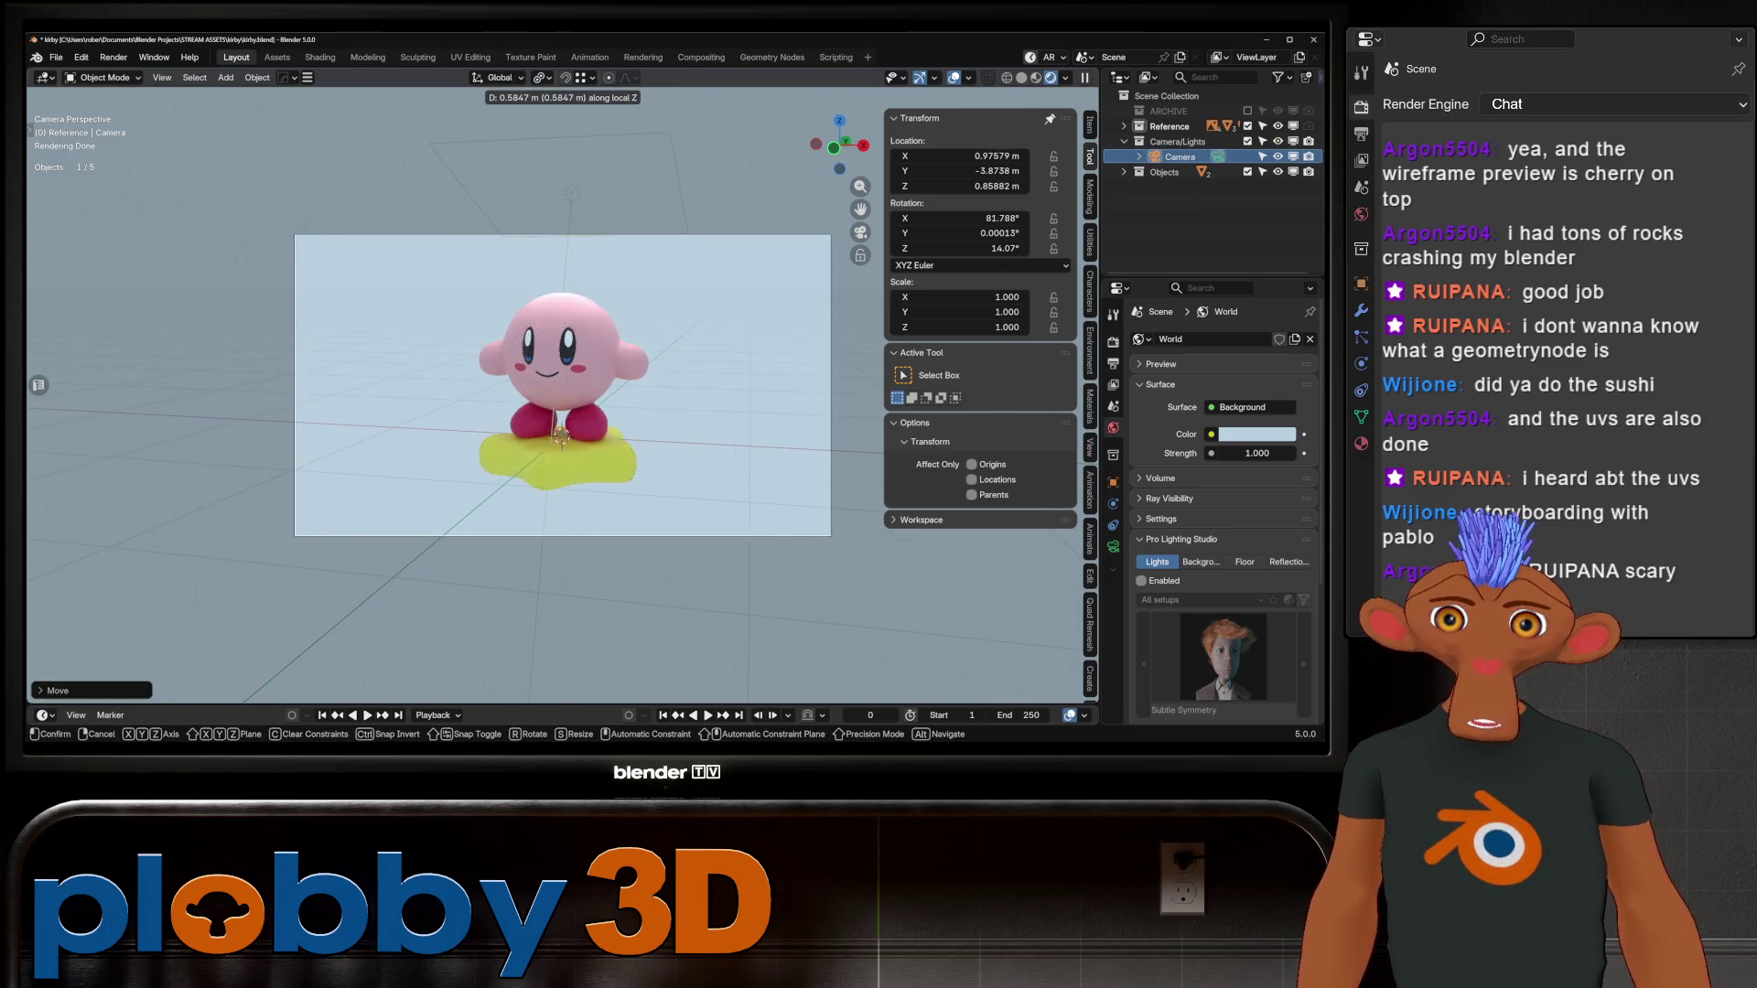
pyautogui.press('Return')
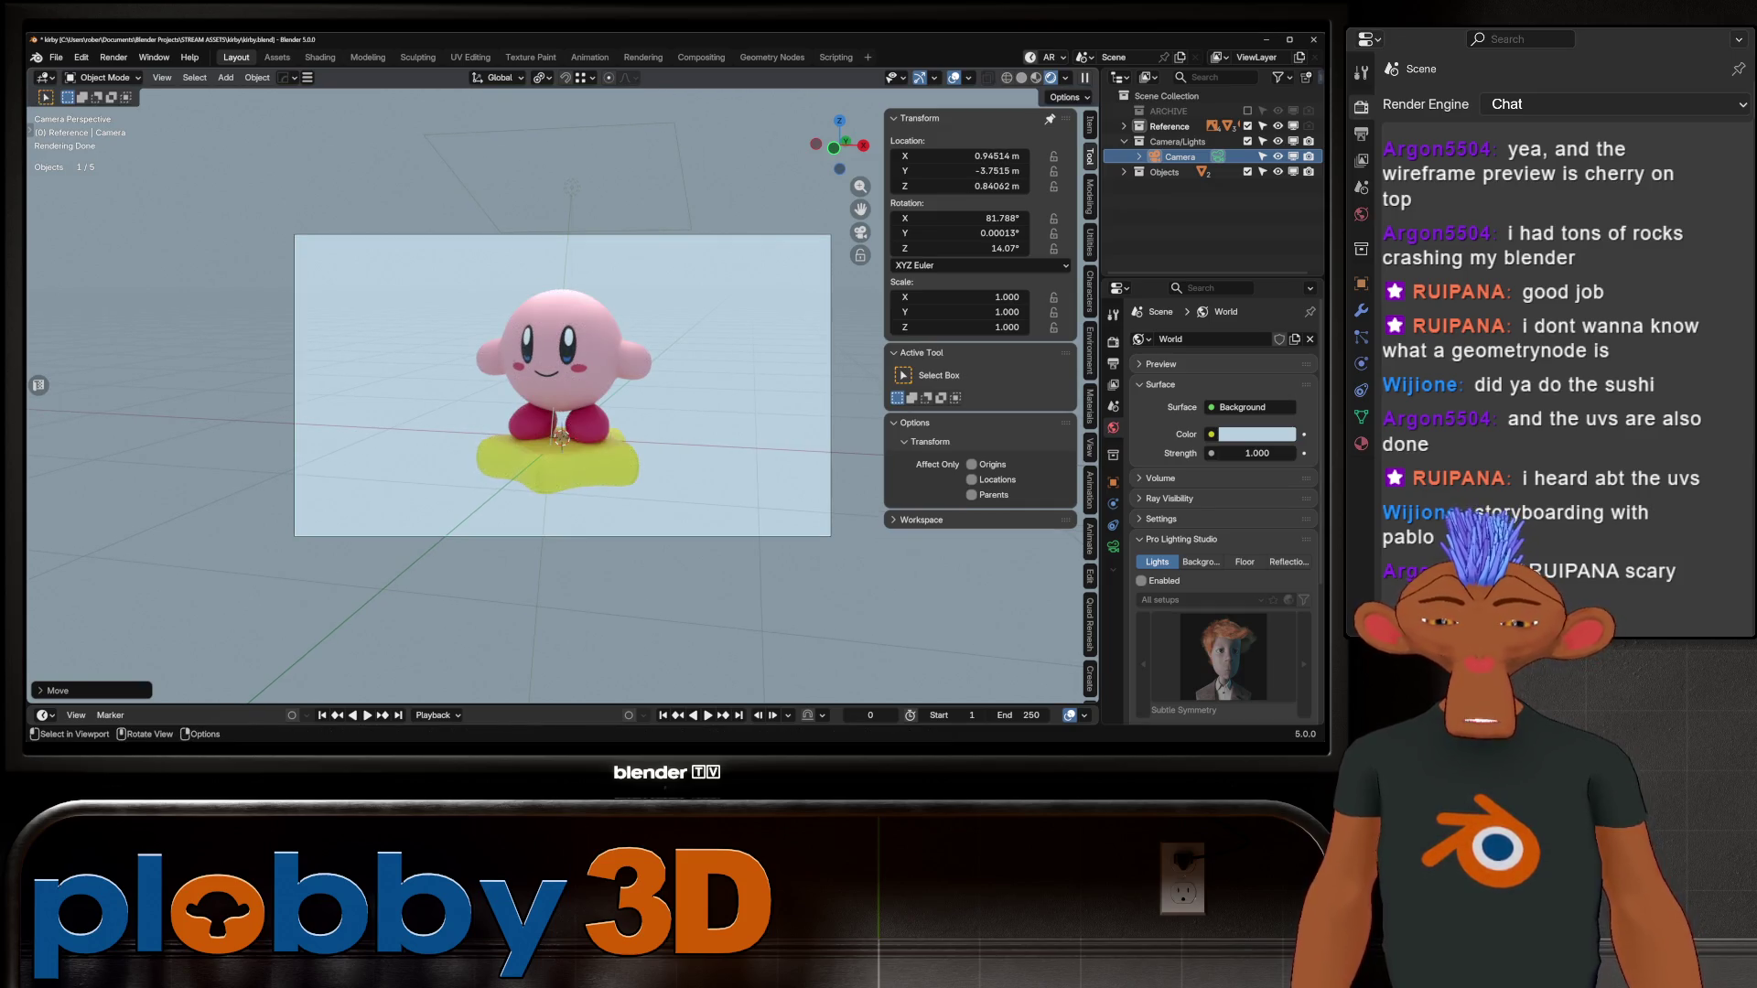
pyautogui.press('F12')
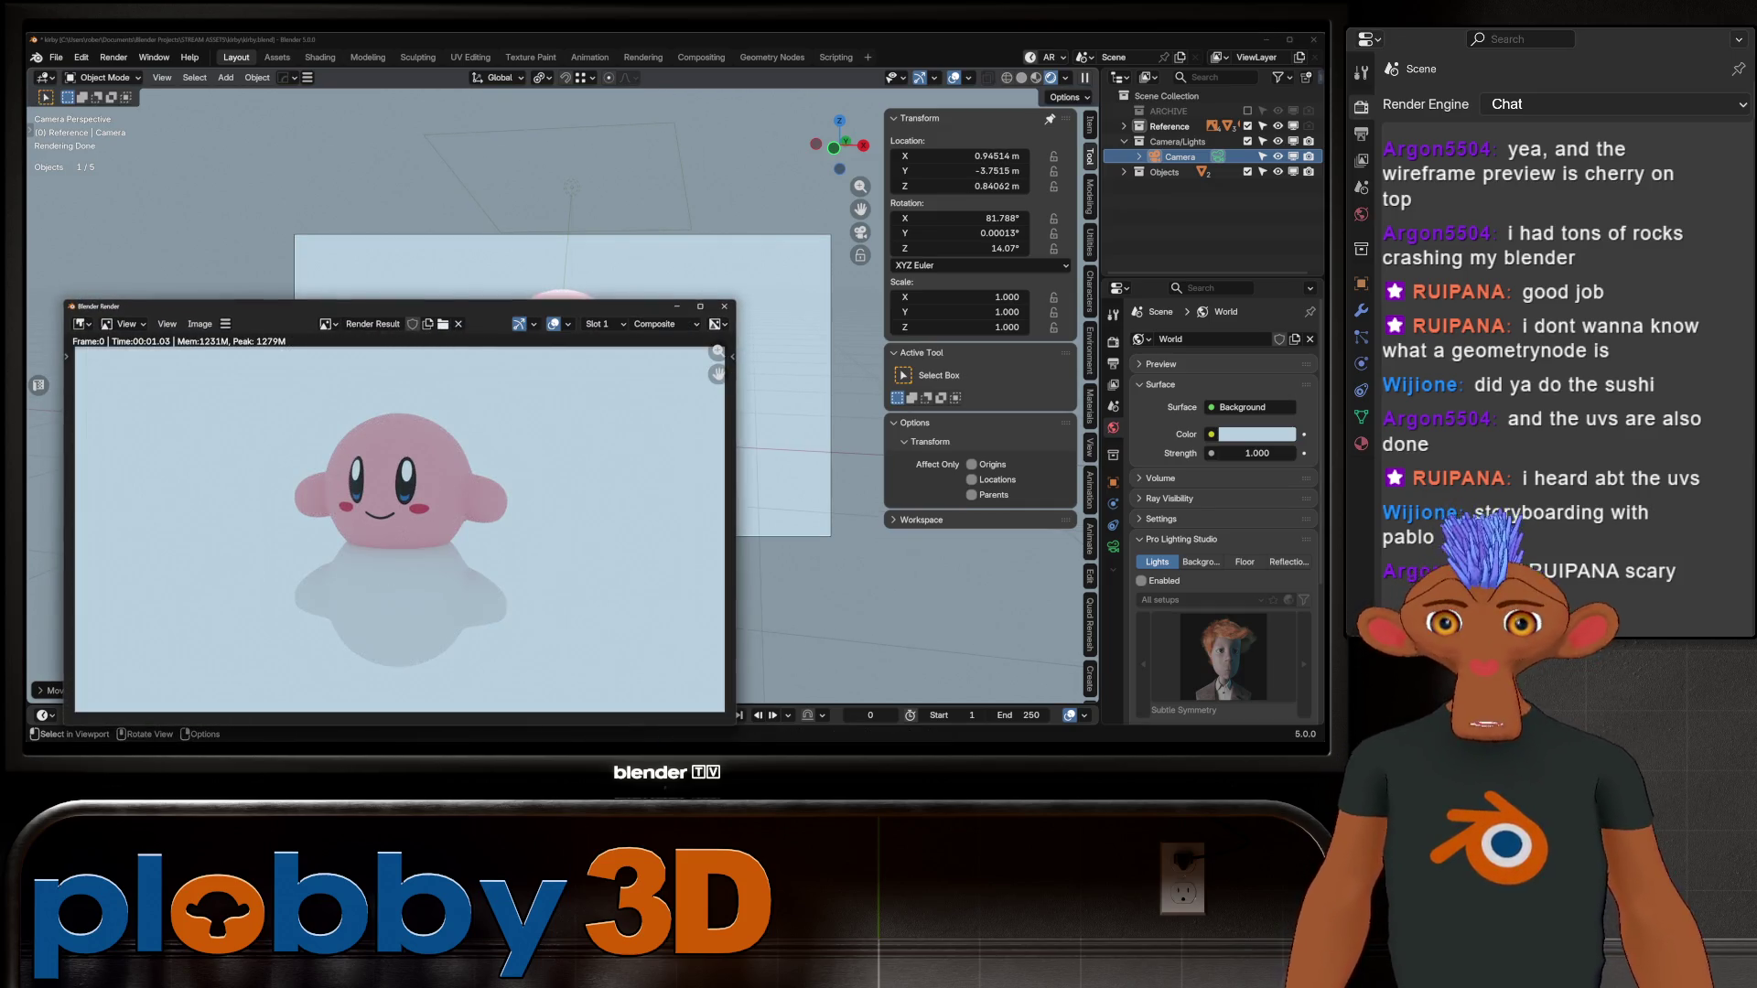
# Step: Drag Retopo_Star from Reference into the Objects collection beside kirby, then re-render
pyautogui.click(724, 307)
pyautogui.click(1124, 172)
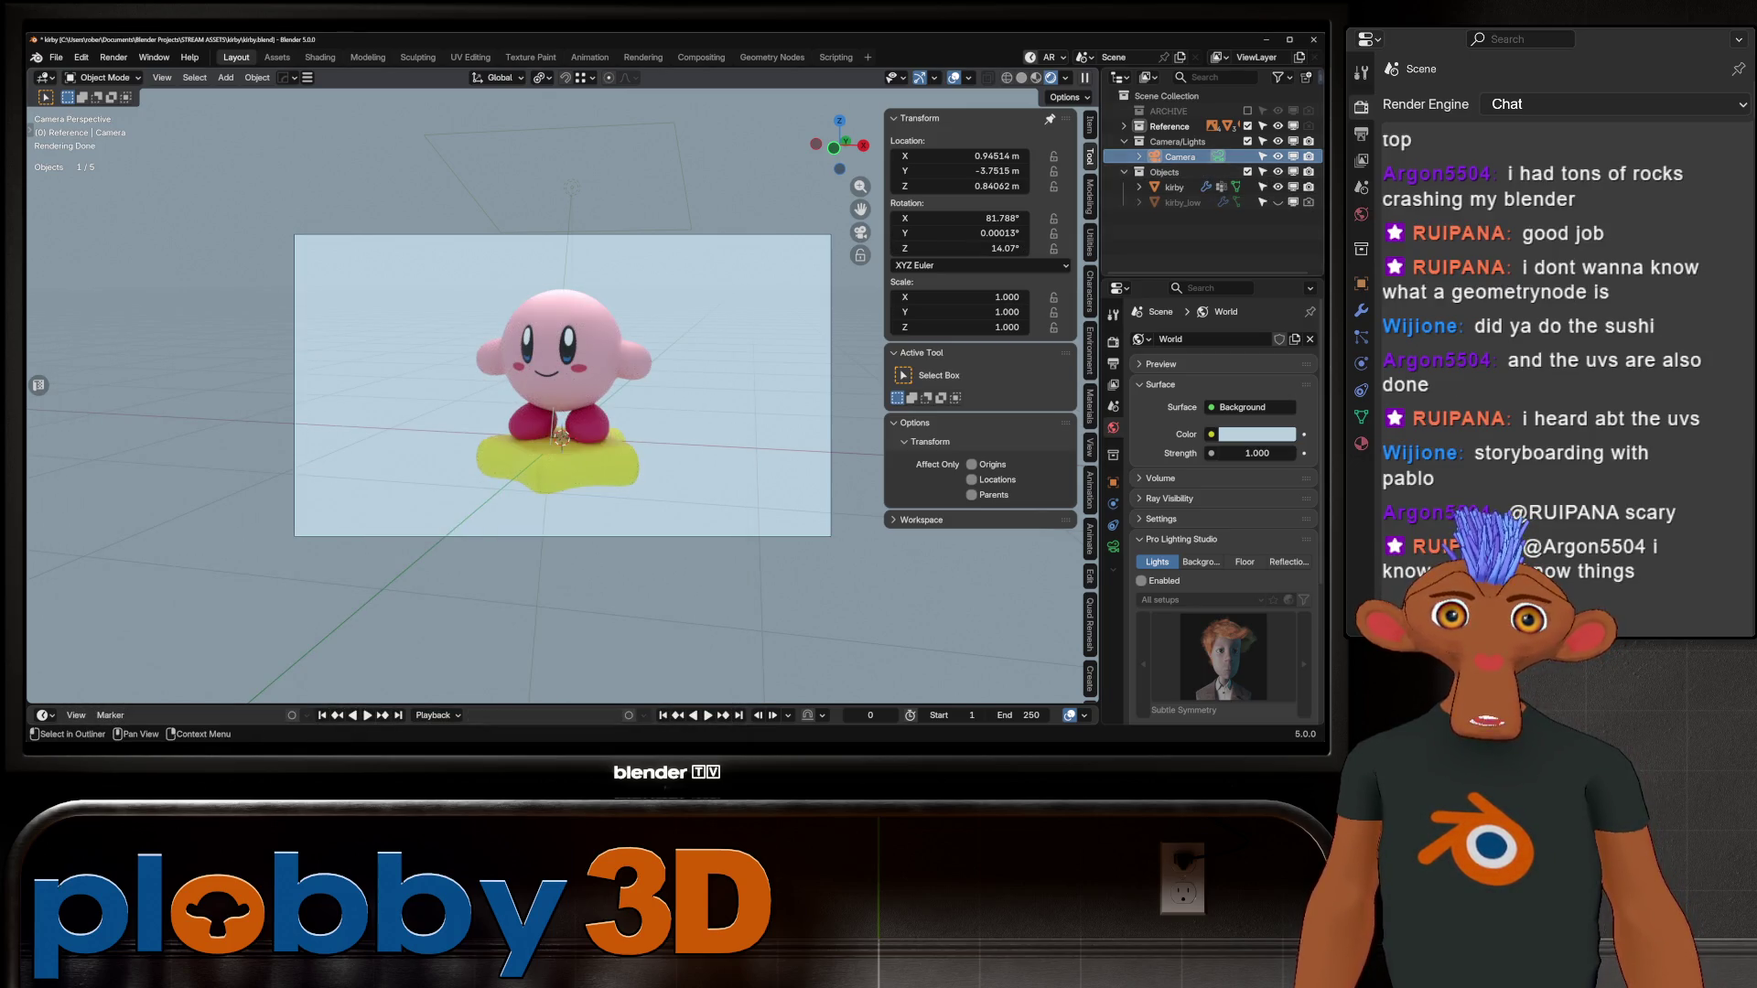
pyautogui.click(1124, 127)
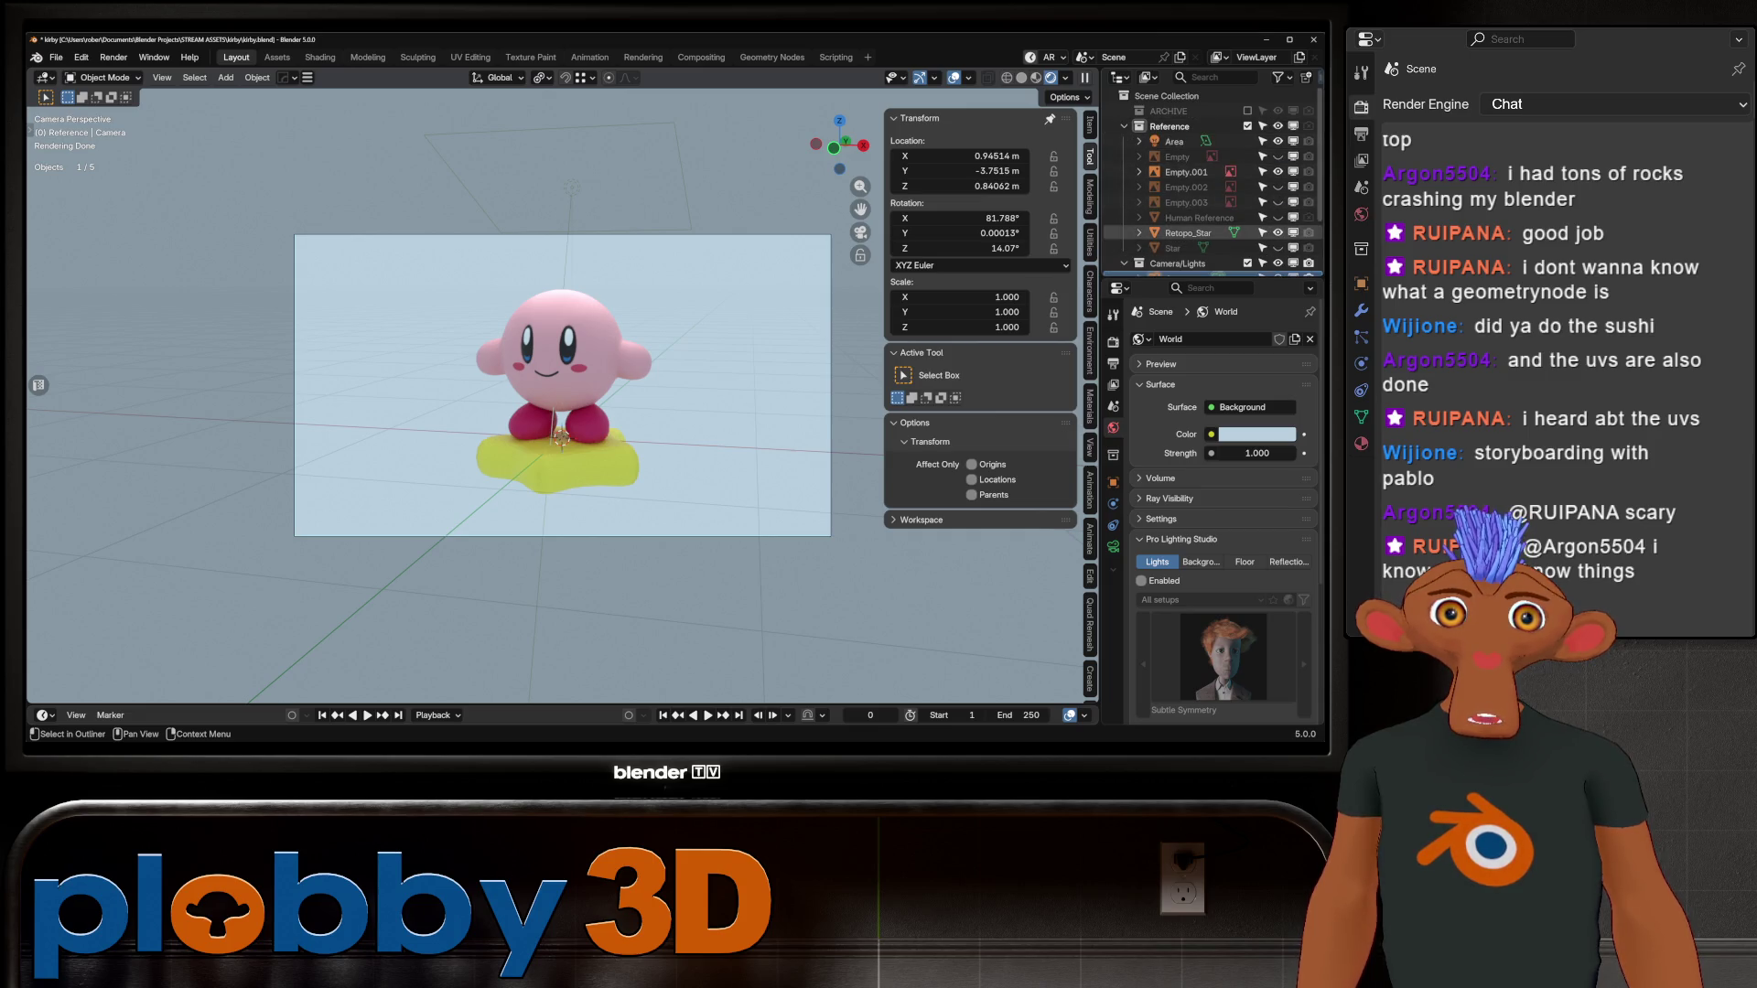
pyautogui.moveTo(1174, 232)
pyautogui.mouseDown()
pyautogui.moveTo(1176, 268)
pyautogui.moveTo(1175, 228)
pyautogui.mouseUp()
pyautogui.scroll(3, 1181, 231)
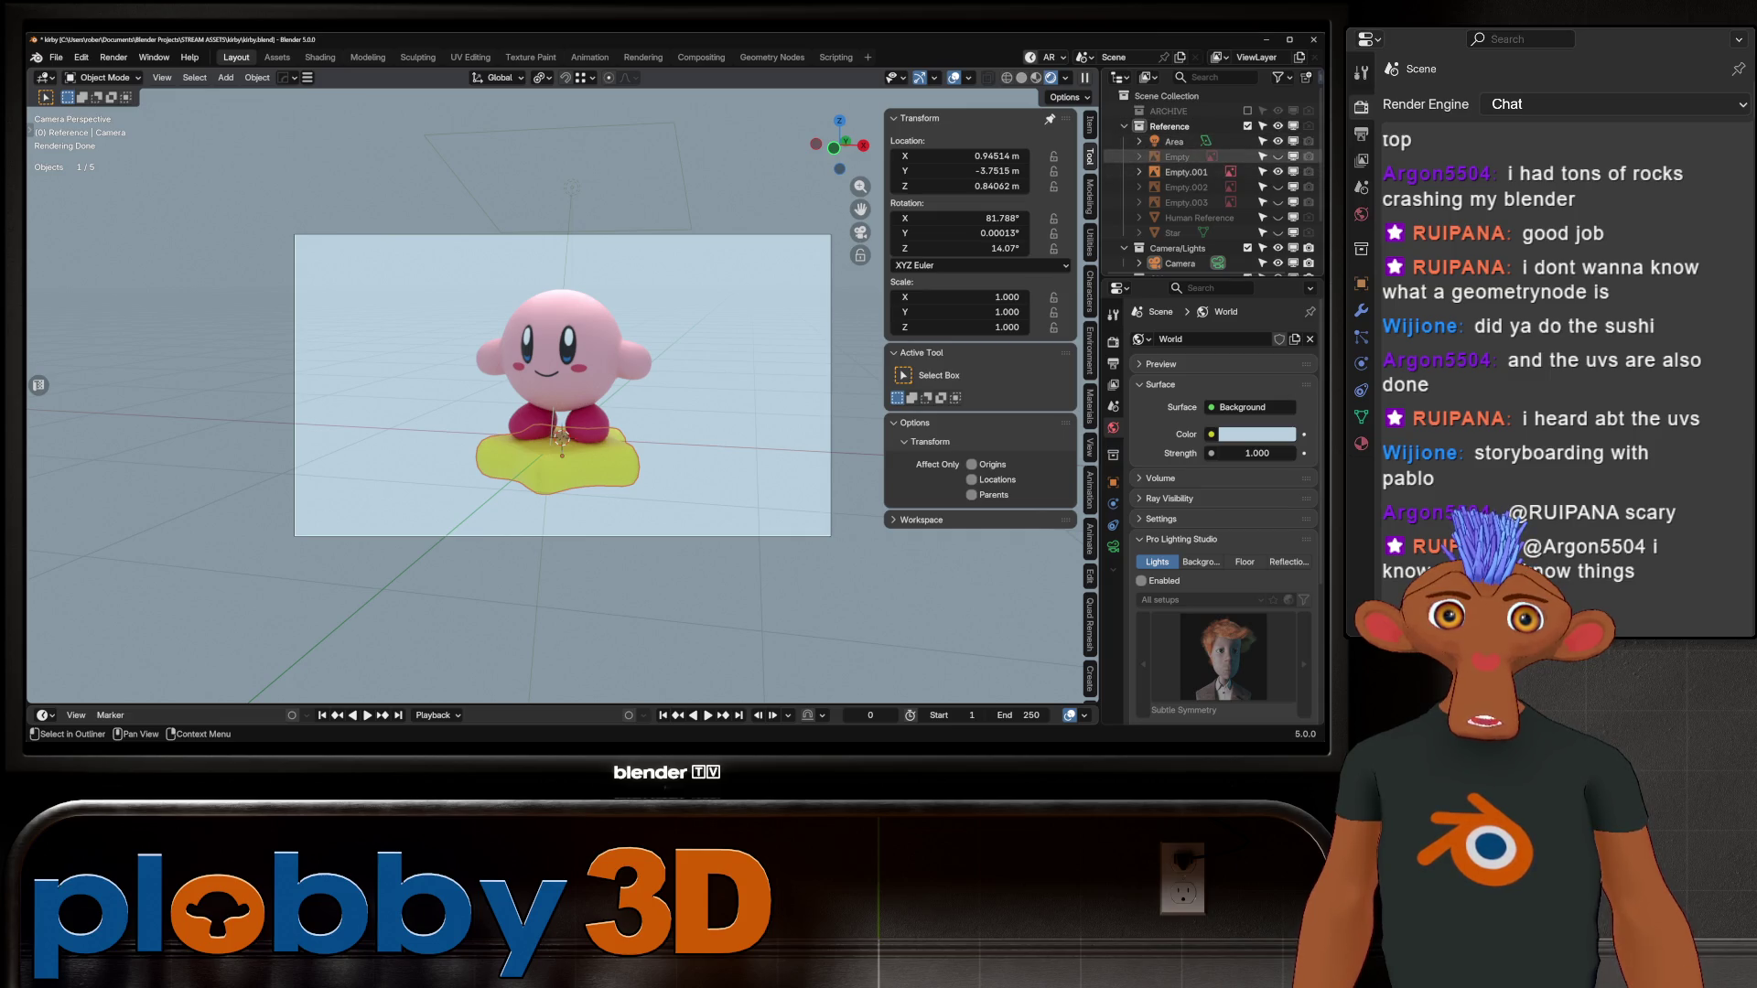
pyautogui.click(1125, 126)
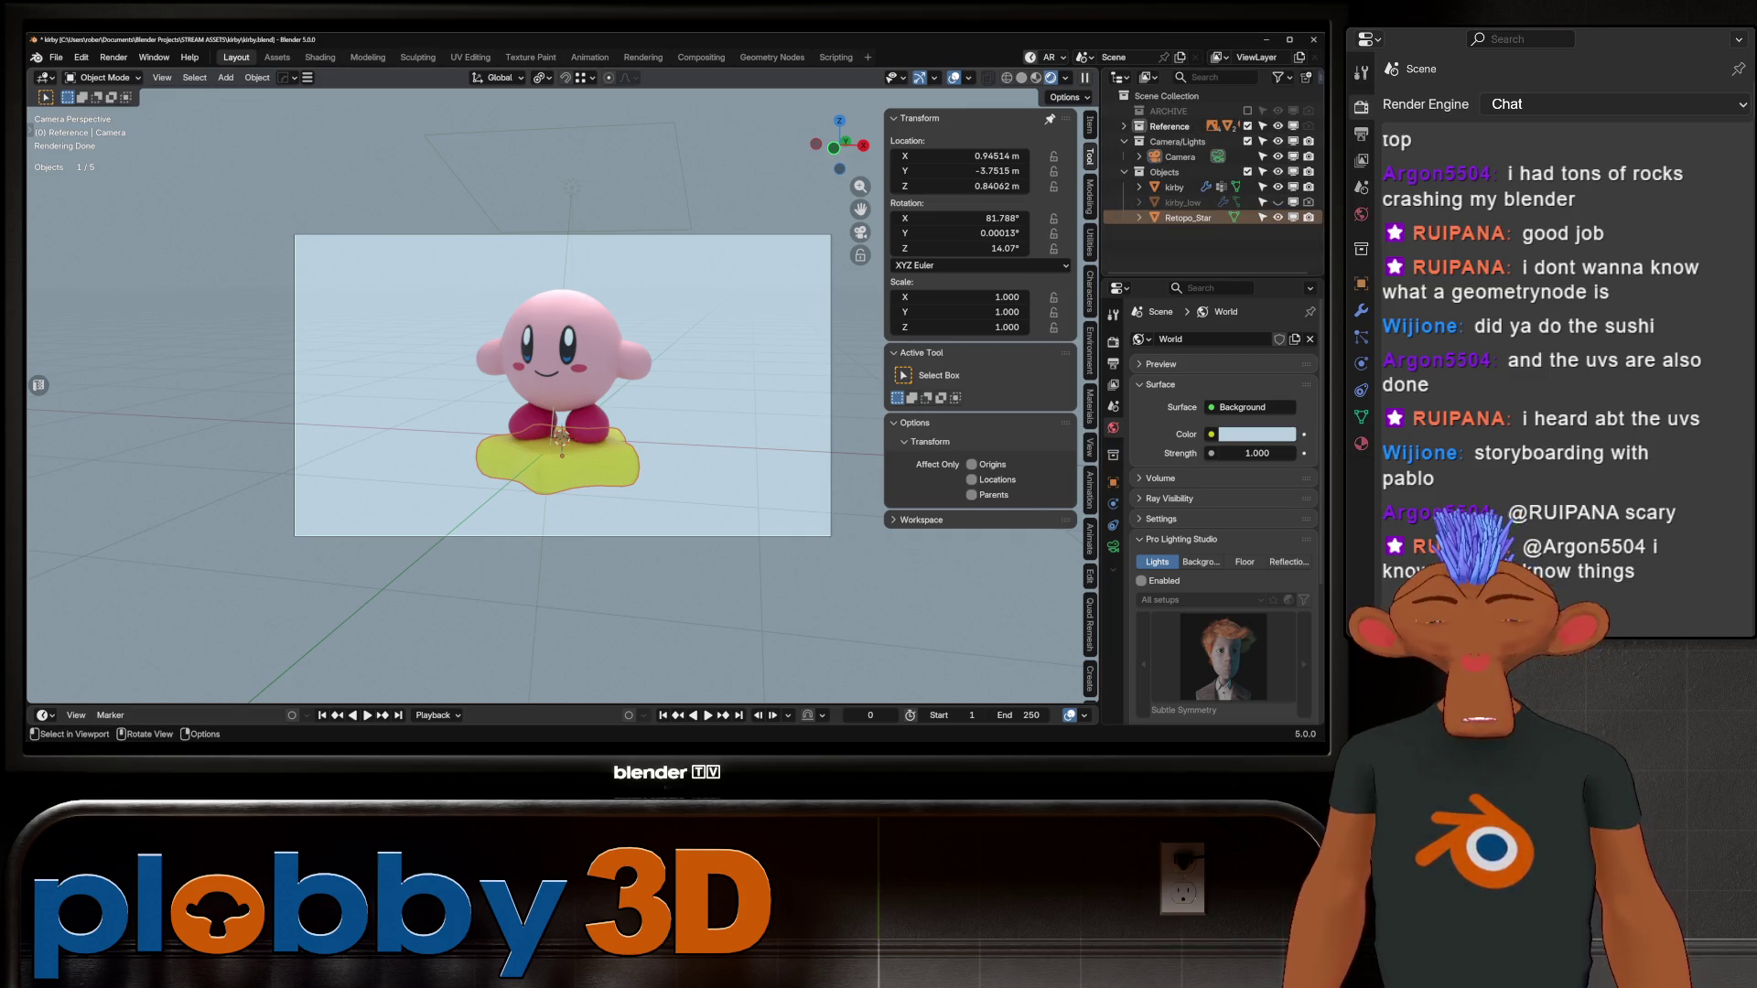
pyautogui.press('F12')
# Step: Switch to the Compositing workspace and delete the existing Vignette node
pyautogui.click(724, 307)
pyautogui.click(701, 57)
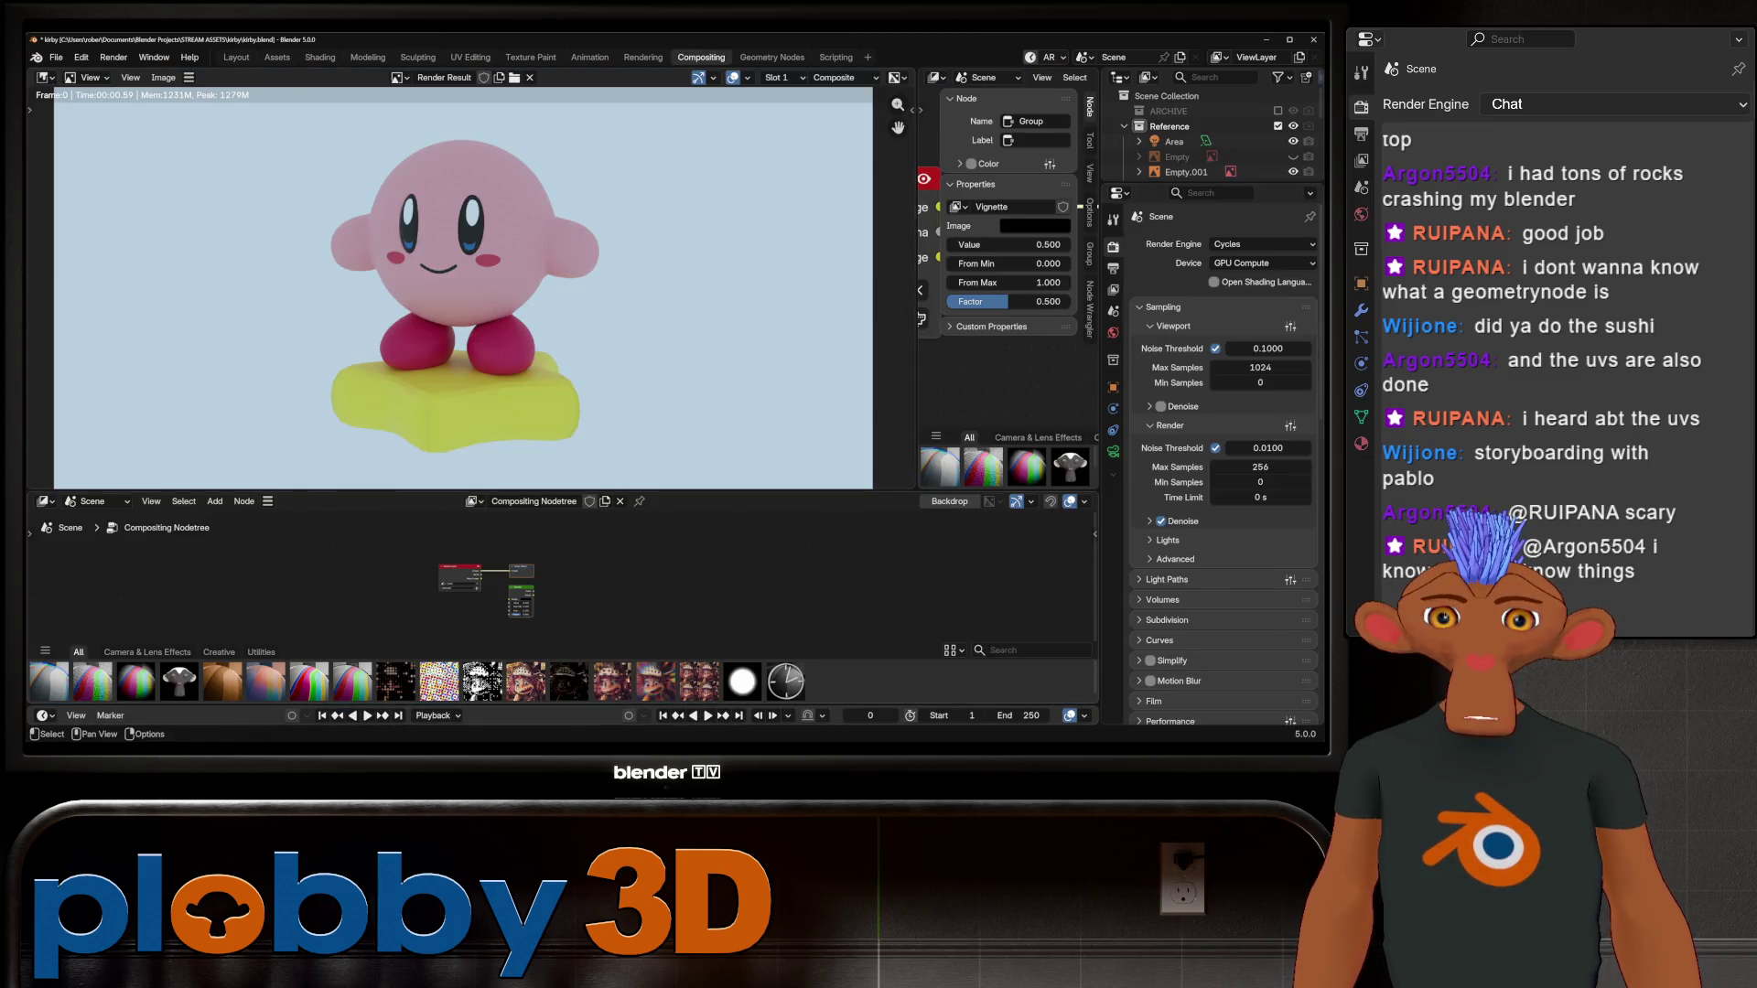
pyautogui.moveTo(549, 491)
pyautogui.mouseDown()
pyautogui.moveTo(550, 325)
pyautogui.moveTo(549, 412)
pyautogui.mouseUp()
pyautogui.press('Home')
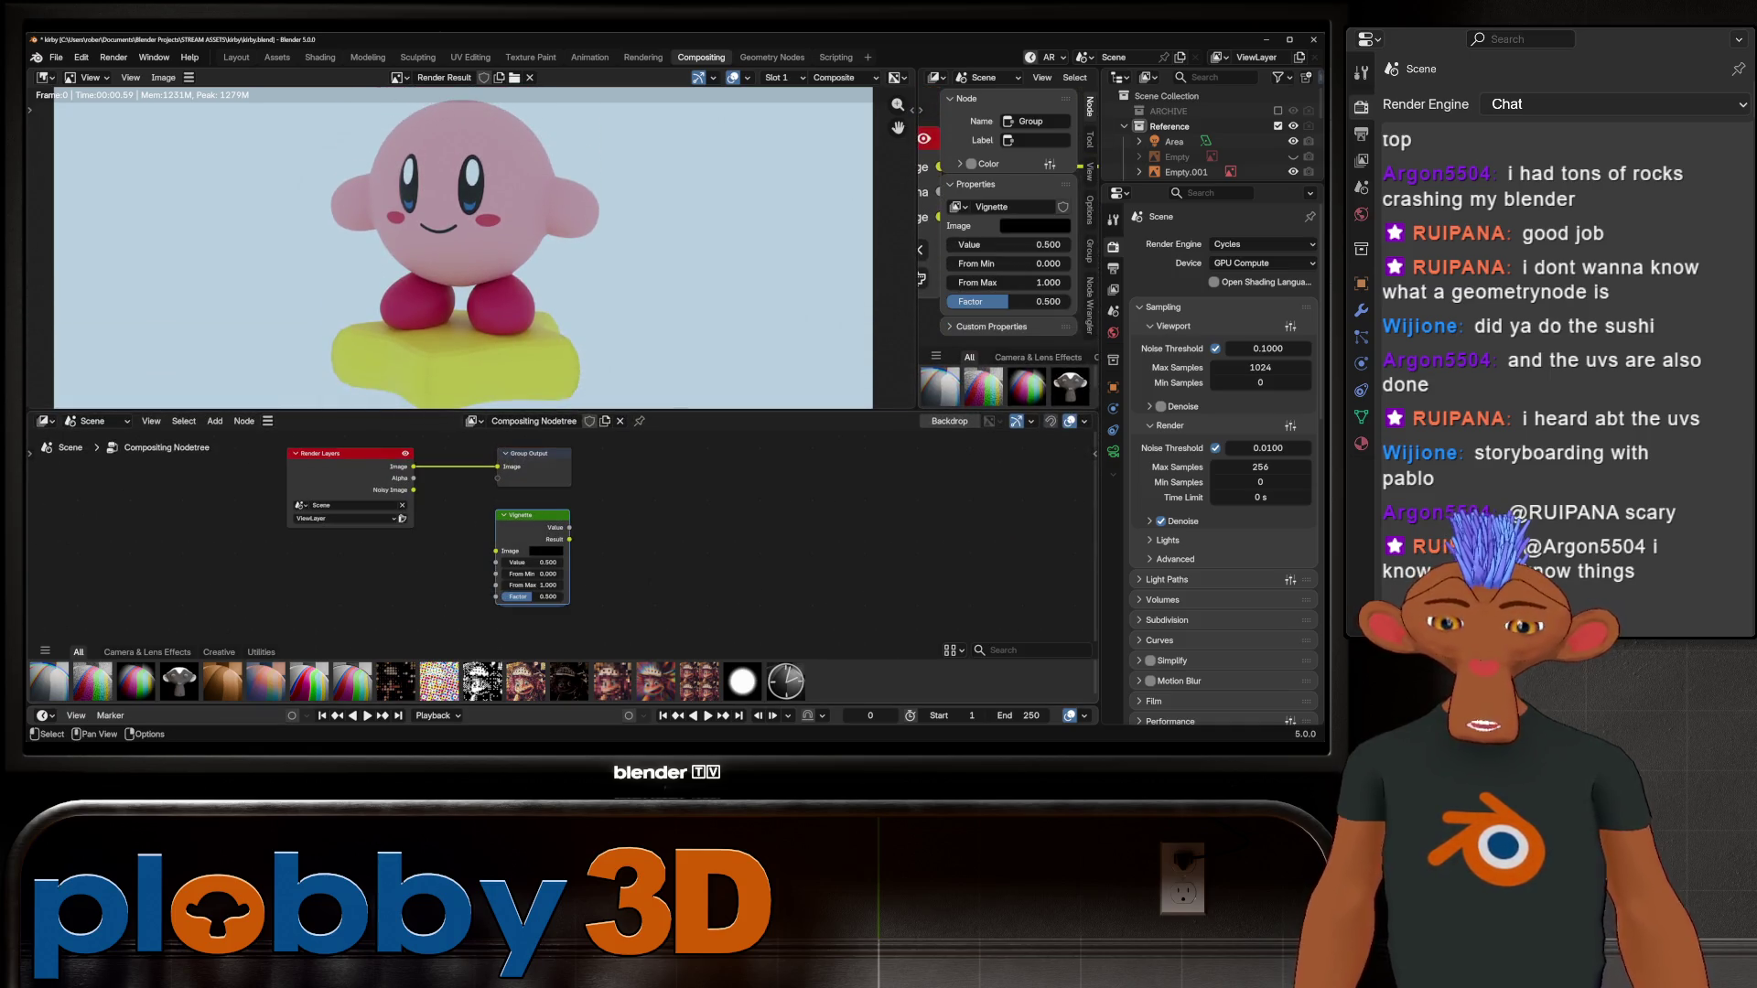
pyautogui.hotkey('ctrl', 'g')
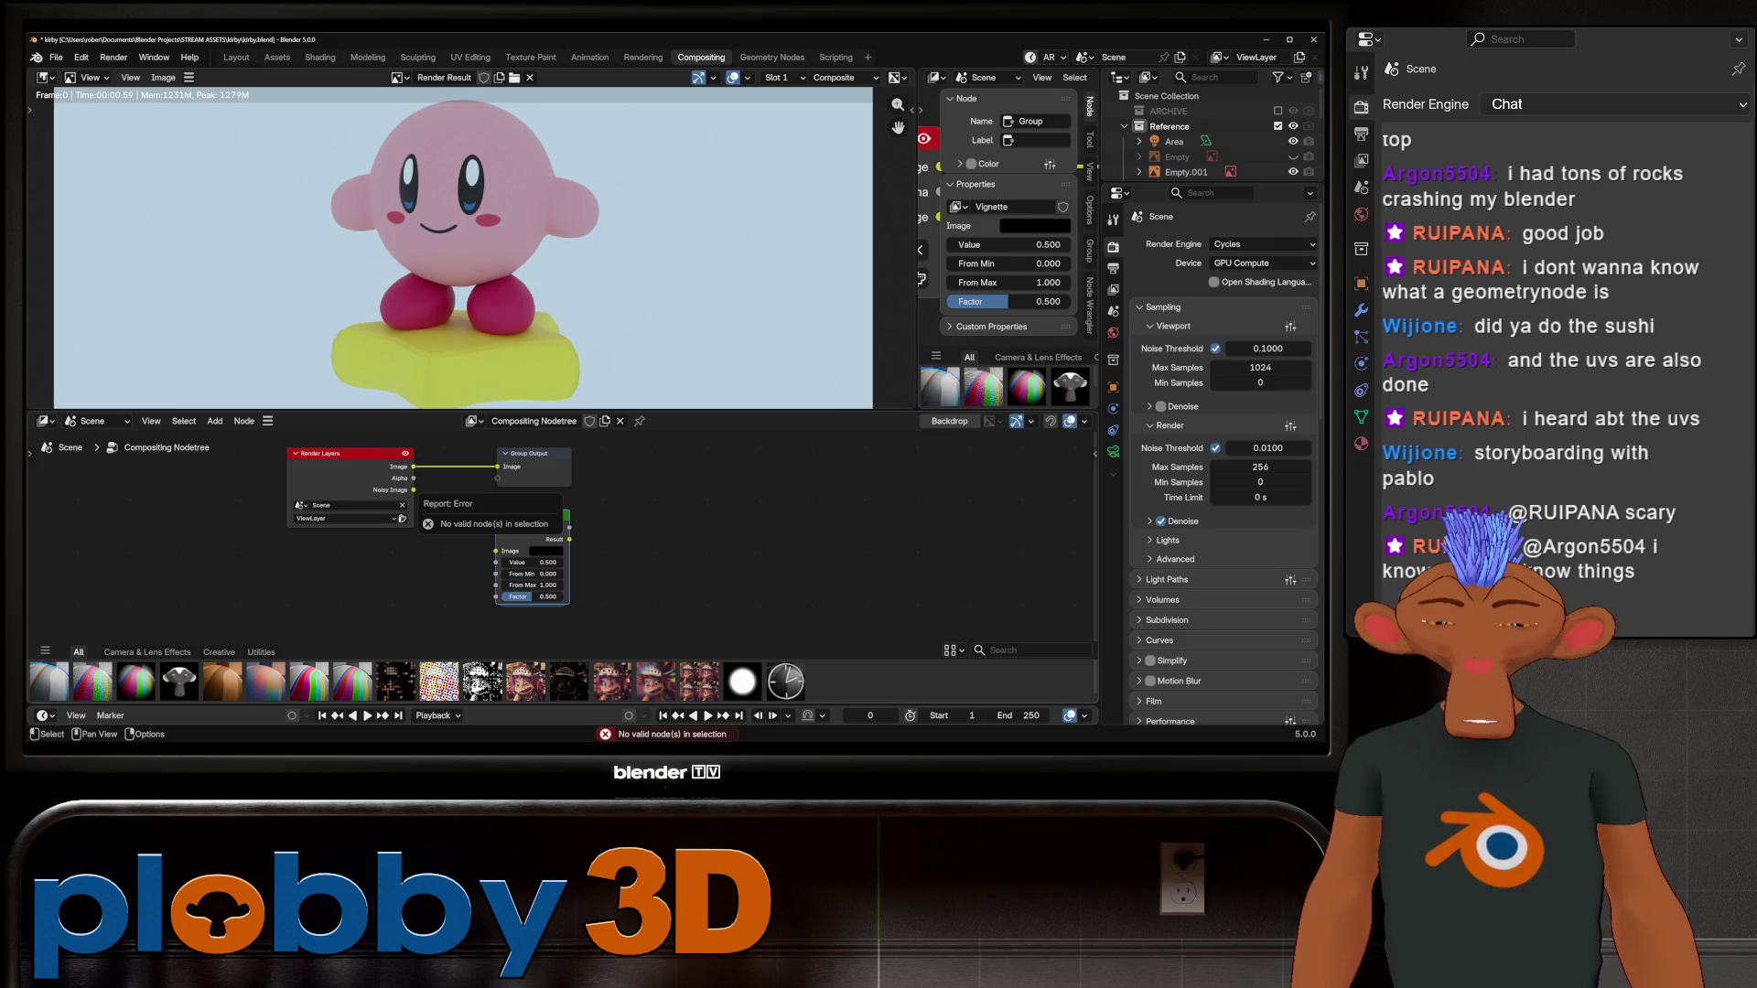
pyautogui.press('x')
pyautogui.scroll(-2, 549, 512)
pyautogui.moveTo(430, 513); pyautogui.dragTo(513, 495, button='middle')
# Step: Insert a fresh Vignette node between Render Layers and Group Output and lower its strength
pyautogui.click(148, 652)
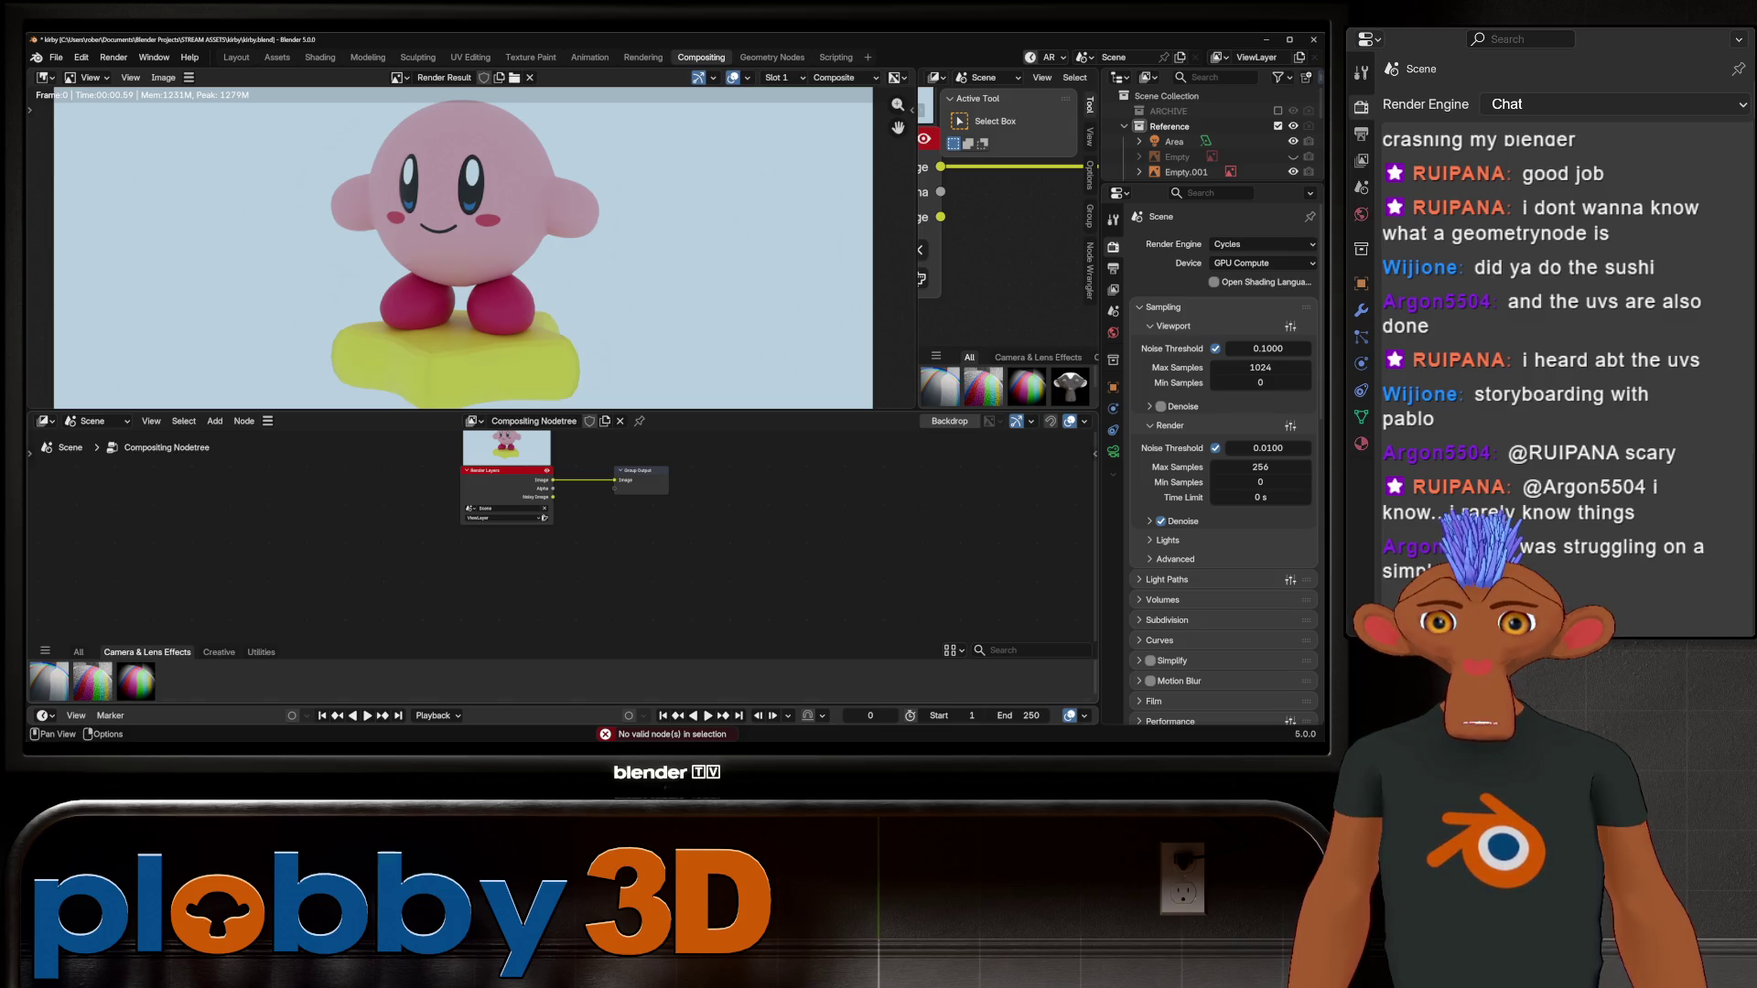
pyautogui.moveTo(136, 682); pyautogui.dragTo(645, 577)
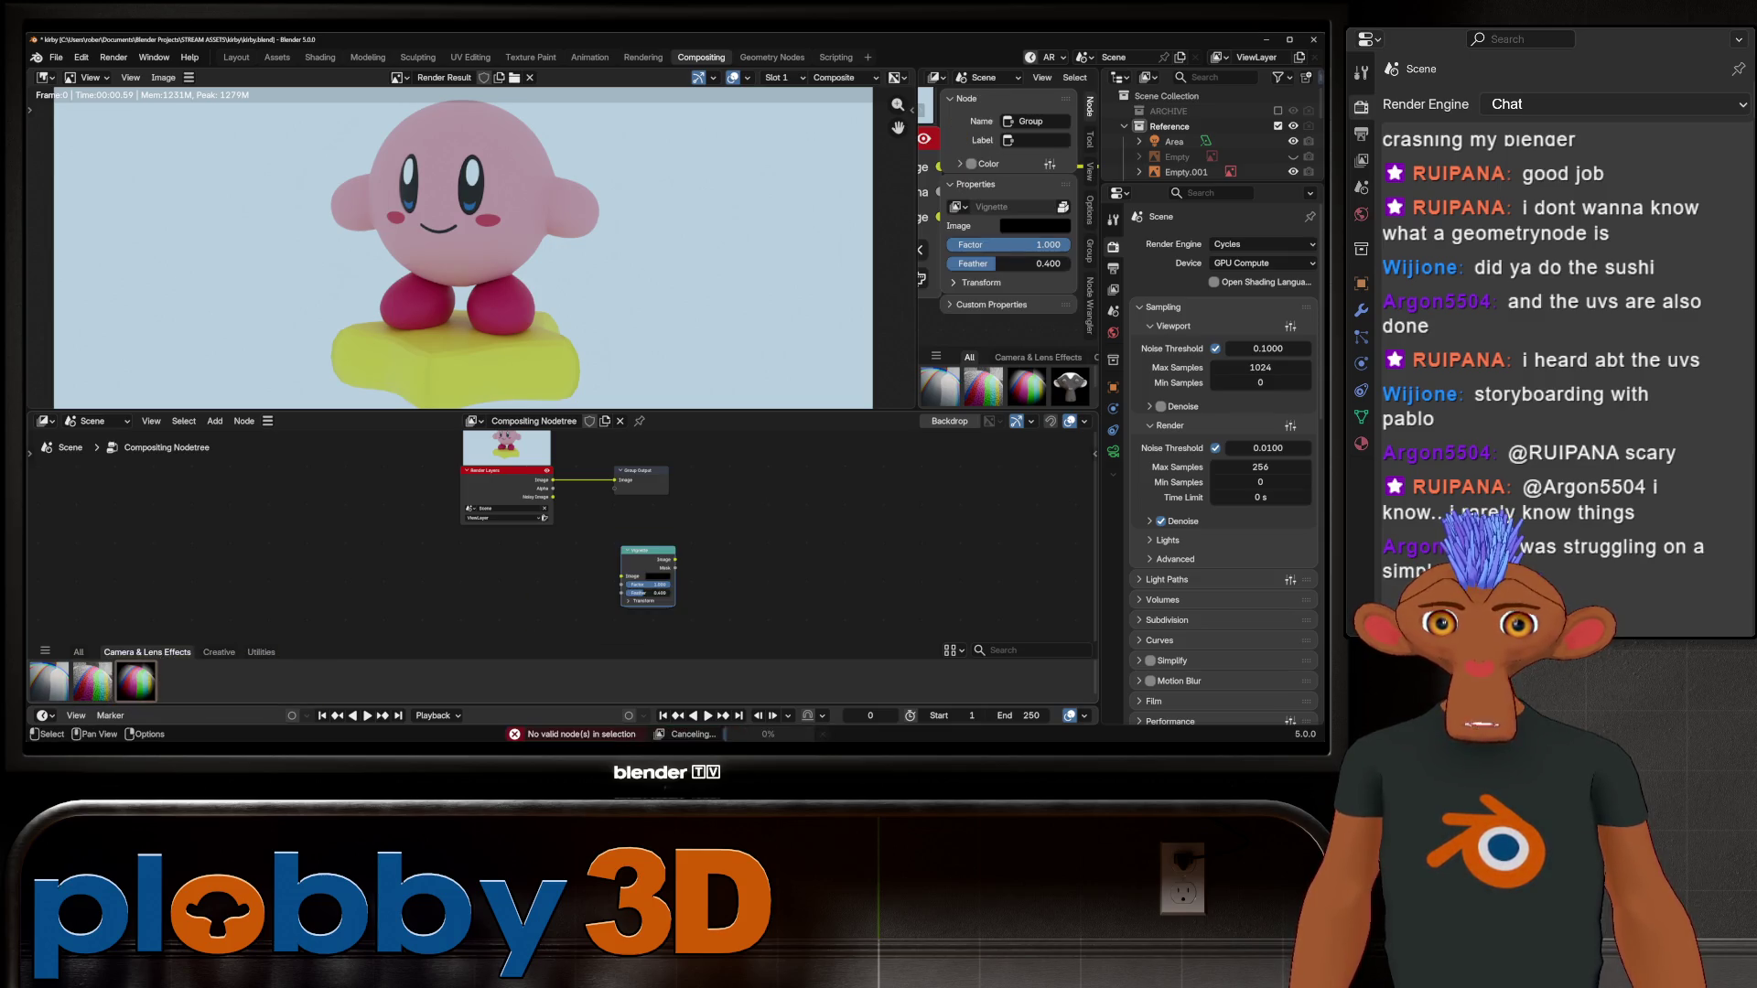
pyautogui.moveTo(640, 471); pyautogui.dragTo(814, 459)
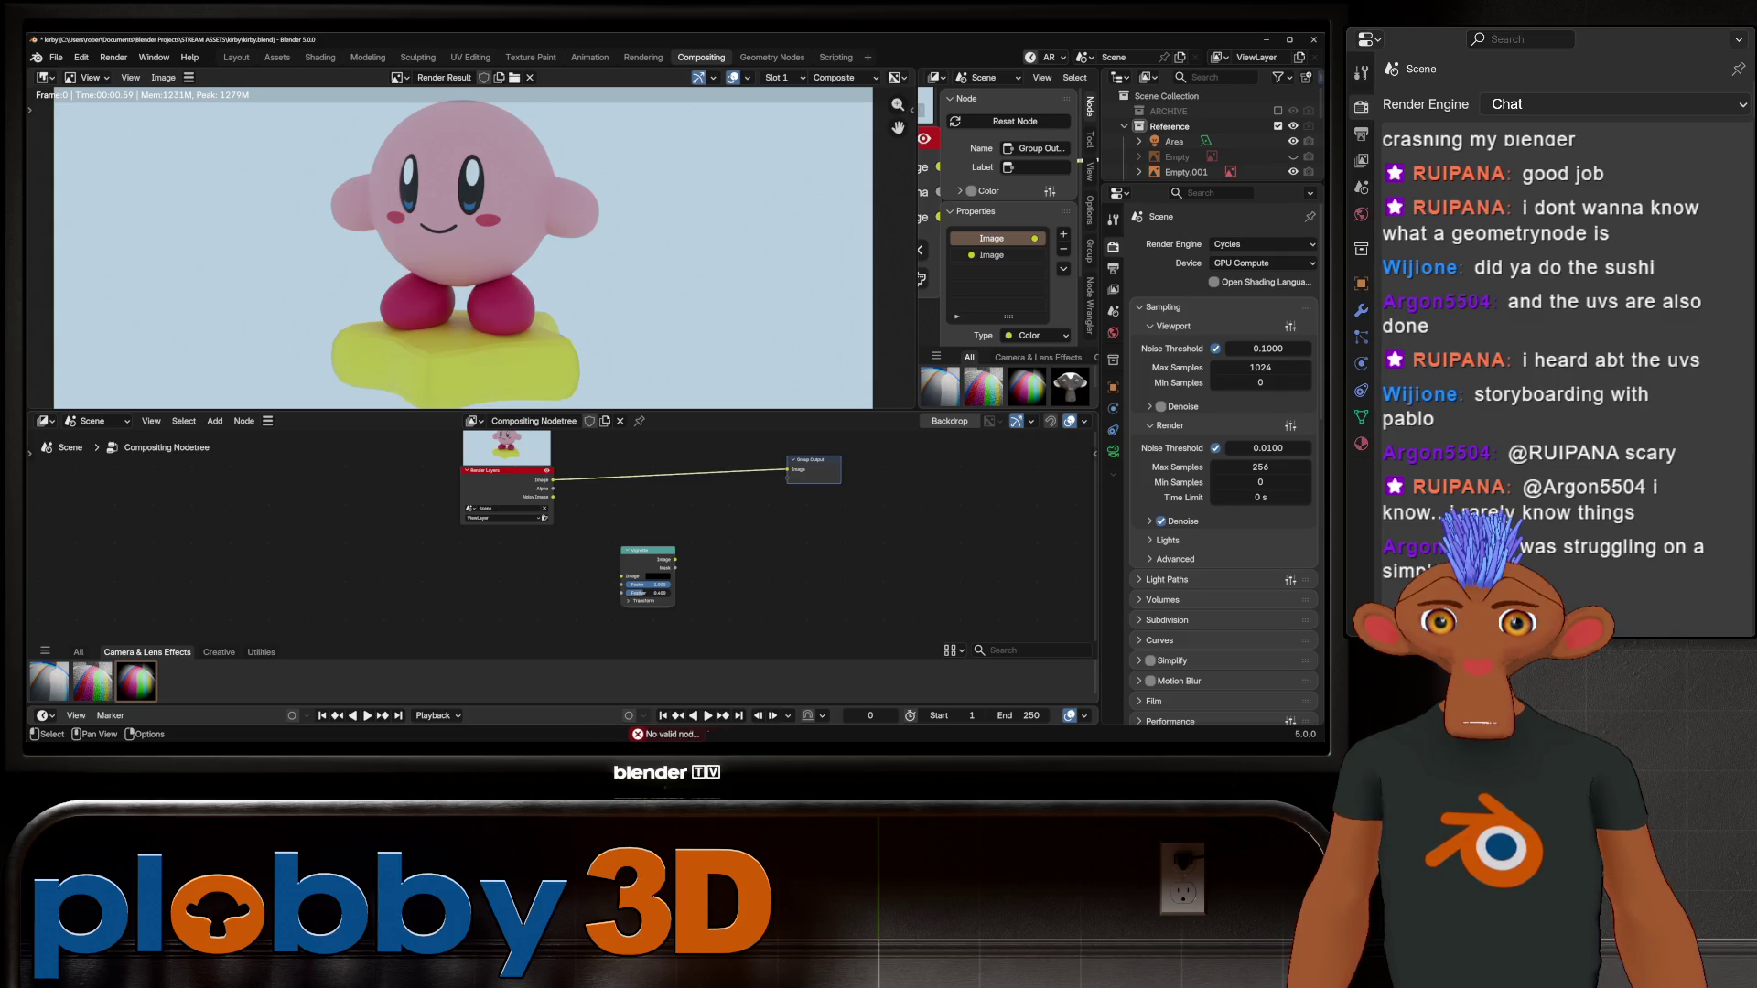
pyautogui.moveTo(640, 550); pyautogui.dragTo(643, 455)
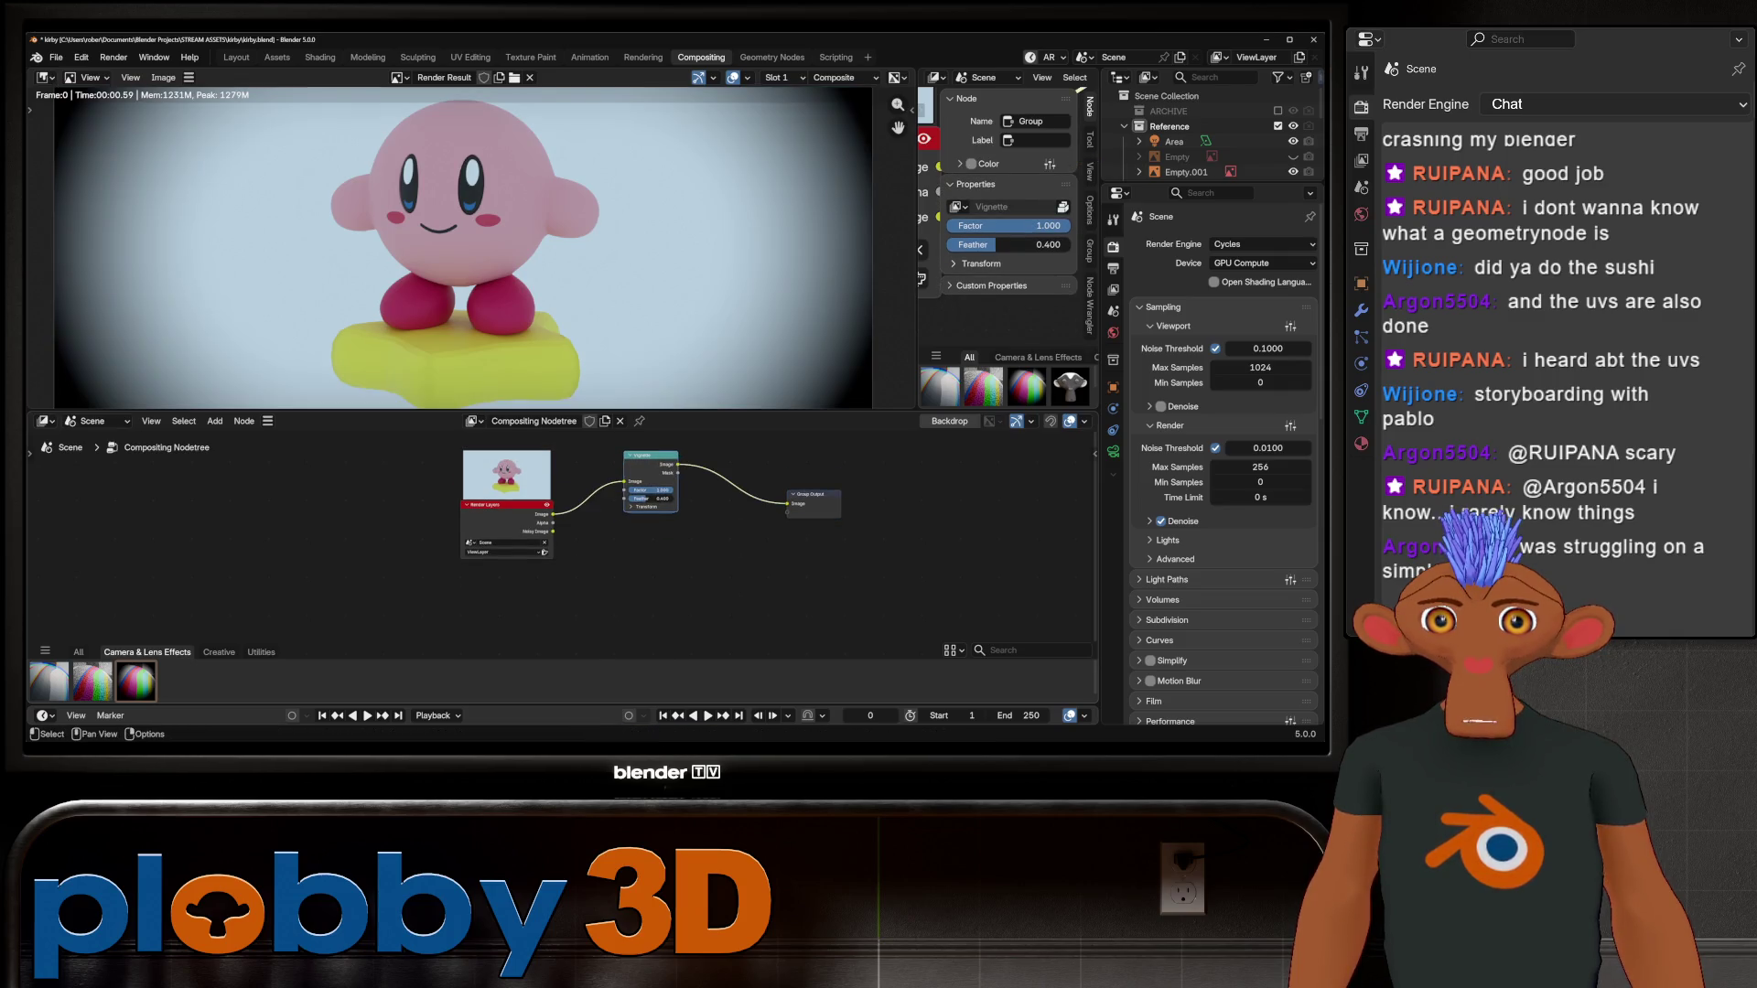
pyautogui.moveTo(522, 210); pyautogui.dragTo(538, 259, button='middle')
pyautogui.moveTo(1067, 225)
pyautogui.mouseDown()
pyautogui.moveTo(982, 225)
pyautogui.moveTo(1071, 244)
pyautogui.moveTo(1021, 245)
pyautogui.mouseUp()
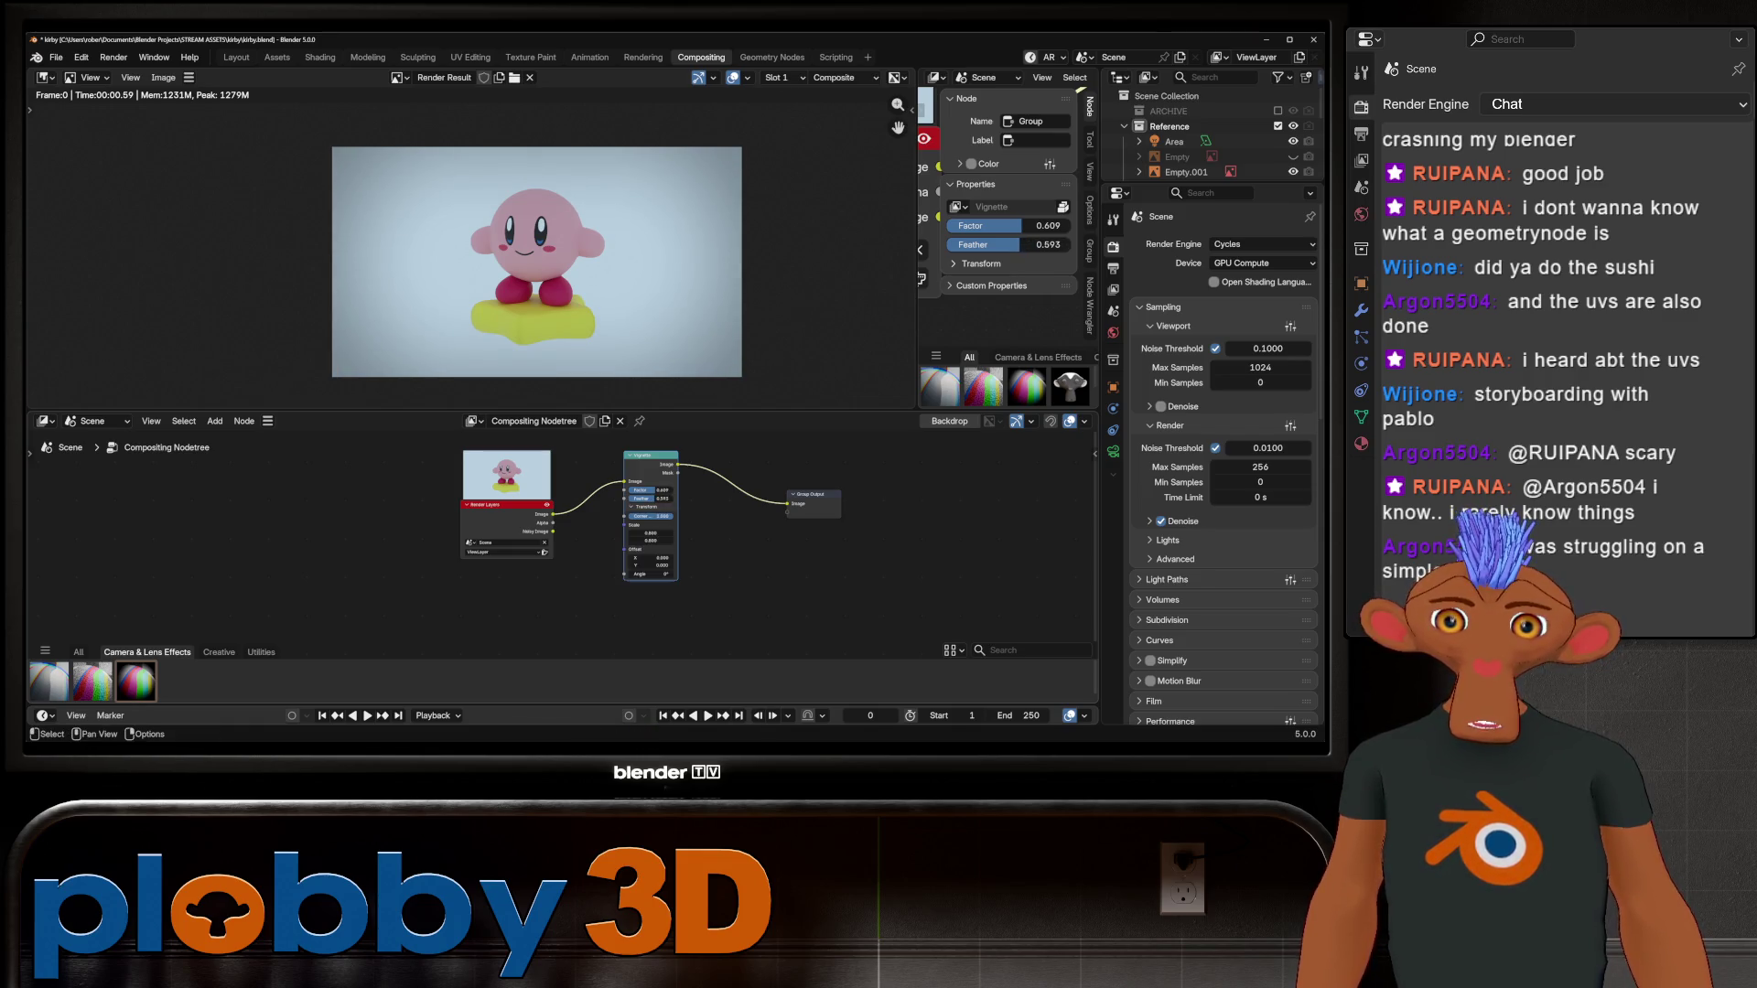
# Step: Try a Chromatic Aberration node before the Vignette, adjust its strength, then delete it
pyautogui.scroll(3, 634, 530)
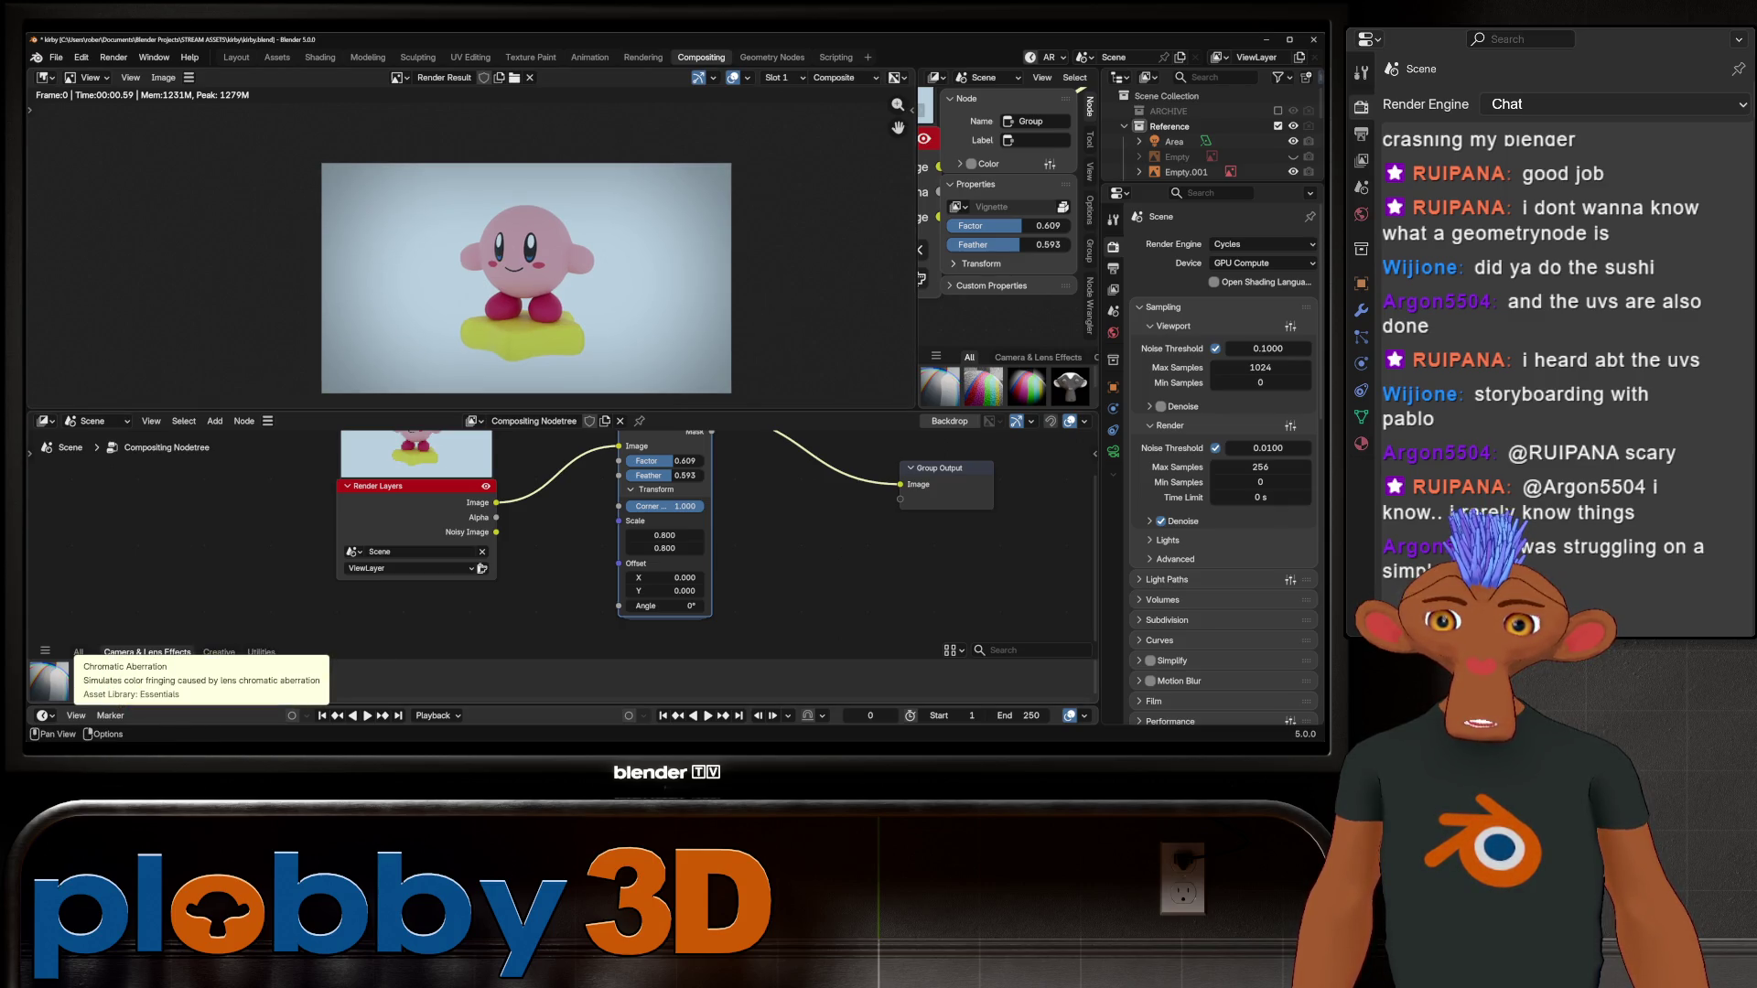
pyautogui.moveTo(50, 679)
pyautogui.mouseDown()
pyautogui.moveTo(505, 590)
pyautogui.moveTo(552, 605)
pyautogui.mouseUp()
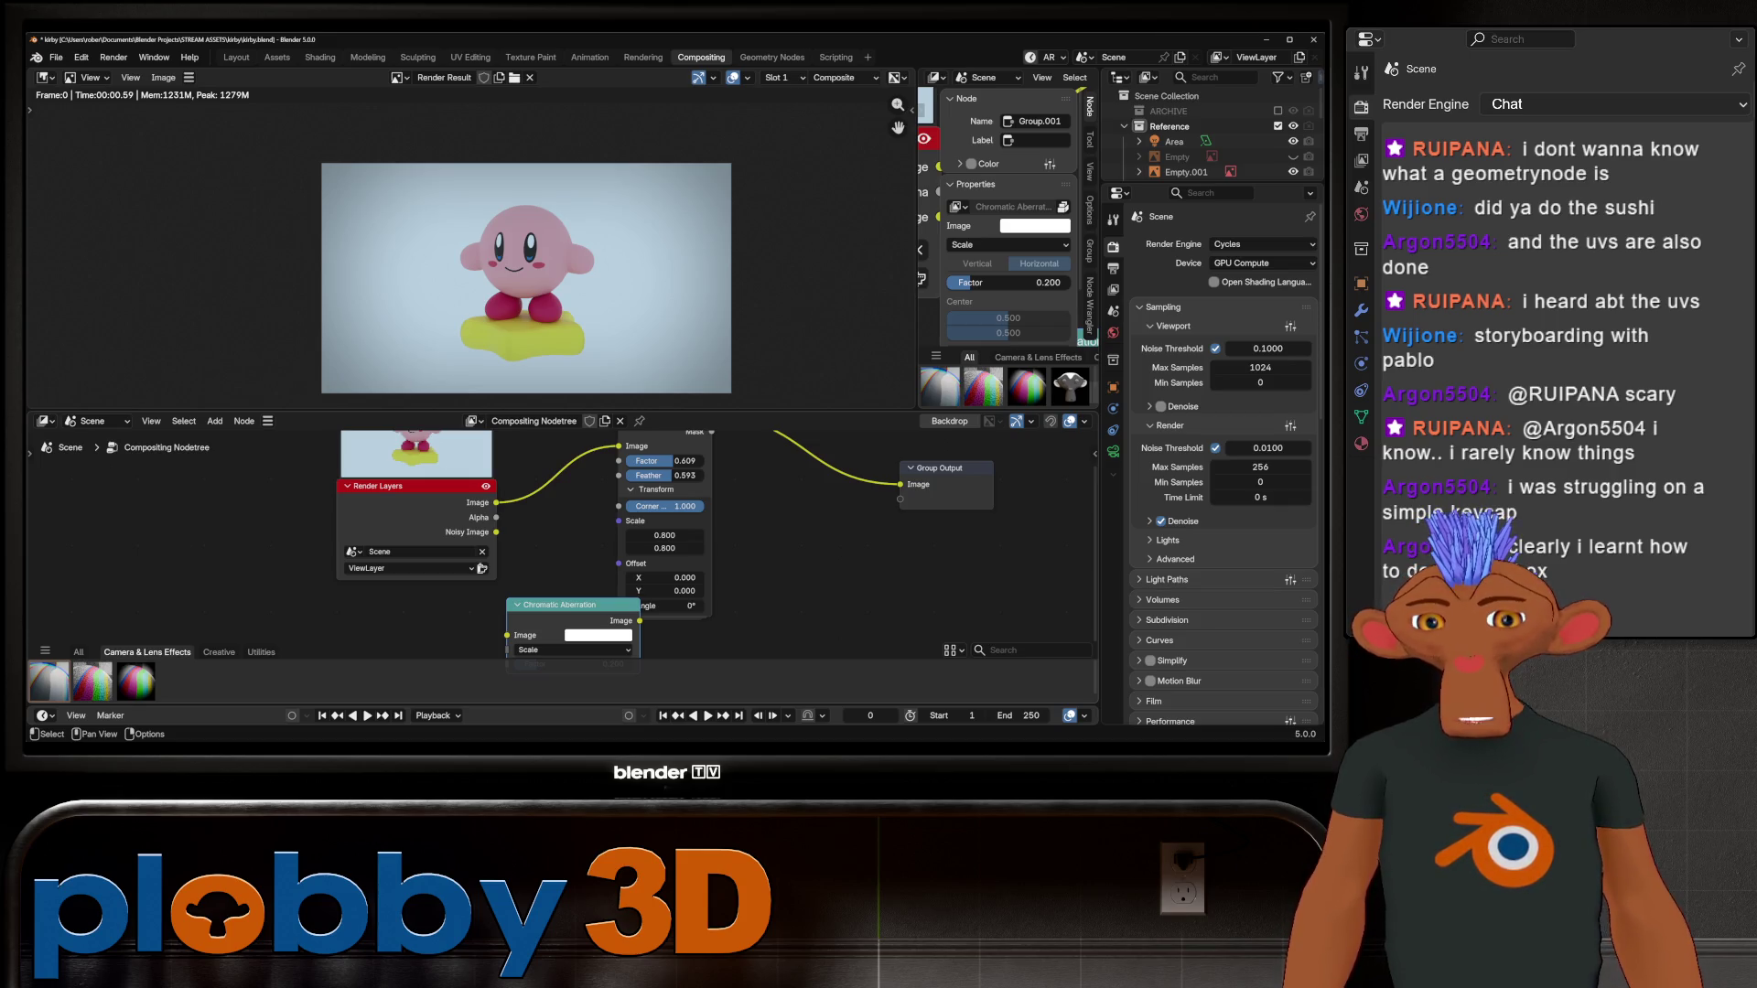
pyautogui.scroll(-2, 296, 499)
pyautogui.moveTo(384, 489); pyautogui.dragTo(267, 493)
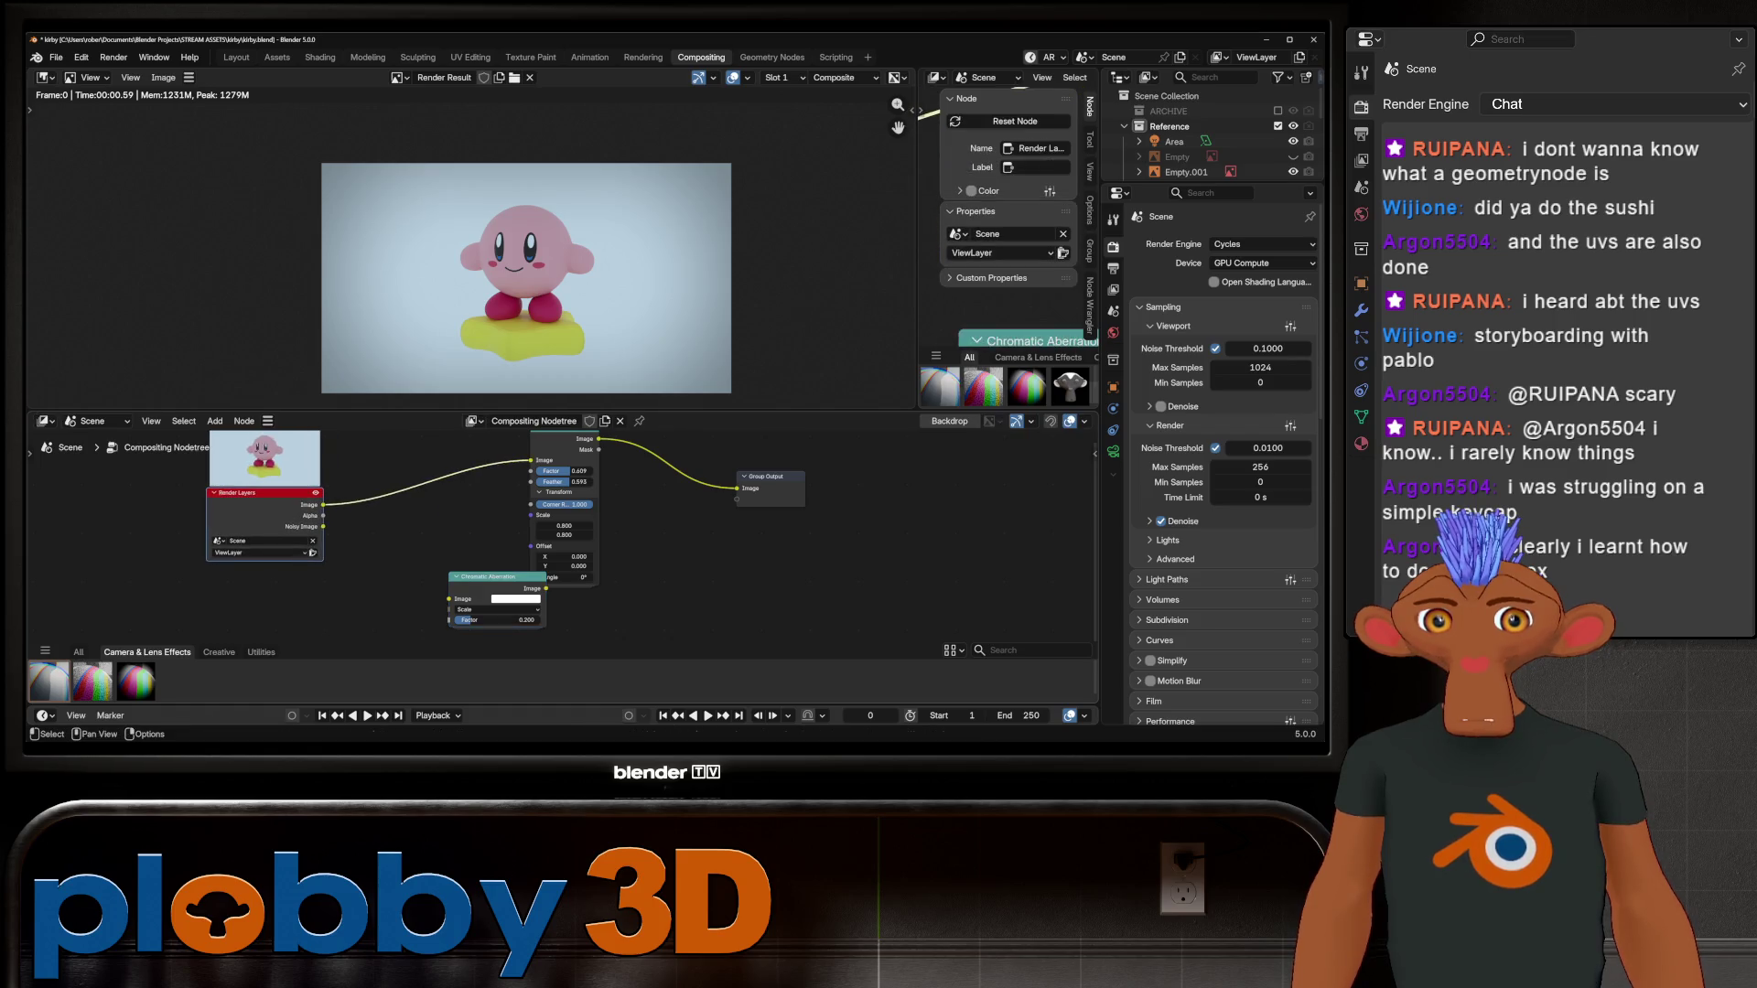
pyautogui.moveTo(494, 578); pyautogui.dragTo(426, 478)
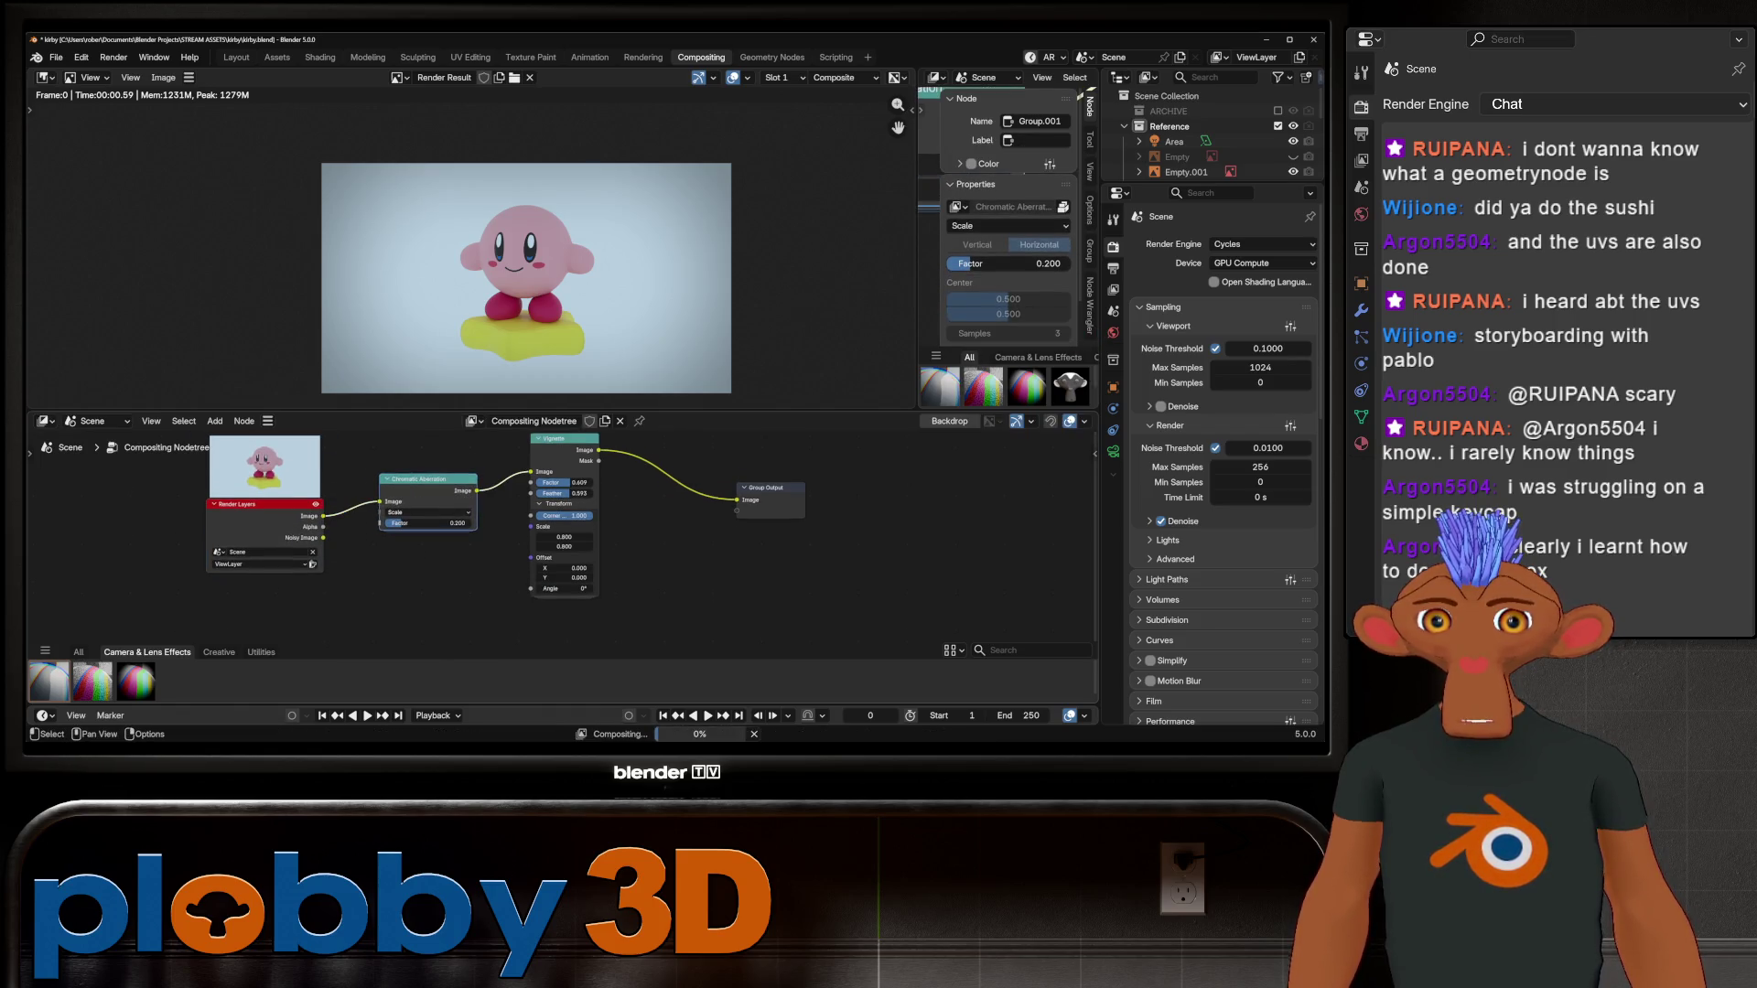
pyautogui.scroll(3, 394, 519)
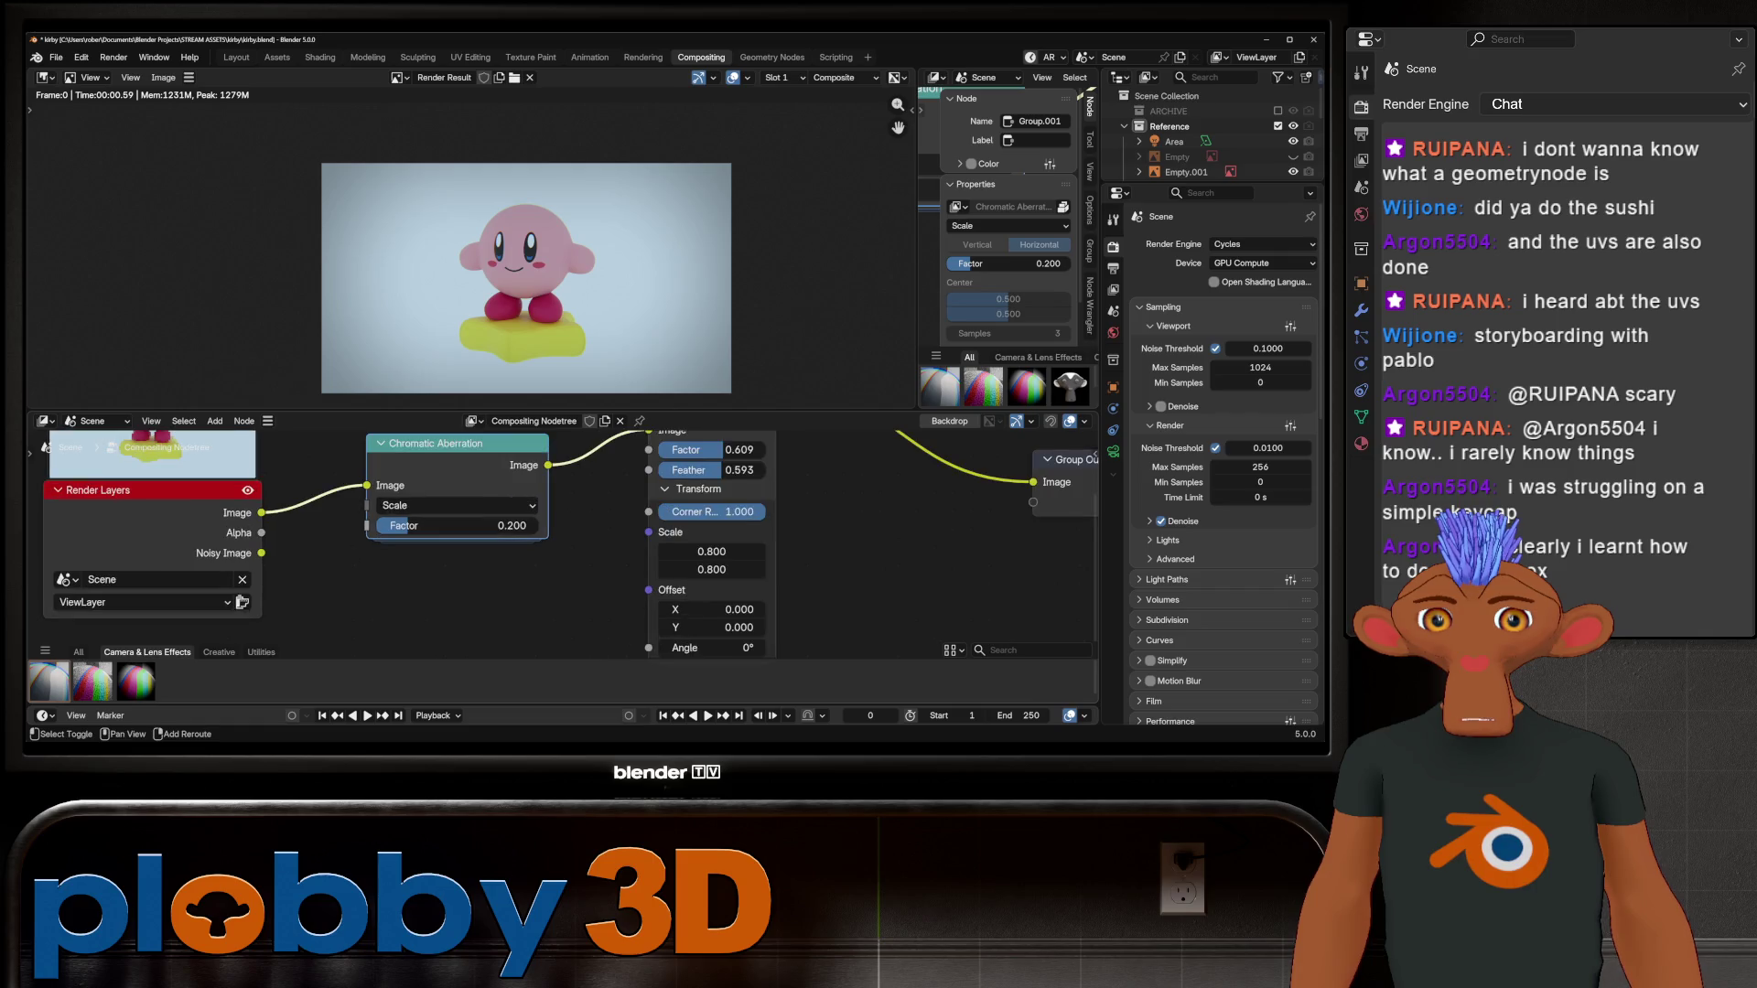
pyautogui.moveTo(393, 526)
pyautogui.mouseDown()
pyautogui.moveTo(472, 525)
pyautogui.moveTo(393, 526)
pyautogui.mouseUp()
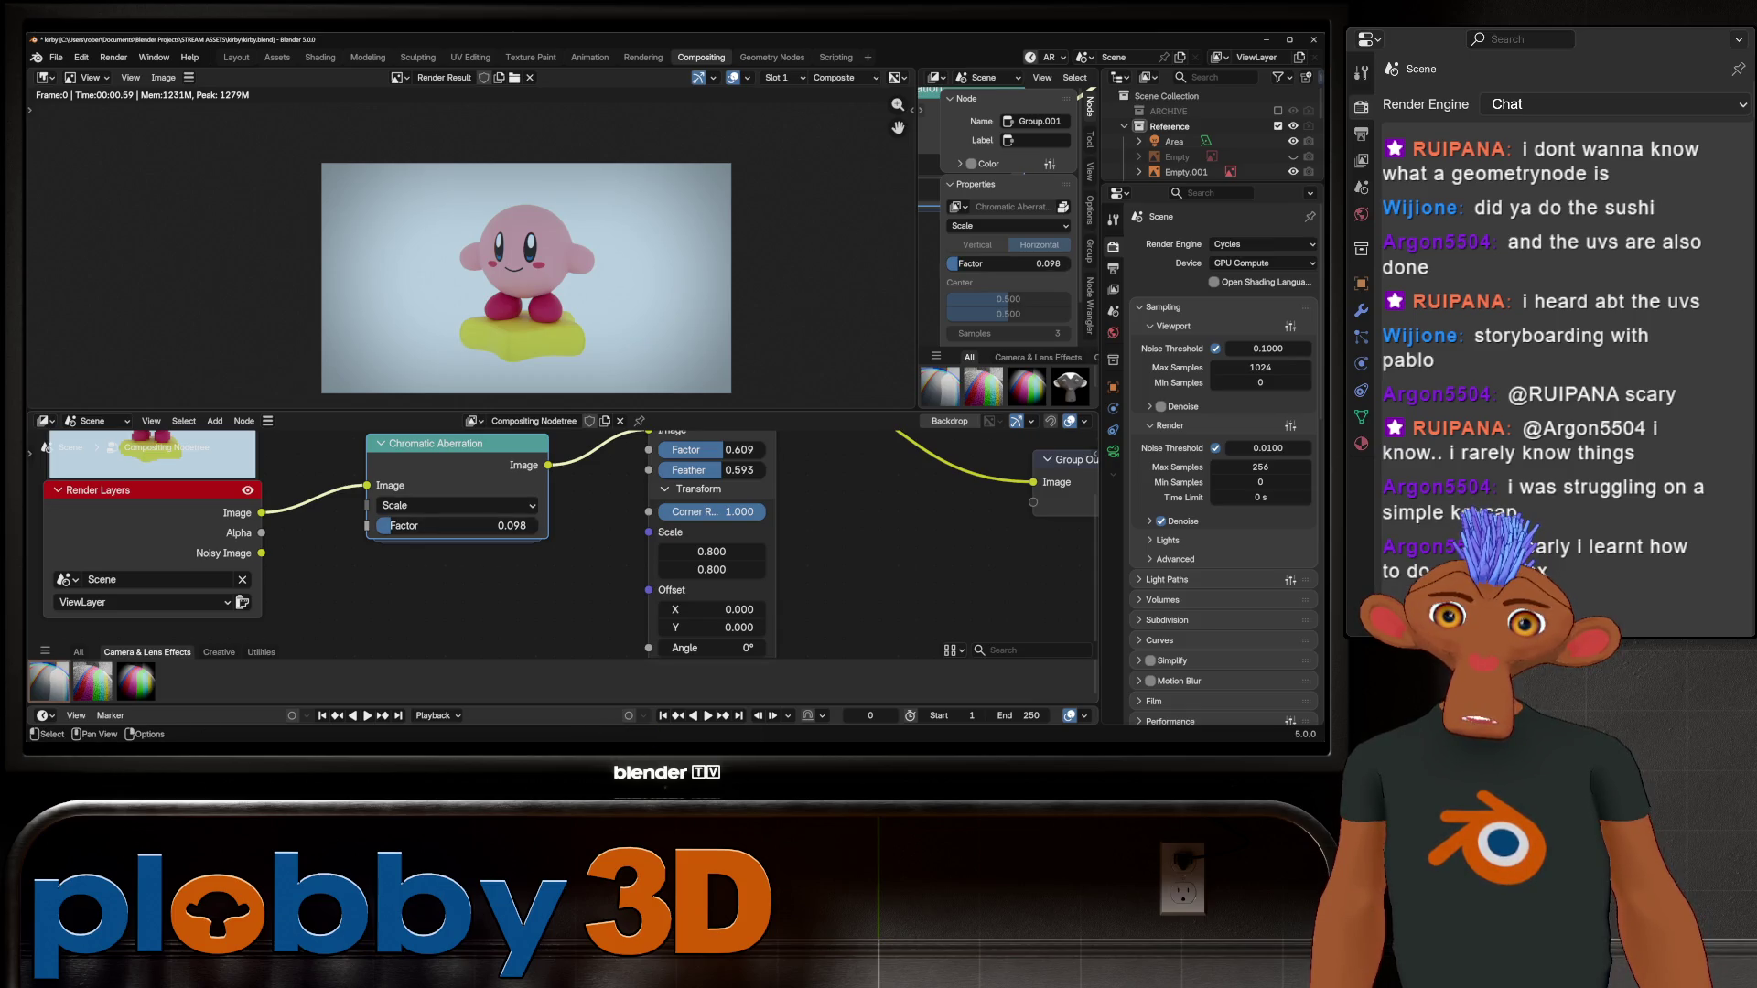
pyautogui.press('x')
pyautogui.moveTo(261, 512); pyautogui.dragTo(562, 482)
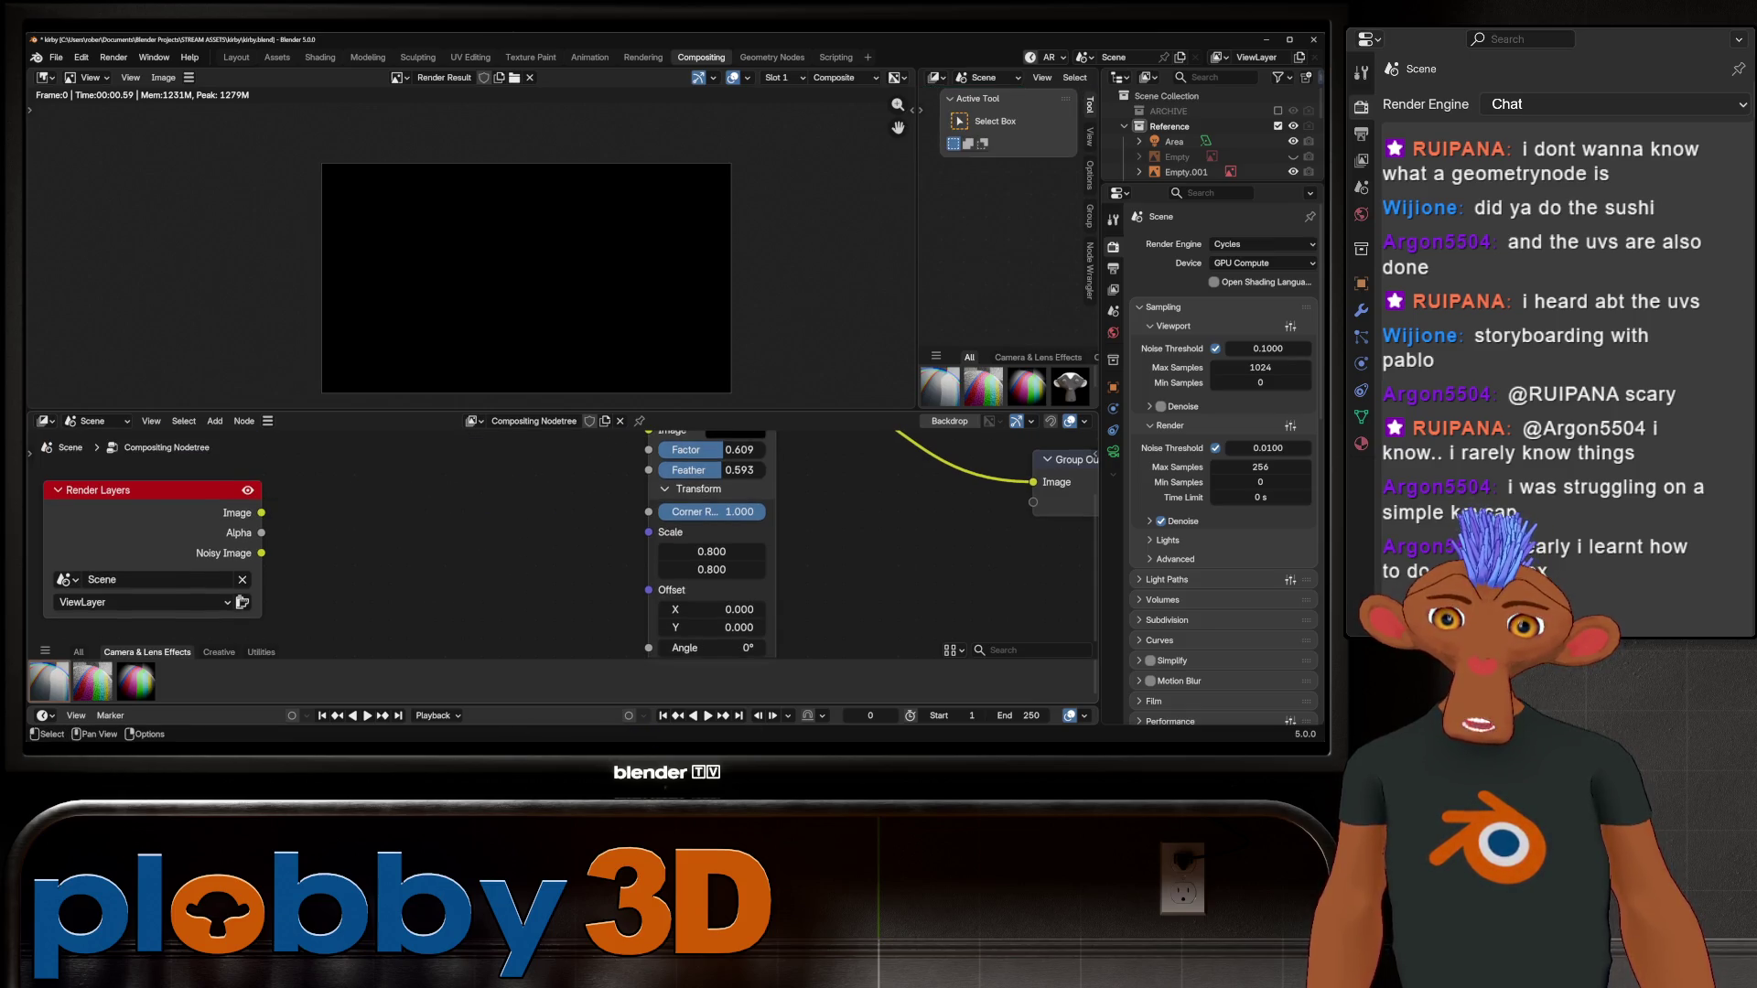
pyautogui.press('Home')
pyautogui.moveTo(269, 567)
pyautogui.mouseDown()
pyautogui.moveTo(625, 465)
pyautogui.moveTo(628, 490)
pyautogui.mouseUp()
pyautogui.hotkey('shift', 'a')
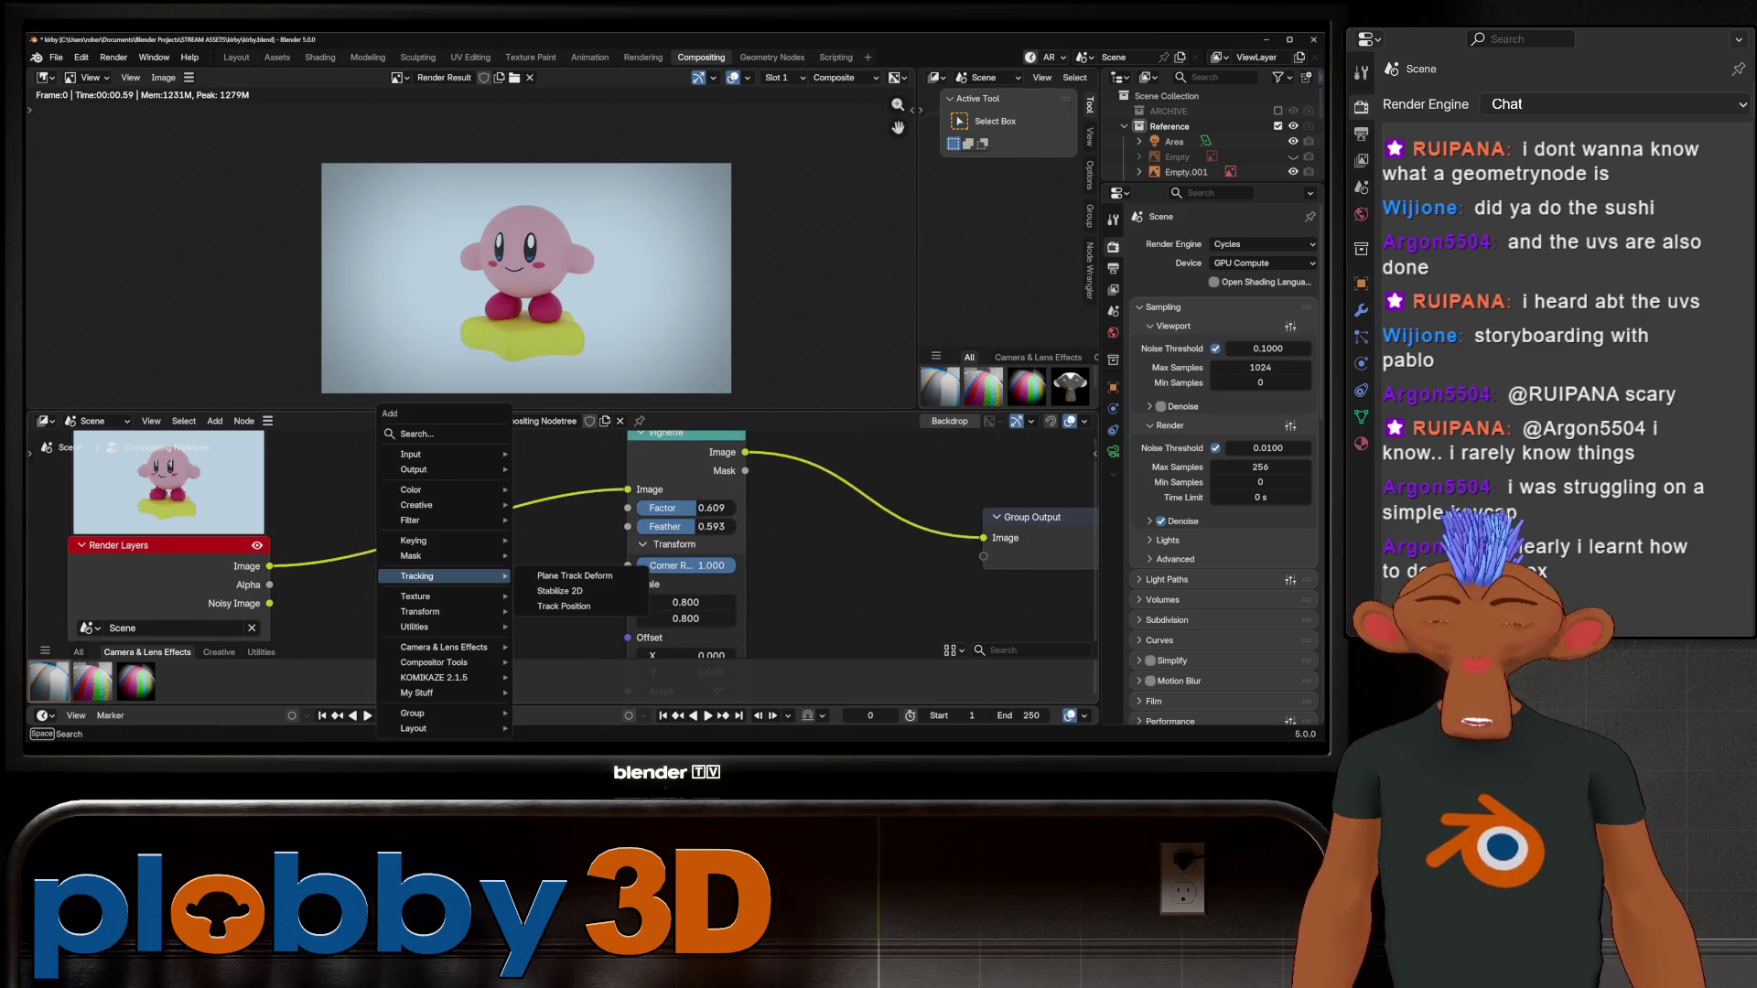
pyautogui.write('lens')
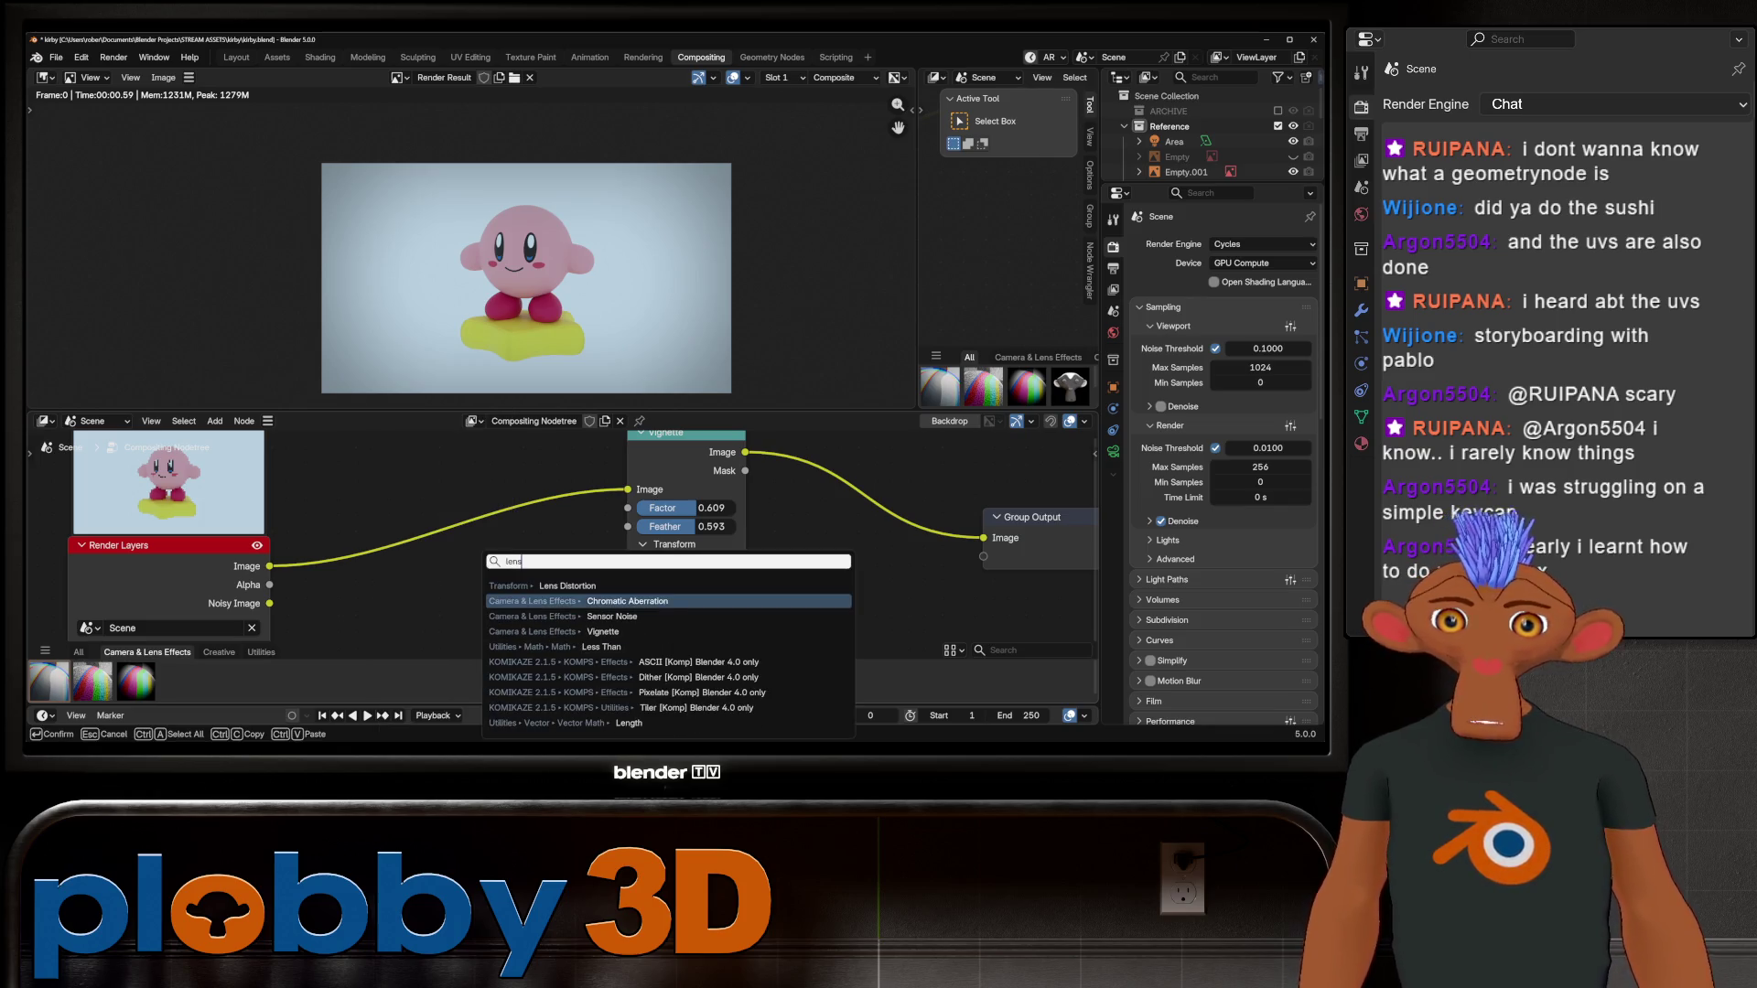
pyautogui.press('Return')
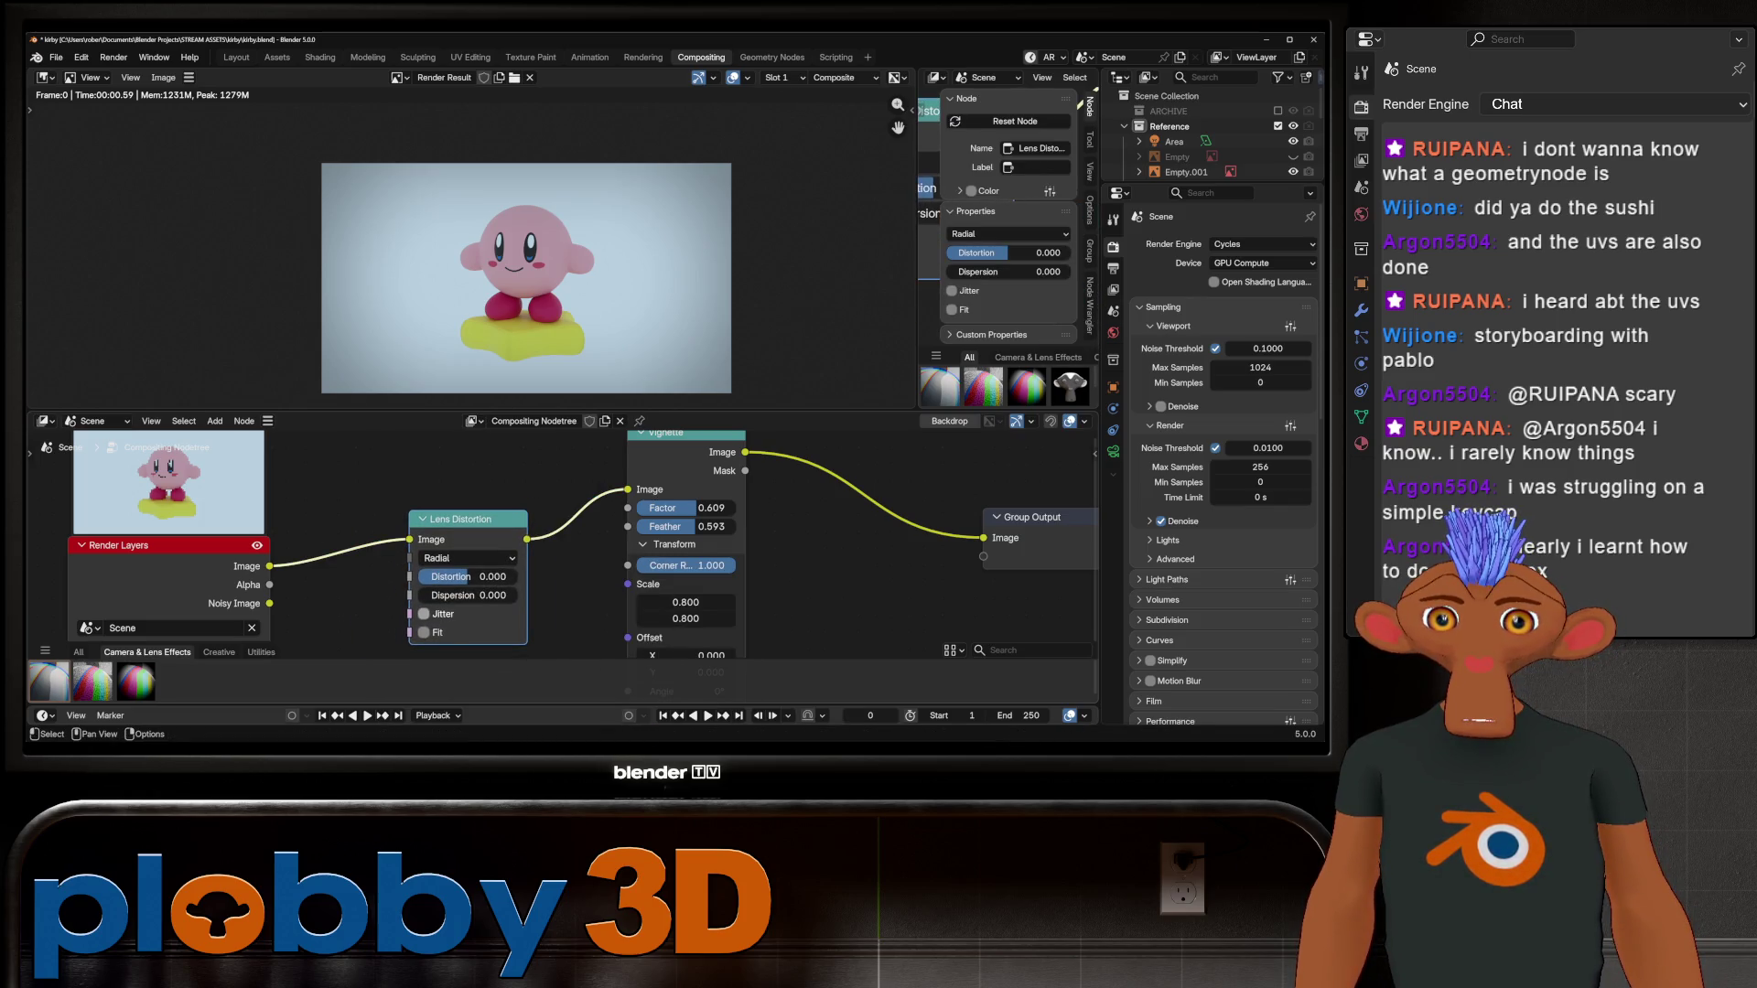
pyautogui.click(424, 632)
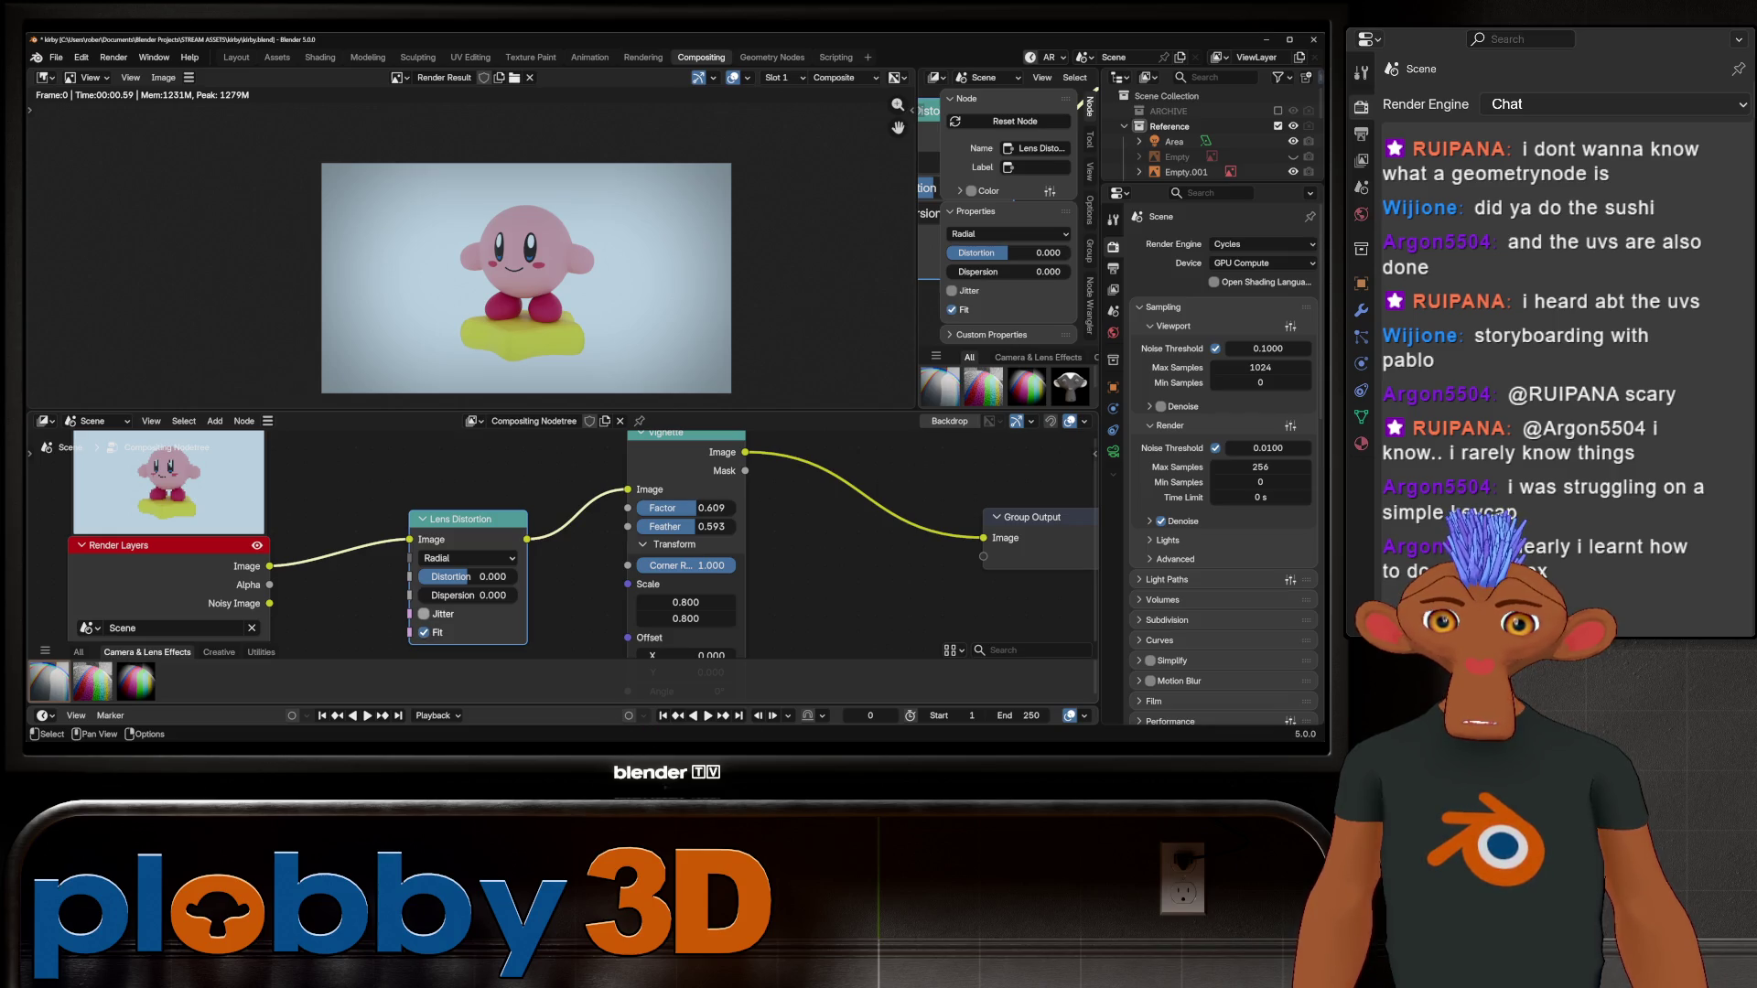
pyautogui.moveTo(468, 596); pyautogui.dragTo(581, 596)
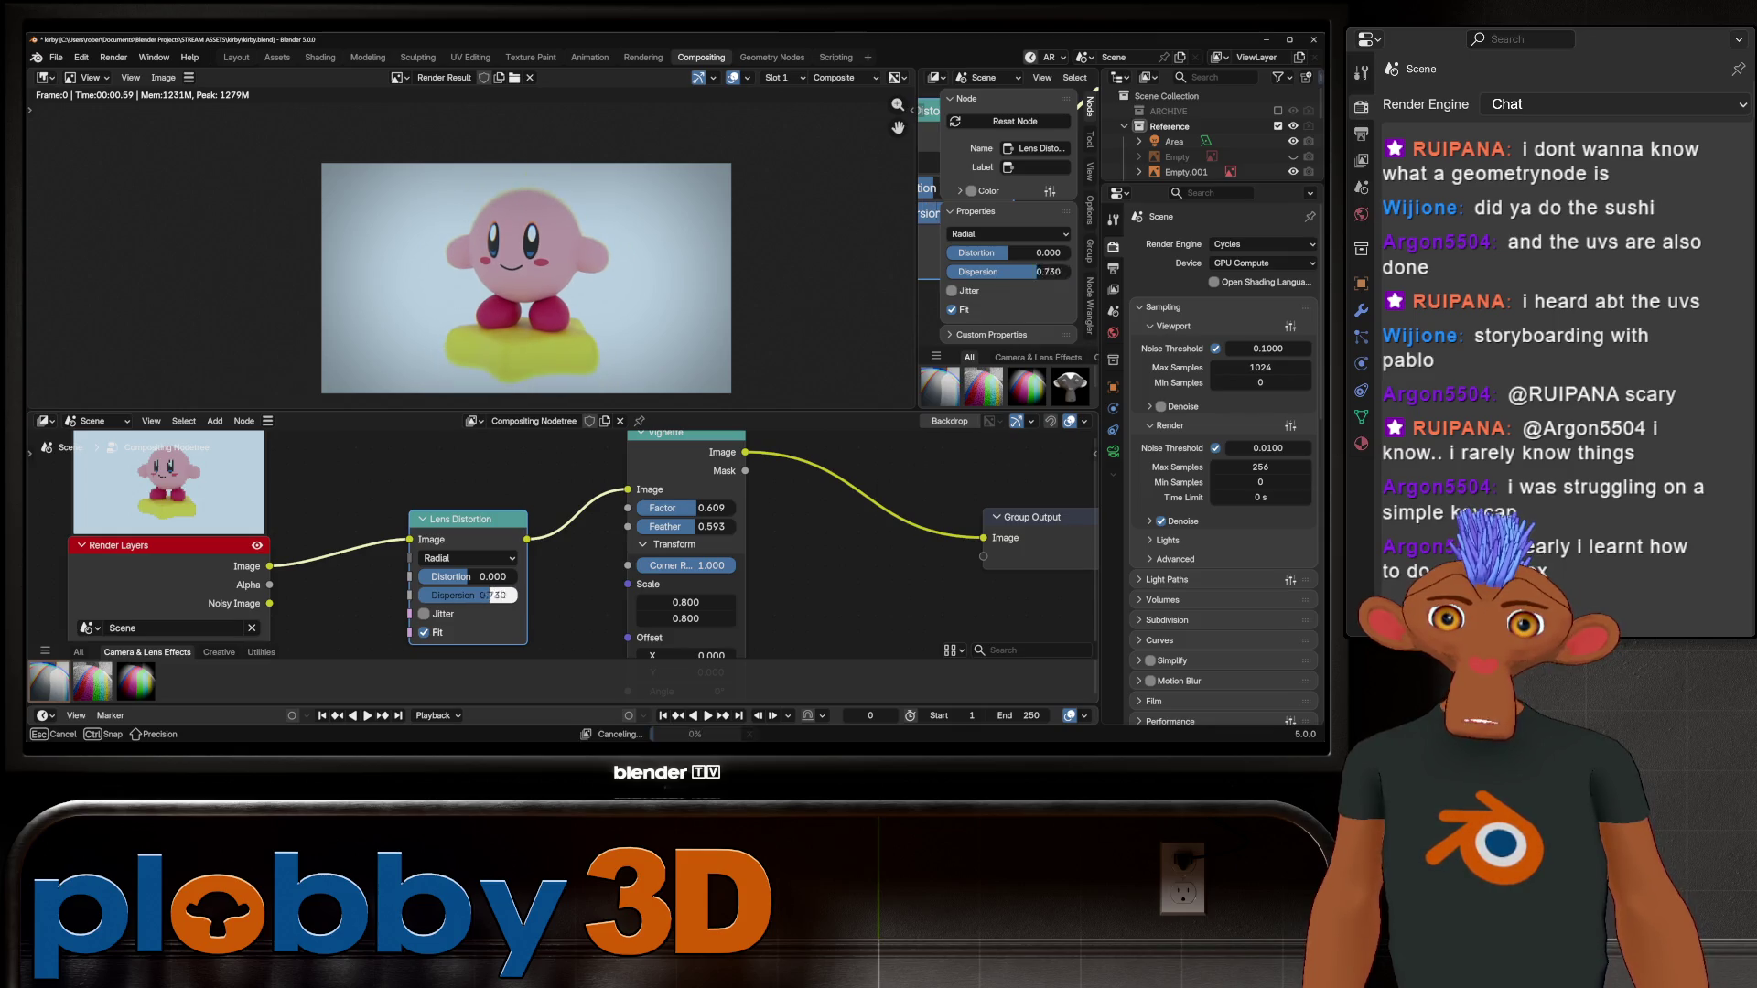
pyautogui.press('Escape')
pyautogui.moveTo(462, 596); pyautogui.dragTo(508, 596)
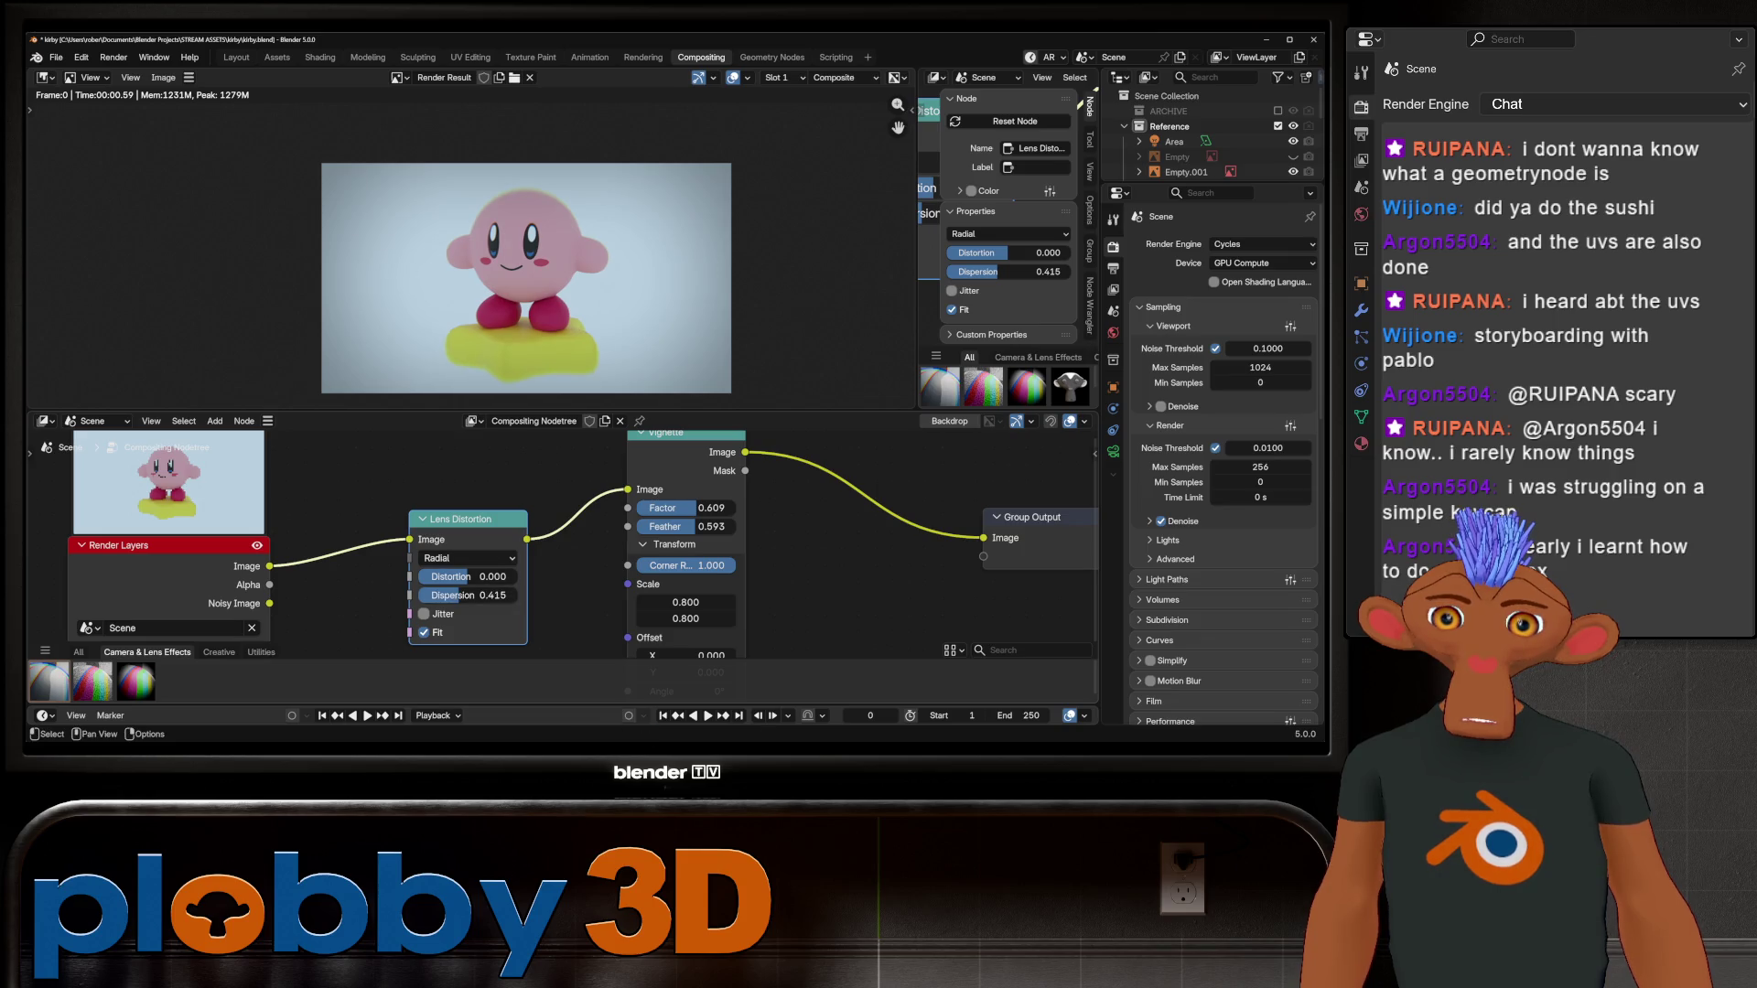
pyautogui.press('x')
pyautogui.moveTo(135, 682); pyautogui.dragTo(447, 591)
pyautogui.moveTo(269, 566); pyautogui.dragTo(363, 593)
pyautogui.moveTo(530, 574)
pyautogui.mouseDown()
pyautogui.moveTo(633, 471)
pyautogui.moveTo(629, 490)
pyautogui.mouseUp()
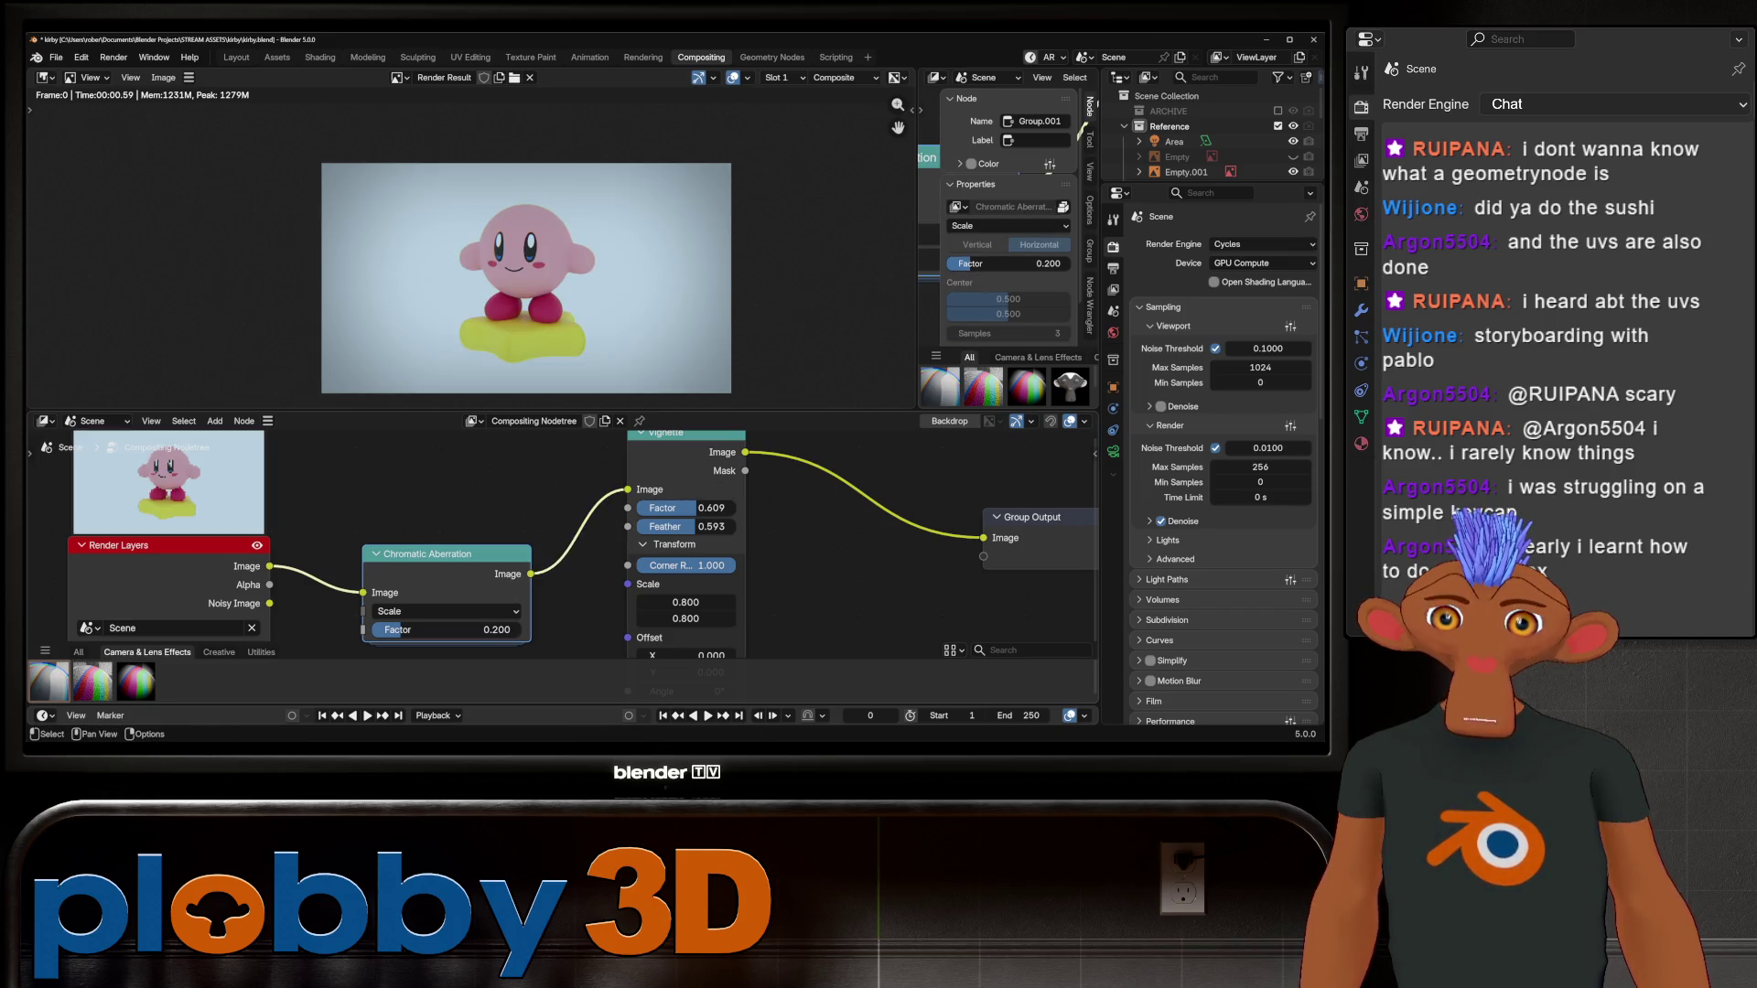
pyautogui.moveTo(439, 630)
pyautogui.mouseDown()
pyautogui.moveTo(522, 630)
pyautogui.moveTo(384, 629)
pyautogui.mouseUp()
pyautogui.press('x')
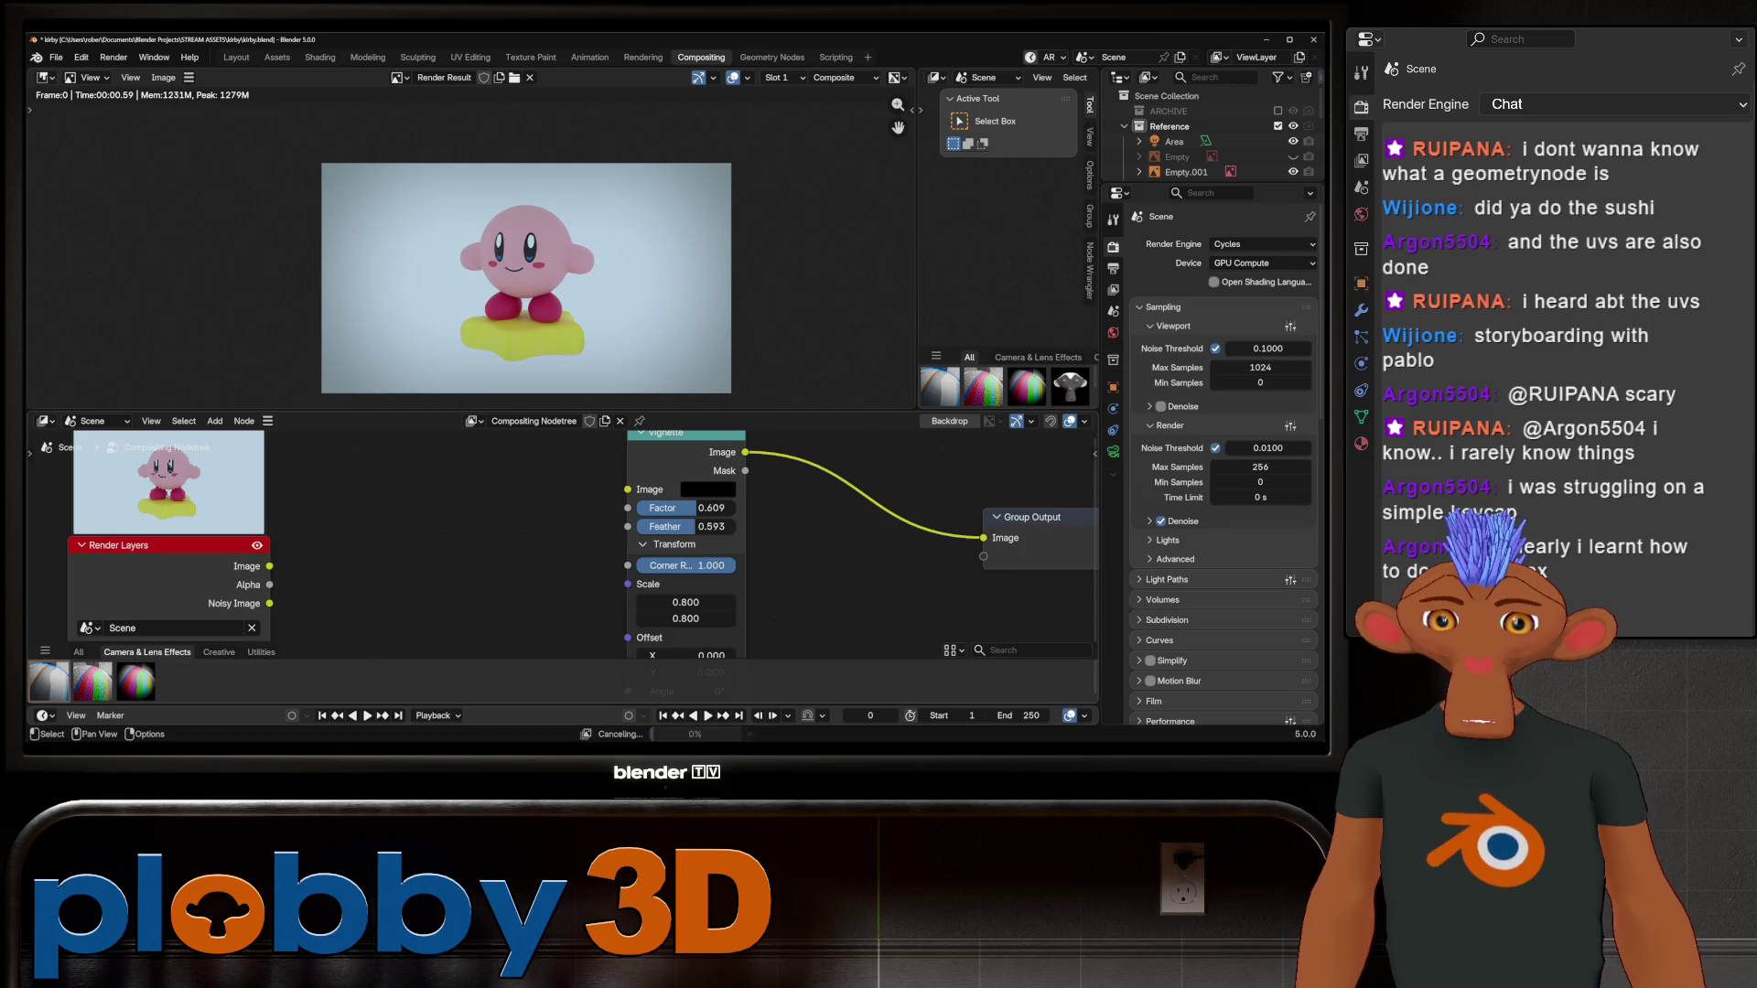
# Step: Relink Render Layers to Vignette and insert a Creative Unsharp Mask with Radius 0
pyautogui.moveTo(270, 566); pyautogui.dragTo(628, 490)
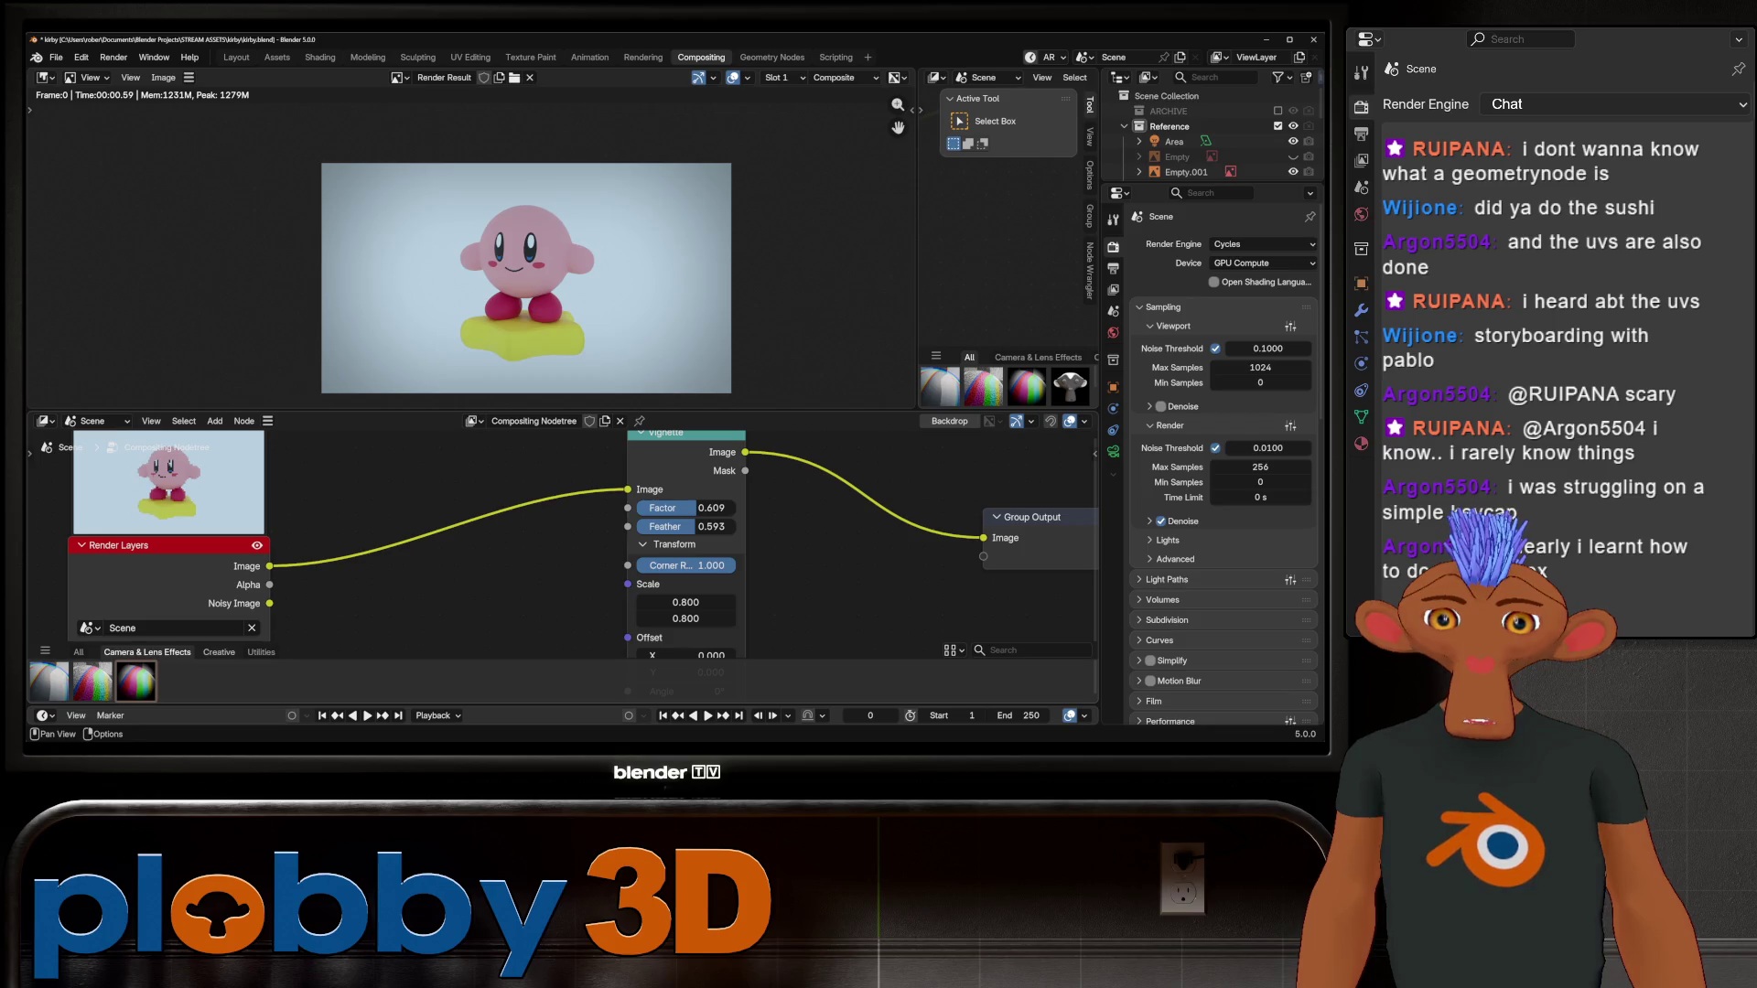
pyautogui.click(218, 652)
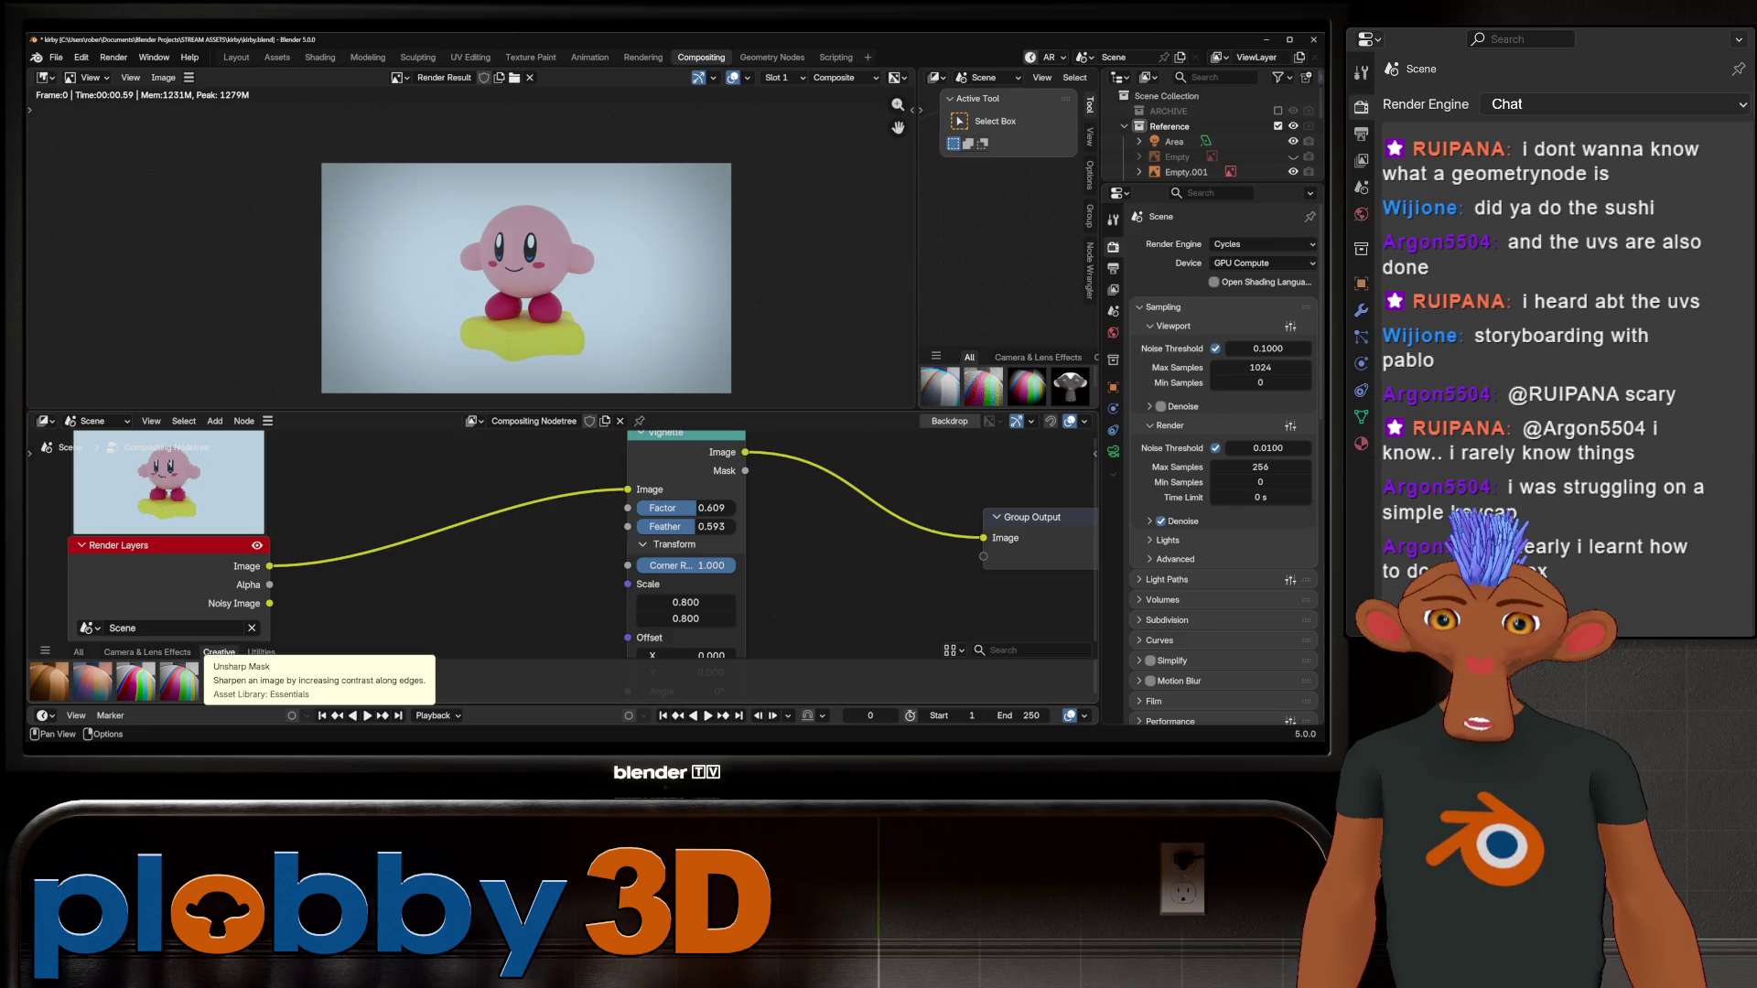
pyautogui.moveTo(179, 682)
pyautogui.mouseDown()
pyautogui.moveTo(540, 540)
pyautogui.moveTo(431, 567)
pyautogui.moveTo(435, 549)
pyautogui.mouseUp()
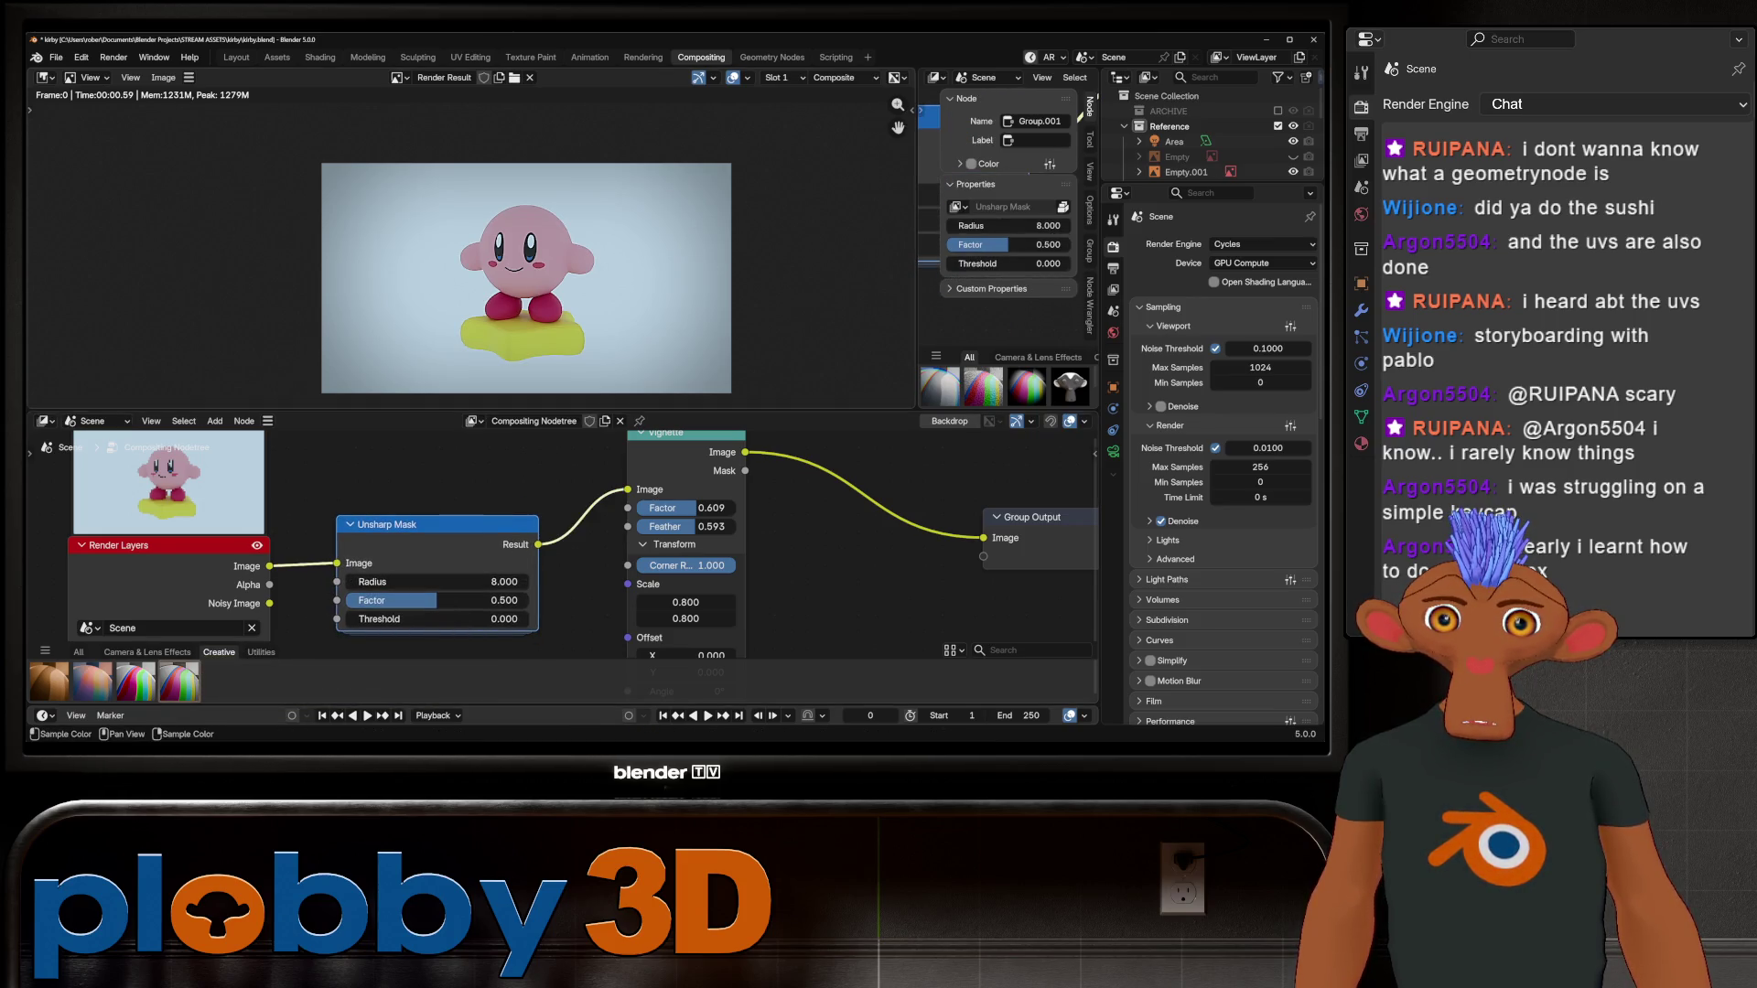
pyautogui.scroll(1, 527, 275)
pyautogui.moveTo(430, 582); pyautogui.dragTo(380, 582)
# Step: Replace the Unsharp Mask with Tune Image: contrast 1.460, colour boost 0.567, sharpen 0.392
pyautogui.press('x')
pyautogui.moveTo(269, 565); pyautogui.dragTo(627, 490)
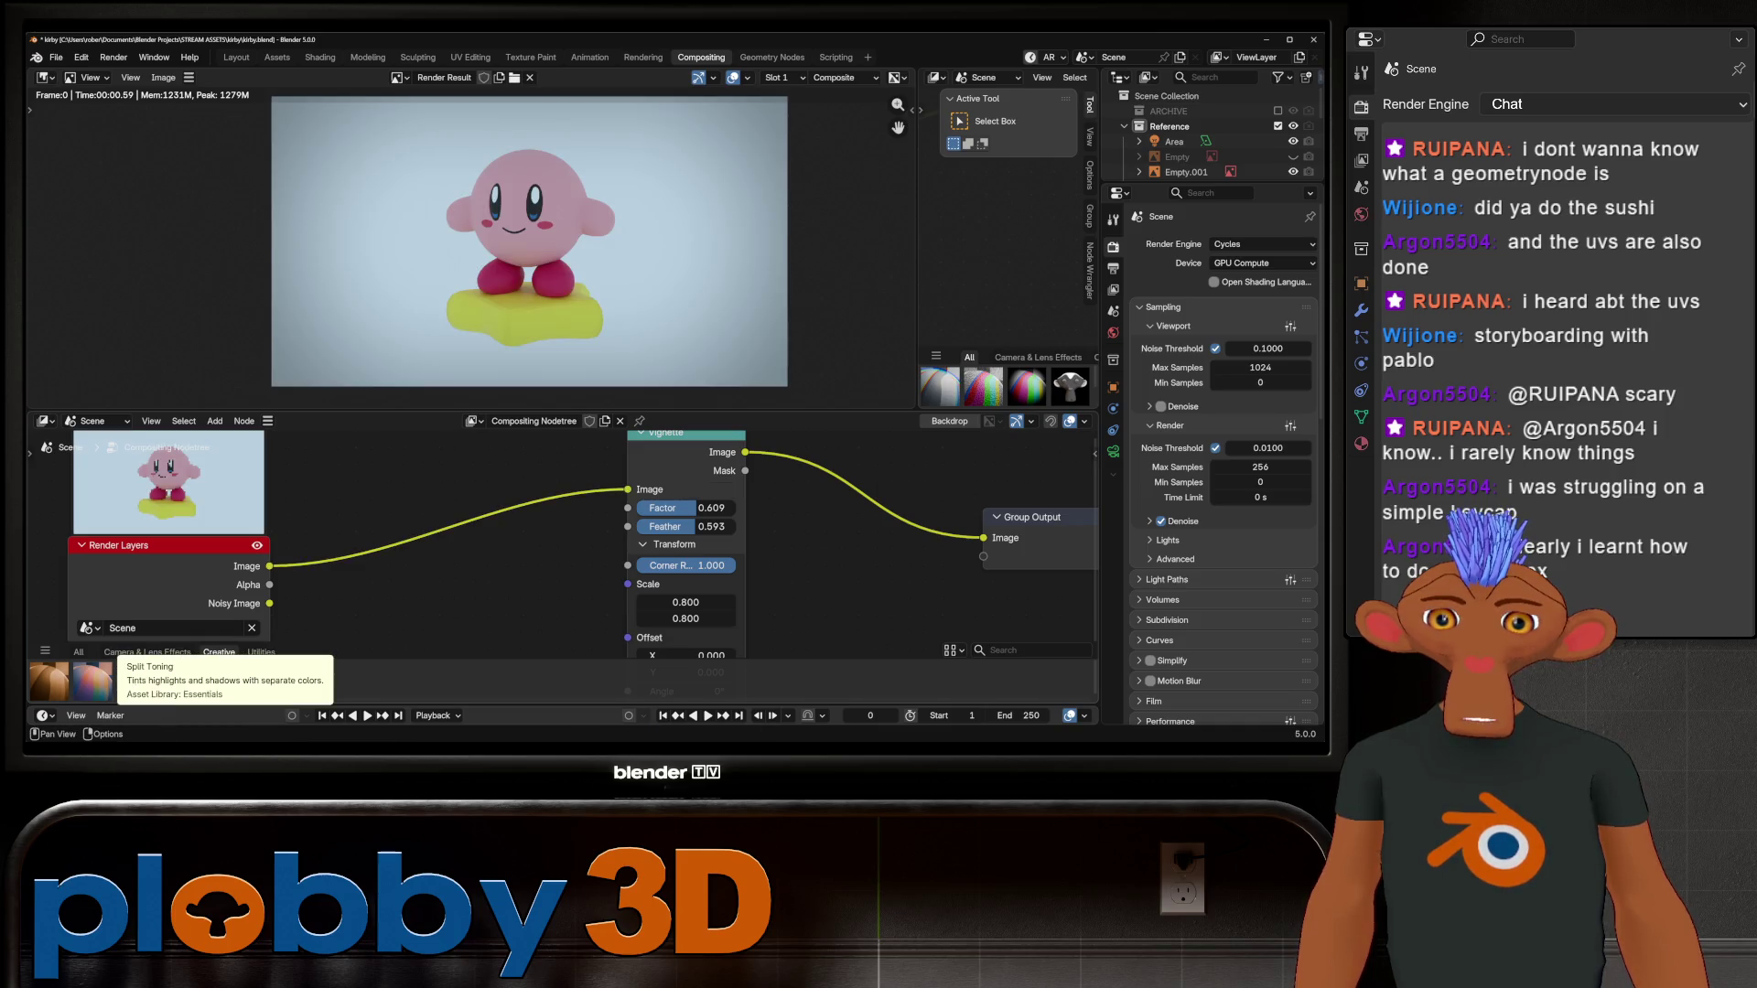
pyautogui.moveTo(179, 682)
pyautogui.mouseDown()
pyautogui.moveTo(411, 604)
pyautogui.moveTo(417, 522)
pyautogui.moveTo(426, 548)
pyautogui.moveTo(472, 548)
pyautogui.moveTo(417, 568)
pyautogui.moveTo(549, 567)
pyautogui.moveTo(366, 567)
pyautogui.moveTo(448, 568)
pyautogui.moveTo(358, 586)
pyautogui.moveTo(393, 623)
pyautogui.moveTo(364, 623)
pyautogui.mouseUp()
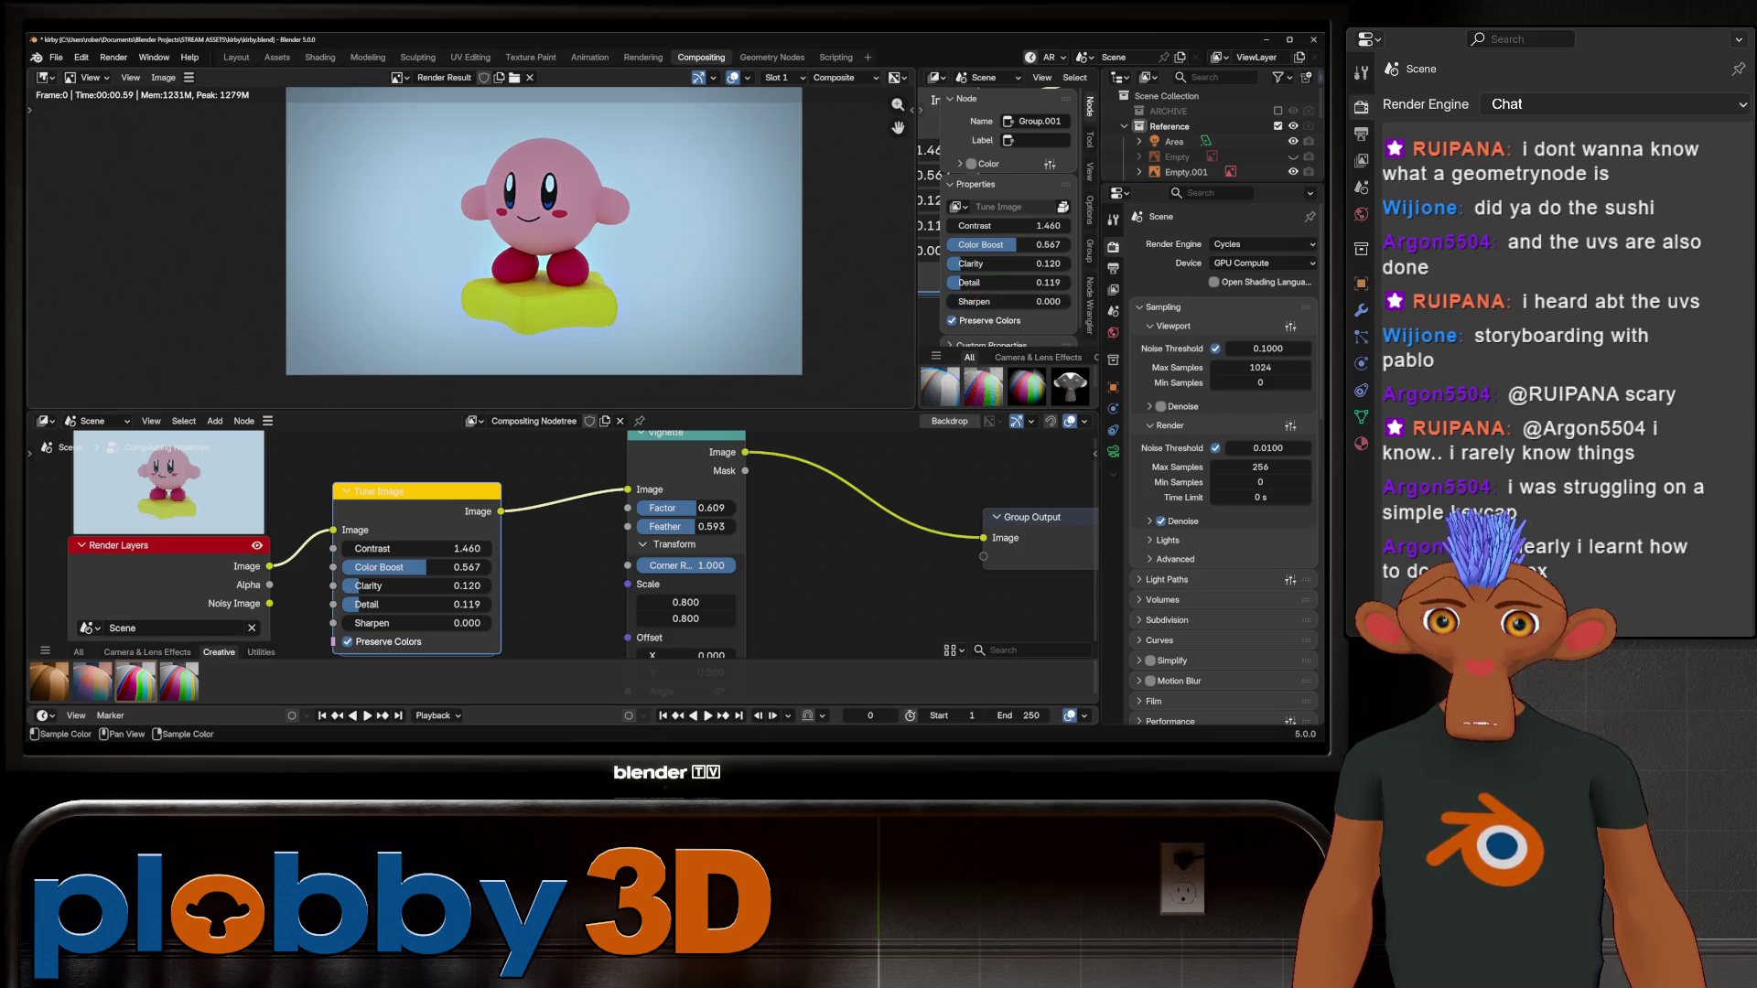
pyautogui.scroll(3, 549, 238)
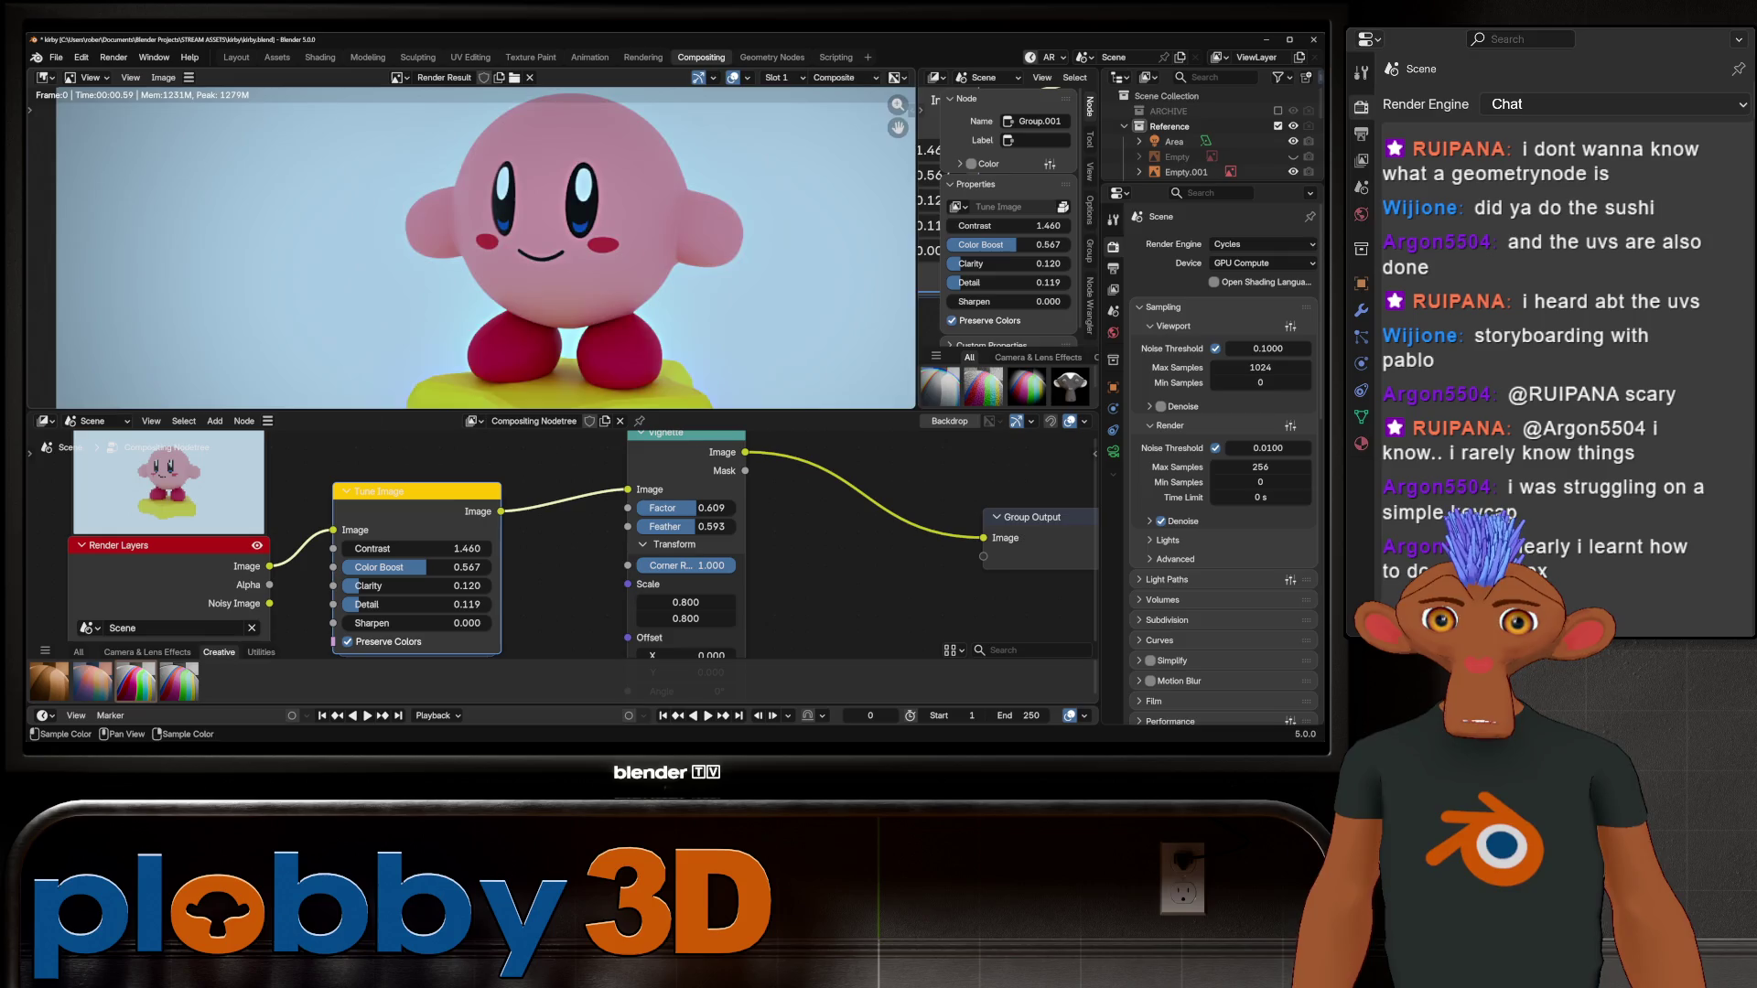
pyautogui.scroll(-3, 485, 247)
pyautogui.moveTo(366, 623); pyautogui.dragTo(366, 623)
pyautogui.scroll(3, 549, 238)
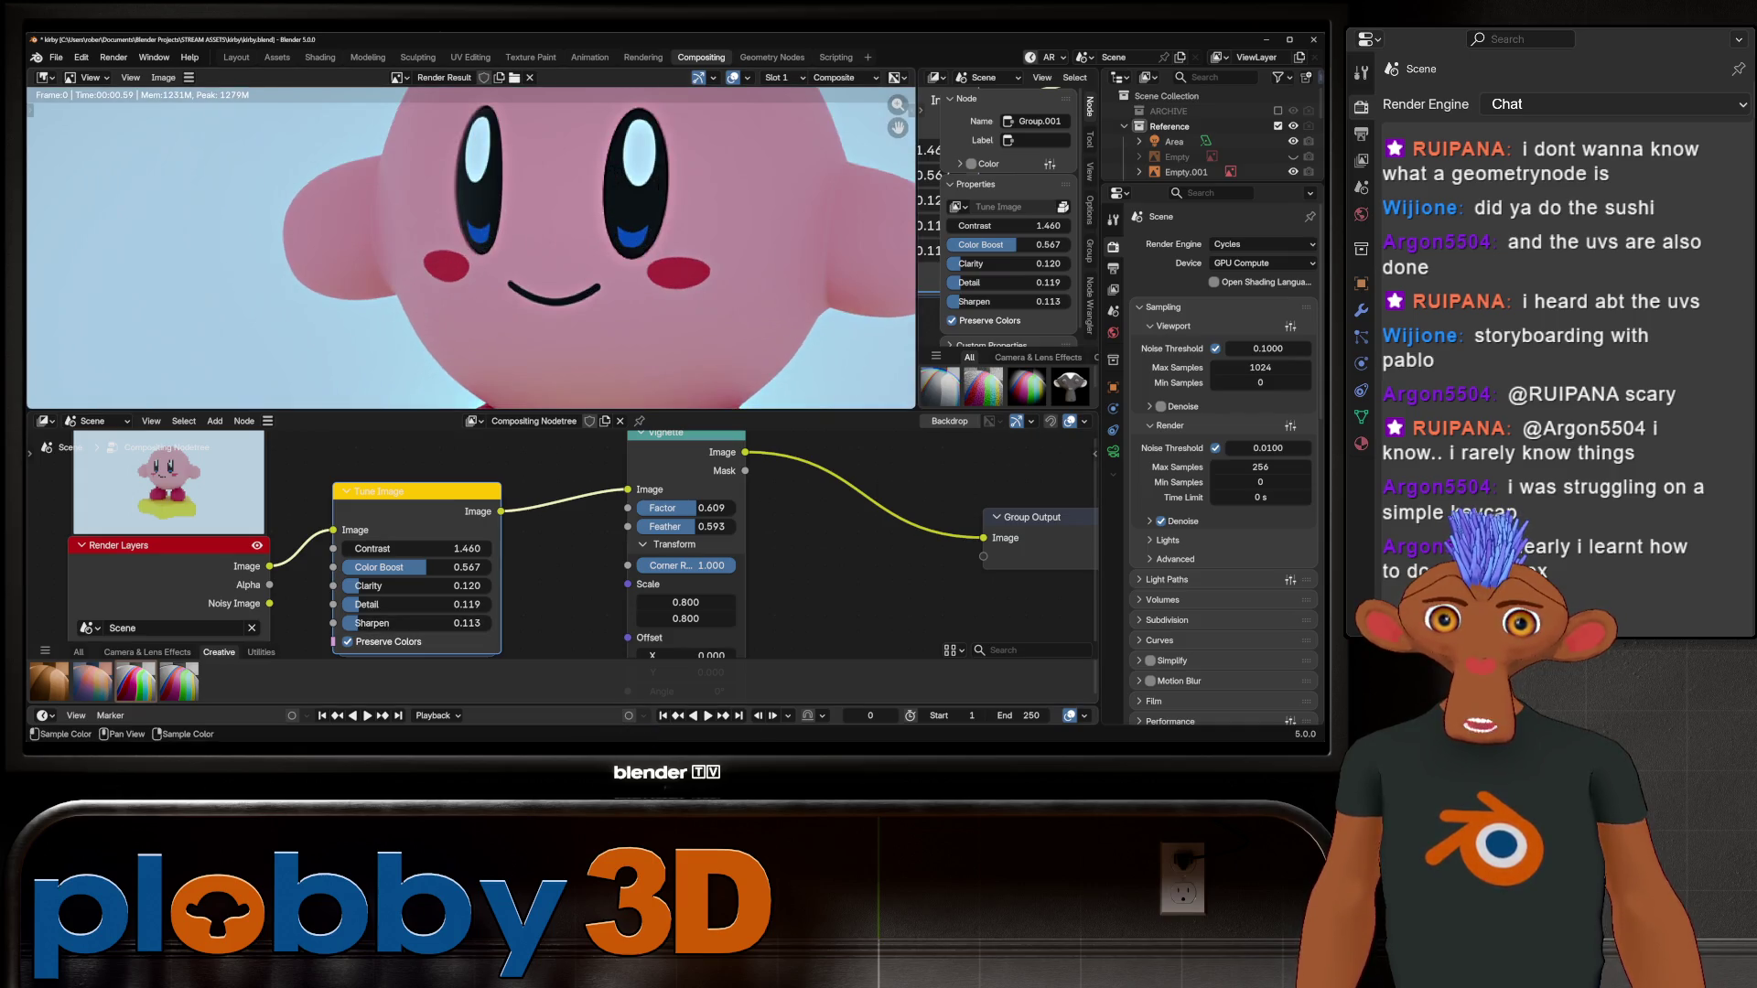
pyautogui.scroll(-2, 552, 234)
pyautogui.moveTo(366, 623); pyautogui.dragTo(384, 624)
# Step: Add an Anti-Aliasing node before the Vignette with threshold 0.502 and contrast limit reset
pyautogui.hotkey('shift', 'a')
pyautogui.write('ant')
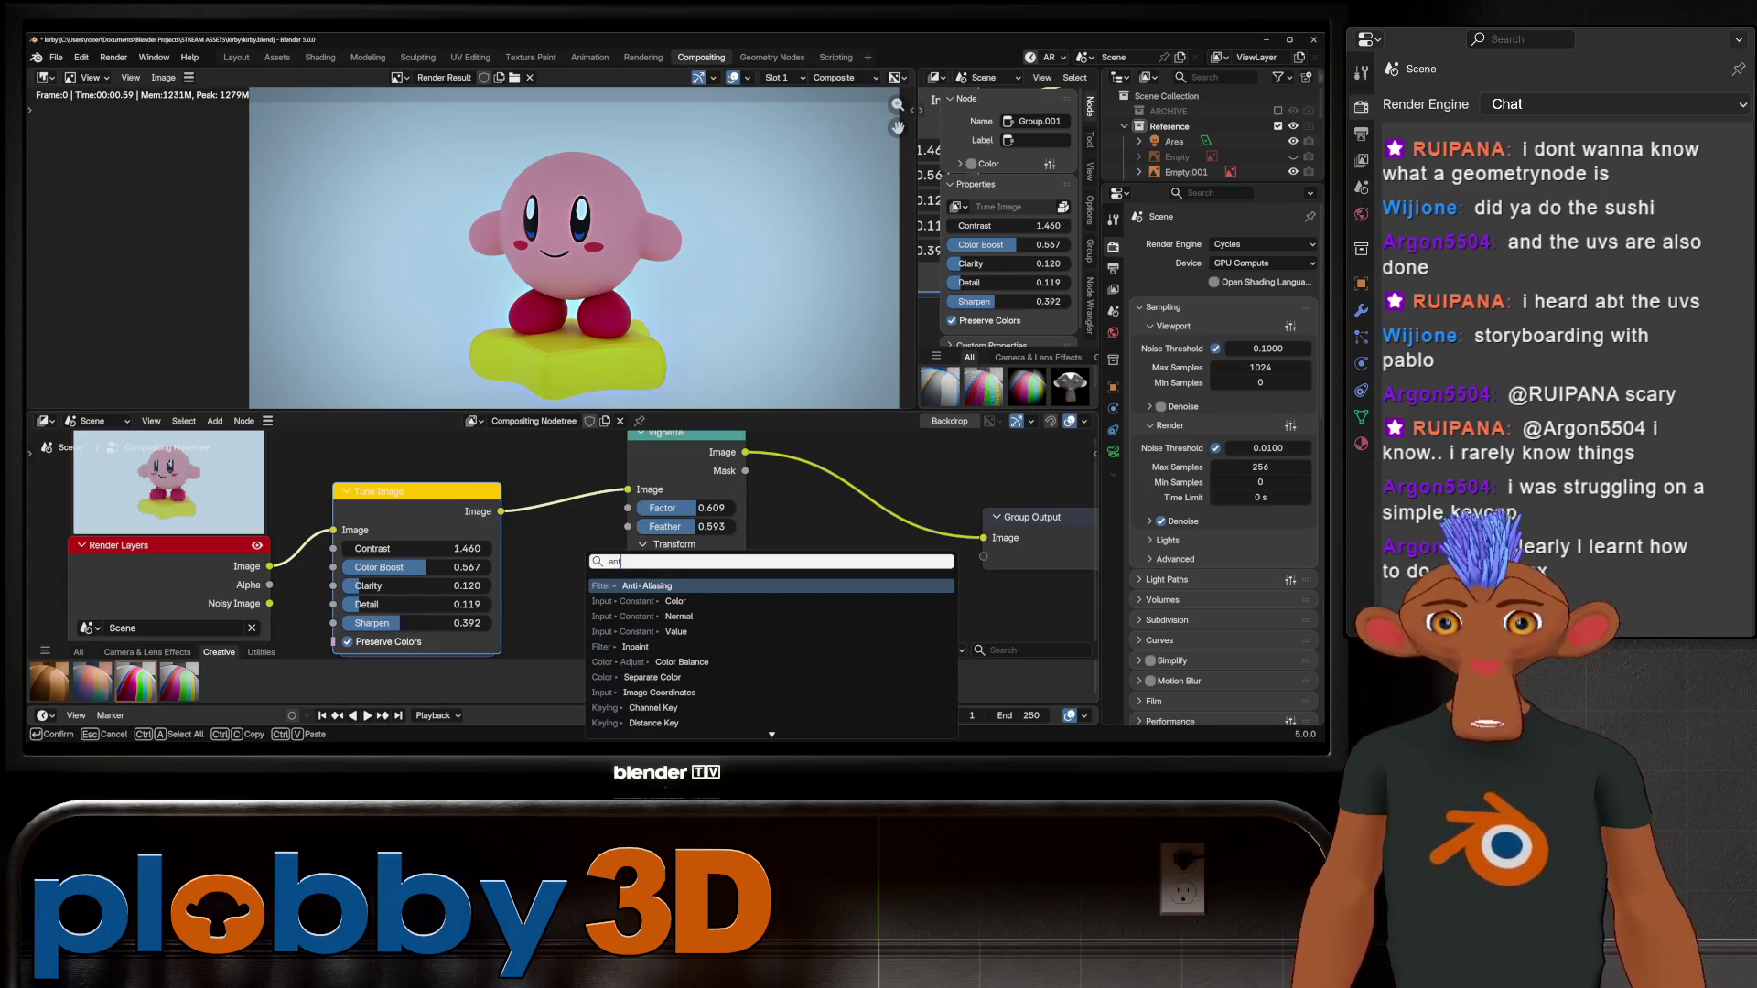
pyautogui.press('Return')
pyautogui.press('Return')
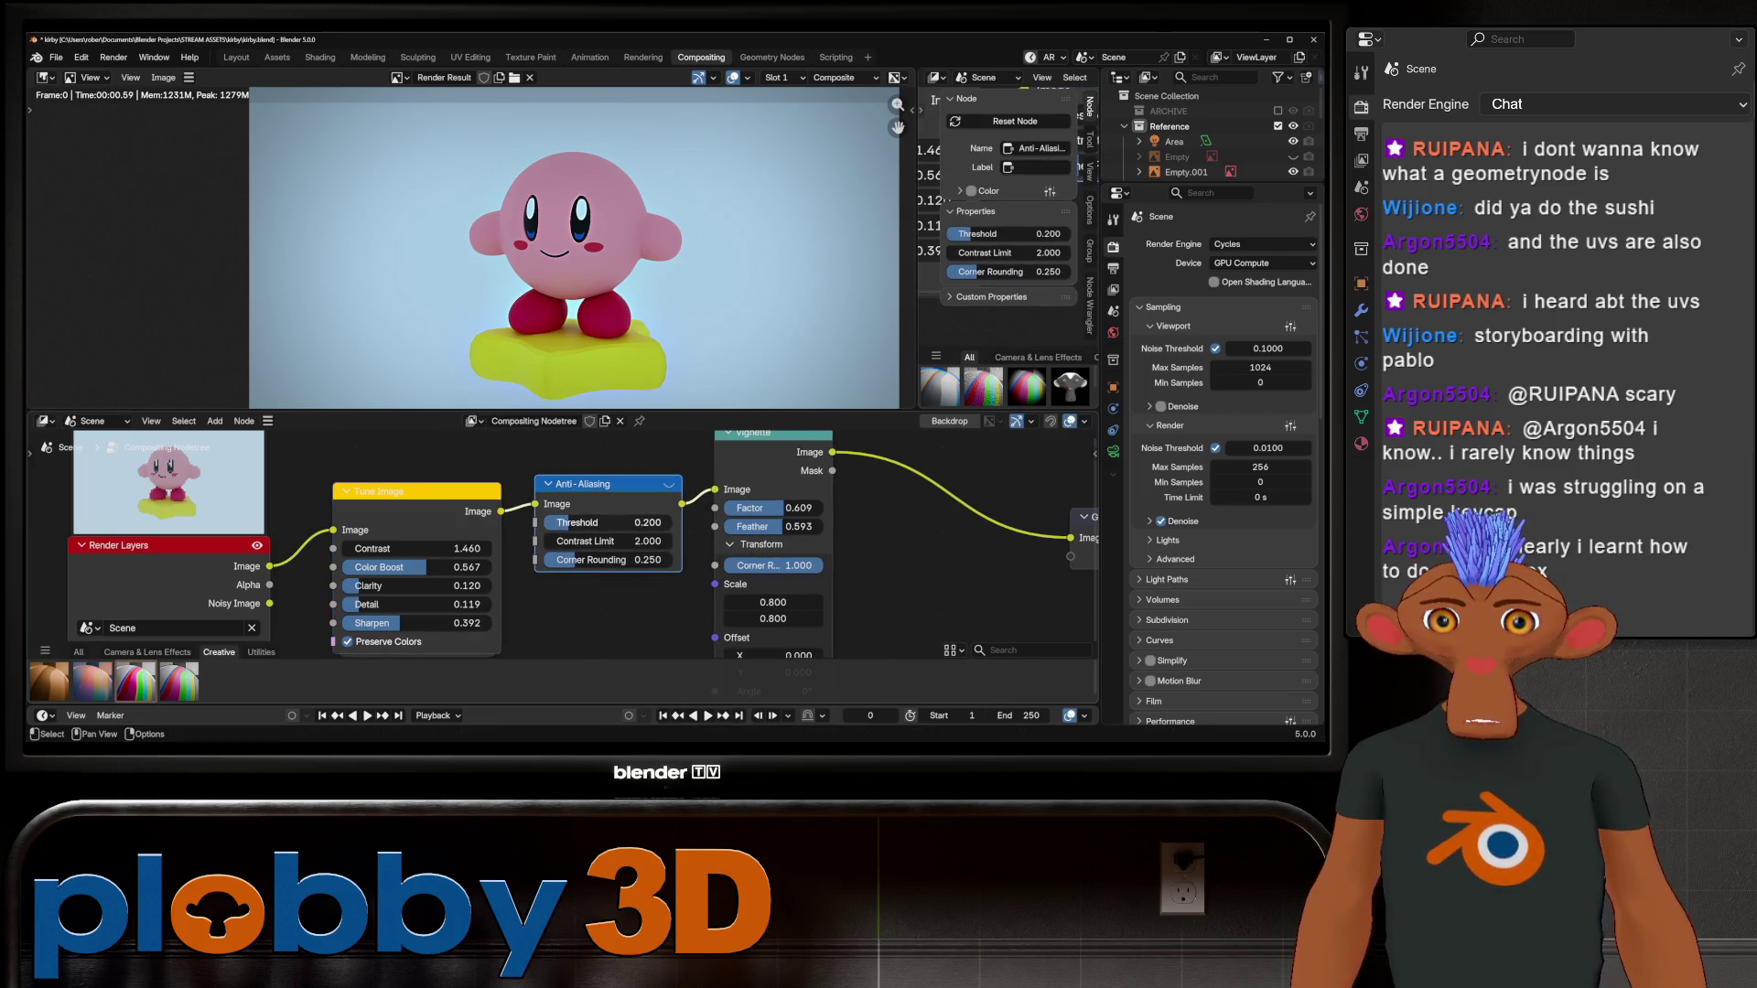
pyautogui.scroll(3, 636, 310)
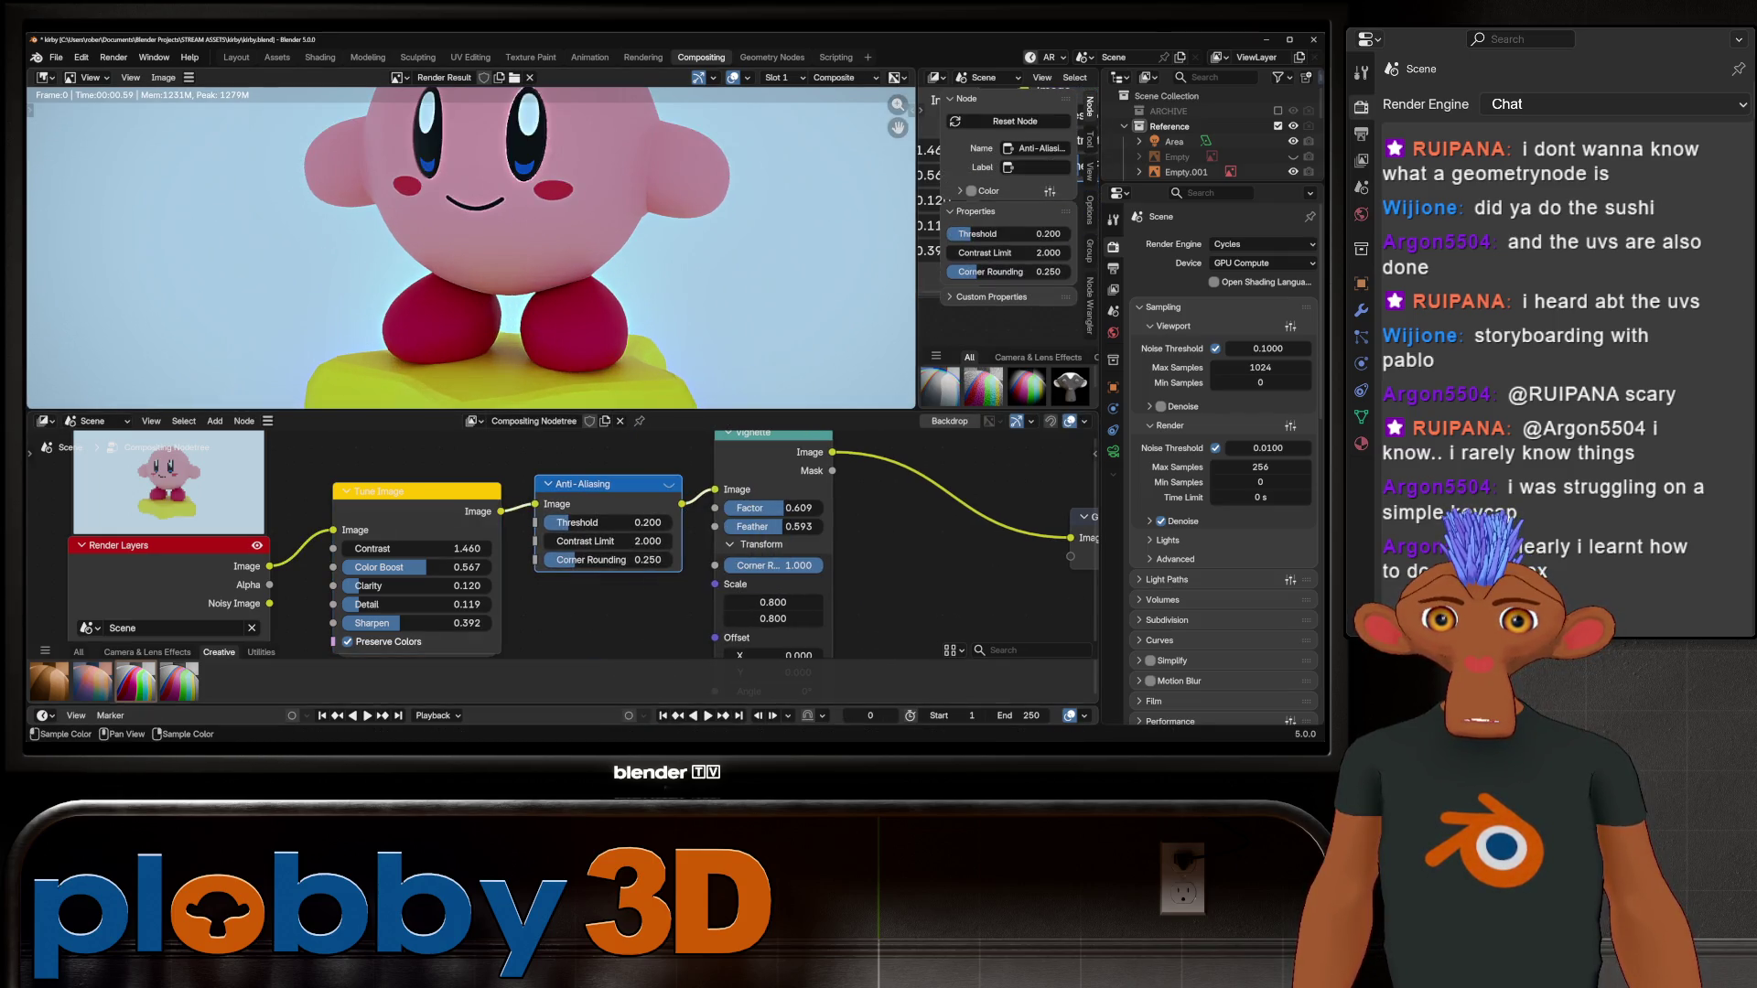
pyautogui.press('Home')
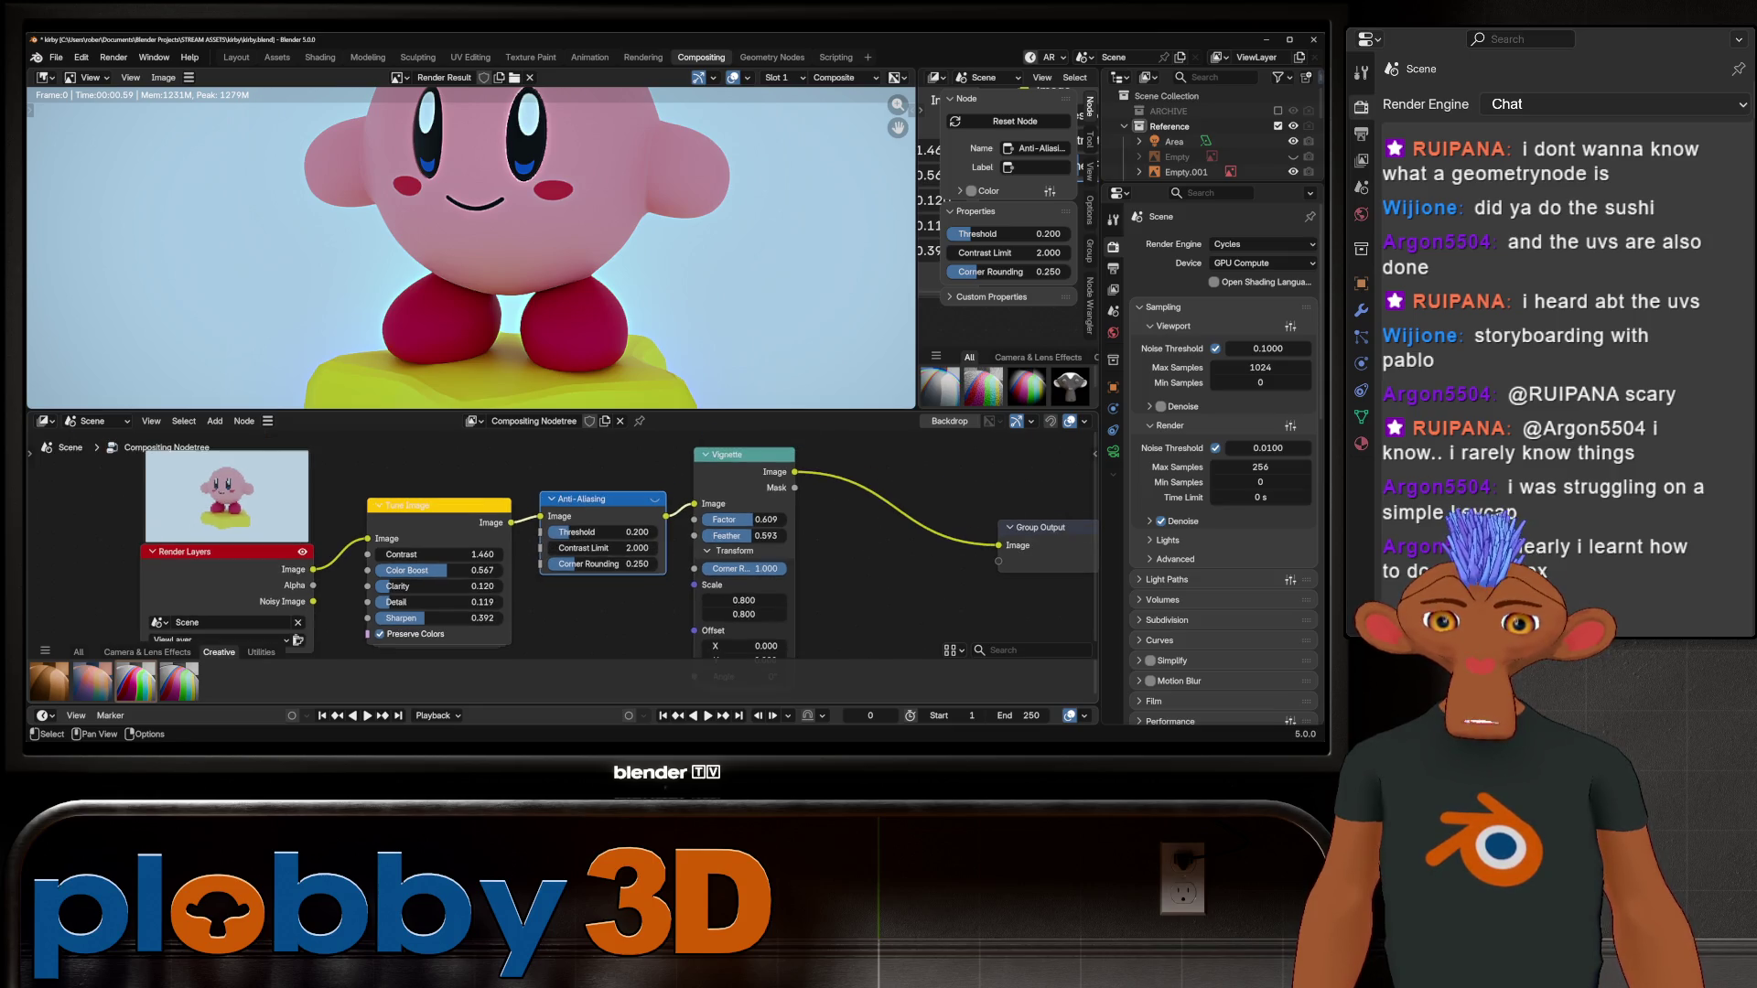
pyautogui.moveTo(595, 532)
pyautogui.mouseDown()
pyautogui.moveTo(655, 532)
pyautogui.moveTo(640, 547)
pyautogui.mouseUp()
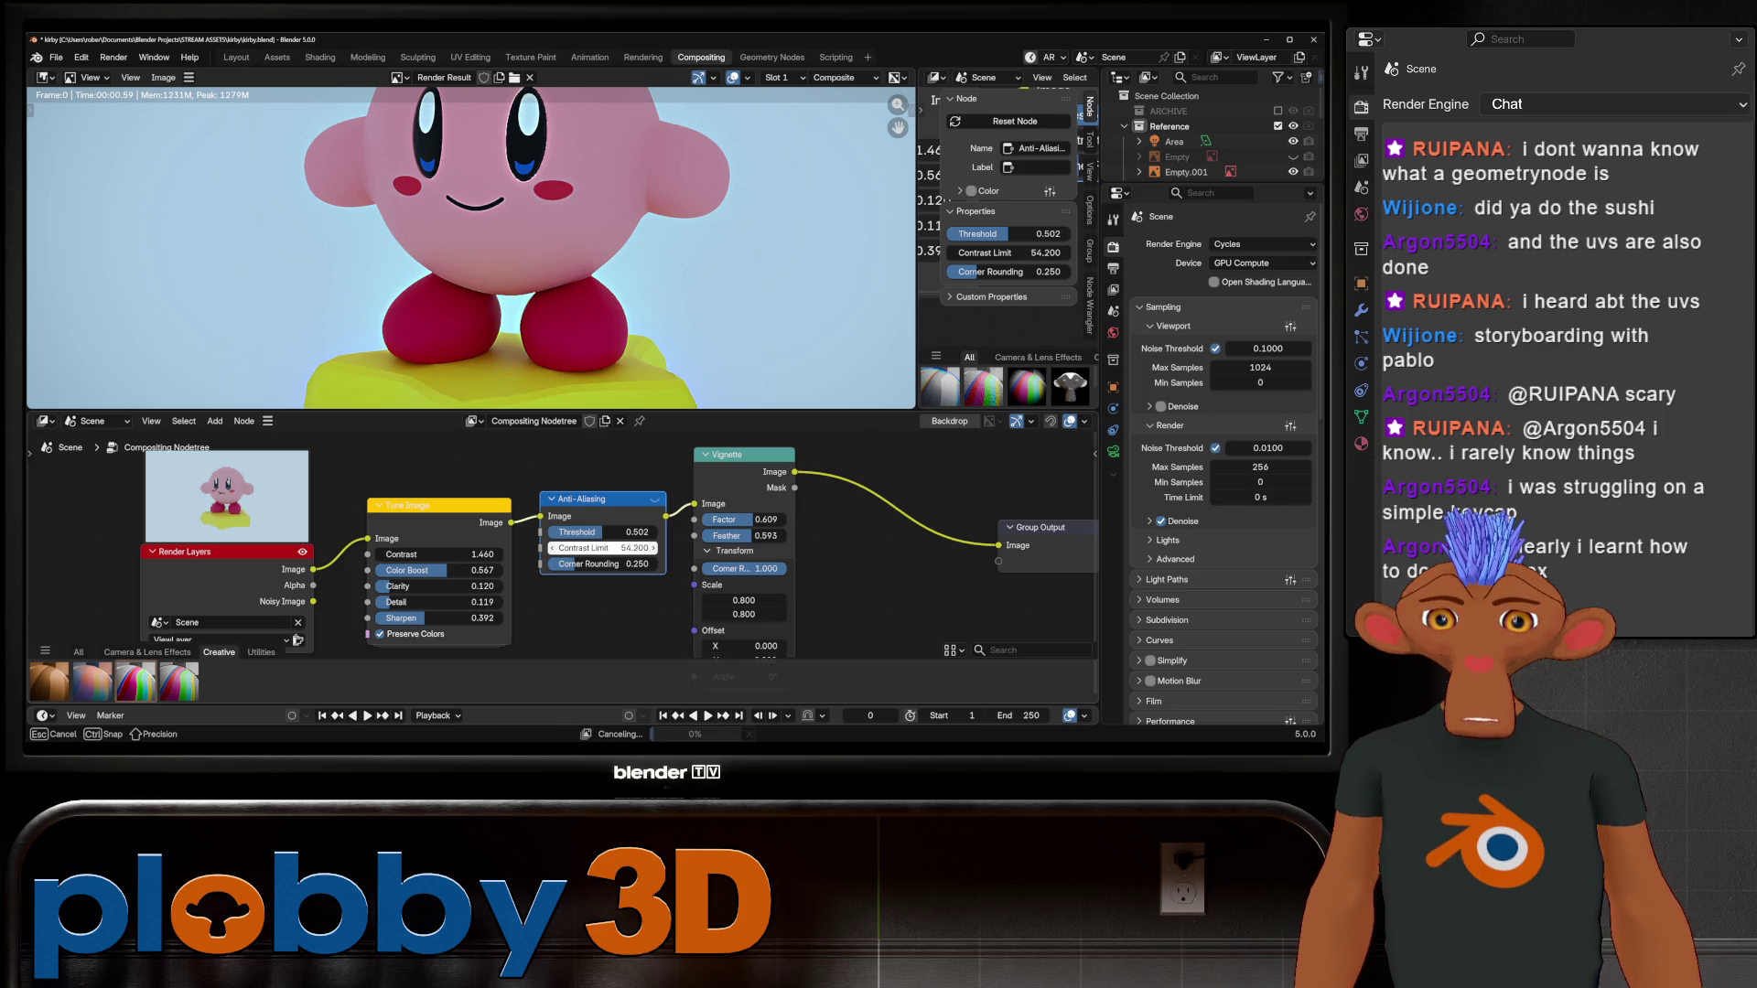
pyautogui.rightClick(604, 548)
pyautogui.click(549, 618)
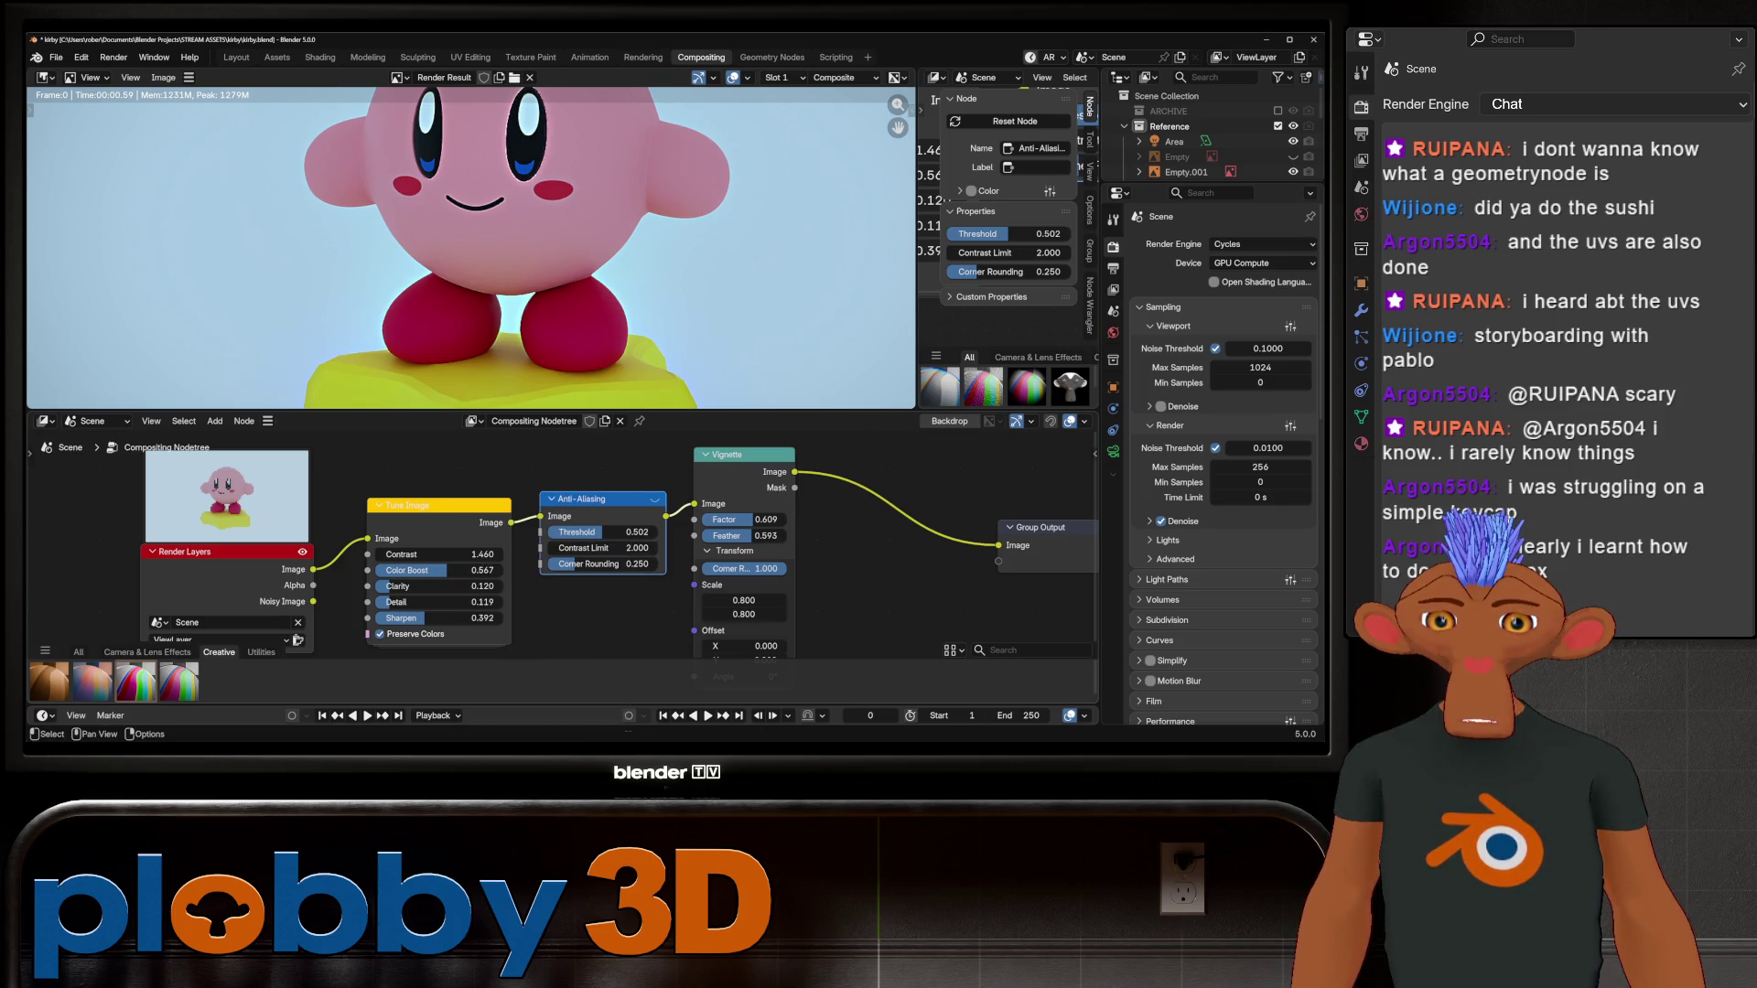
pyautogui.scroll(-2, 608, 553)
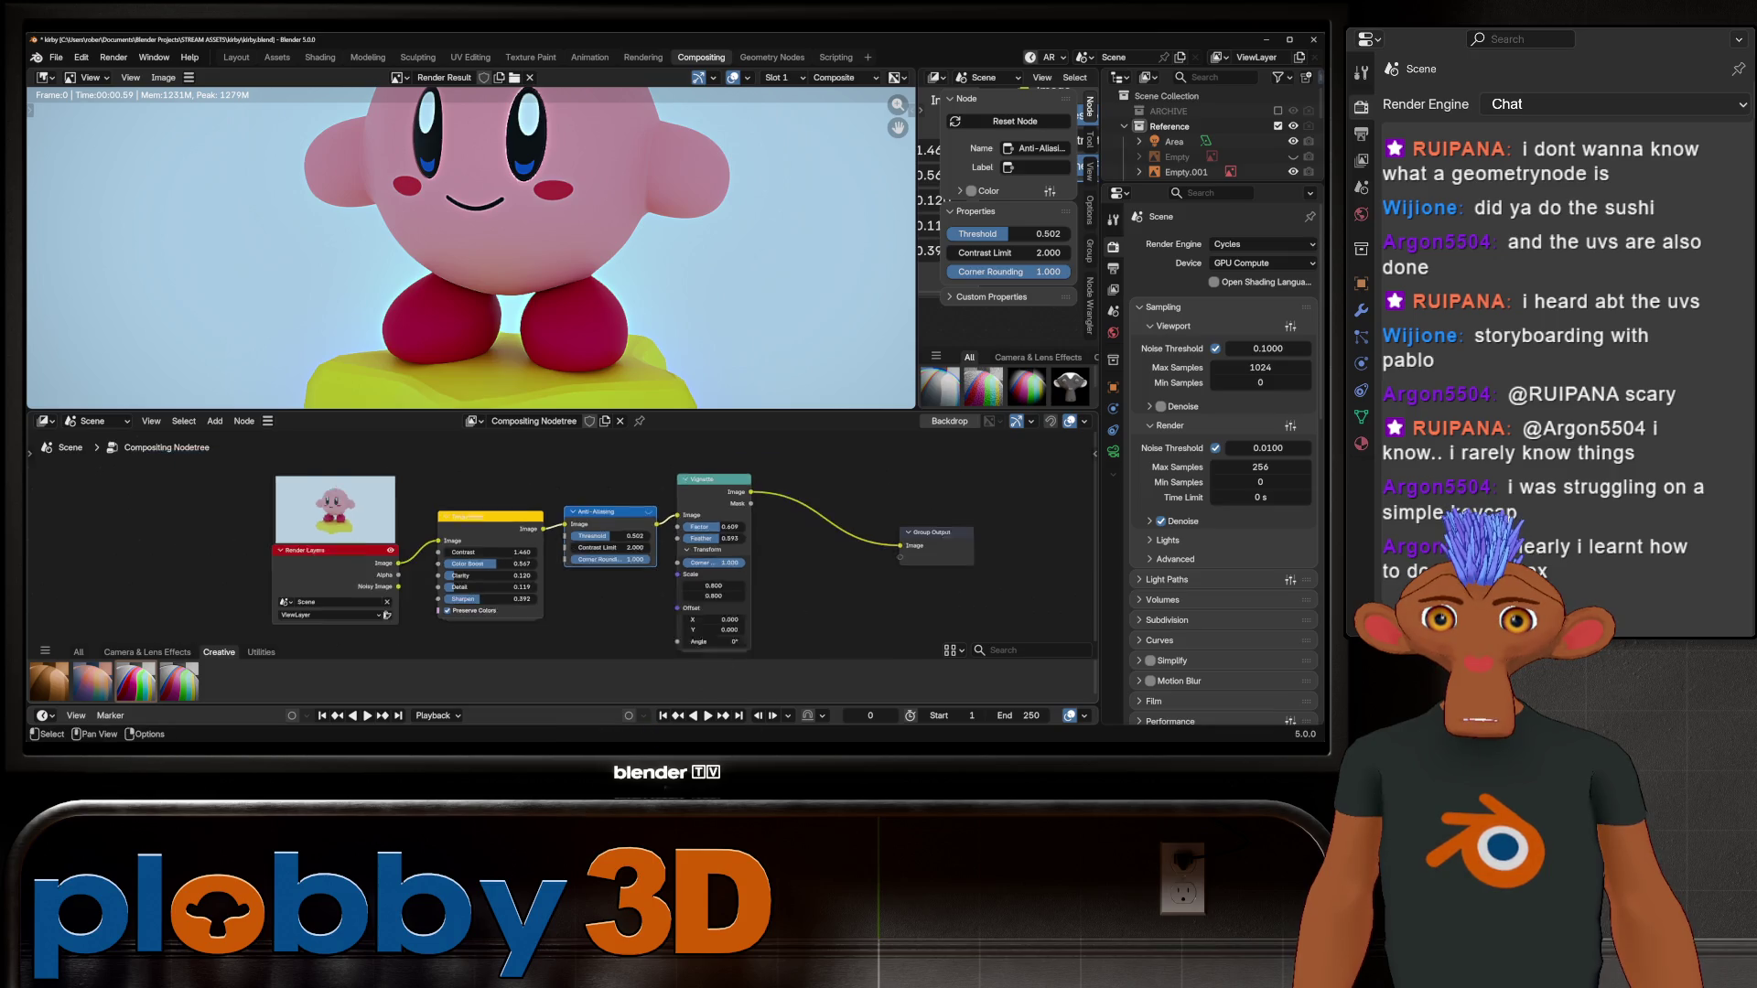
# Step: Delete Anti-Aliasing, link Render Layers to Vignette, then try and discard a Sepia node
pyautogui.press('x')
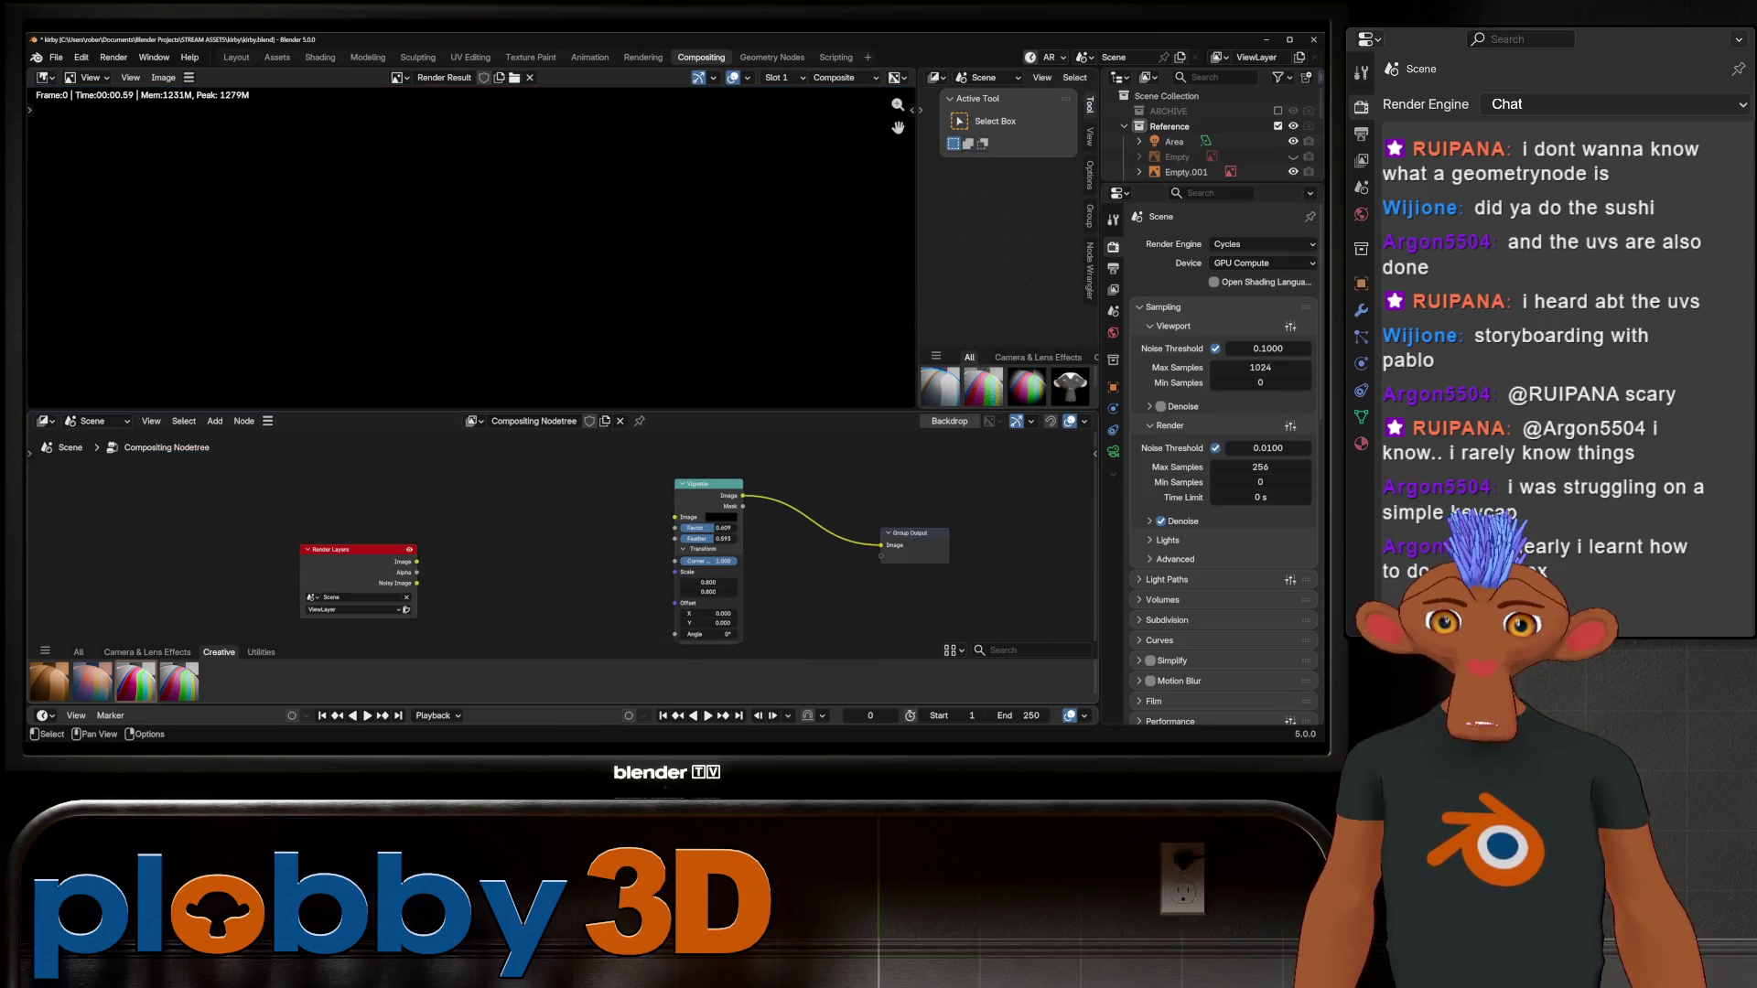
pyautogui.moveTo(416, 561)
pyautogui.mouseDown()
pyautogui.moveTo(682, 549)
pyautogui.moveTo(675, 517)
pyautogui.mouseUp()
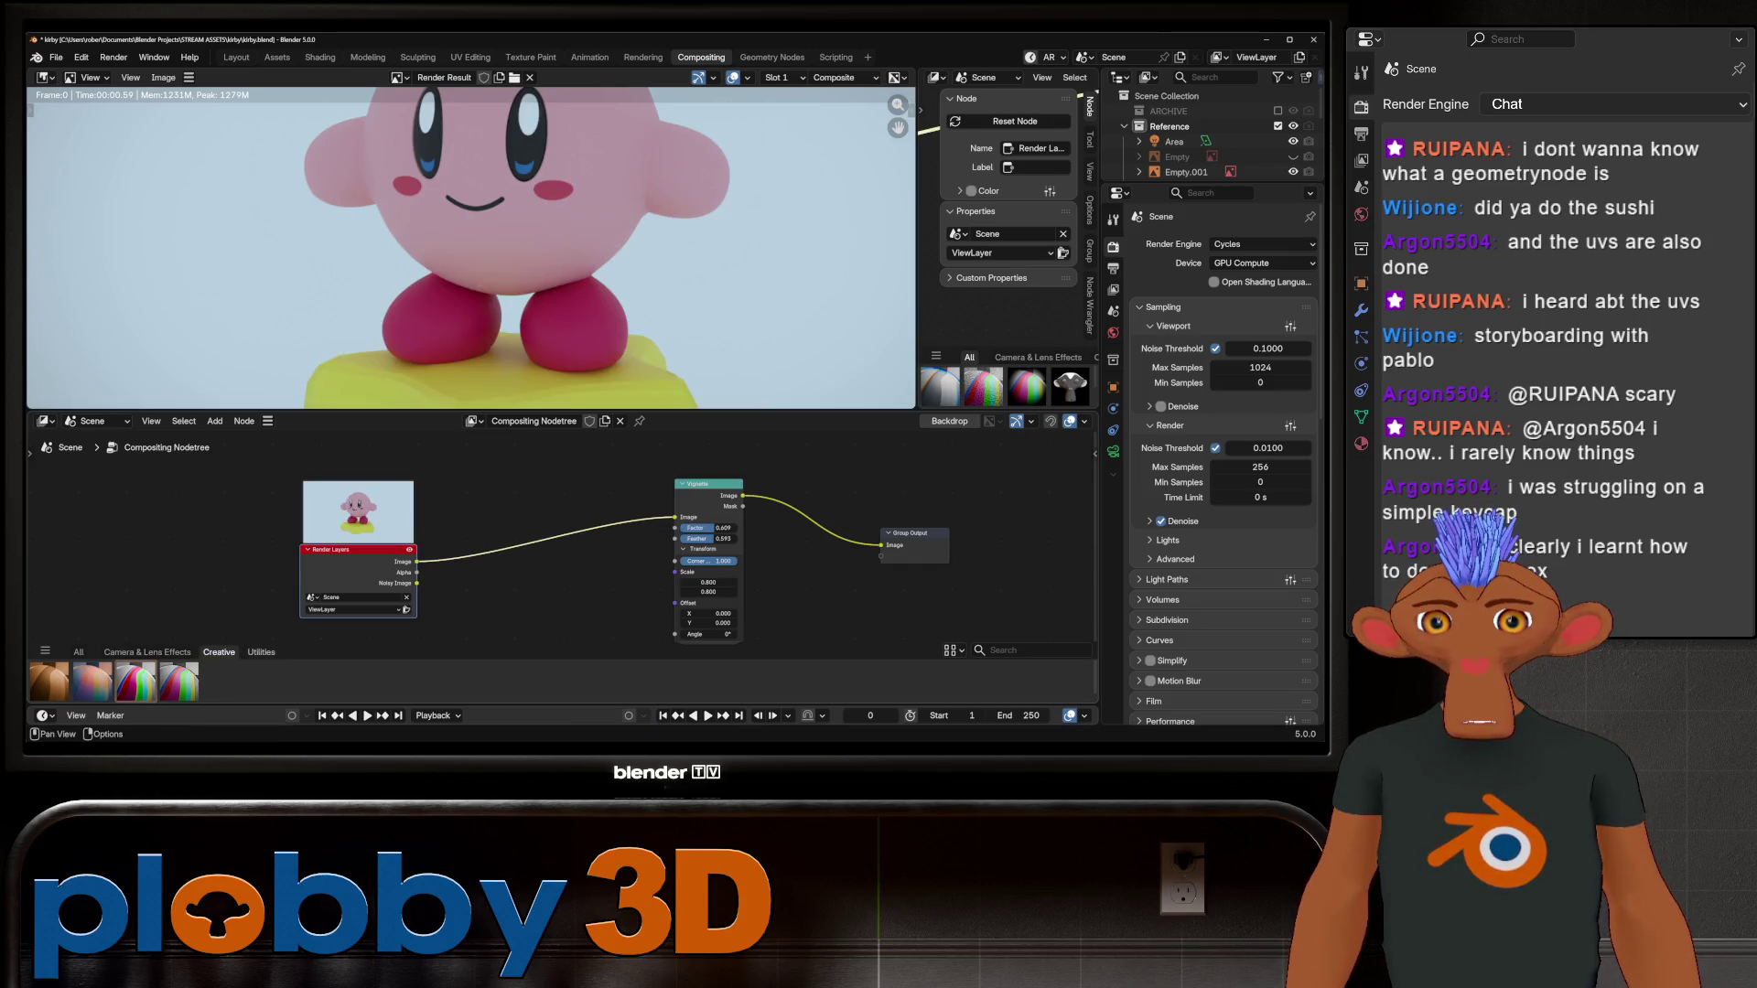
pyautogui.click(261, 651)
pyautogui.click(219, 651)
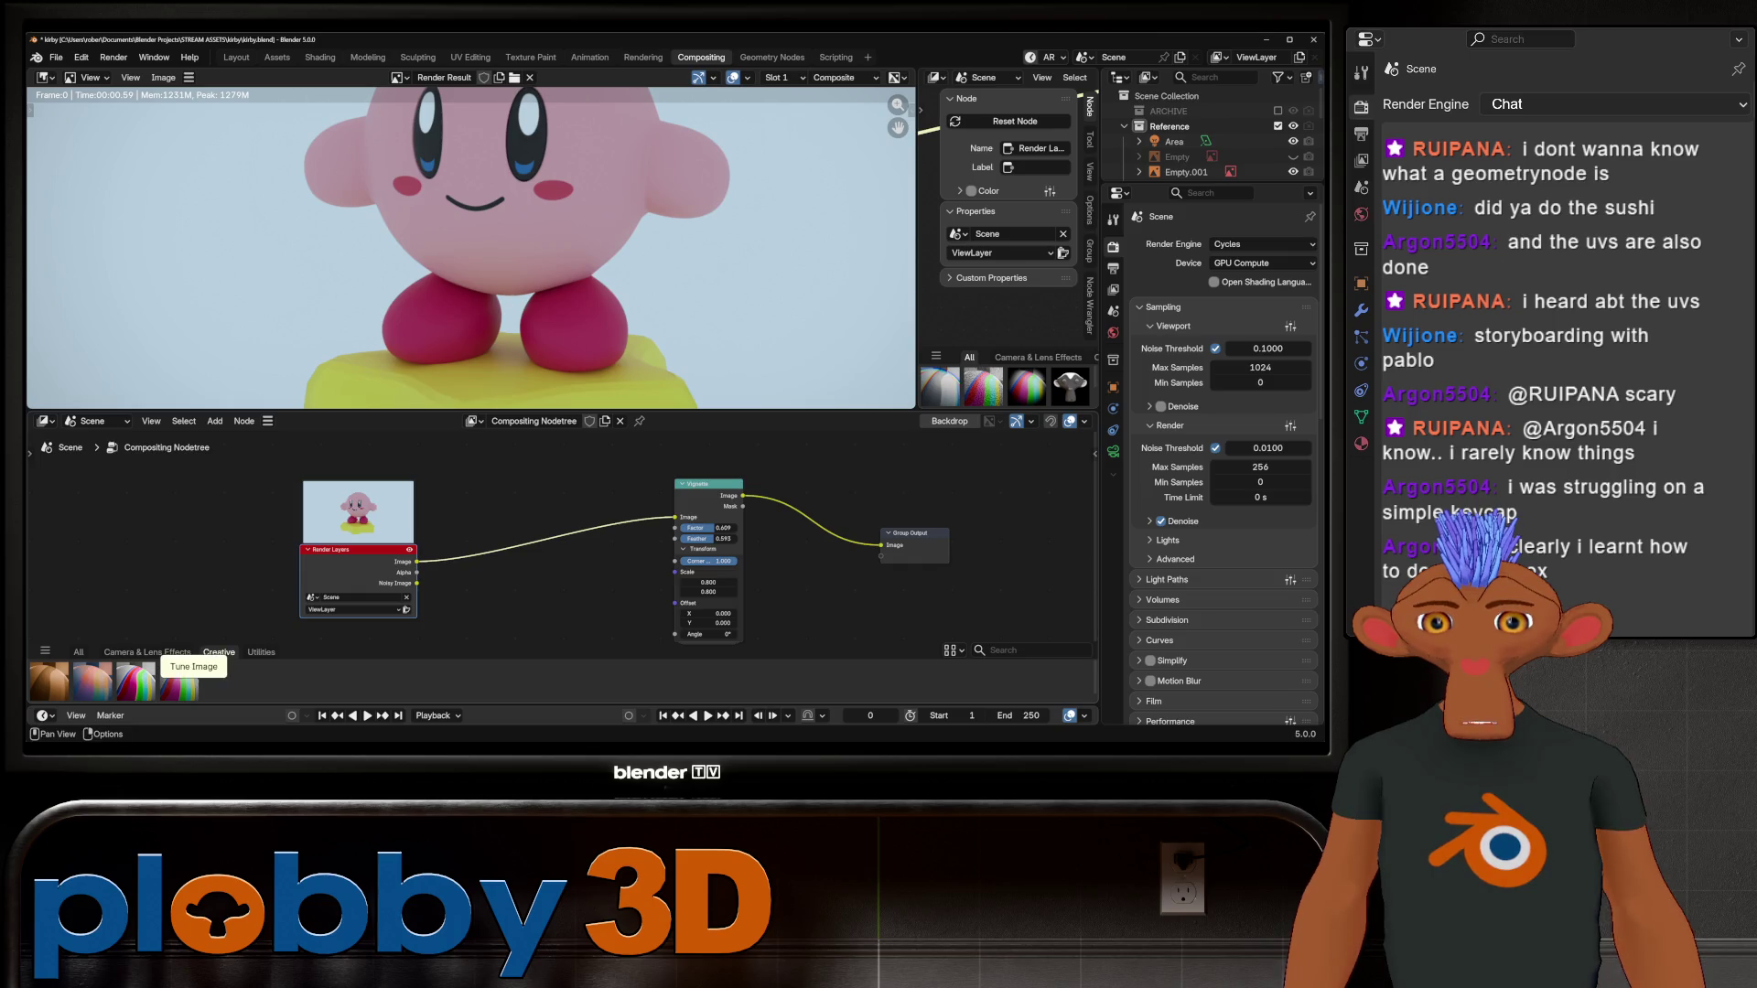
pyautogui.moveTo(179, 682); pyautogui.dragTo(575, 624)
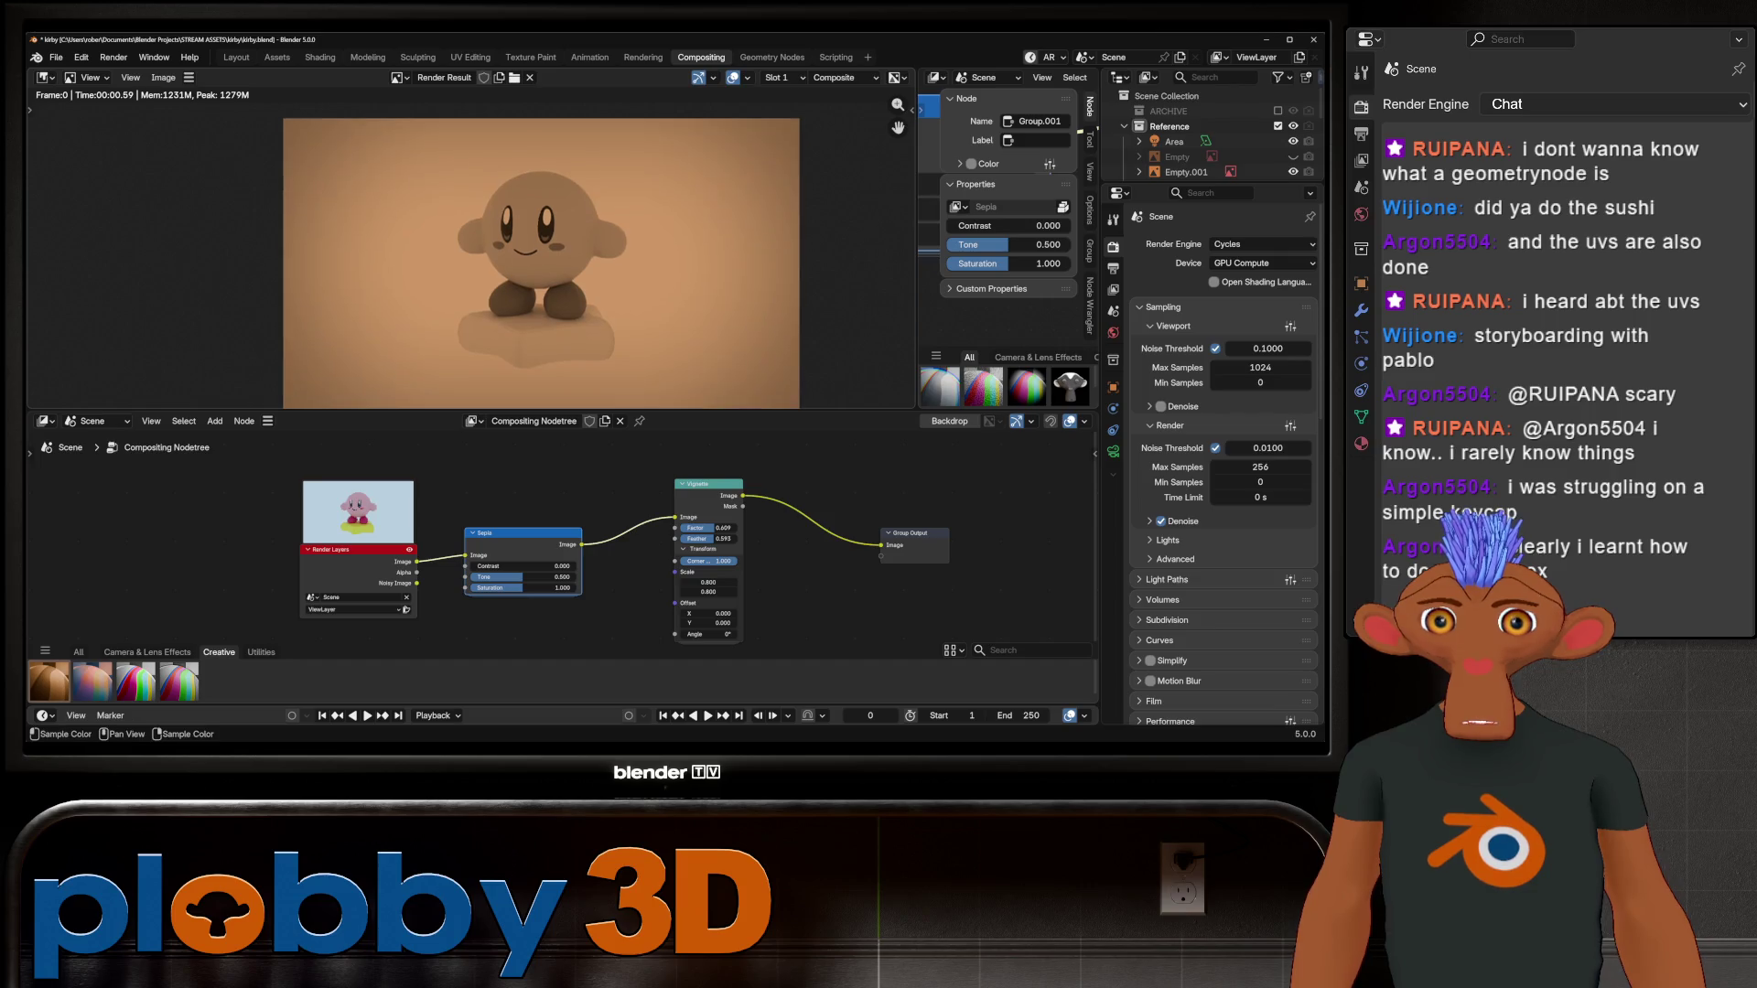
pyautogui.moveTo(524, 587)
pyautogui.mouseDown()
pyautogui.moveTo(577, 588)
pyautogui.moveTo(471, 588)
pyautogui.moveTo(575, 587)
pyautogui.moveTo(487, 587)
pyautogui.moveTo(514, 587)
pyautogui.mouseUp()
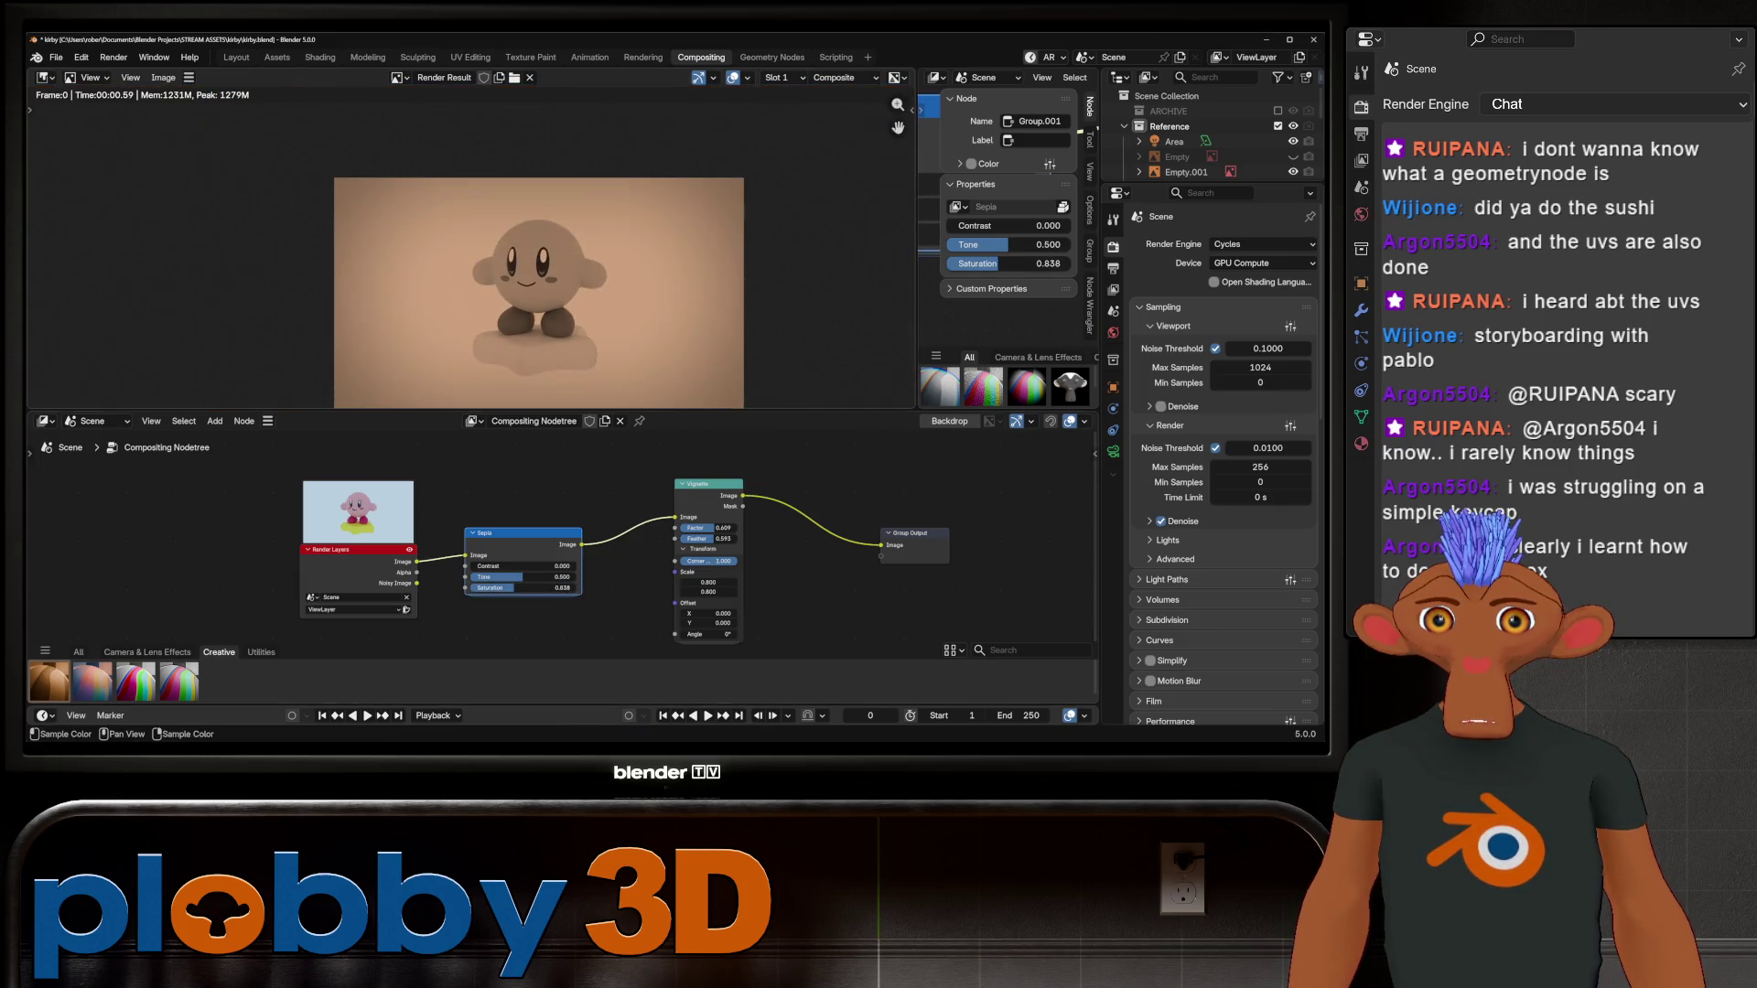
pyautogui.hotkey('ctrl', 'x')
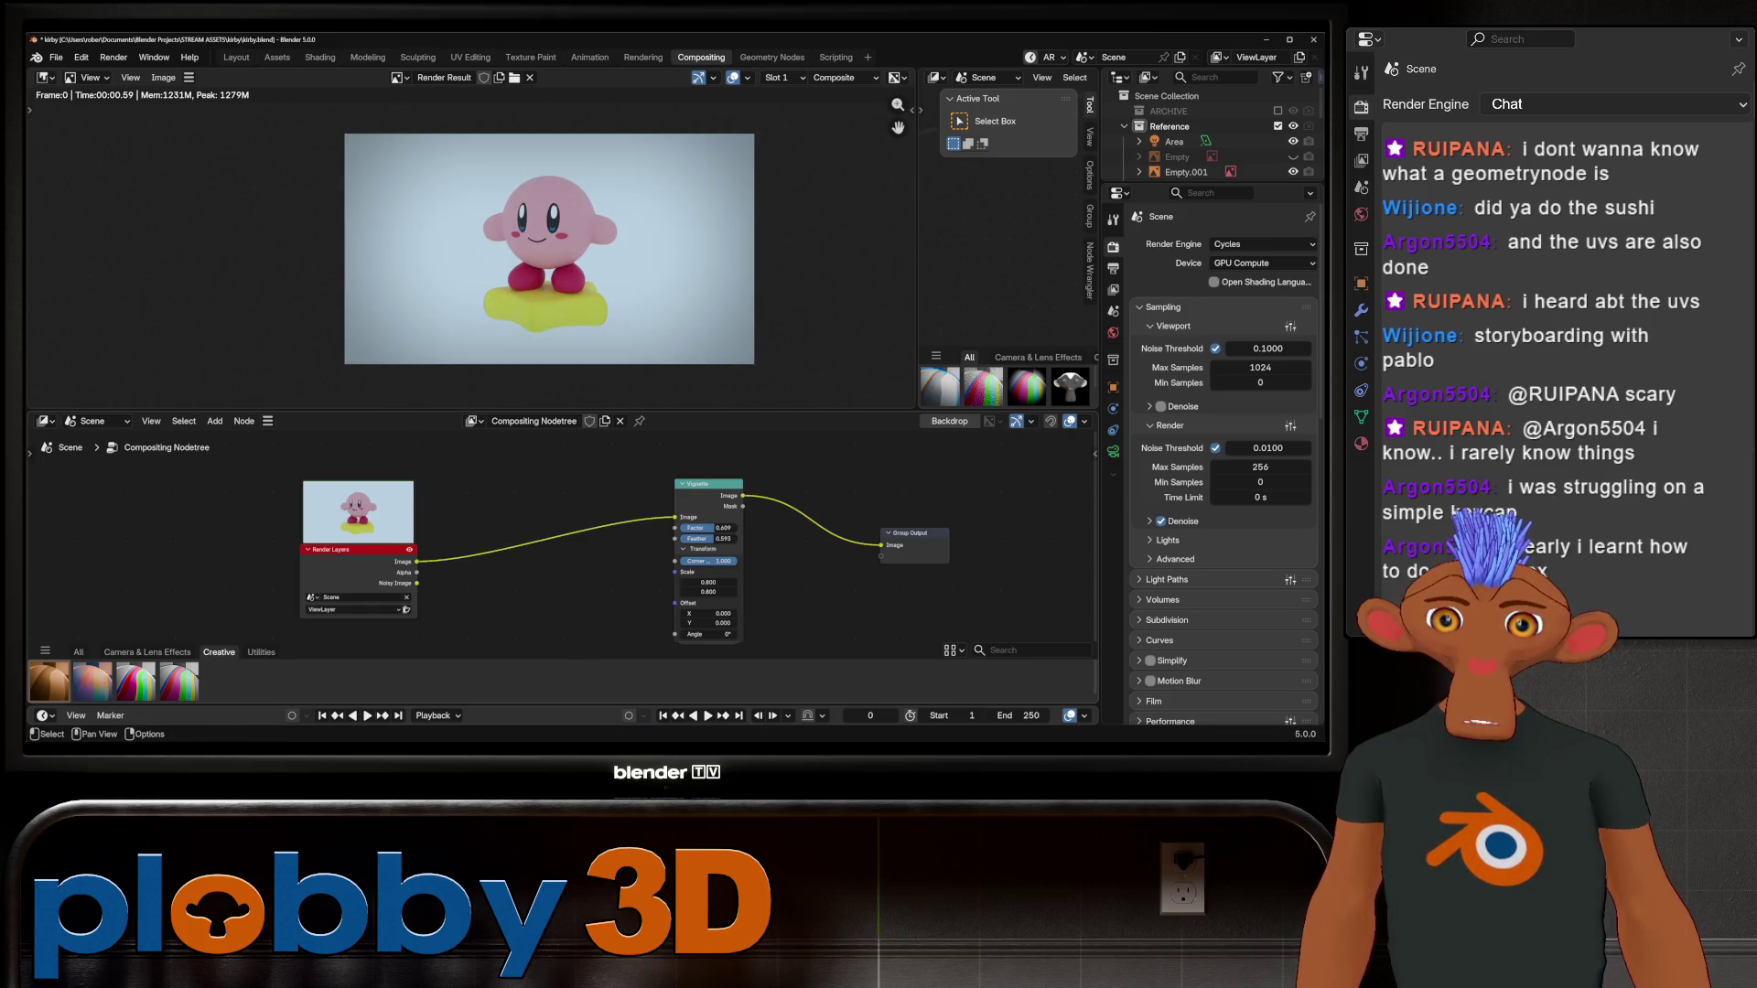
pyautogui.click(147, 651)
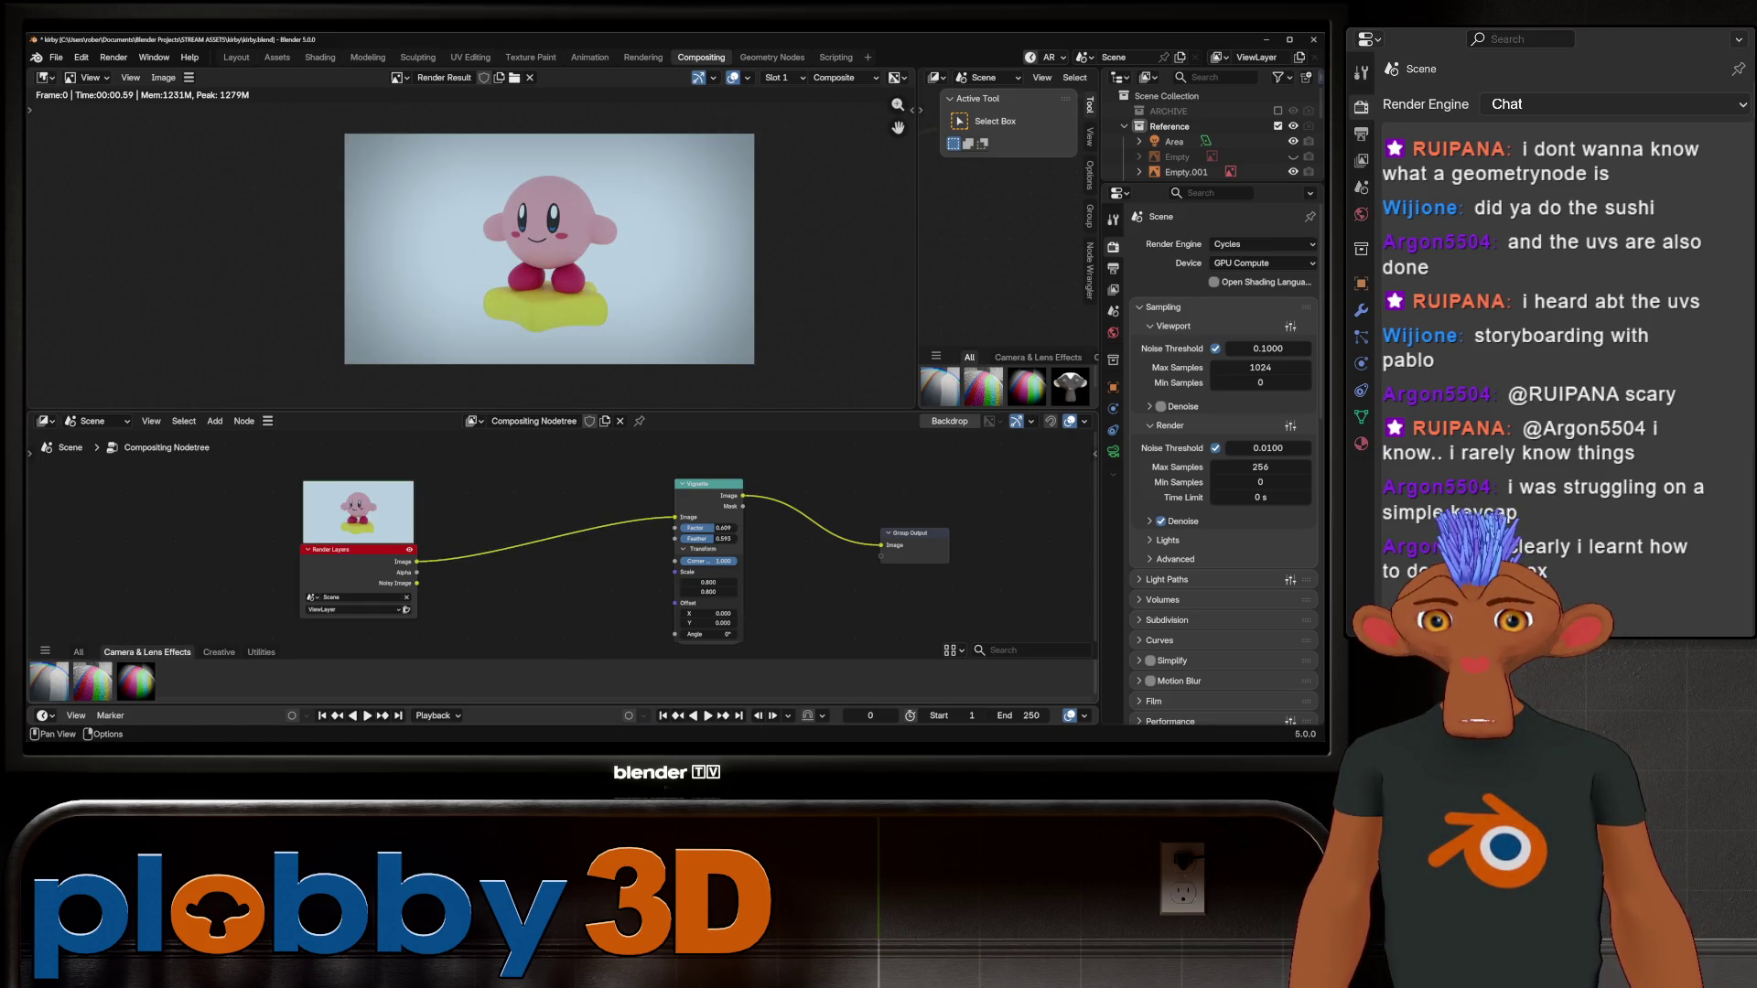
# Step: Insert Sensor Noise before the Vignette with luminance noise 0.028 and chroma noise 0.034
pyautogui.moveTo(91, 682)
pyautogui.mouseDown()
pyautogui.moveTo(476, 595)
pyautogui.moveTo(524, 513)
pyautogui.mouseUp()
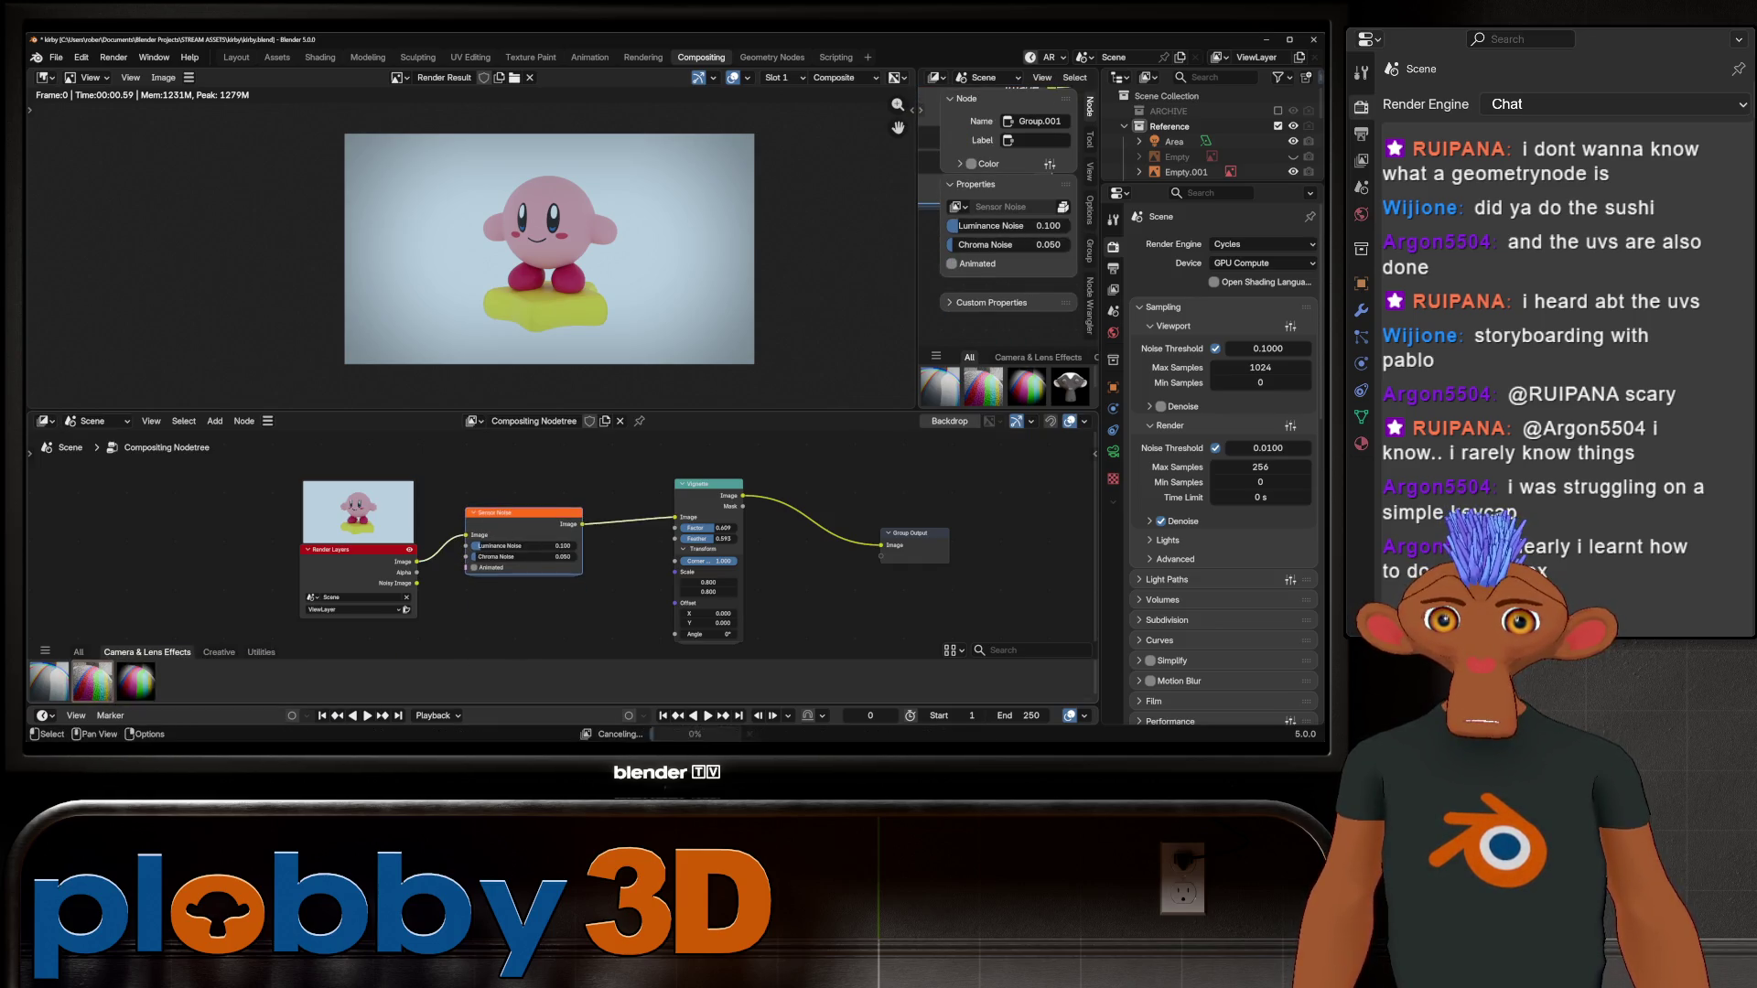
pyautogui.scroll(5, 549, 222)
pyautogui.press('Home')
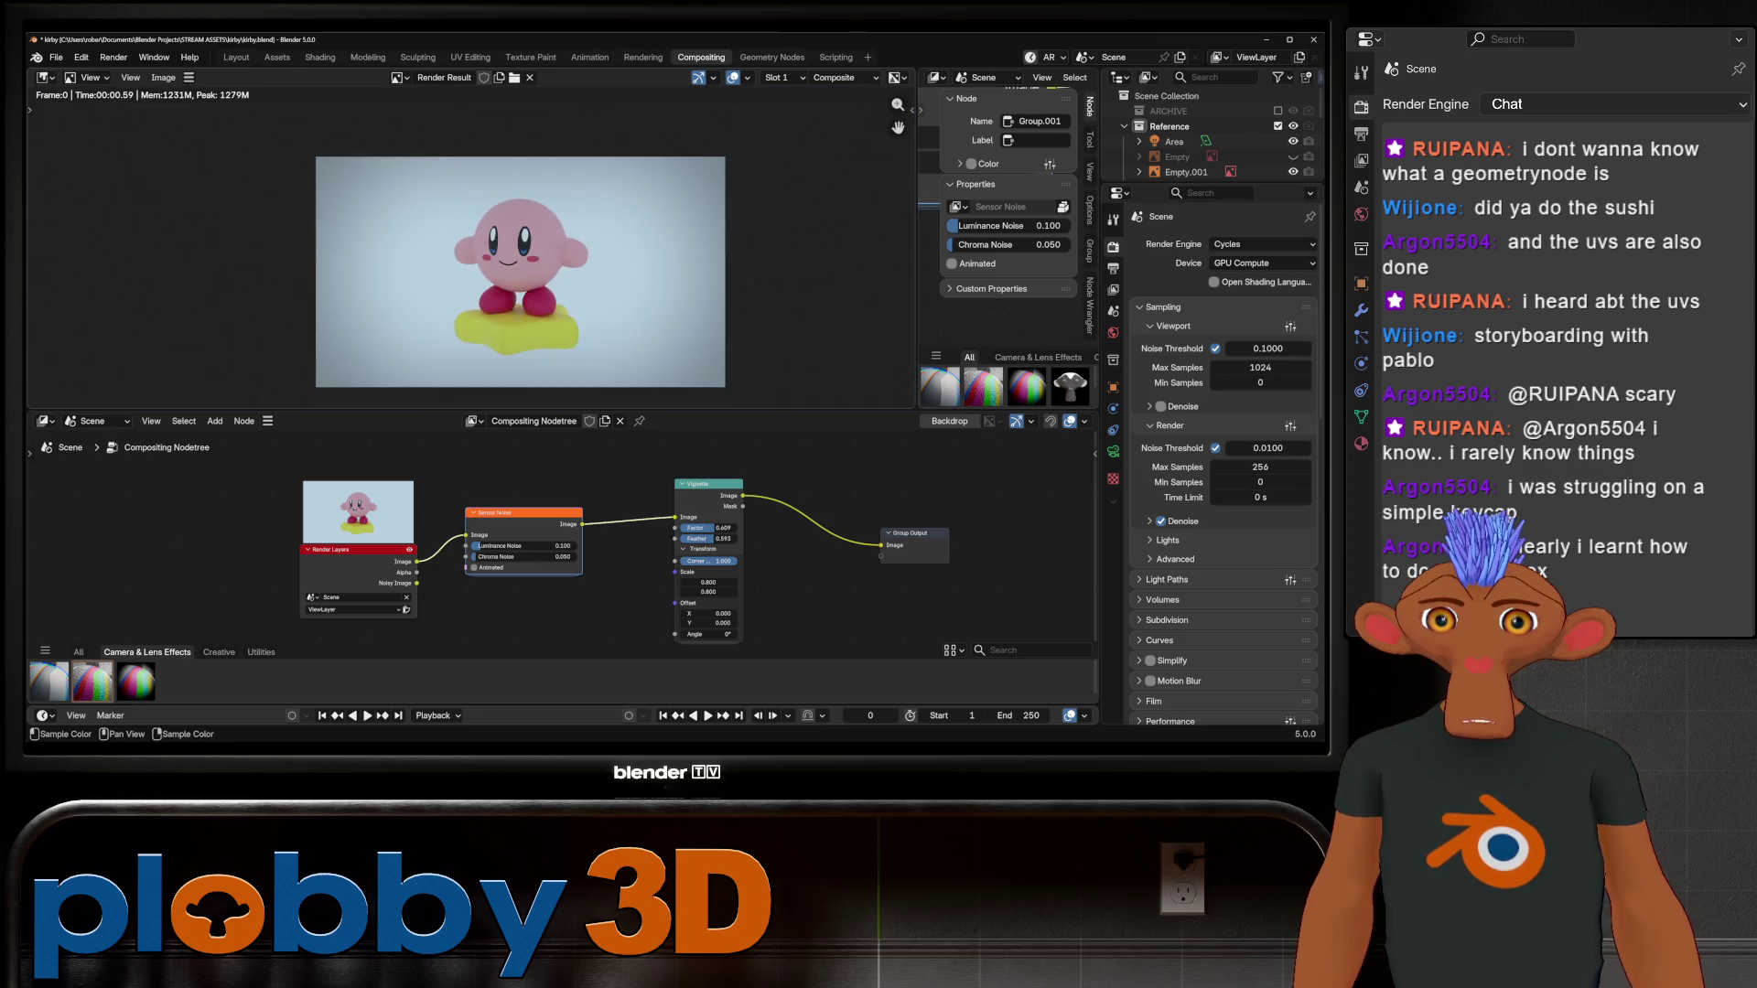
pyautogui.scroll(3, 505, 567)
pyautogui.scroll(6, 513, 293)
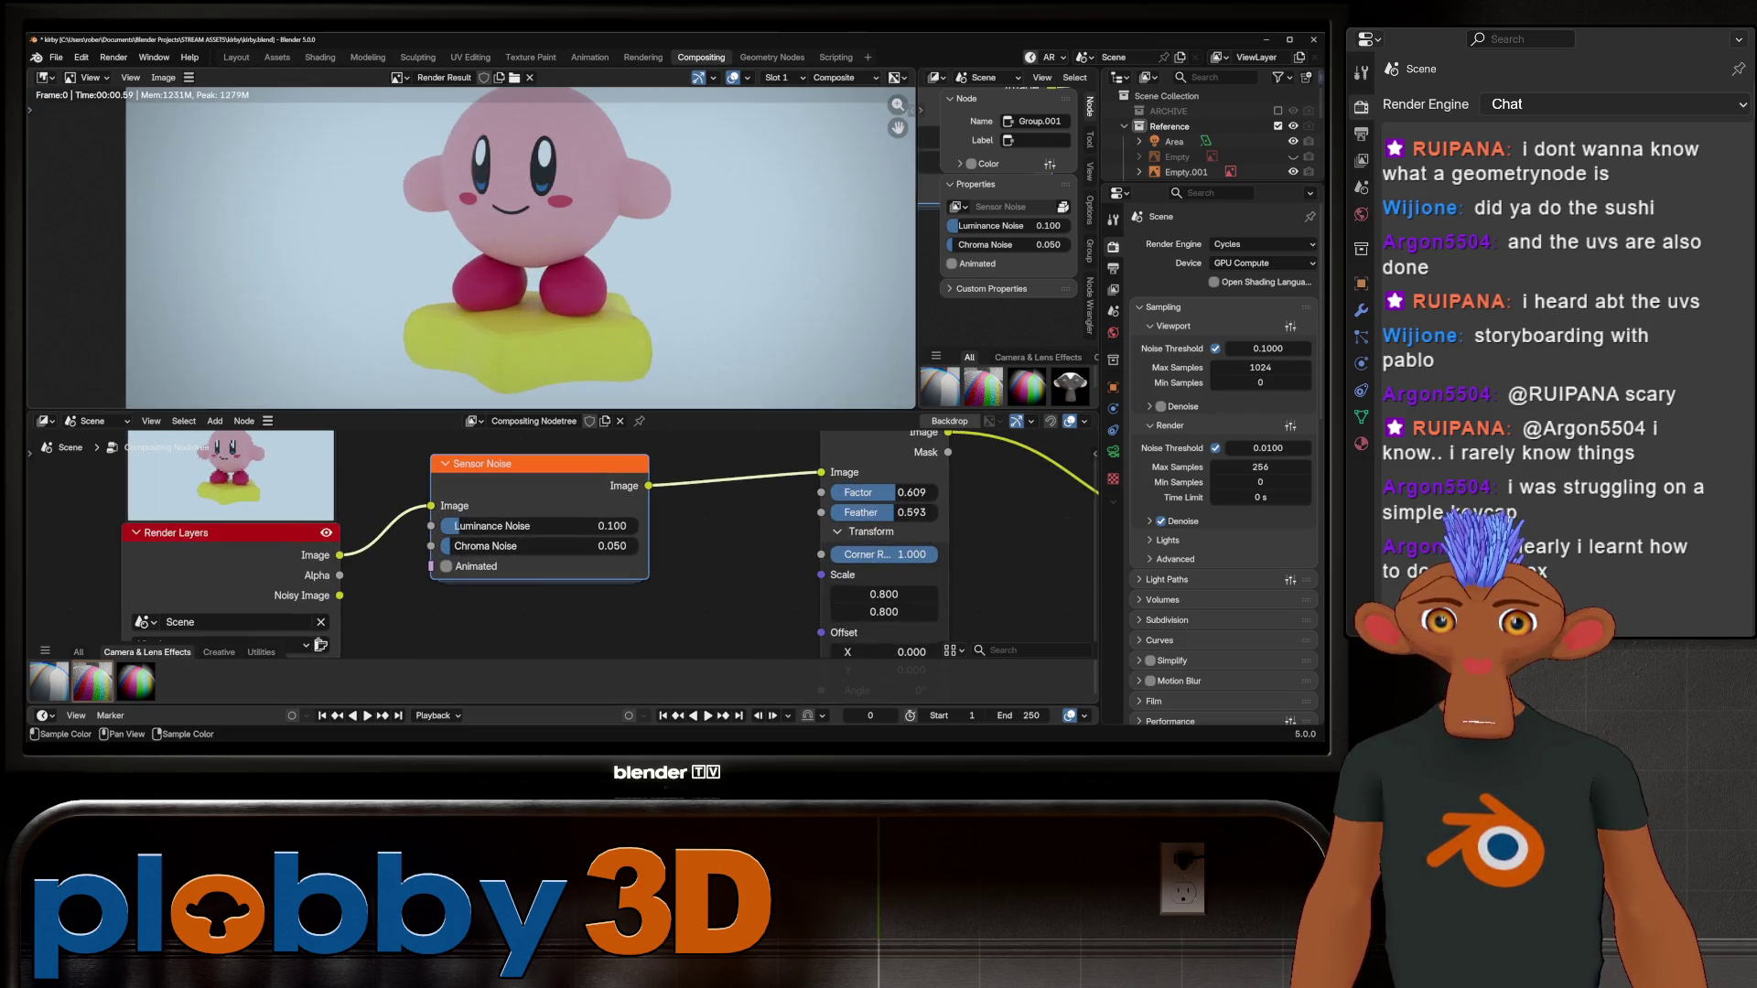
pyautogui.moveTo(512, 275); pyautogui.dragTo(512, 408, button='middle')
pyautogui.moveTo(457, 526)
pyautogui.mouseDown()
pyautogui.moveTo(552, 546)
pyautogui.moveTo(451, 546)
pyautogui.mouseUp()
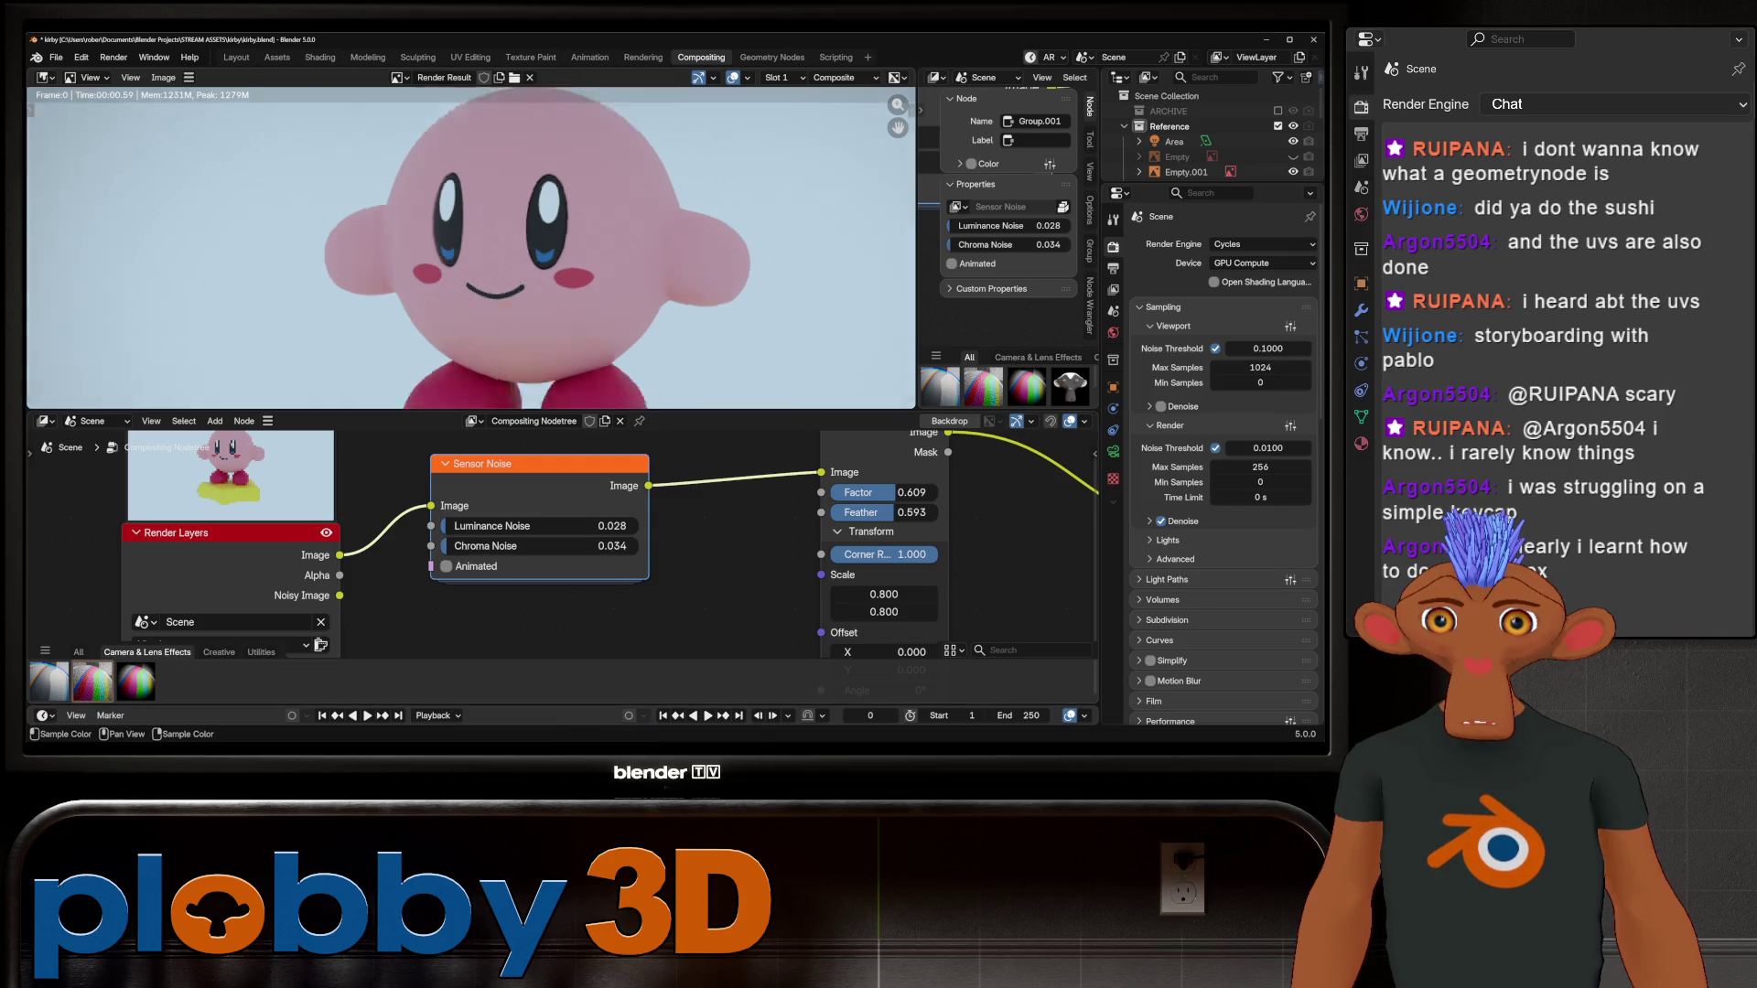
pyautogui.scroll(-2, 677, 329)
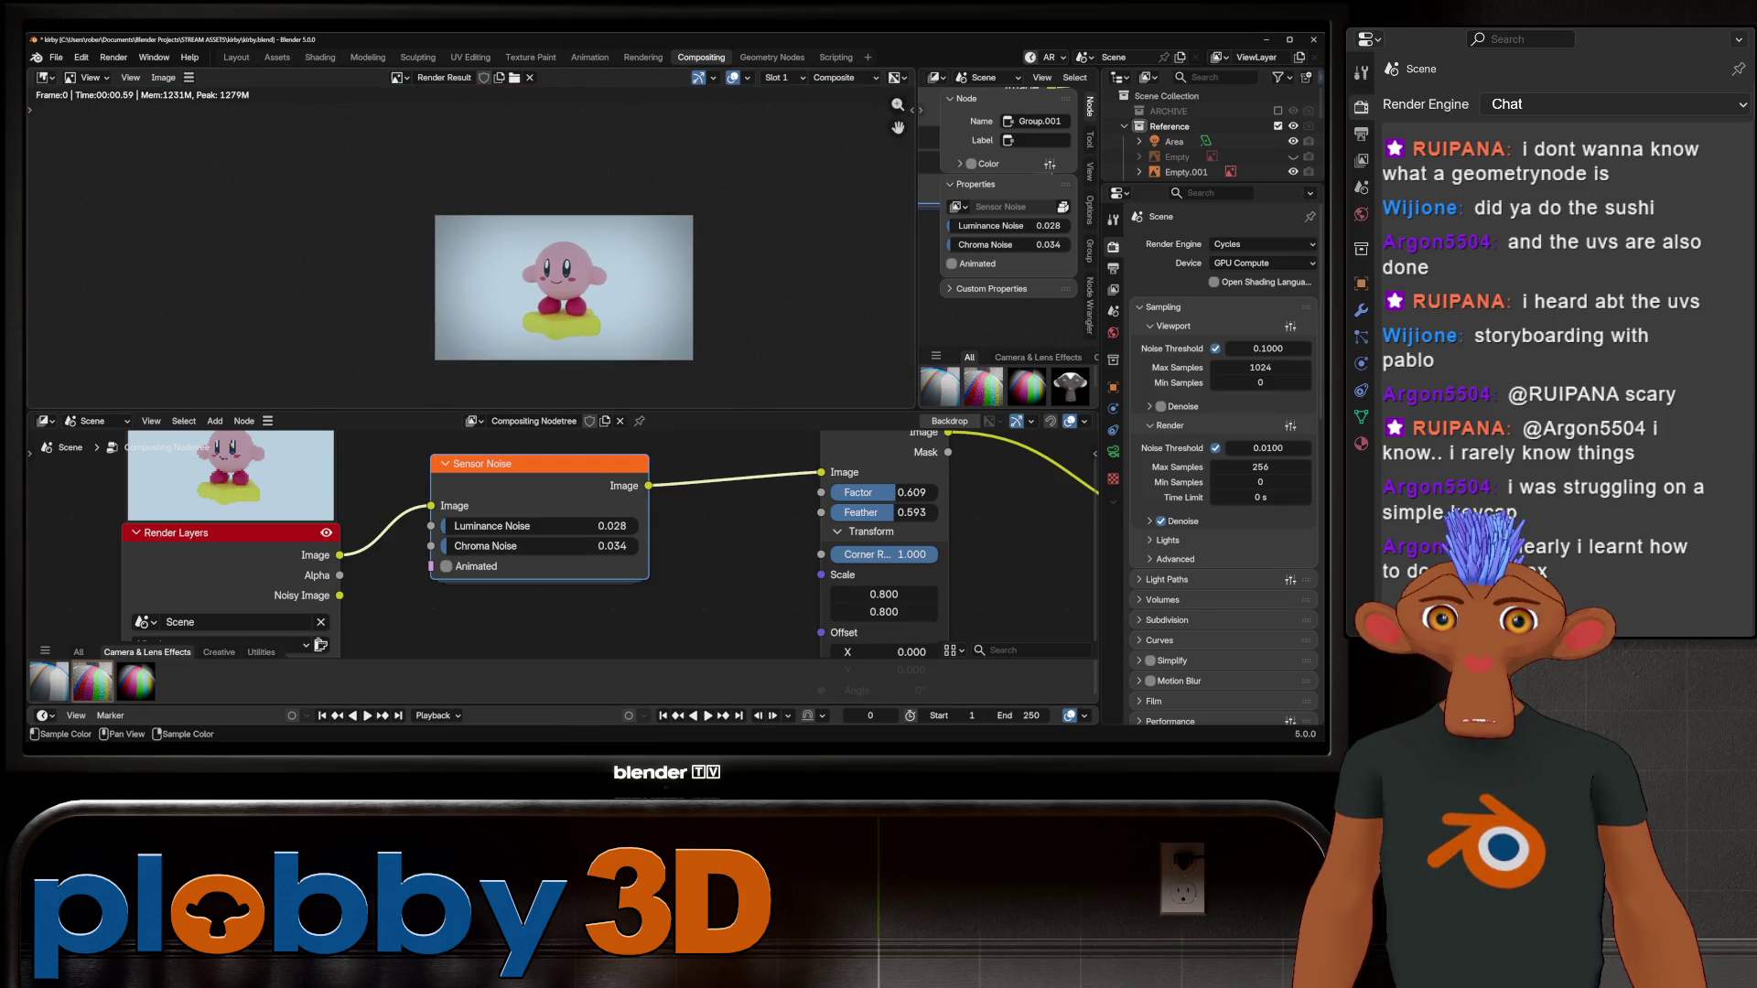
pyautogui.scroll(2, 638, 385)
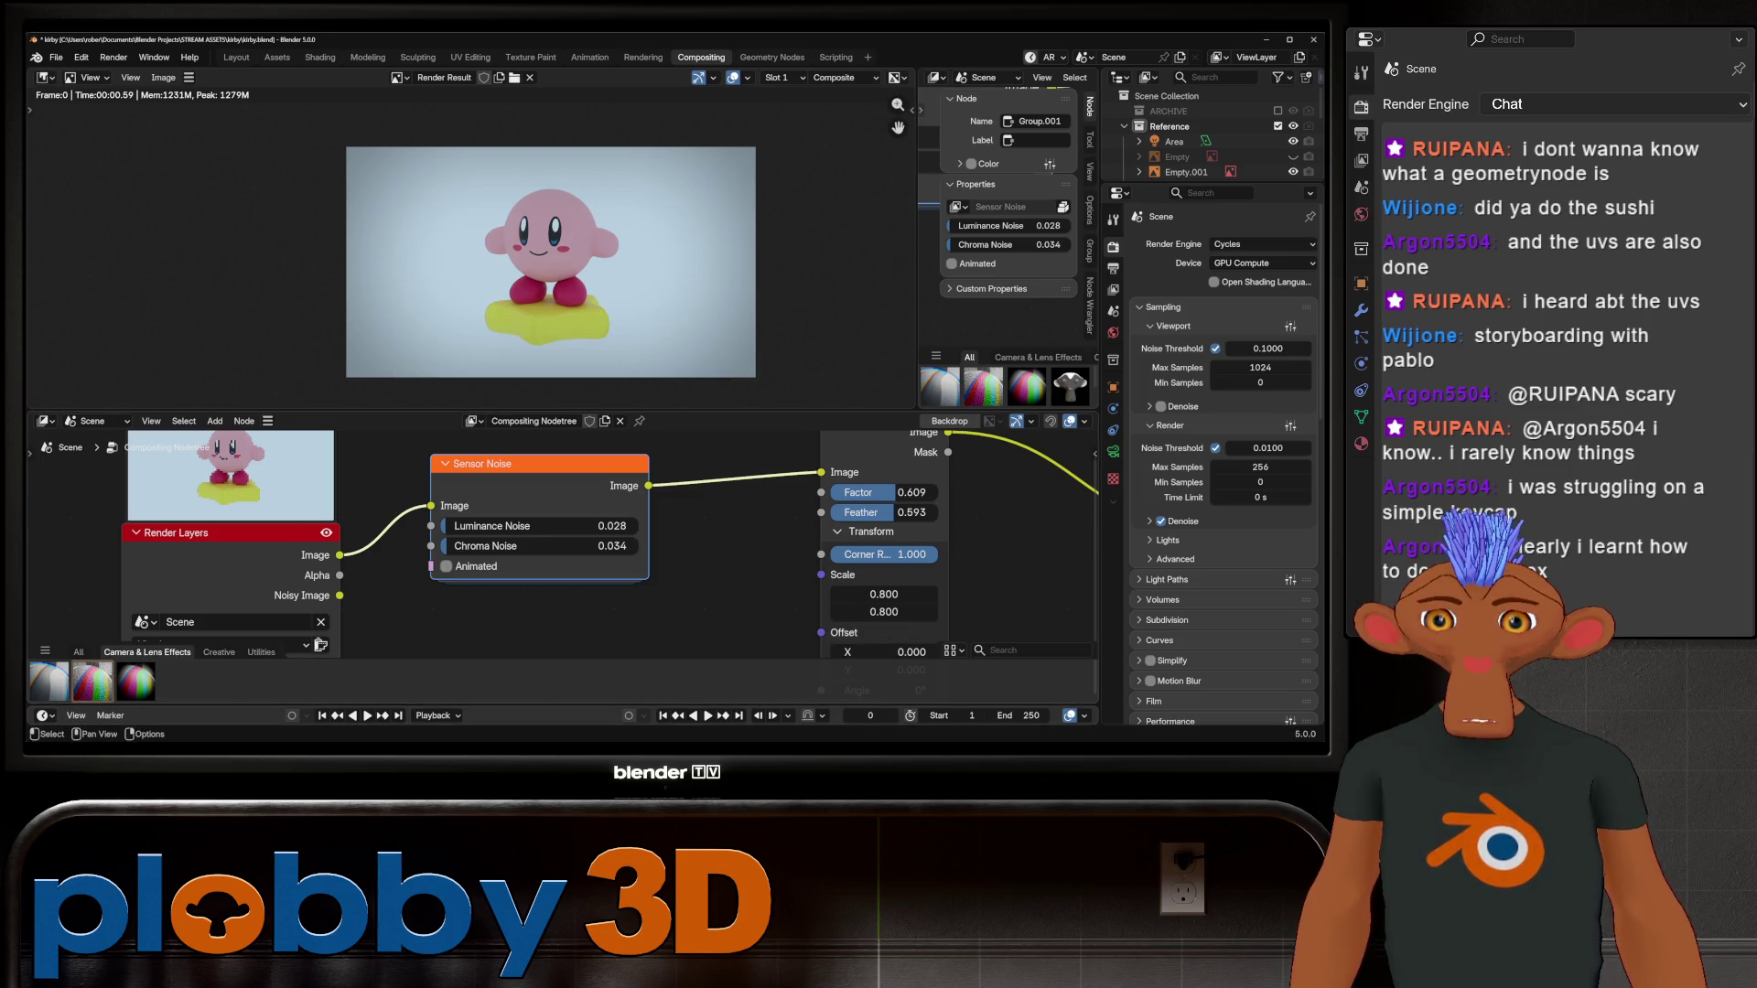
pyautogui.click(78, 653)
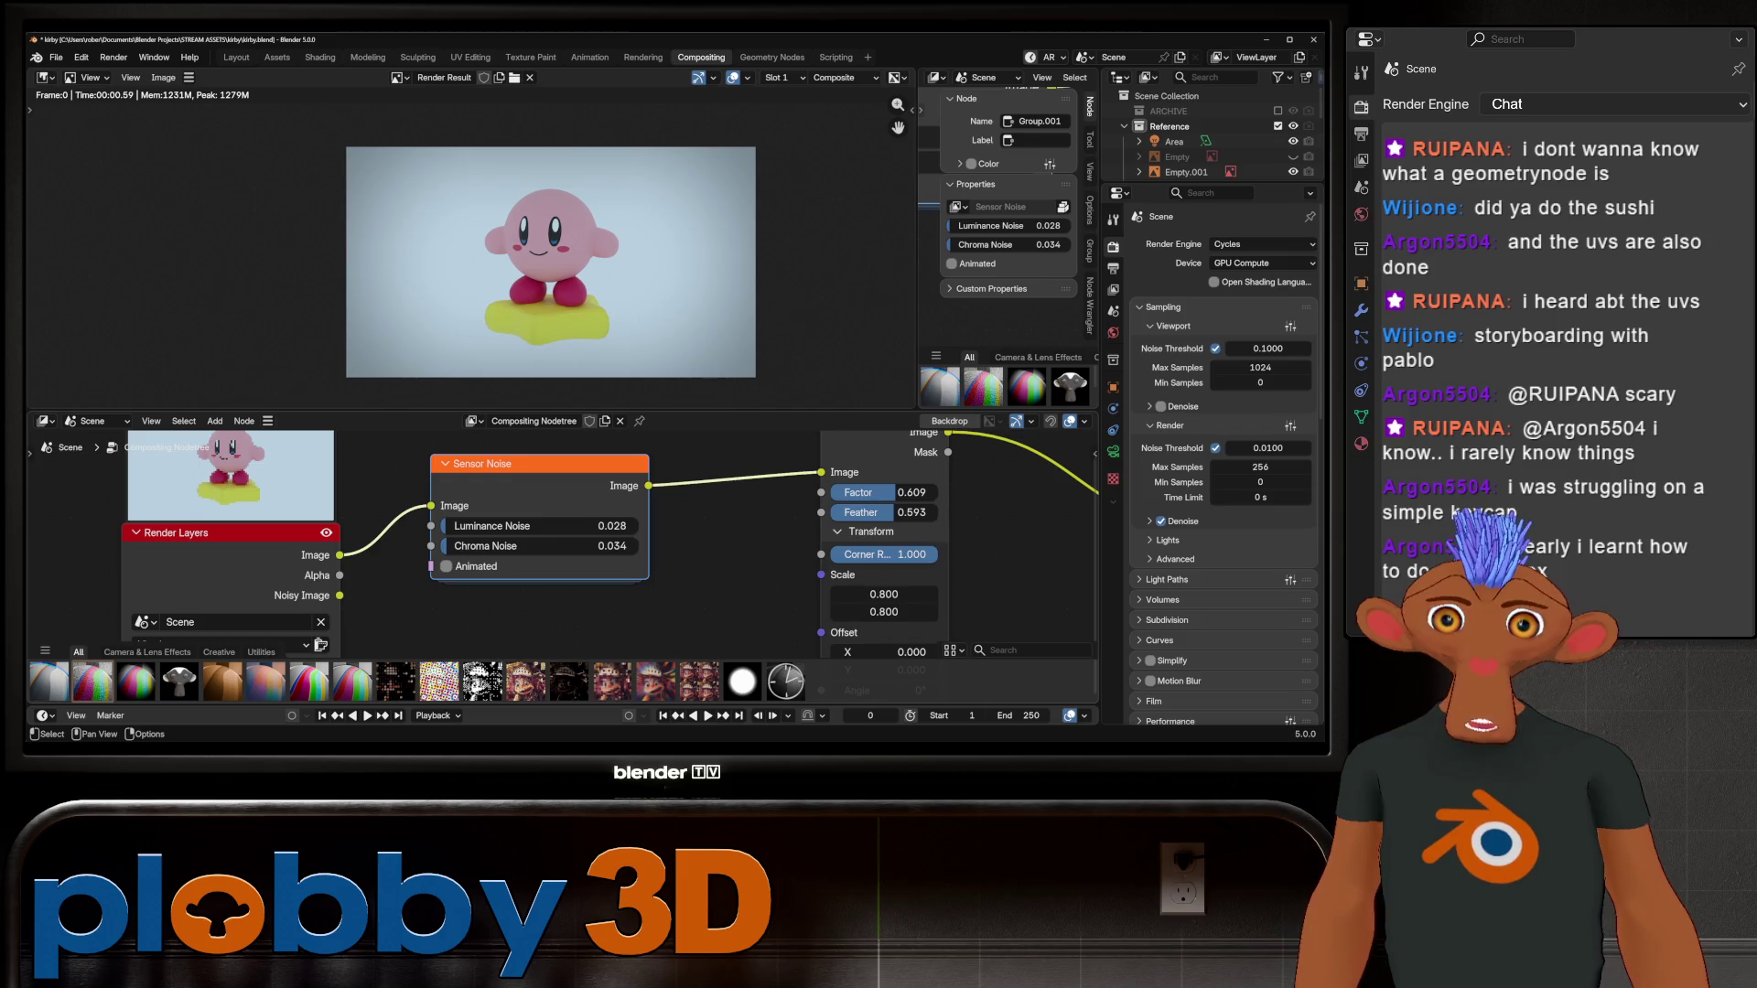
# Step: Add an ASCII node after Sensor Noise with pink text and pattern scale 10.8
pyautogui.press('Home')
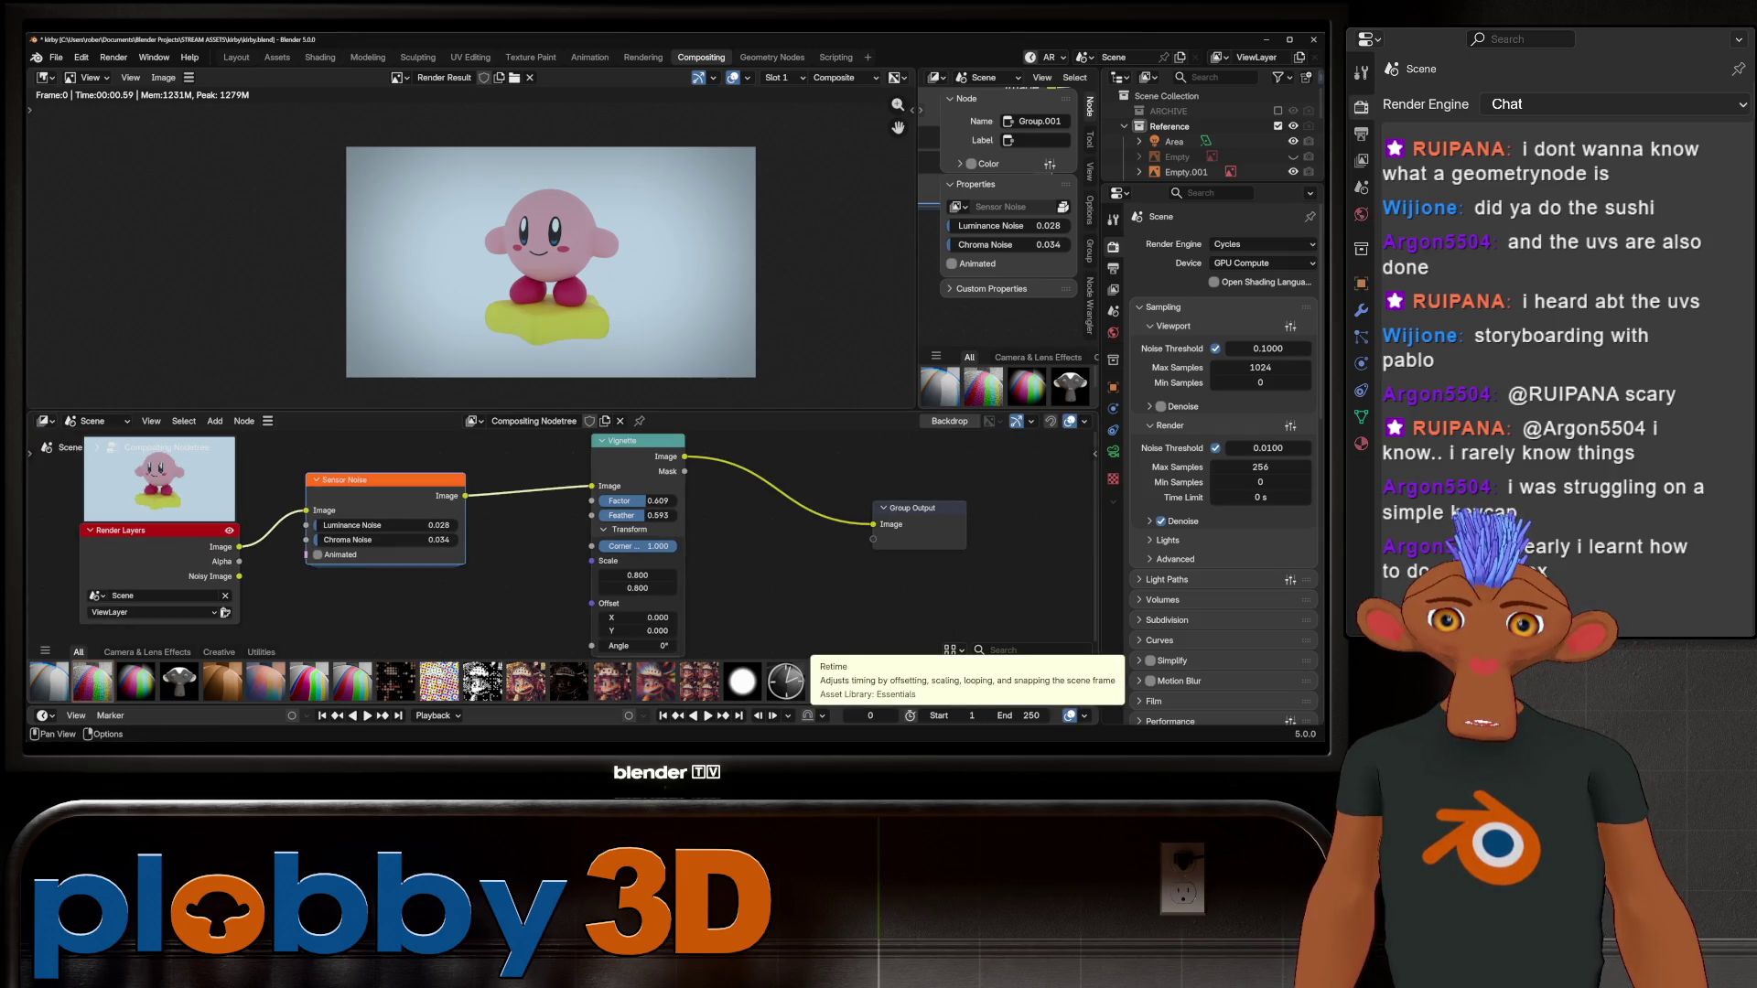
pyautogui.moveTo(549, 595); pyautogui.dragTo(610, 577, button='middle')
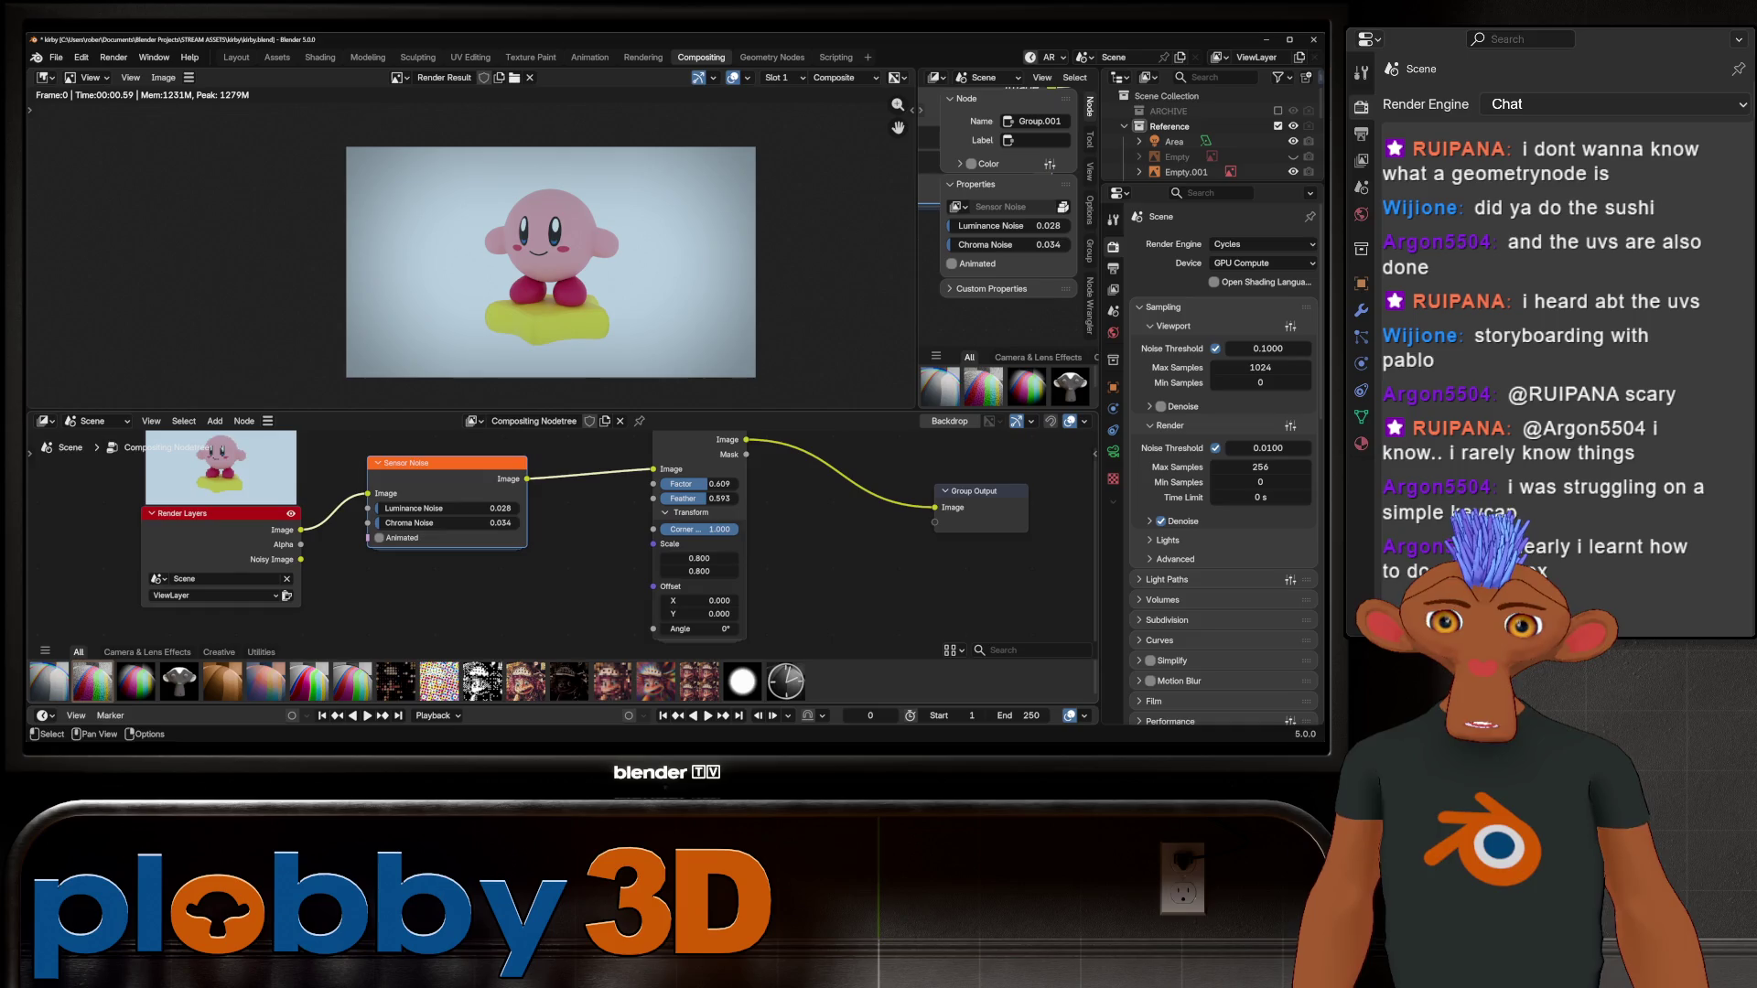
pyautogui.moveTo(395, 682)
pyautogui.mouseDown()
pyautogui.moveTo(549, 535)
pyautogui.moveTo(586, 560)
pyautogui.moveTo(577, 575)
pyautogui.moveTo(605, 469)
pyautogui.mouseUp()
pyautogui.scroll(-2, 669, 540)
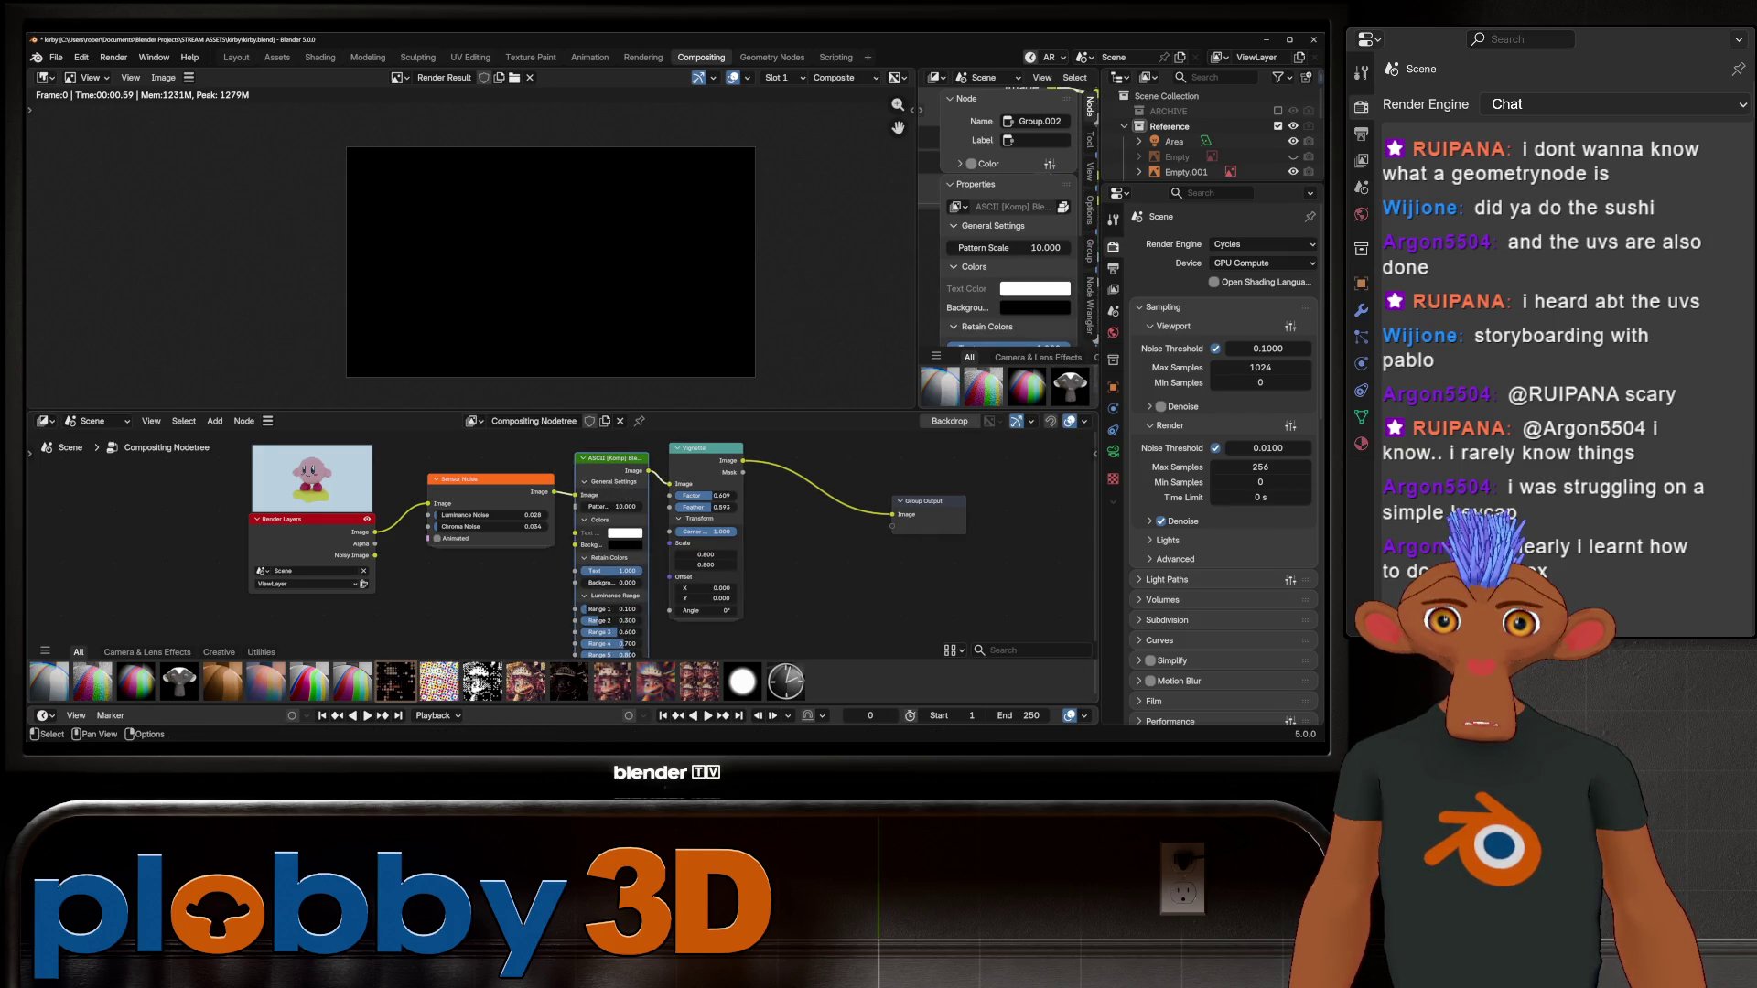
pyautogui.scroll(1, 568, 570)
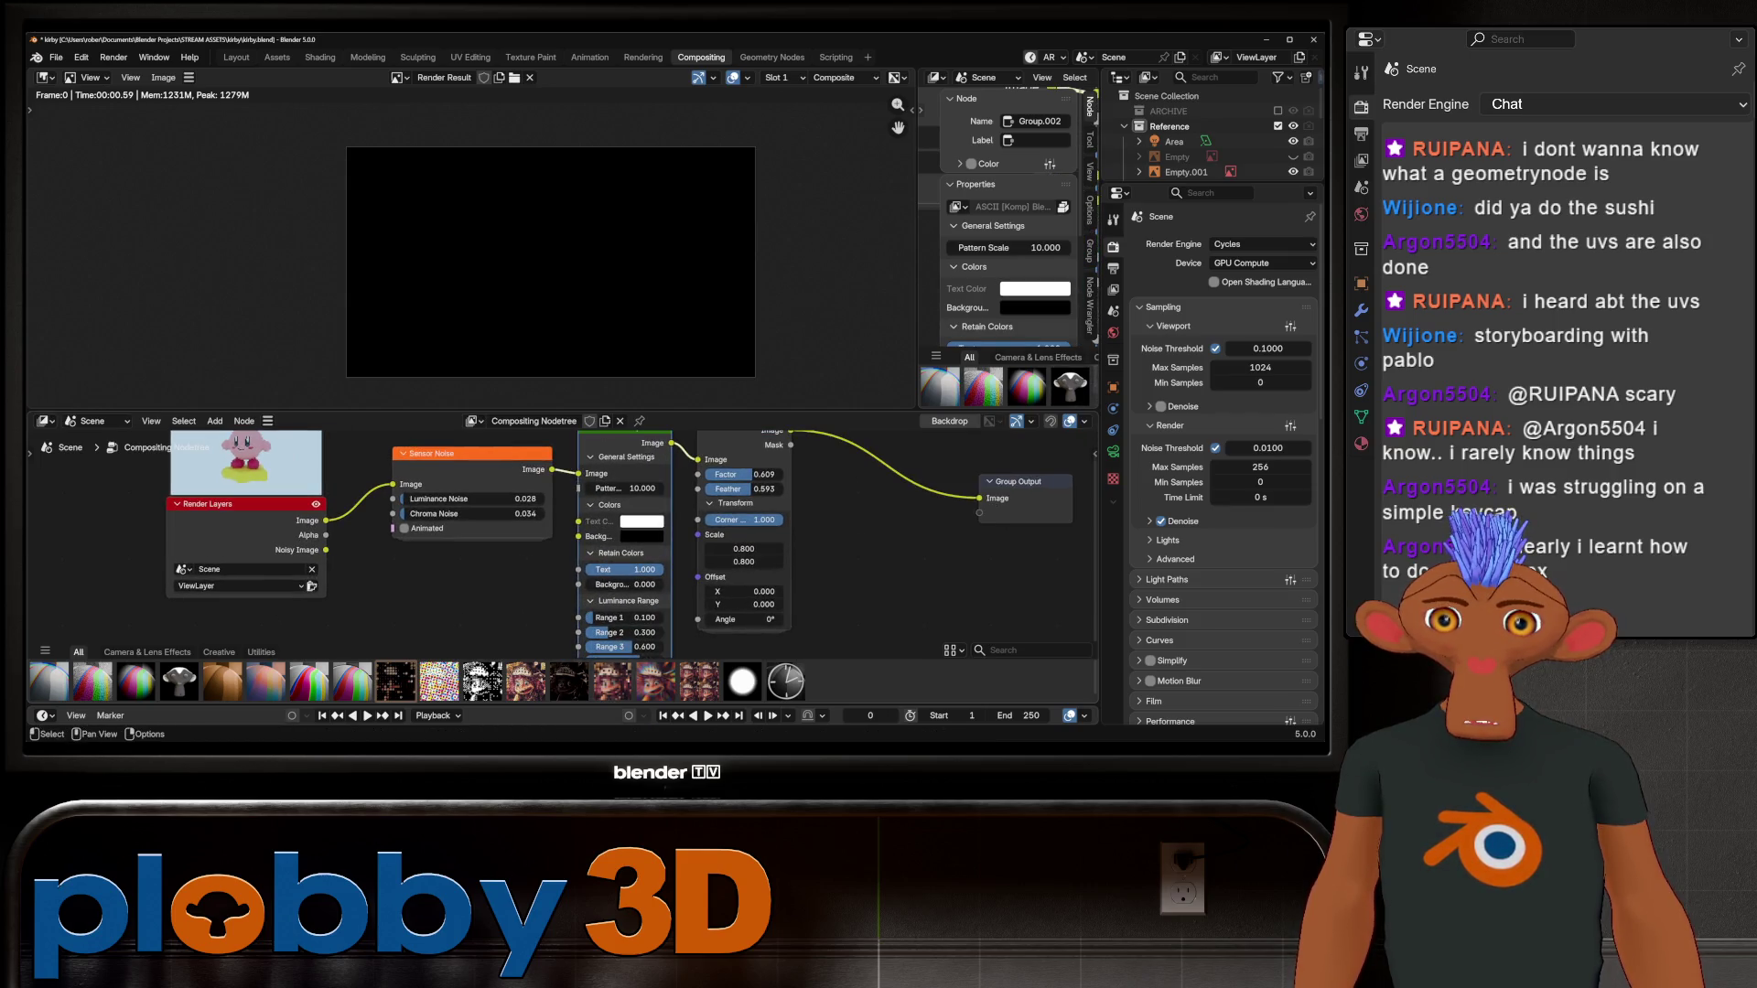
pyautogui.moveTo(641, 549)
pyautogui.mouseDown(button='middle')
pyautogui.moveTo(668, 516)
pyautogui.moveTo(665, 591)
pyautogui.mouseUp(button='middle')
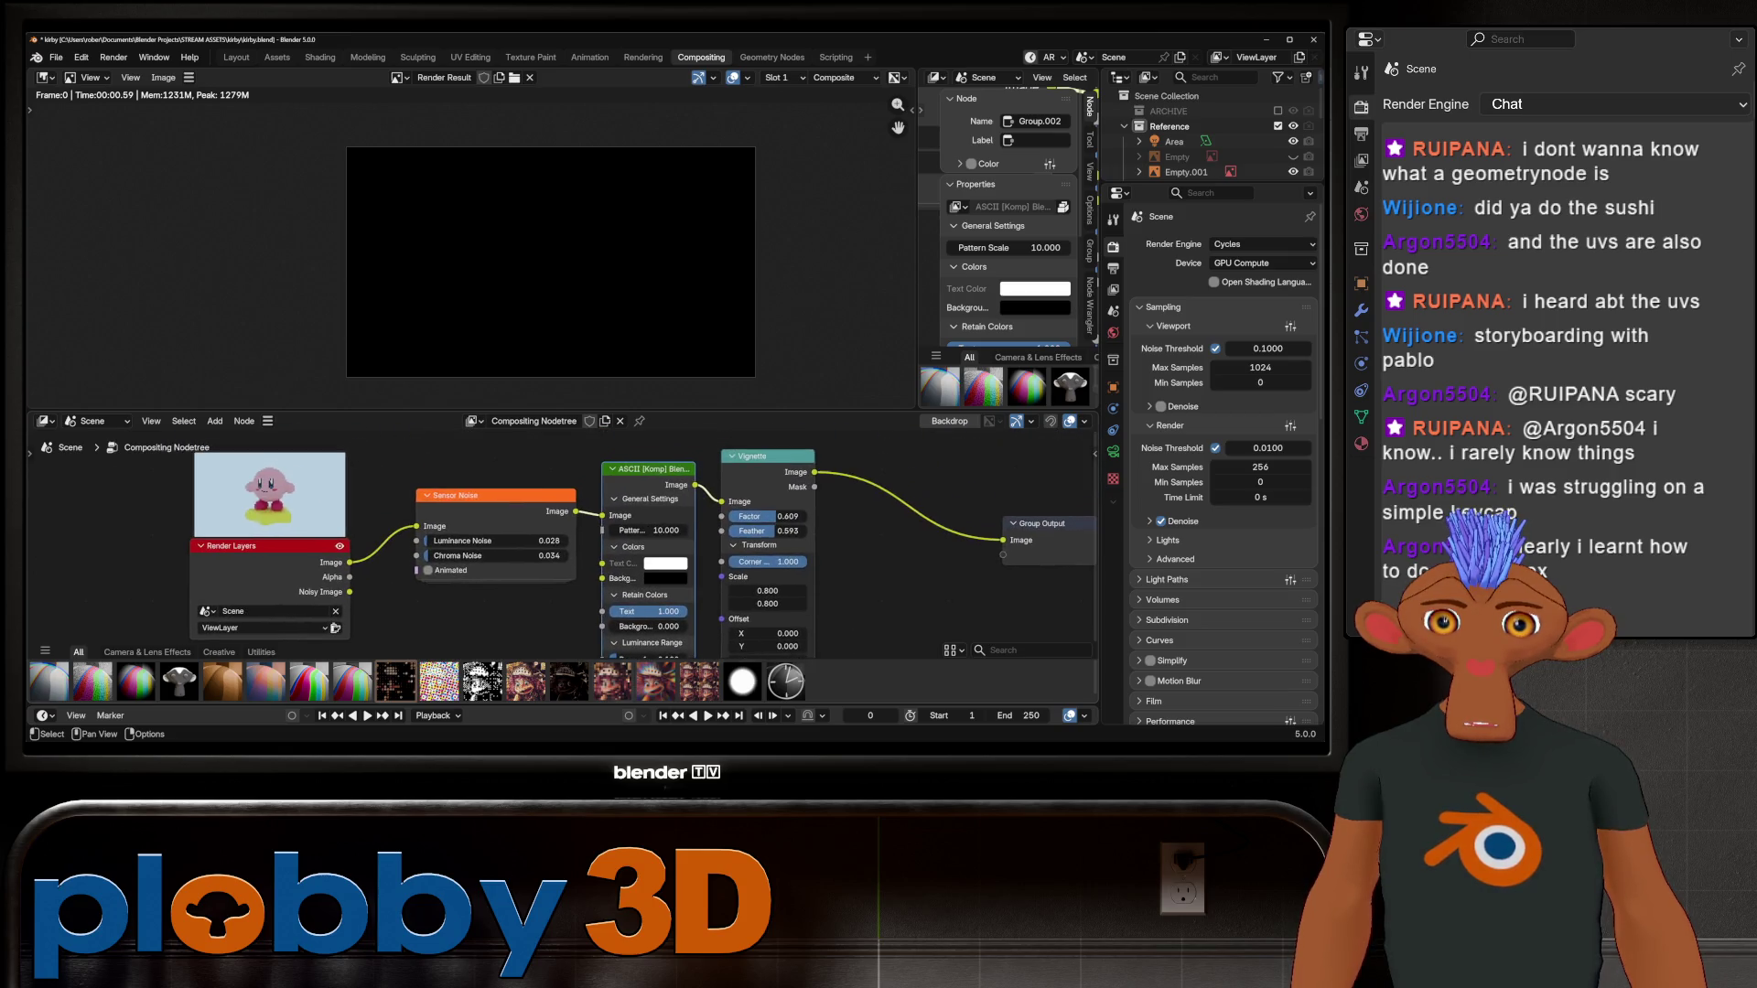
pyautogui.moveTo(650, 530); pyautogui.dragTo(604, 530)
pyautogui.click(666, 562)
pyautogui.moveTo(682, 498); pyautogui.dragTo(742, 498)
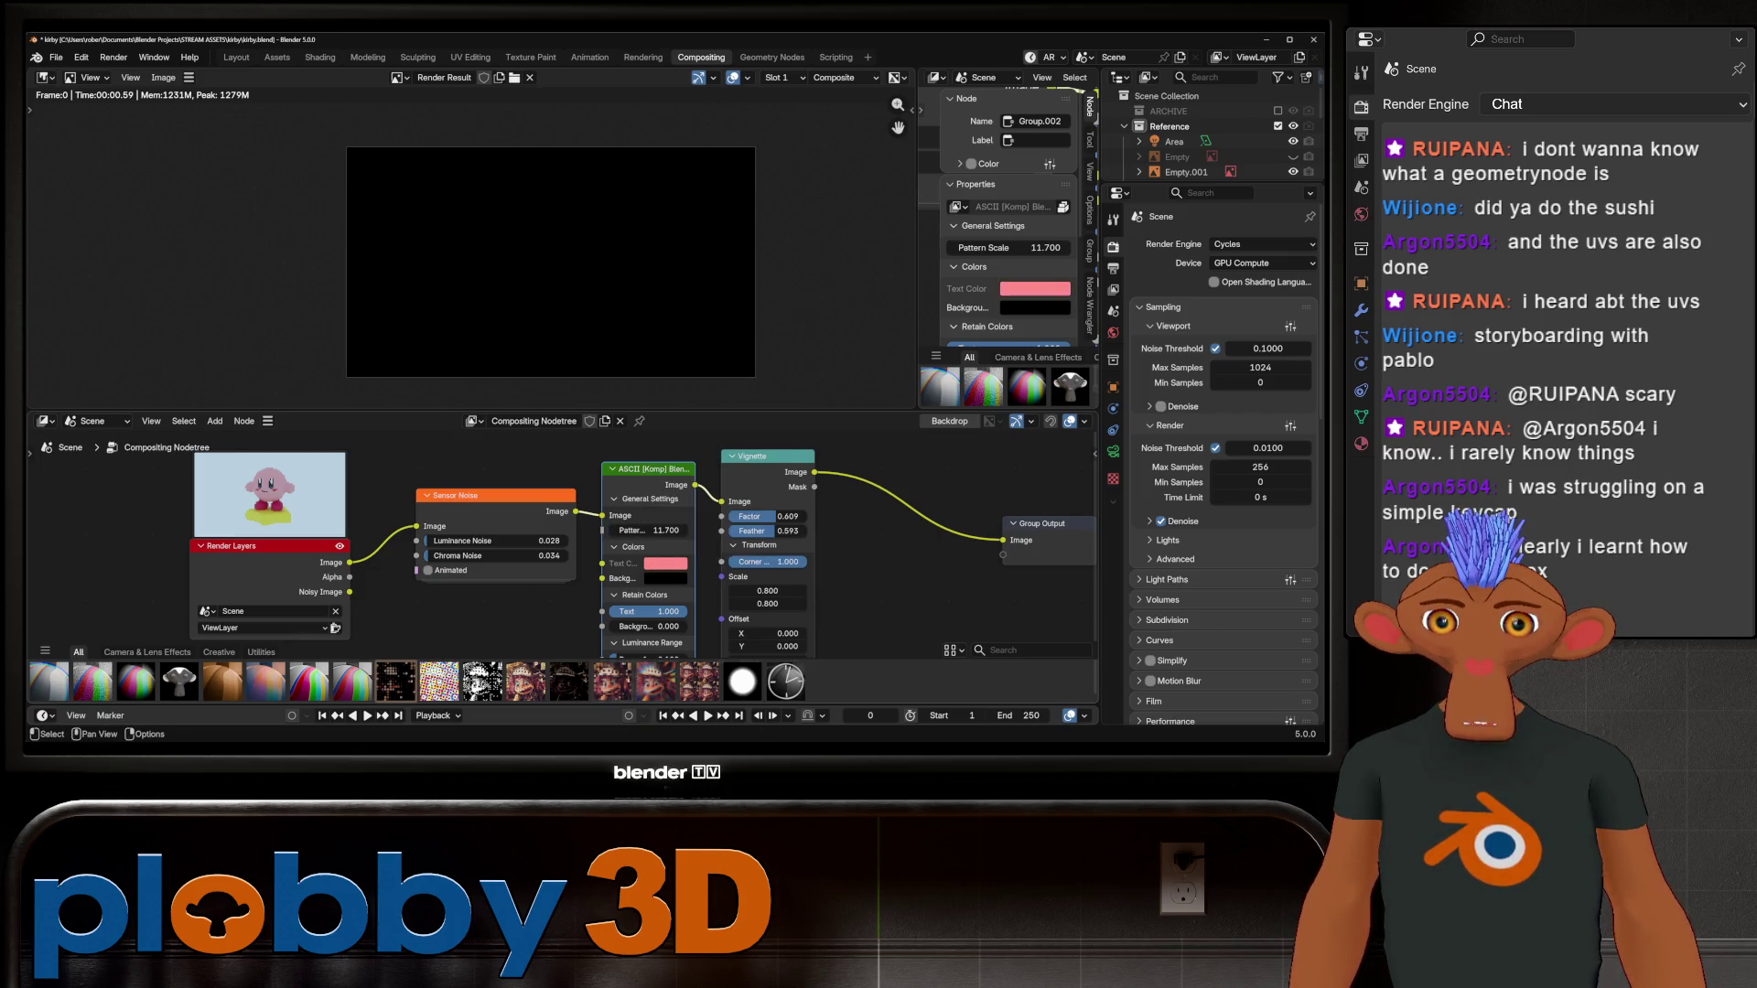
pyautogui.moveTo(668, 611)
pyautogui.mouseDown()
pyautogui.moveTo(641, 627)
pyautogui.moveTo(696, 611)
pyautogui.moveTo(632, 627)
pyautogui.mouseUp()
pyautogui.moveTo(645, 531)
pyautogui.mouseDown()
pyautogui.moveTo(714, 531)
pyautogui.moveTo(616, 530)
pyautogui.mouseUp()
# Step: Adjust the ASCII luminance range thresholds and enlarge Kirby in the preview
pyautogui.moveTo(659, 594); pyautogui.dragTo(668, 495, button='middle')
pyautogui.moveTo(641, 559); pyautogui.dragTo(641, 559)
pyautogui.moveTo(677, 626); pyautogui.dragTo(732, 604)
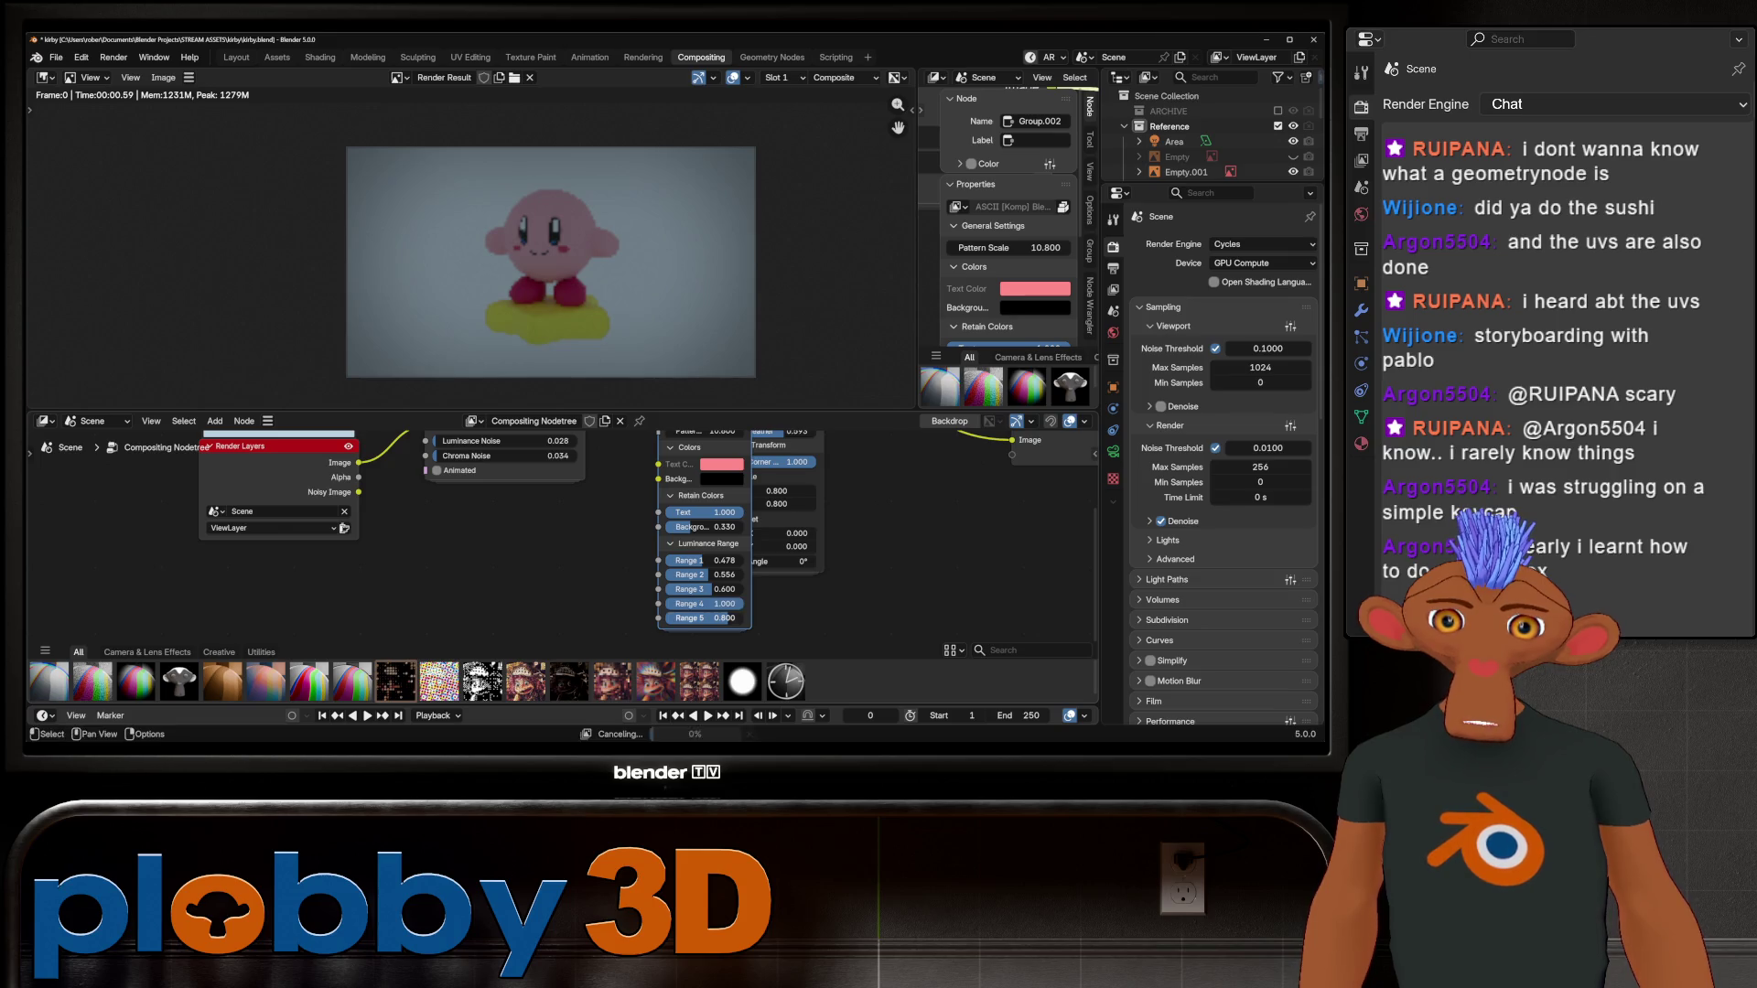
pyautogui.scroll(3, 551, 262)
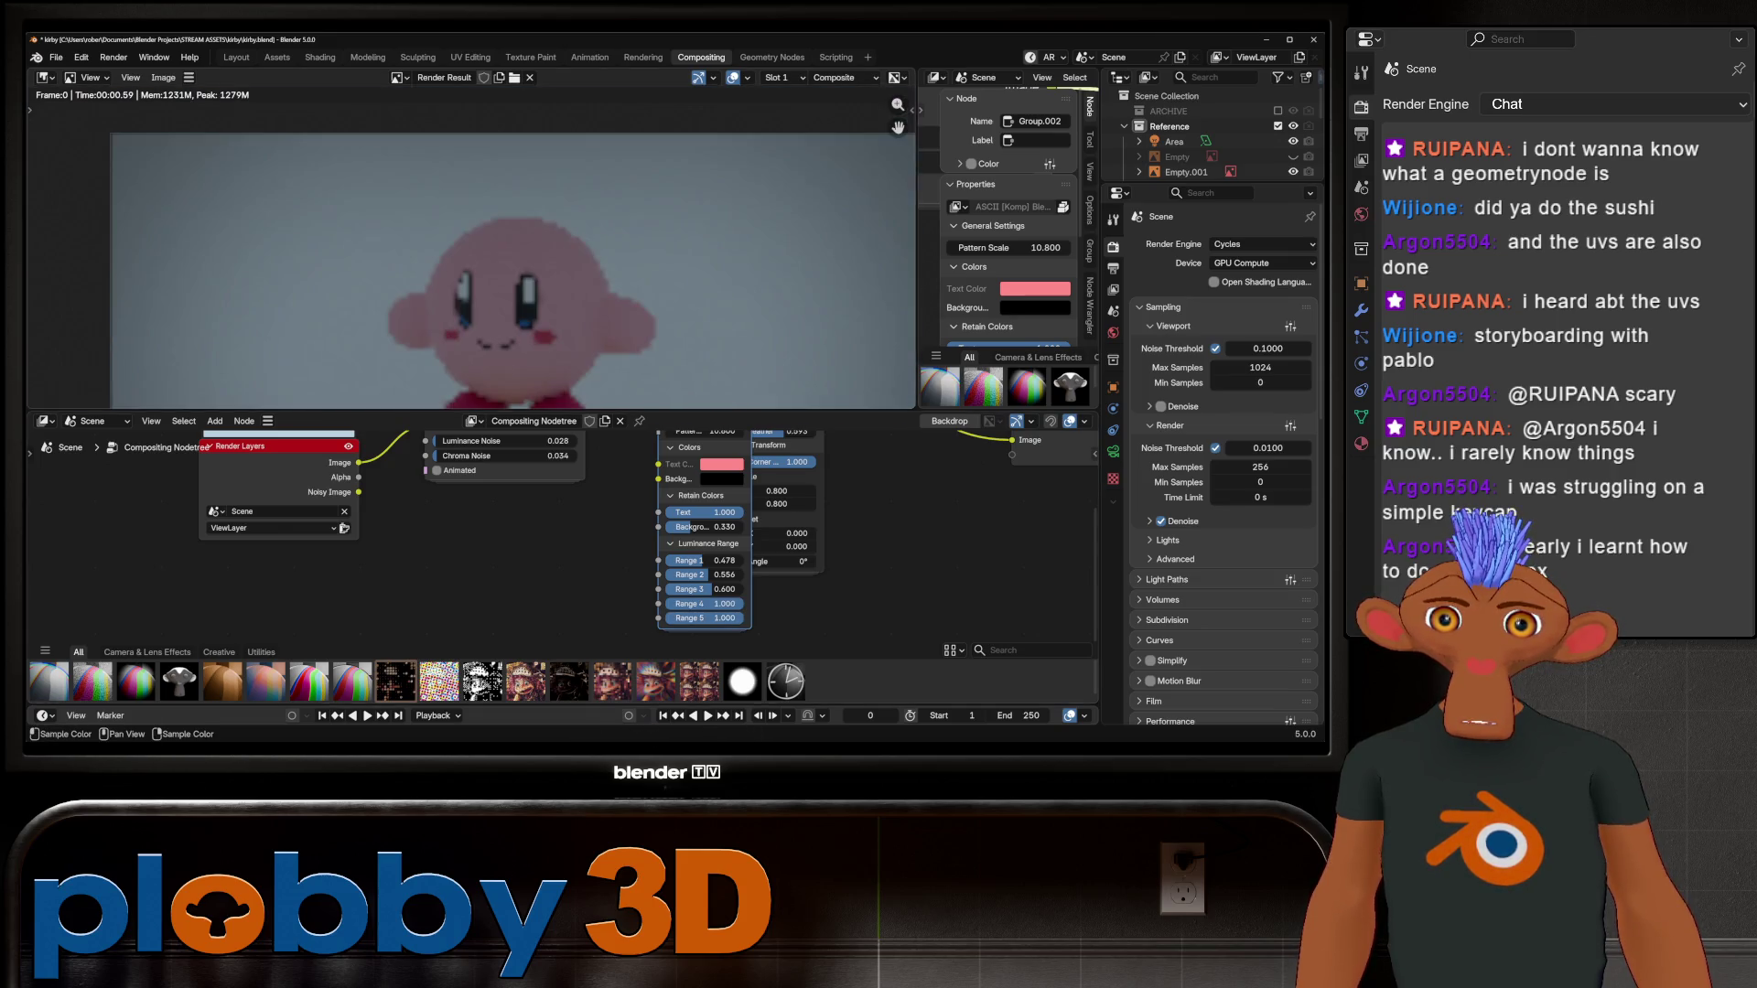
pyautogui.moveTo(586, 512); pyautogui.dragTo(557, 594, button='middle')
# Step: Move the Vignette node to the right of the ASCII node
pyautogui.press('g')
pyautogui.scroll(-2, 549, 540)
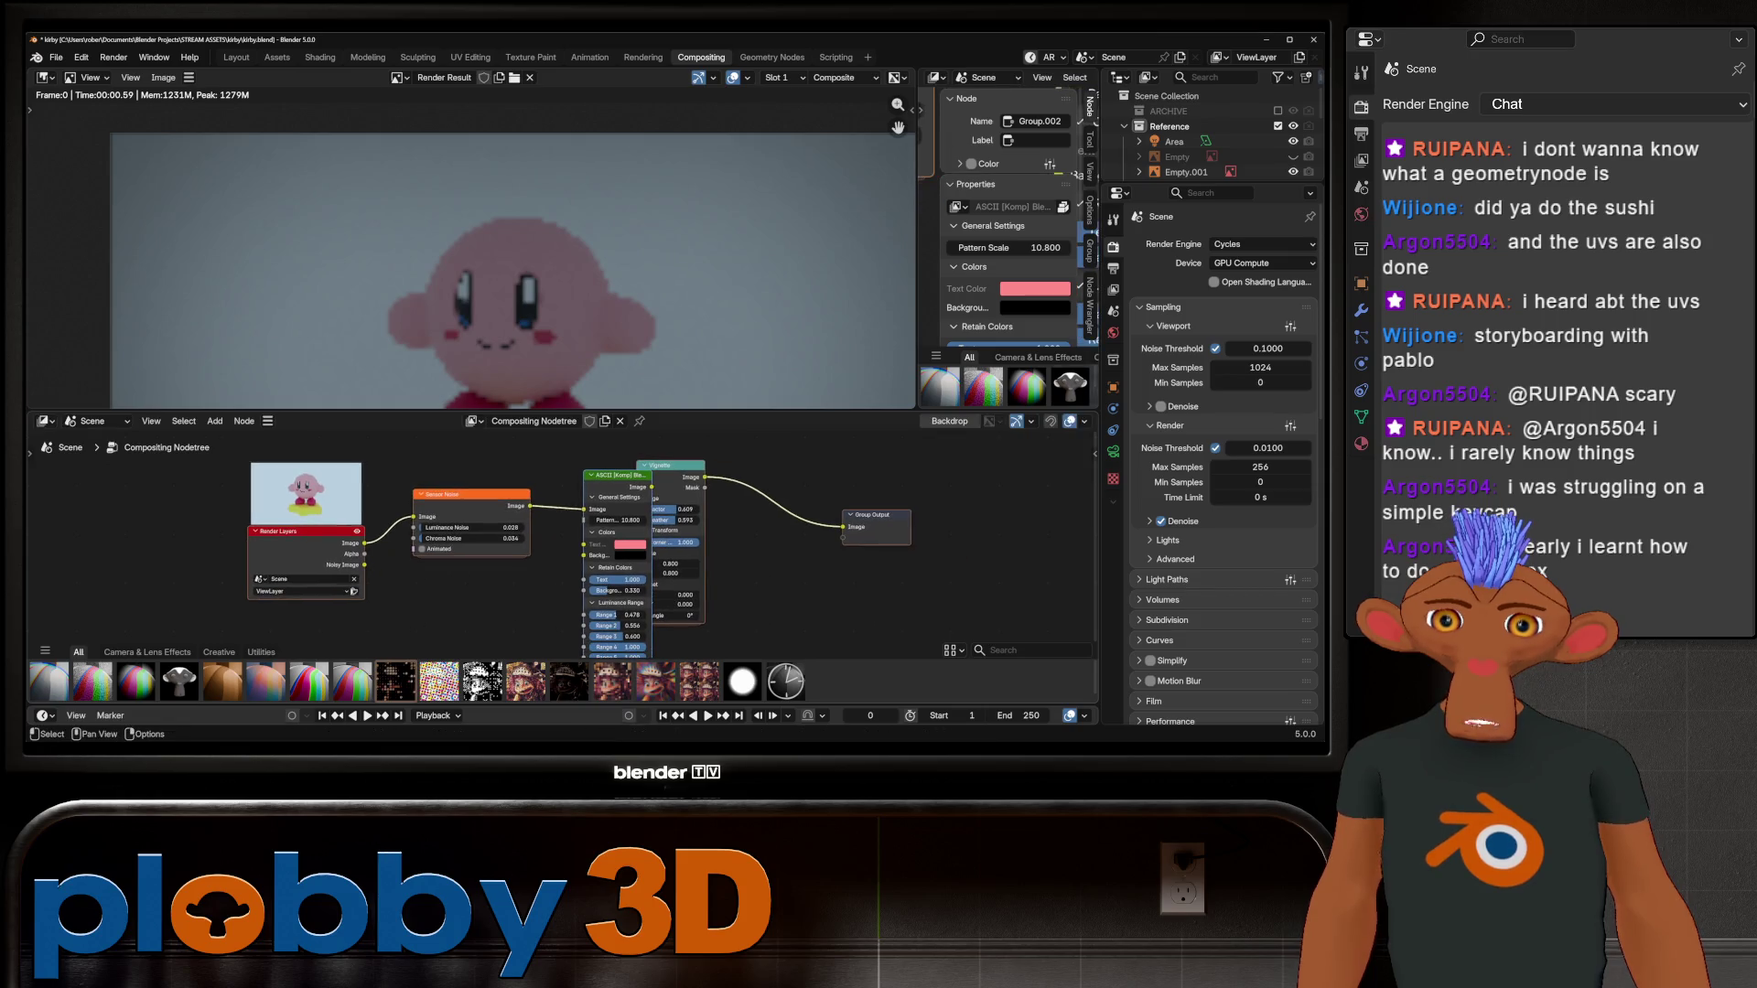
pyautogui.click(648, 476)
pyautogui.moveTo(647, 473); pyautogui.dragTo(719, 473)
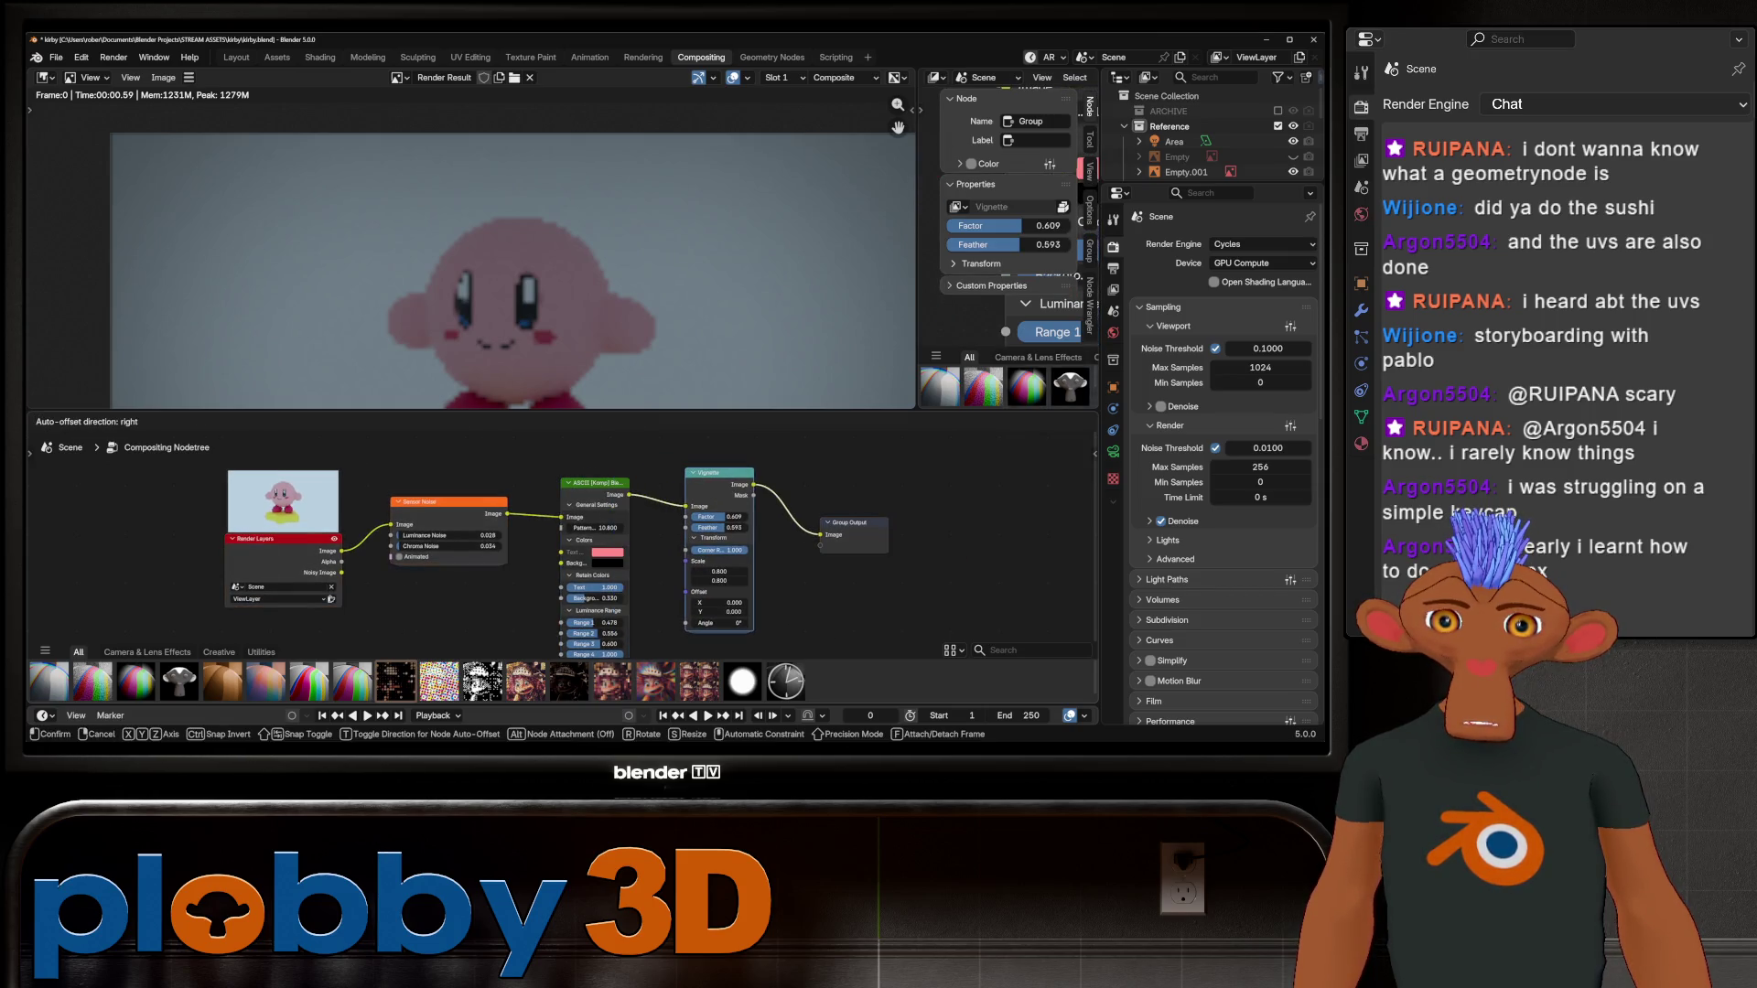
pyautogui.scroll(2, 594, 591)
pyautogui.scroll(2, 590, 560)
pyautogui.click(600, 444)
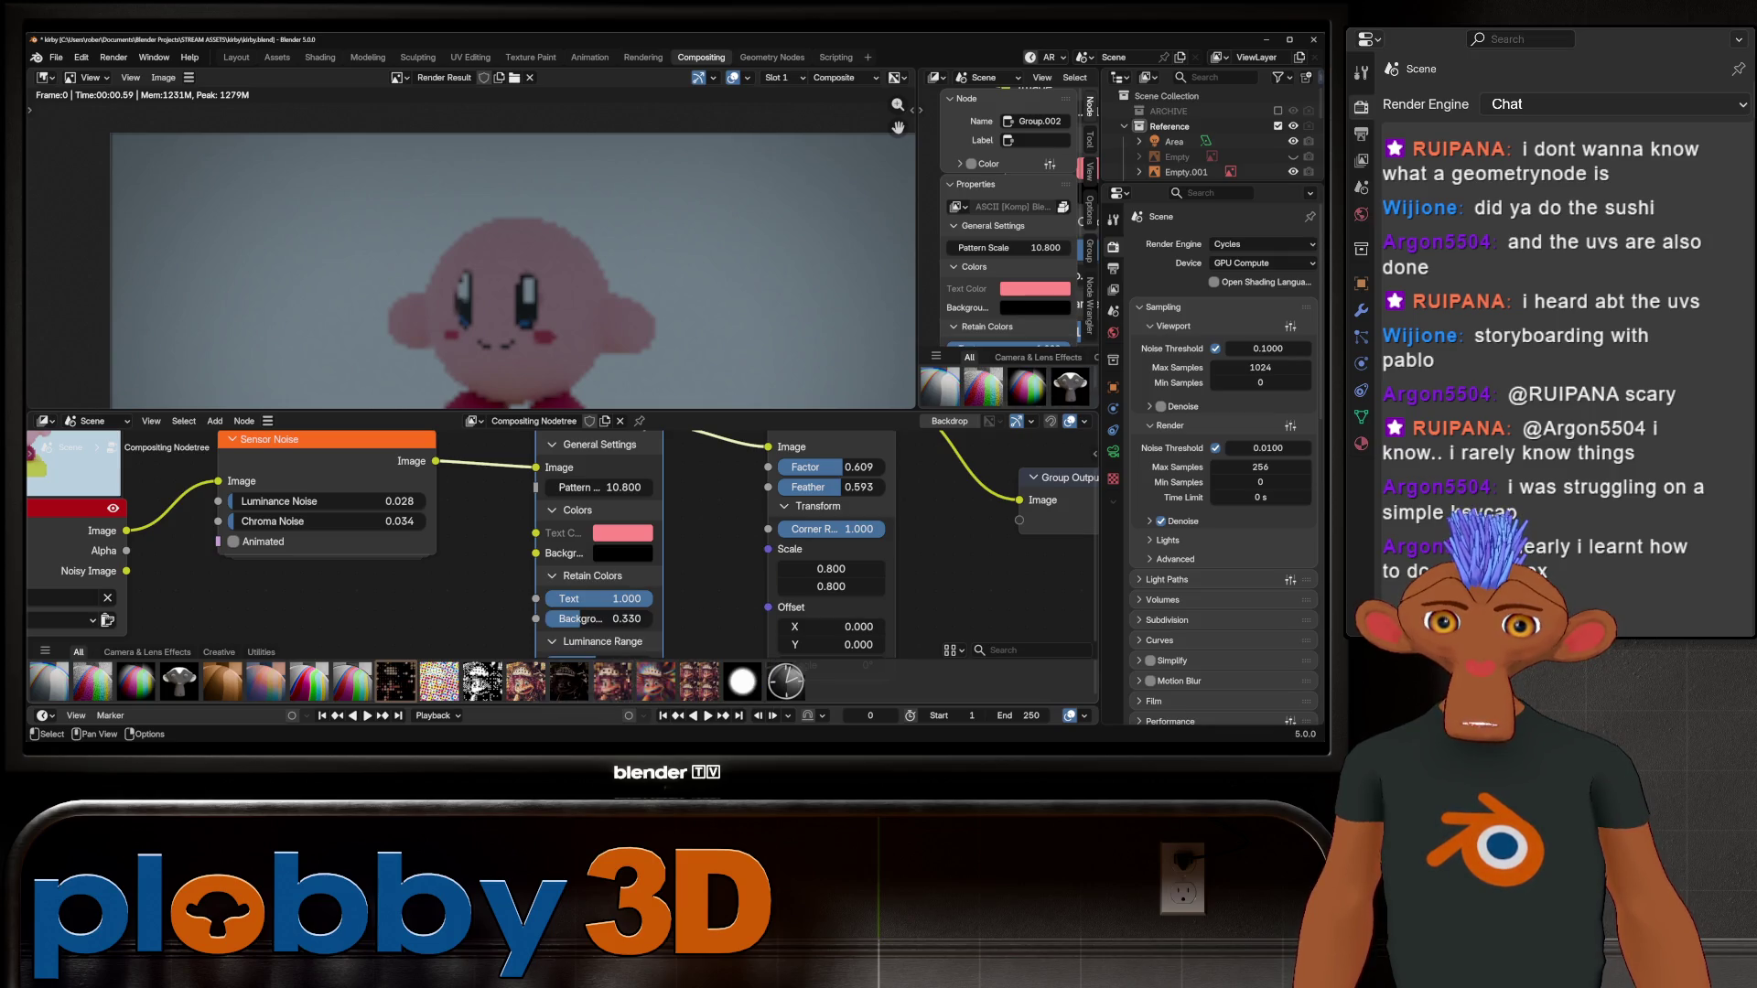
# Step: Enter the ASCII [Komp] node group and survey its inner nodes, from the group inputs to the Pixelate frame
pyautogui.press('Tab')
pyautogui.scroll(3, 496, 640)
pyautogui.scroll(5, 714, 467)
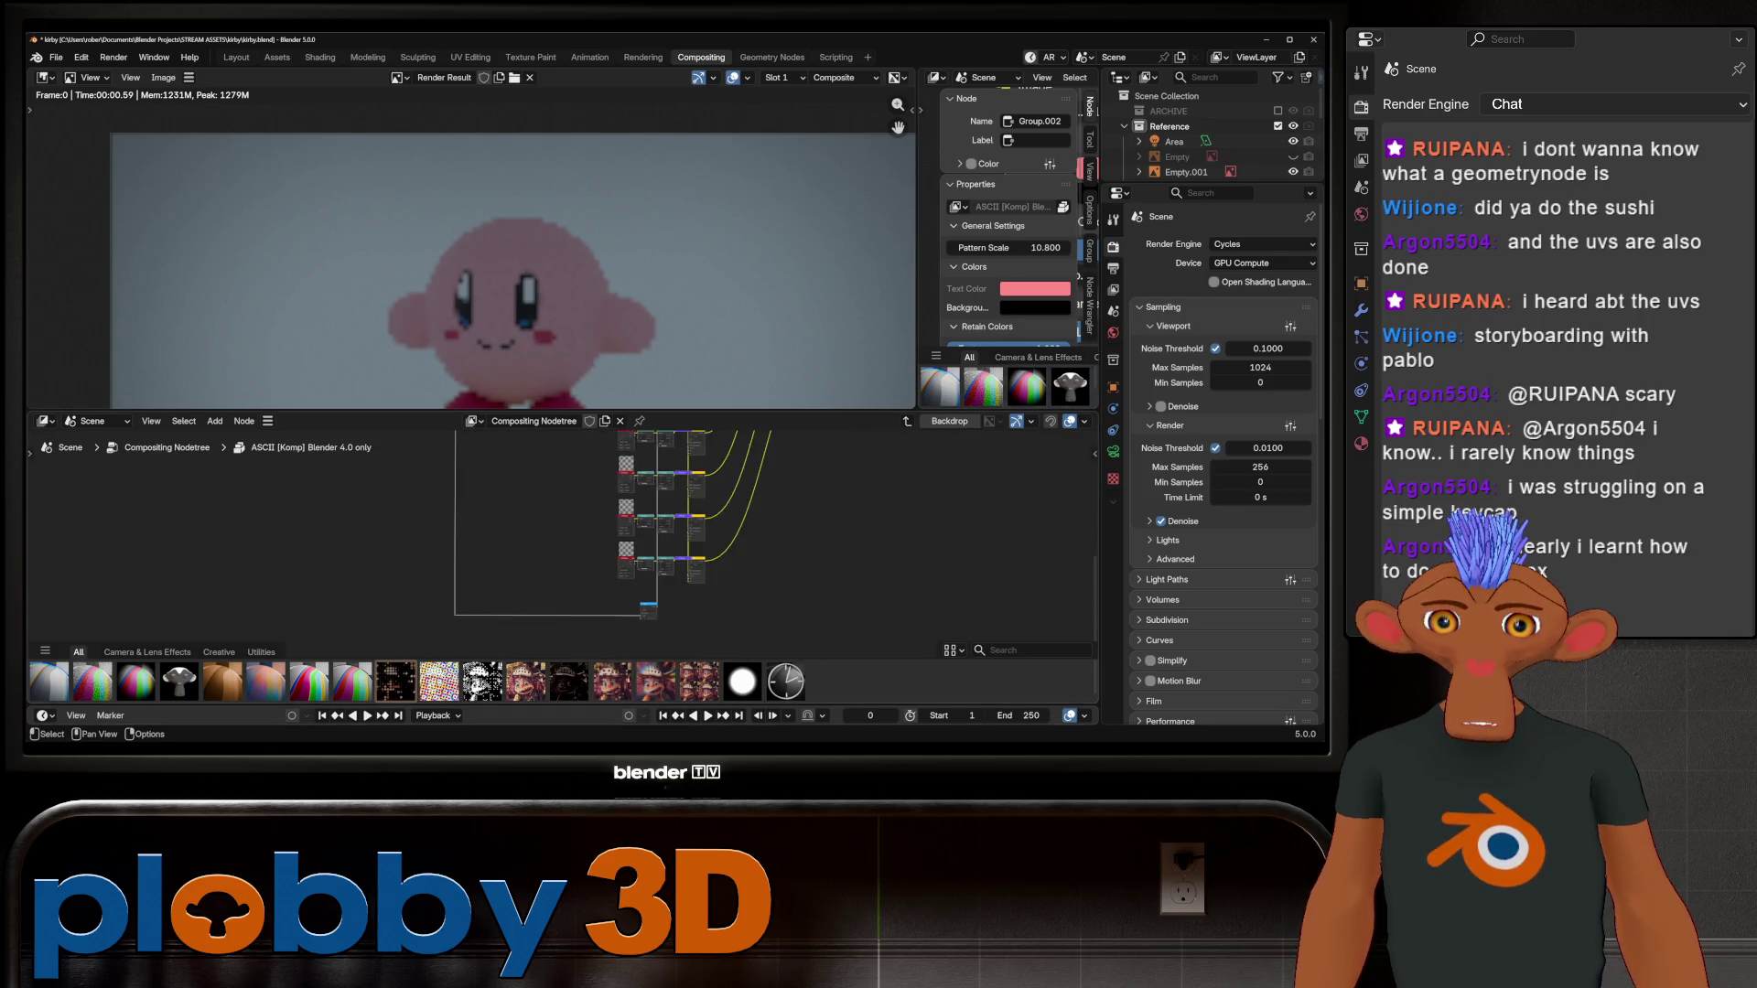
pyautogui.moveTo(641, 513); pyautogui.dragTo(560, 602, button='middle')
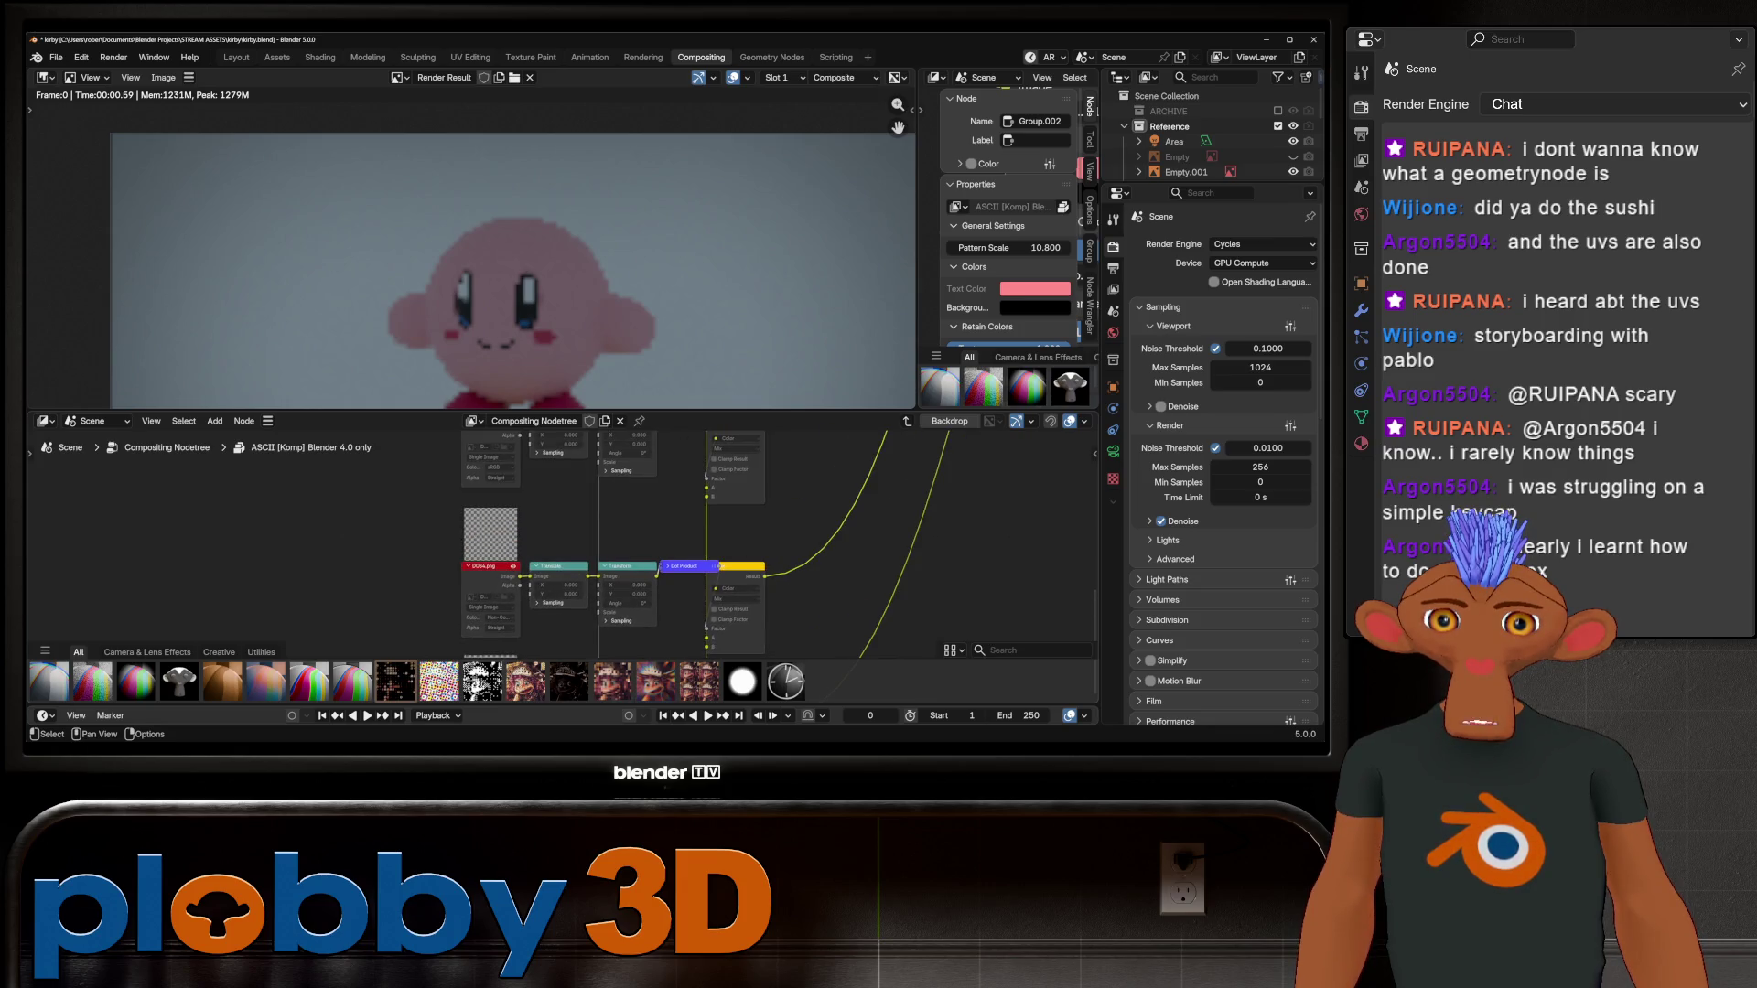
pyautogui.moveTo(494, 622)
pyautogui.keyDown('shift'); pyautogui.mouseDown(button='middle')
pyautogui.moveTo(430, 604)
pyautogui.moveTo(311, 613)
pyautogui.mouseUp(button='middle'); pyautogui.keyUp('shift')
pyautogui.scroll(3, 549, 549)
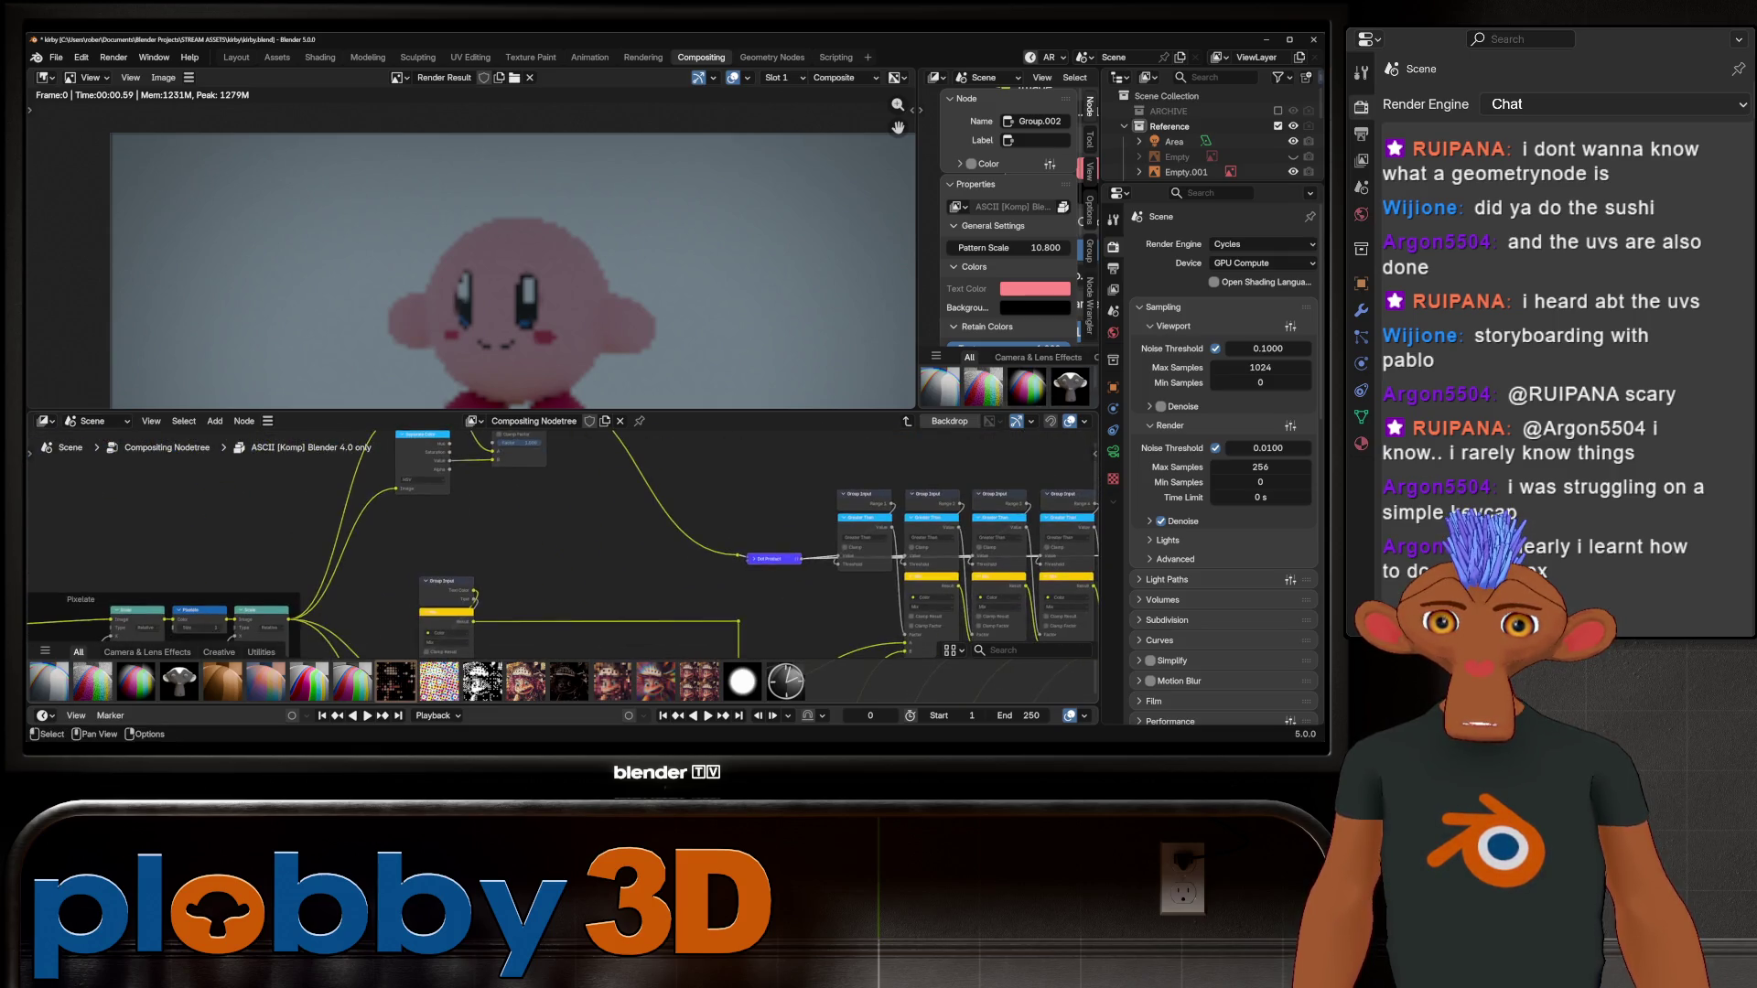
pyautogui.moveTo(549, 549); pyautogui.dragTo(759, 516, button='middle')
pyautogui.scroll(-1, 549, 549)
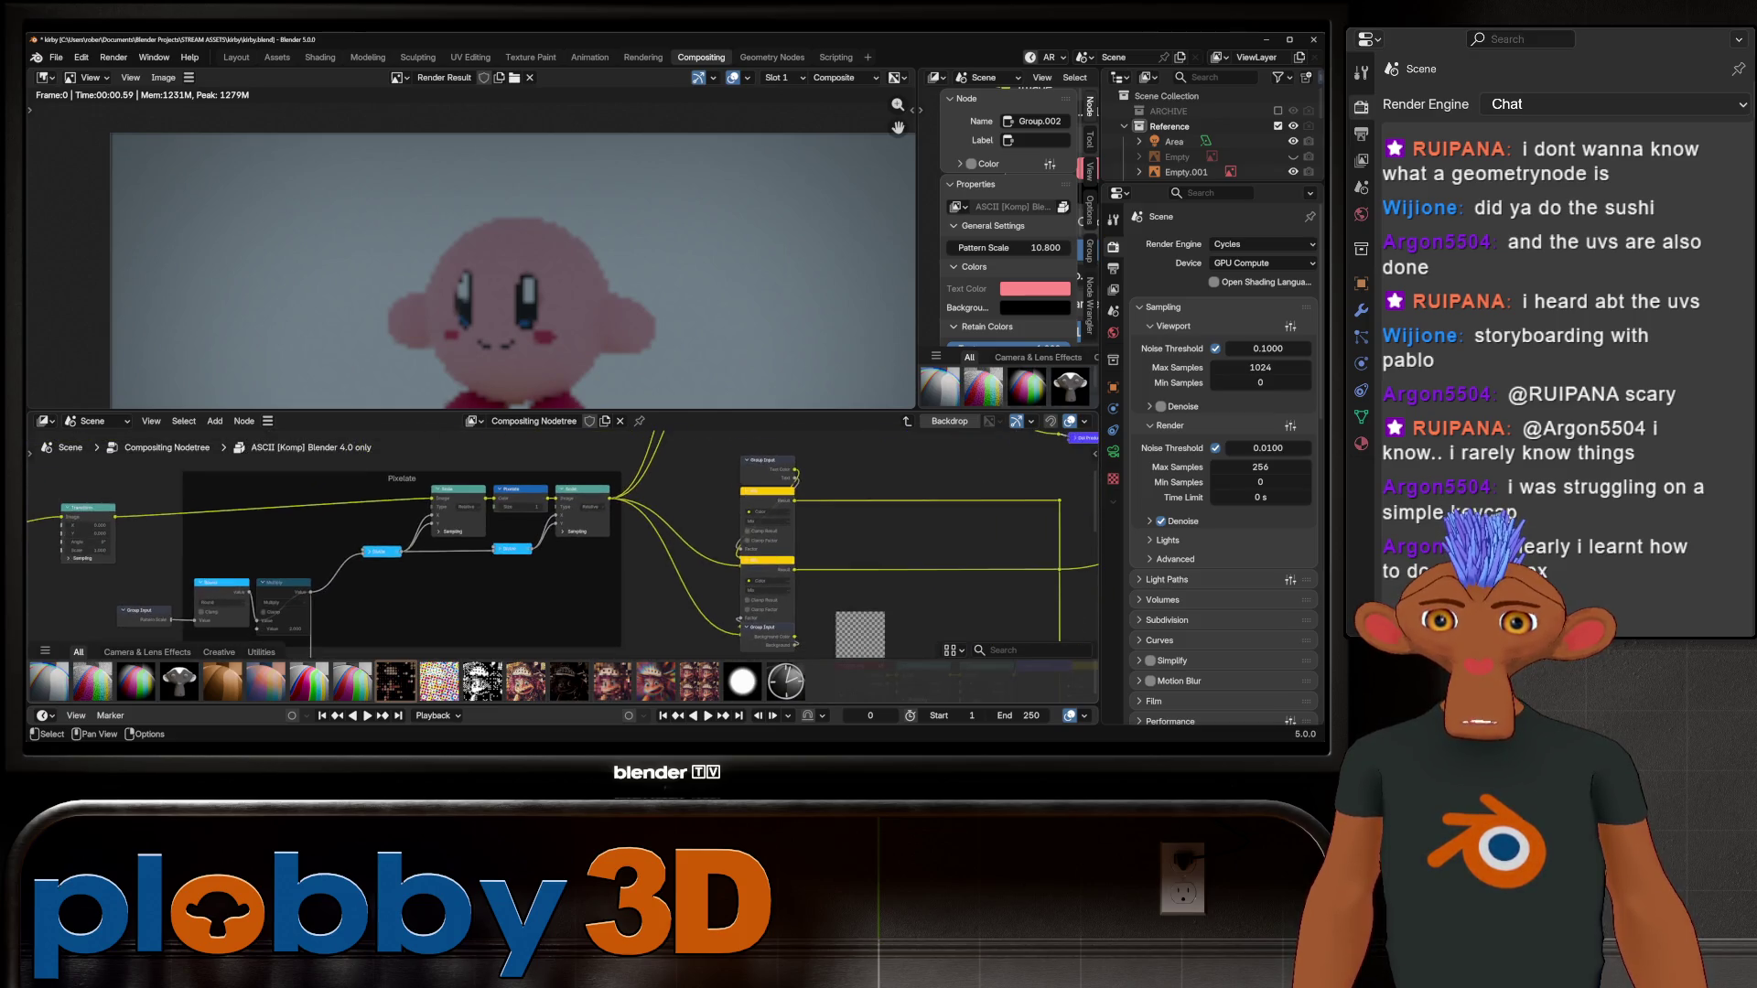
pyautogui.scroll(1, 393, 613)
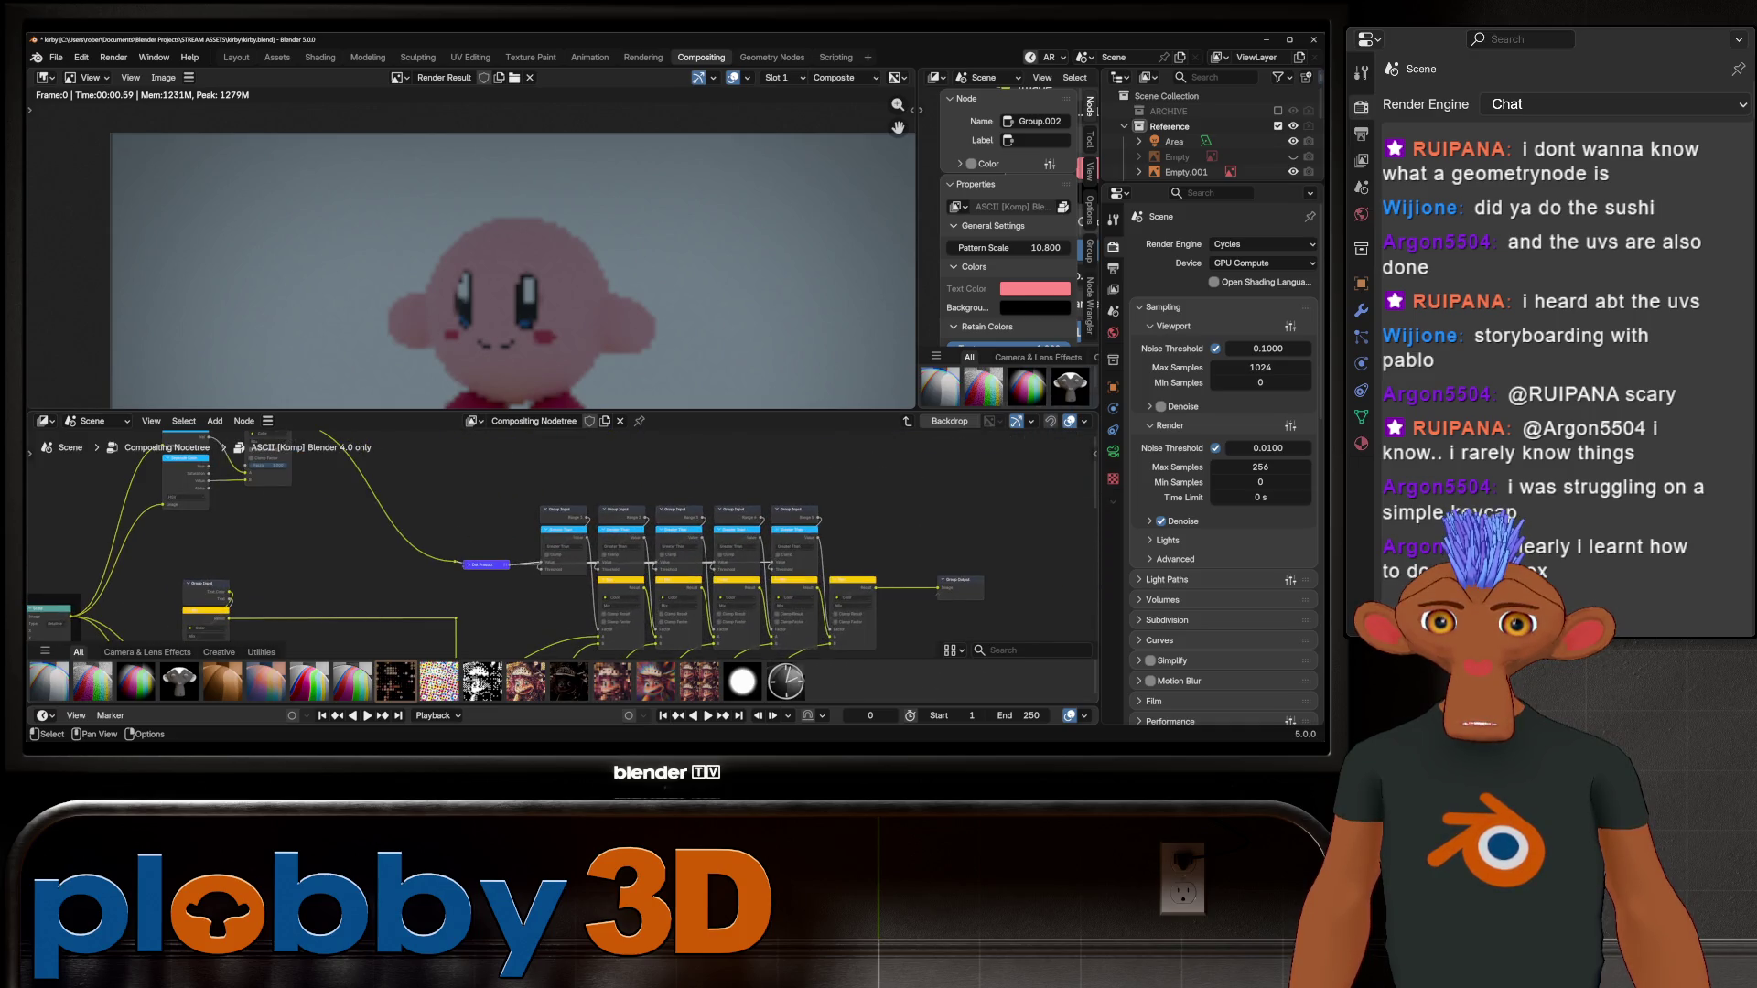